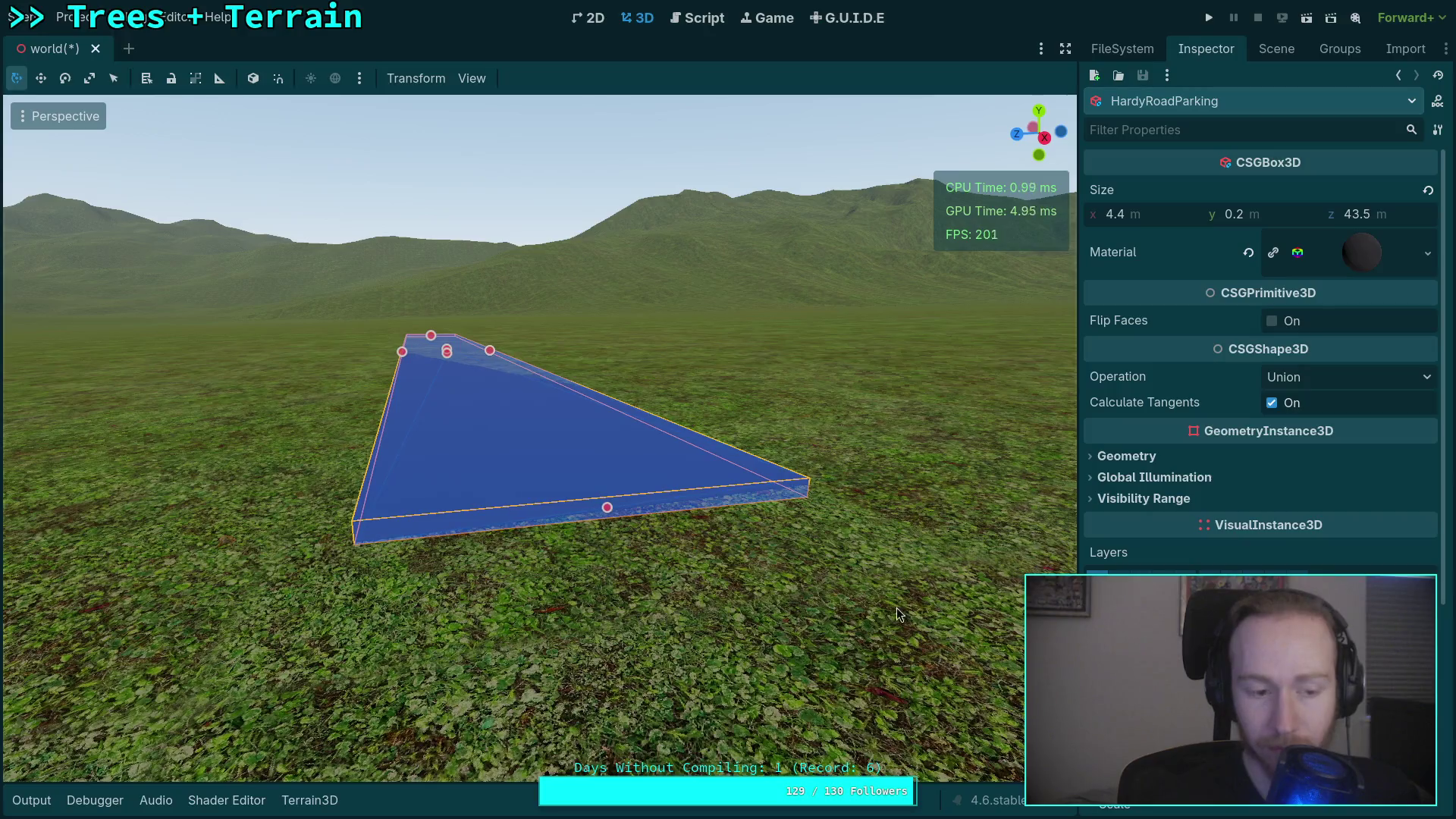
Select the HardyRoadParking2 slab and fly around it to see its edge against the ground.
left_click(1266, 53)
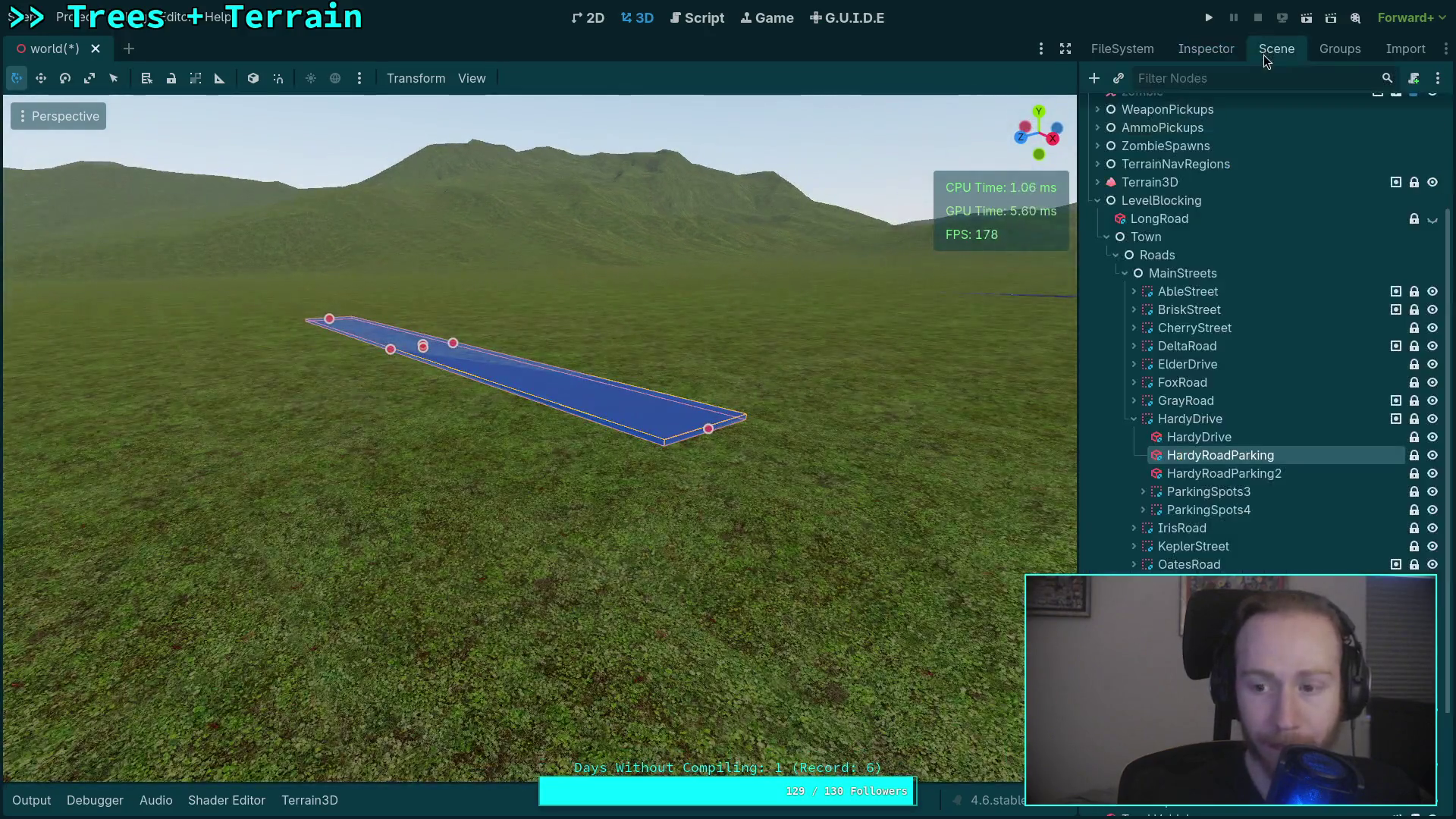
left_click(1224, 473)
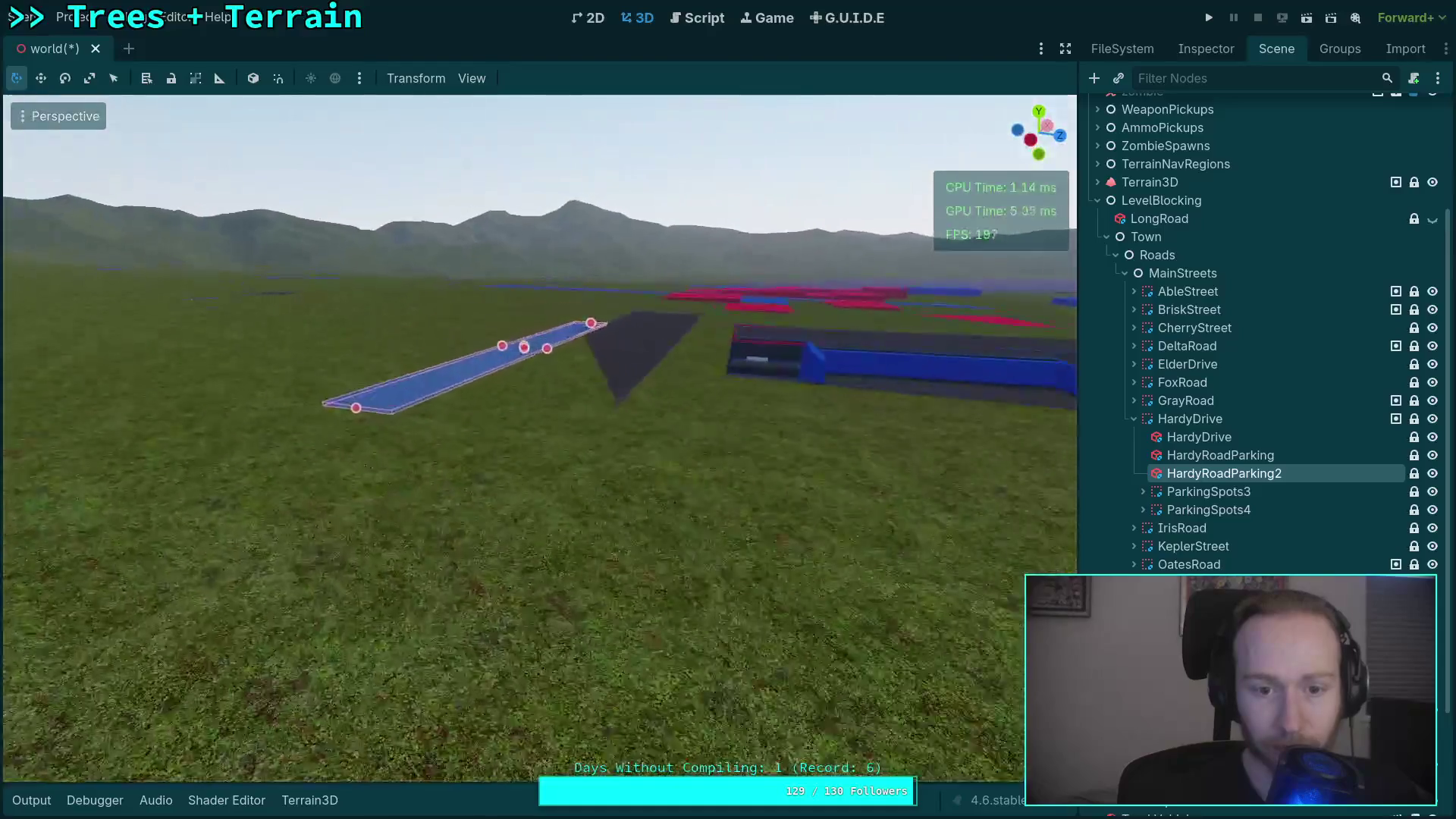
key("w")
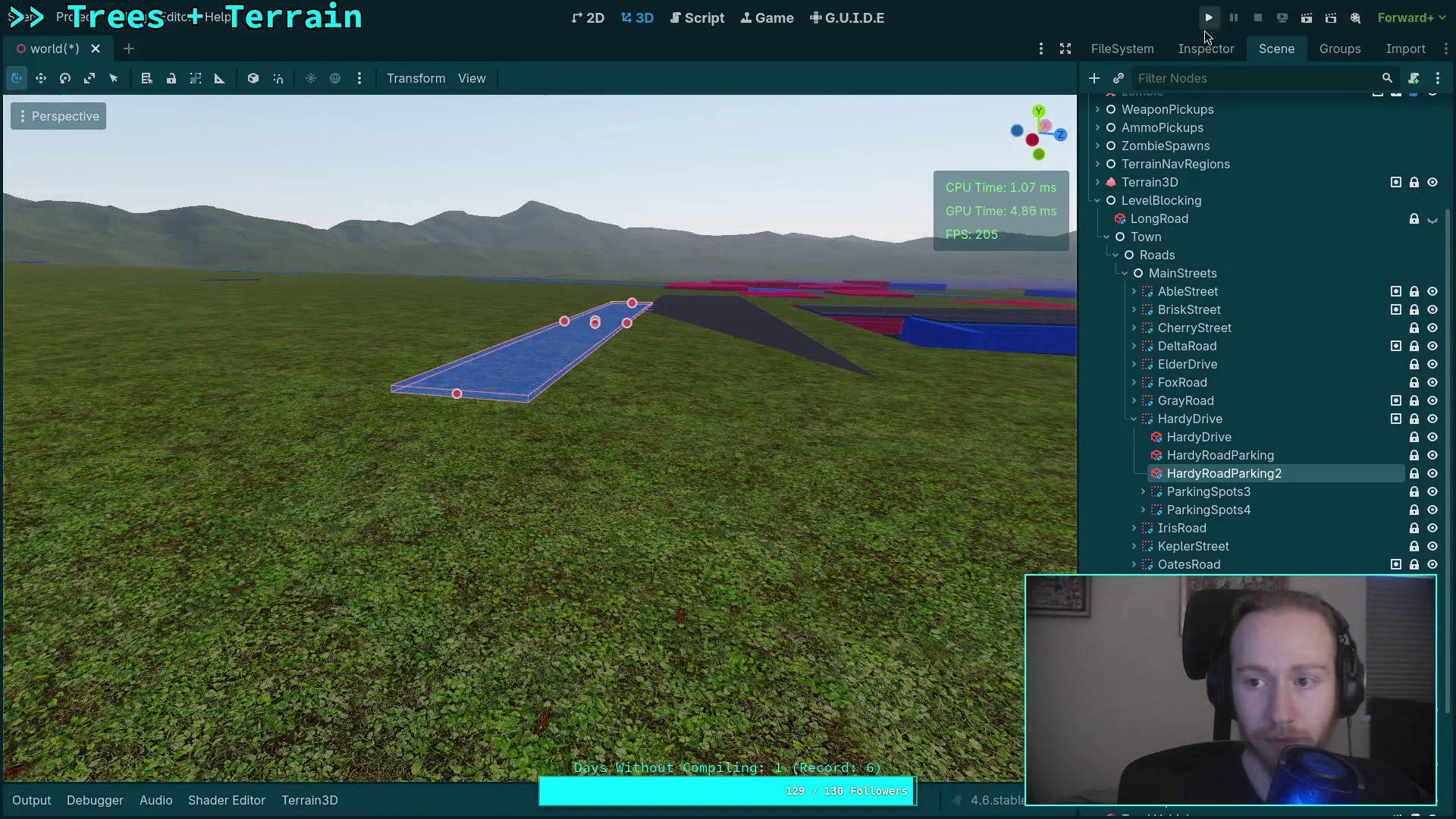
left_click(1205, 49)
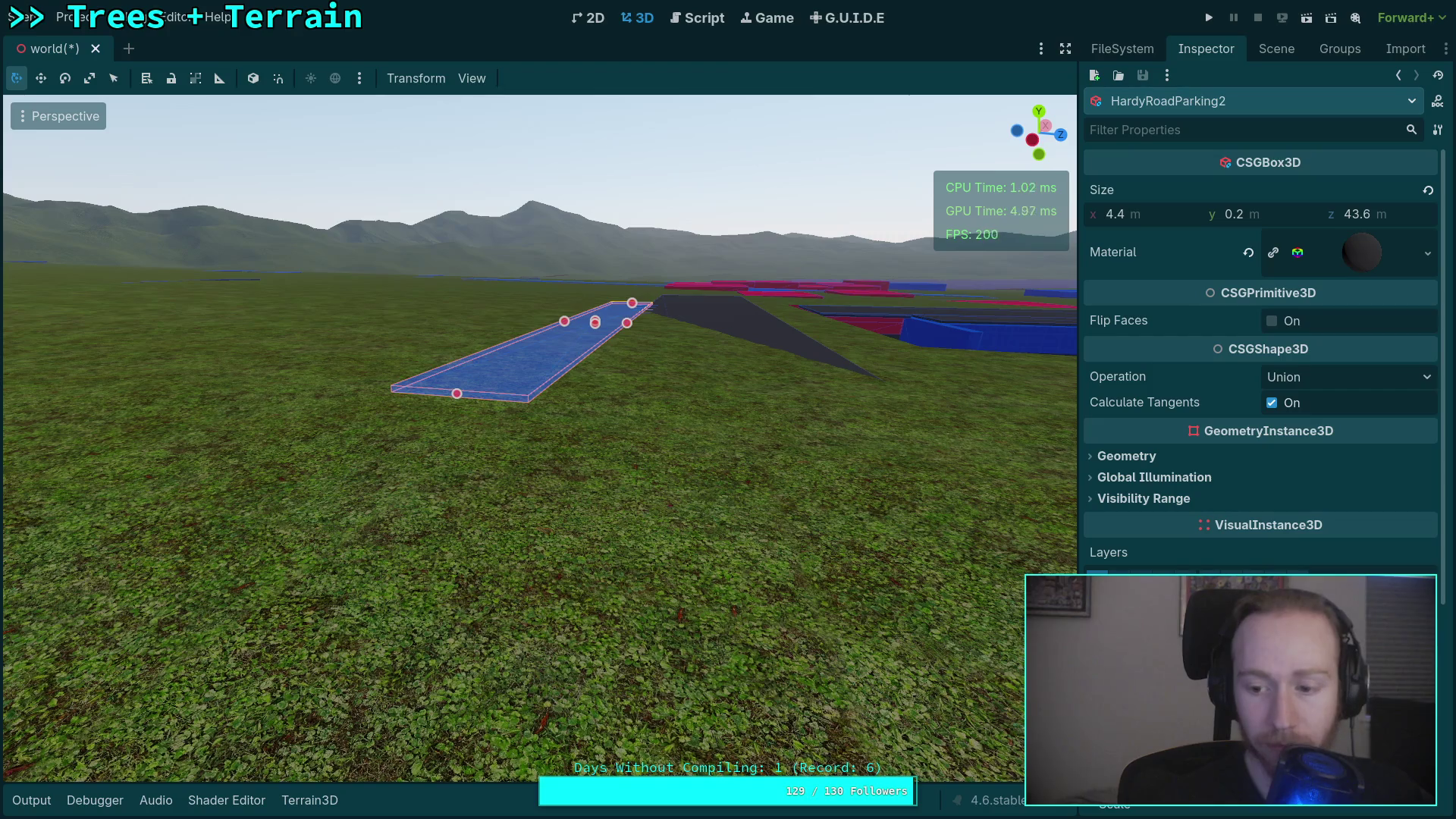
key("w")
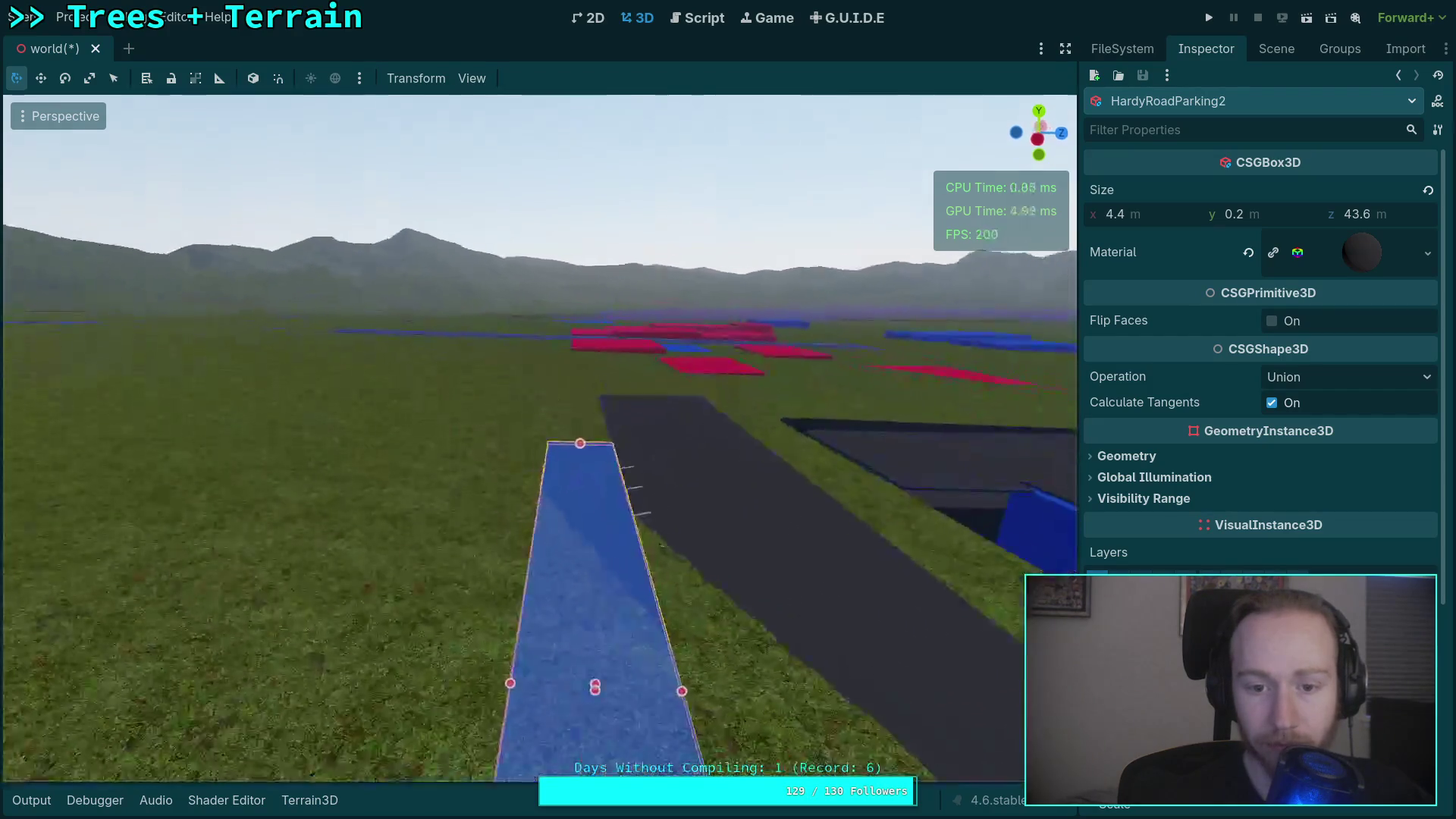
key("s")
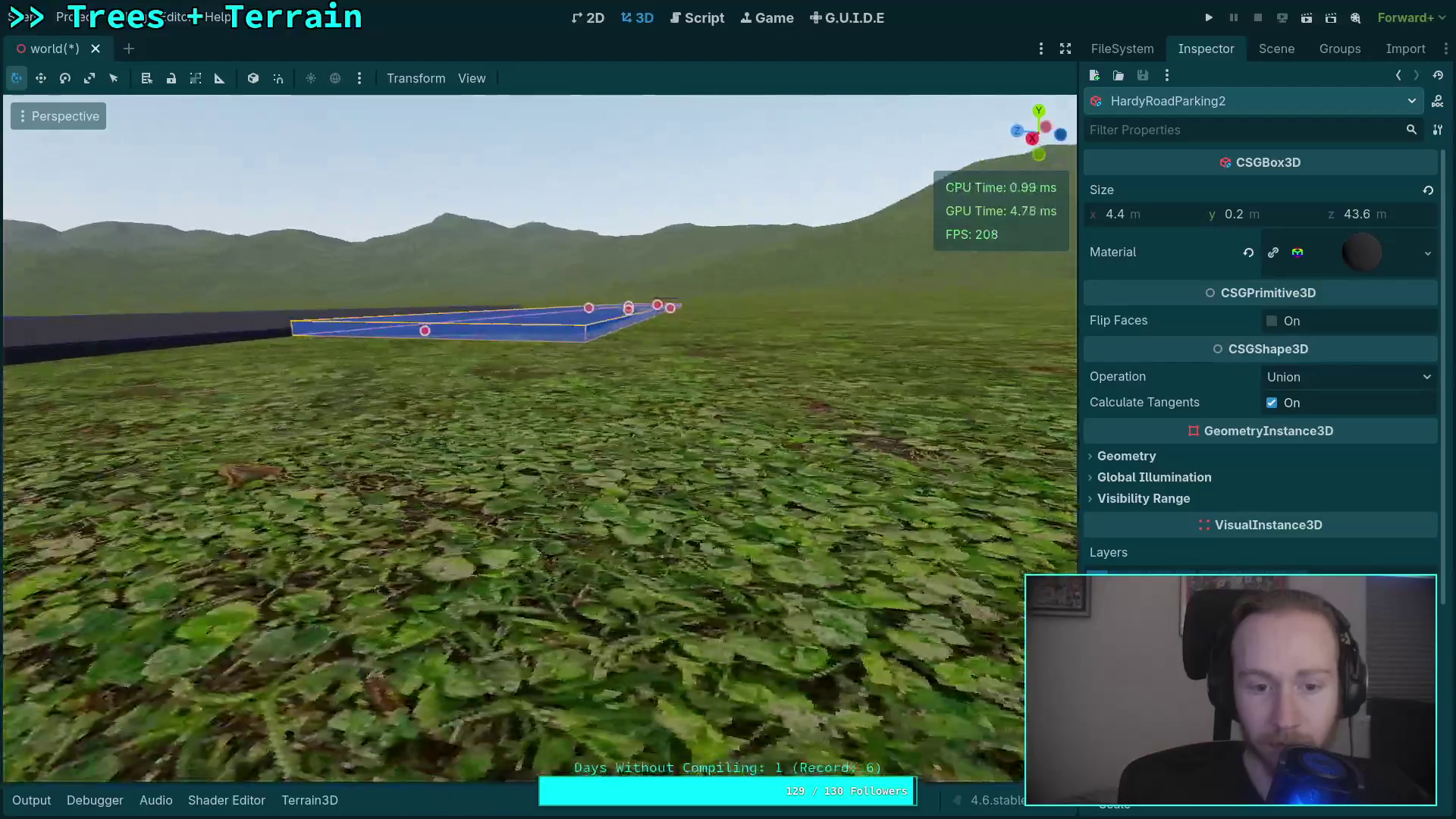
key("a")
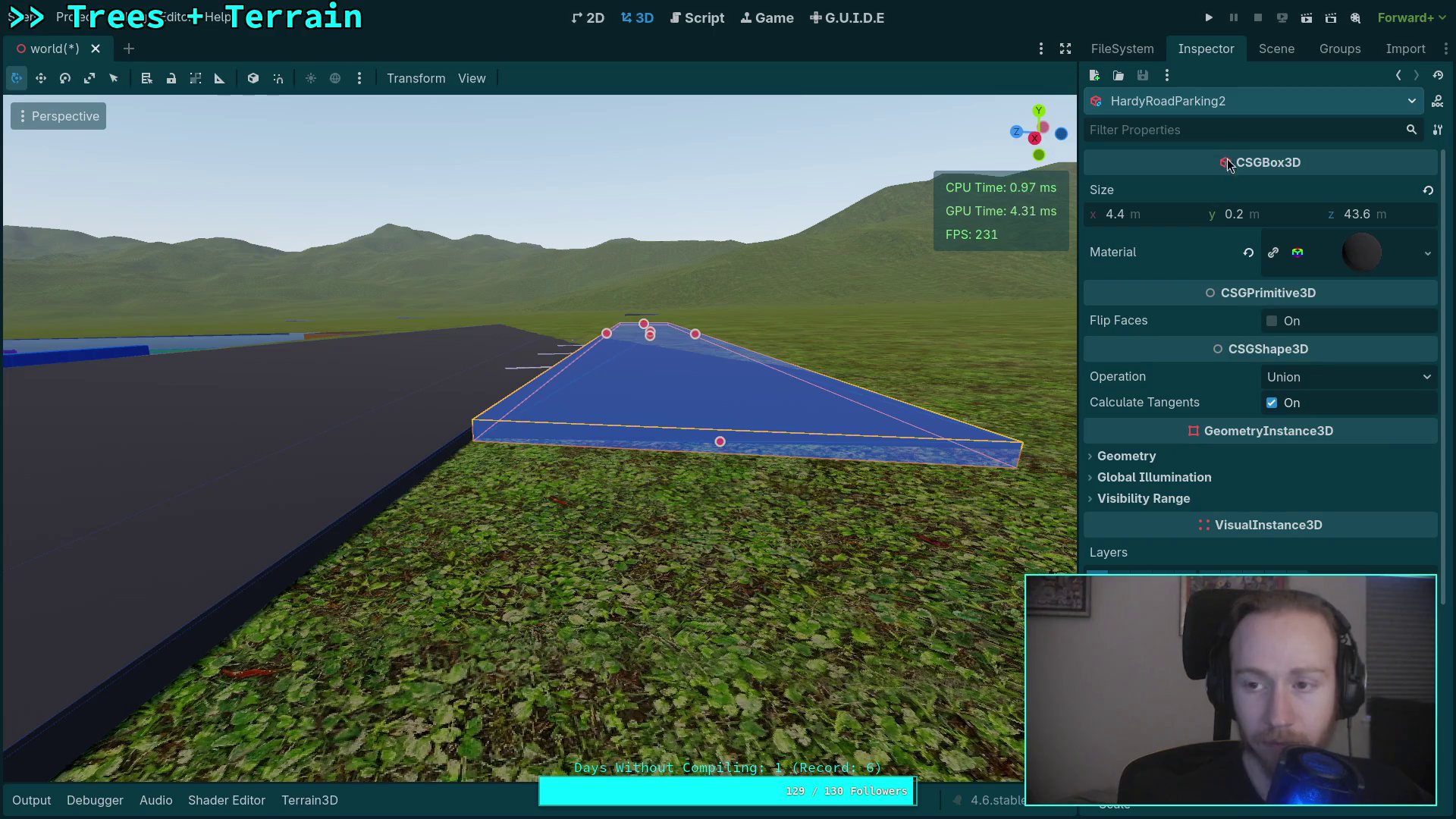
Set ParkingSpots3's Position Y to 0.19 so the stripes sit just above the road.
left_click(1285, 52)
left_click(1222, 467)
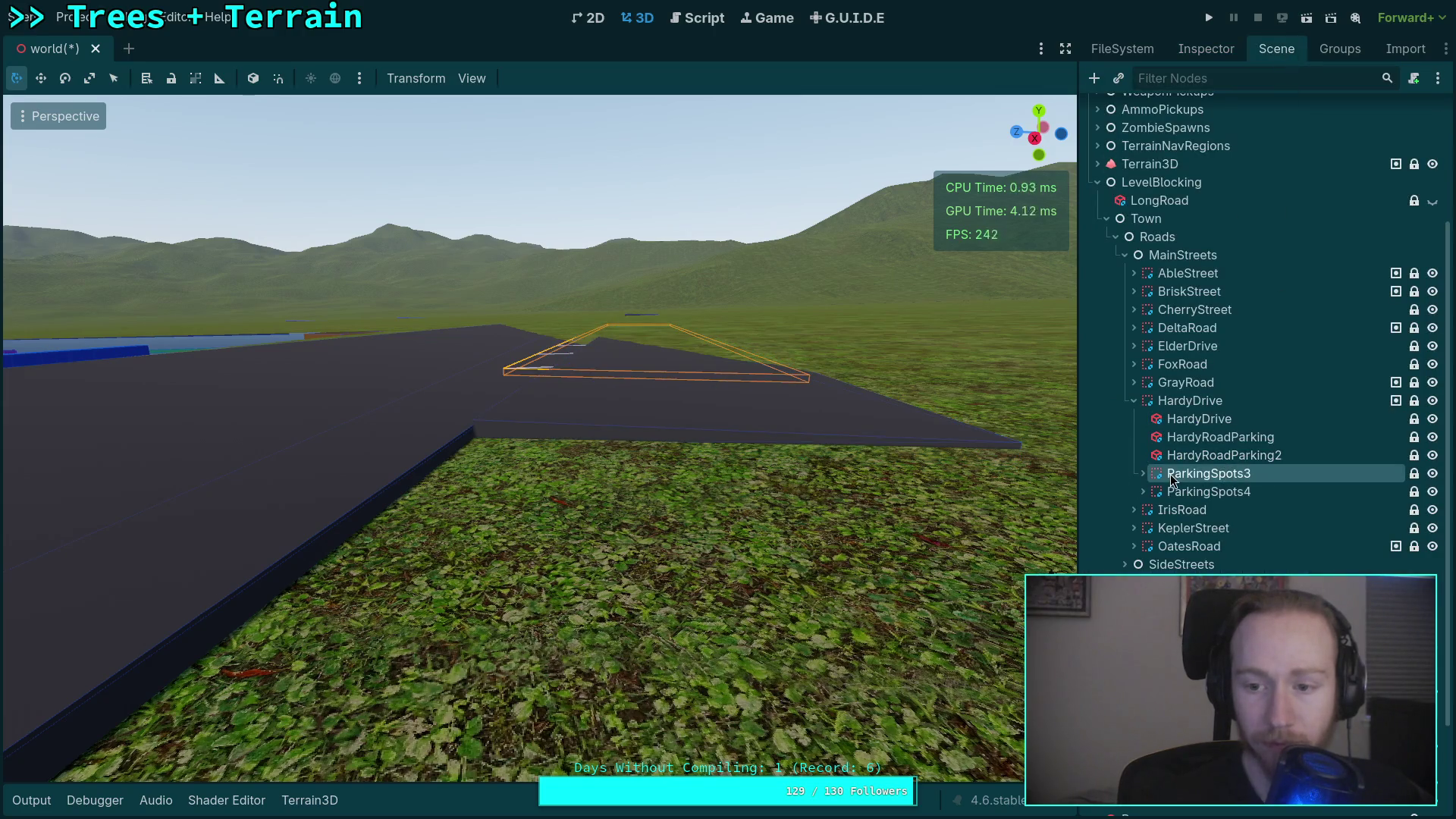
left_click(1225, 53)
left_click_drag(1268, 535, 1279, 542)
key("f")
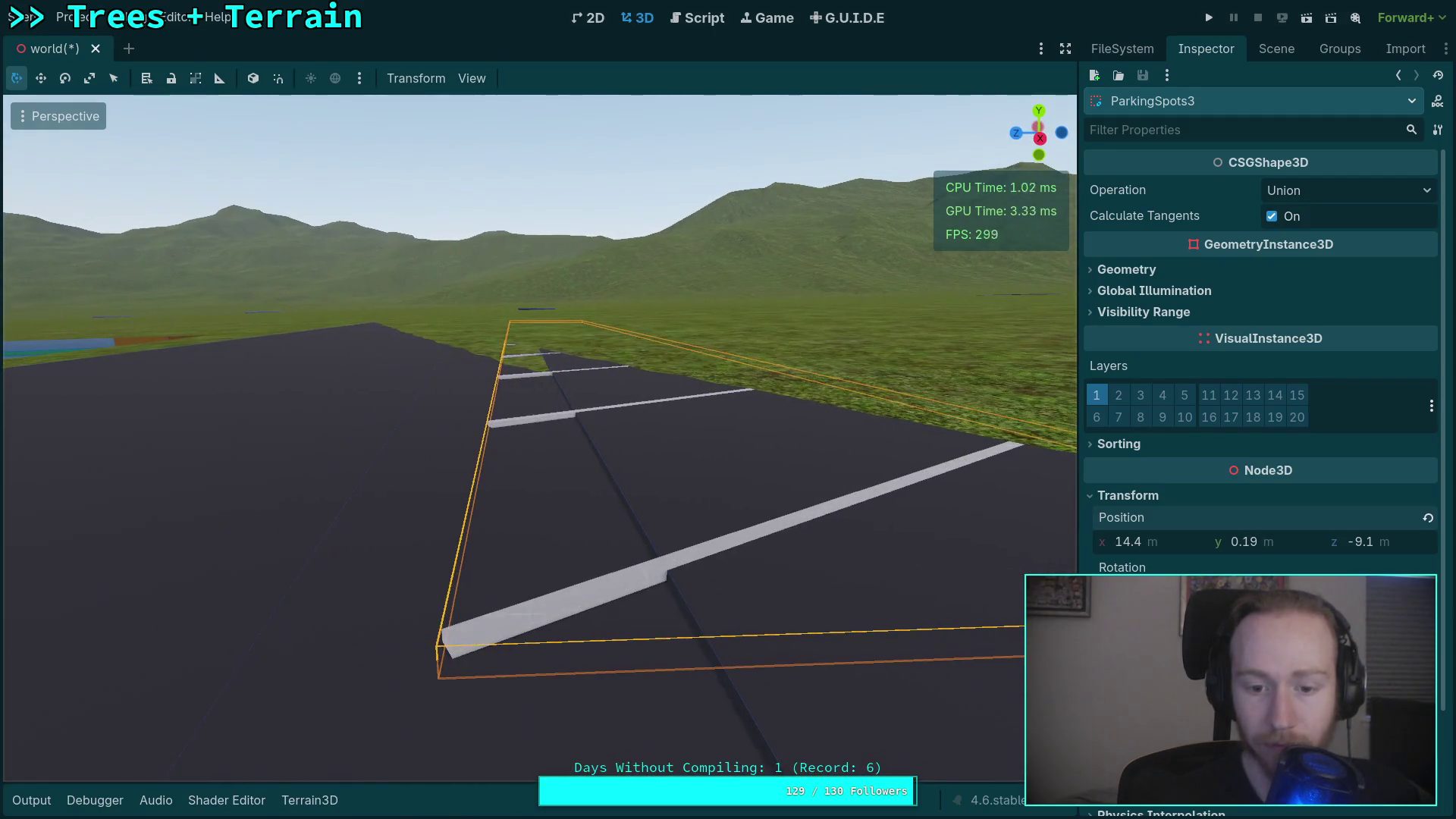
left_click_drag(1290, 549, 1283, 549)
left_click(1282, 543)
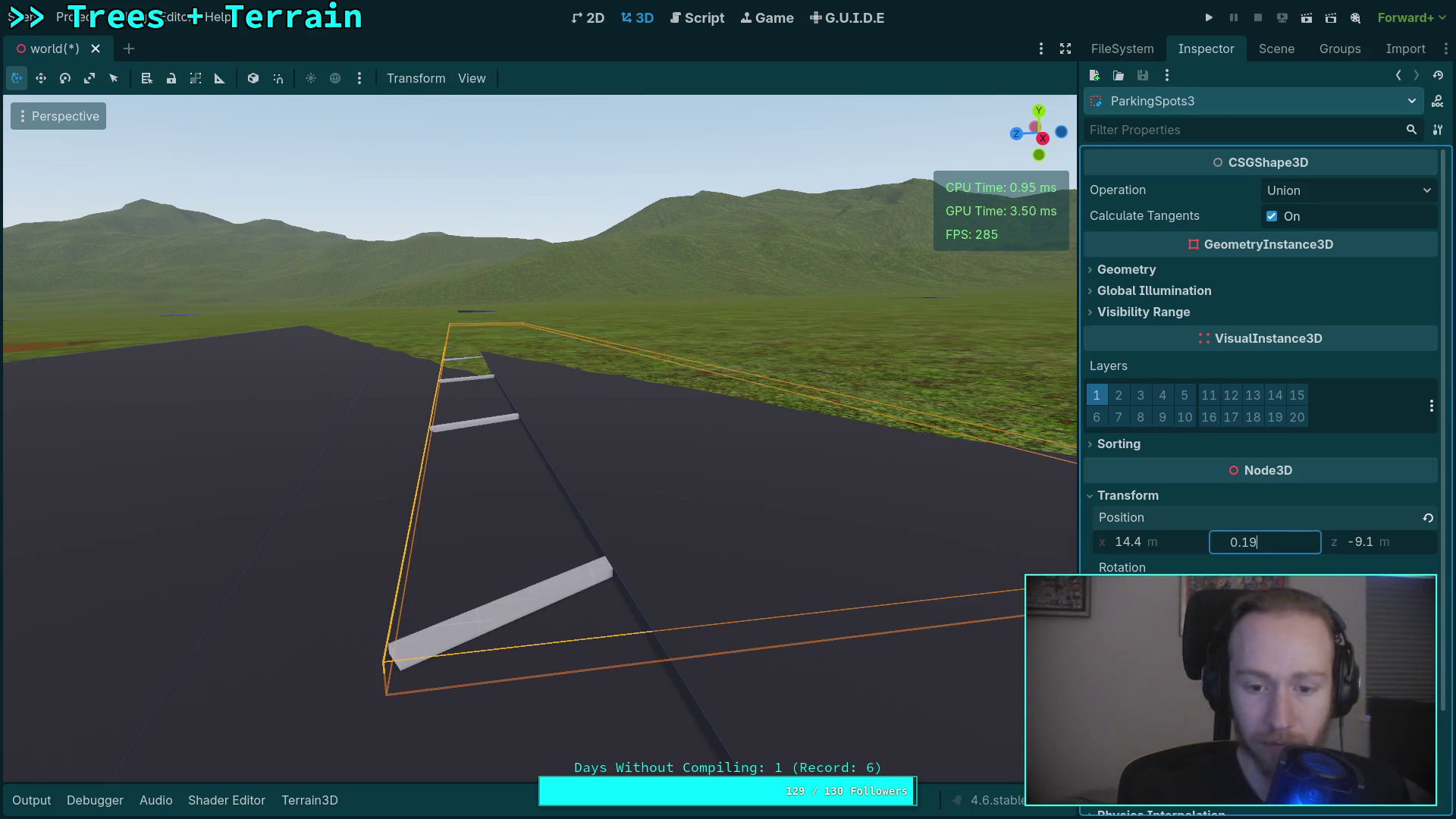
key("Return")
Set ParkingSpots4's Position Y to 0.87 so its stall lines show on the slab.
left_click(1277, 48)
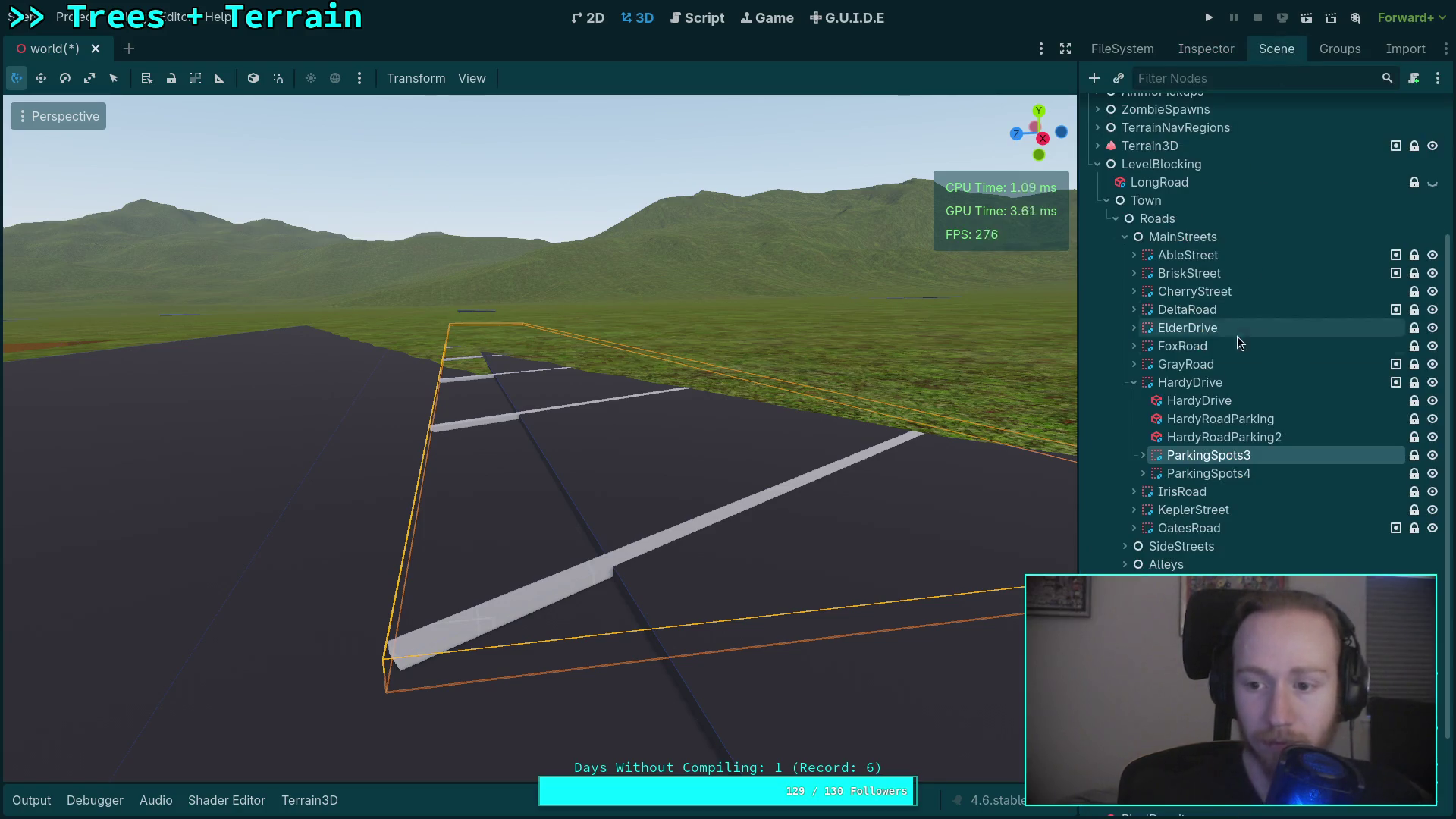
double_click(1193, 473)
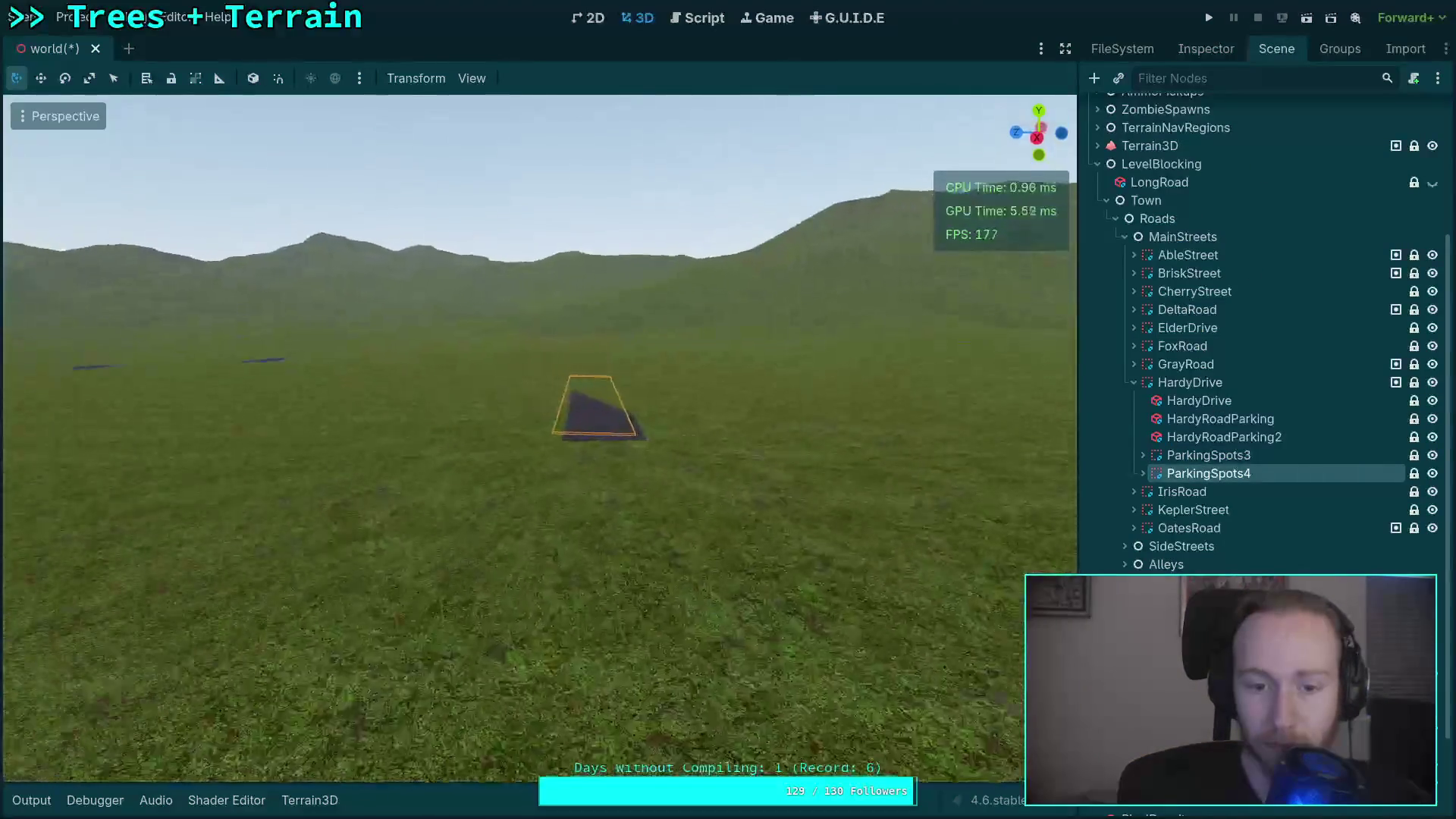
left_click(1205, 49)
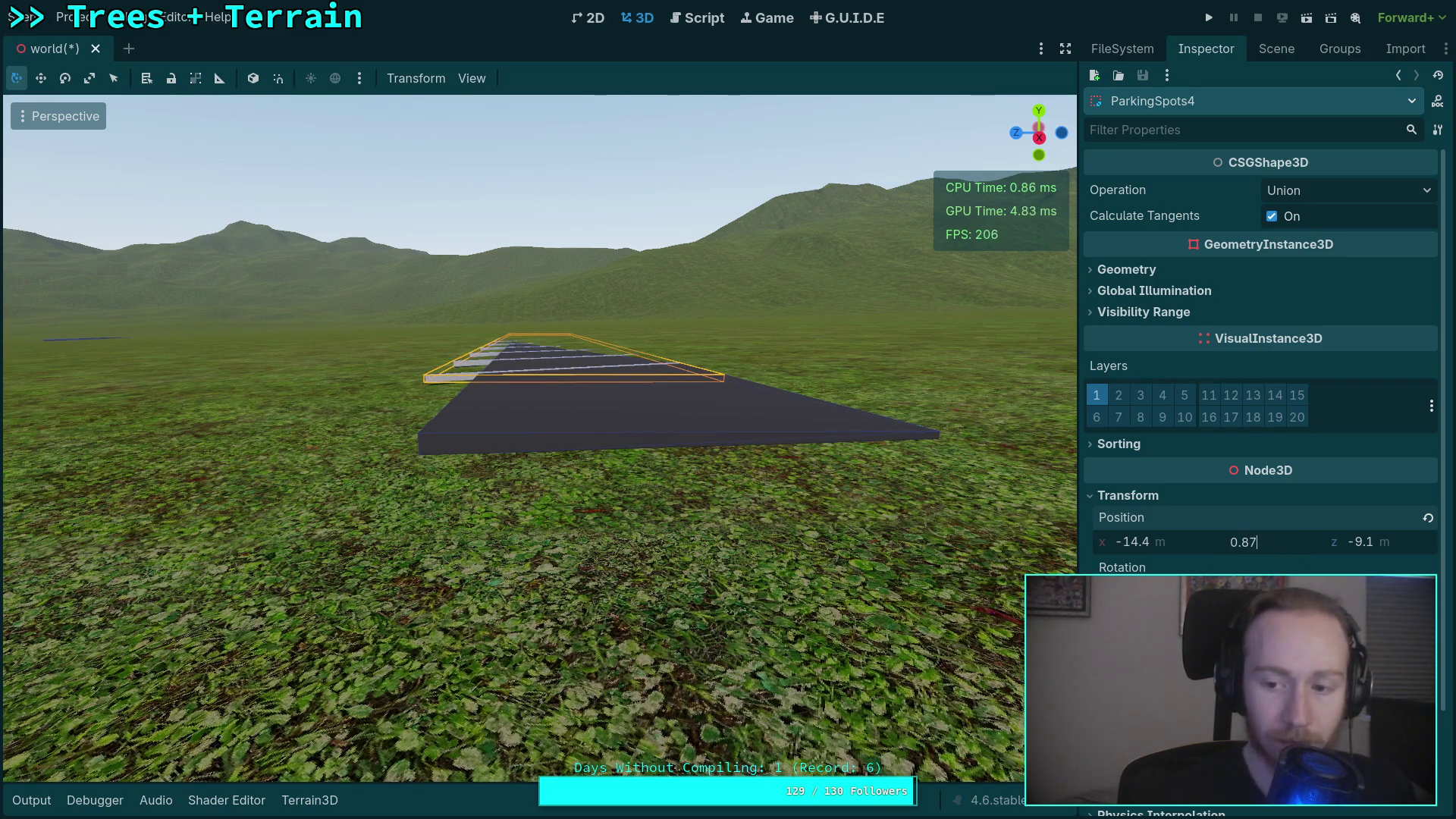
left_click(1264, 541)
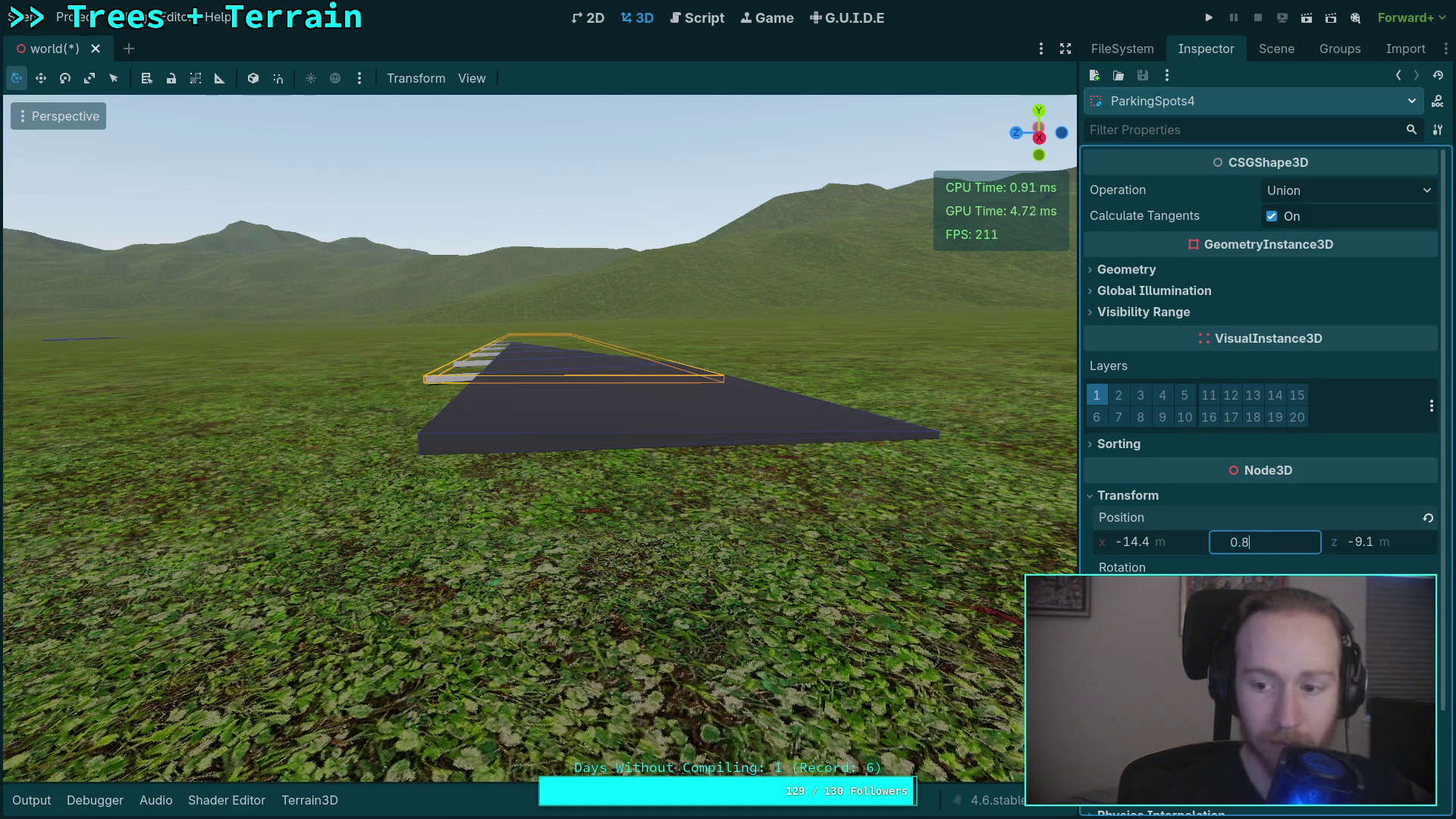
type("7")
left_click_drag(747, 480, 747, 480)
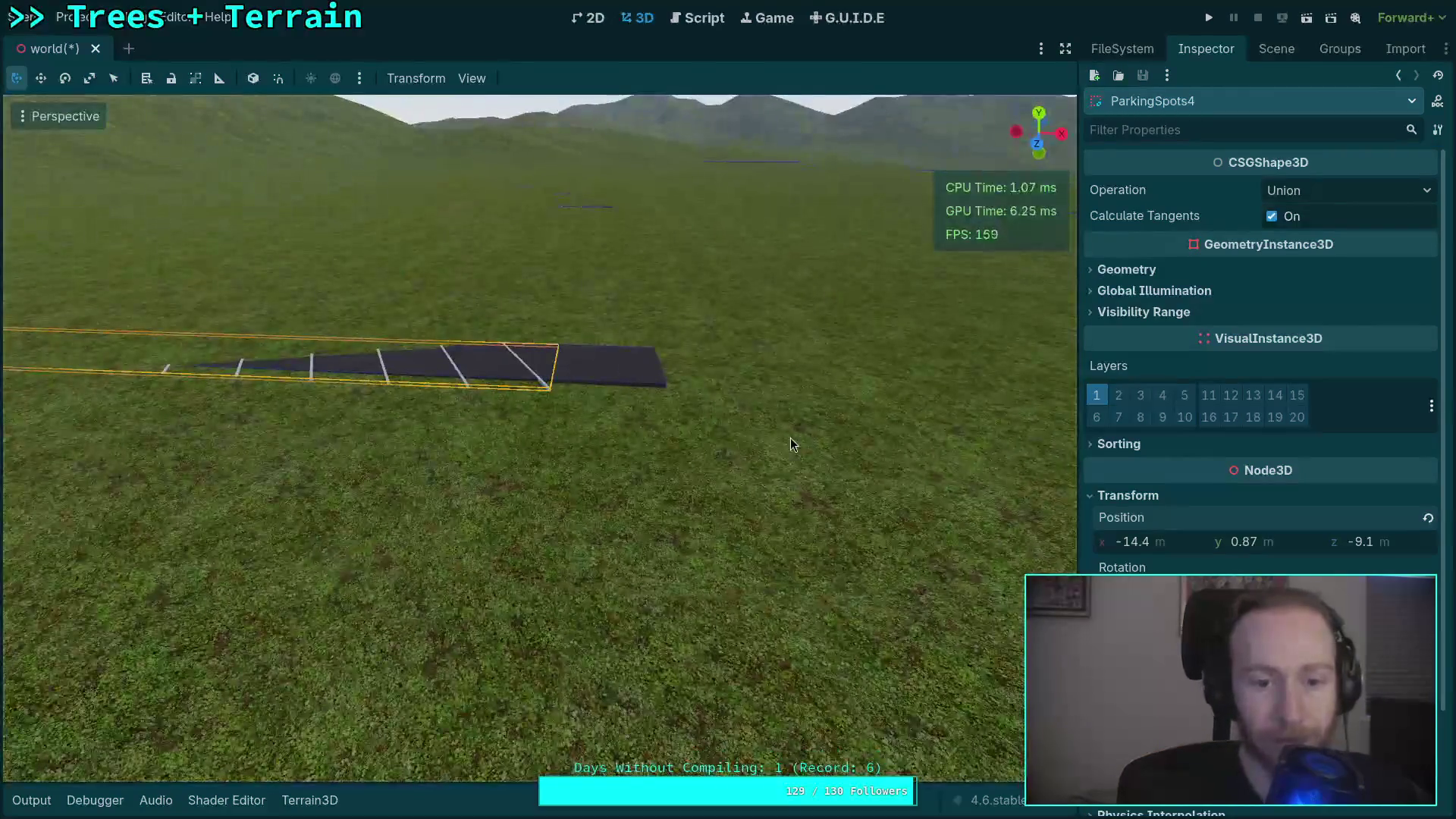
left_click(1277, 48)
Collapse HardyDrive, select the IrisRoad group and fly the camera over the town to its road.
left_click(1183, 464)
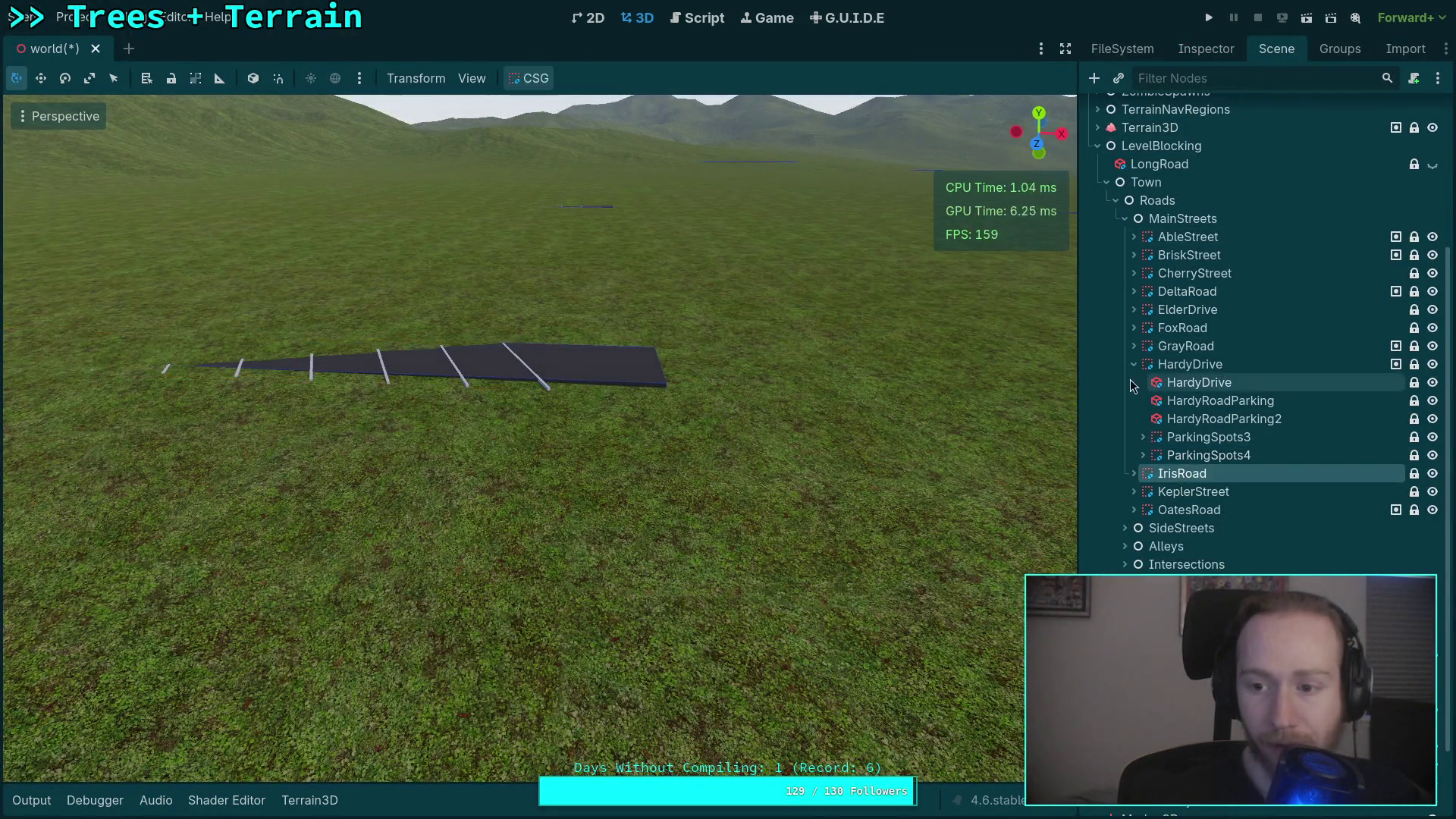
left_click(1135, 382)
key("f")
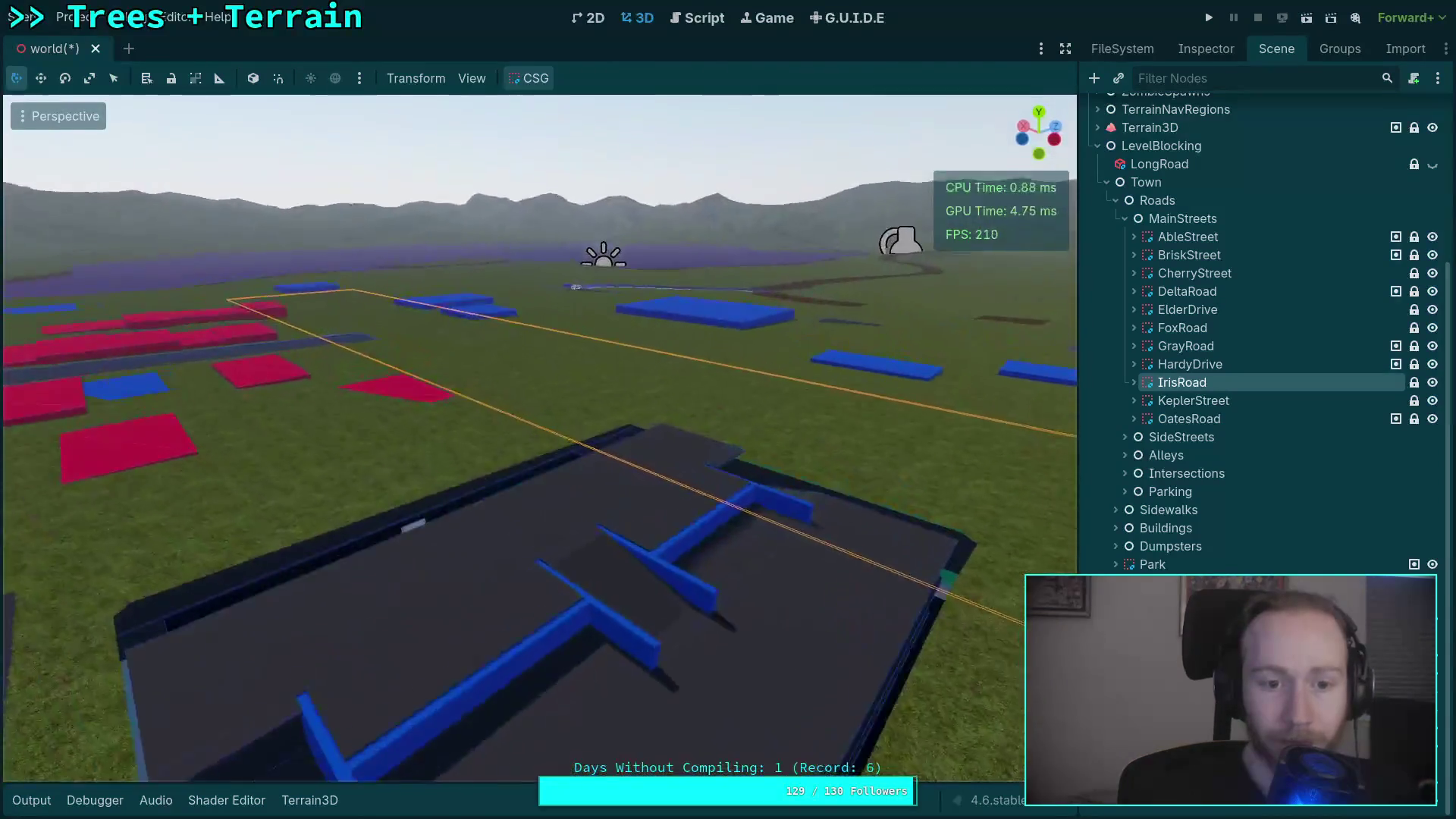
scroll(540, 439, "down", 5)
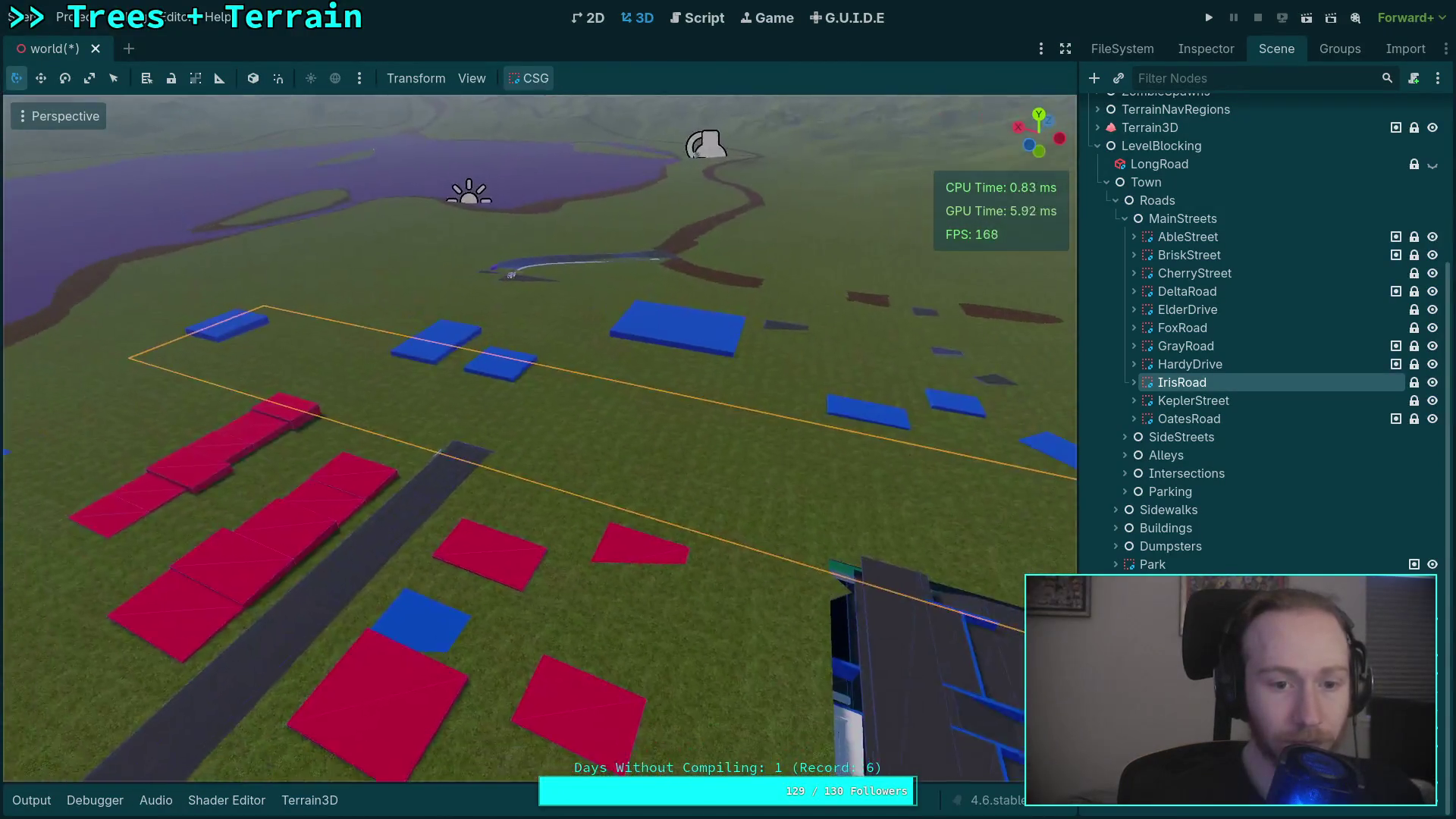
left_click(1197, 55)
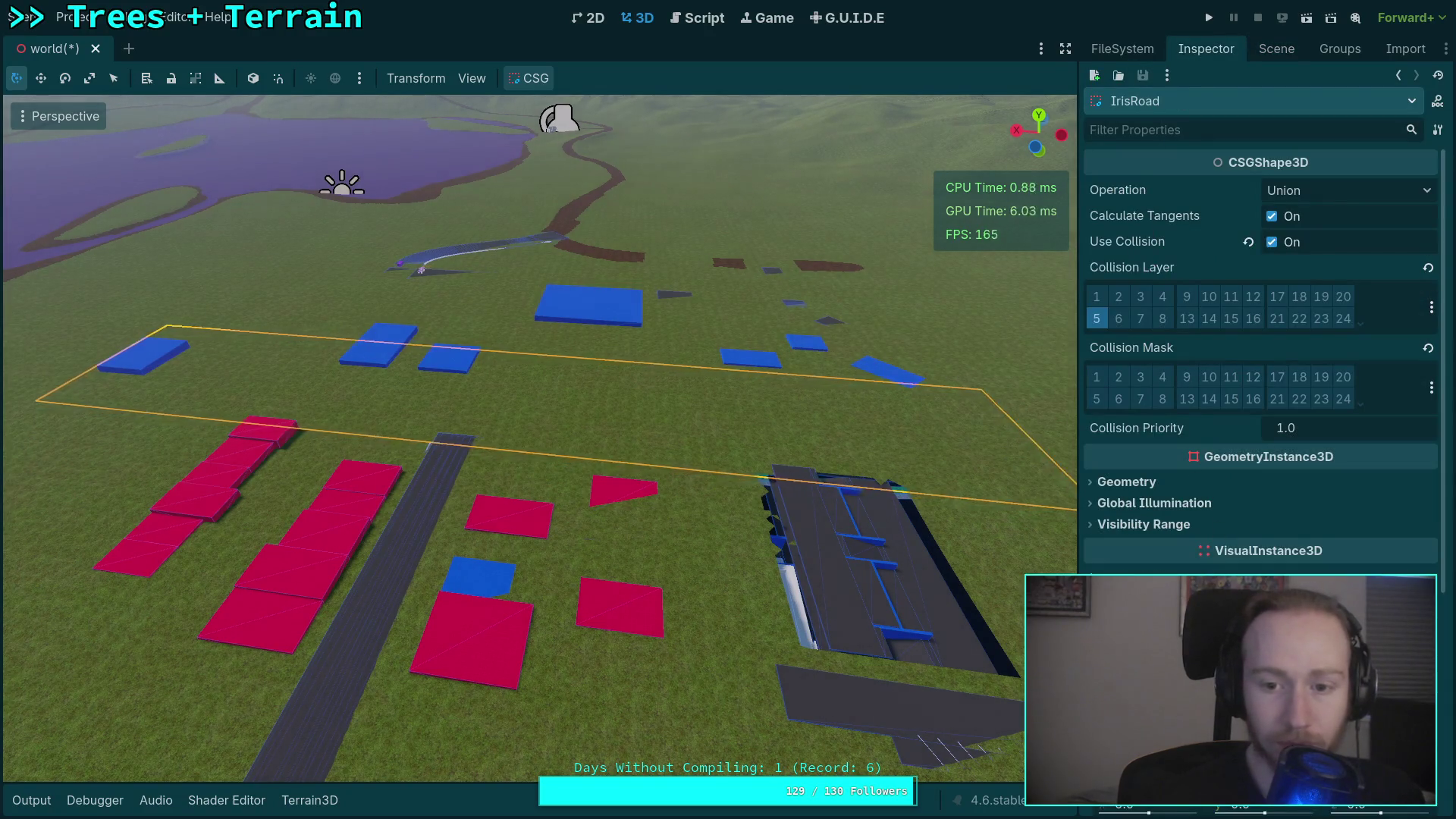
right_click(653, 613)
key("w")
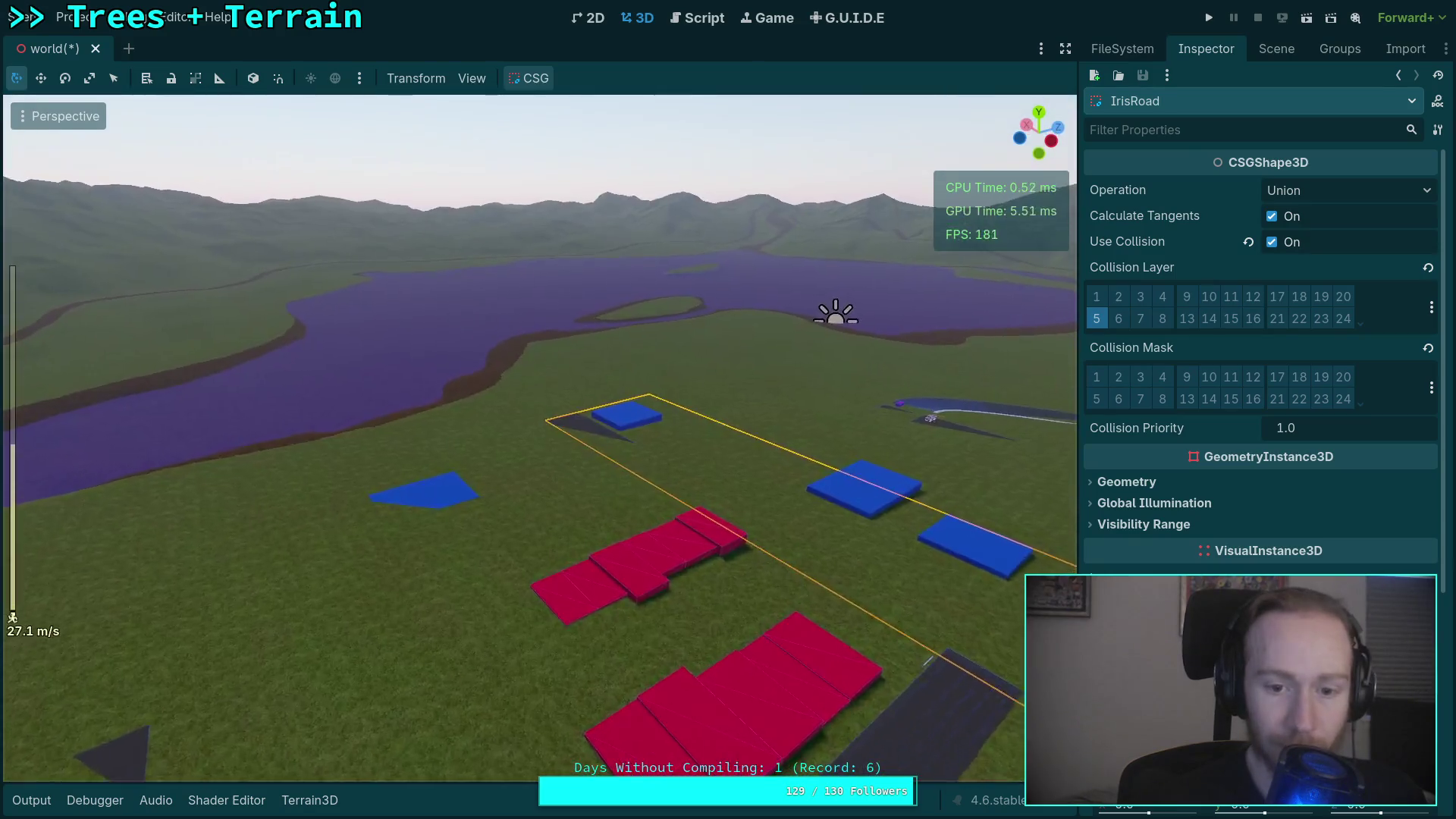
scroll(653, 613, "up", 3)
key("w")
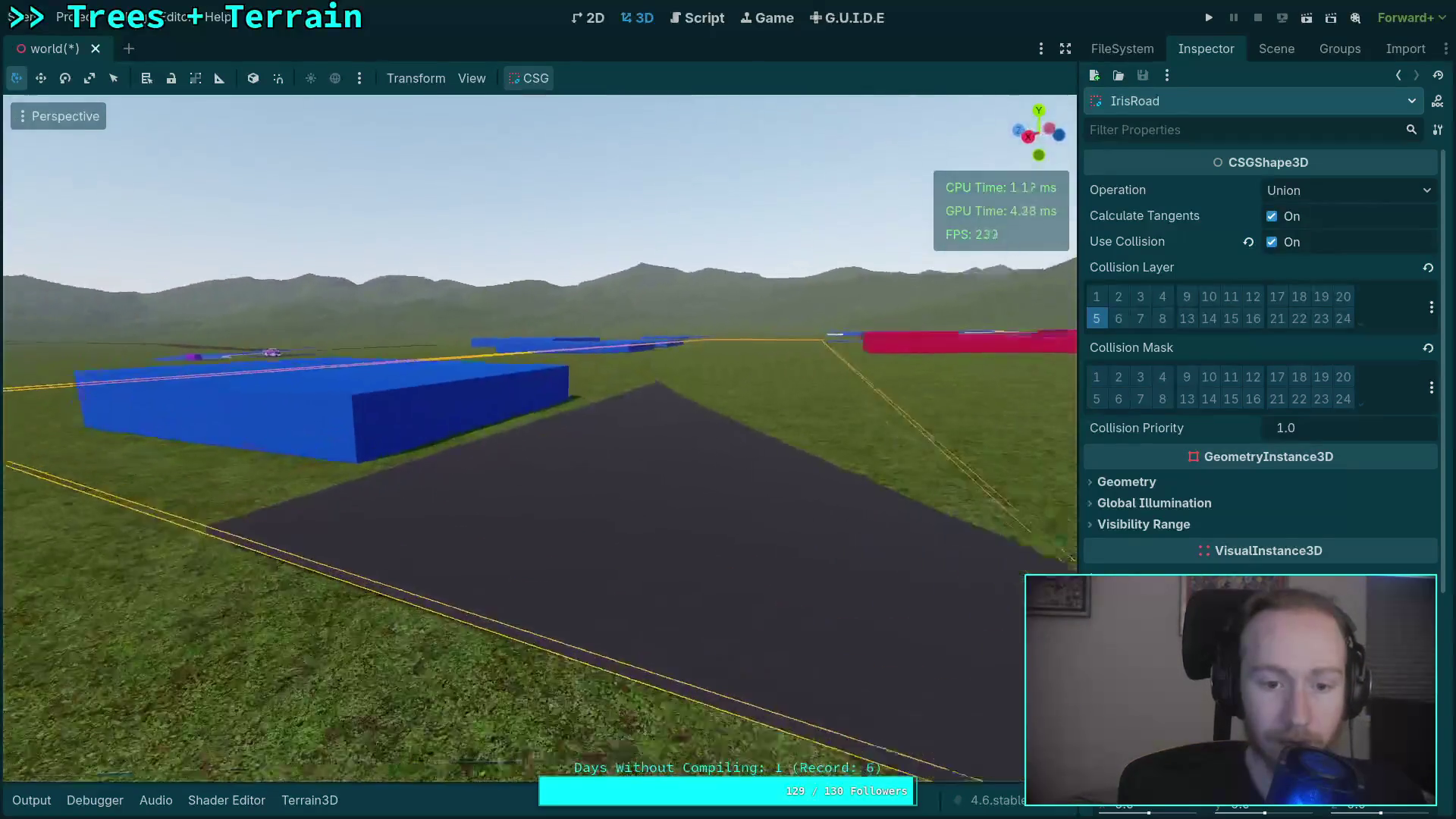
scroll(540, 439, "down", 6)
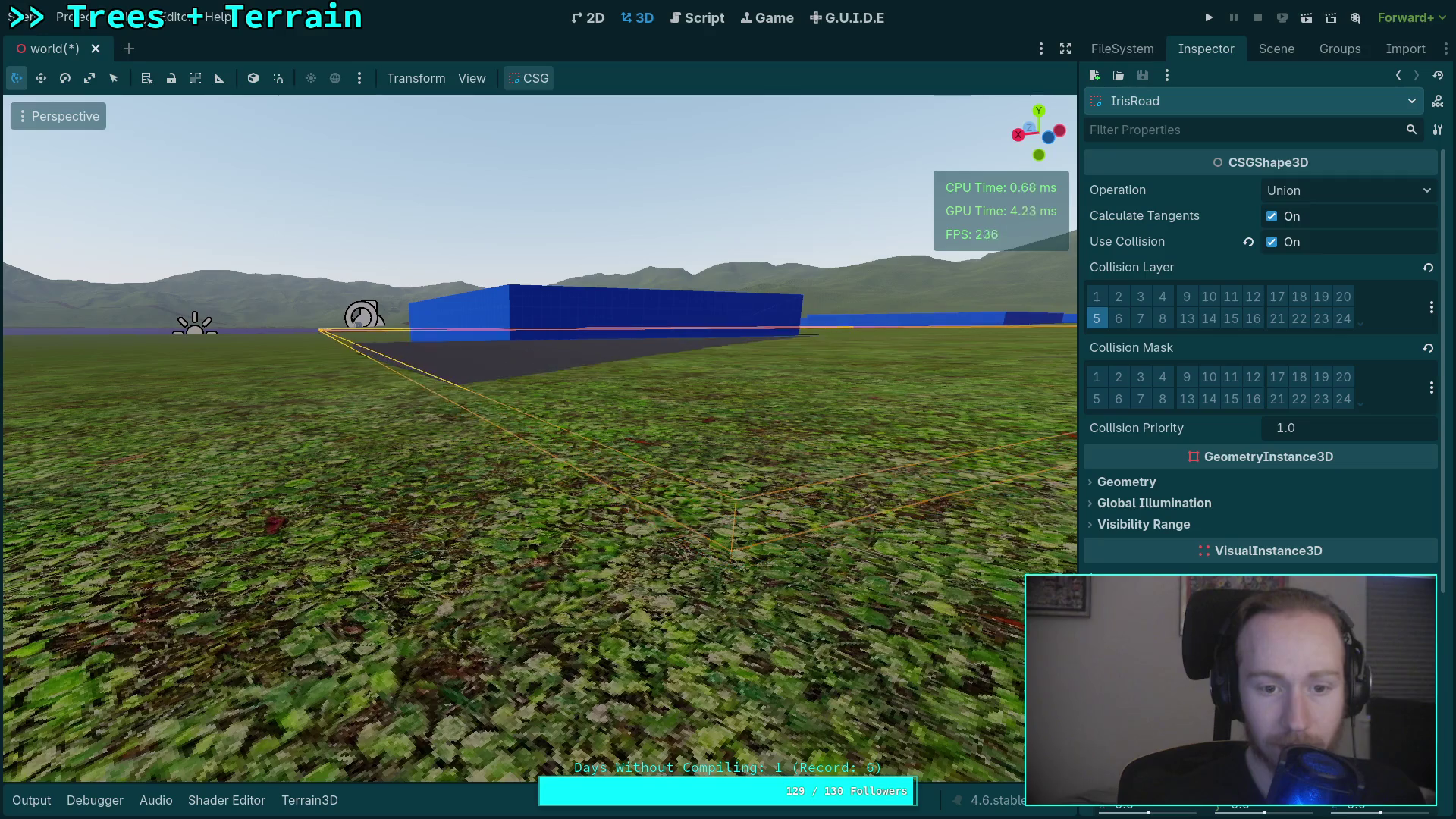
key("w")
key("s")
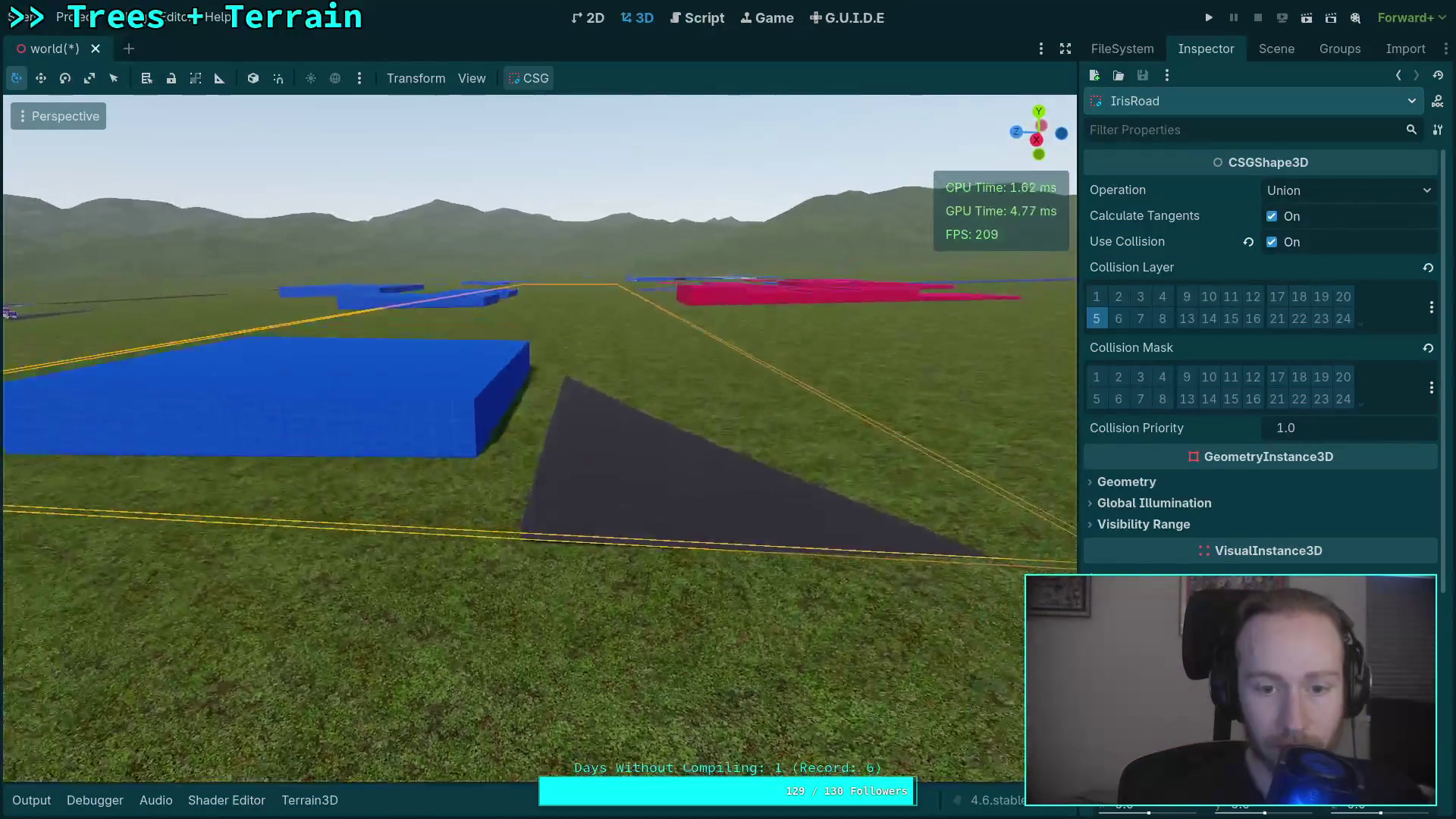
Expand IrisRoad and select IrisRoad2, showing its 10.2 × 0.2 × 39.4 m box properties.
left_click(1276, 48)
left_click(1133, 455)
left_click(1190, 474)
left_click(1200, 494)
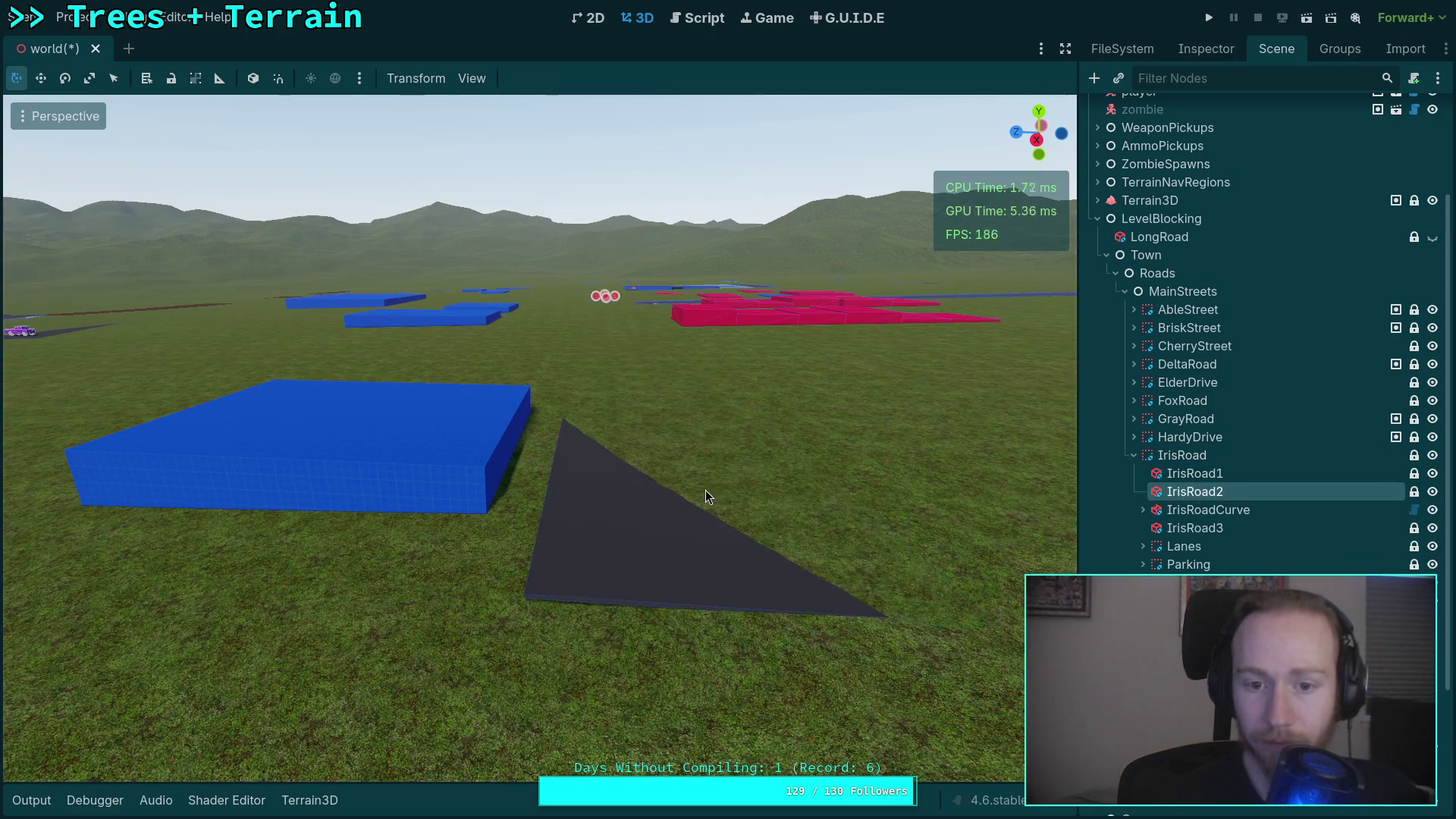
key("w")
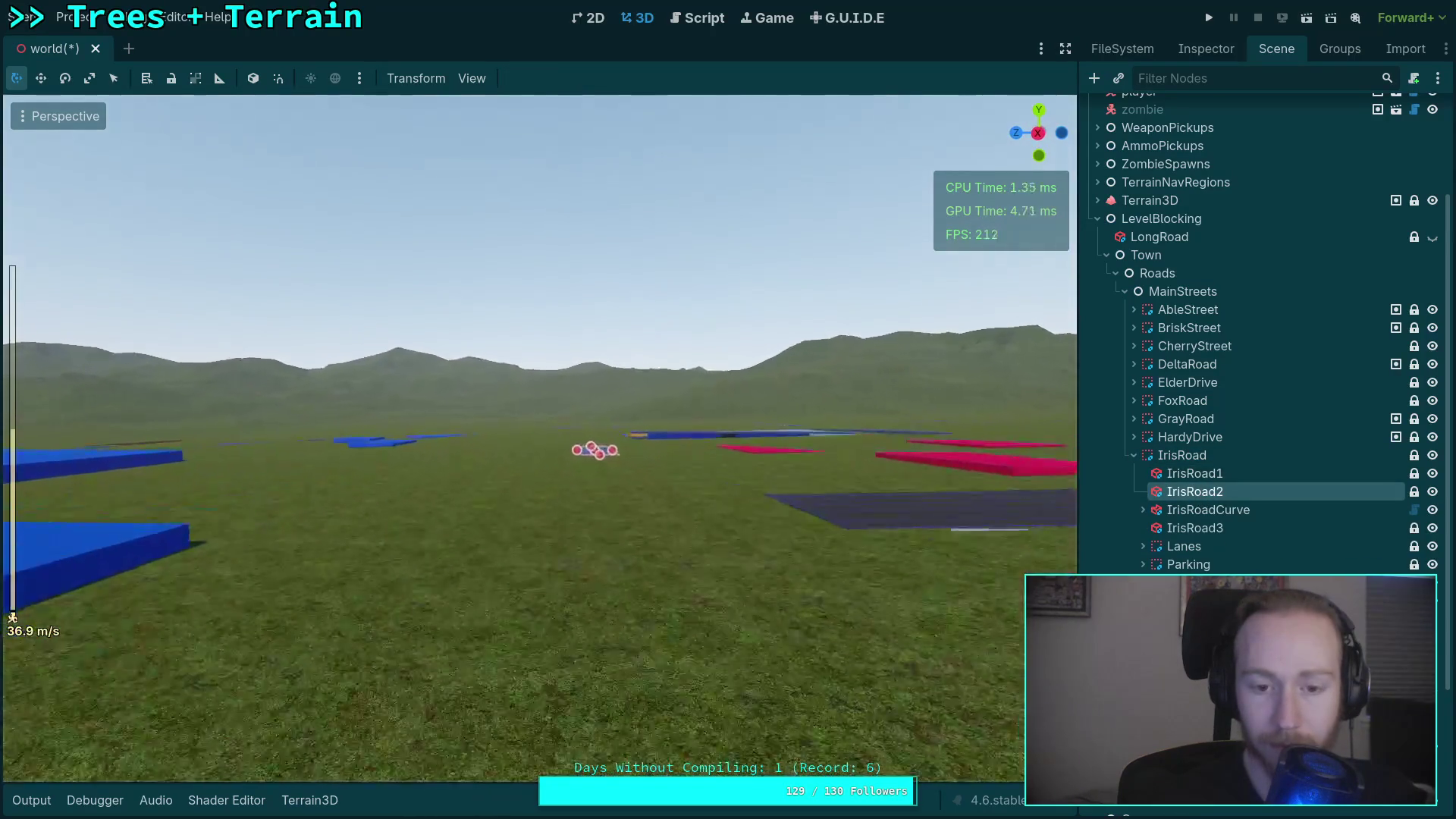
scroll(539, 437, "down", 10)
scroll(539, 438, "down", 8)
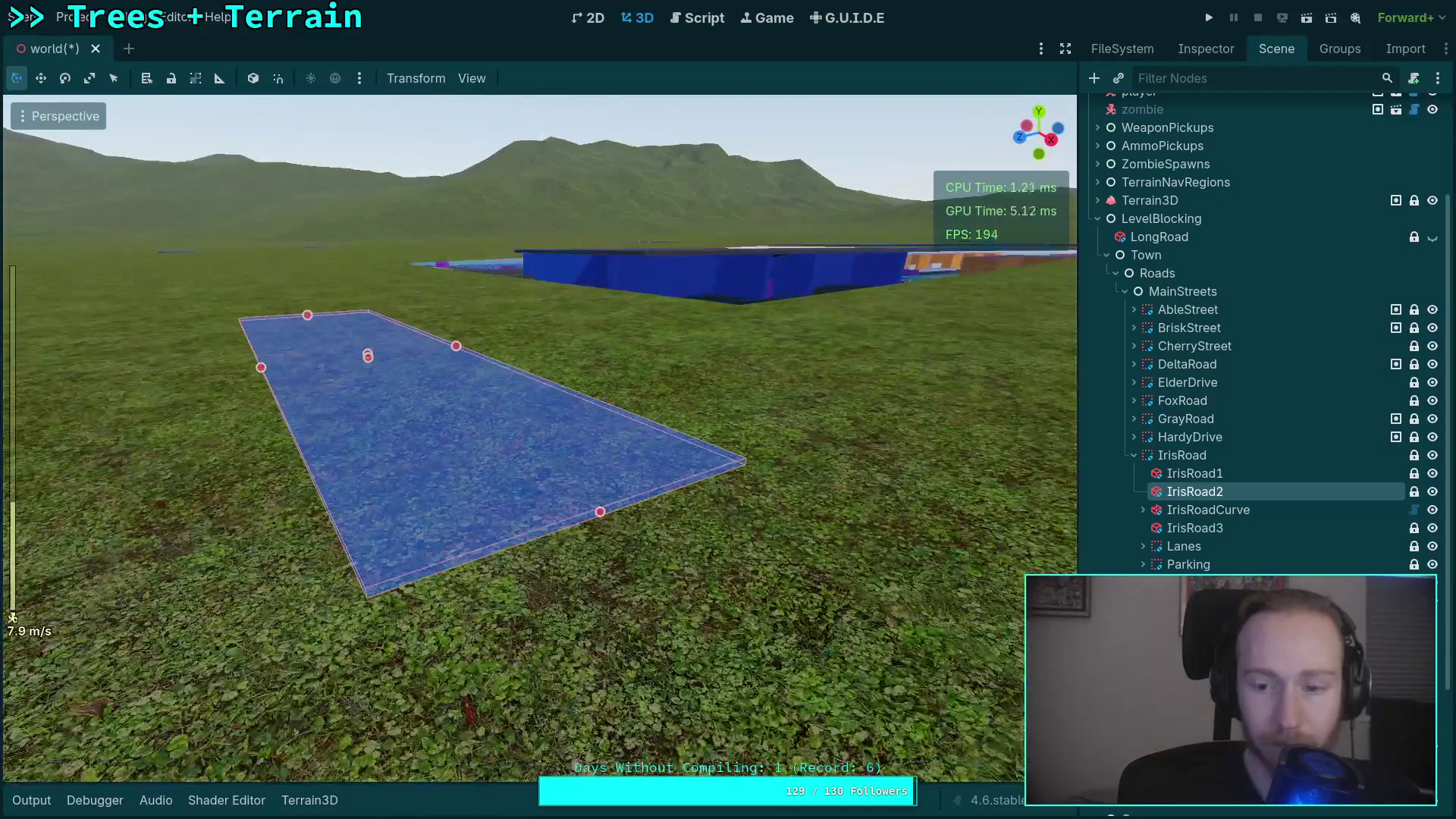
left_click(1201, 48)
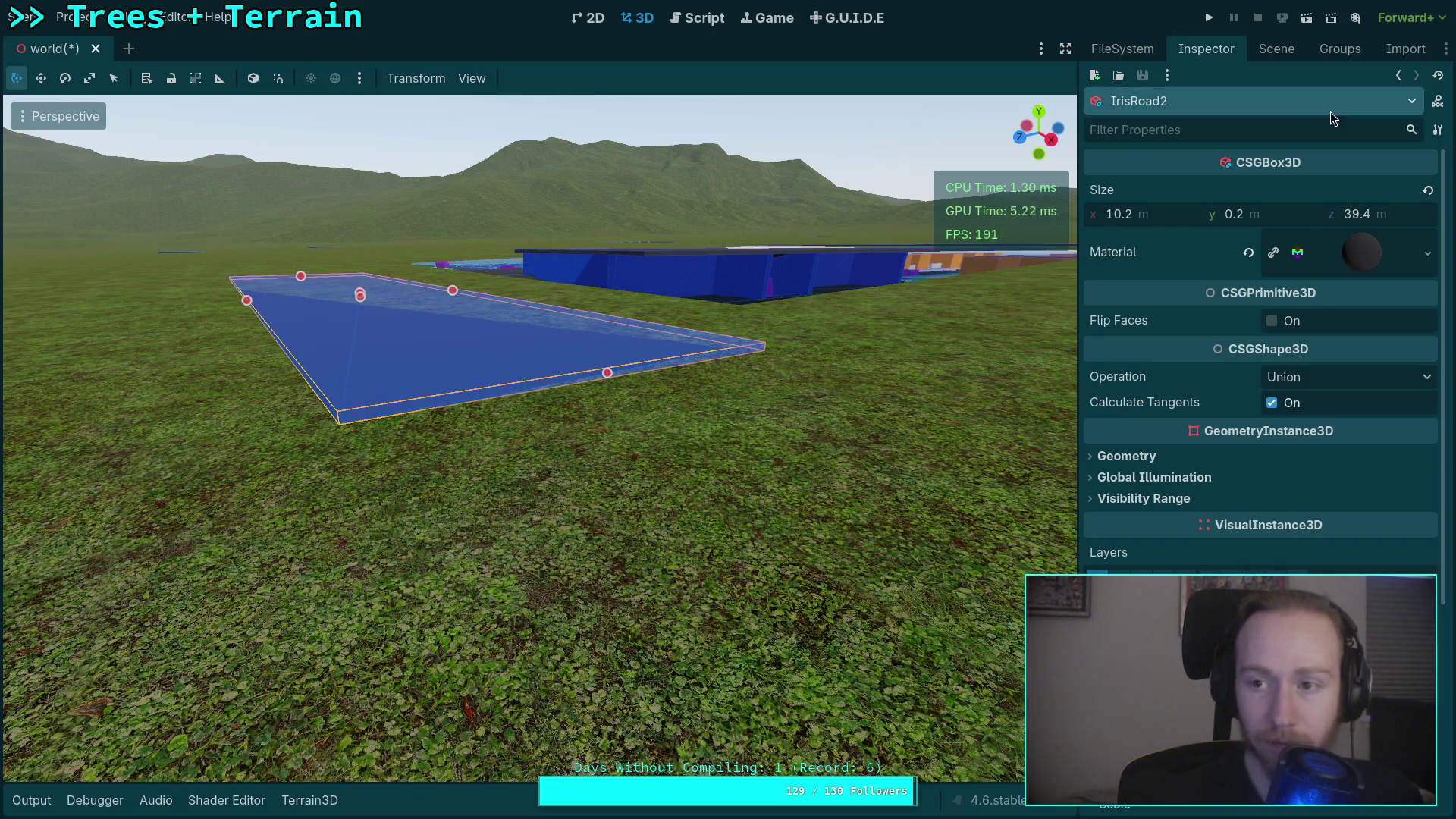
left_click(1272, 50)
Frame IrisRoadCurve at ground level and drag the curved road piece toward the terrain.
left_click(1244, 475)
key("f")
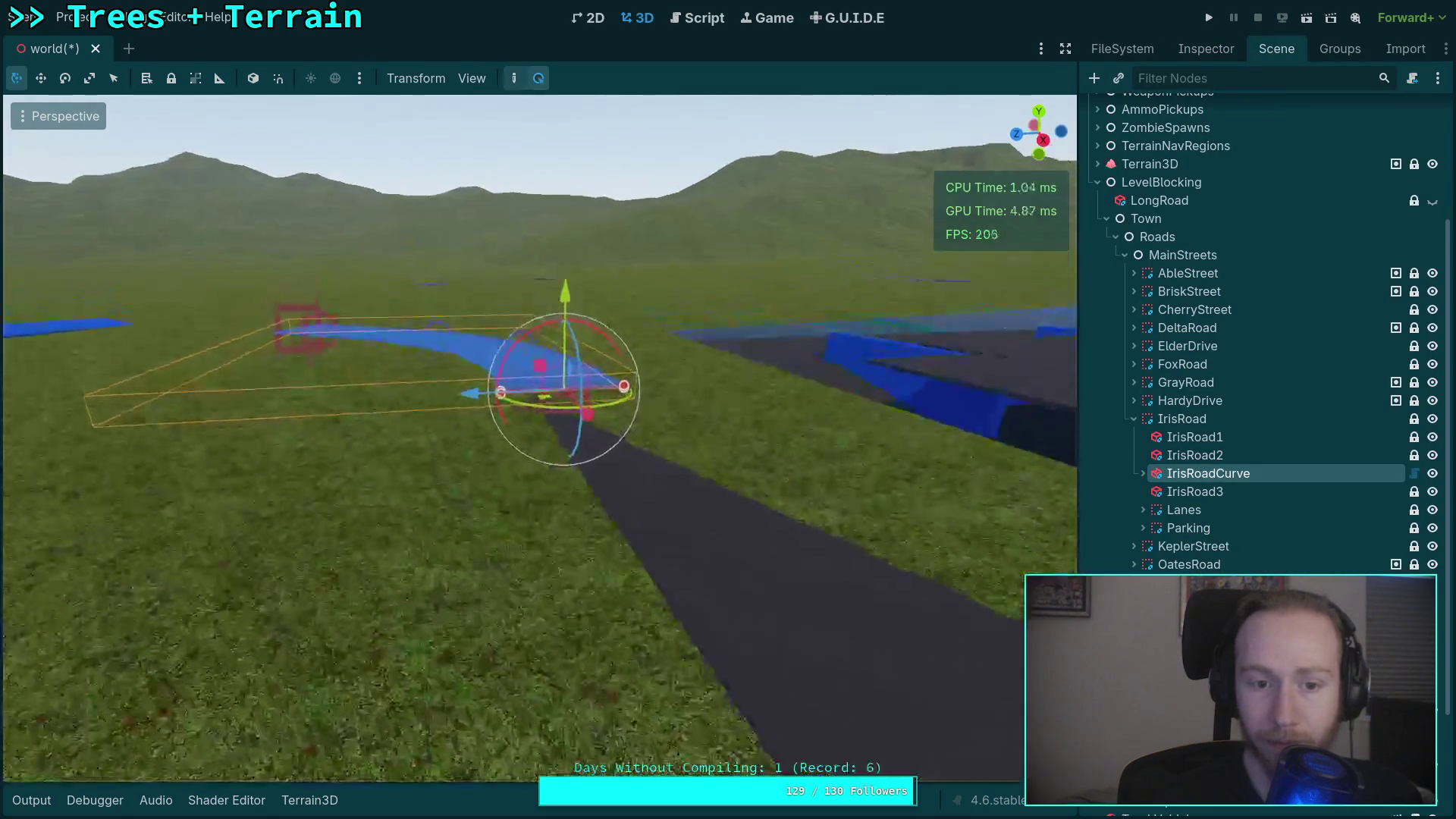
left_click_drag(637, 491, 637, 362)
mouse_move(620, 281)
left_mouse_down()
mouse_move(619, 343)
mouse_move(740, 389)
left_mouse_up()
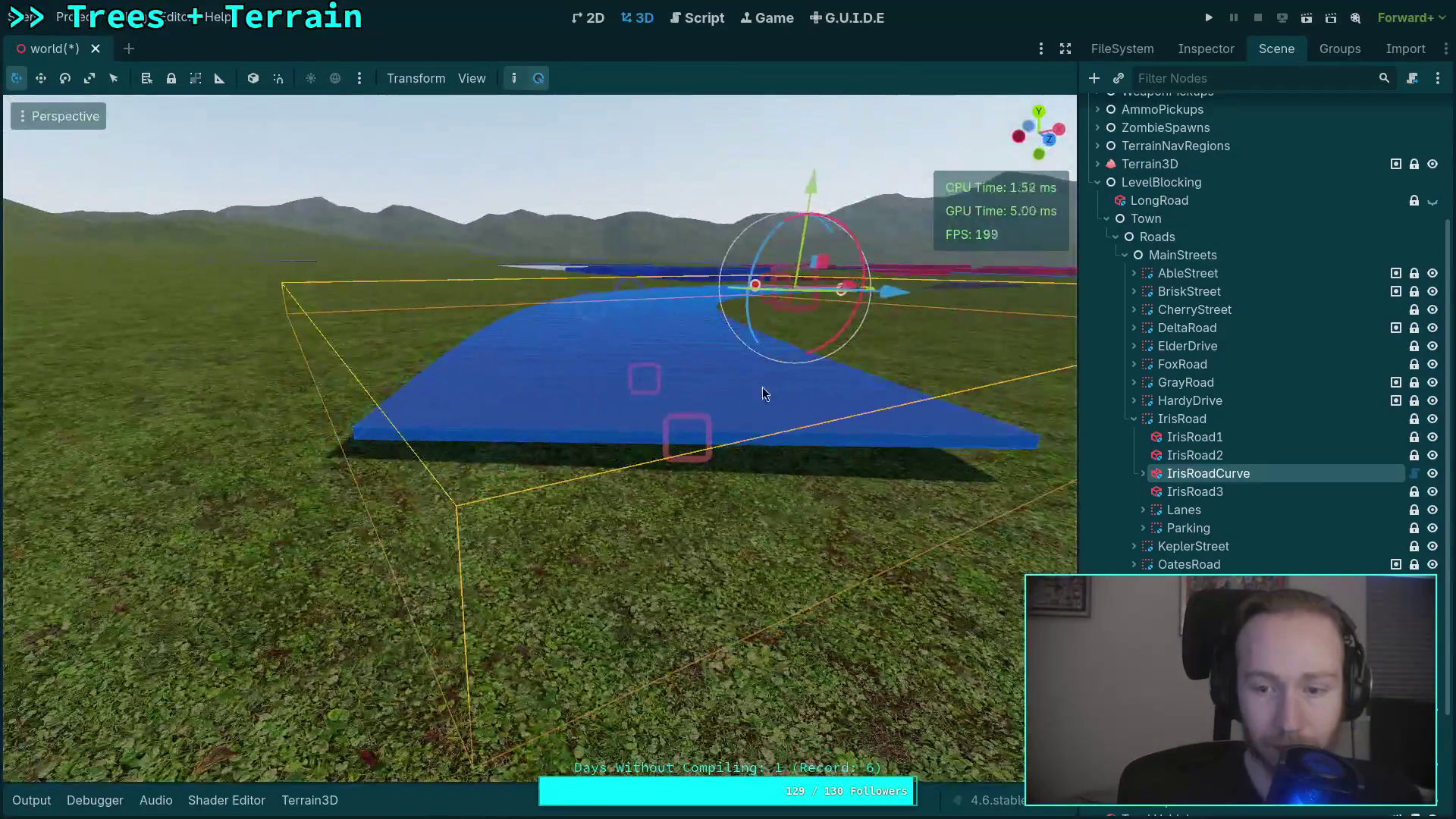
Lower CSGCurvePoint3D2 about 0.47 m onto the terrain, then frame IrisRoad3.
left_click(1214, 516)
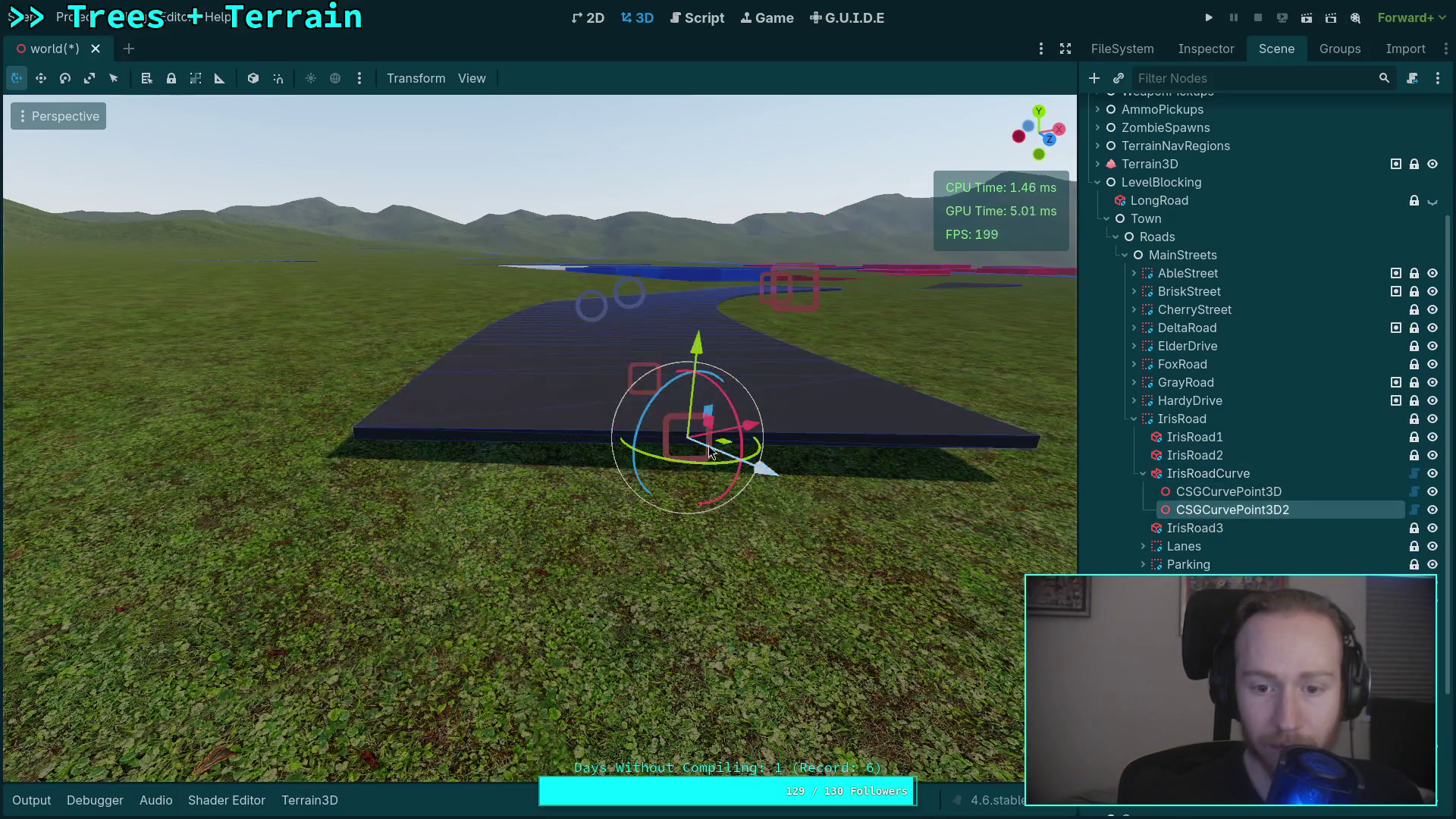
left_click_drag(619, 276, 614, 308)
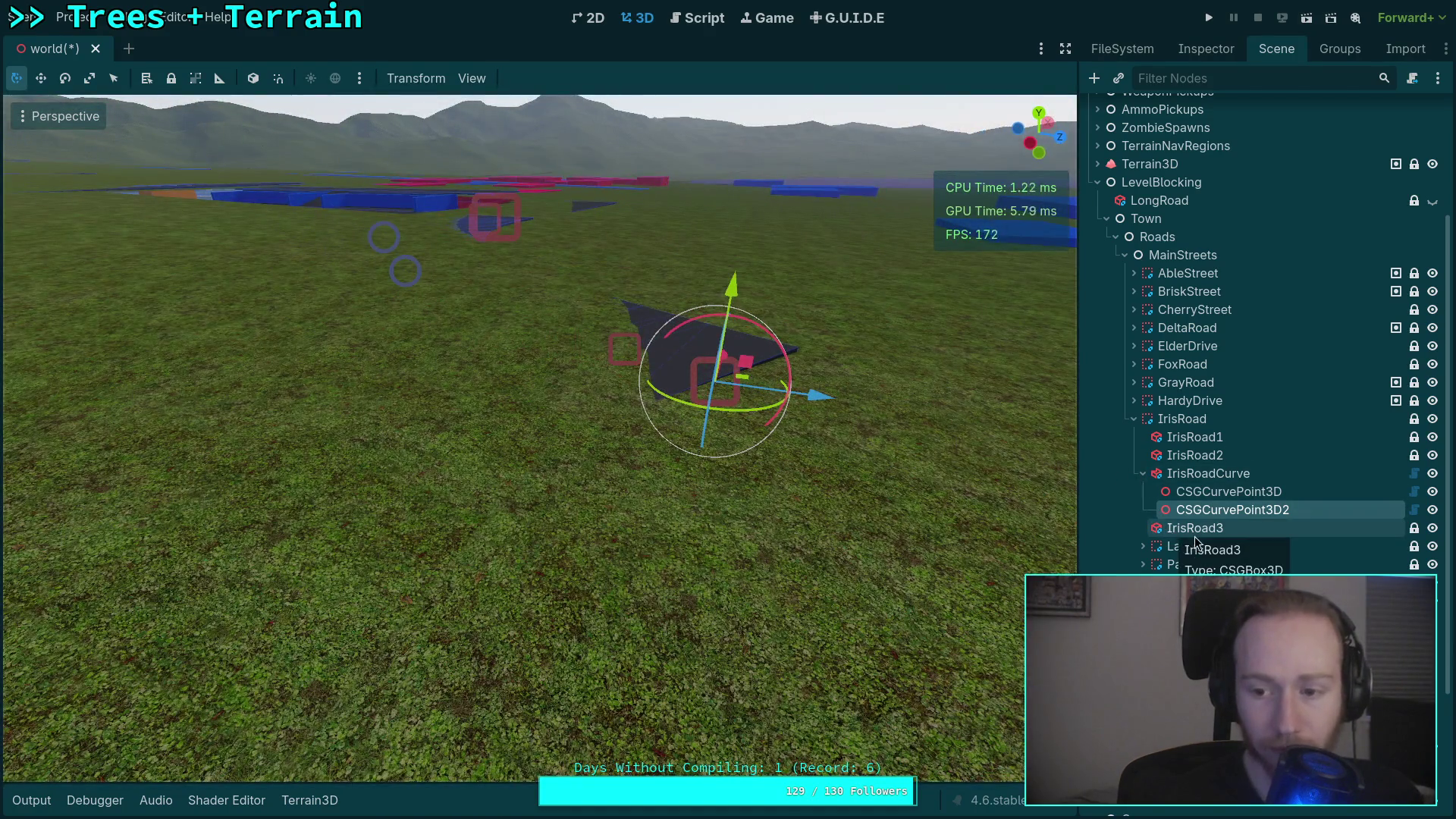
left_click(1143, 473)
double_click(1194, 491)
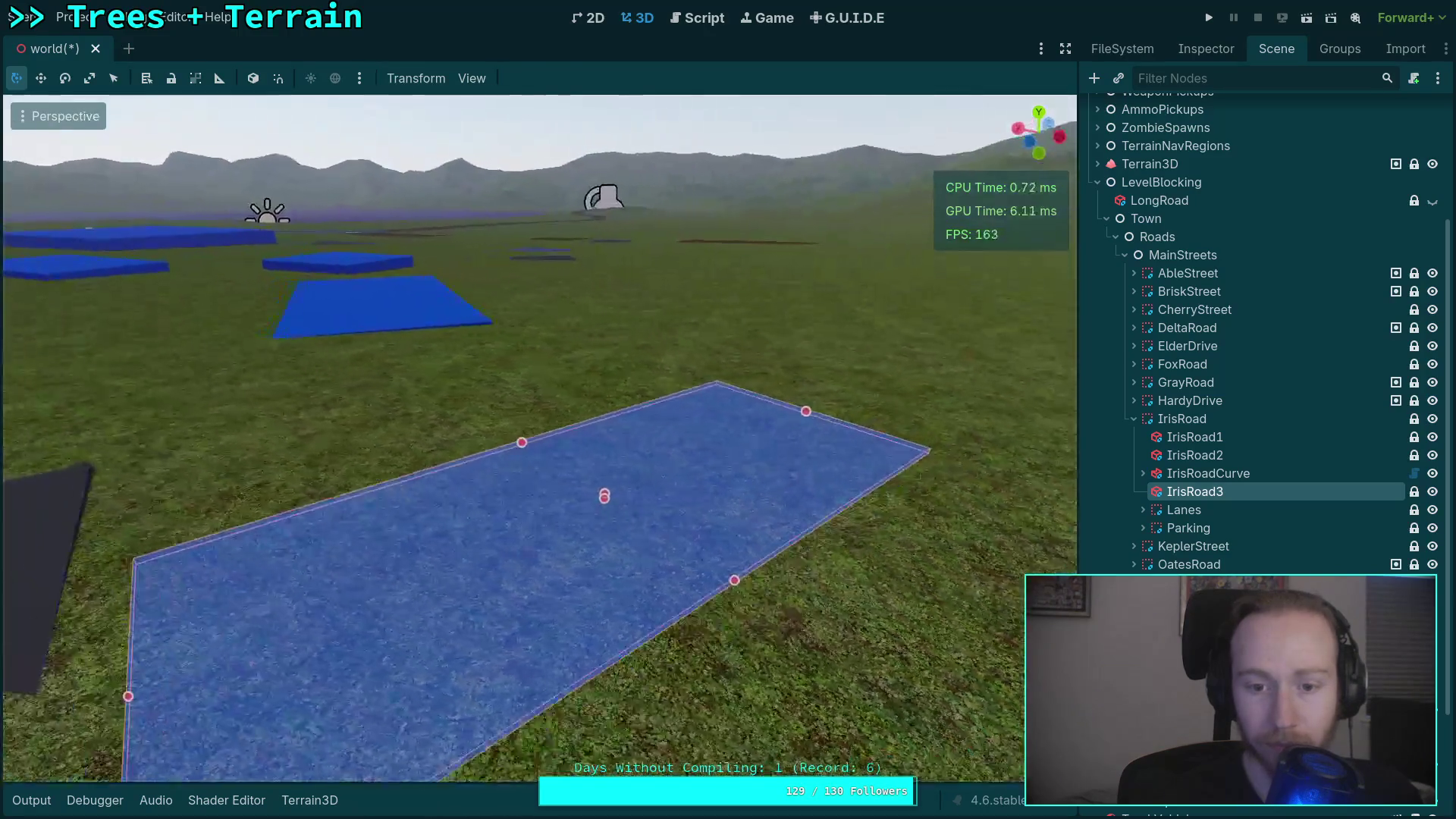
Check IrisRoad3's 10.2 × 0.2 × 26.0 m box size, then select Iris Road's Lanes stripes.
left_click(1206, 48)
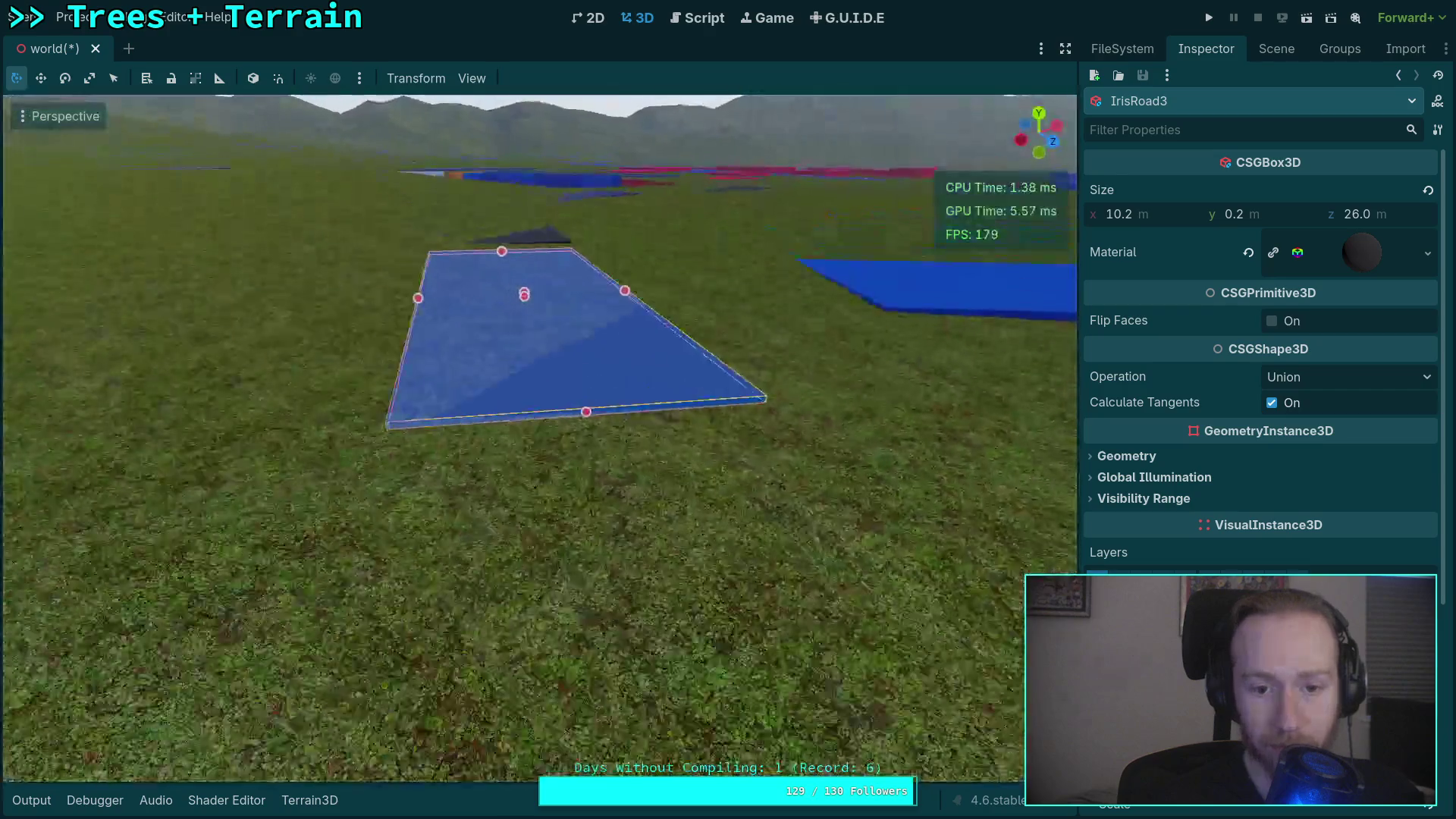
left_click(1277, 48)
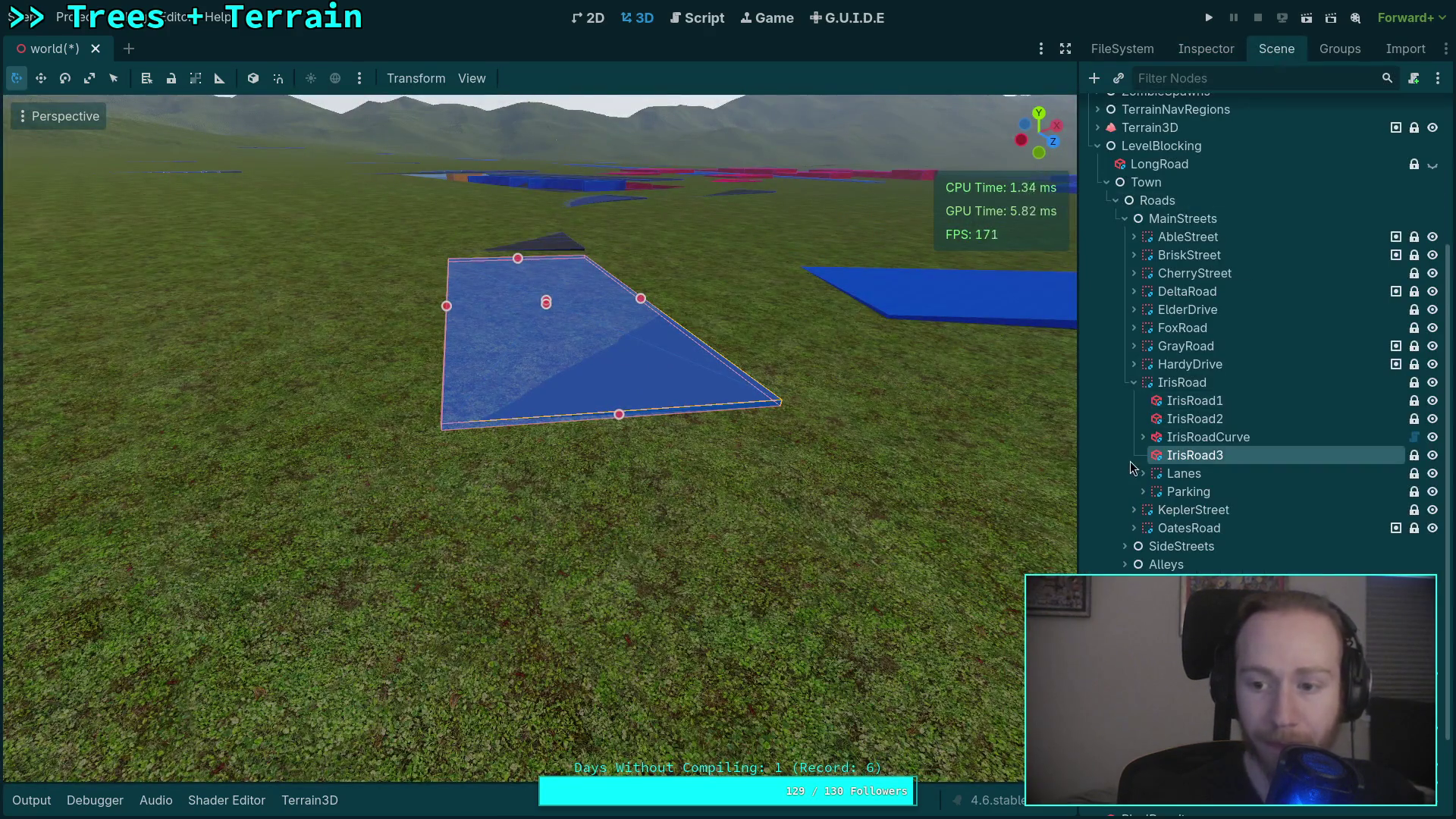
left_click(1156, 471)
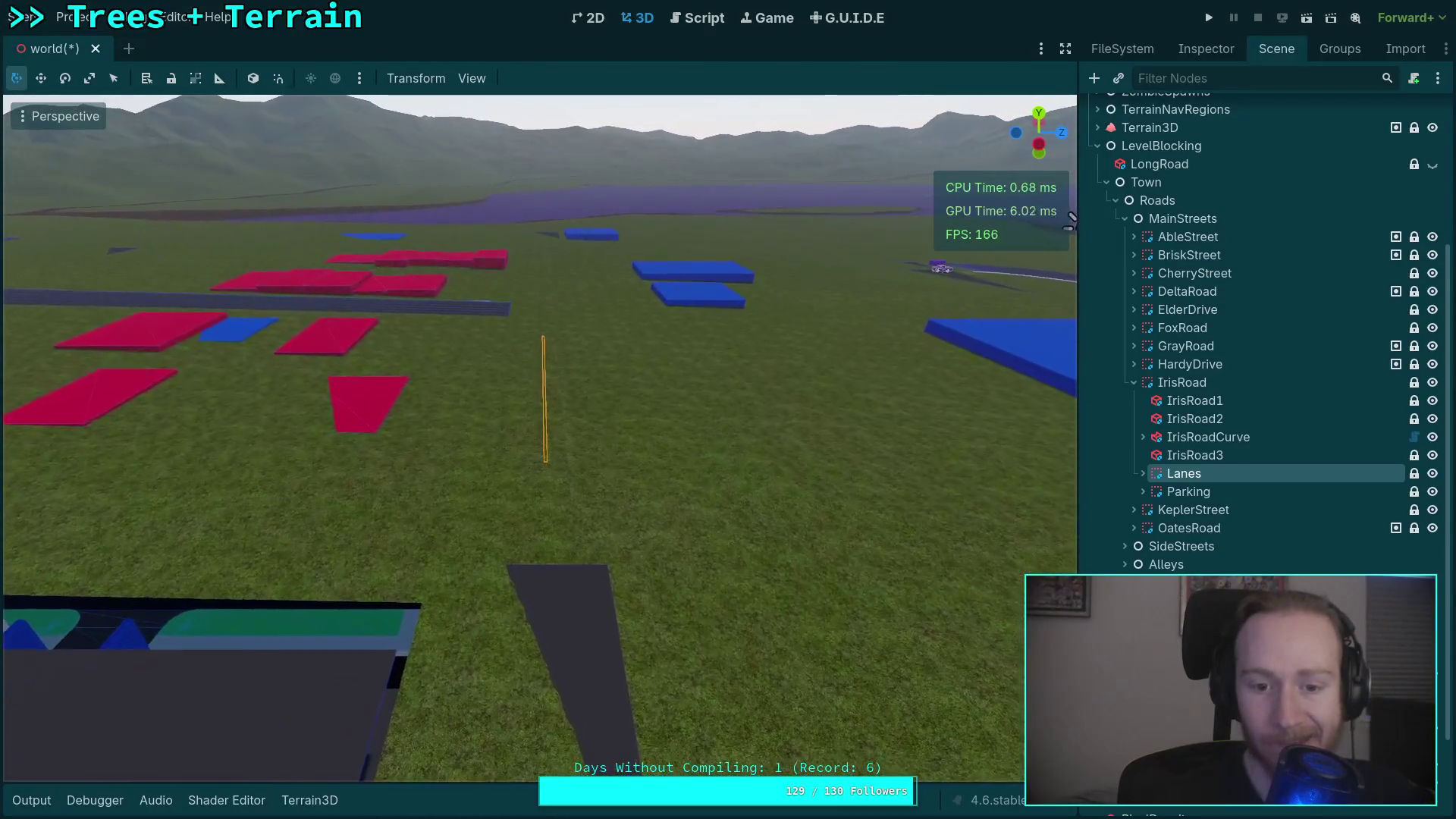
Set the Lanes stripes' Position Y to about 2.34 so they rest on the terrain.
left_click(1141, 474)
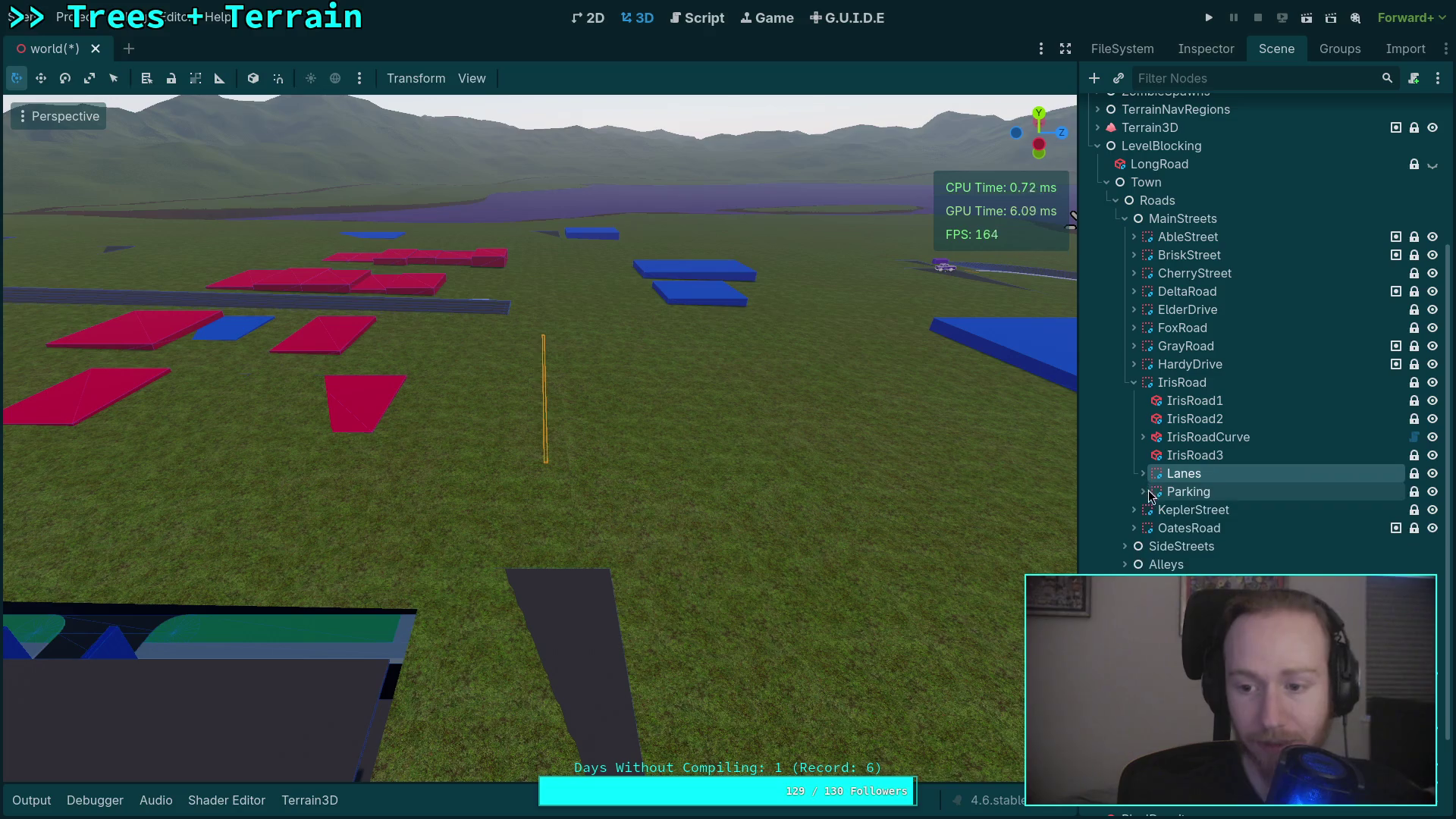
left_click(1206, 49)
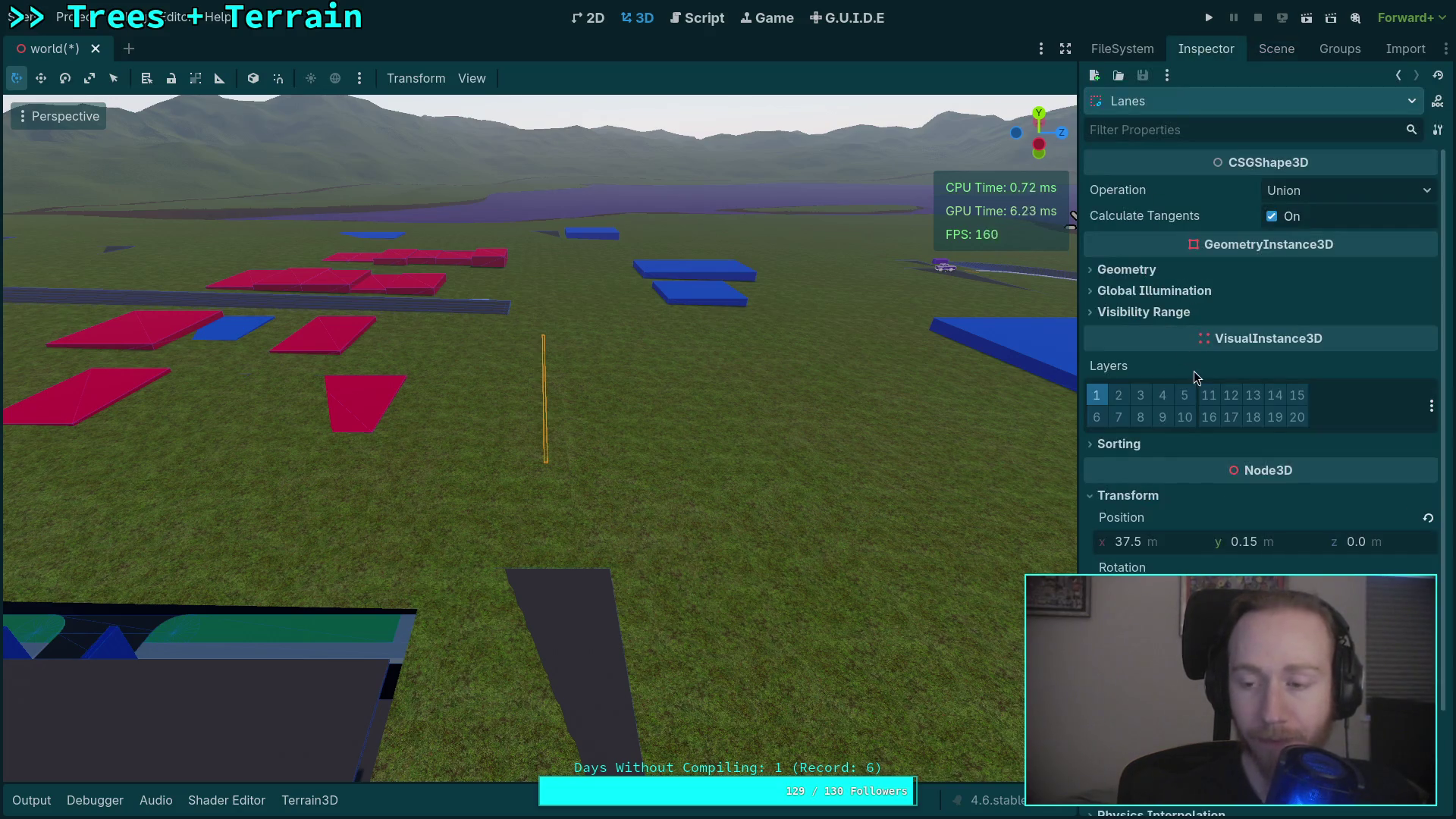
left_click_drag(1250, 546, 1289, 546)
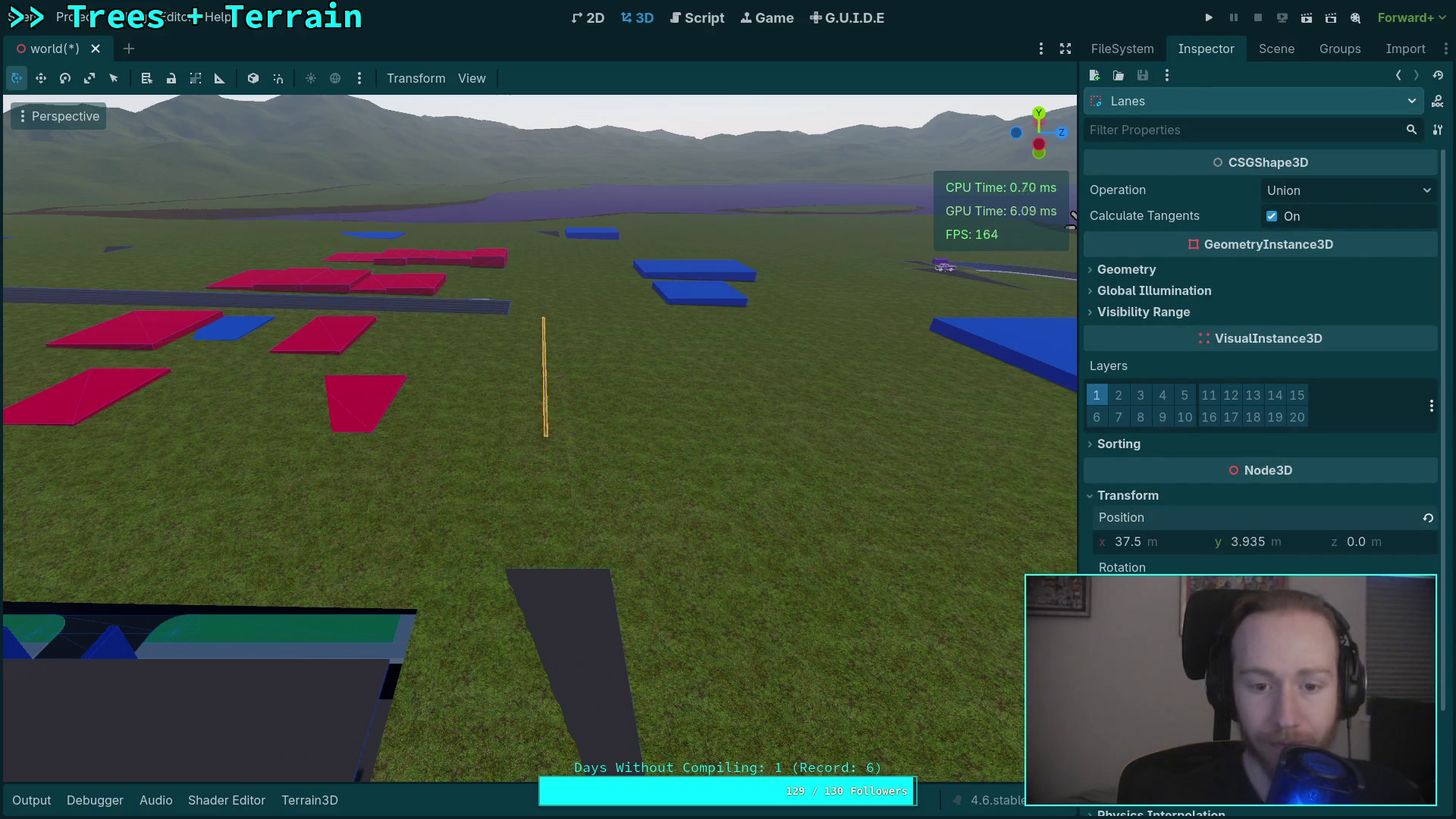
left_click_drag(1071, 220, 1067, 480)
left_click_drag(1260, 541, 1224, 542)
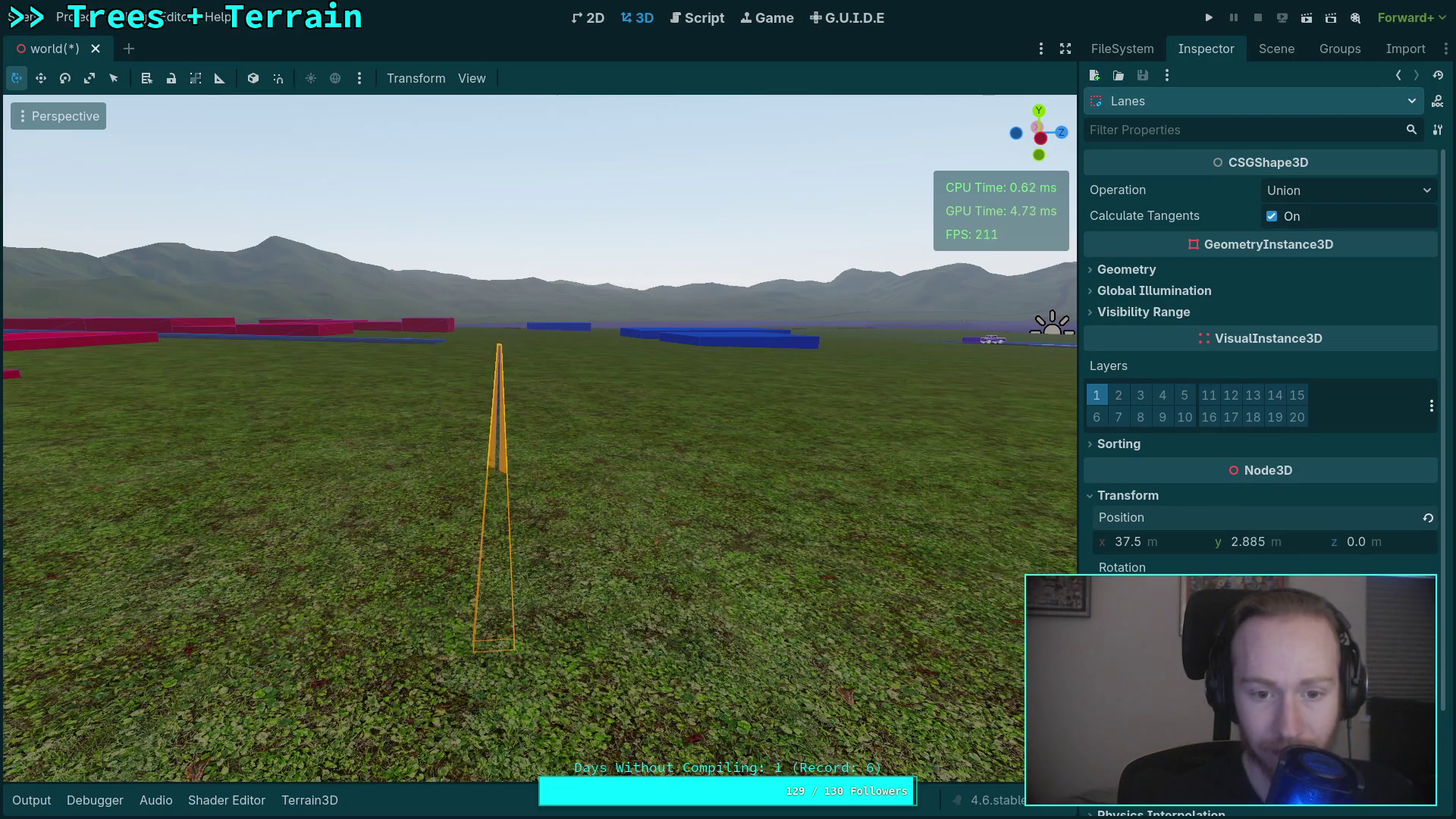
mouse_move(540, 438)
left_mouse_down()
mouse_move(227, 414)
mouse_move(318, 455)
mouse_move(531, 439)
mouse_move(1263, 484)
left_mouse_up()
scroll(303, 417, "up", 3)
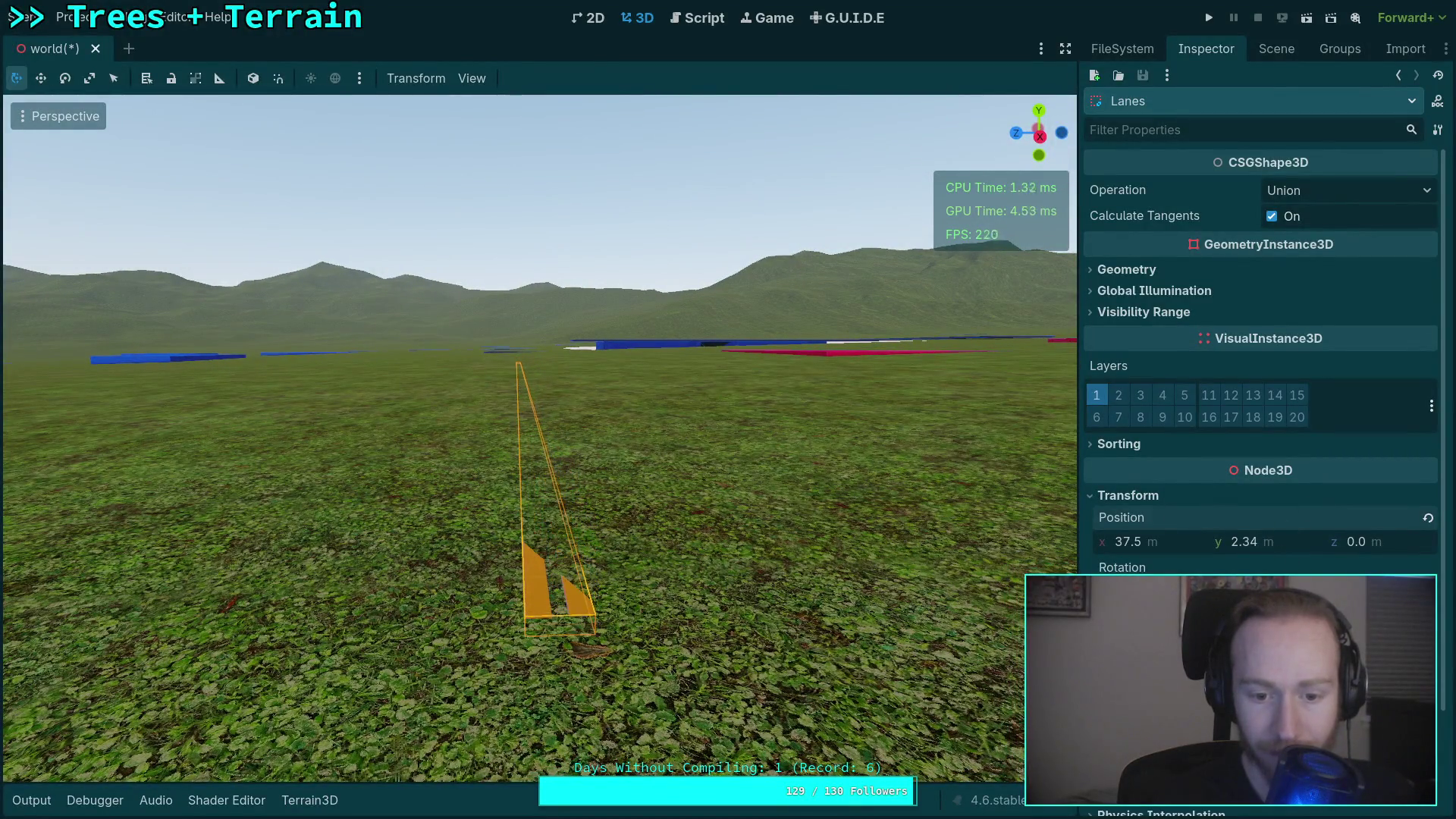
mouse_move(835, 487)
left_mouse_down()
mouse_move(797, 470)
mouse_move(1206, 190)
left_mouse_up()
Set the Parking bays' Position Y to about 2.38, closer to the terrain.
left_click(1277, 48)
double_click(1184, 473)
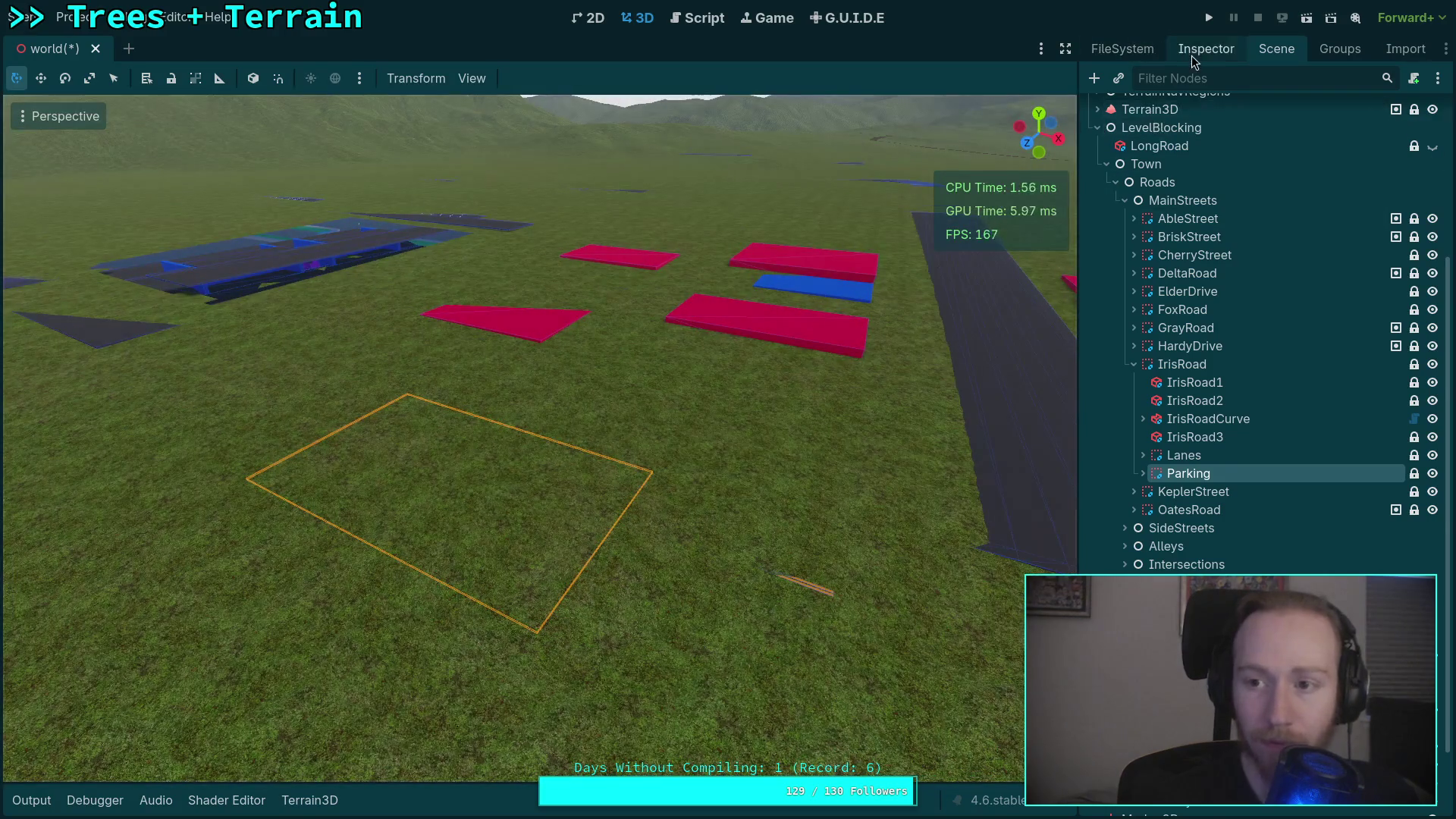
left_click(1192, 51)
left_click_drag(1246, 546, 1289, 544)
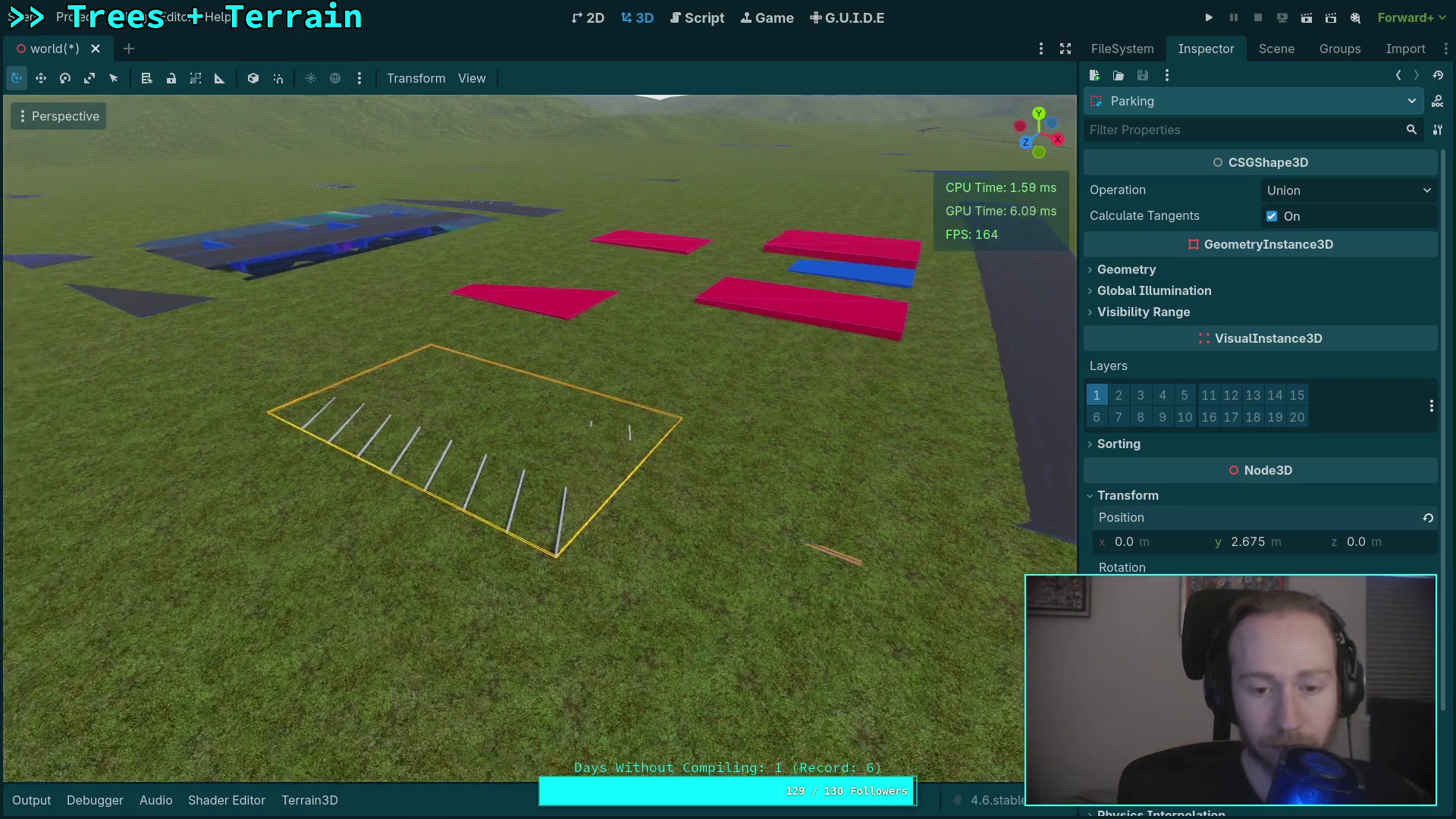
key("w")
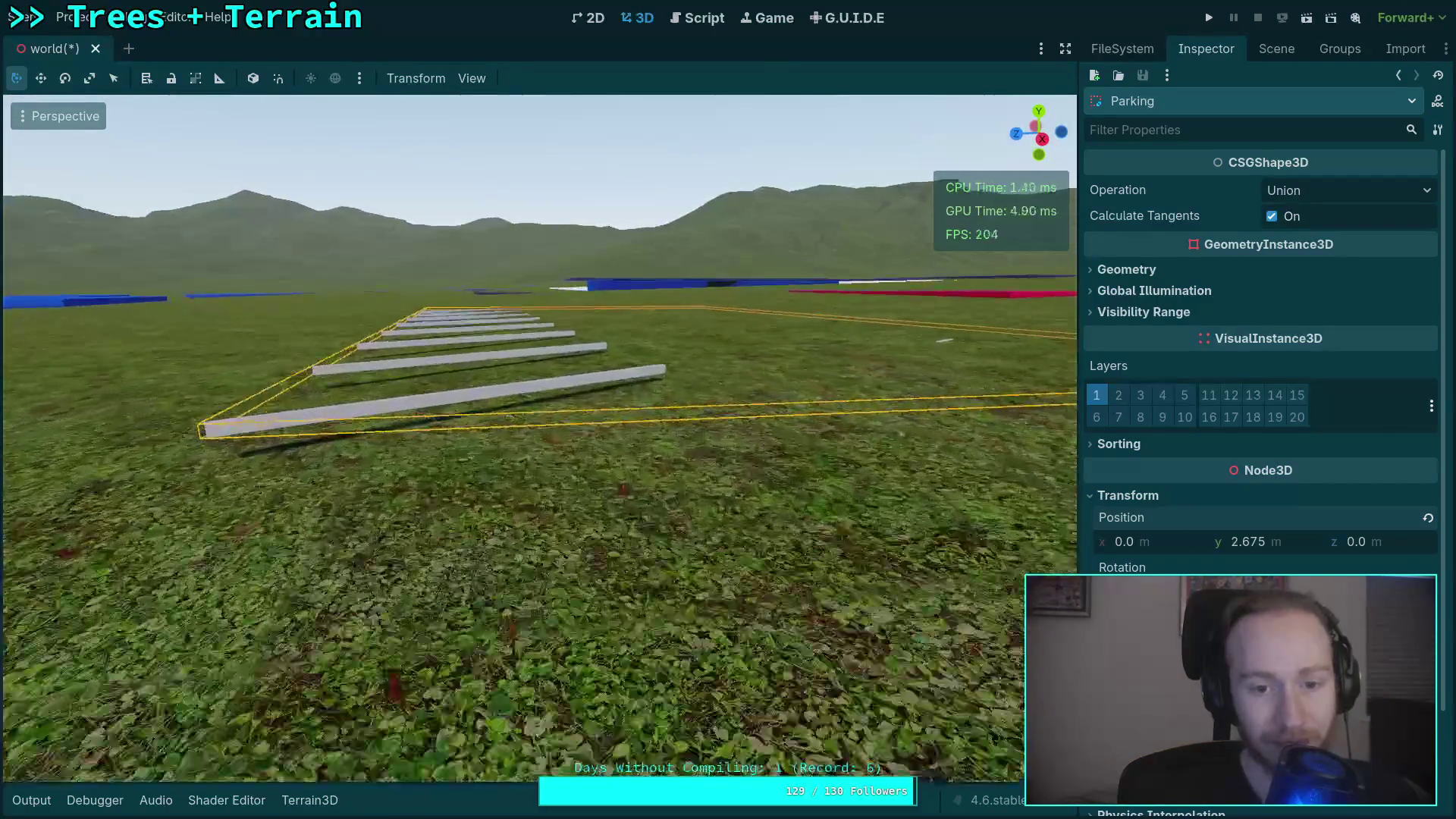
left_click_drag(1248, 541, 1234, 541)
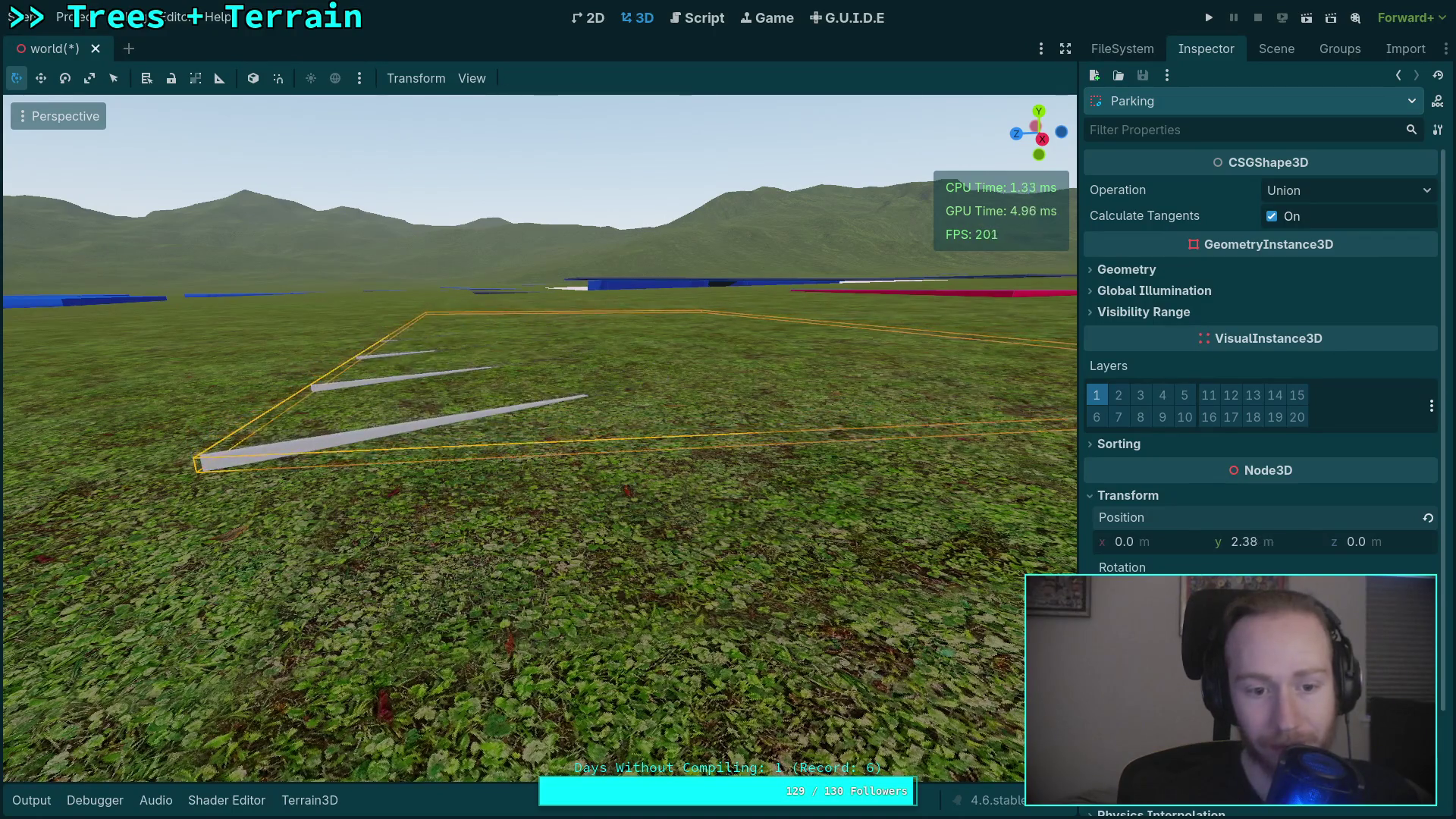
Review IrisRoad1 in the view, then collapse the IrisRoad group and select KeplerStreet.
left_click(1276, 48)
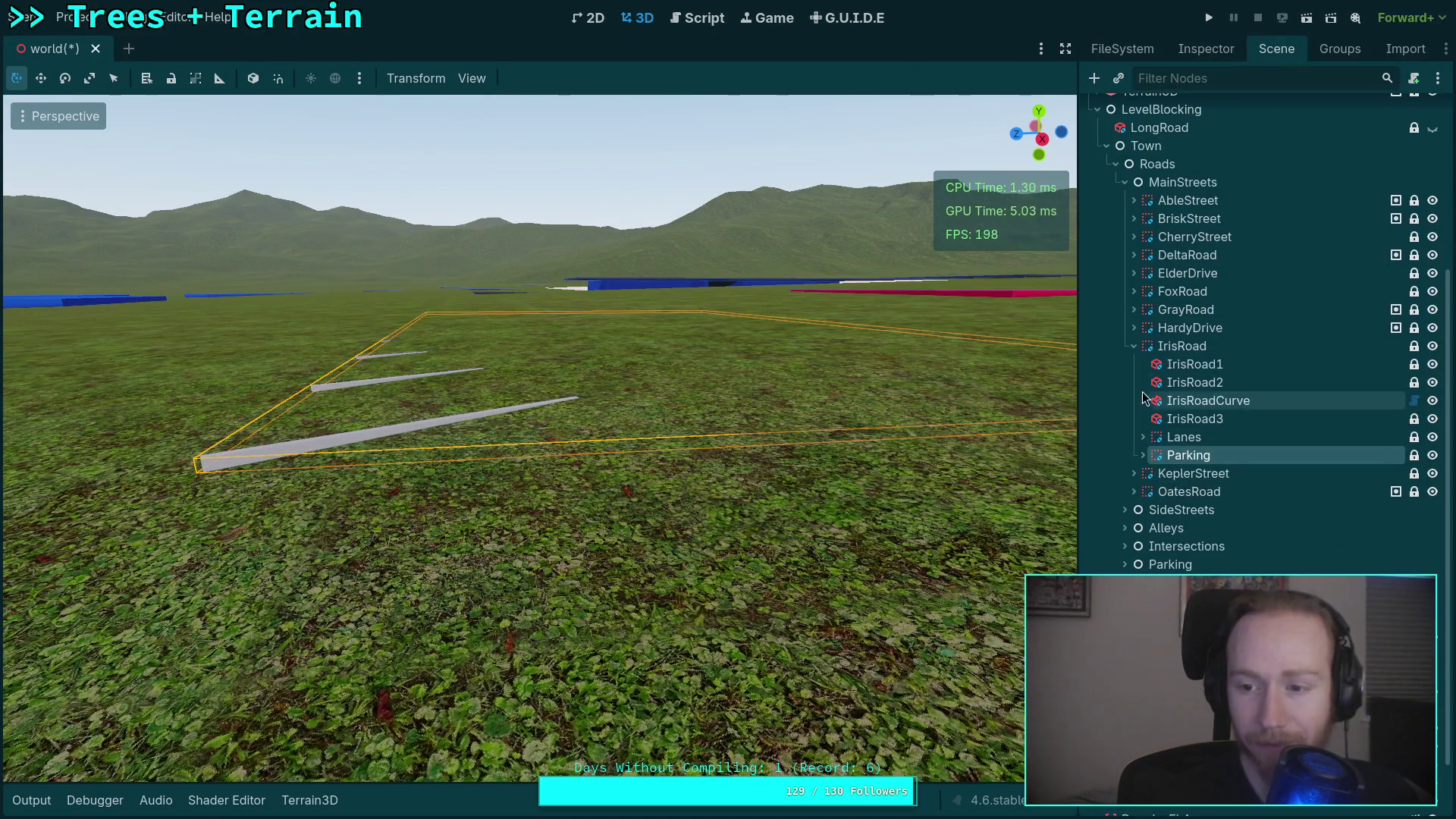
left_click(1188, 382)
left_click(1191, 364)
key("f")
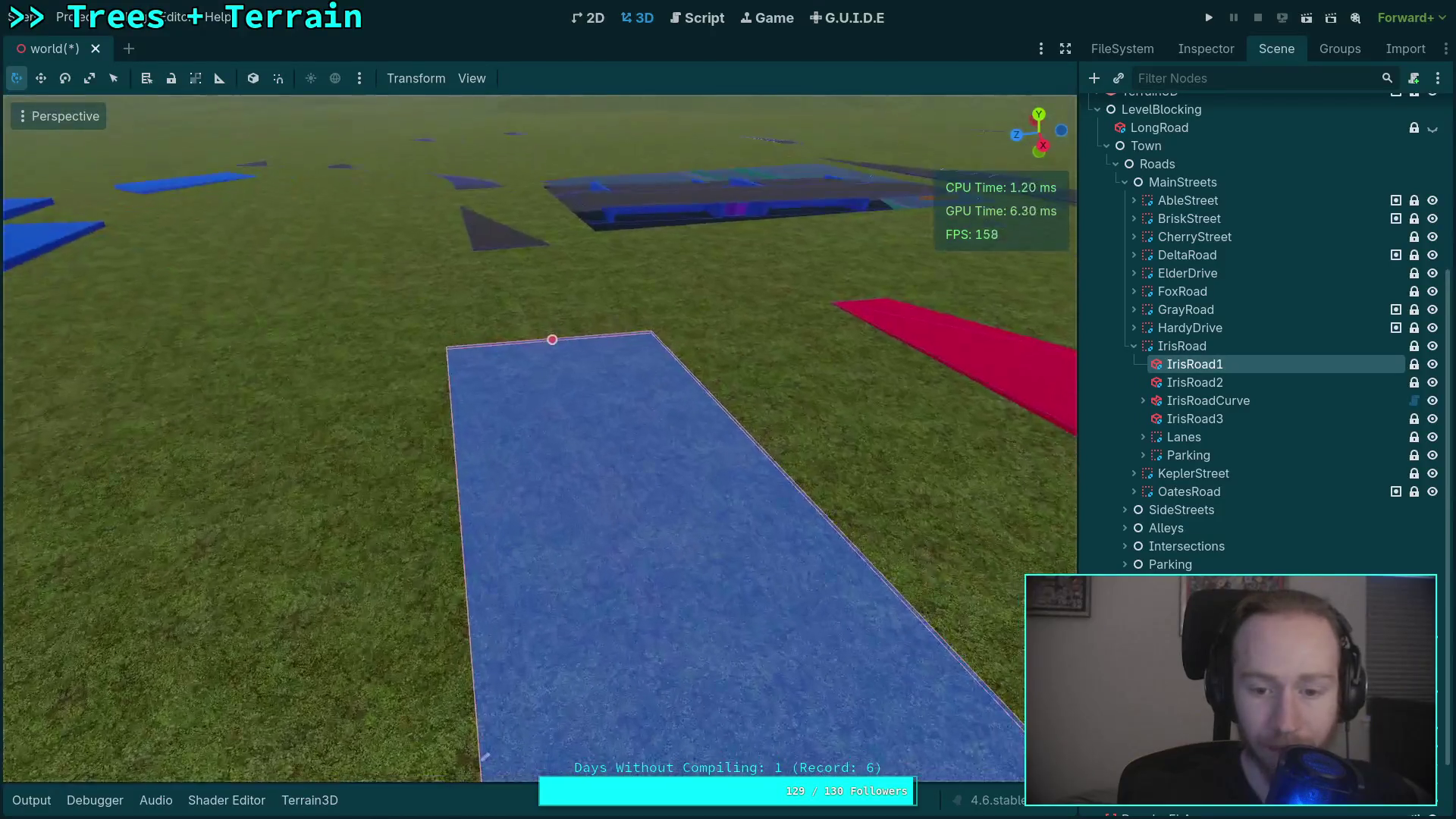
left_click(1185, 455)
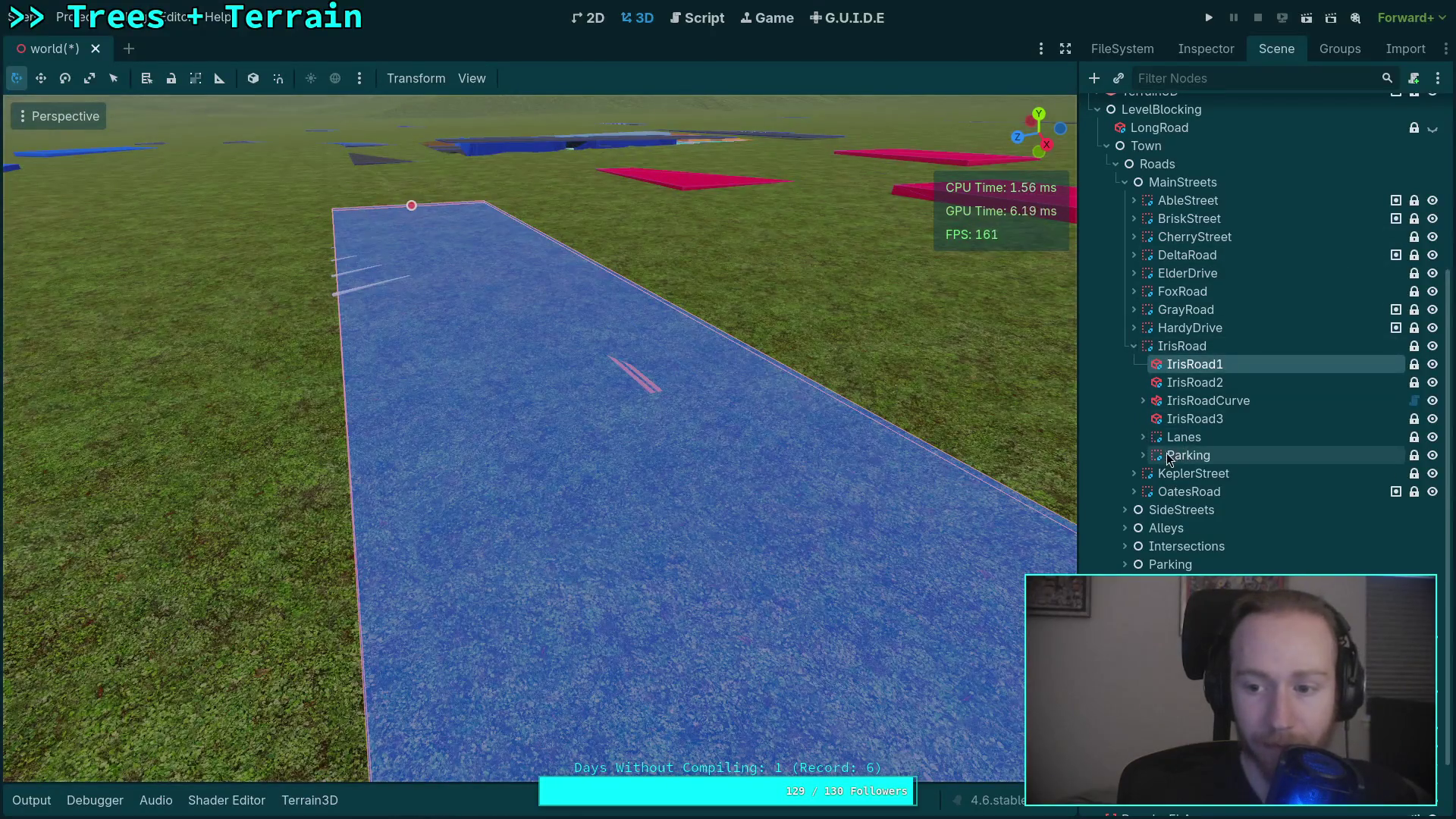
left_click(1132, 347)
left_click(1164, 402)
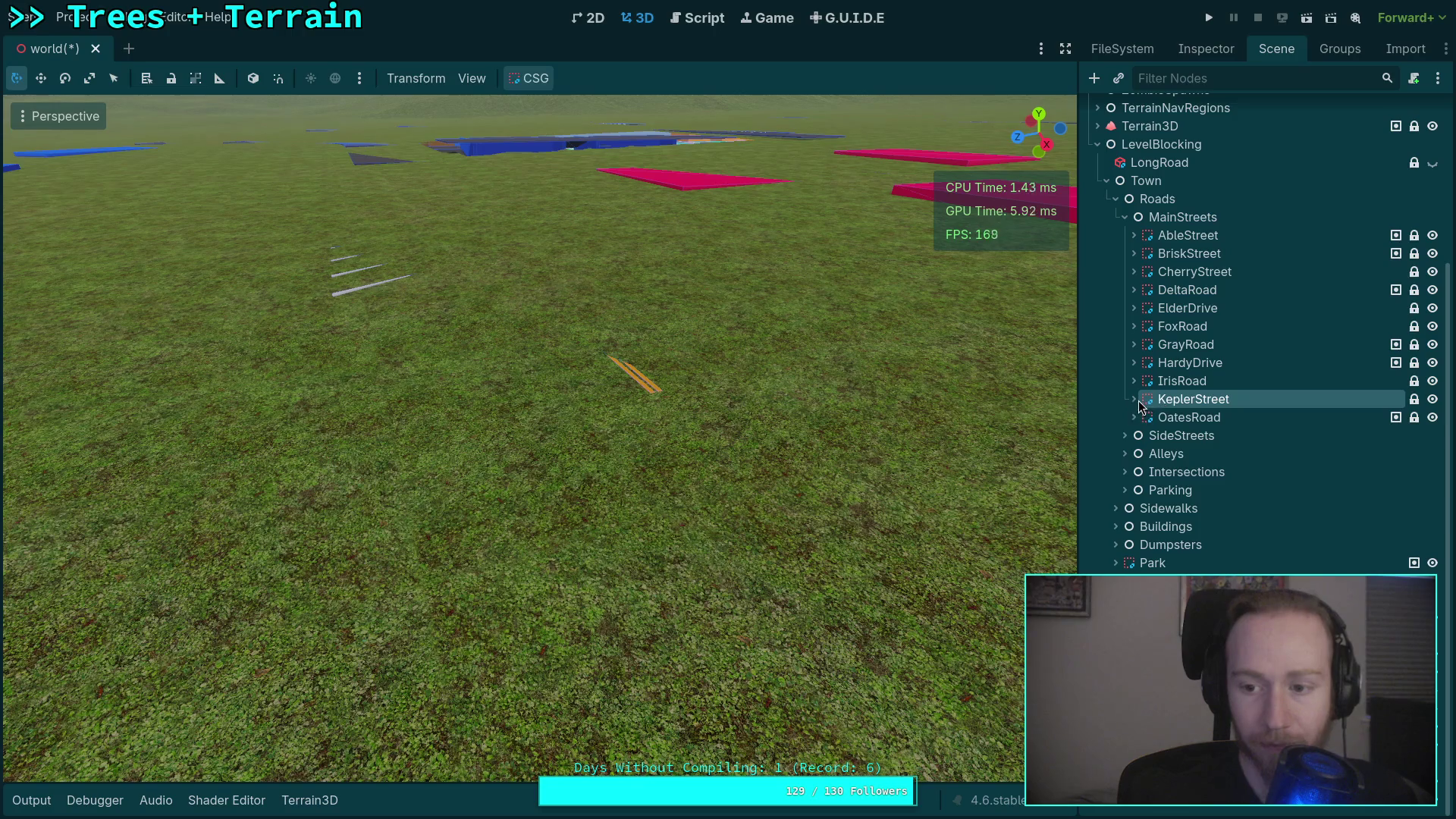
Frame KeplerStreet, check its road box's 10.2 × 0.2 × 124.0 m size, and fly around it.
key("f")
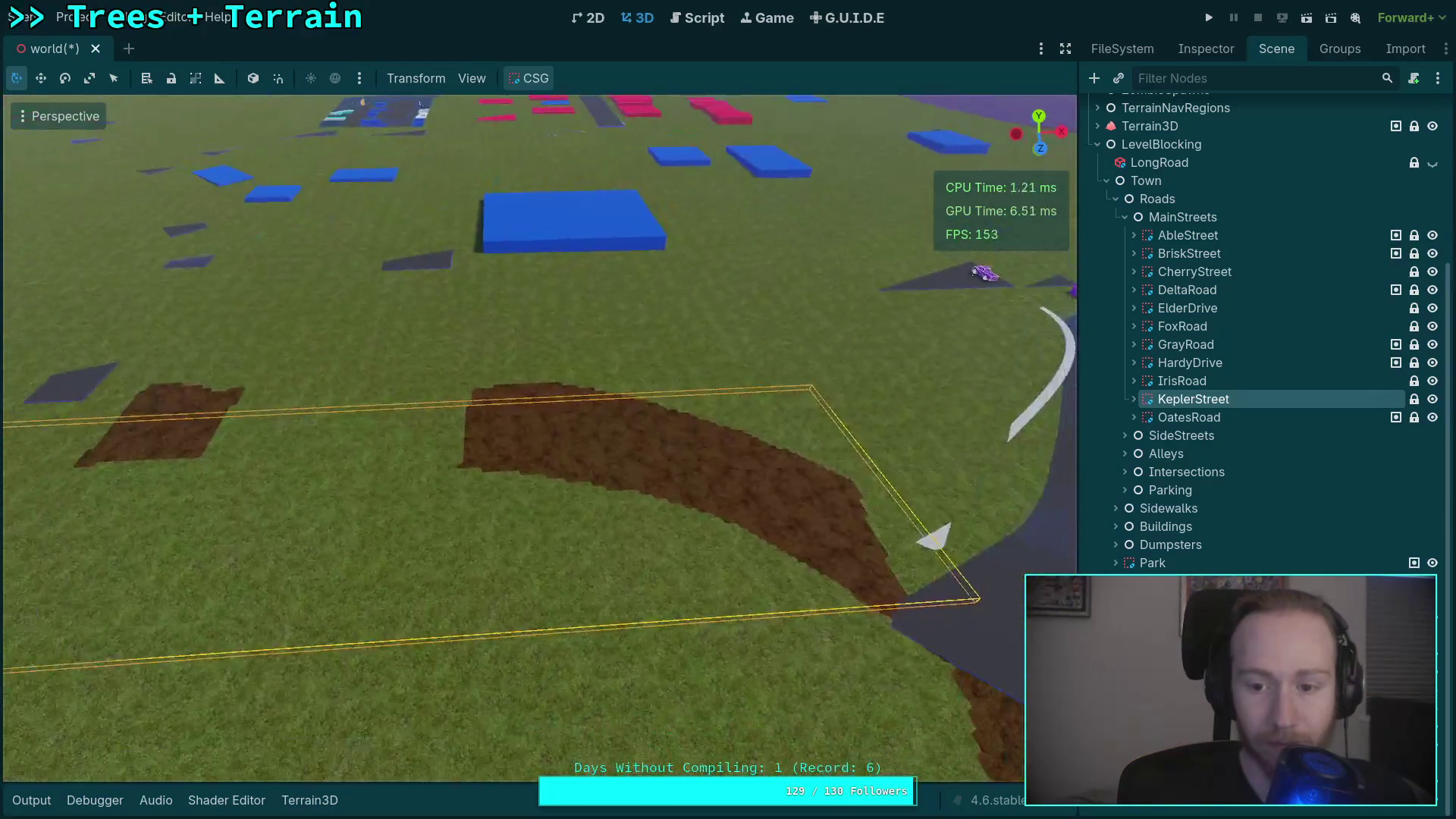
left_click(1135, 399)
left_click_drag(840, 392, 759, 364)
left_click(1203, 418)
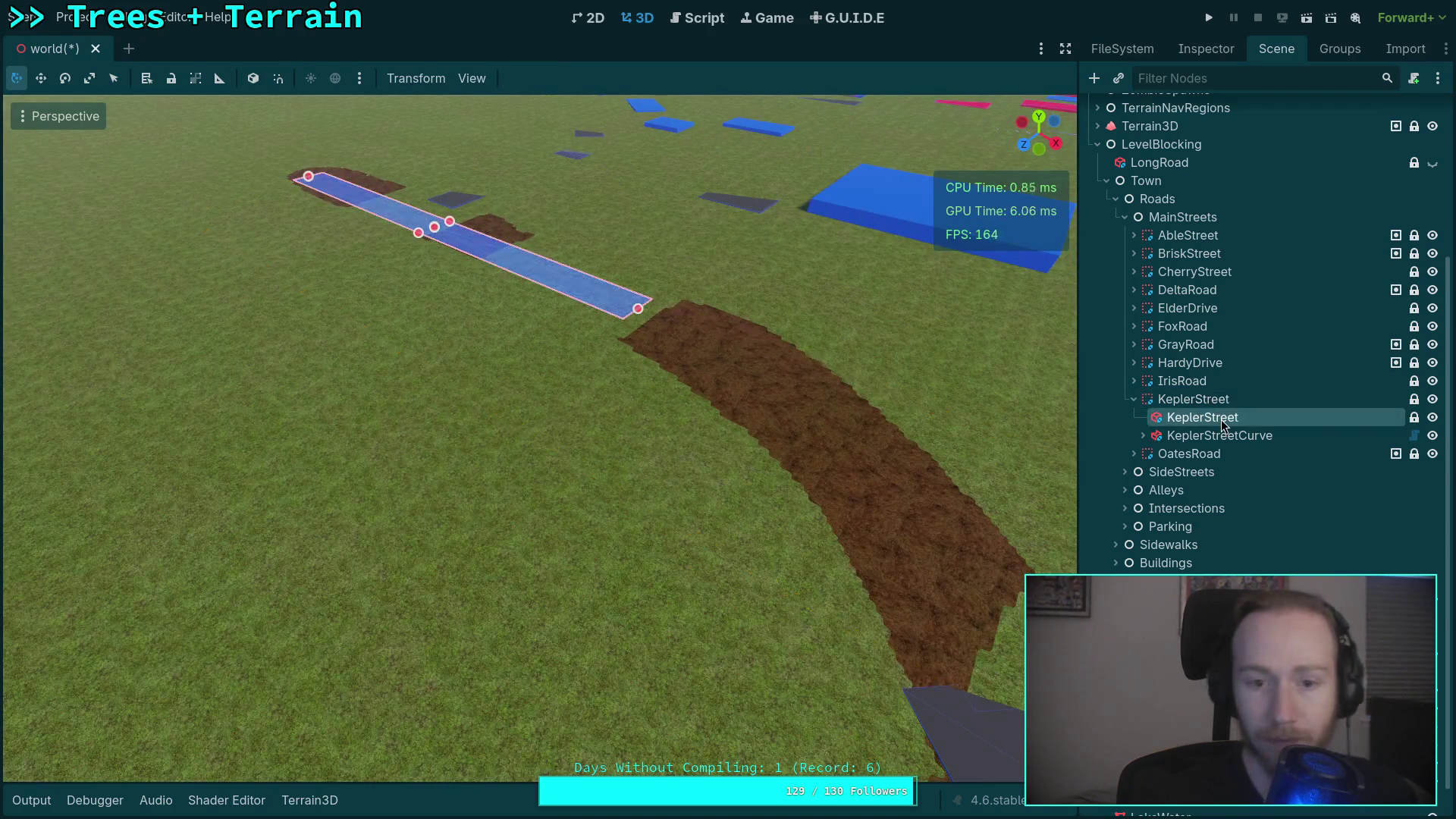
left_click(1205, 49)
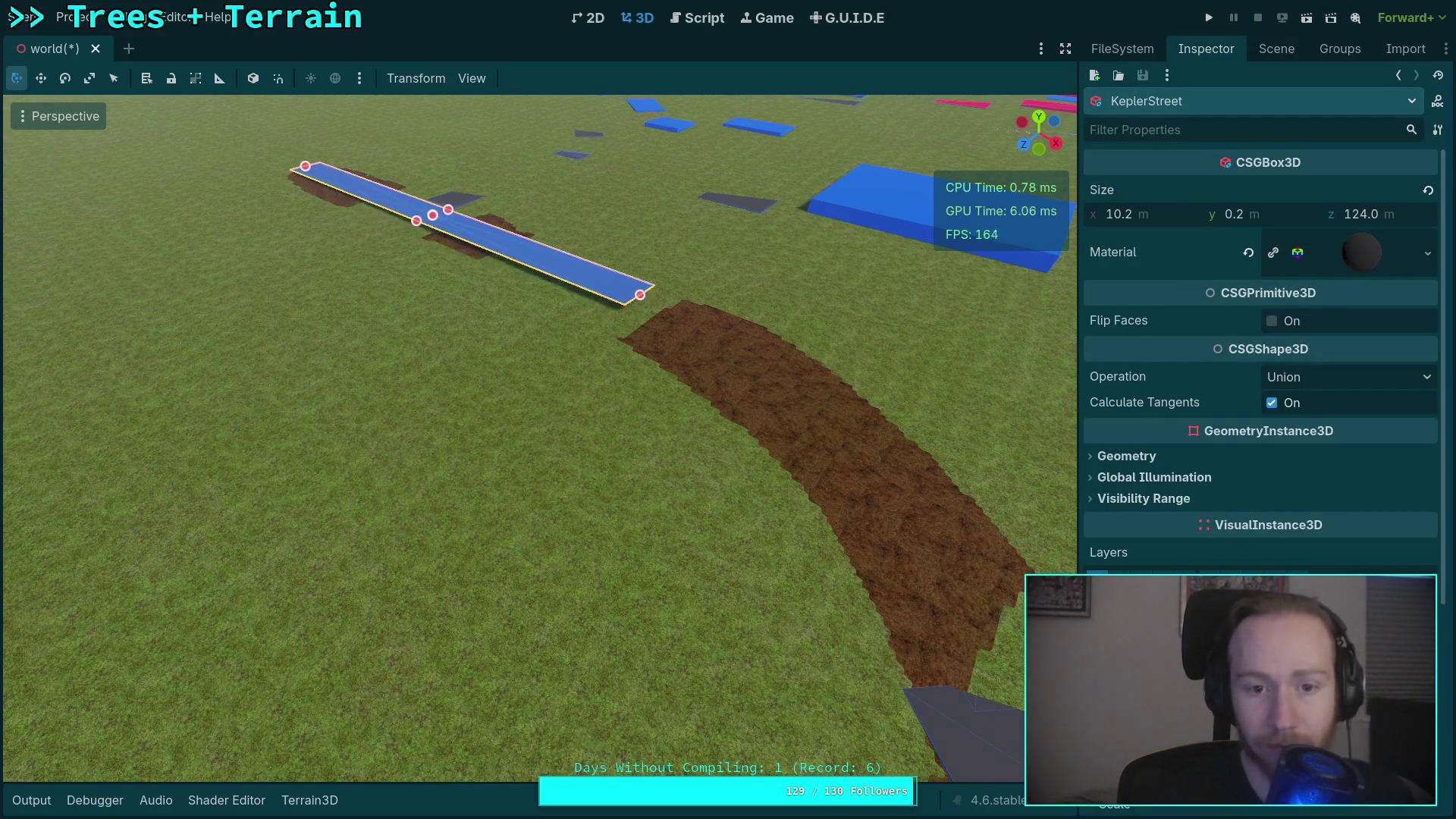
key("w")
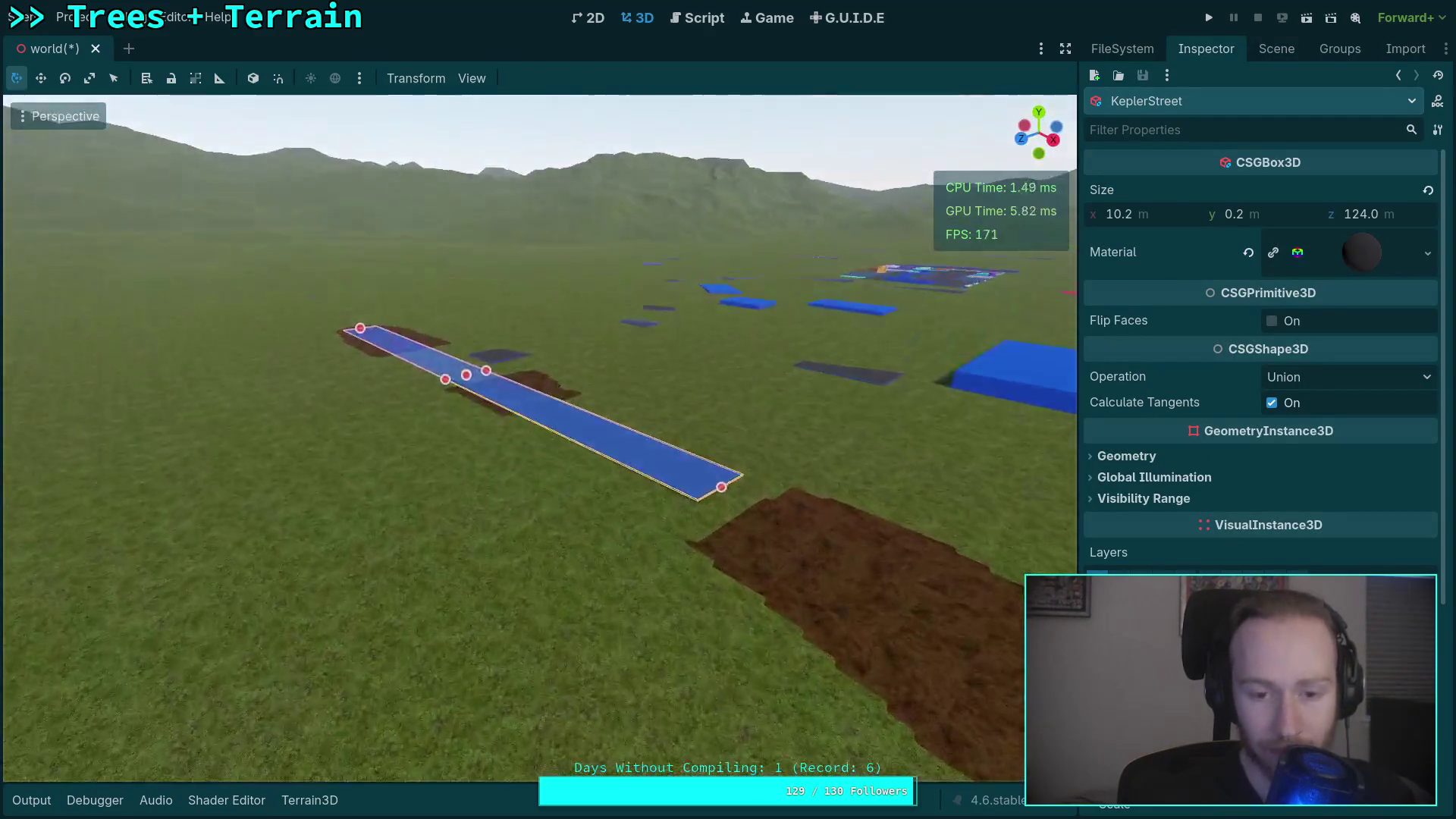
left_click_drag(931, 614, 931, 614)
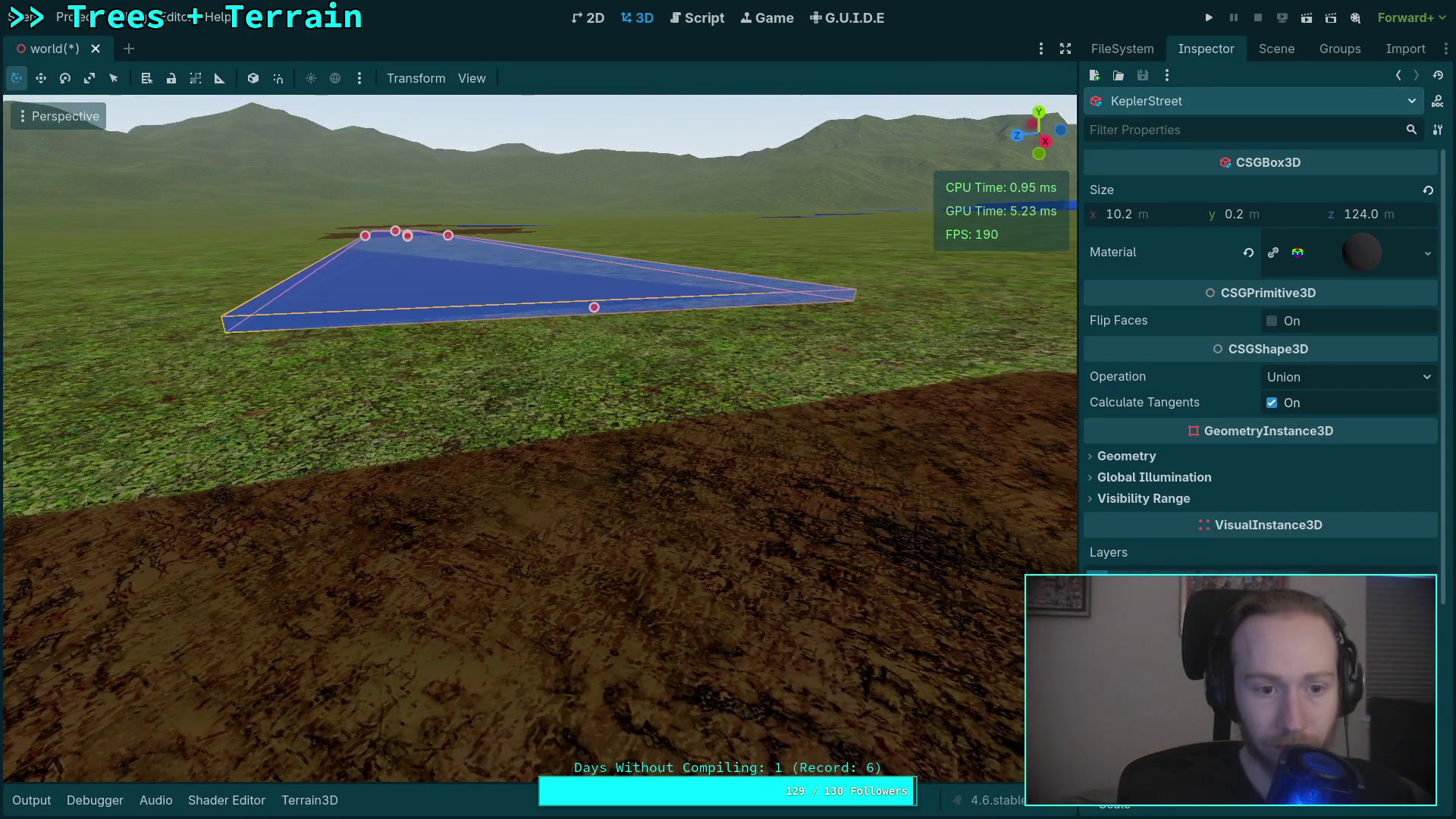
key("w")
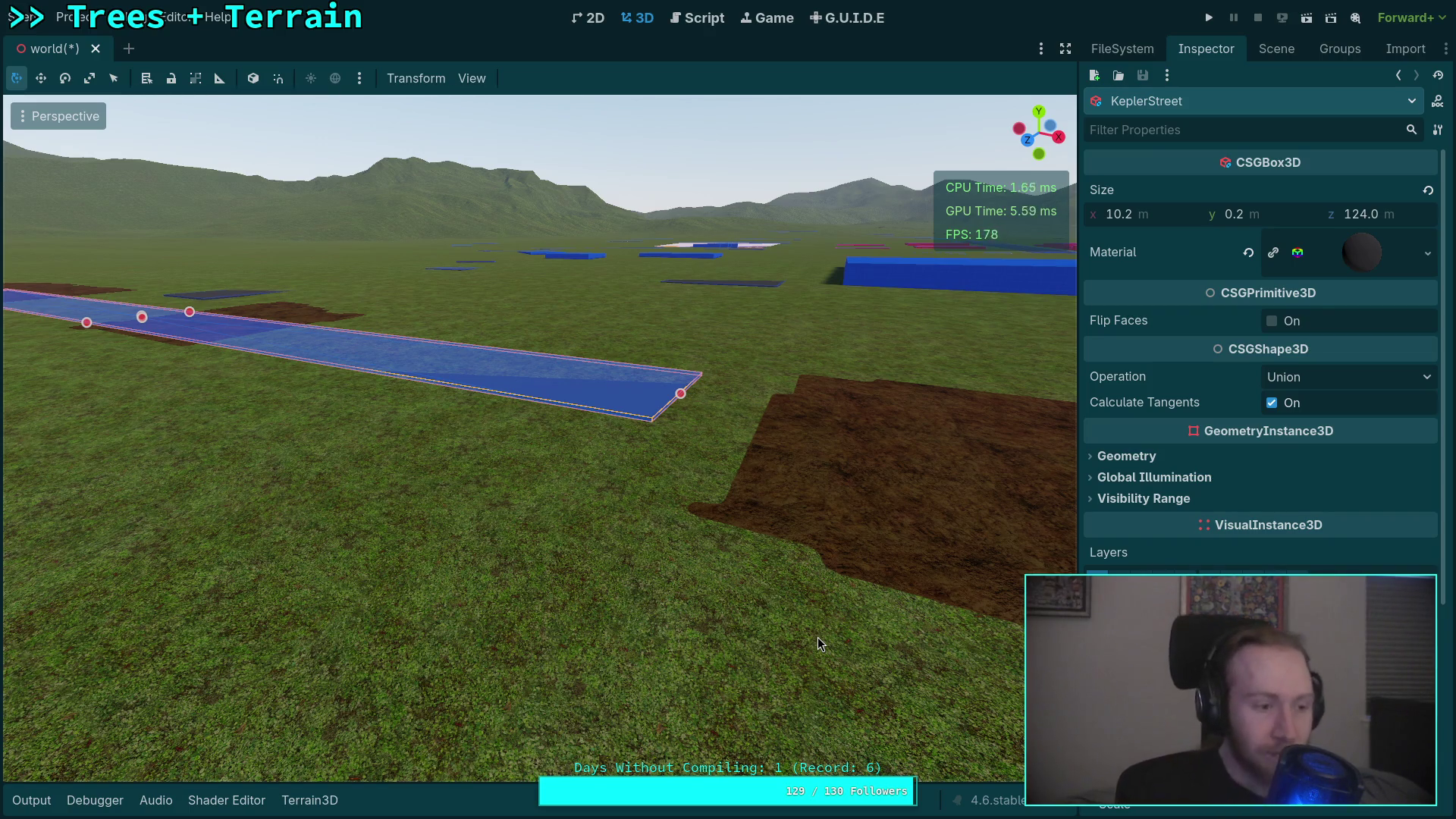
left_click(1276, 48)
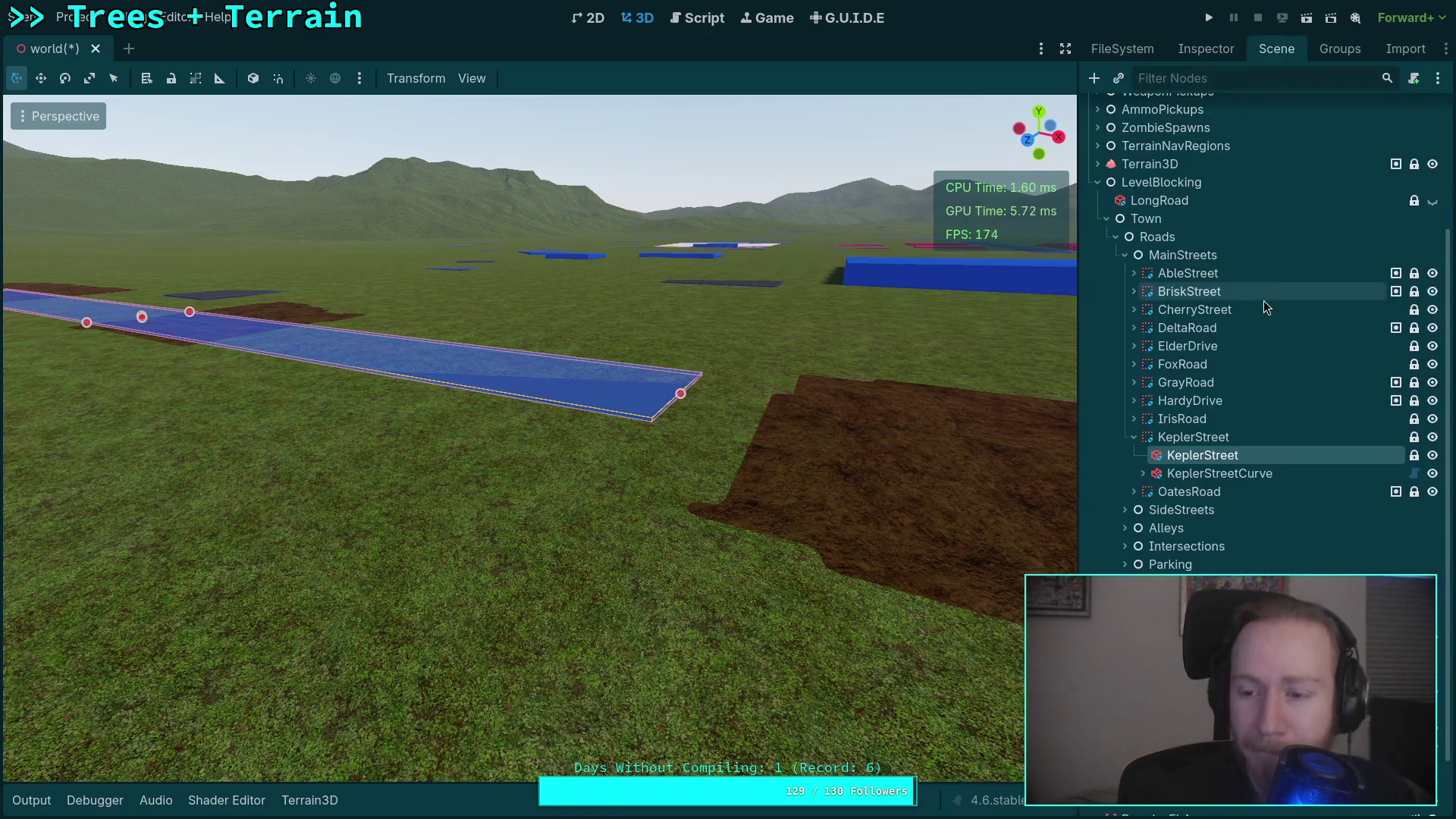
Lift KeplerStreetCurve's CSGCurvePoint3D2 about 0.34 m so the curved road end clears the terrain.
double_click(1220, 473)
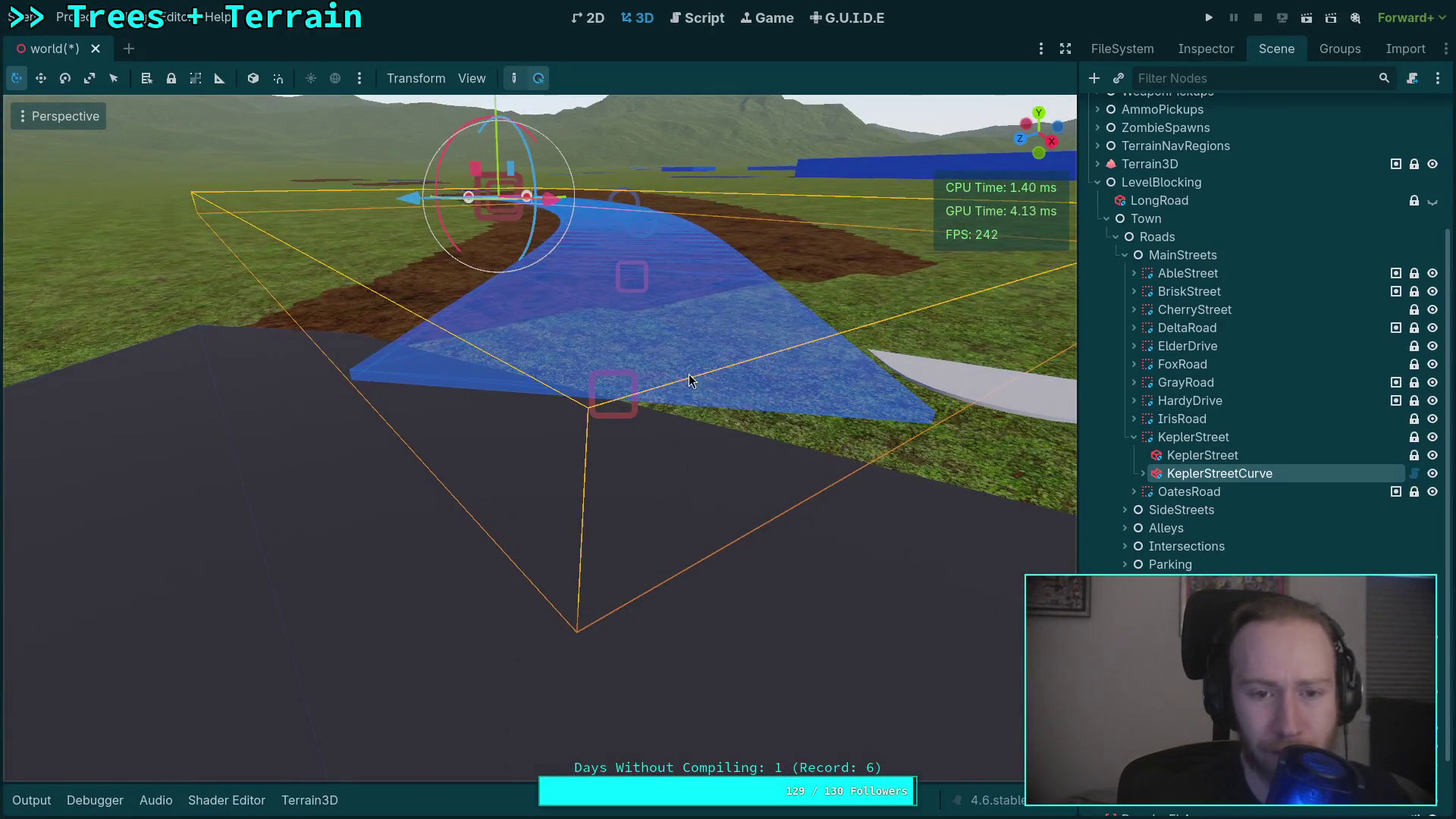
left_click_drag(498, 104, 485, 110)
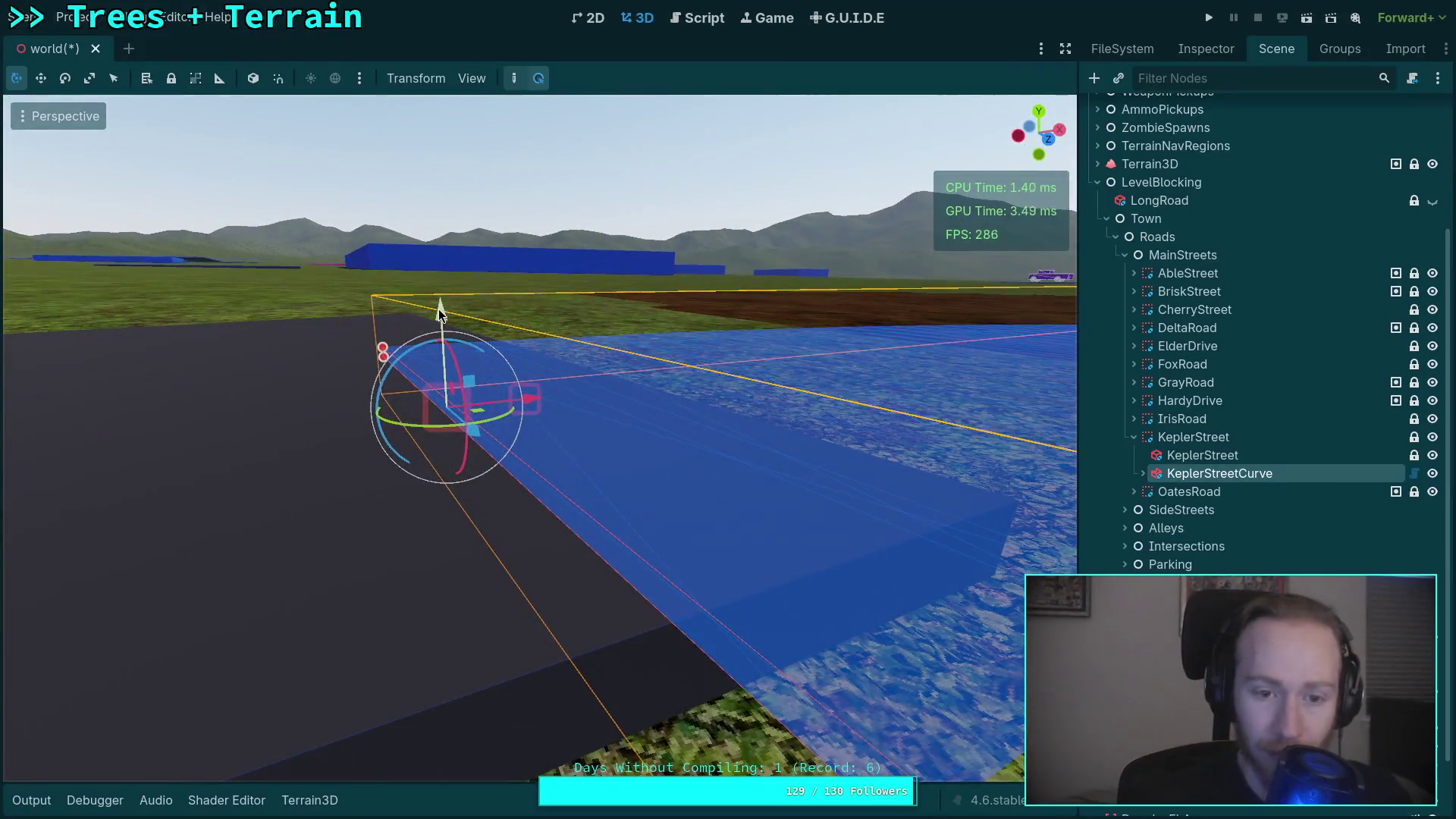
left_click_drag(440, 312, 431, 224)
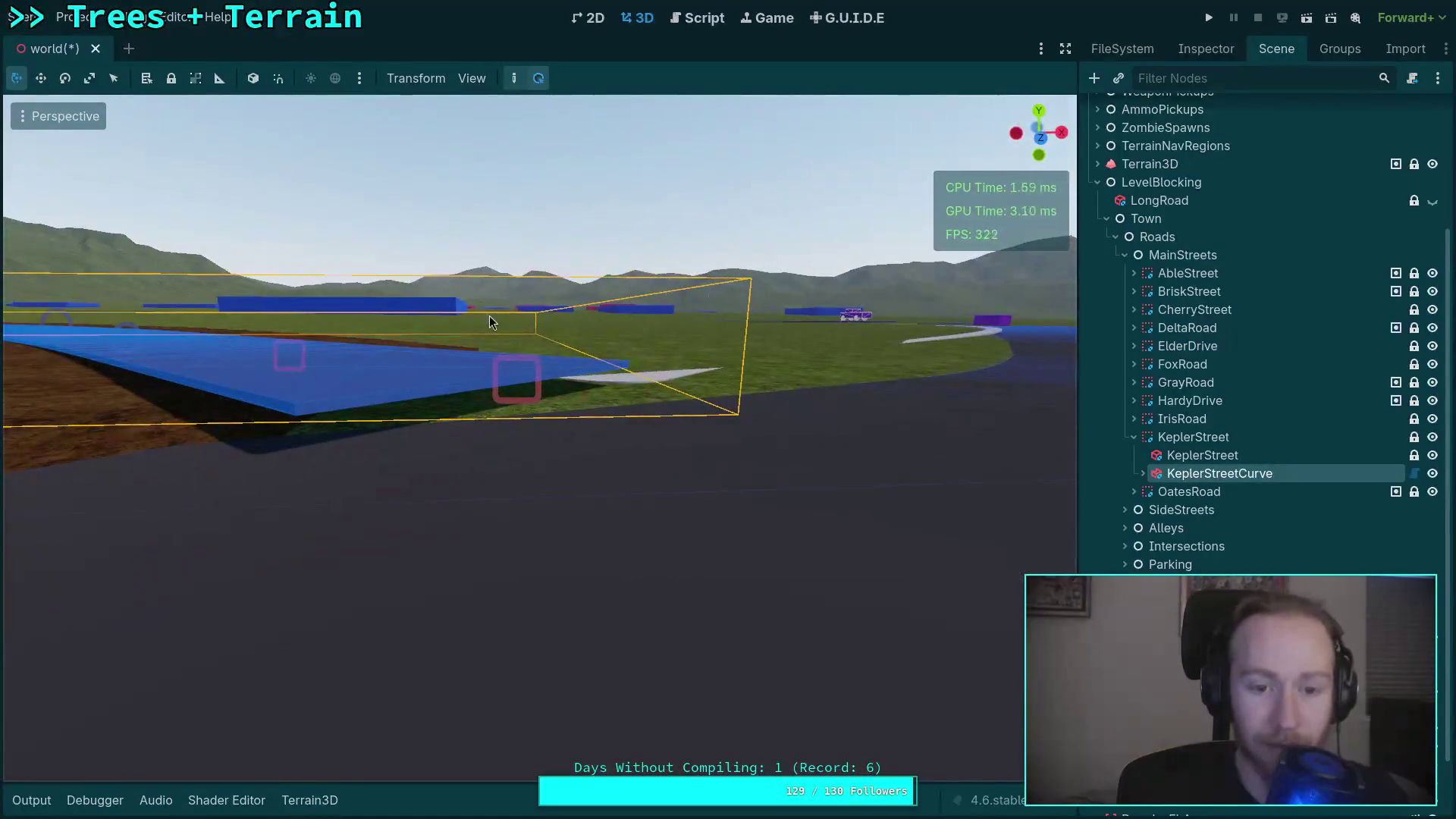
left_click(1213, 510)
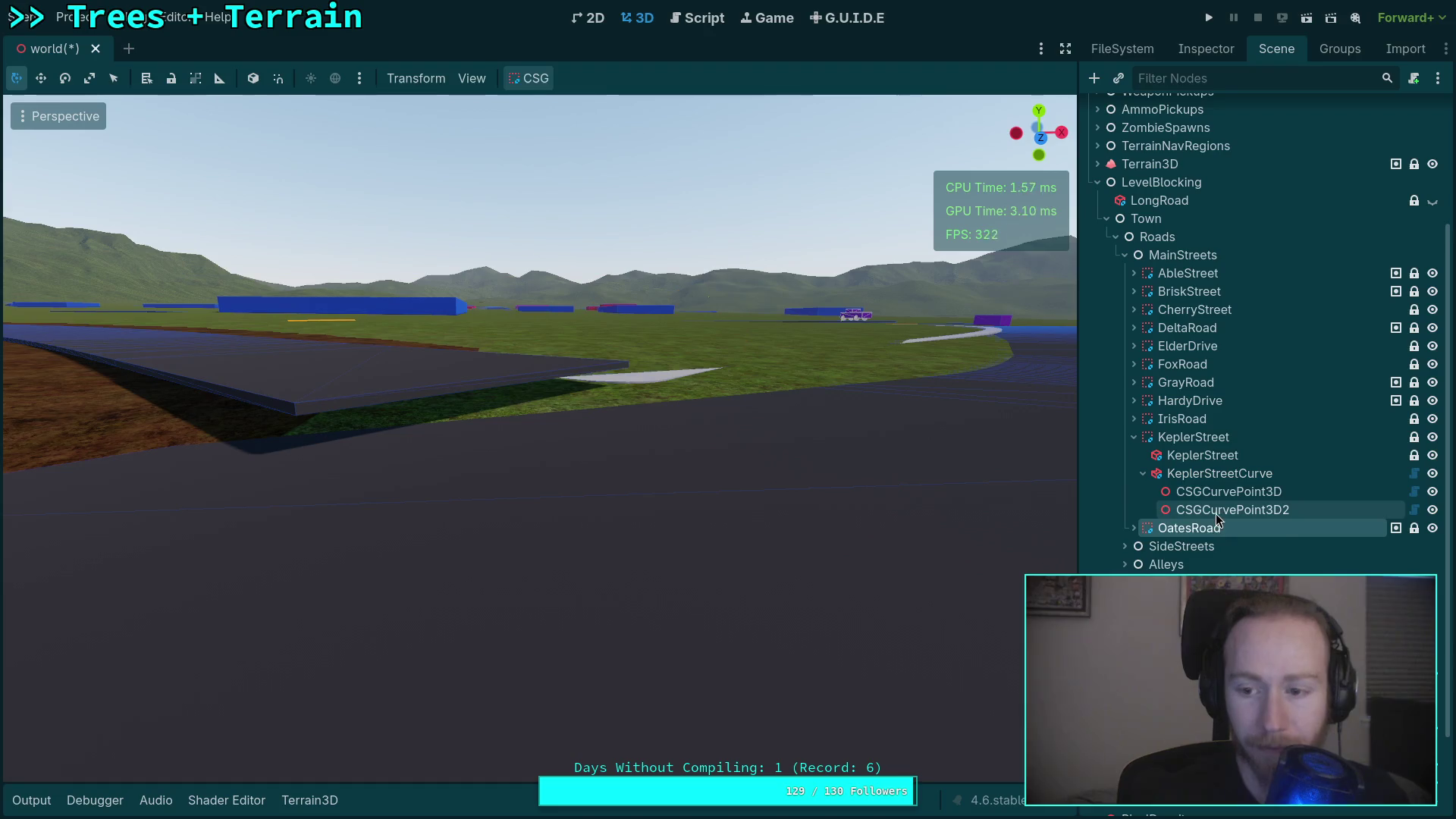
mouse_move(538, 292)
left_mouse_down()
mouse_move(512, 302)
mouse_move(508, 323)
left_mouse_up()
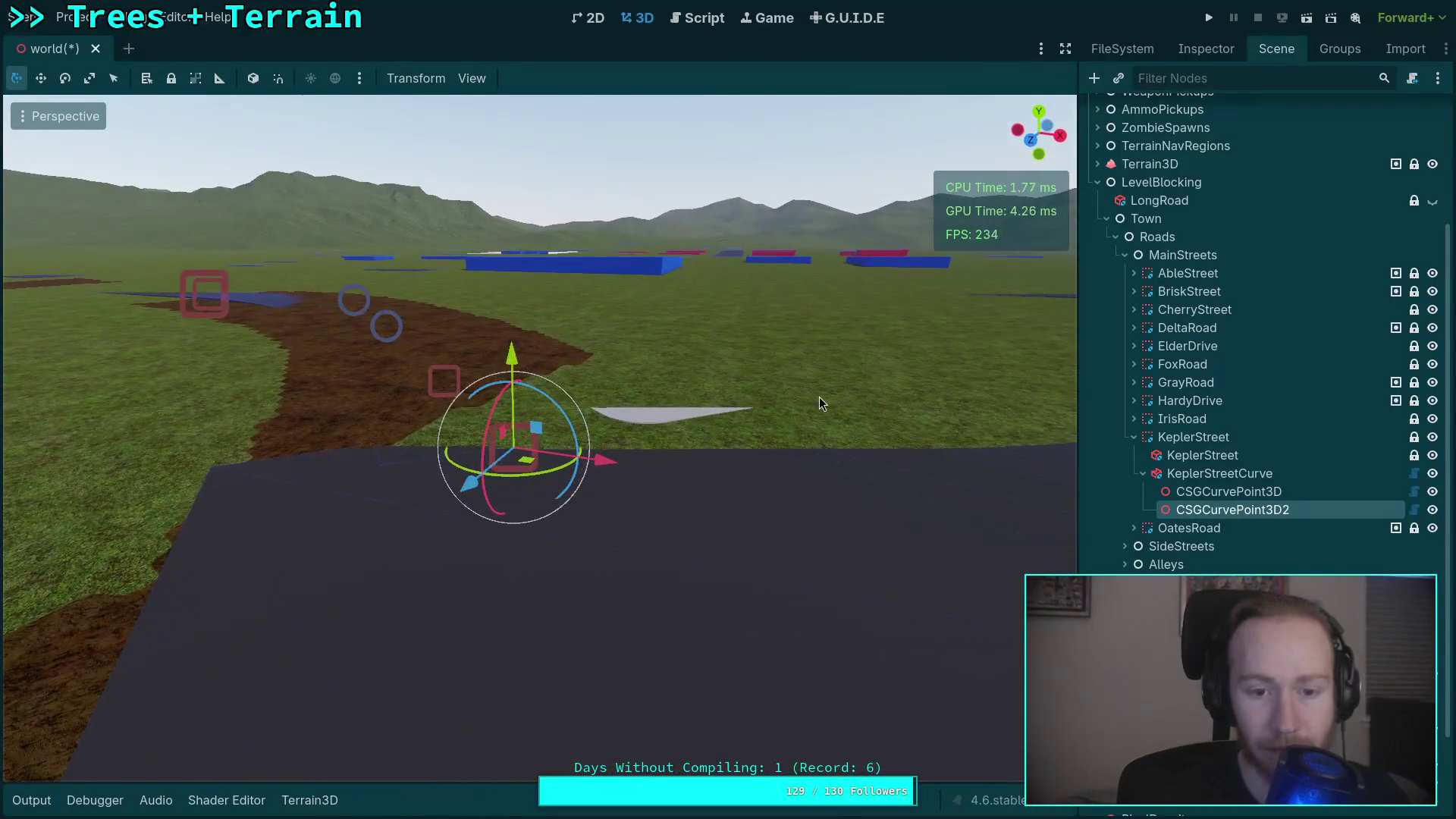
left_click_drag(513, 347, 514, 344)
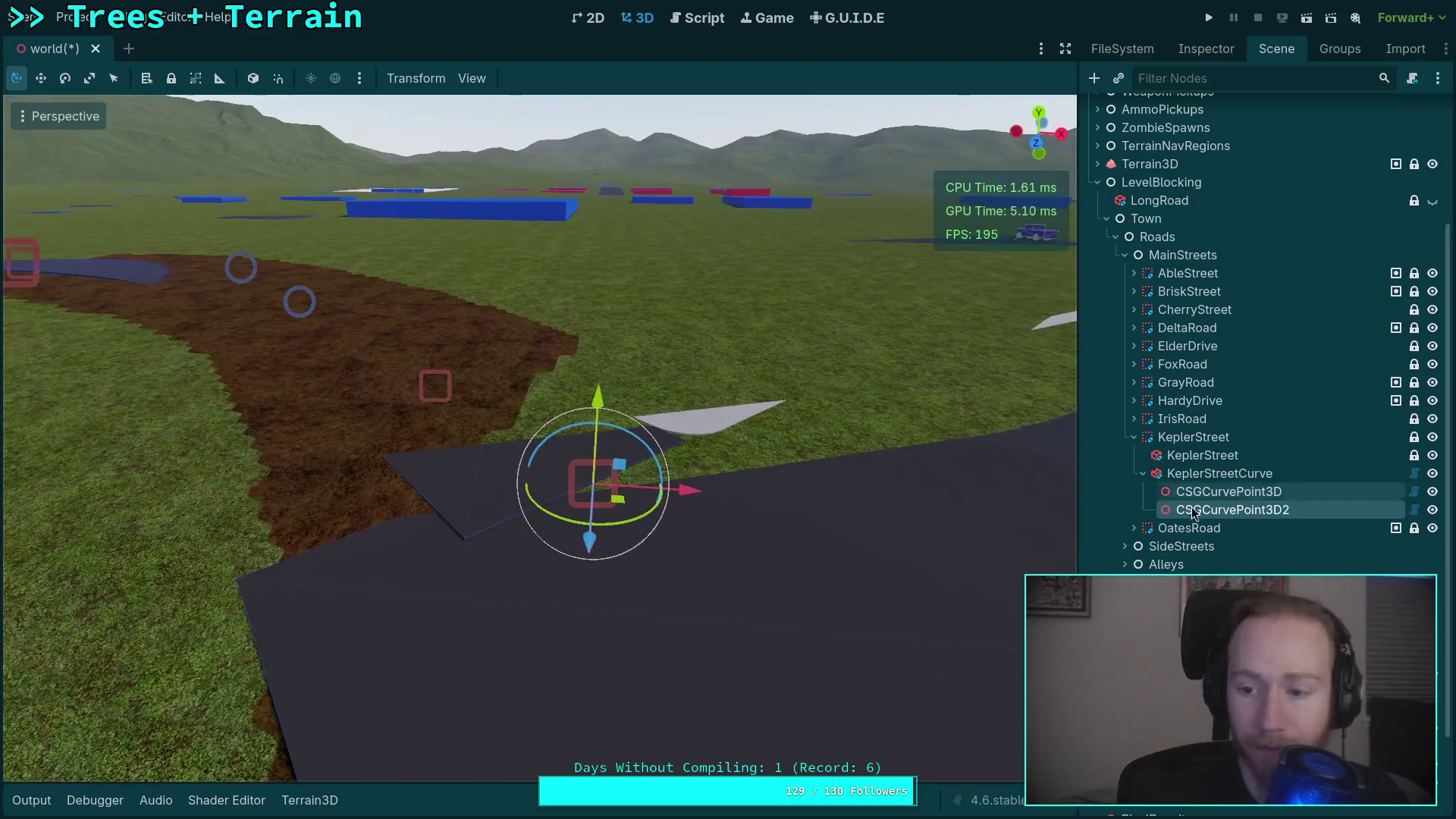
Collapse KeplerStreet and focus the view on OatesRoad.
left_click(1143, 473)
left_click(1133, 440)
double_click(1169, 455)
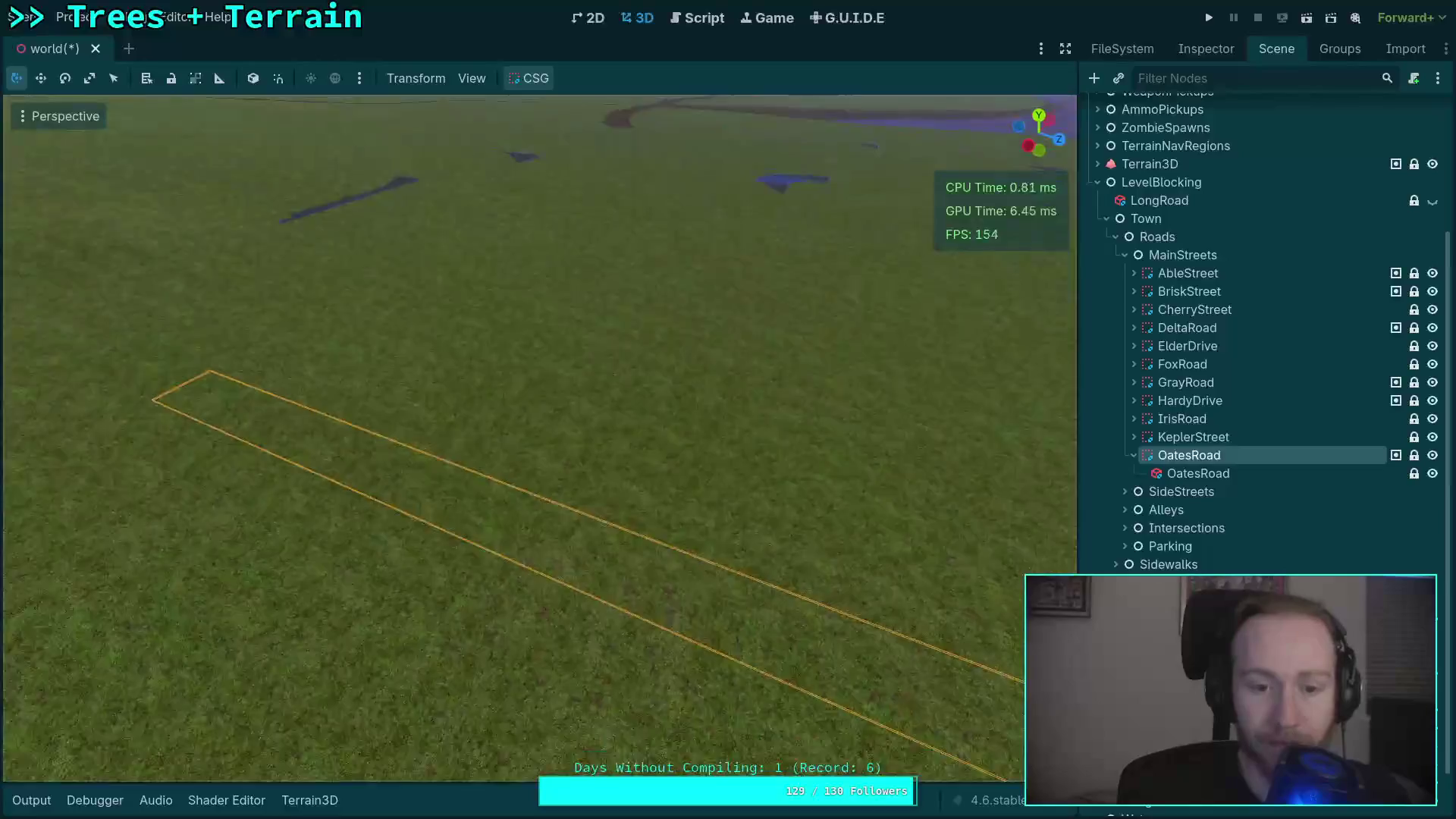
left_click(1197, 50)
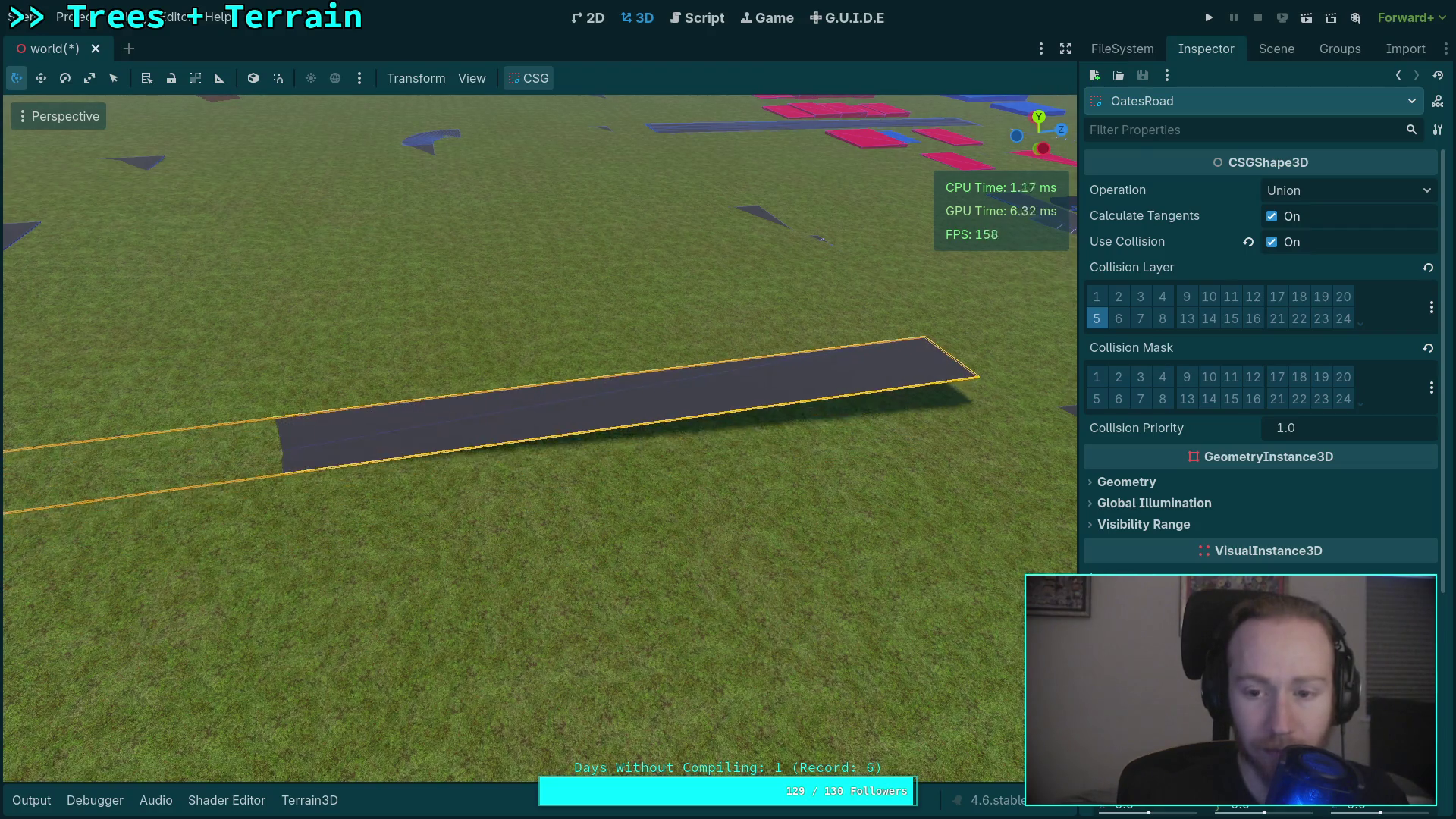
mouse_move(861, 664)
left_mouse_down()
mouse_move(819, 471)
mouse_move(950, 657)
left_mouse_up()
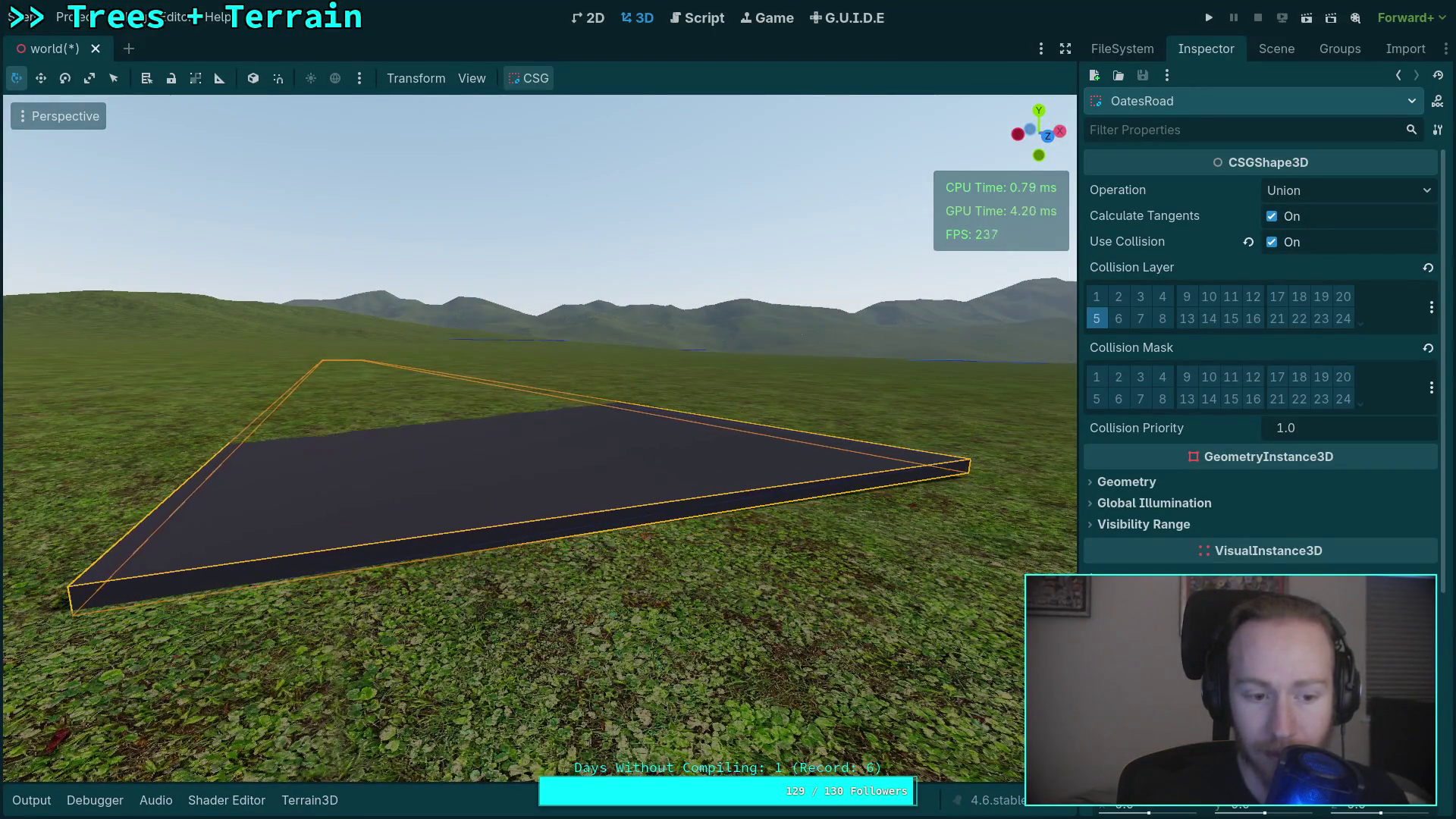
mouse_move(951, 657)
left_mouse_down()
mouse_move(759, 658)
mouse_move(1071, 187)
mouse_move(900, 169)
mouse_move(739, 627)
left_mouse_up()
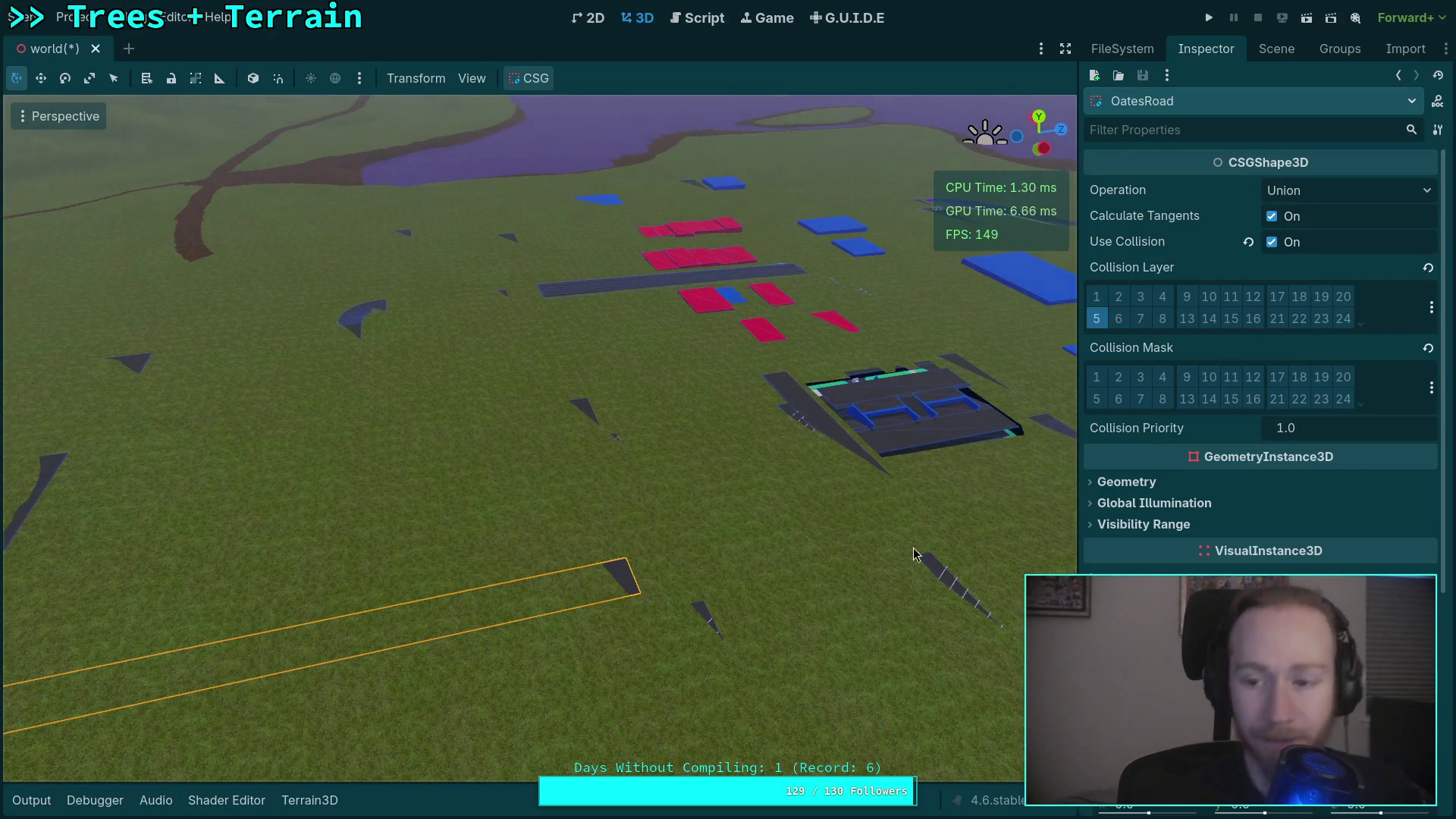
left_click(1279, 50)
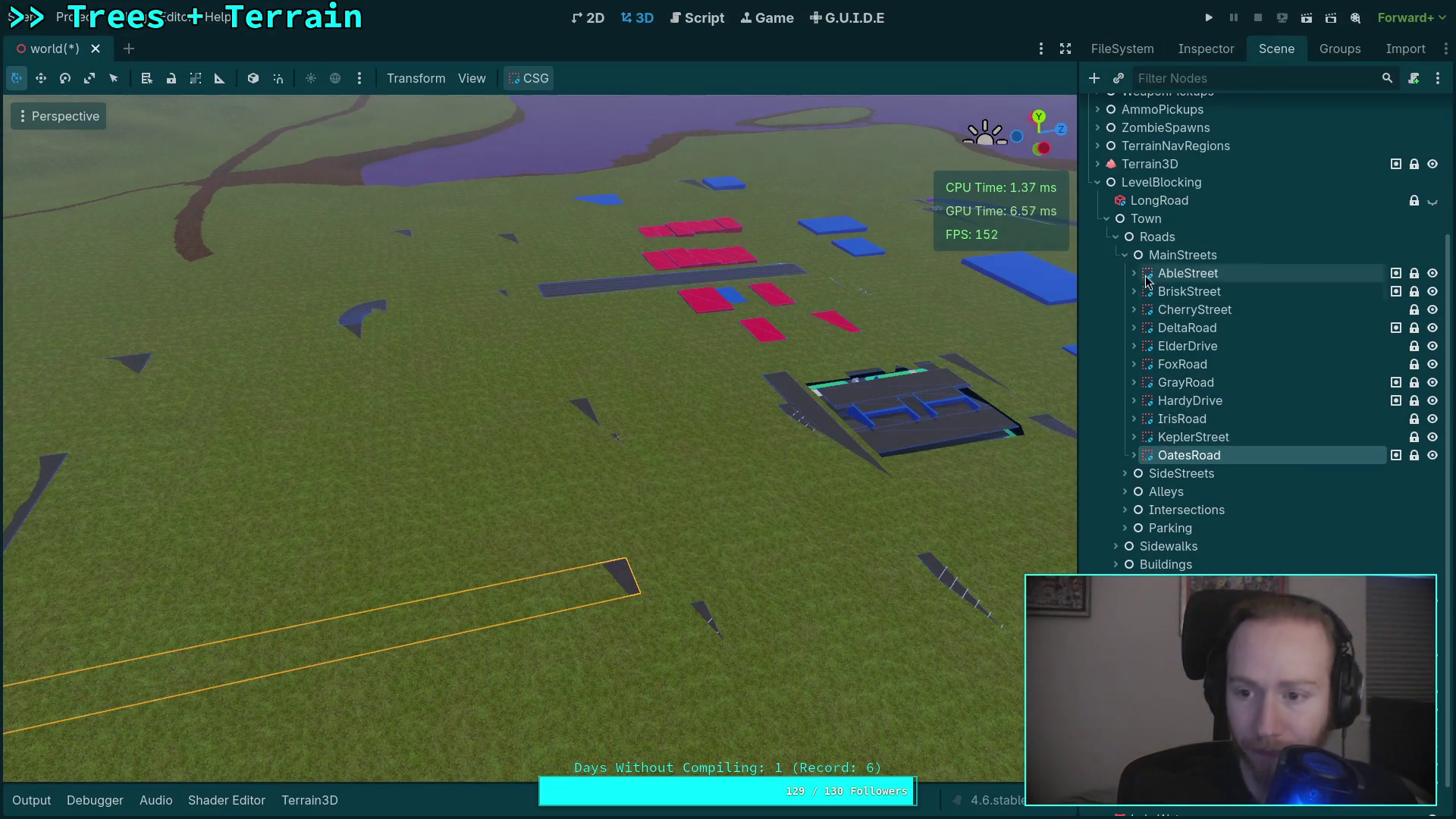
Expand SideStreets and Alleys, frame LilyDrive, and list its LilyDrive and LilyDrive2 pieces.
left_click(1125, 256)
left_click(1156, 438)
left_click(1125, 437)
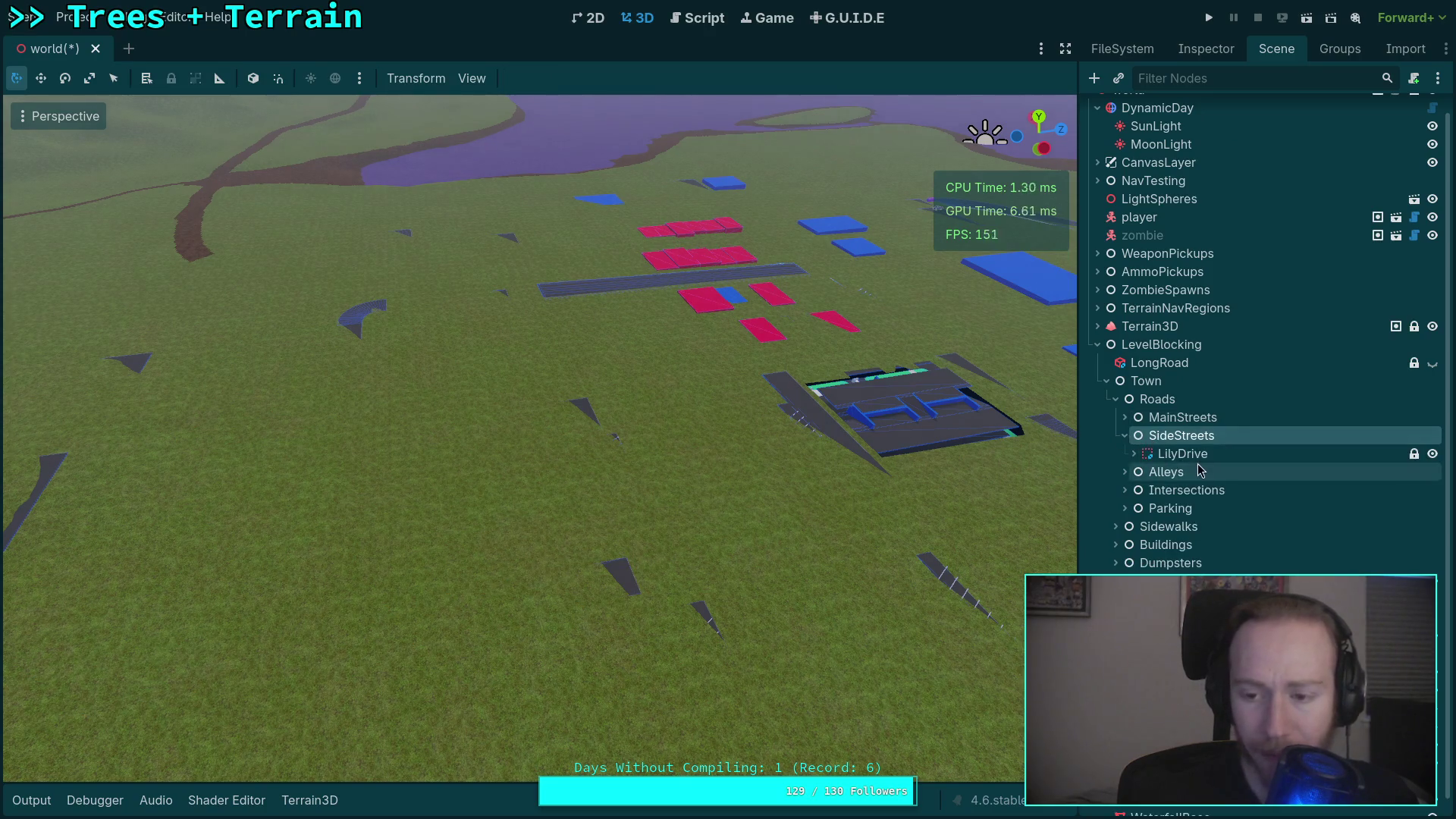
left_click(1125, 472)
left_click(1182, 453)
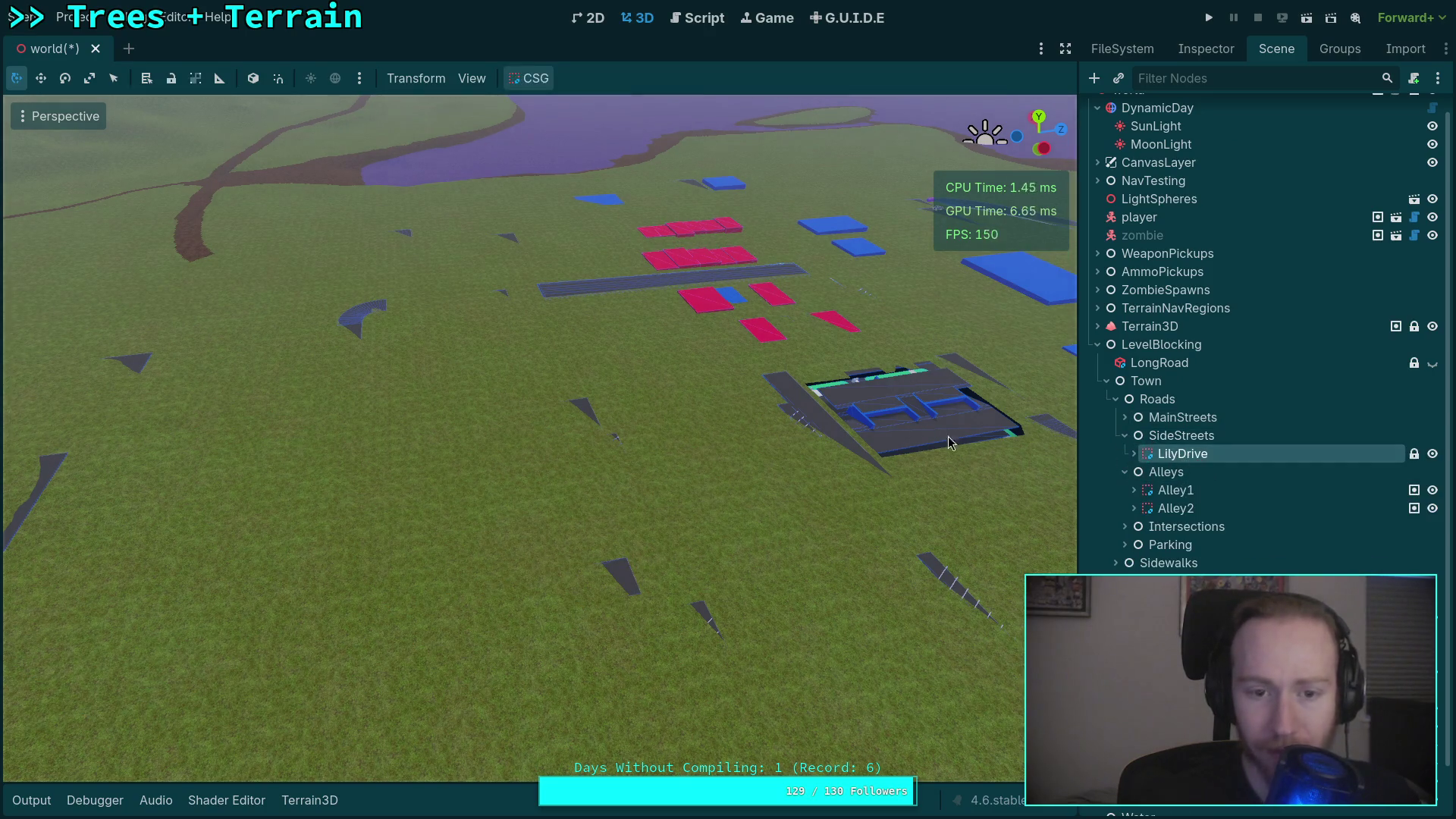
key("f")
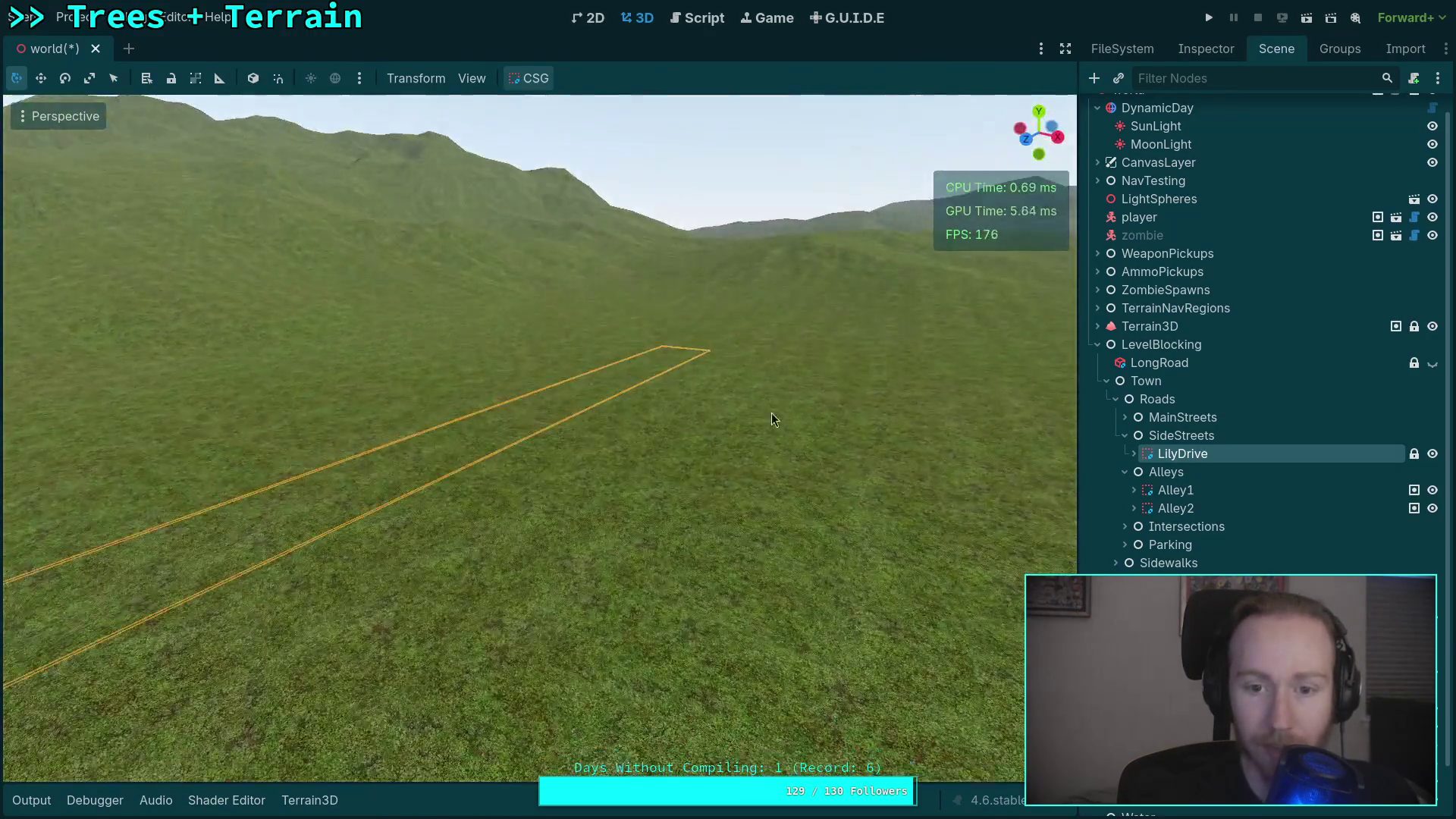
left_click(1195, 58)
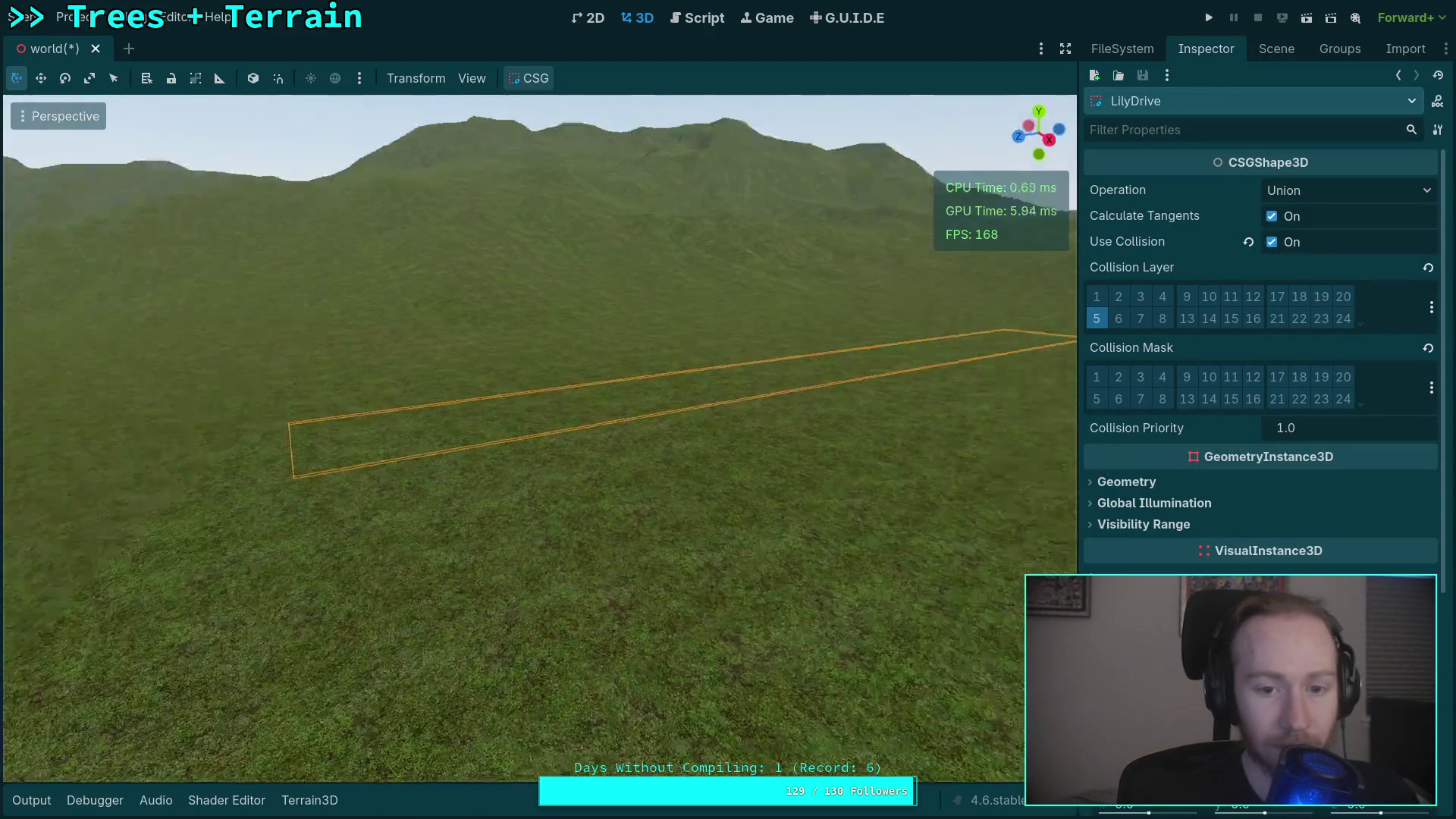
key("f")
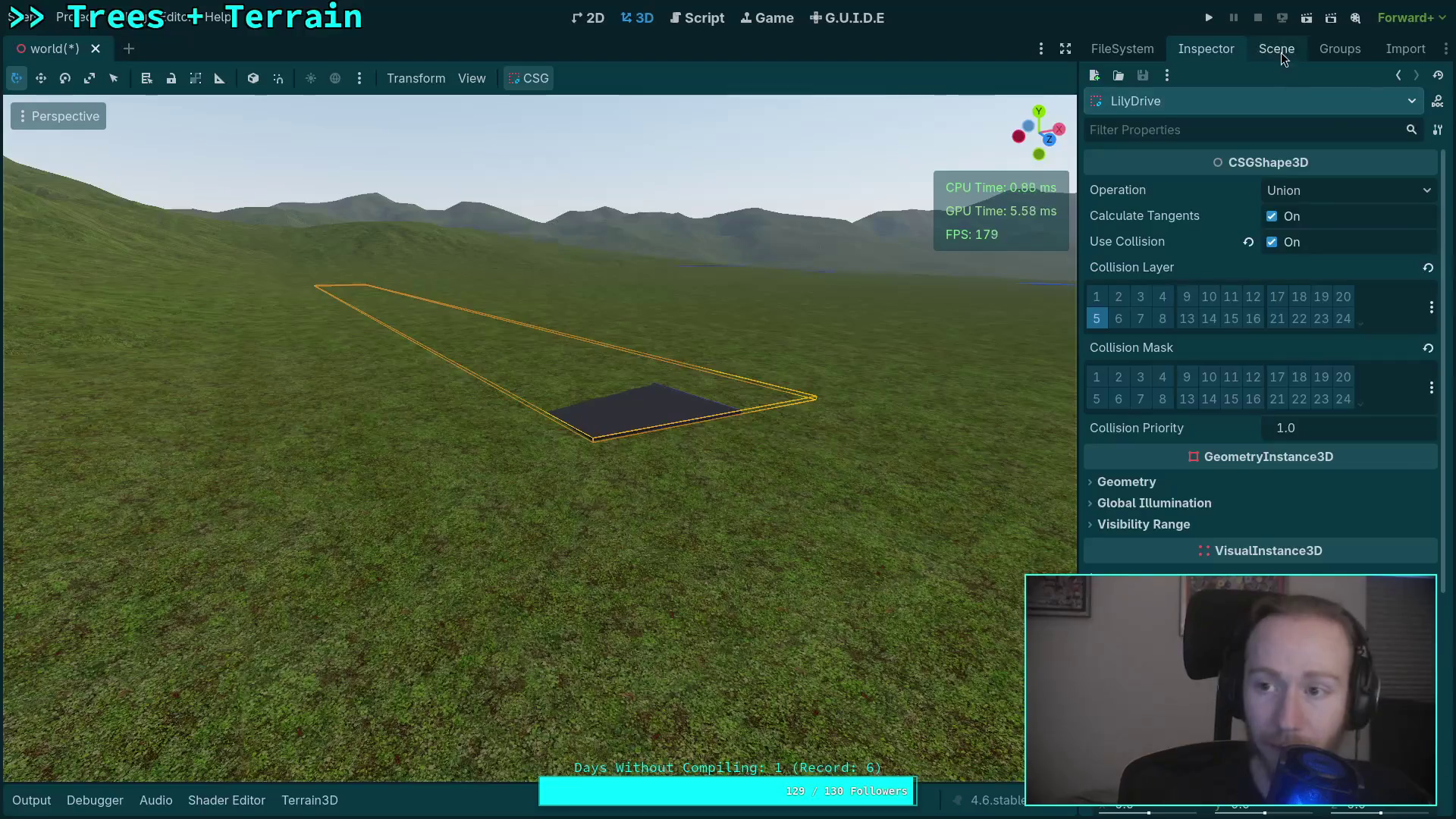
left_click(1277, 50)
left_click(1133, 455)
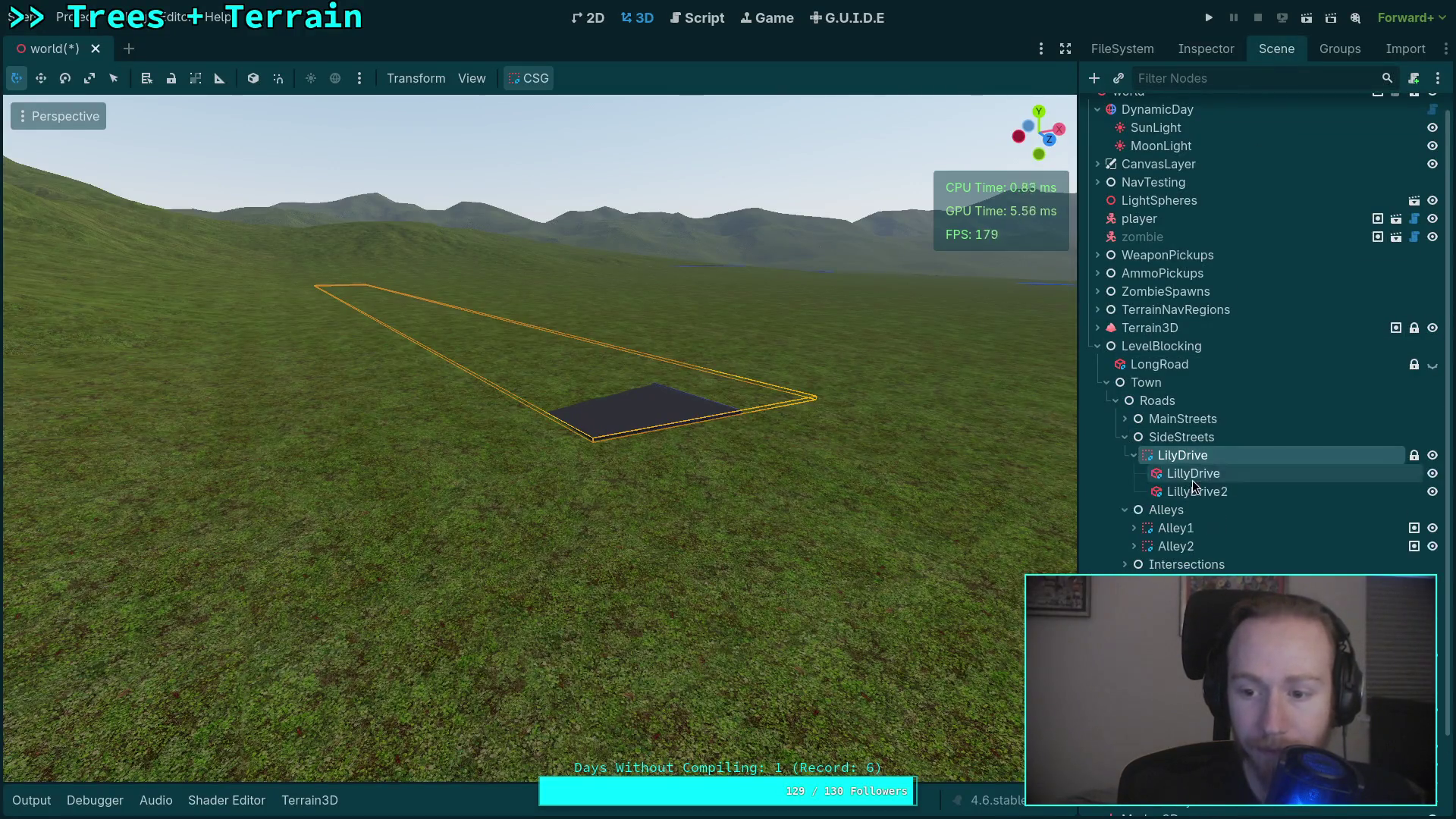
Raise the LillyDrive piece about 1.785 units above the terrain and check its box size.
left_click(1203, 475)
key("f")
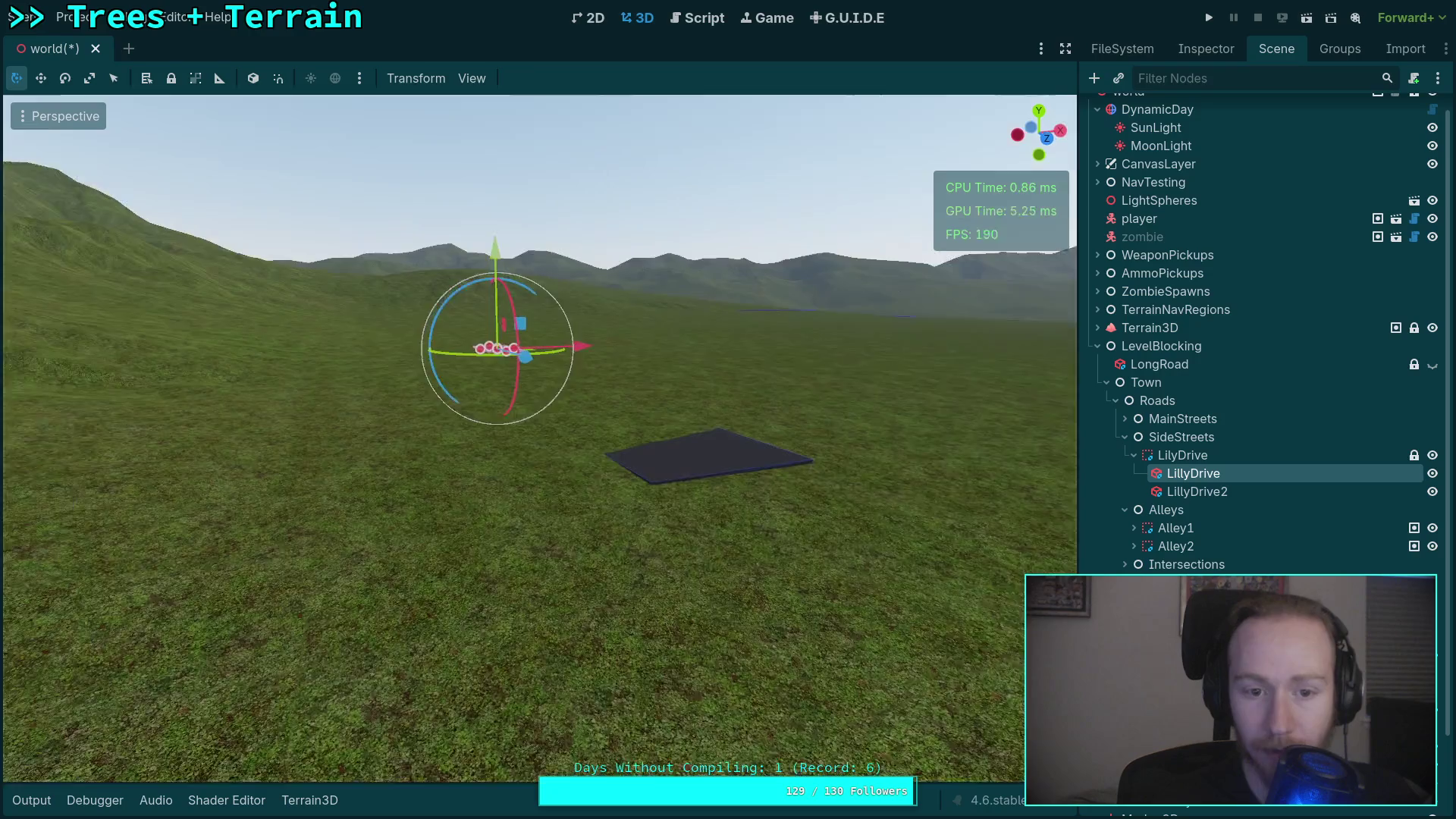
scroll(828, 424, "up", 5)
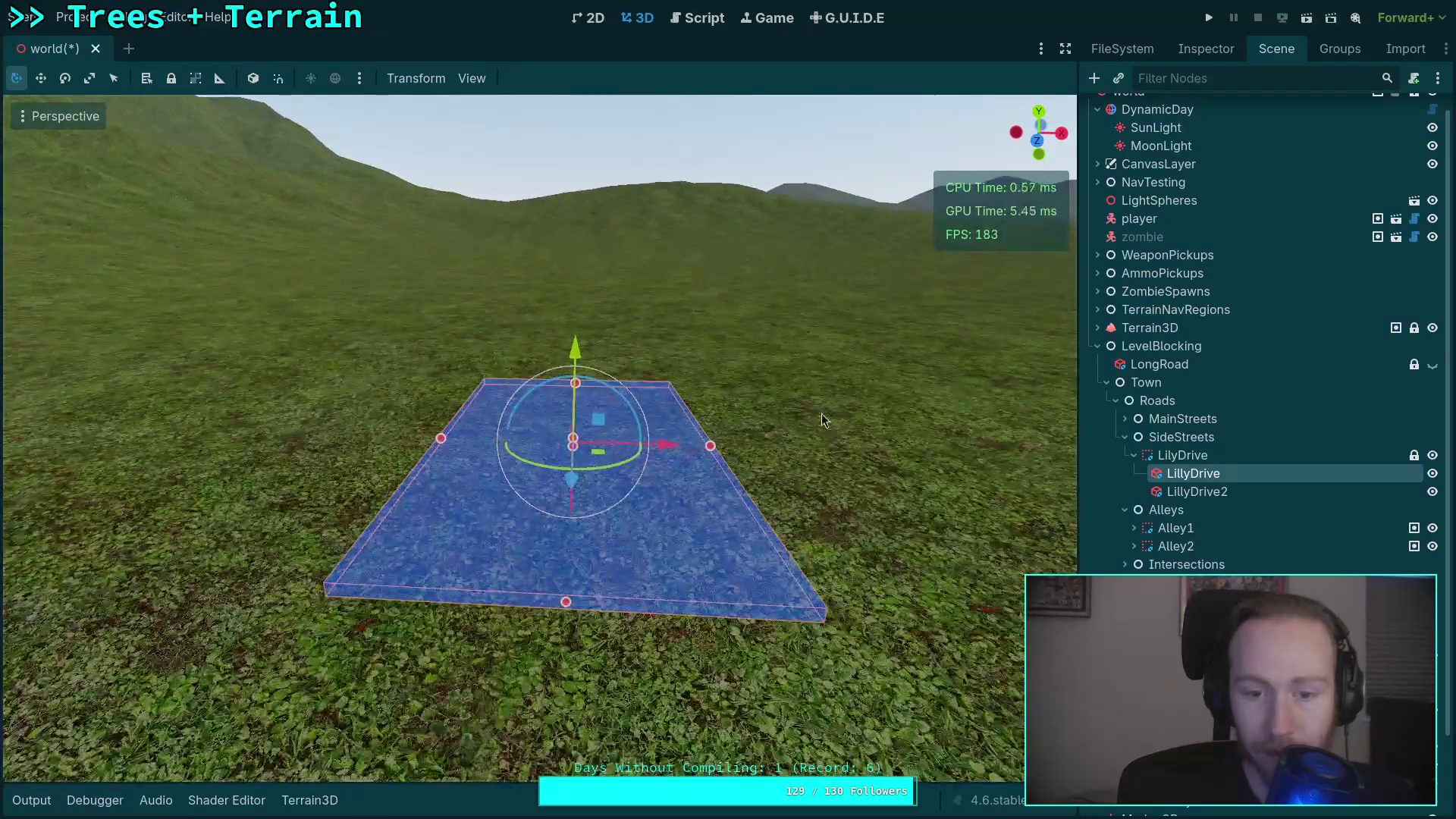
mouse_move(578, 355)
left_mouse_down()
mouse_move(596, 312)
mouse_move(584, 247)
mouse_move(575, 275)
mouse_move(603, 305)
left_mouse_up()
left_click_drag(1205, 49, 1397, 48)
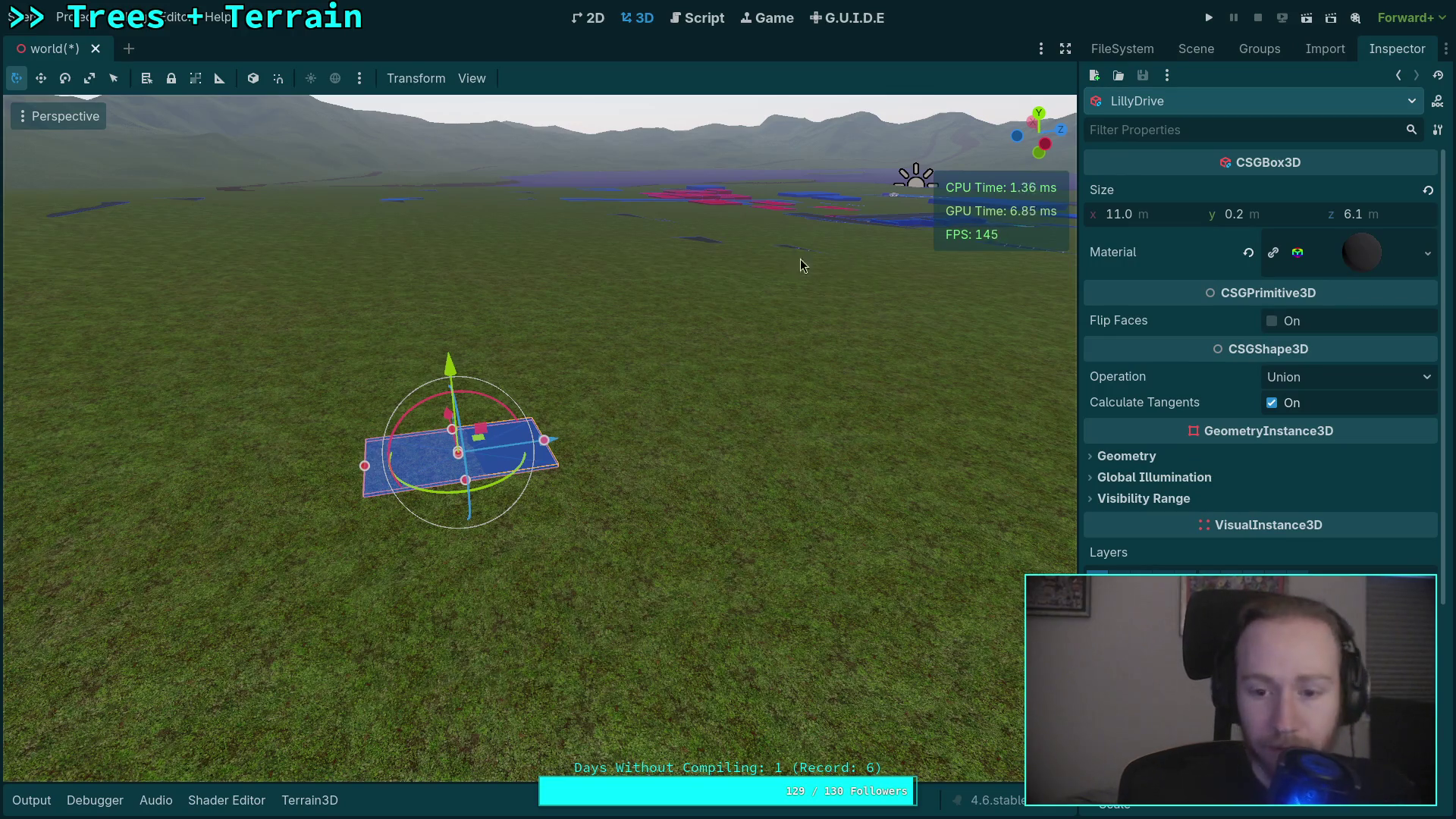
left_click(1212, 49)
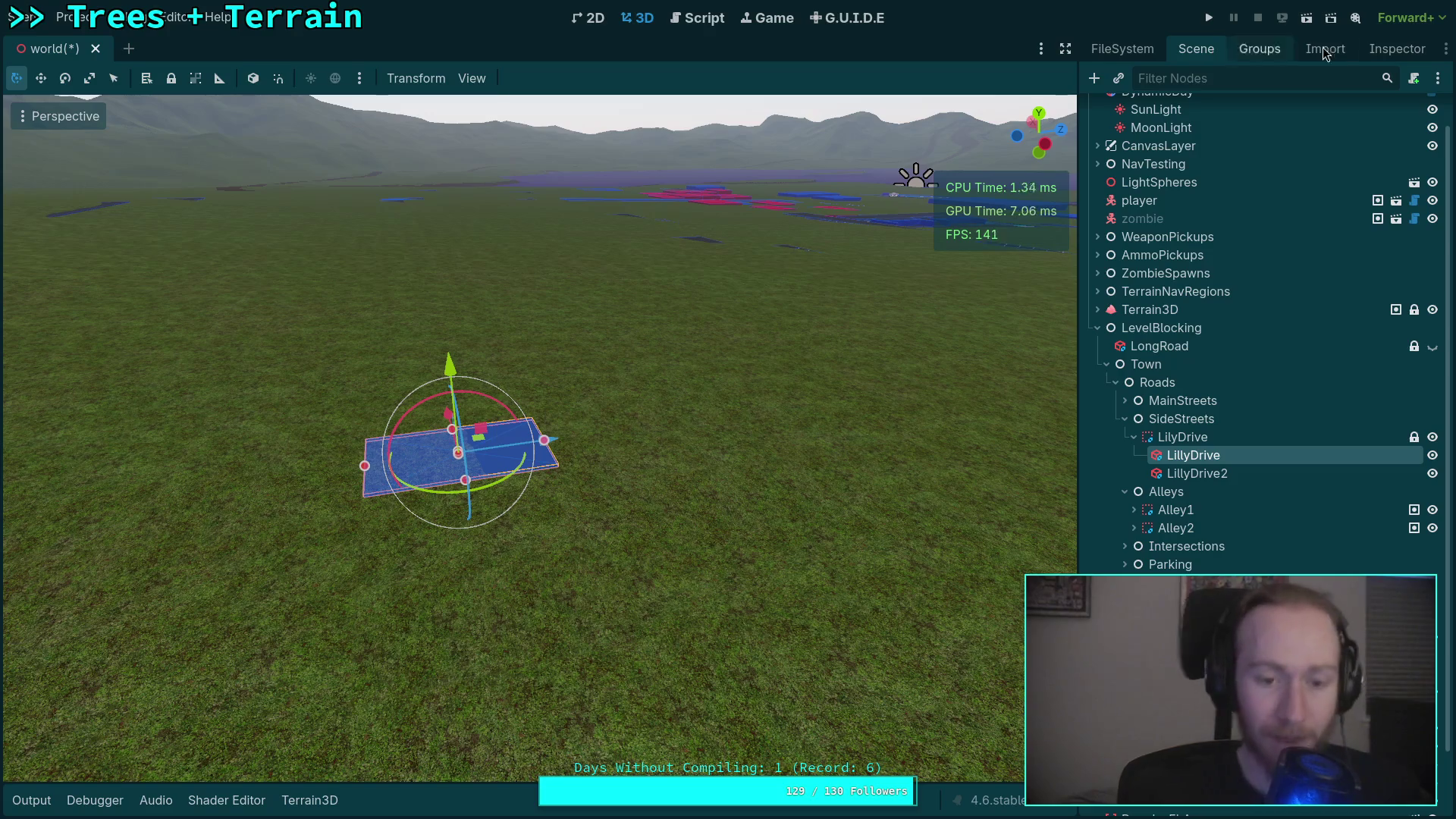
key("w")
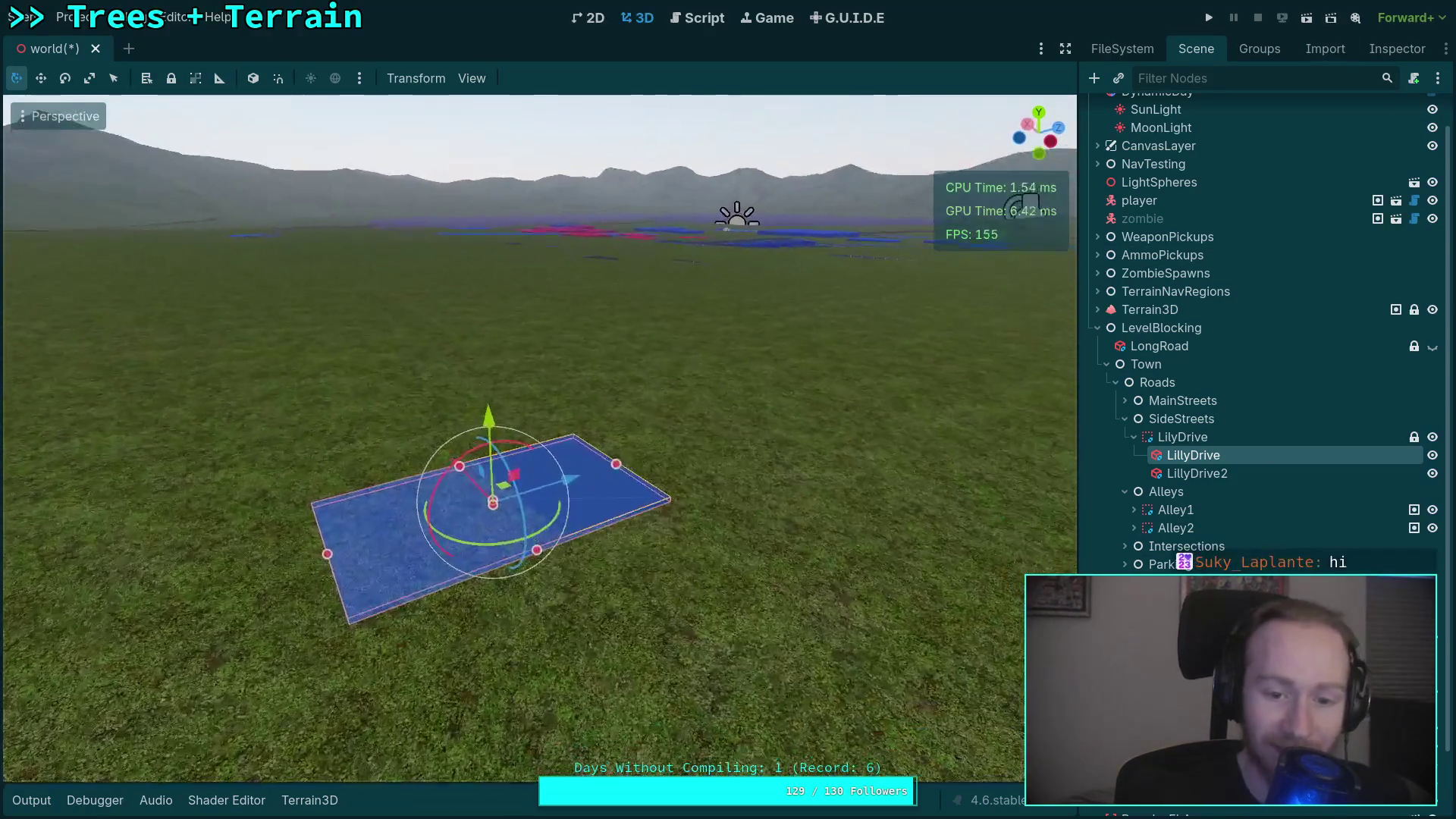
key("a")
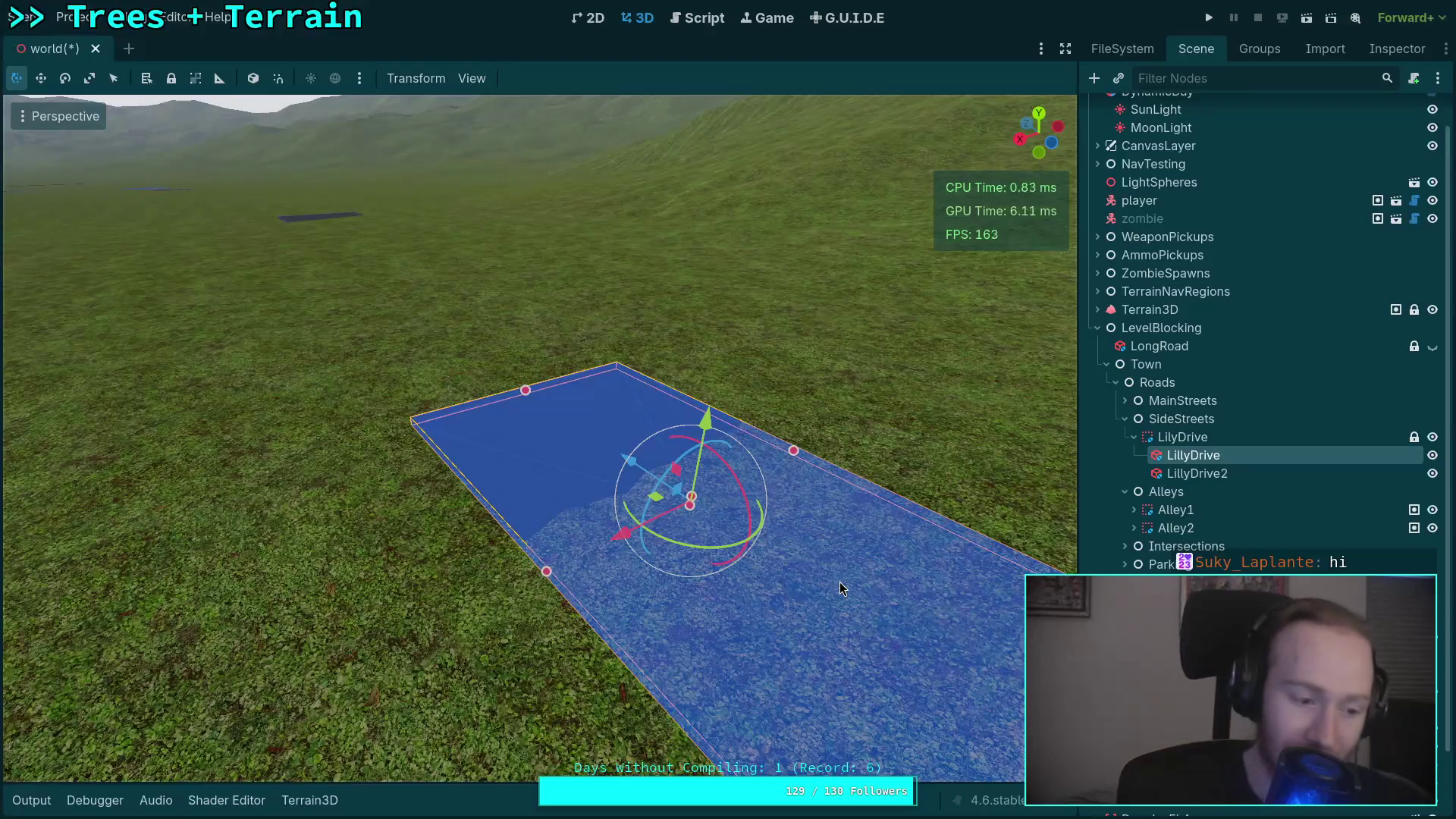
left_click(1134, 437)
Select and frame Alley1 and bring up its Transform properties in the Inspector.
left_click(1124, 418)
left_click(1176, 455)
key("f")
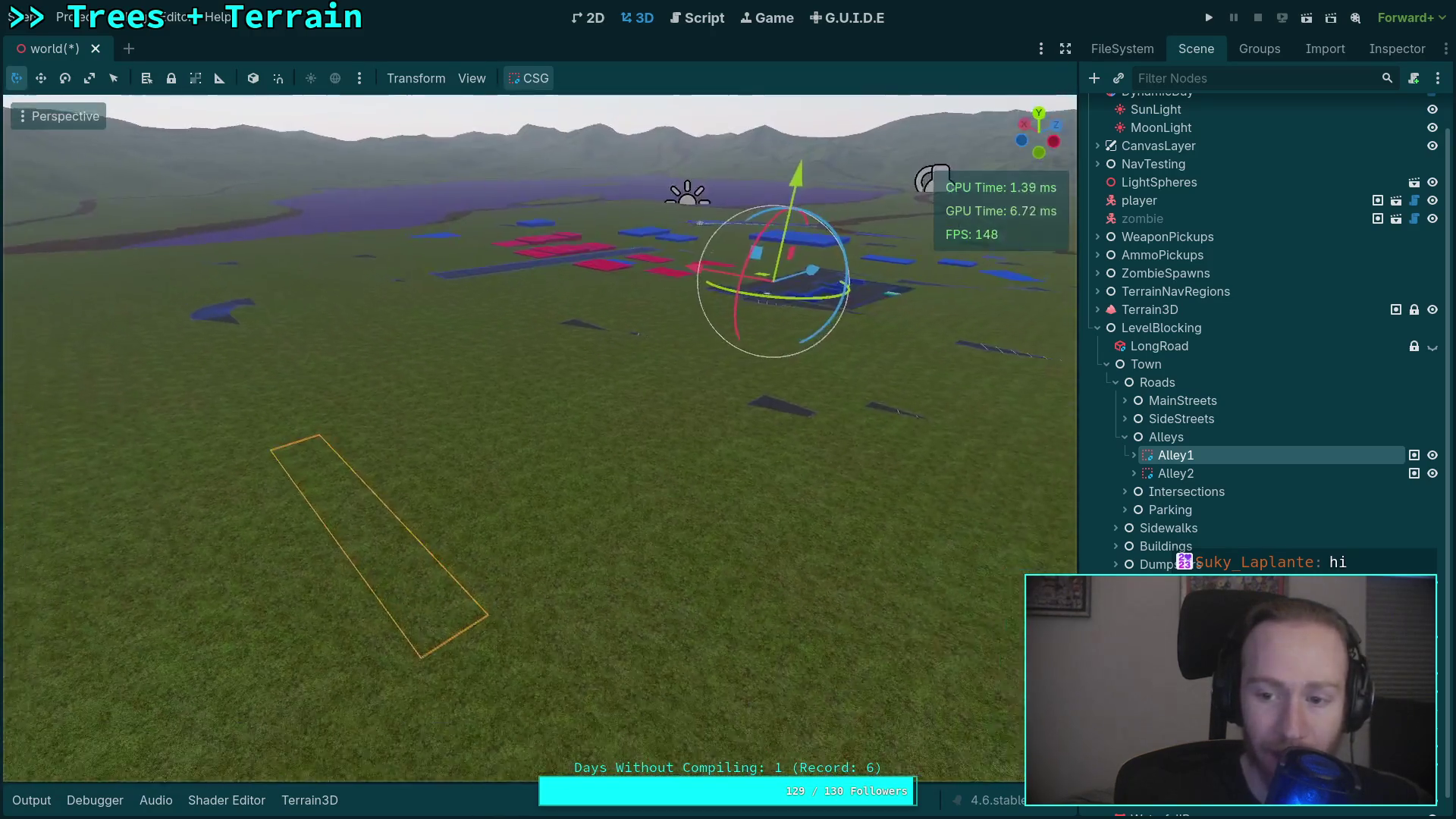
left_click(1206, 473)
left_click(1178, 459)
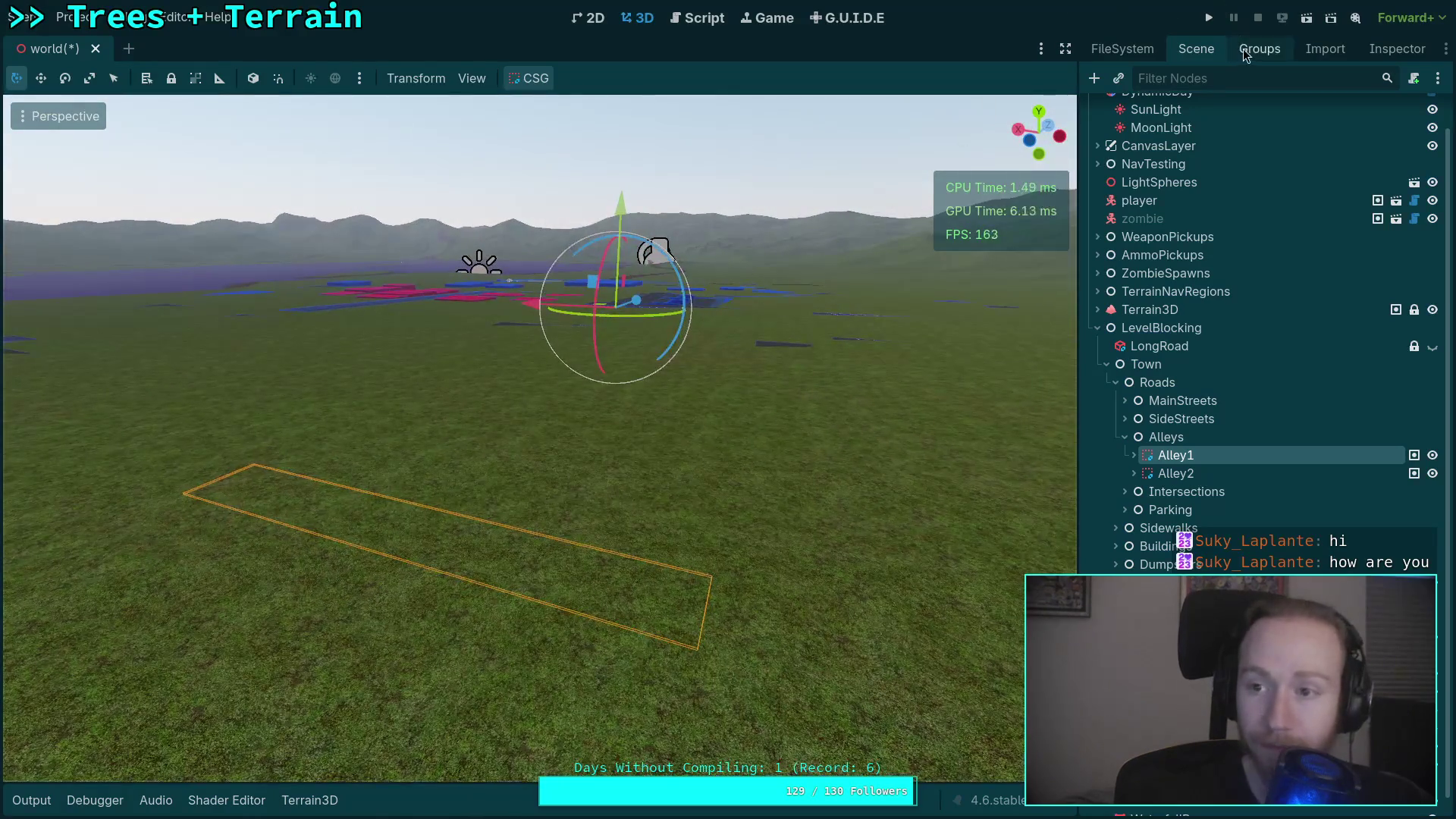
left_click(1246, 51)
left_click(1289, 50)
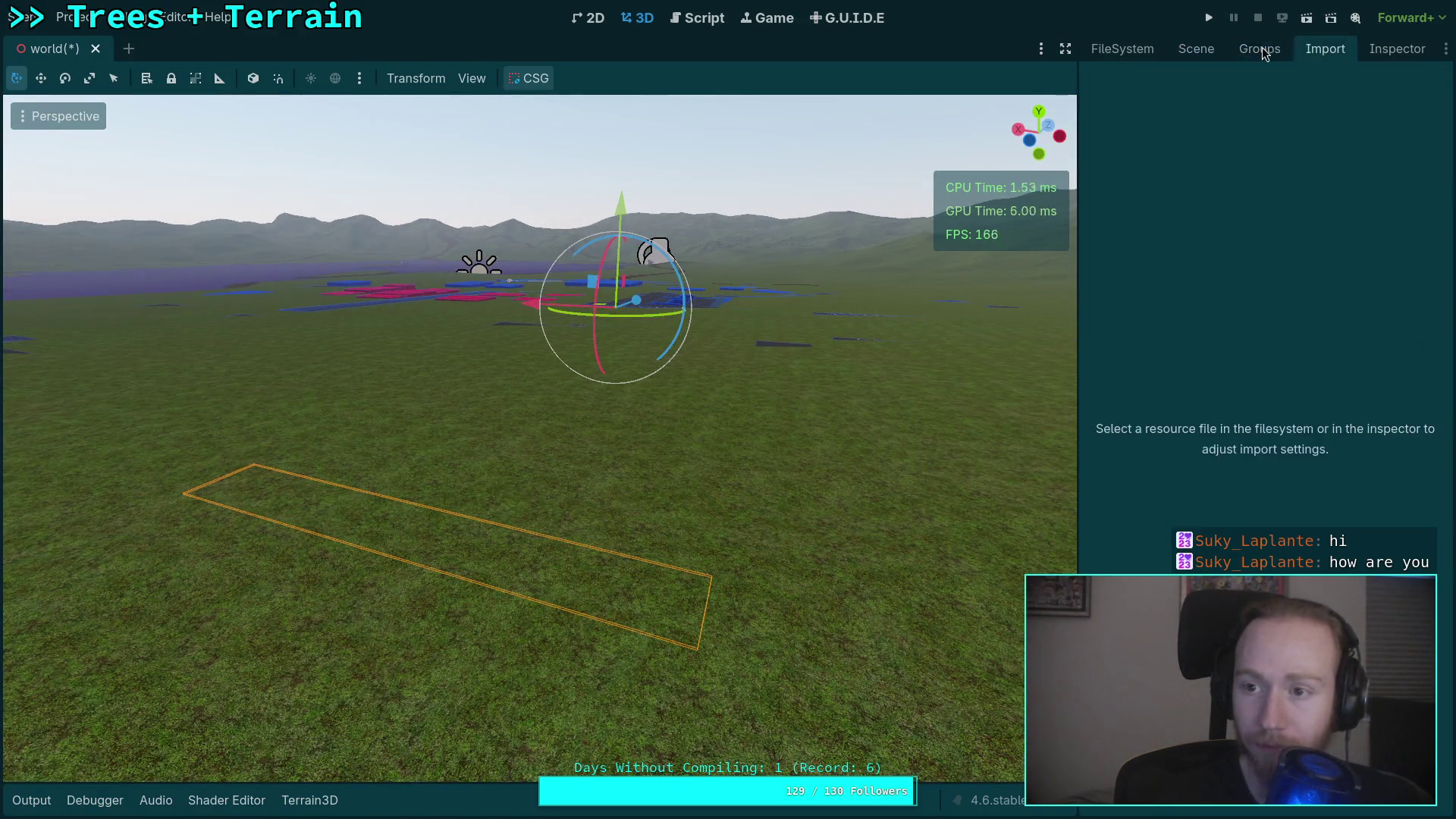
left_click(1406, 51)
mouse_move(1383, 56)
left_mouse_down()
mouse_move(1293, 72)
mouse_move(1244, 48)
left_mouse_up()
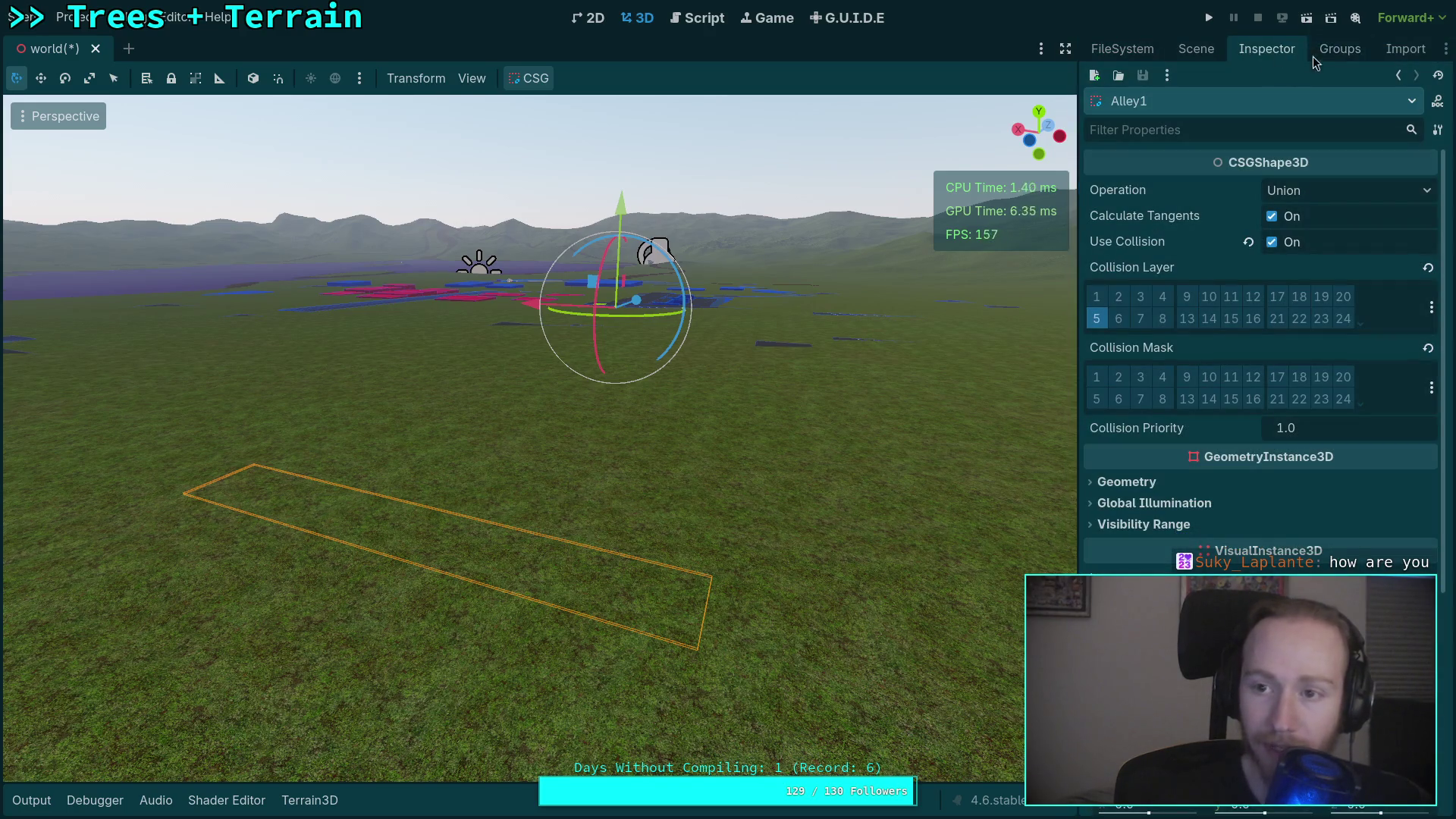
scroll(1244, 453, "down", 4)
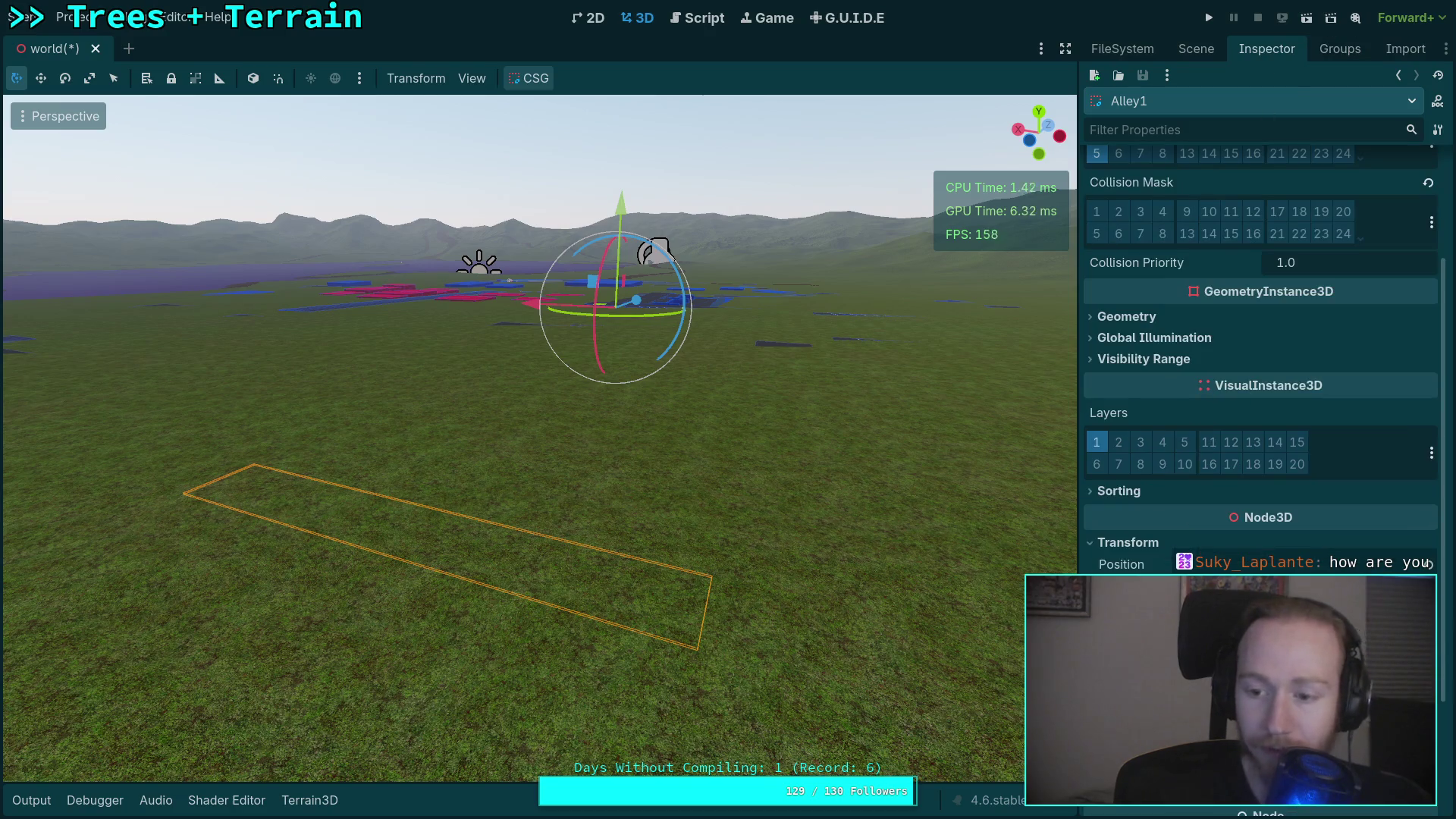
Adjust Alley1's Position Y up then down until the slab meets the terrain surface.
left_click_drag(1303, 564, 1365, 565)
key("w")
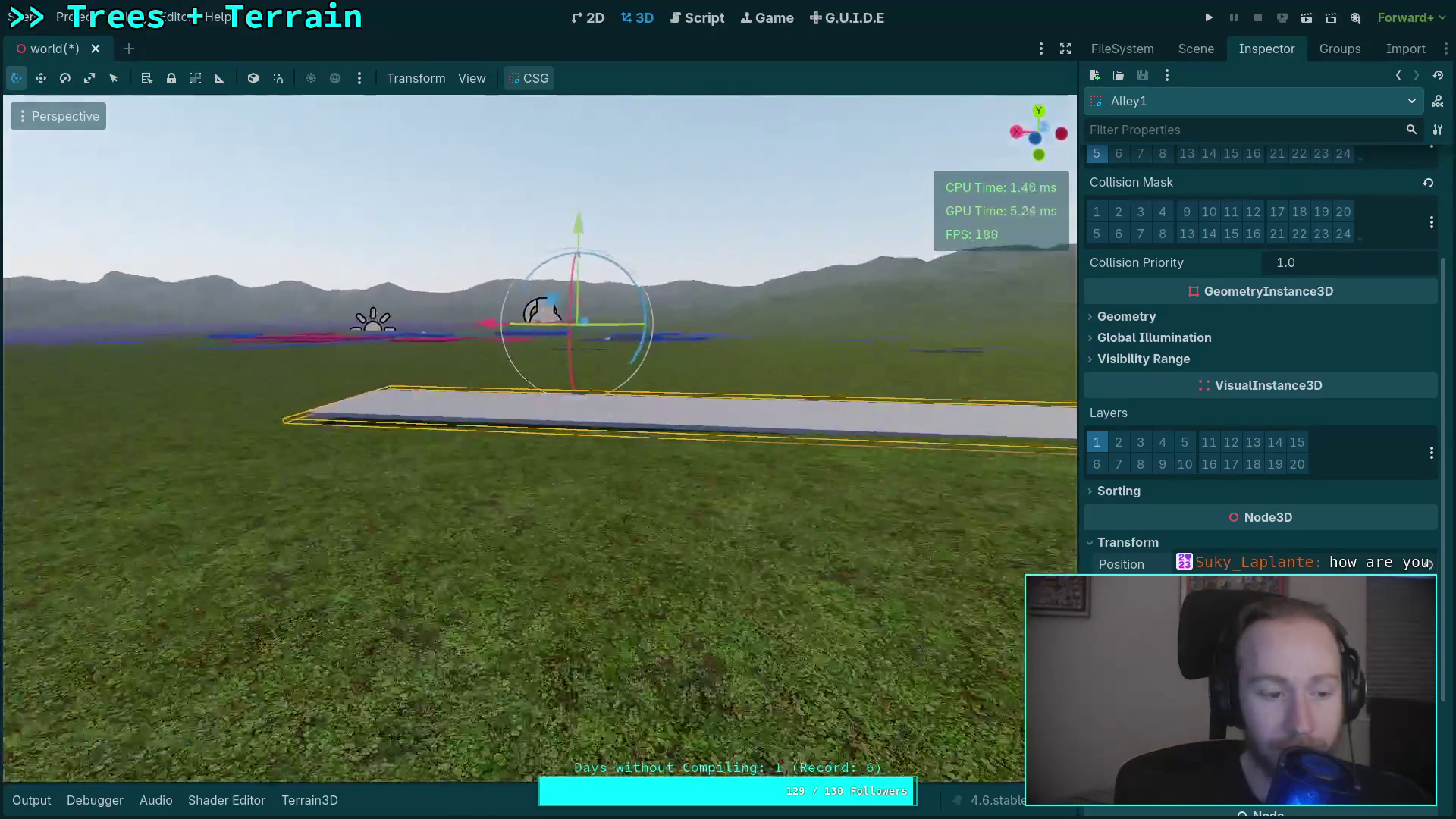
key("w")
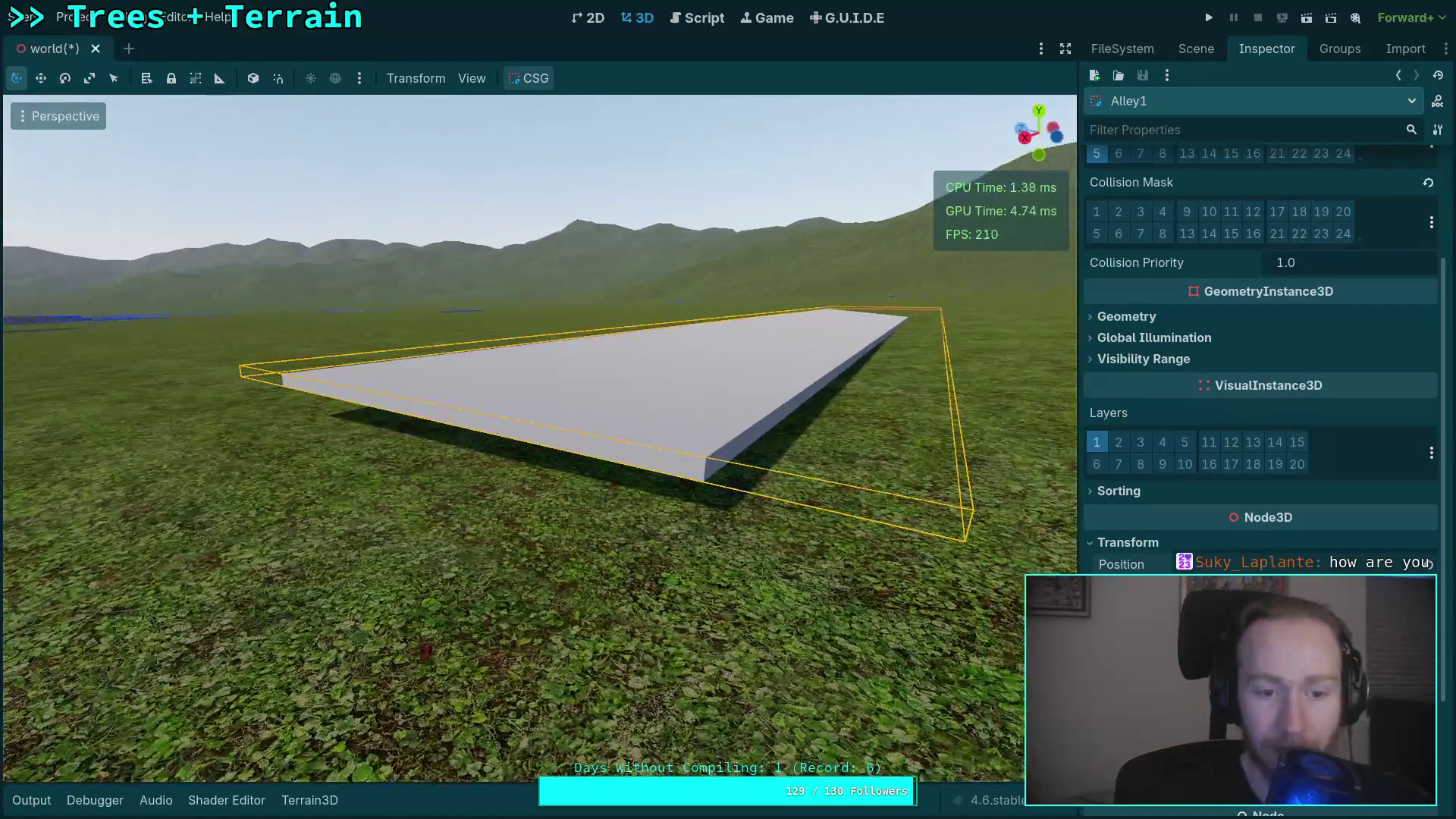
left_click_drag(1335, 564, 1274, 564)
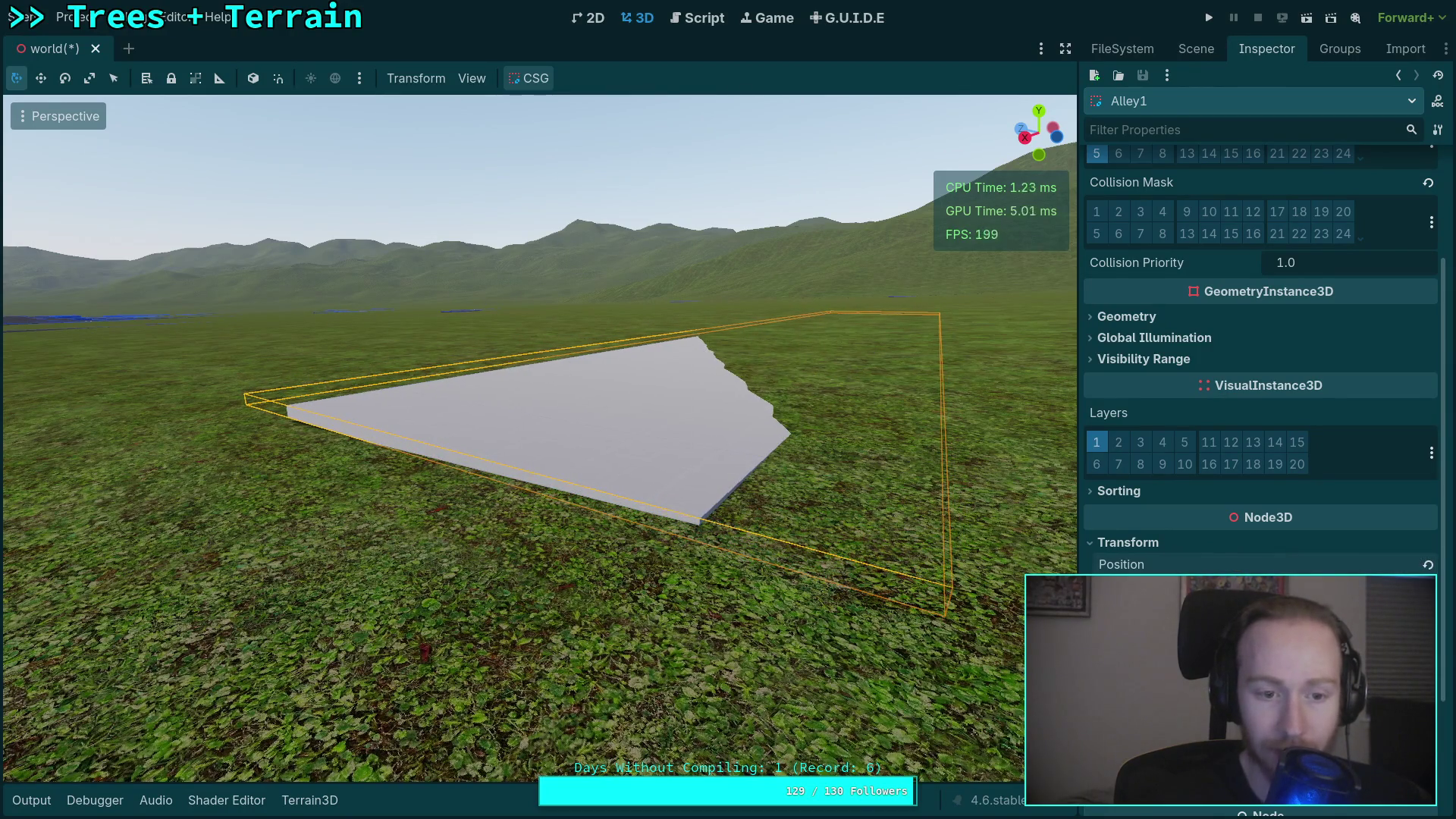
key("s")
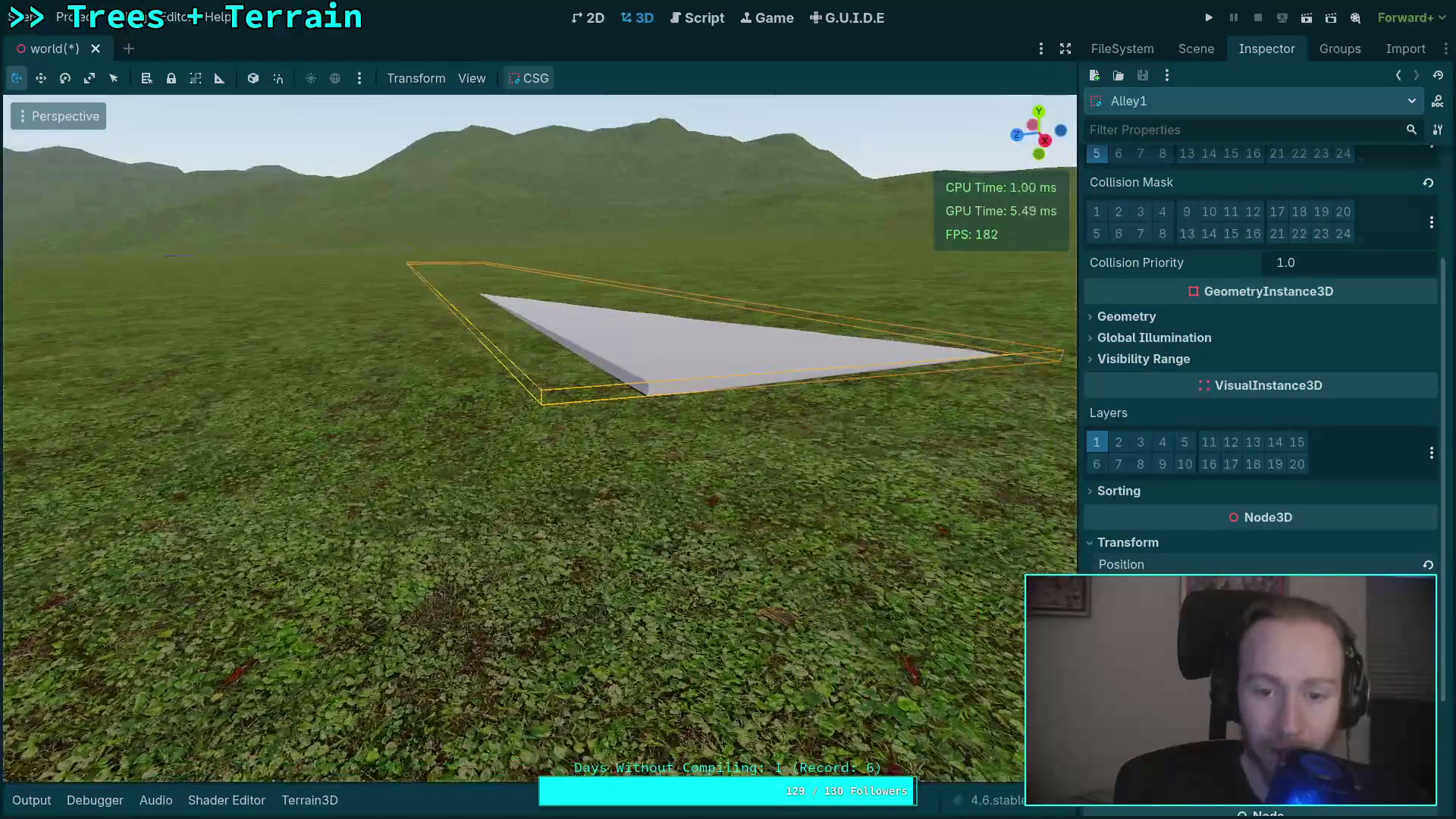
Select Alley2 and bring it and its properties into view.
left_click(1211, 53)
left_click(1176, 474)
key("w")
key("w")
left_click(1267, 48)
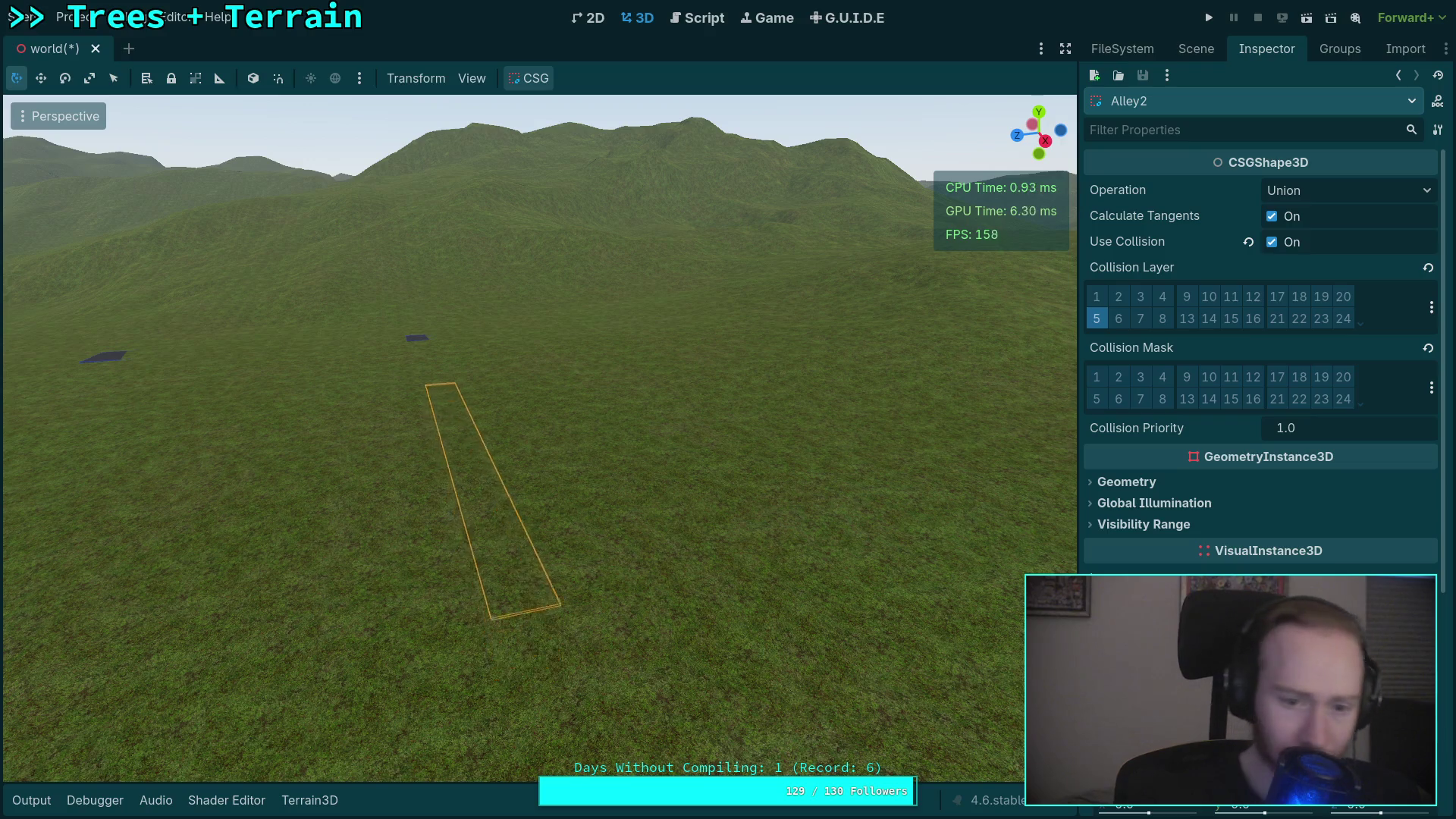
Raise Alley2's Position Y, then lower it until its grey slab meets the terrain.
left_click_drag(1241, 805, 1274, 805)
mouse_move(536, 596)
left_mouse_down()
mouse_move(523, 562)
mouse_move(440, 557)
left_mouse_up()
left_click_drag(1274, 805, 1232, 805)
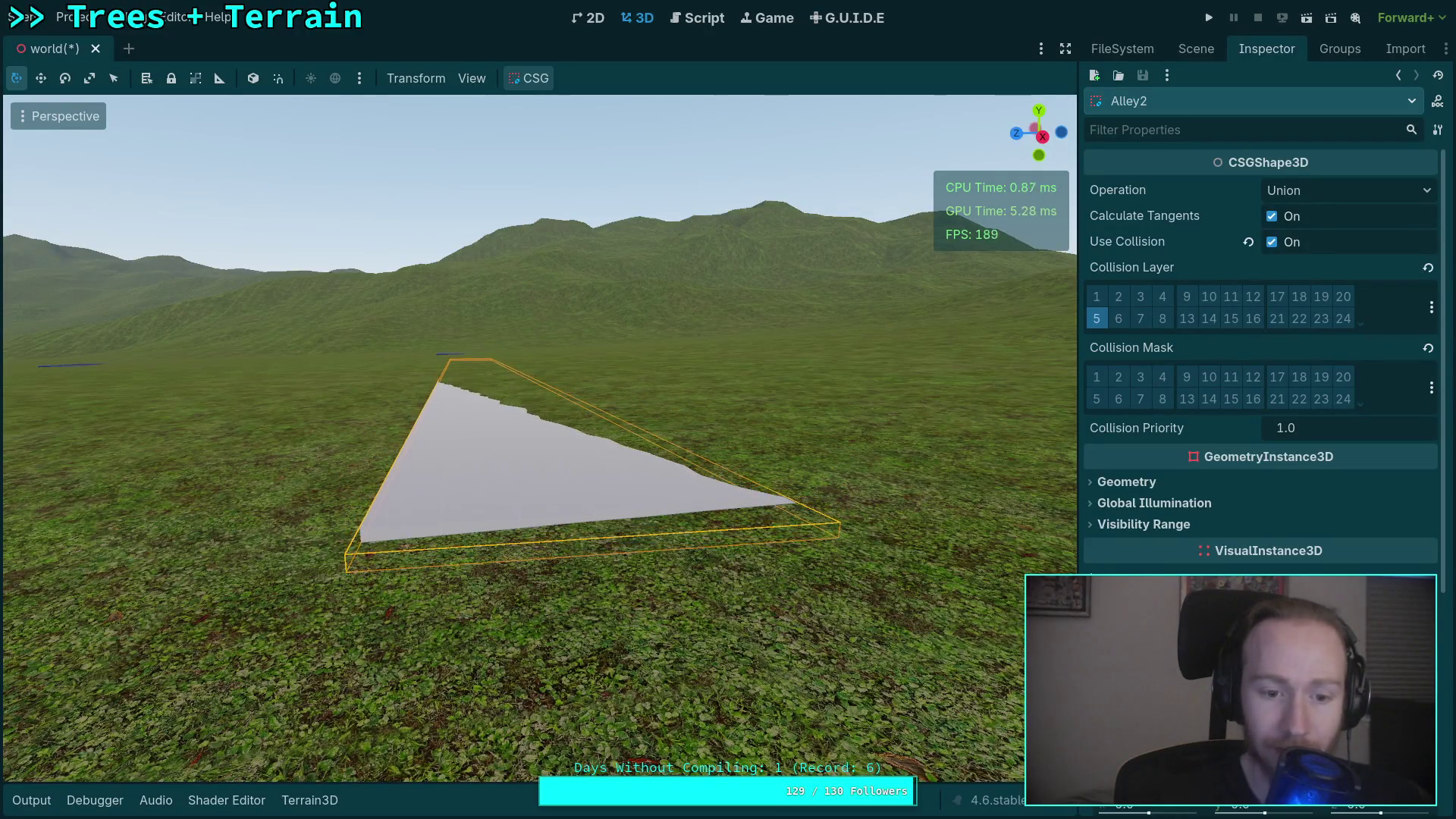
left_click_drag(440, 557, 516, 523)
left_click(1196, 49)
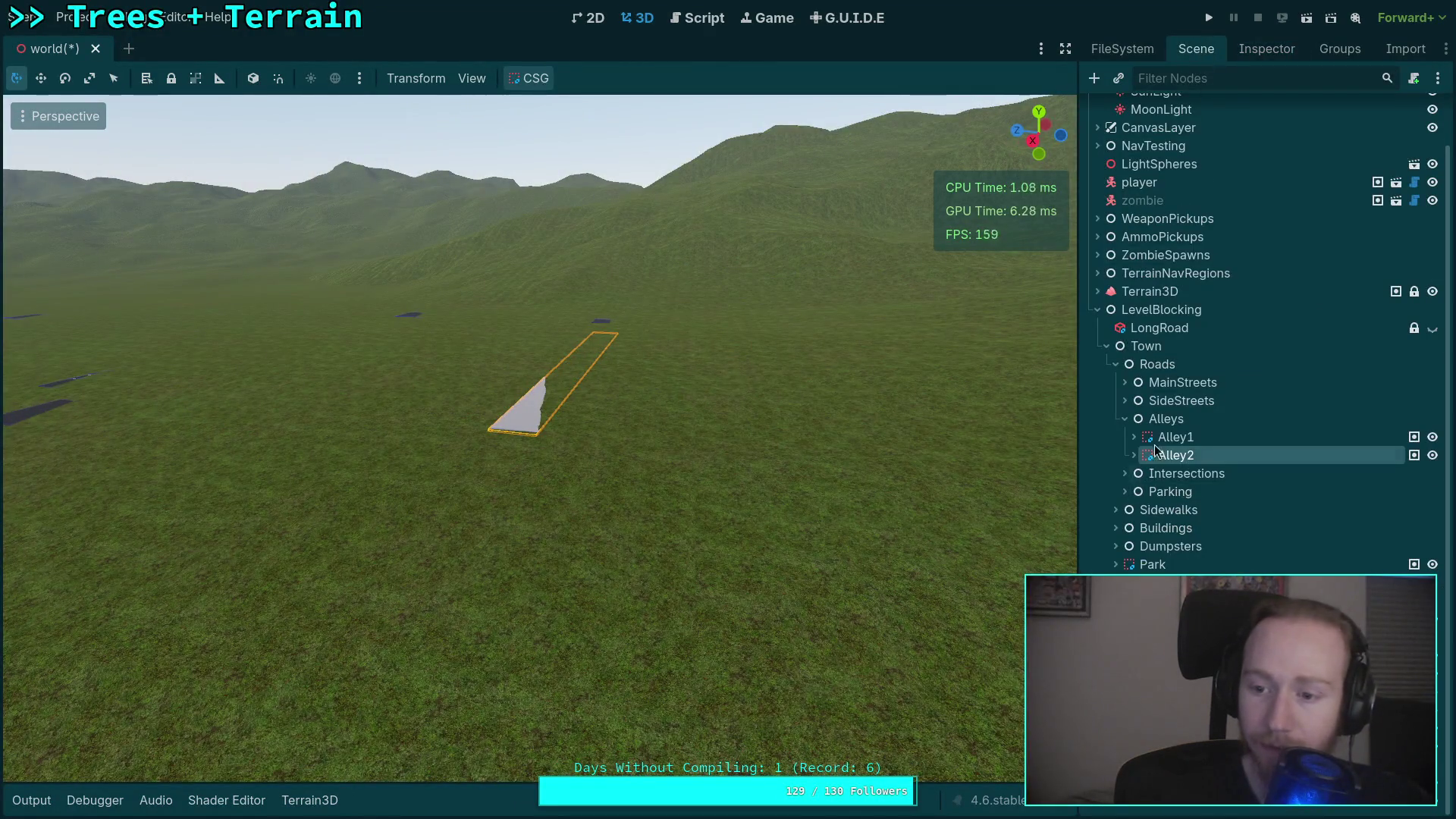
Collapse Alleys, expand Intersections and fly to the Able_Delta slab to show its properties.
left_click(1124, 416)
left_click(1140, 472)
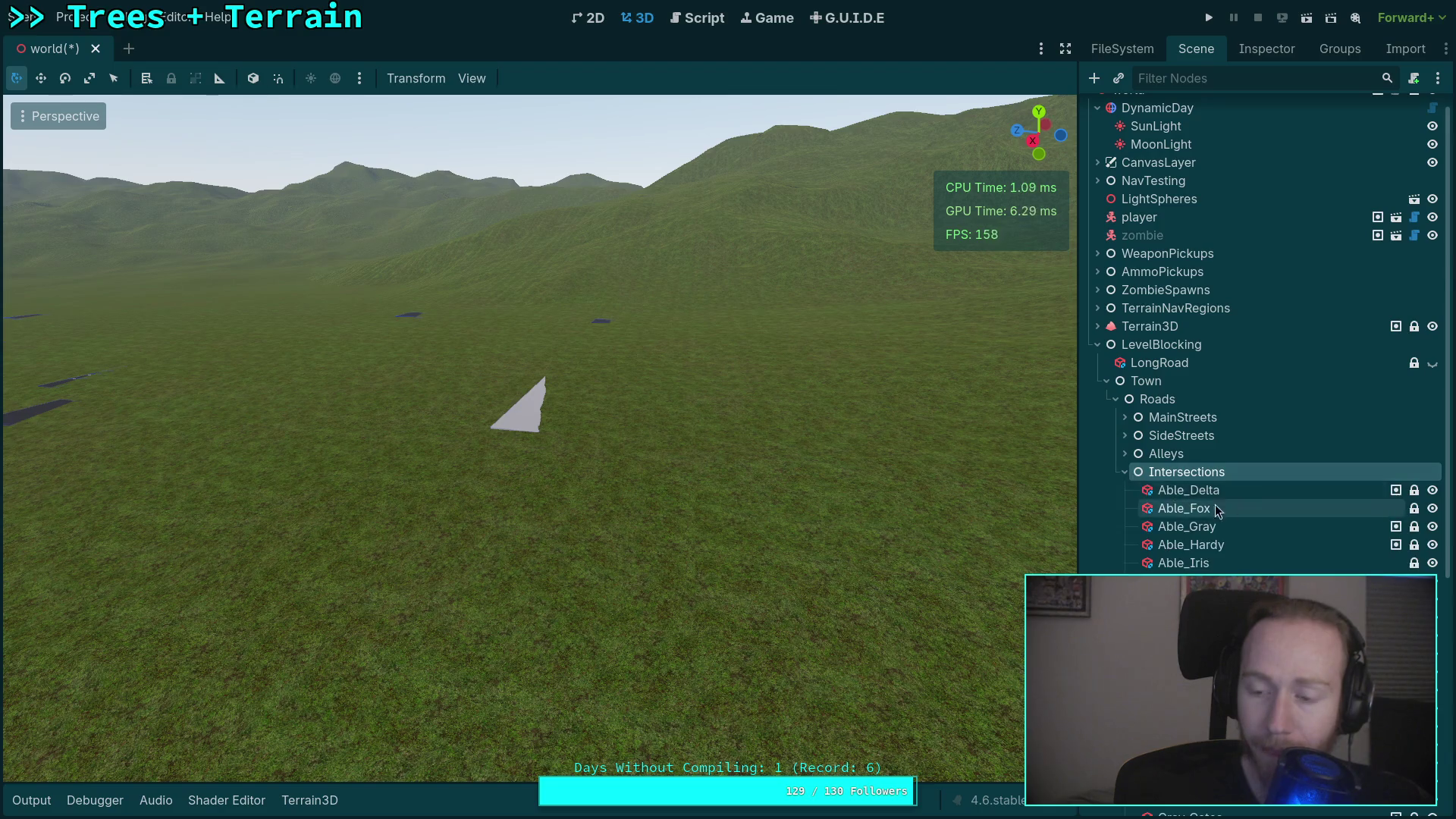
scroll(1171, 303, "down", 5)
key("w")
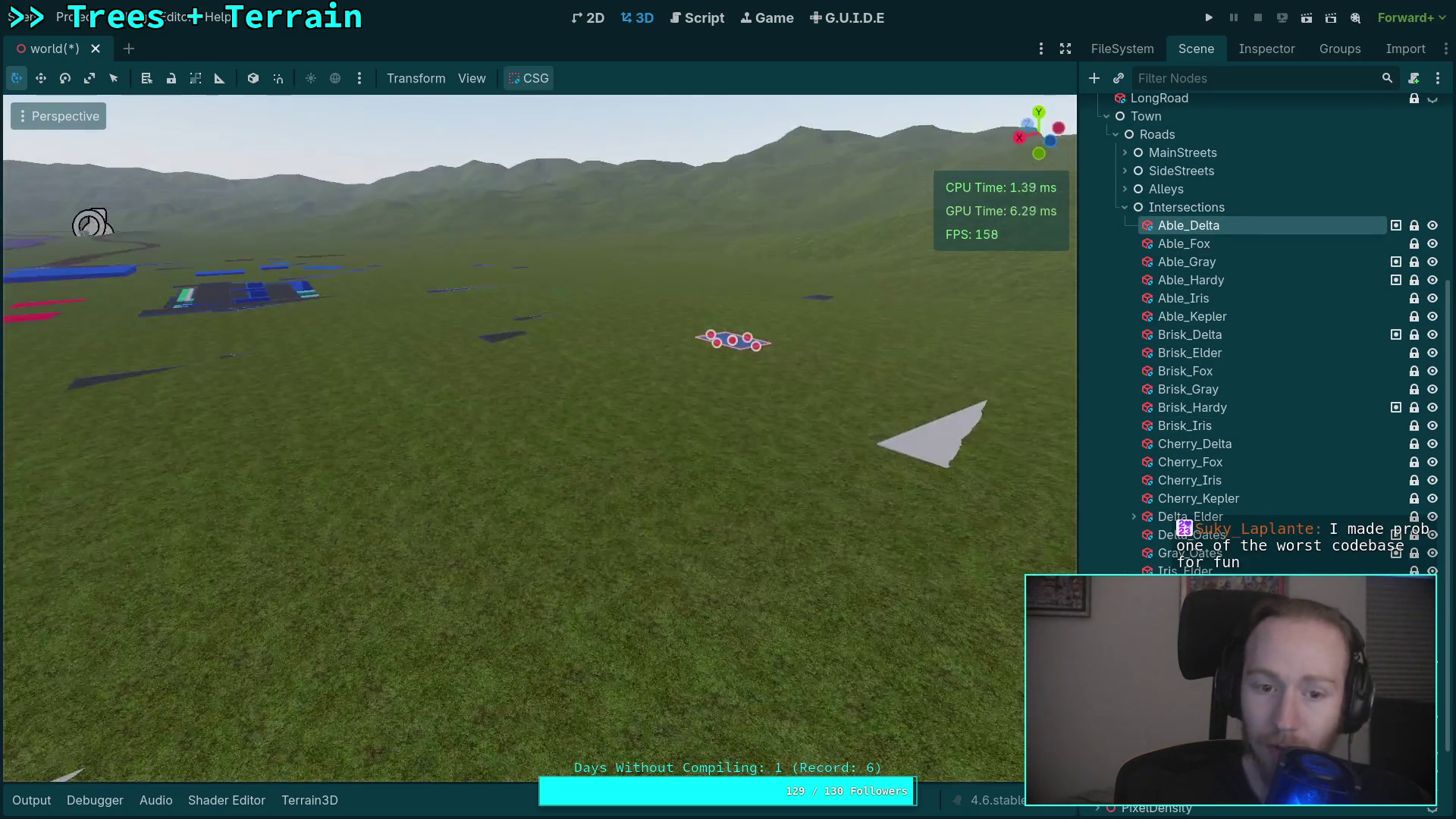
key("w")
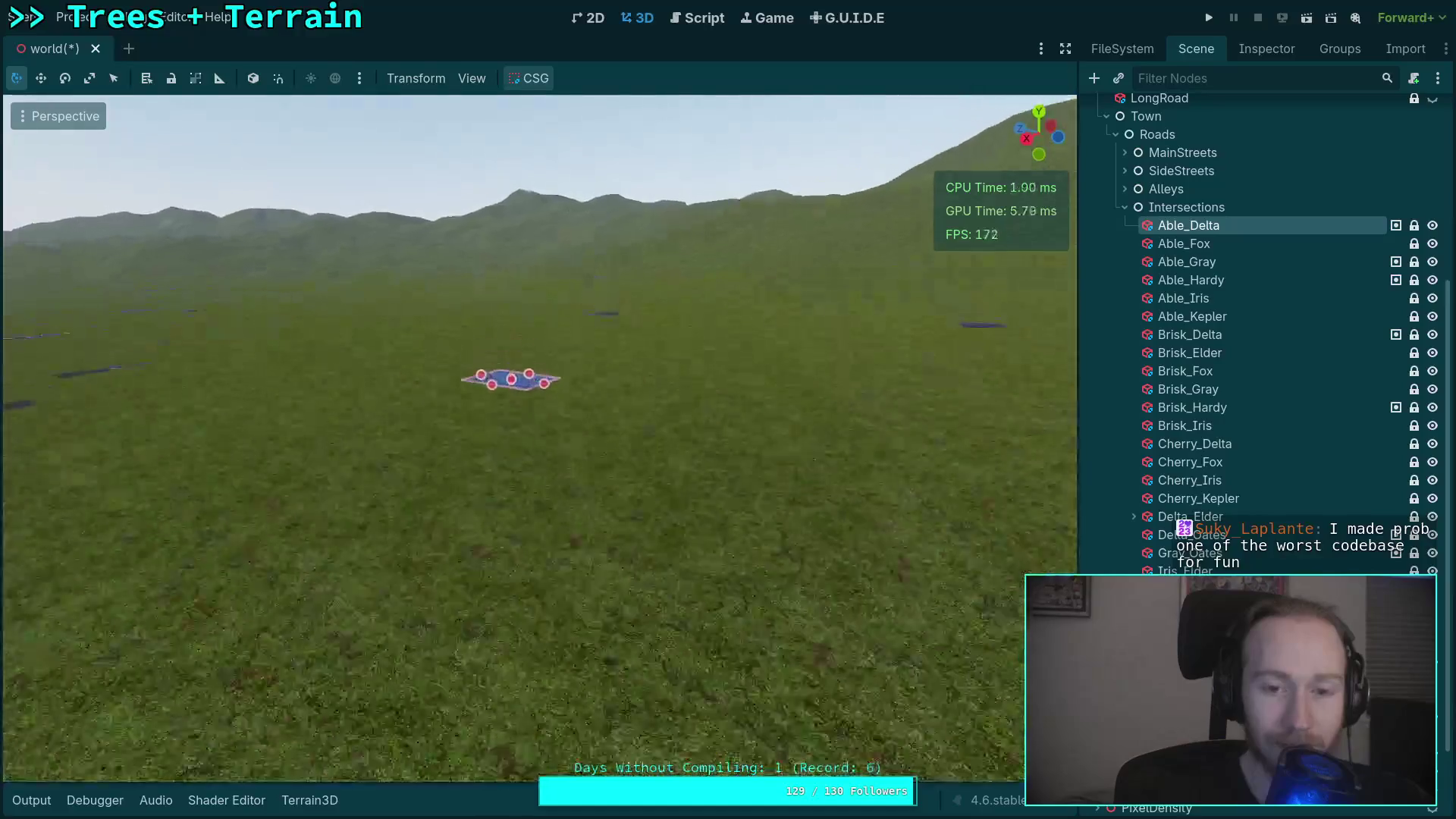
left_click(1266, 48)
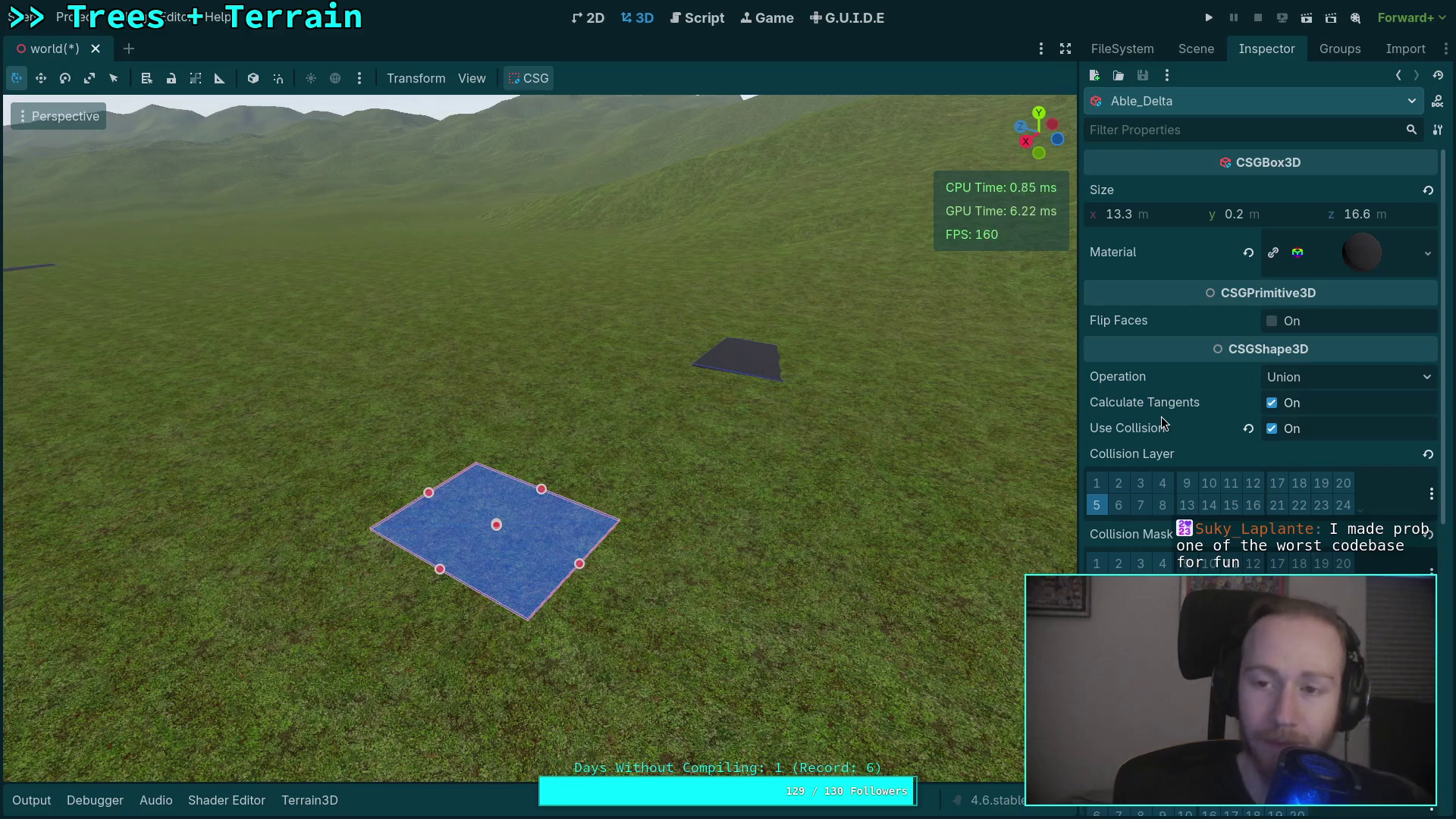
Reset the editor to the Default layout and give the scene tree more vertical room.
left_click(176, 16)
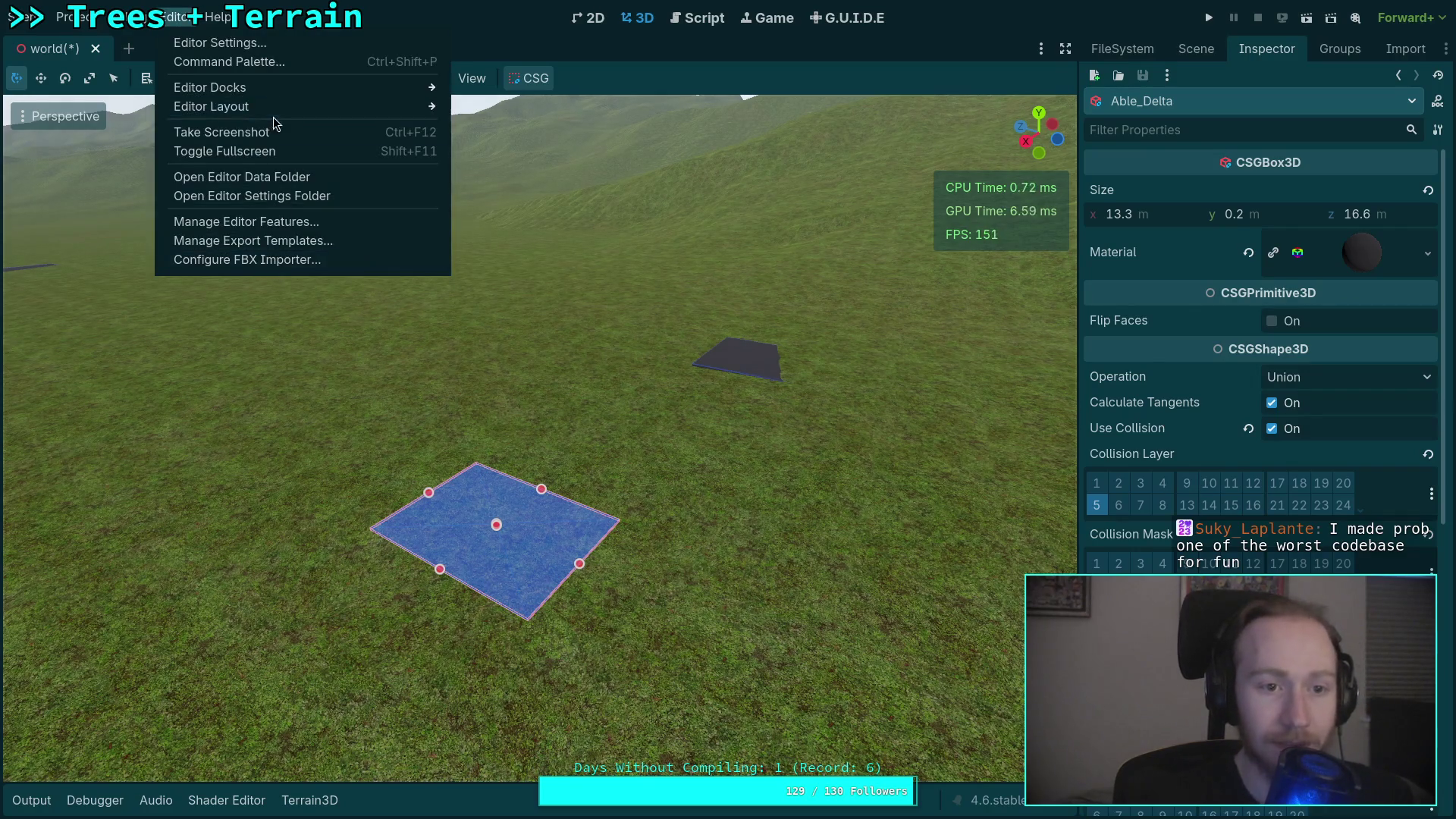
mouse_move(271, 108)
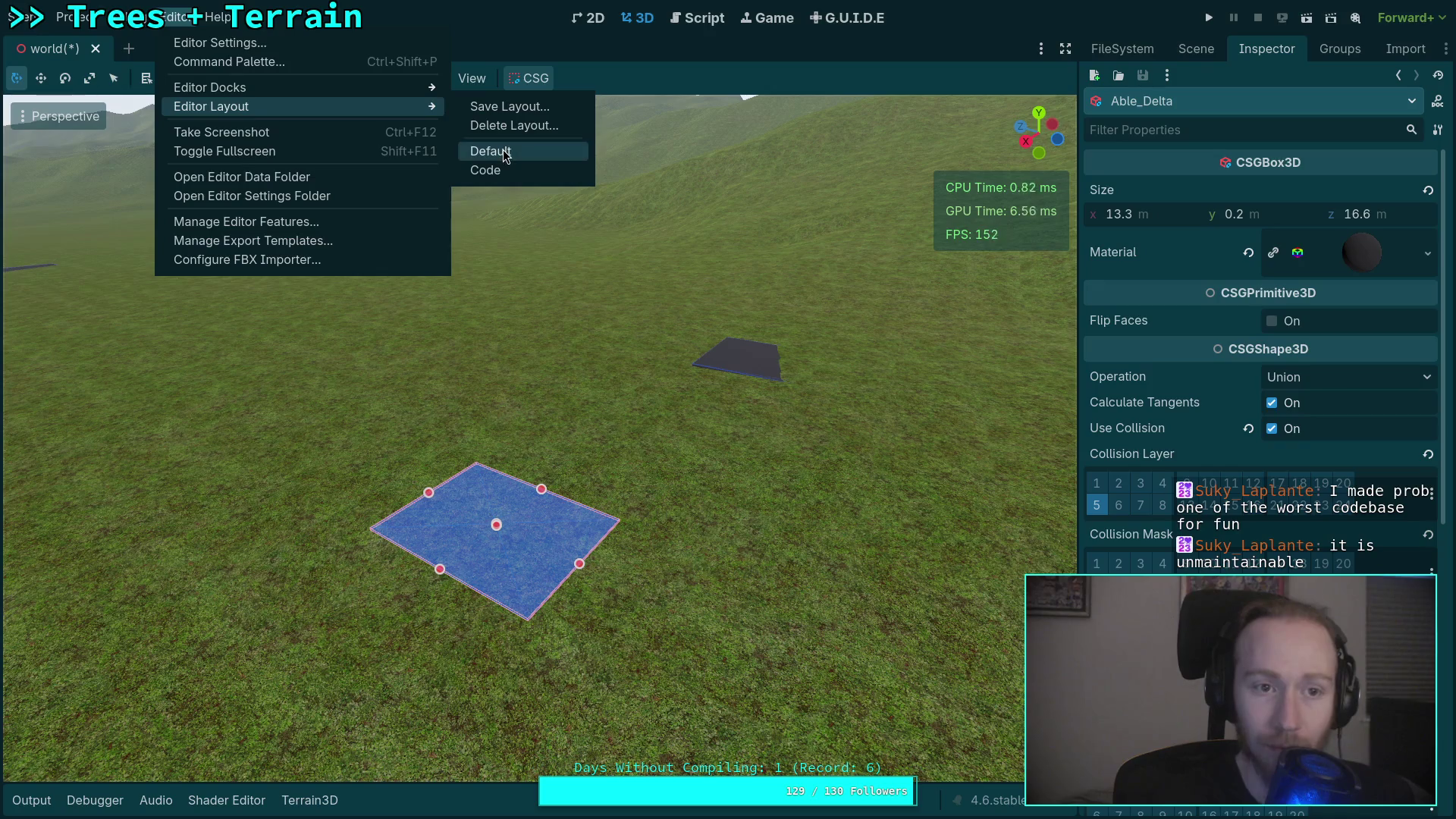
key("Return")
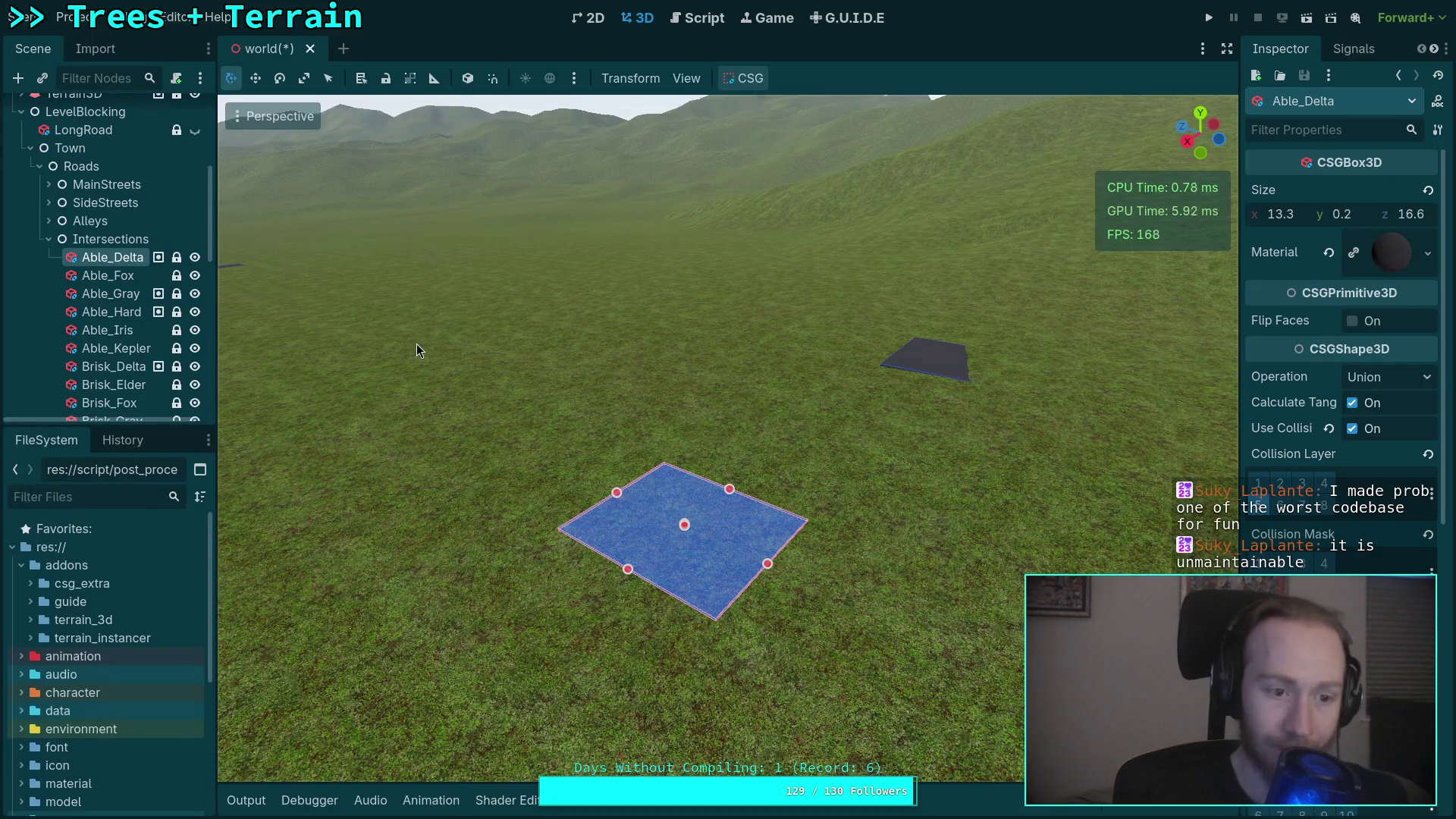
left_click_drag(79, 422, 80, 570)
Widen the Inspector dock to reach Able_Delta's Transform fields.
left_click_drag(1232, 418, 1180, 362)
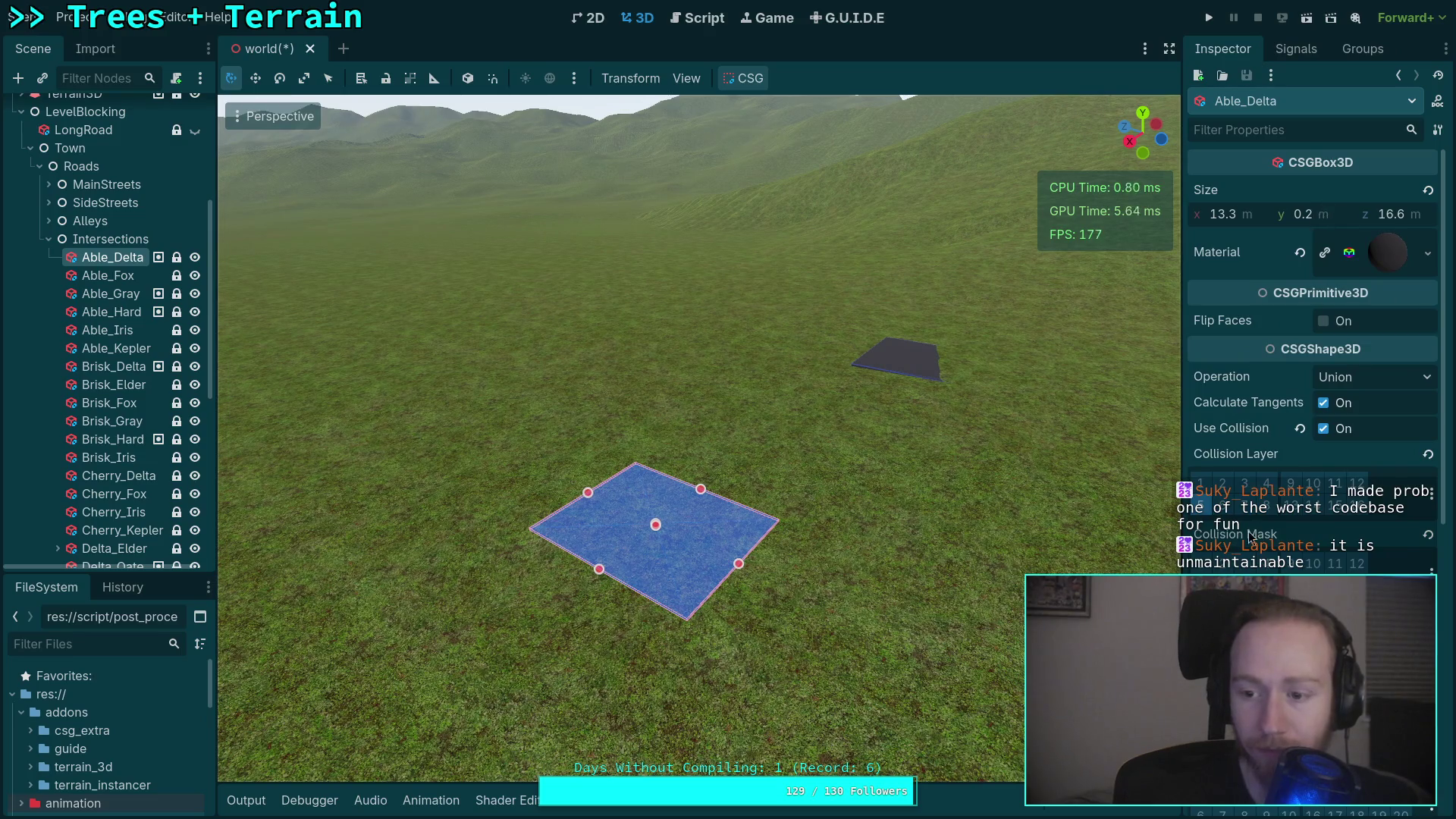
scroll(1252, 537, "down", 4)
scroll(1257, 525, "up", 4)
scroll(1256, 525, "down", 8)
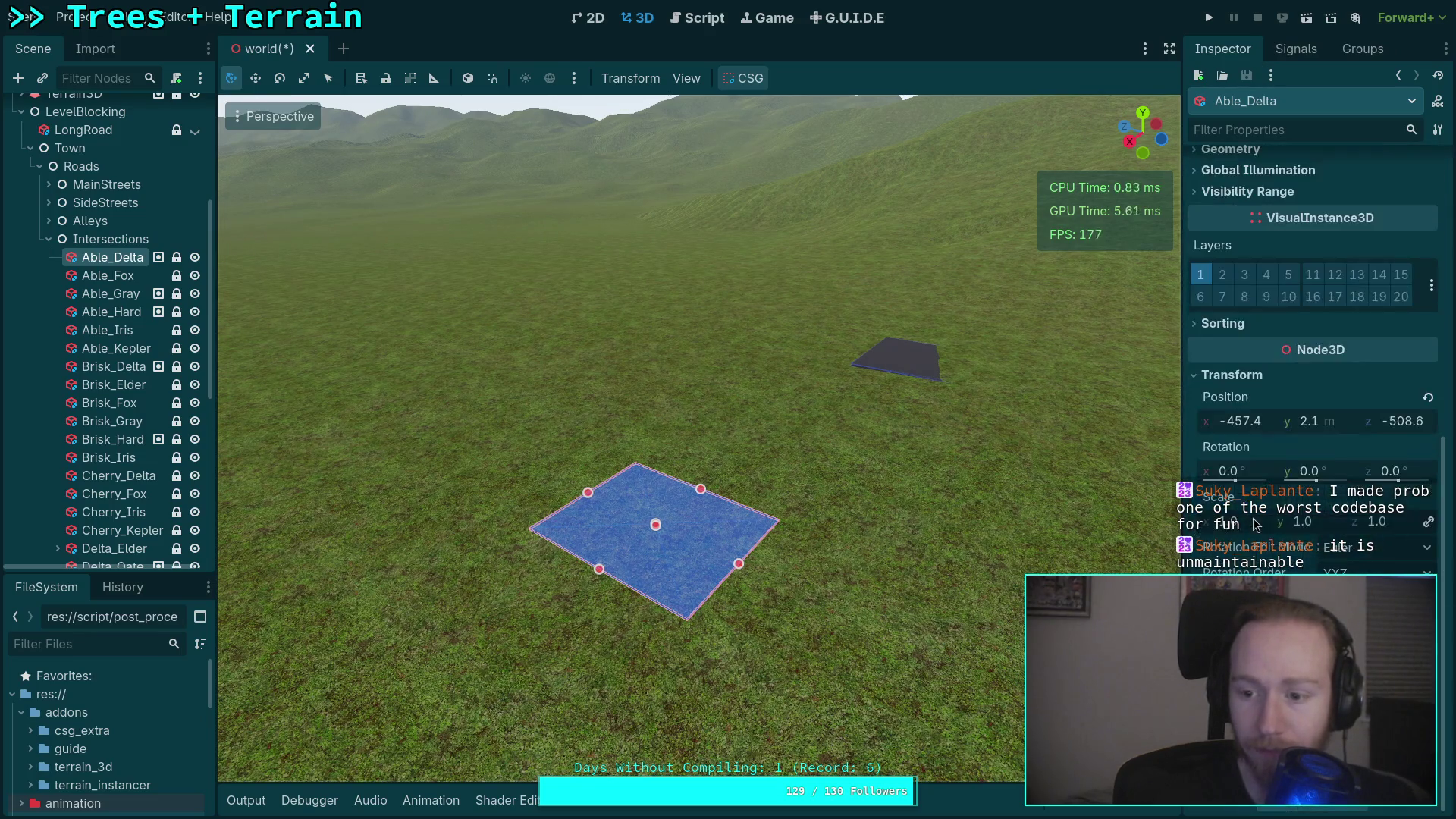
Set Able_Delta's Position Y to 14.2 so it sits flush on the terrain.
mouse_move(1305, 421)
left_mouse_down()
mouse_move(1374, 420)
mouse_move(1361, 421)
left_mouse_up()
key("w")
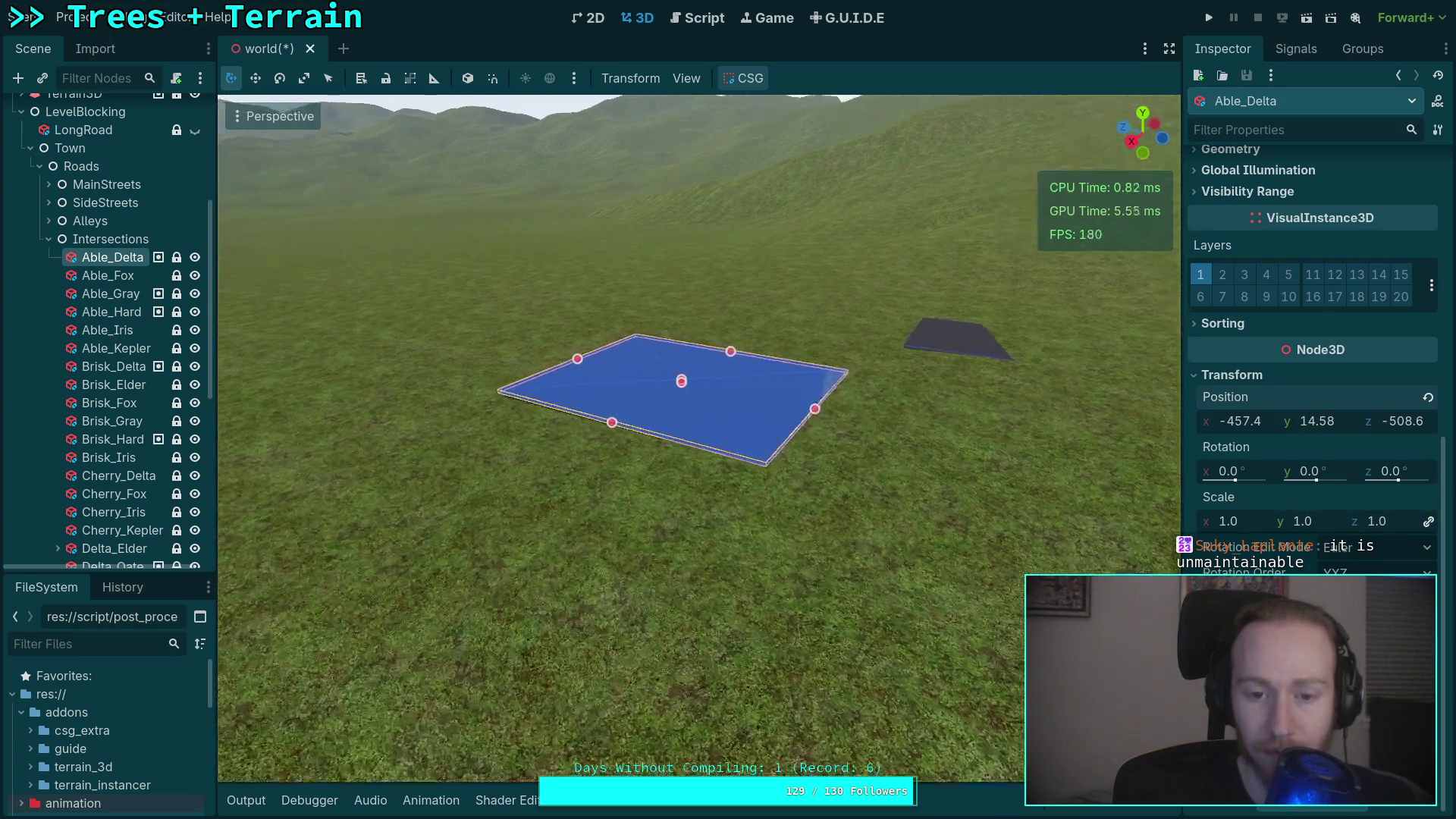
key("a")
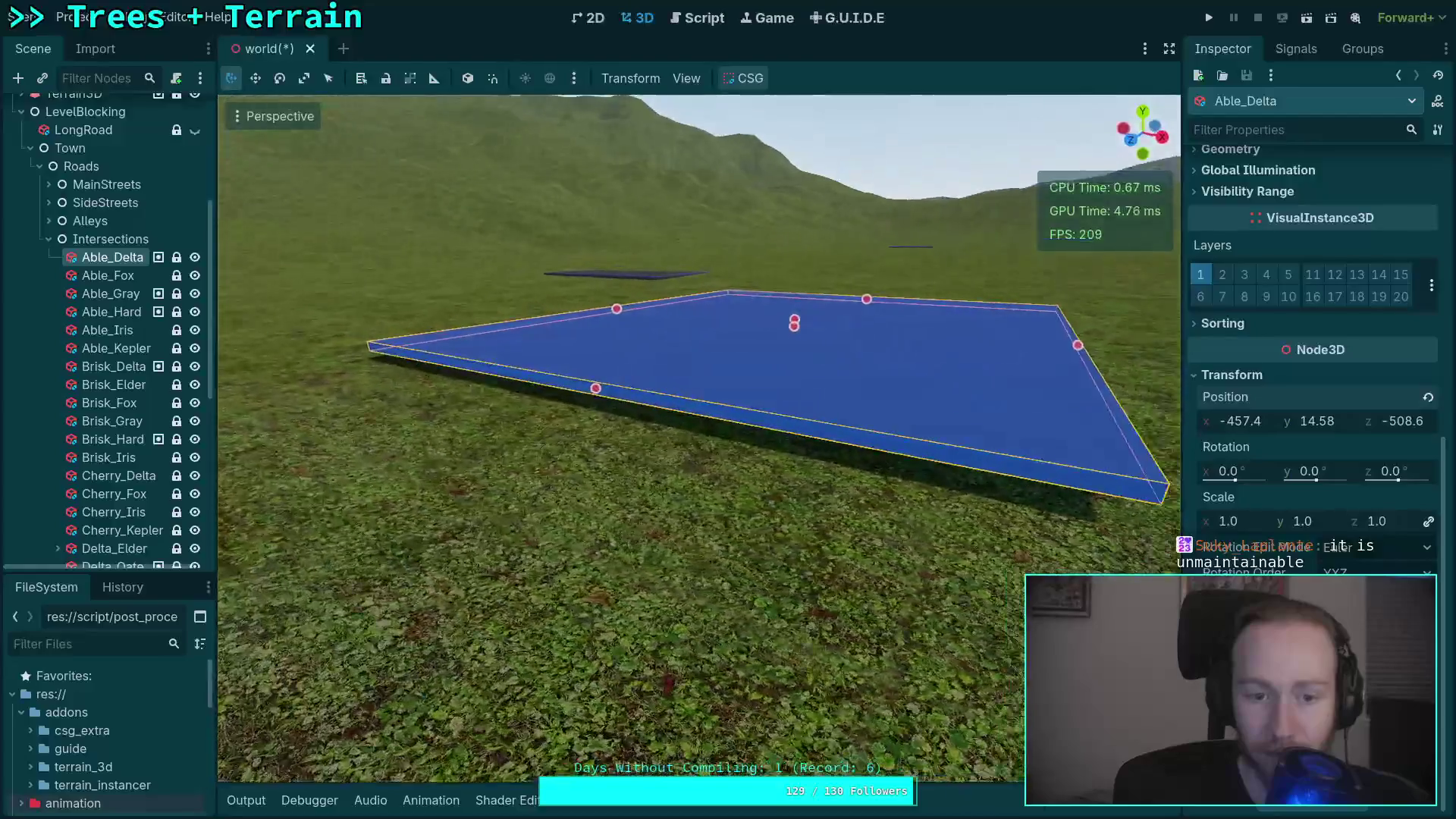
left_click_drag(1333, 424, 1330, 423)
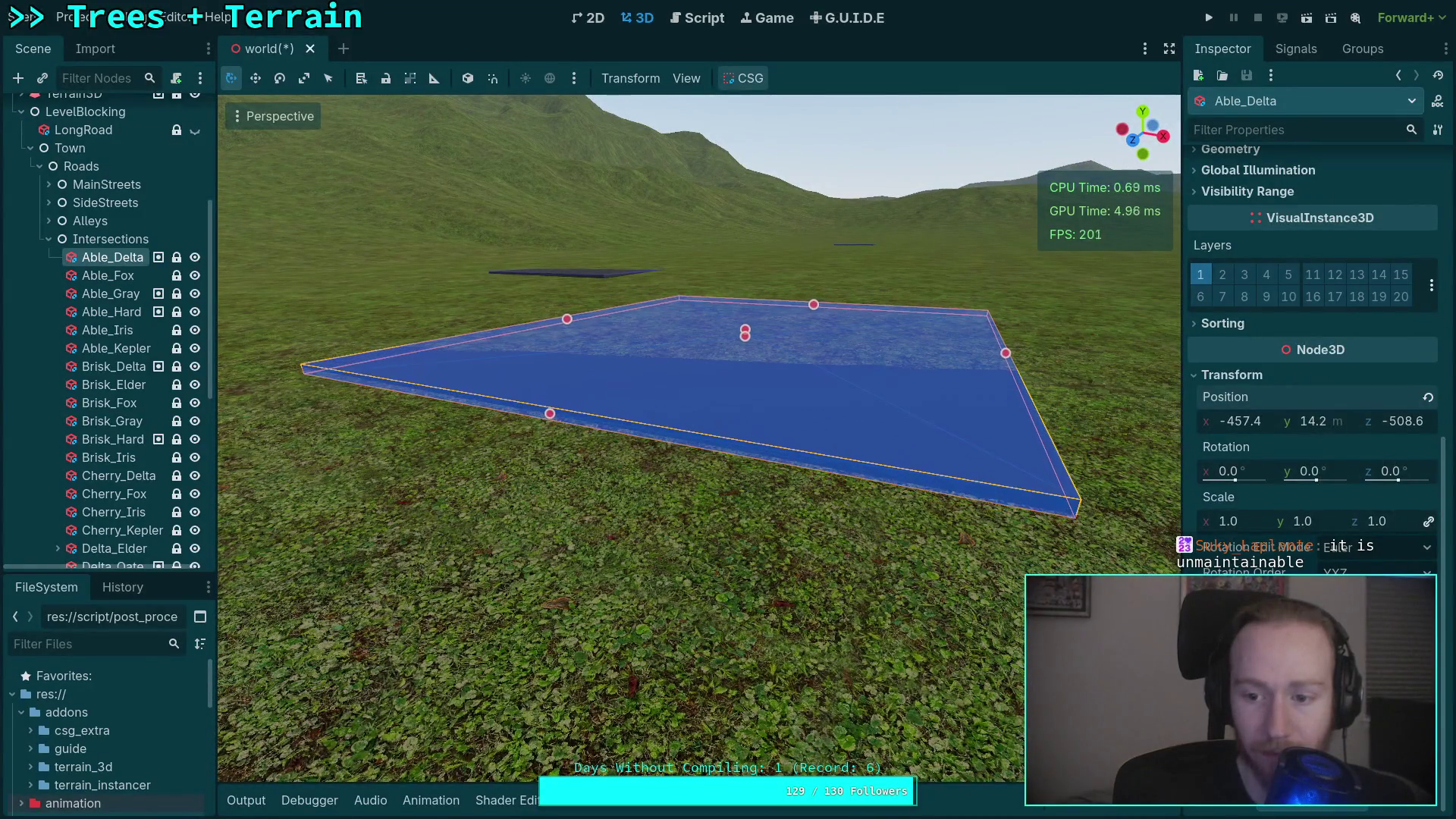
left_click(113, 277)
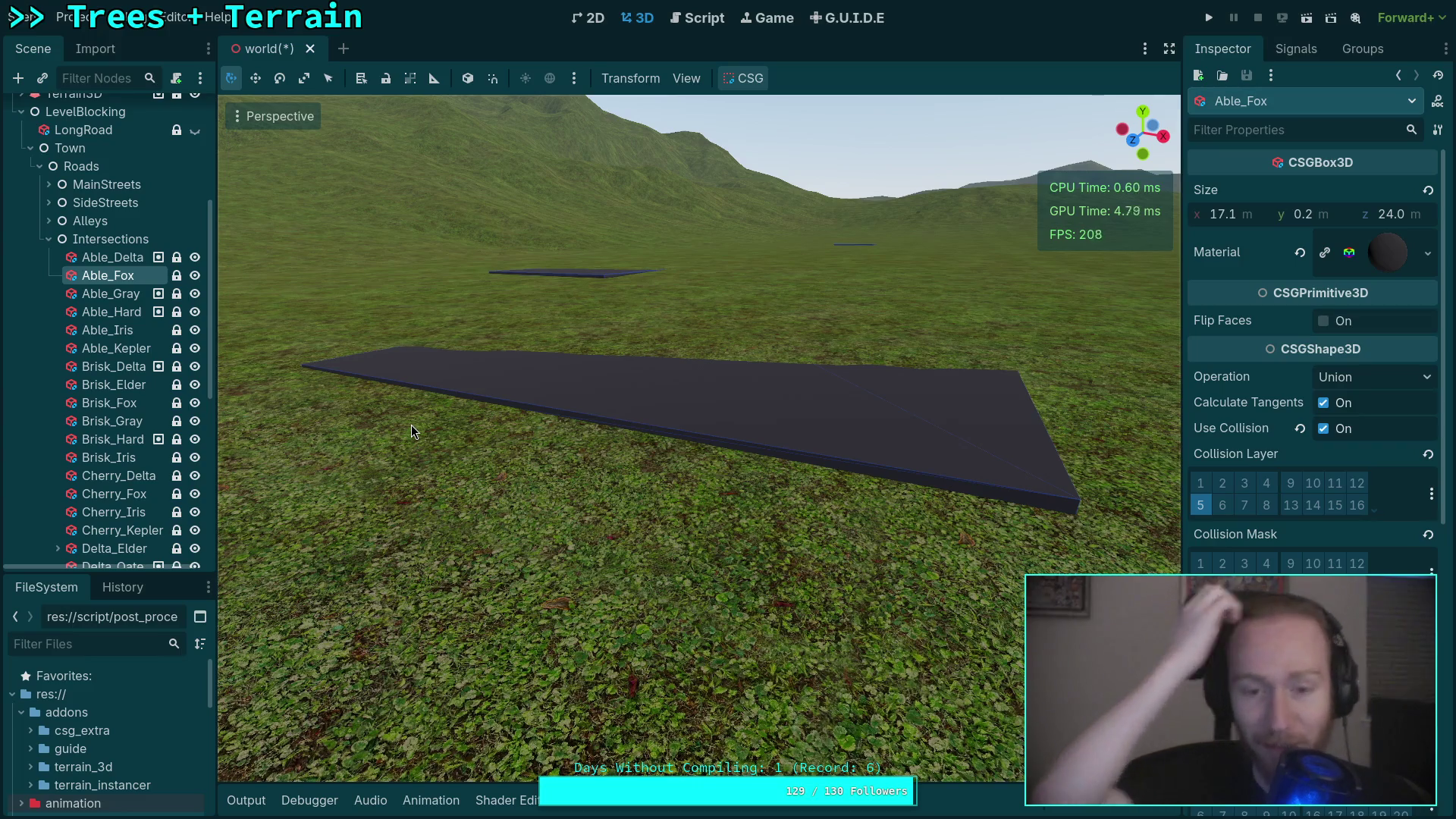
right_click(411, 424)
right_click(738, 498)
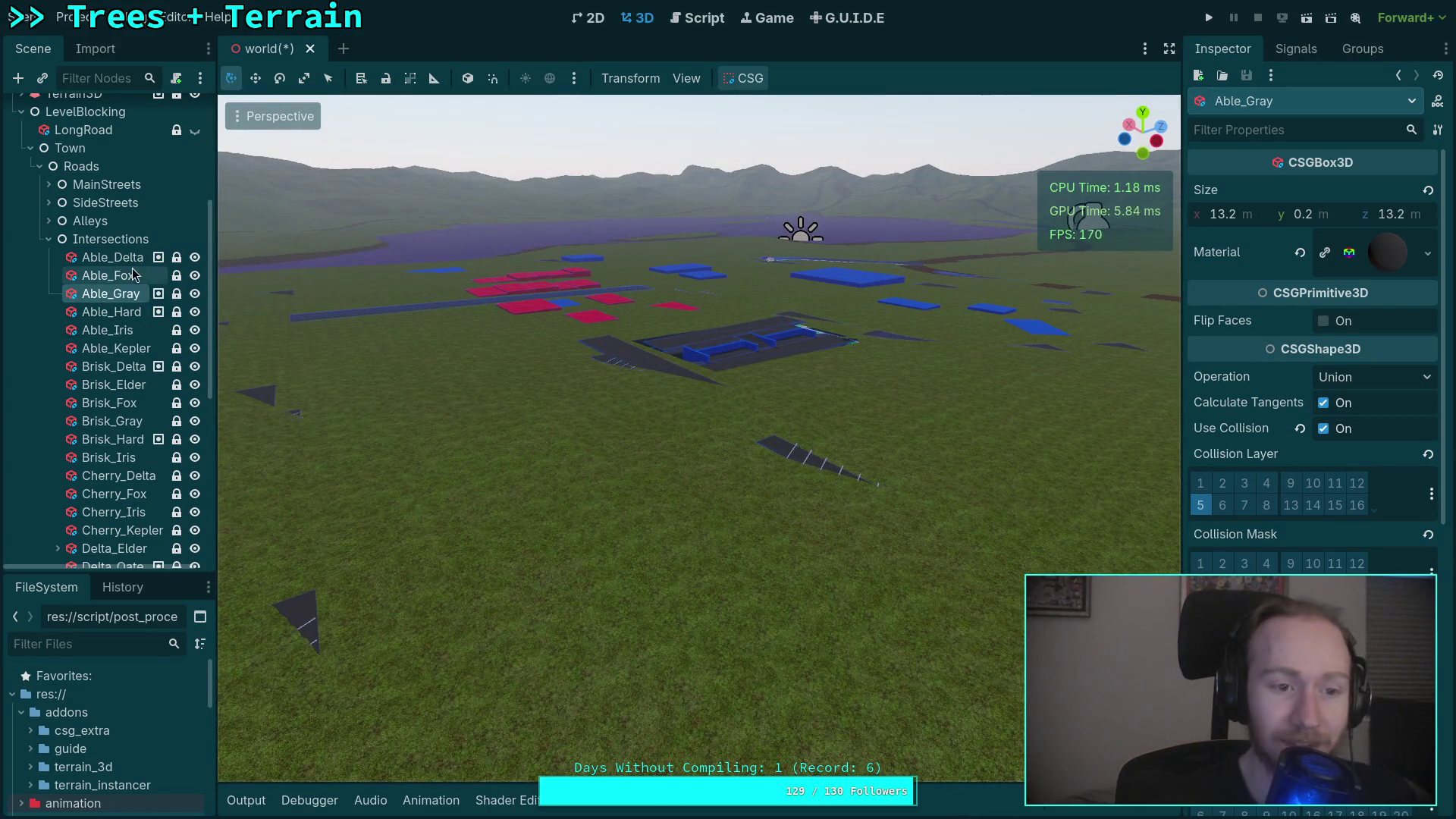
left_click(112, 257)
key("f")
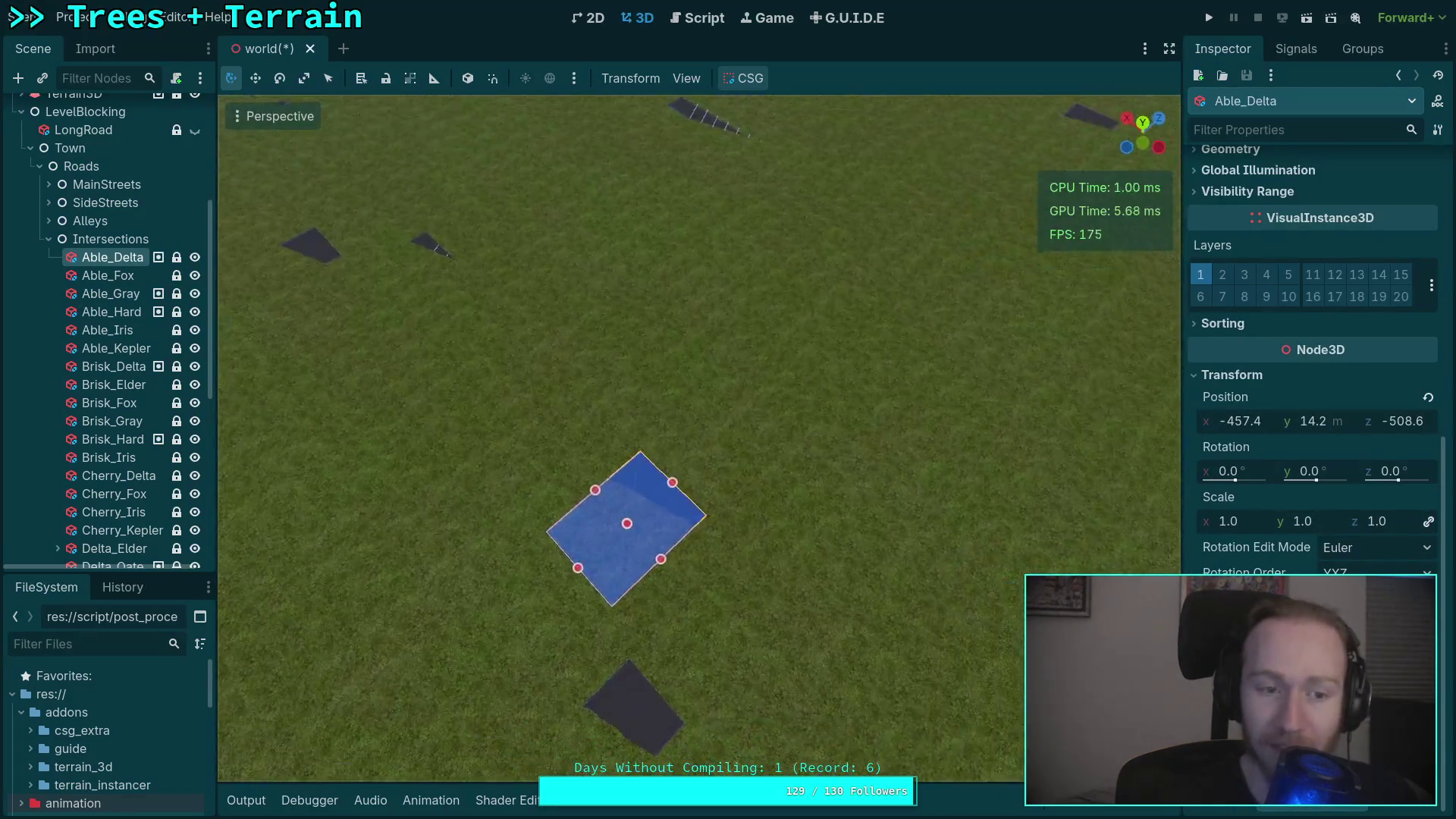
right_click(513, 382)
left_click(125, 282)
key("f")
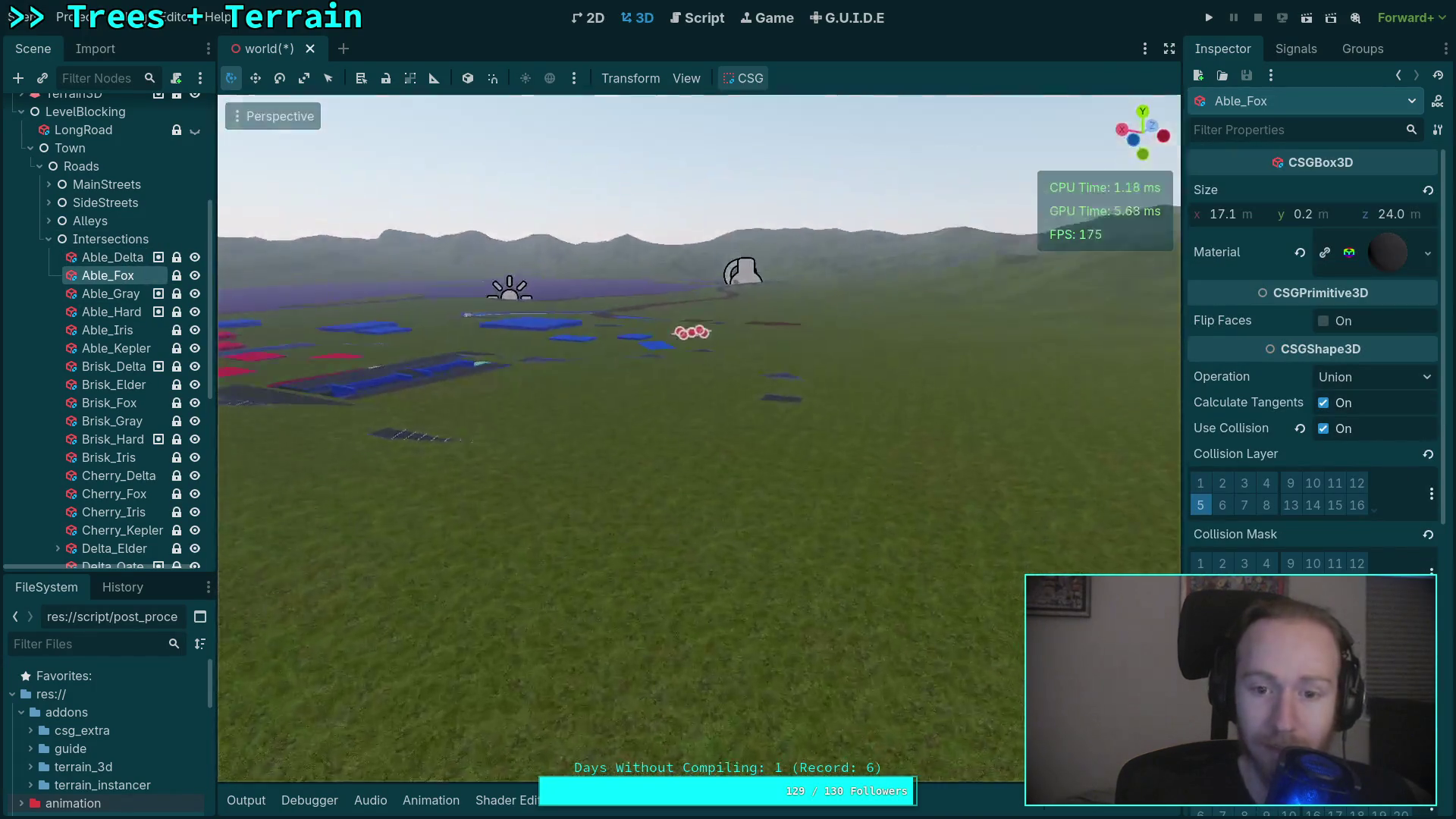
mouse_move(578, 441)
left_mouse_down()
mouse_move(682, 195)
mouse_move(952, 172)
mouse_move(897, 379)
mouse_move(1011, 333)
left_mouse_up()
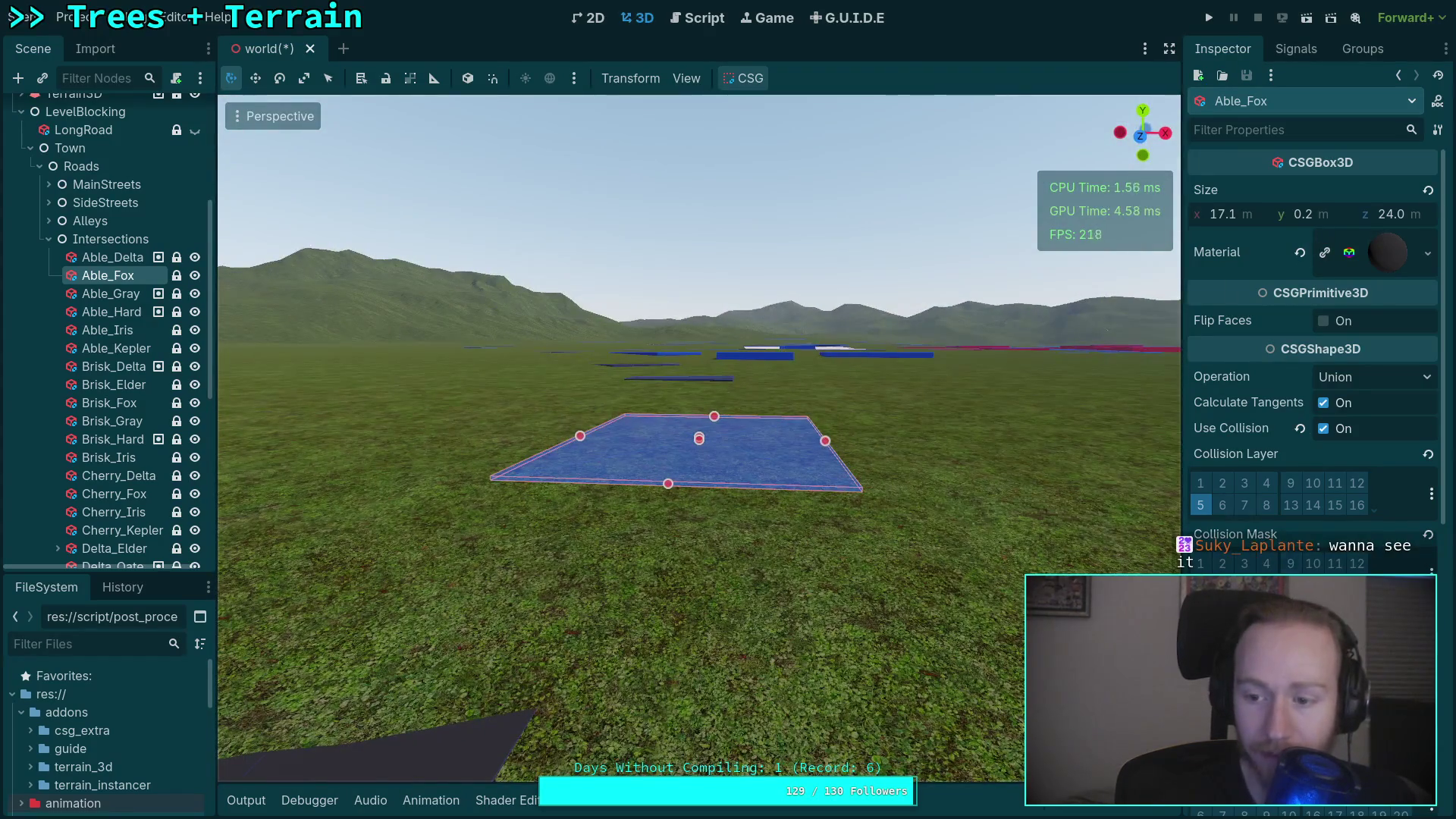
scroll(1312, 341, "down", 5)
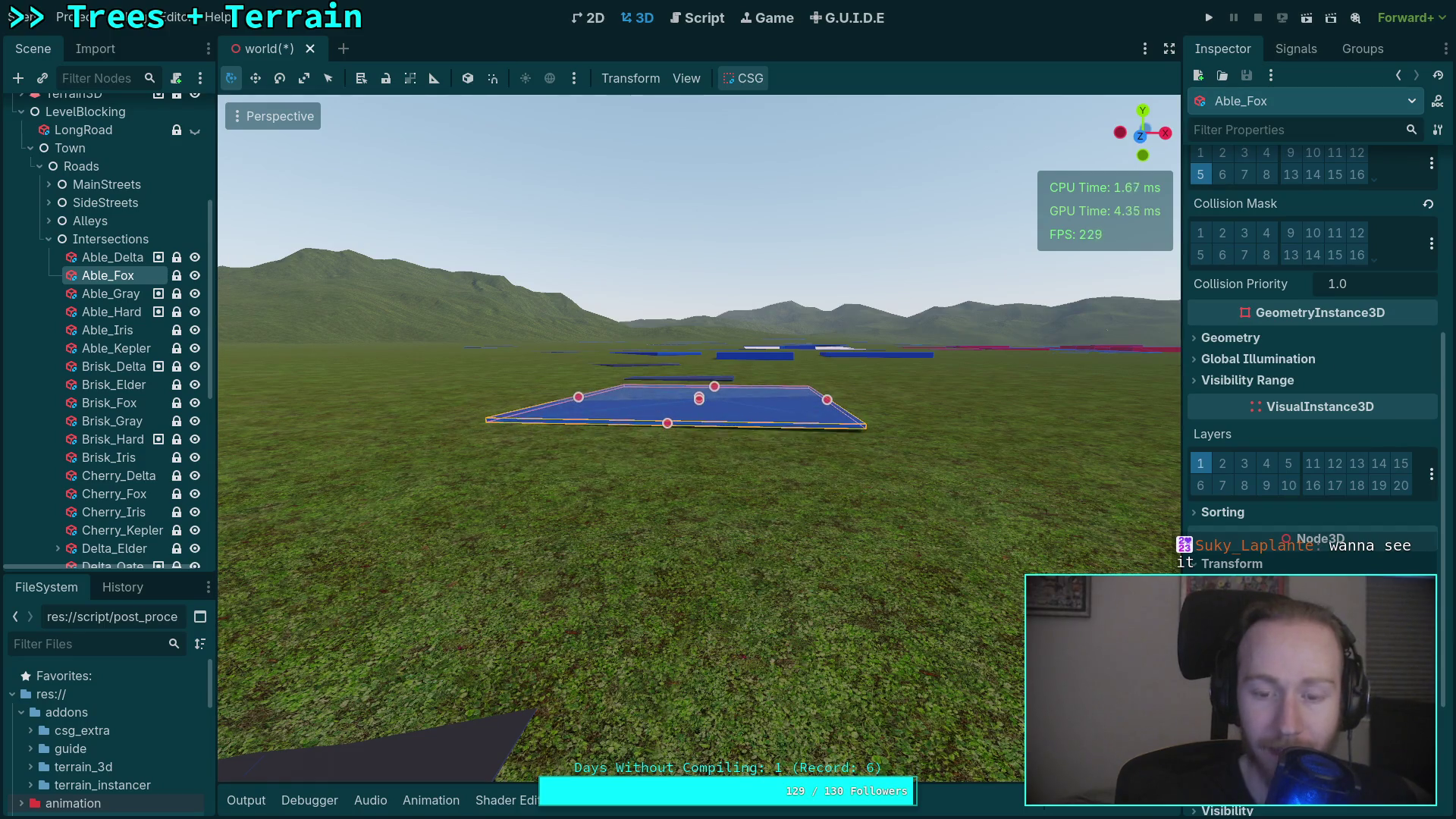
key("w")
key("w")
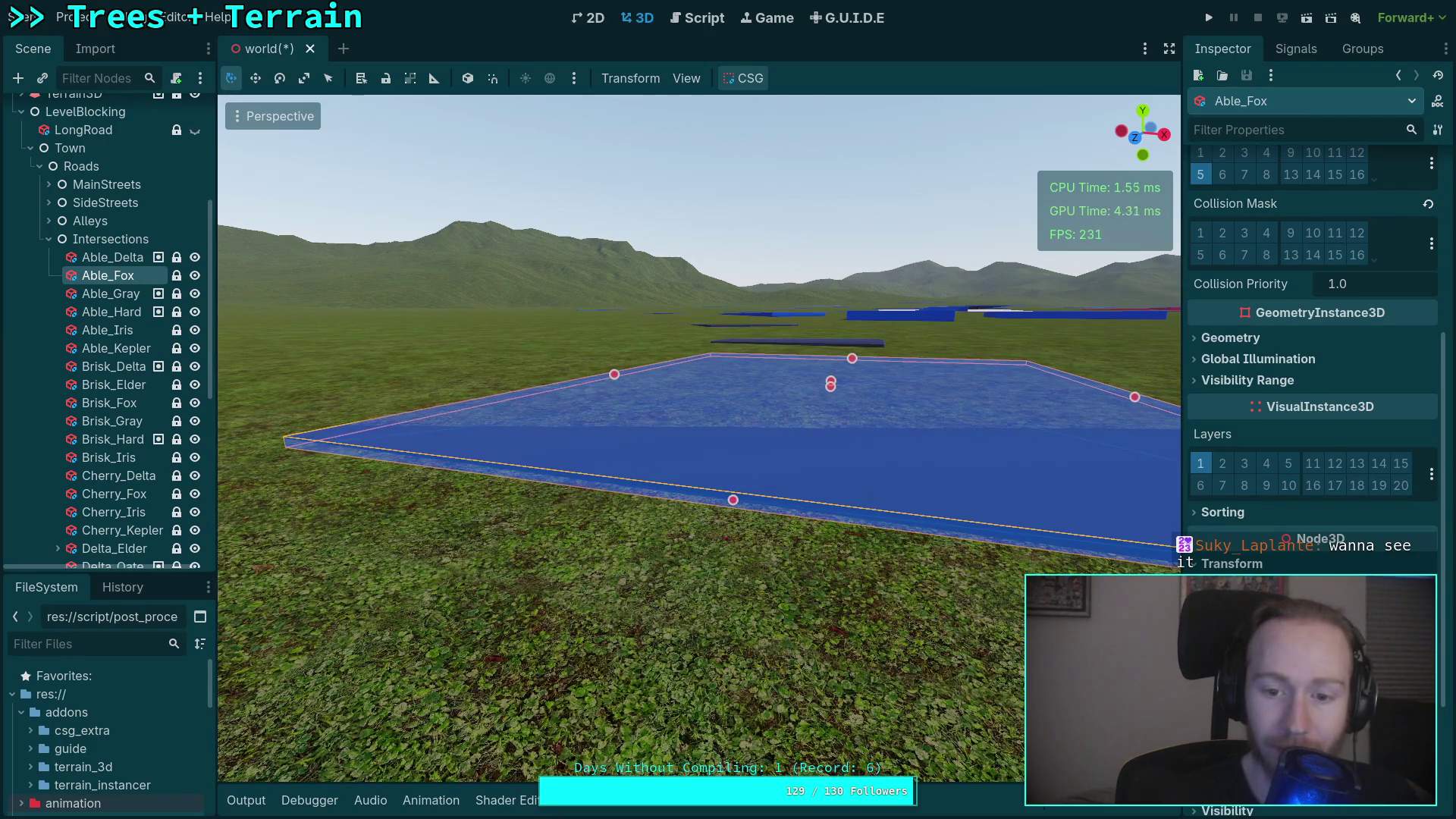
key("d")
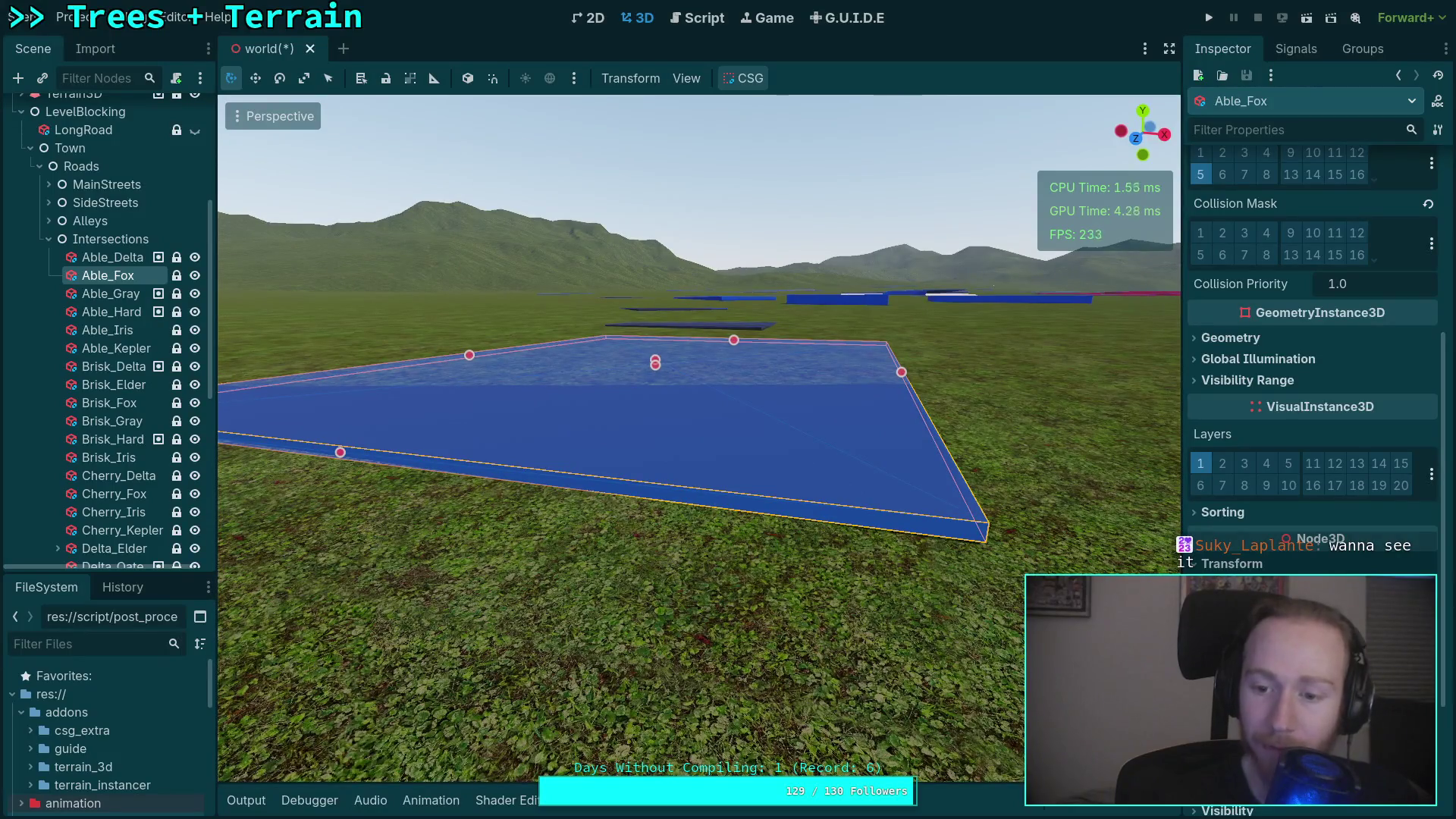
scroll(758, 522, "down", 4)
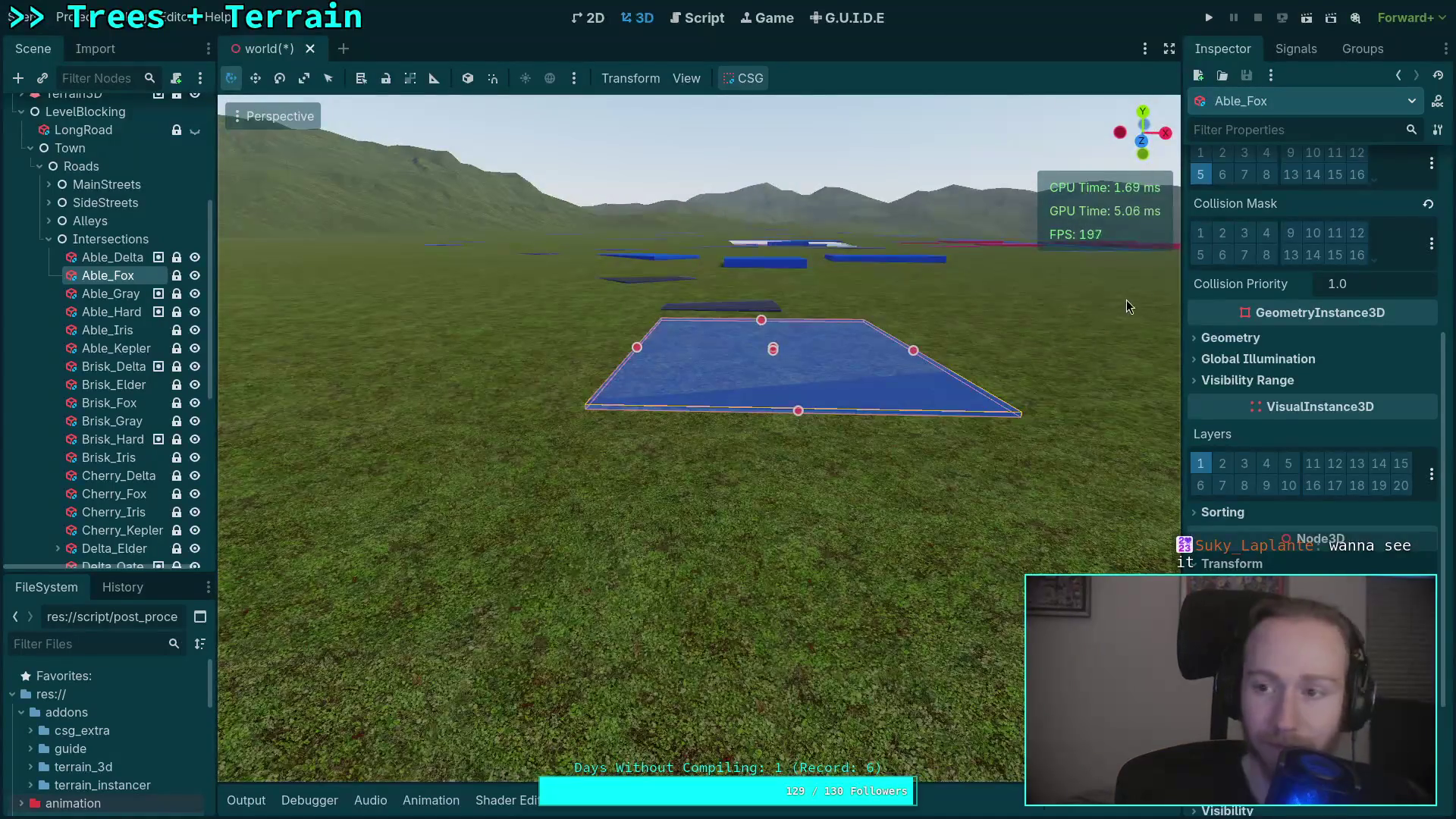
left_click(124, 301)
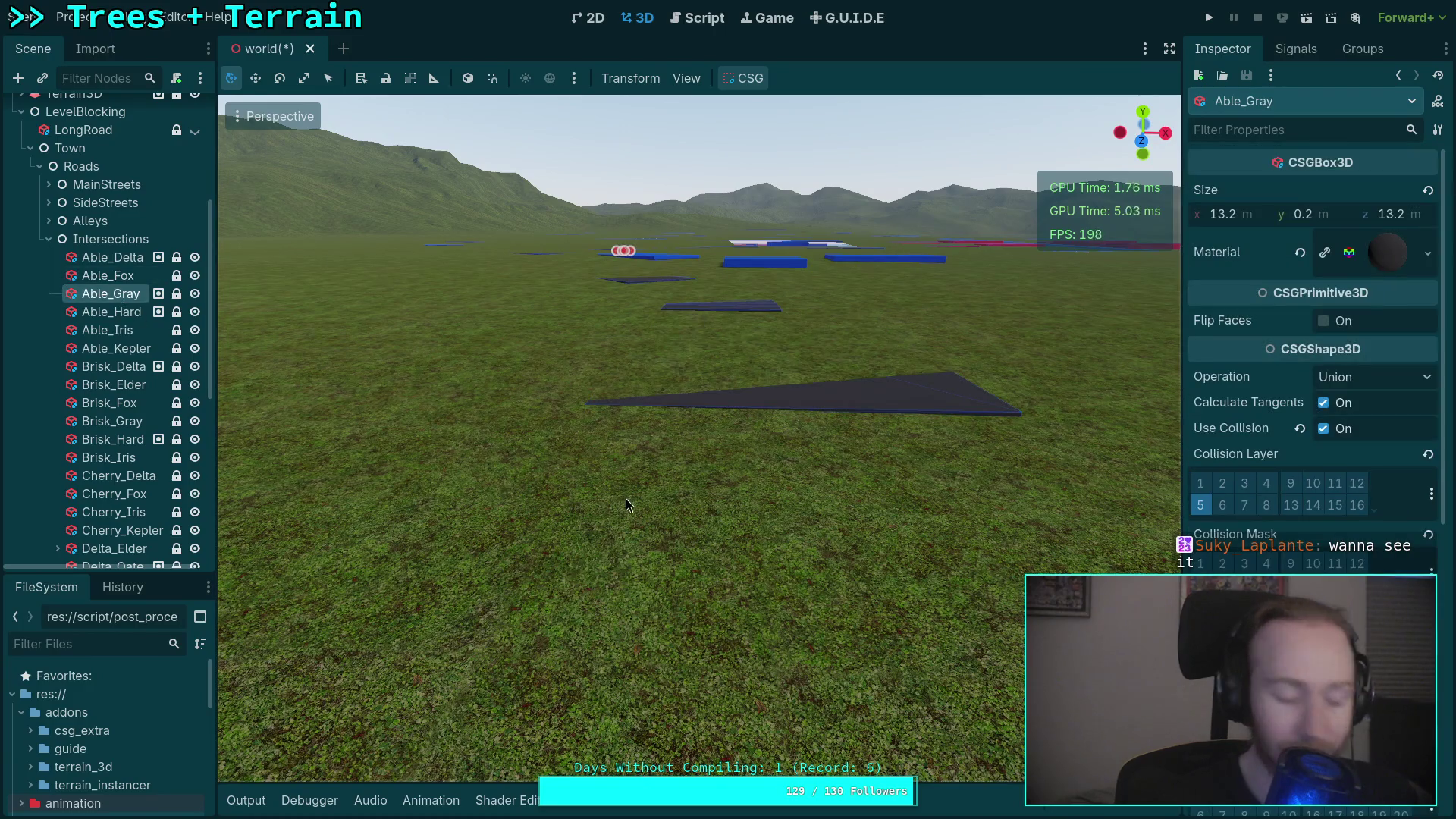
key("f")
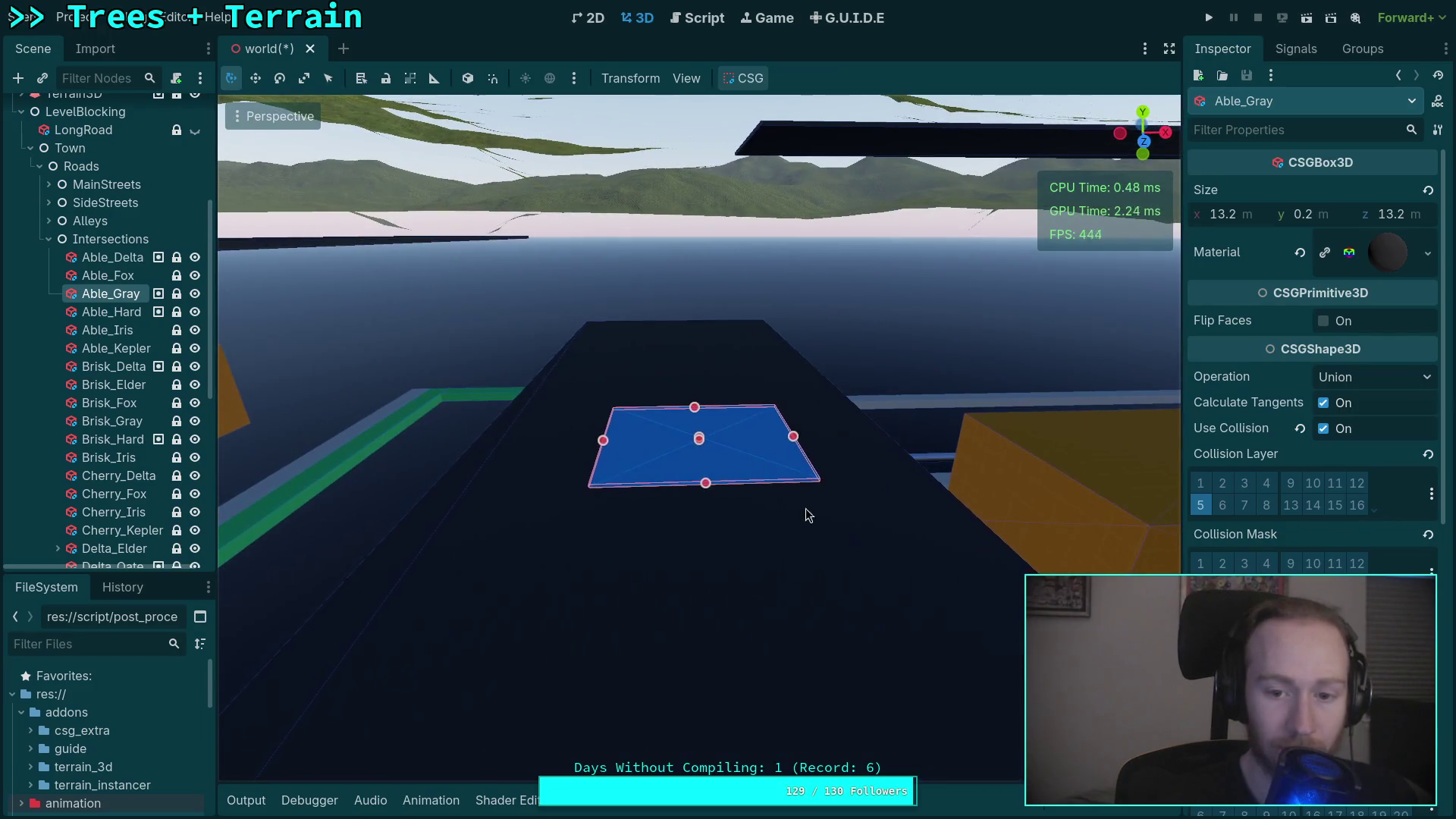
scroll(838, 478, "down", 3)
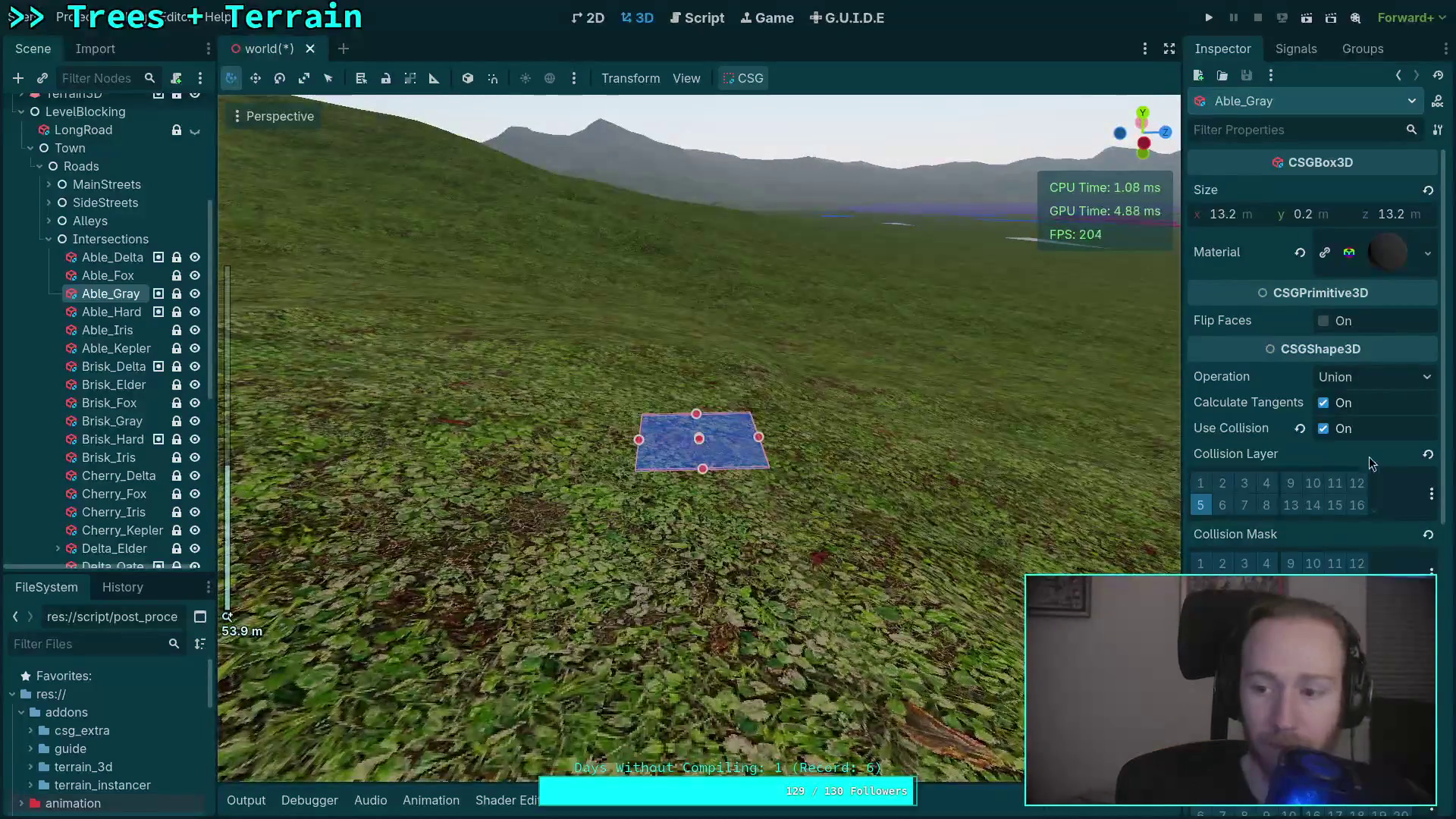
mouse_move(1116, 320)
left_mouse_down()
mouse_move(244, 390)
mouse_move(537, 396)
left_mouse_up()
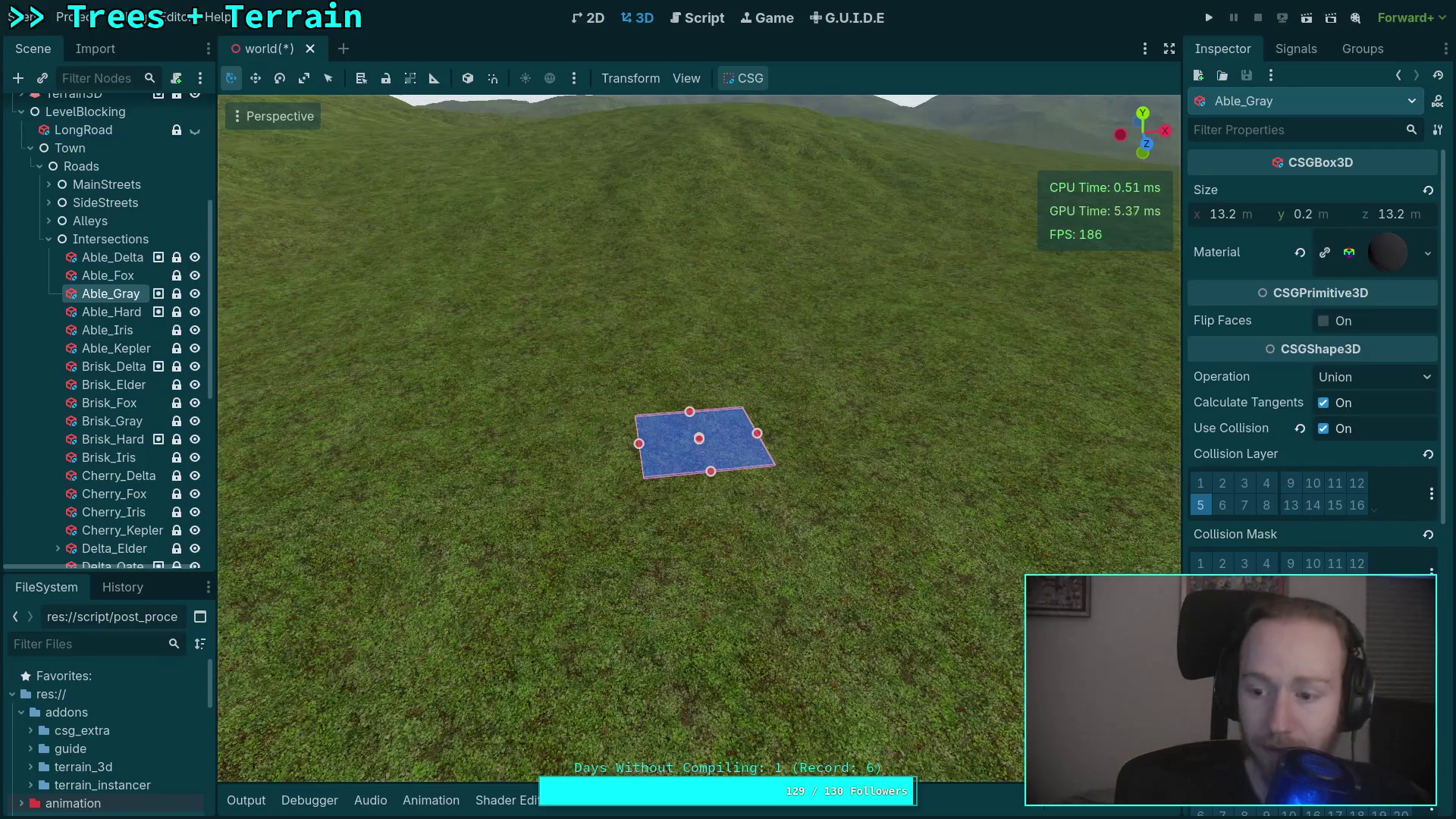
scroll(1312, 341, "down", 3)
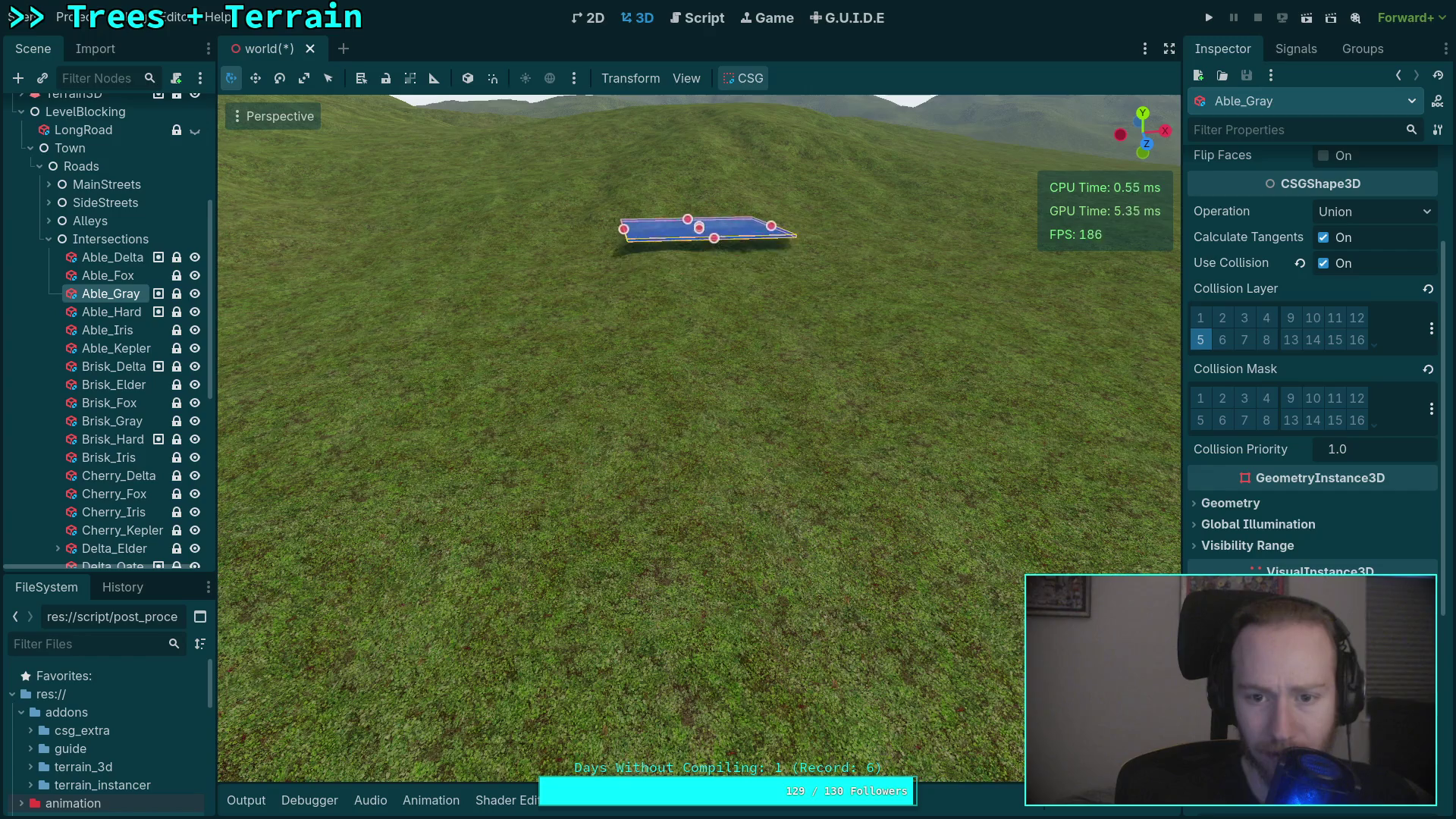
left_click_drag(648, 639, 750, 553)
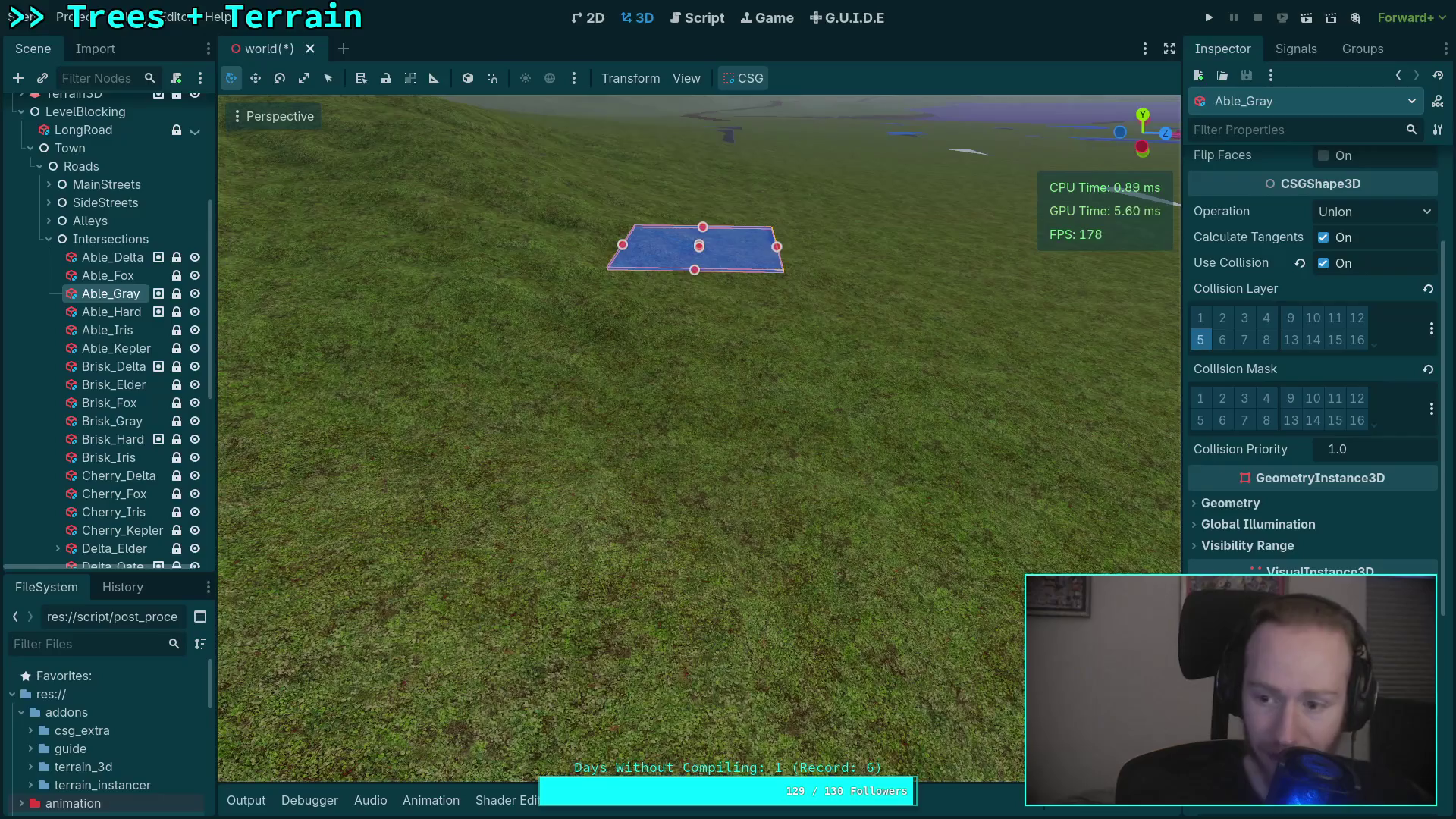
key("Down")
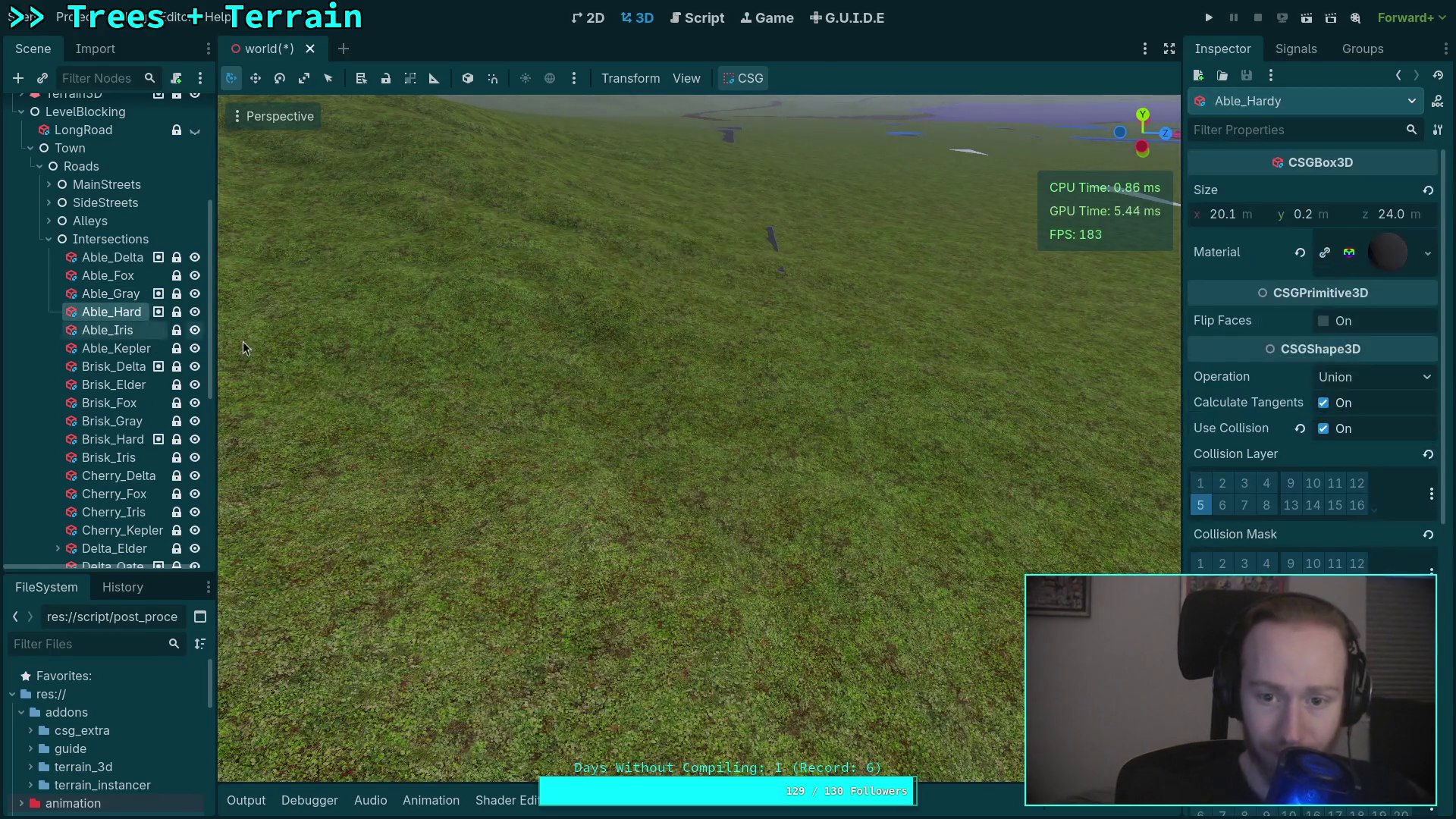
Raise Able_Hardy's Position Y from 3.645 to about 11.77 so it rests on the terrain.
left_click_drag(818, 517, 839, 526)
key("f")
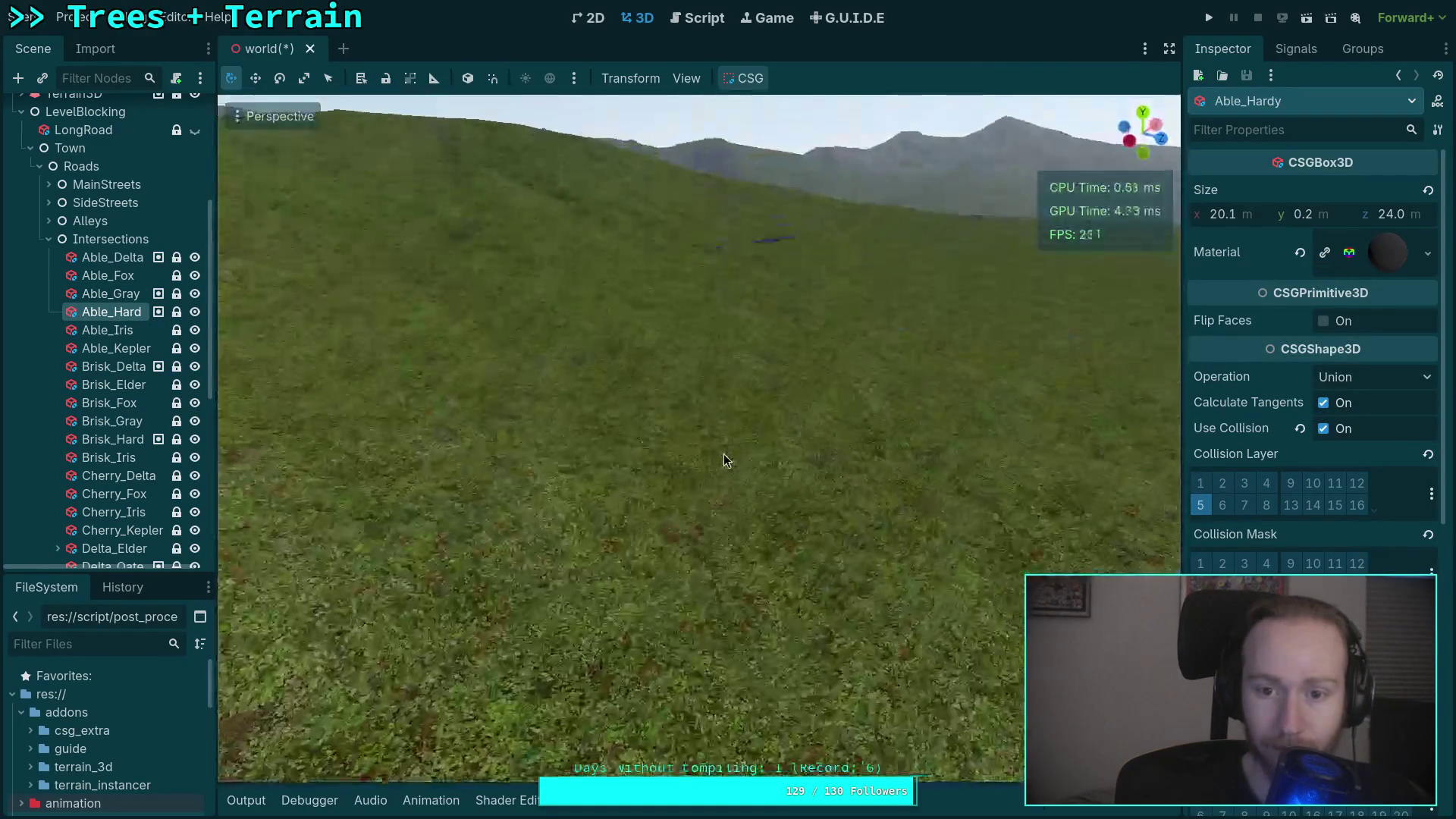
scroll(1172, 382, "up", 5)
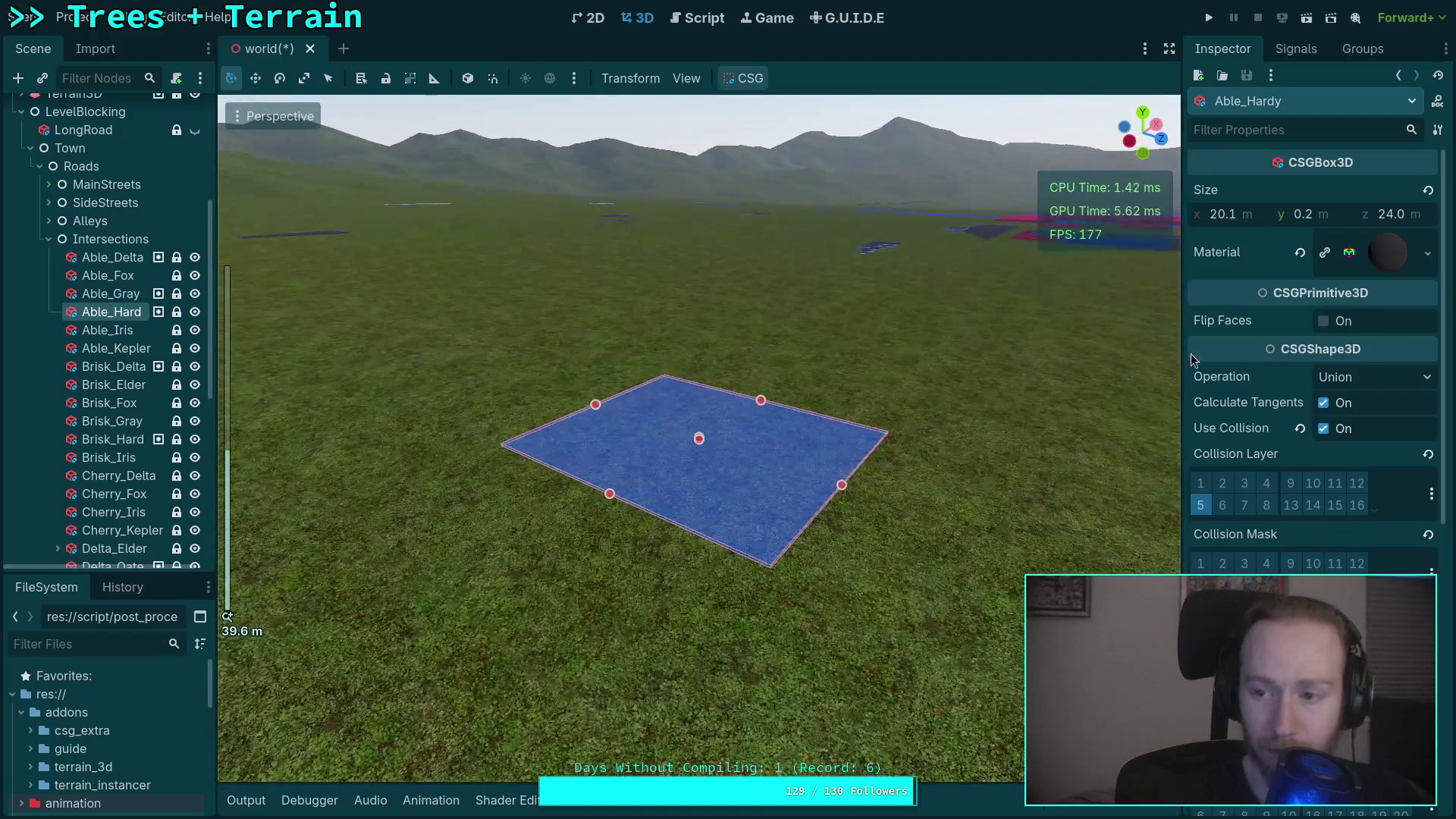
scroll(1223, 559, "down", 5)
left_click_drag(1308, 527, 1364, 527)
scroll(691, 447, "up", 6)
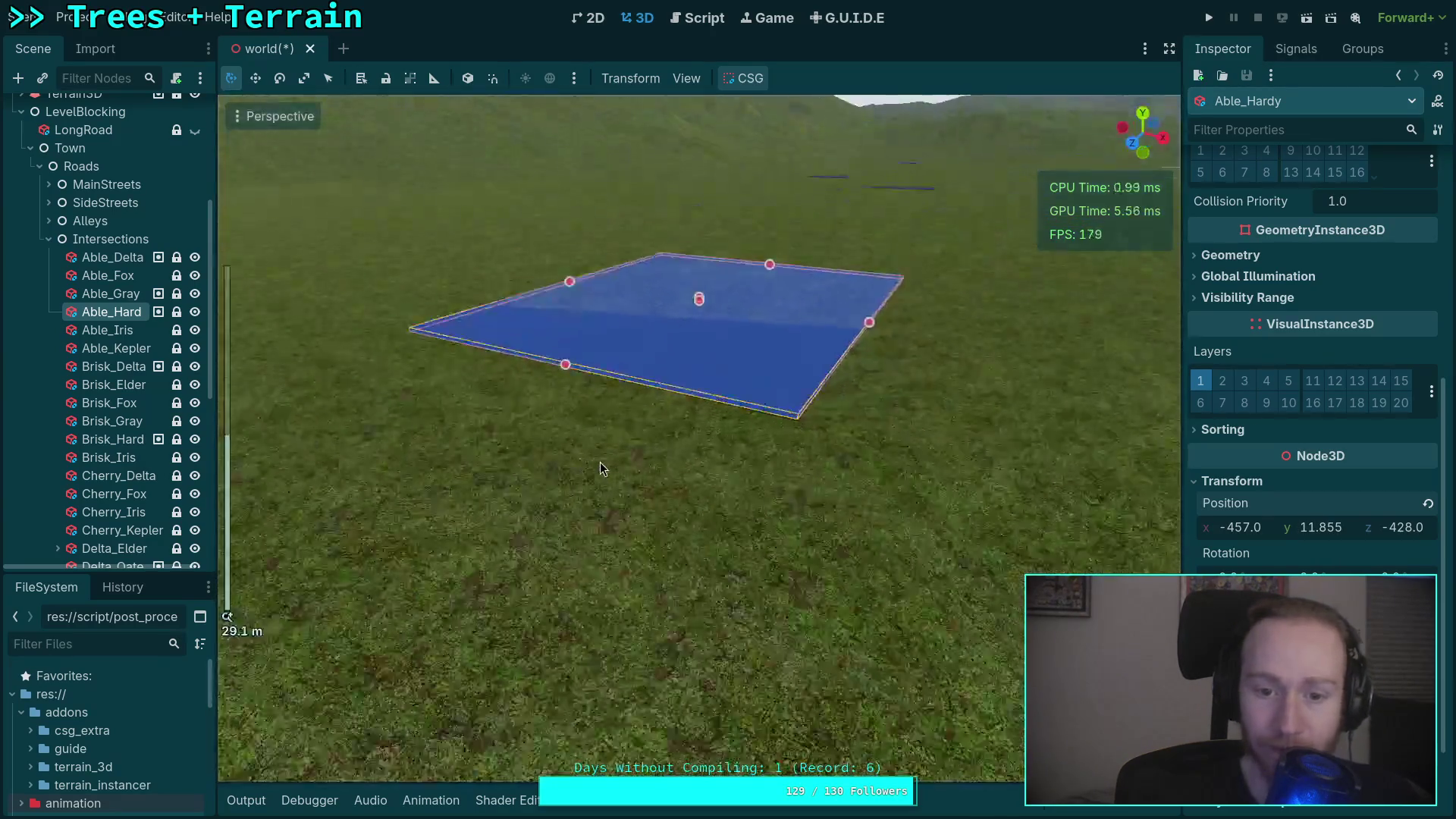
scroll(691, 447, "up", 2)
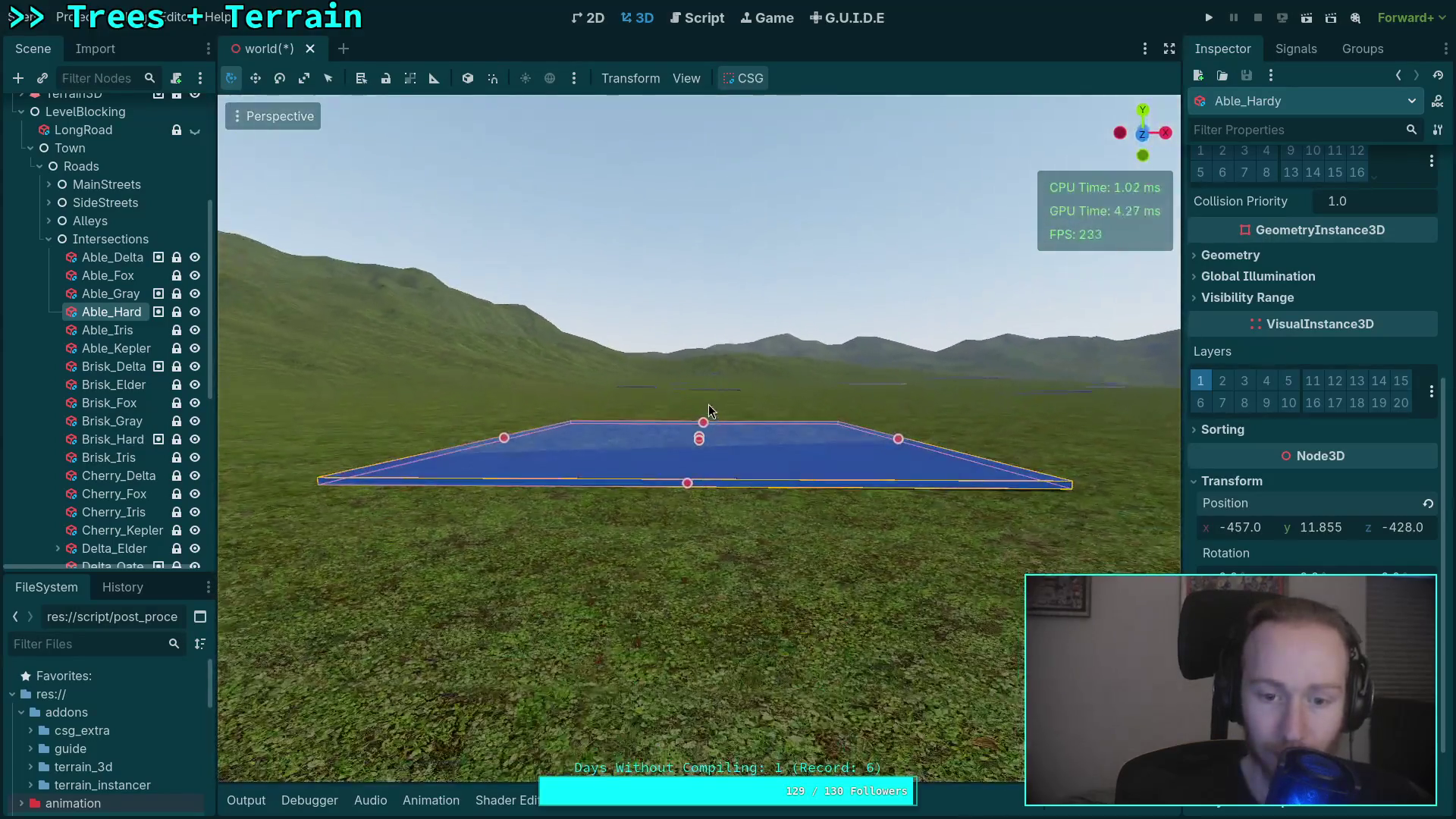
scroll(712, 502, "down", 2)
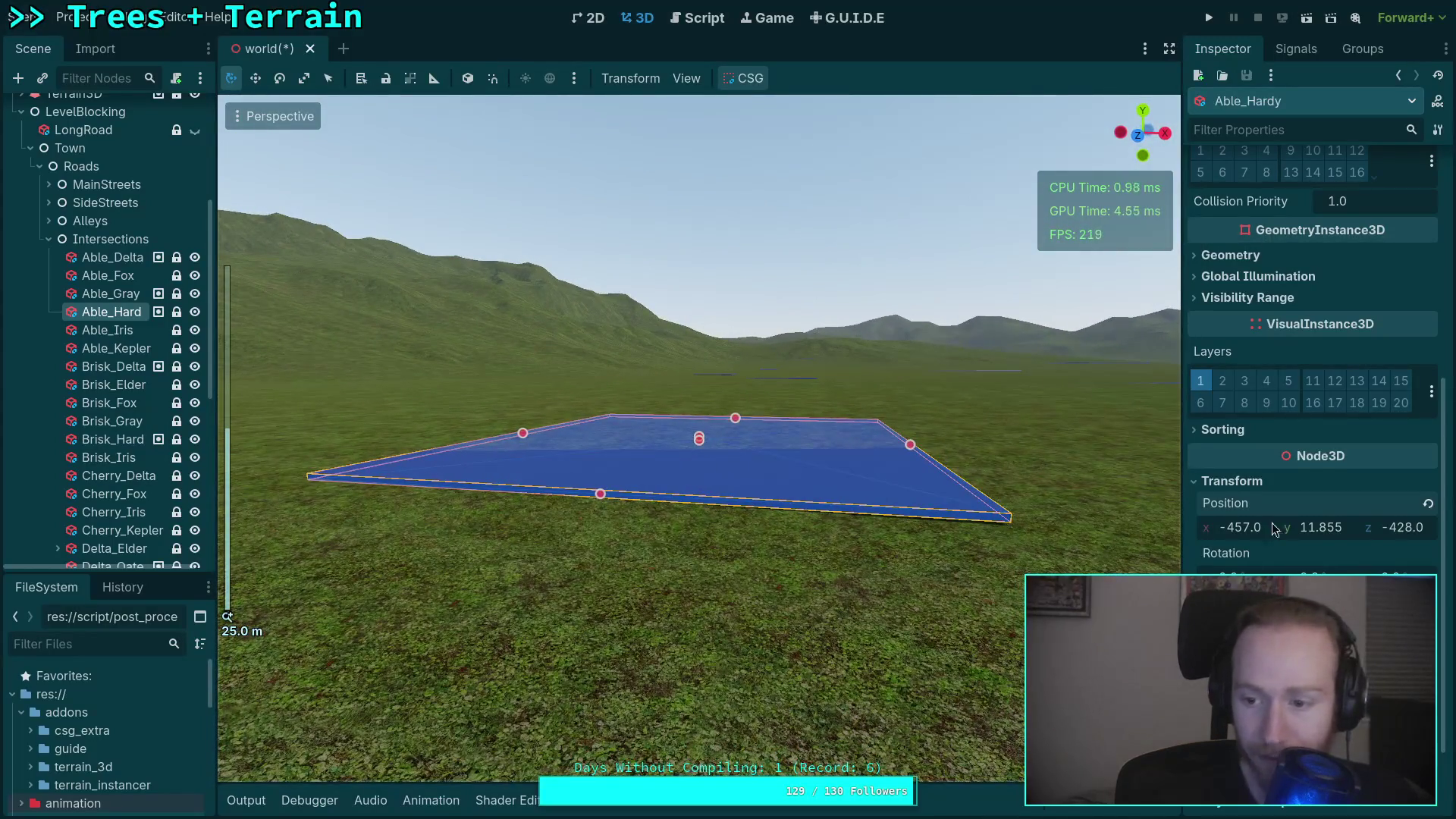
left_click_drag(1330, 533, 1324, 534)
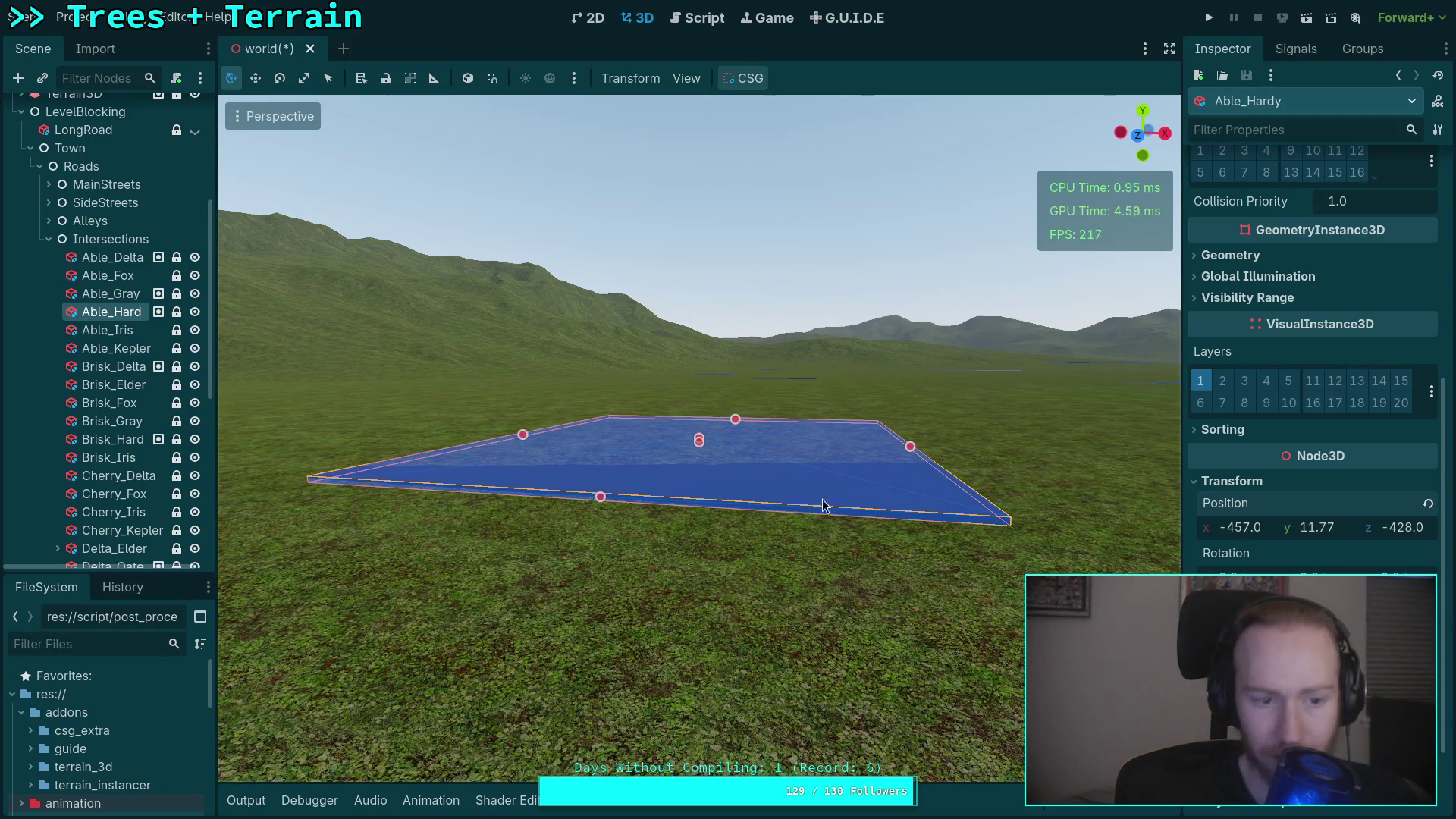
left_click(107, 330)
Frame and inspect the Able_Iris block at ground level, then save the scene.
key("f")
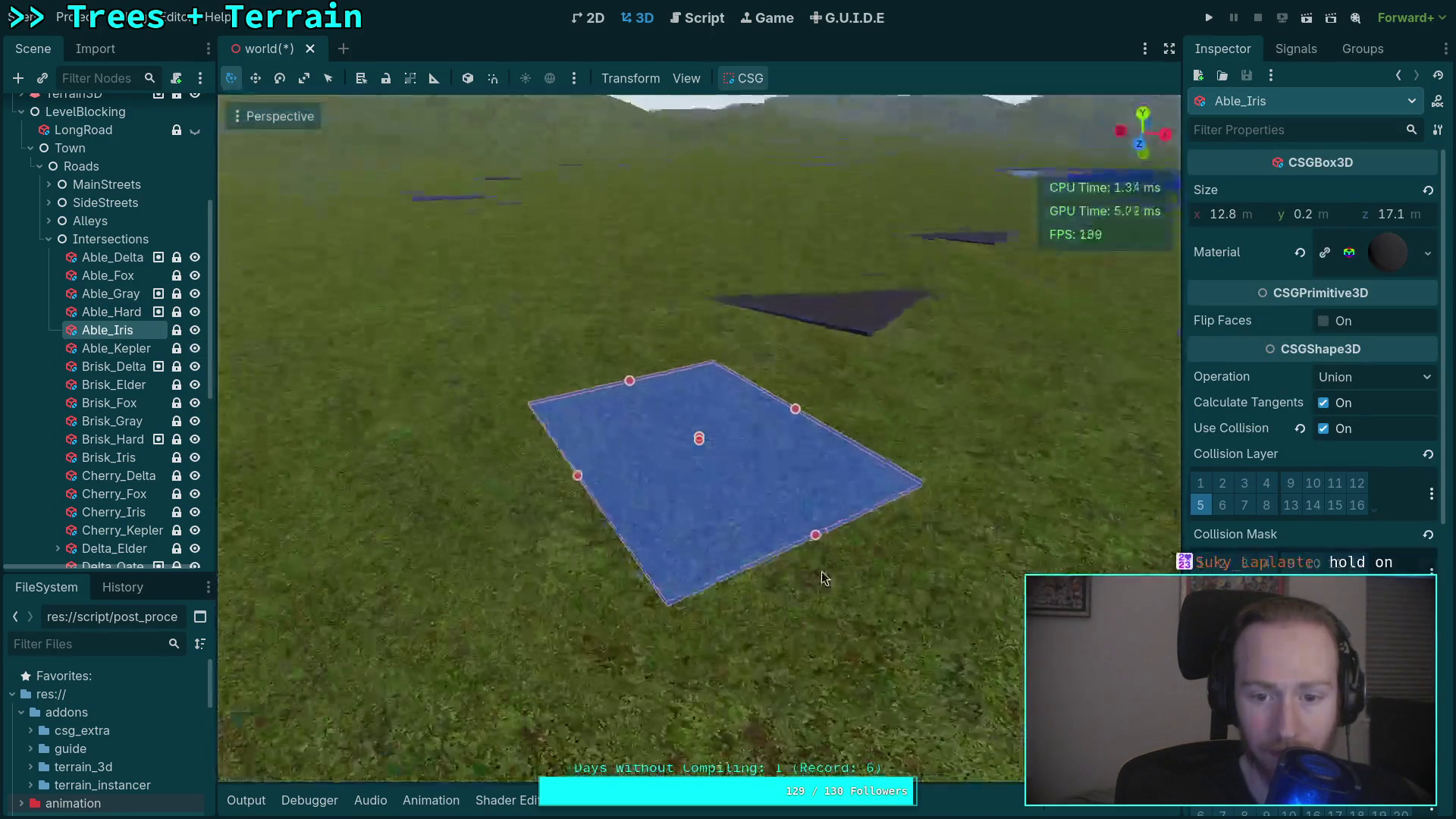
scroll(1260, 463, "down", 3)
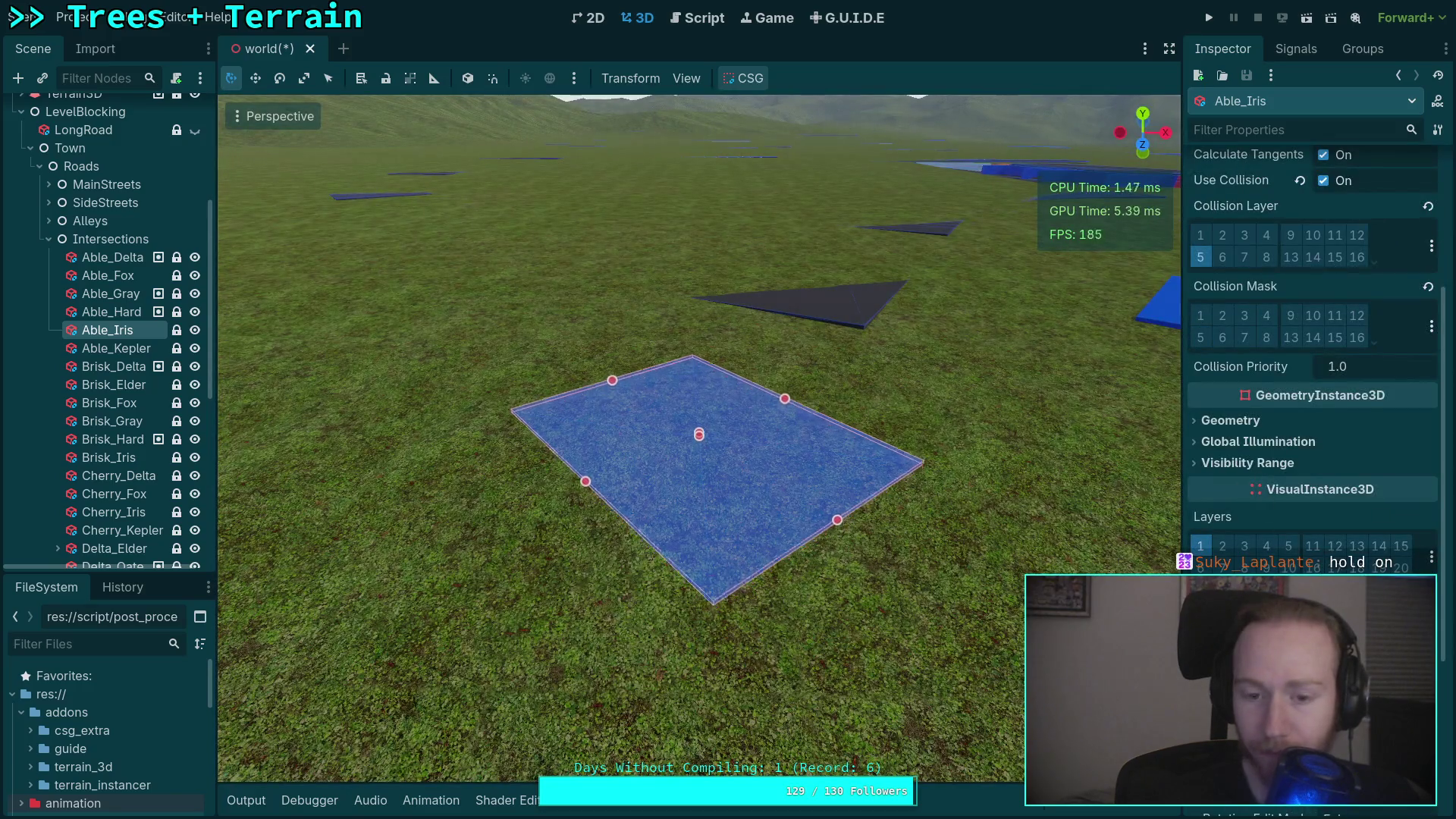
key("q")
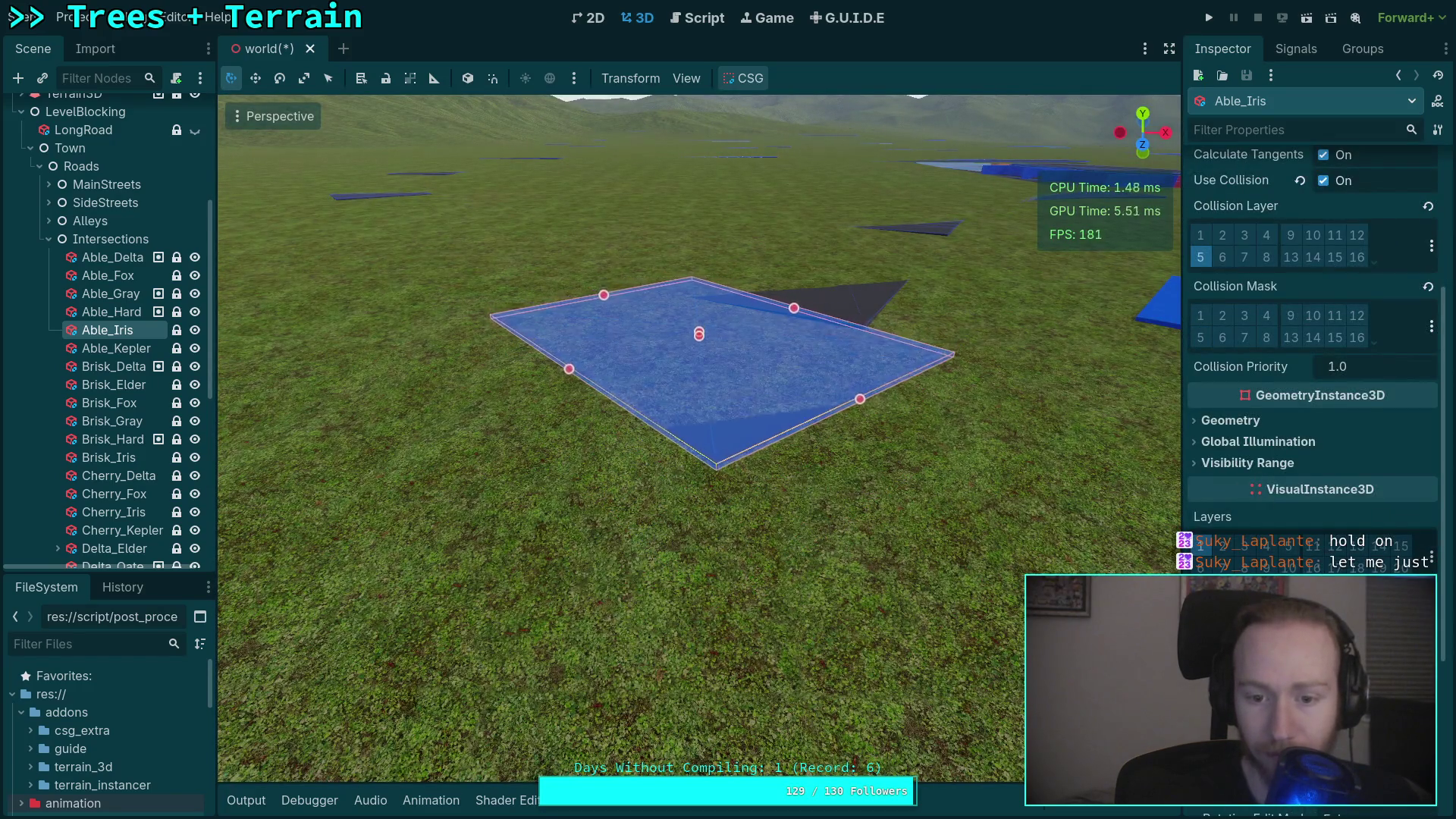
scroll(785, 548, "up", 5)
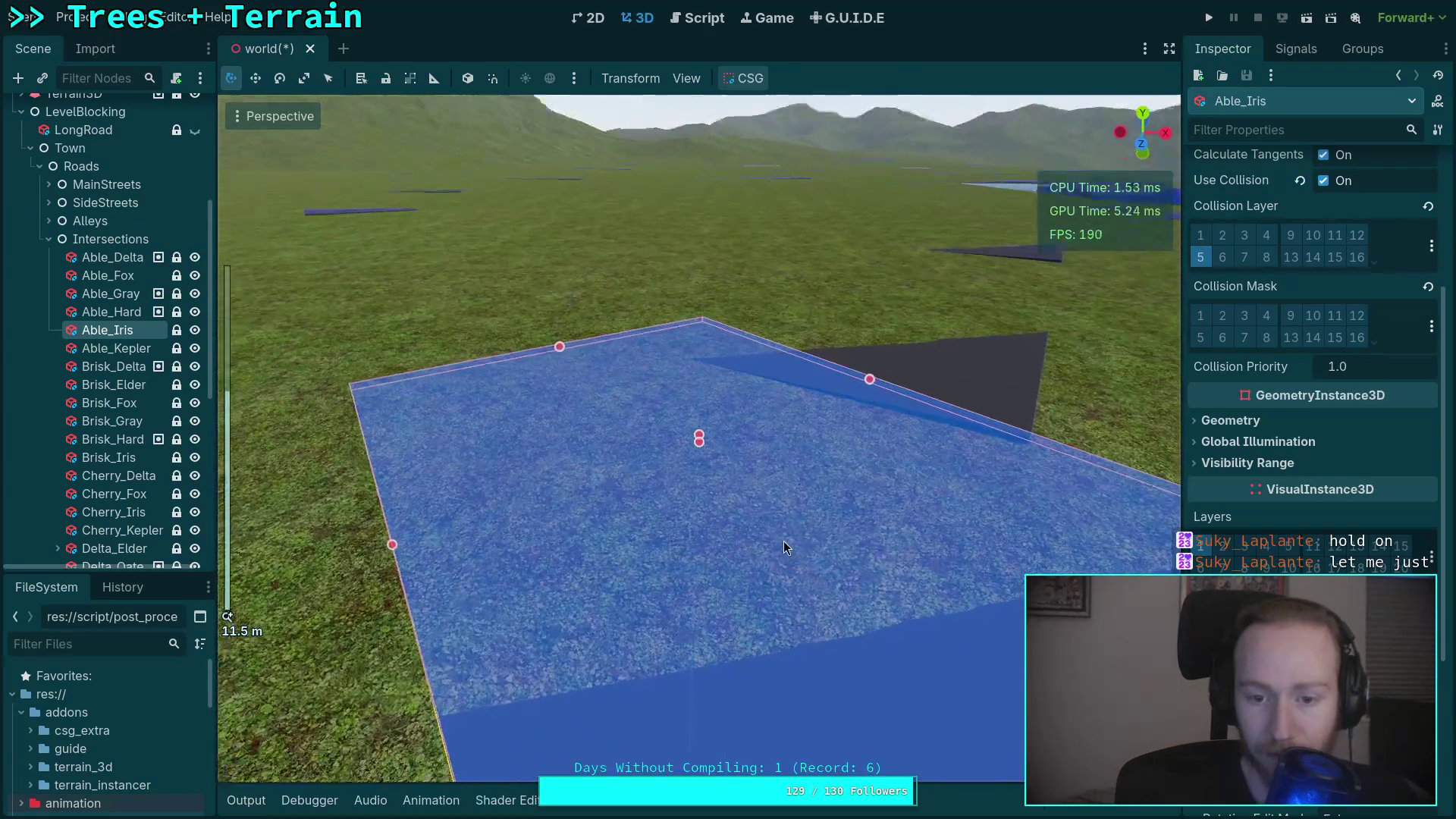
scroll(785, 547, "down", 2)
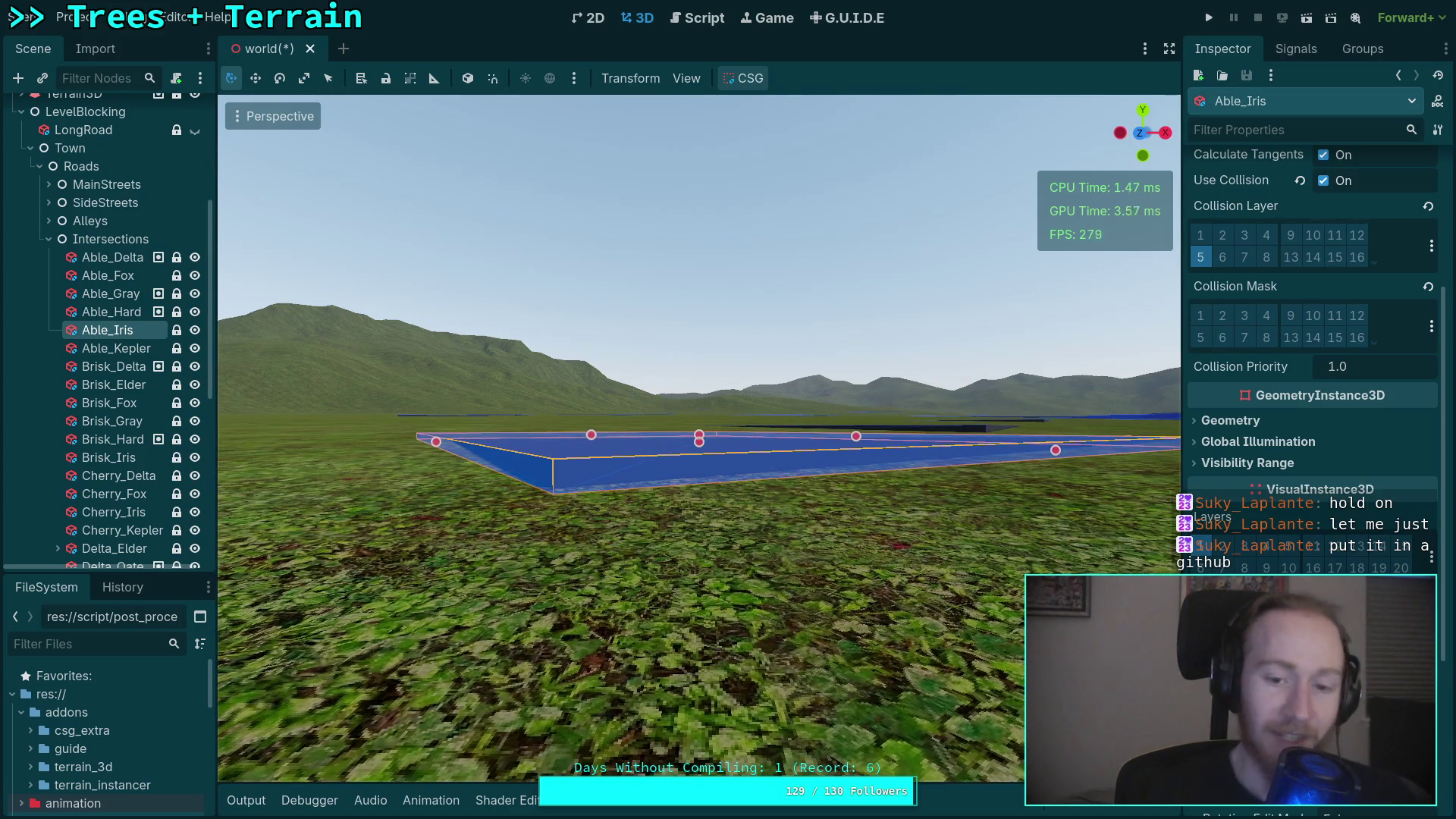
key("ctrl+s")
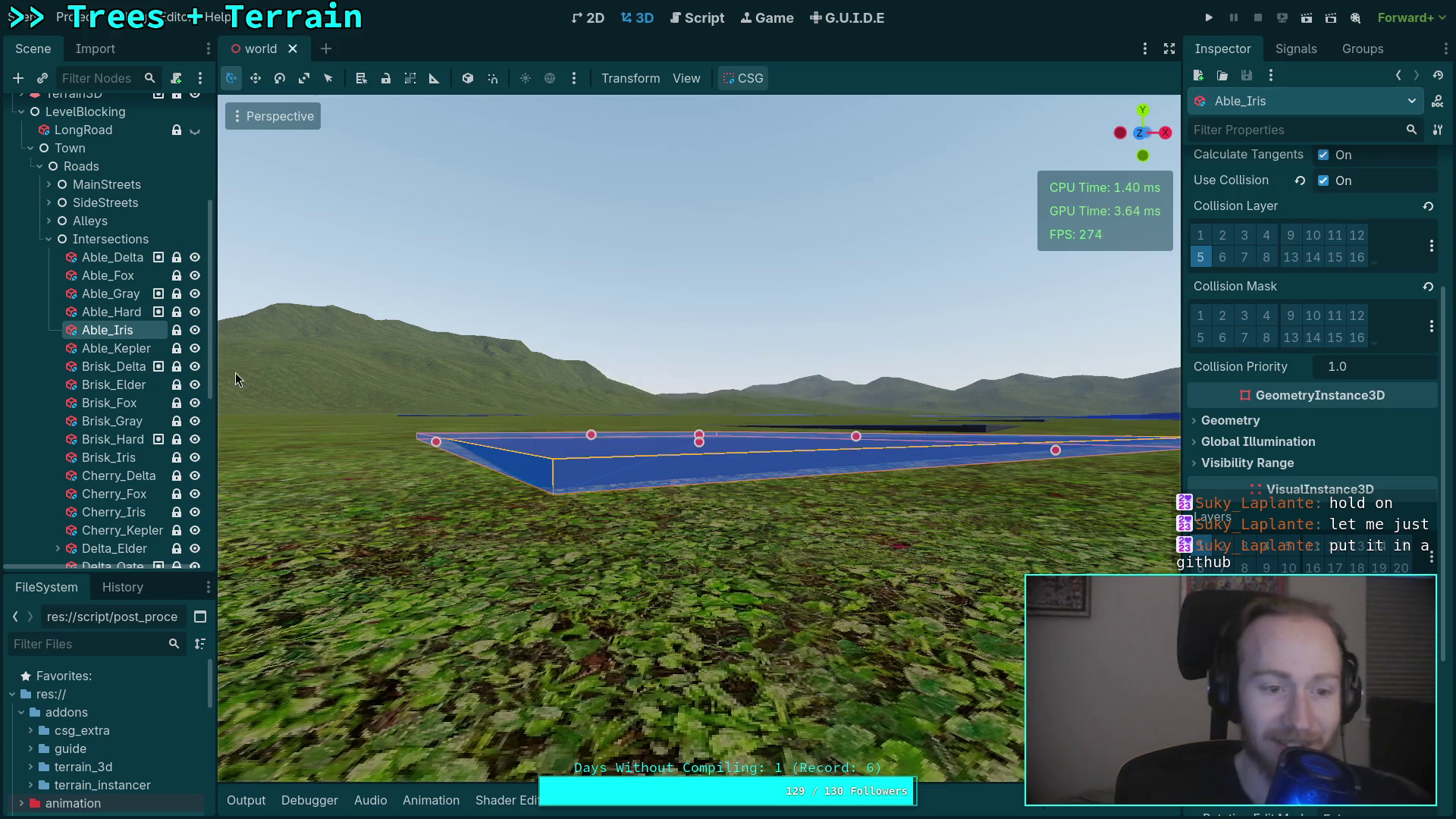
Raise the Able_Kepler block up onto the terrain surface.
left_click(103, 348)
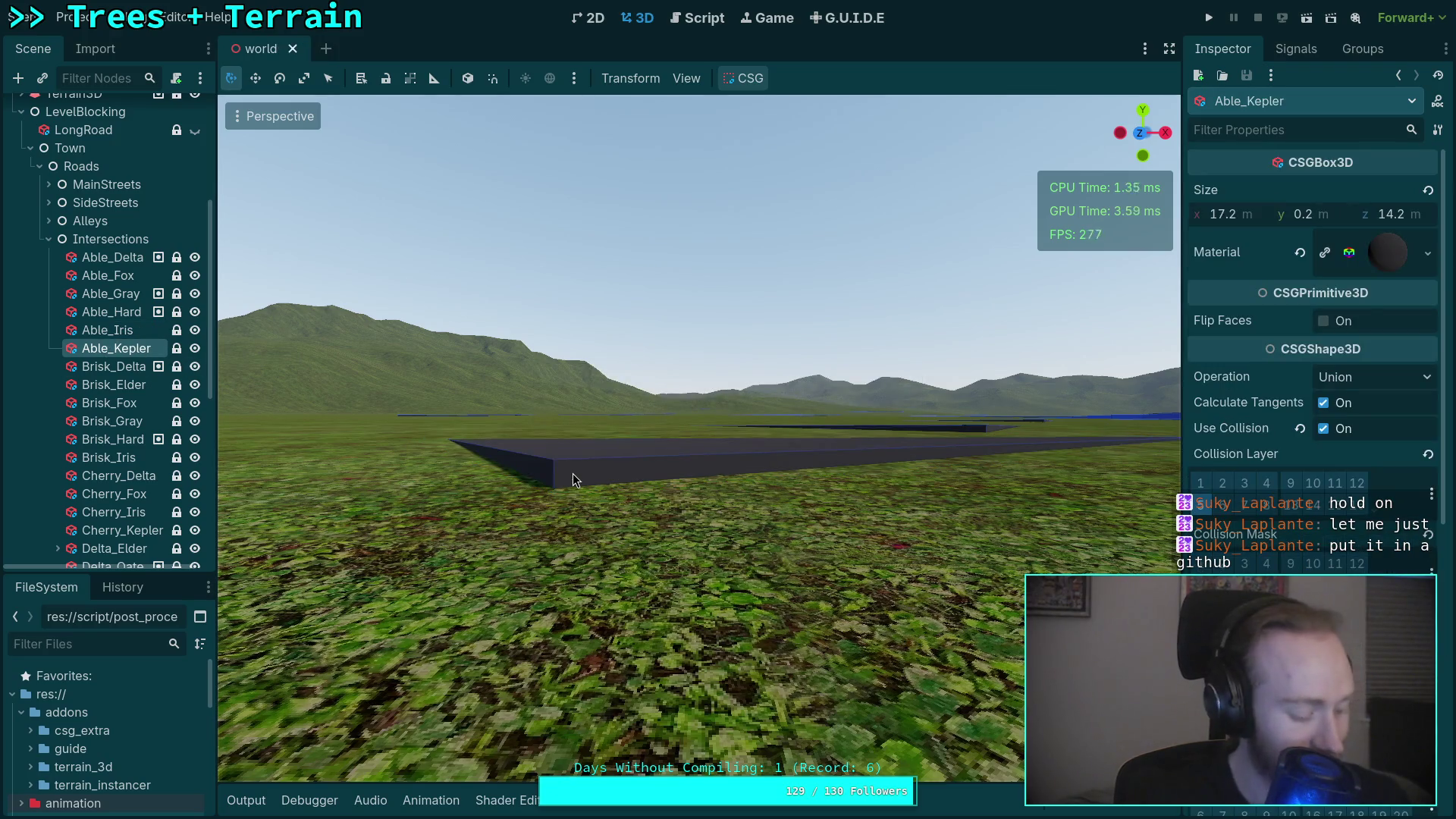
key("f")
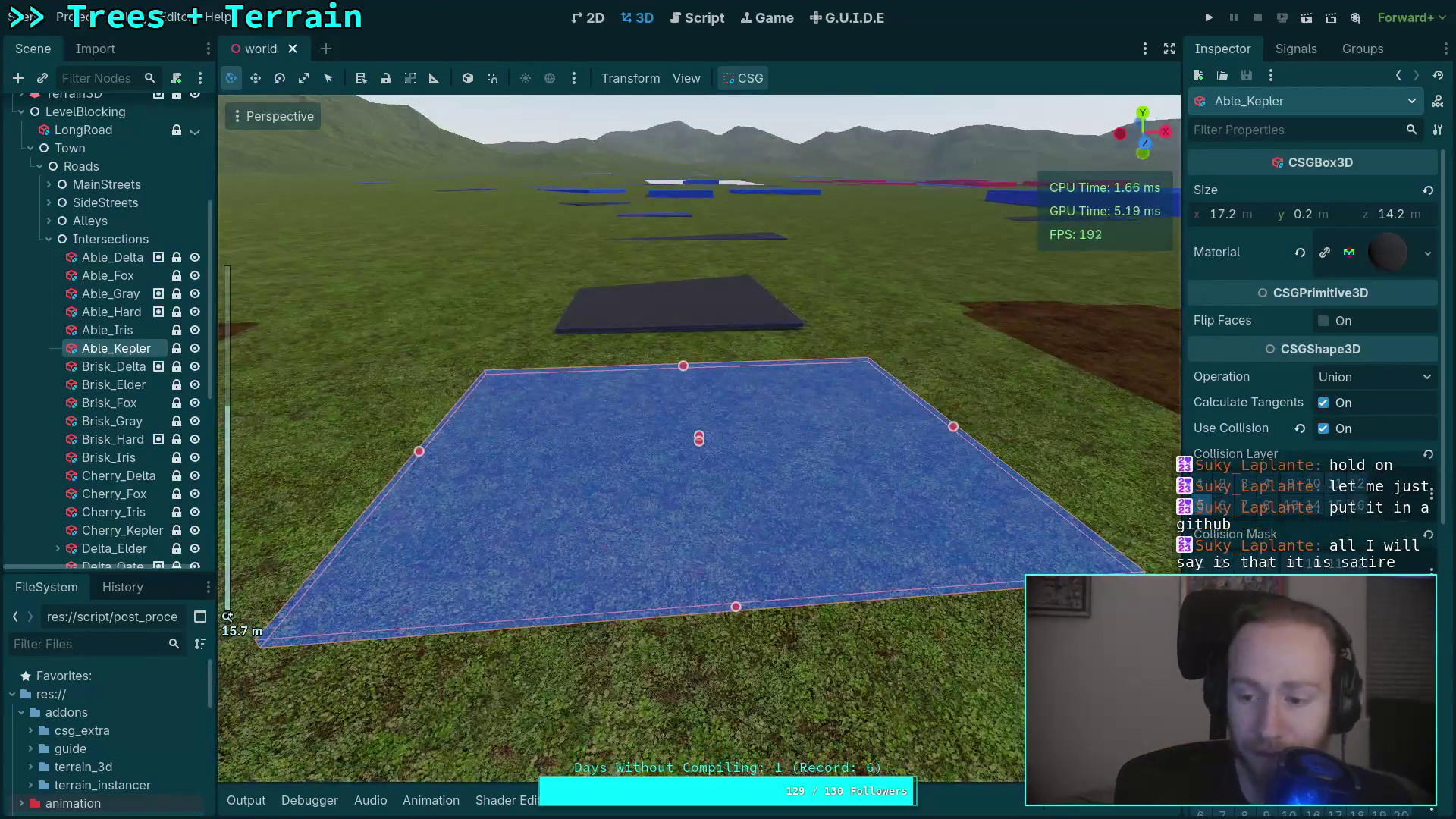
scroll(1312, 379, "down", 3)
mouse_move(699, 437)
left_mouse_down()
mouse_move(699, 385)
mouse_move(699, 424)
mouse_move(858, 627)
mouse_move(695, 547)
left_mouse_up()
scroll(696, 547, "up", 2)
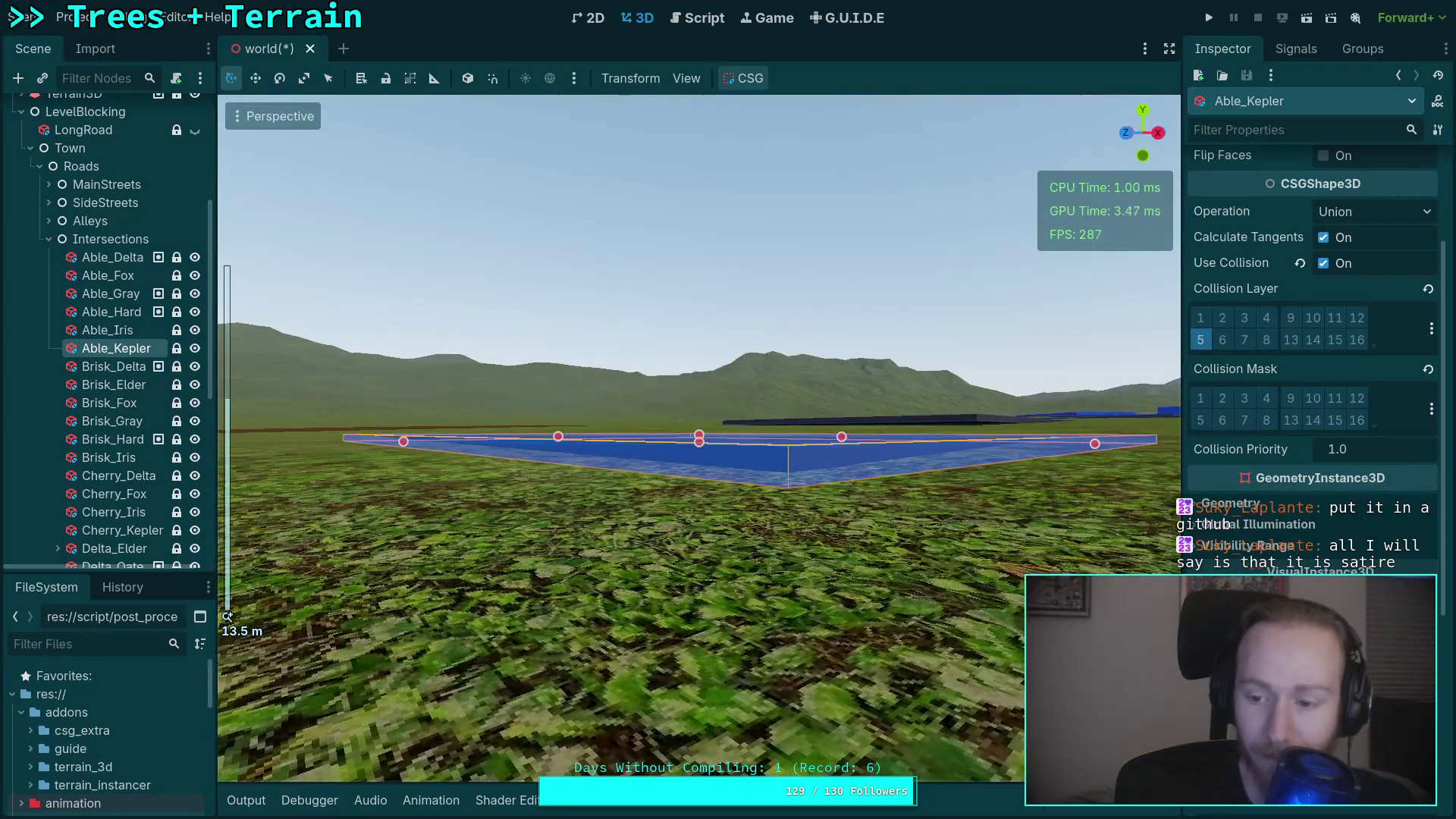
double_click(121, 368)
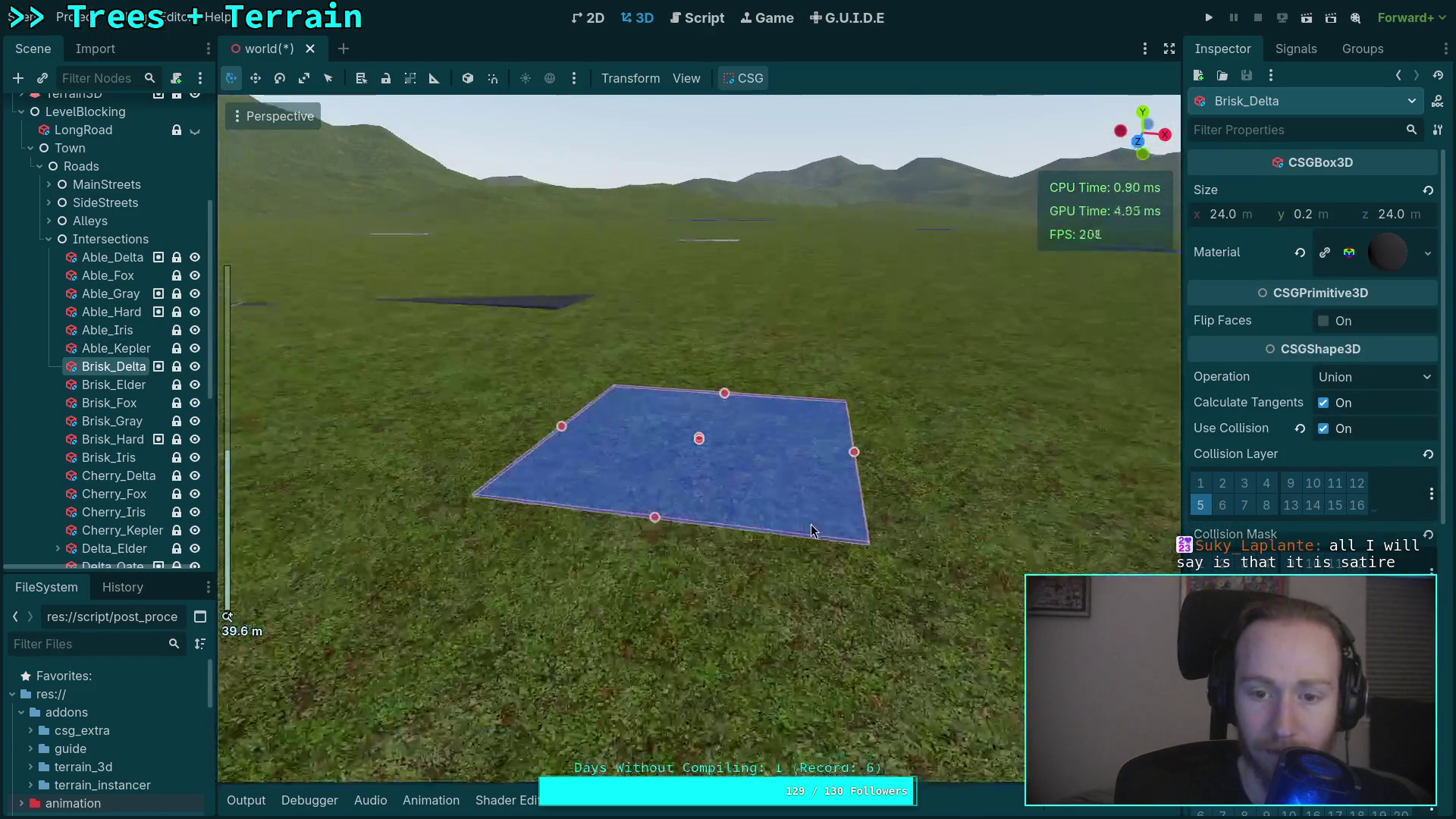
Adjust Brisk_Delta's Position Y until it sits flush on the terrain.
scroll(1312, 341, "down", 5)
left_click_drag(1302, 534, 1340, 534)
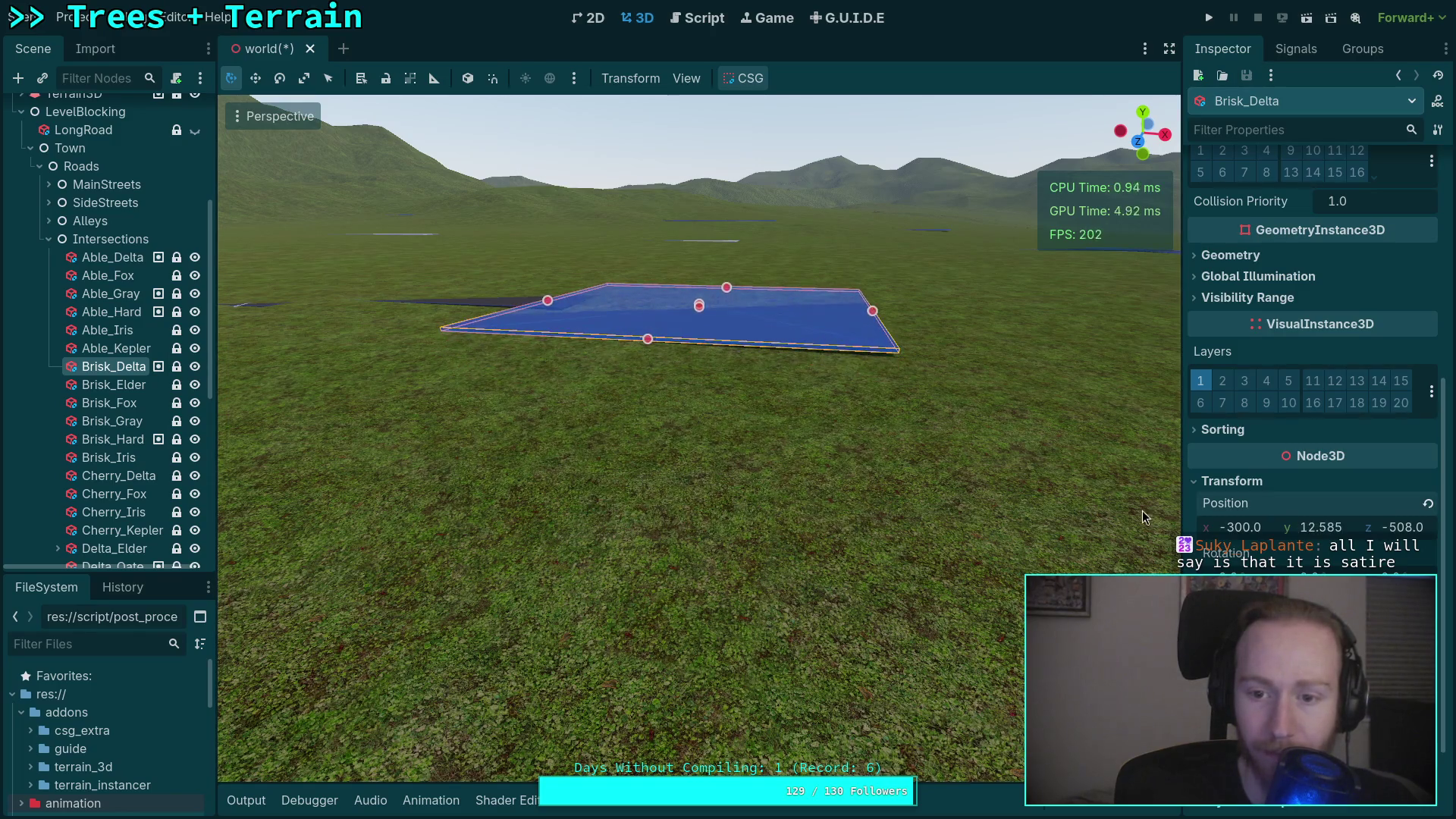
scroll(773, 488, "up", 5)
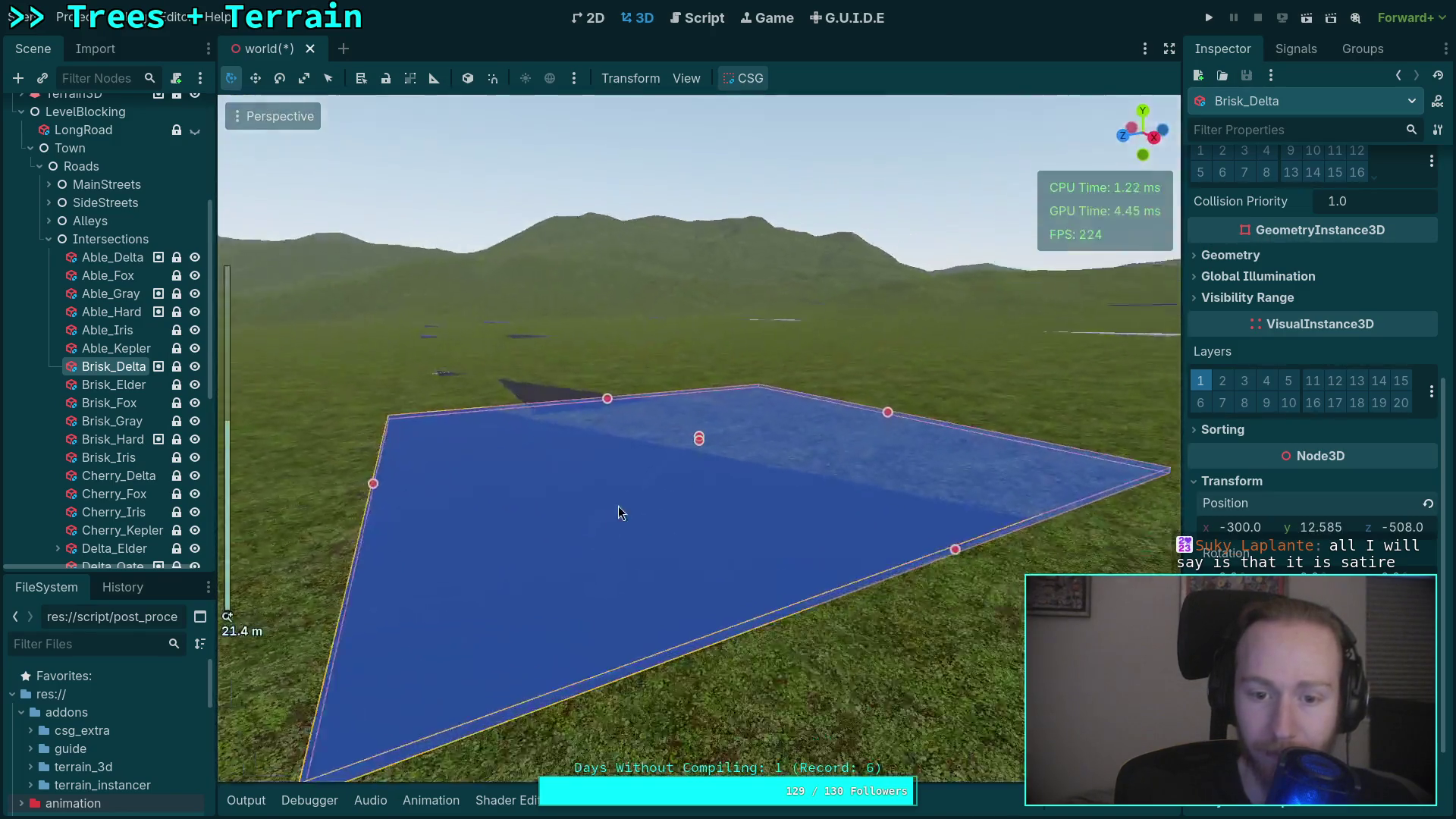
left_click_drag(620, 513, 657, 472)
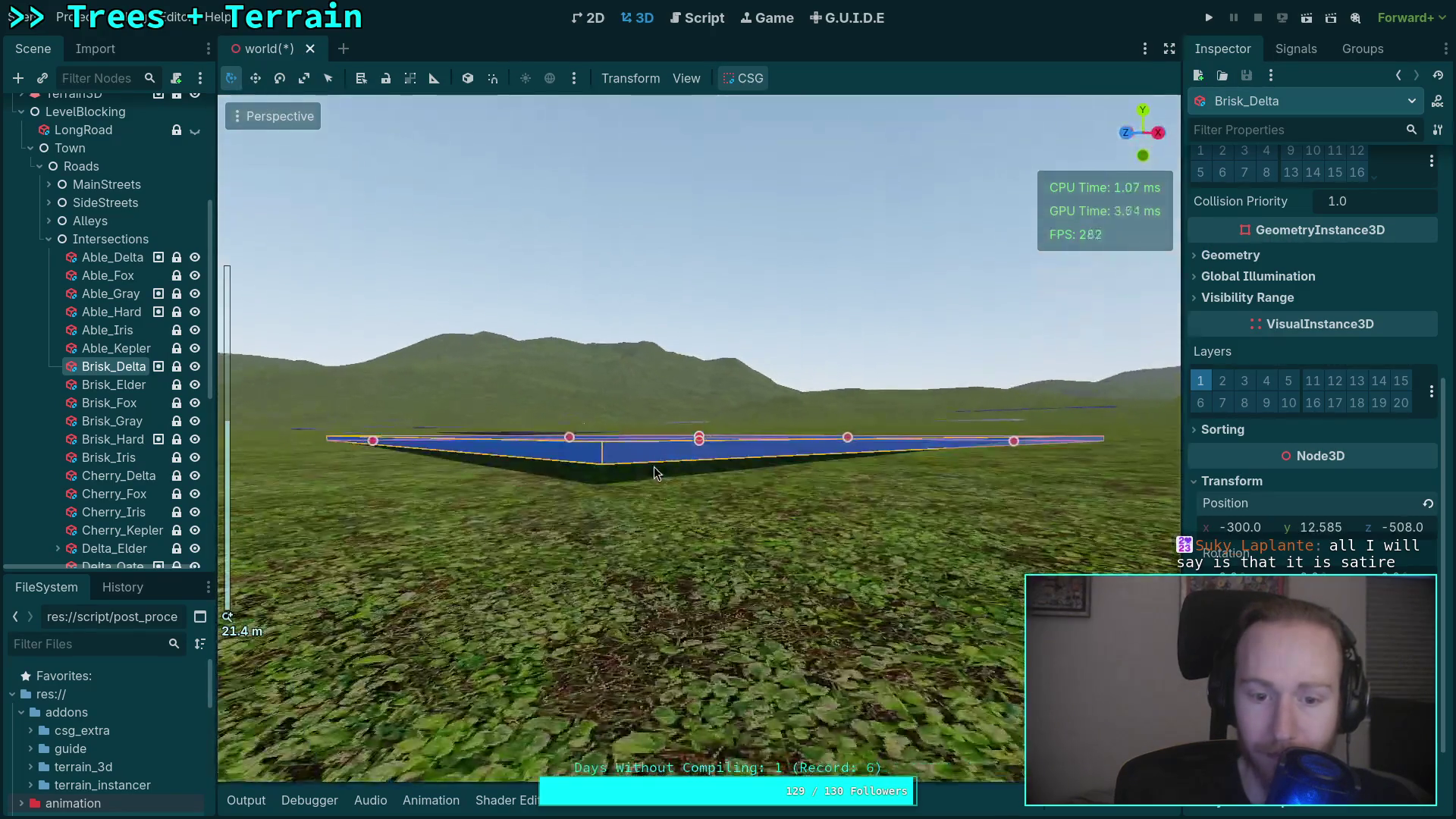
left_click_drag(1323, 535, 1315, 536)
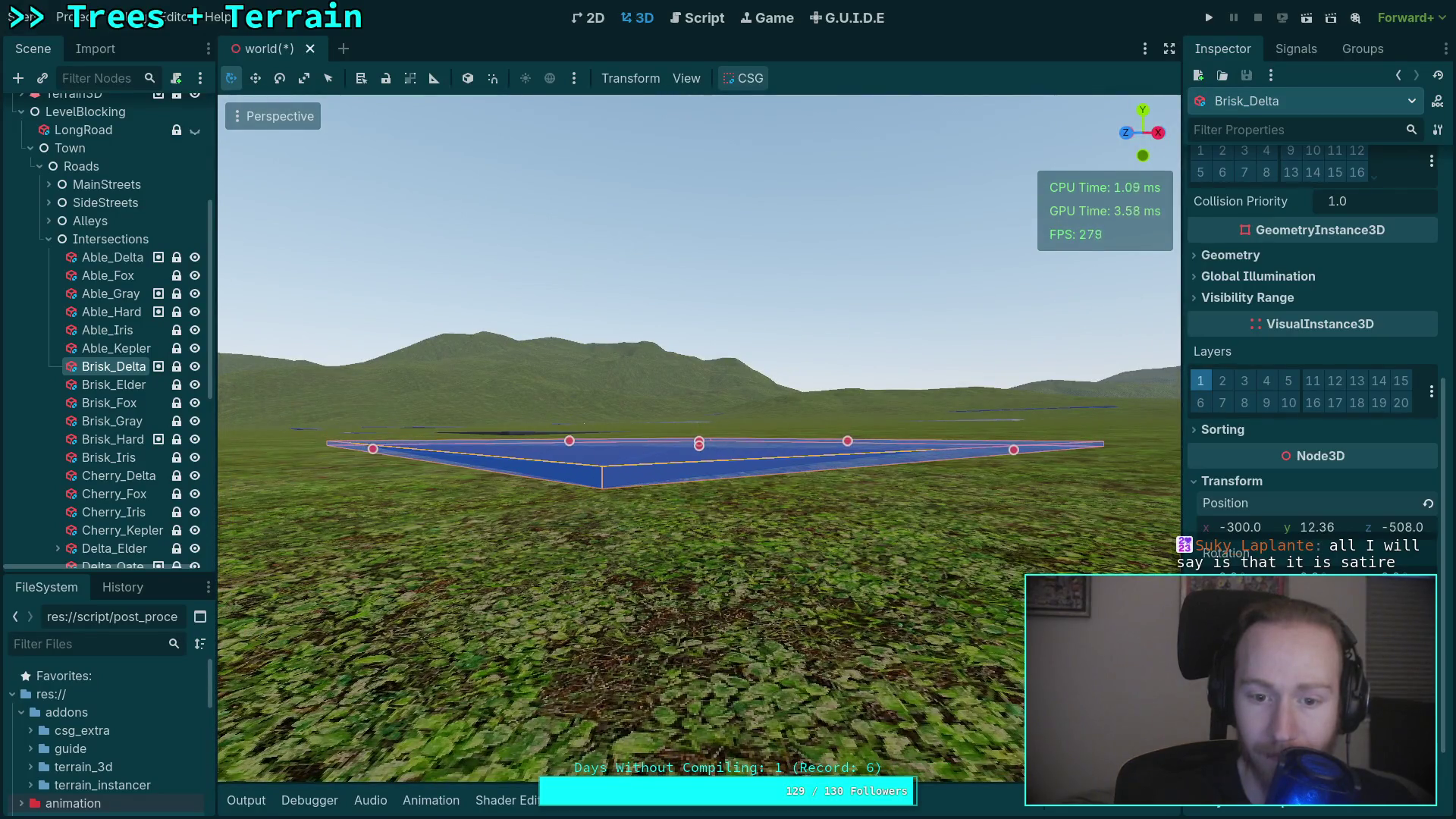
Frame Brisk_Elder, save the scene, and fit the block to the terrain.
left_click(134, 386)
key("f")
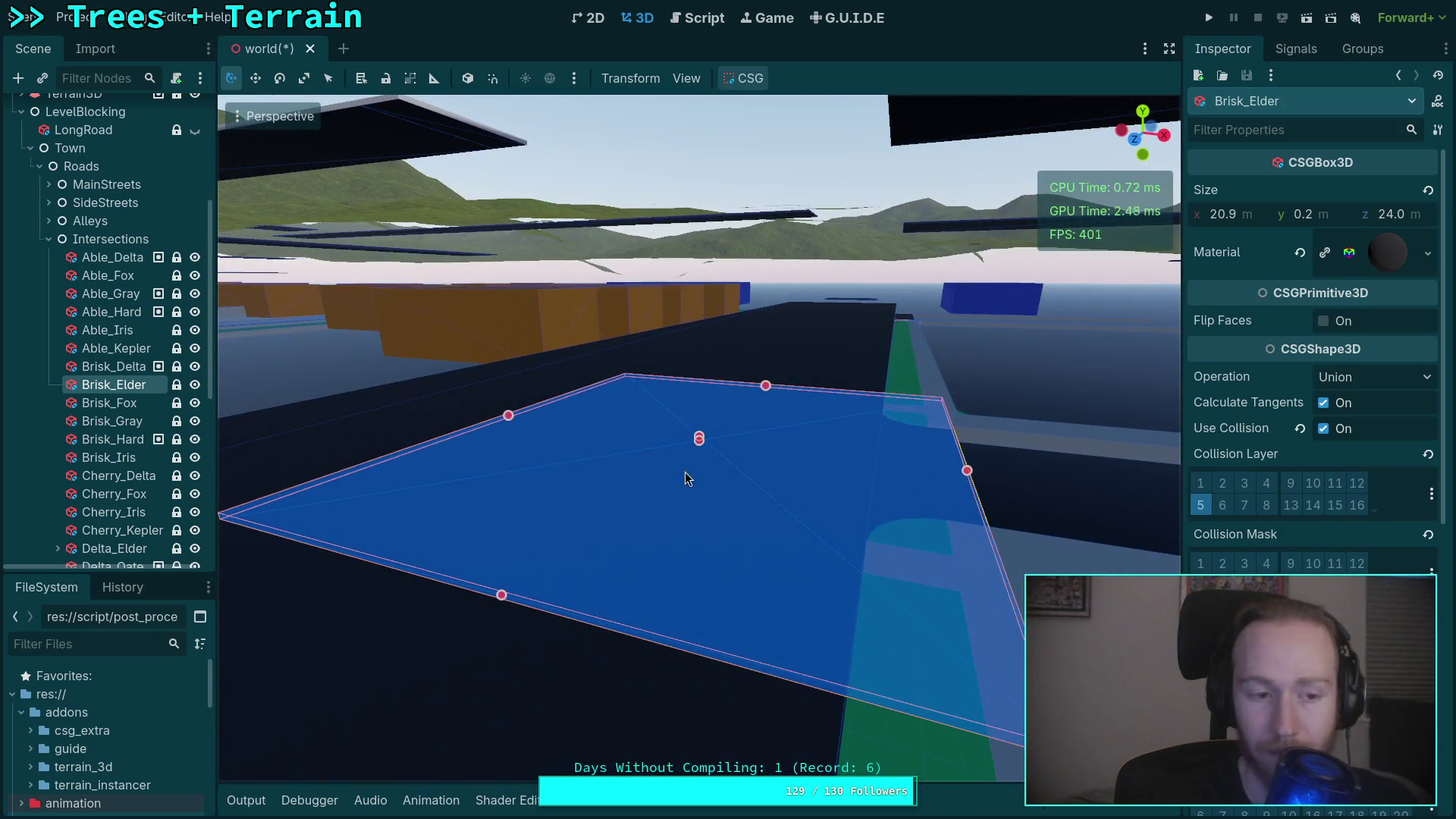
scroll(76, 379, "down", 5)
key("ctrl+s")
scroll(867, 488, "down", 10)
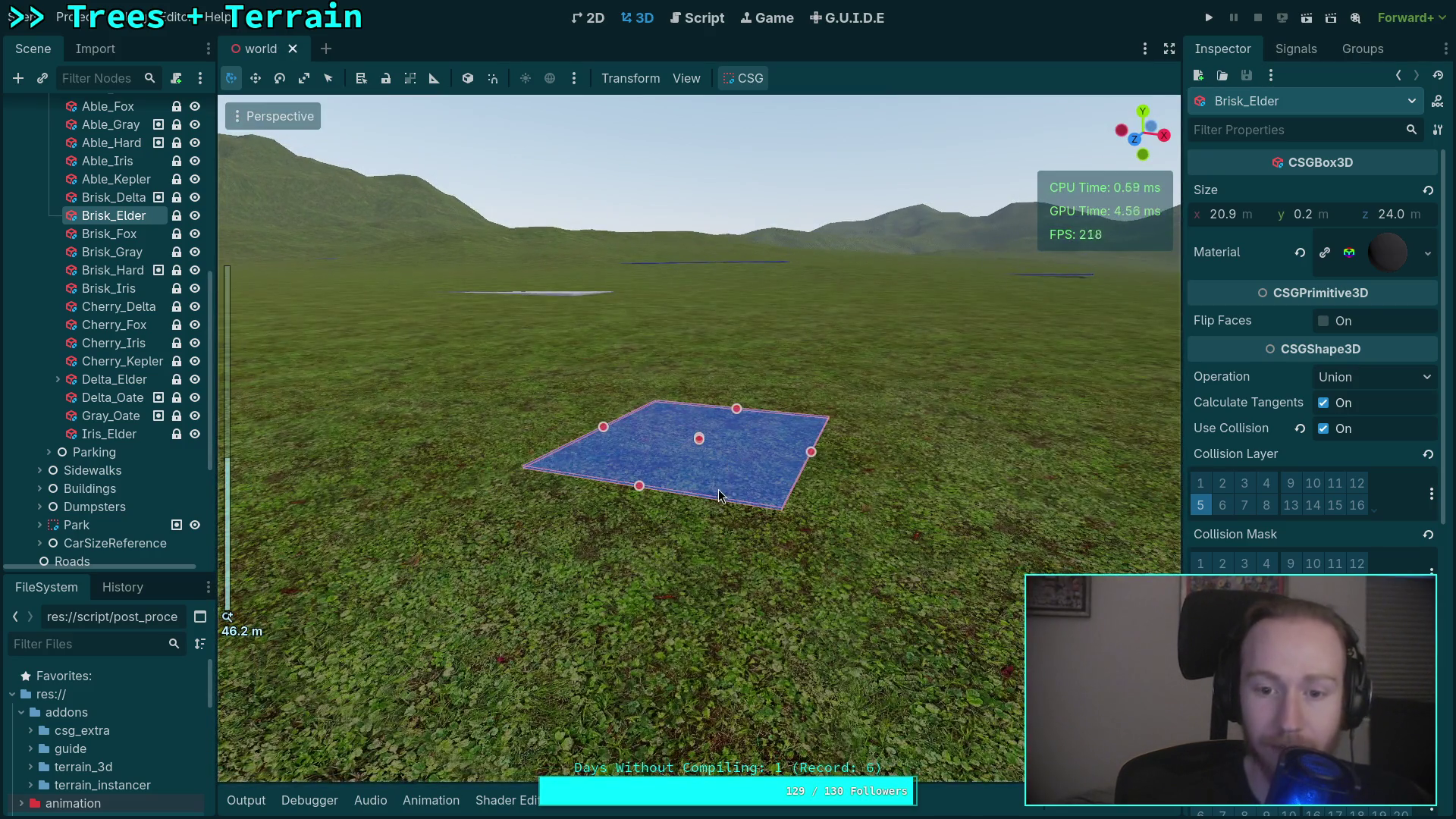
left_click_drag(719, 496, 737, 507)
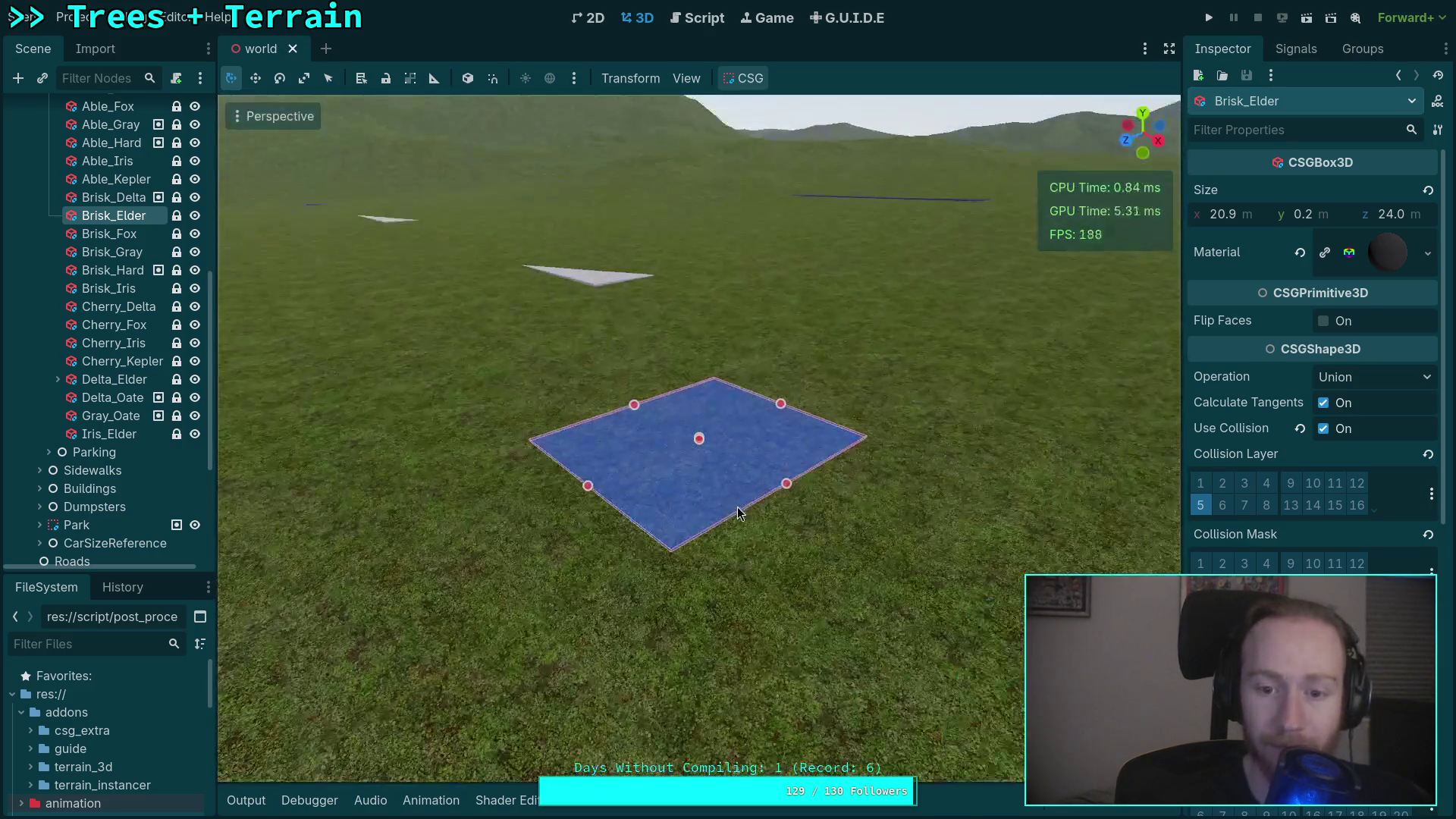
scroll(1270, 563, "down", 3)
mouse_move(699, 438)
left_mouse_down()
mouse_move(699, 402)
mouse_move(689, 599)
left_mouse_up()
scroll(952, 621, "up", 4)
left_click_drag(802, 629, 762, 592)
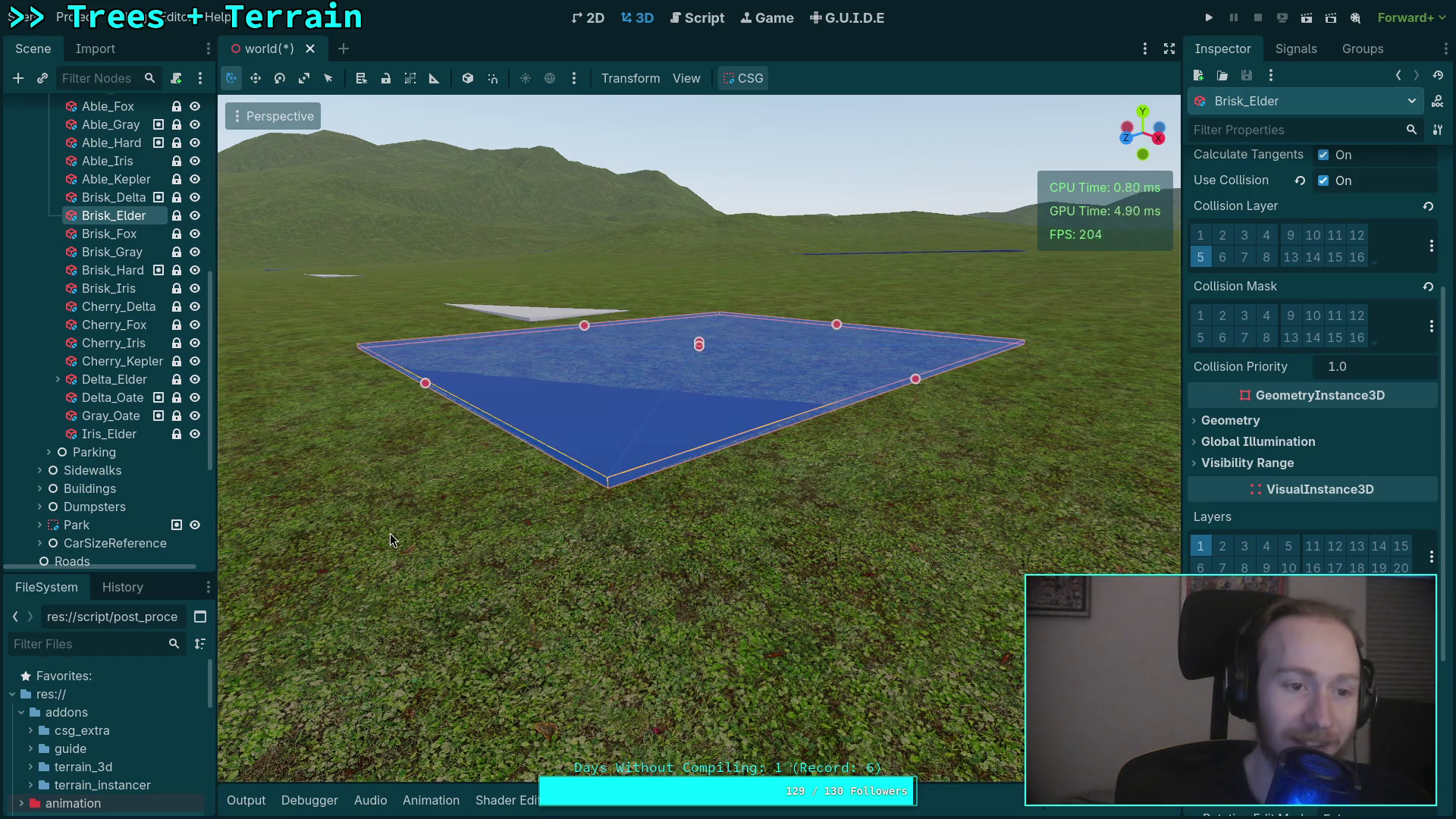
Set Brisk_Fox's Position Y to 4.155 so it sits flush against the terrain.
left_click(140, 236)
key("f")
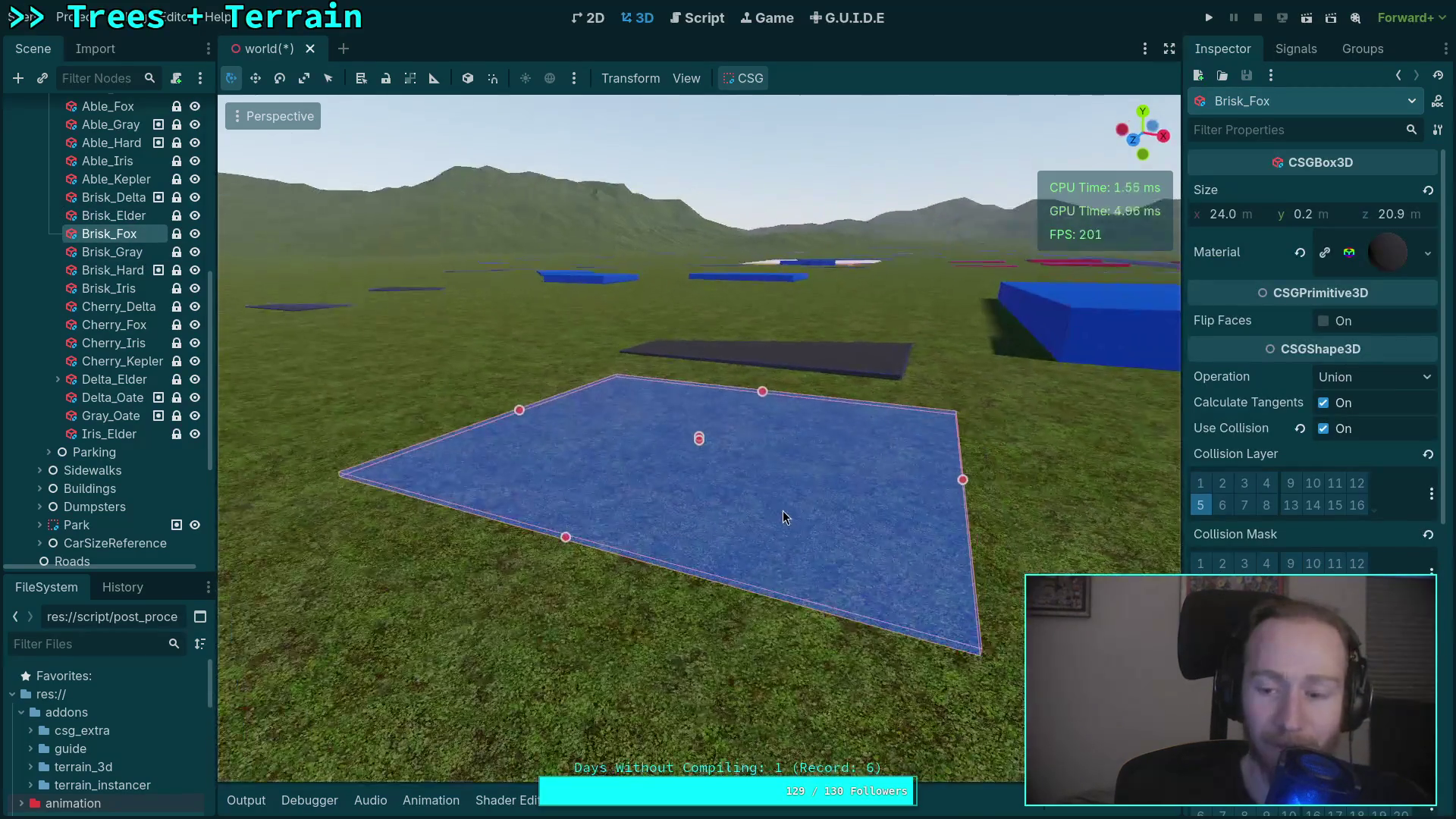
scroll(1311, 341, "down", 5)
mouse_move(1310, 527)
left_mouse_down()
mouse_move(1342, 527)
mouse_move(1323, 527)
left_mouse_up()
mouse_move(831, 470)
left_mouse_down()
mouse_move(749, 421)
mouse_move(1035, 528)
left_mouse_up()
scroll(751, 420, "up", 3)
left_click_drag(1325, 526, 1321, 526)
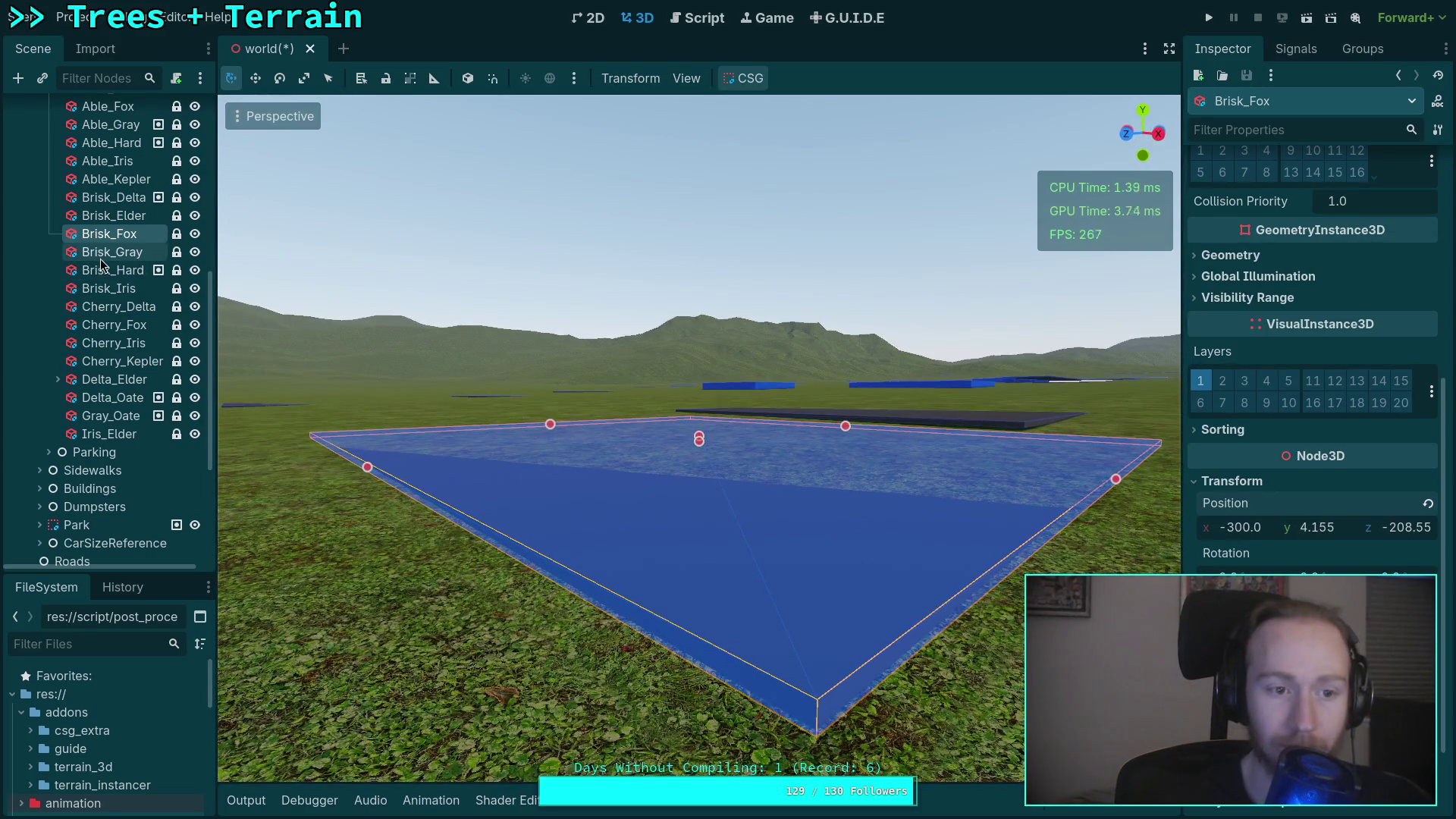
left_click(106, 254)
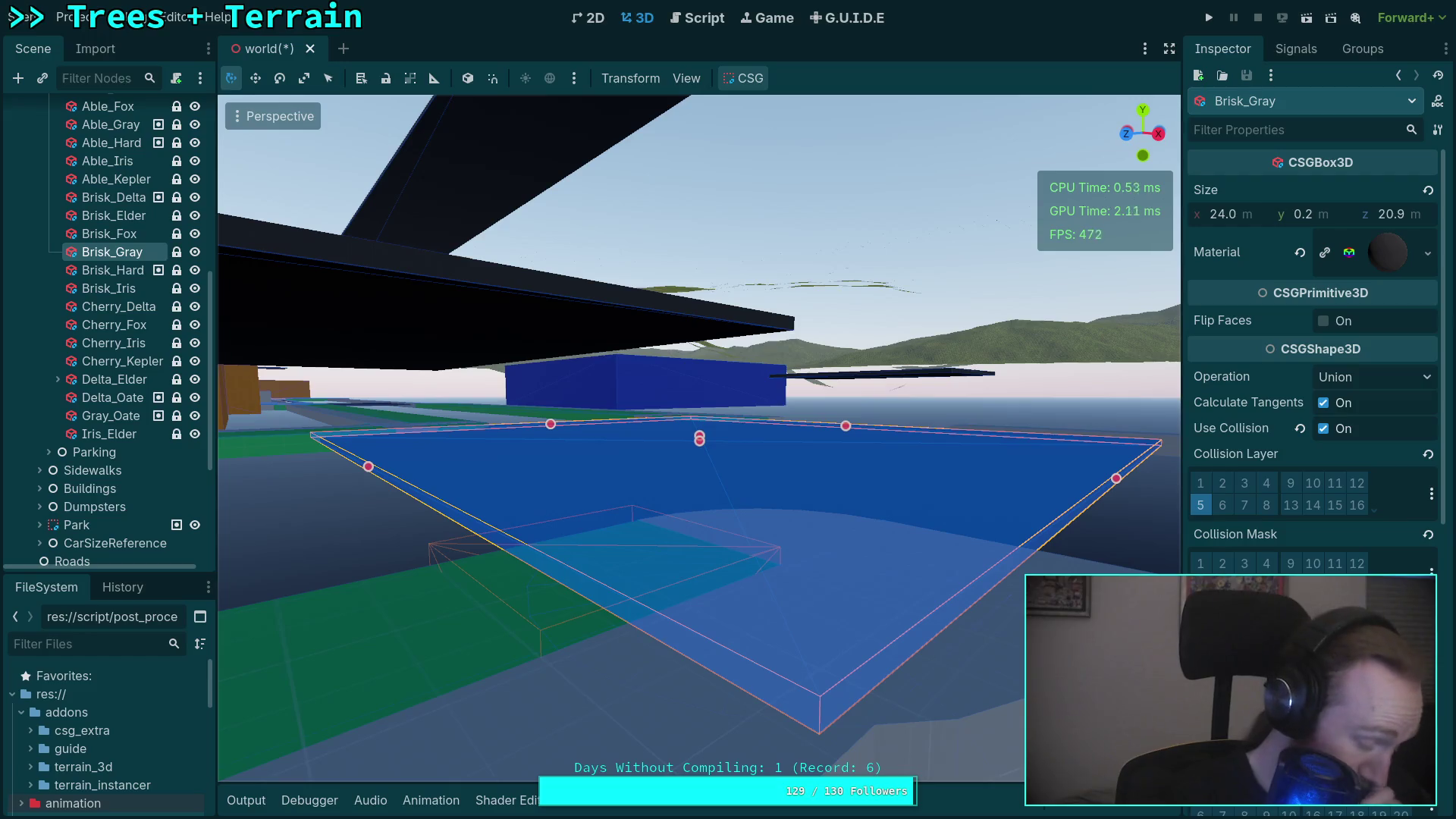
Raise Brisk_Gray slightly so it sits flush with the ground.
scroll(567, 411, "down", 10)
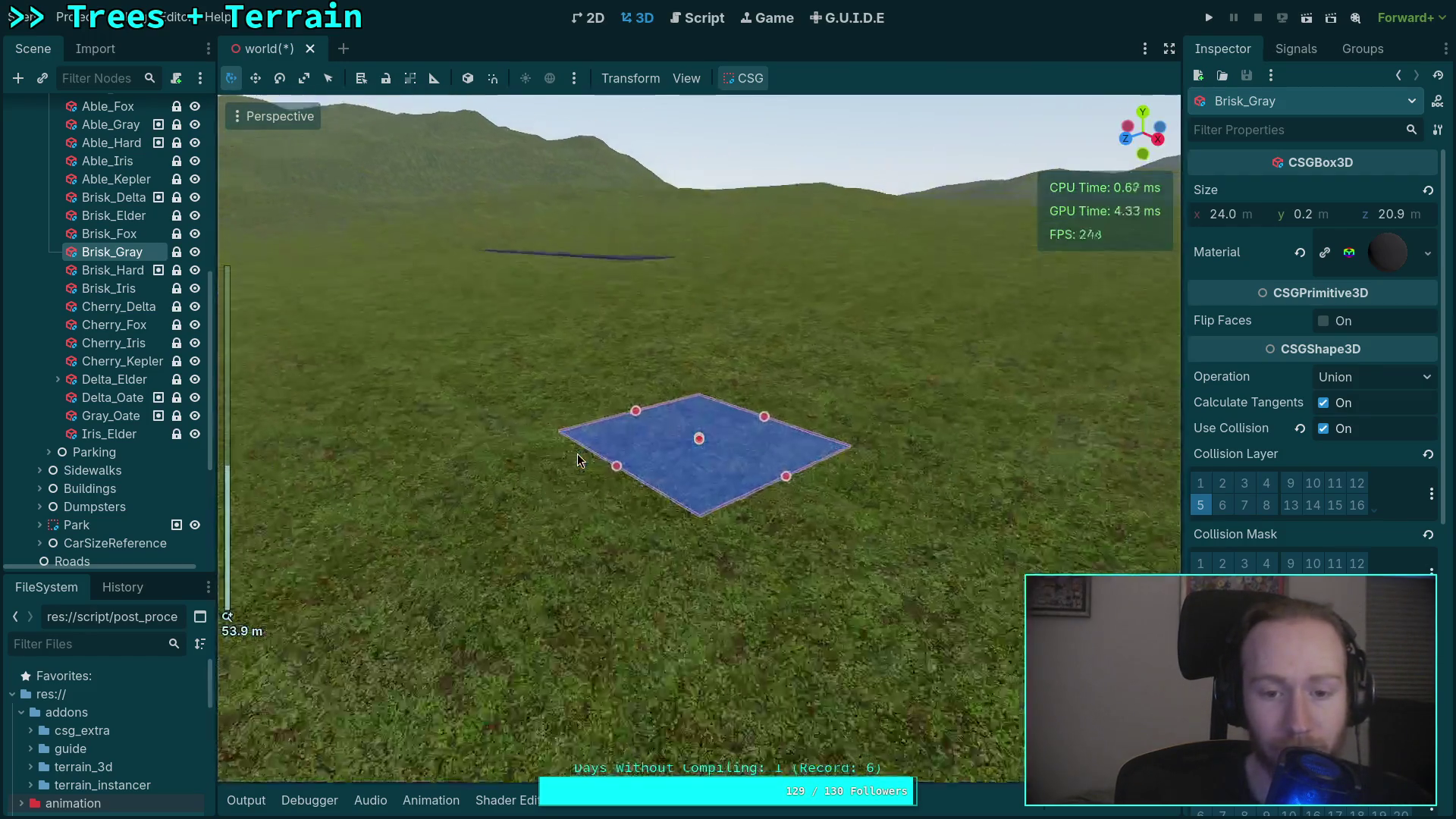
scroll(1294, 514, "down", 5)
left_click_drag(1311, 529, 1418, 529)
scroll(769, 423, "down", 3)
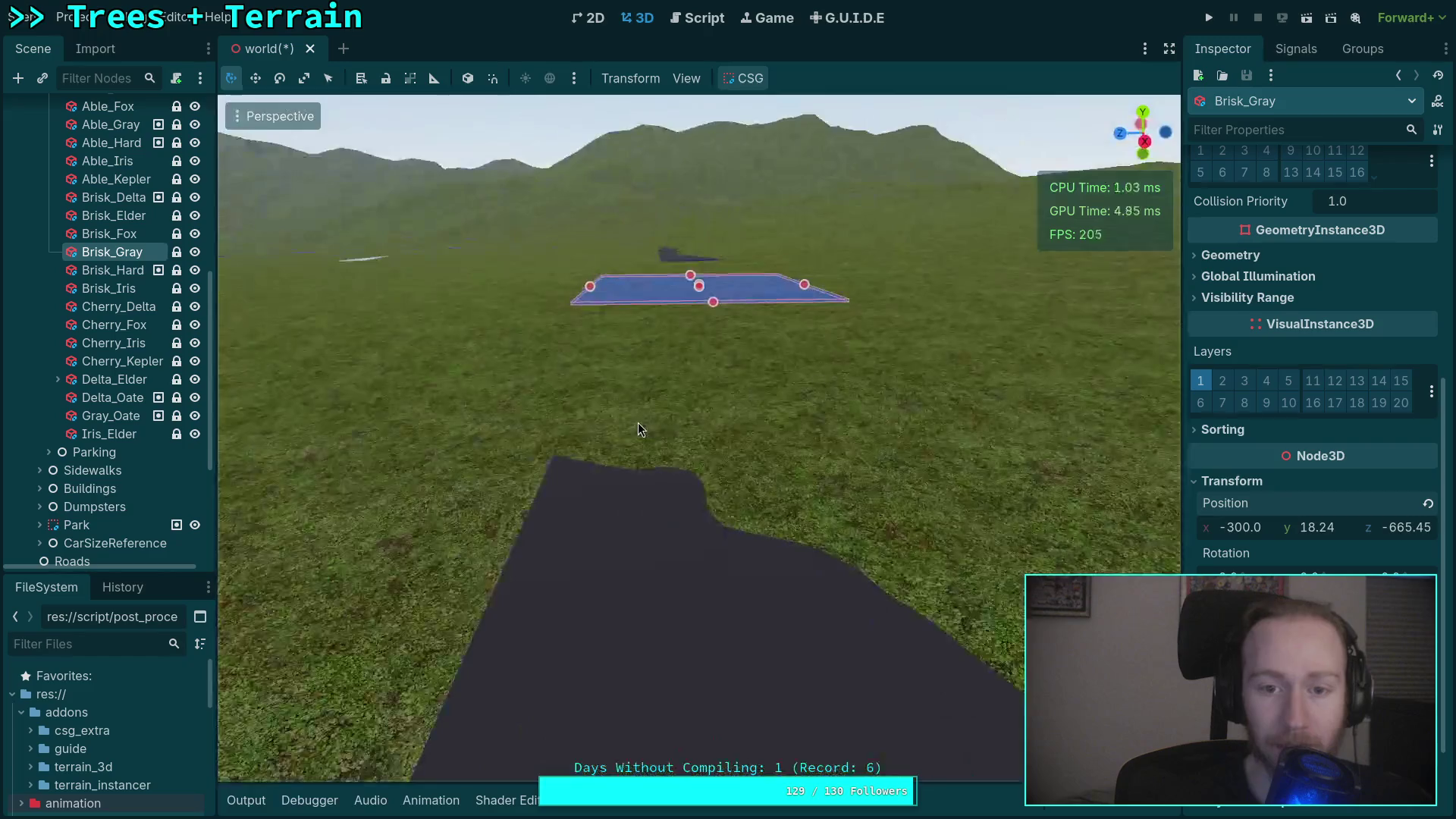
left_click_drag(685, 415, 773, 455)
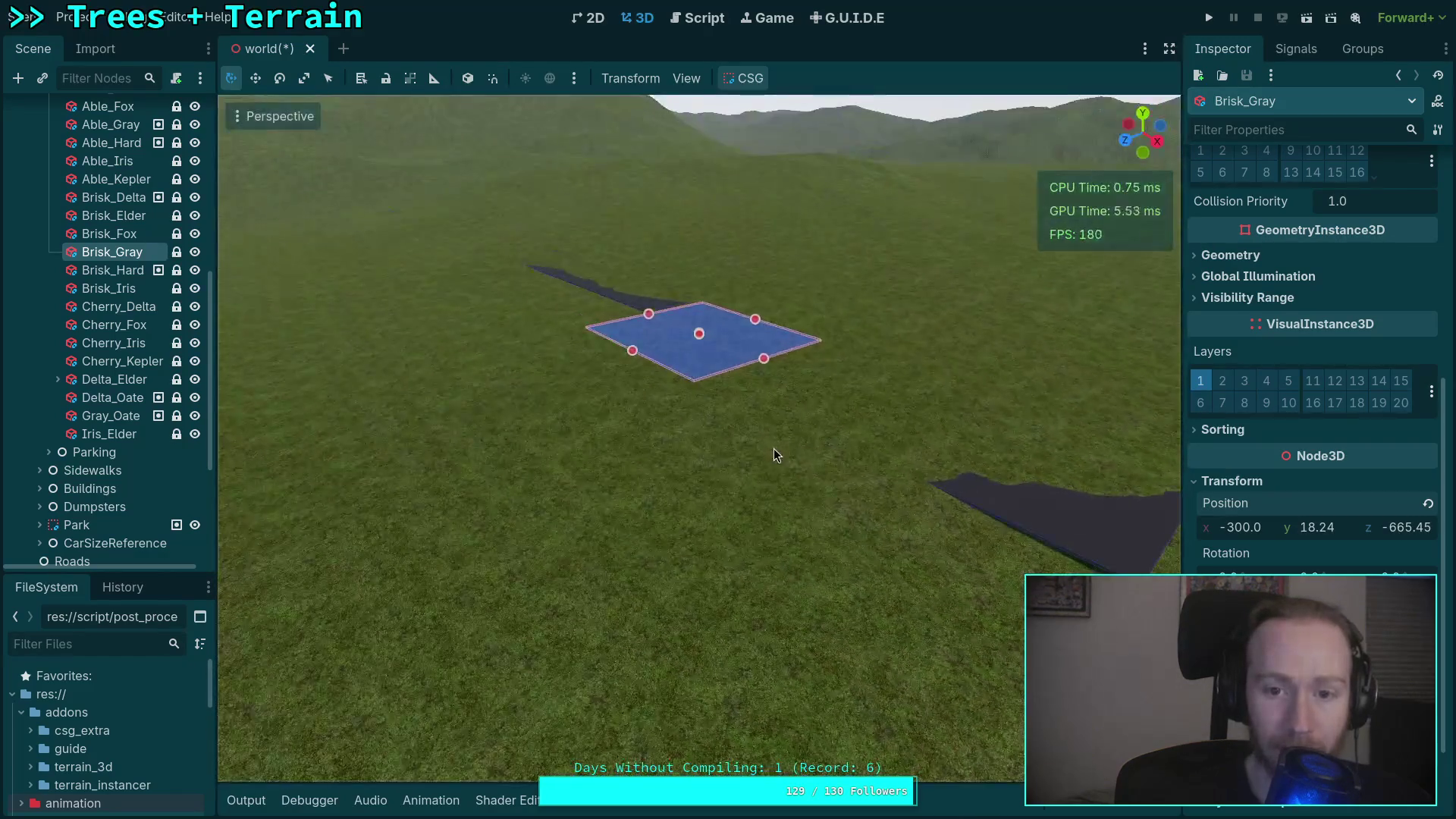
left_click_drag(769, 179, 861, 218)
scroll(593, 229, "down", 4)
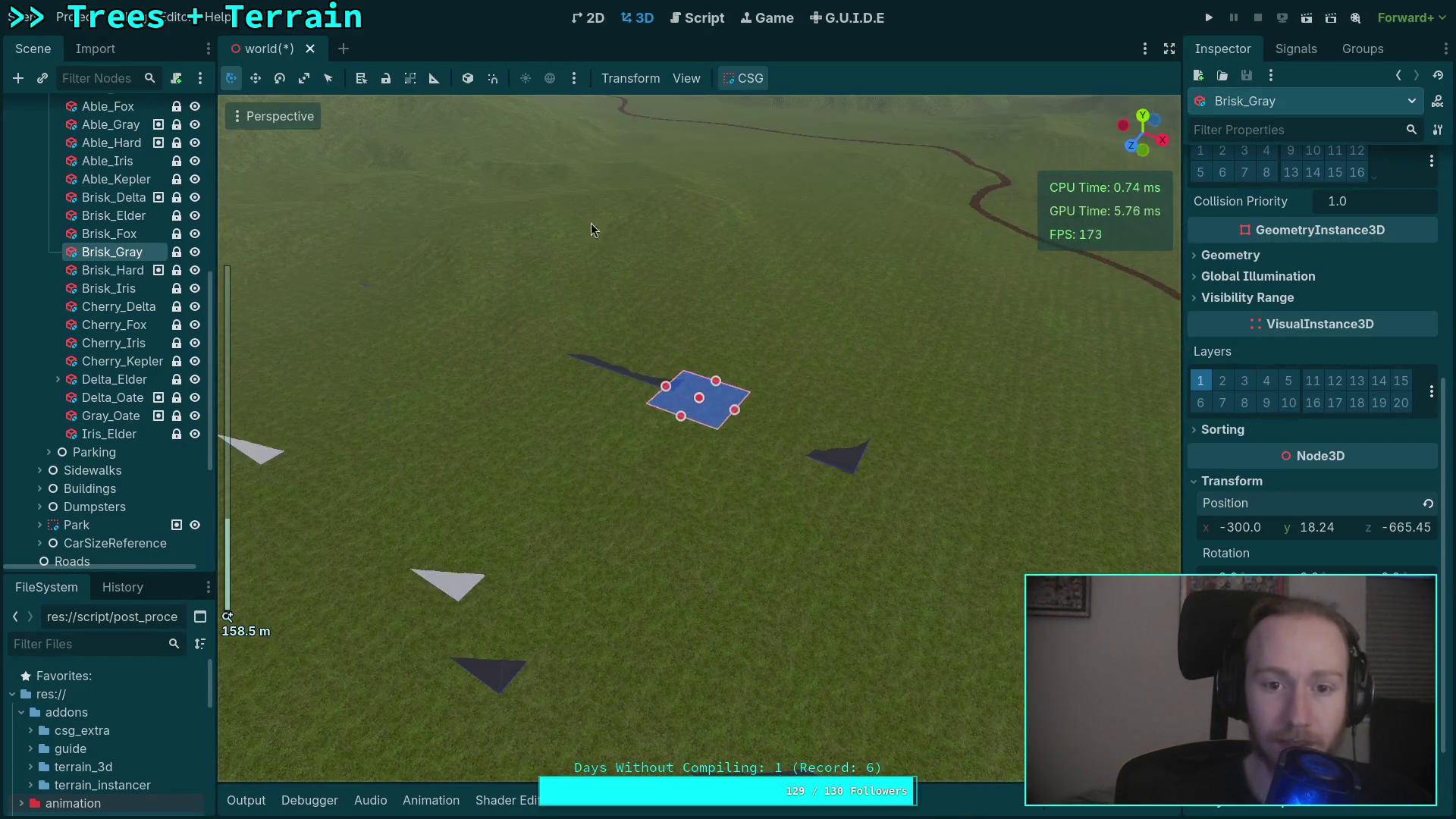
mouse_move(585, 268)
left_mouse_down()
mouse_move(649, 330)
mouse_move(646, 313)
left_mouse_up()
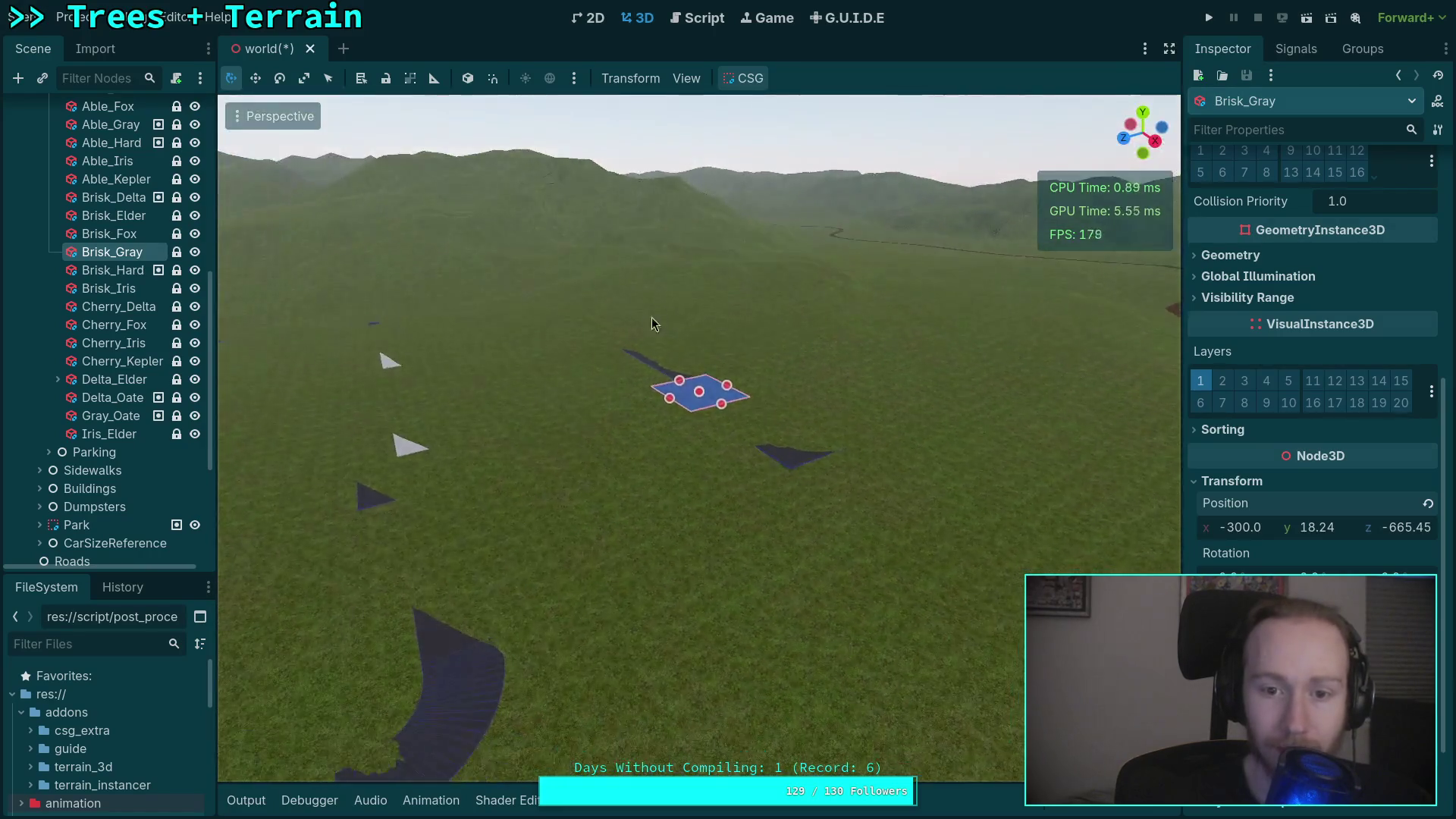
scroll(646, 313, "up", 5)
scroll(795, 463, "up", 2)
mouse_move(794, 463)
left_mouse_down()
mouse_move(743, 467)
mouse_move(732, 424)
left_mouse_up()
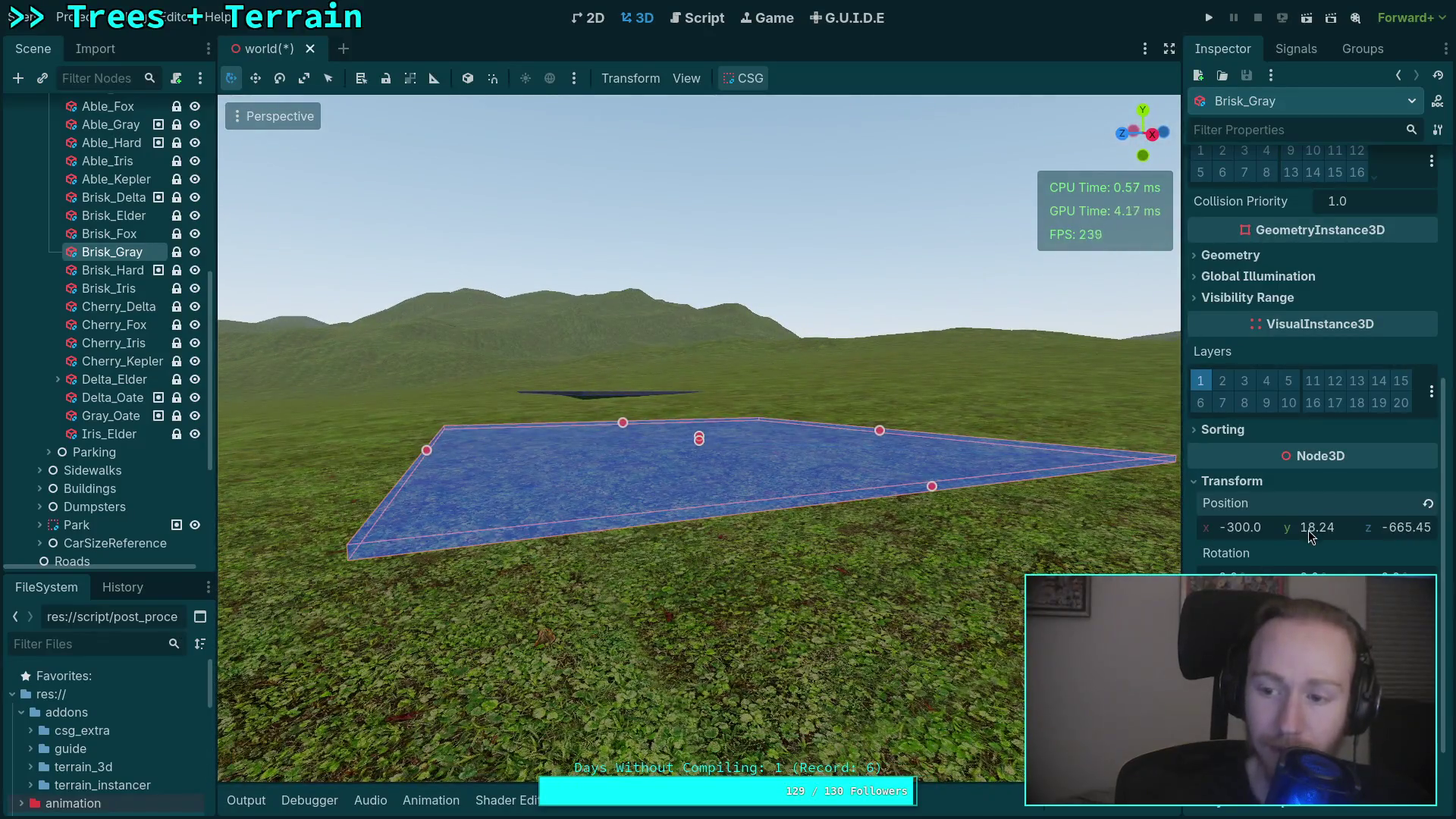
left_click_drag(1309, 534, 1336, 534)
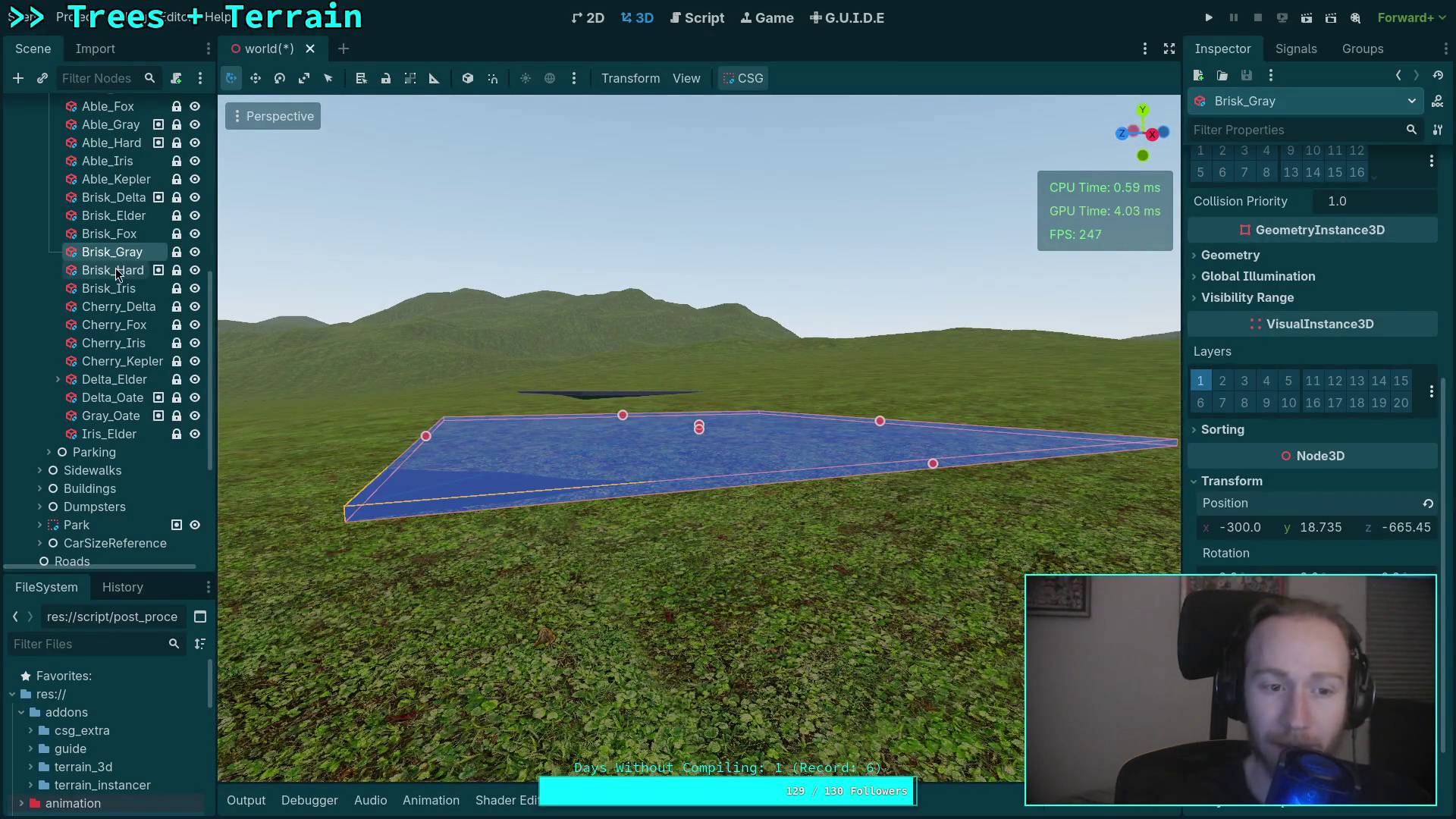
Set Brisk_Hardy's Position Y to 10.21 to rest on the terrain.
double_click(115, 270)
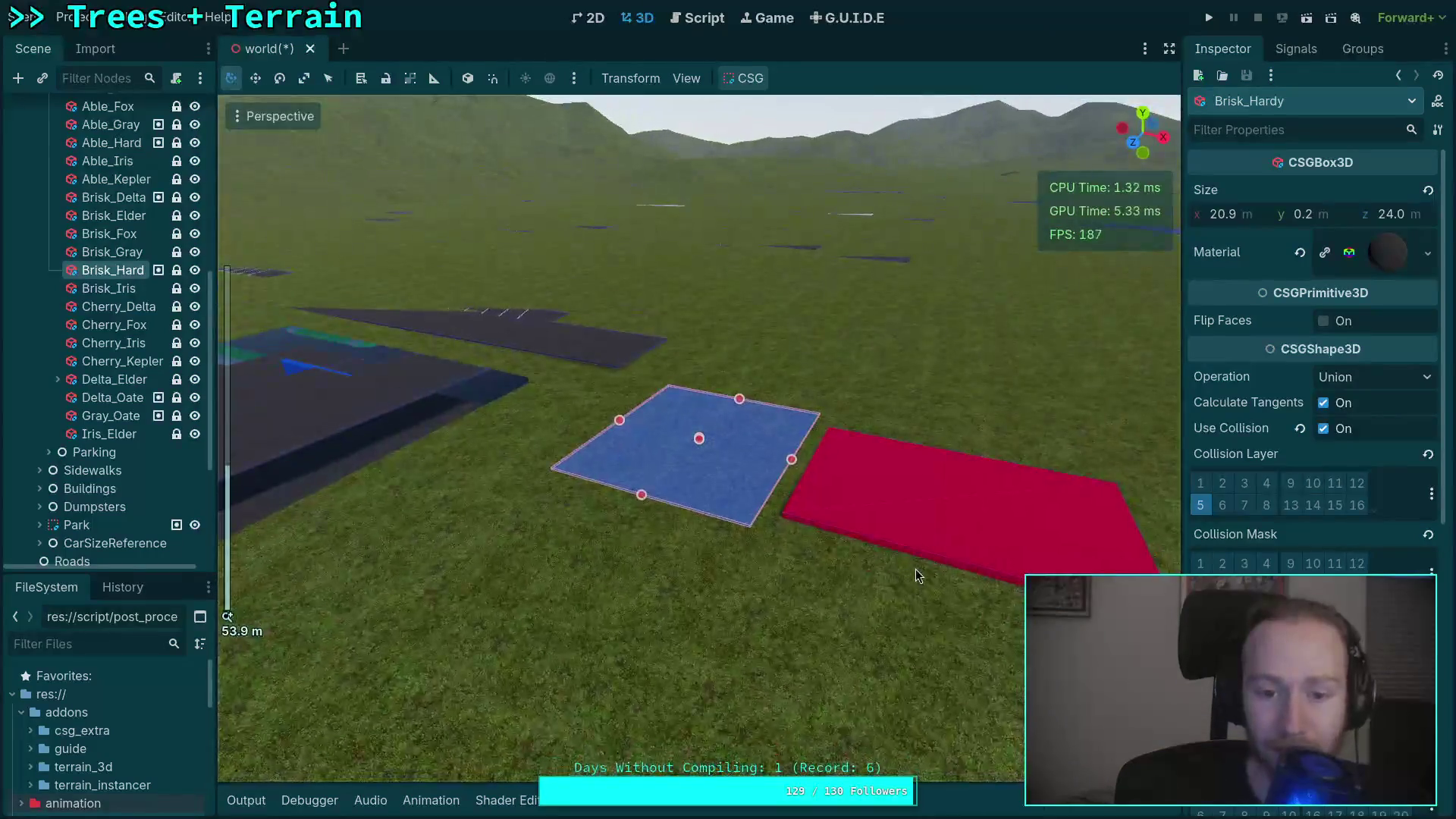
scroll(1253, 568, "down", 5)
left_click_drag(1307, 536, 1329, 535)
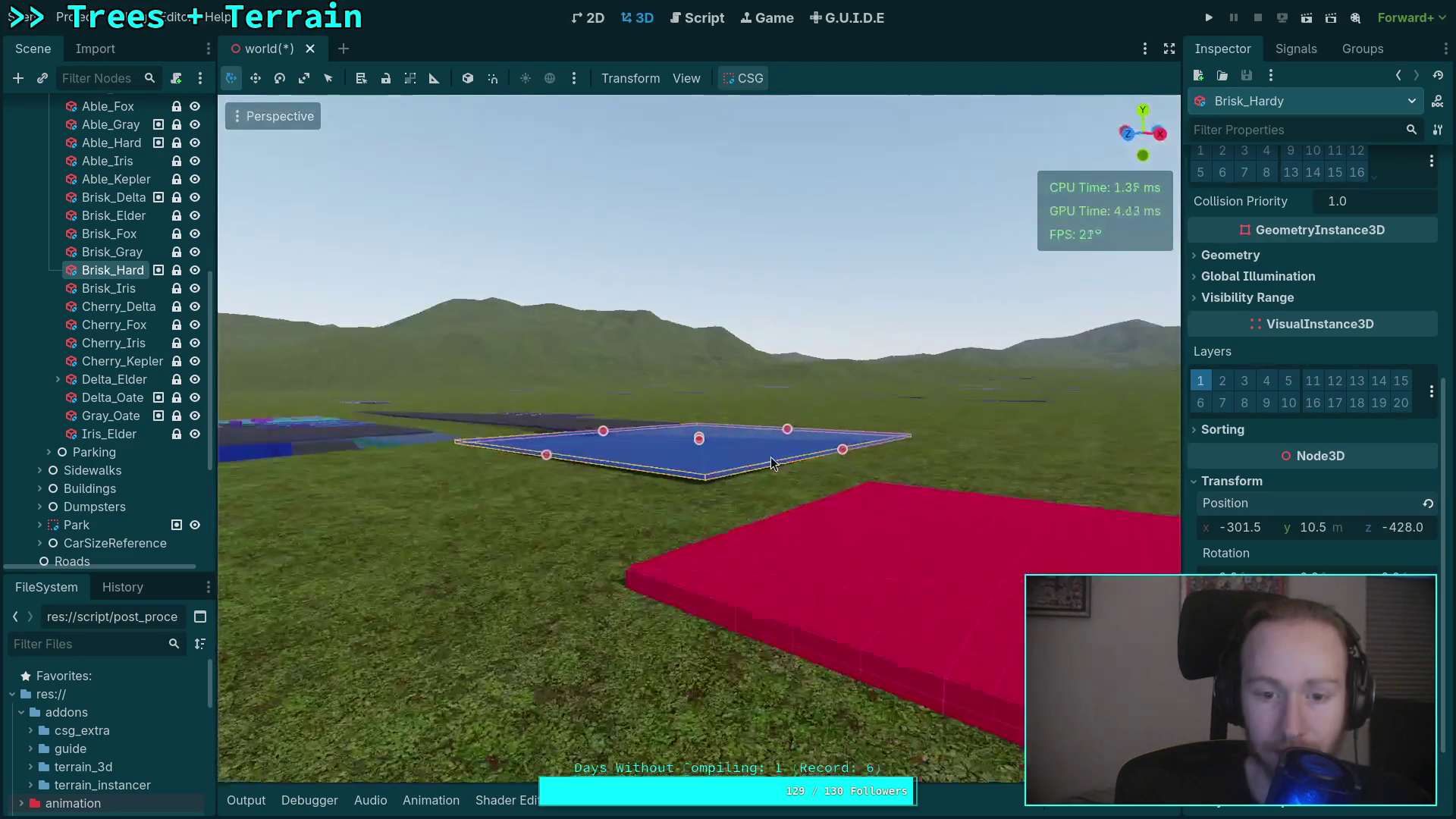
scroll(789, 469, "up", 5)
left_click_drag(1311, 527, 1291, 527)
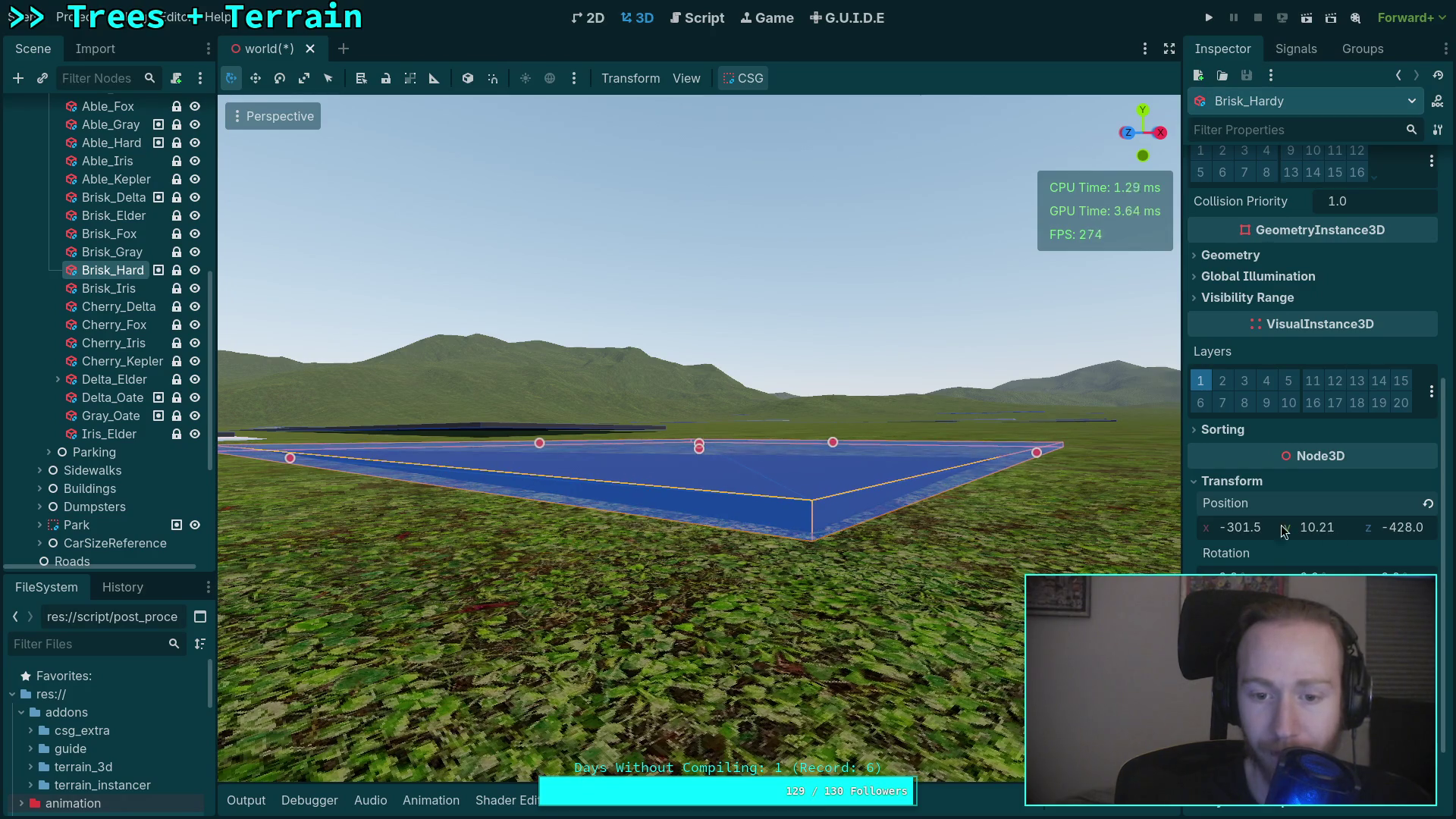
scroll(252, 359, "down", 5)
Raise the Brisk_Iris block up to the ground surface.
left_click(252, 359)
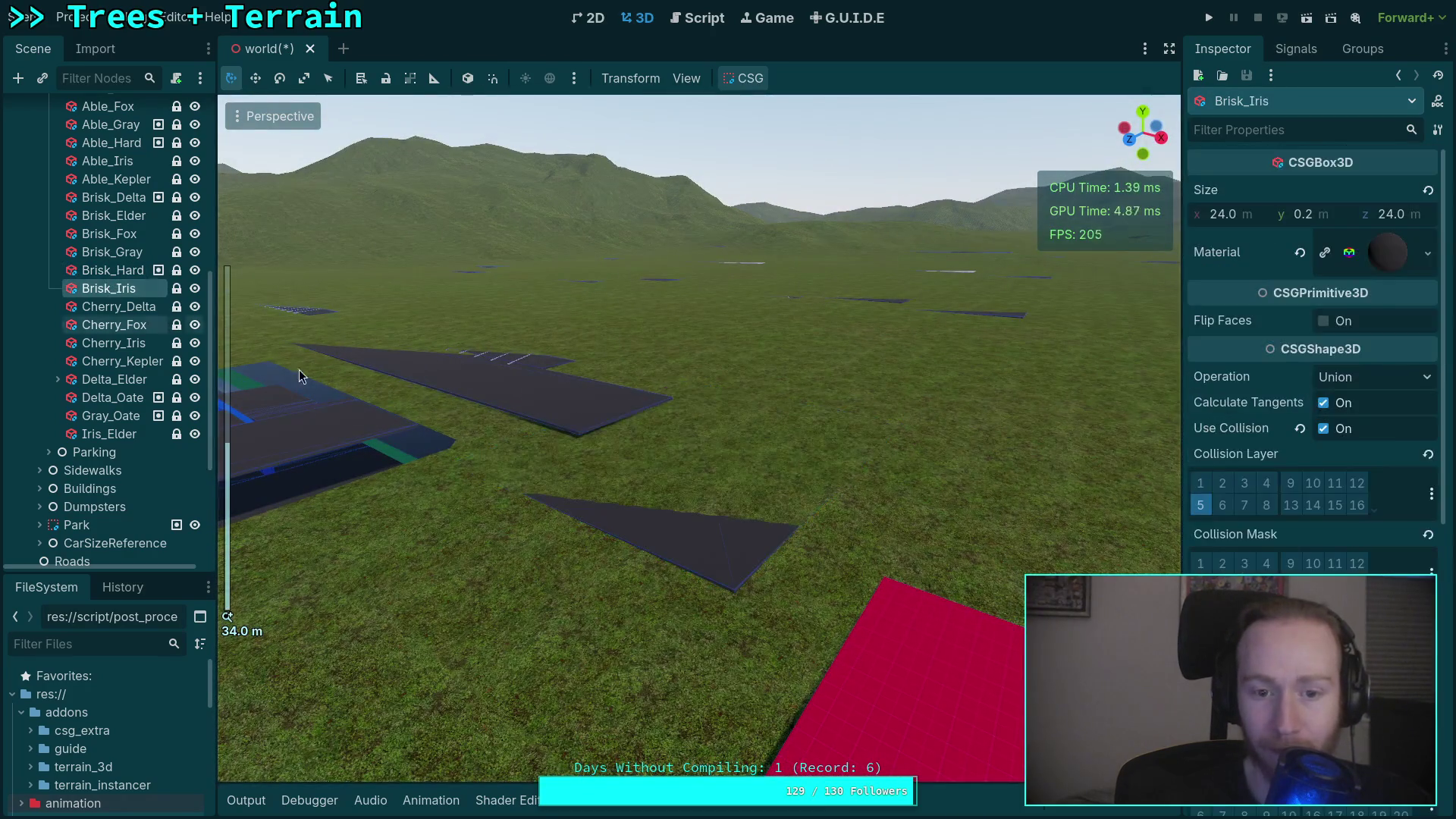
key("f")
scroll(1312, 334, "down", 4)
left_click_drag(1312, 606, 1342, 607)
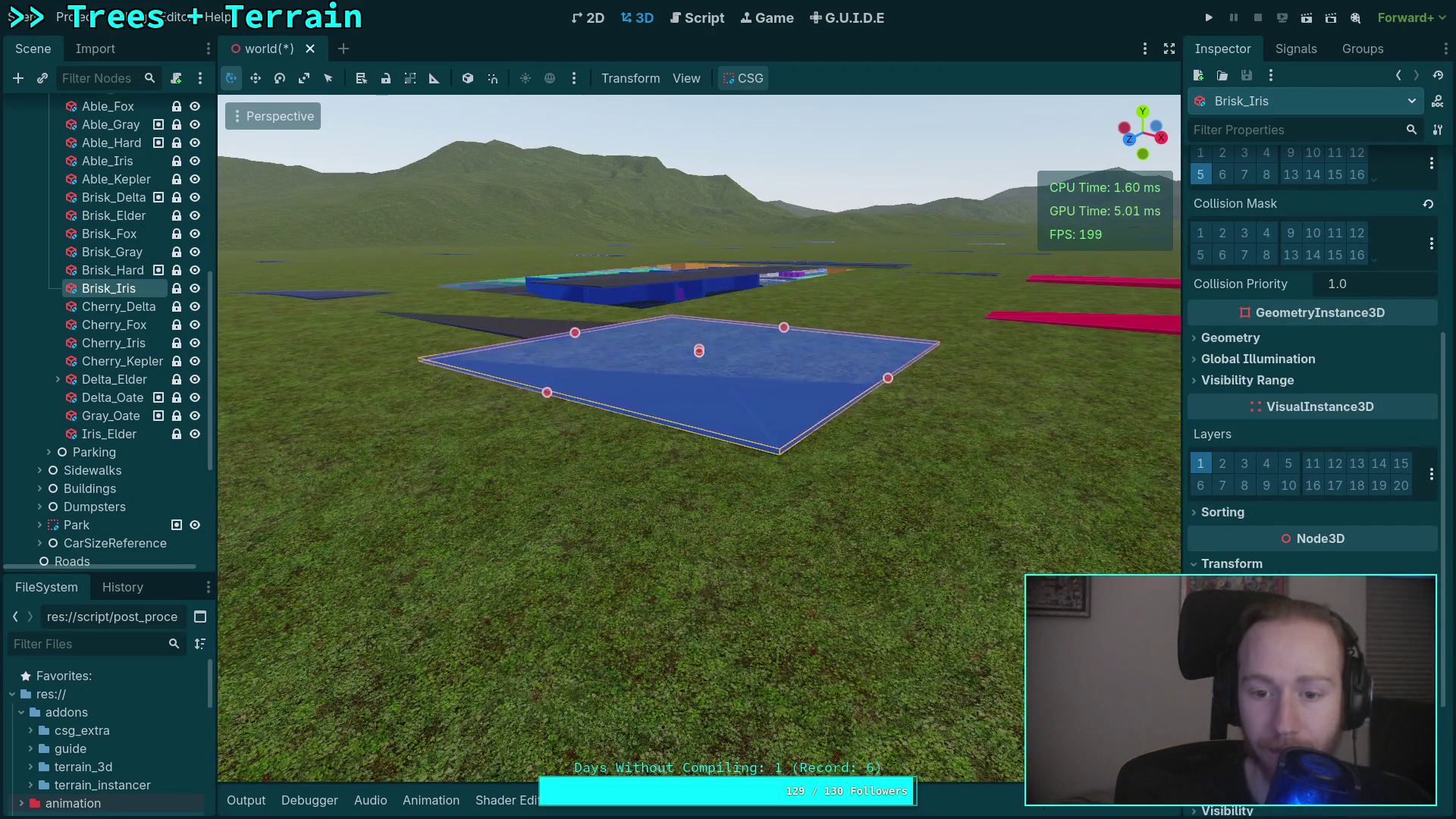
scroll(781, 501, "down", 3)
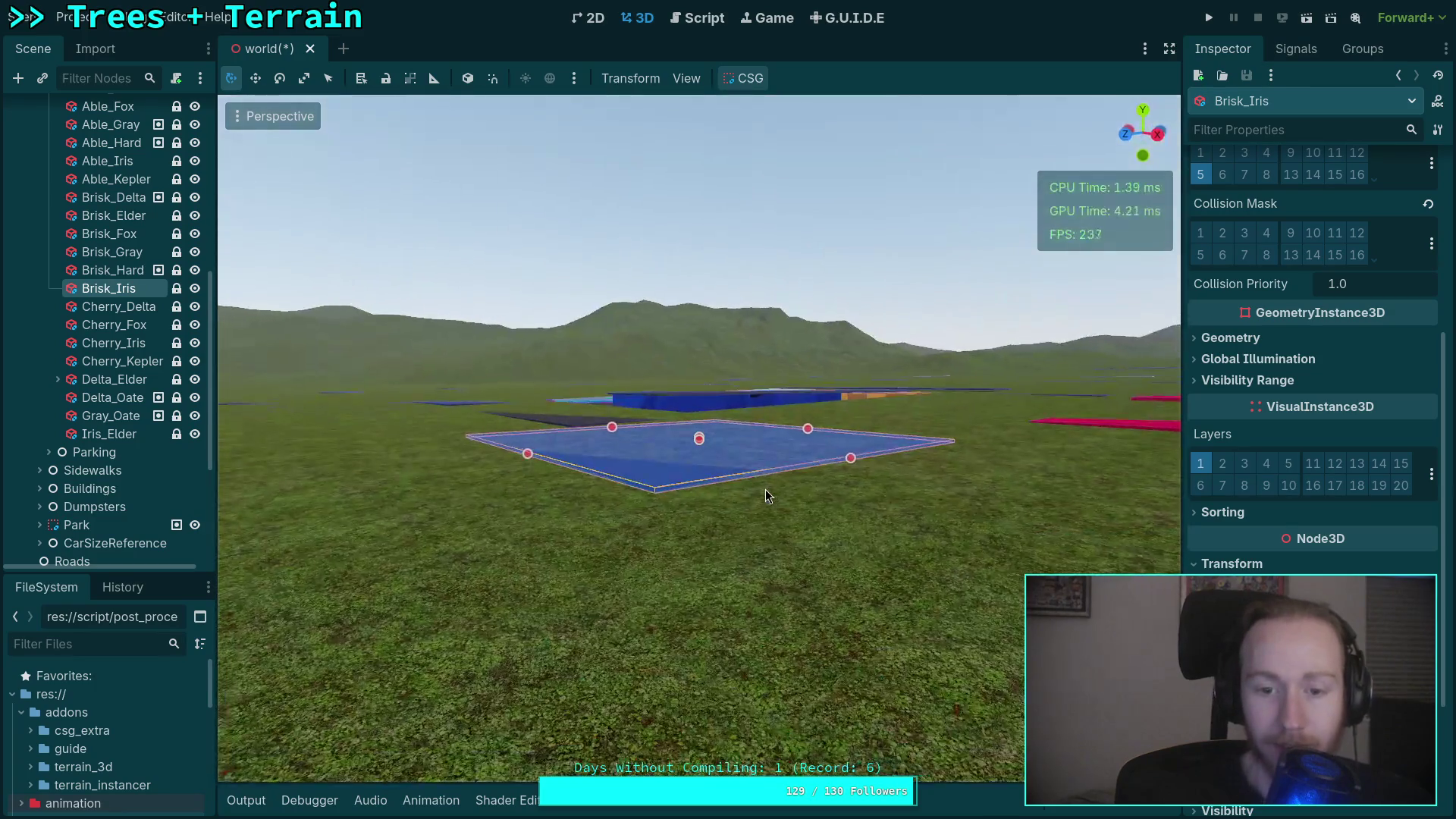
scroll(766, 494, "up", 5)
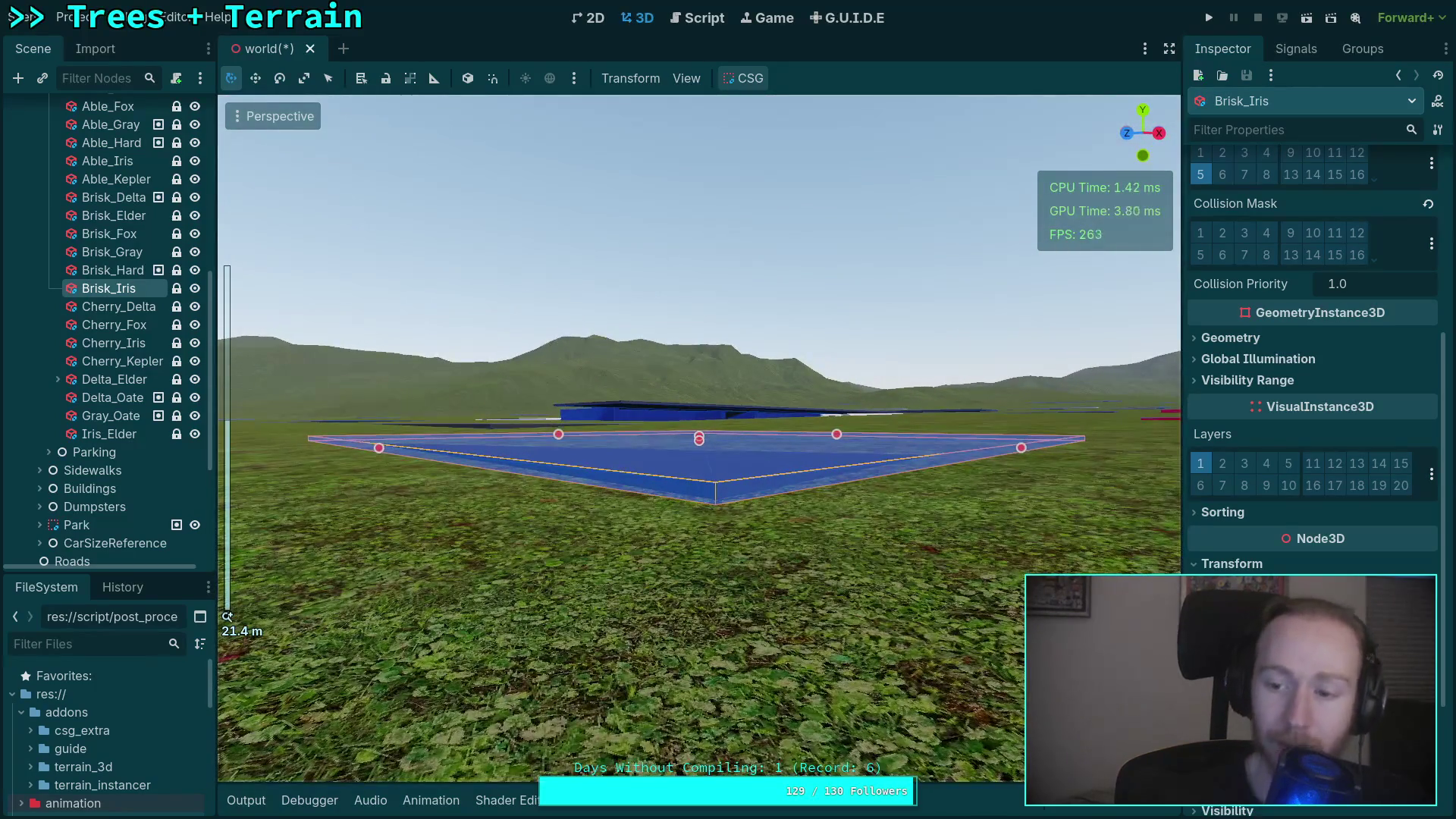
left_click(395, 451)
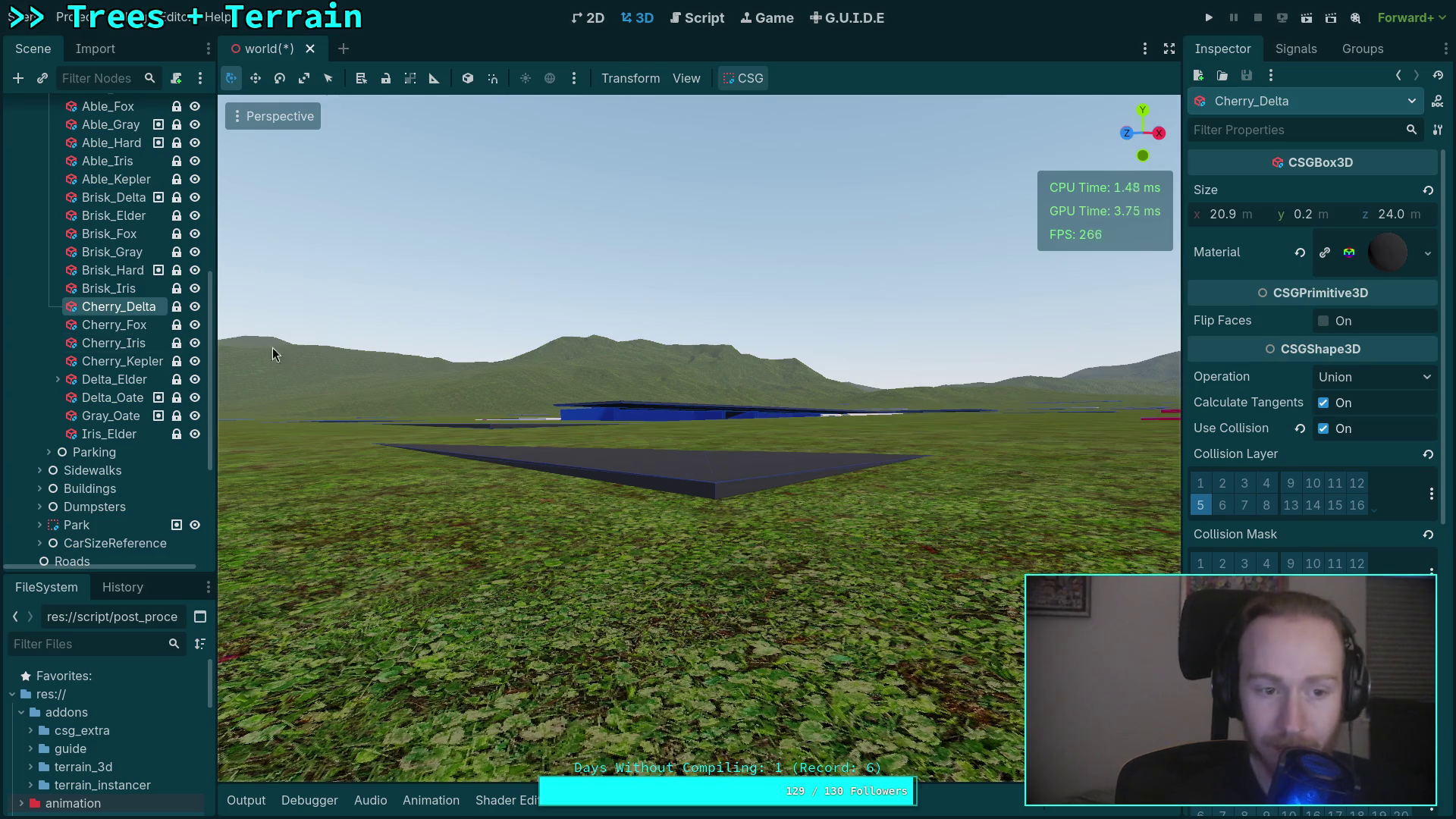
Raise Cherry_Delta's Position Y to 10.12.
key("f")
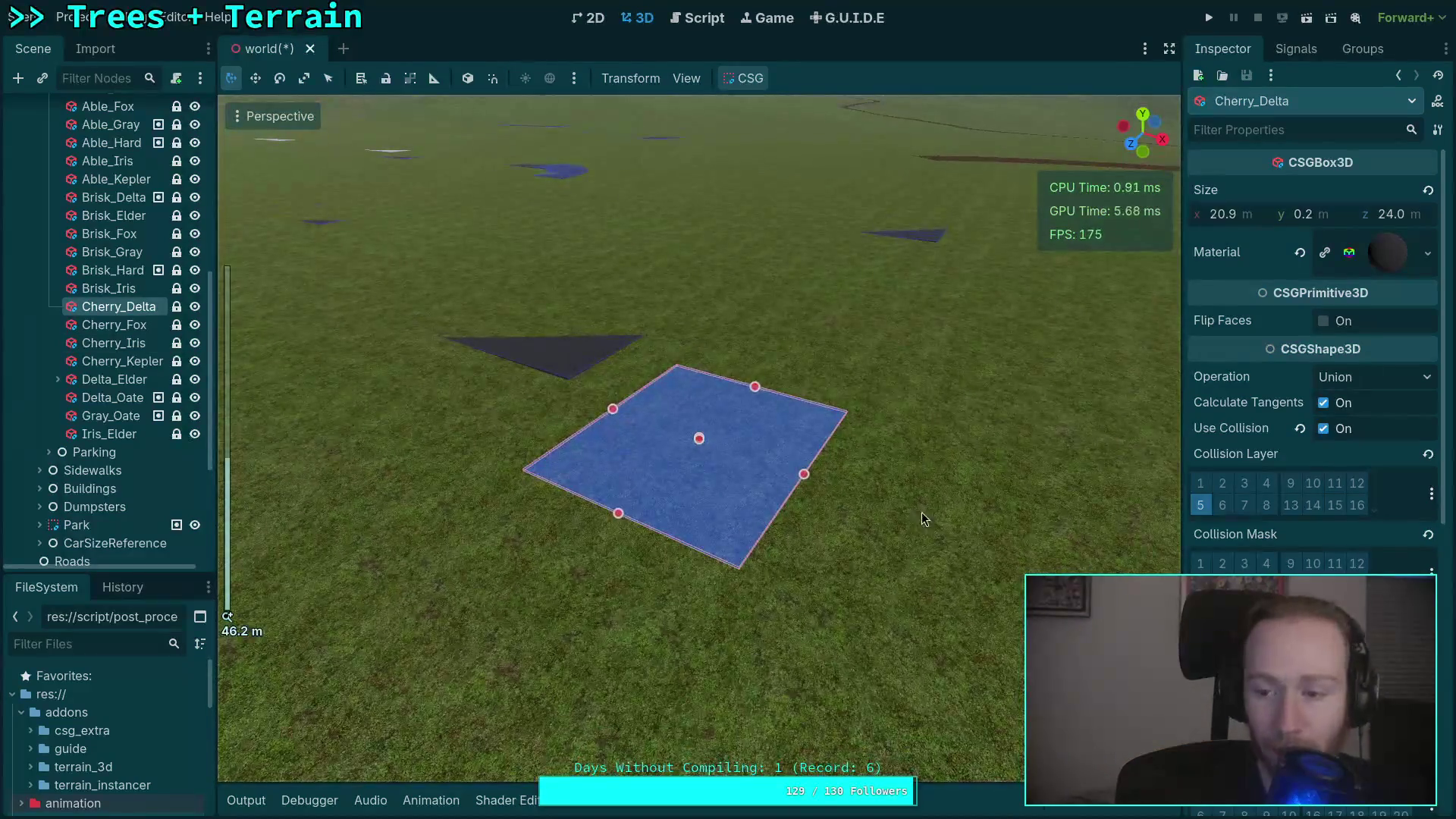
scroll(1304, 455, "down", 5)
left_click_drag(1307, 531, 1354, 531)
scroll(680, 440, "up", 2)
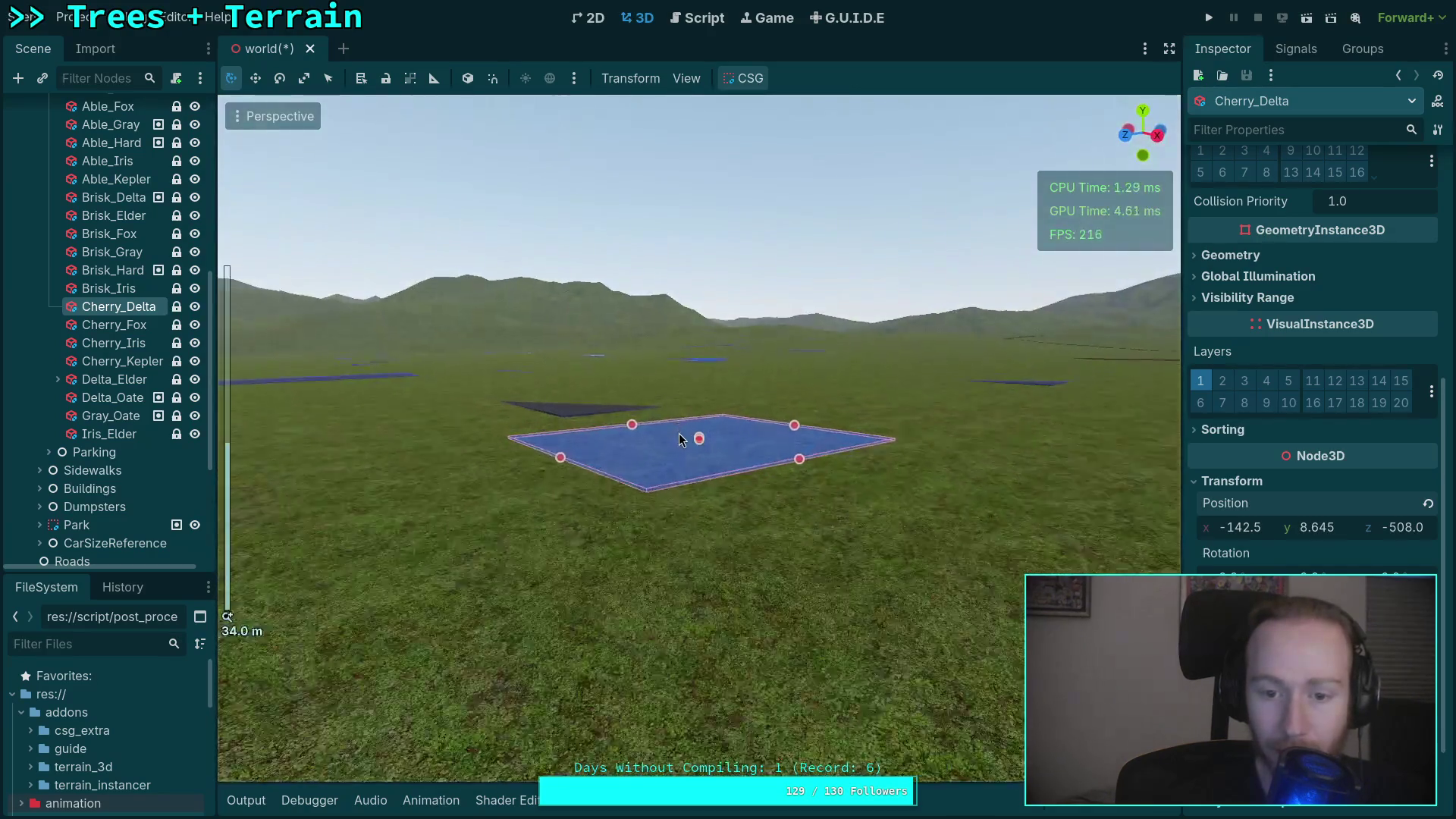
scroll(711, 481, "up", 5)
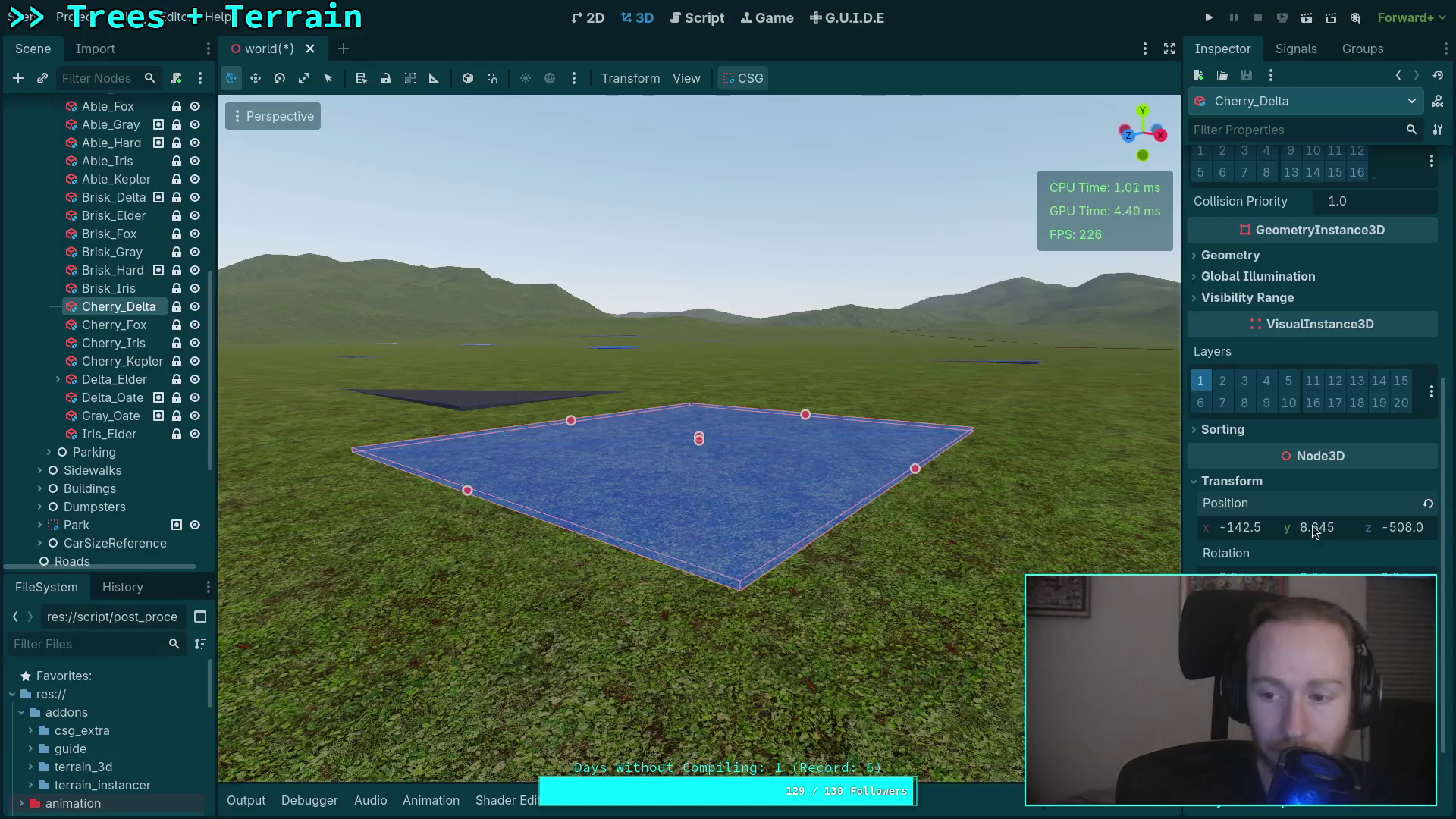
left_click_drag(1315, 531, 1333, 530)
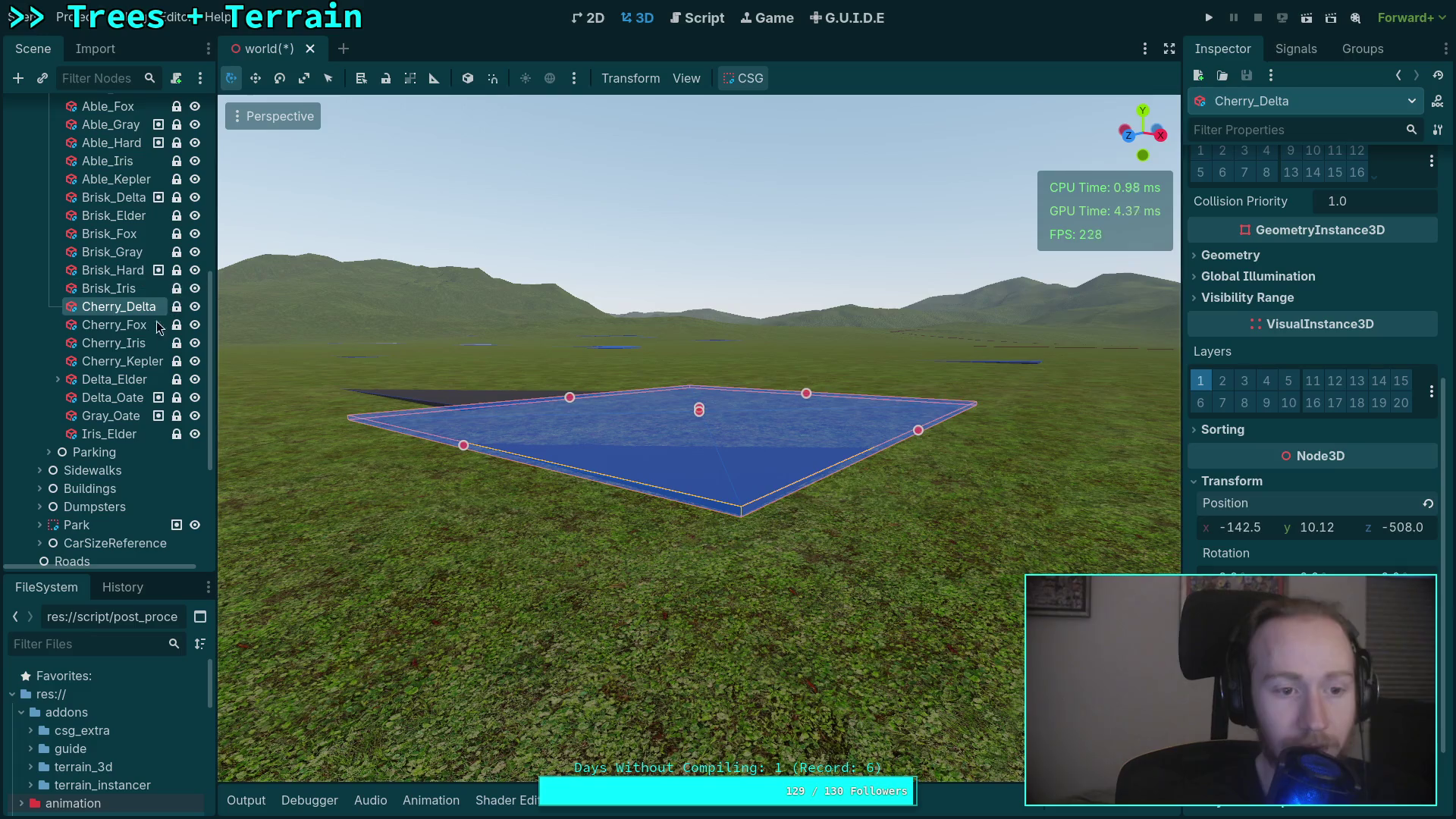
Inspect Cherry_Fox, Cherry_Iris and Cherry_Kepler to confirm they sit on the ground.
left_click(114, 325)
scroll(716, 478, "up", 3)
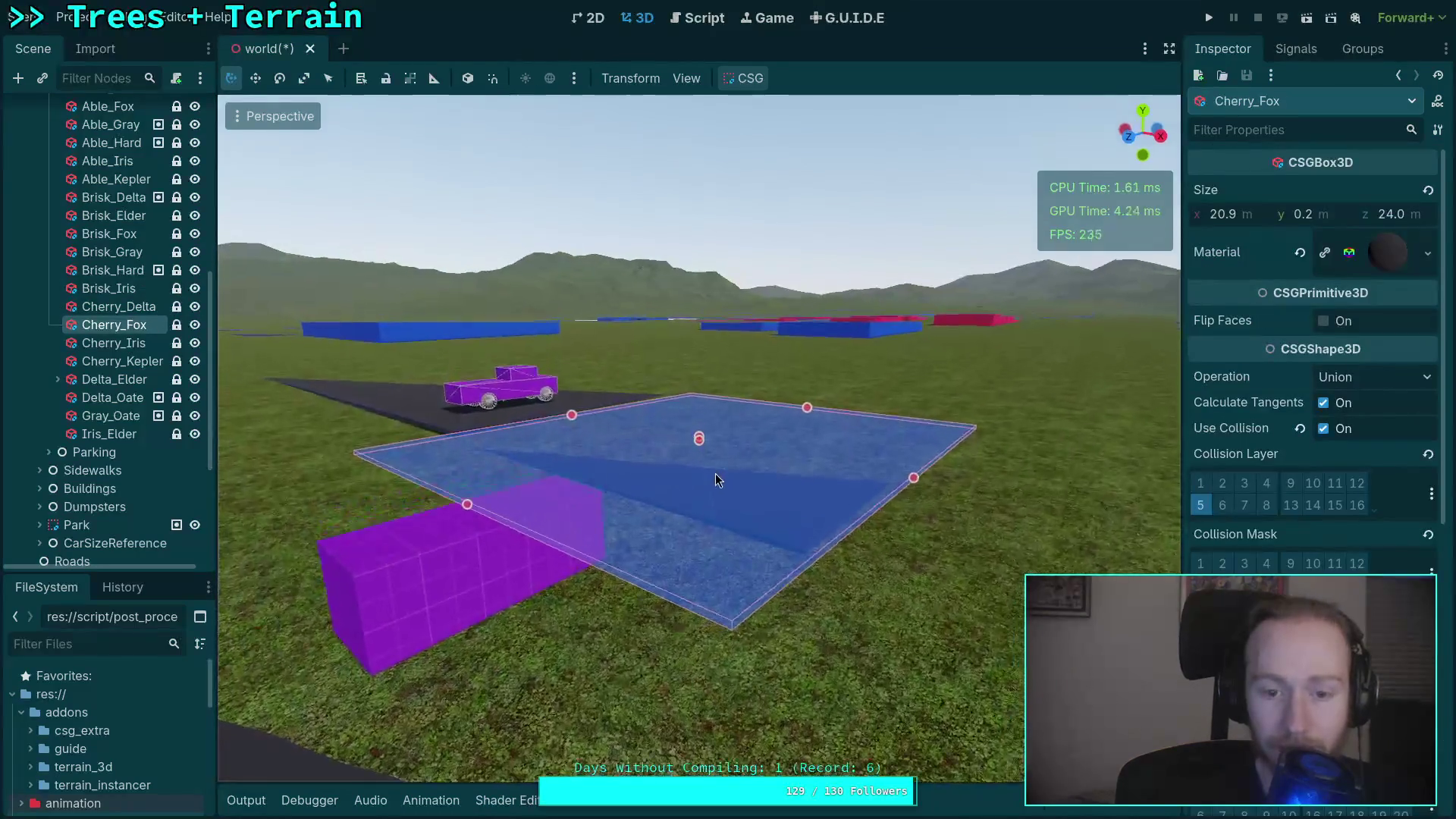
scroll(1294, 559, "down", 3)
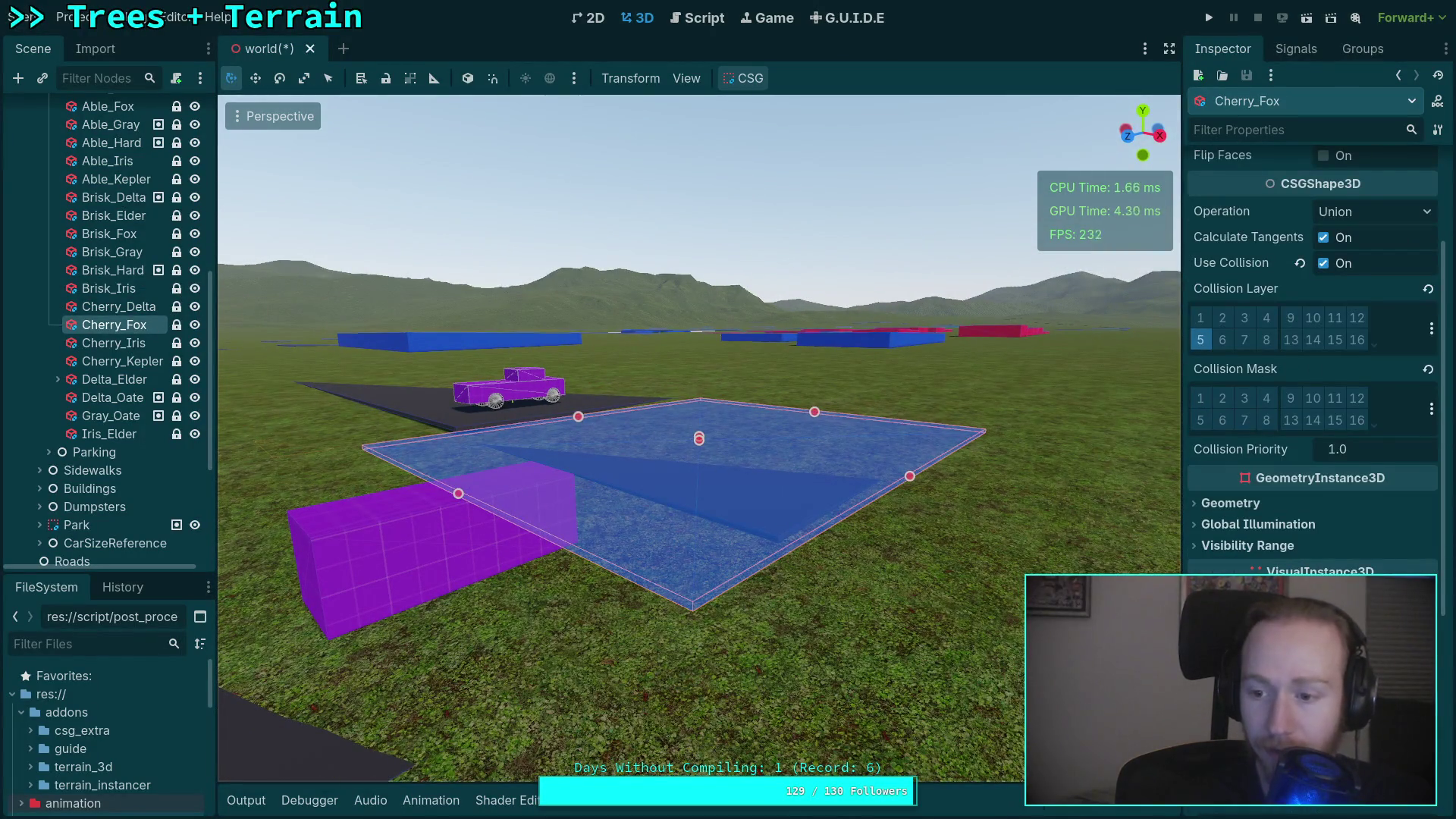
scroll(1312, 379, "down", 2)
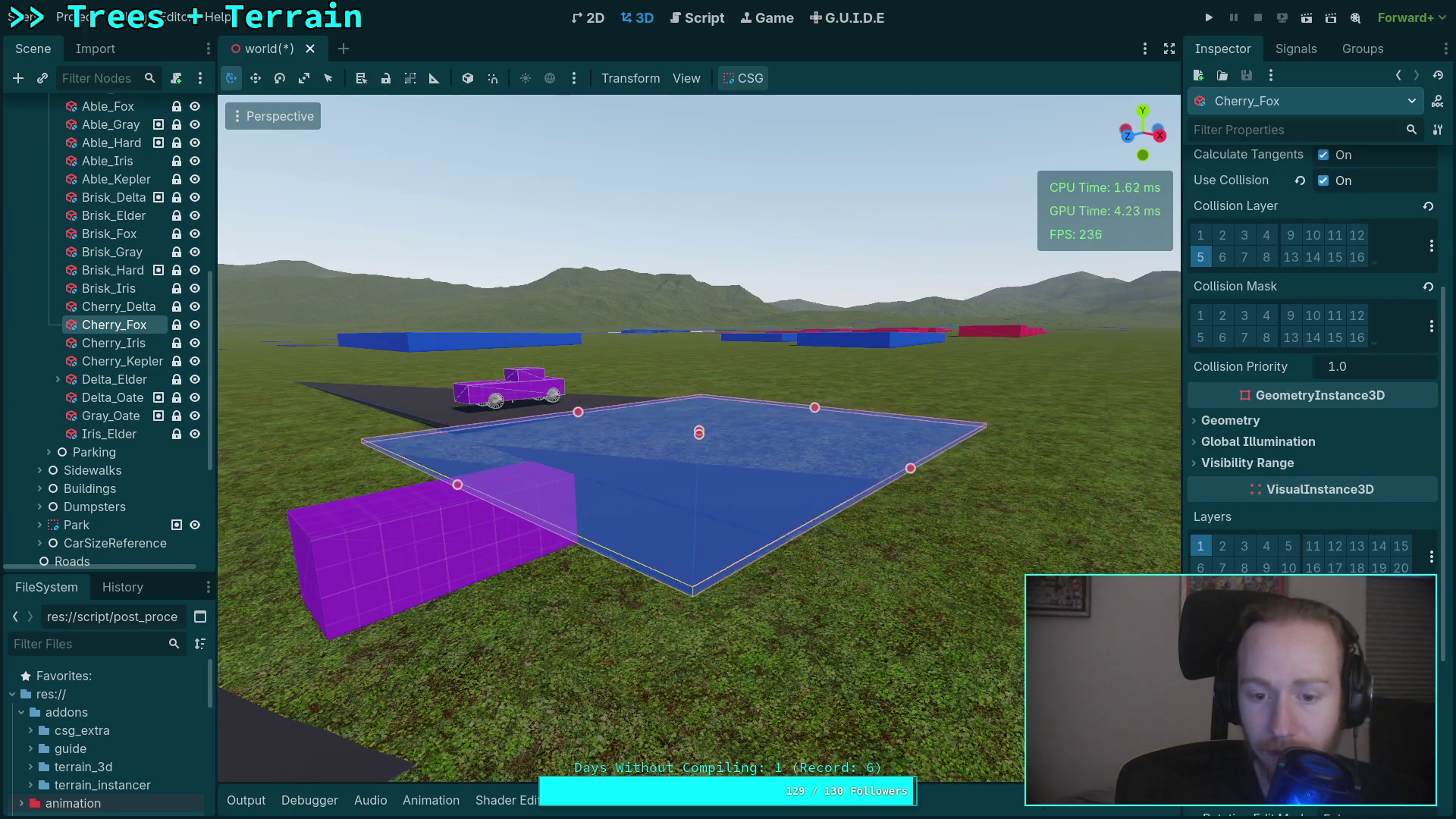
left_click(627, 576)
key("f")
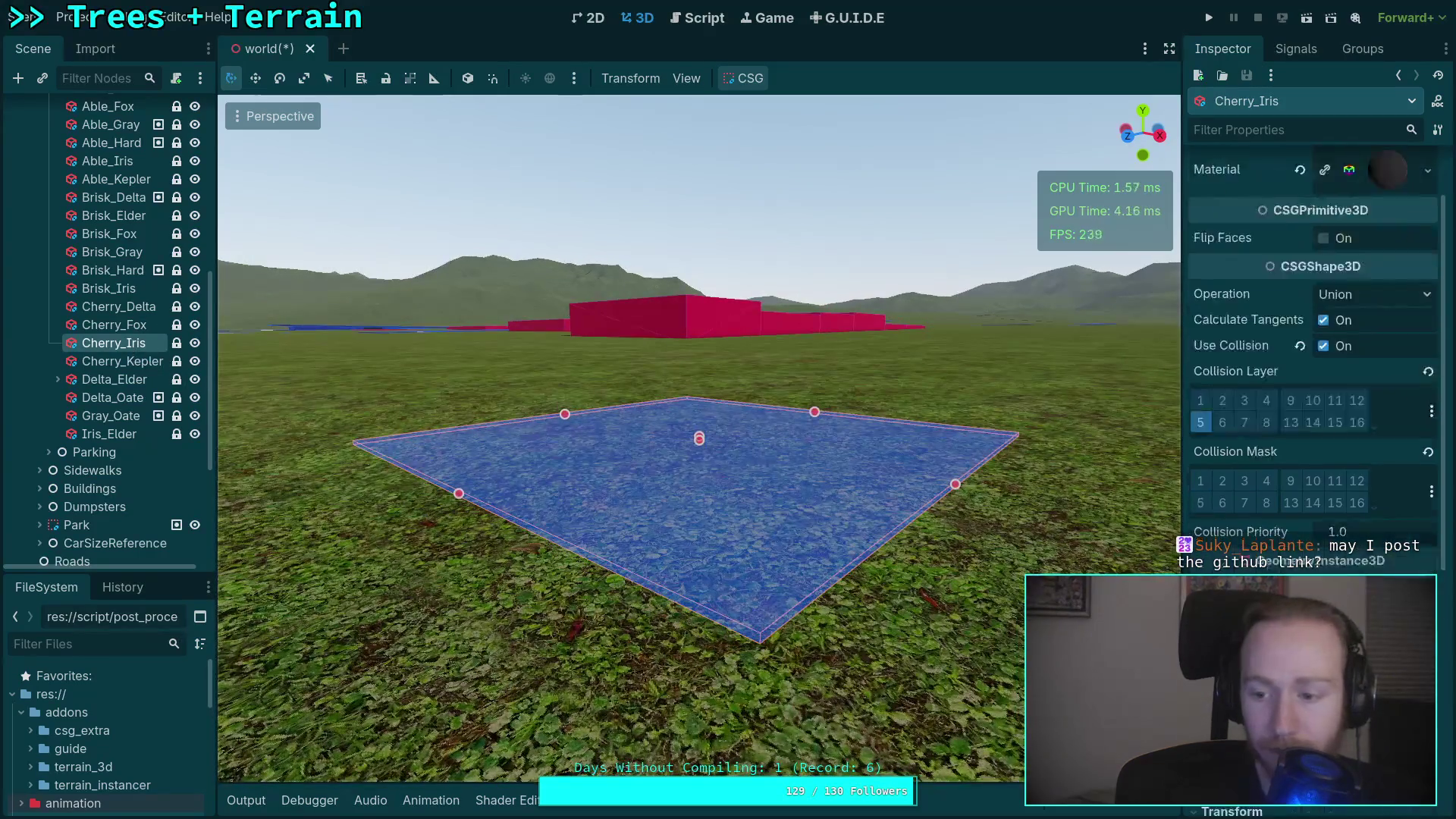
scroll(1312, 341, "down", 5)
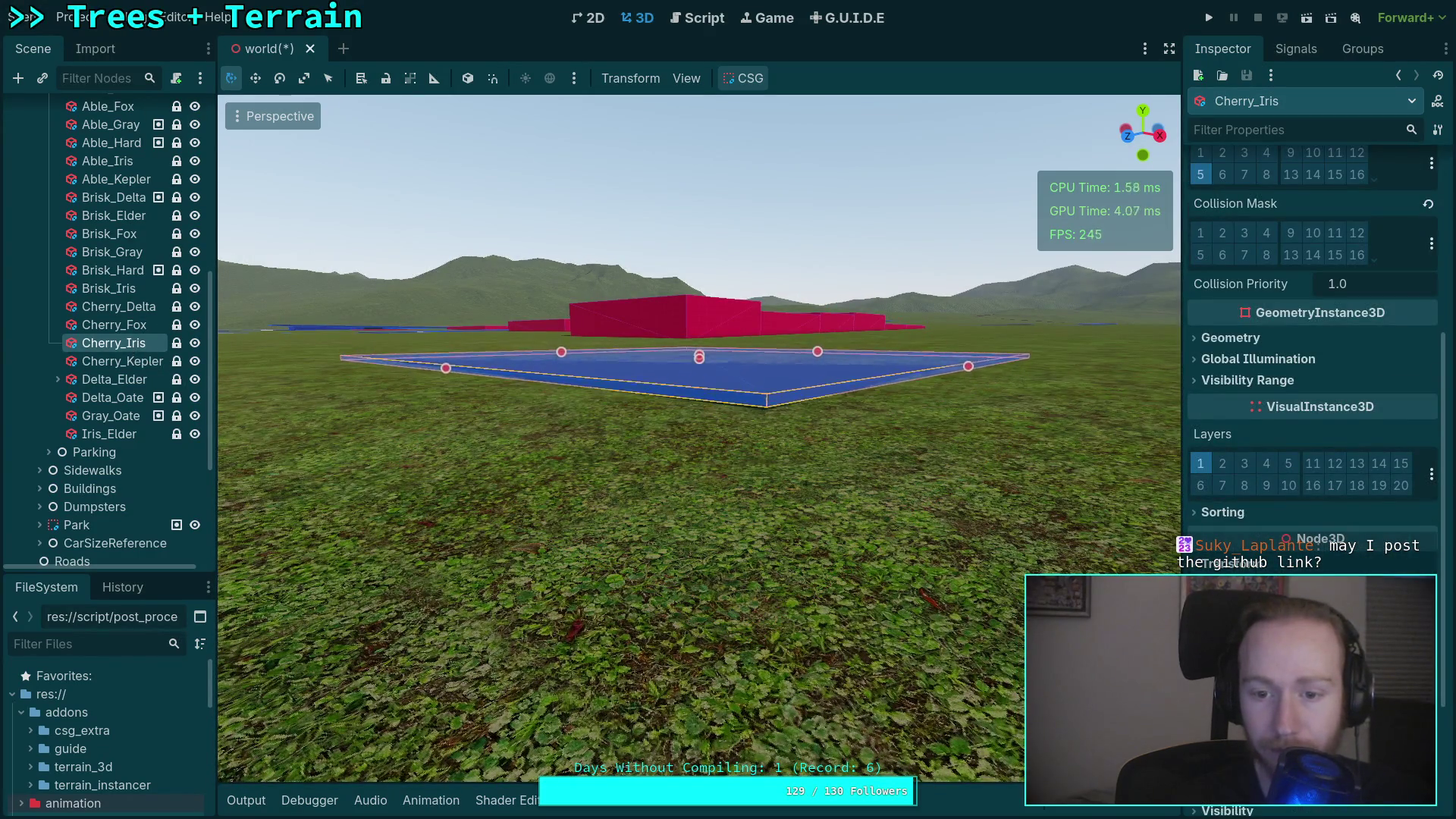
left_click(125, 367)
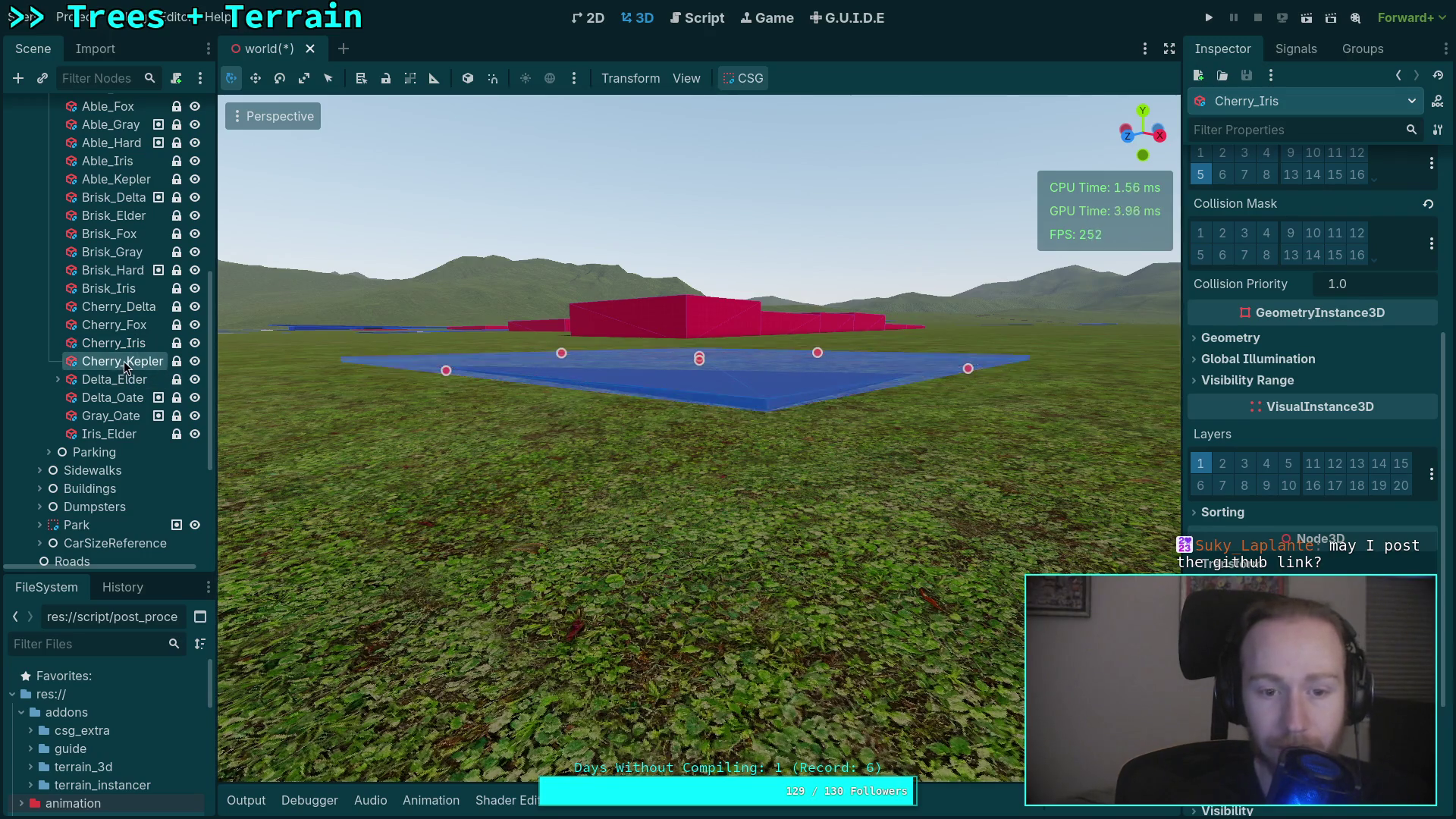
key("f")
mouse_move(866, 561)
left_mouse_down()
mouse_move(993, 526)
mouse_move(995, 540)
left_mouse_up()
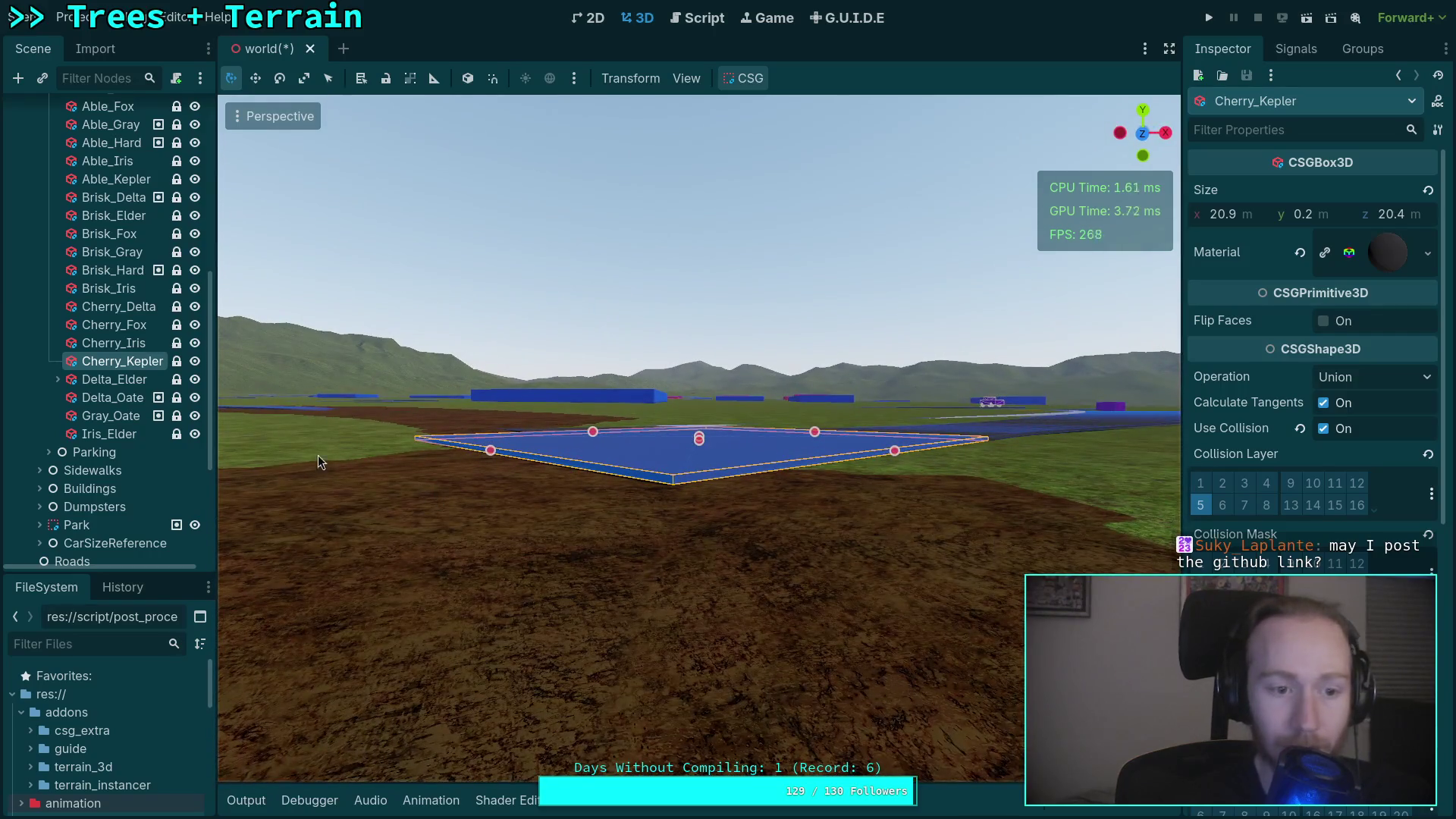
Check Delta_Elder and its crosswalk pieces against the terrain from several angles.
left_click(108, 379)
key("f")
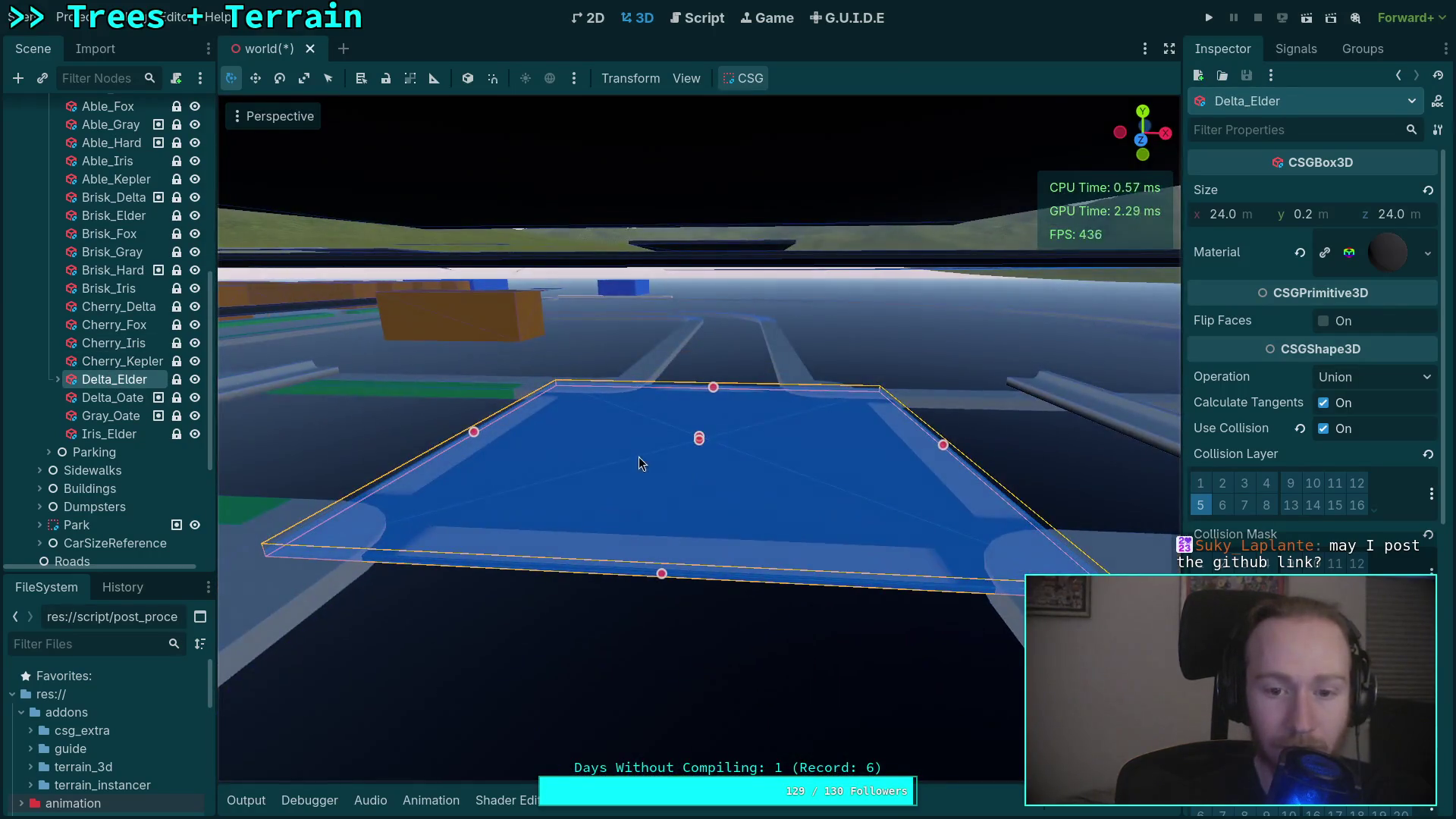
mouse_move(585, 471)
left_mouse_down()
mouse_move(708, 460)
mouse_move(751, 485)
left_mouse_up()
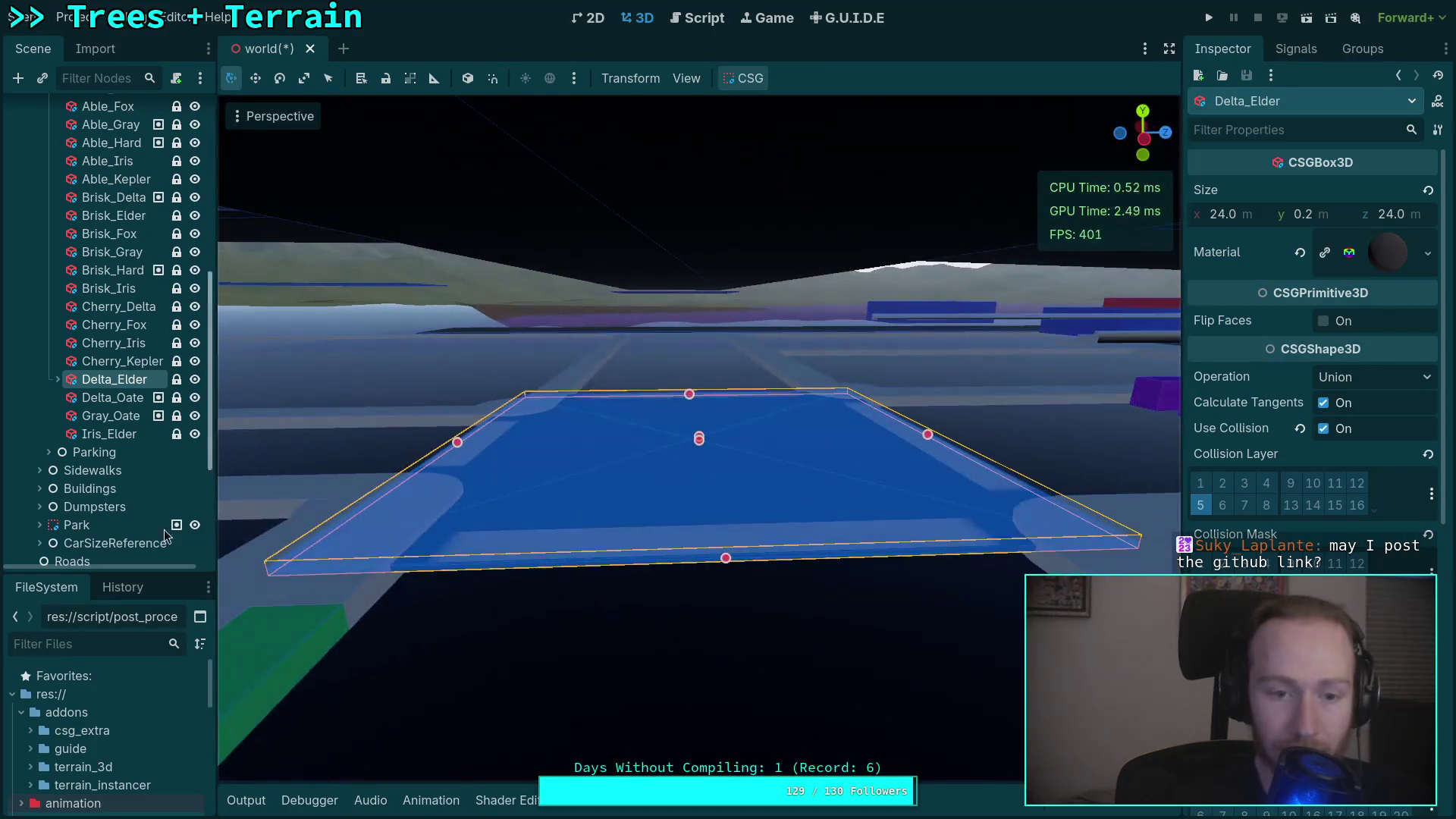
left_click(59, 379)
left_click(58, 379)
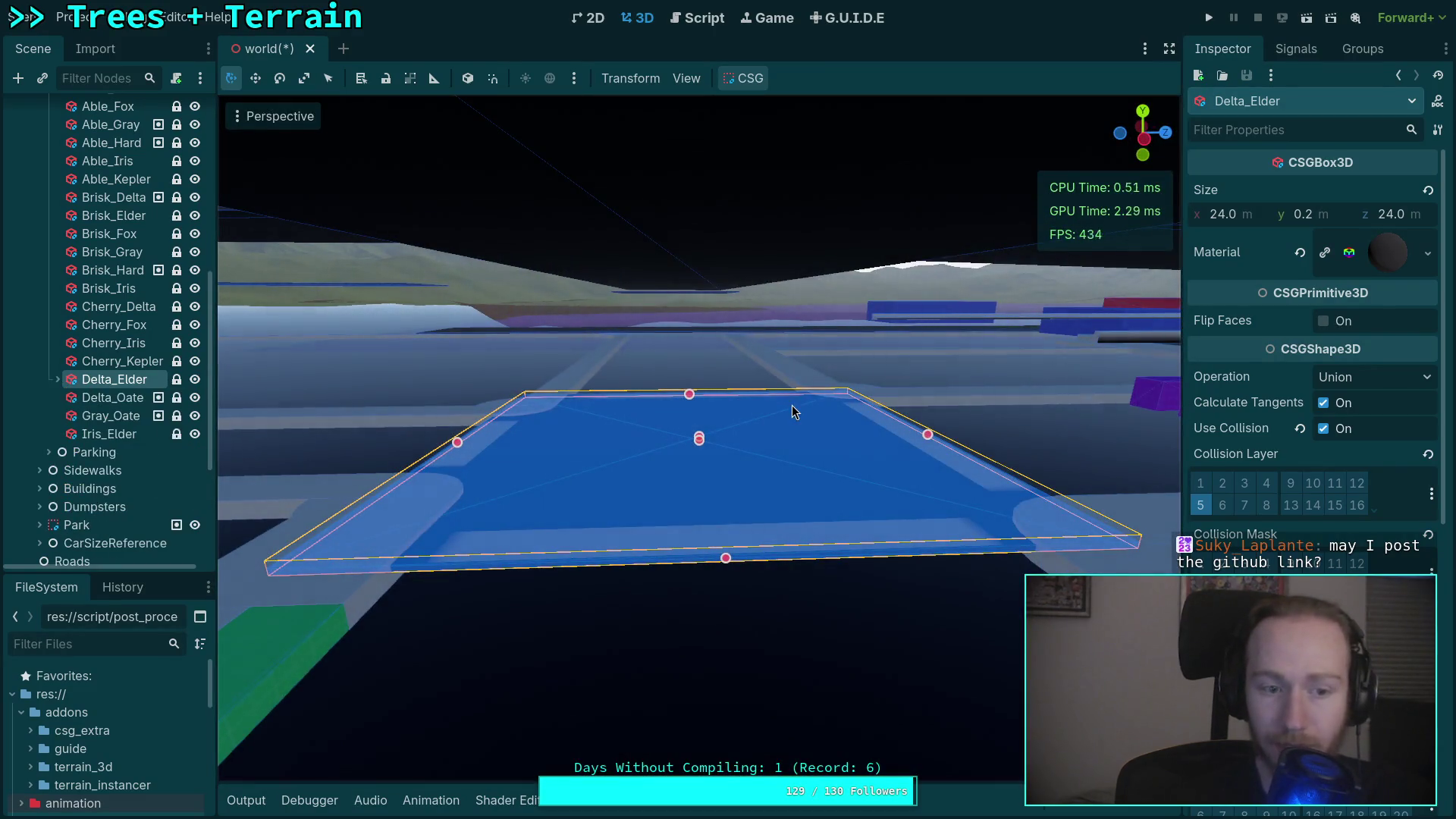
scroll(1211, 516, "down", 4)
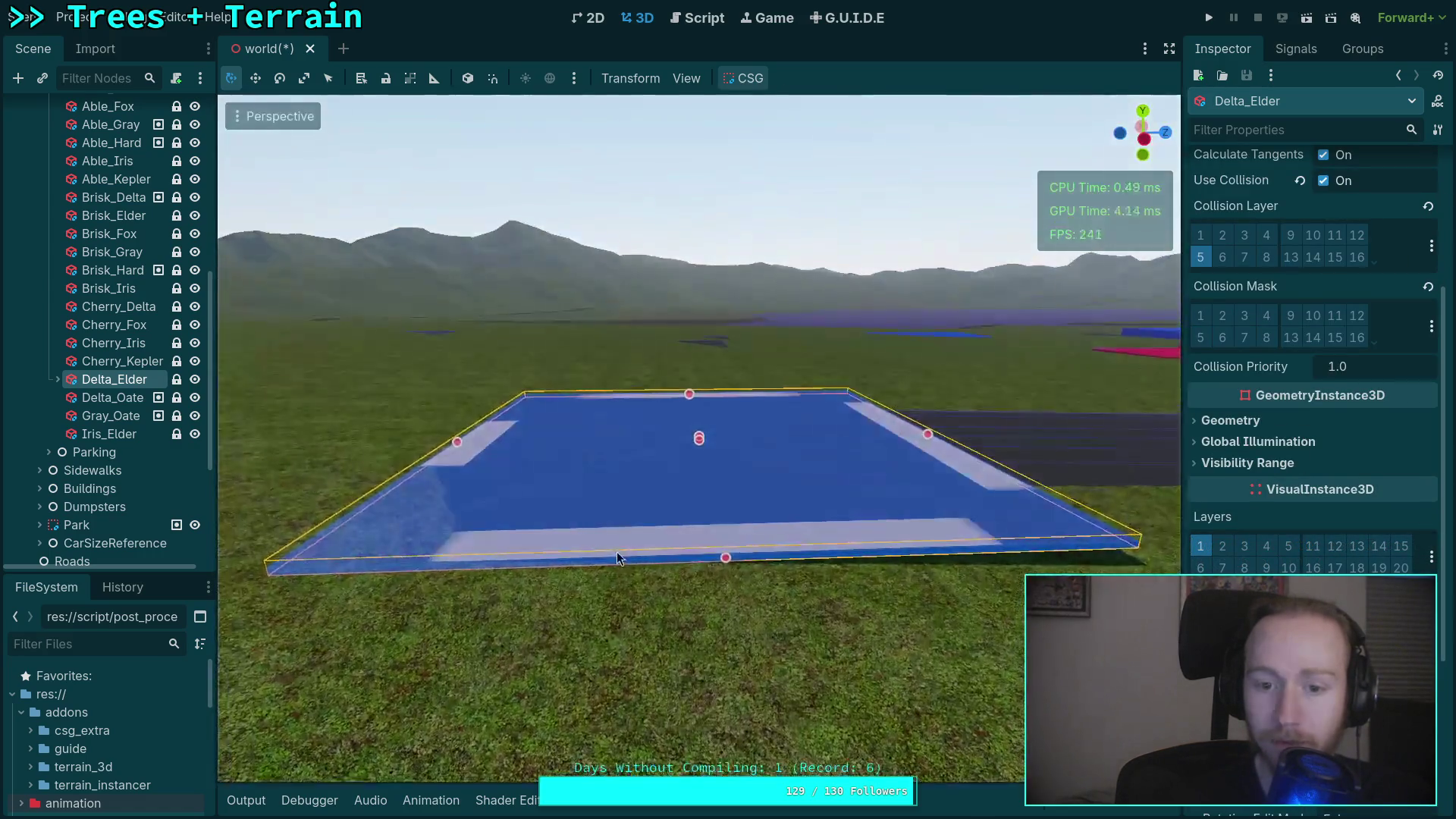
left_click_drag(967, 641, 657, 602)
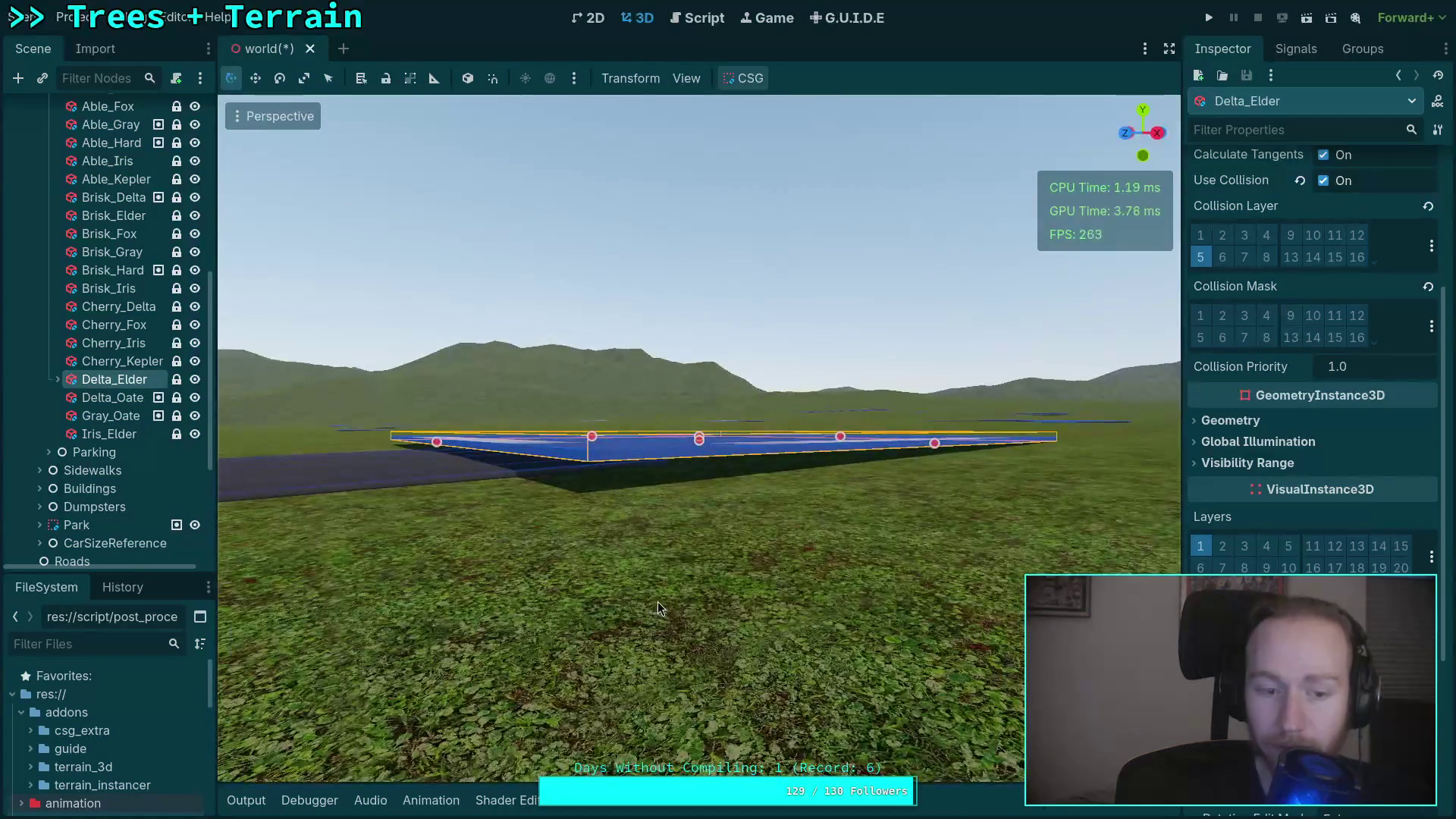
scroll(658, 601, "up", 3)
left_click_drag(653, 546, 895, 594)
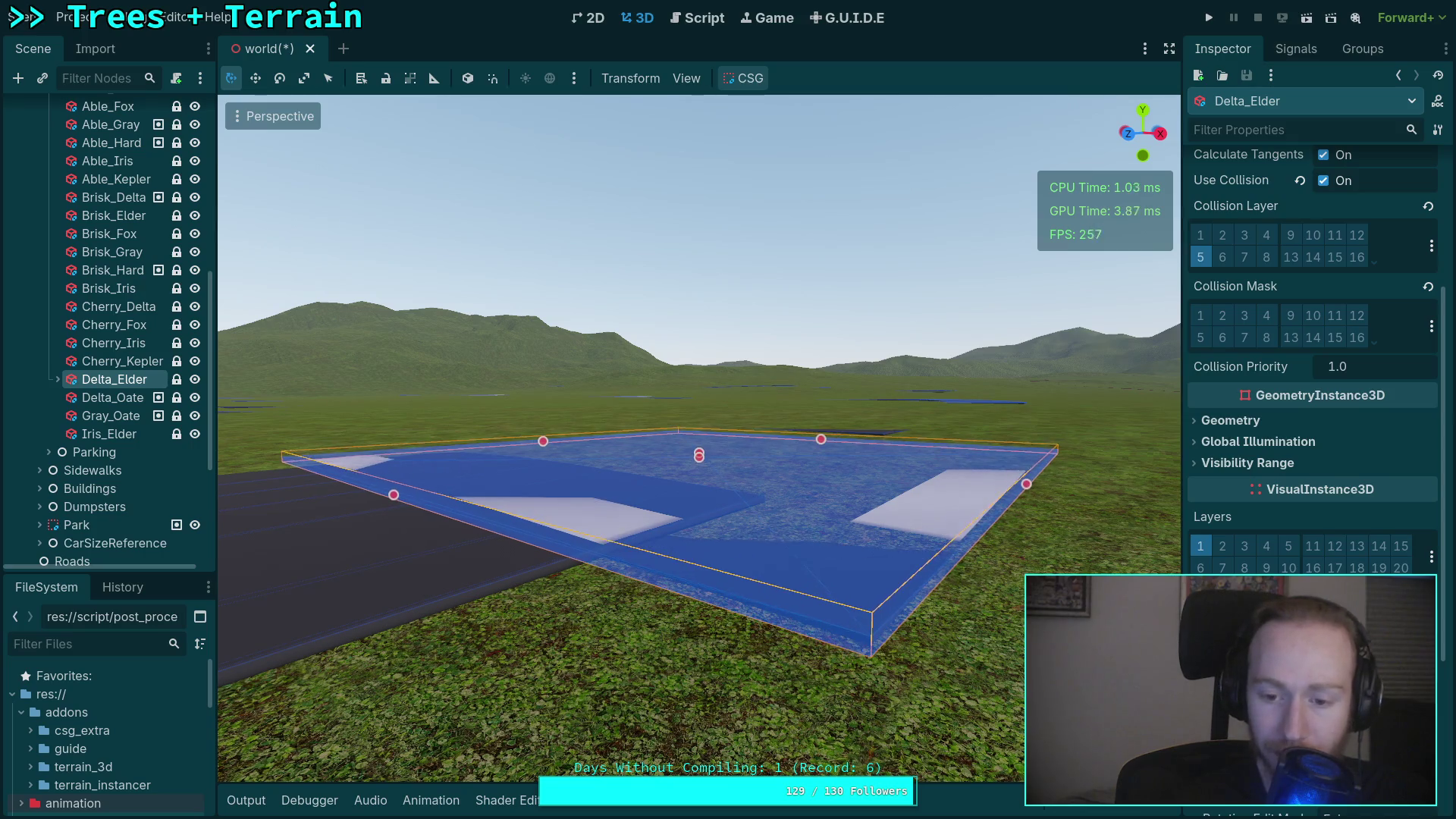
Check that Delta_Oates rests on the terrain from a low camera angle.
double_click(112, 397)
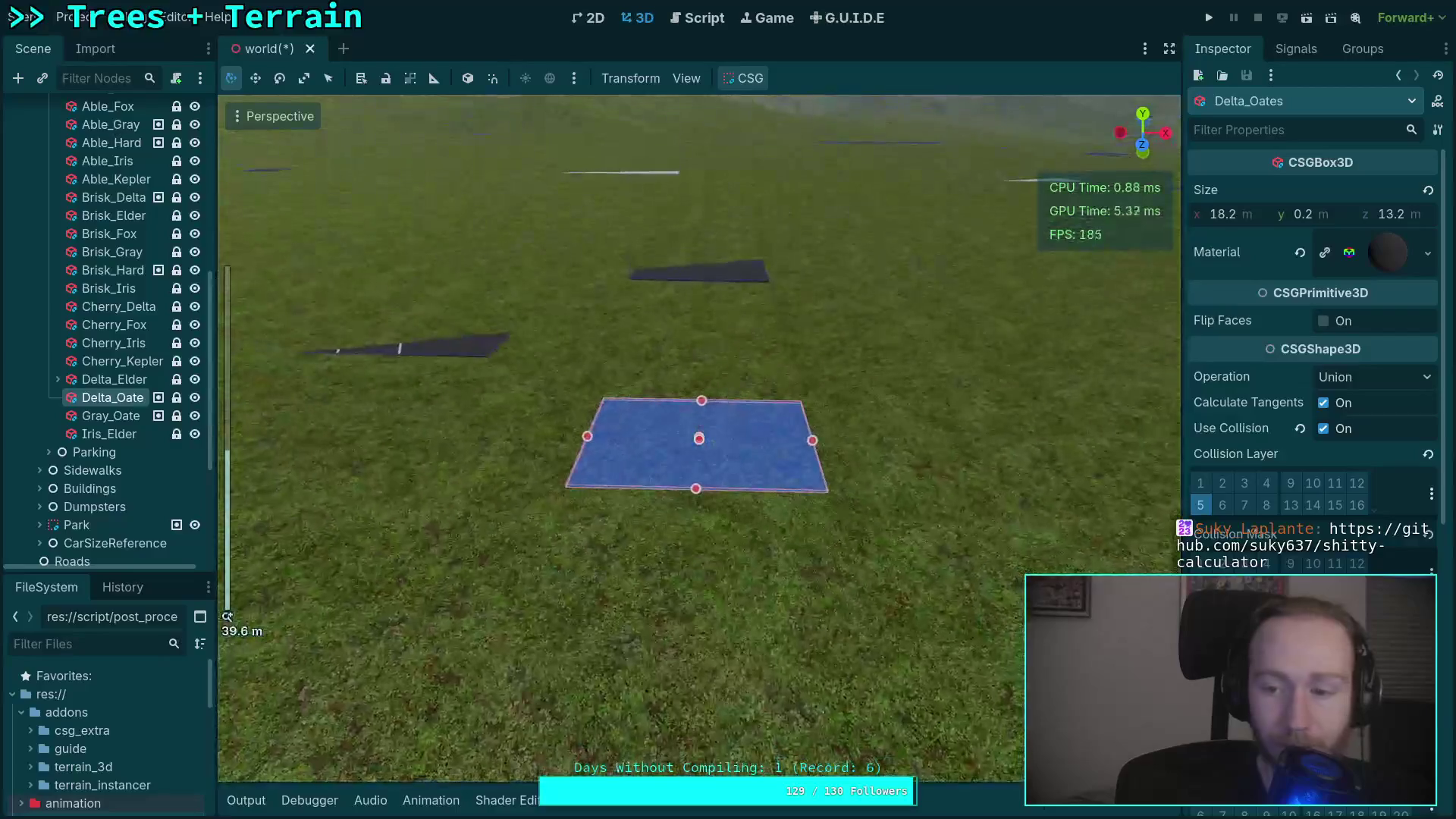
scroll(1312, 379, "down", 5)
left_click_drag(700, 531, 699, 491)
scroll(701, 489, "up", 5)
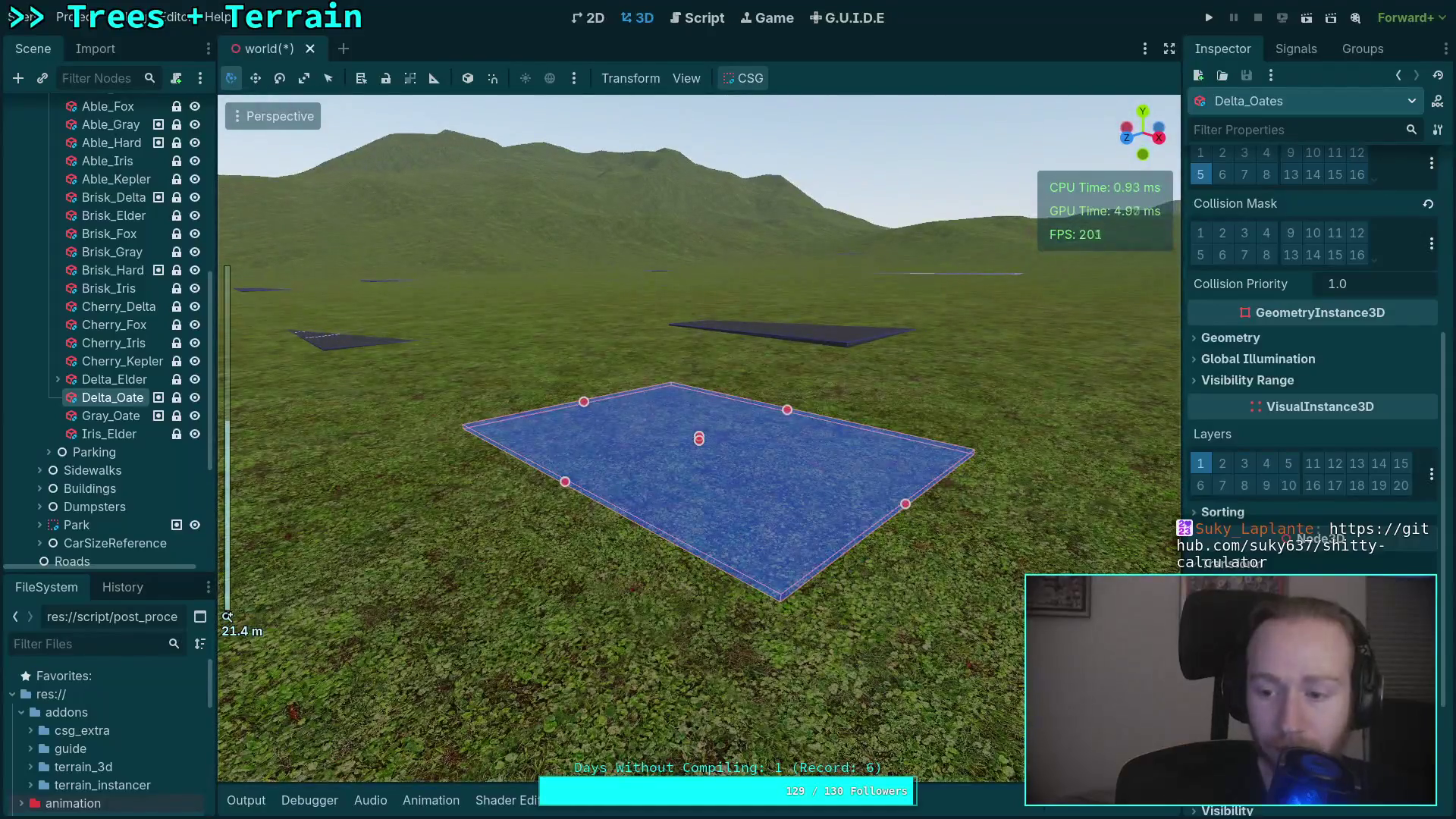
key("q")
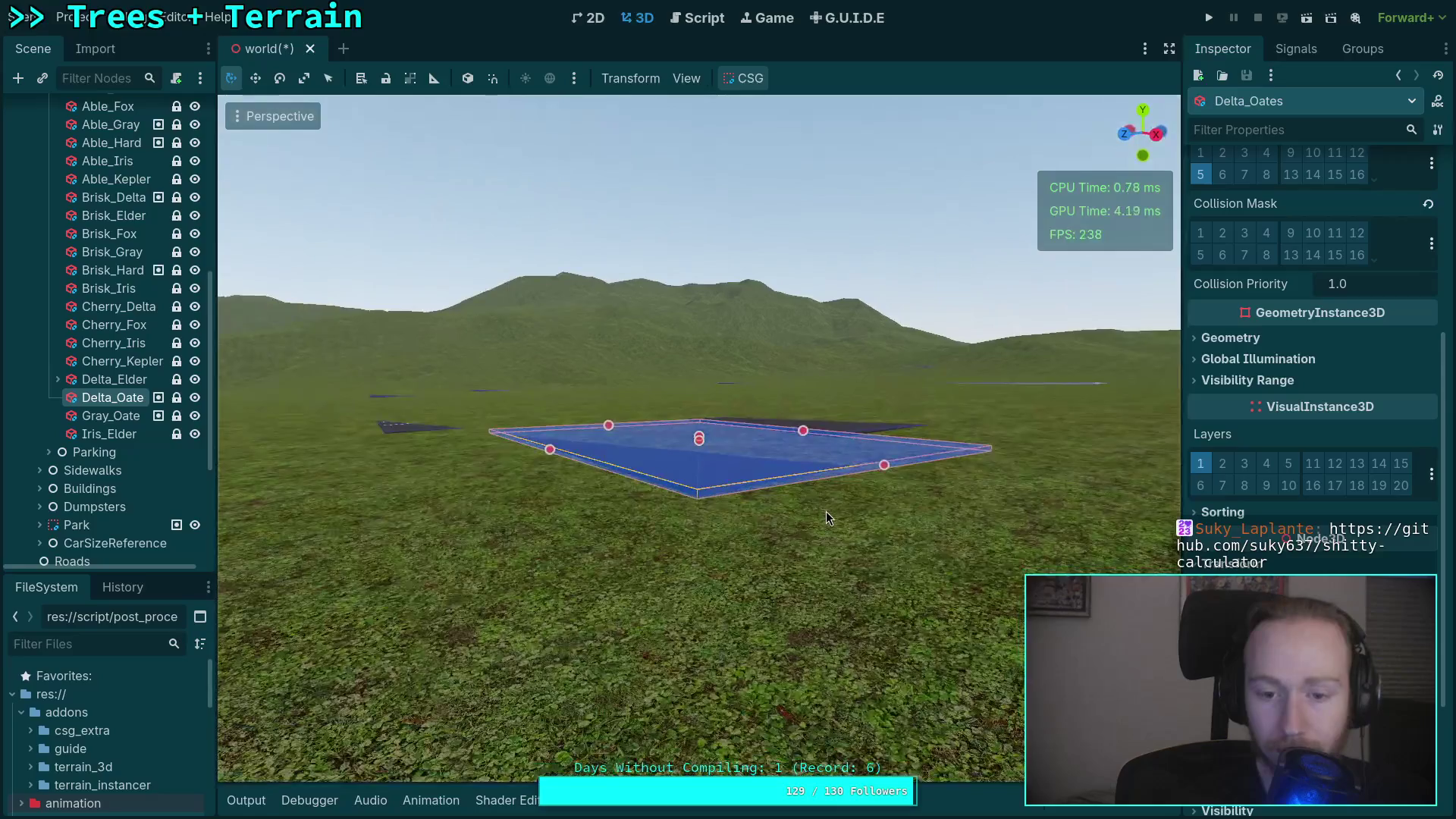
scroll(941, 571, "up", 3)
key("Down")
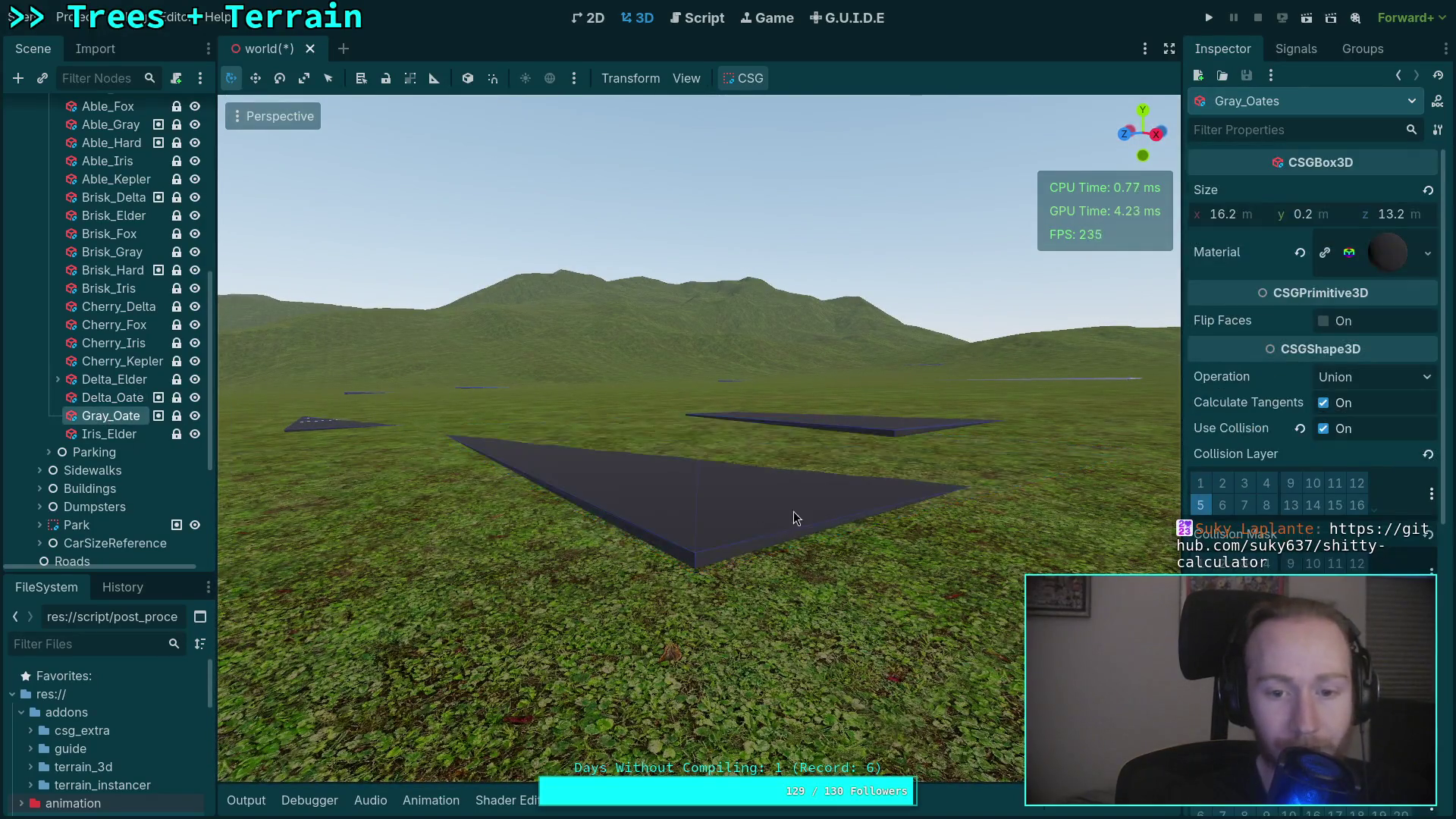
Raise Gray_Oates from y 2.1 to 21.055 so it rests on the terrain.
key("f")
scroll(1312, 379, "down", 10)
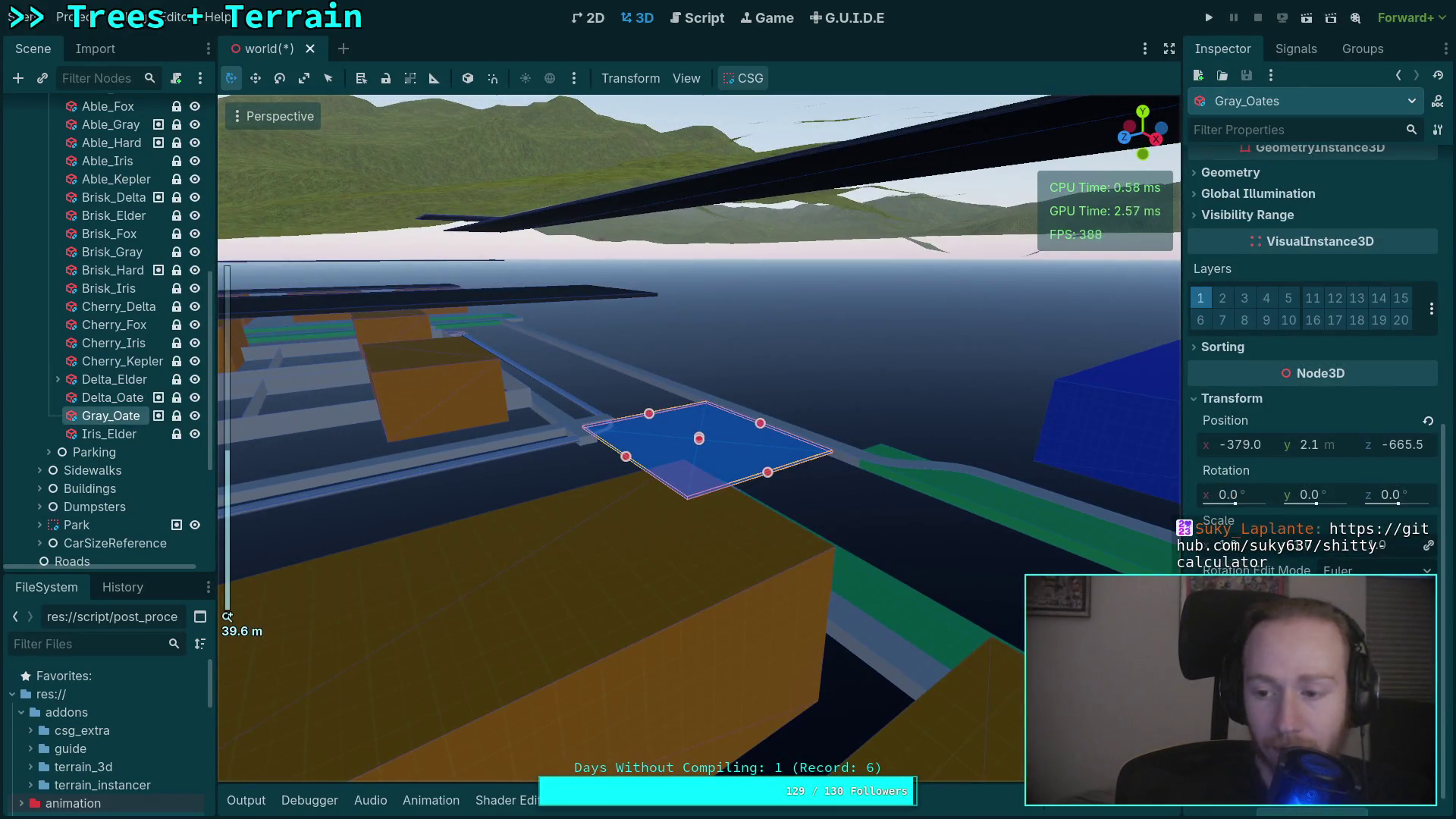
left_click_drag(1310, 444, 1388, 445)
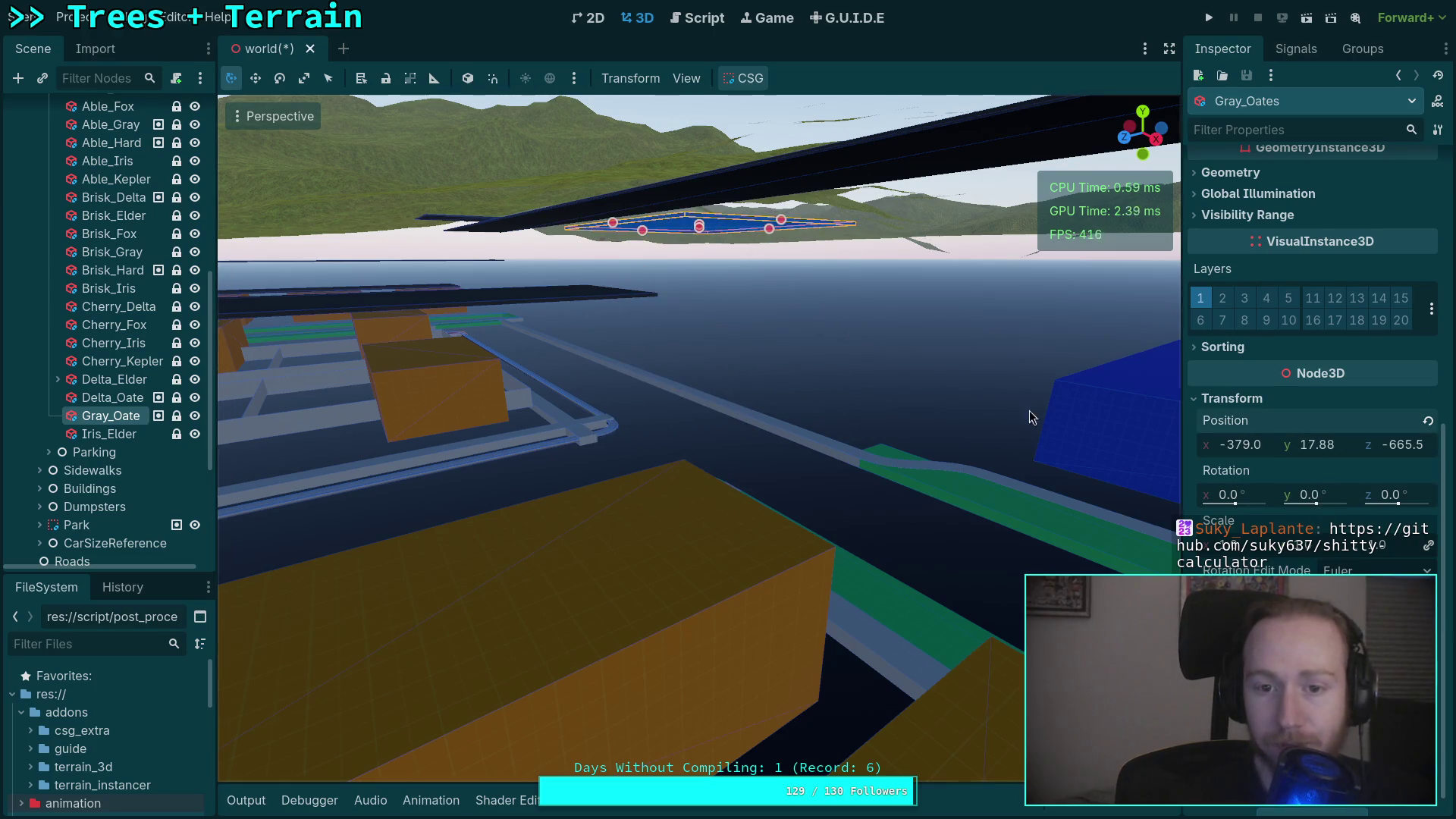
key("f")
mouse_move(538, 351)
left_mouse_down()
mouse_move(876, 451)
mouse_move(1179, 487)
left_mouse_up()
scroll(875, 451, "up", 3)
left_click_drag(1349, 450, 1388, 451)
mouse_move(606, 424)
left_mouse_down()
mouse_move(554, 385)
mouse_move(599, 453)
mouse_move(711, 453)
mouse_move(352, 396)
left_mouse_up()
scroll(554, 385, "down", 3)
scroll(720, 481, "down", 3)
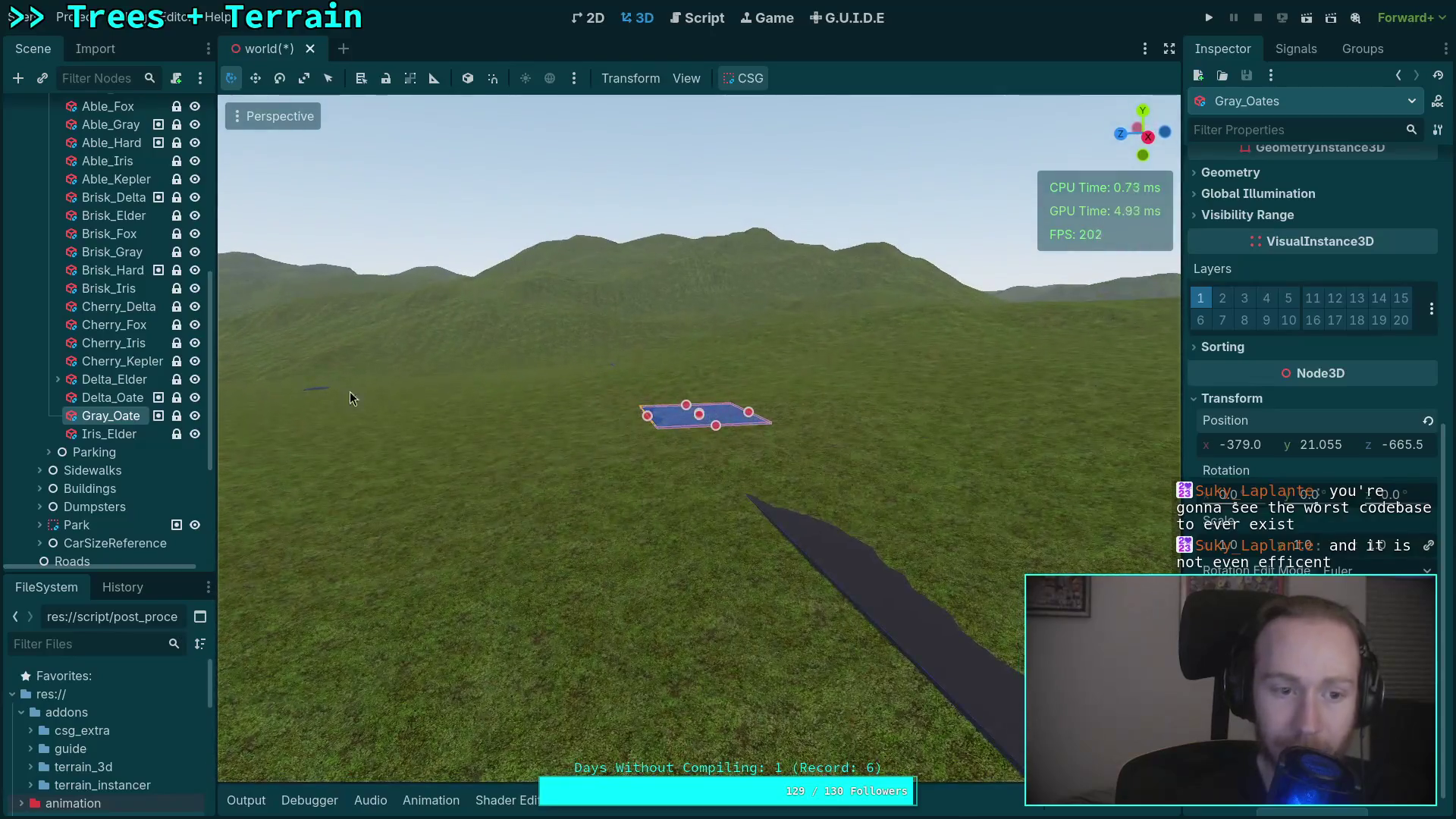
left_click(110, 434)
Raise the Iris_Elder intersection plane to Y 7.285 so it sits flush on the terrain.
key("f")
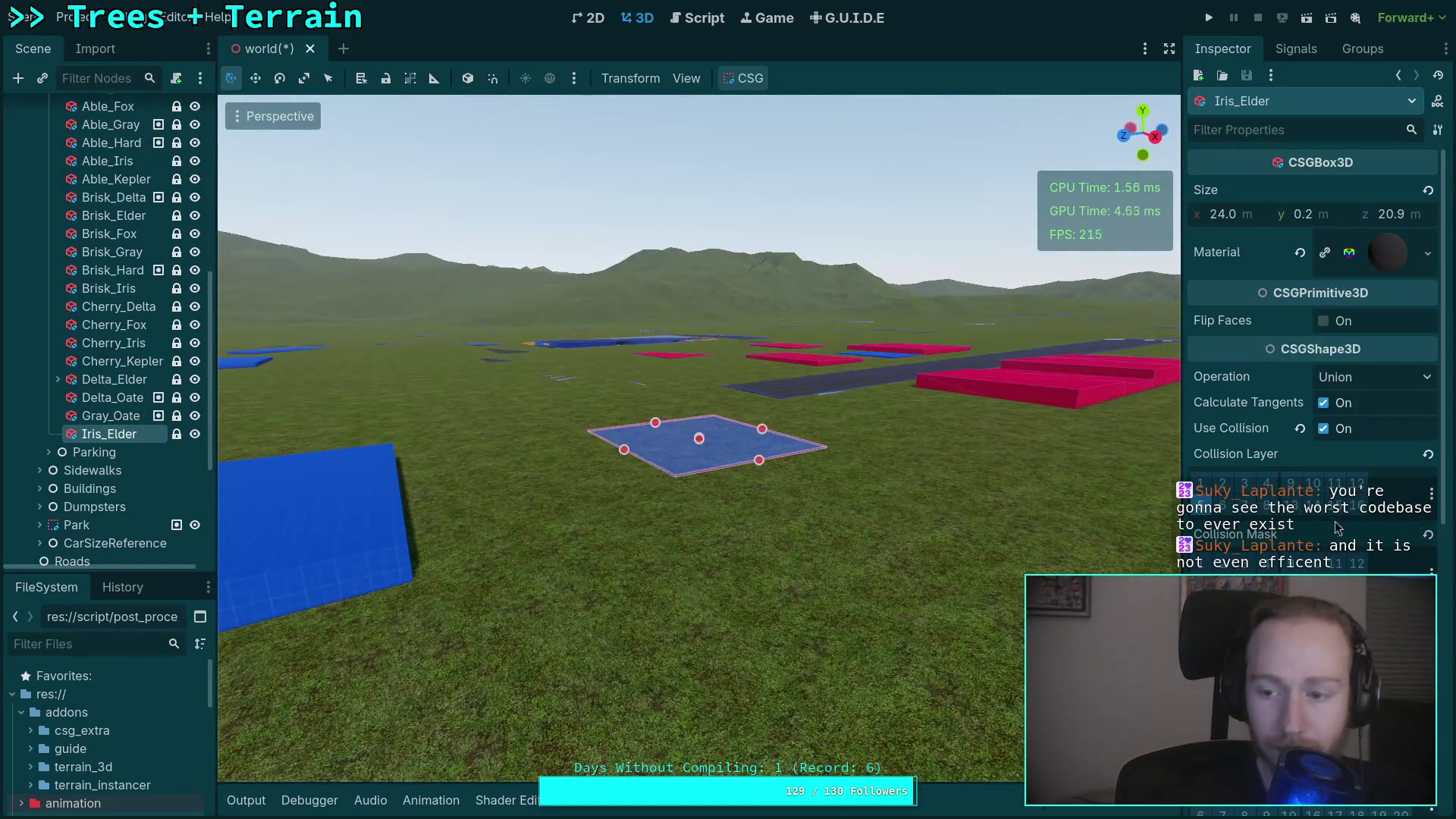
scroll(1350, 540, "down", 5)
left_click_drag(1322, 537, 1387, 537)
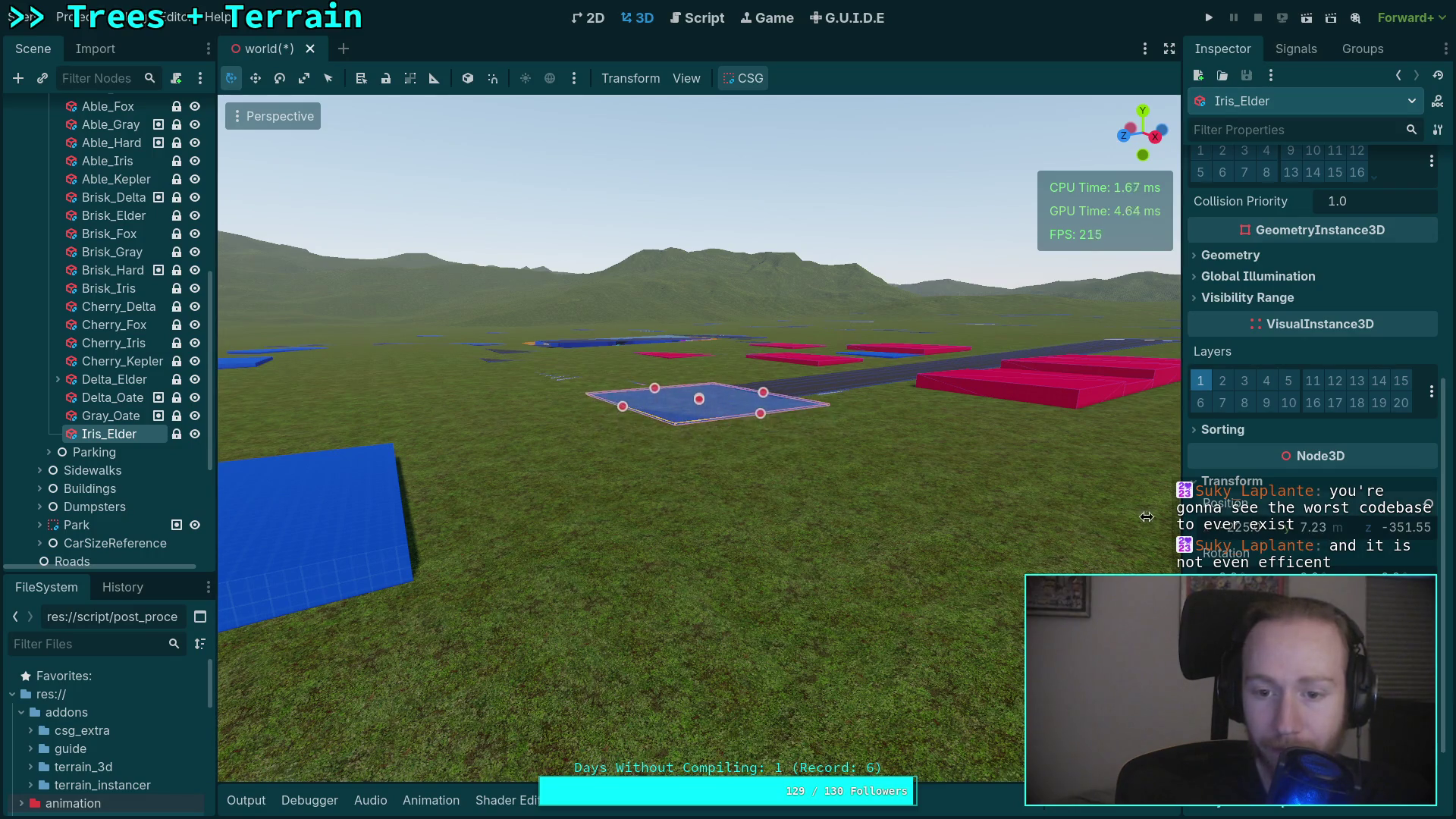
scroll(769, 507, "up", 5)
scroll(744, 569, "down", 3)
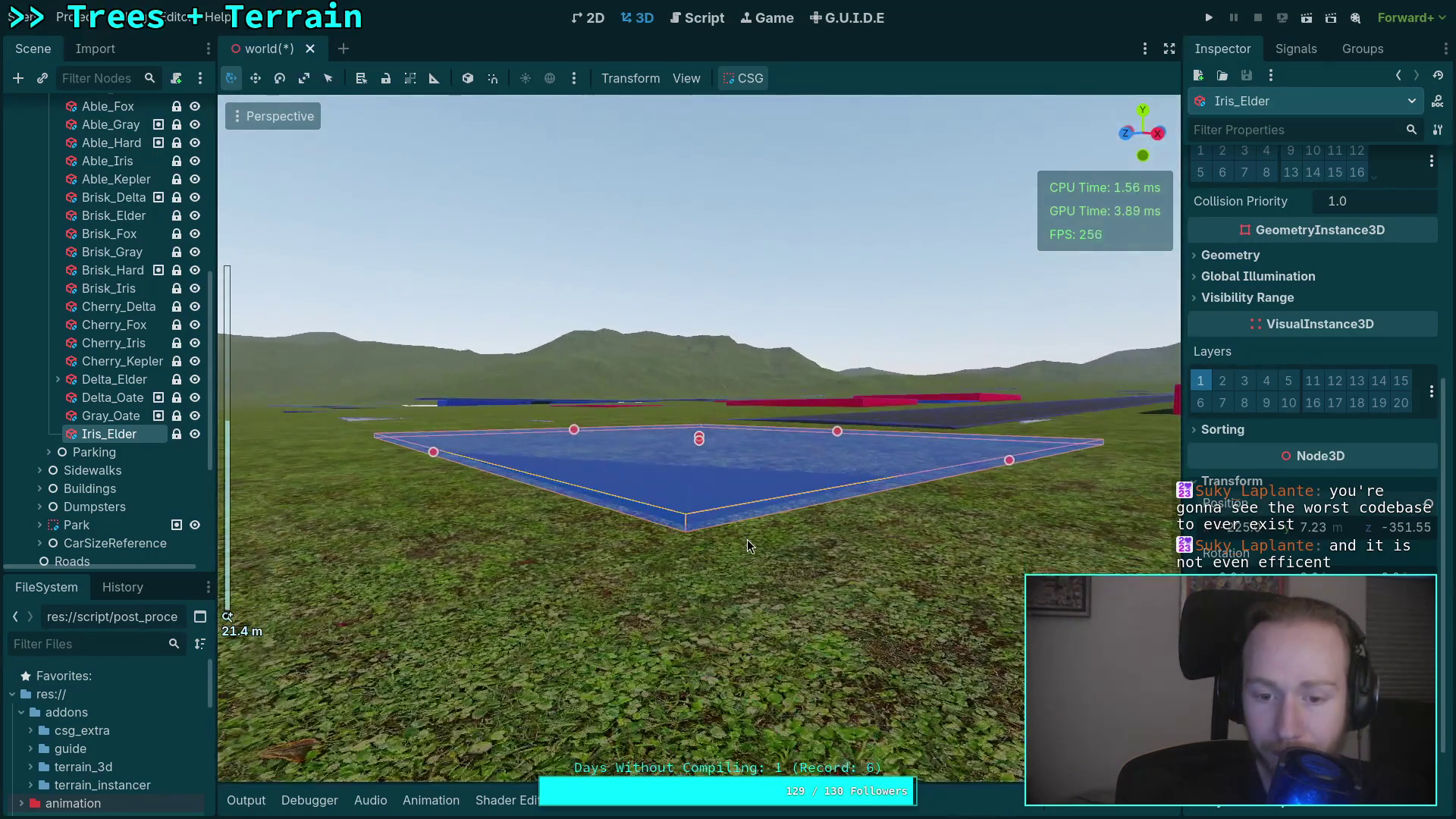
left_click_drag(1307, 546, 1297, 541)
scroll(75, 379, "up", 5)
Collapse the Intersections group, save the world scene with Ctrl+S, and switch to the browser.
left_click(48, 353)
key("ctrl+s")
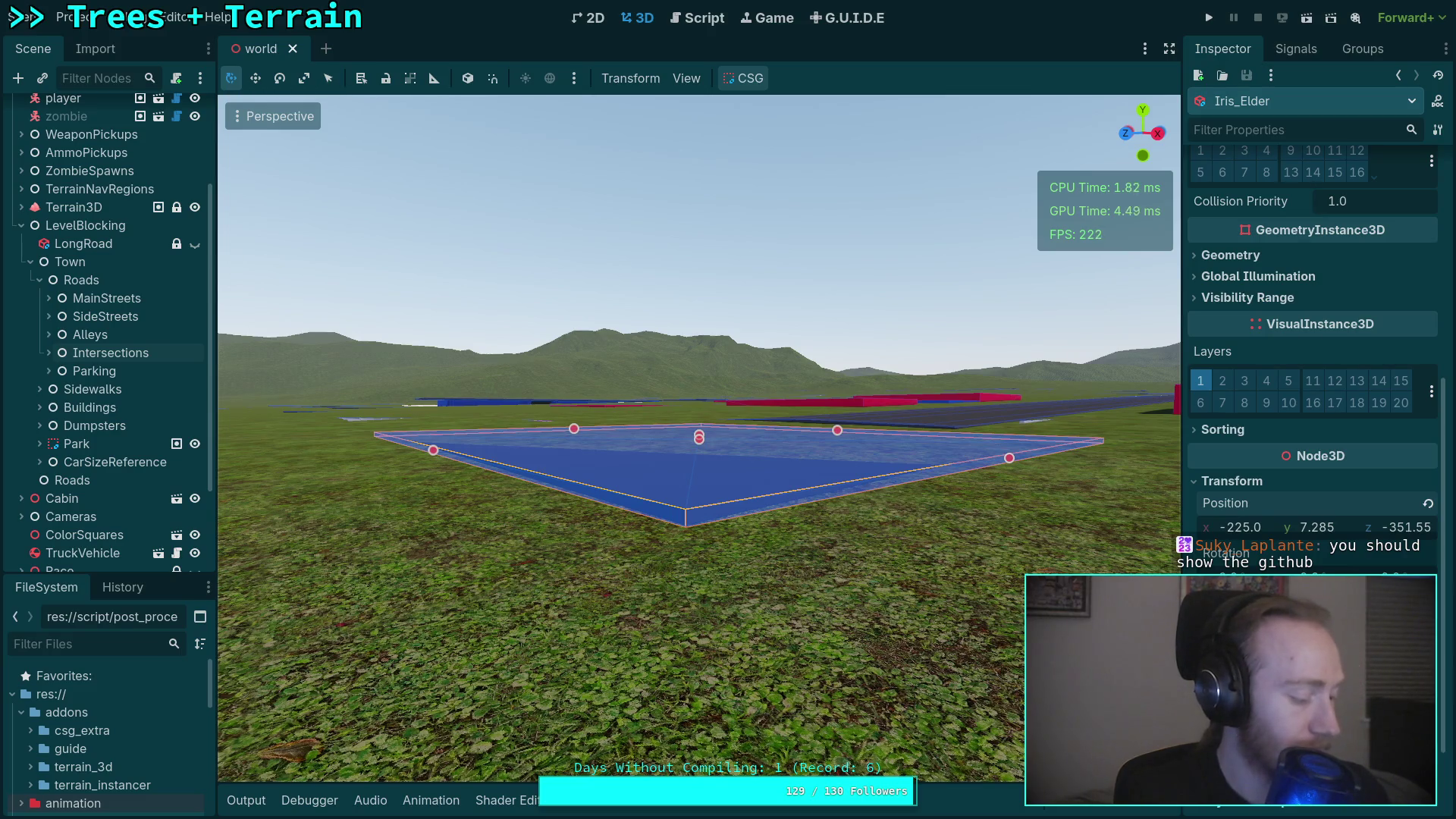
key("alt+Tab")
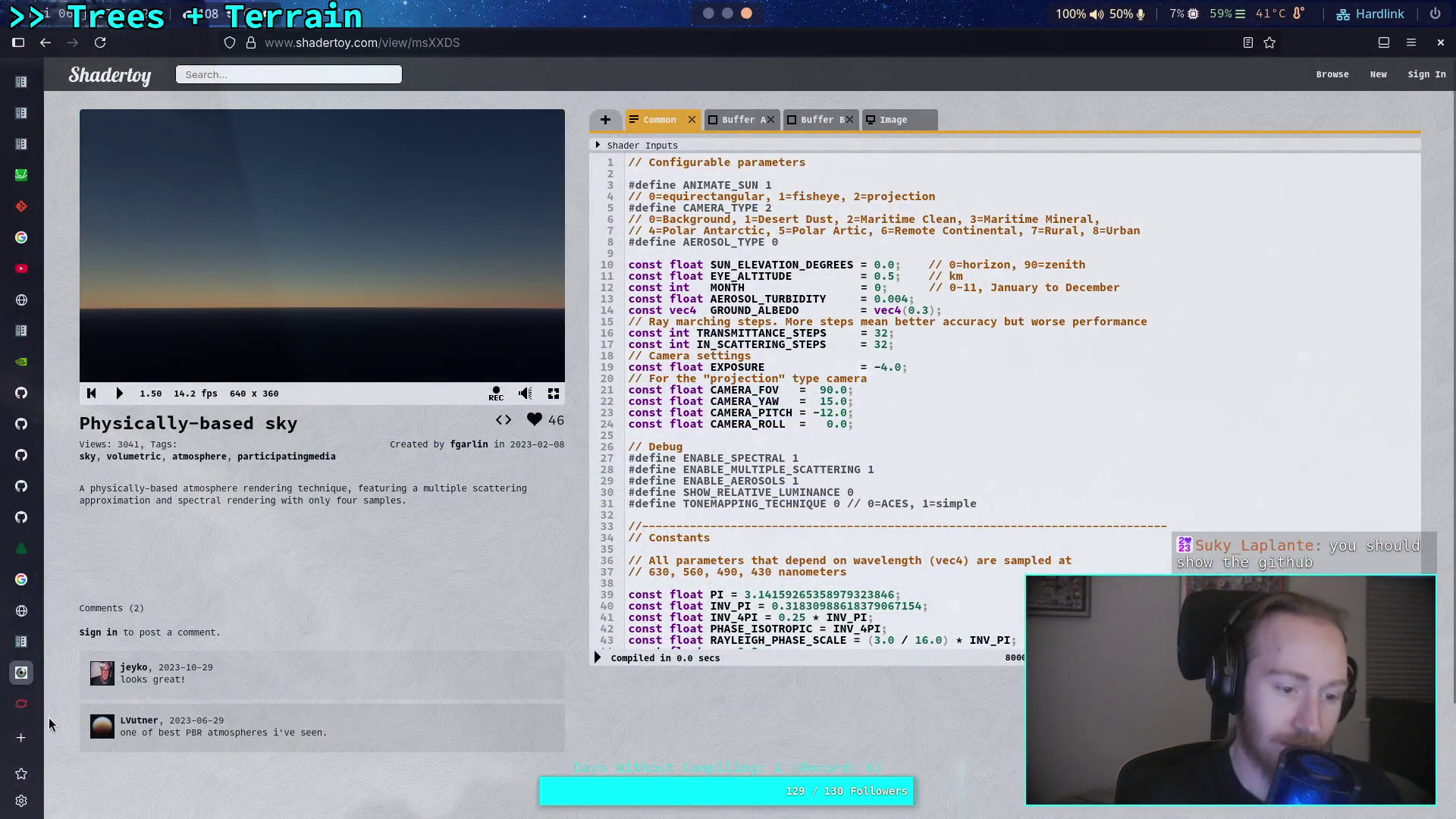
Load github.com/suky637/shitty-calculator in a new tab and open main.cpp, highlighting its include lines.
left_click(22, 738)
type("github.com/suky637/shitty-calculator")
key("Return")
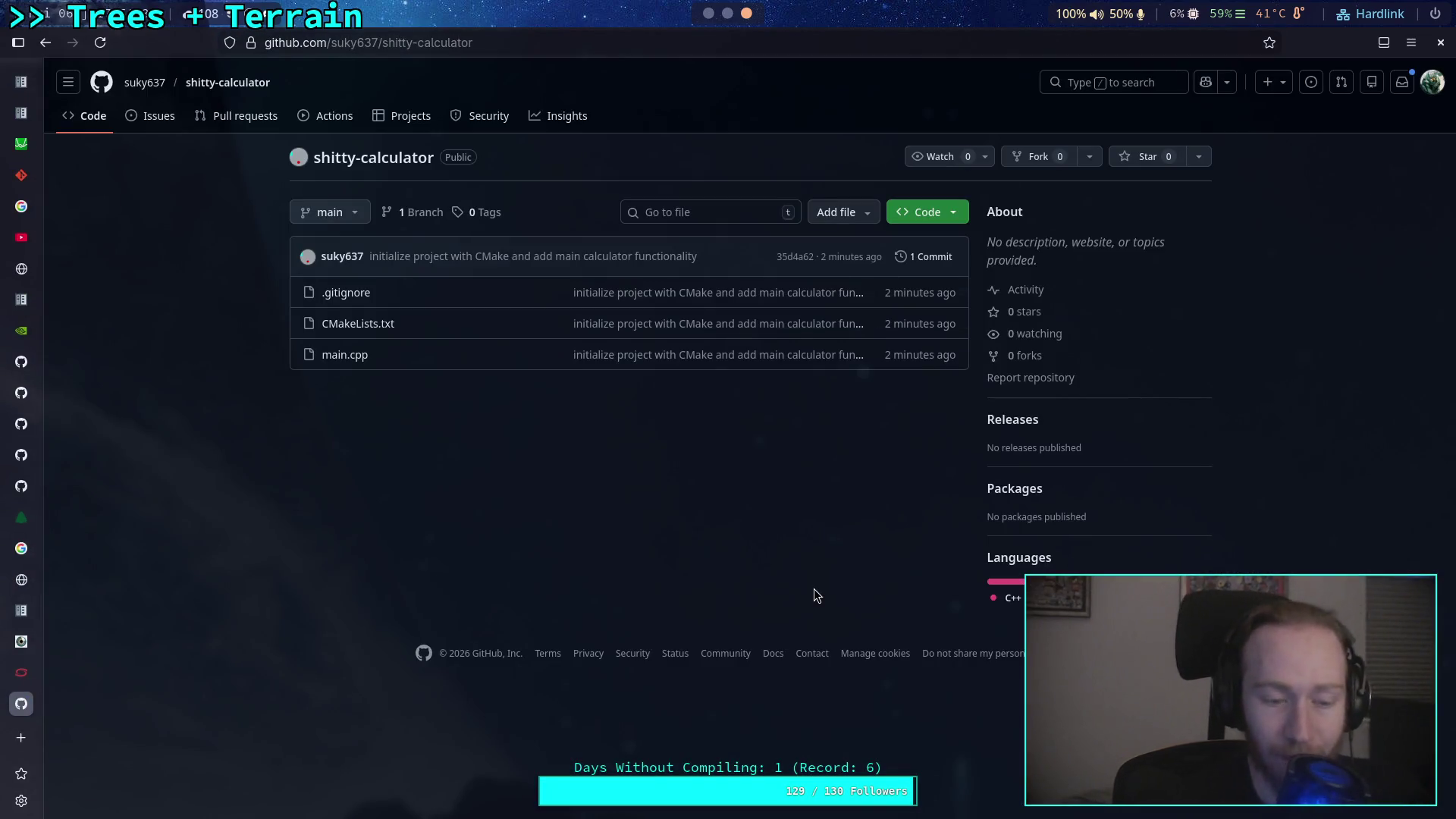
left_click(363, 356)
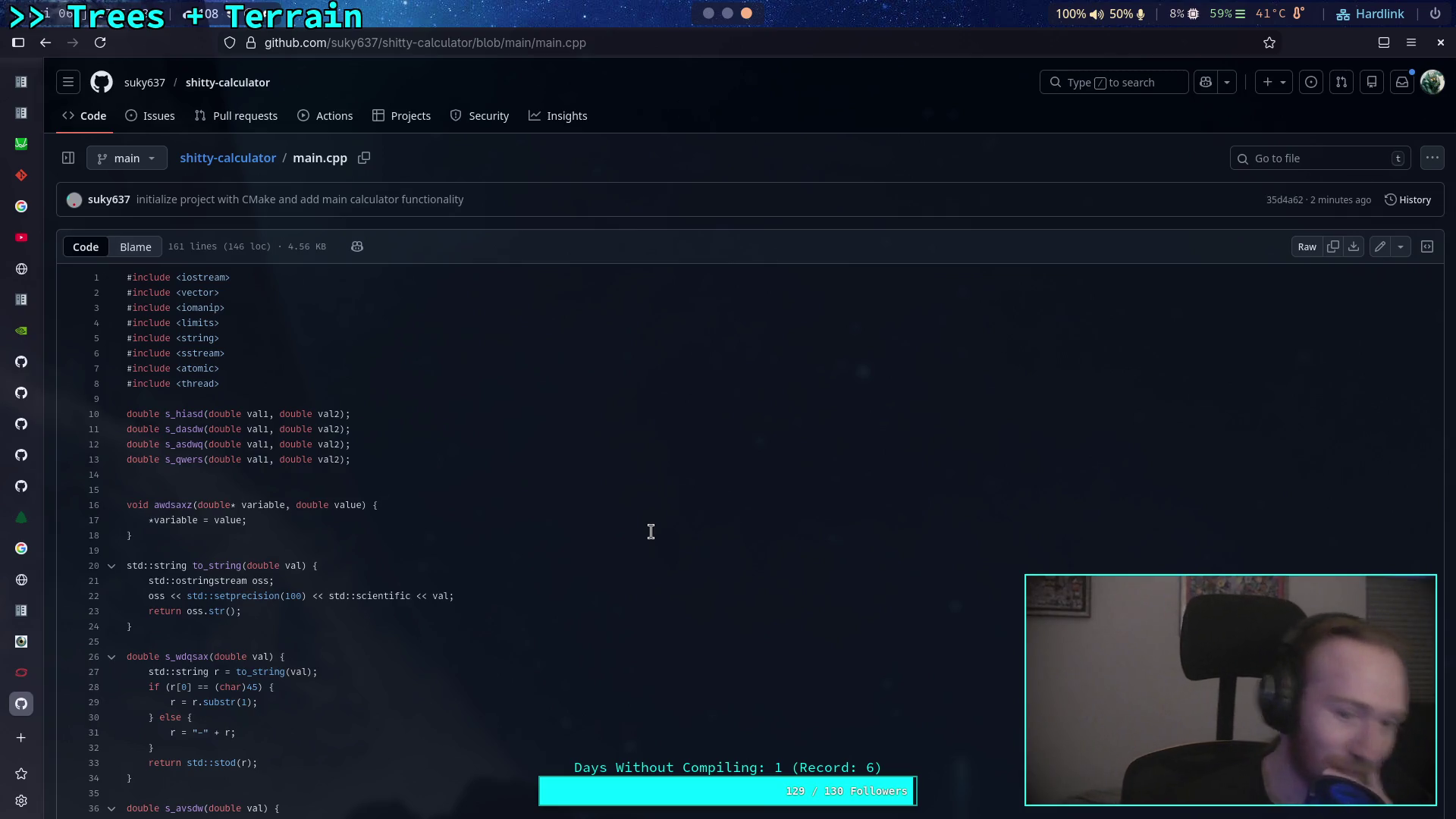
left_click_drag(263, 393, 127, 278)
left_click(363, 382)
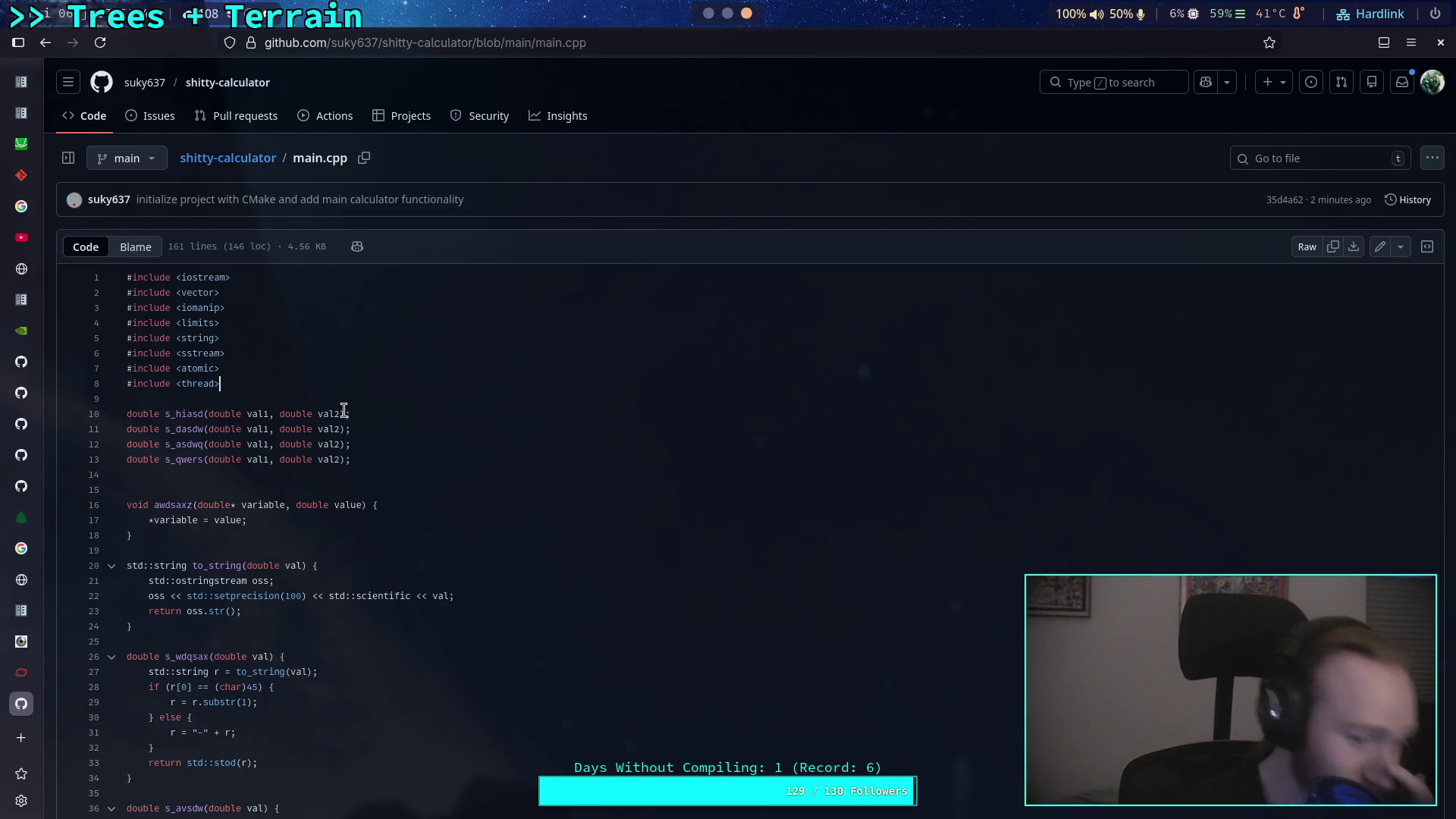
left_click_drag(371, 454, 97, 400)
left_click(394, 472)
mouse_move(360, 455)
left_mouse_down()
mouse_move(218, 443)
mouse_move(127, 413)
left_mouse_up()
left_click(127, 413)
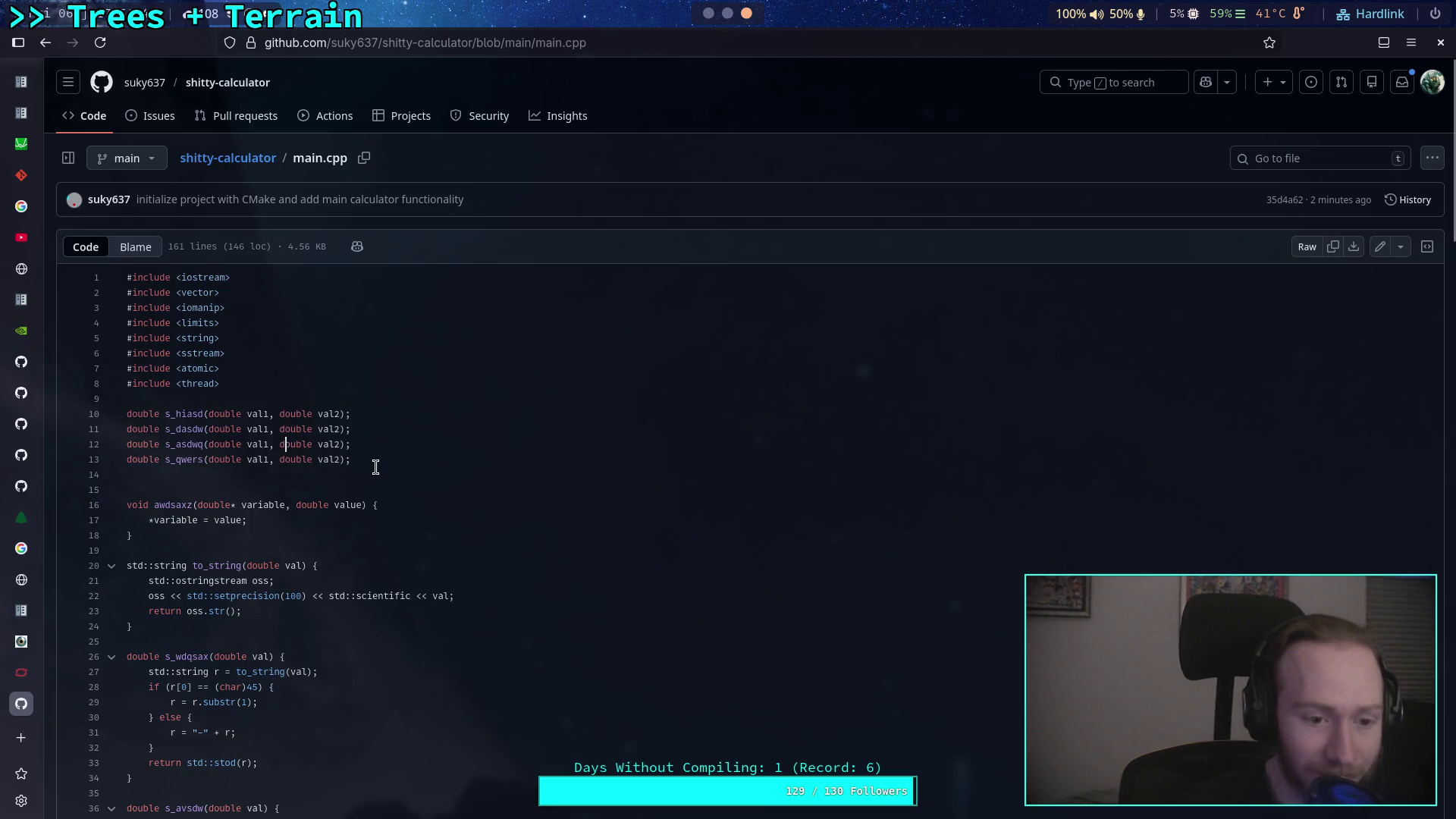
left_click_drag(371, 459, 136, 399)
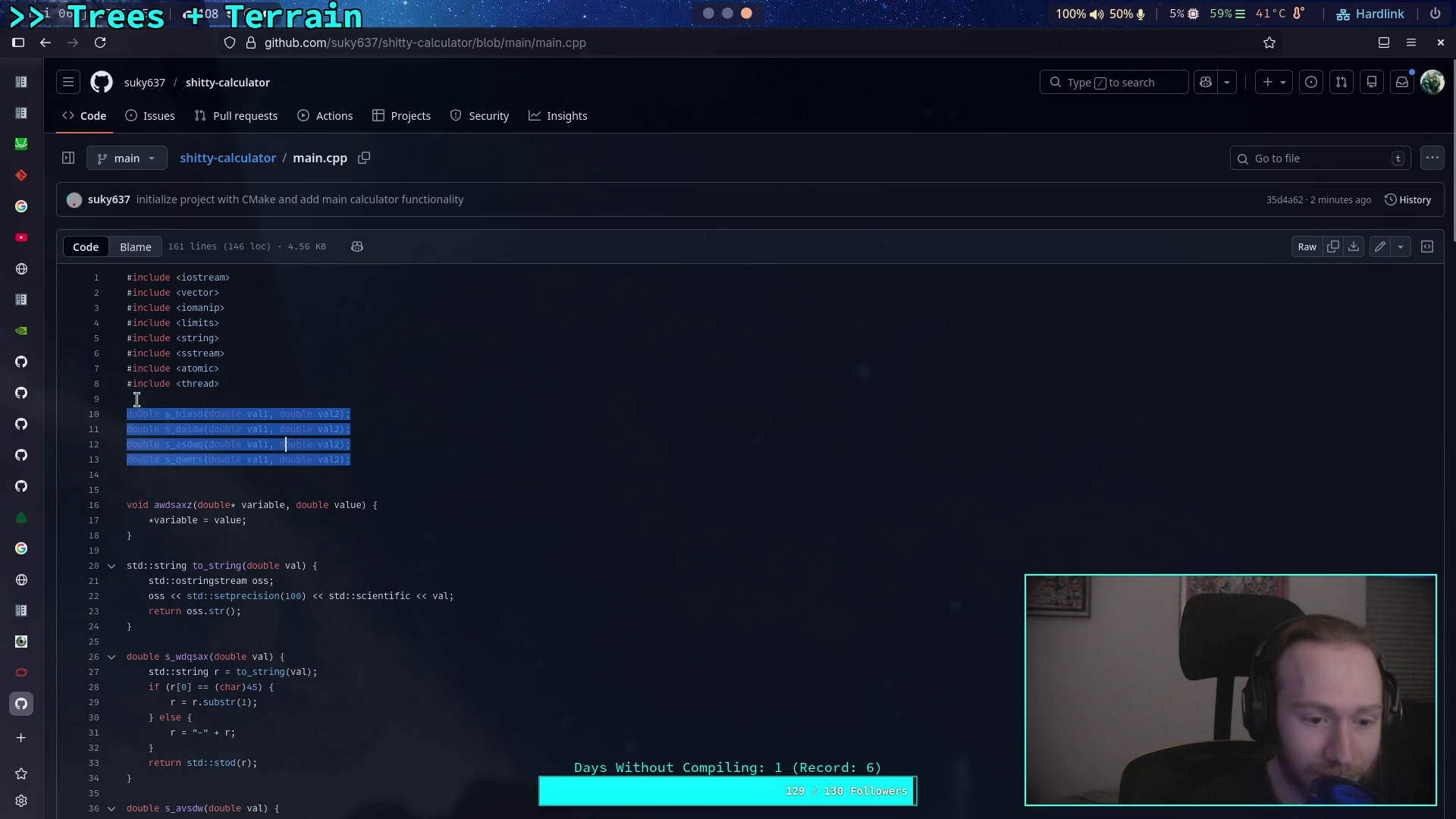
left_click(334, 454)
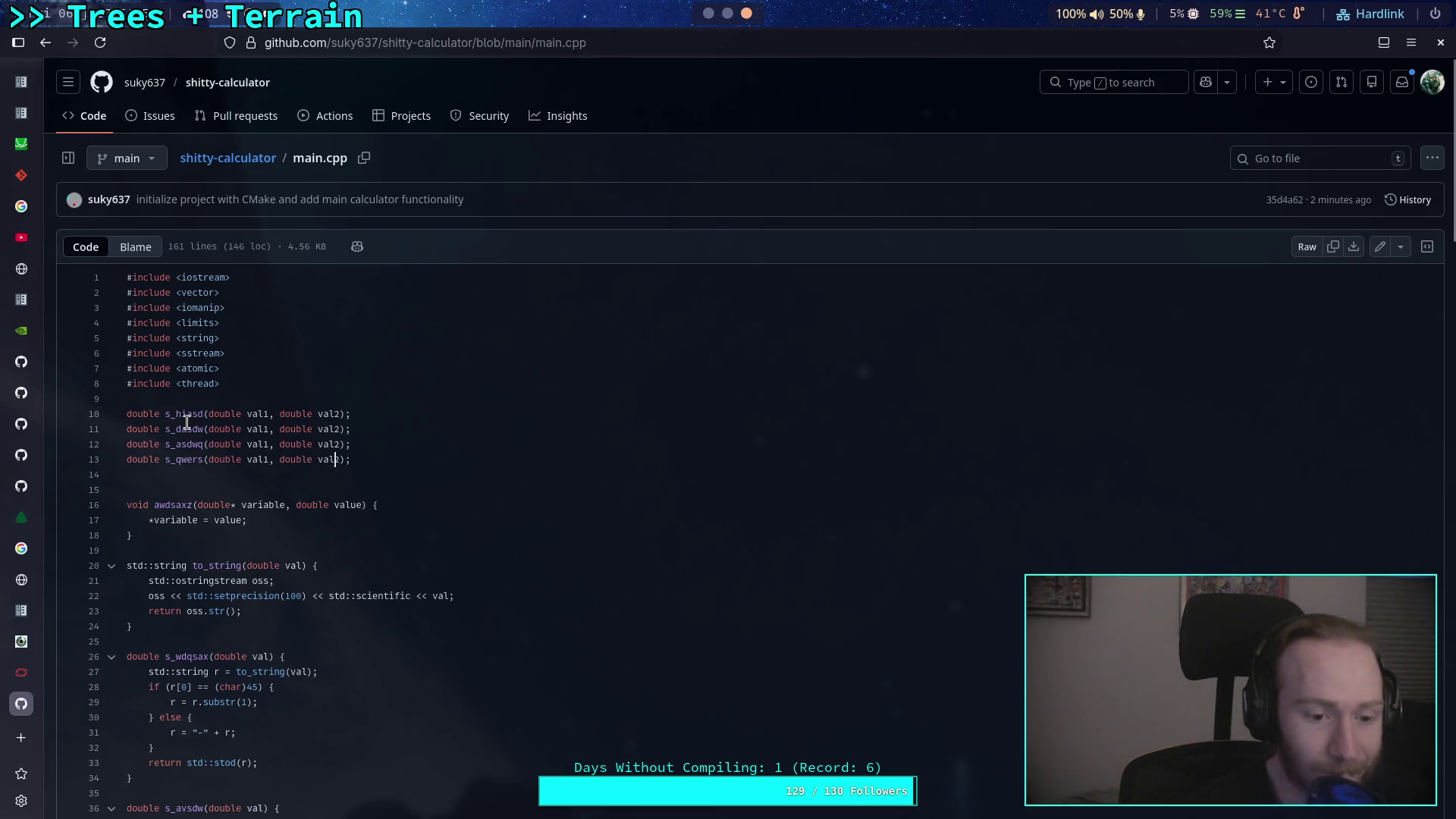
scroll(187, 421, "down", 4)
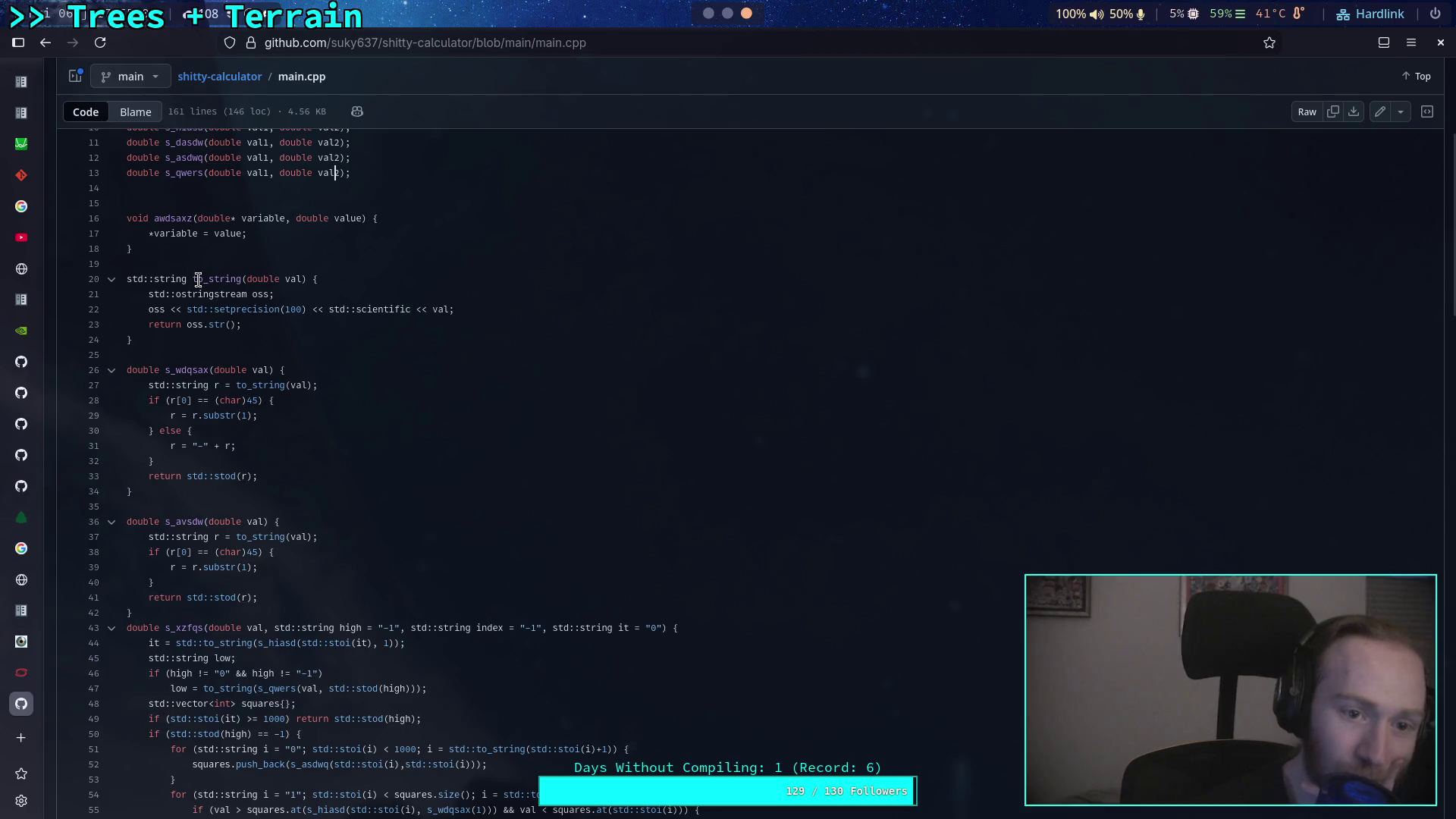
left_click_drag(210, 232, 155, 235)
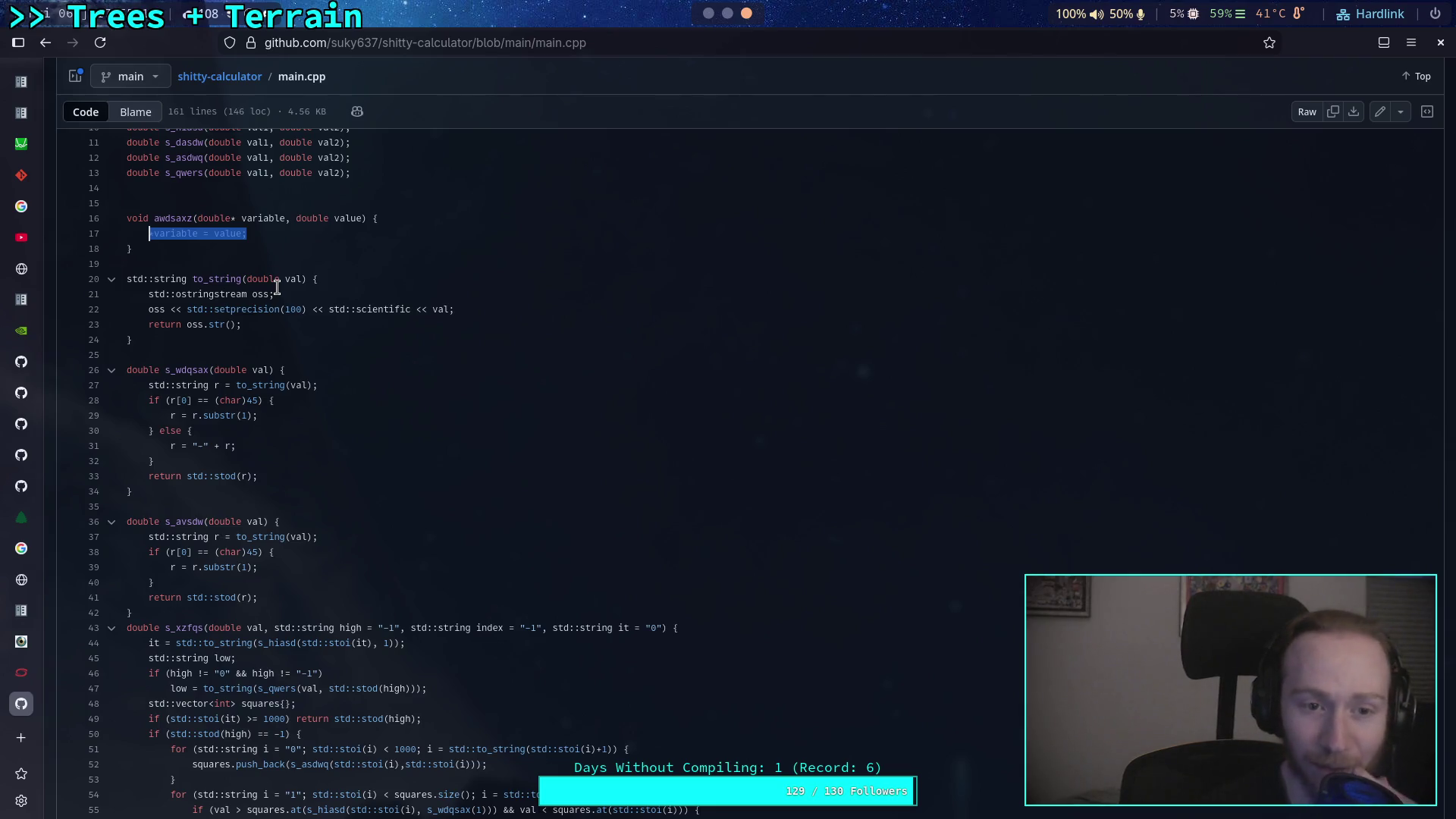
left_click(302, 320)
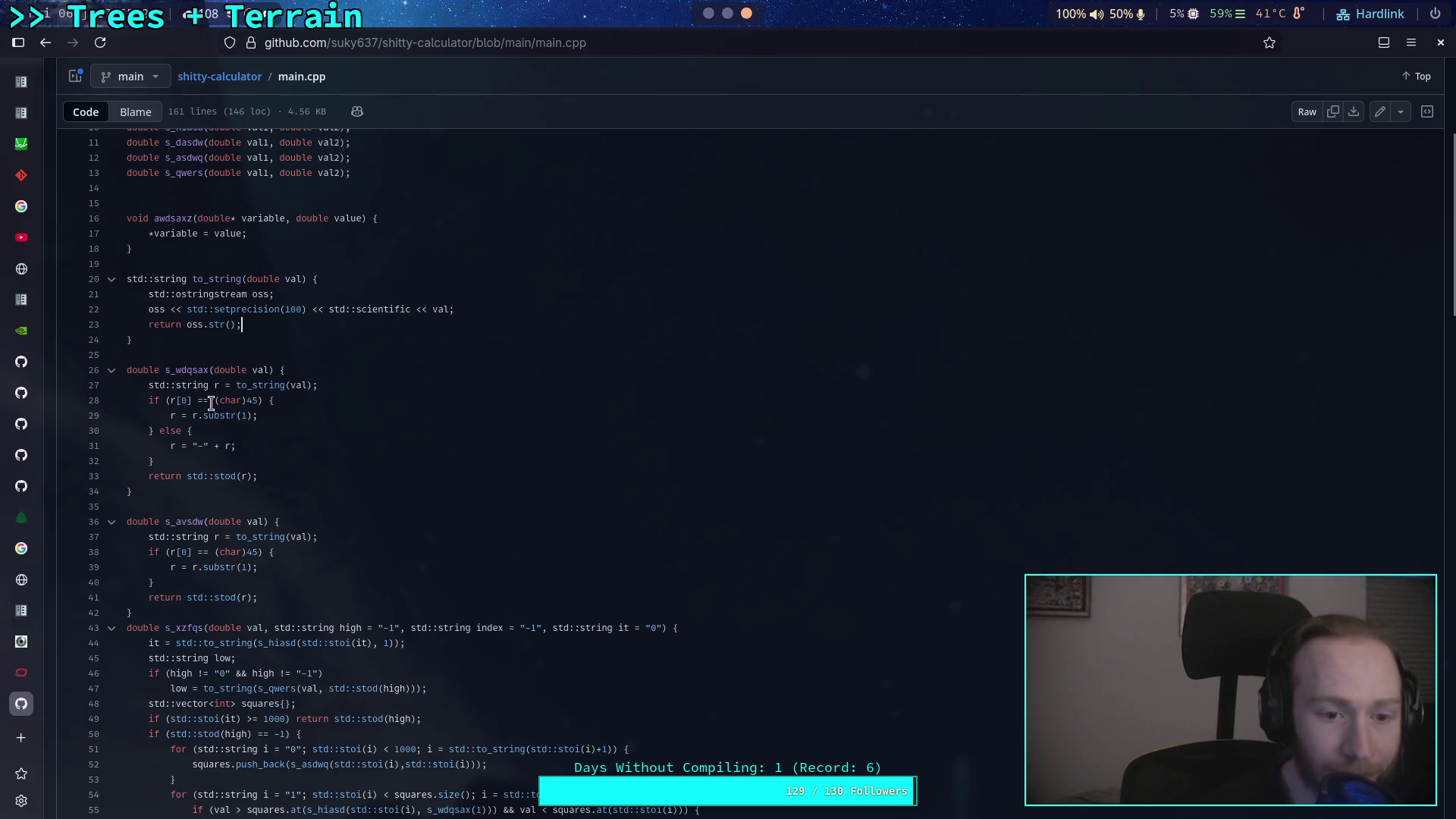
double_click(253, 401)
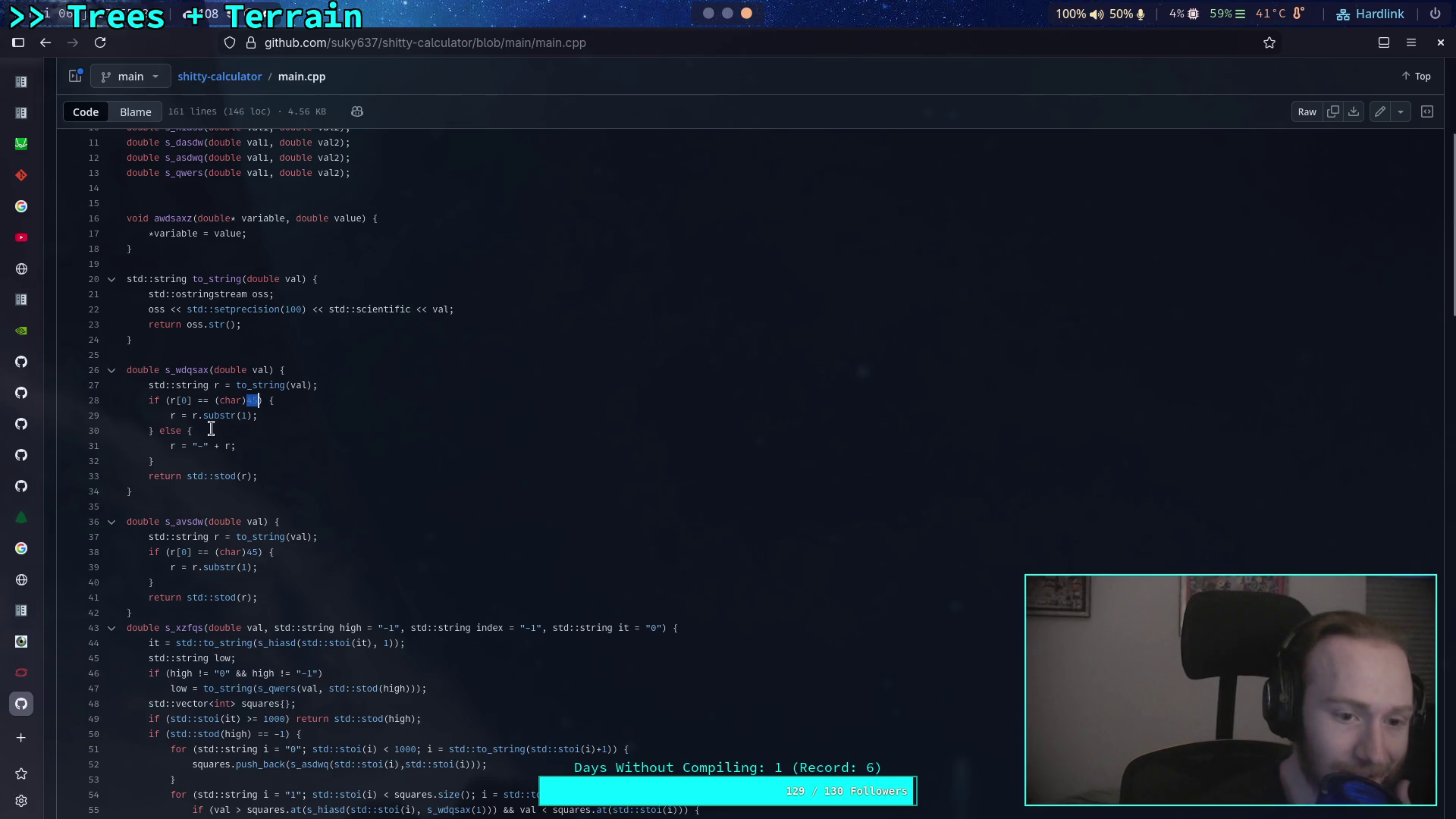
left_click(246, 402)
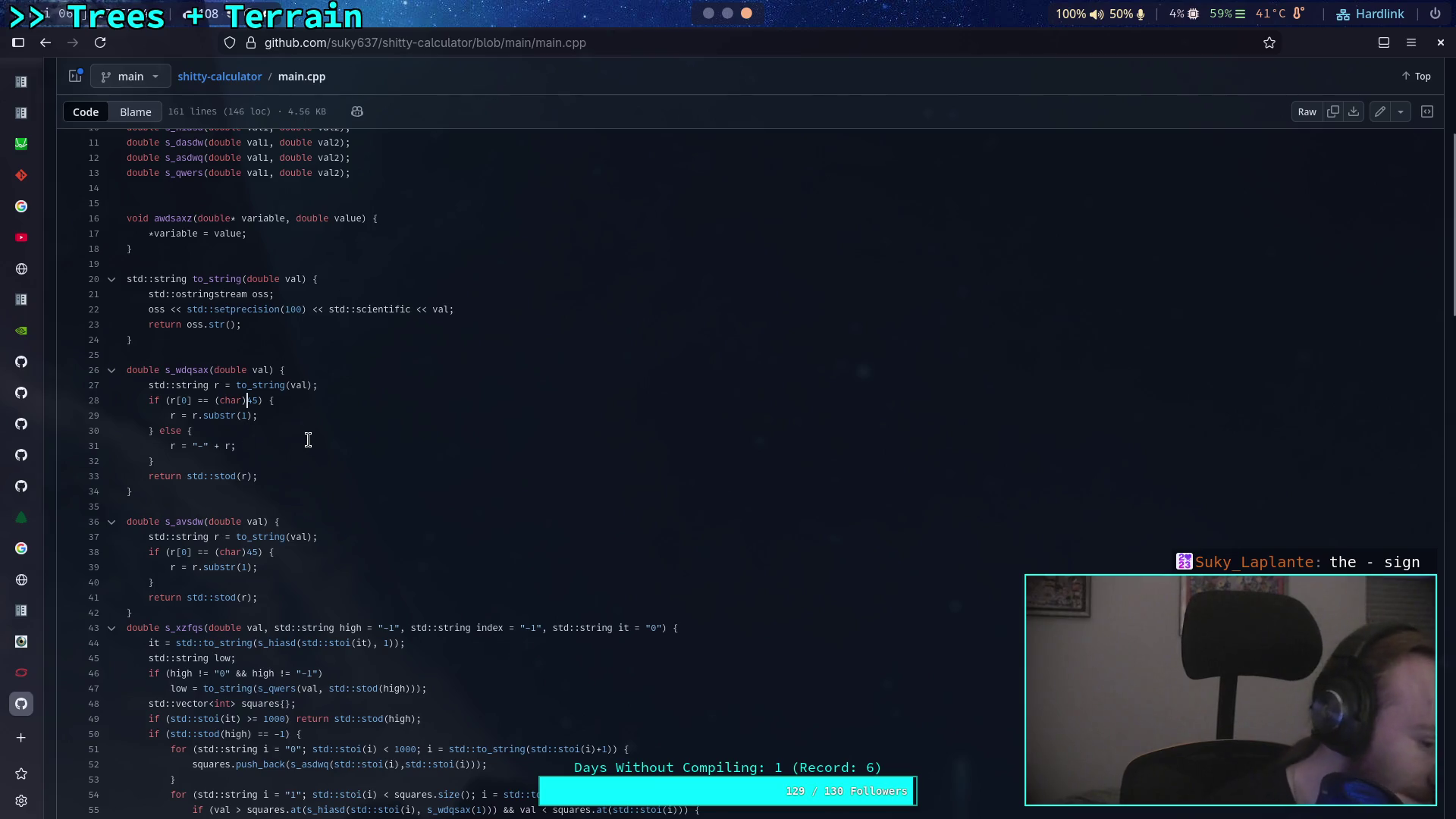
scroll(308, 440, "down", 4)
scroll(315, 437, "down", 2)
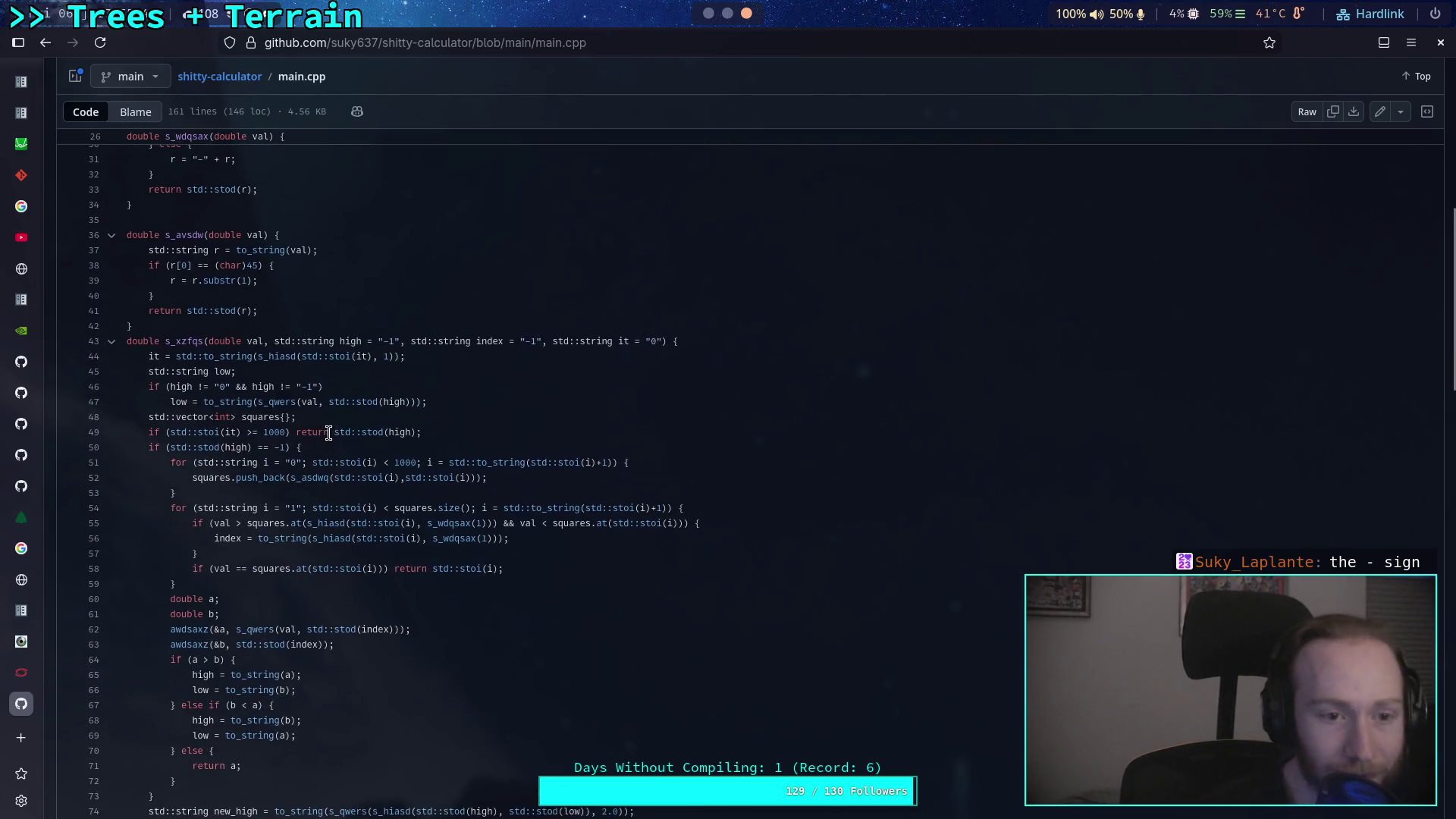
scroll(174, 247, "up", 4)
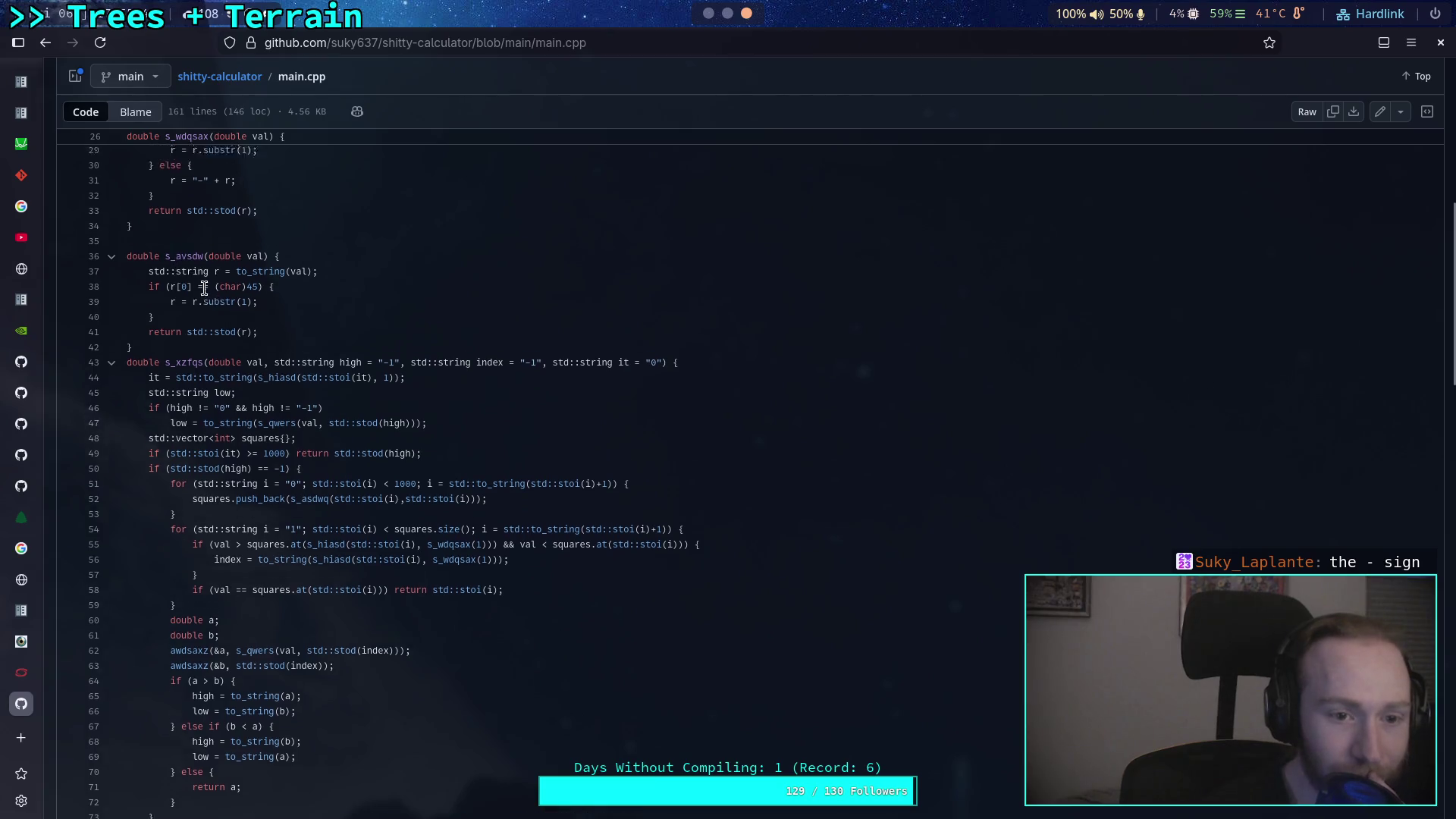
Look up the references to substr on lines 38–39 of main.cpp.
triple_click(258, 459)
left_click(221, 474)
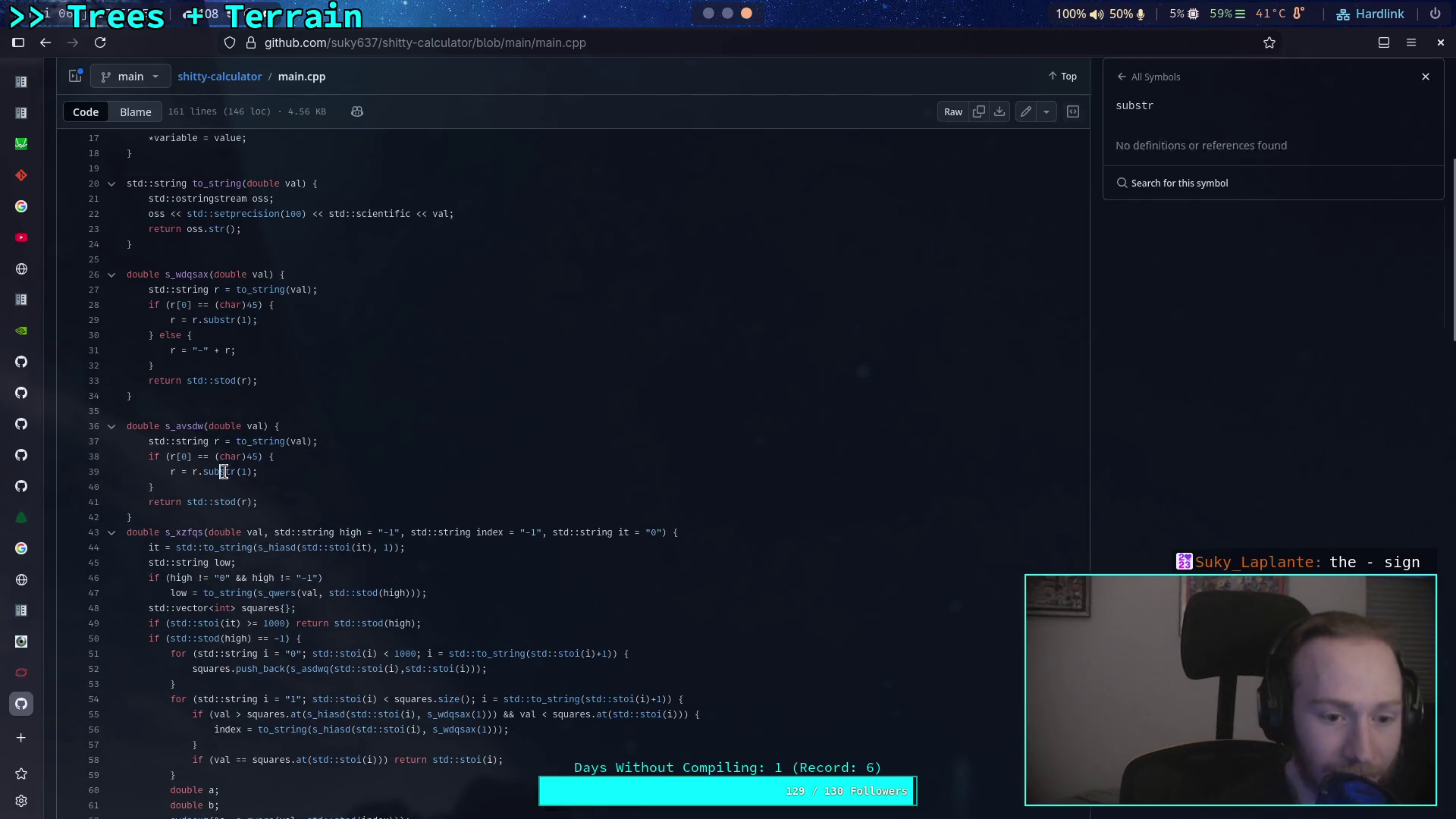
triple_click(243, 485)
left_click(330, 482)
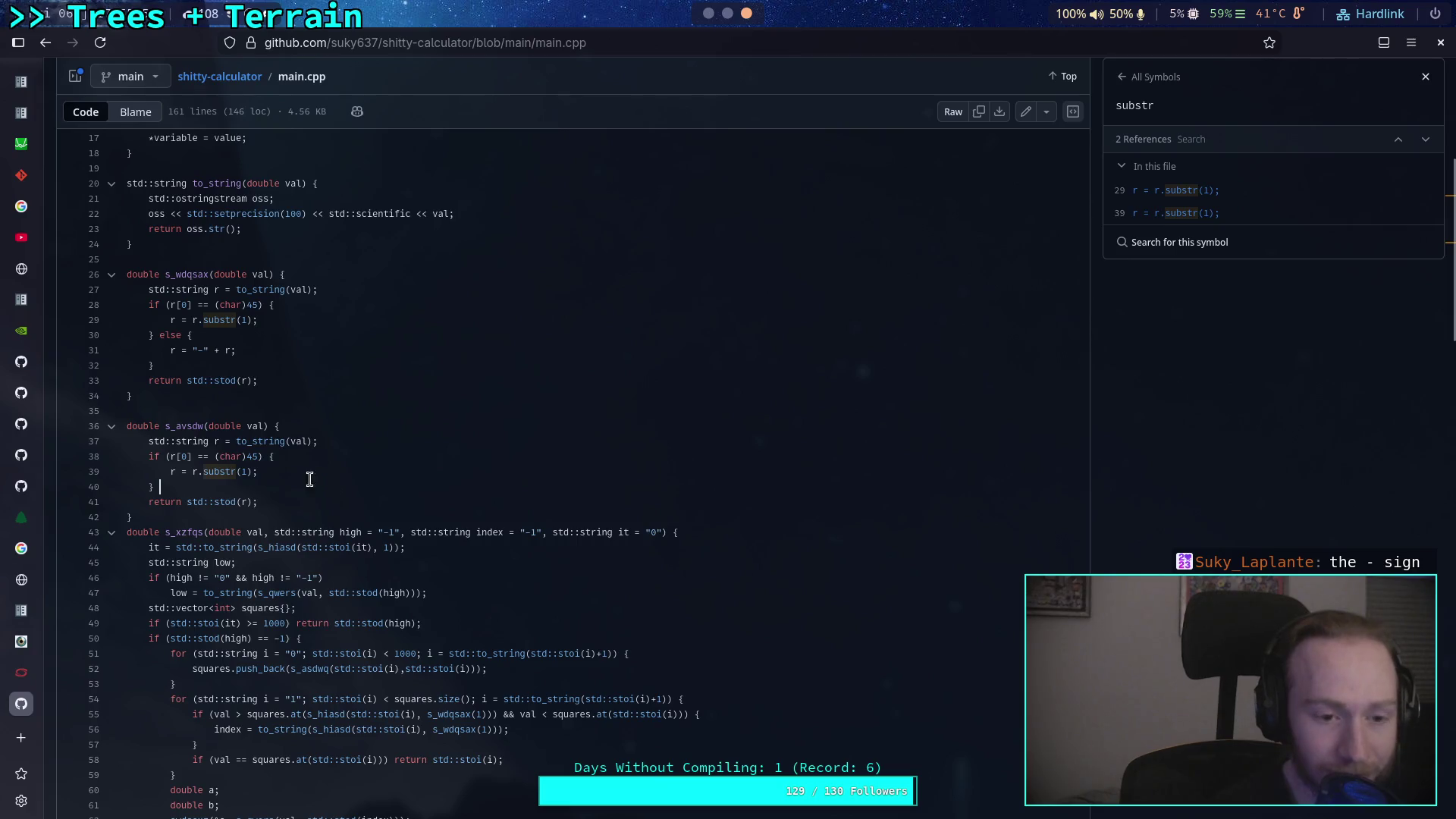
scroll(334, 483, "down", 4)
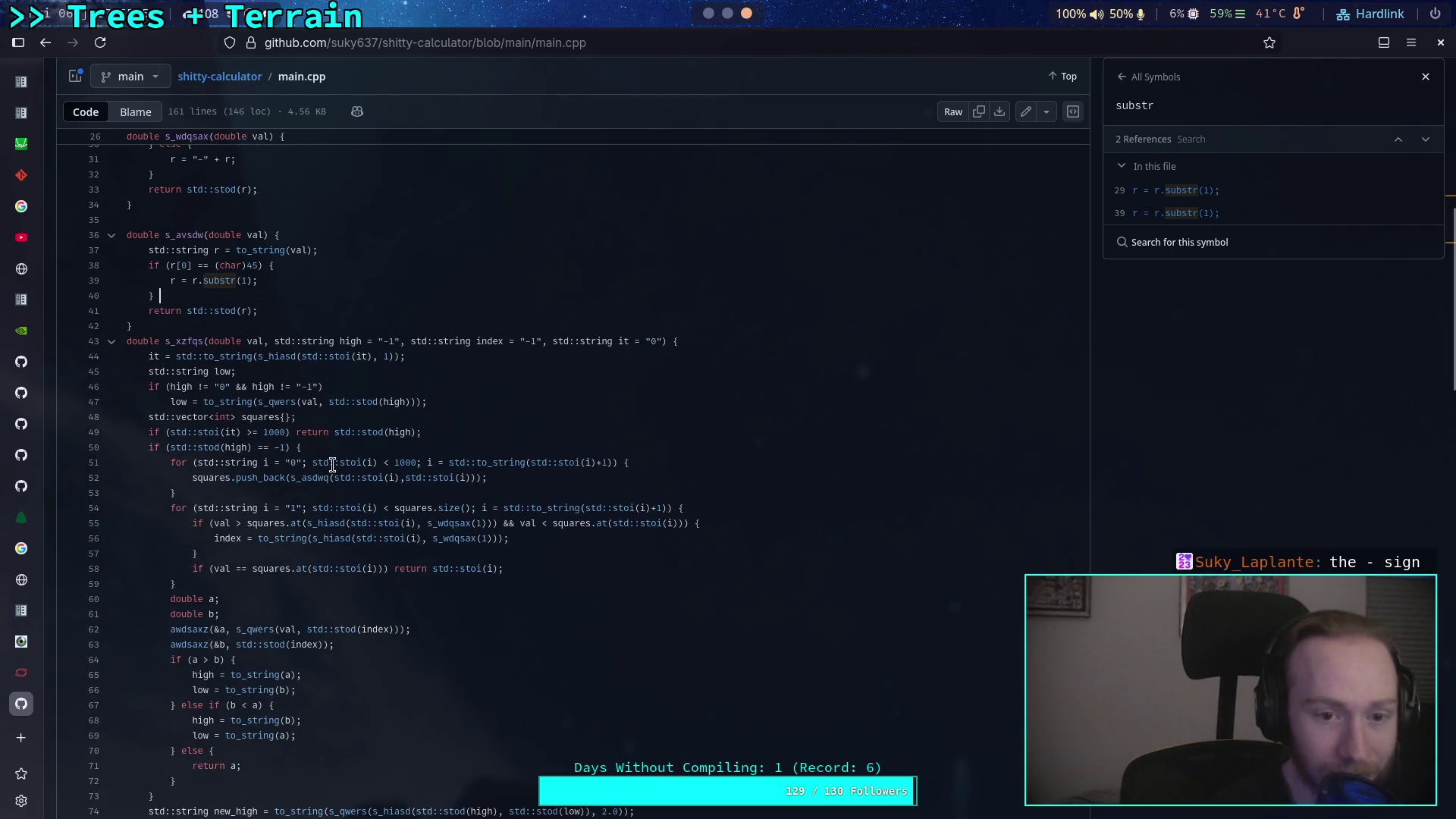
scroll(332, 470, "down", 2)
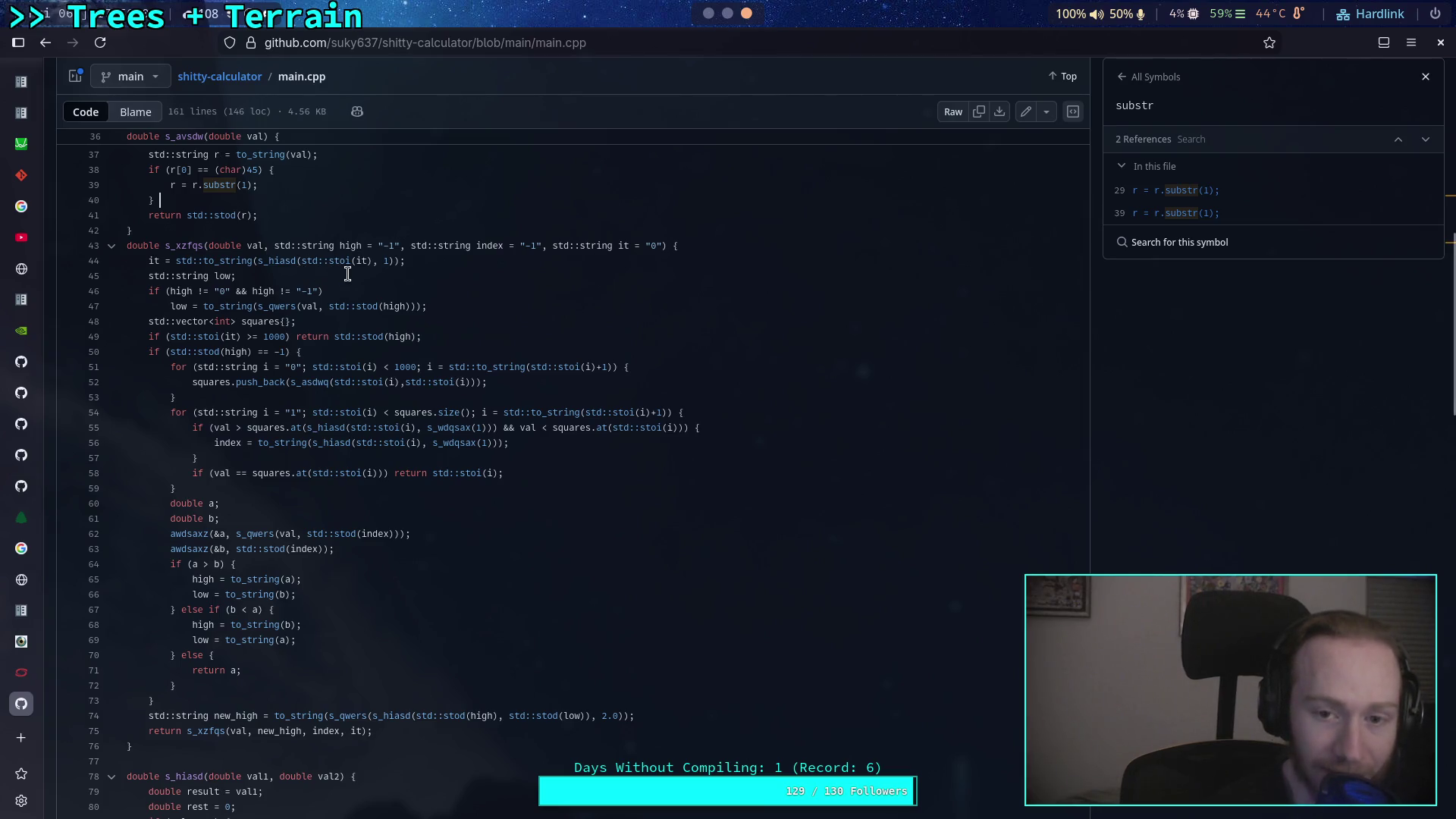
Read through the recursive s_xfzqs function, selecting its parameters on lines 43–49.
left_click_drag(612, 244, 641, 245)
left_click(624, 303)
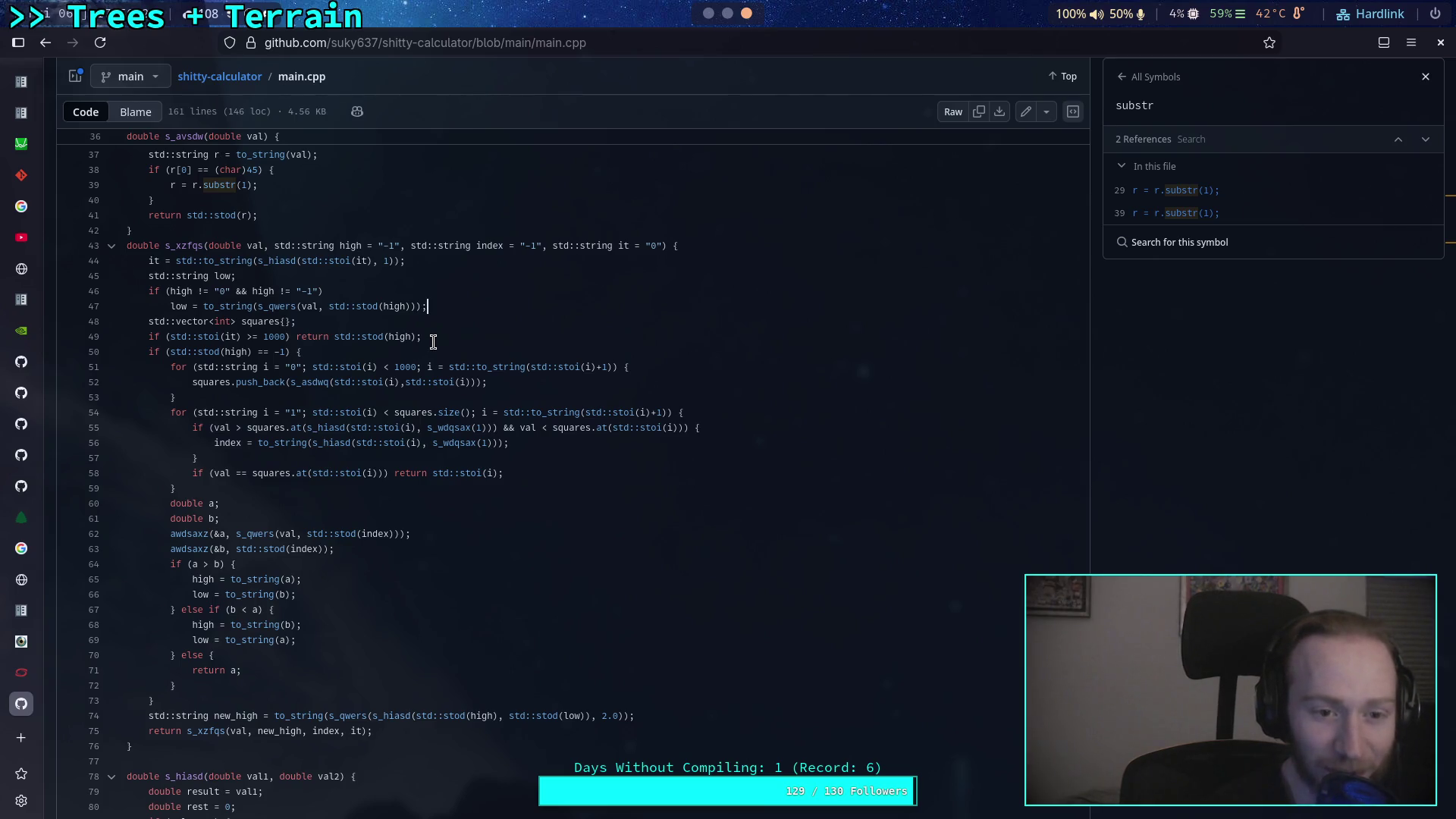
double_click(232, 336)
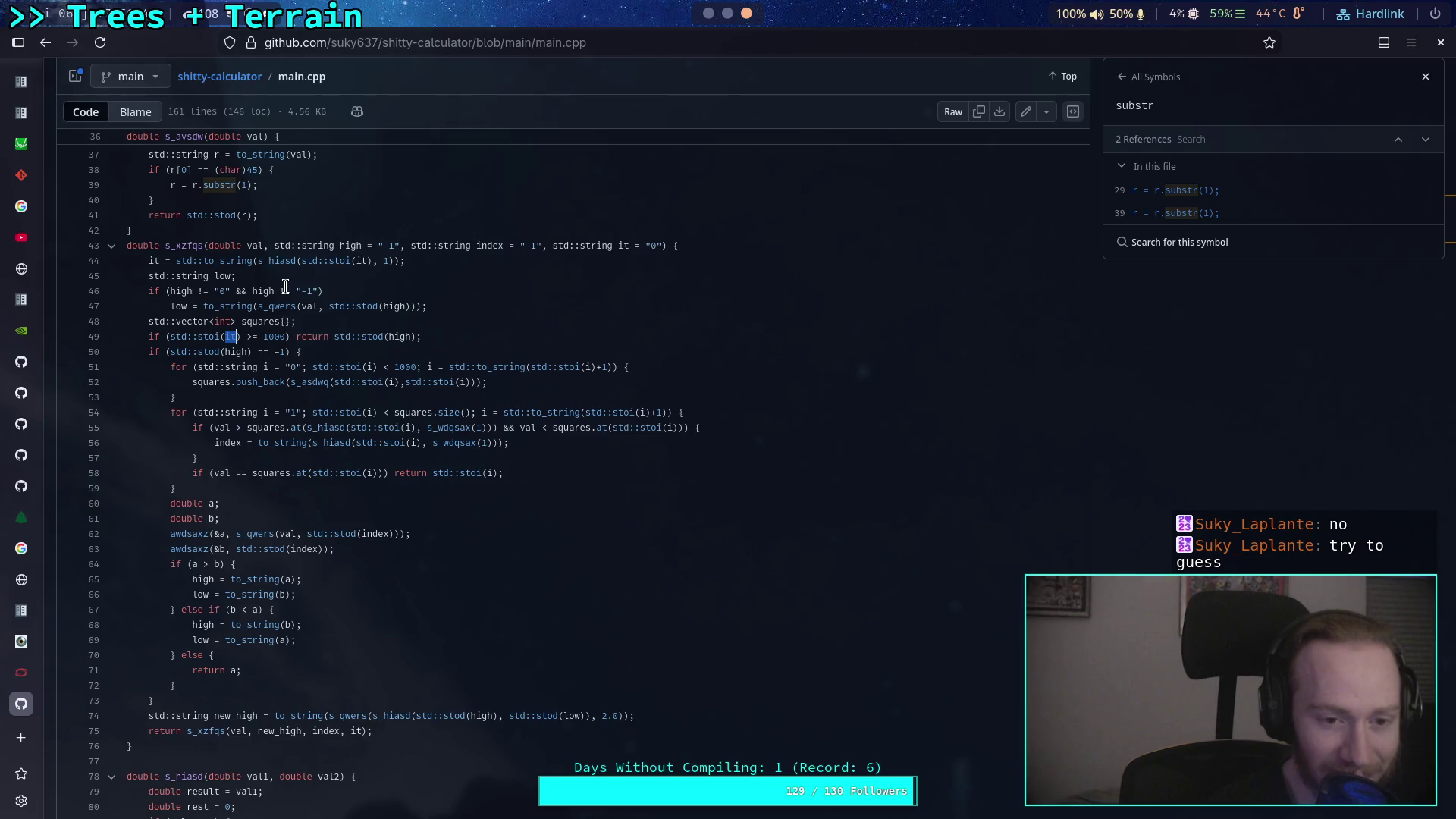
left_click_drag(296, 245, 543, 245)
double_click(258, 245)
left_click(445, 245)
left_click(489, 274)
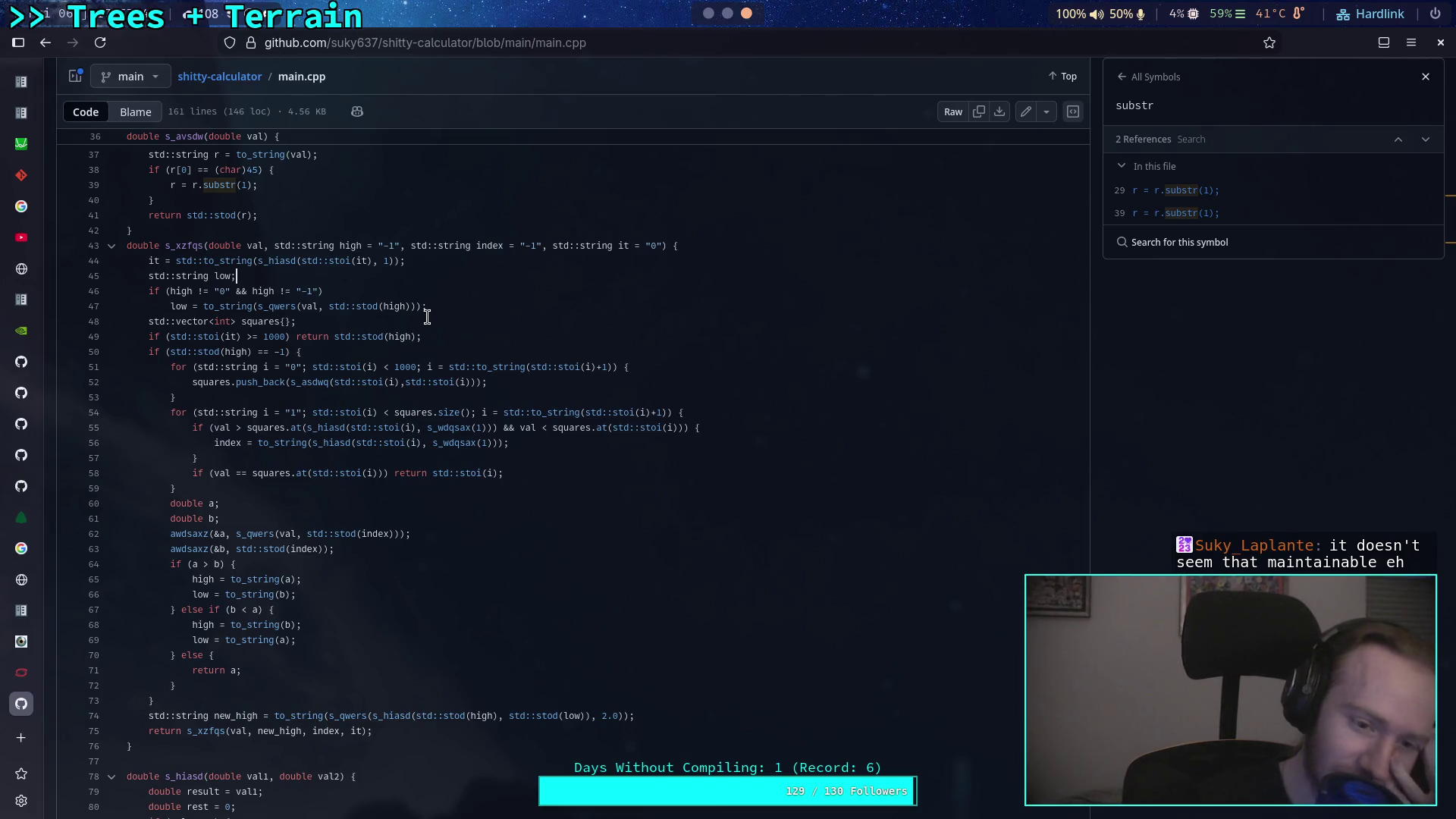
scroll(605, 377, "down", 2)
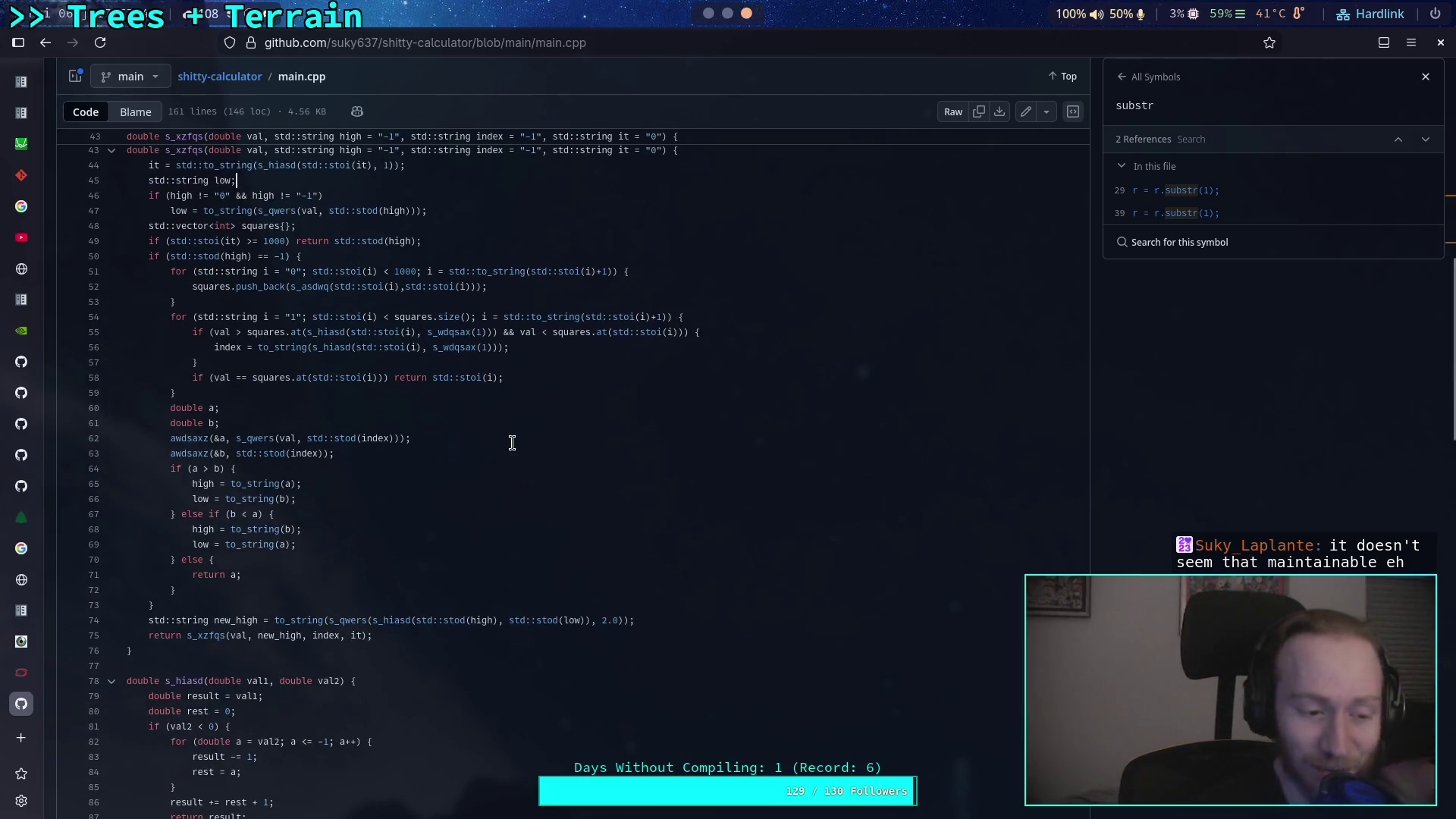
Scroll through main.cpp's helper functions, highlighting 'squares' on line 48.
scroll(517, 433, "down", 2)
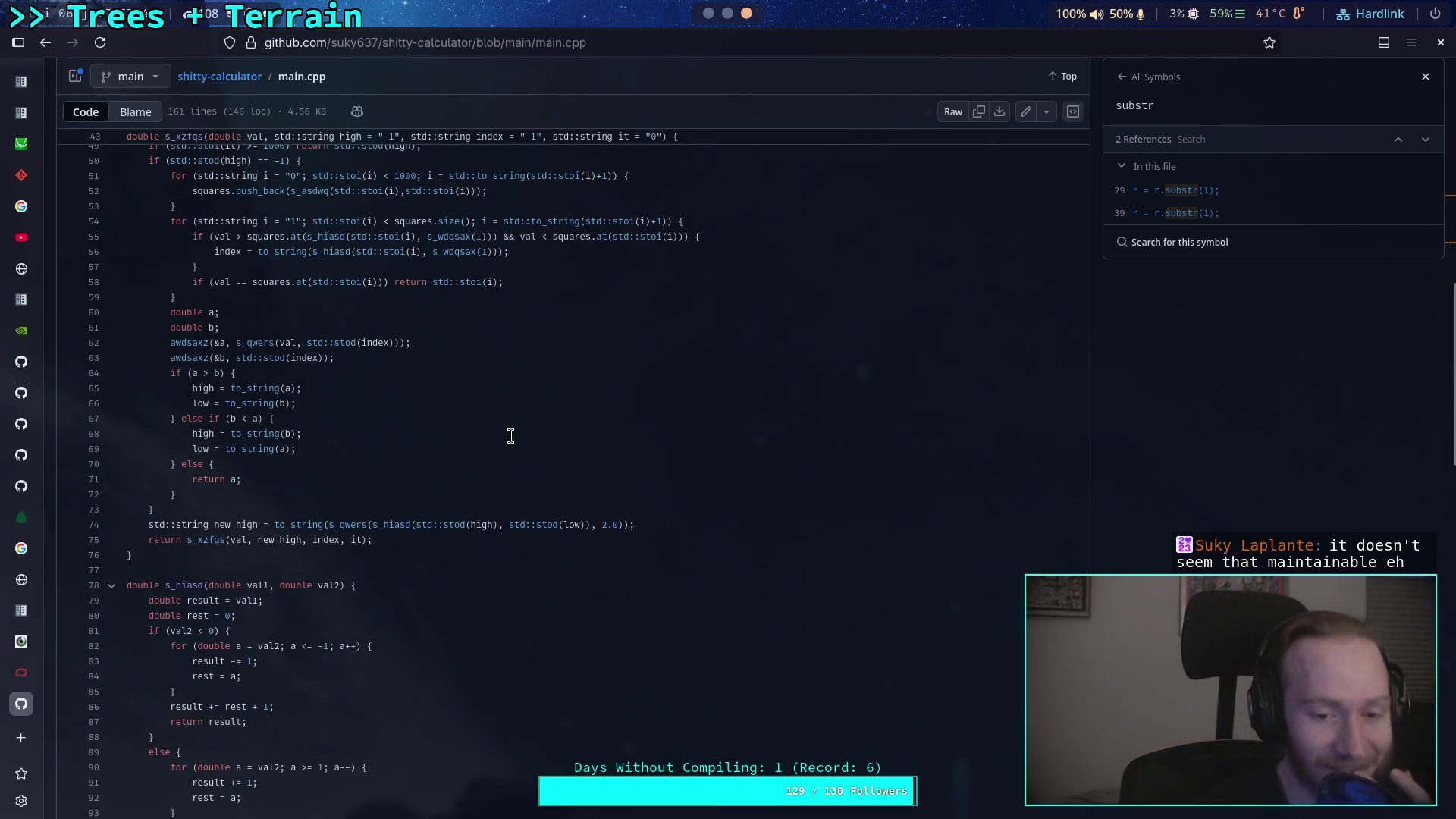
scroll(510, 431, "down", 4)
scroll(364, 436, "down", 4)
scroll(239, 414, "up", 2)
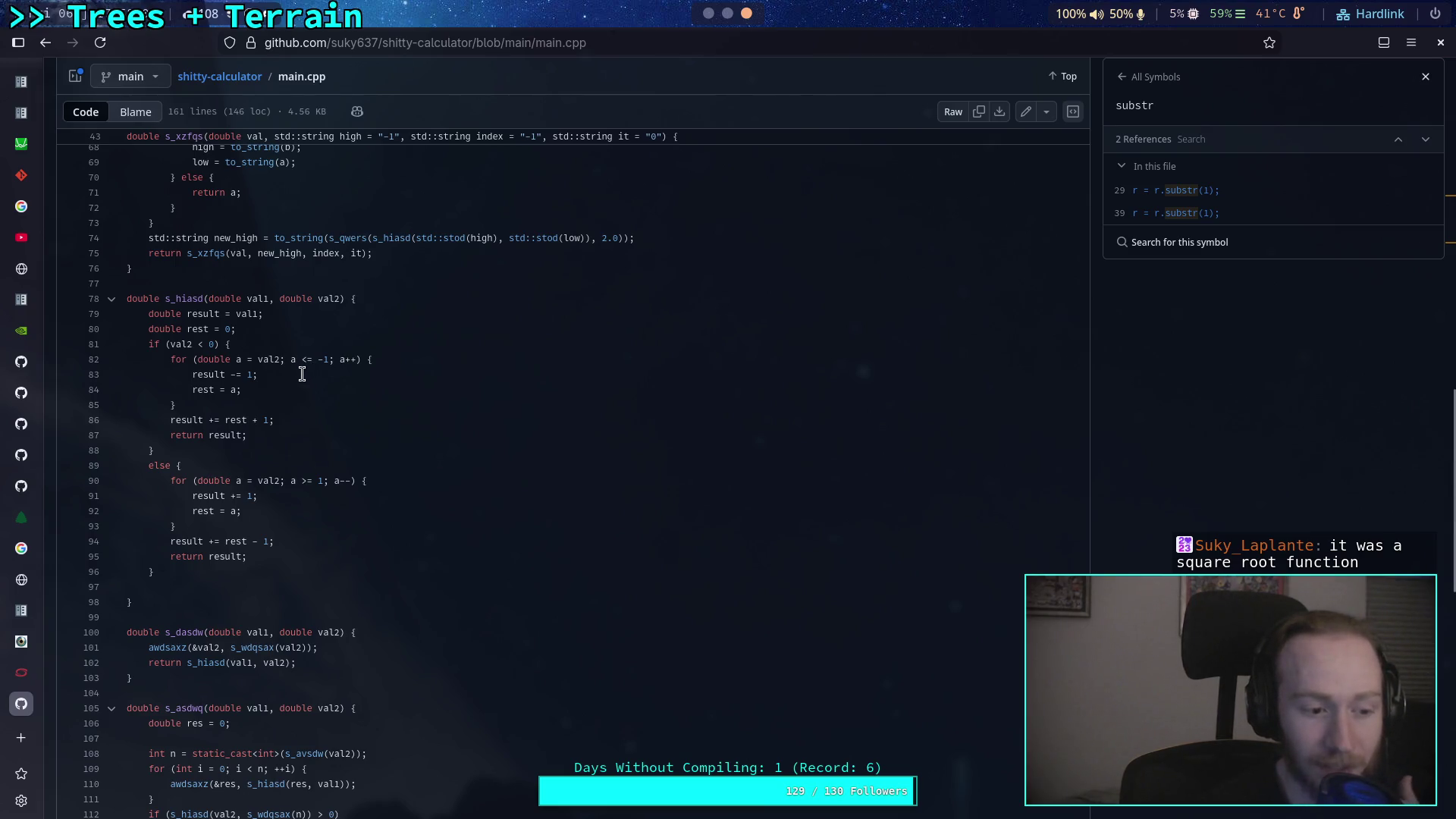
scroll(303, 374, "up", 6)
scroll(301, 374, "up", 1)
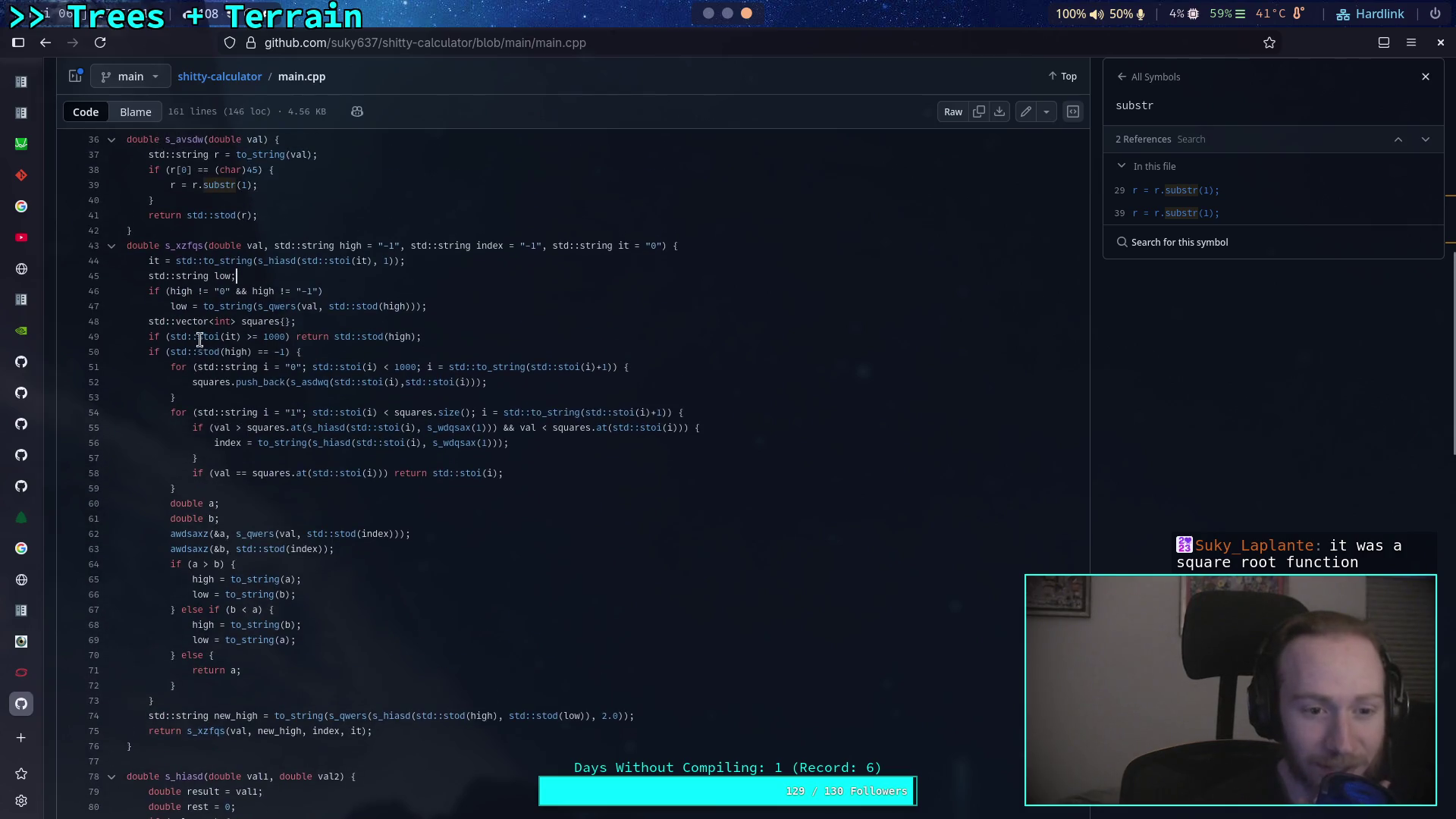
double_click(243, 322)
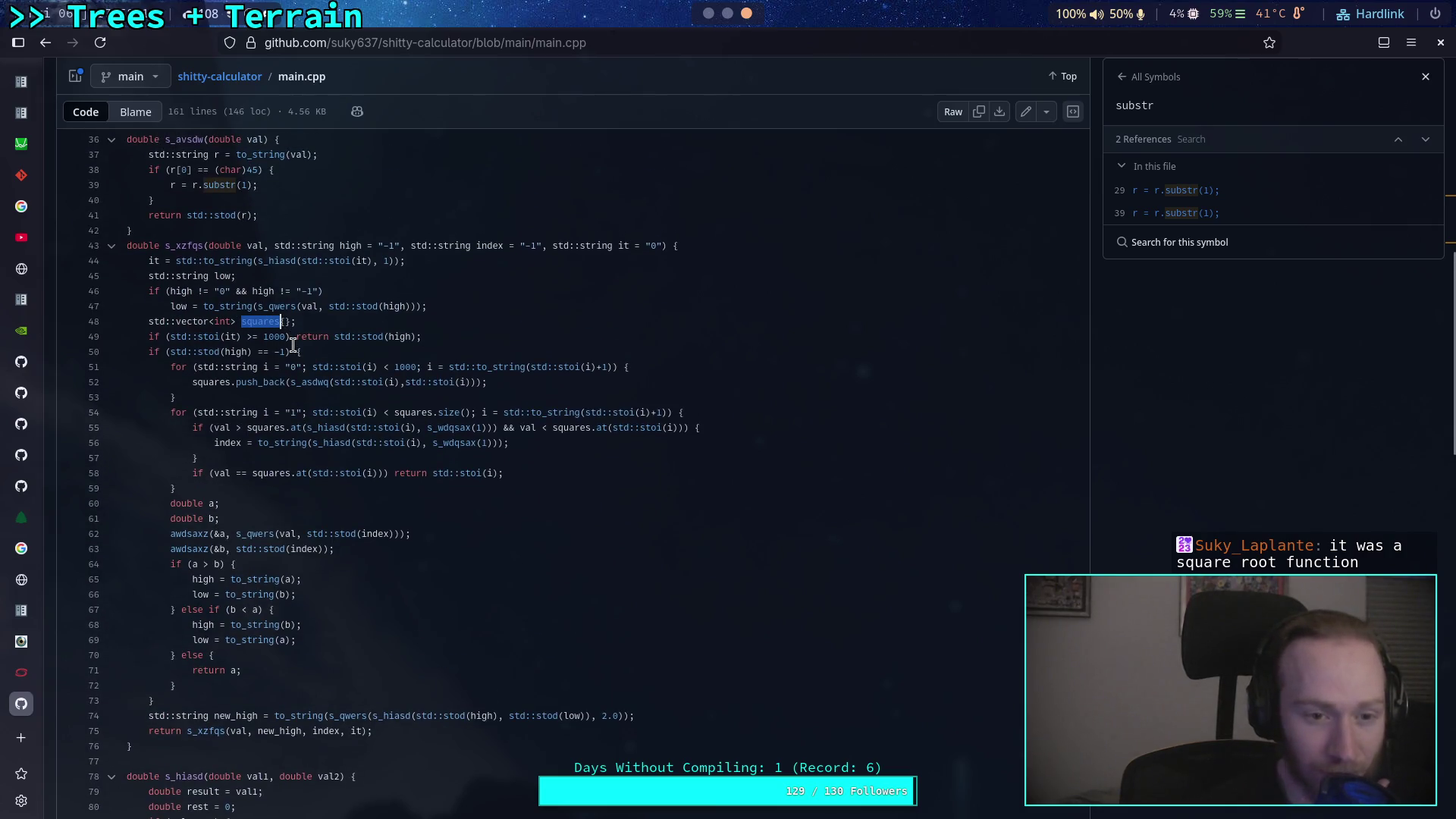
left_click(389, 397)
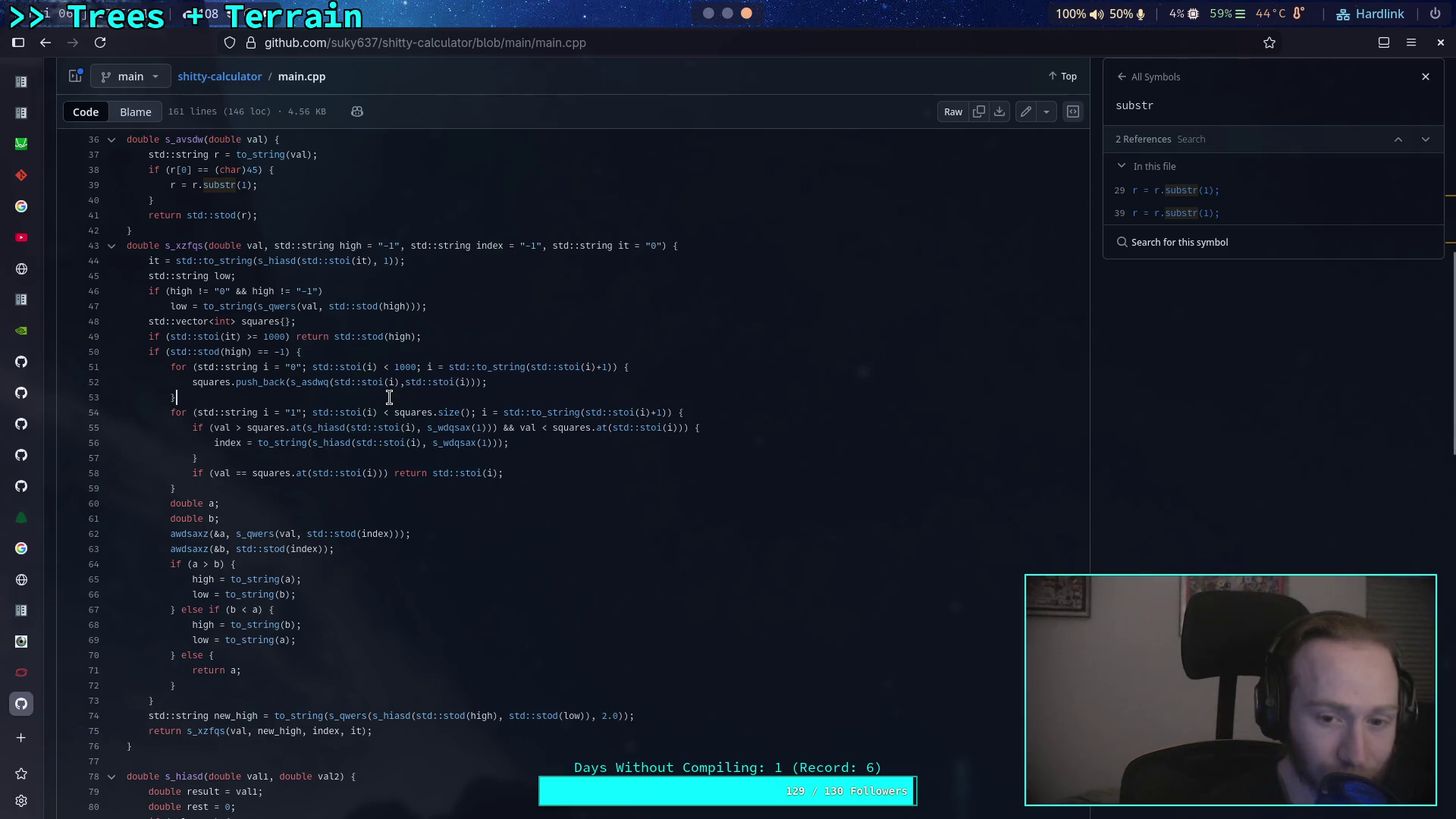
Examine the loop bodies of the s_hiasd function.
scroll(389, 398, "down", 5)
scroll(389, 394, "up", 5)
scroll(389, 394, "down", 8)
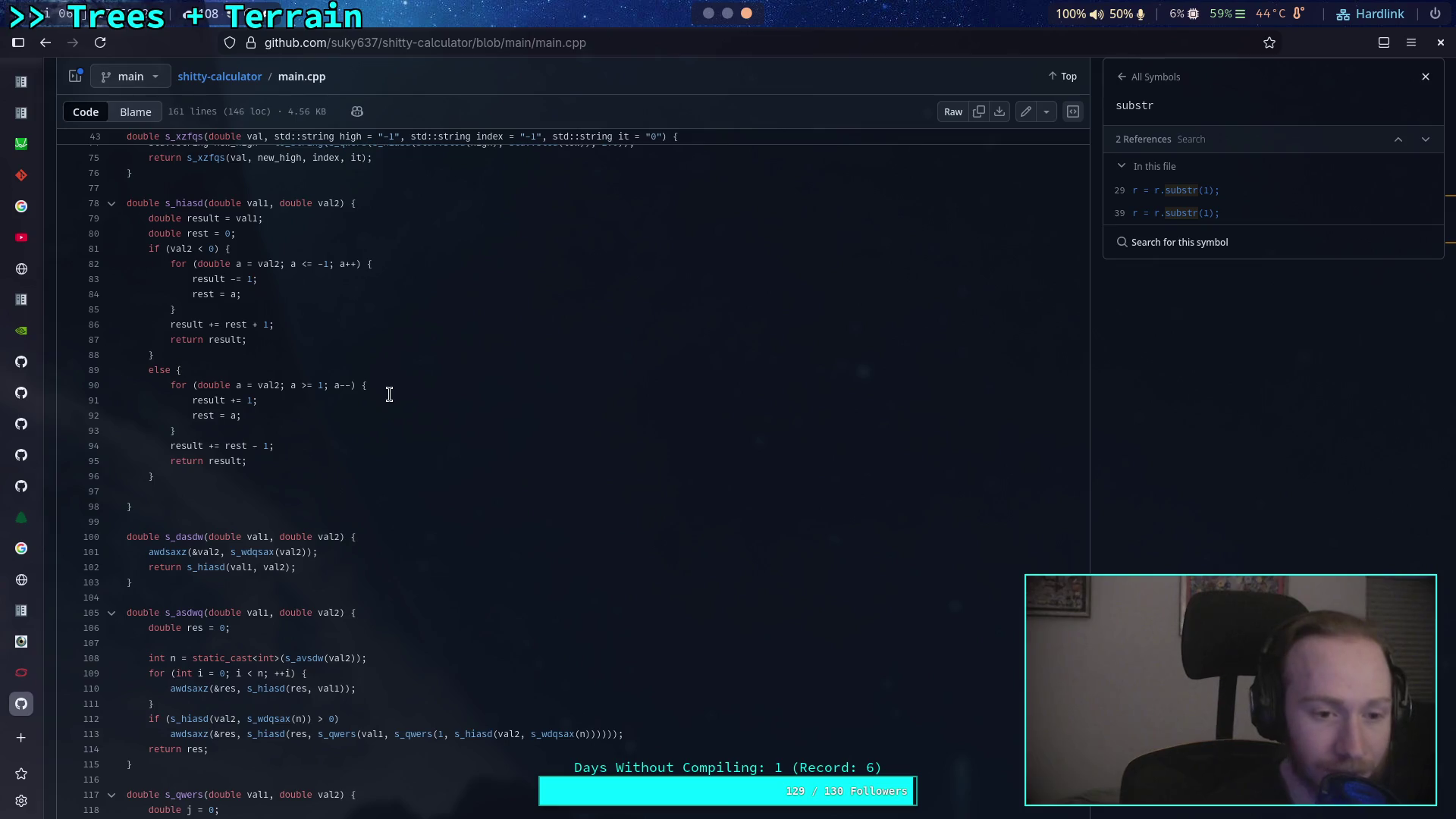
left_click(321, 410)
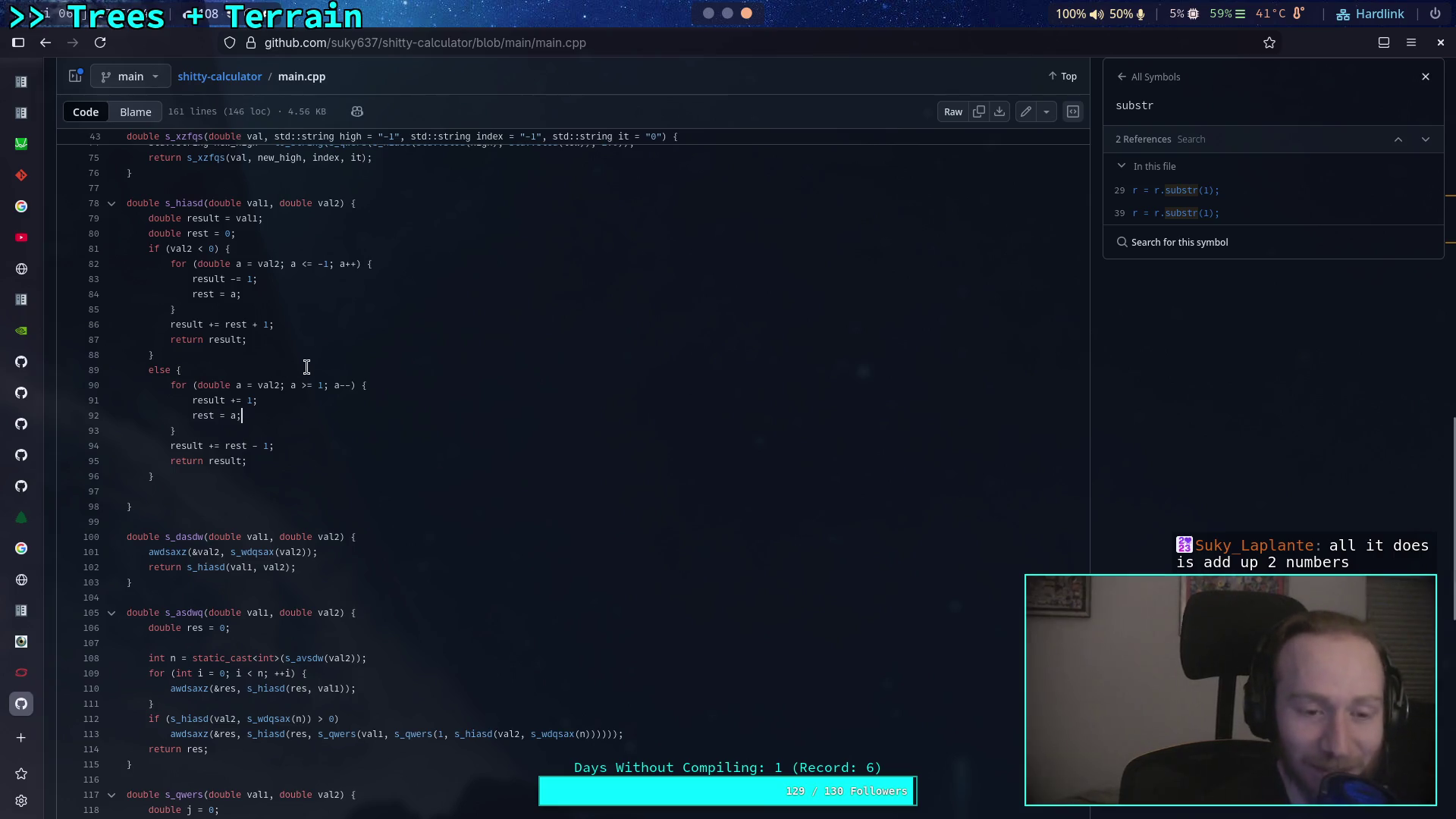
left_click_drag(235, 455, 141, 260)
left_click(251, 305)
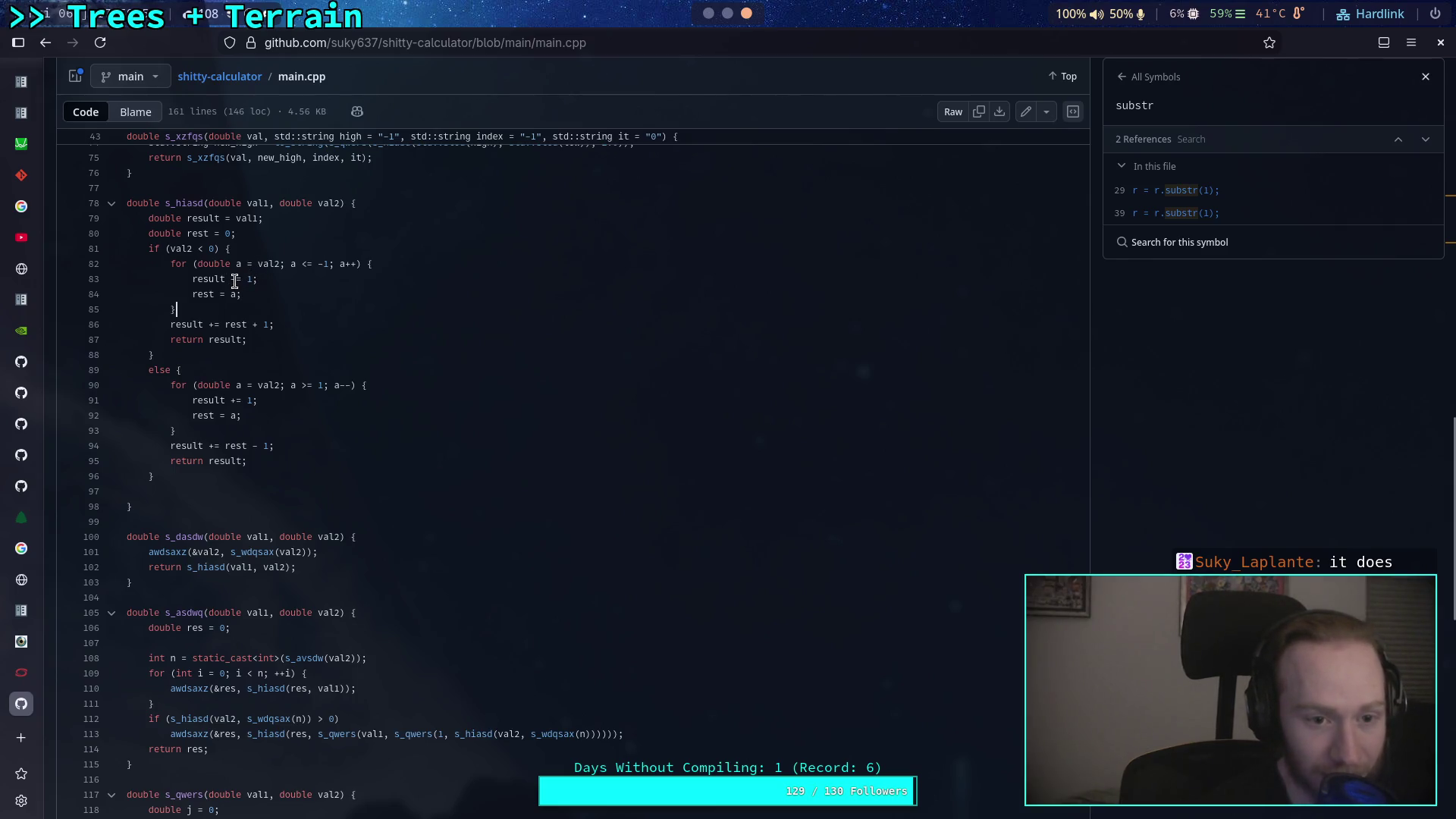
Bring up s_wdqsax's definition and references, reviewing s_dasdw and its val2 argument on line 101.
left_click(253, 553)
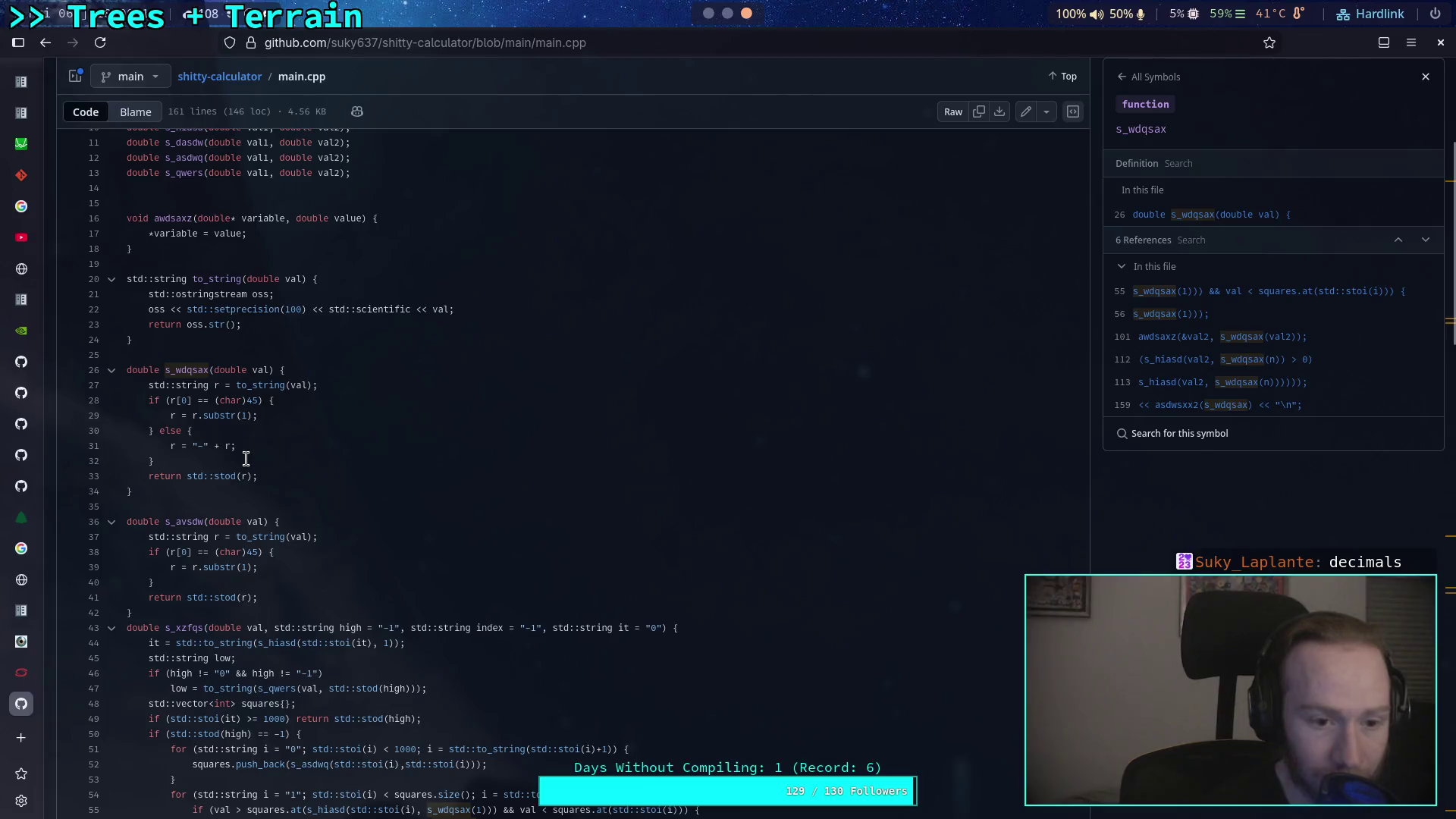
scroll(273, 464, "down", 13)
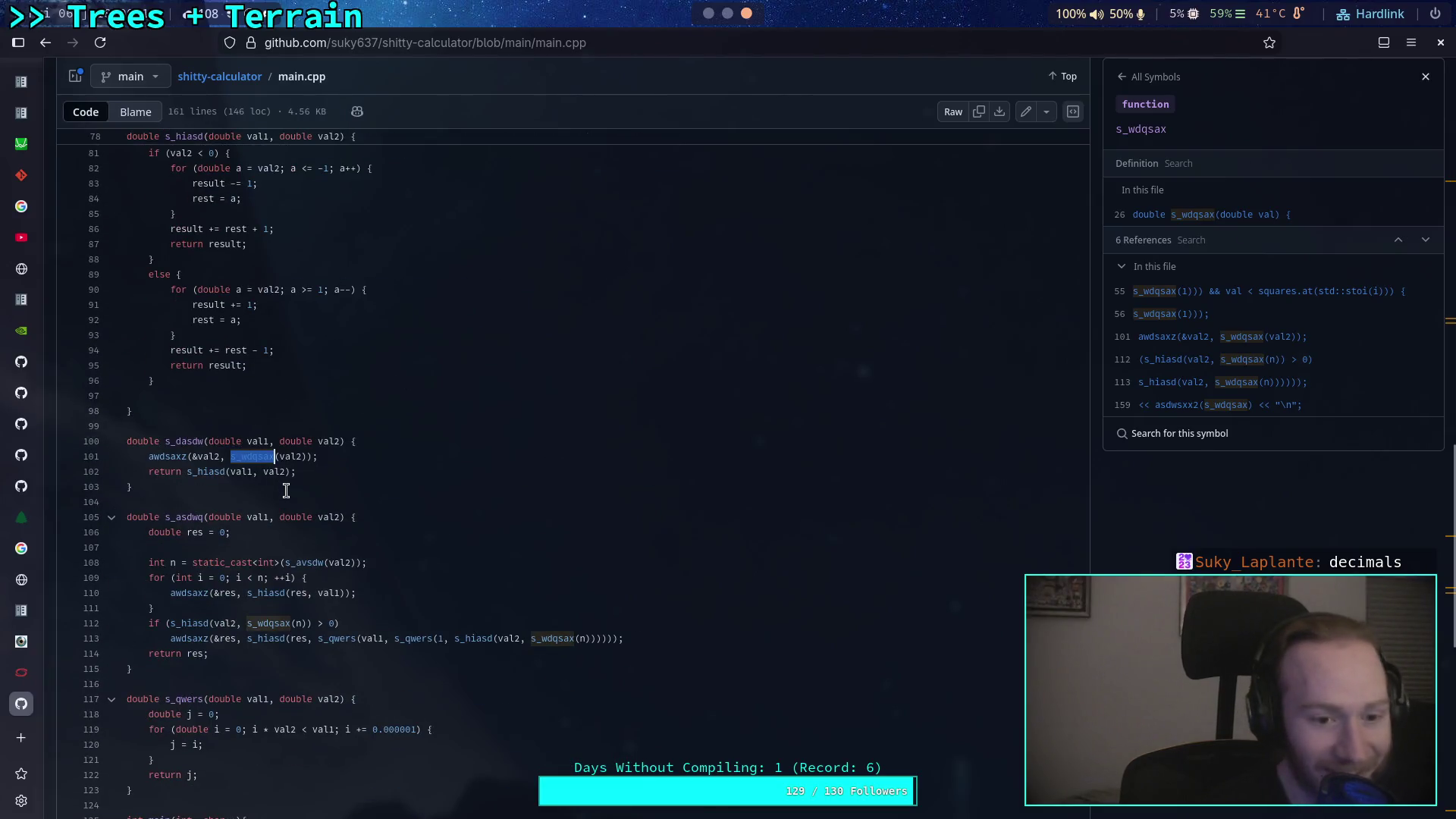
left_click_drag(311, 472, 128, 438)
left_click(265, 479)
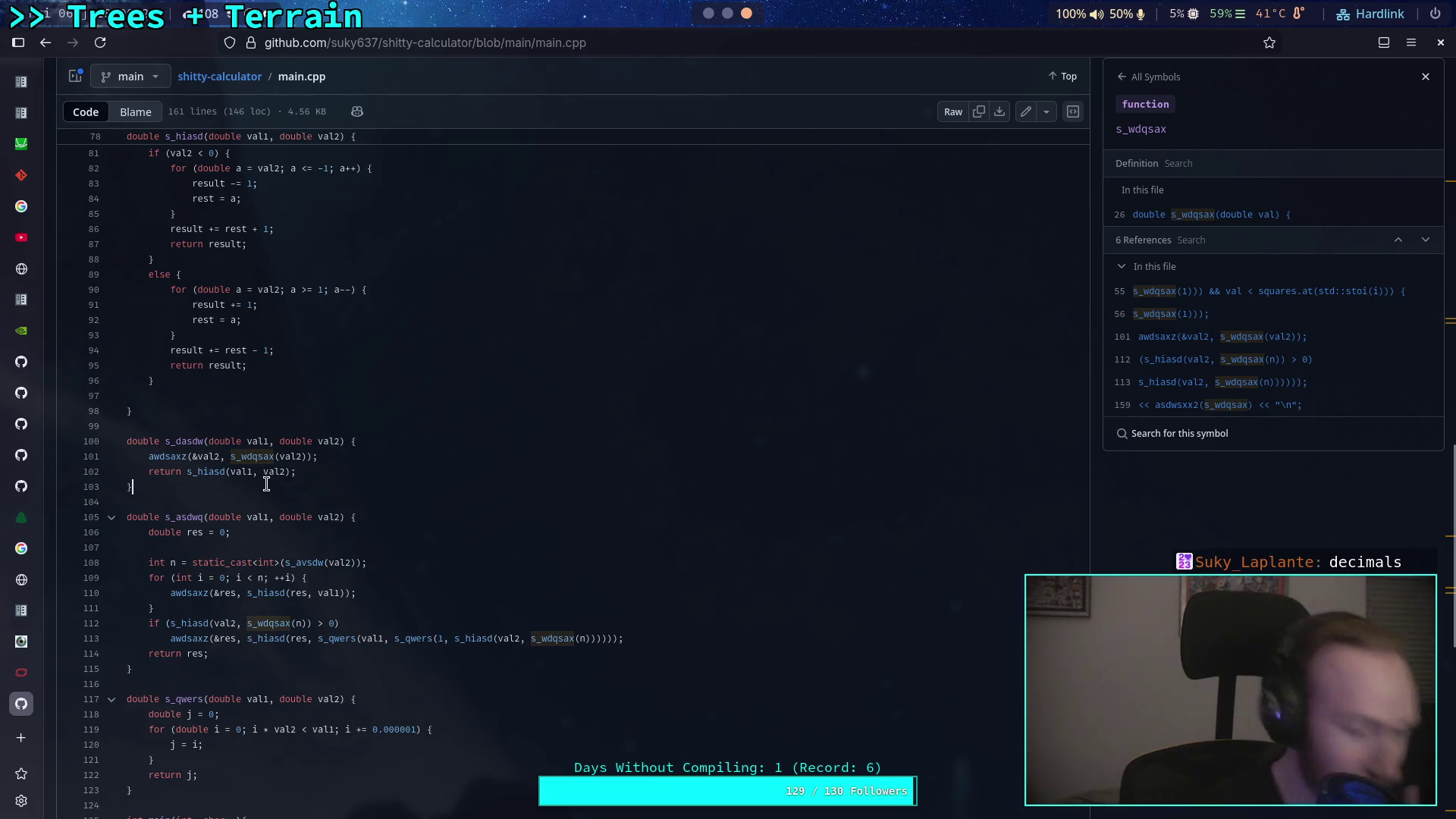
double_click(209, 456)
scroll(204, 425, "up", 3)
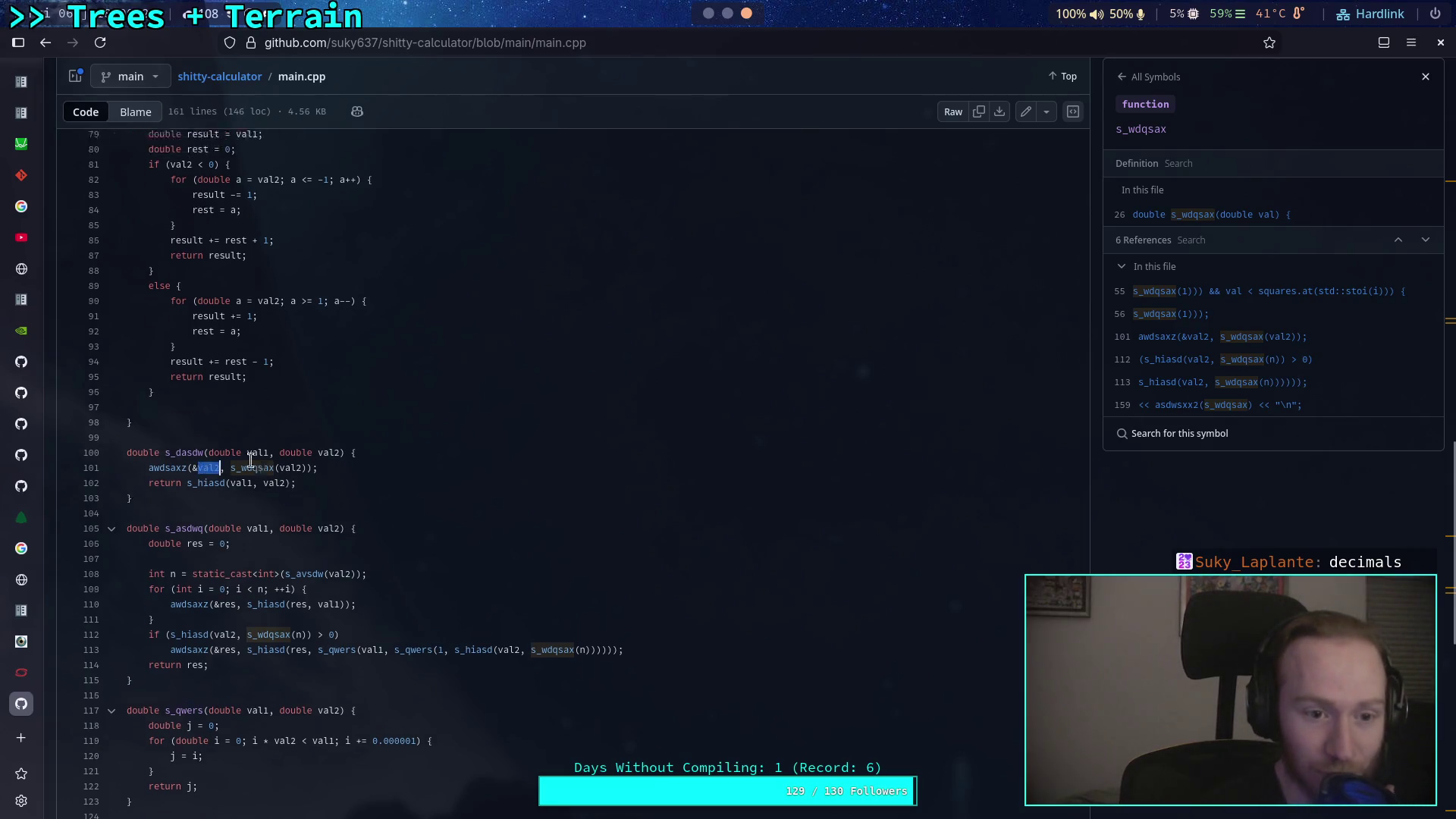
left_click_drag(191, 215, 127, 203)
left_click(277, 445)
scroll(293, 455, "down", 4)
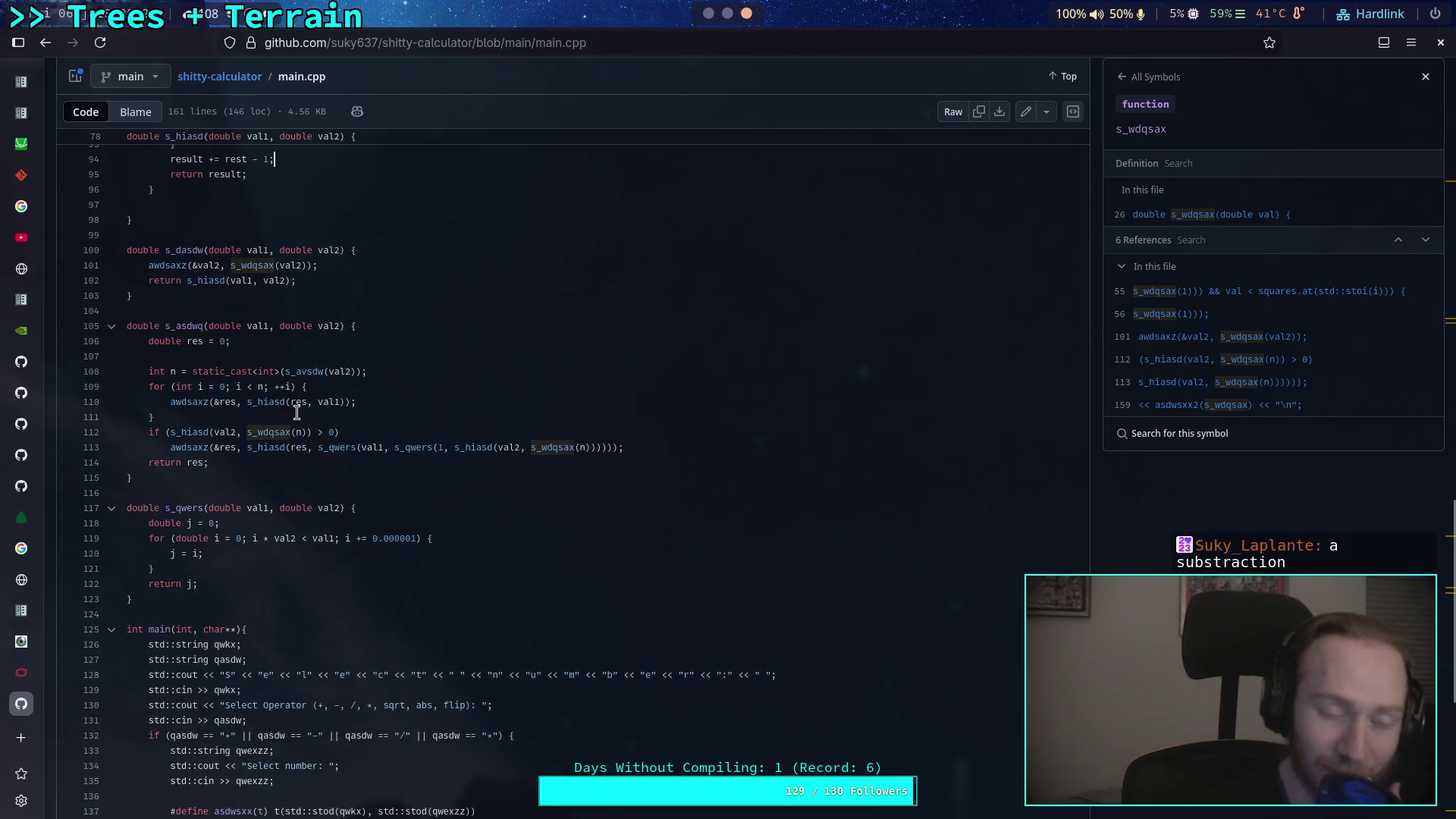
double_click(251, 265)
Bring up the awdsaxz function's definition and 5 references, highlighting line 113.
scroll(288, 513, "up", 4)
scroll(287, 513, "up", 5)
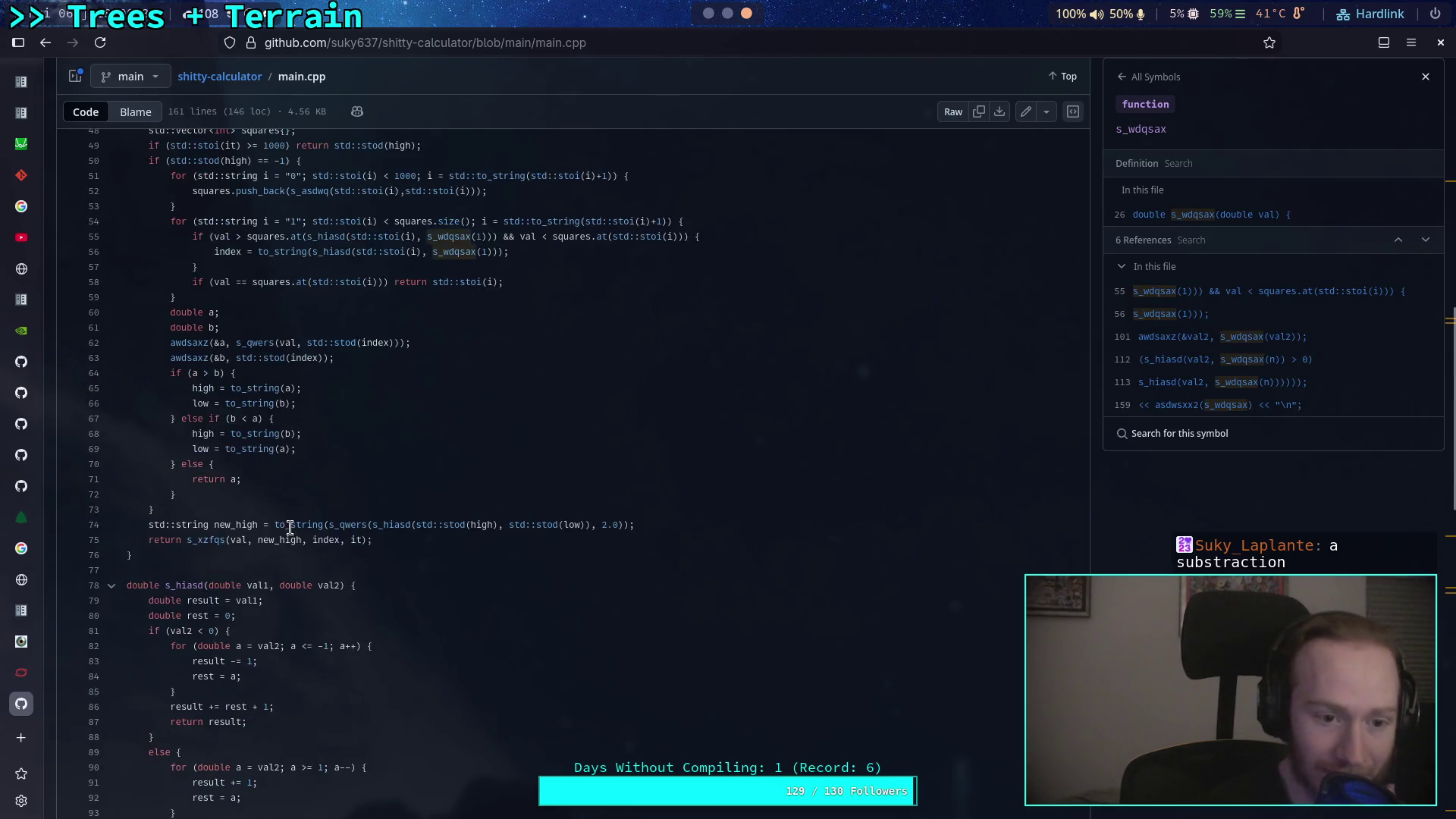
scroll(288, 519, "up", 4)
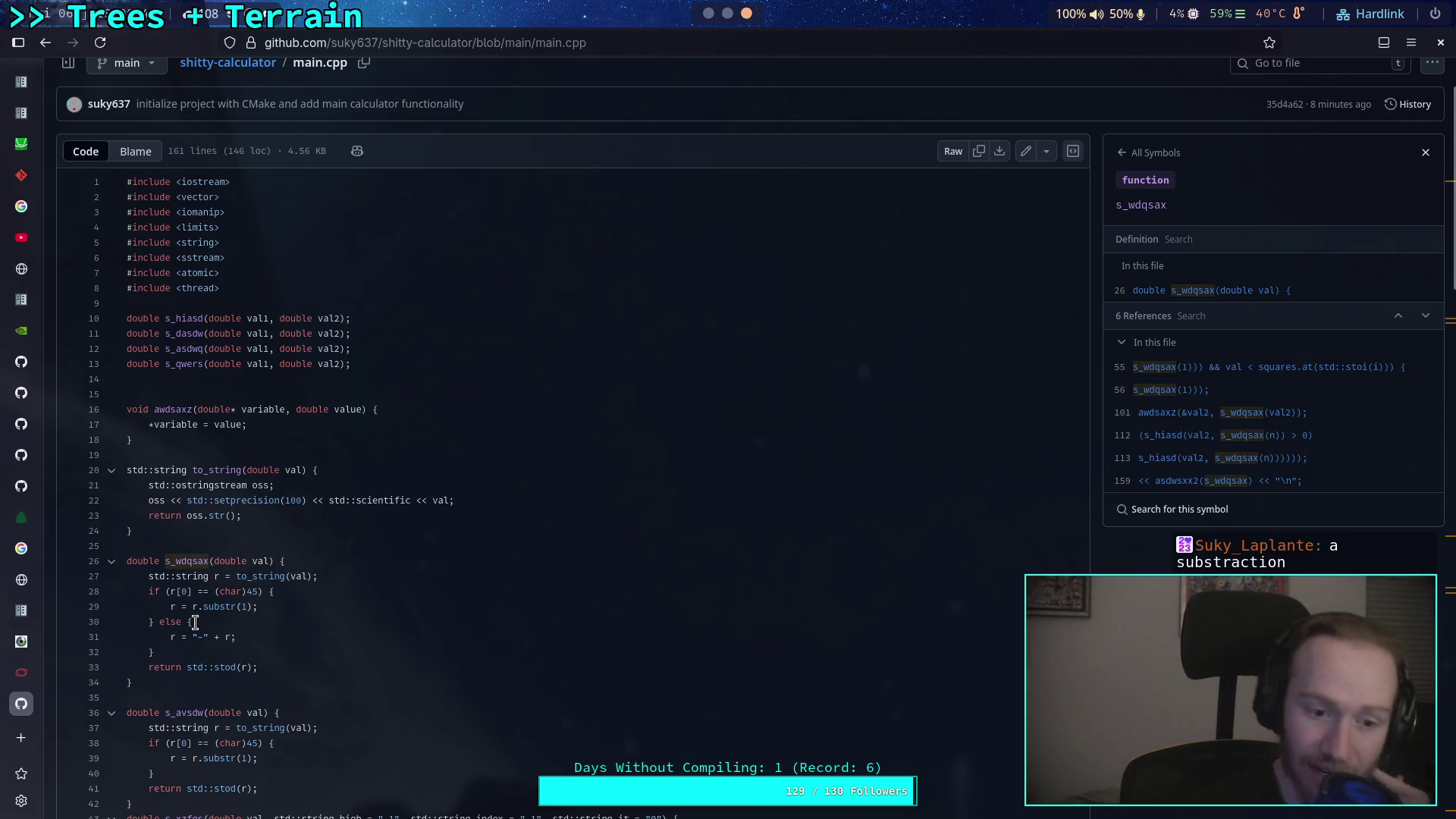
scroll(305, 637, "down", 4)
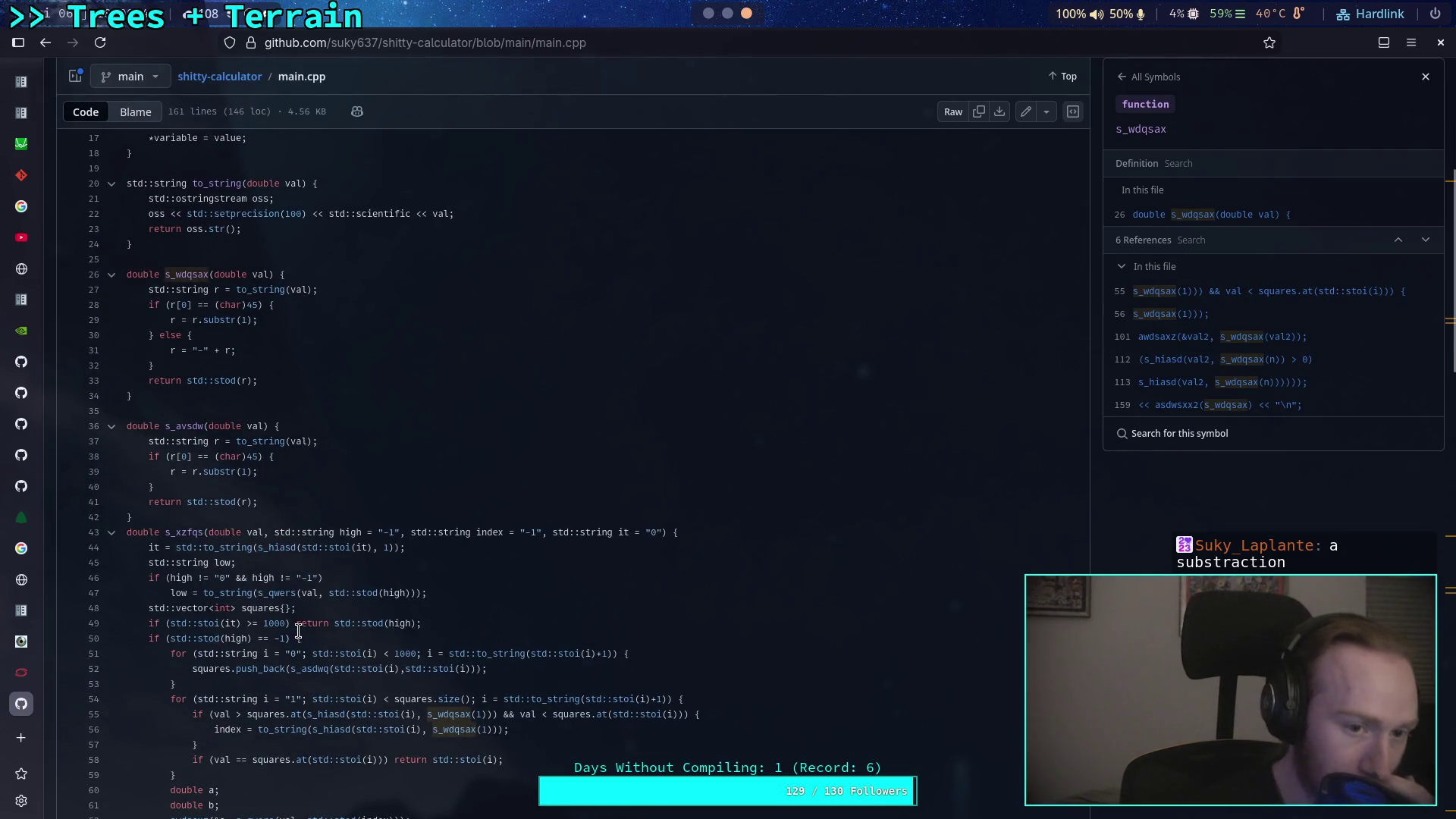
scroll(298, 631, "down", 10)
scroll(292, 629, "down", 2)
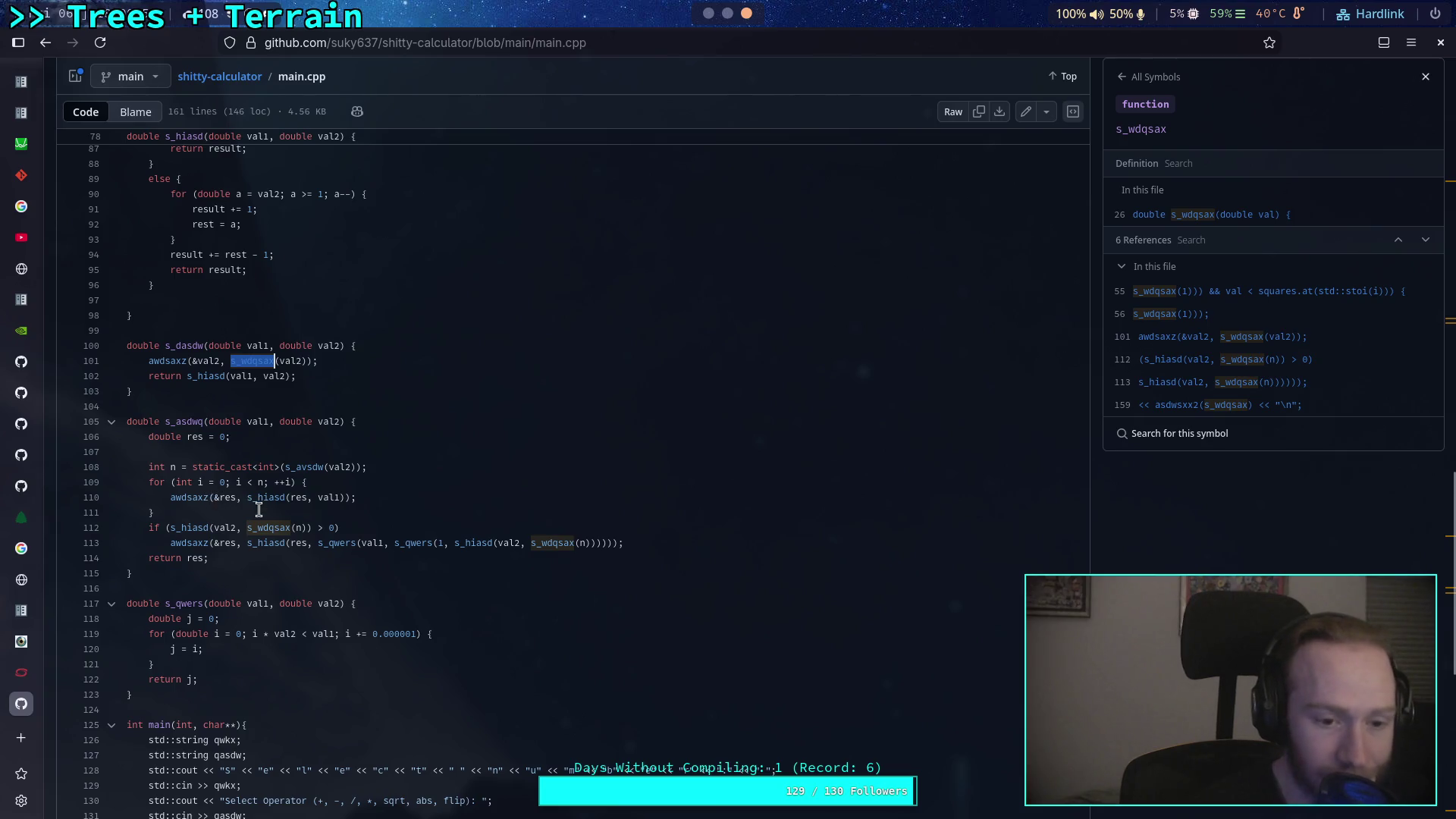
left_click(190, 498)
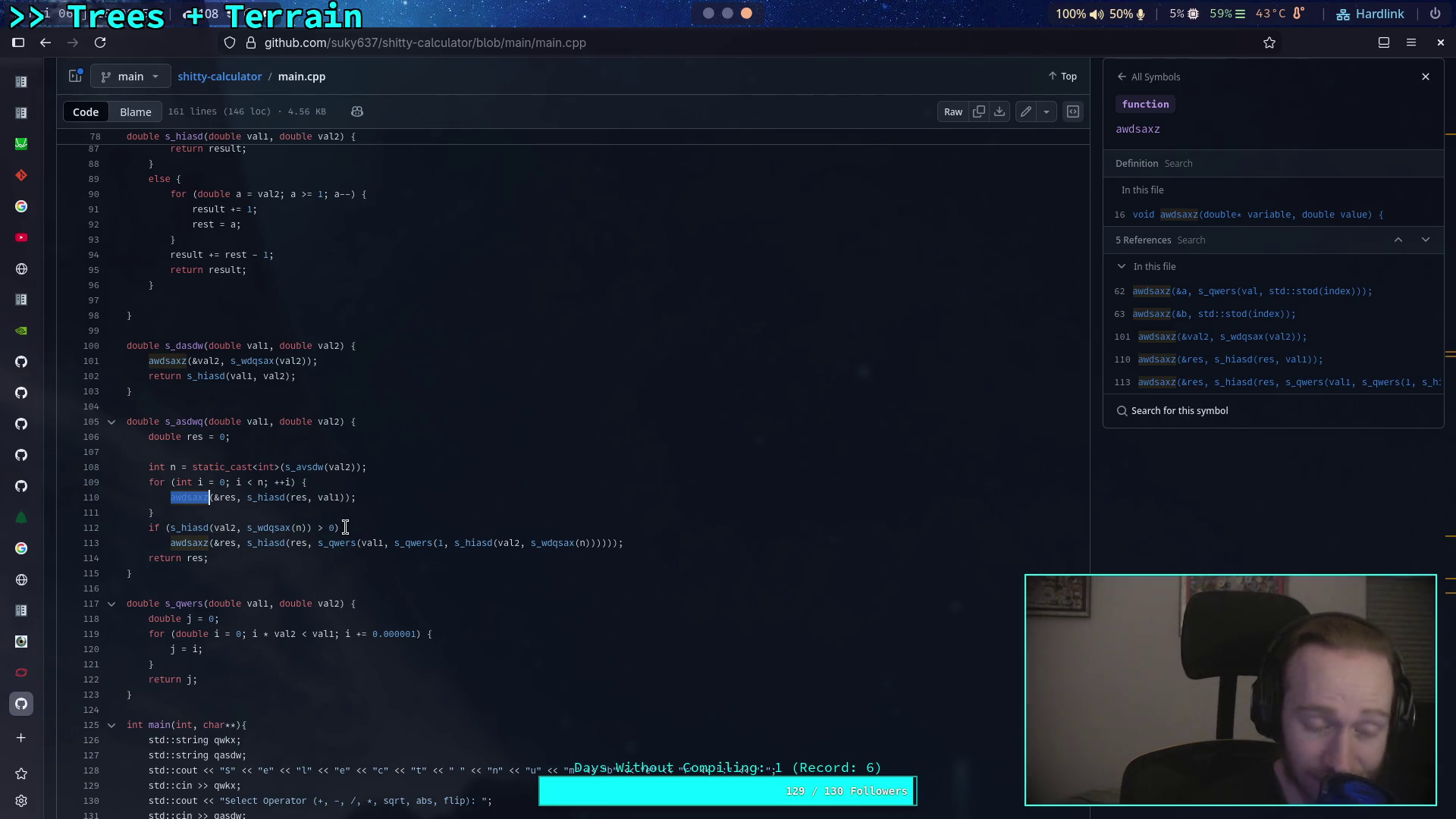
left_click_drag(624, 543, 182, 543)
Examine the s_qwers loop's 0.000001 step and lines 108–113 of s_asdwq.
scroll(415, 567, "down", 2)
left_click(288, 478)
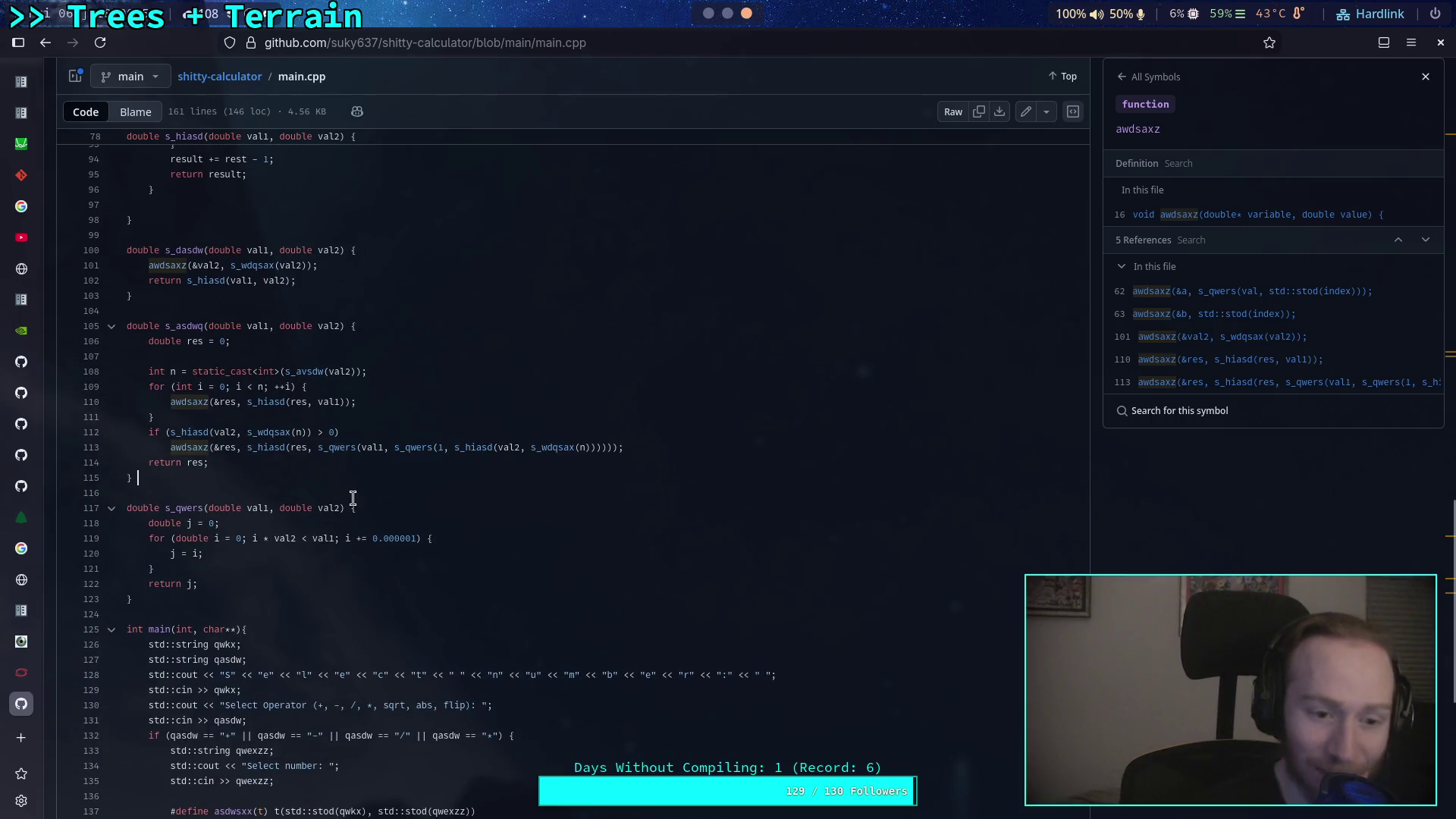
scroll(353, 498, "down", 2)
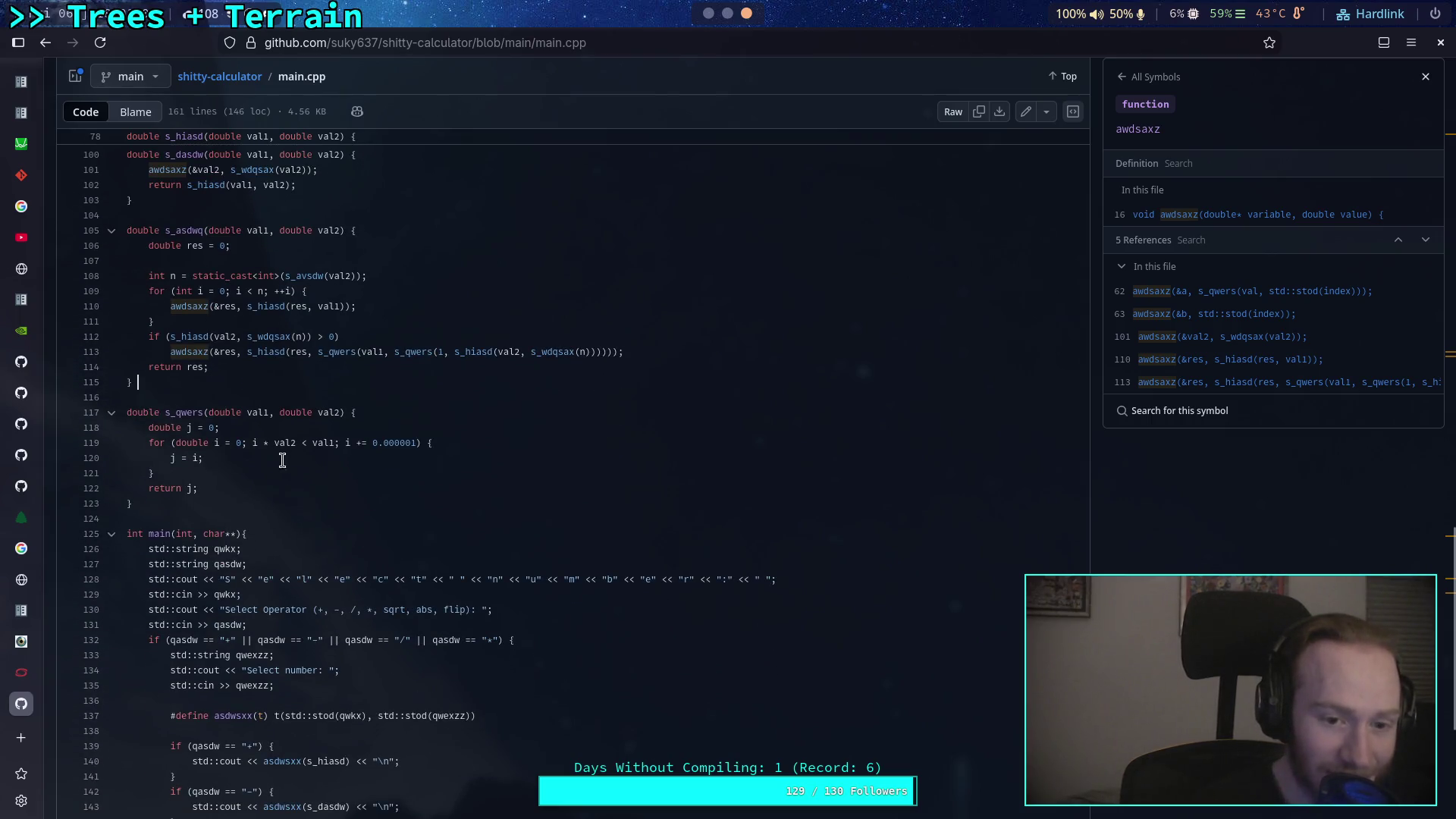
left_click_drag(350, 444, 423, 445)
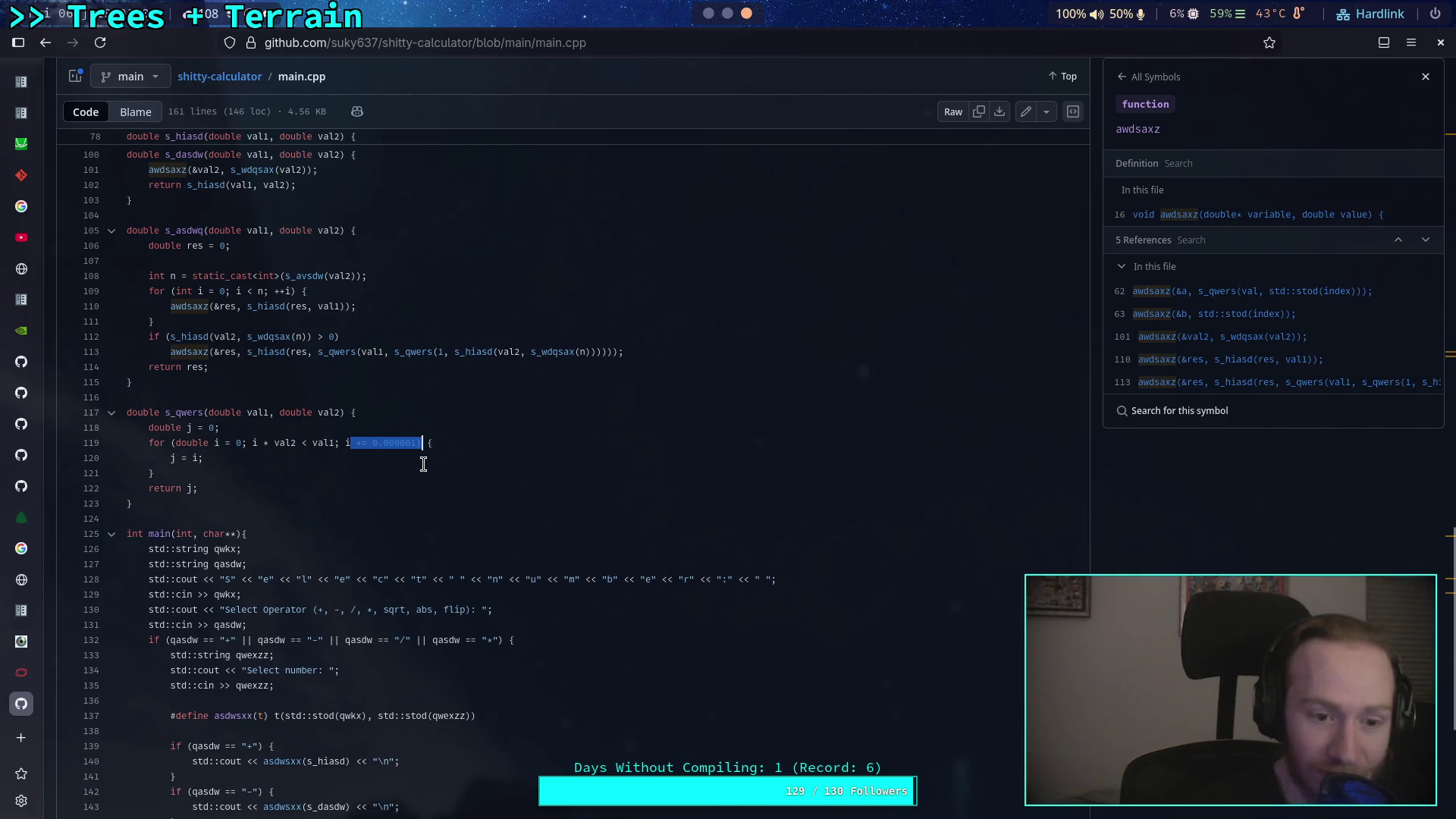
left_click(420, 464)
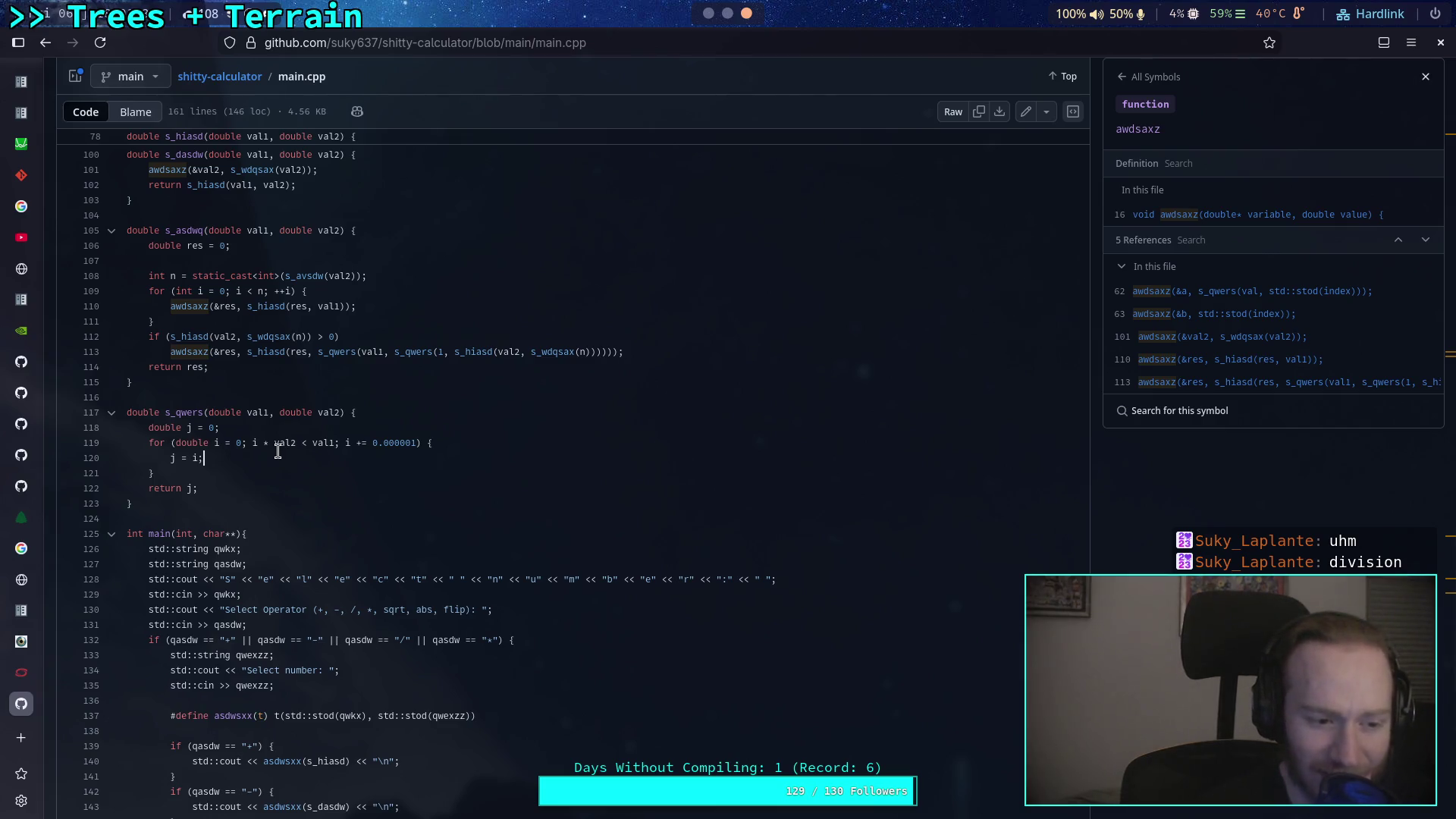
mouse_move(220, 372)
left_mouse_down()
mouse_move(136, 273)
mouse_move(228, 326)
mouse_move(323, 351)
mouse_move(251, 358)
mouse_move(664, 358)
left_mouse_up()
Look up s_hiasd's references and examine the i * val2 condition on line 119.
left_click(282, 351)
left_click(200, 345)
left_click(514, 370)
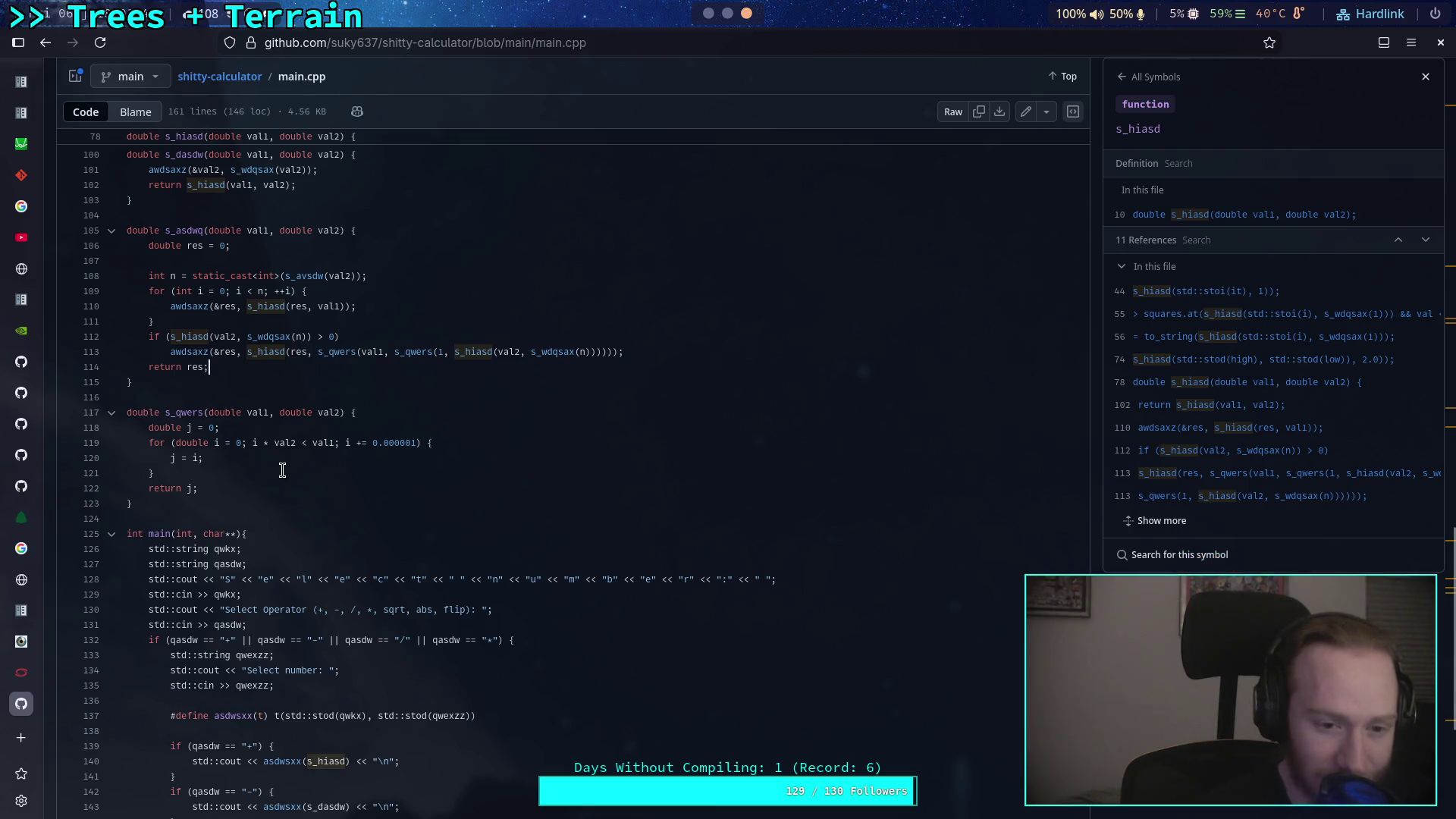
left_click(253, 443)
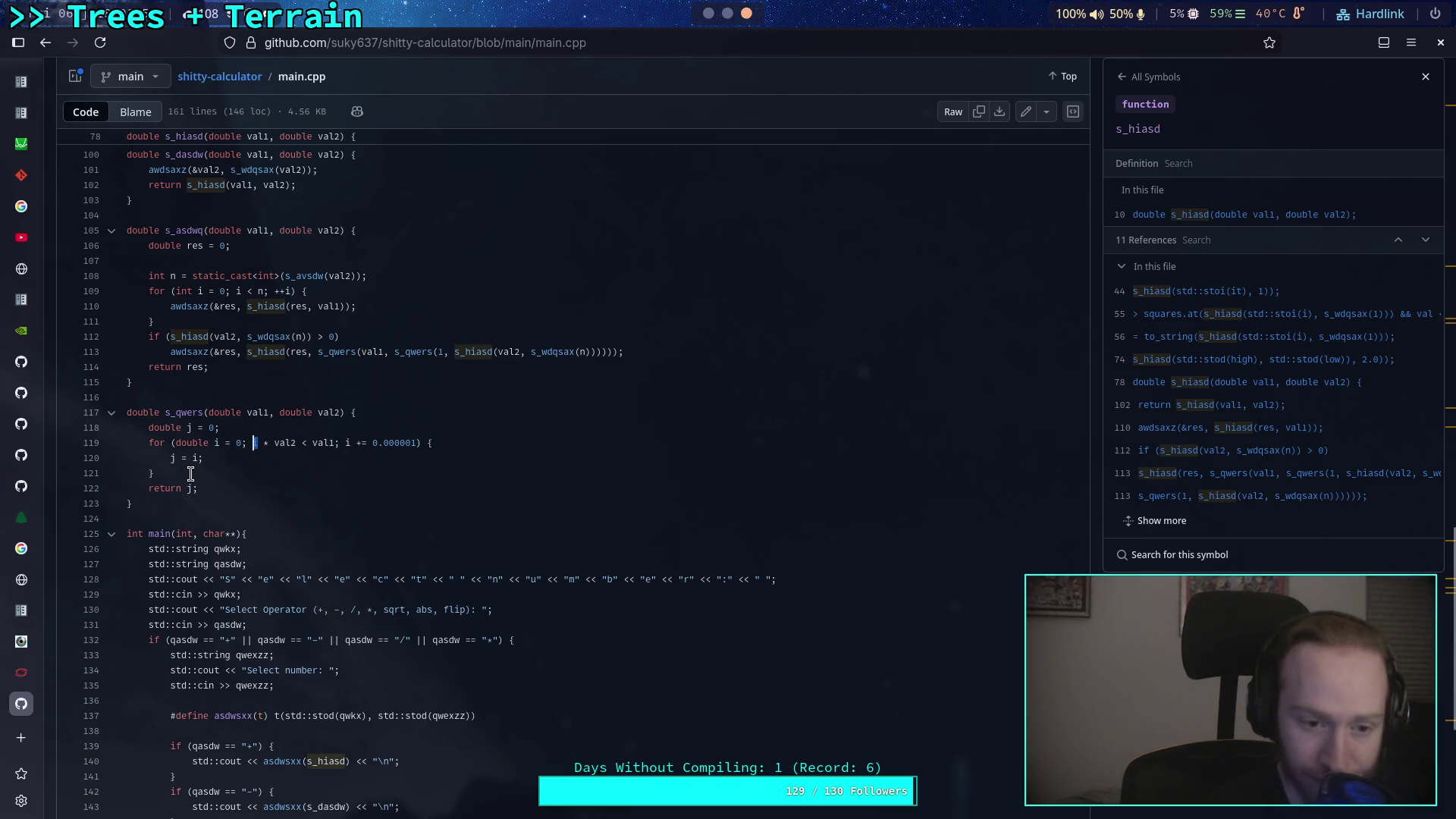
Read main()'s greeting, qwkx and flip/abs prompts on lines 128–130, then show asdwsxx2's 4 references.
scroll(197, 472, "down", 5)
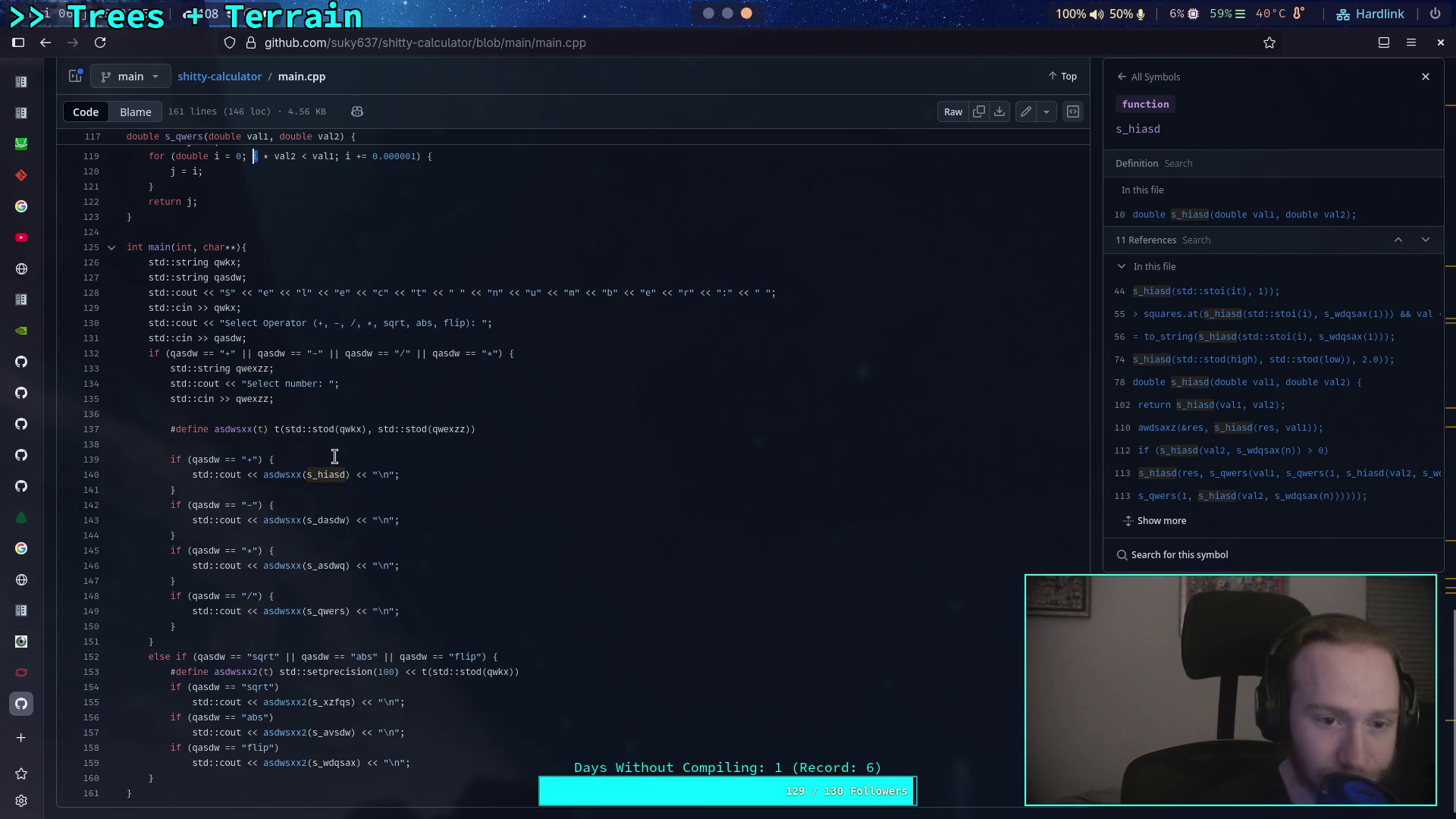
left_click_drag(225, 293, 758, 296)
left_click(564, 334)
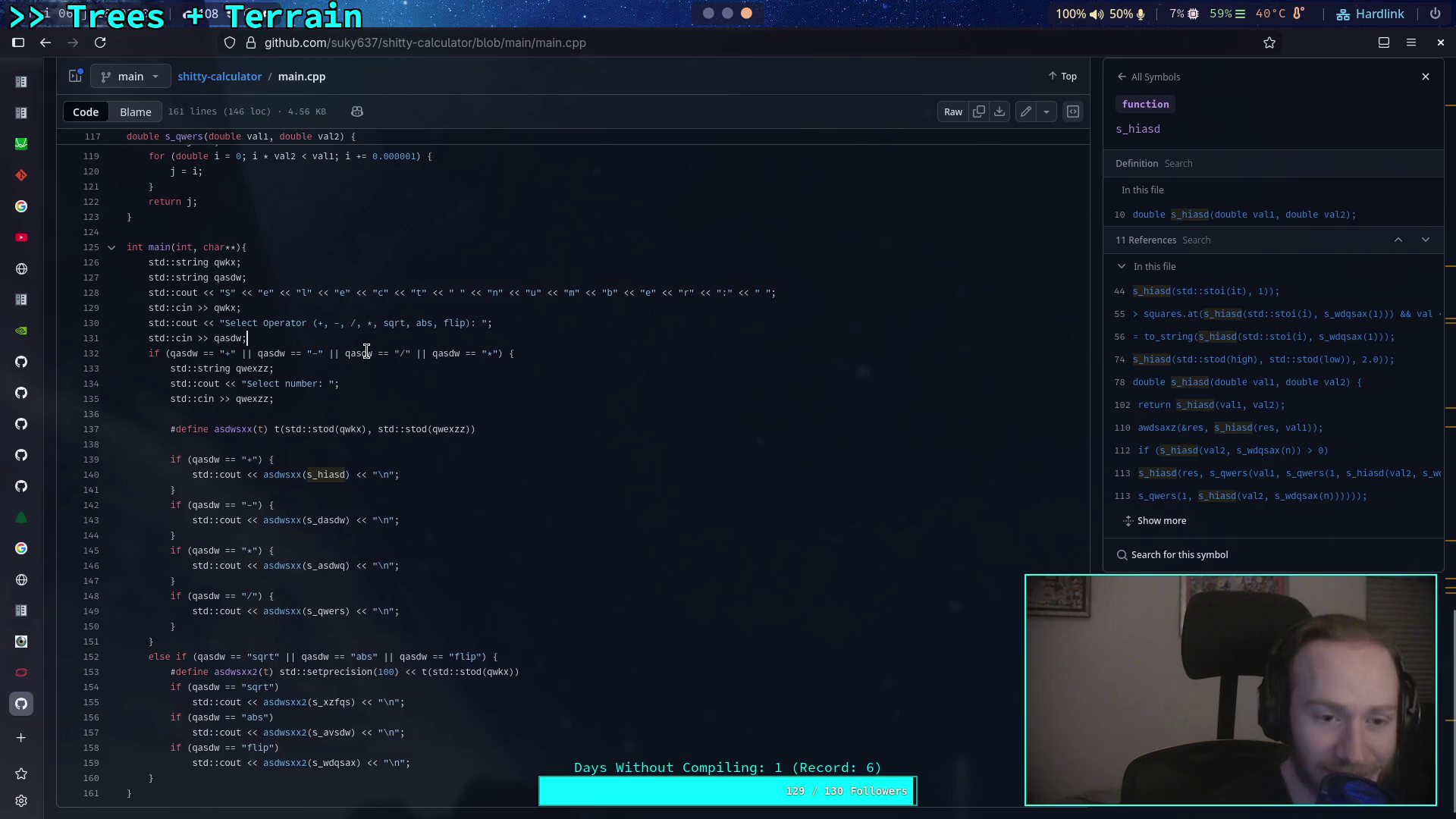
left_click_drag(210, 308, 241, 308)
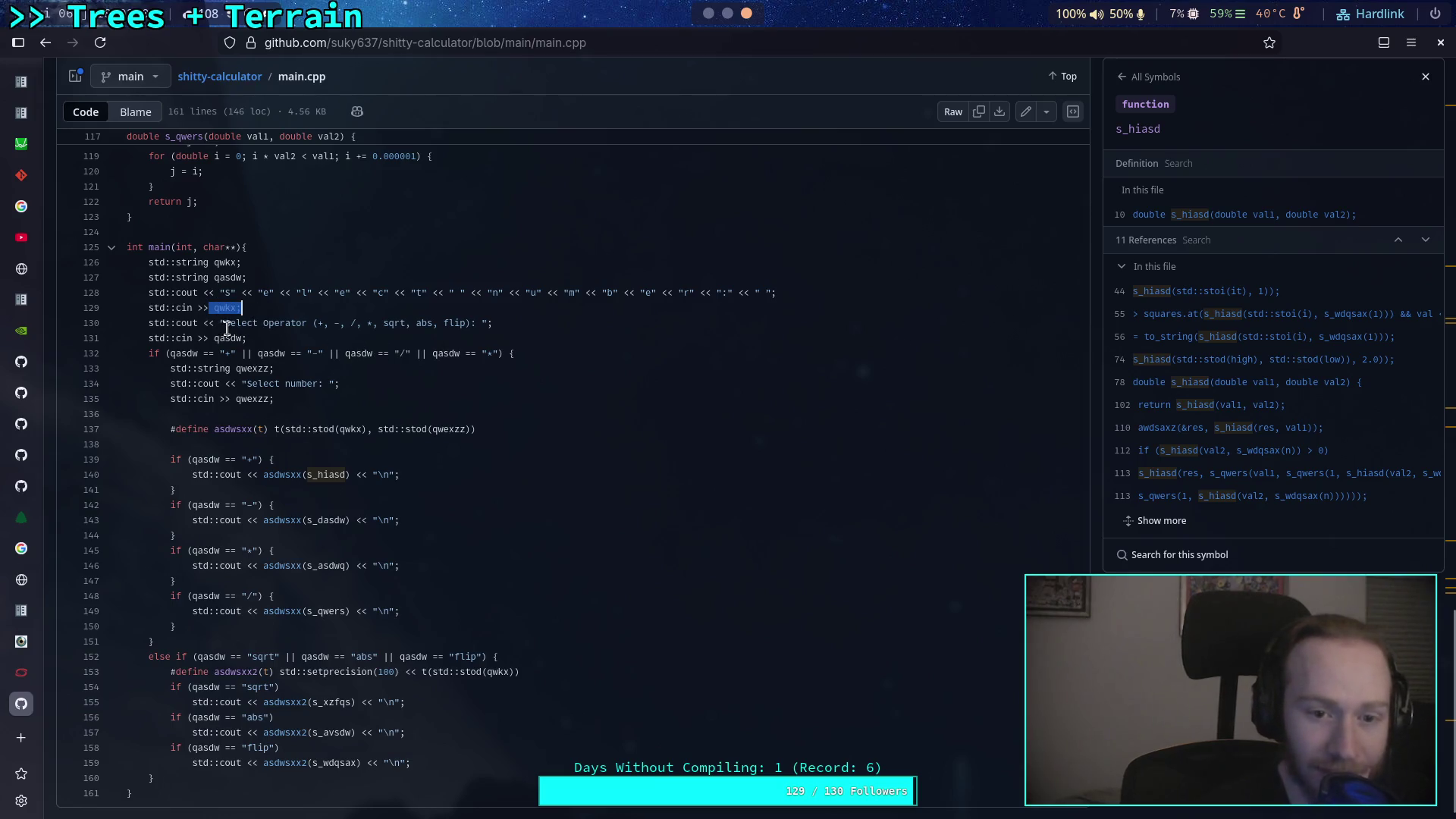
left_click_drag(444, 323, 468, 323)
left_click(358, 335)
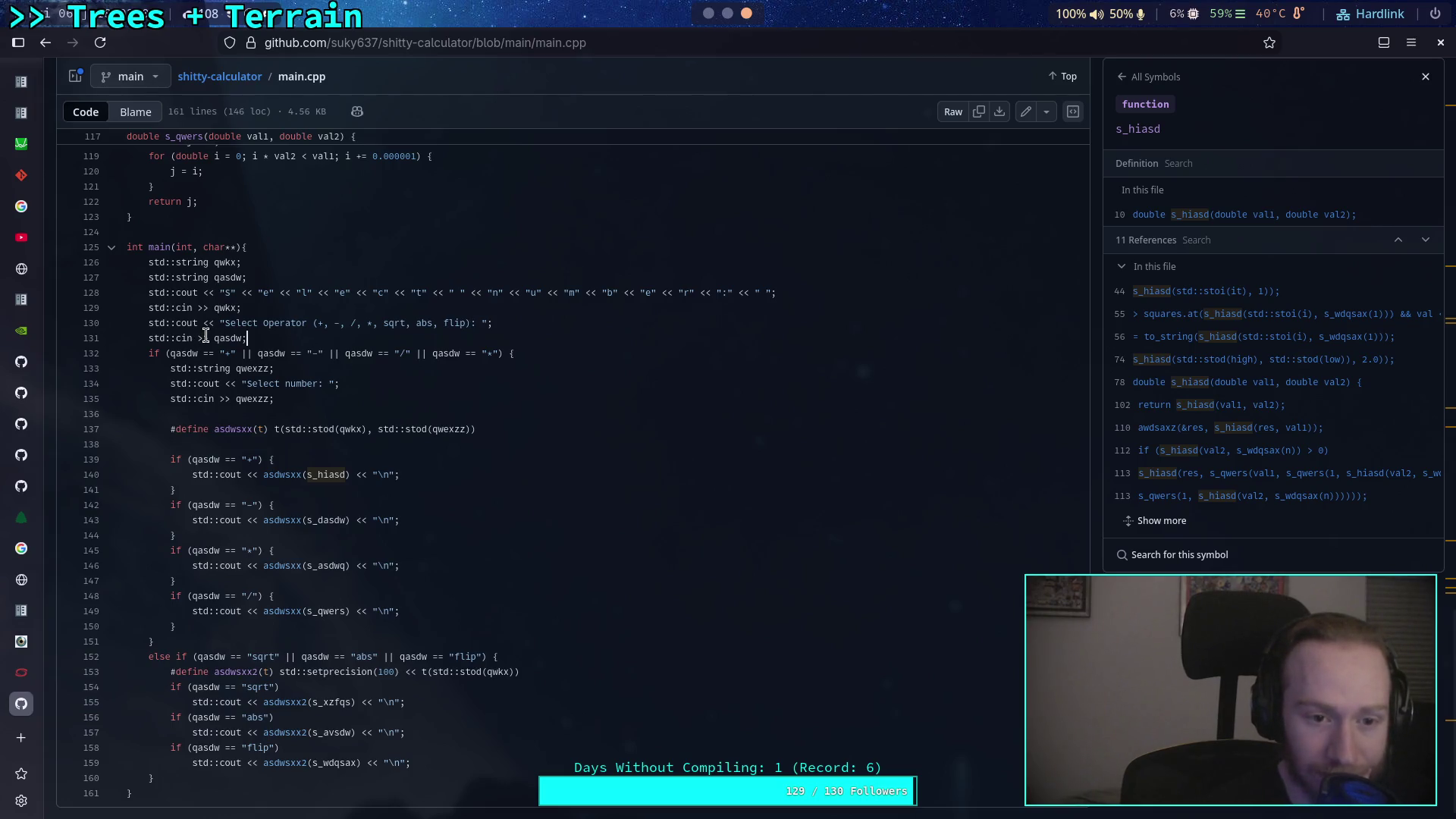
double_click(427, 323)
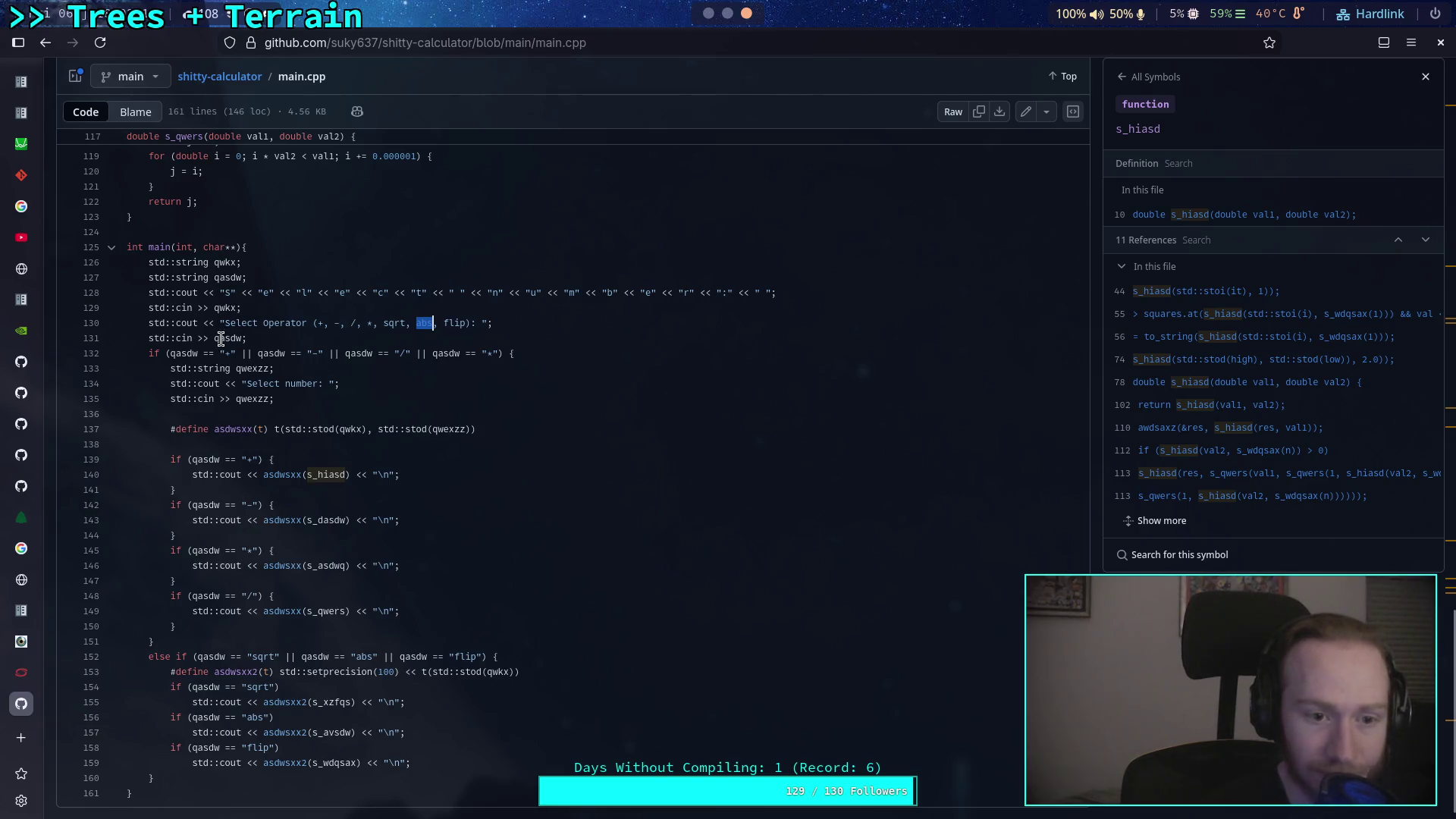
scroll(254, 516, "down", 1)
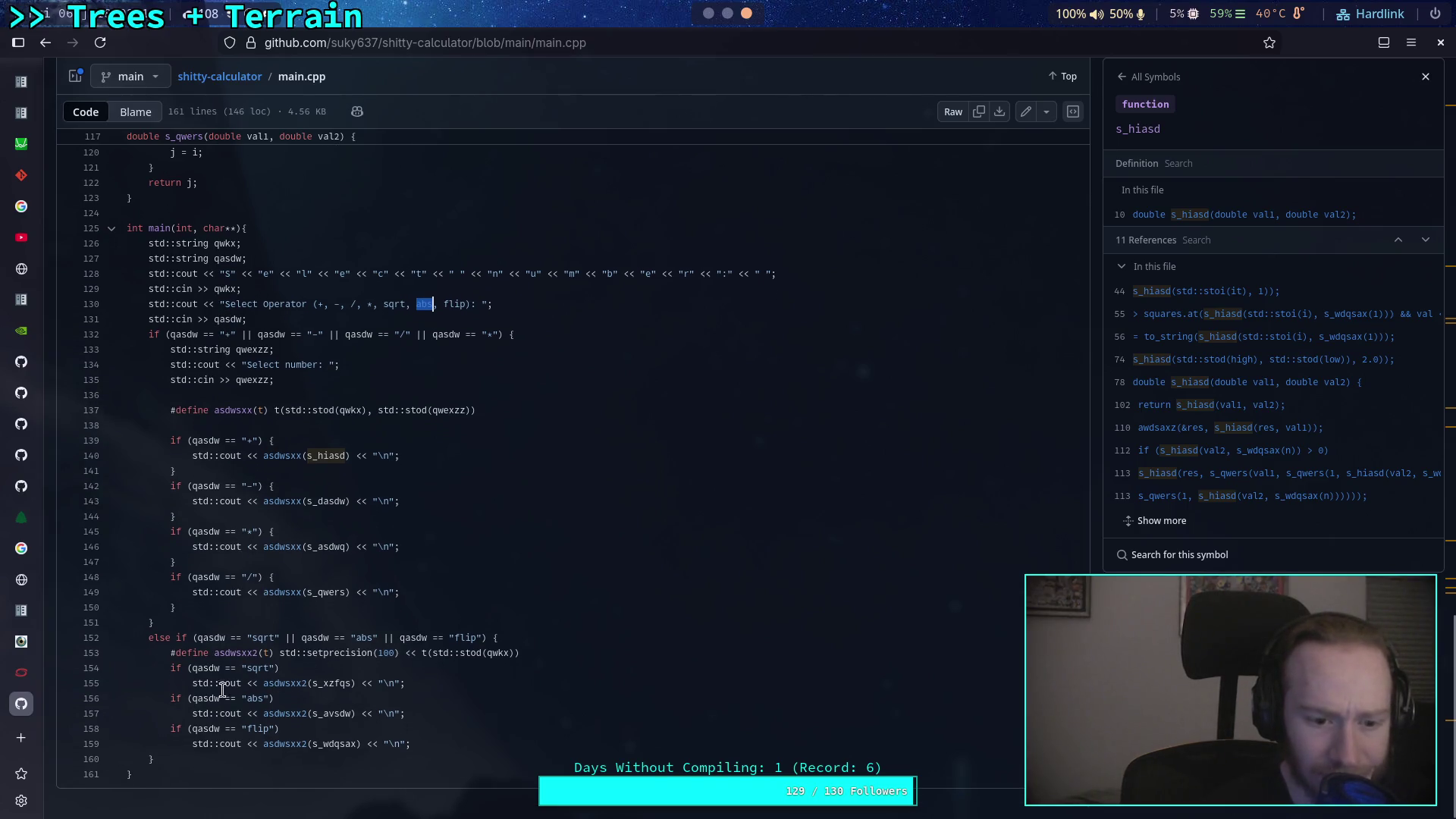
double_click(292, 714)
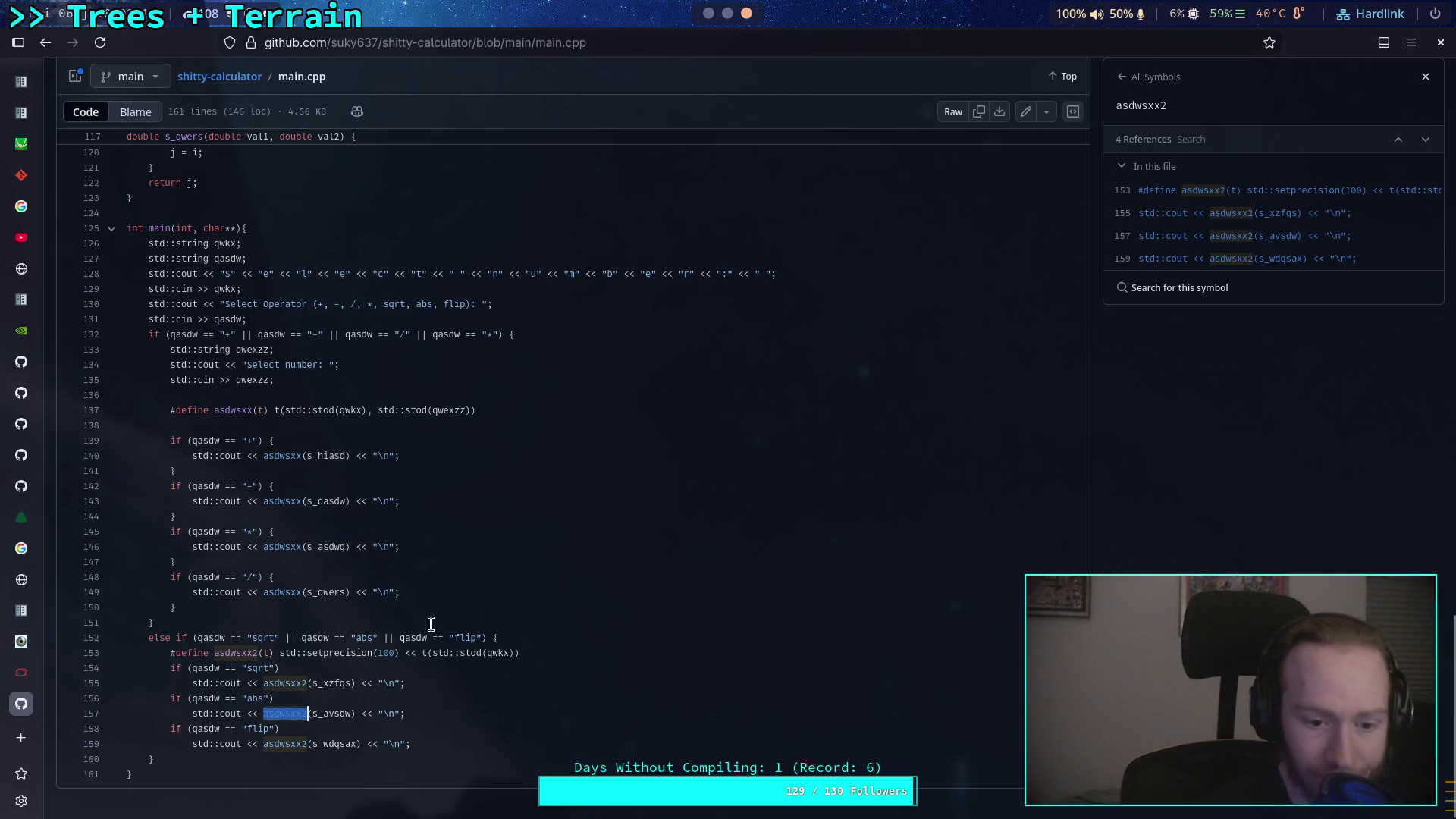
double_click(333, 715)
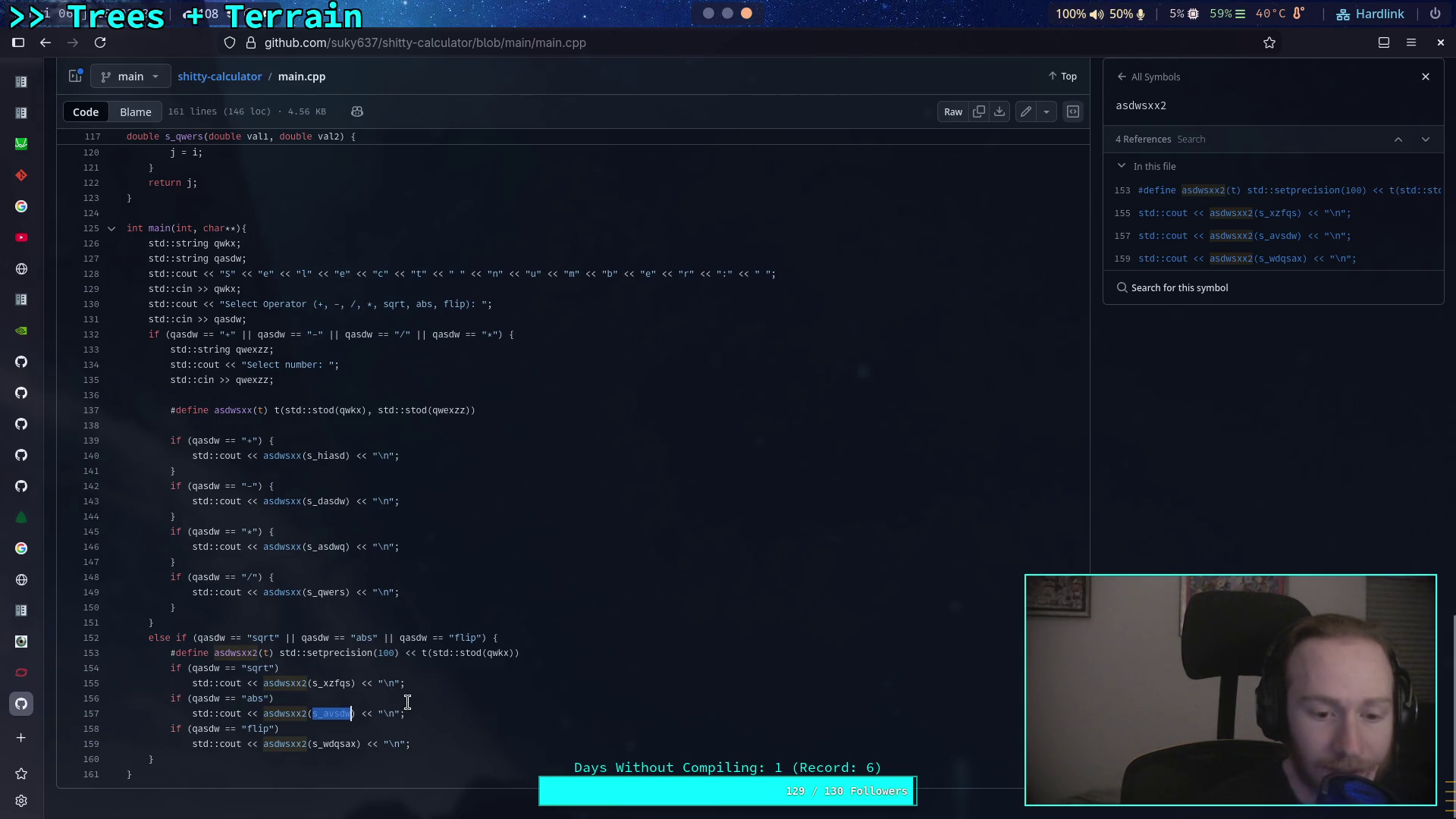
scroll(460, 694, "up", 10)
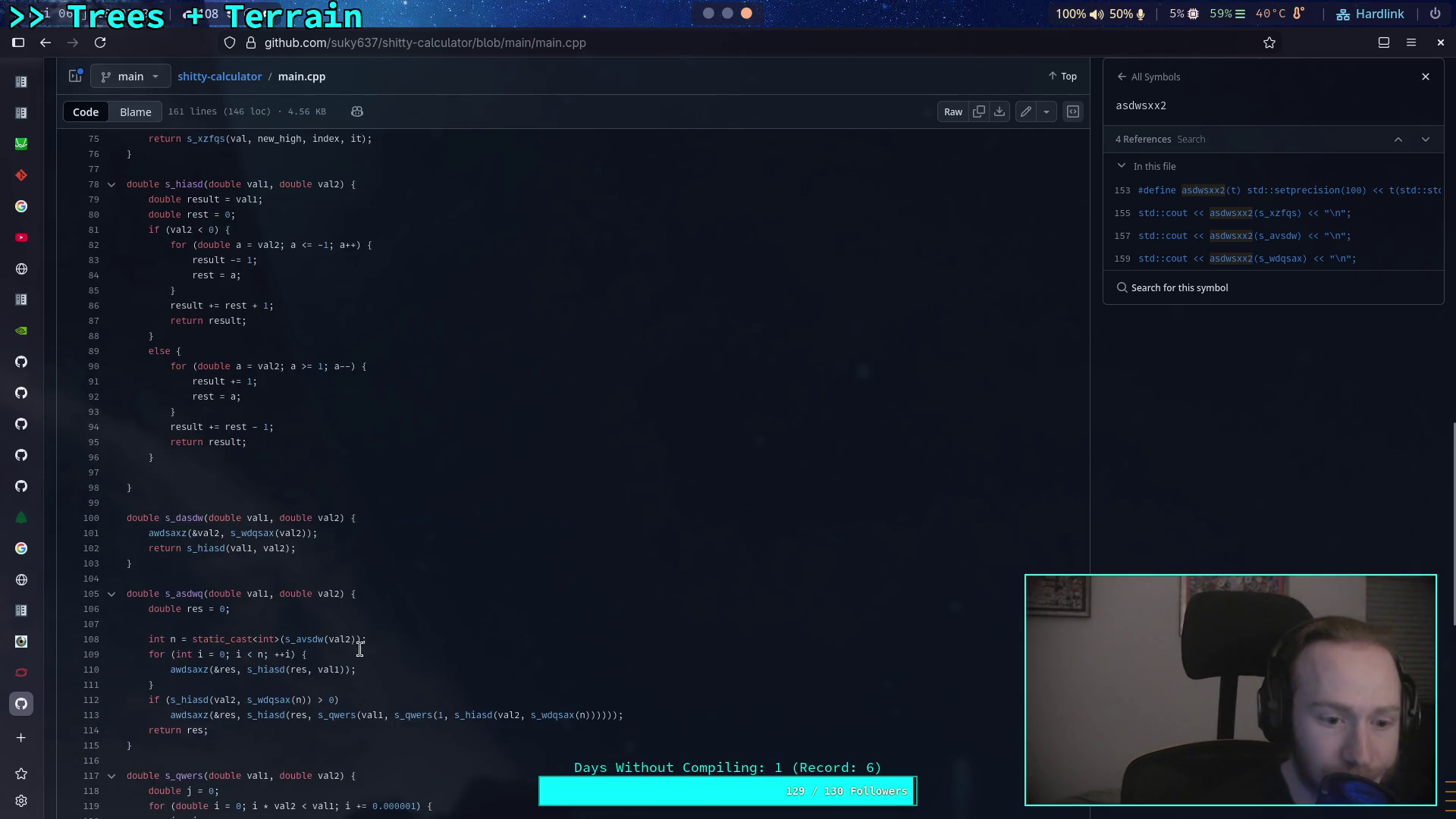
scroll(279, 639, "up", 15)
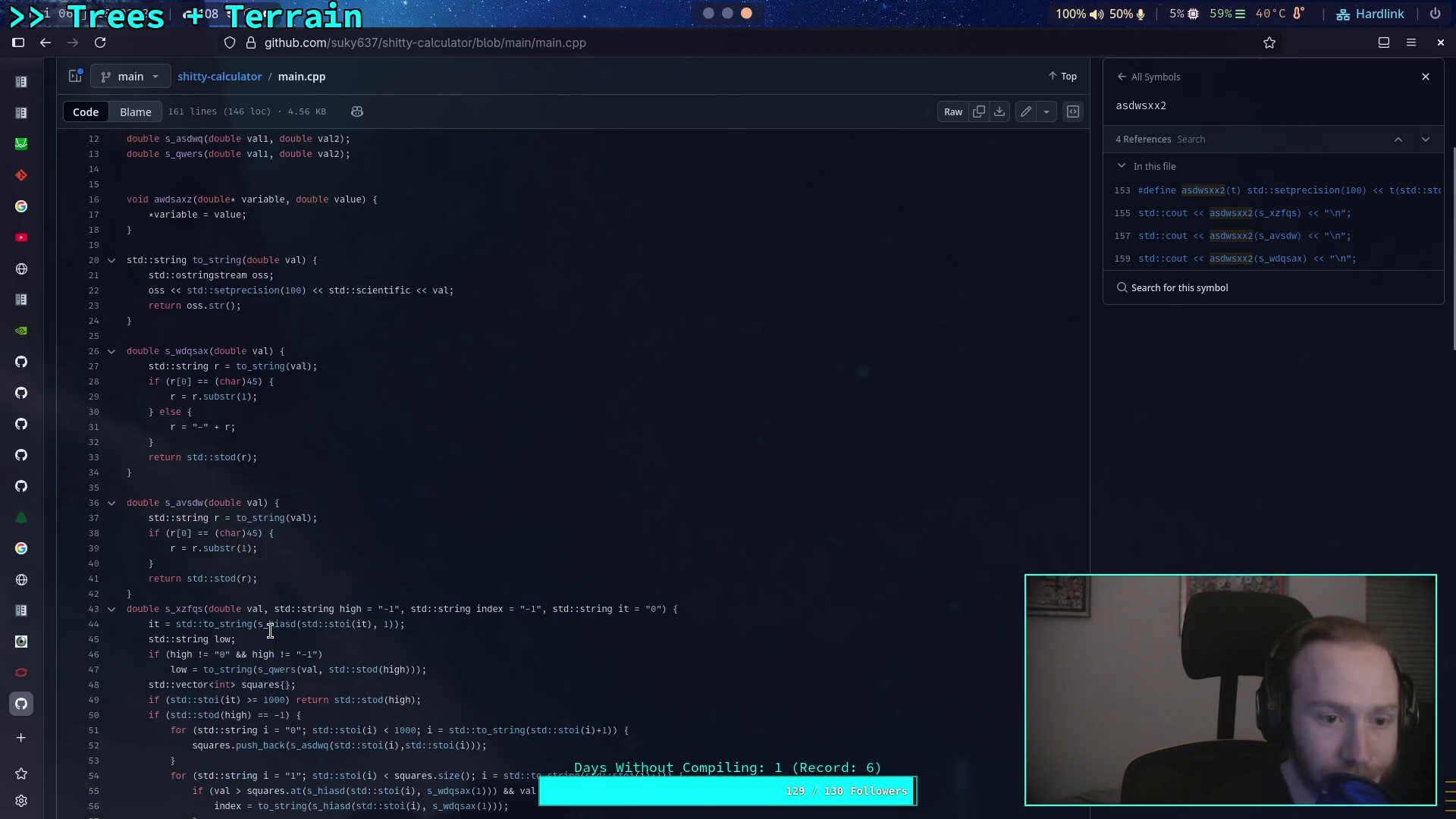
scroll(270, 632, "up", 2)
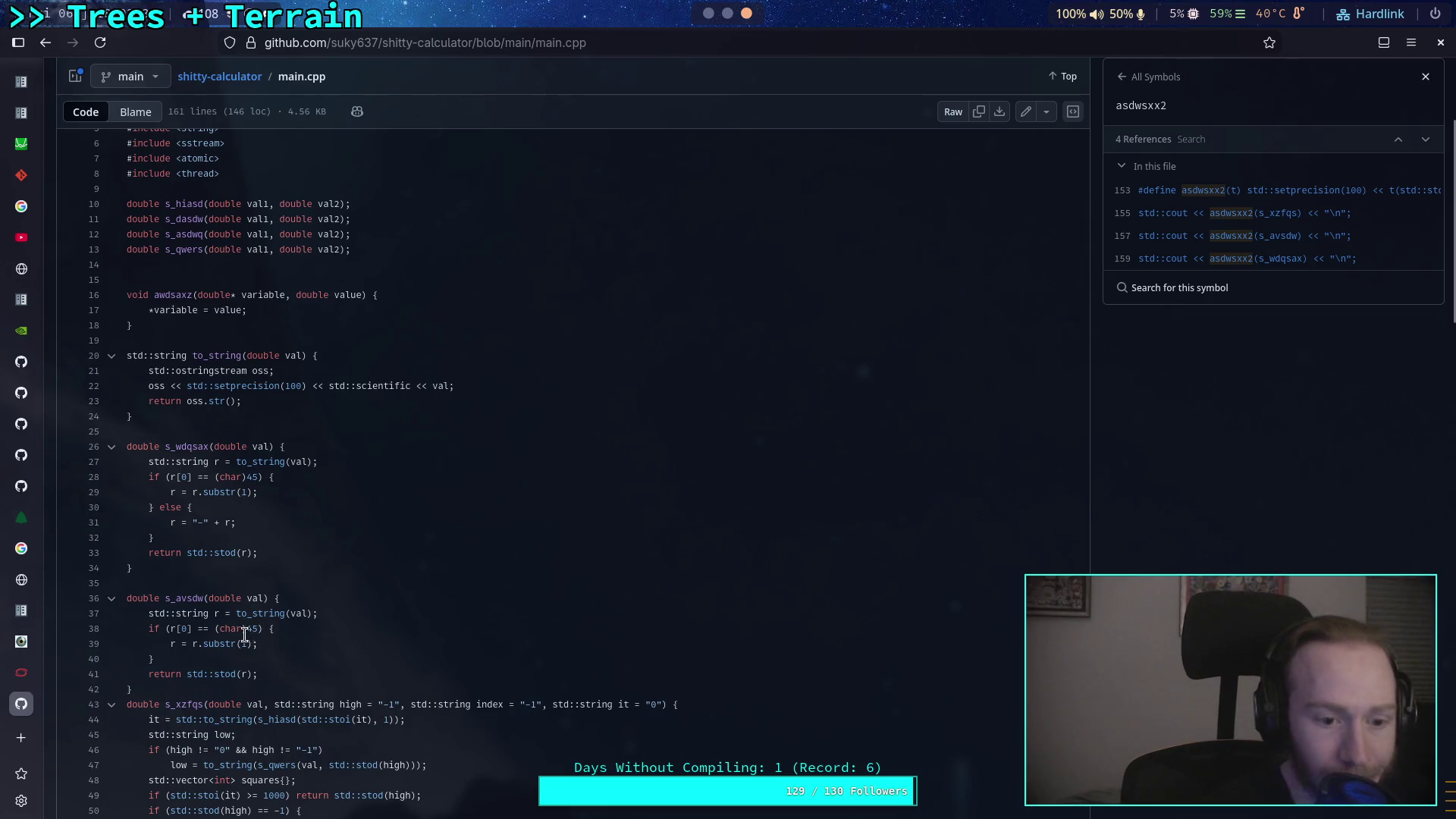
mouse_move(266, 667)
left_mouse_down()
mouse_move(227, 629)
mouse_move(182, 617)
left_mouse_up()
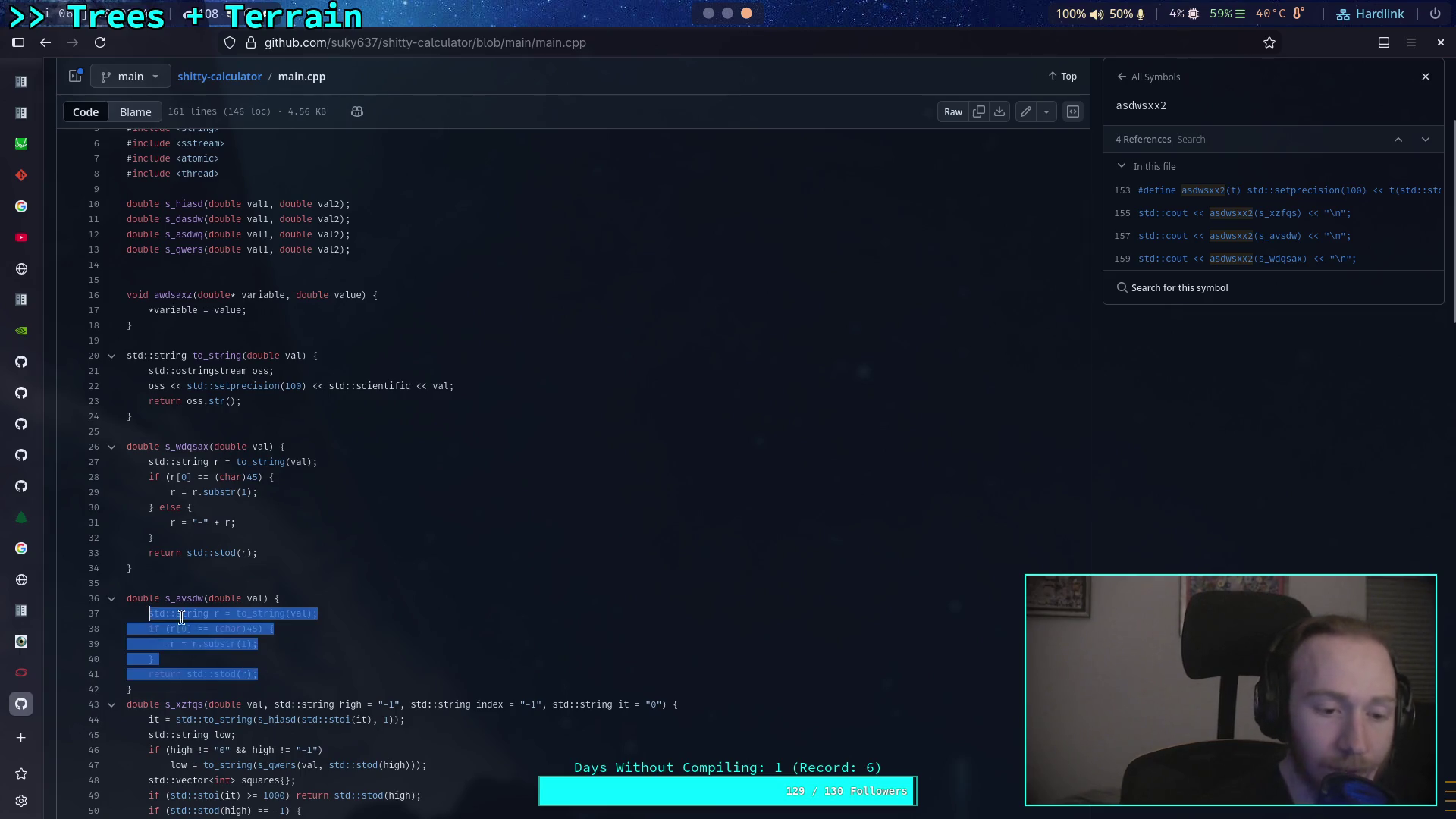
left_click(266, 629)
scroll(284, 605, "down", 20)
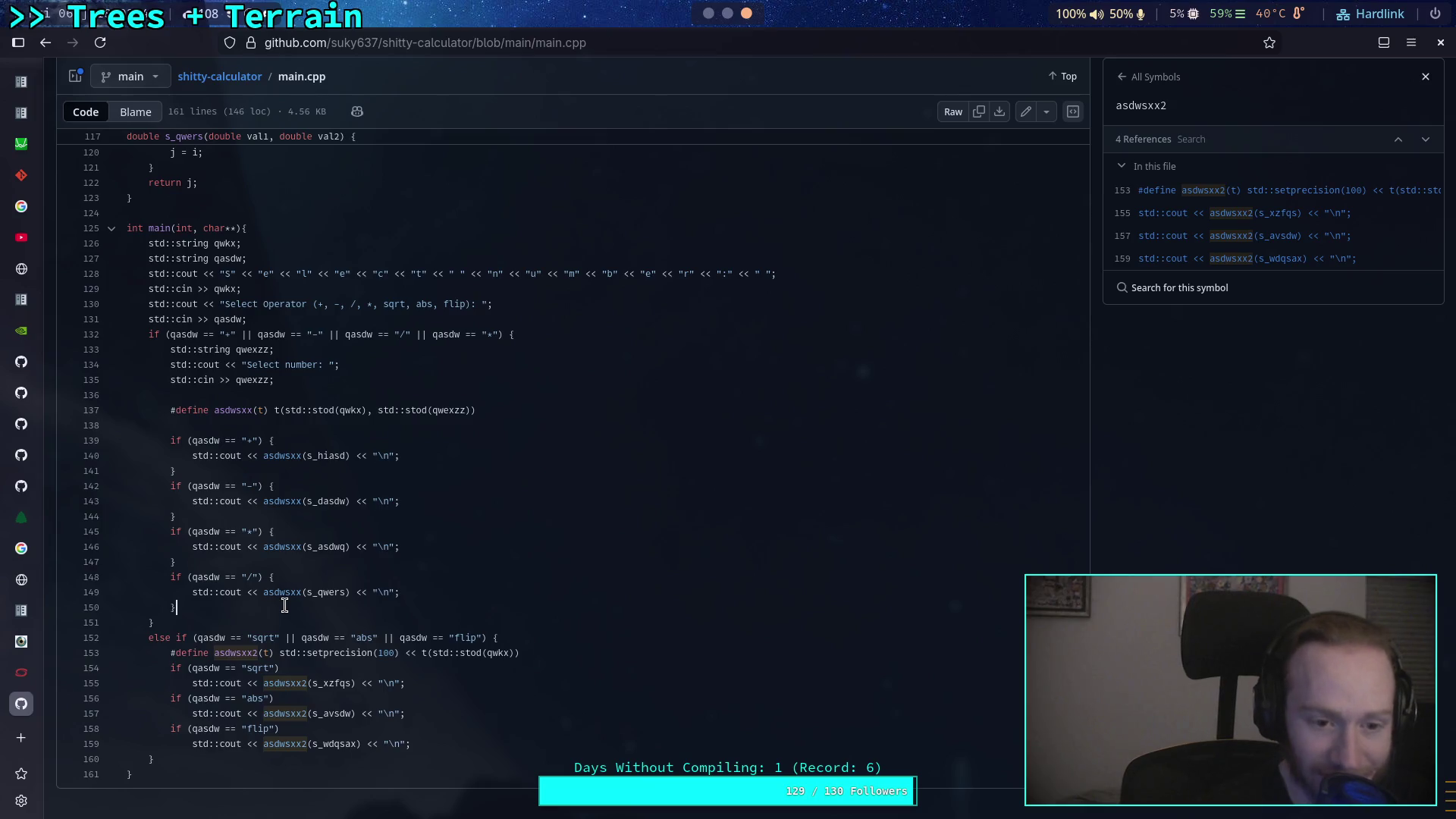
scroll(278, 607, "up", 5)
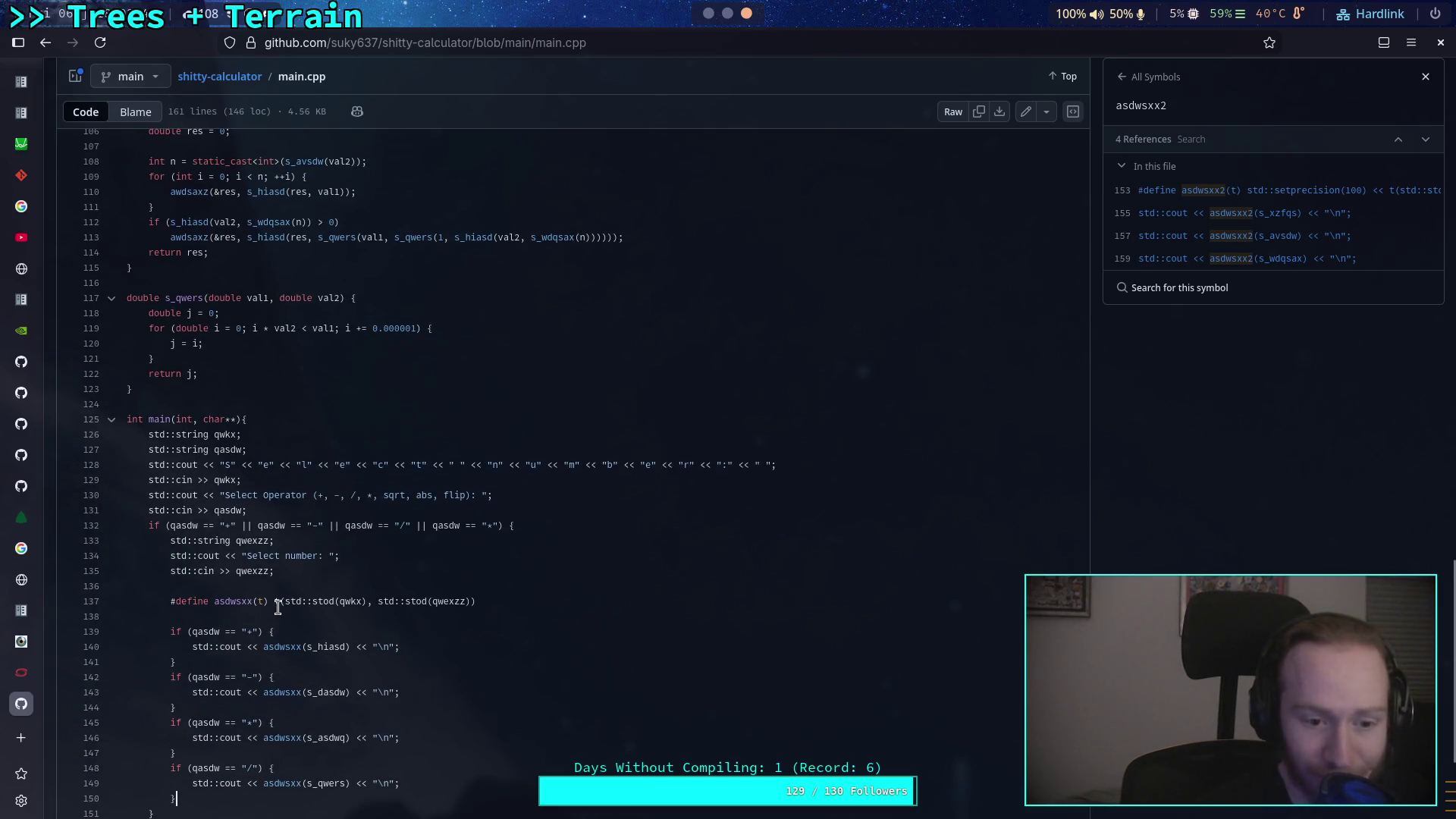
scroll(278, 607, "up", 15)
scroll(272, 611, "up", 20)
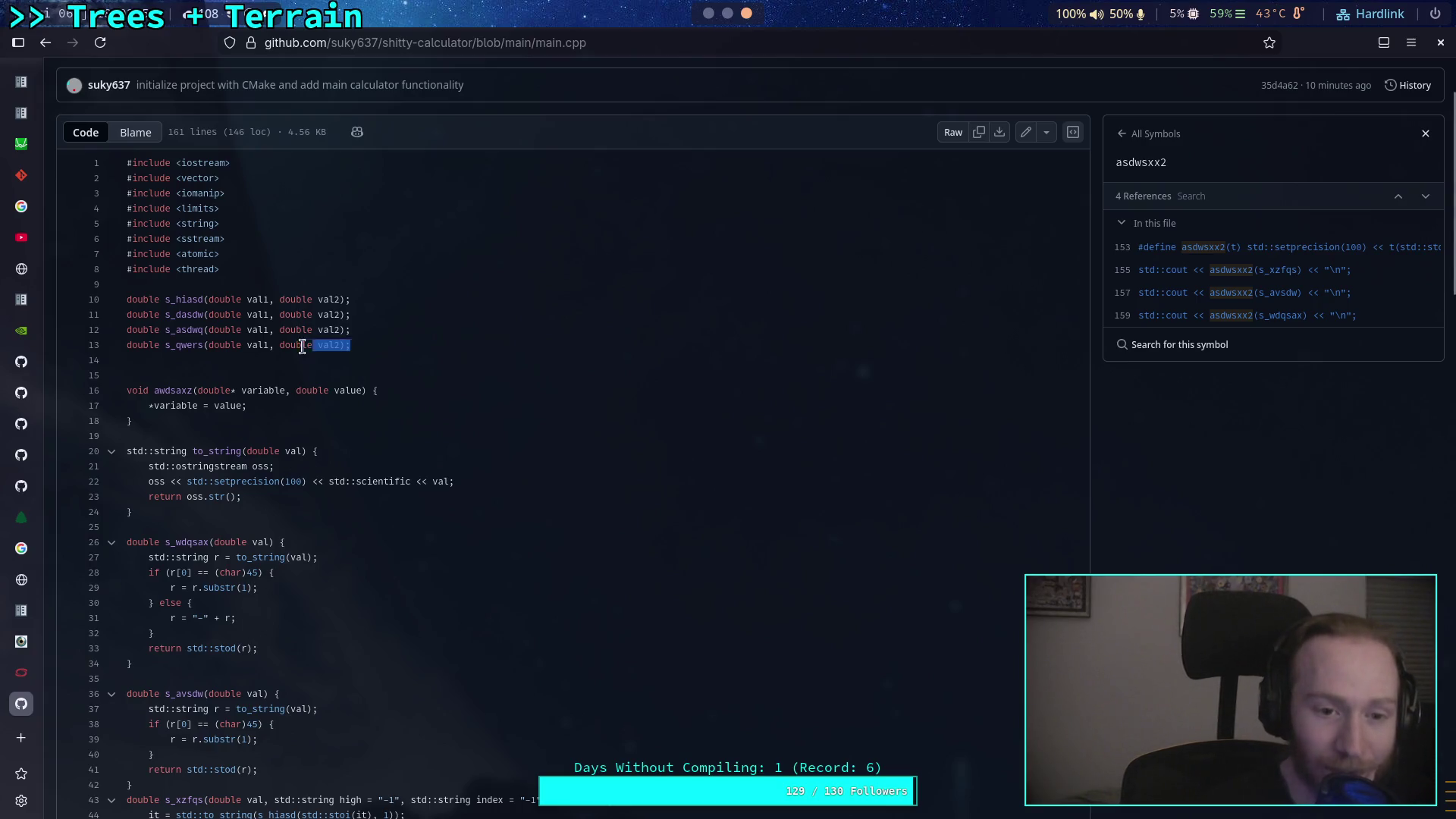
Review main.cpp's function declarations and iomanip, atomic and thread includes, then scroll through the file.
left_click_drag(303, 347, 127, 285)
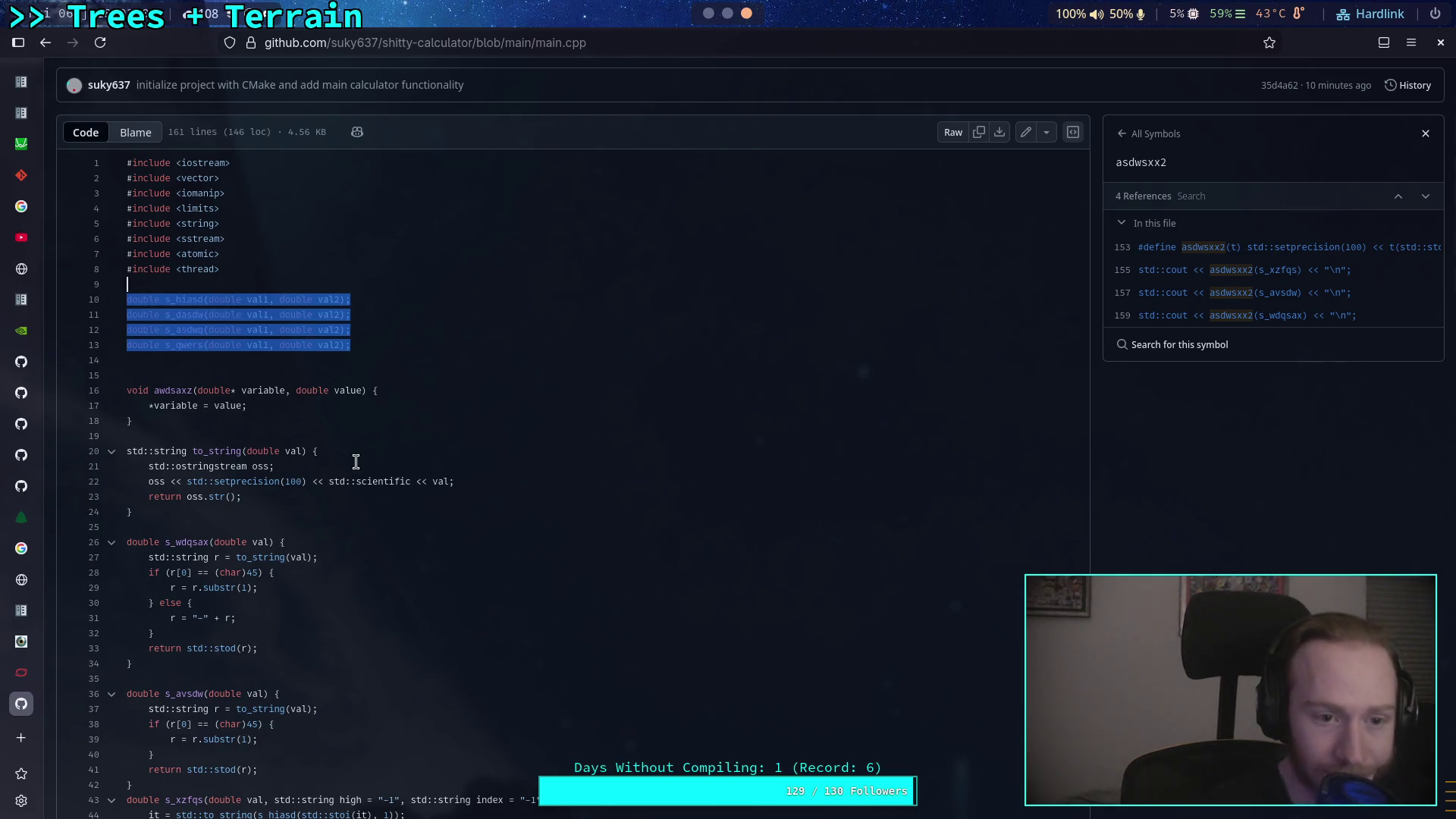
left_click_drag(127, 285, 114, 248)
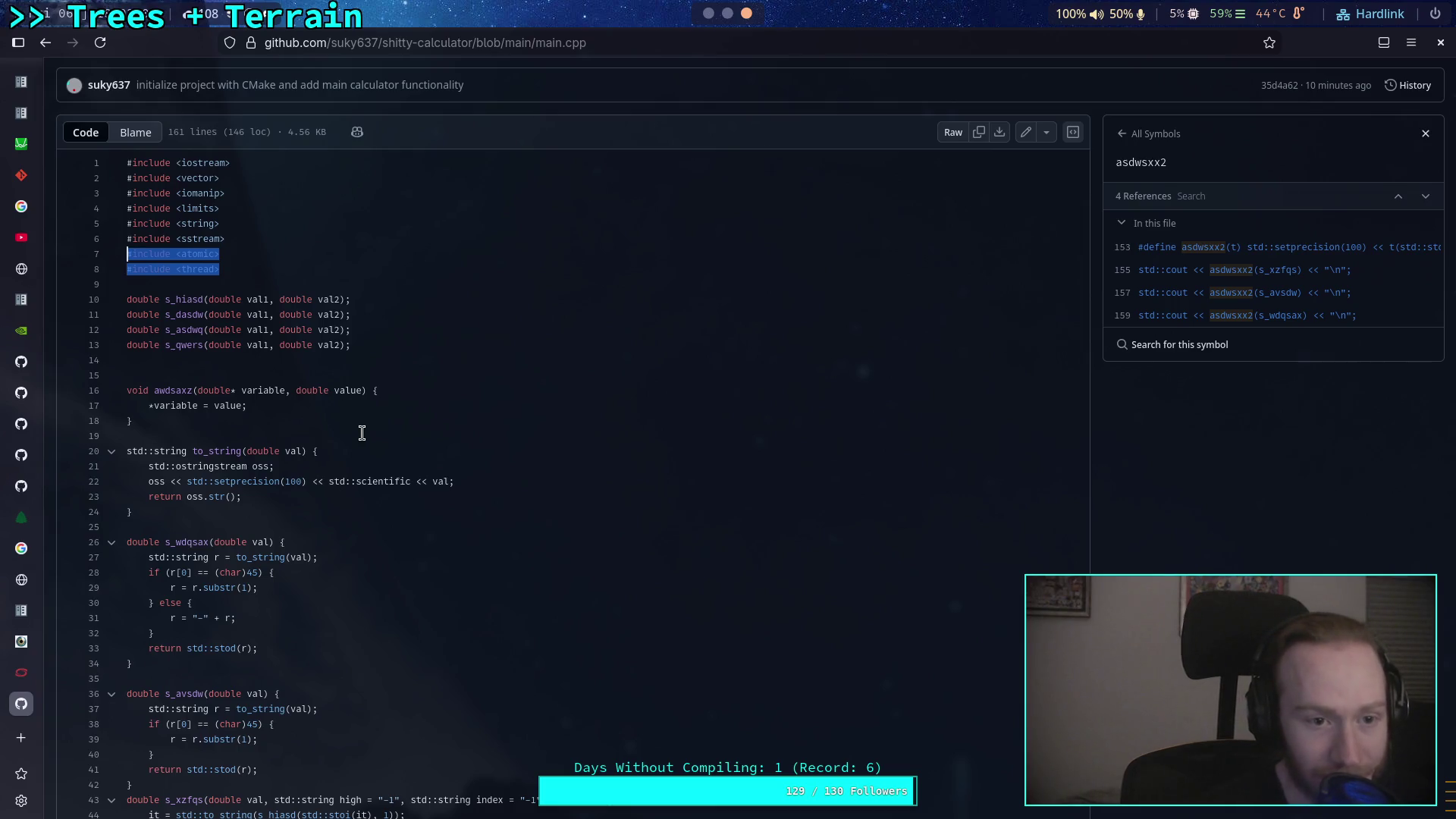
left_click_drag(237, 191, 144, 187)
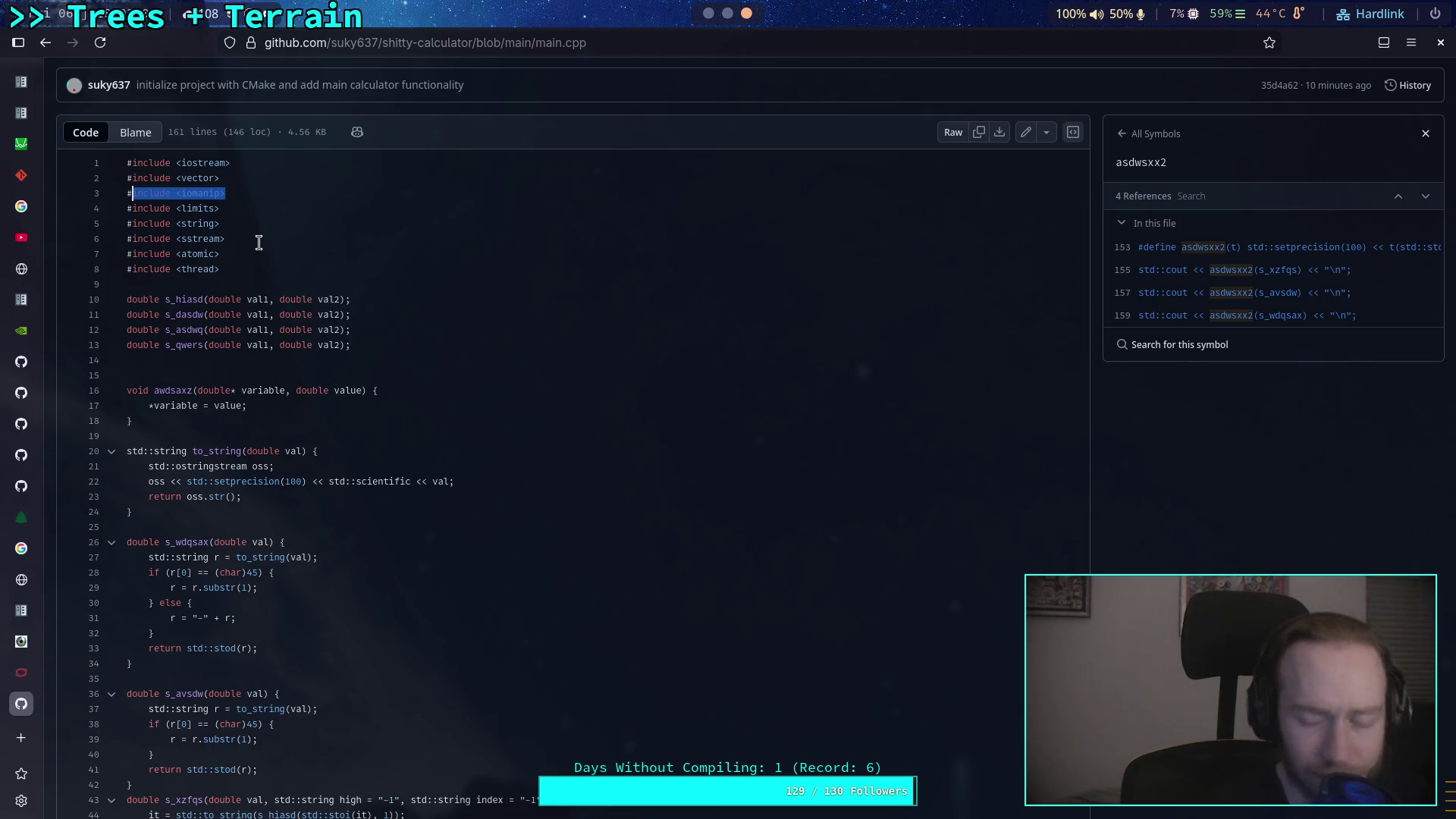
left_click_drag(229, 269, 120, 258)
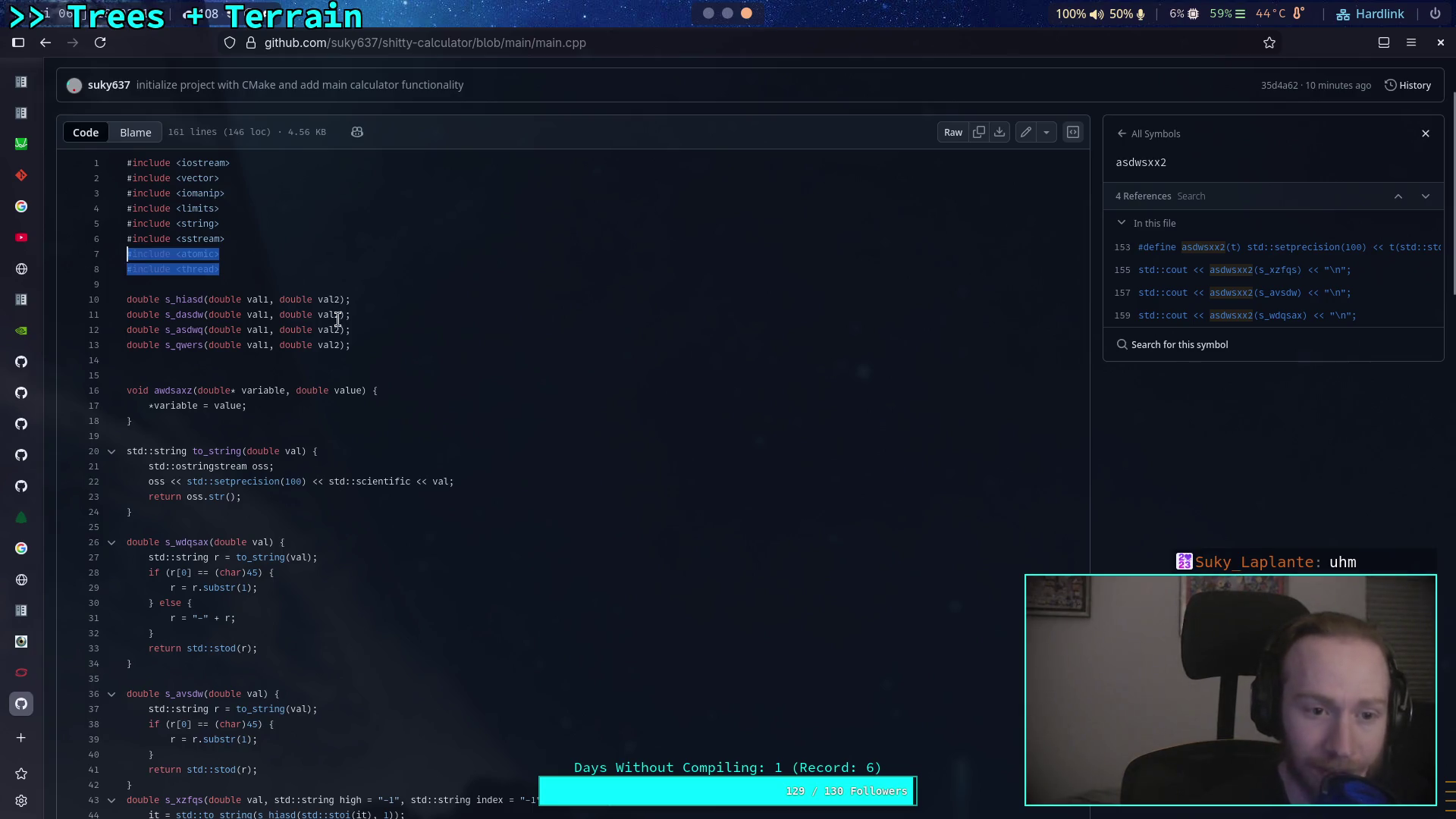
scroll(319, 482, "down", 5)
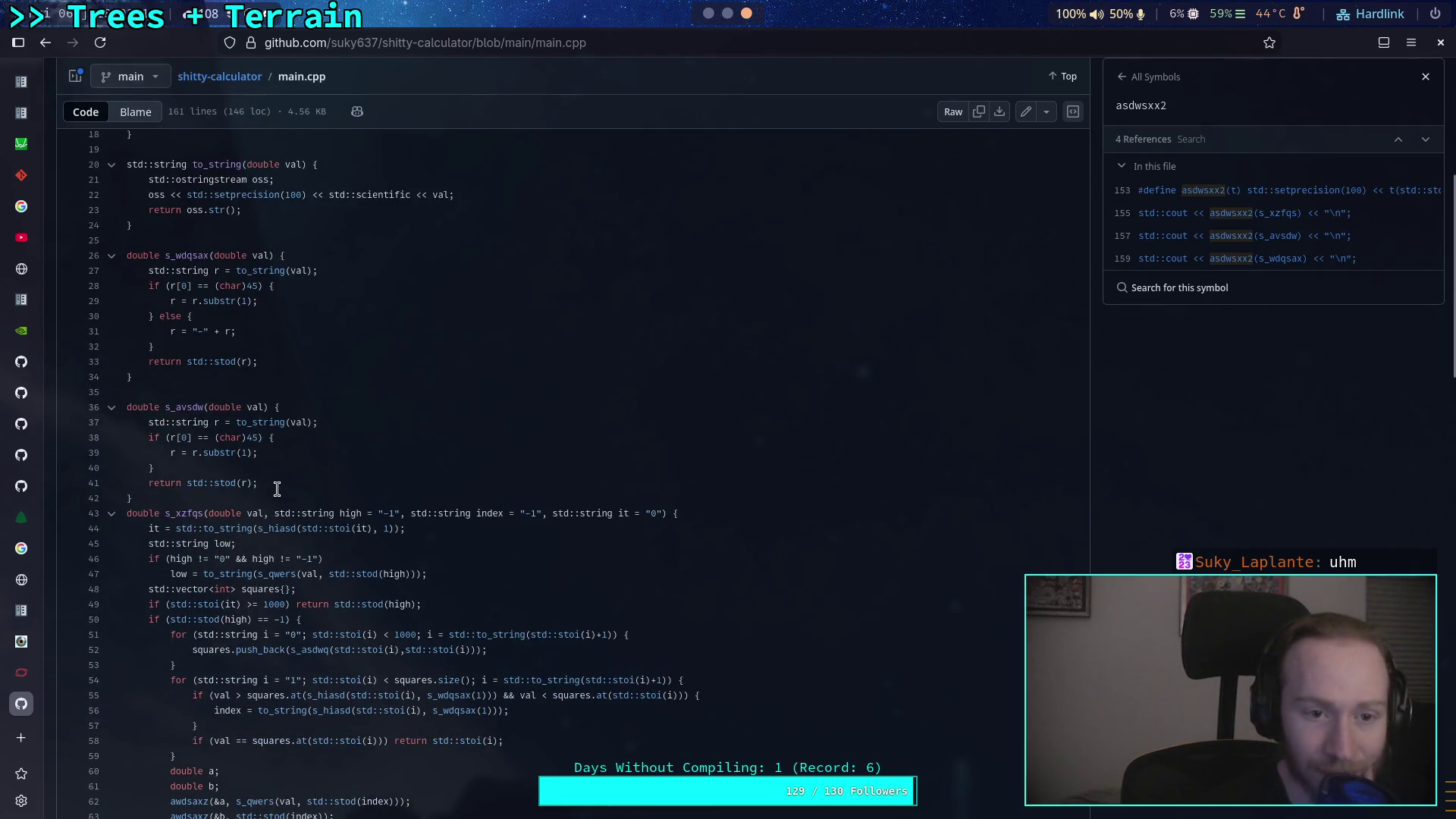
scroll(228, 487, "down", 5)
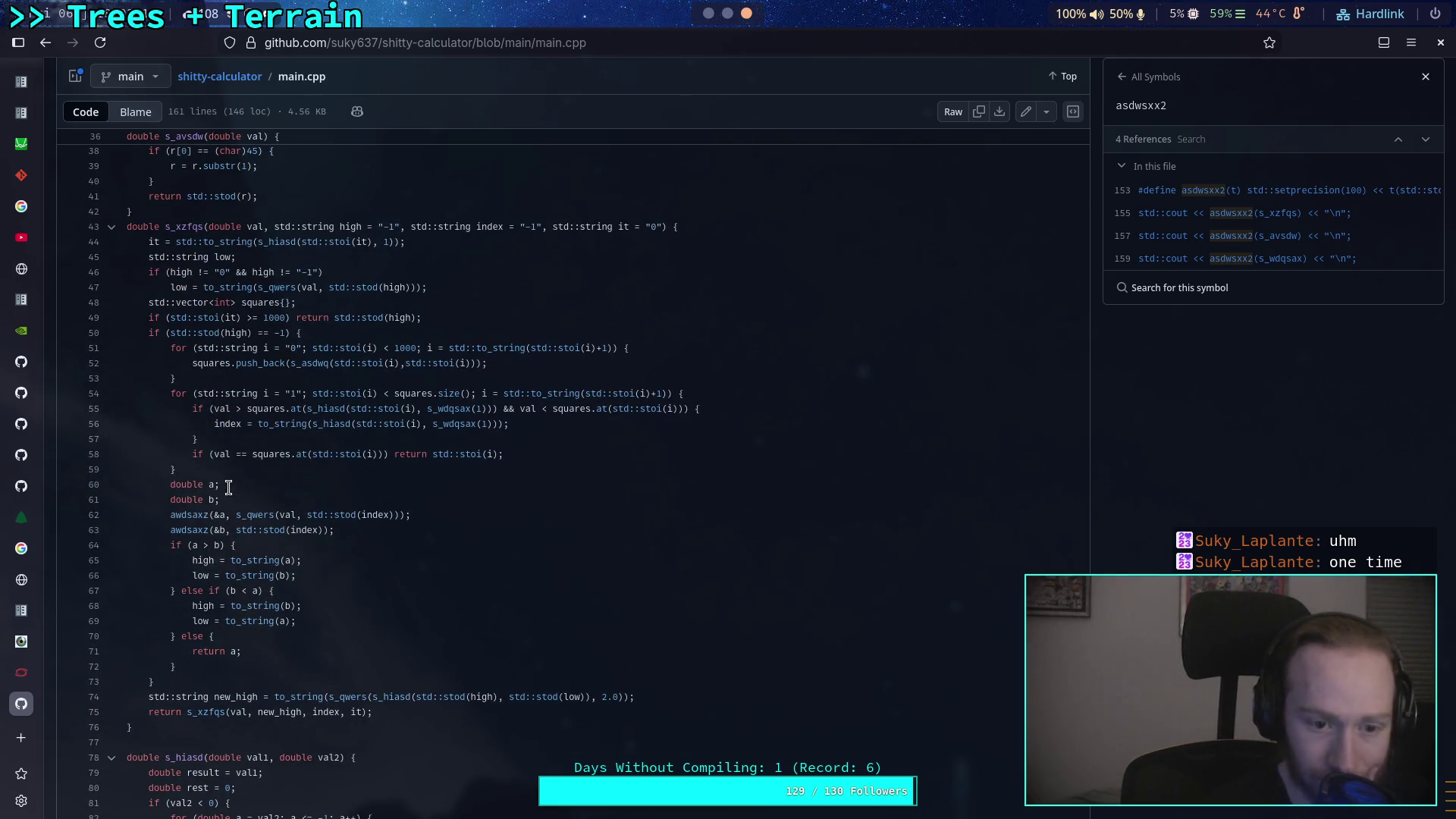
scroll(228, 488, "down", 3)
scroll(228, 488, "down", 10)
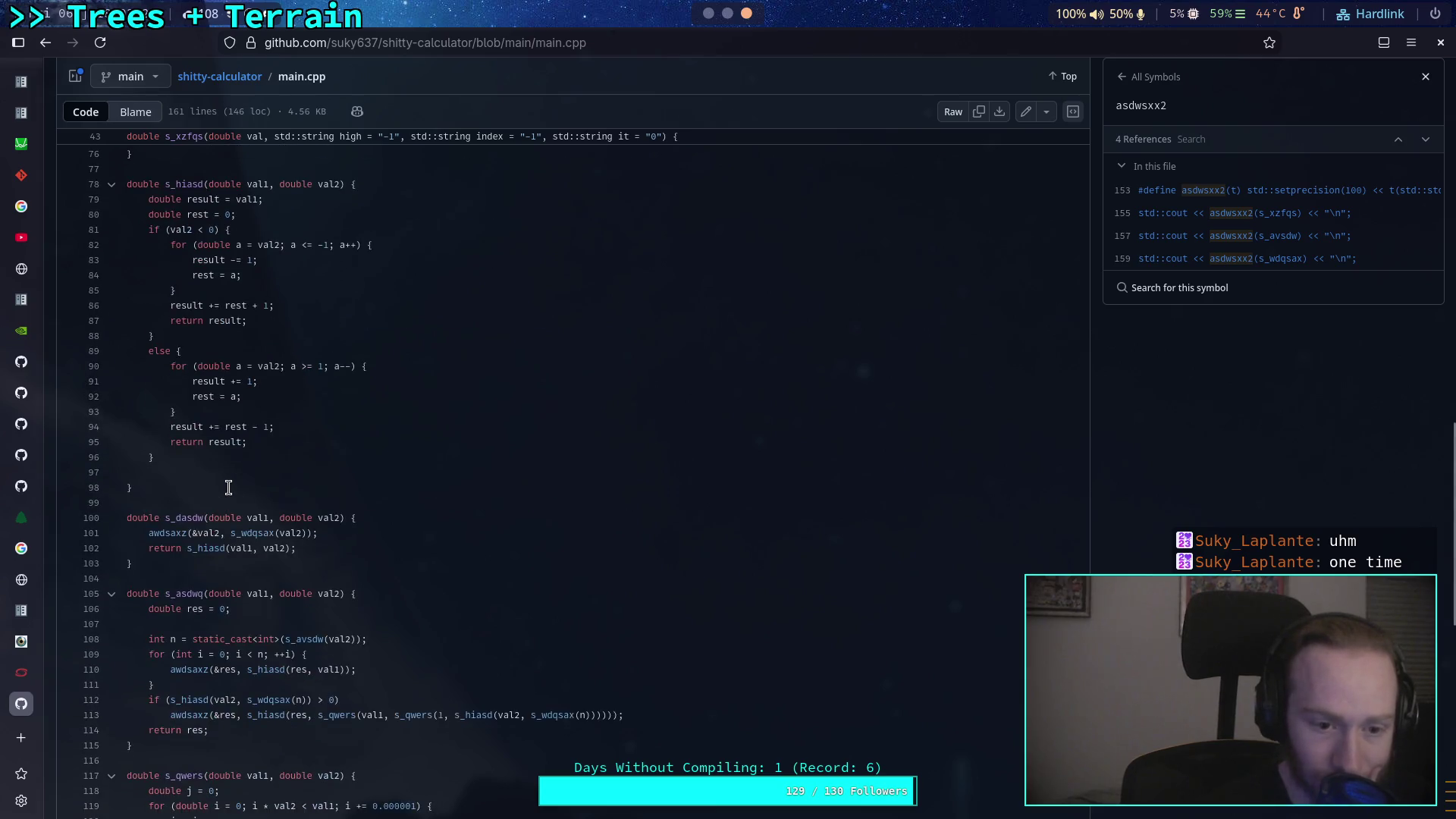
scroll(229, 487, "down", 6)
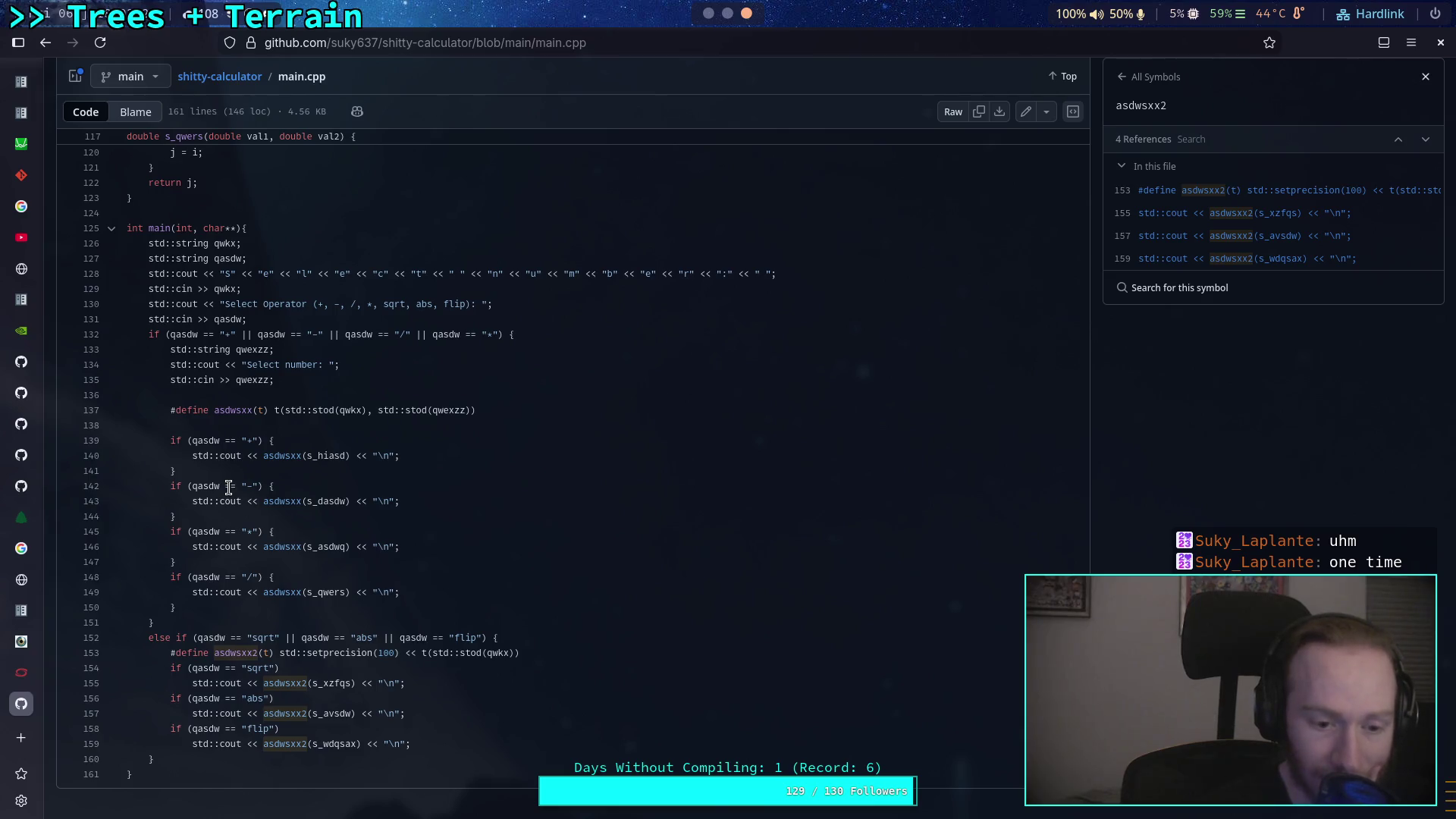
scroll(228, 487, "up", 11)
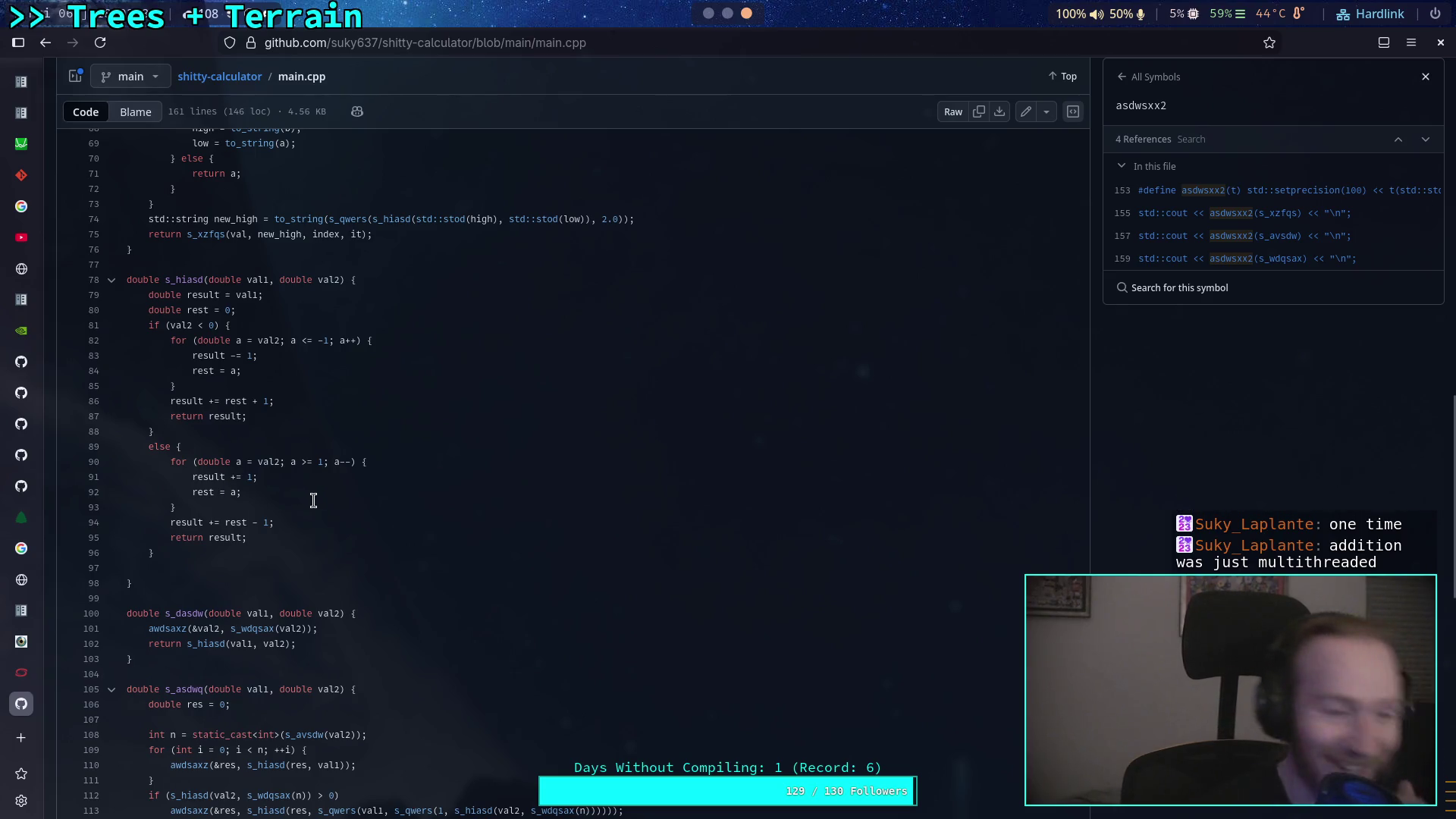
scroll(304, 515, "up", 7)
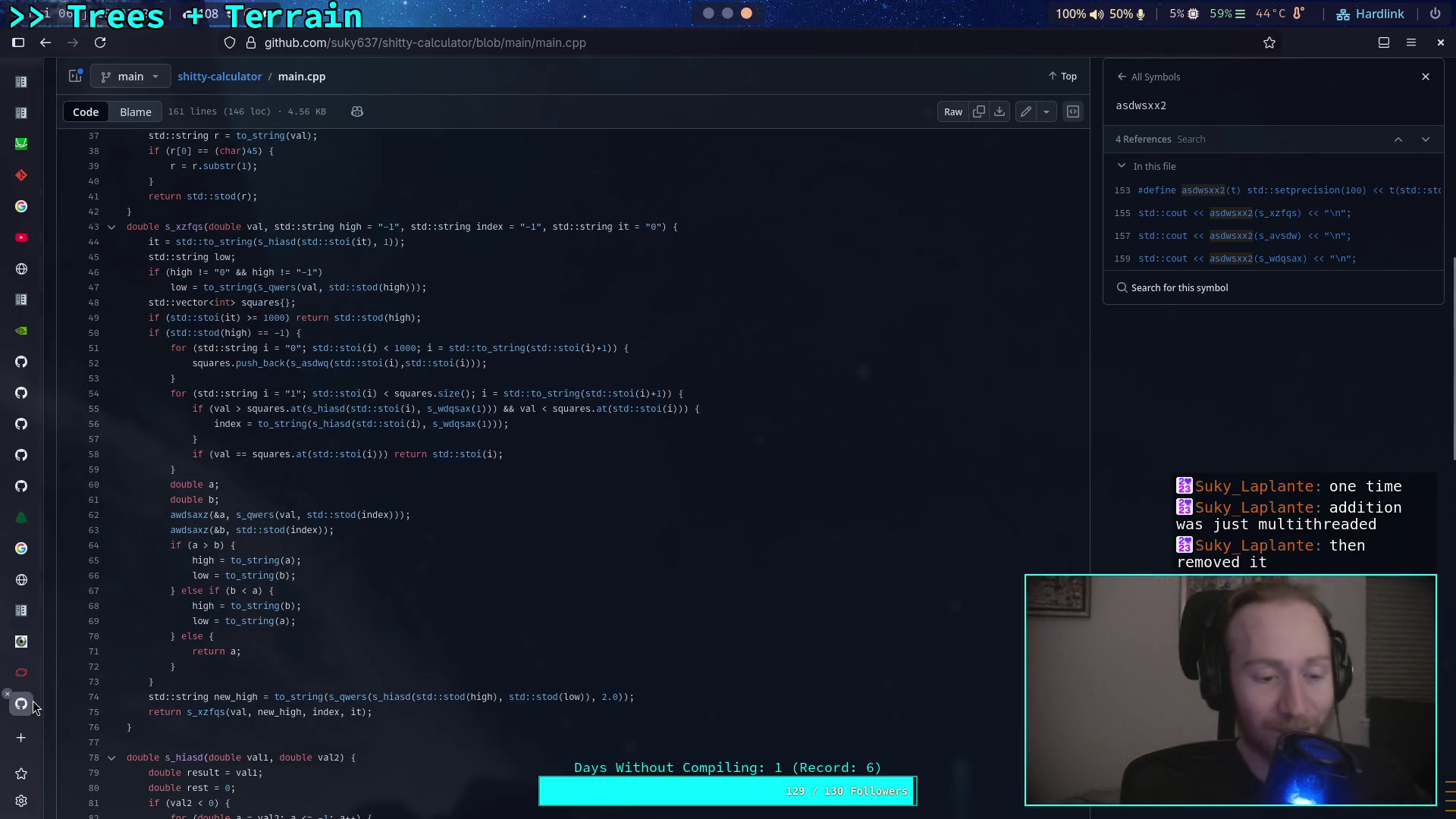
Return to Godot, orbit toward the blue Iris_Elder intersection plane, and expand Intersections.
key("super+Right")
key("super+Right")
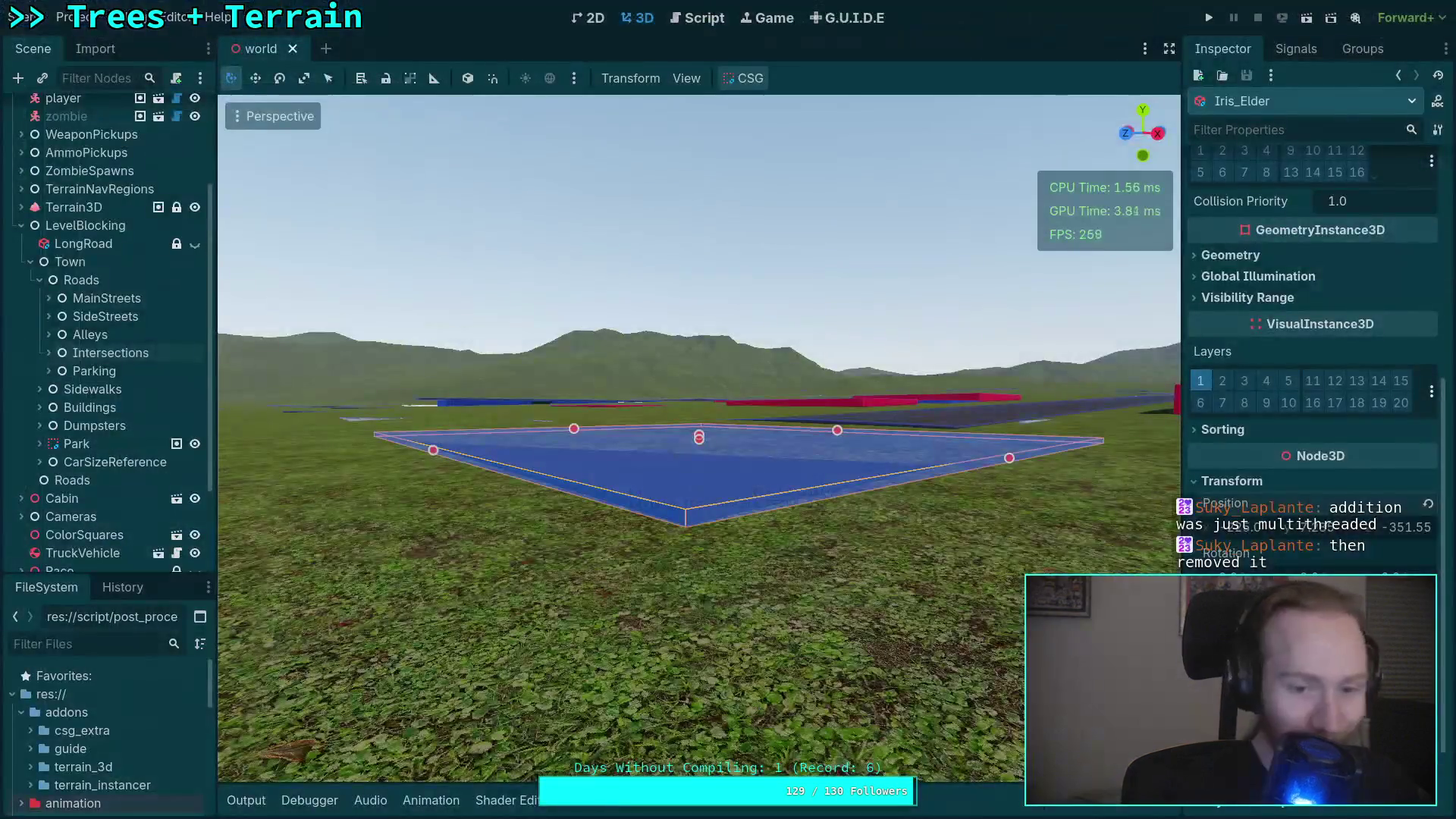
left_click_drag(252, 559, 768, 319)
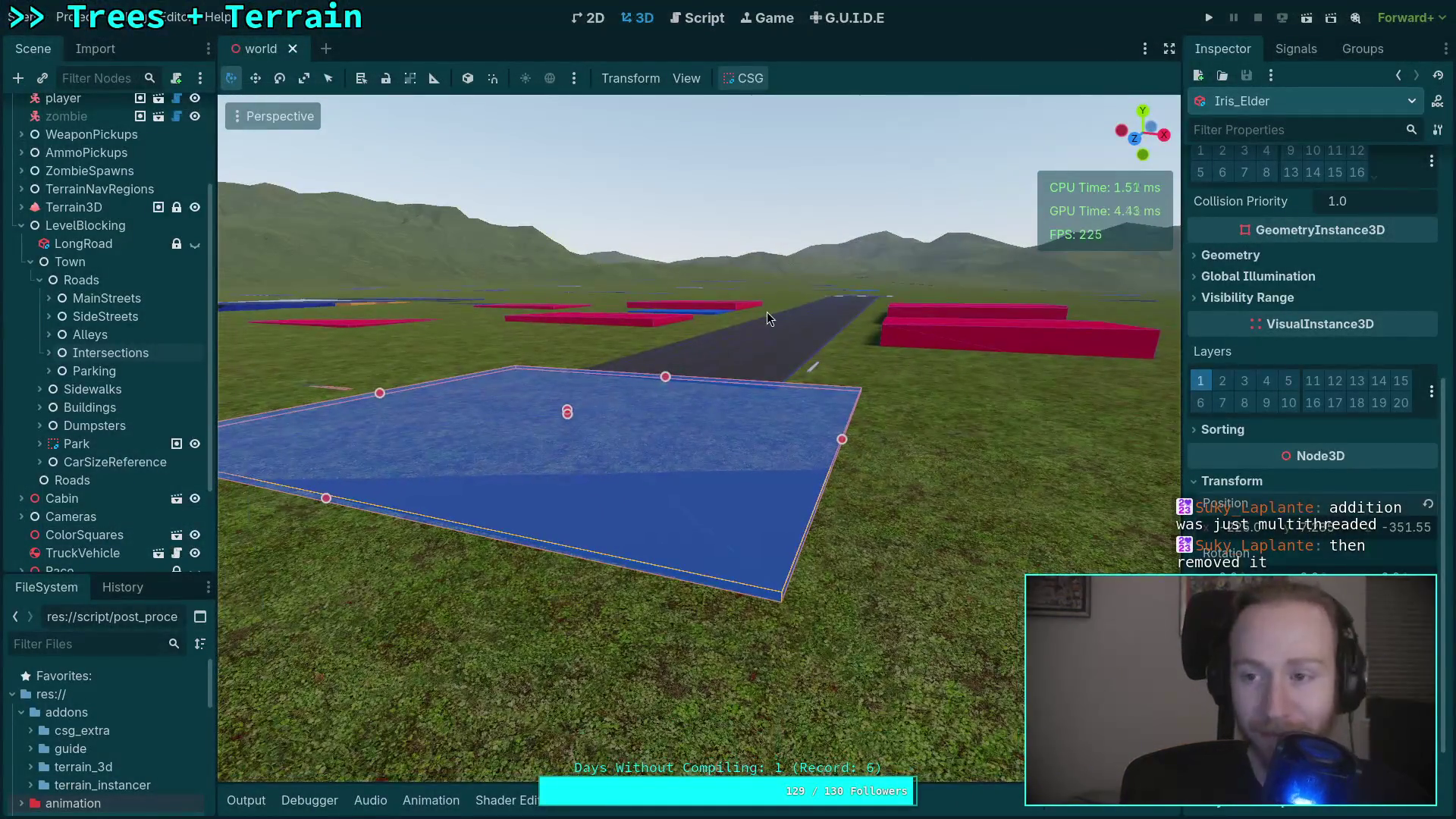
left_click(49, 352)
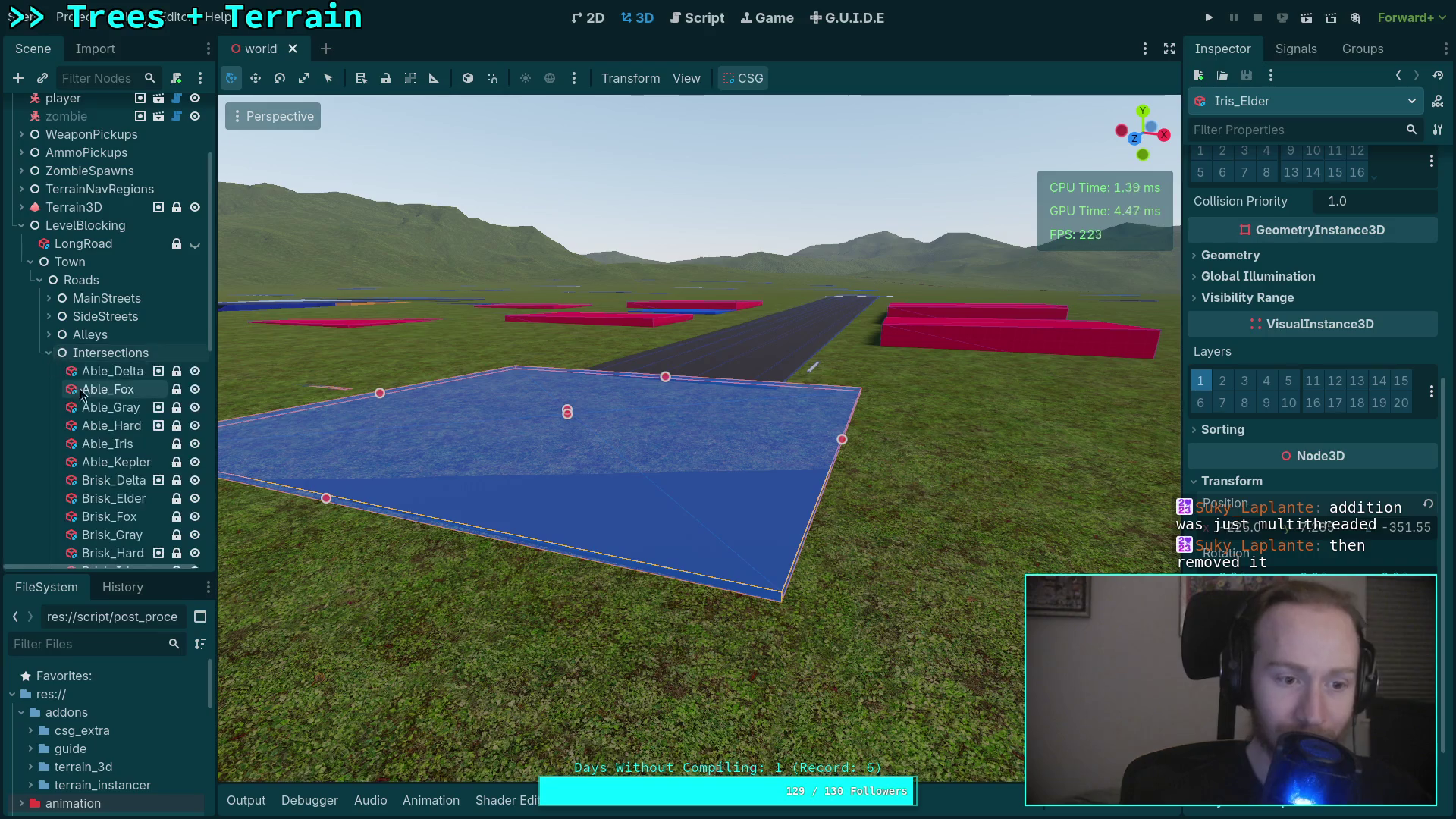
Collapse Intersections, expand Parking, and select and frame the School1Parking lot.
scroll(107, 408, "down", 5)
scroll(48, 324, "up", 3)
left_click(49, 238)
left_click(49, 257)
left_click(113, 275)
key("f")
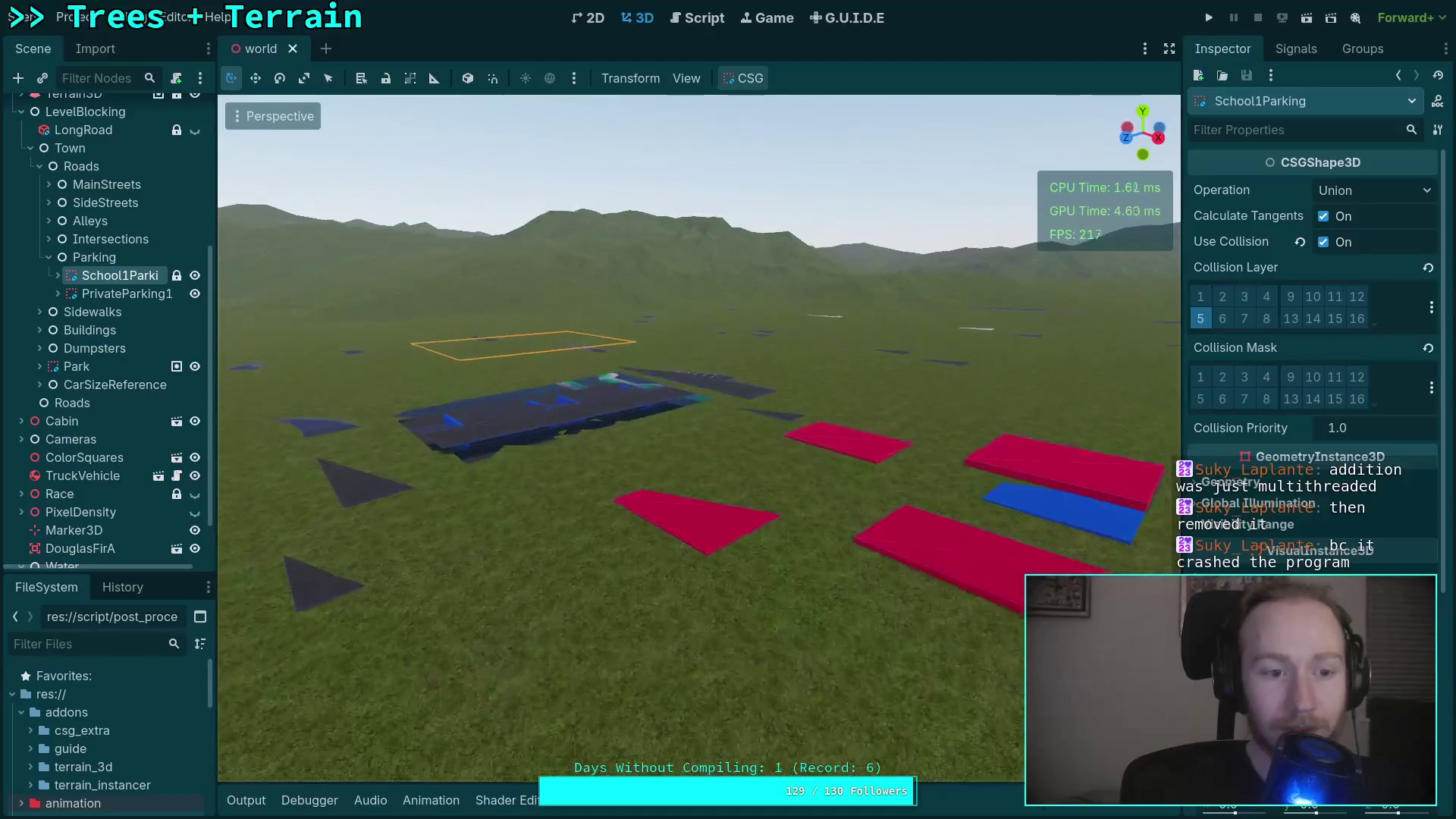
Fly around School1Parking to see where its dark slabs sink below the grass.
scroll(1312, 341, "down", 2)
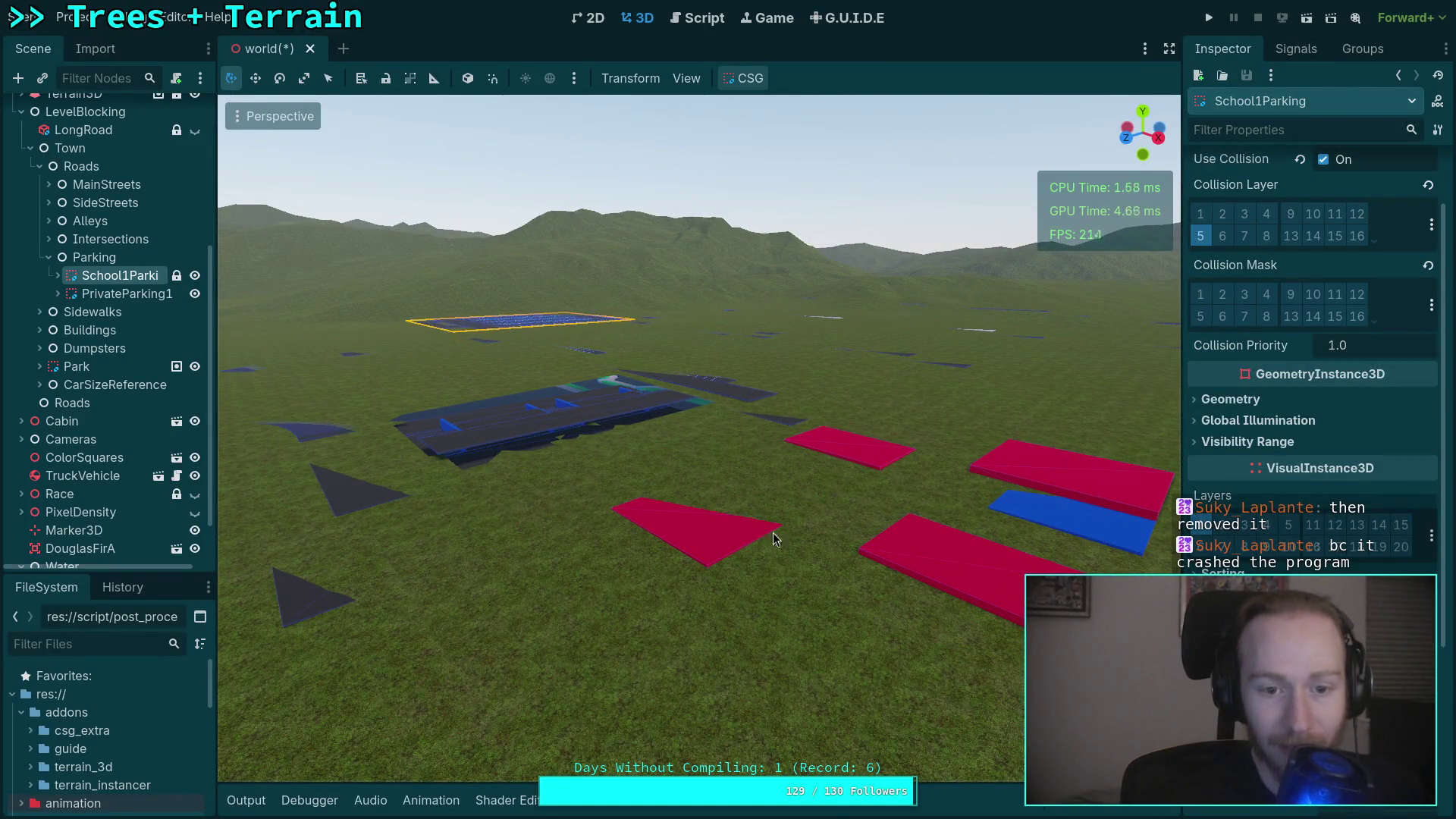
key("f")
scroll(697, 440, "up", 3)
key("w")
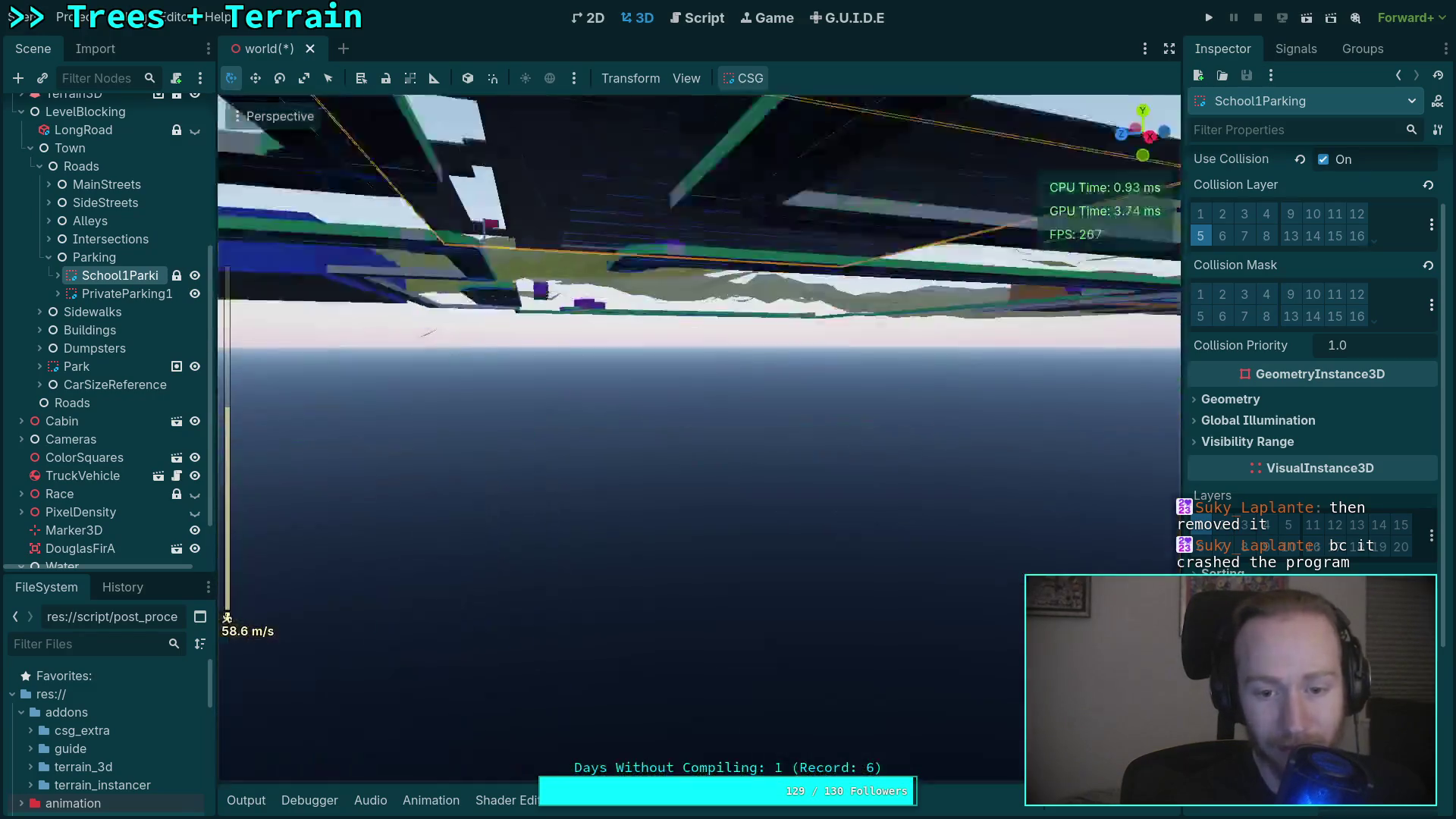
scroll(698, 439, "down", 10)
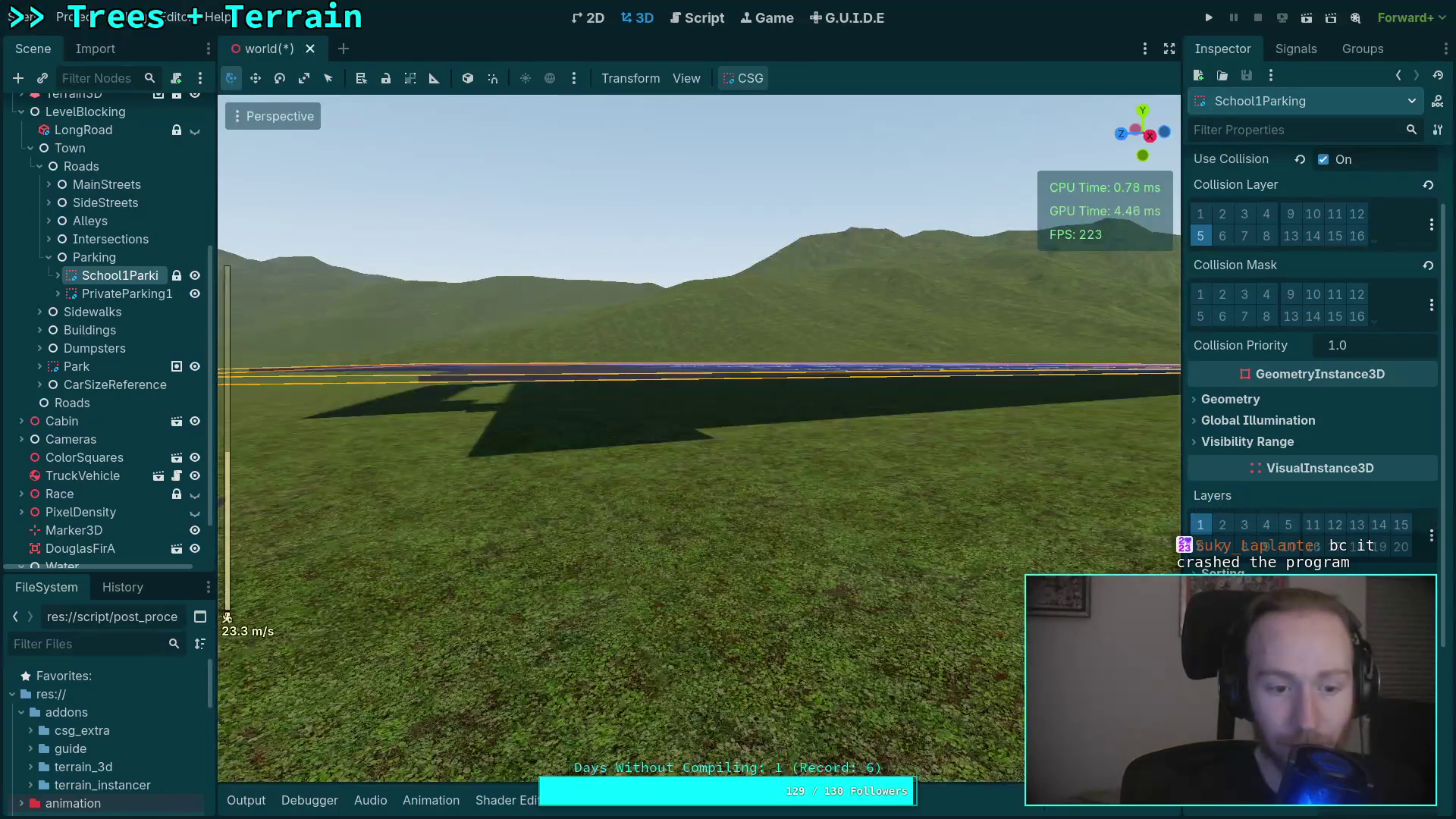
key("w")
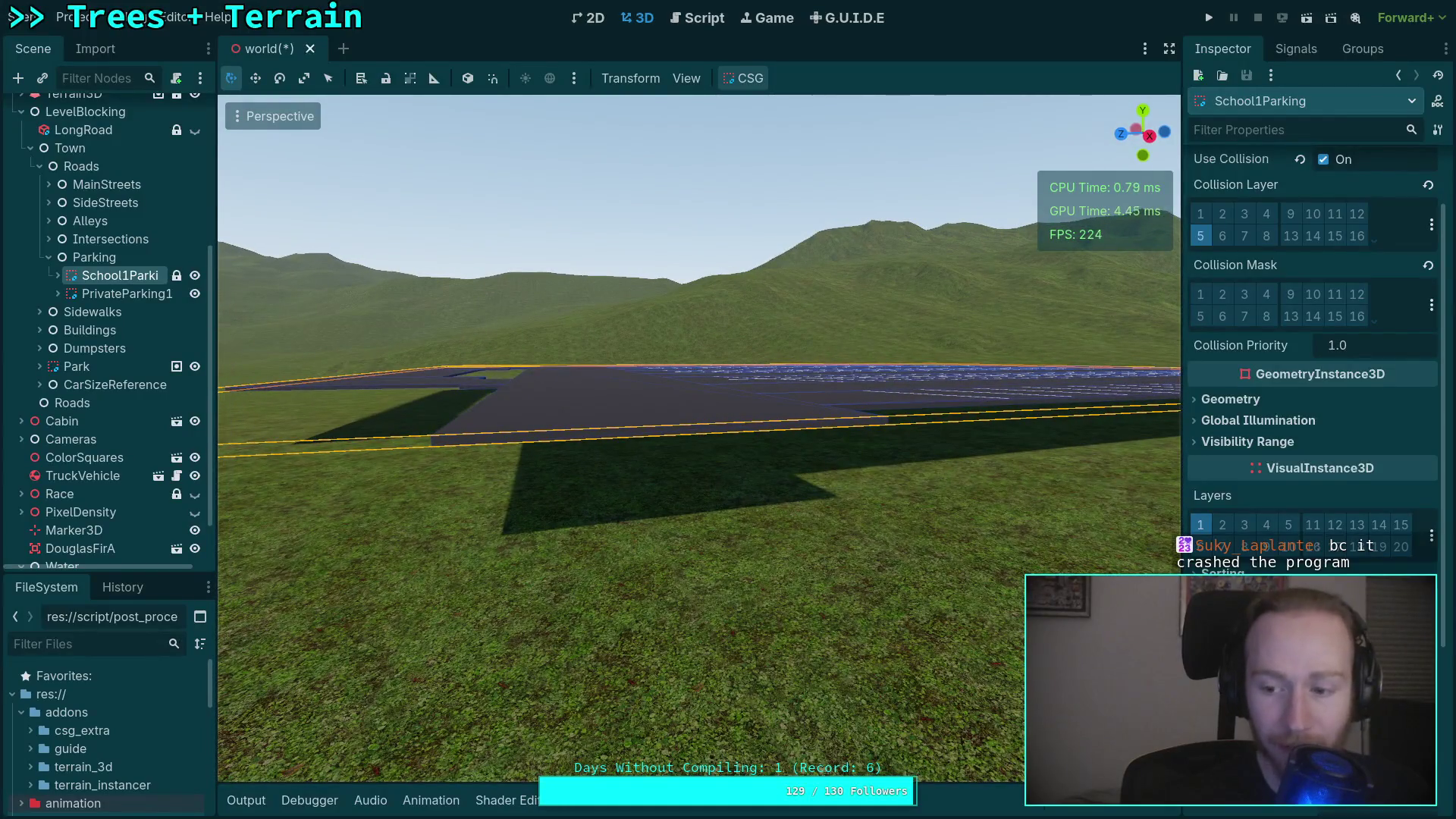
key("e")
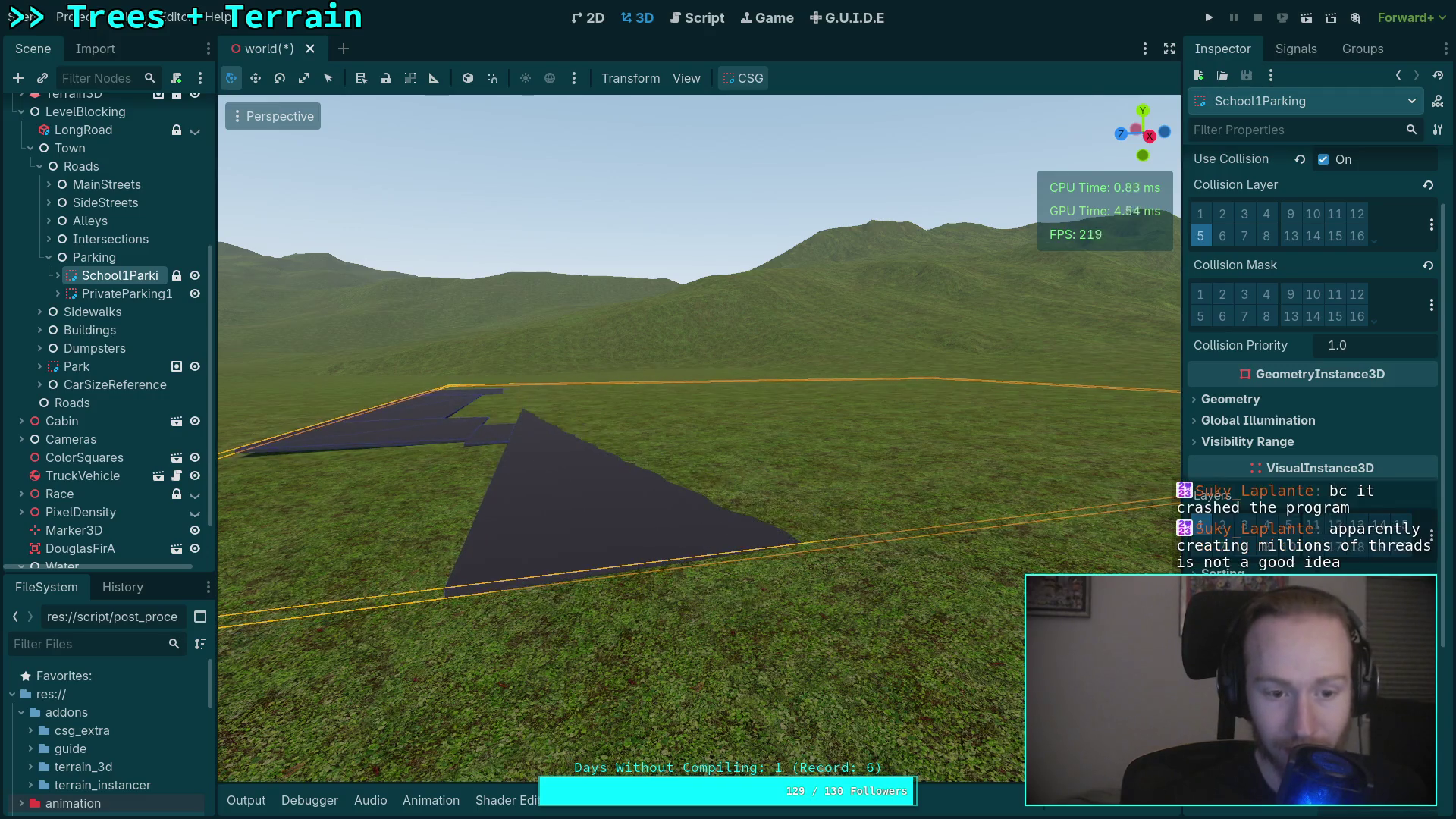
key("q")
key("s")
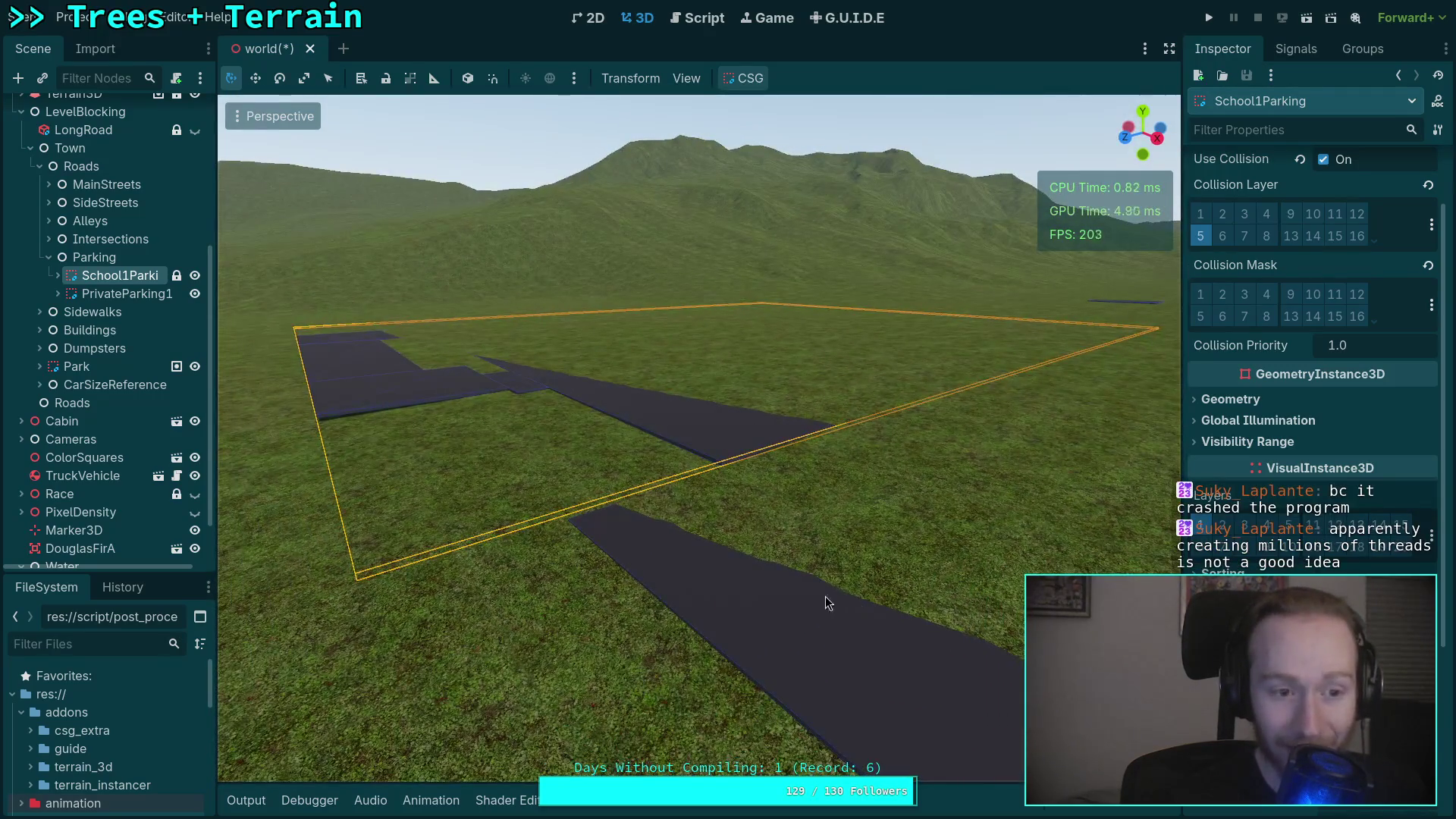
left_click(127, 295)
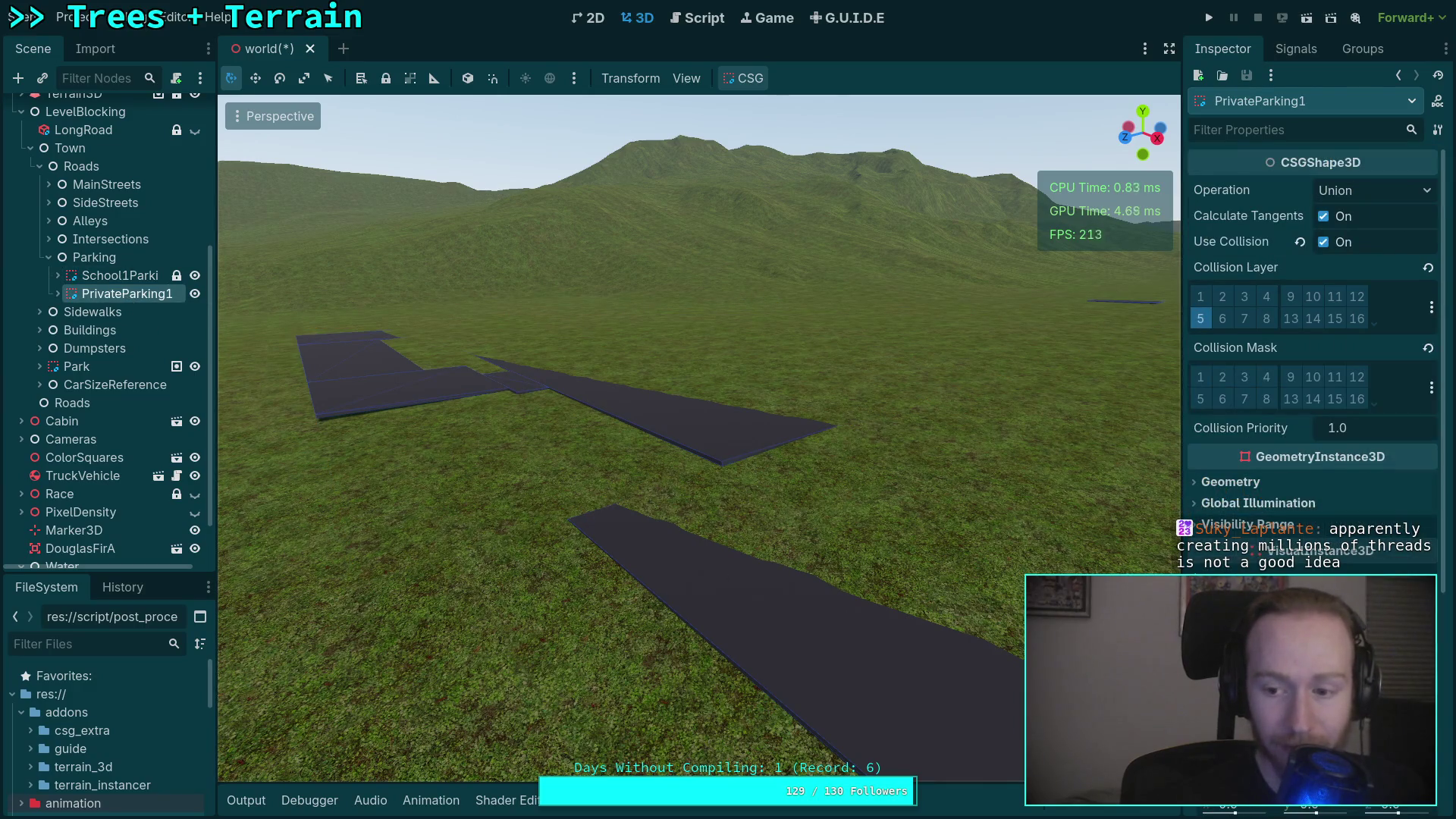
Frame PrivateParking1 and bring its Position Y from 12.295 down to 11.04, checking it in freelook.
scroll(1312, 341, "down", 5)
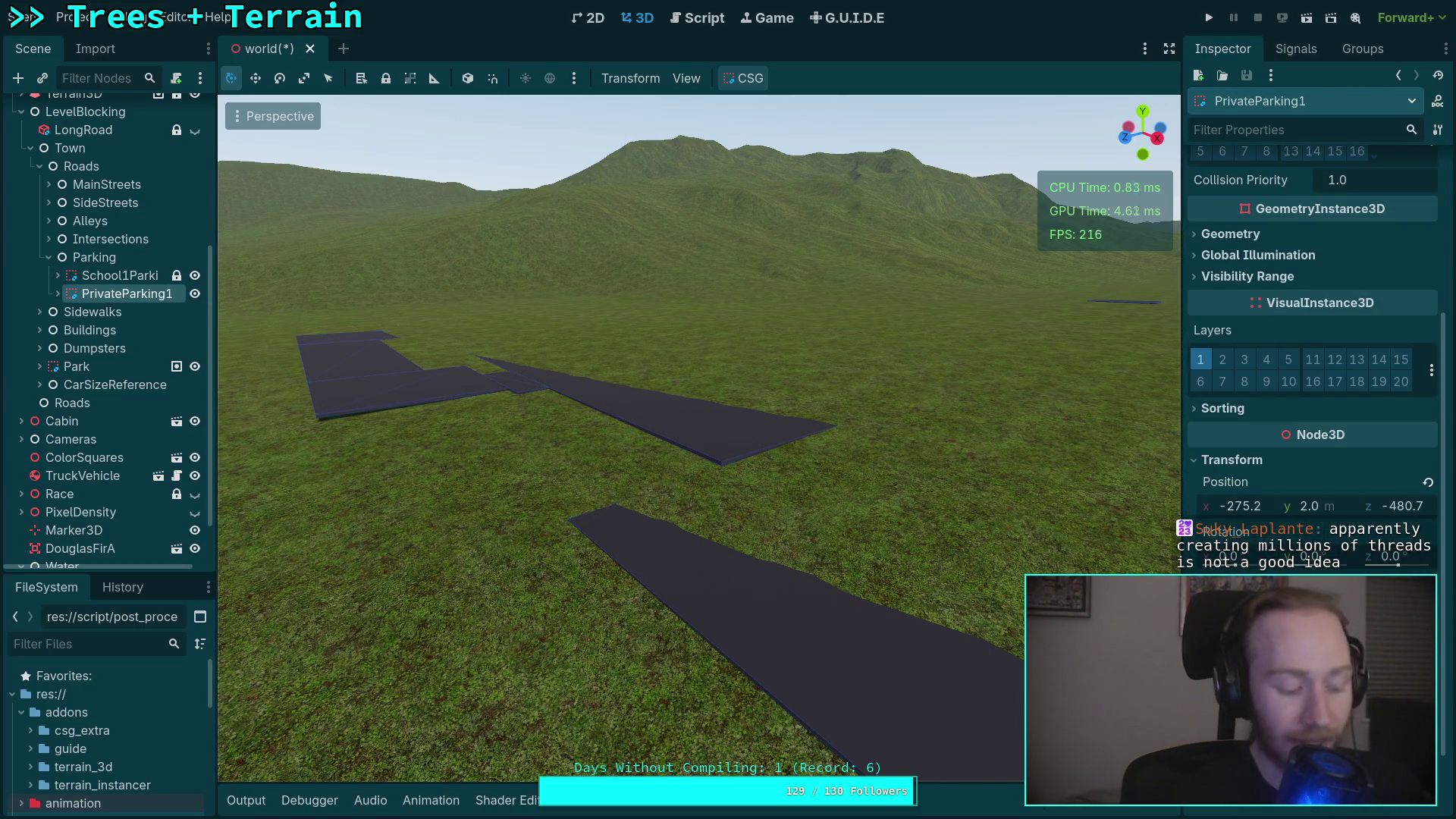
scroll(1312, 341, "up", 3)
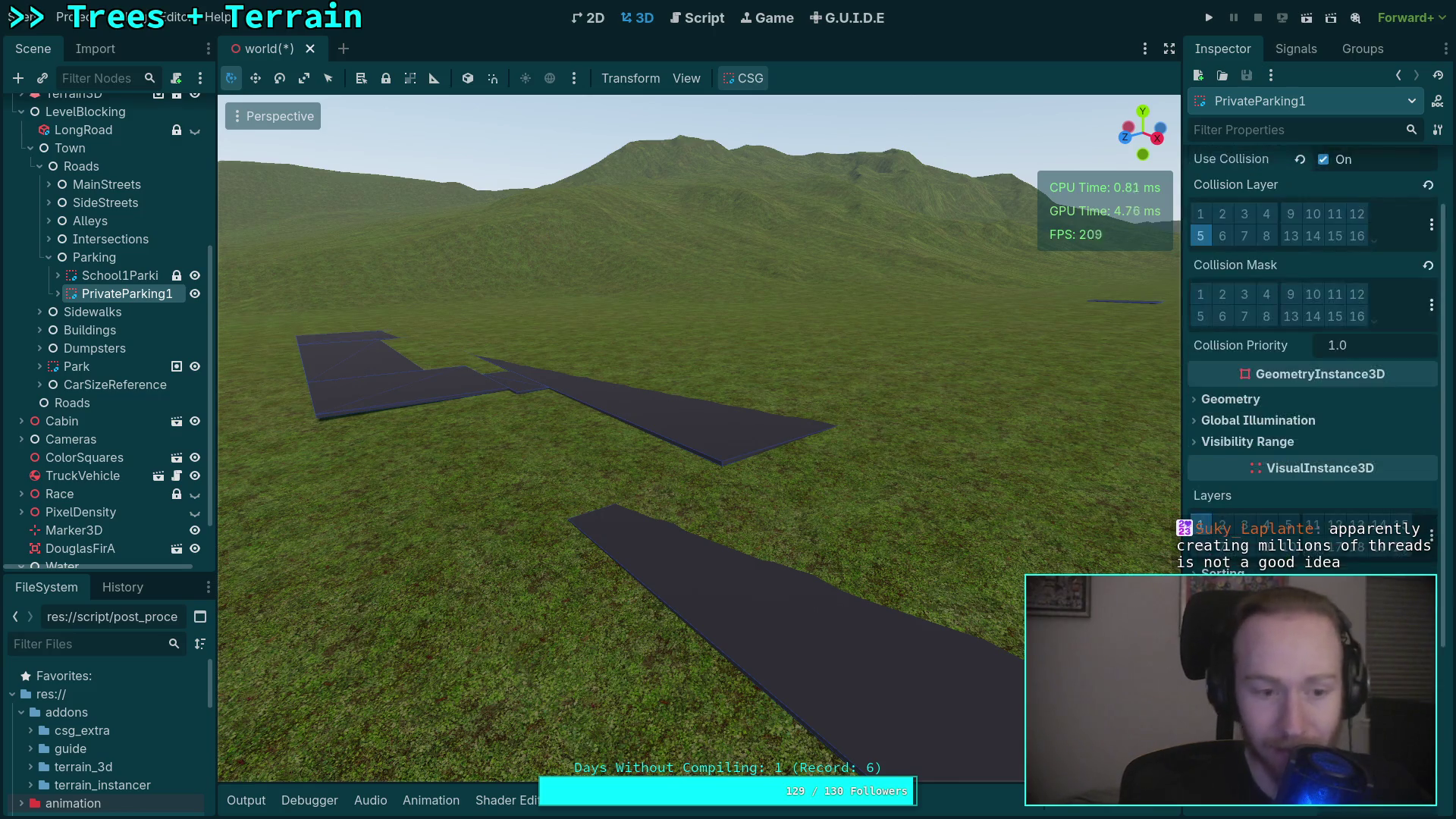
scroll(1335, 540, "down", 3)
key("f")
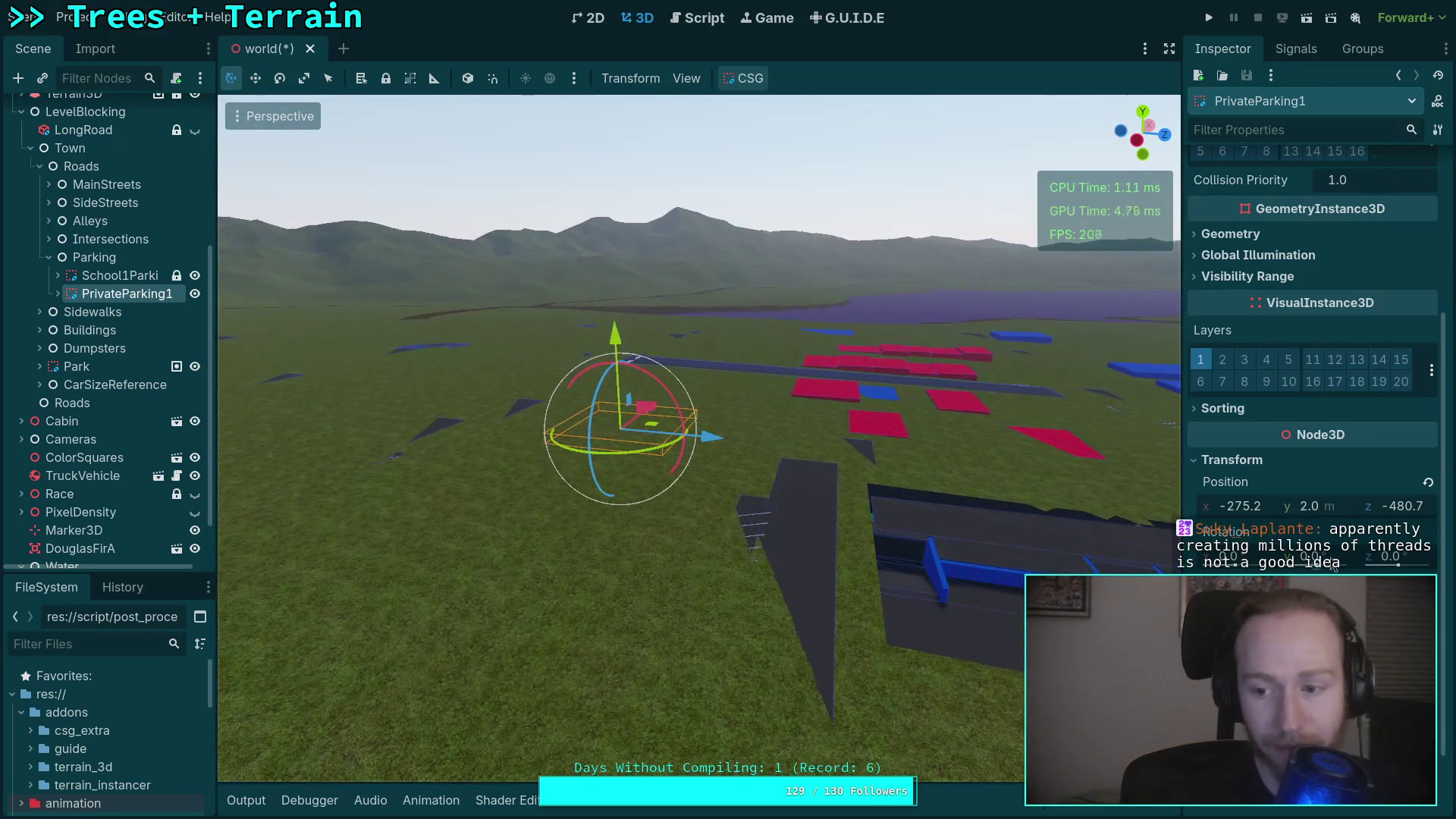
left_click_drag(1319, 508, 1358, 508)
scroll(698, 440, "up", 2)
key("w")
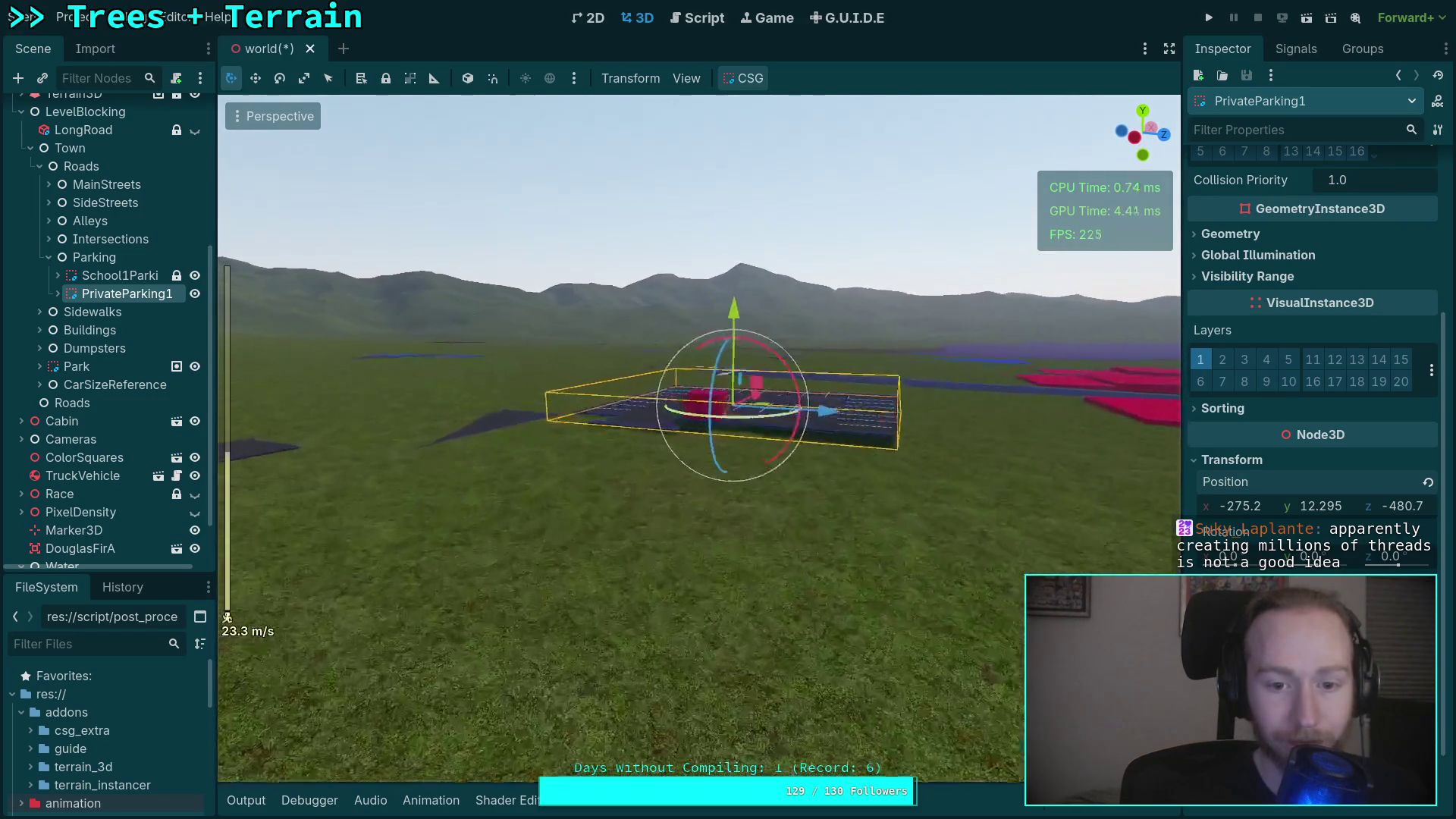
left_click_drag(1334, 512, 1316, 512)
key("w")
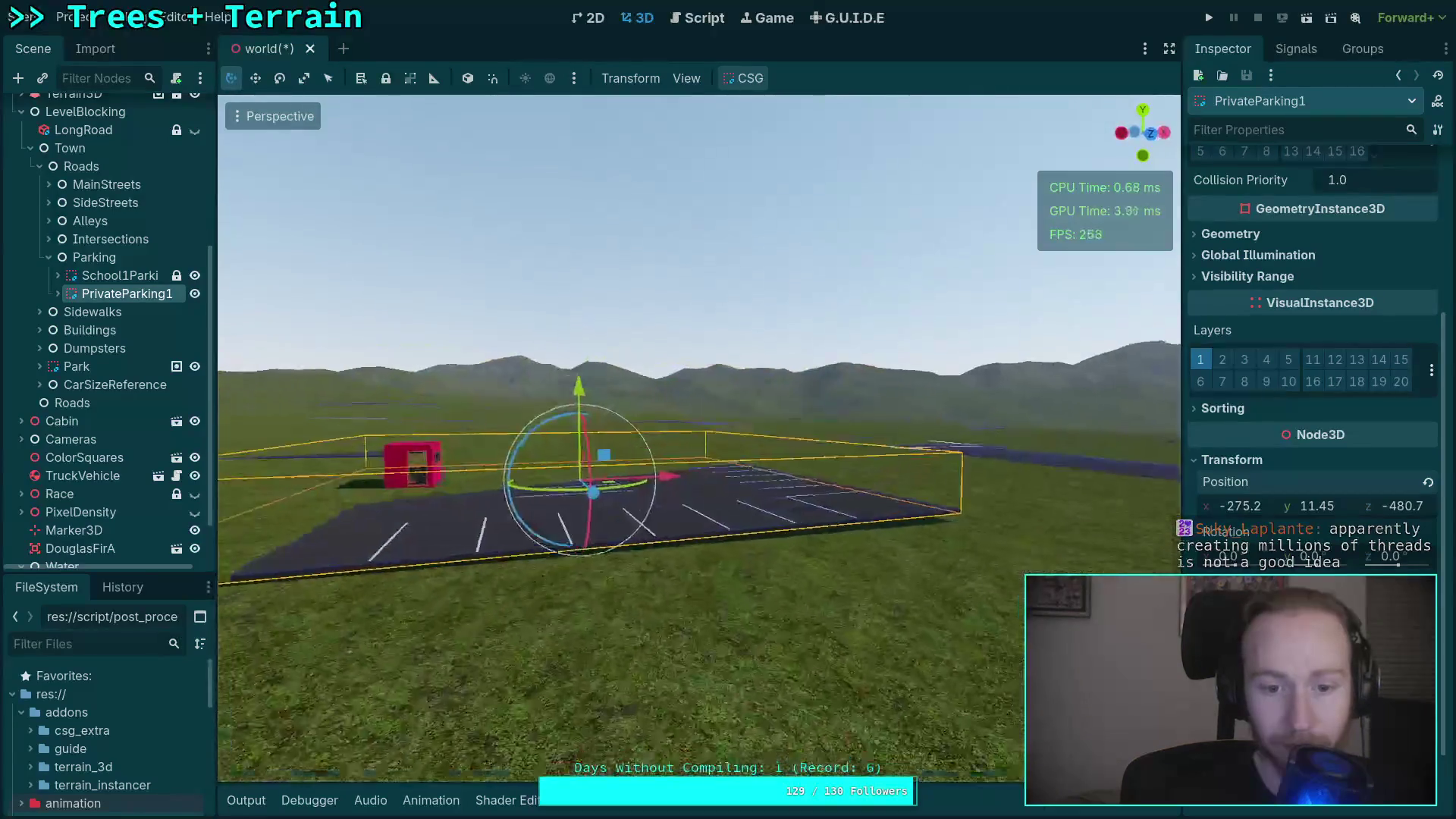
key("d")
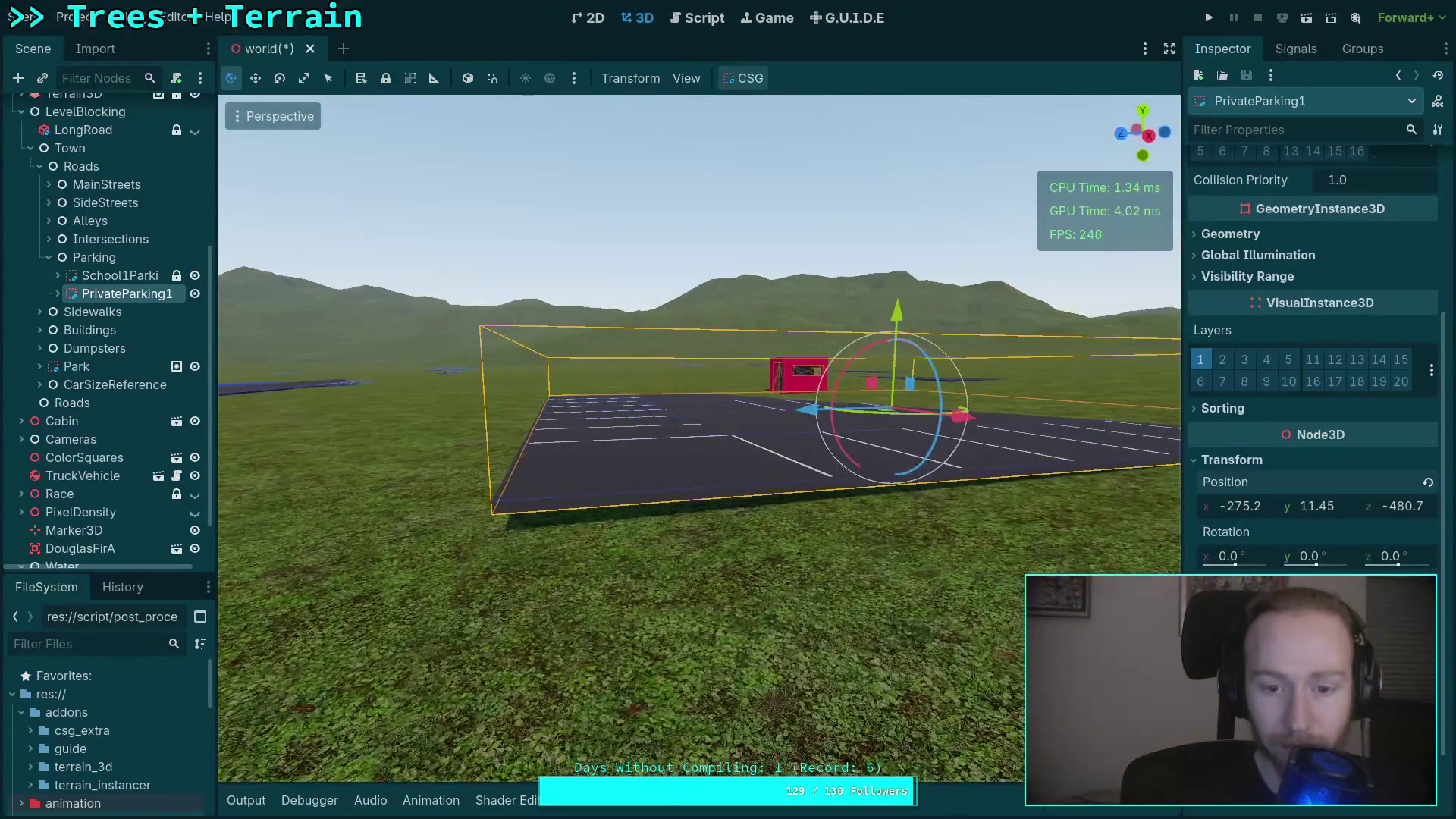
left_click_drag(1289, 508, 1250, 501)
scroll(998, 417, "down", 5)
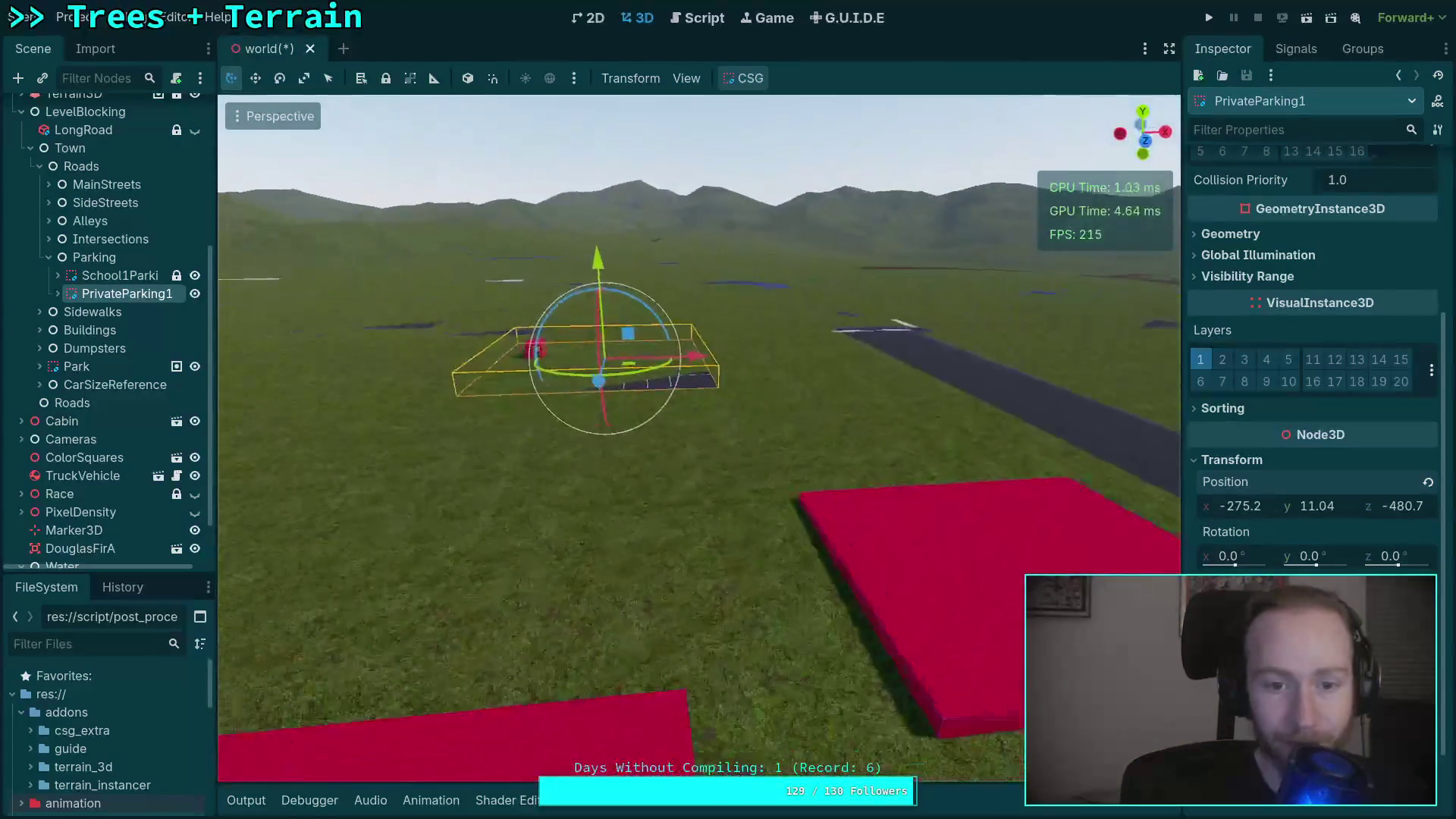
left_click(48, 257)
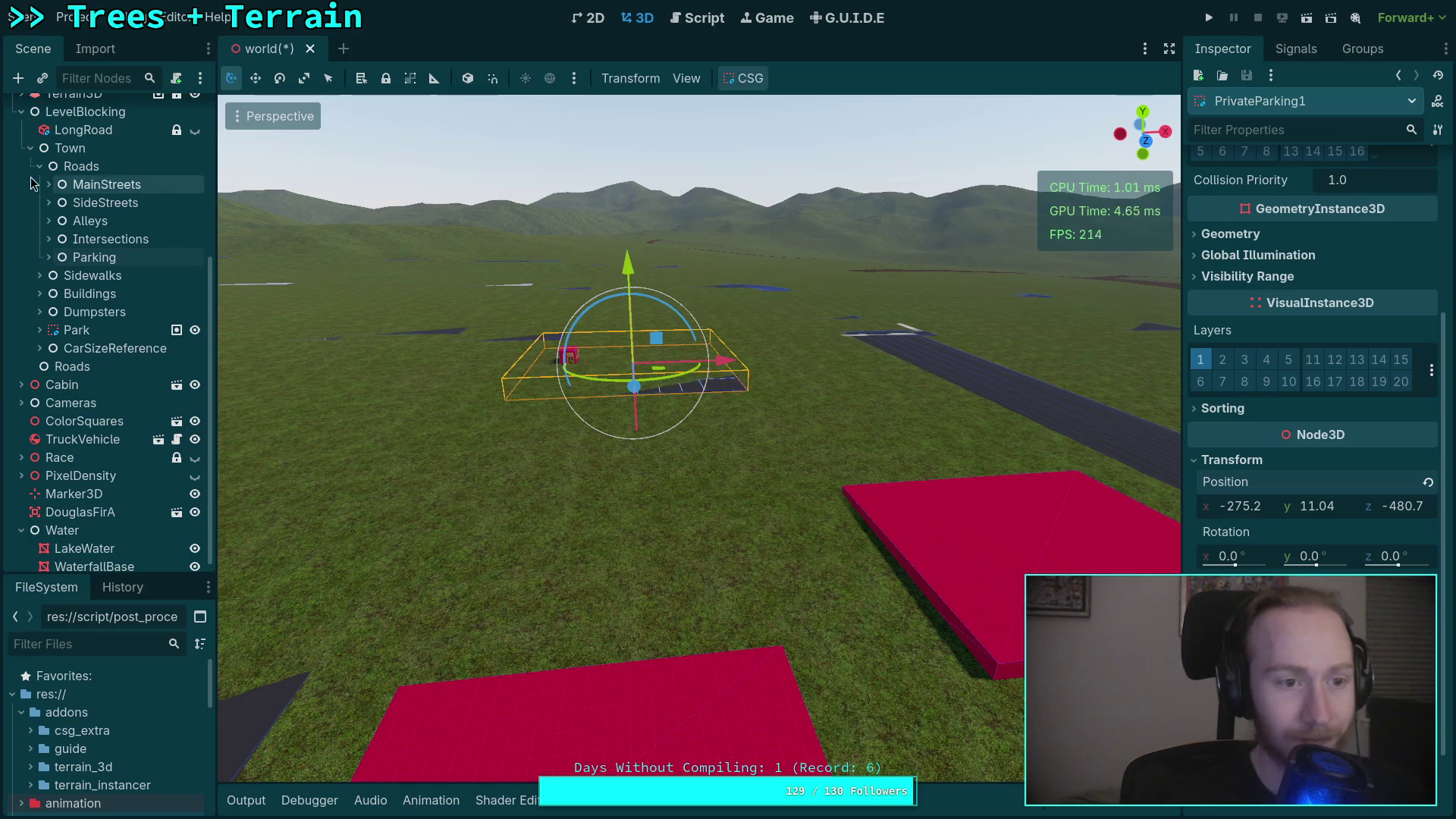
Collapse the Roads group and expand the Sidewalks group to list its blocks.
left_click(39, 166)
left_click(40, 263)
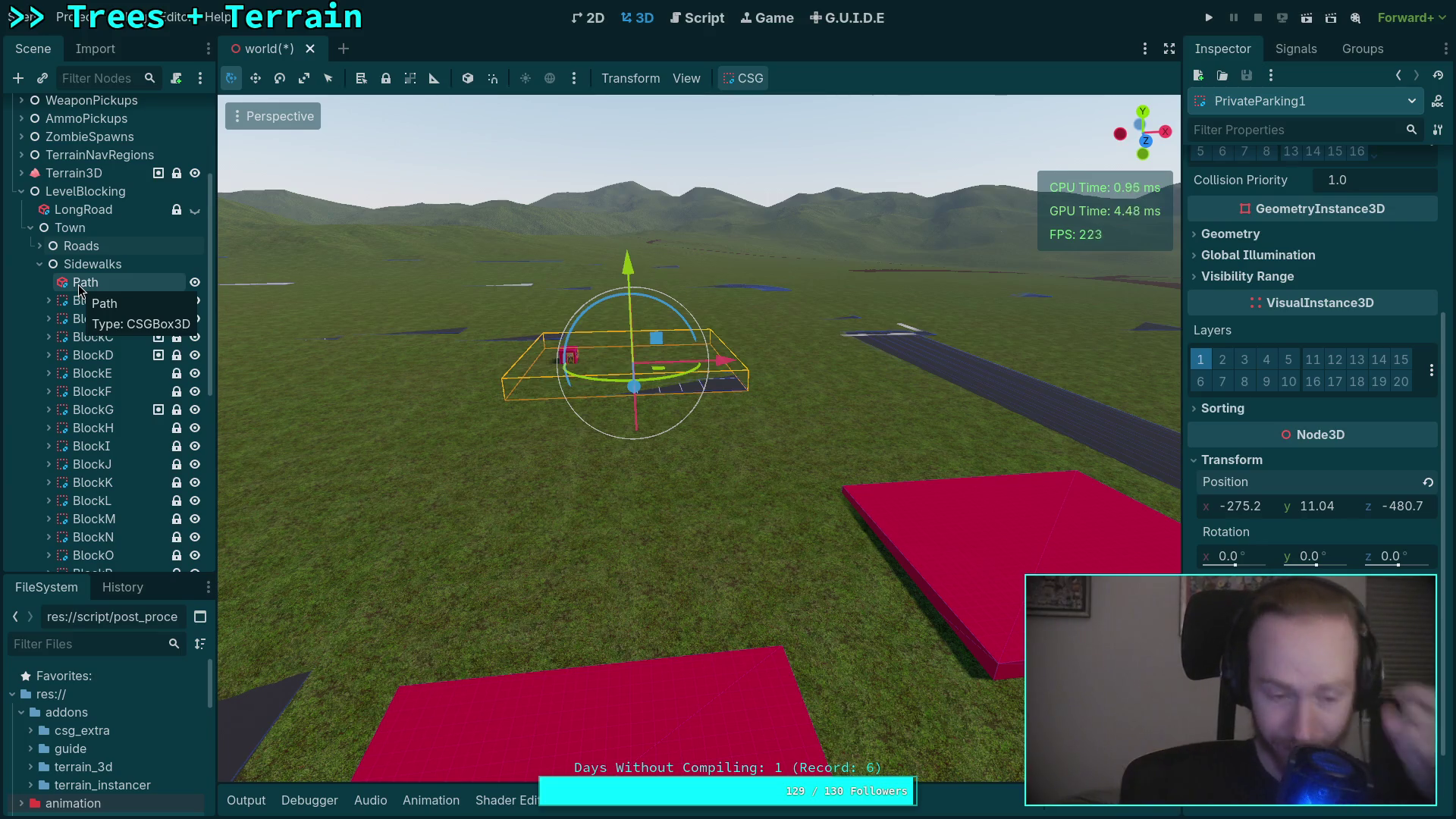
scroll(653, 466, "up", 5)
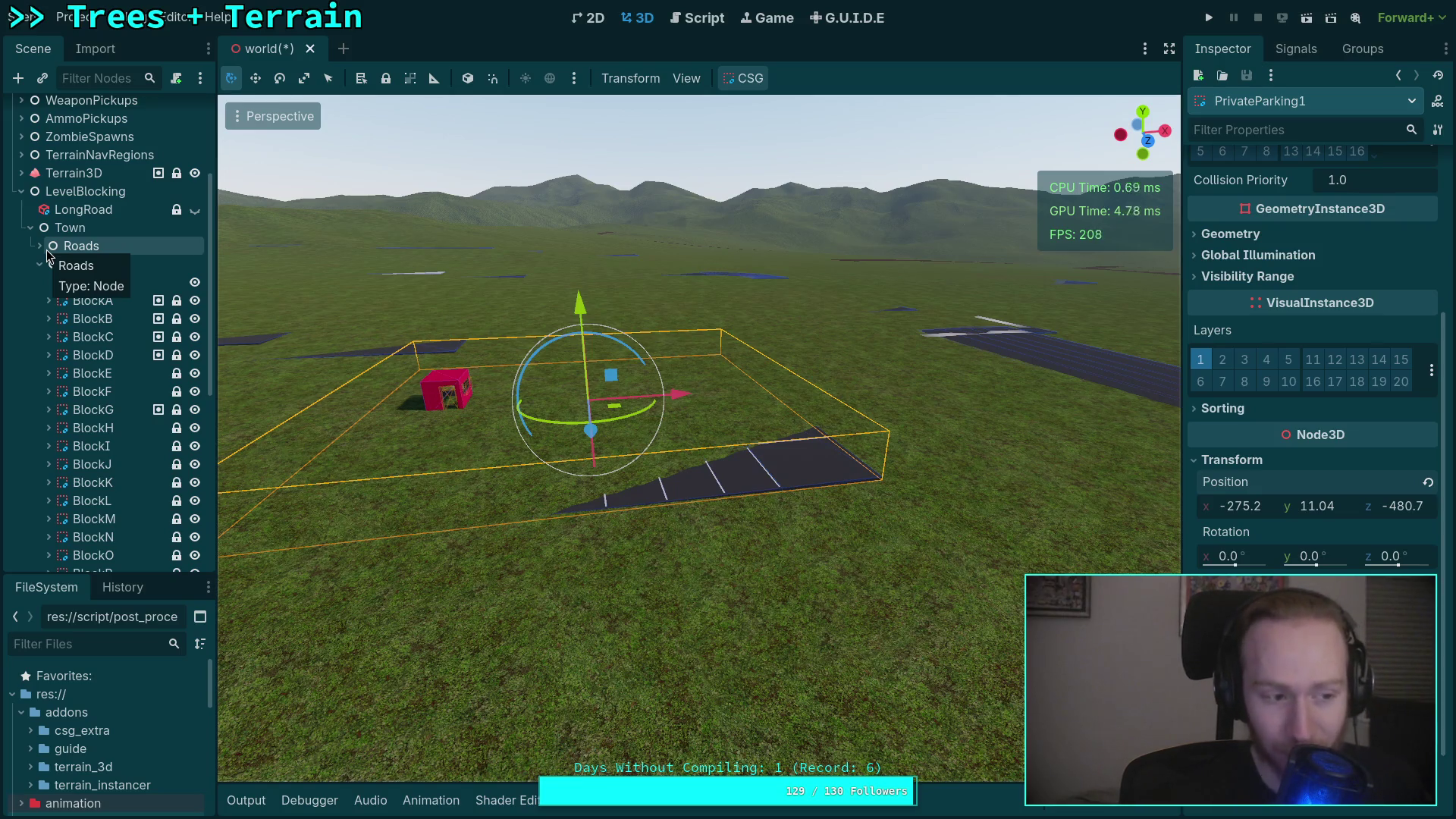
scroll(490, 453, "up", 2)
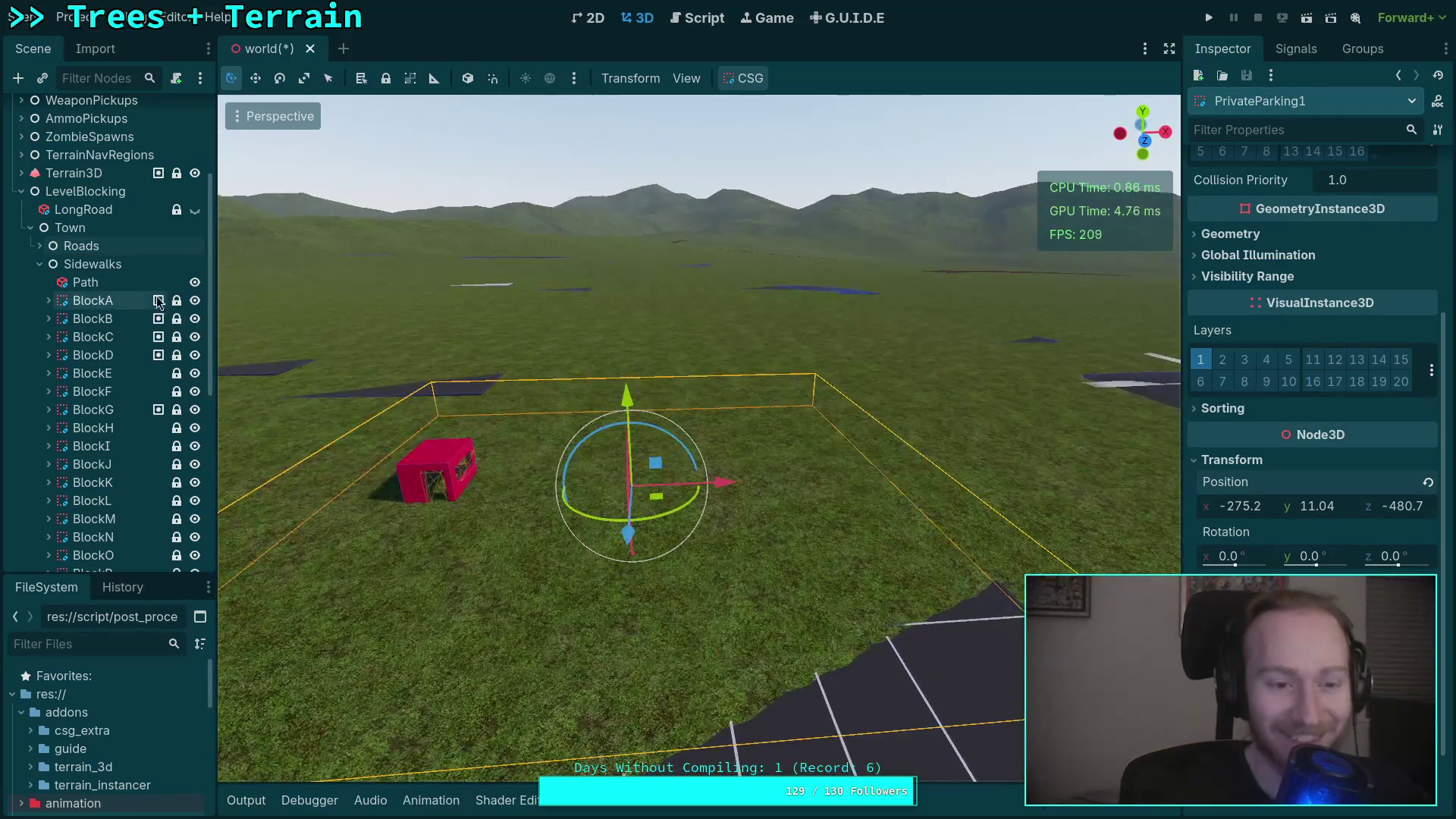
left_click(39, 246)
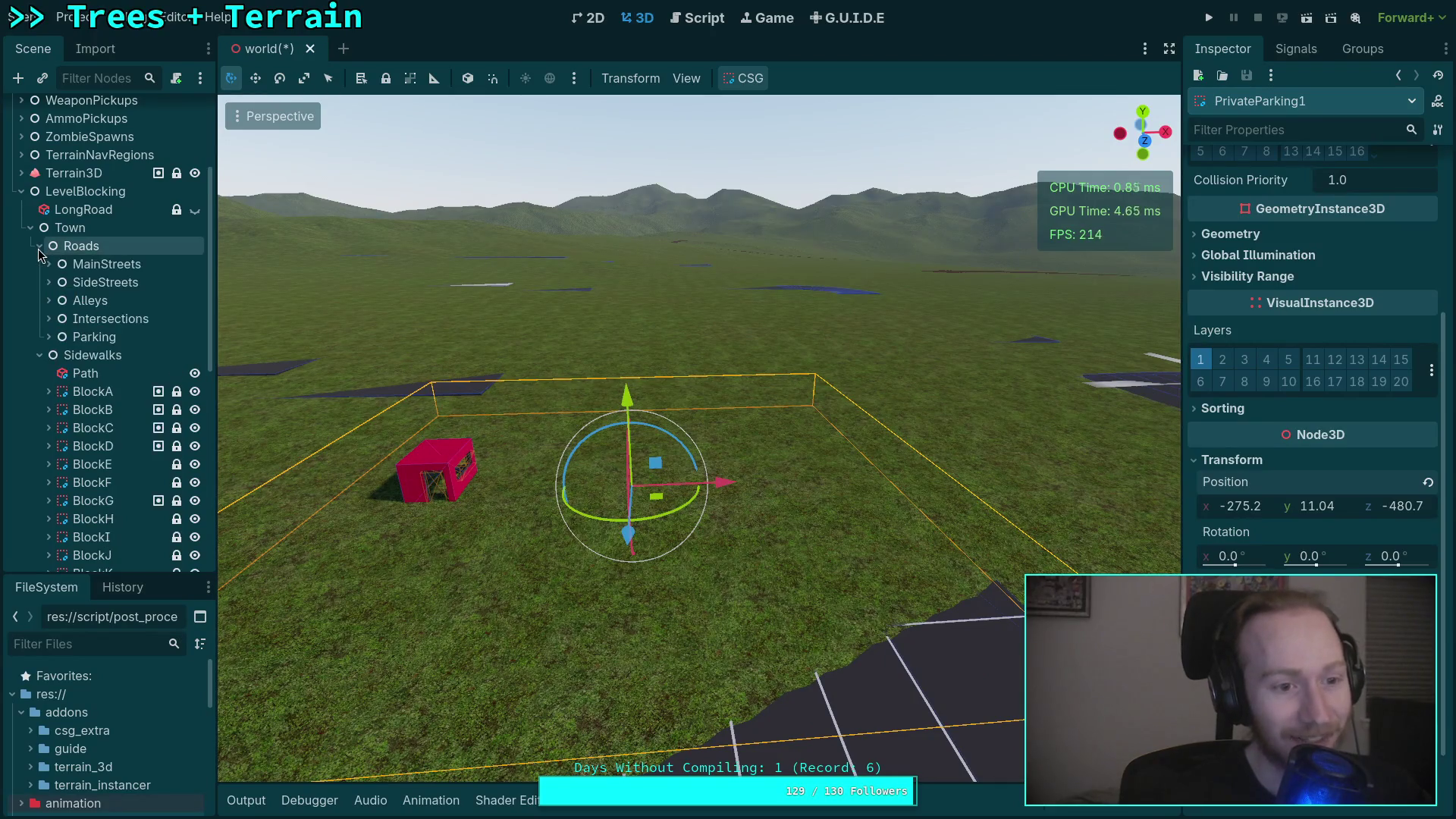
left_click(39, 246)
left_click(92, 264)
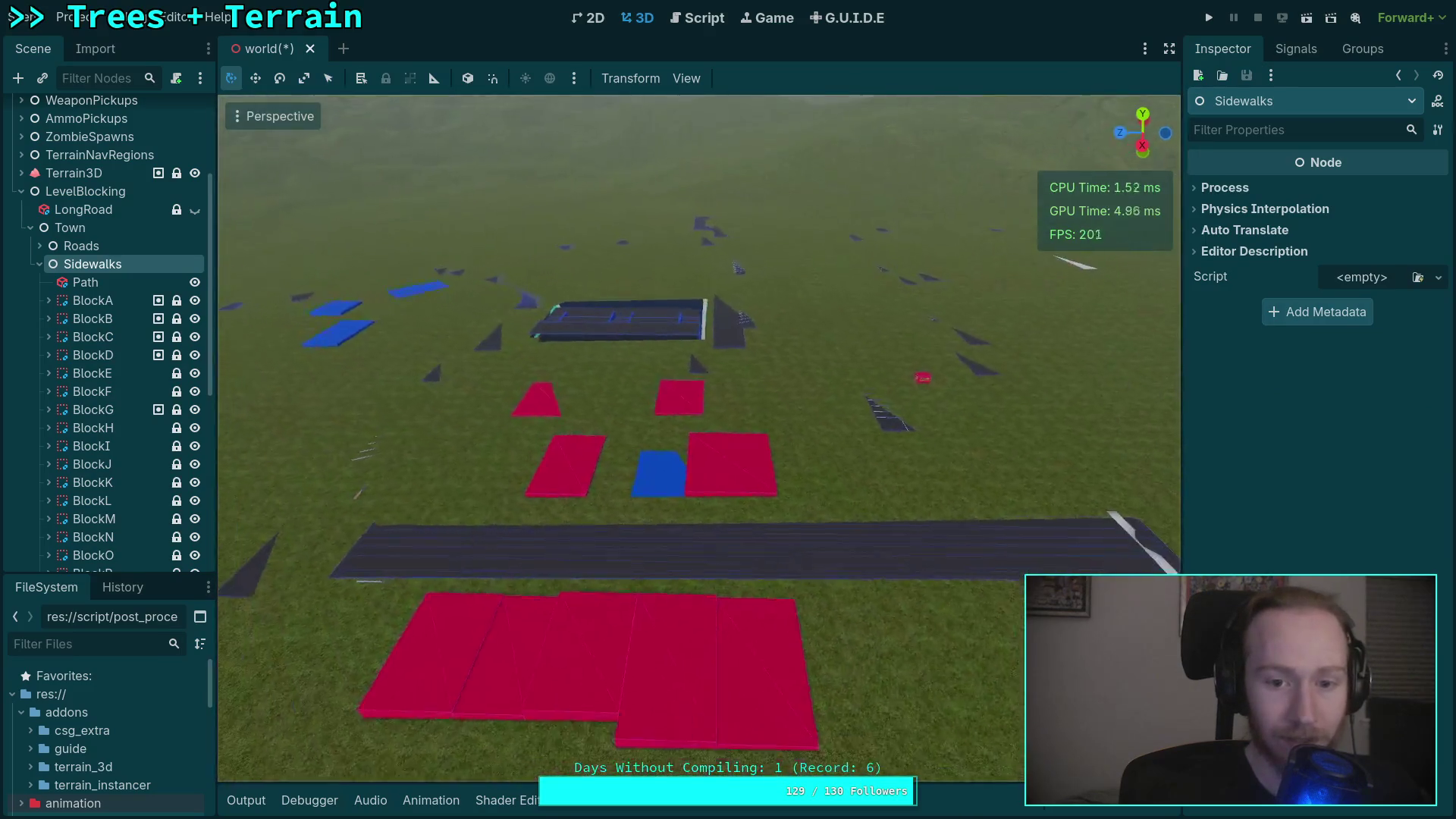
Select the 125.2 × 0.7 × 7.8 m Path sidewalk and orbit to check it rests on the terrain.
left_click(76, 284)
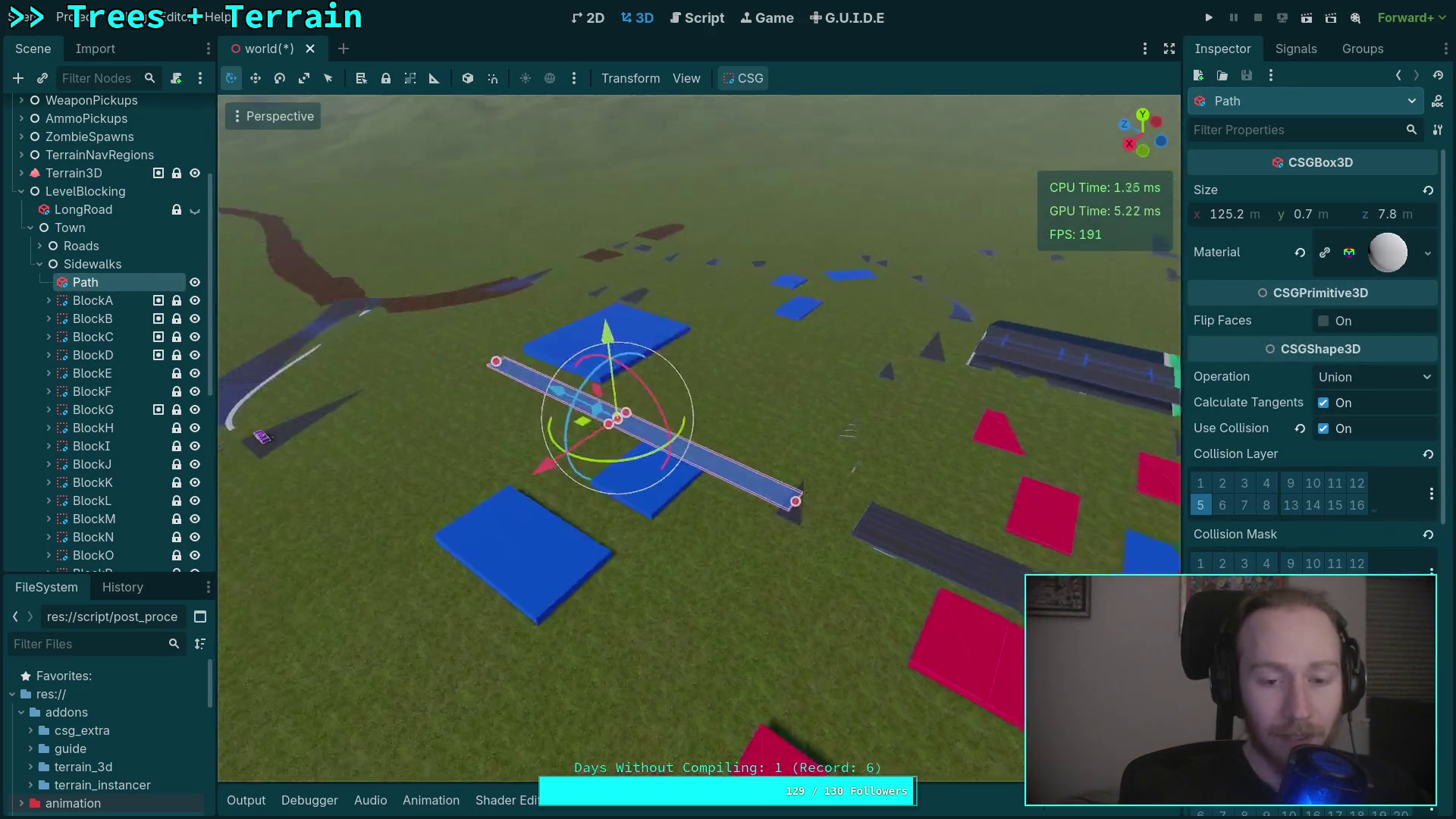
left_click_drag(1007, 316, 1007, 315)
scroll(1286, 414, "down", 5)
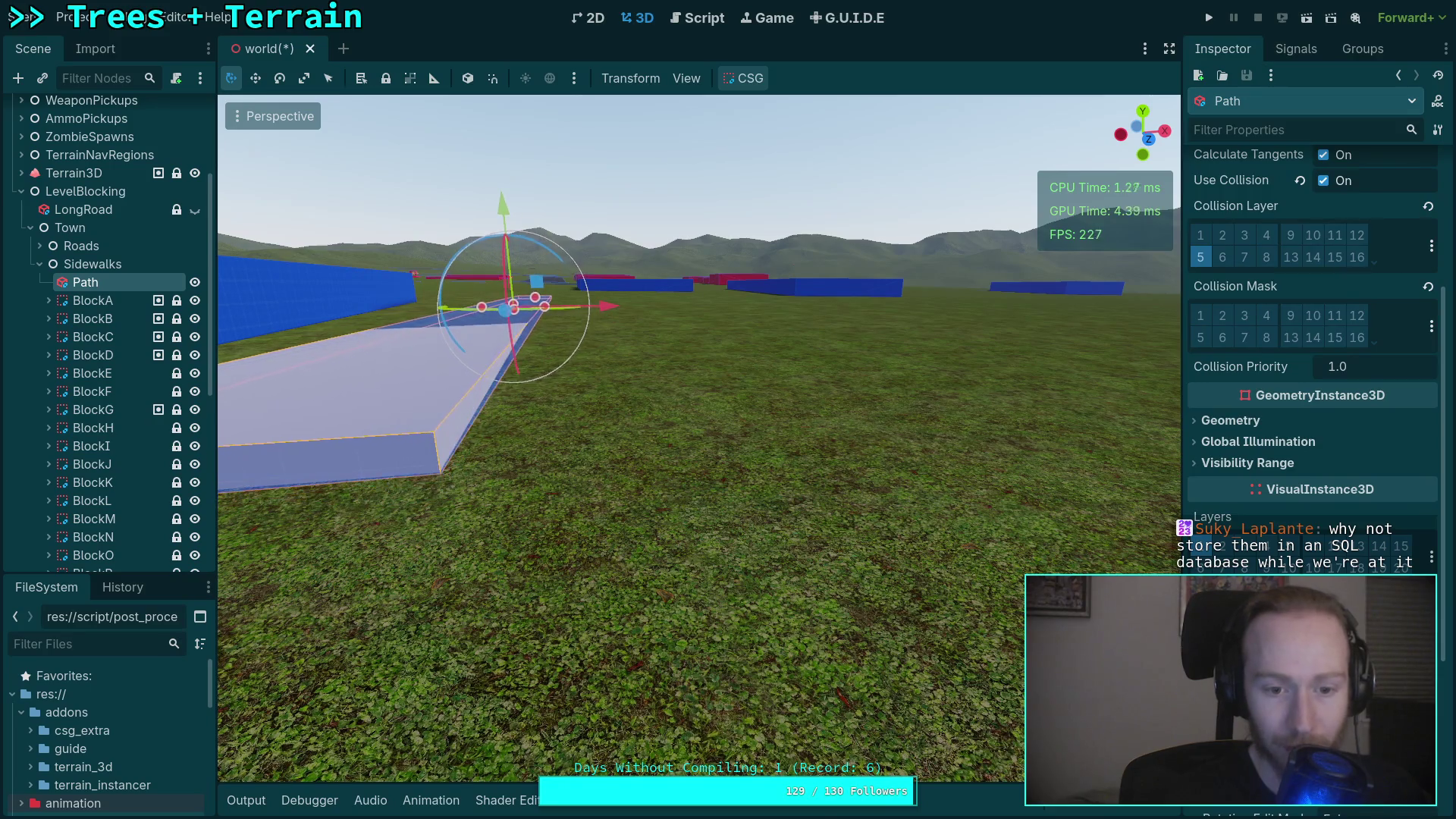
left_click_drag(890, 614, 890, 614)
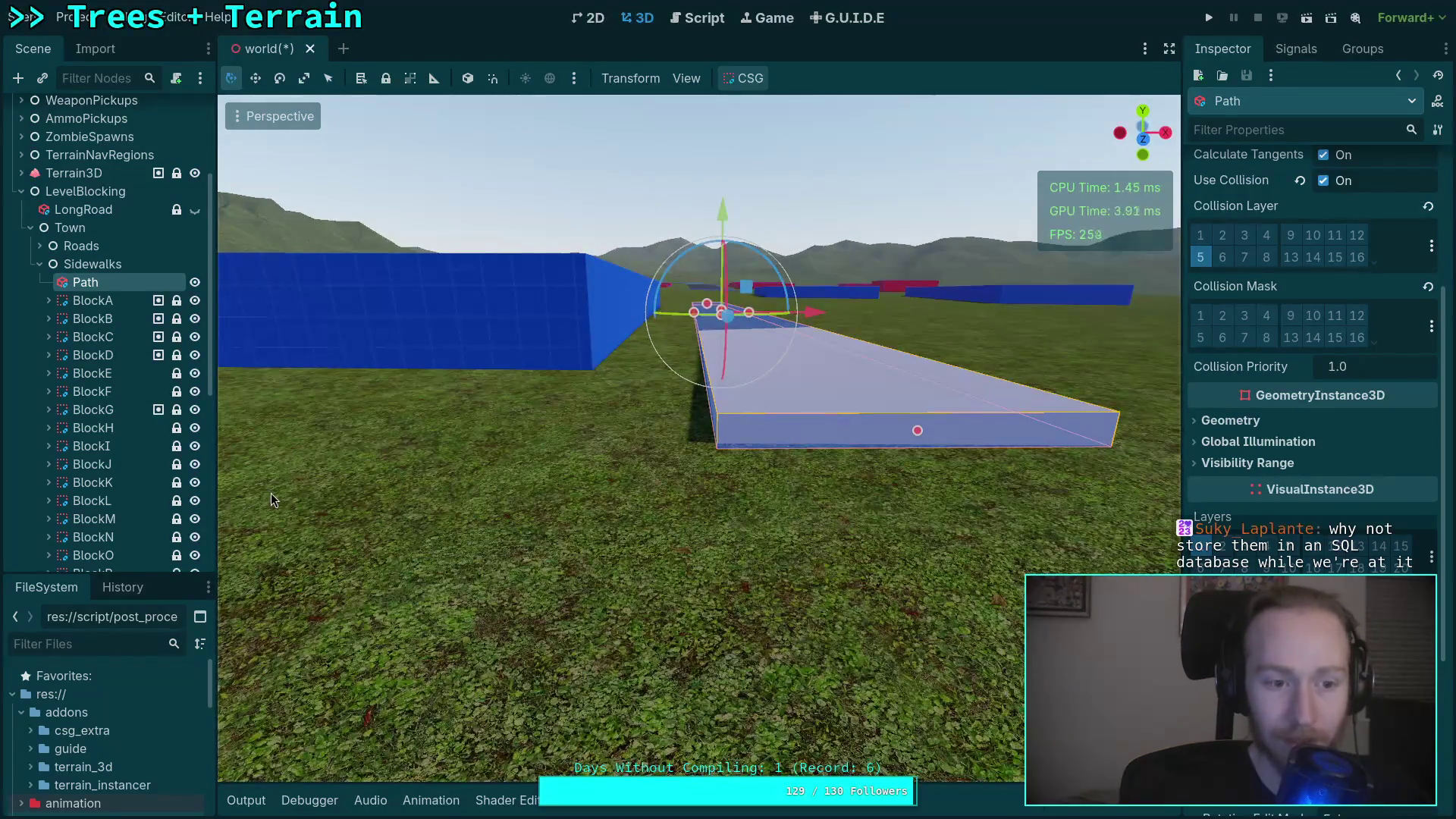
left_click(116, 302)
Frame sidewalk BlockA and fly close around it to inspect its grey curb slabs against the terrain.
key("f")
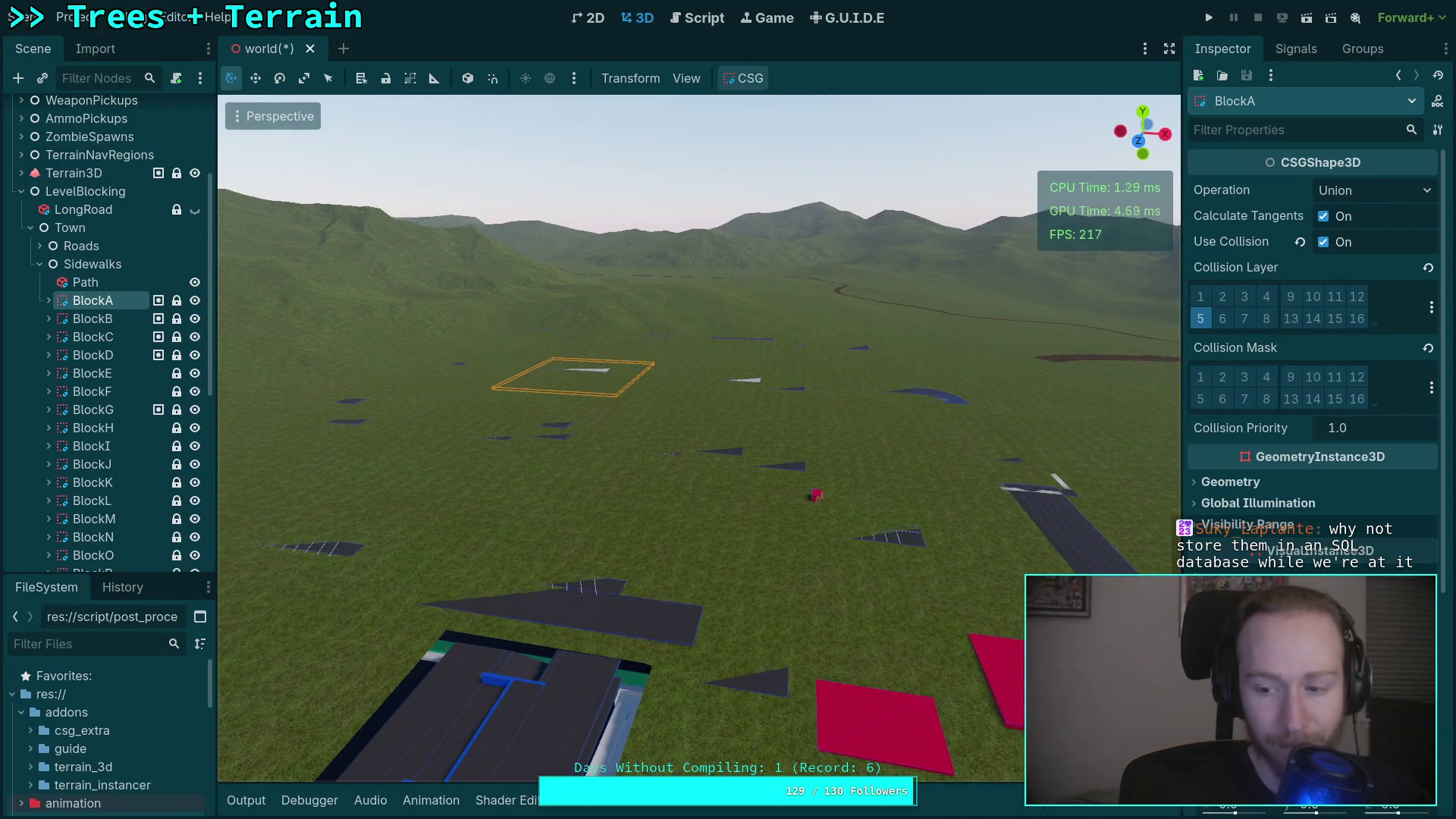
key("w")
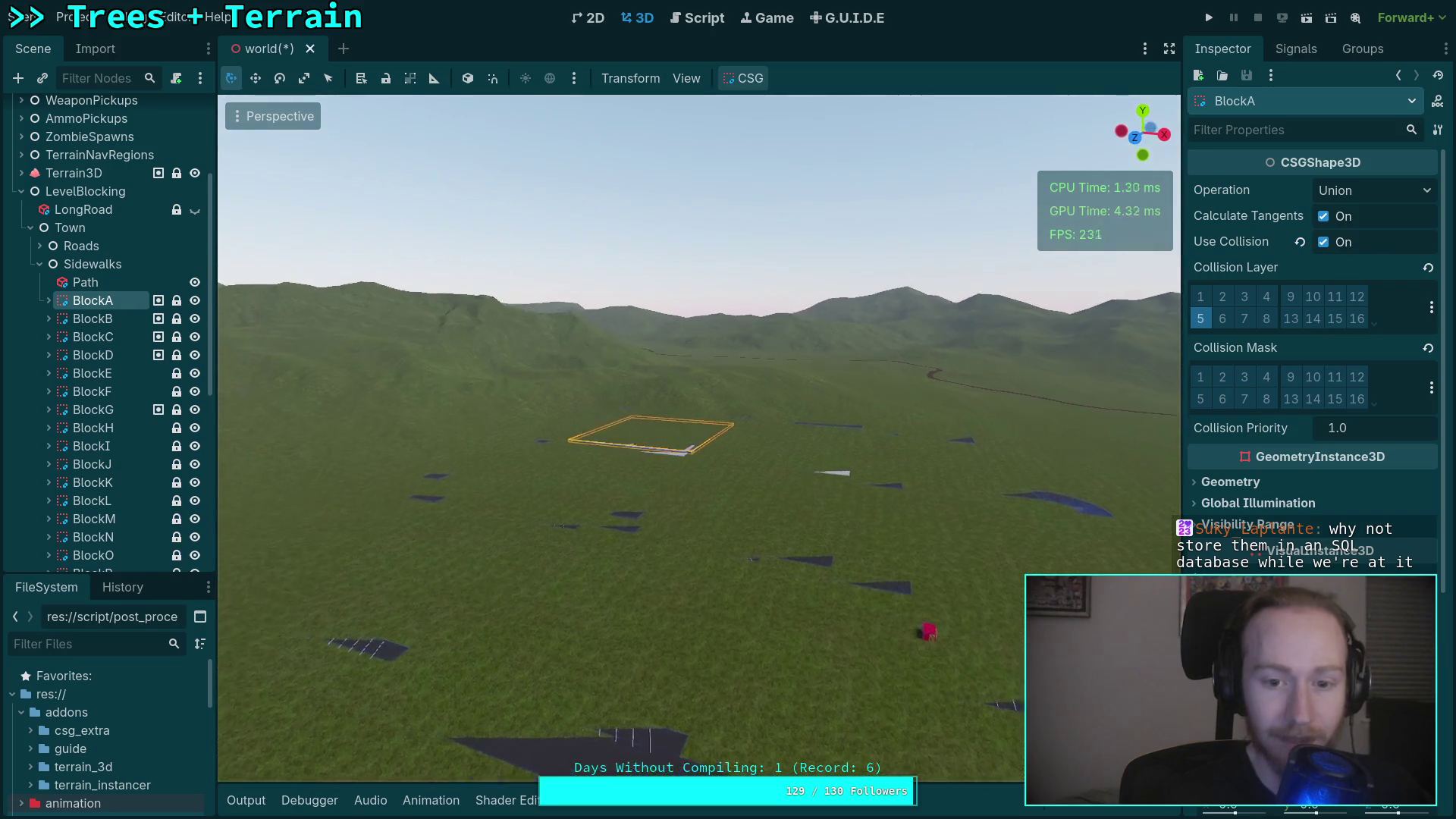
scroll(699, 438, "up", 2)
key("w")
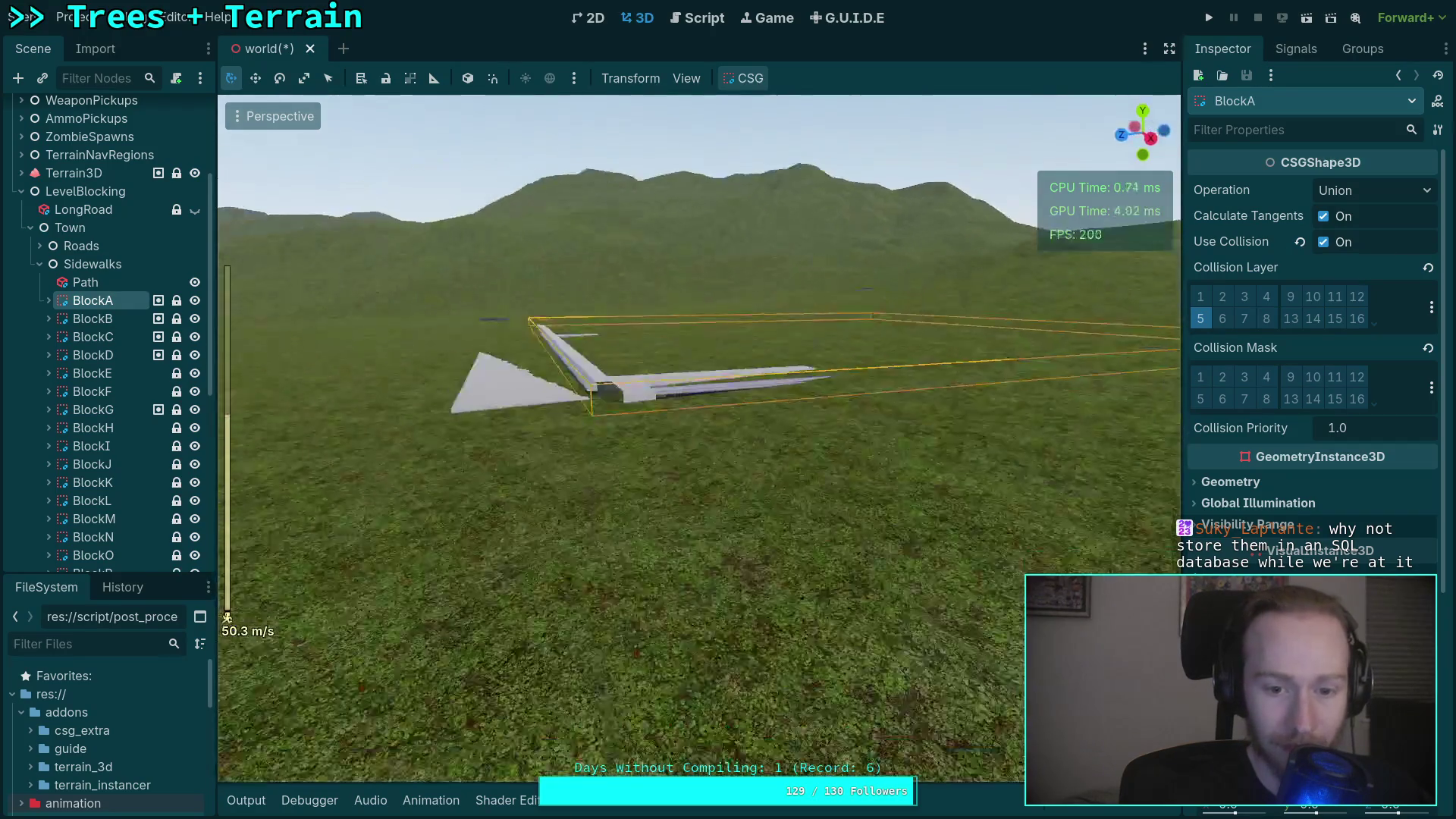
key("d")
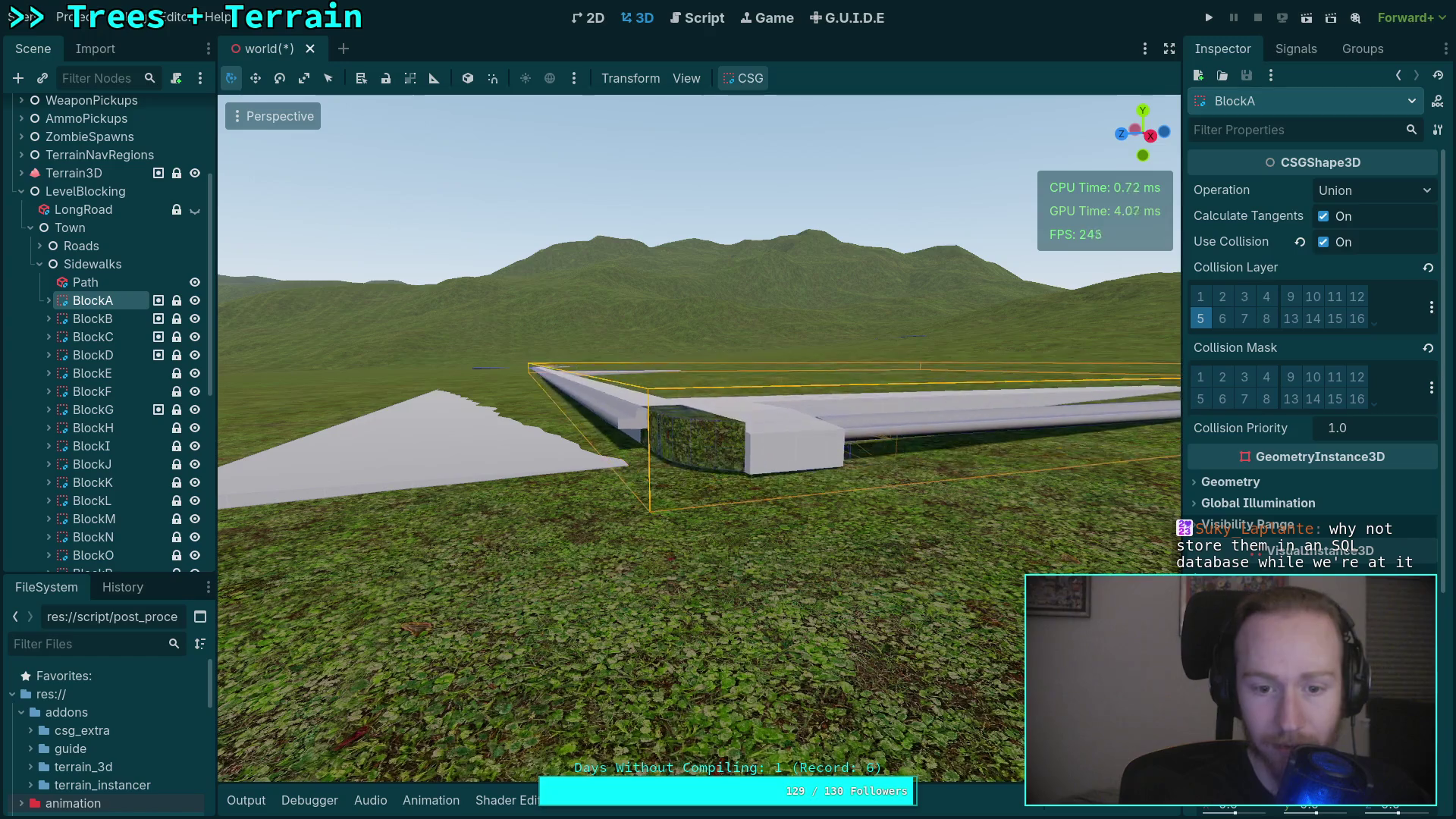
key("w")
key("s")
scroll(699, 438, "up", 3)
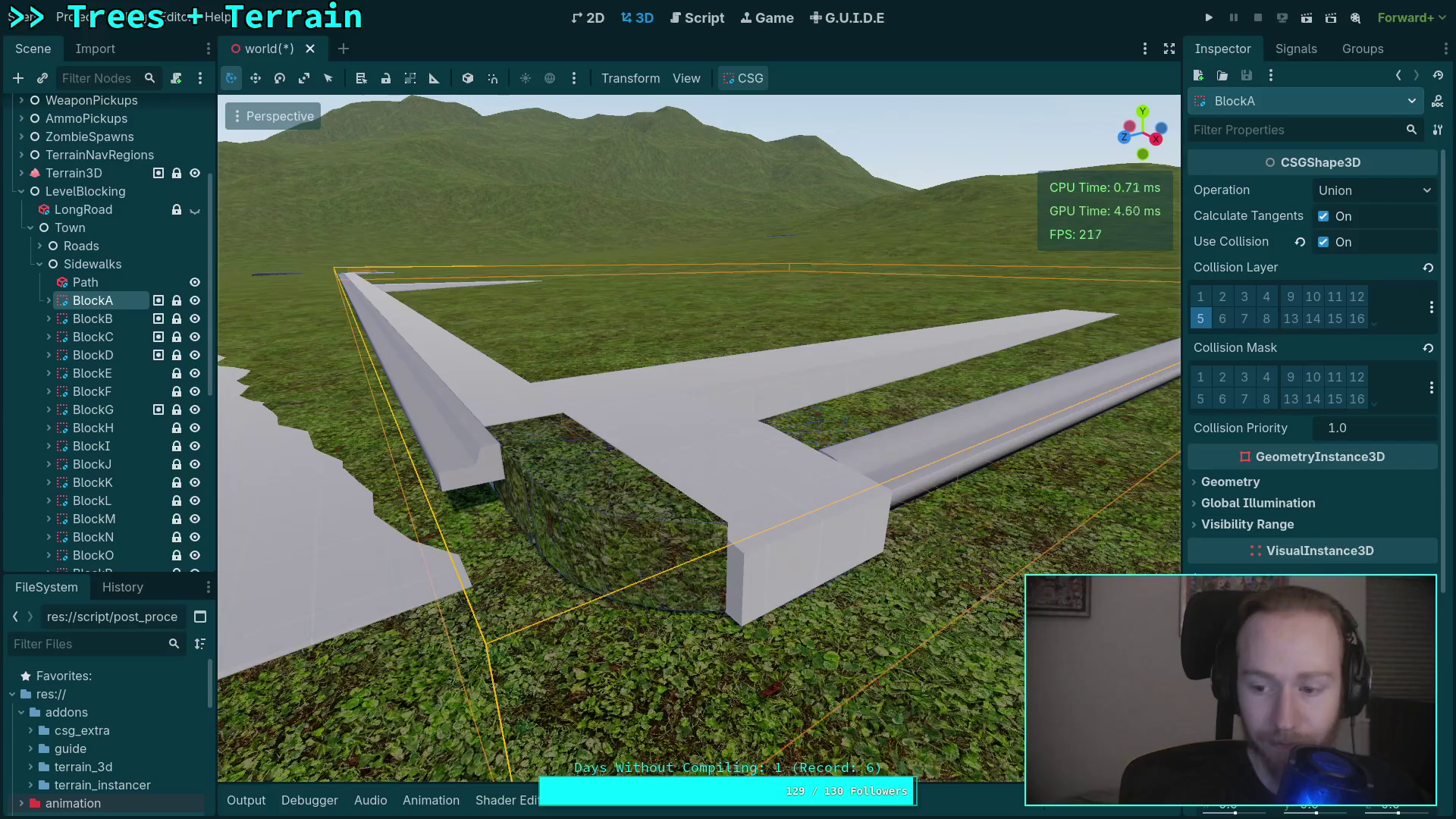
key("w")
key("w")
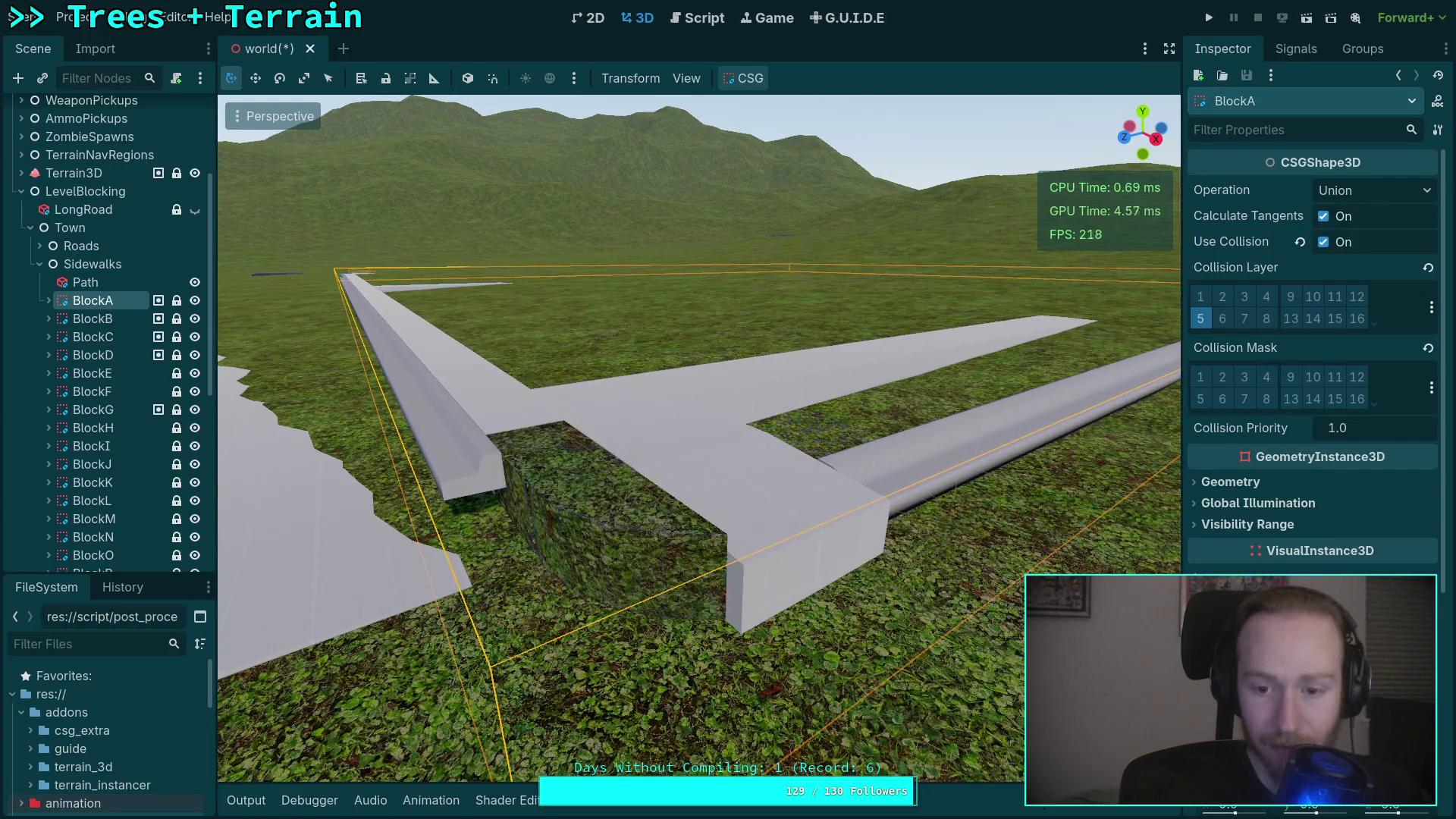
Select sidewalk BlockB and fly around it to check how its slab sits on the terrain.
key("d")
key("s")
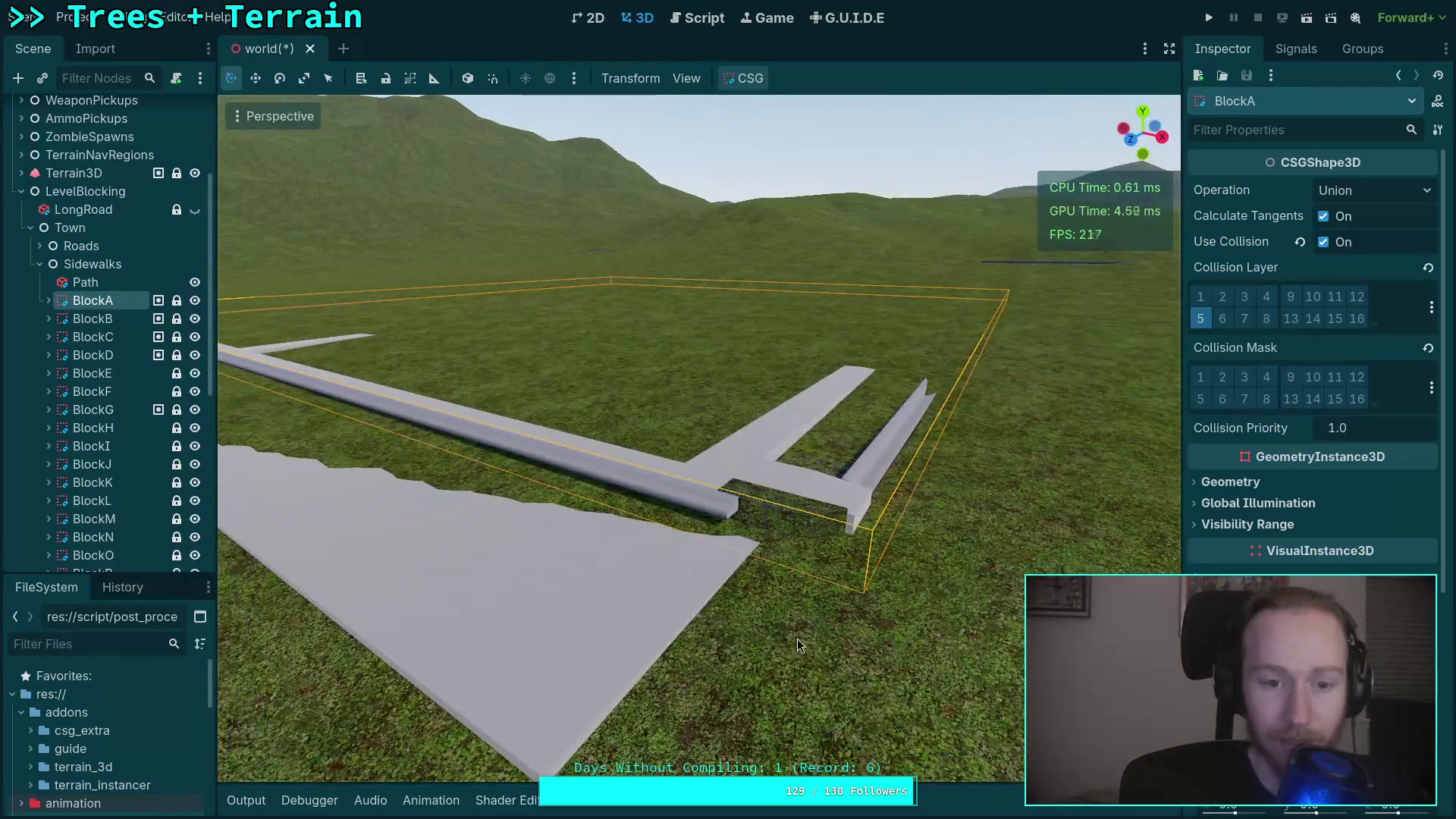
left_click(289, 438)
key("w")
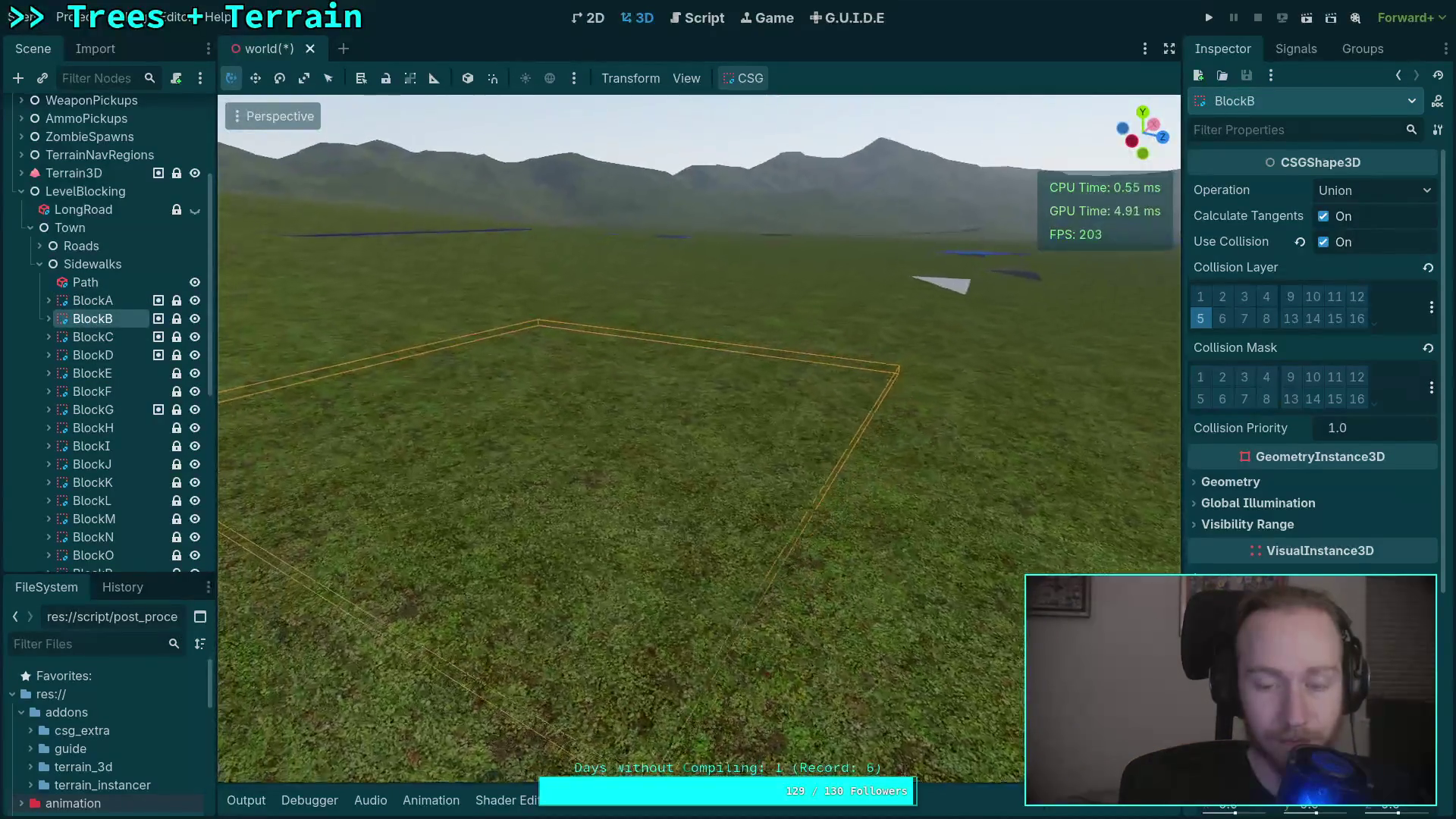
key("s")
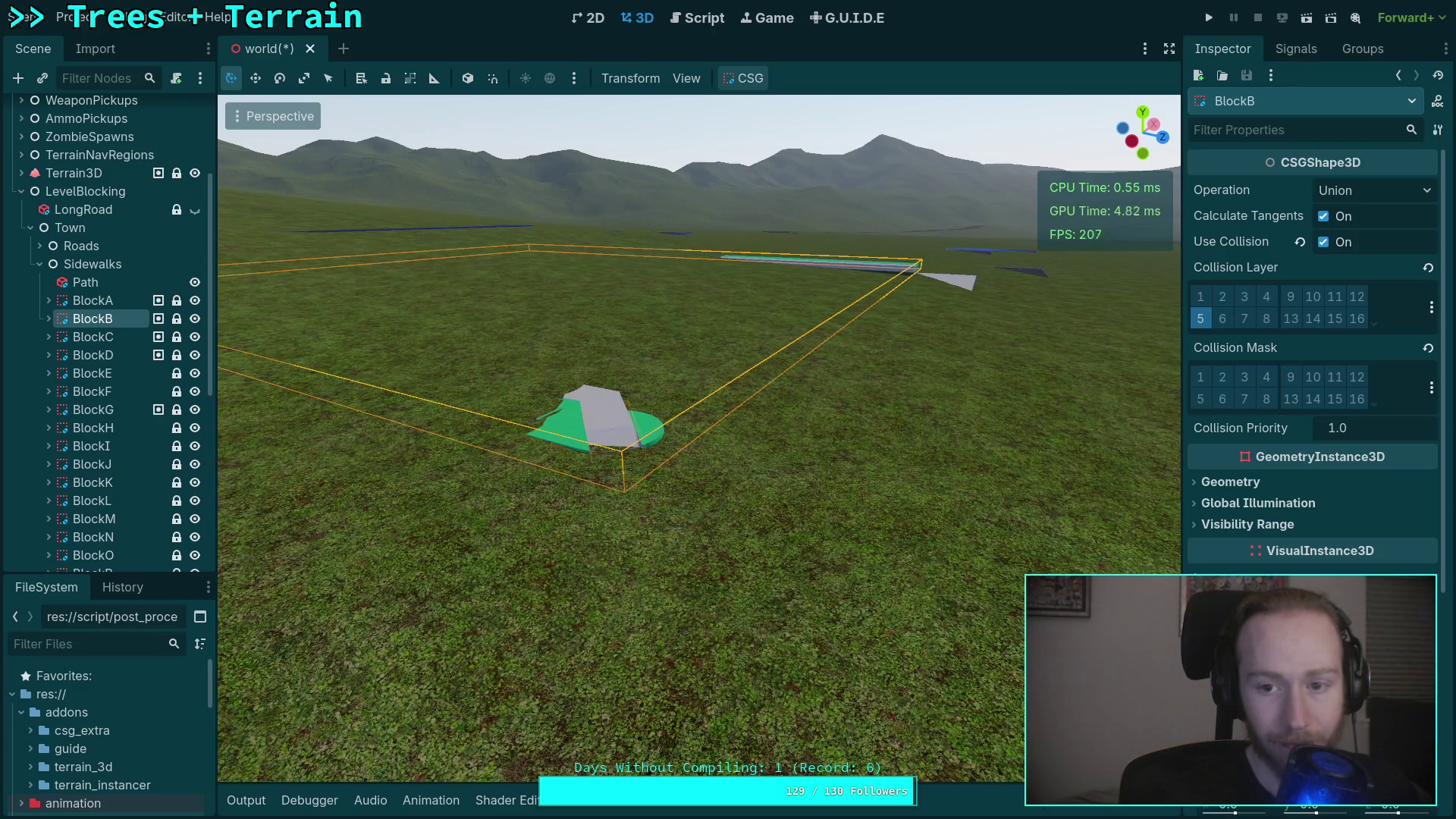
key("w")
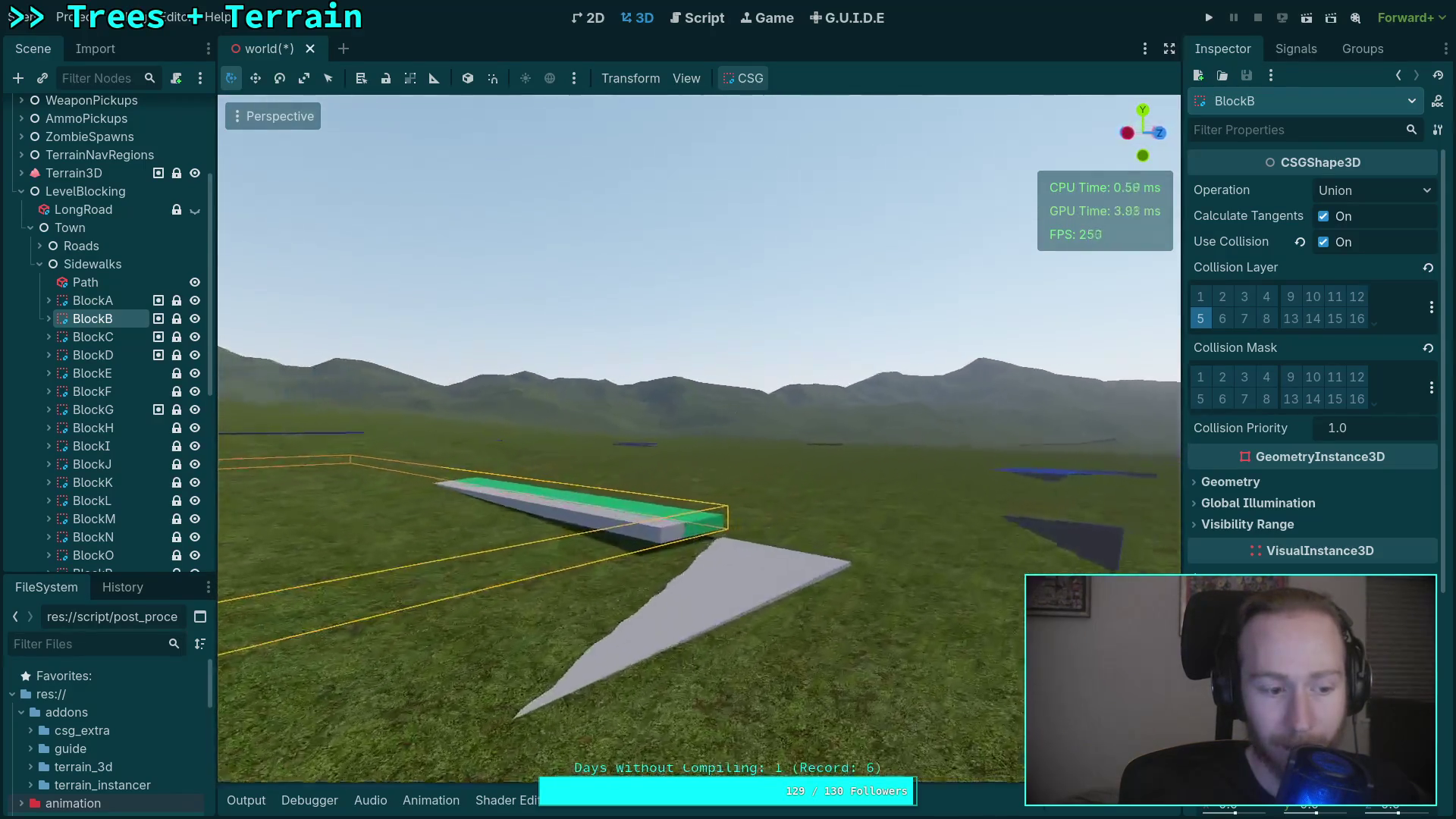
key("a")
key("w")
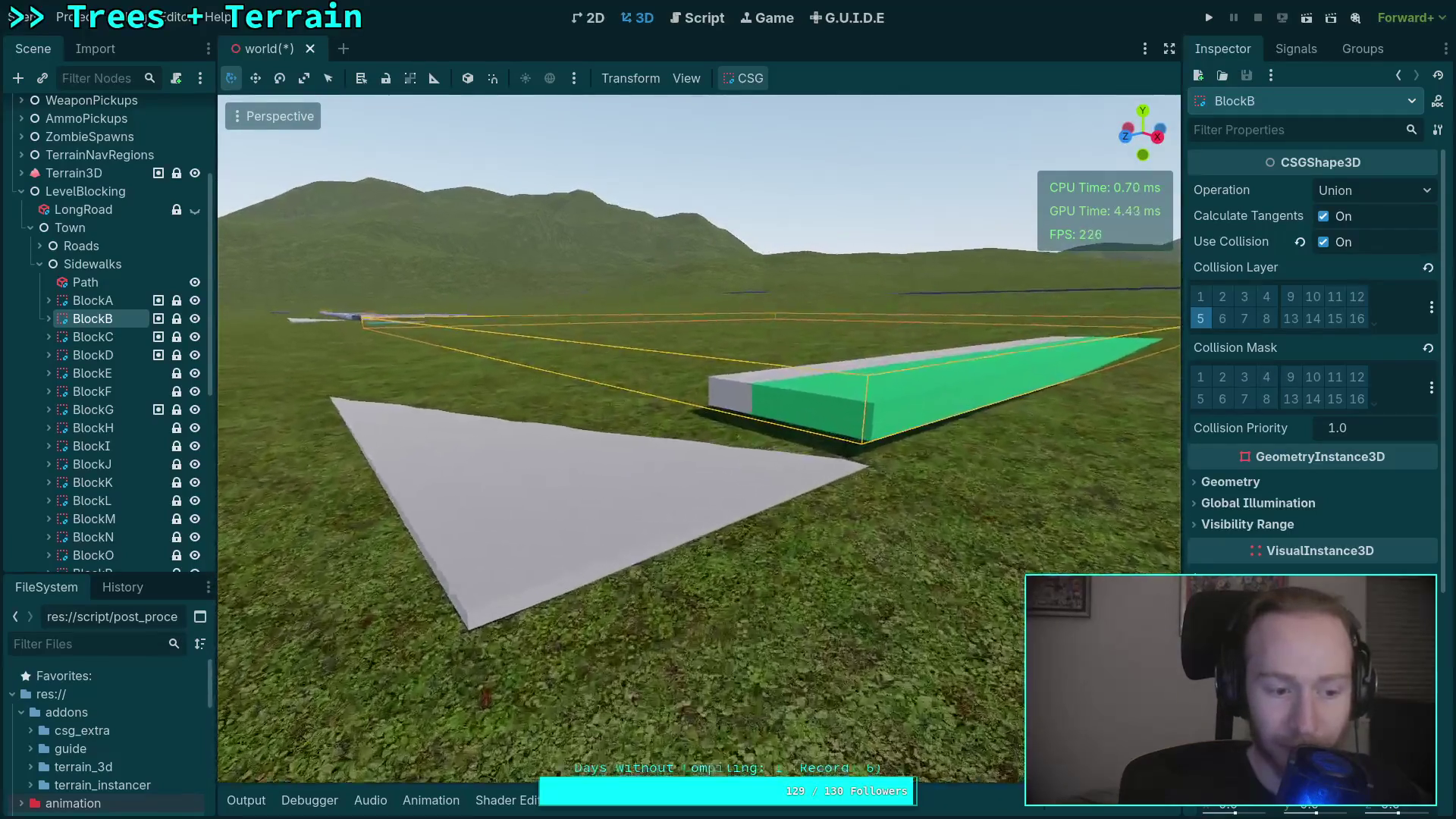
key("w")
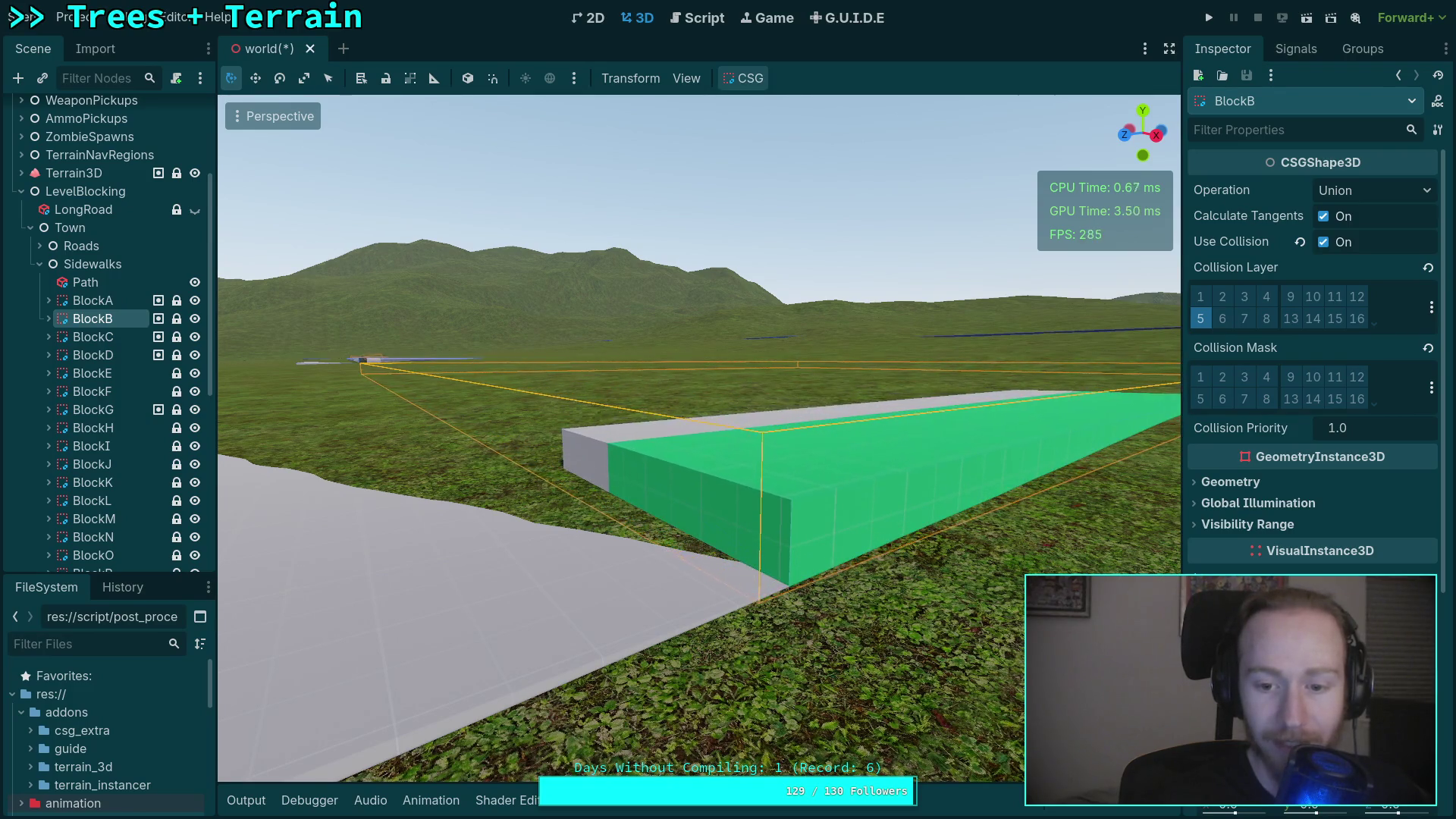
scroll(819, 639, "down", 5)
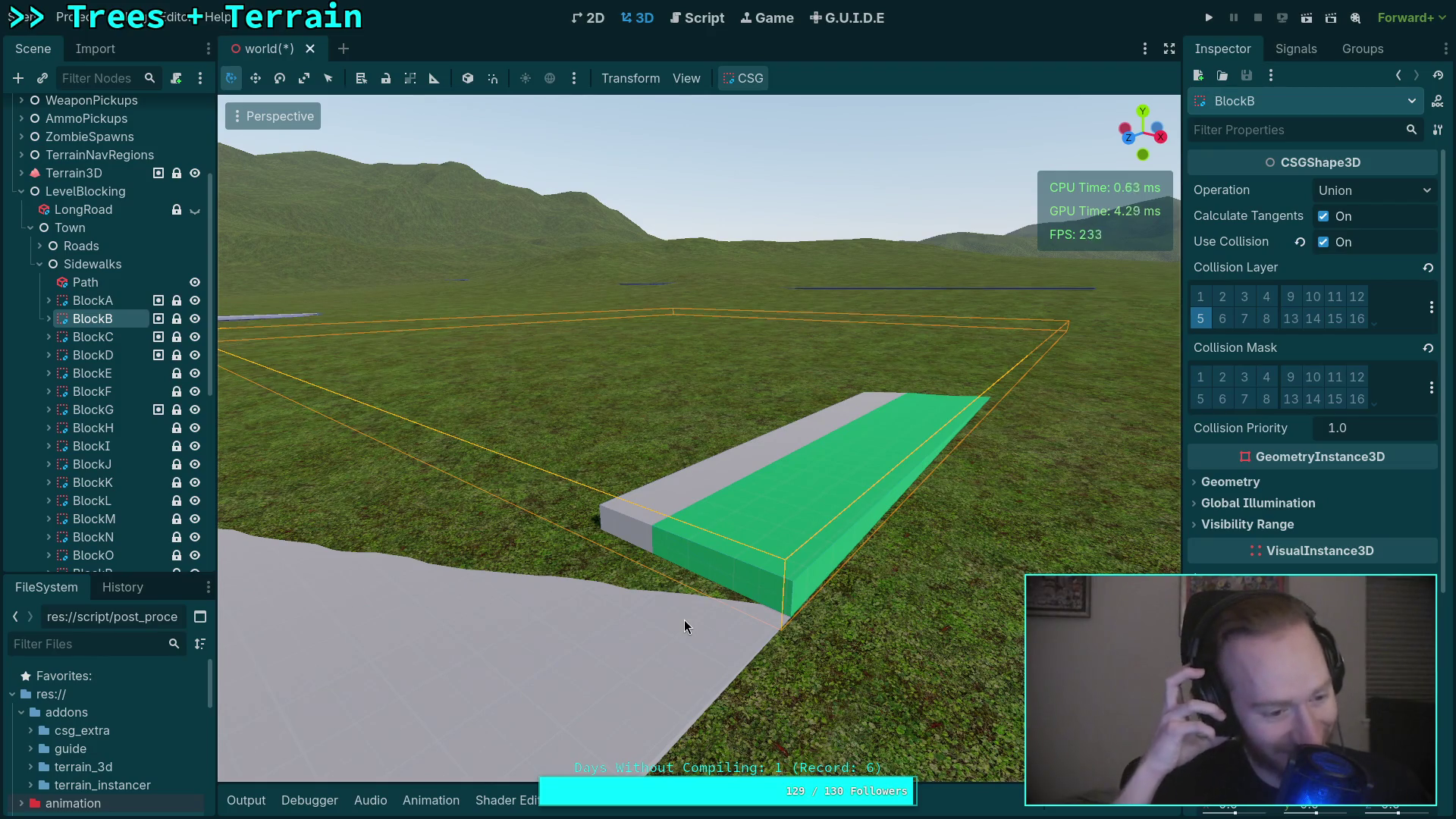
scroll(684, 626, "down", 4)
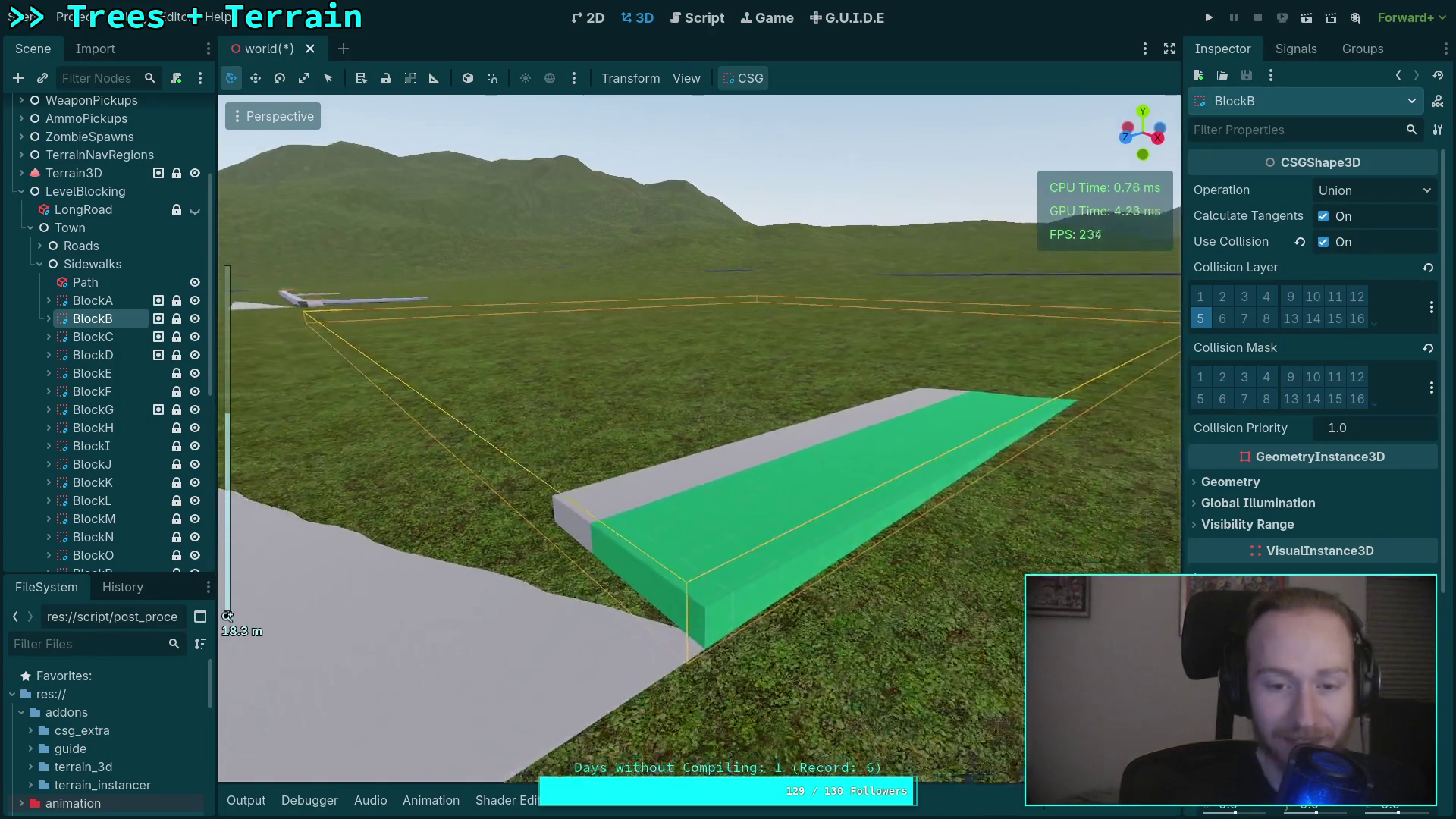
Frame sidewalk BlockC and orbit its curved grey corner, then frame BlockD.
double_click(110, 343)
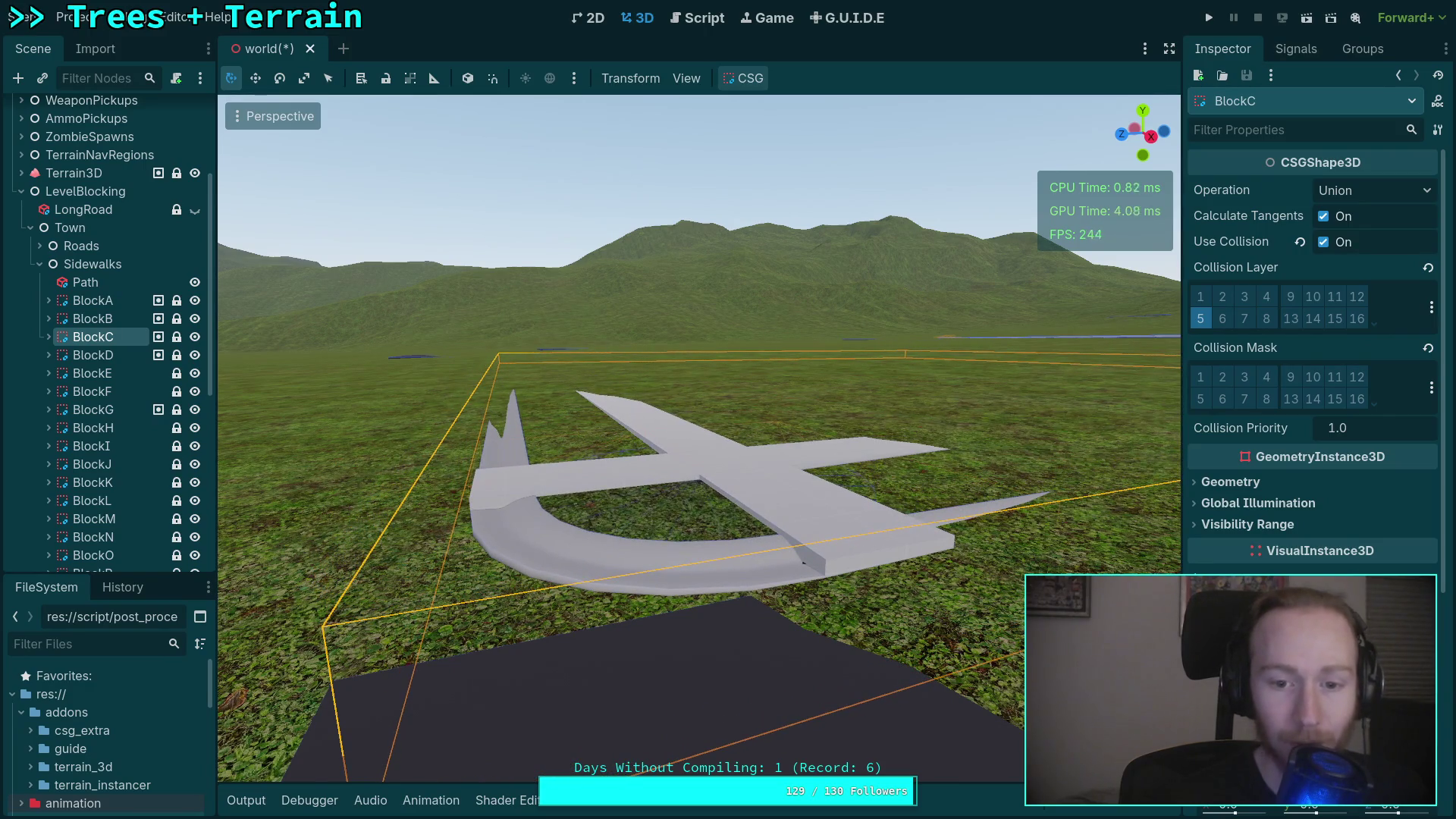
left_click_drag(995, 672, 416, 552)
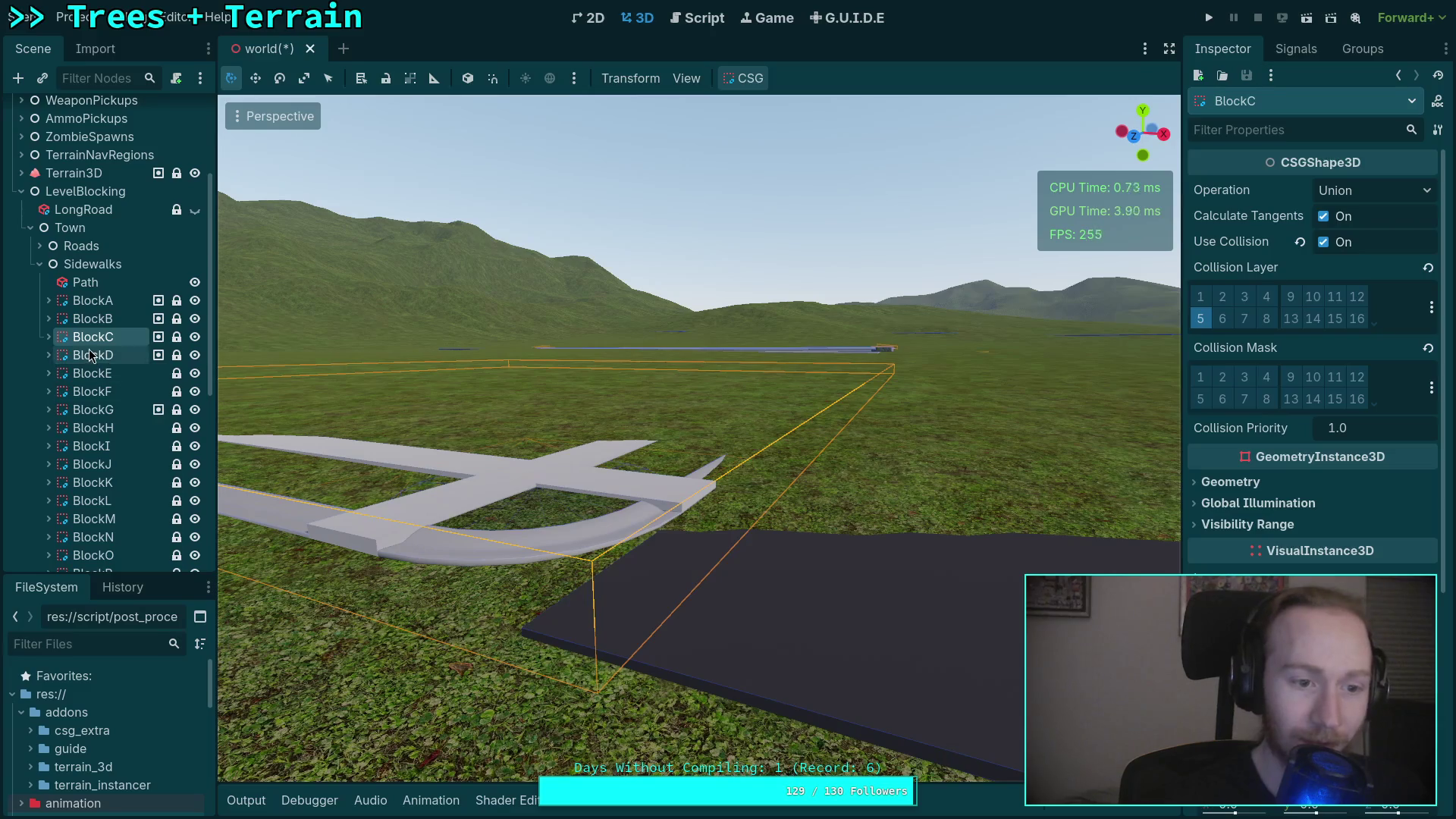
double_click(89, 355)
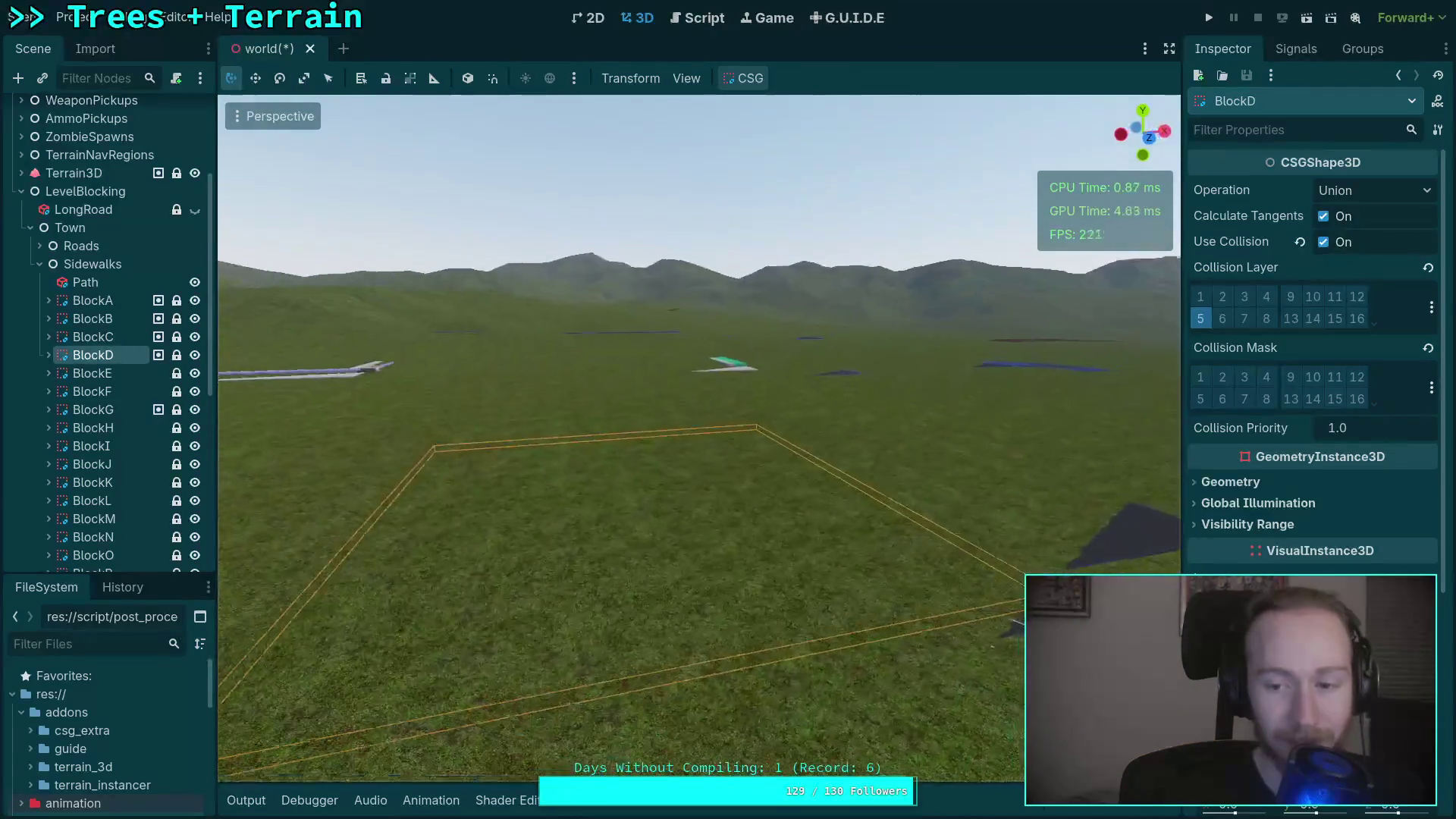
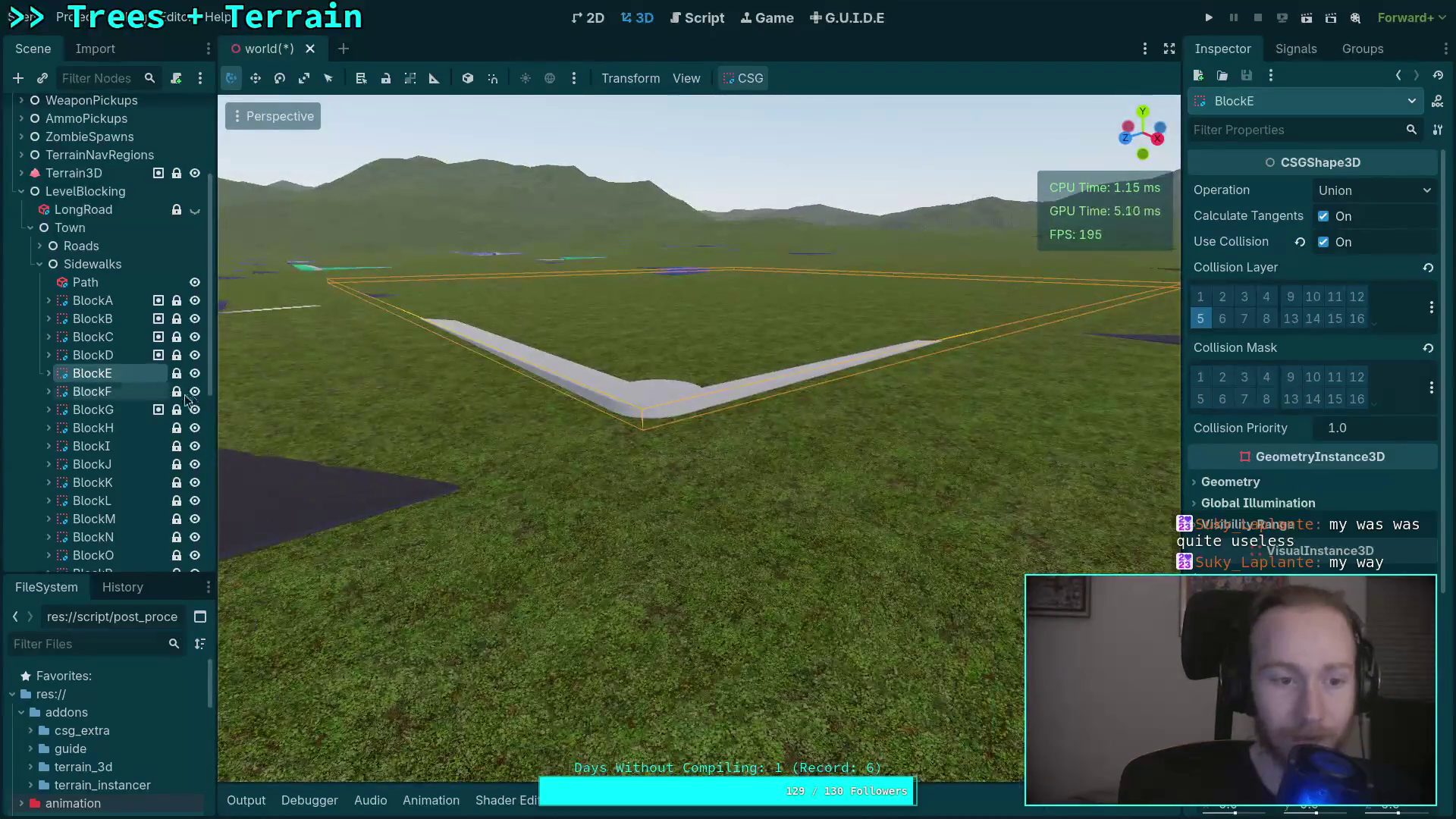
Inspect the BlockF and BlockG sidewalks from ground level and from above.
double_click(119, 393)
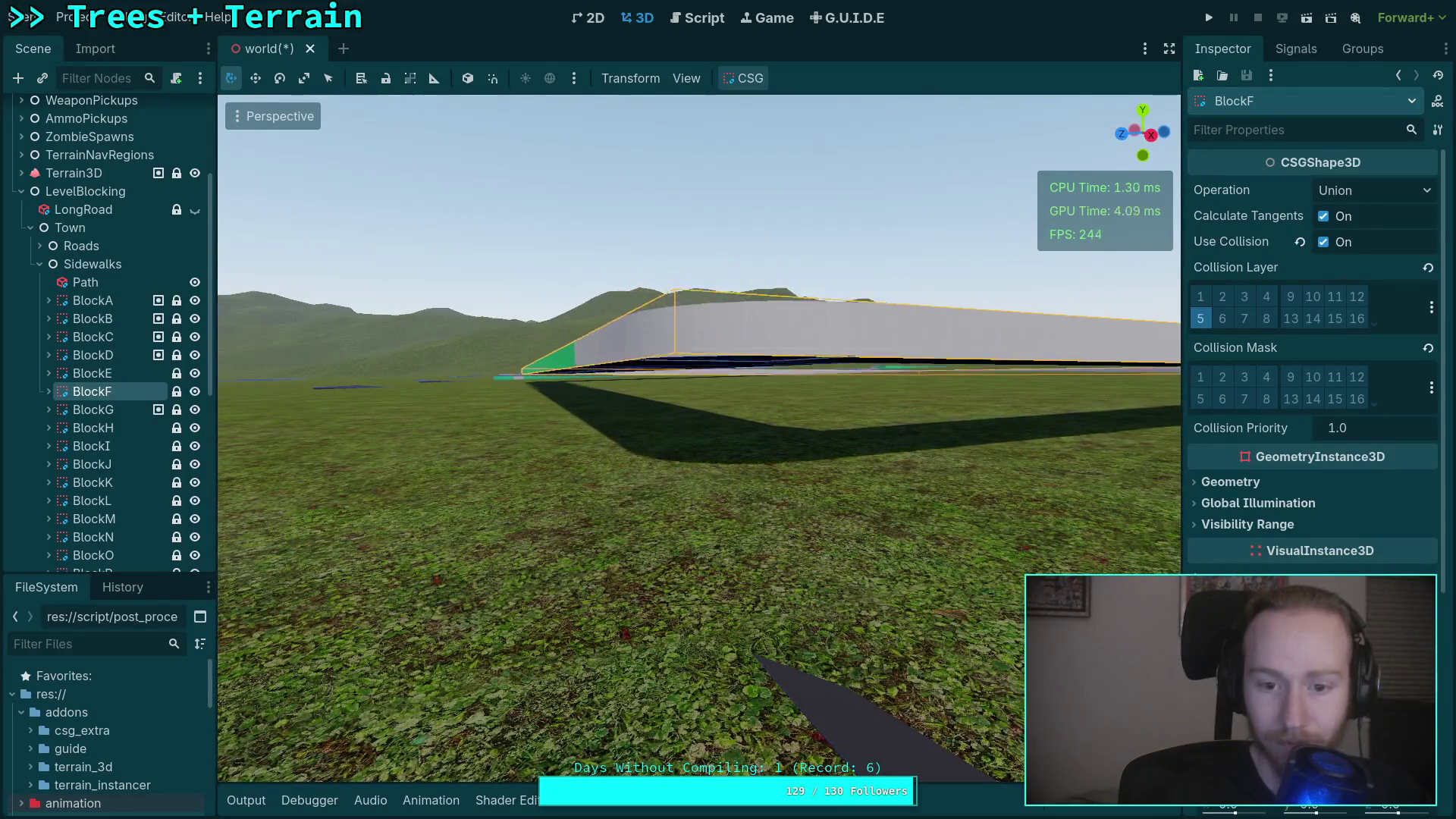
scroll(870, 551, "down", 10)
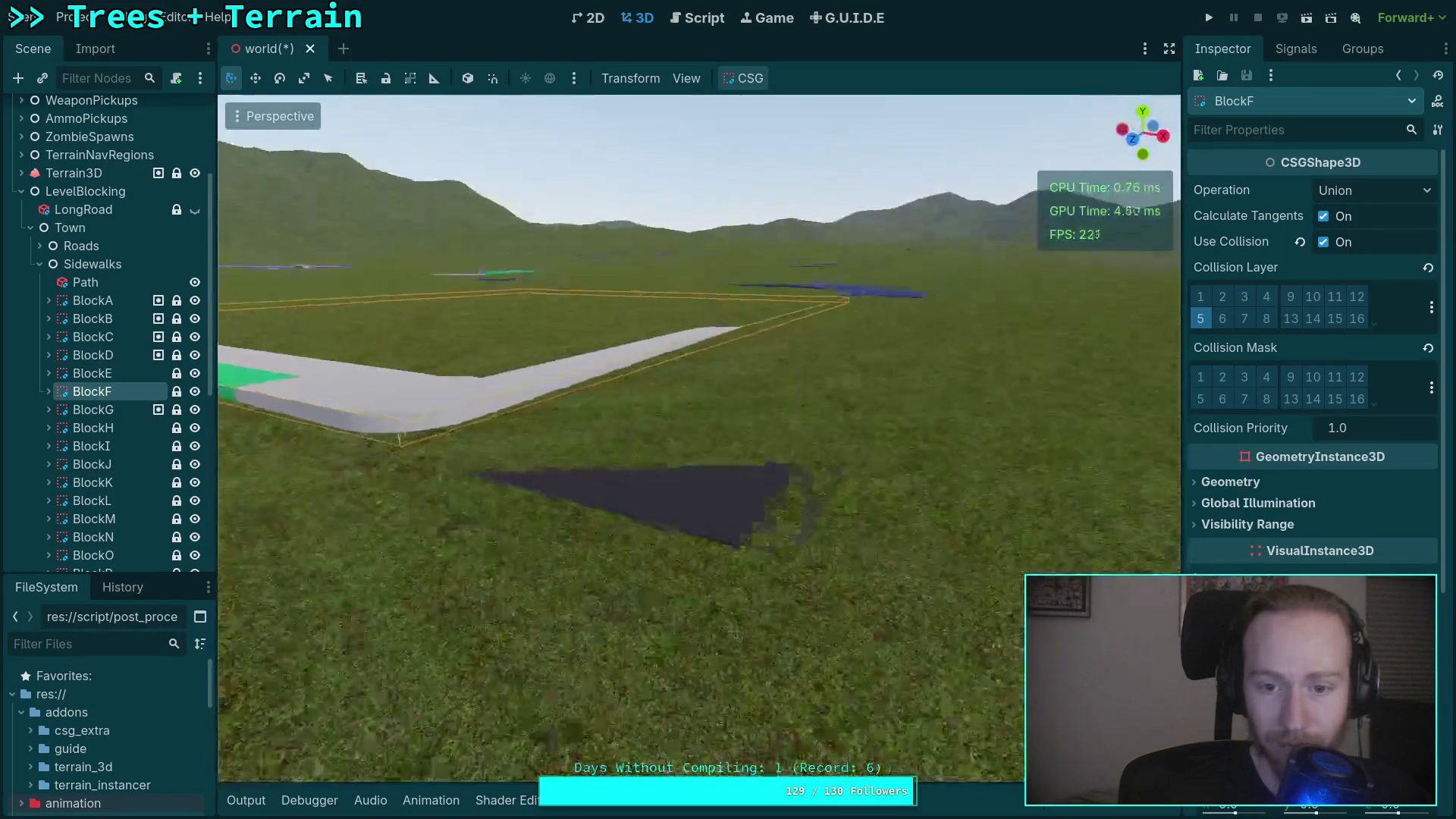
double_click(93, 409)
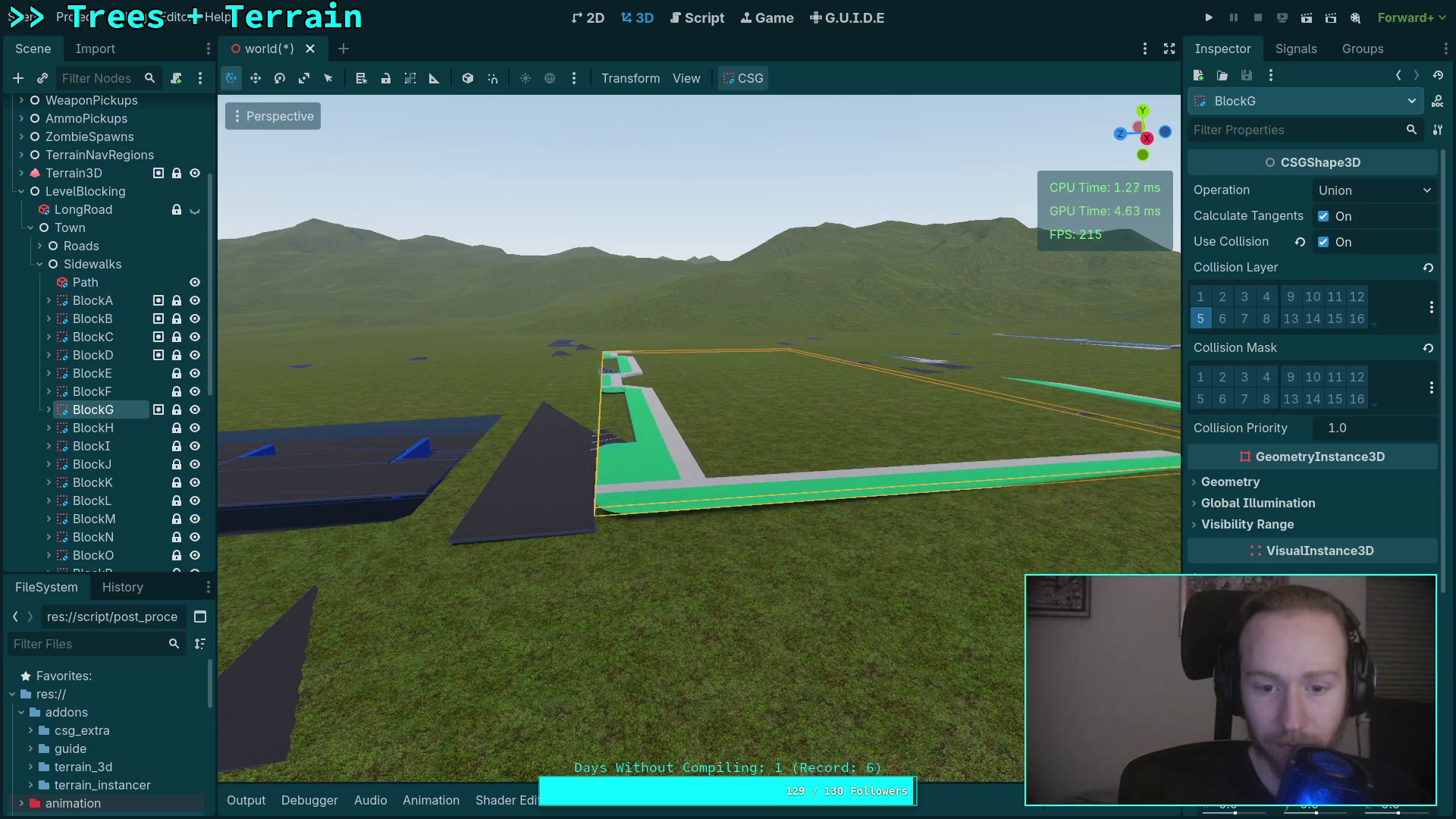
key("w")
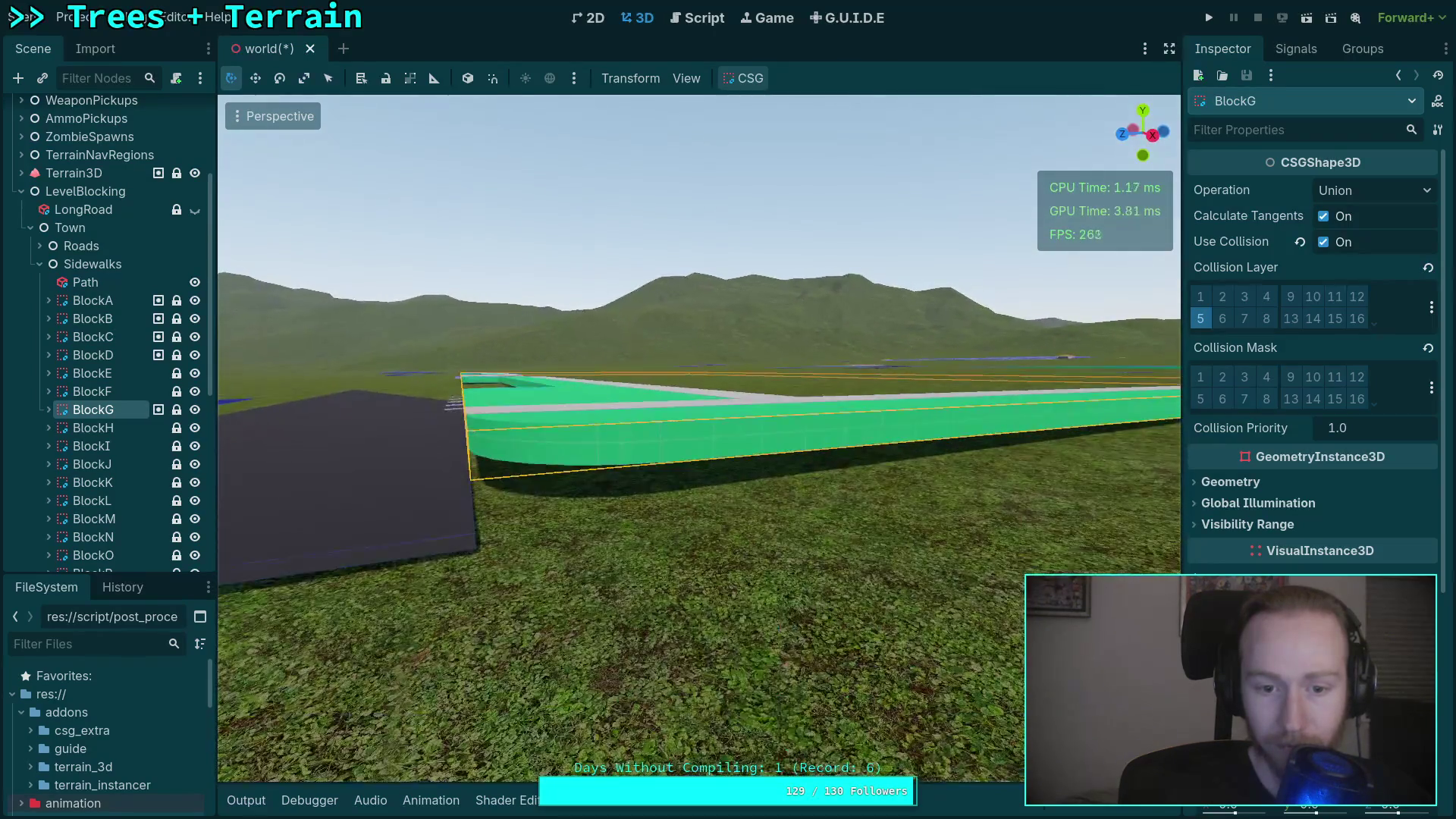
key("q")
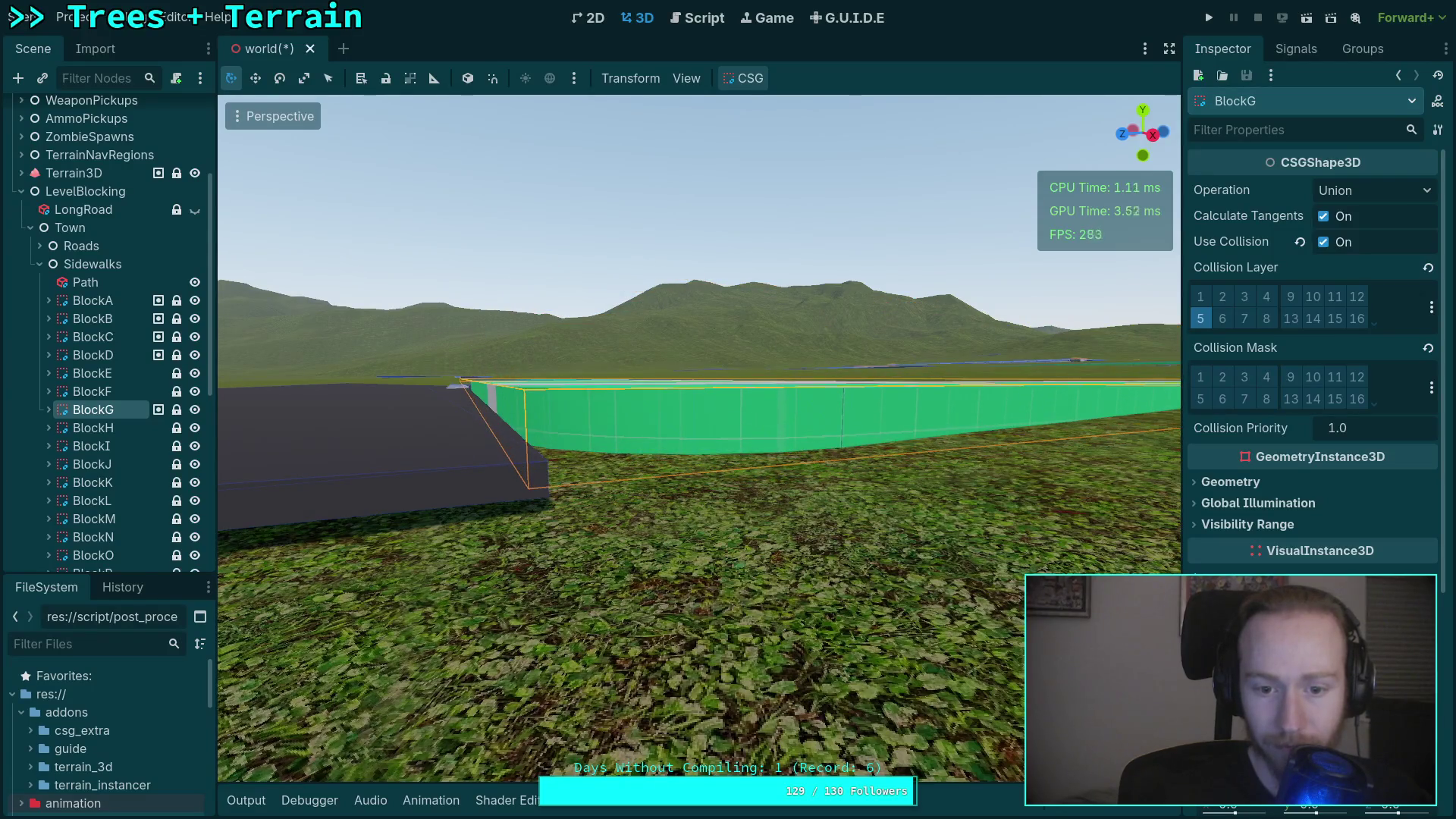
key("e")
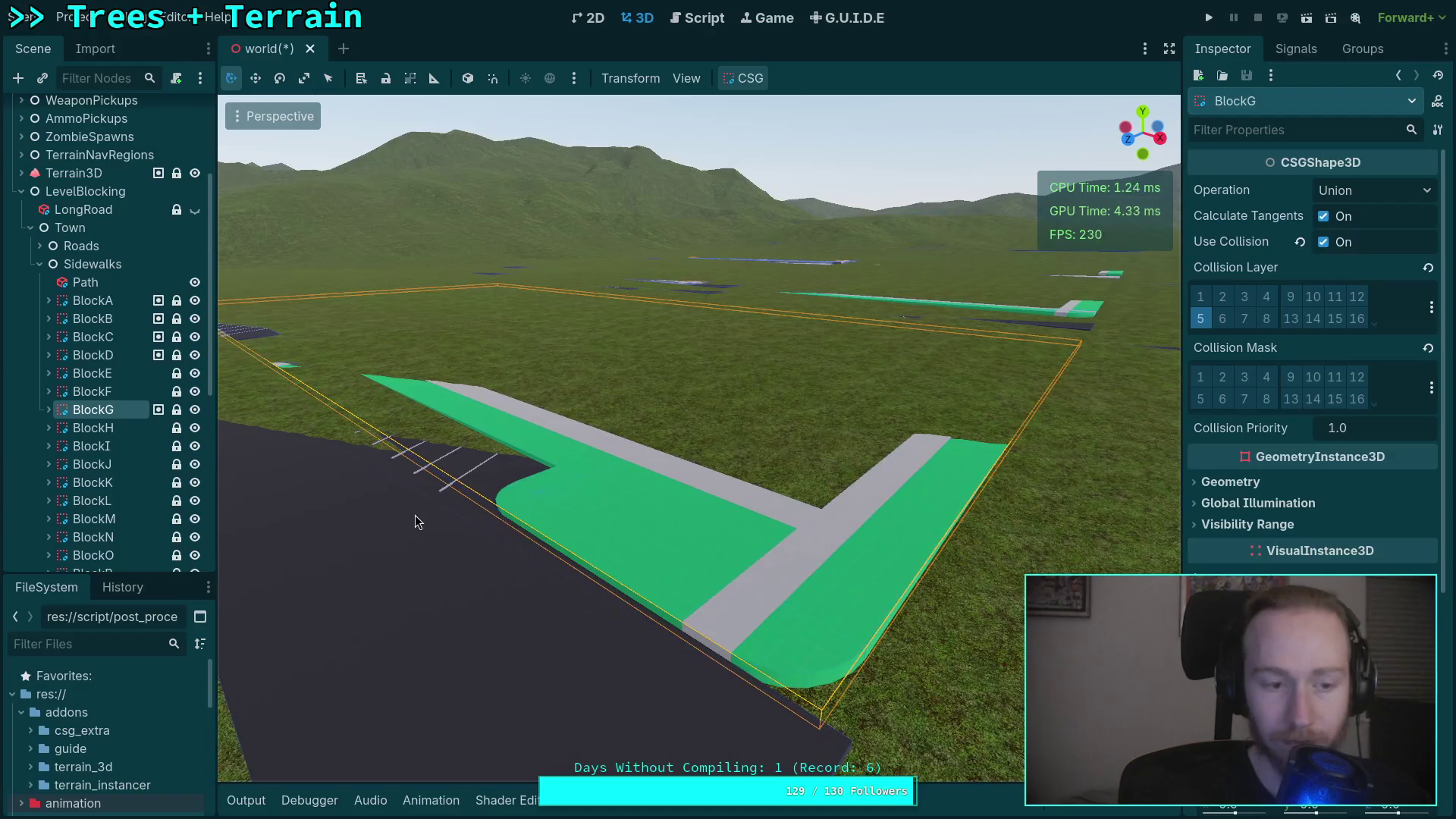
key("f")
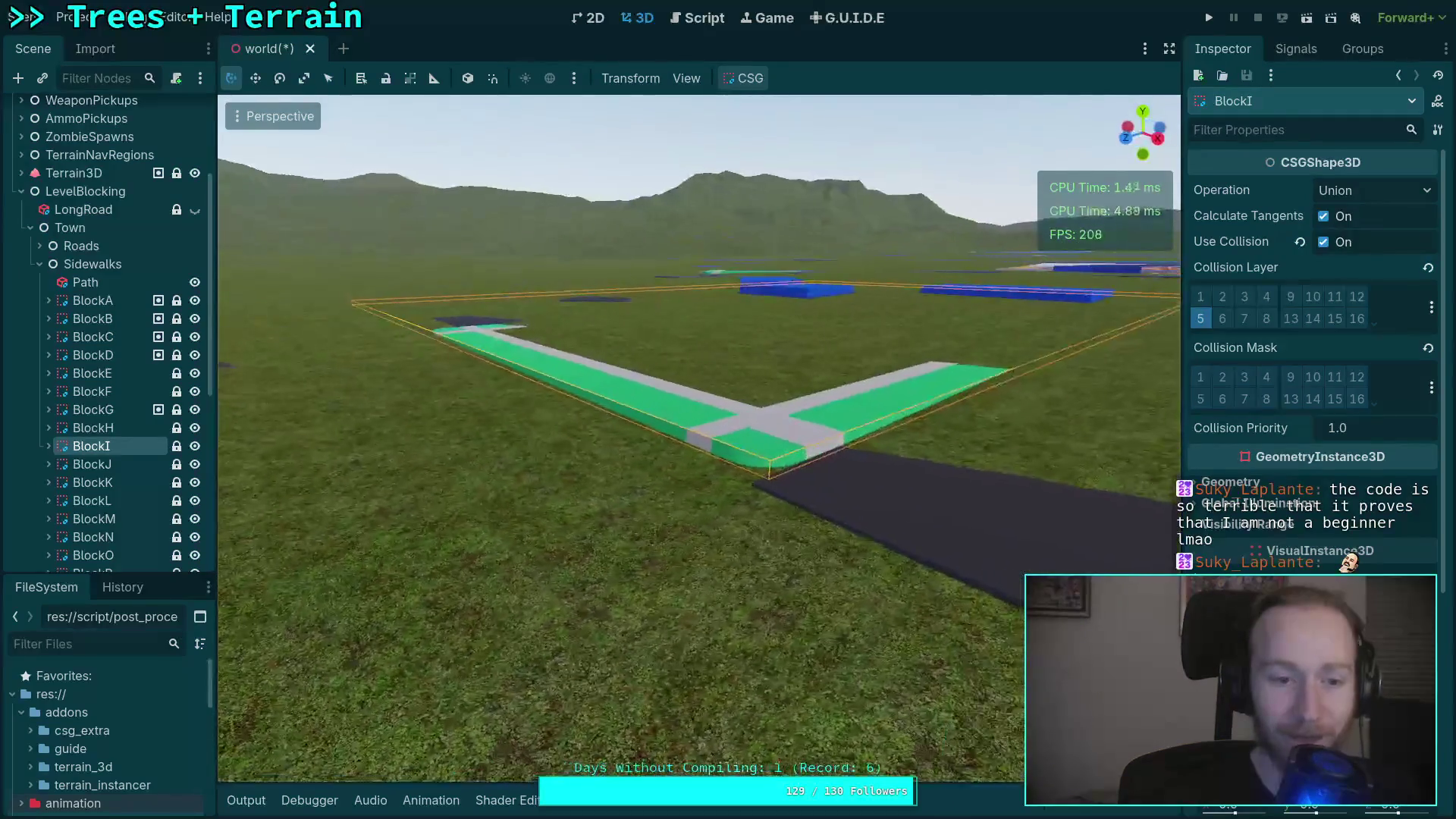
Inspect the BlockJ sidewalk up close at its corner base, then from above.
left_click(542, 588)
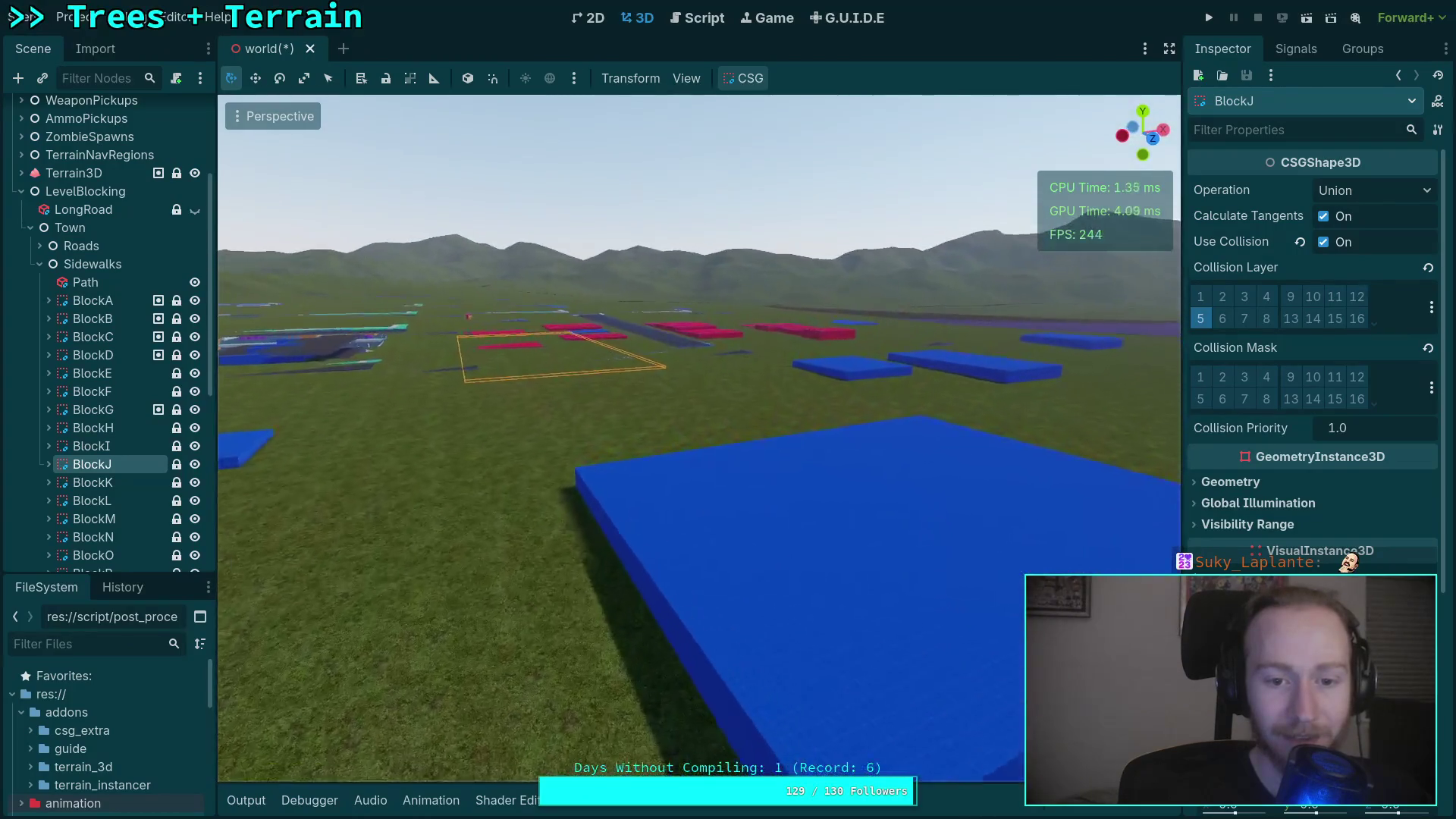
scroll(543, 587, "up", 2)
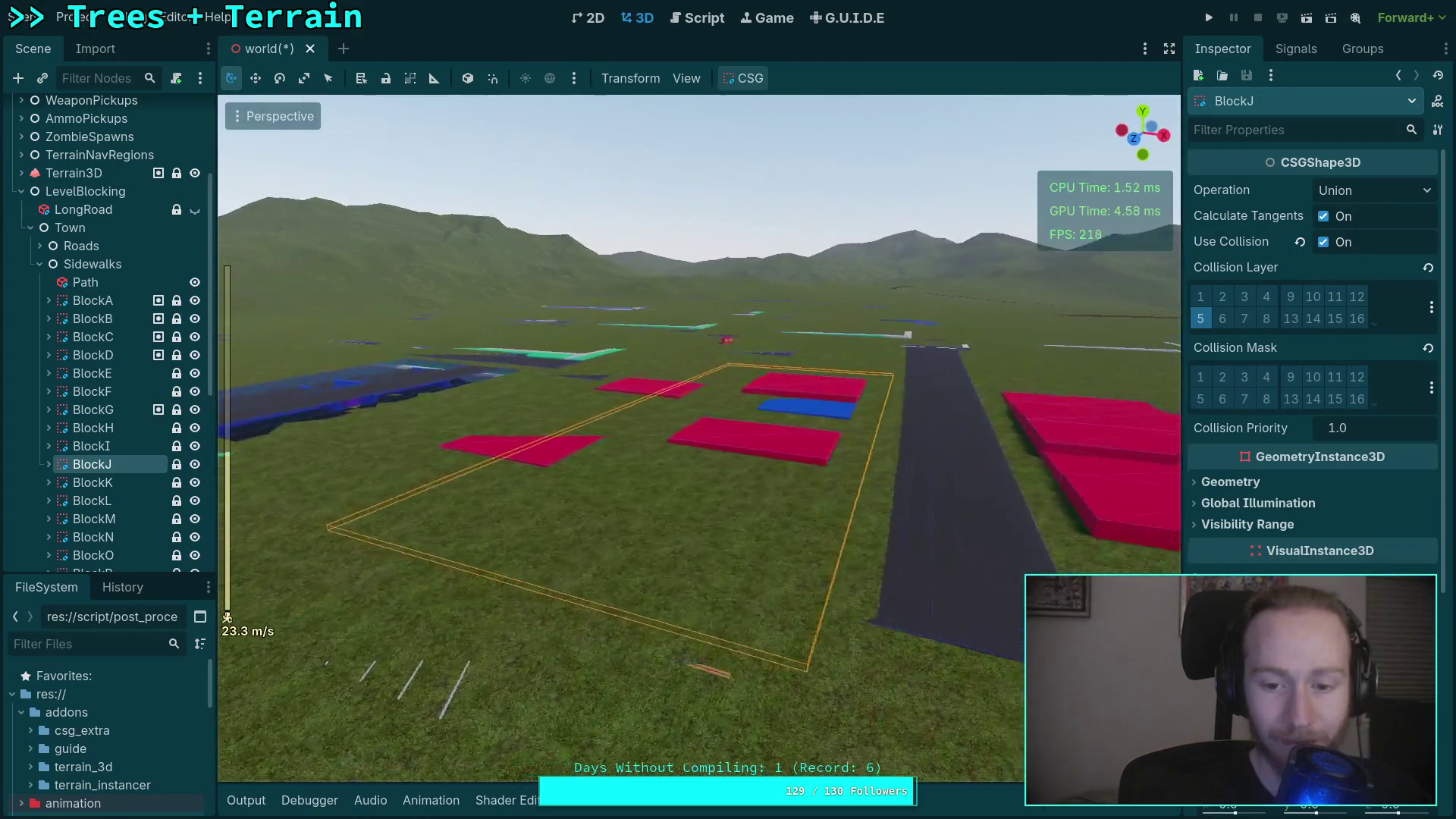
scroll(700, 438, "down", 12)
key("w")
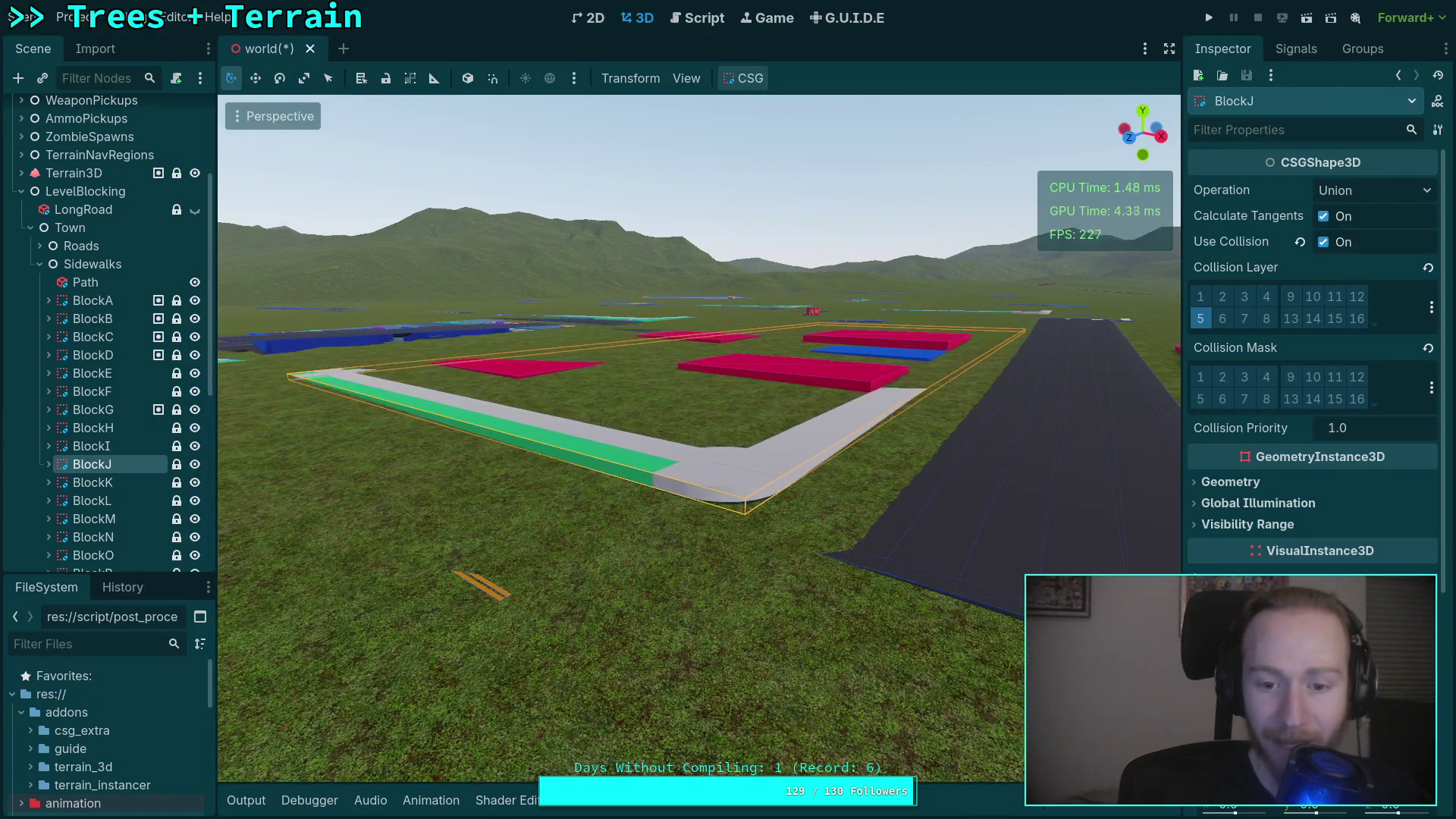
key("w")
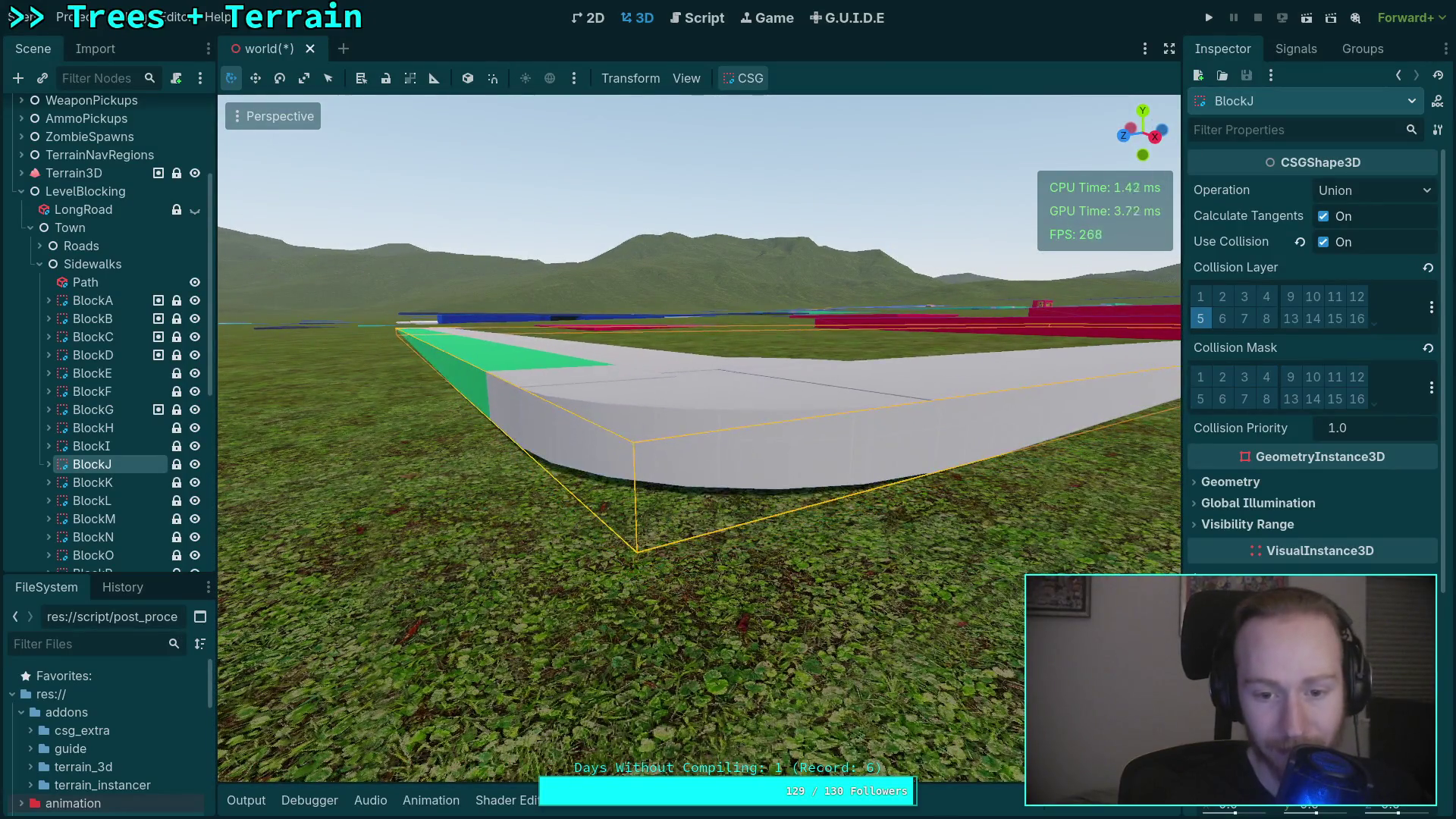
key("s")
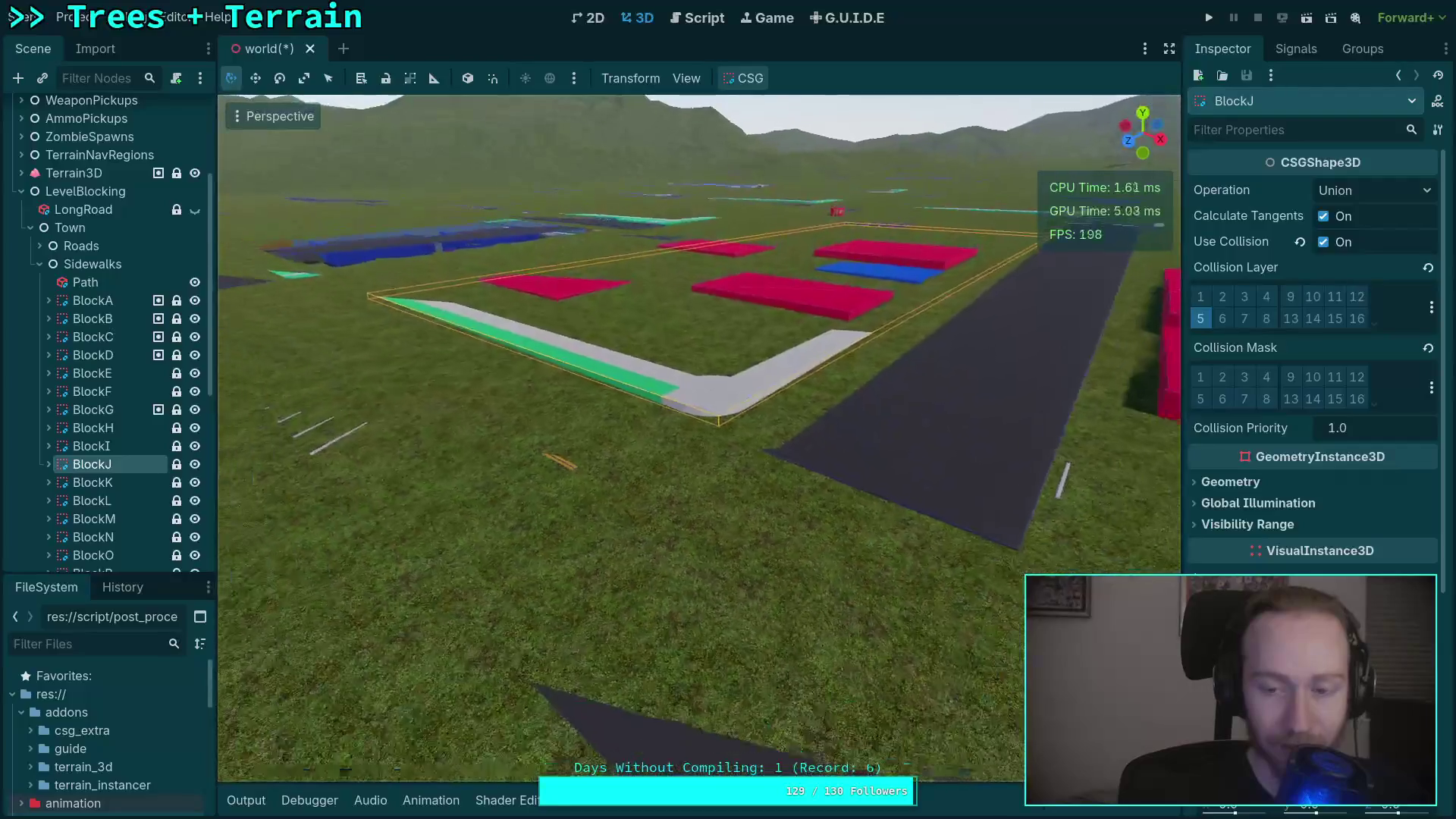
Check the BlockK sidewalk edge at ground level, then view the whole block.
double_click(119, 485)
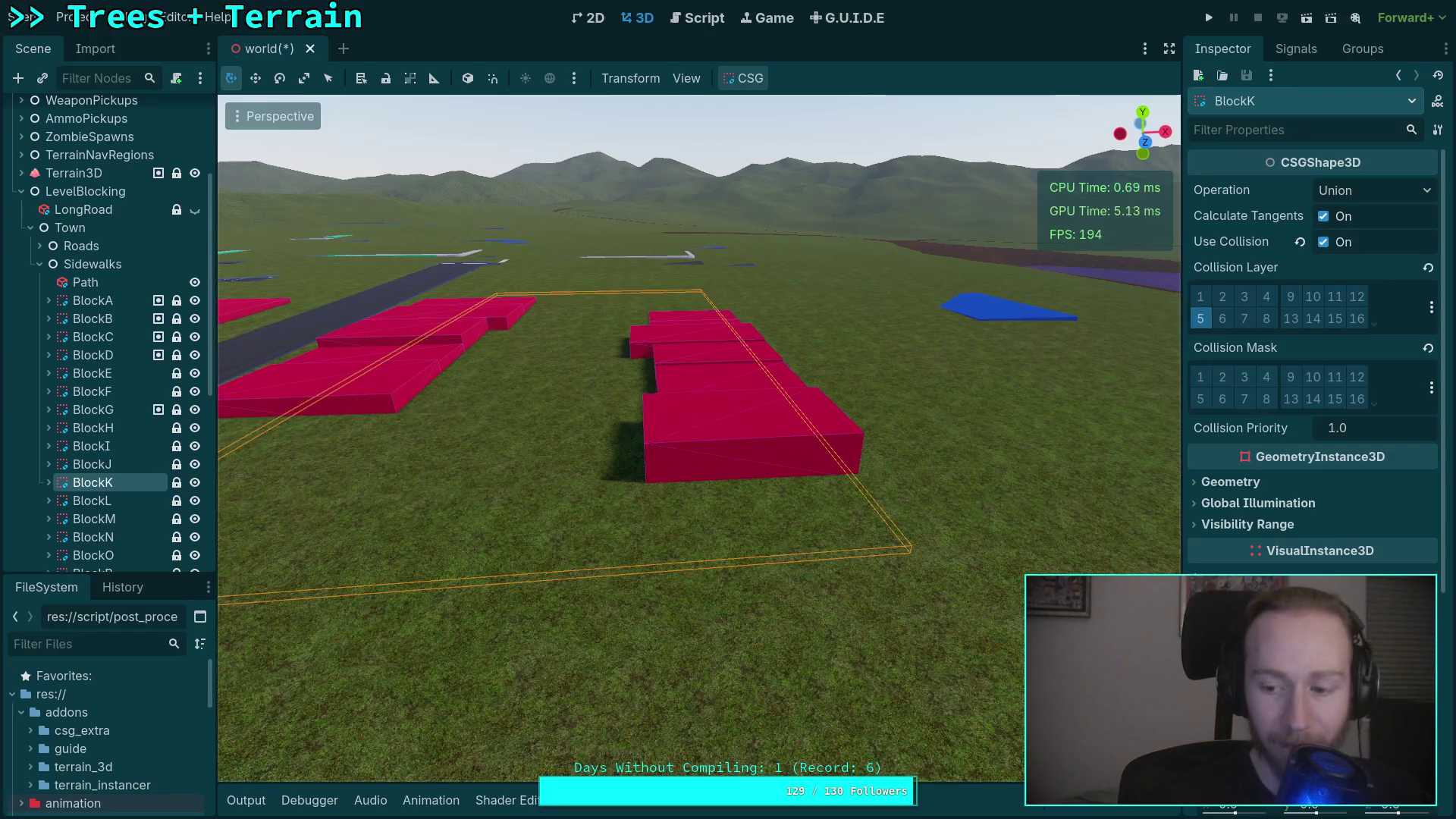
key("w")
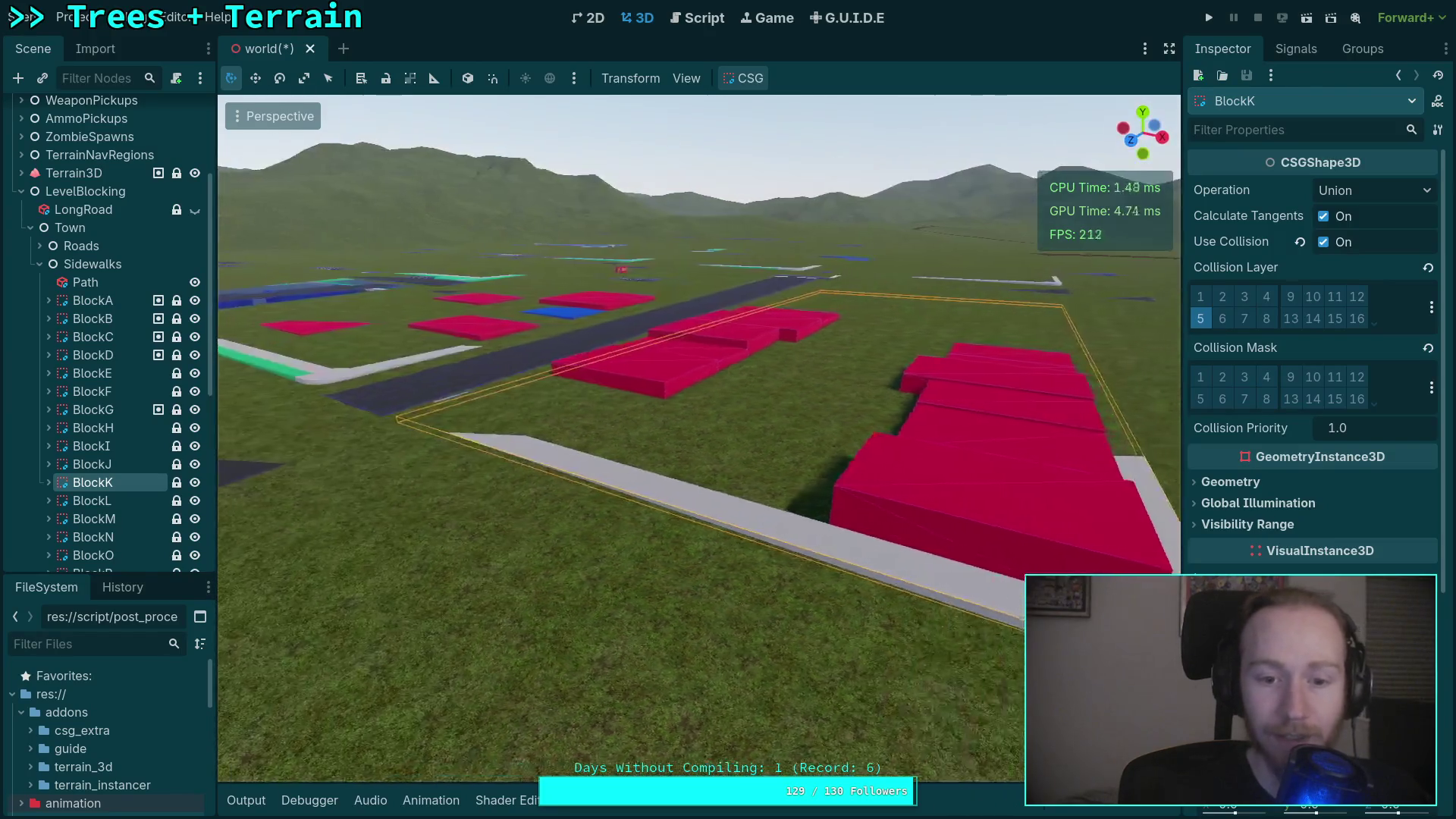
key("q")
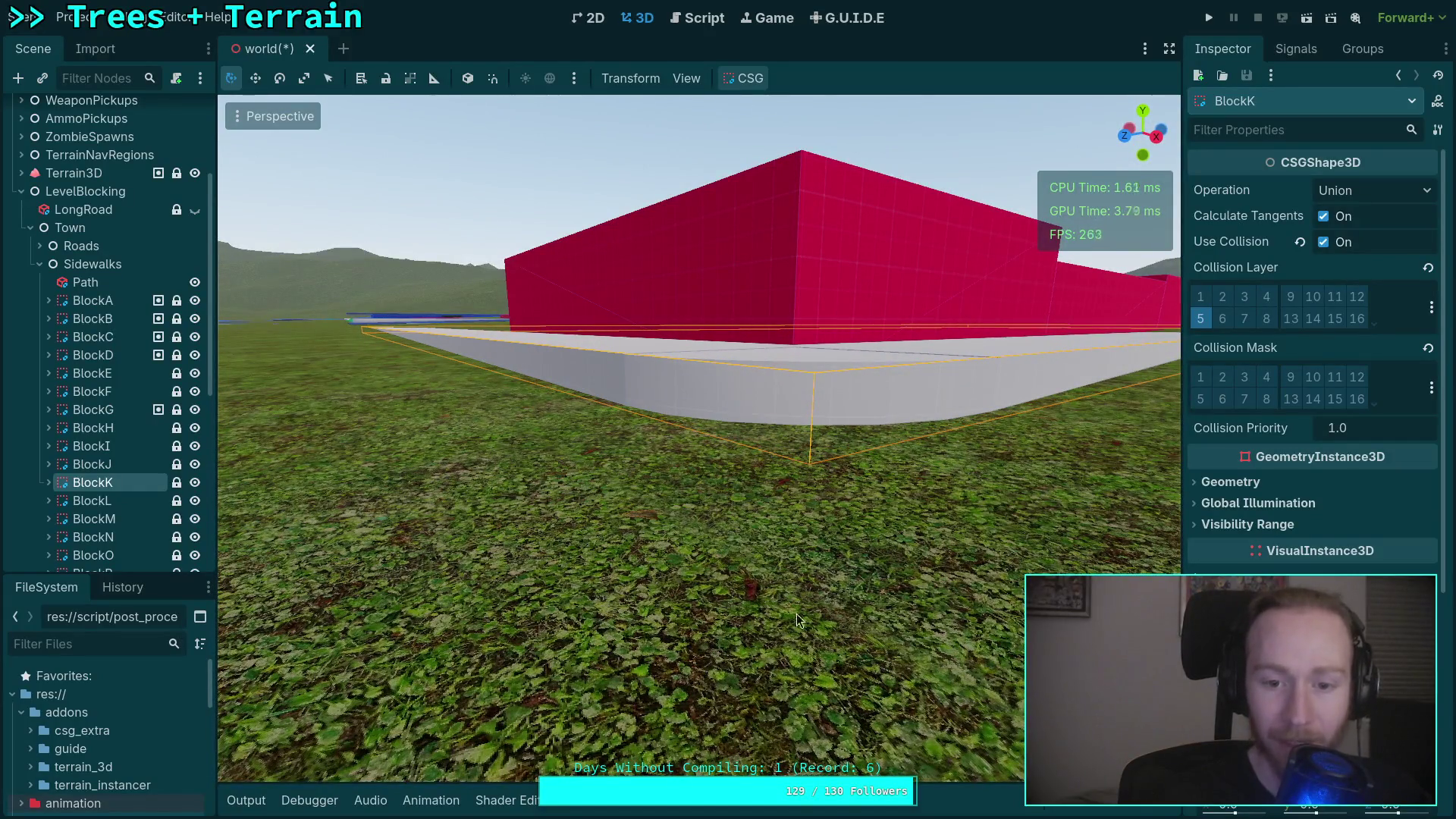
key("w")
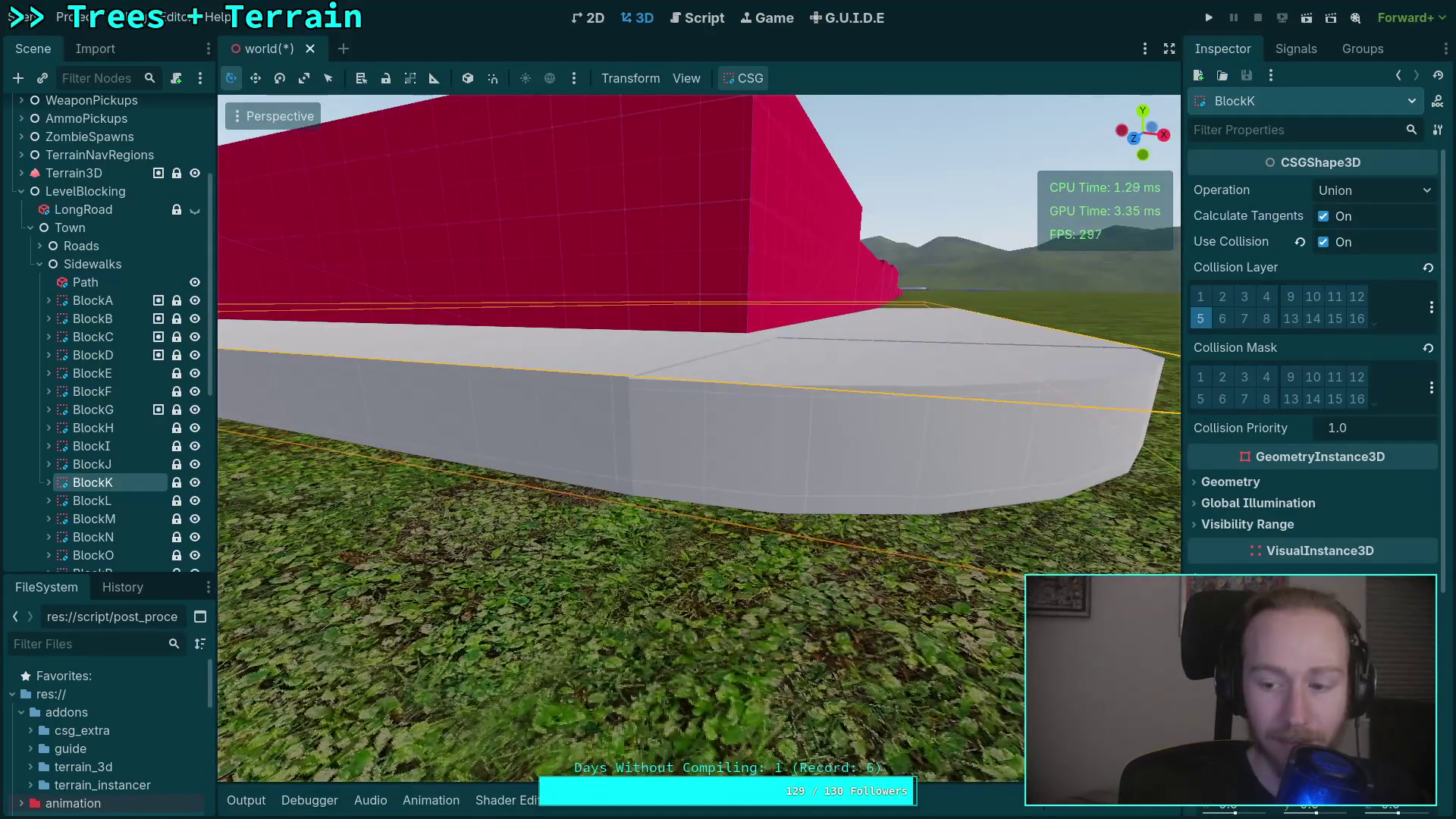
key("f")
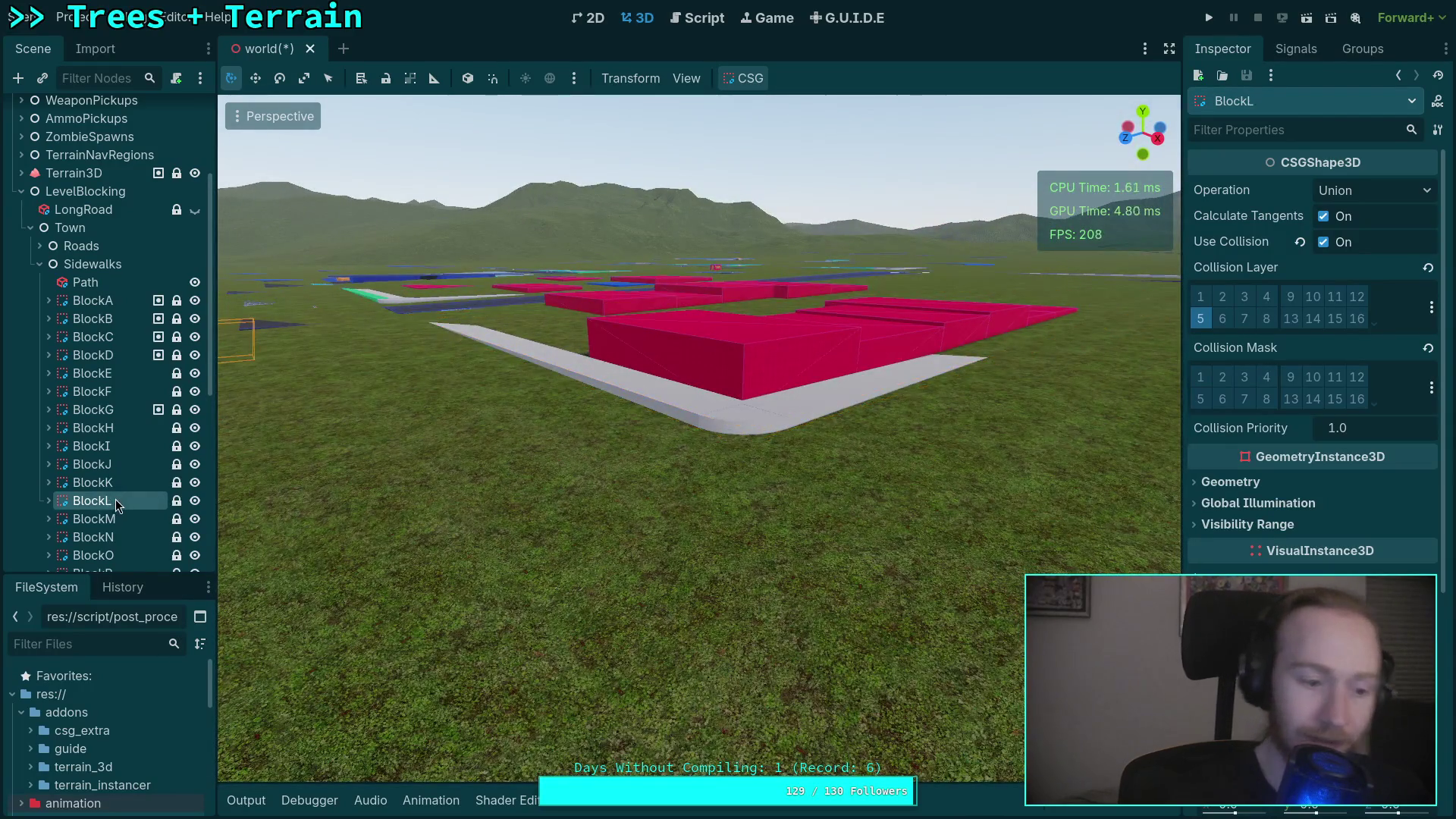
Check the green sidewalk beside the blue block near BlockL.
key("w")
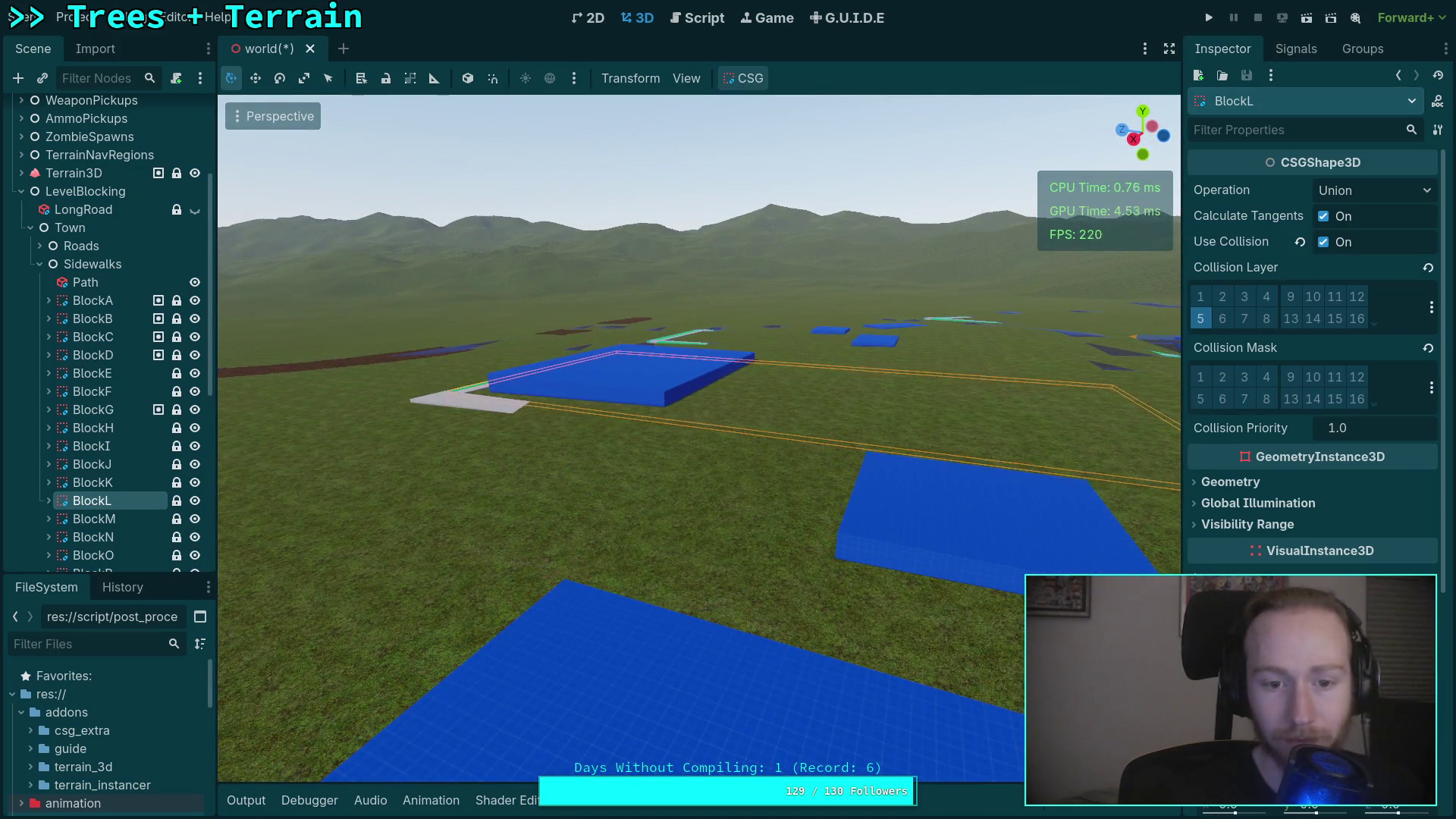
key("w")
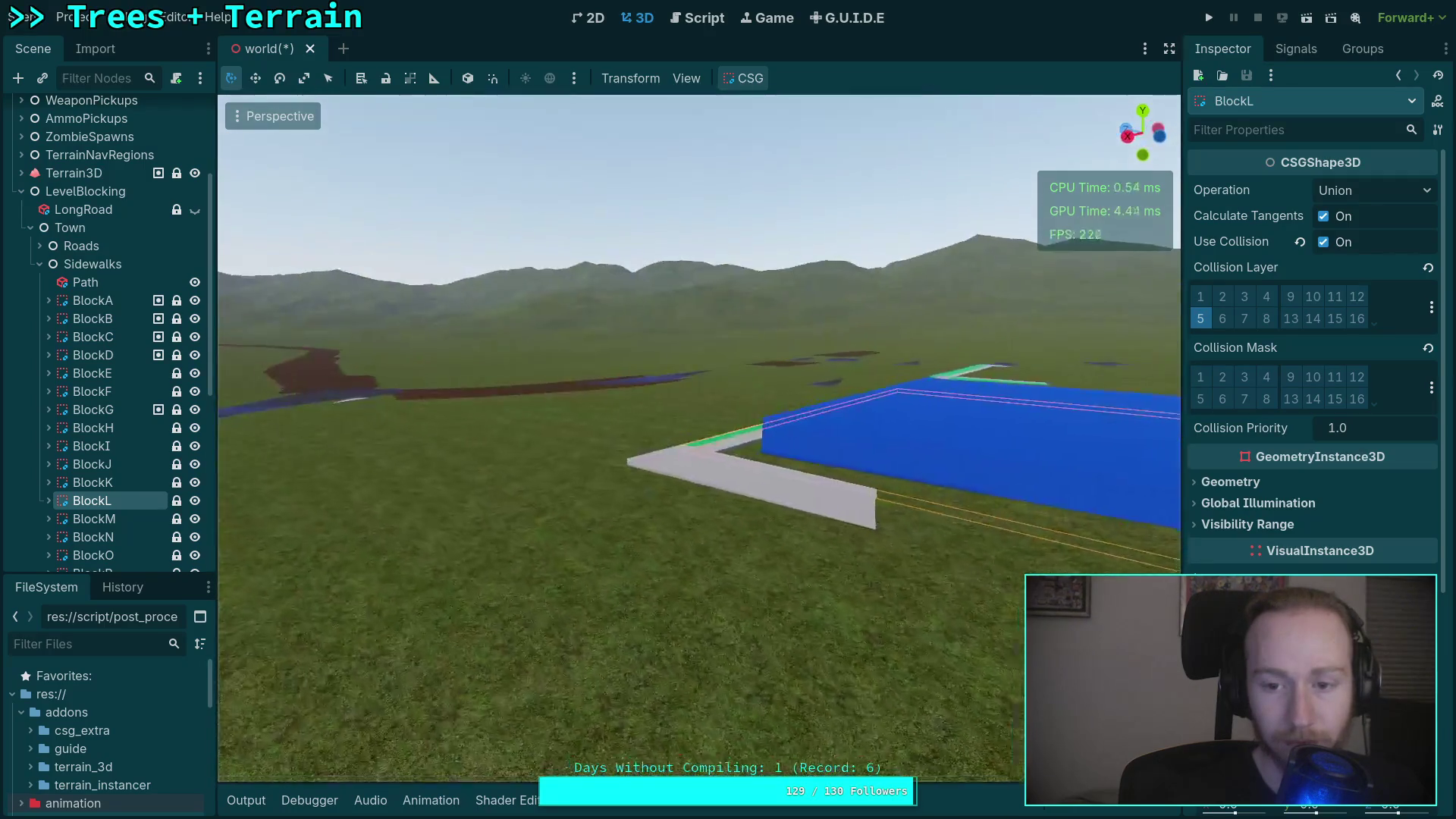
key("w")
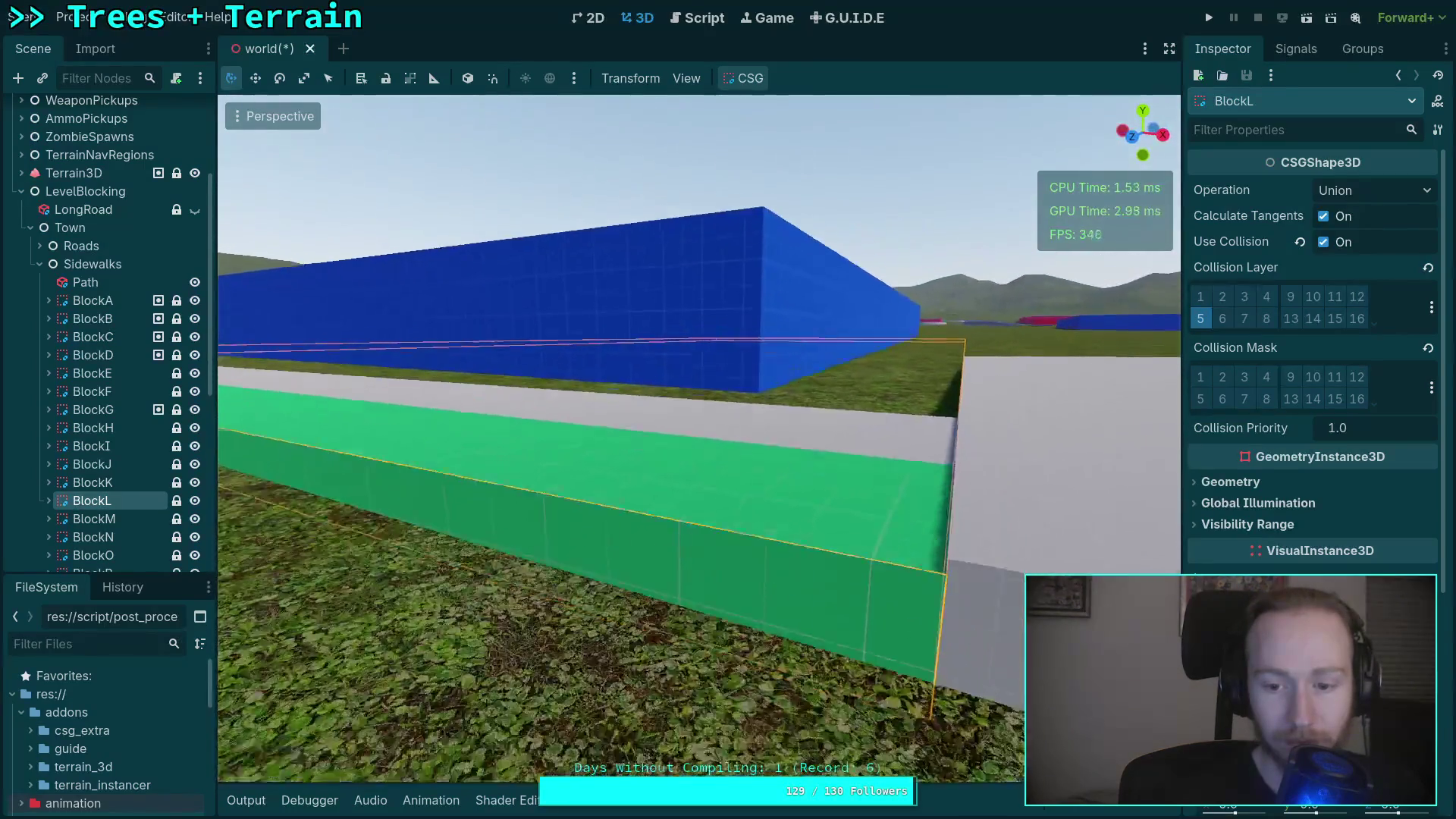
key("s")
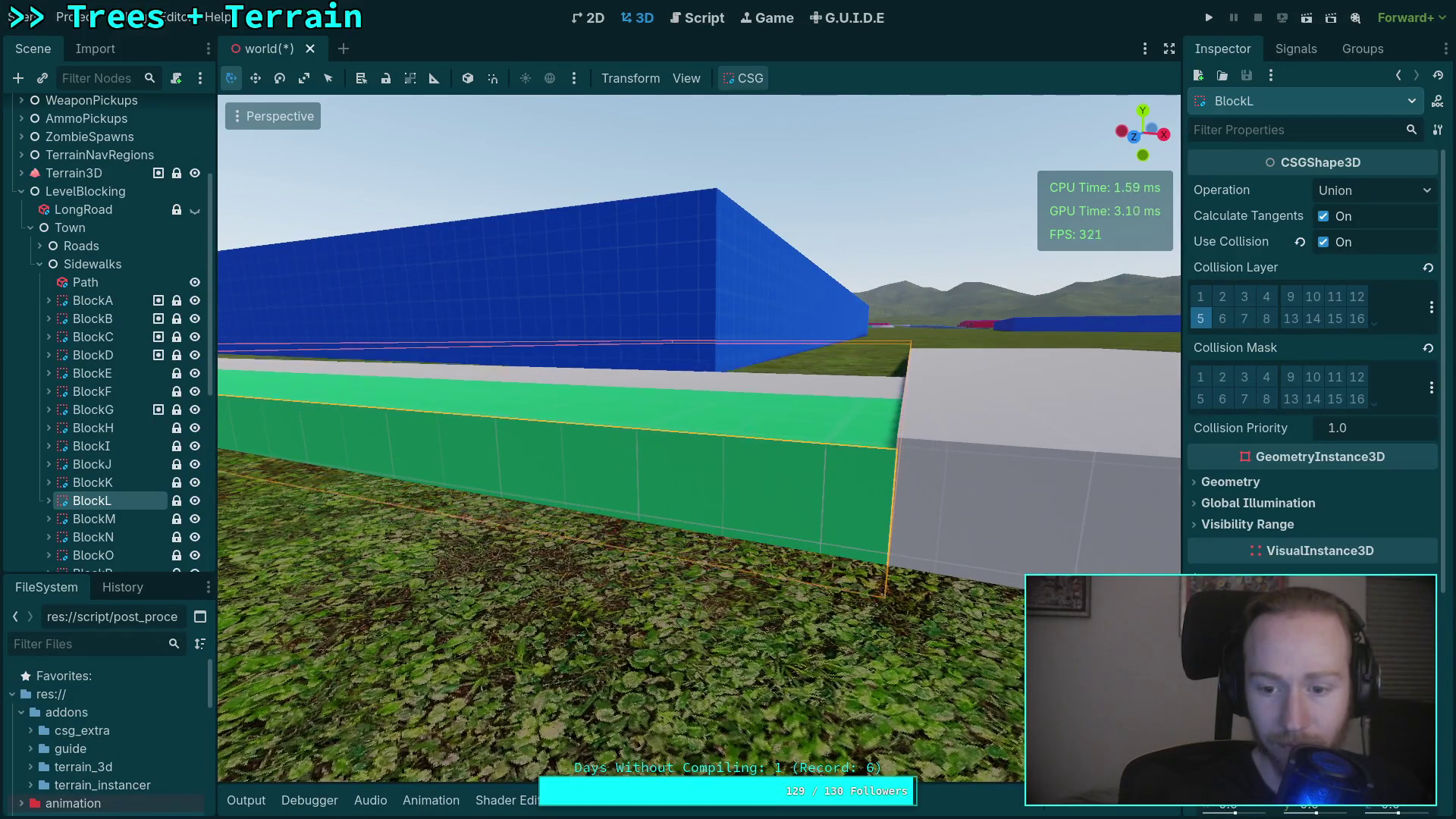
key("s")
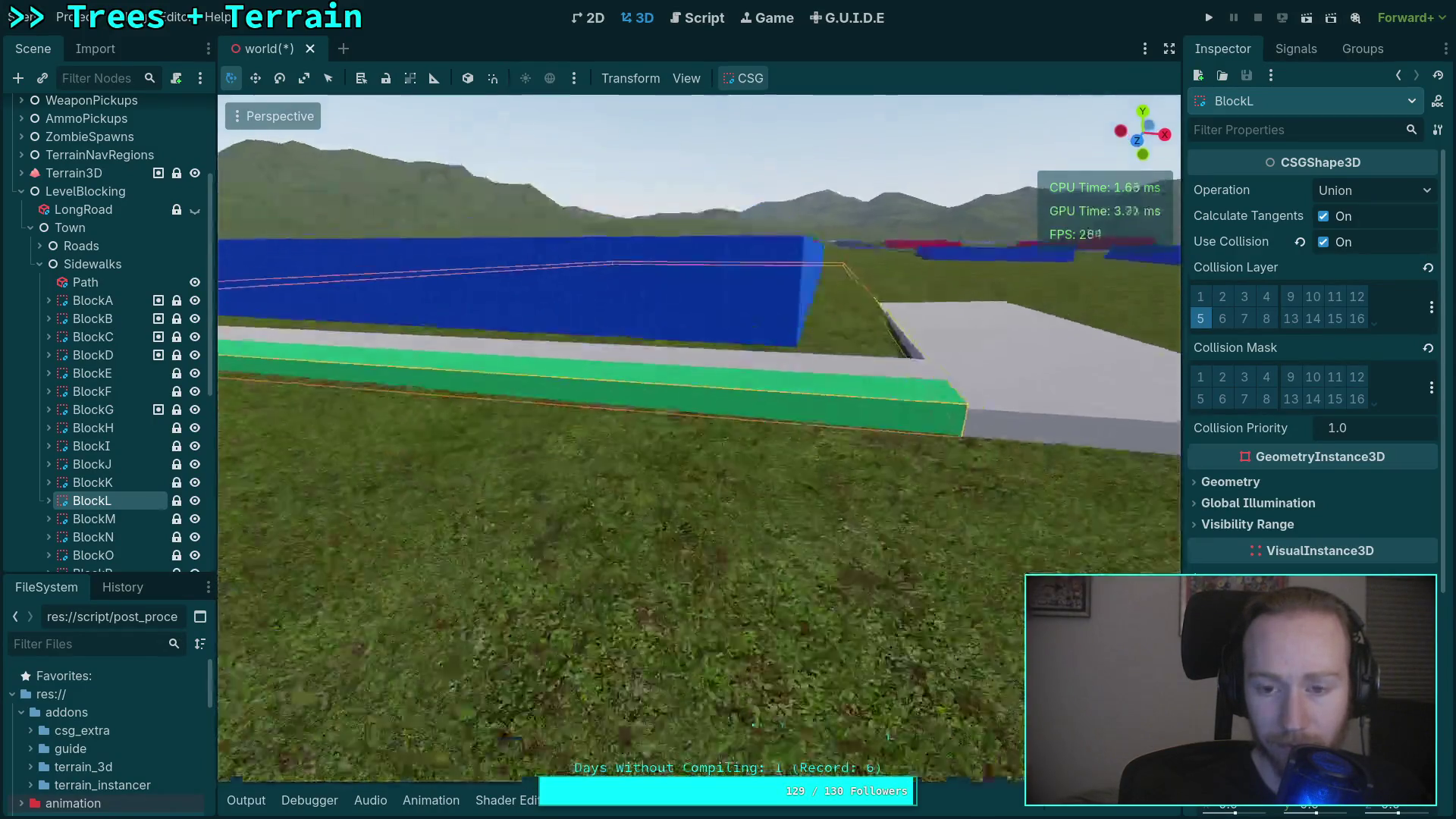
Inspect the BlockM, BlockN and BlockO sidewalks, including BlockO's L-shaped sidewalk.
double_click(98, 518)
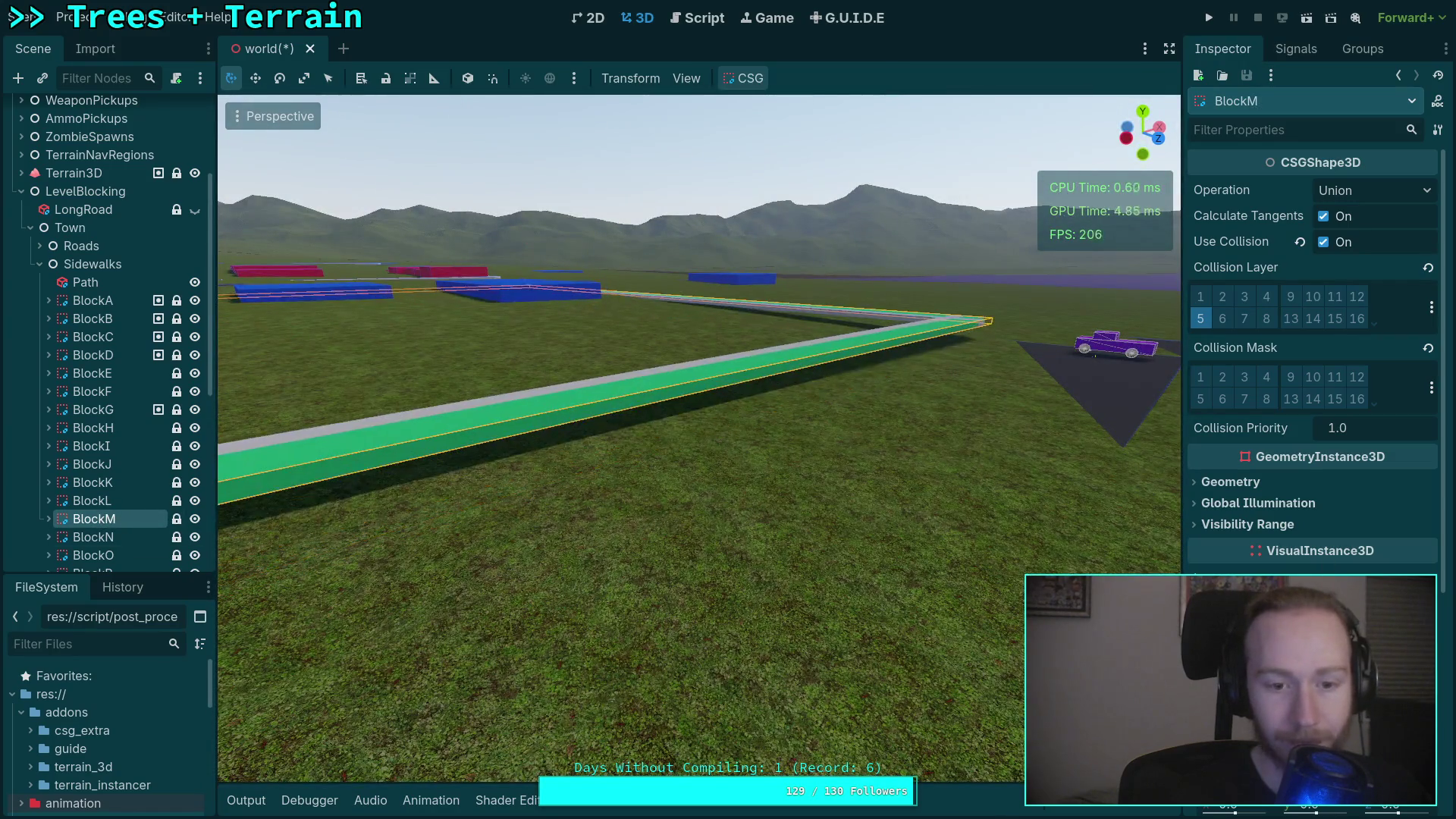
key("w")
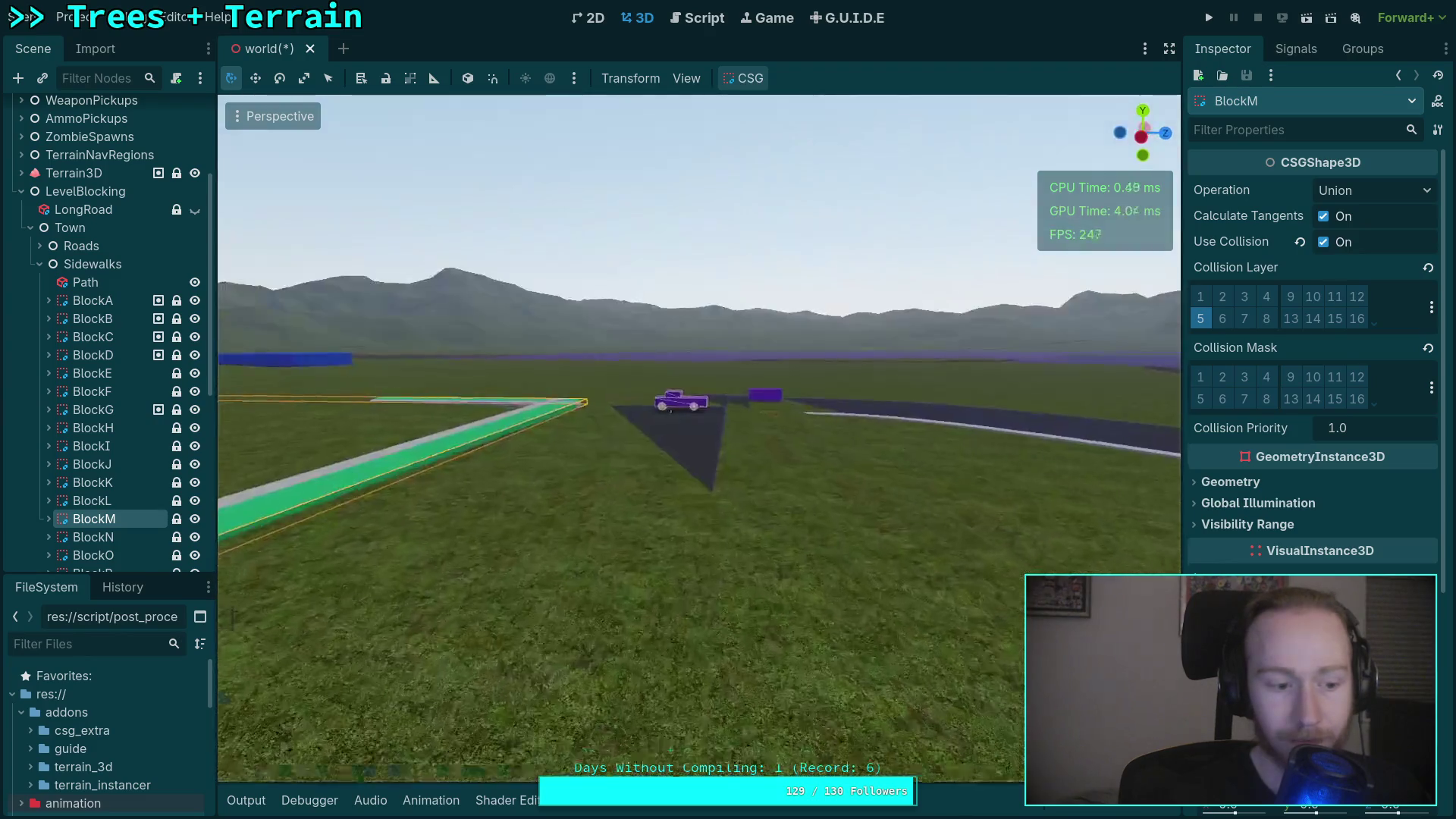
key("w")
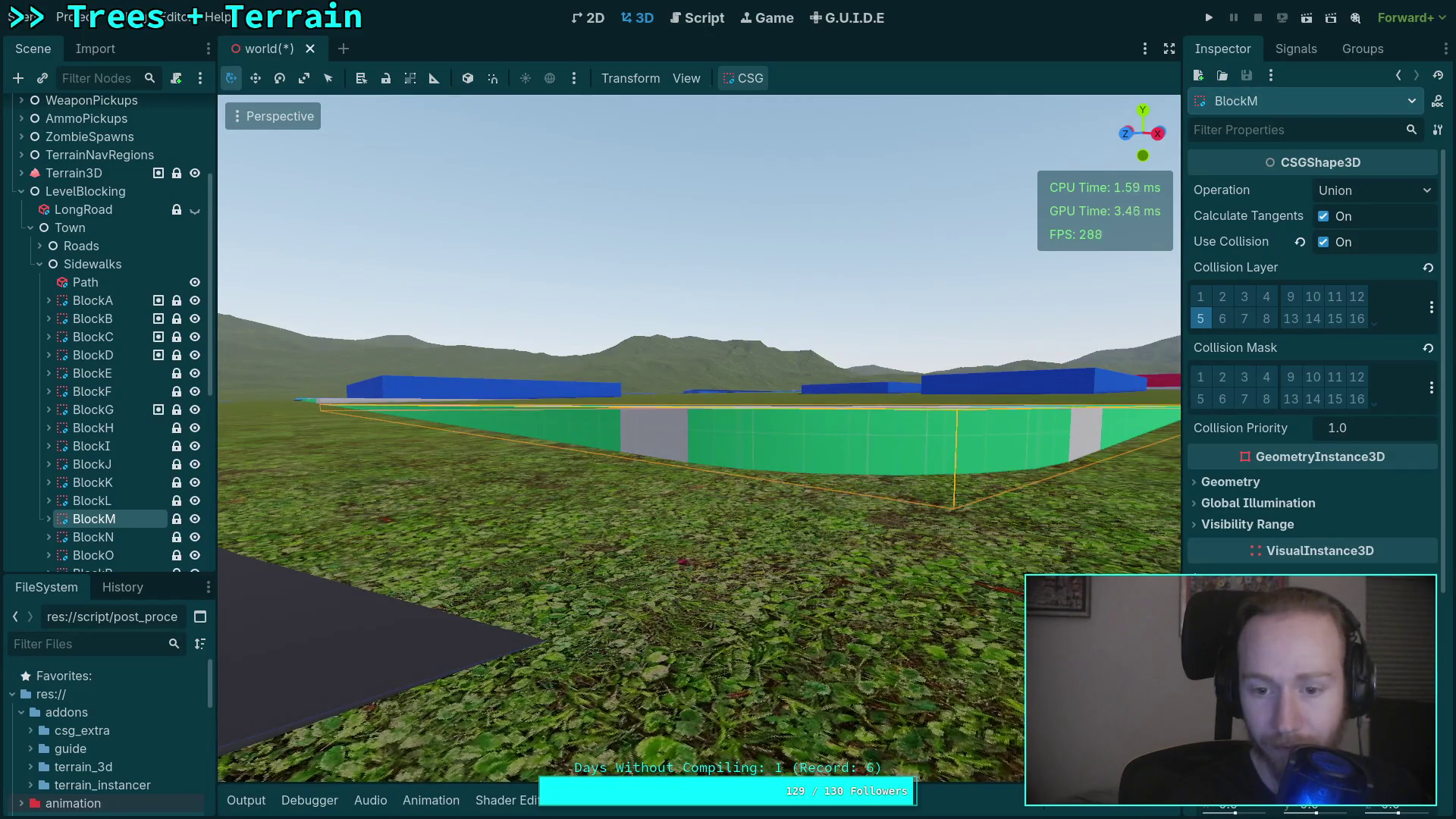
left_click_drag(577, 486, 570, 544)
double_click(81, 543)
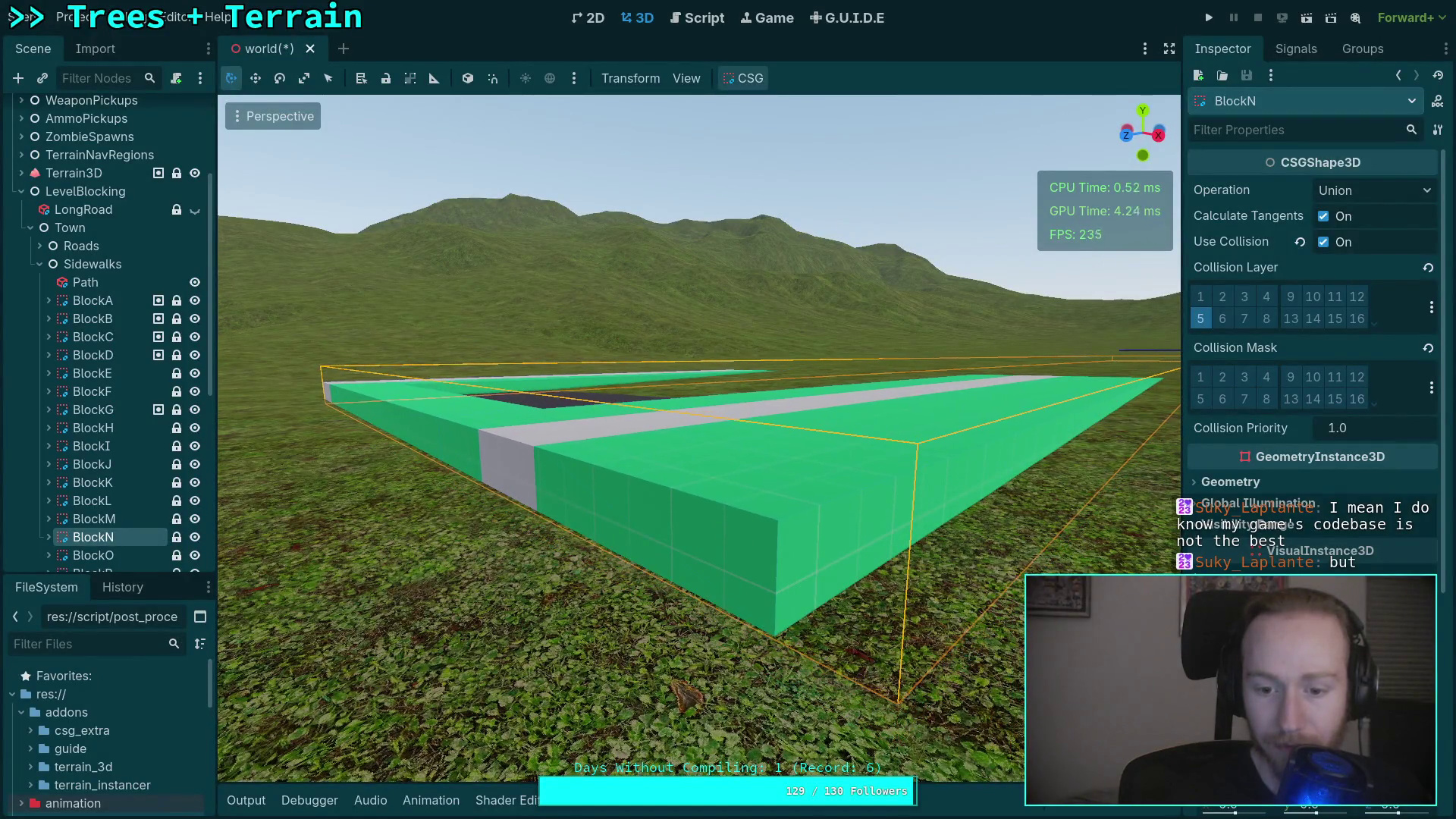
scroll(828, 631, "down", 5)
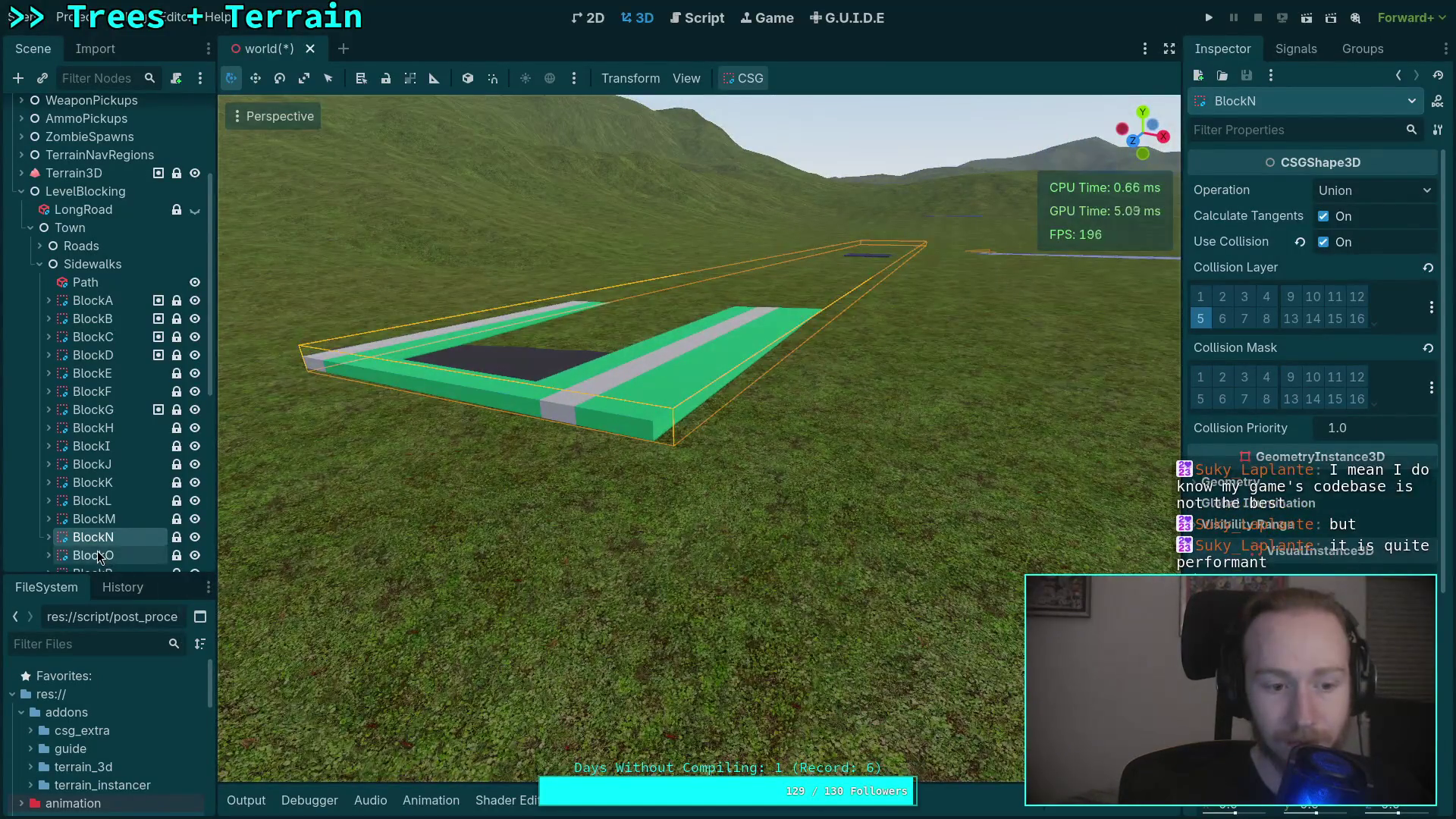
double_click(99, 556)
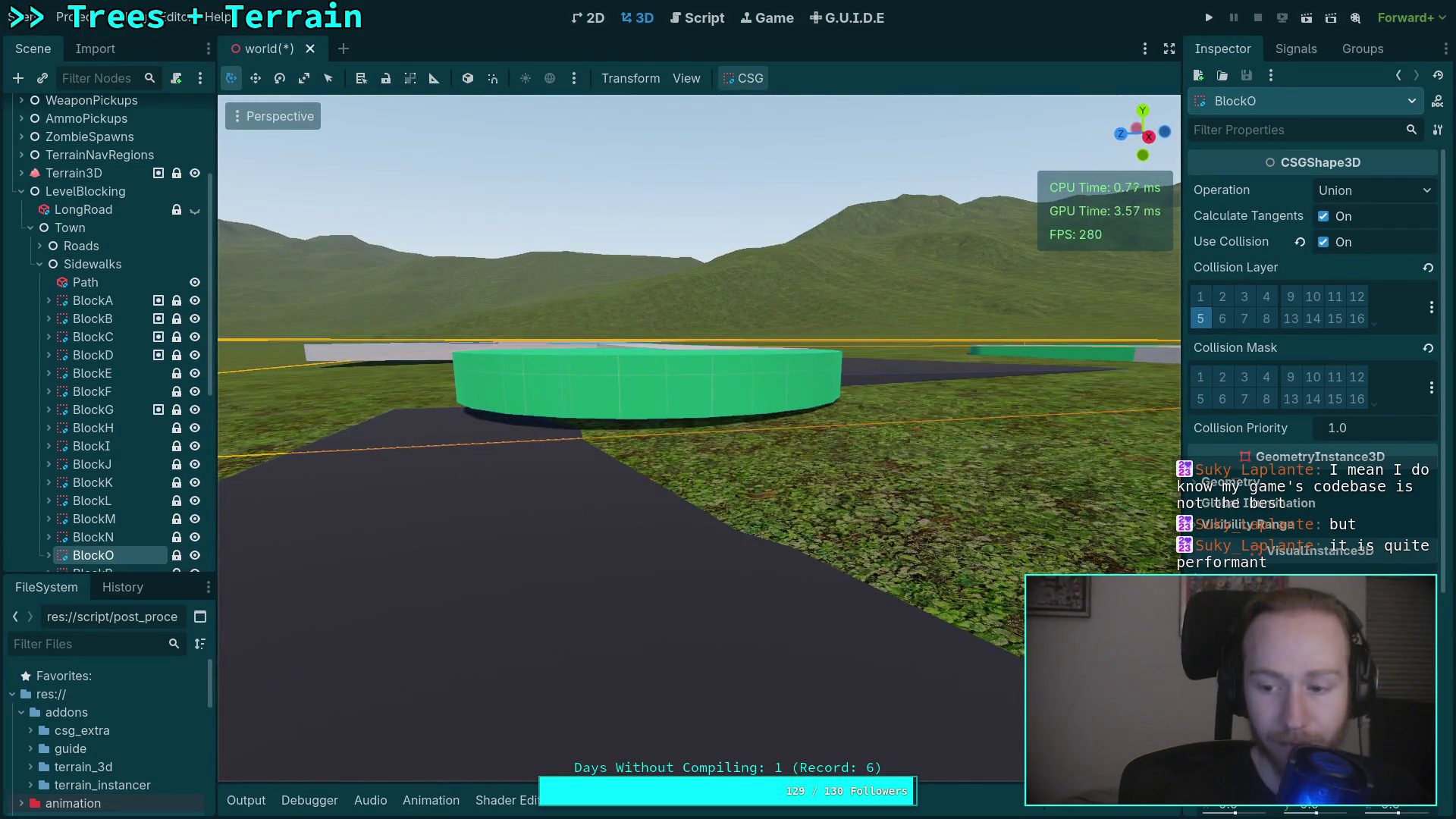
left_click_drag(935, 647, 759, 653)
Look across the BlockP sidewalk and rise above it to see more blocks.
scroll(104, 555, "down", 2)
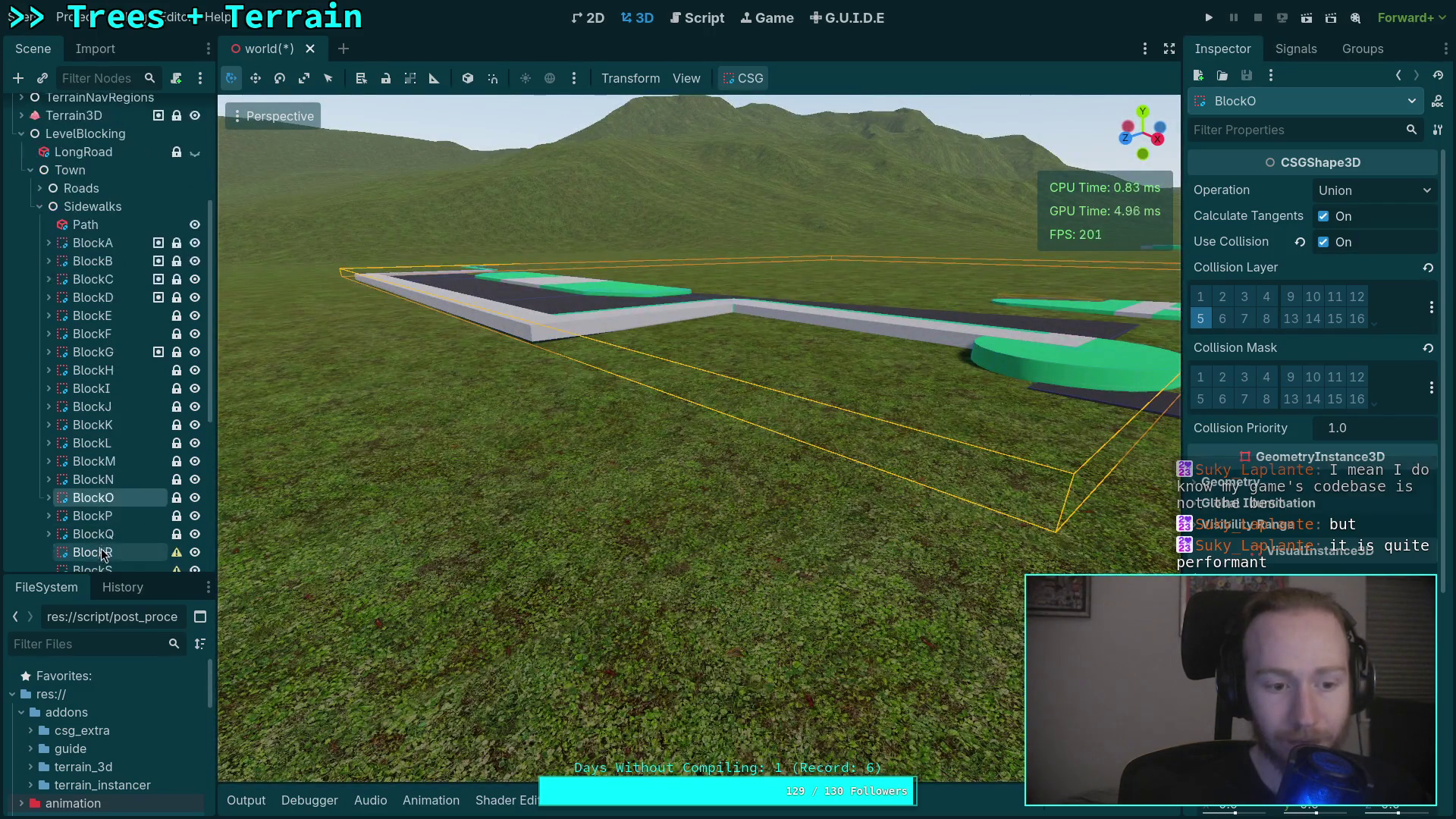
double_click(100, 516)
left_click_drag(697, 440, 788, 440)
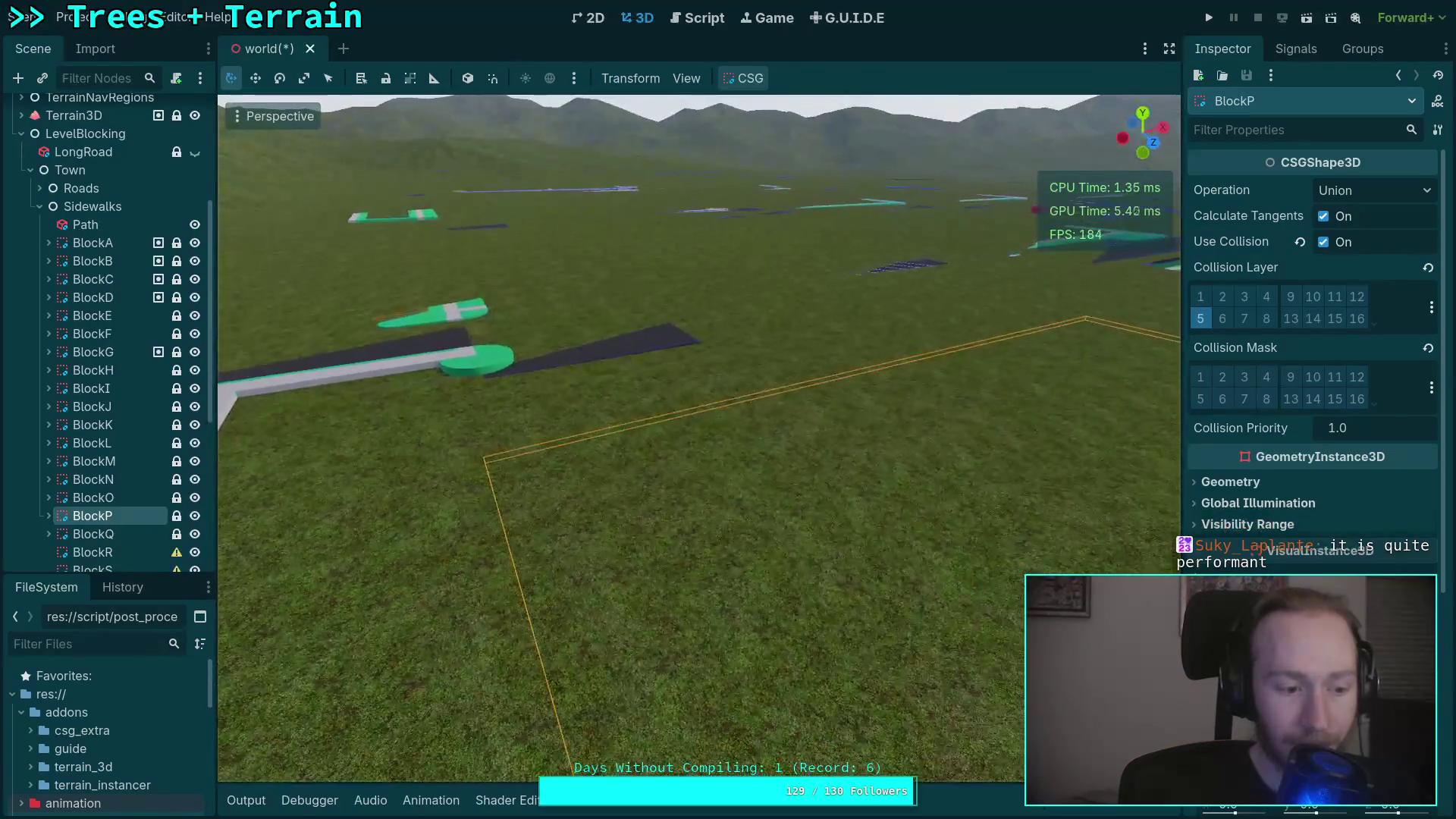
mouse_move(488, 576)
left_mouse_down()
mouse_move(493, 471)
mouse_move(524, 356)
mouse_move(409, 379)
mouse_move(501, 371)
mouse_move(508, 402)
mouse_move(534, 388)
mouse_move(535, 421)
left_mouse_up()
scroll(531, 390, "down", 2)
scroll(534, 406, "down", 2)
key("e")
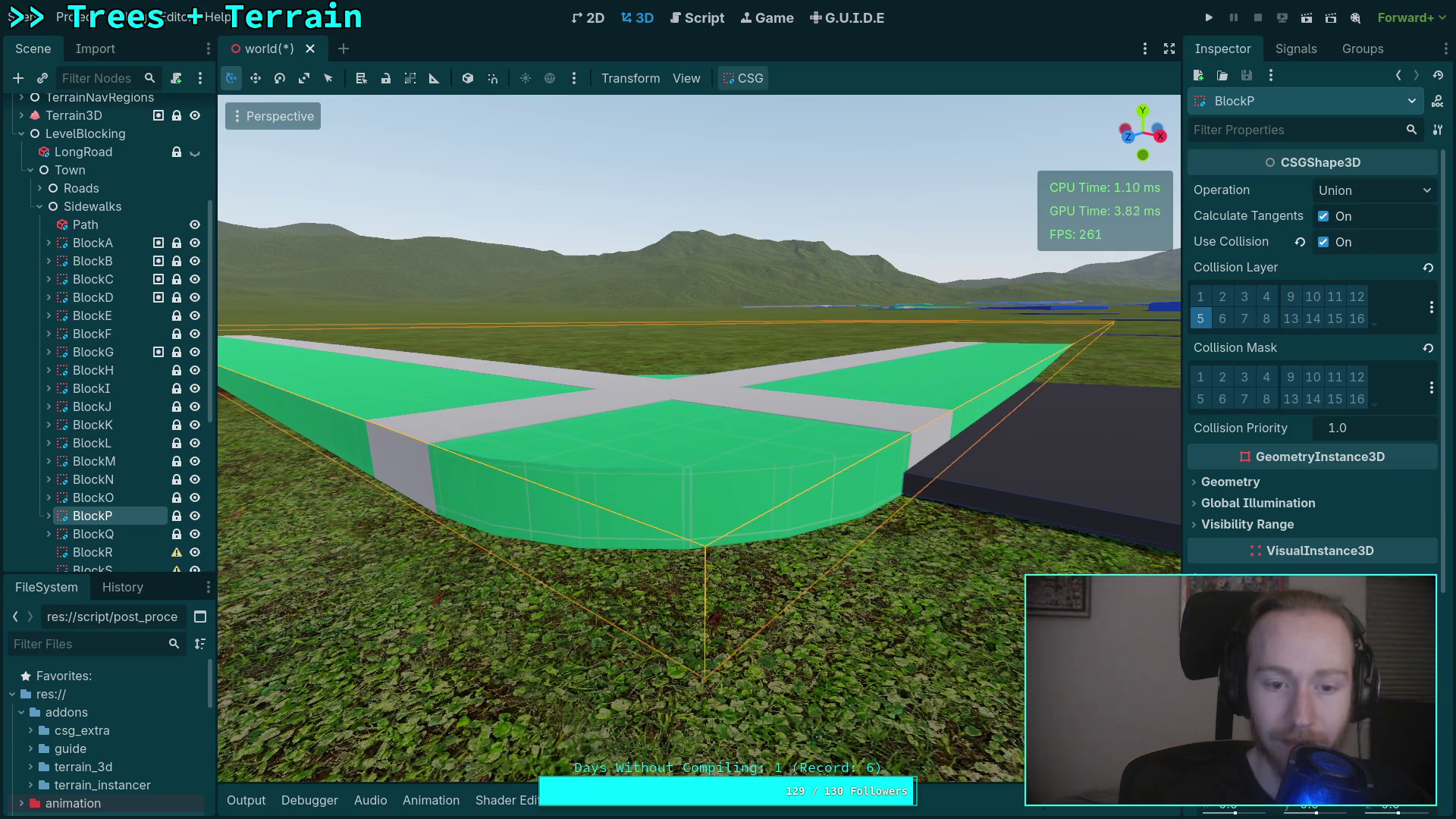
key("s")
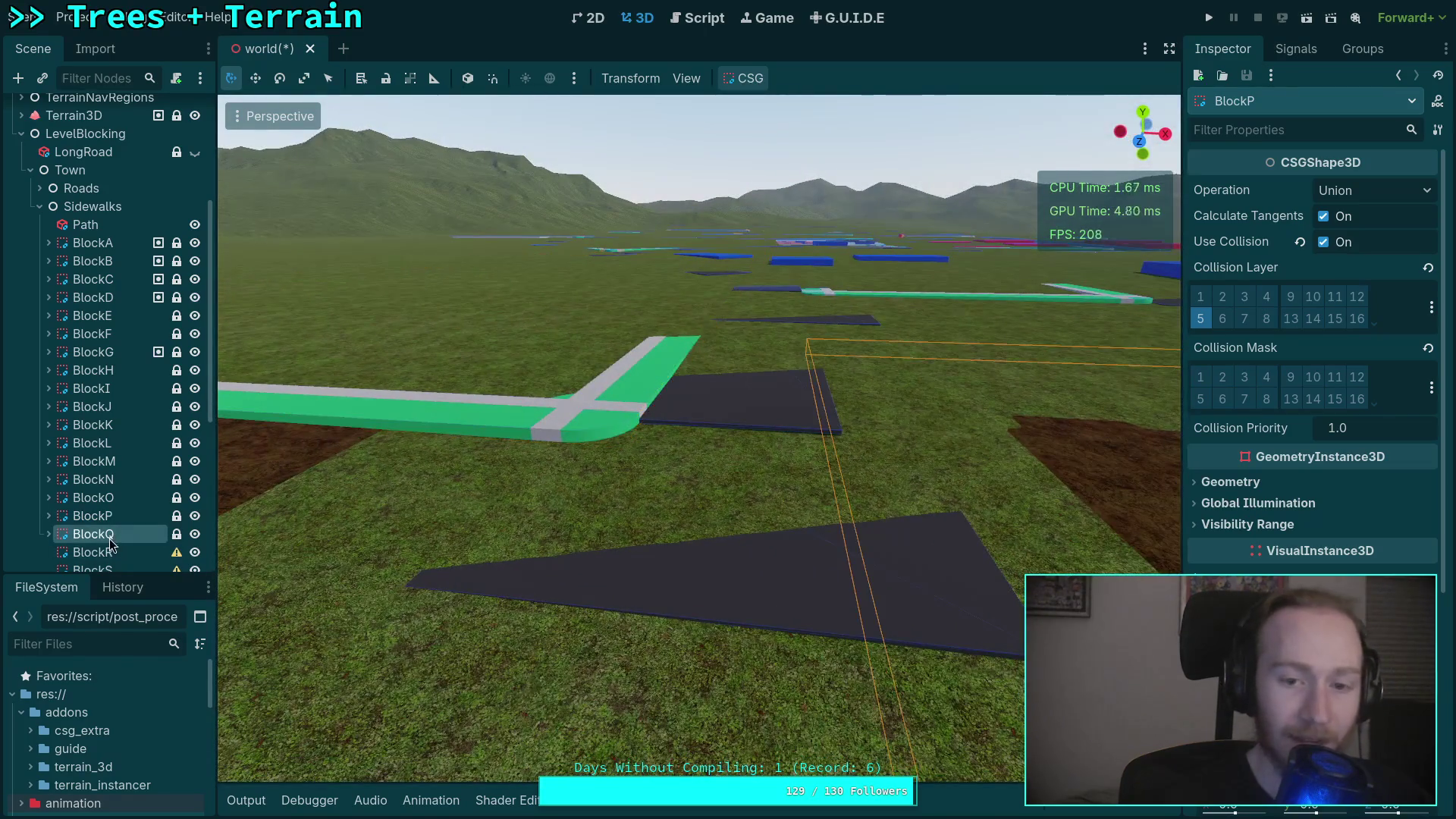
Inspect BlockQ's curved sidewalk up close, checking its base against the ground.
double_click(110, 541)
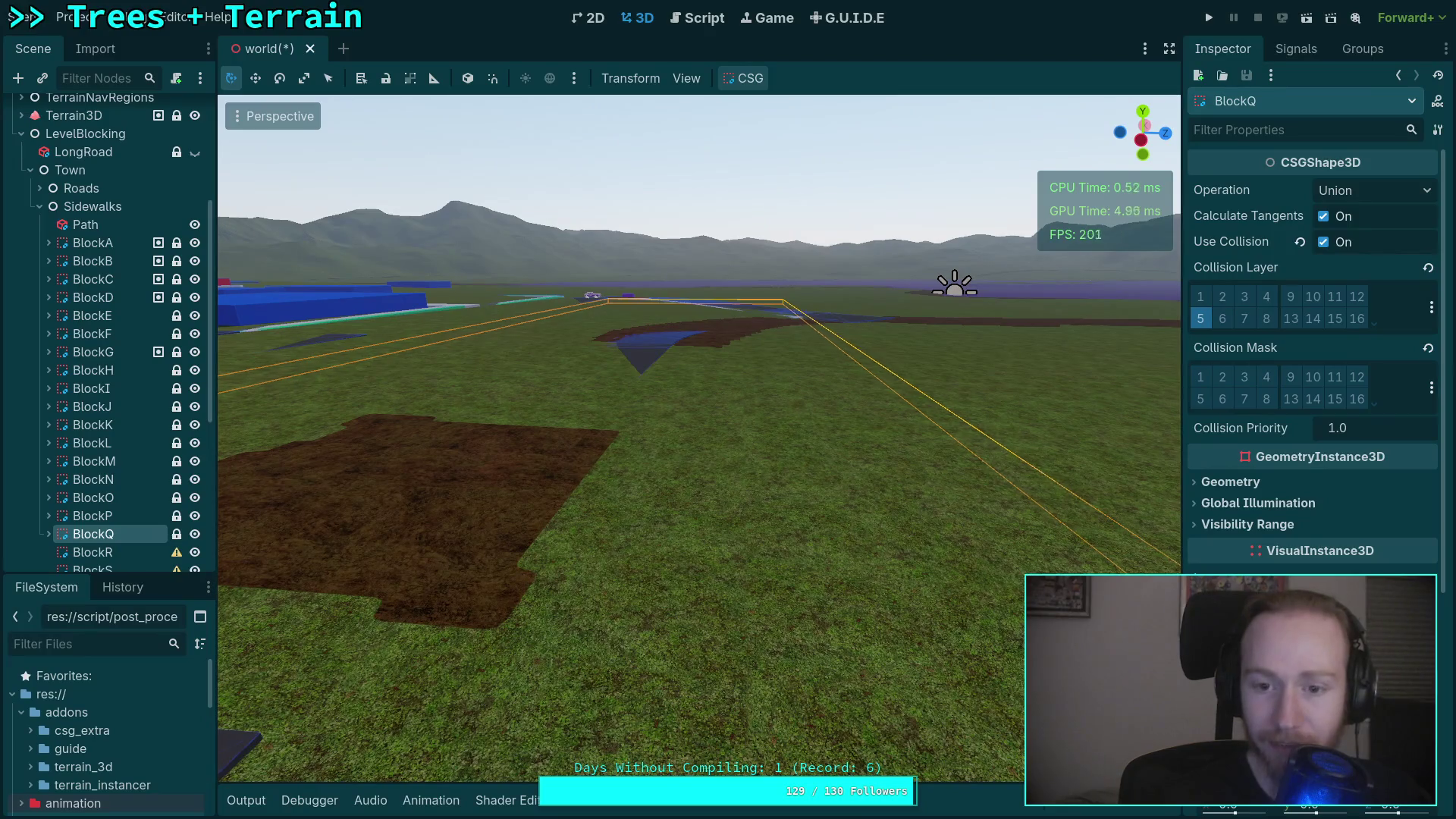
key("w")
scroll(878, 606, "up", 3)
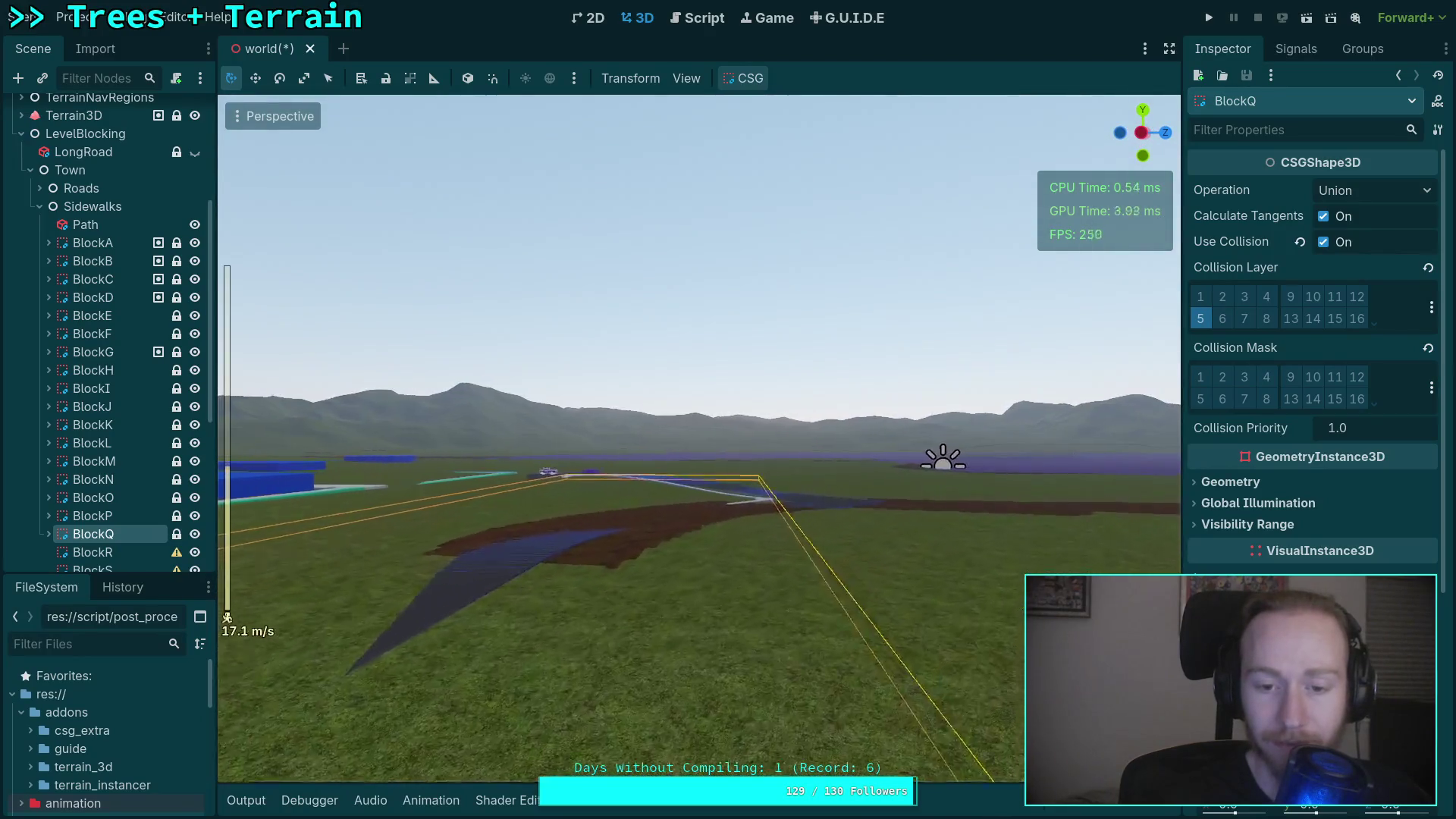
key("w")
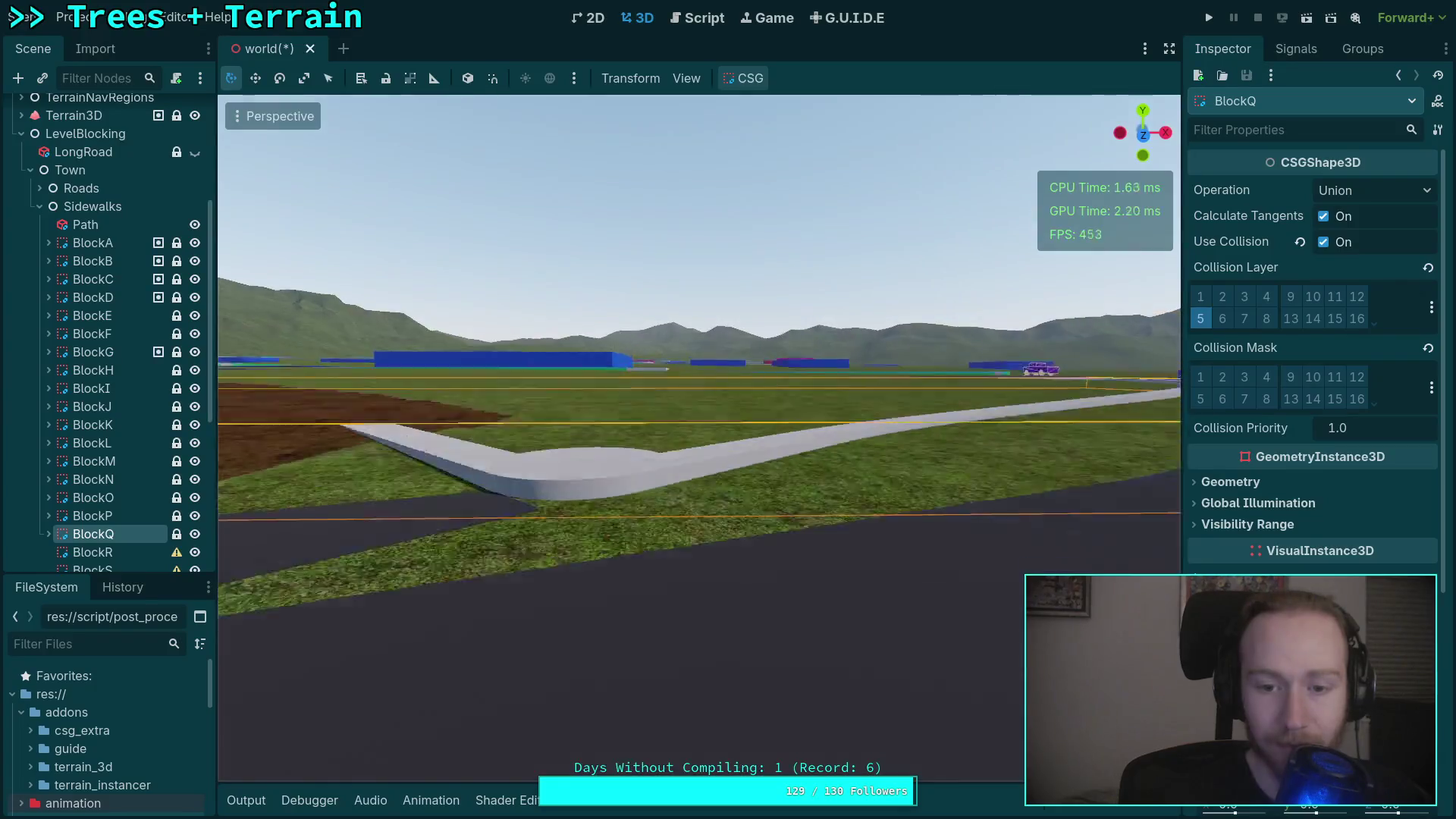
key("w")
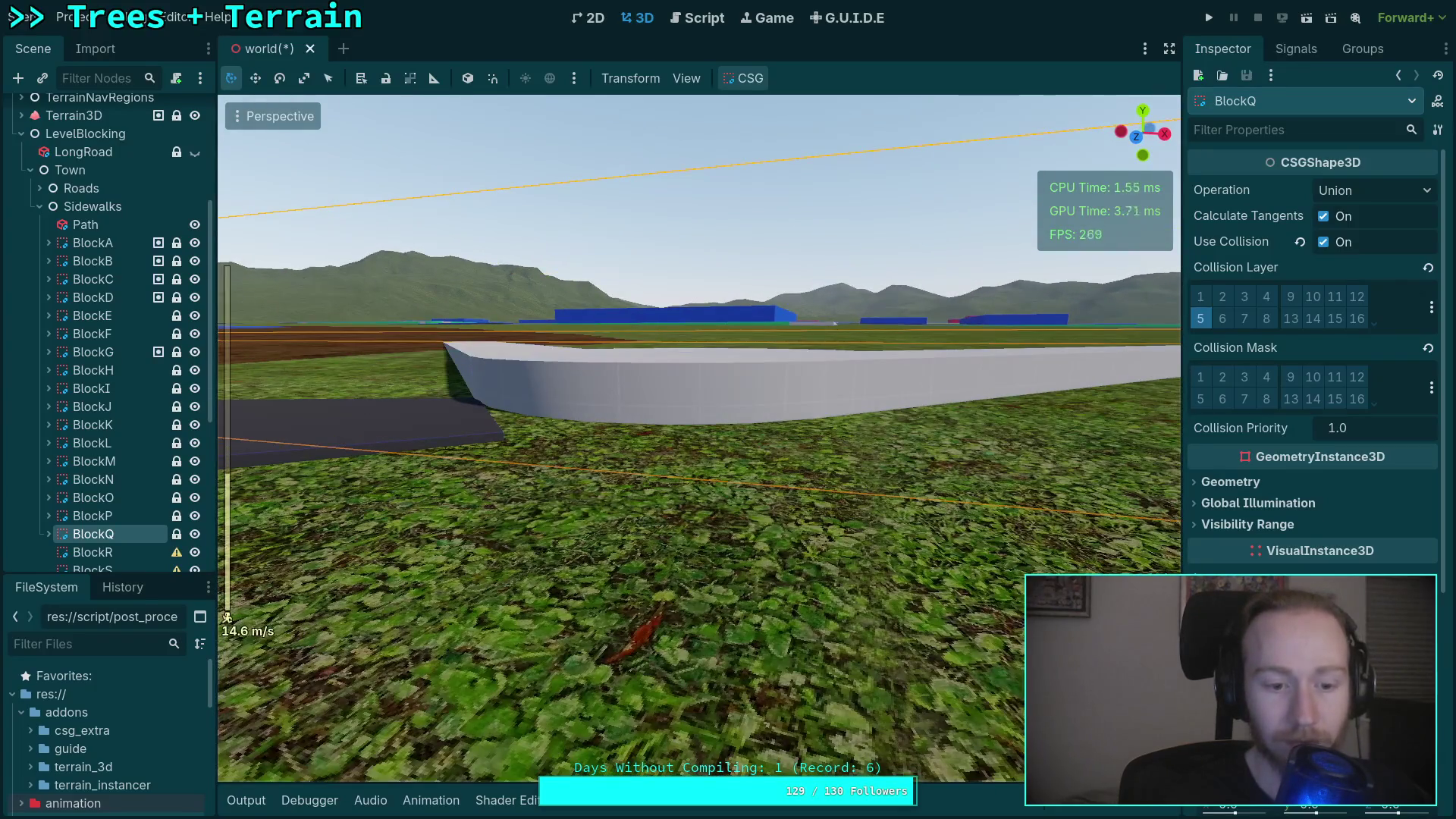
key("w")
scroll(698, 438, "down", 10)
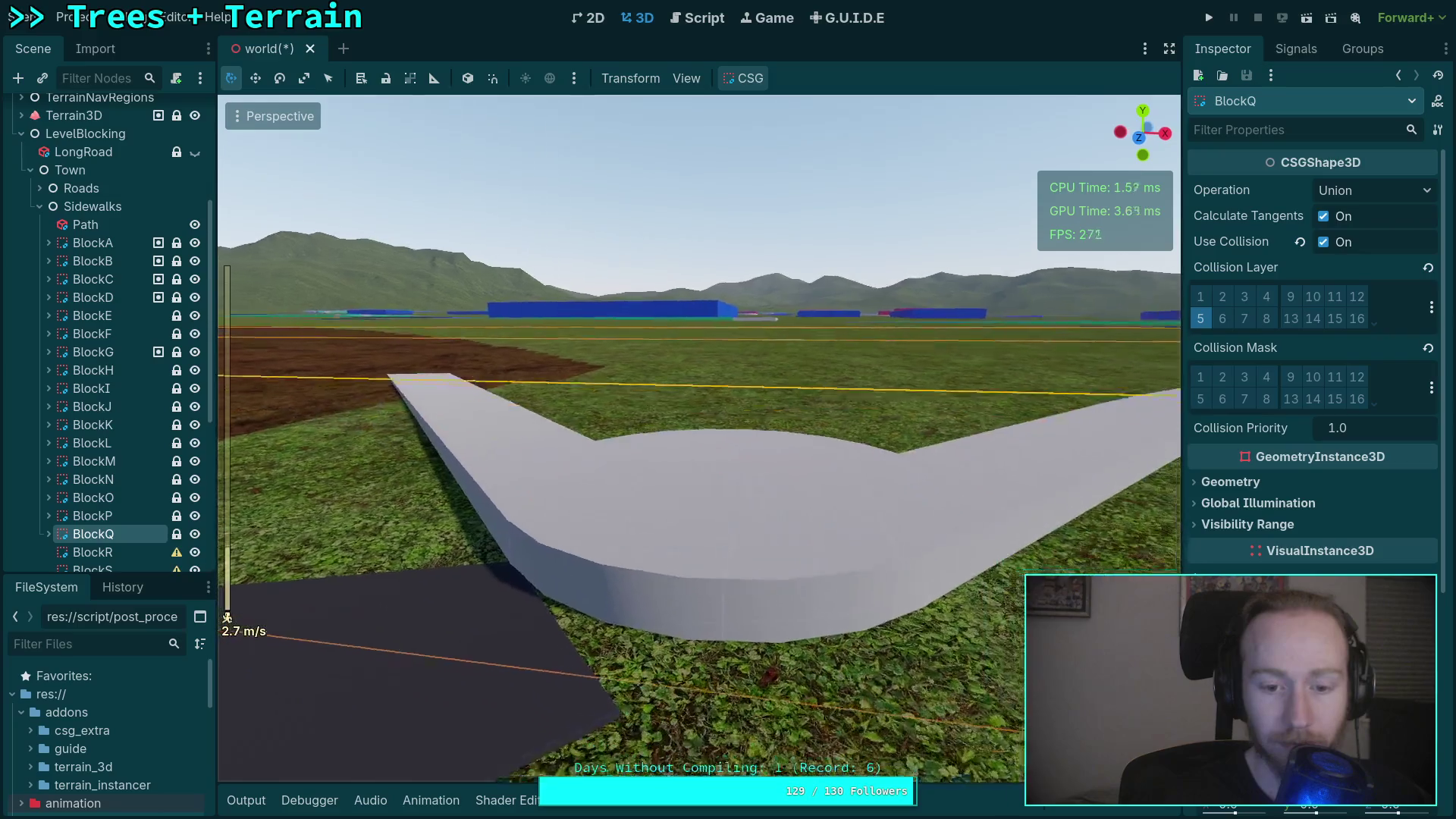
key("w")
key("q")
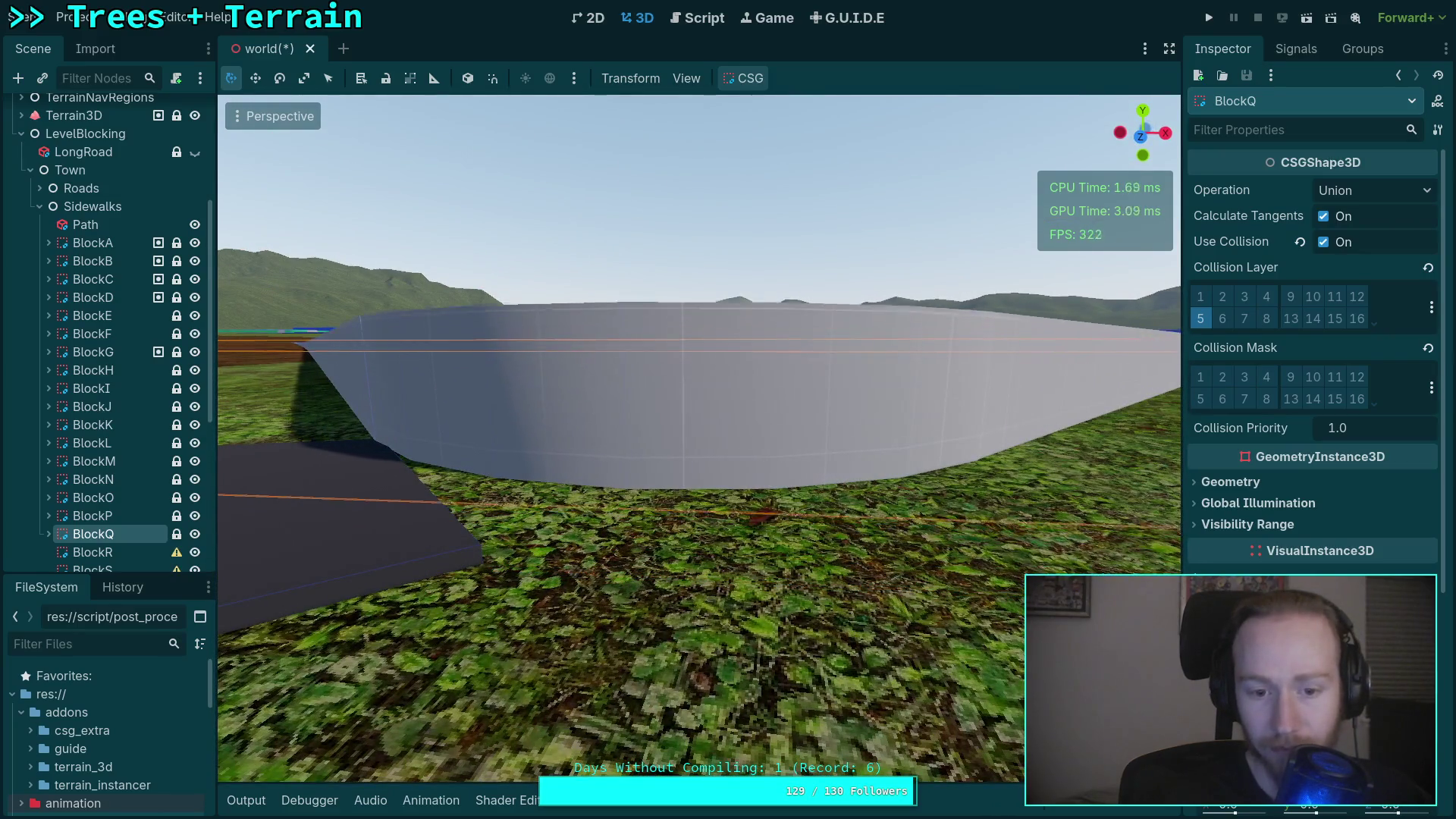
key("e")
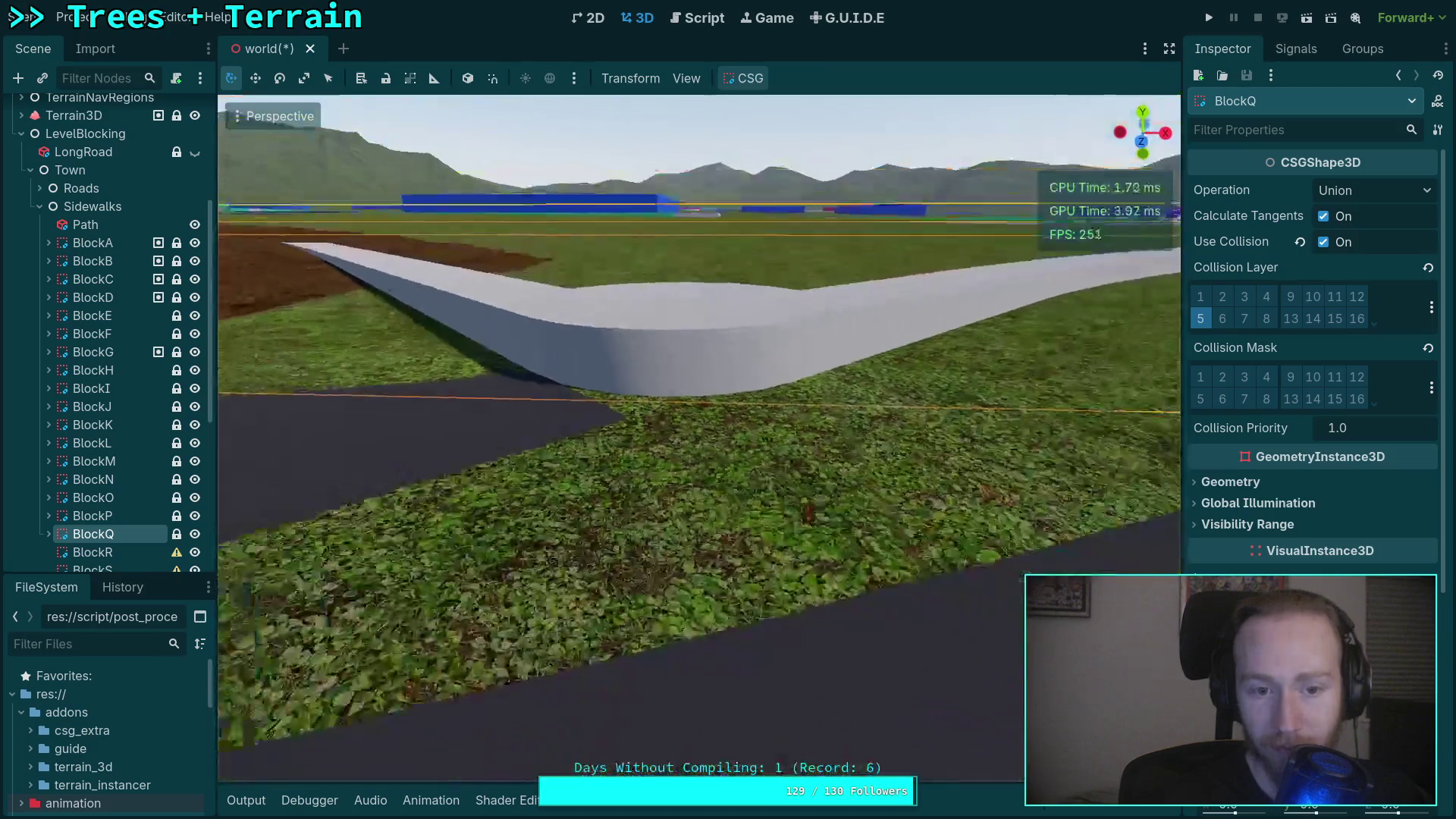
Inspect the BlockR and BlockT sidewalks, looking along BlockT's L-shaped sidewalk.
scroll(130, 517, "down", 3)
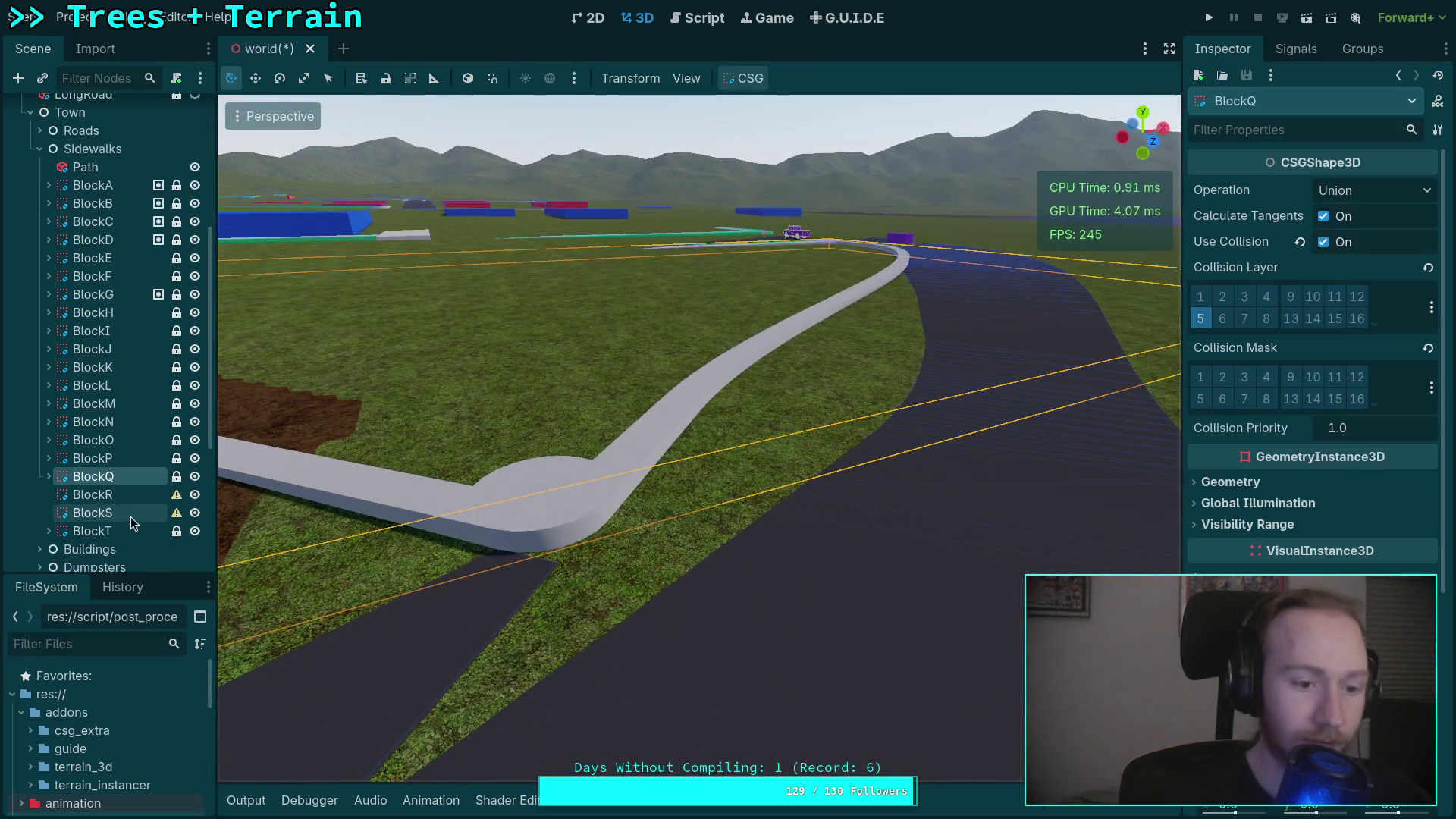
left_click(111, 501)
key("w")
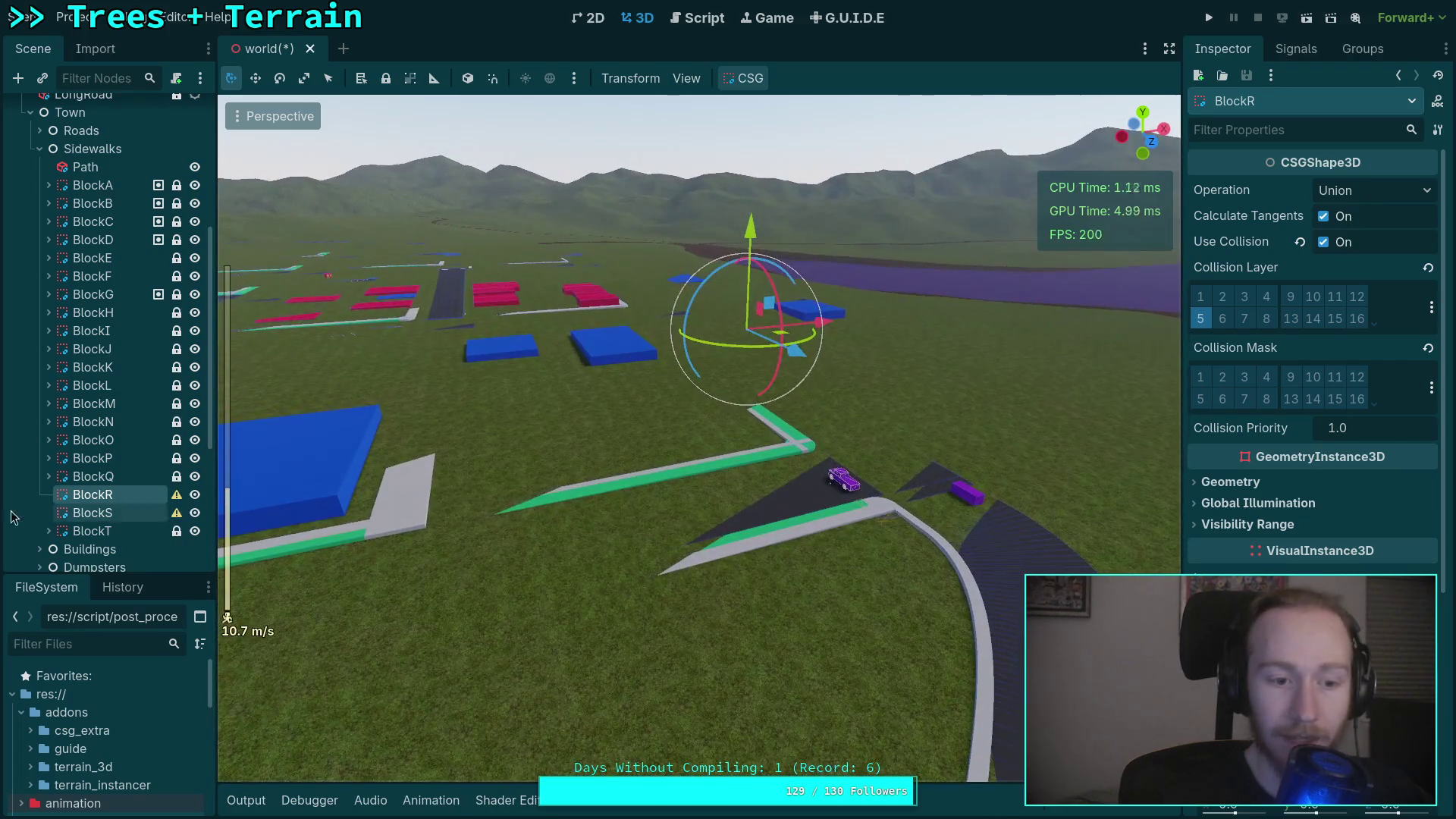
left_click(91, 531)
double_click(91, 531)
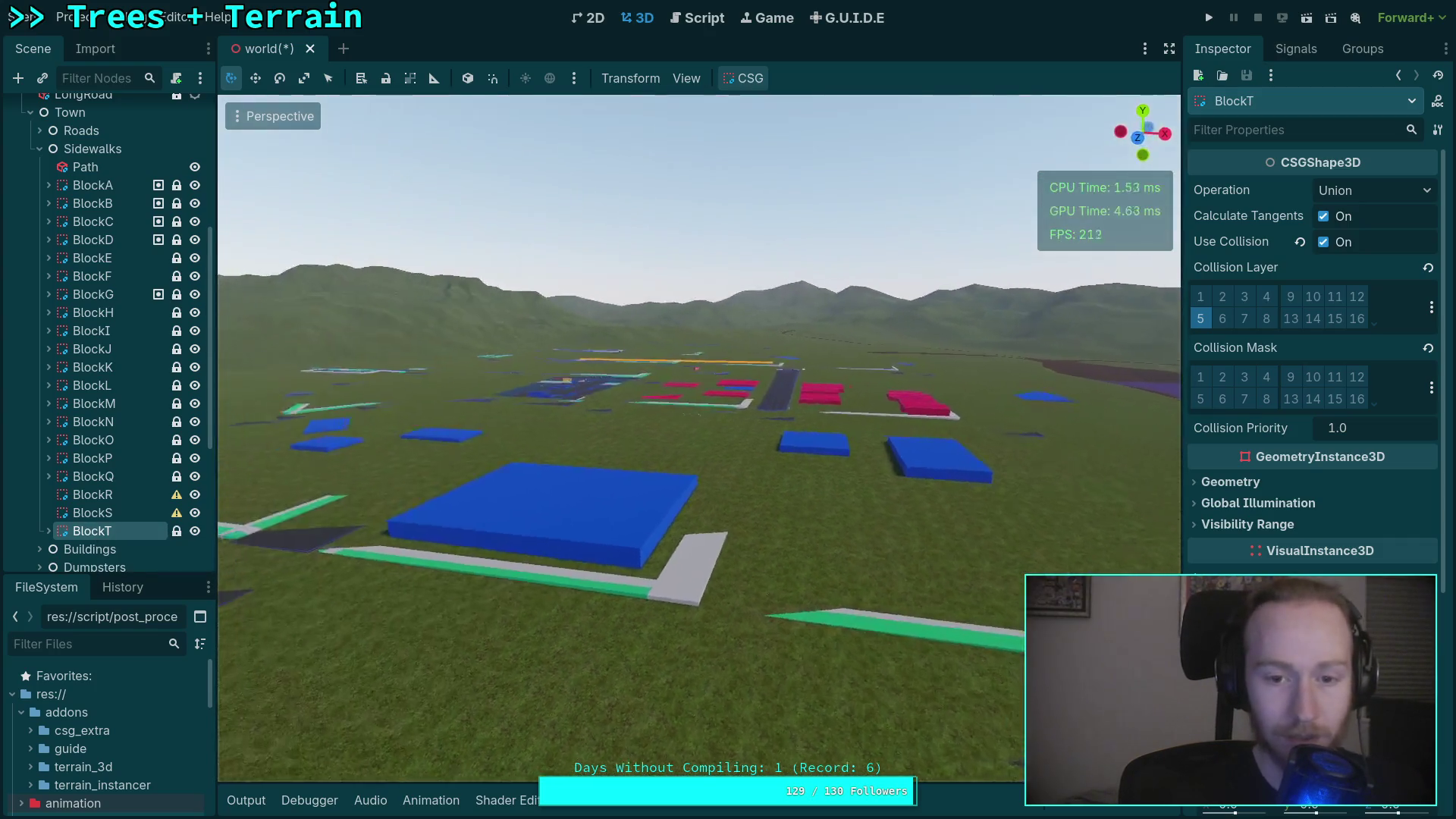
mouse_move(497, 522)
left_mouse_down()
mouse_move(684, 532)
mouse_move(710, 572)
mouse_move(894, 605)
mouse_move(979, 575)
left_mouse_up()
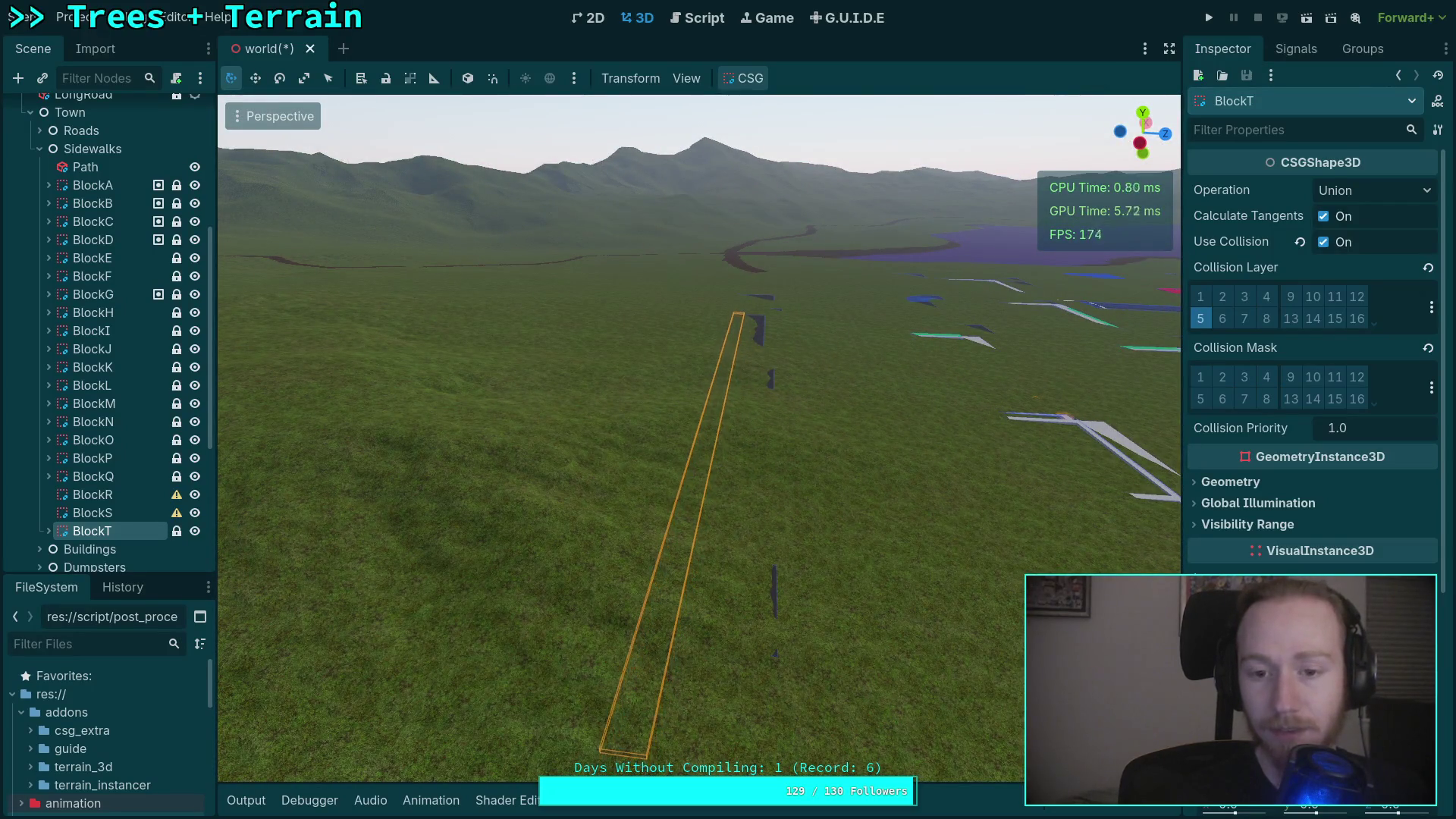
scroll(700, 437, "up", 3)
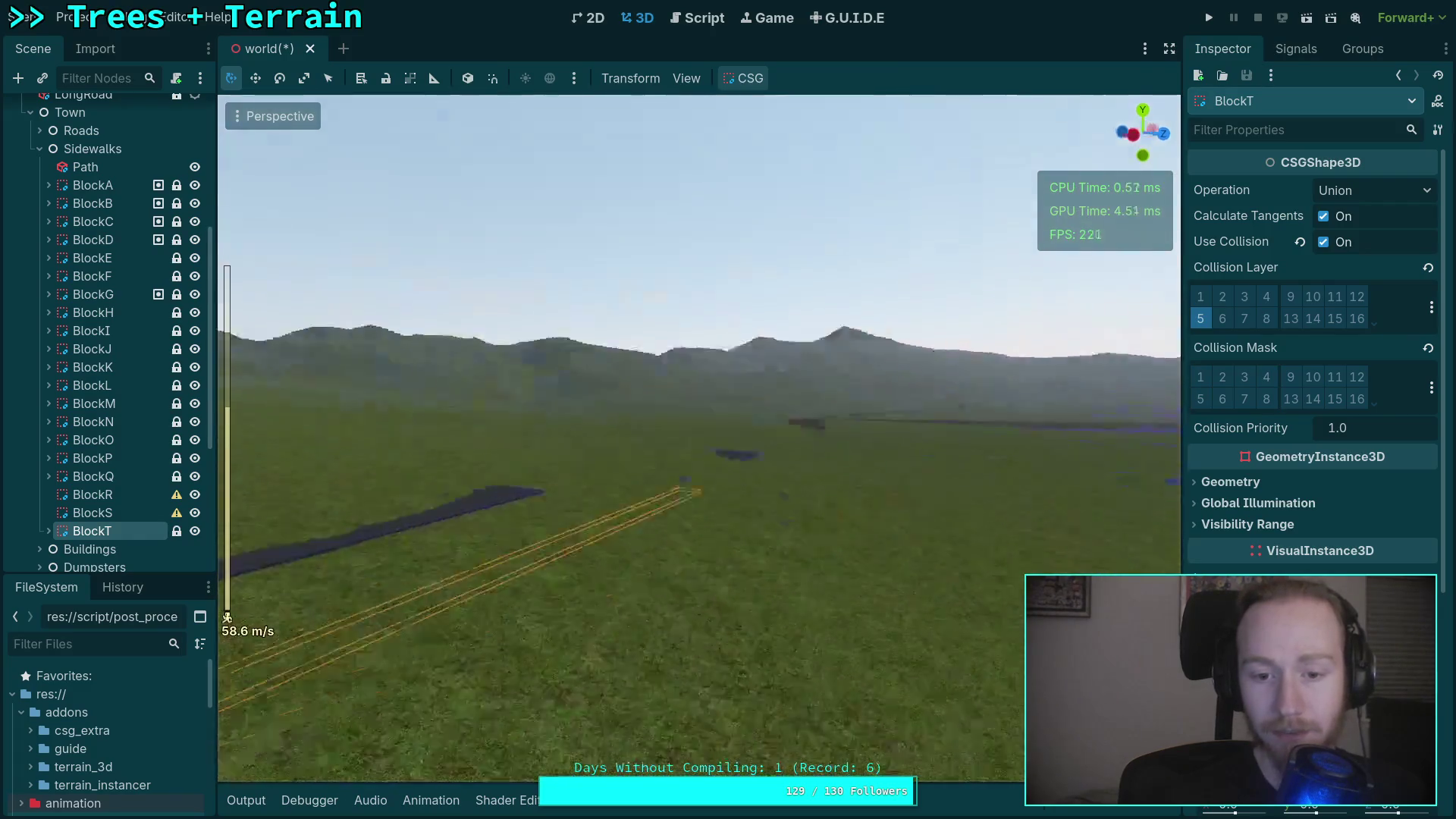
key("s")
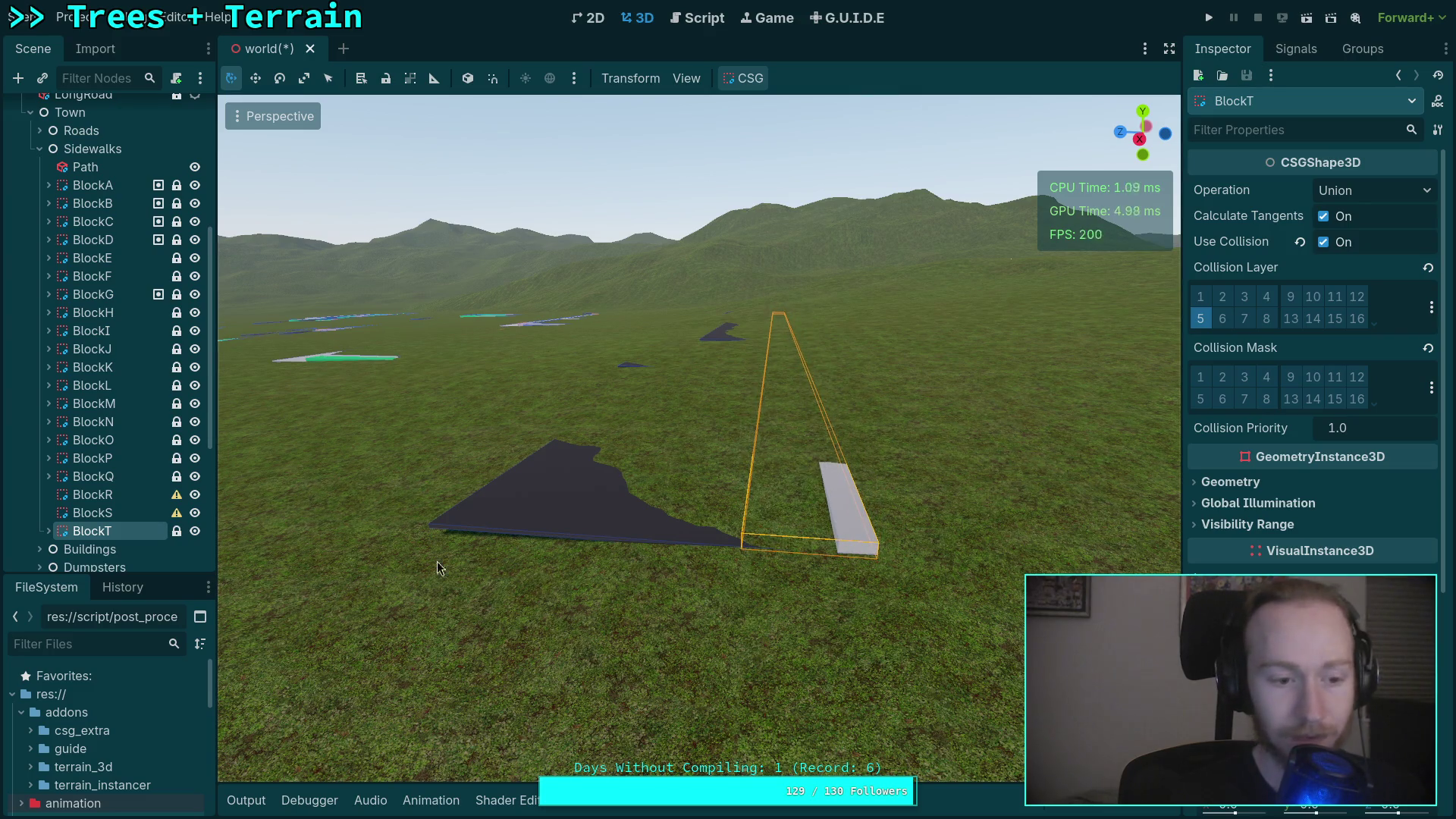
Collapse Sidewalks and expand Buildings > HouseBlocks in the Scene tree.
scroll(99, 420, "up", 3)
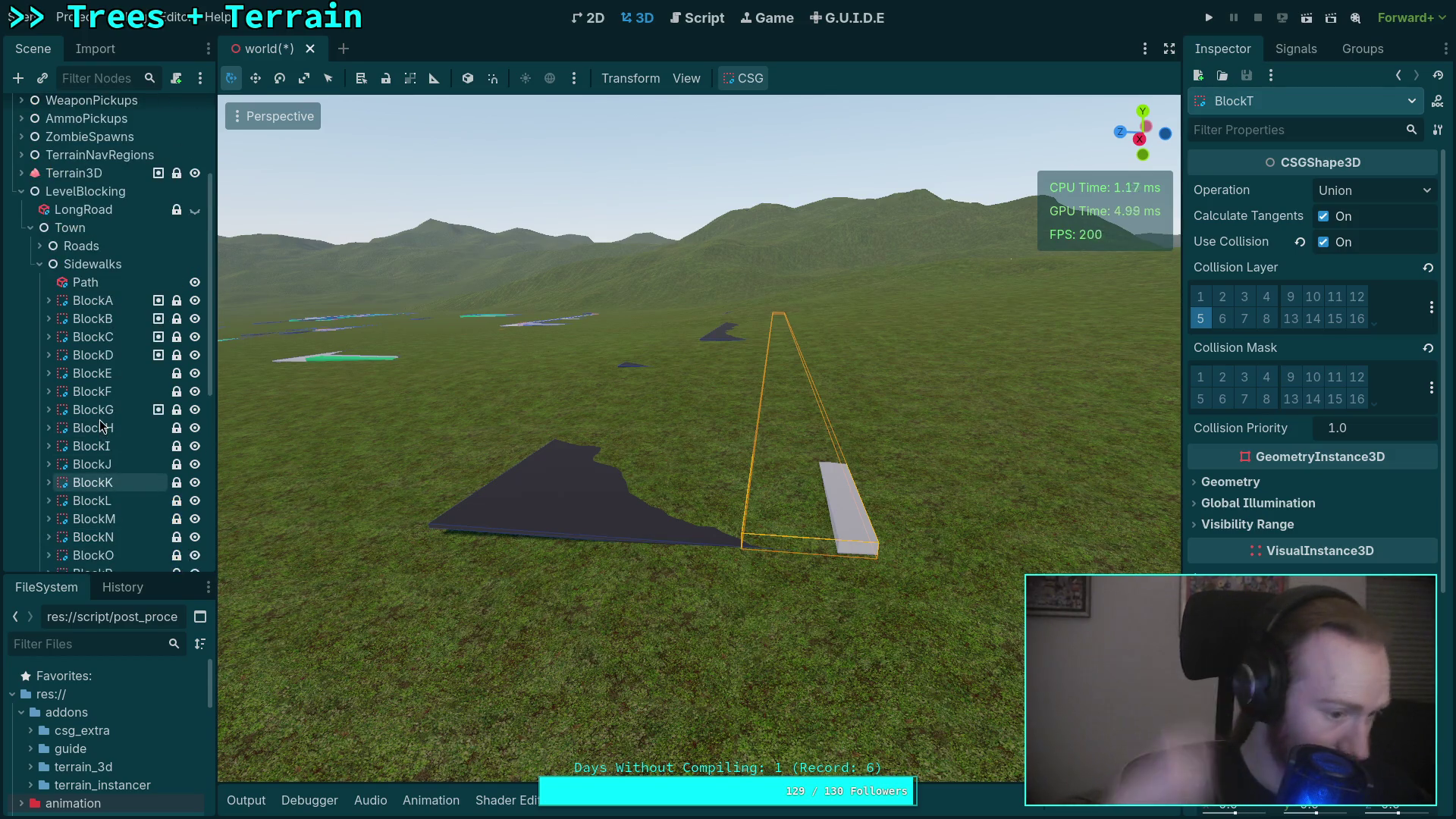
left_click(39, 264)
left_click(39, 264)
double_click(85, 283)
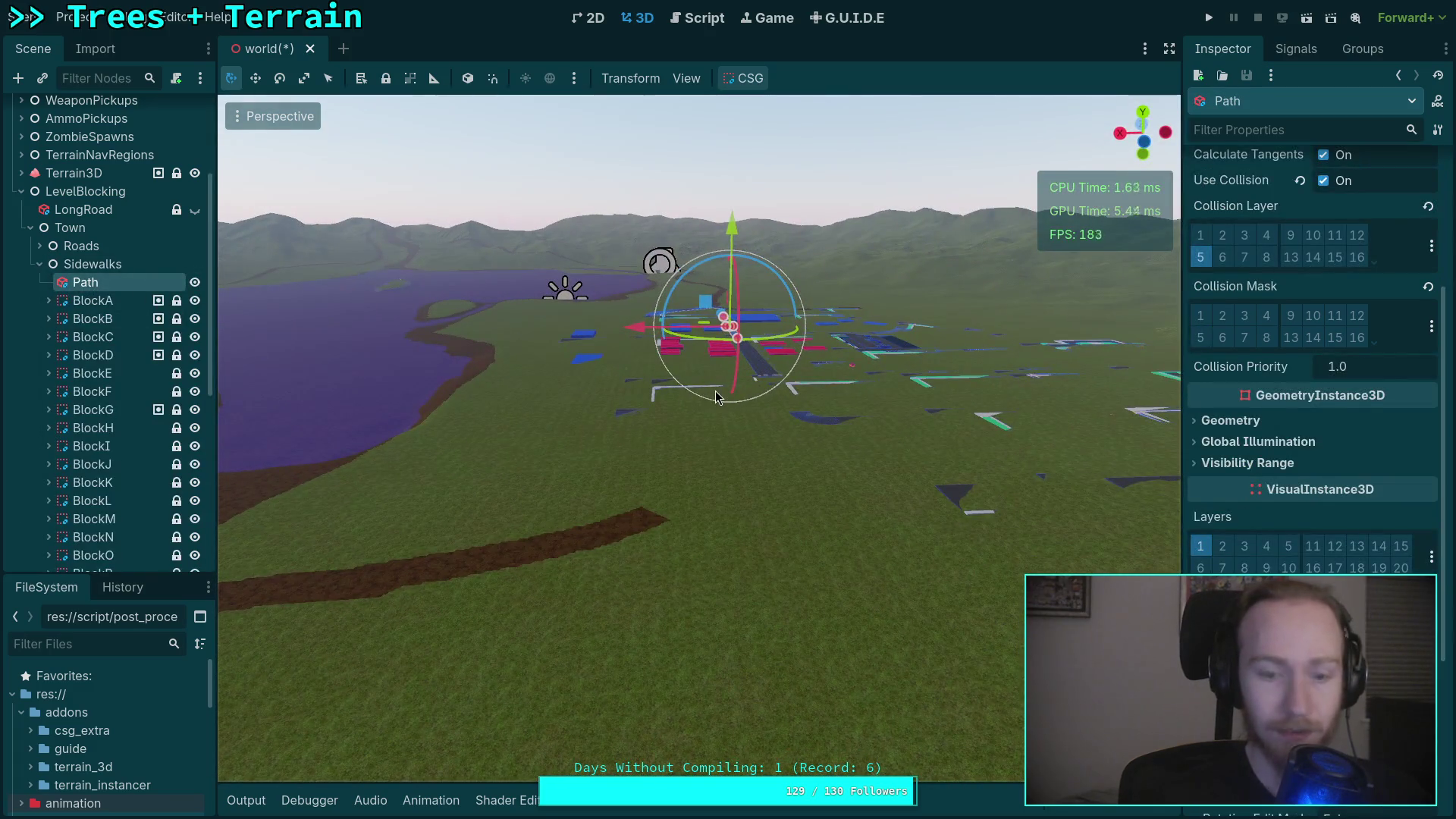
left_click(39, 264)
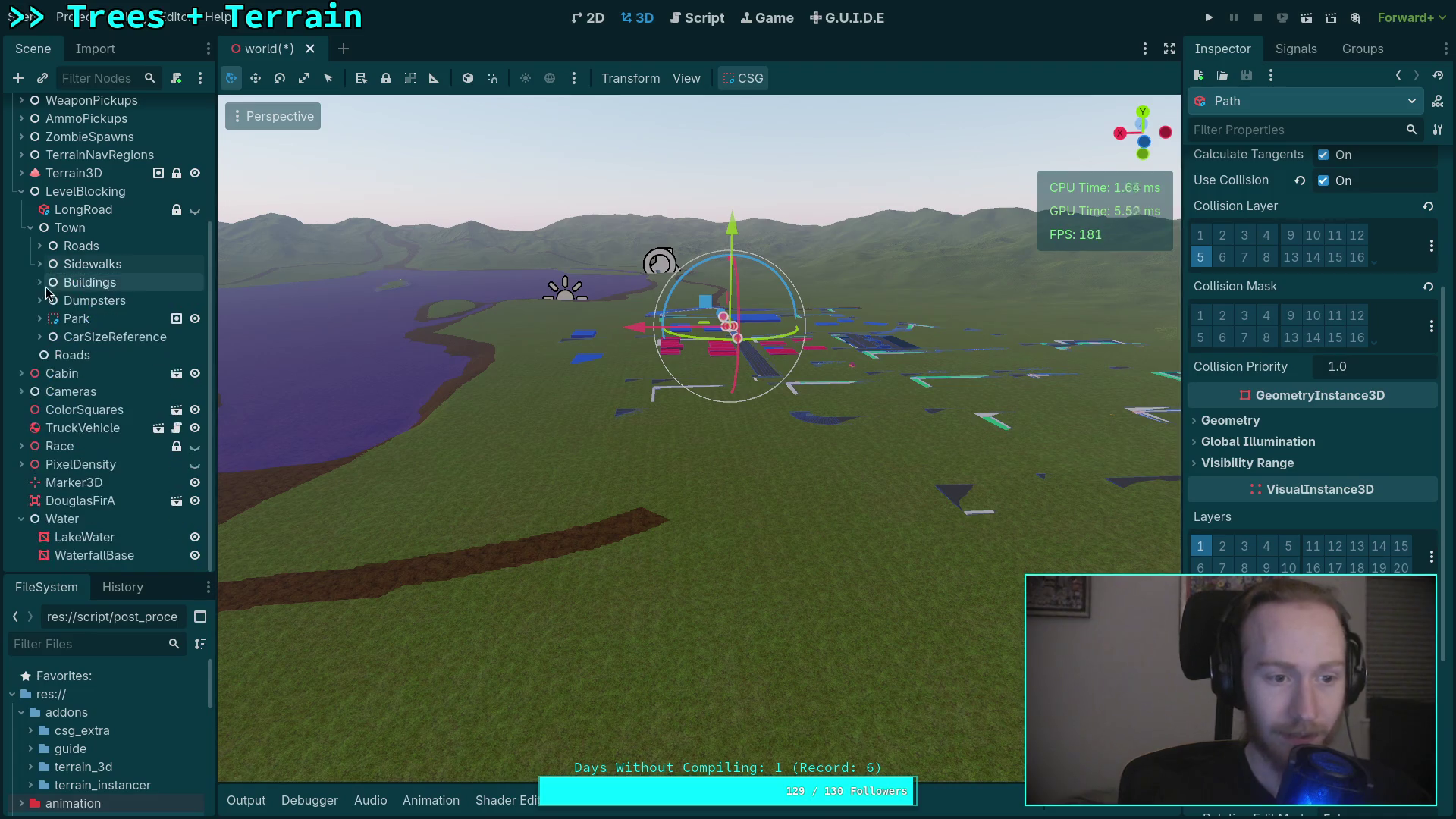
left_click(44, 285)
left_click(39, 282)
left_click(74, 305)
left_click(47, 302)
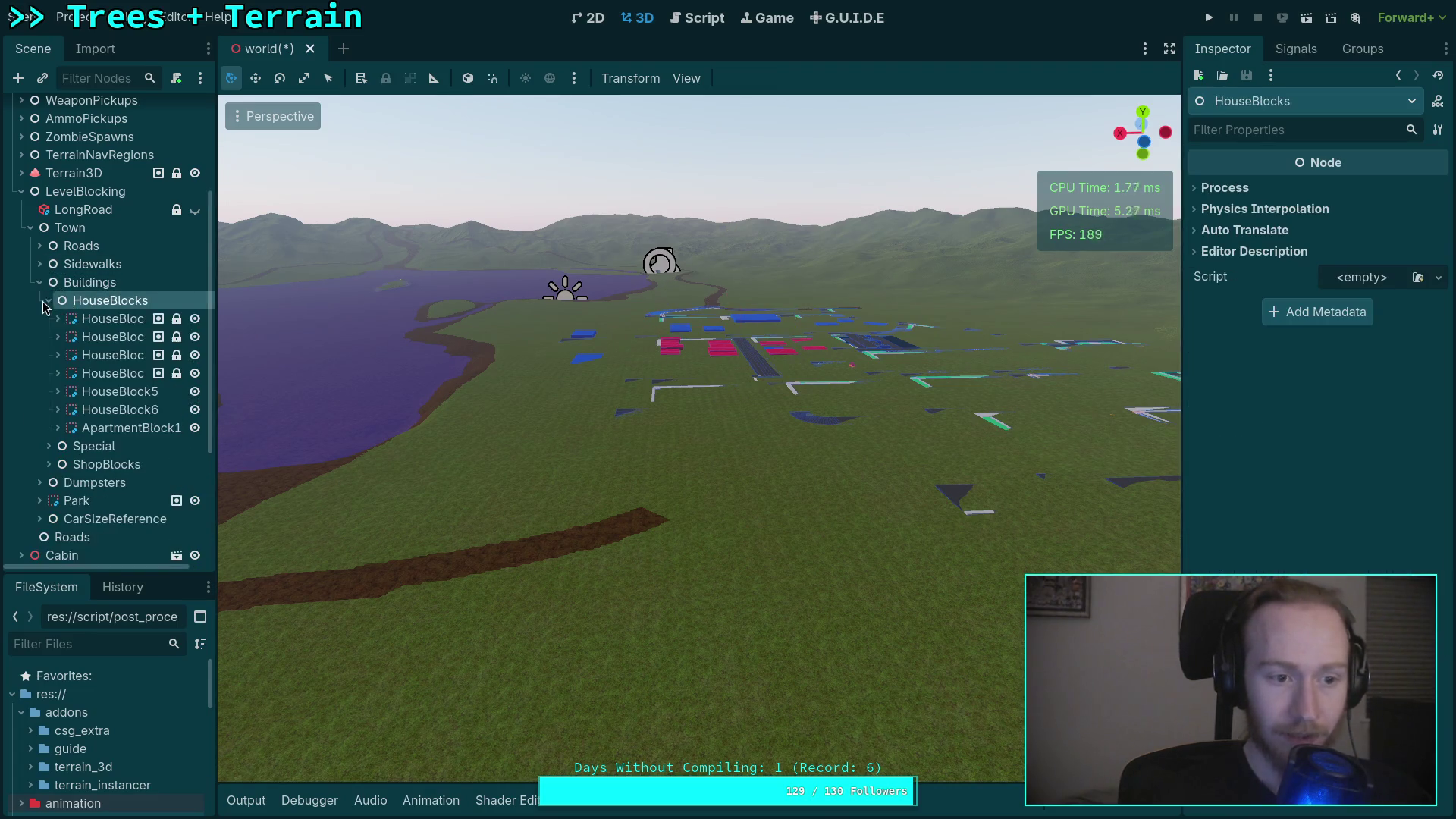
double_click(112, 318)
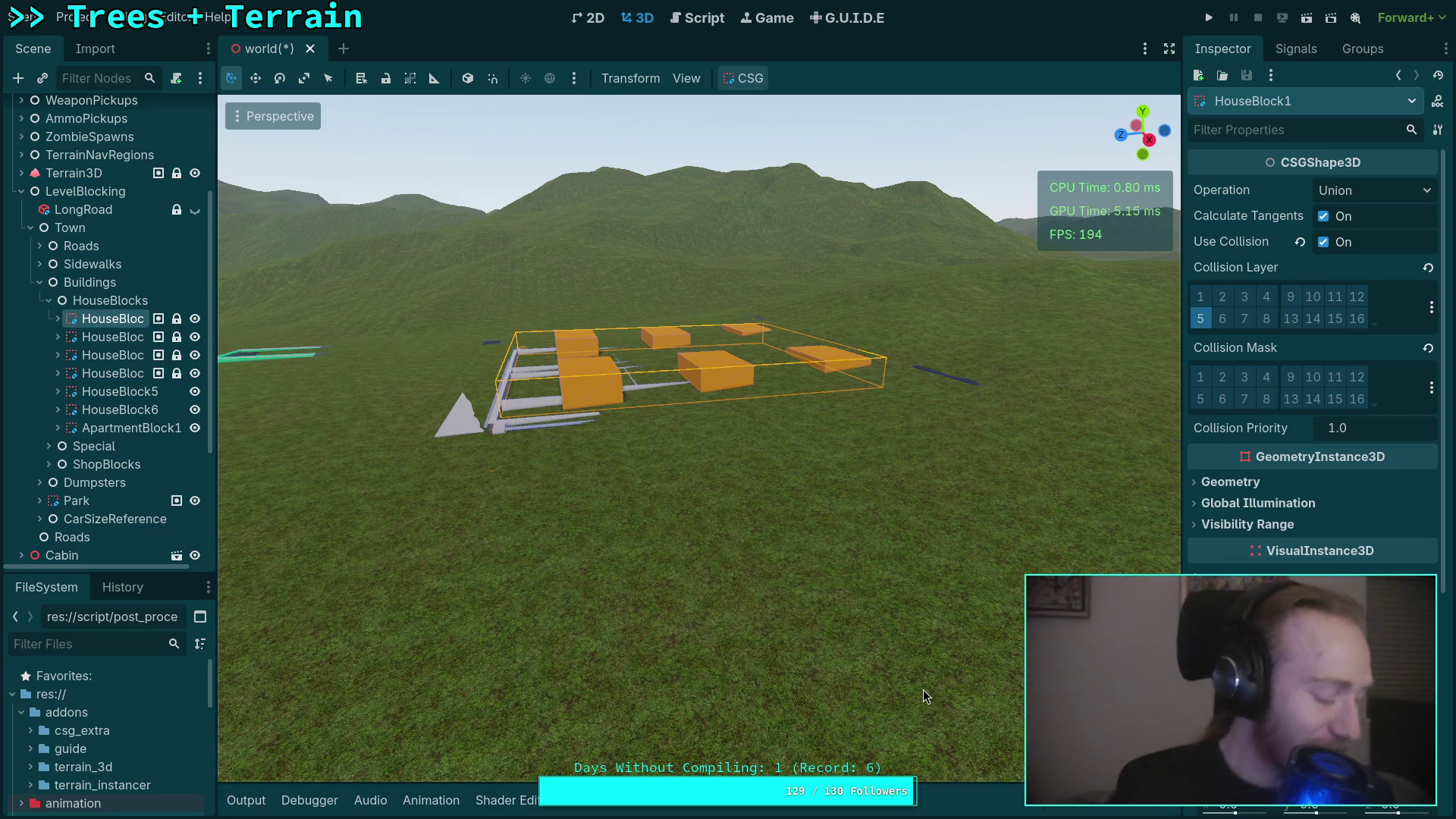
left_click_drag(923, 690, 895, 668)
key("w")
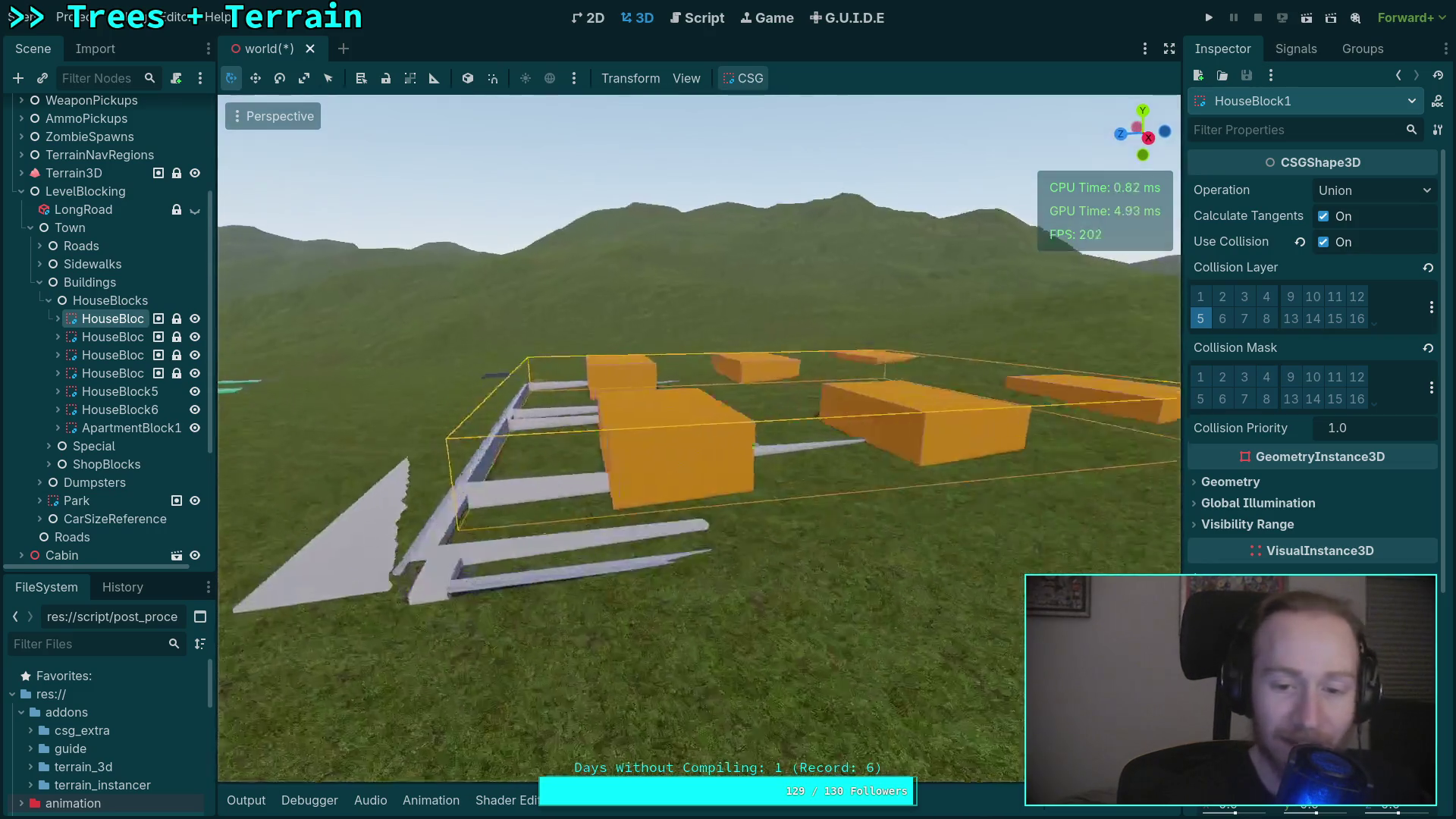
scroll(699, 438, "down", 10)
key("w")
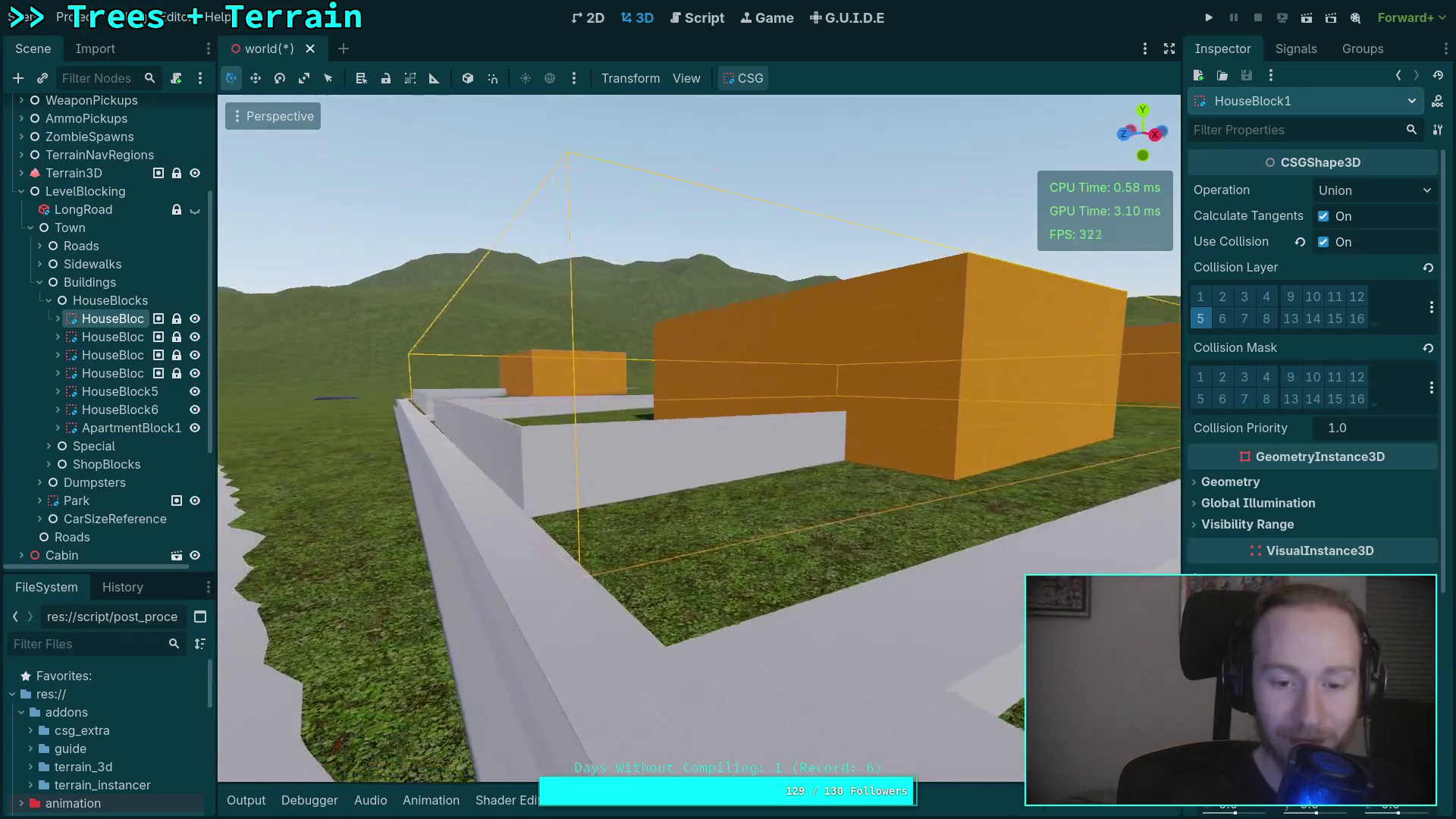
key("s")
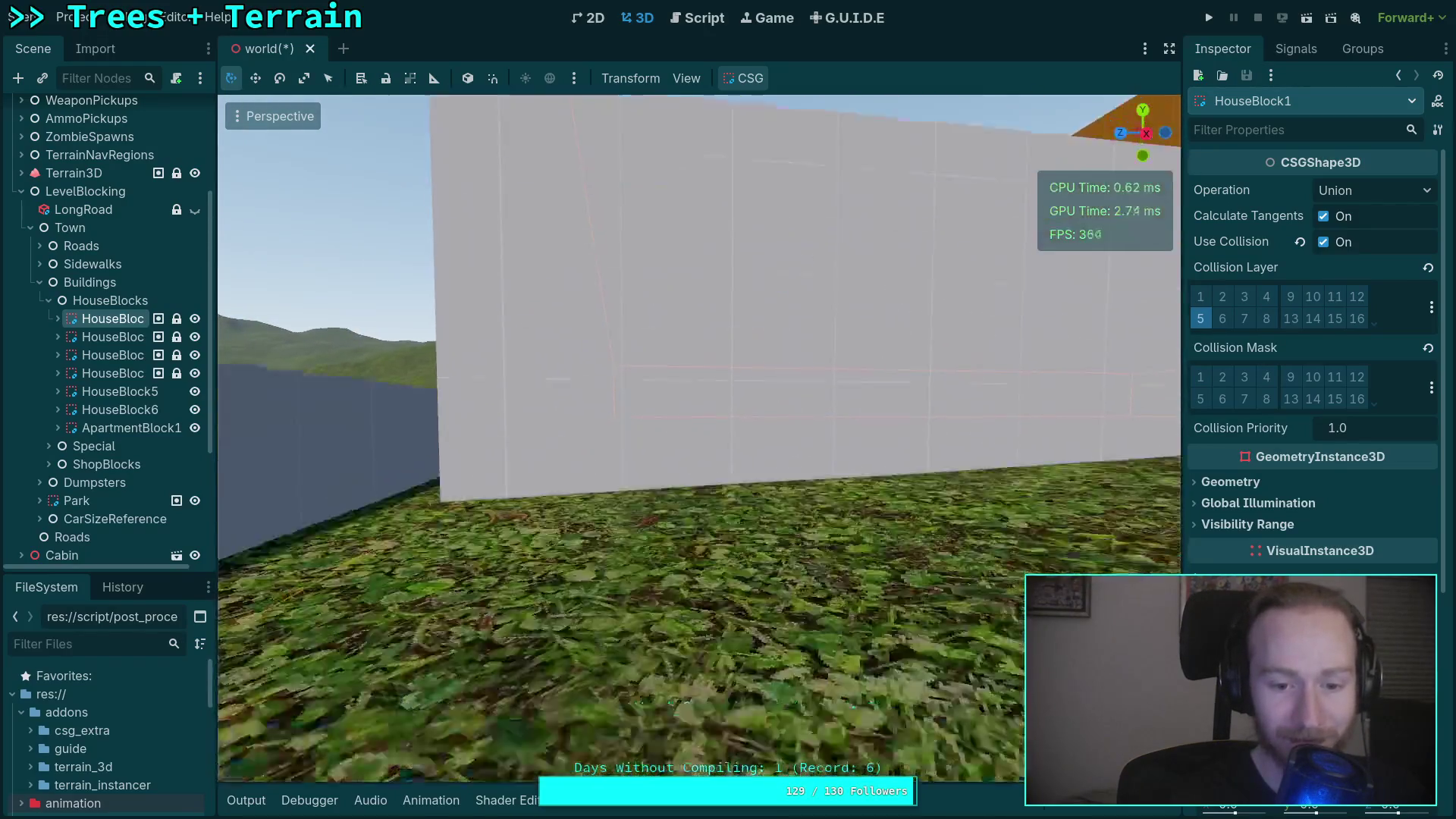
key("e")
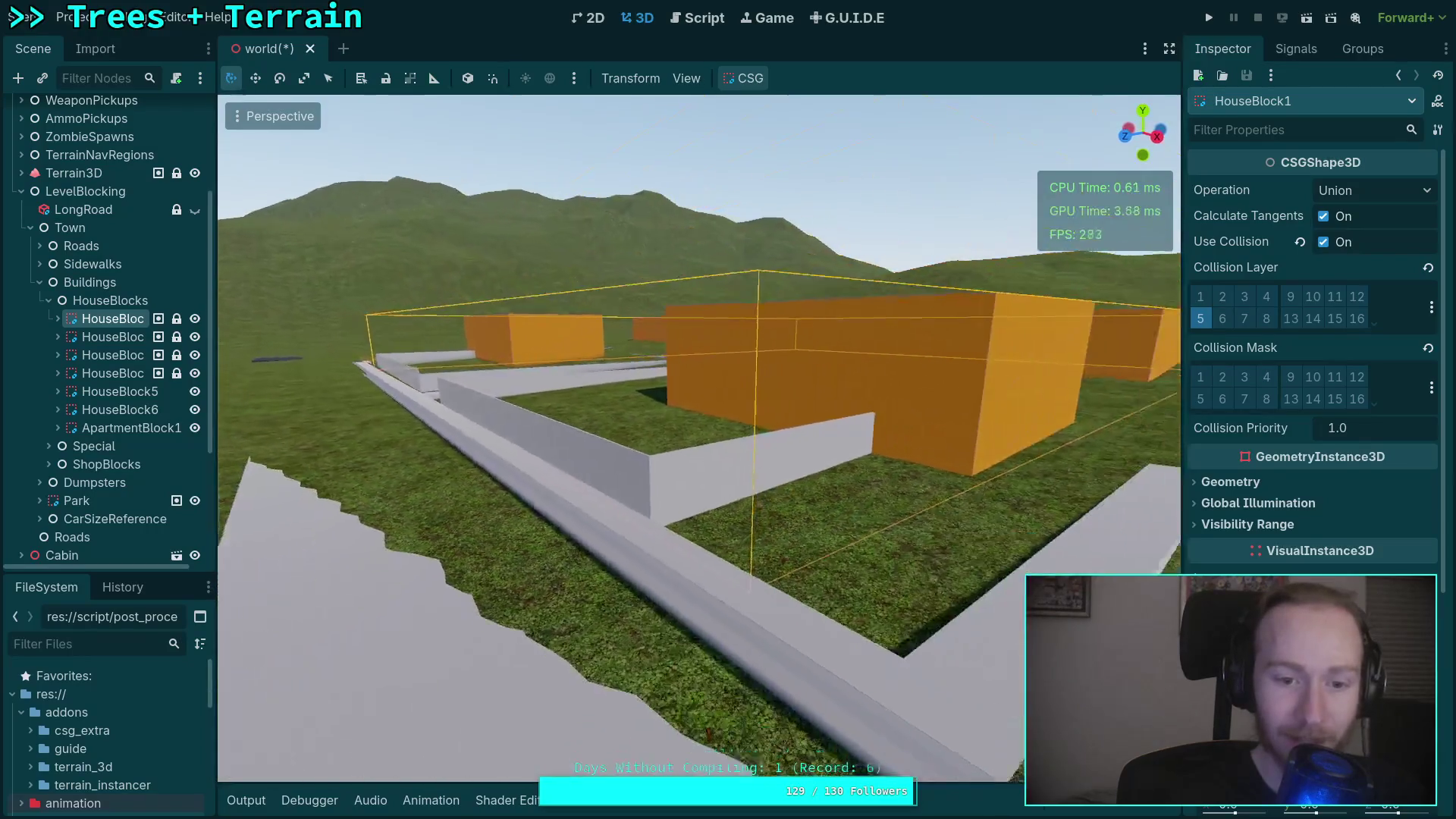
left_click(106, 337)
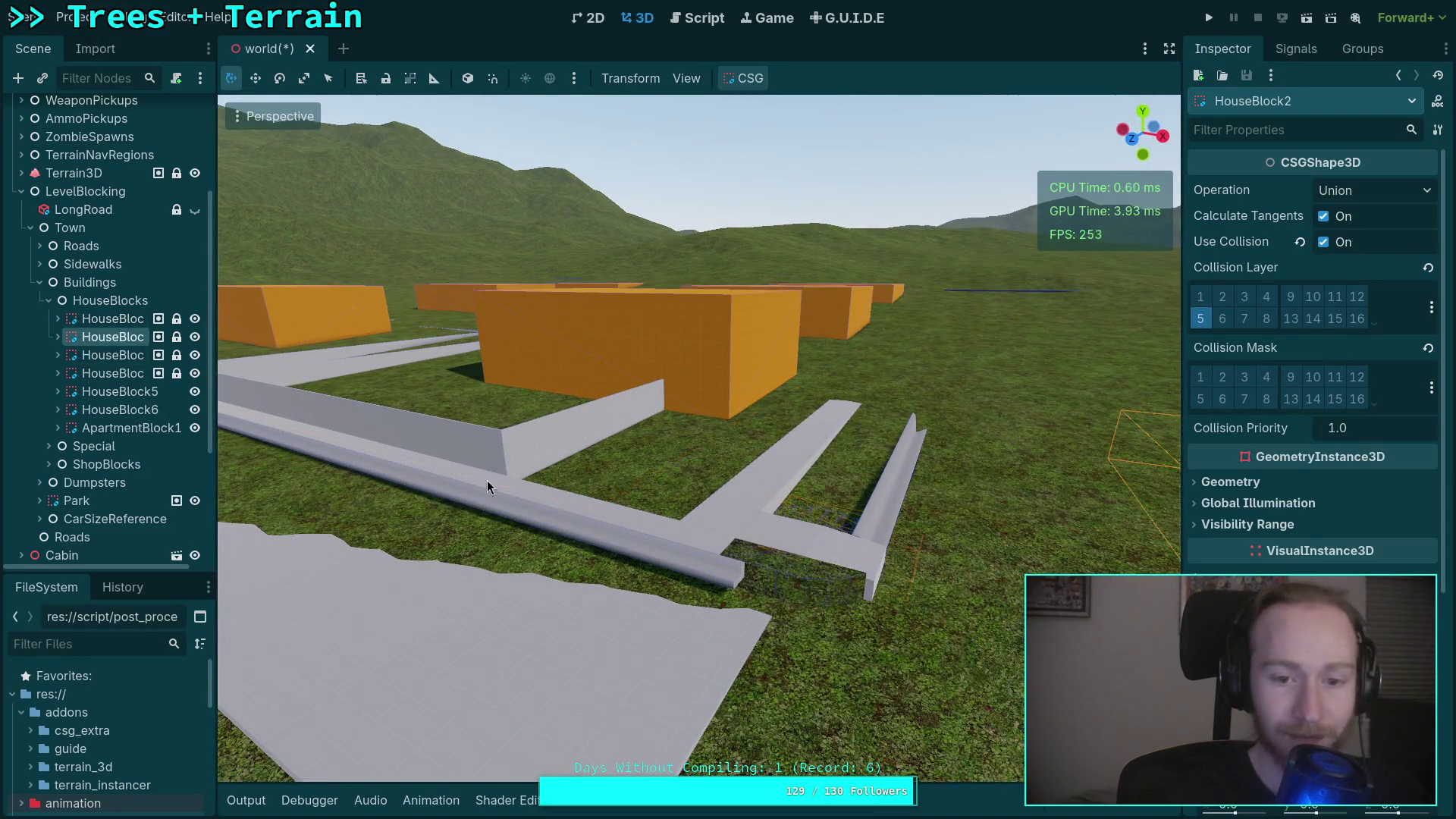
key("w")
scroll(1312, 341, "down", 5)
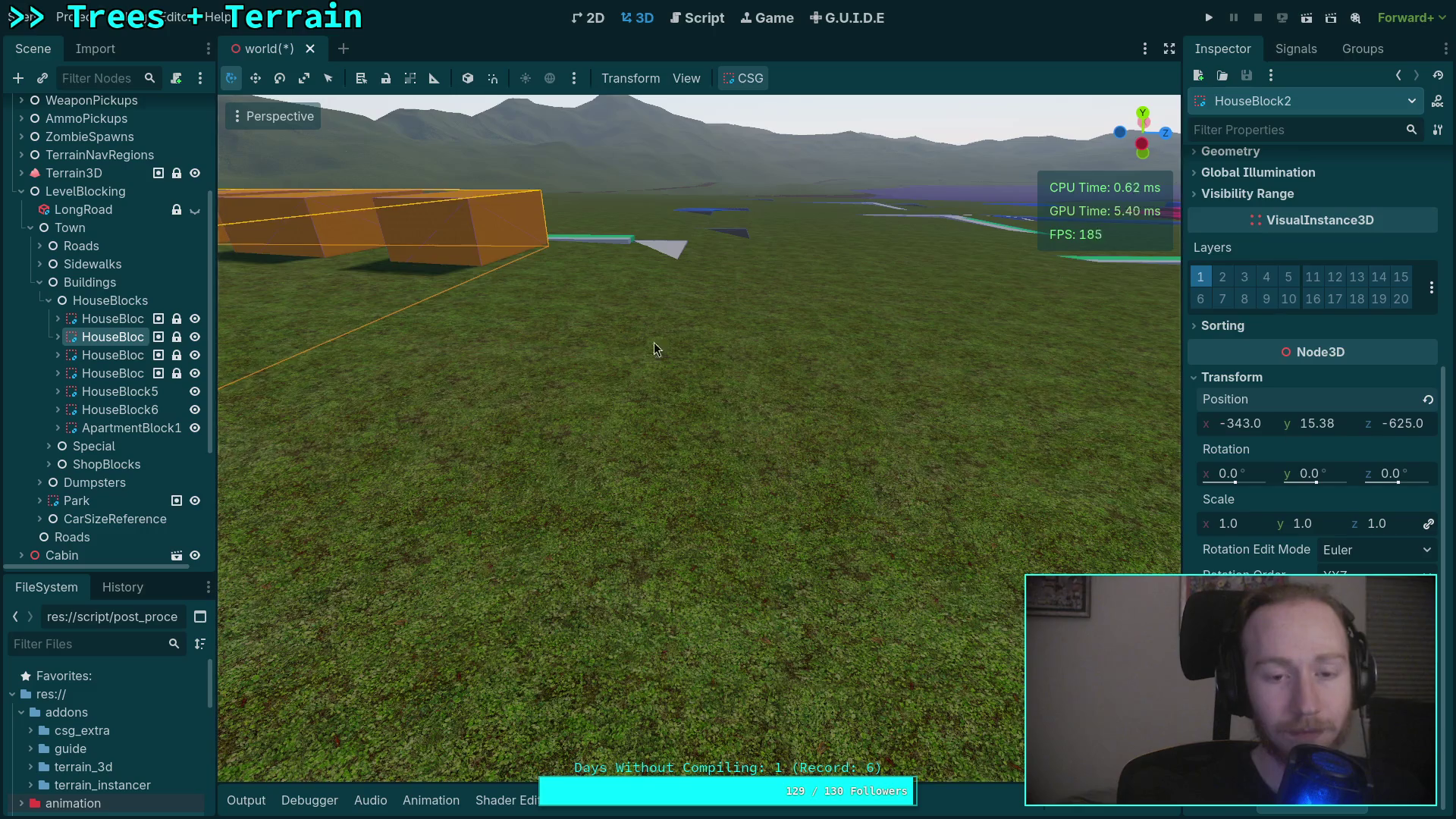
key("q")
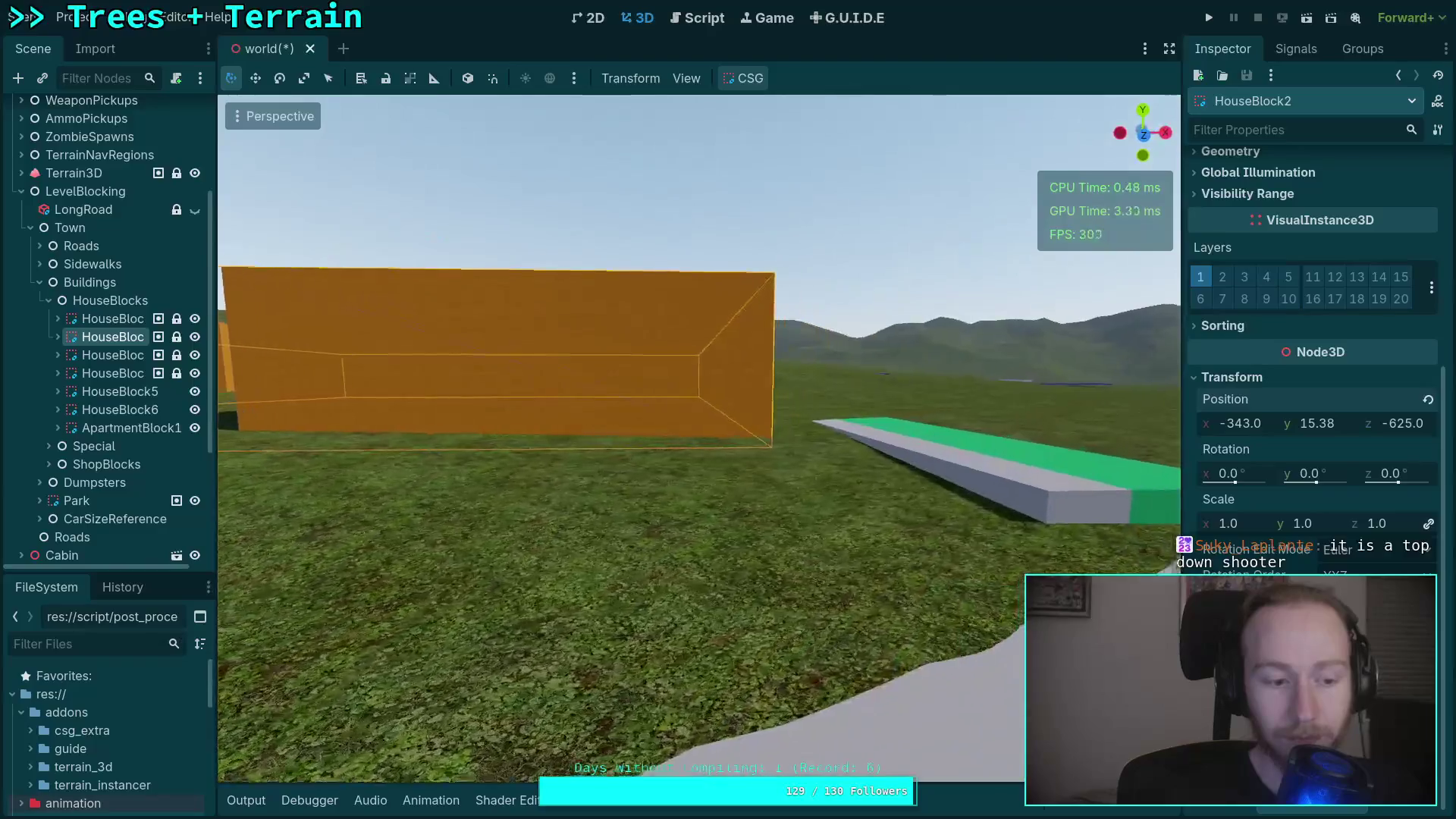
key("w")
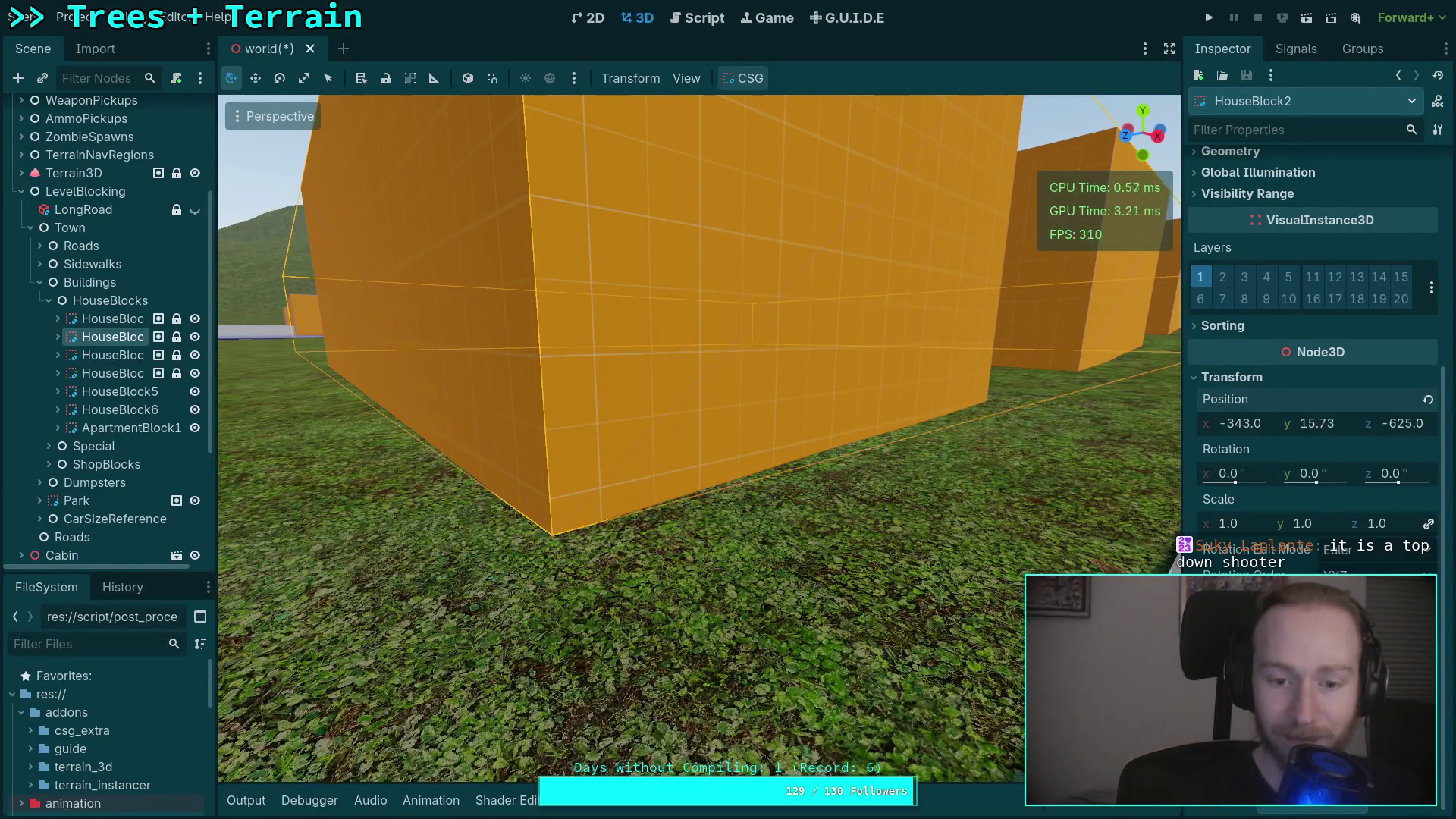
key("s")
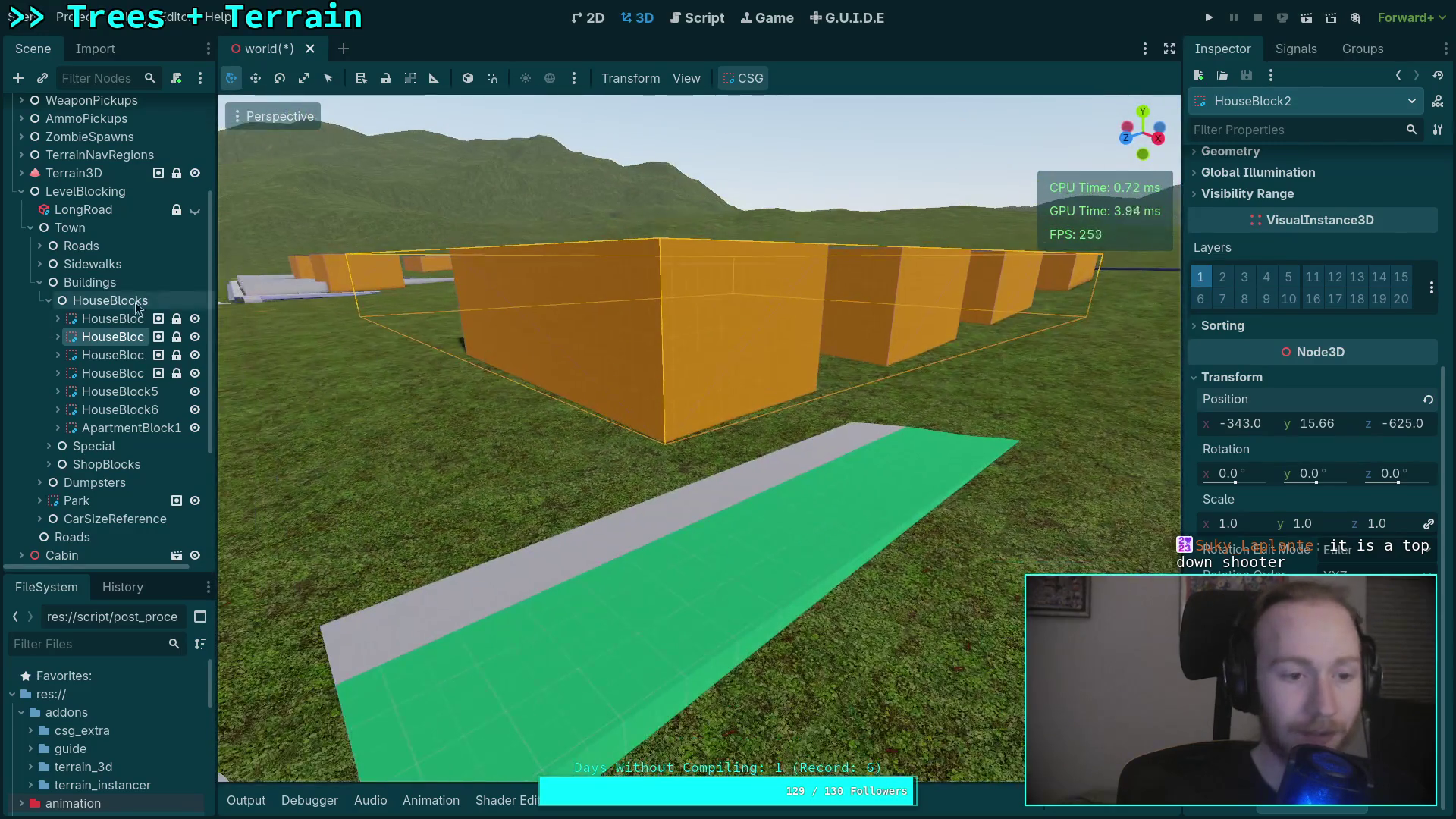
left_click(112, 355)
key("s")
scroll(254, 371, "up", 2)
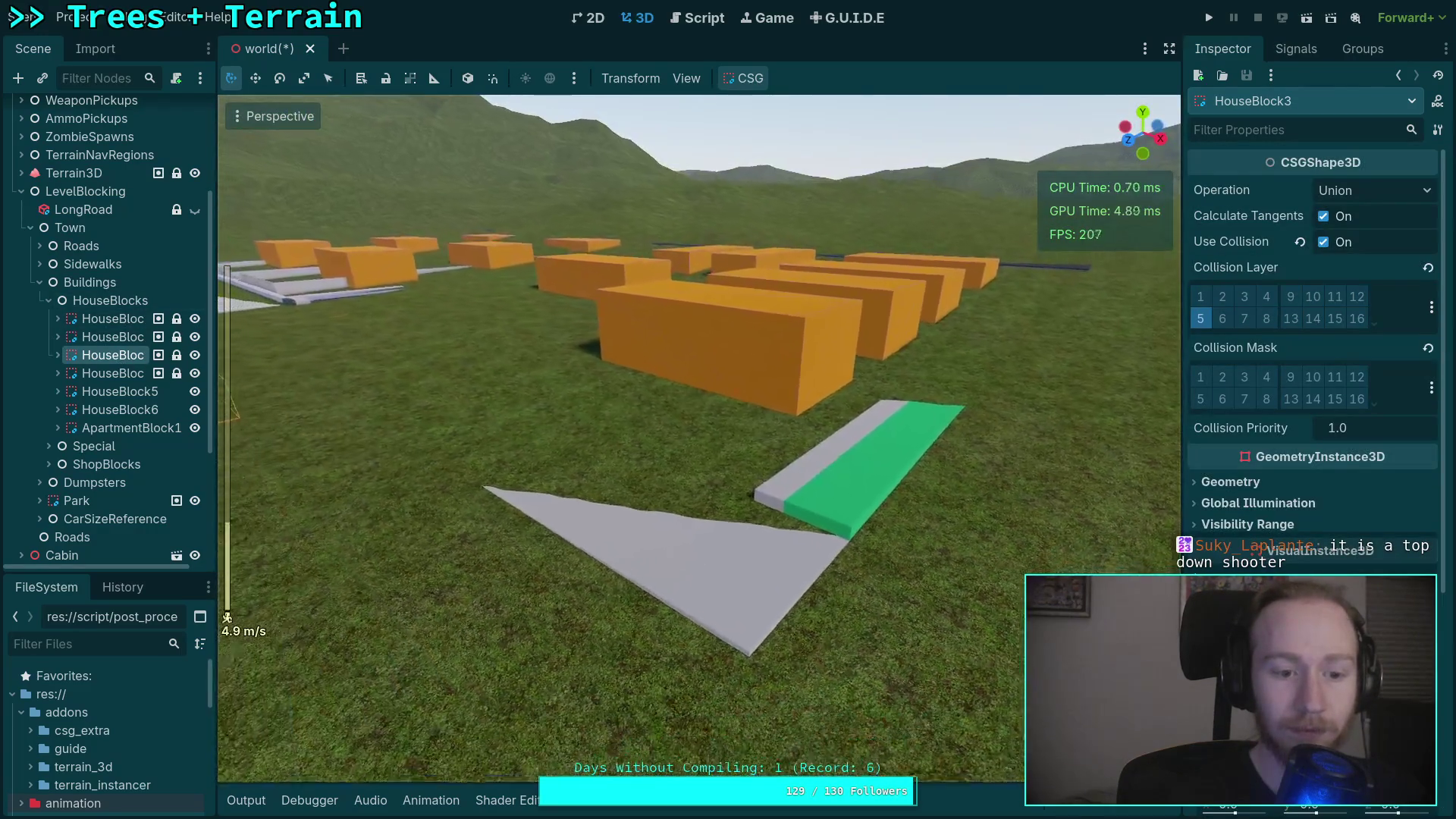
key("w")
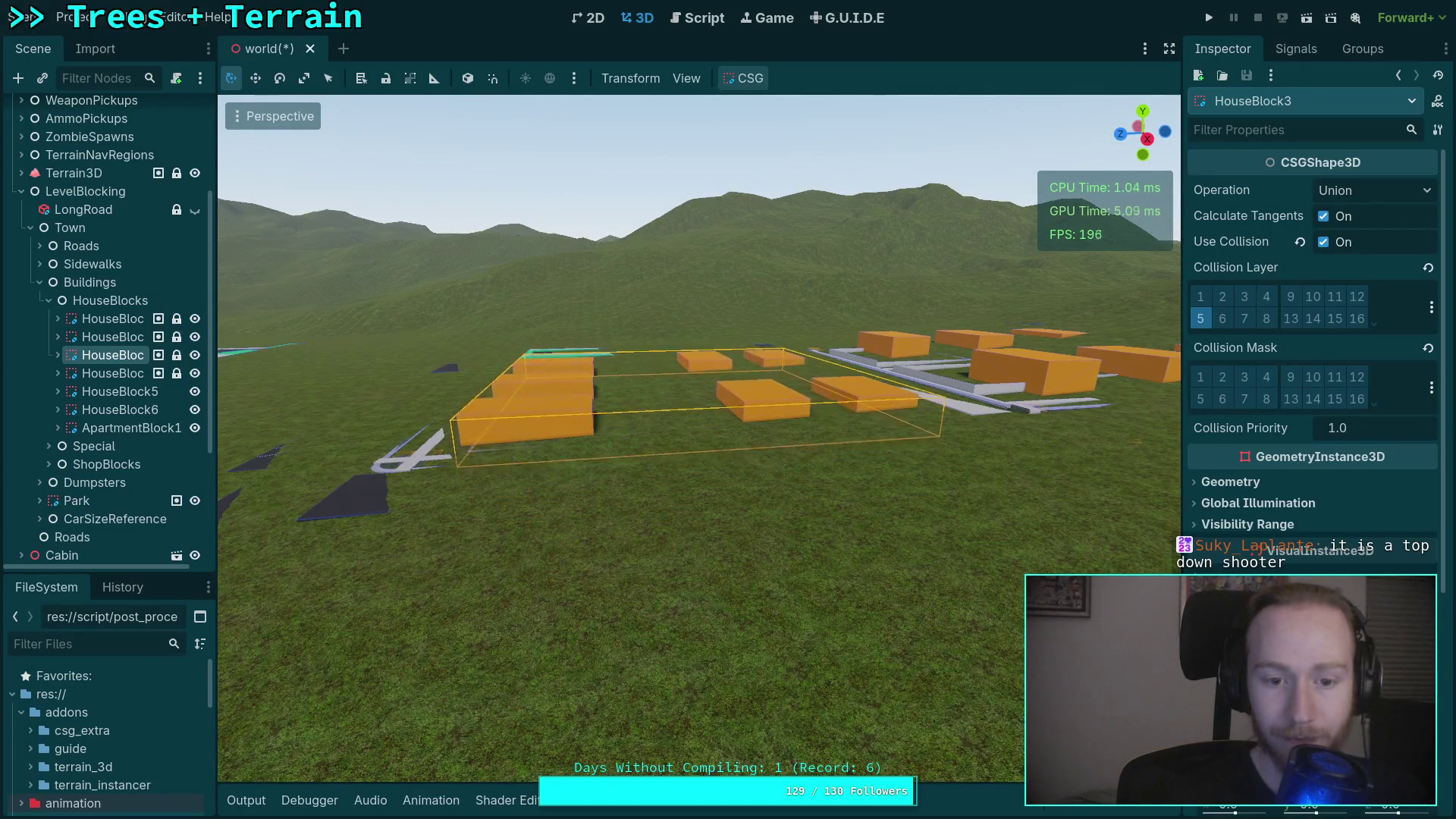
key("w")
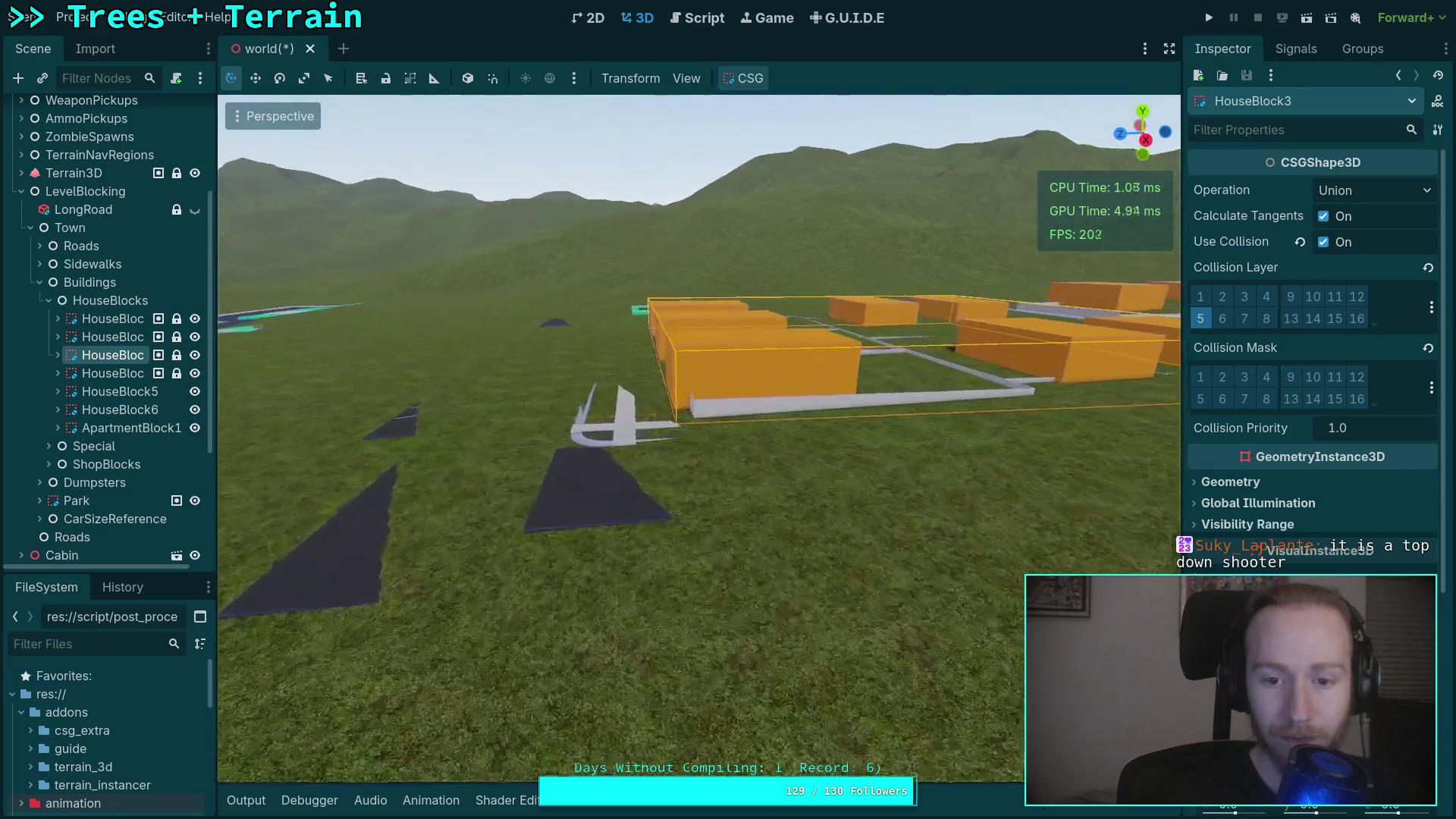
key("w")
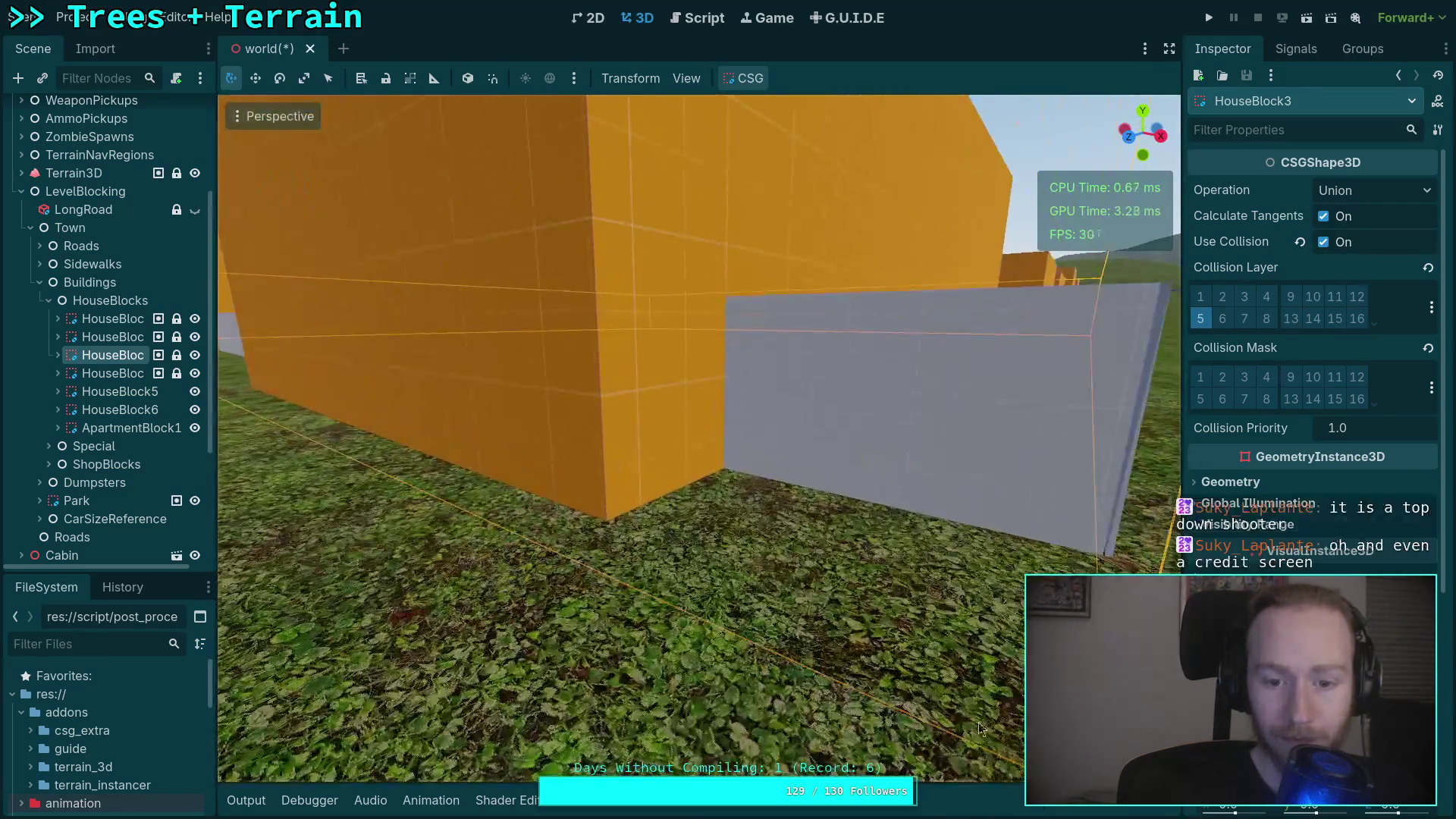
key("w")
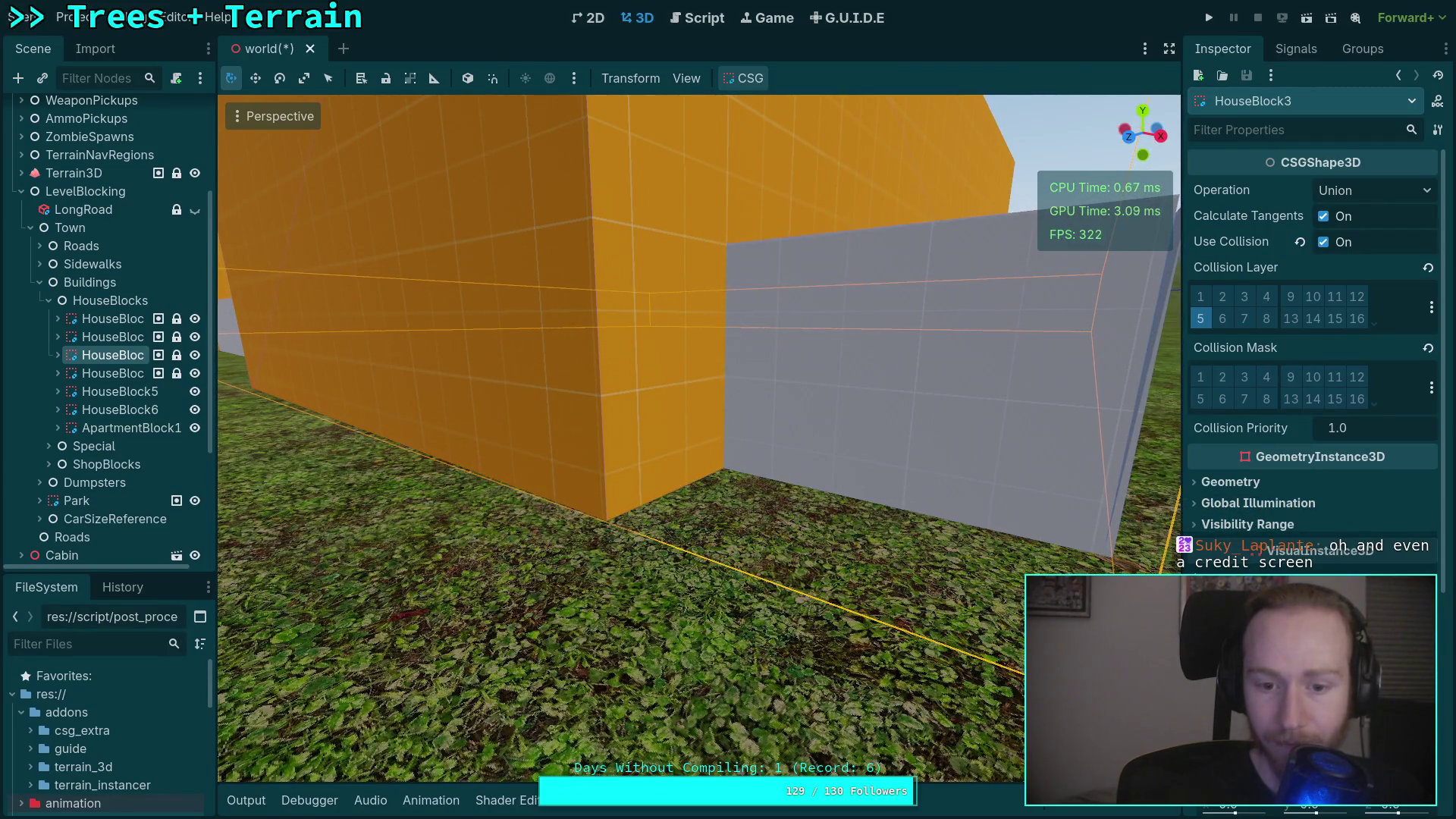
key("s")
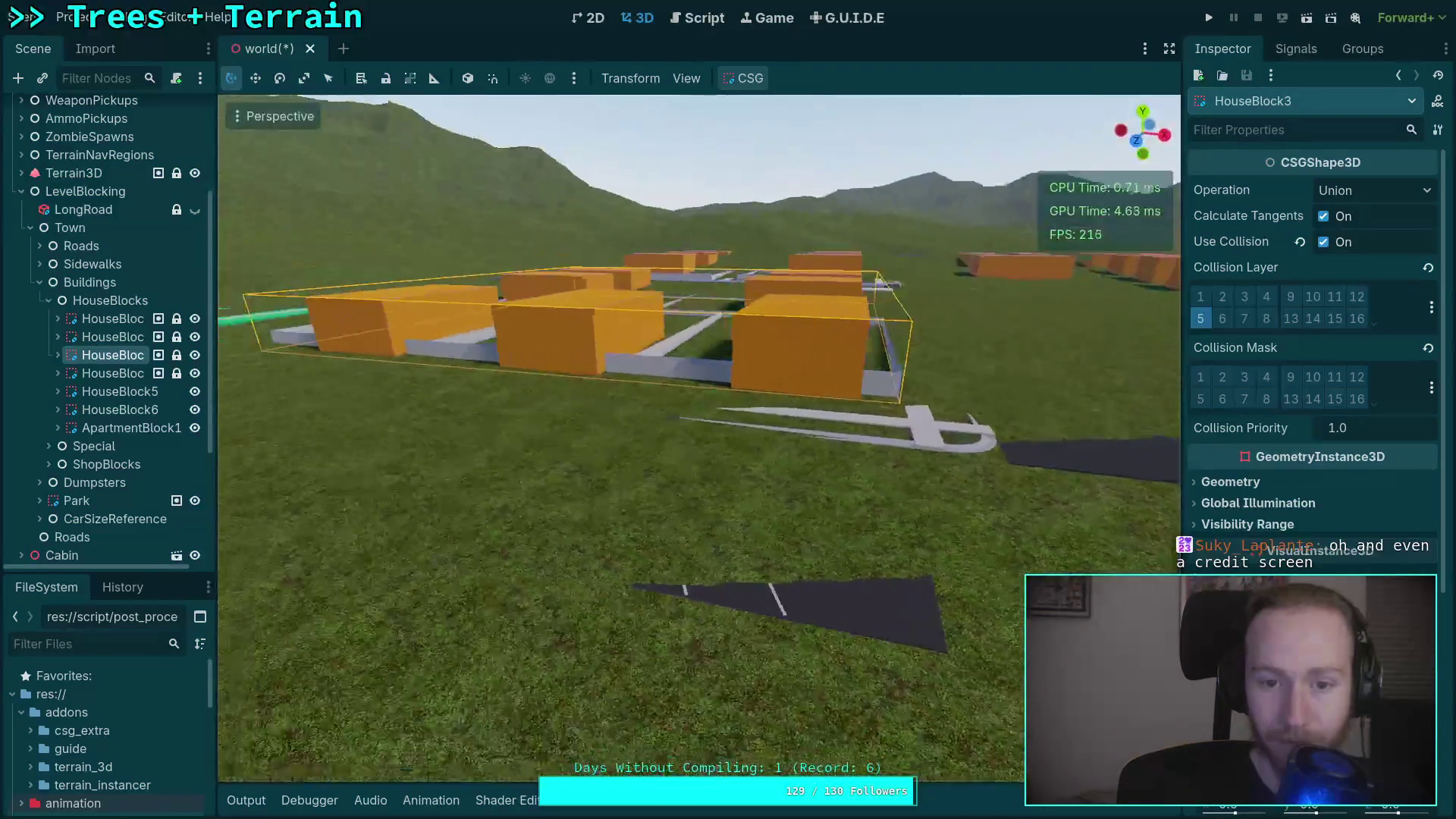
key("w")
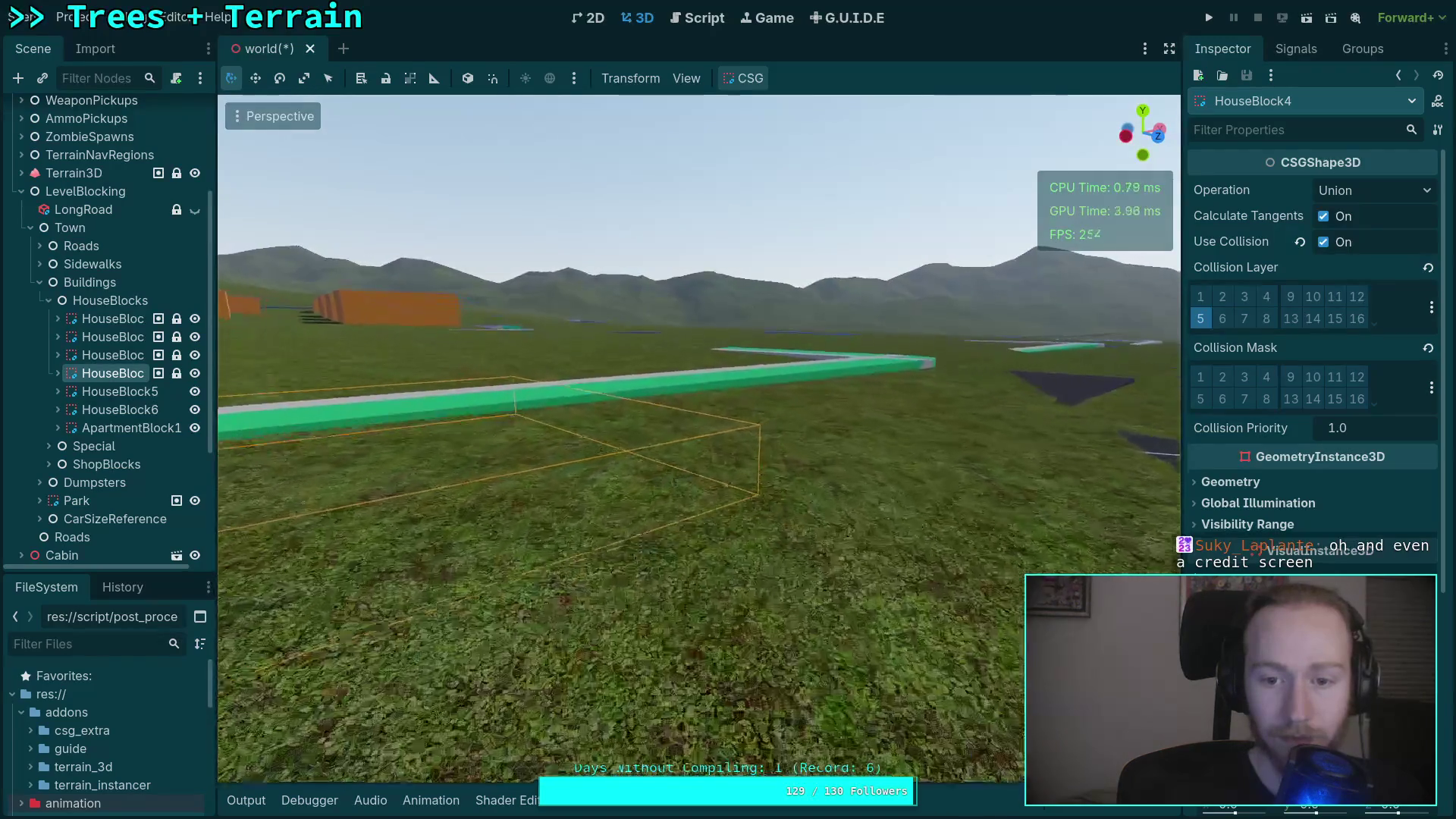
key("w")
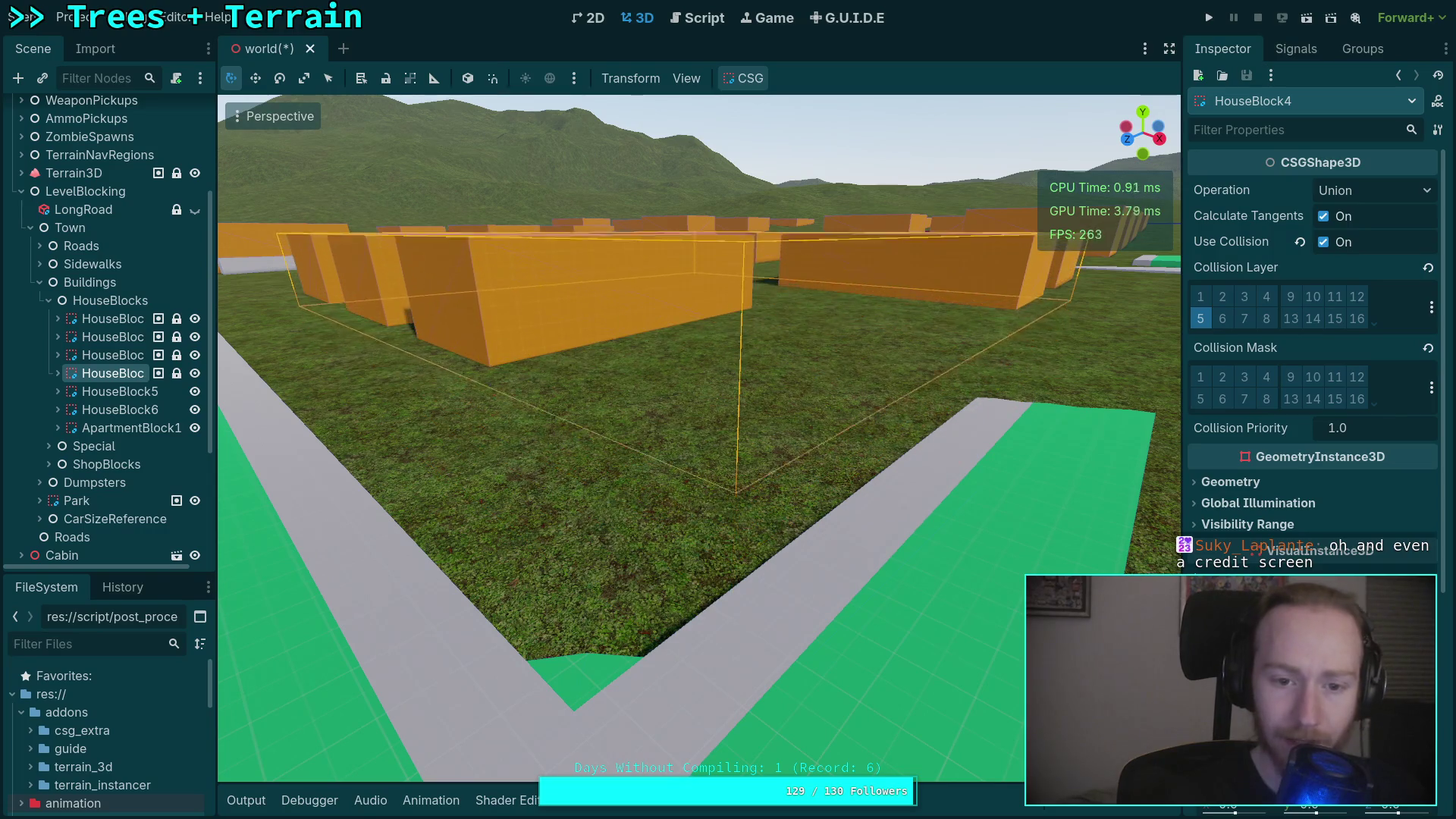
key("w")
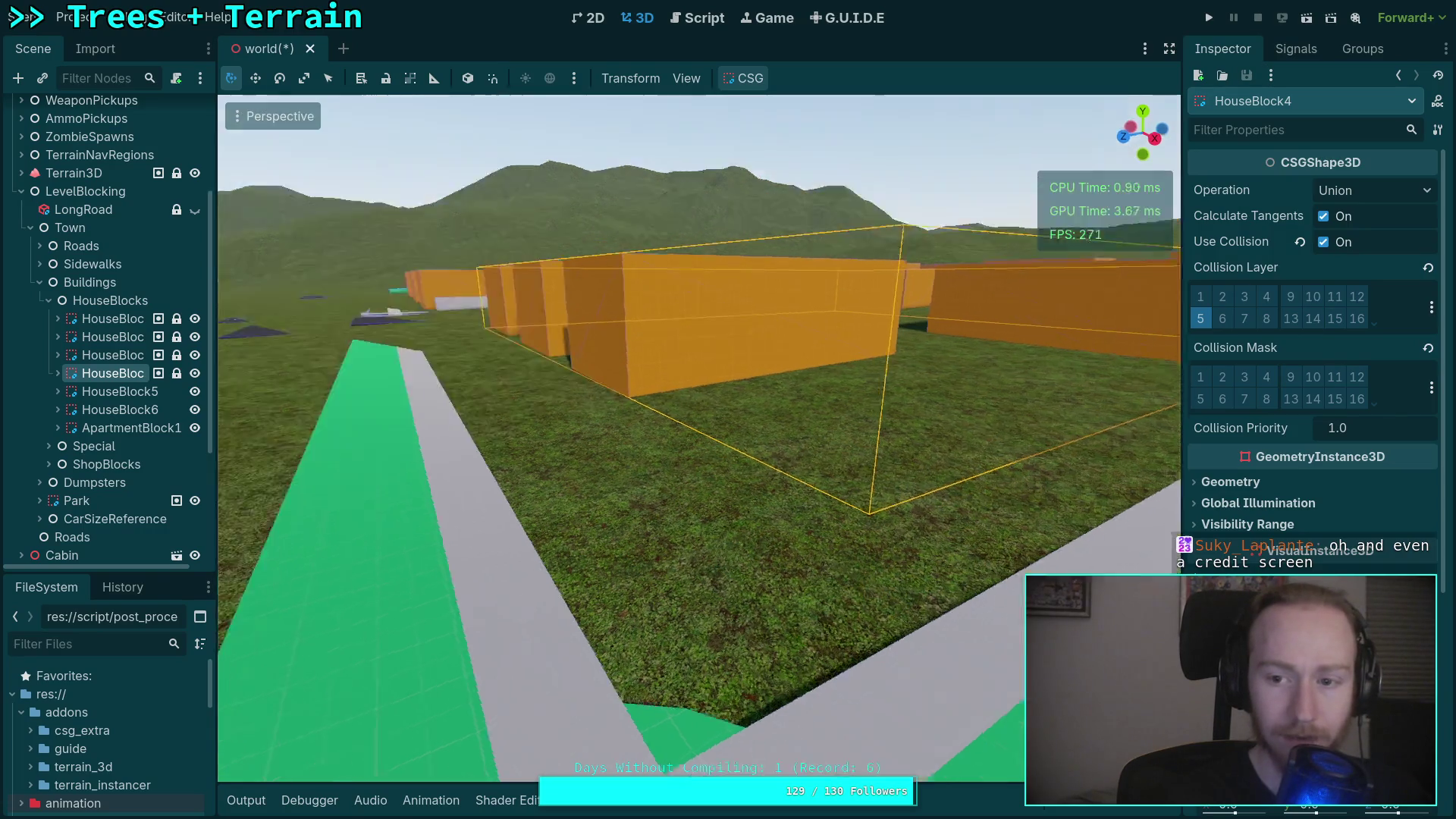
key("w")
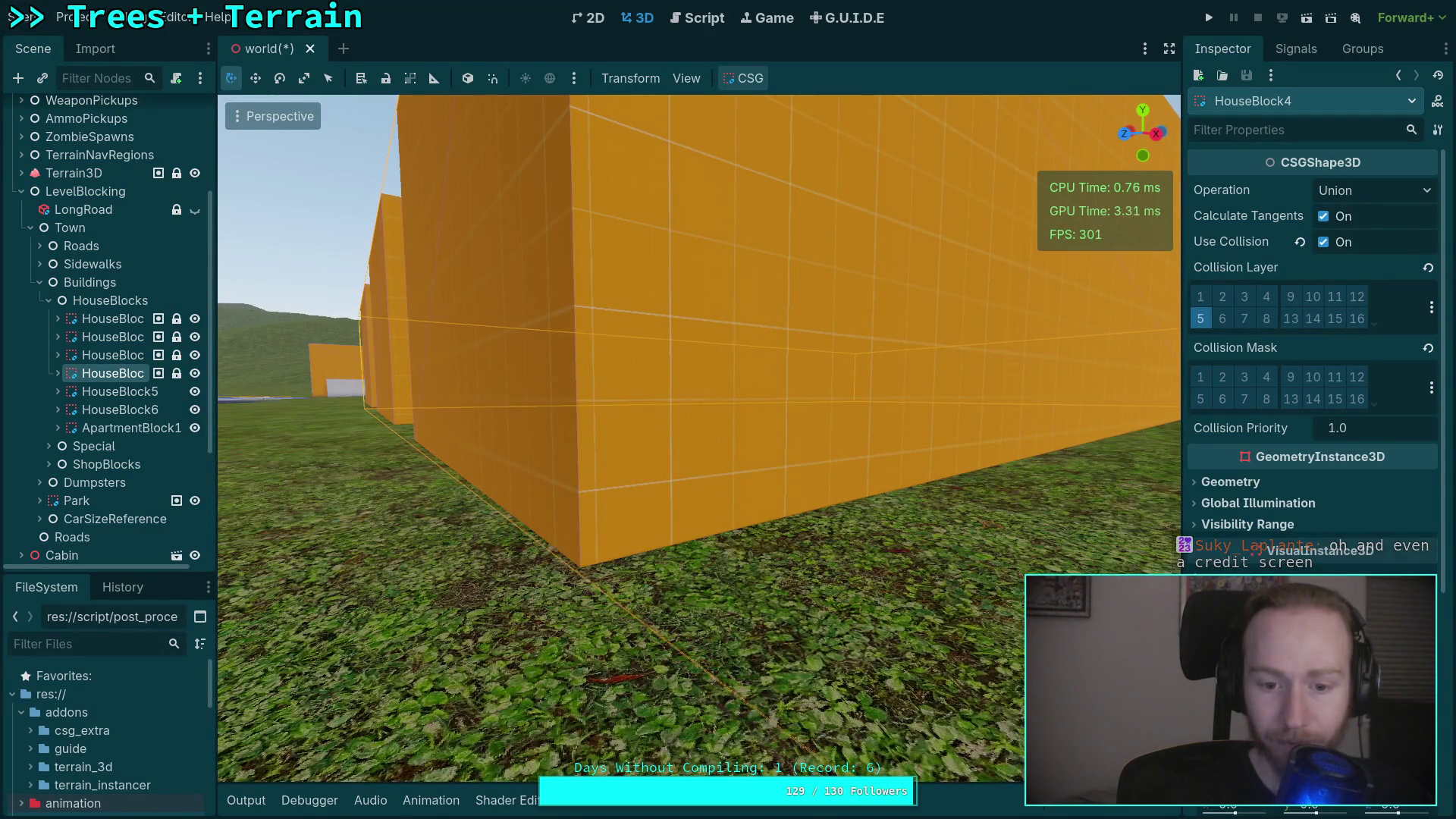
key("s")
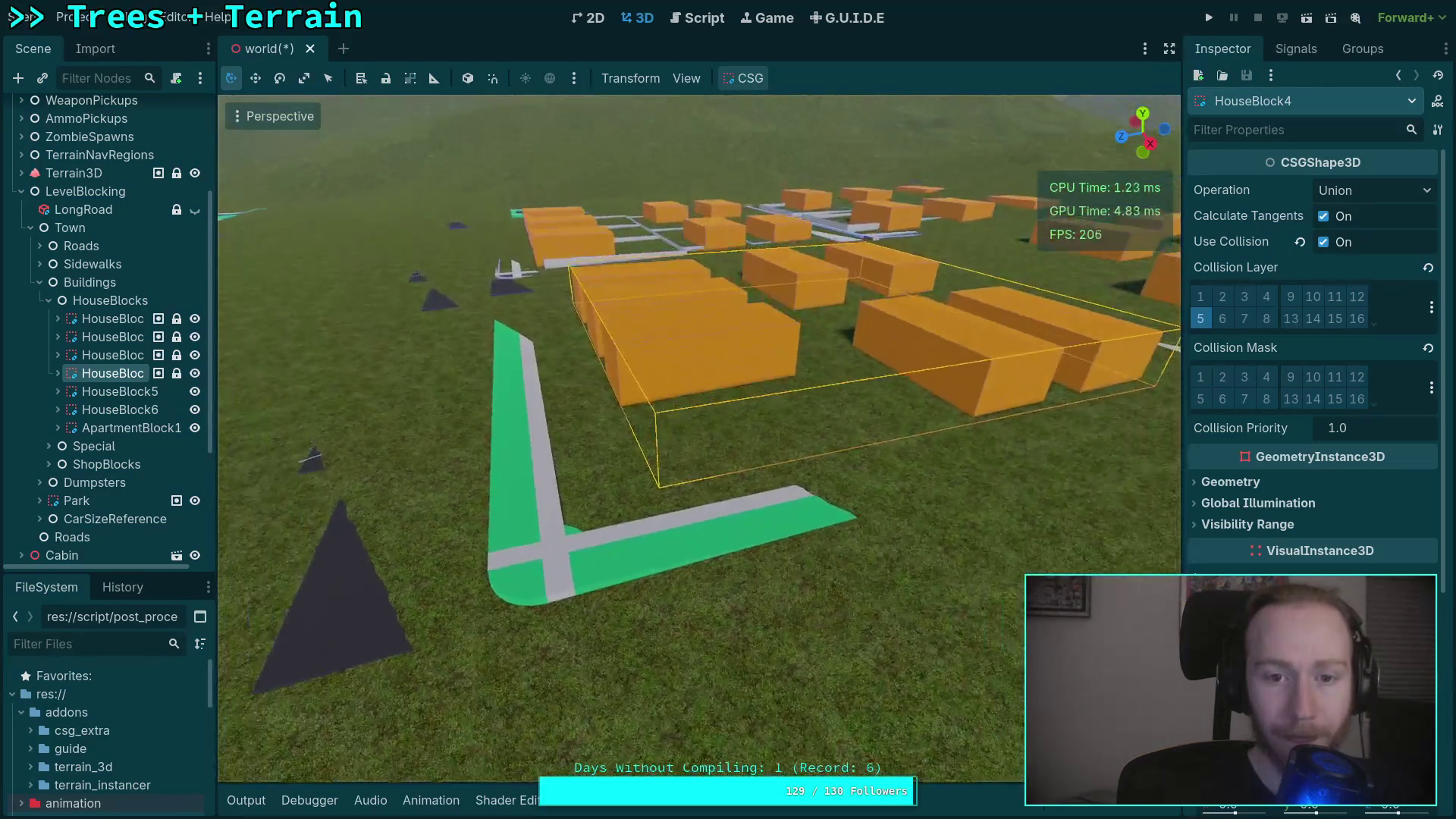
key("w")
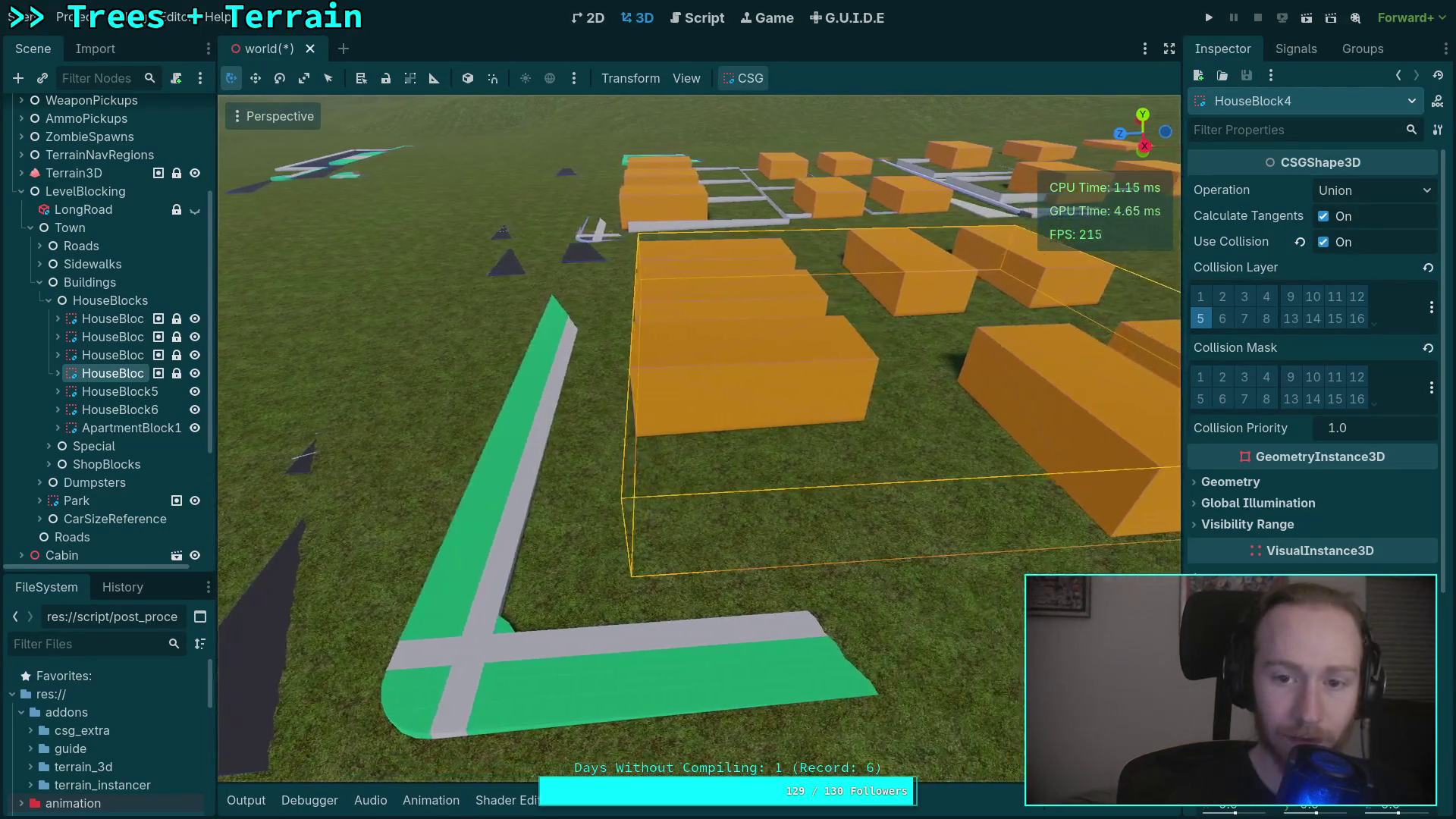
key("w")
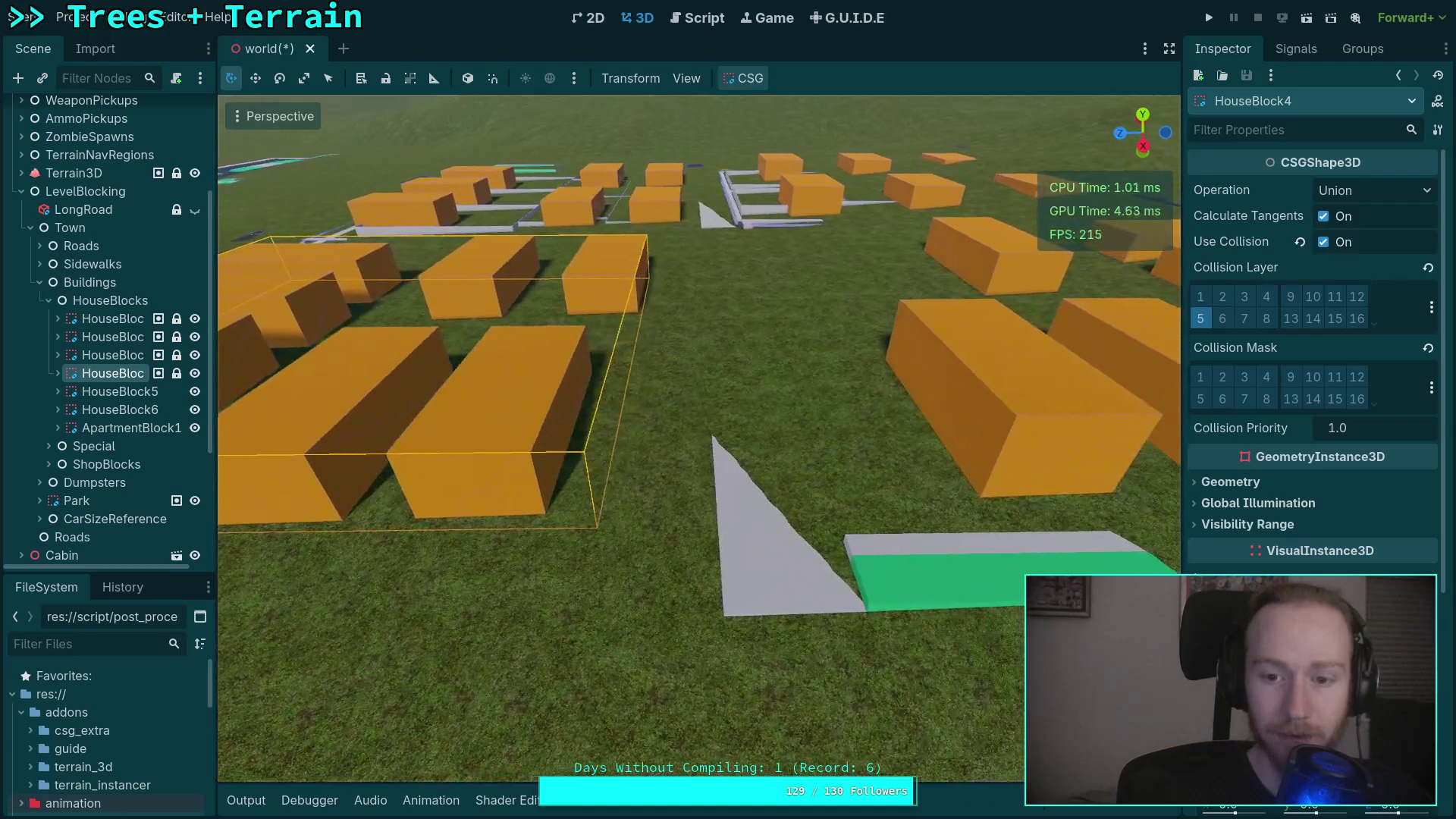
key("a")
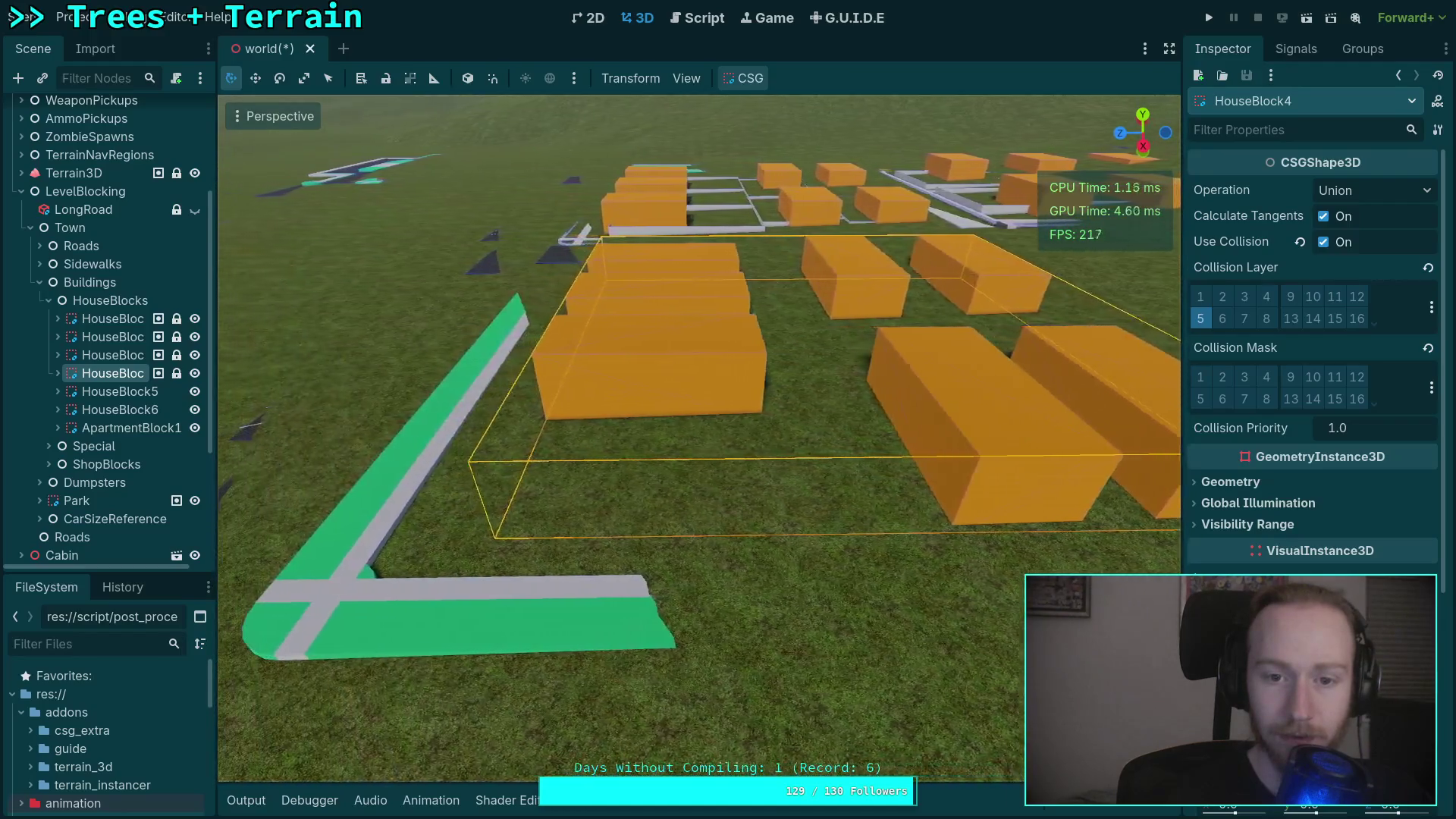
key("a")
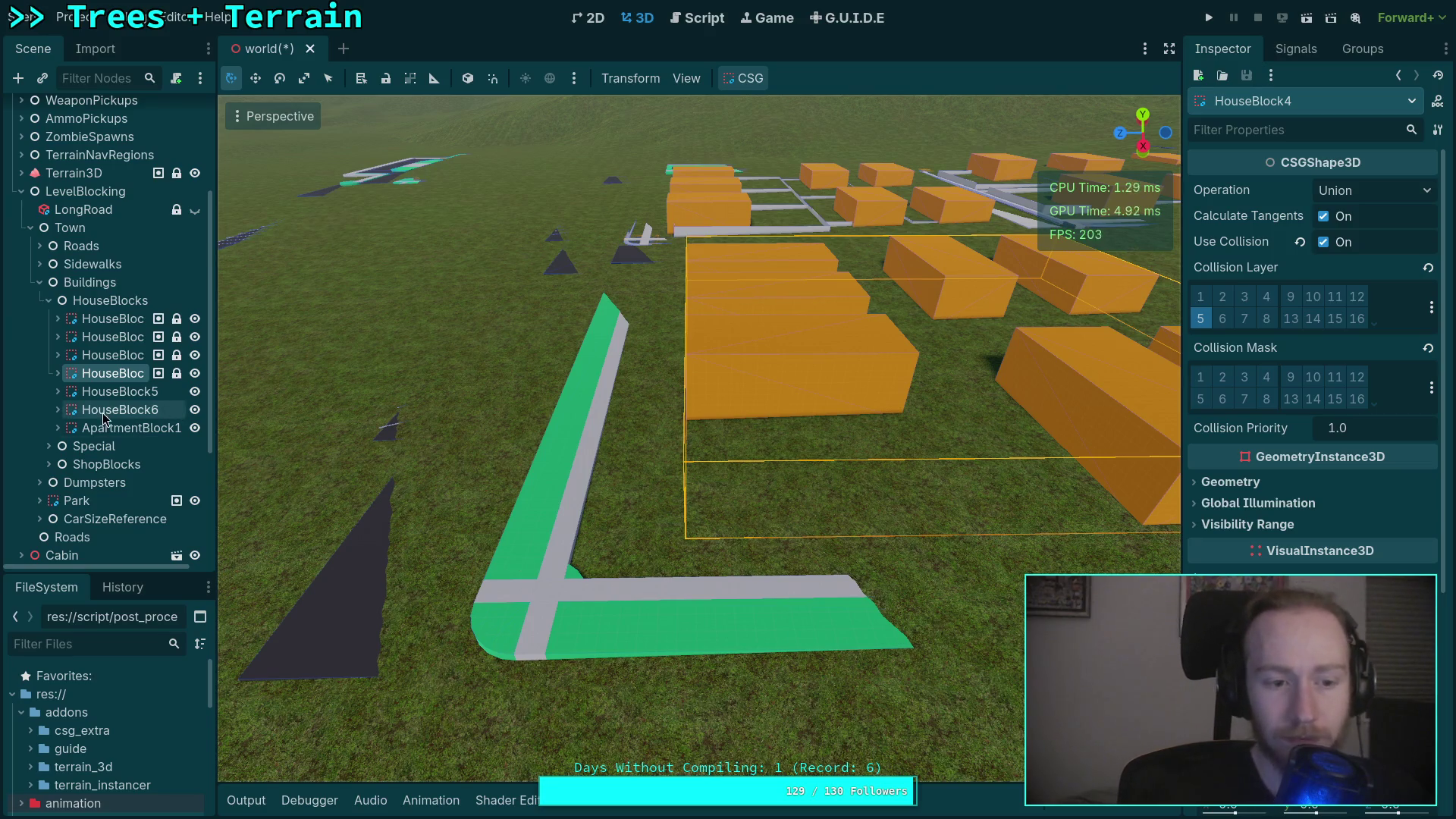
left_click(115, 393)
key("w")
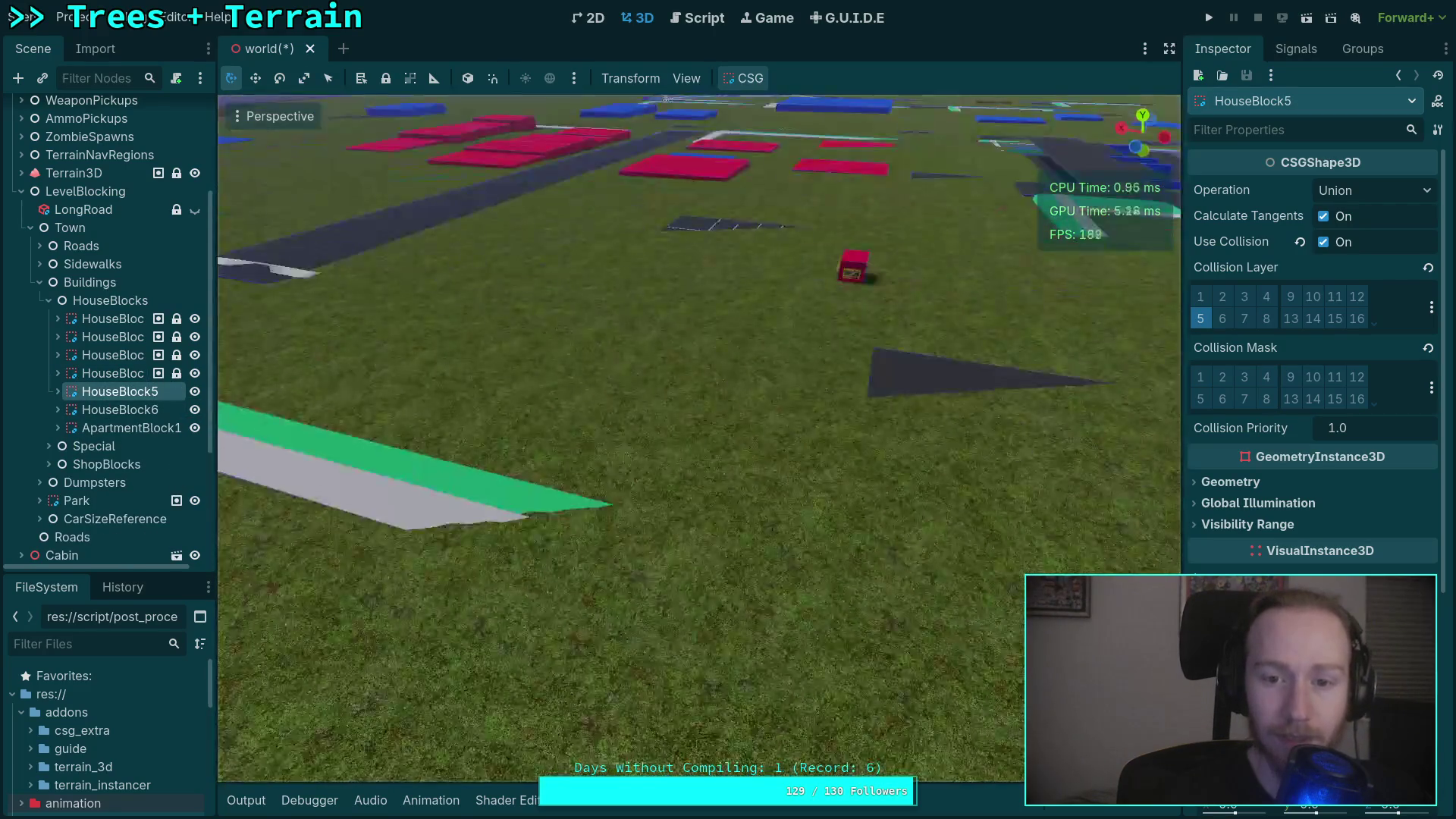
key("f")
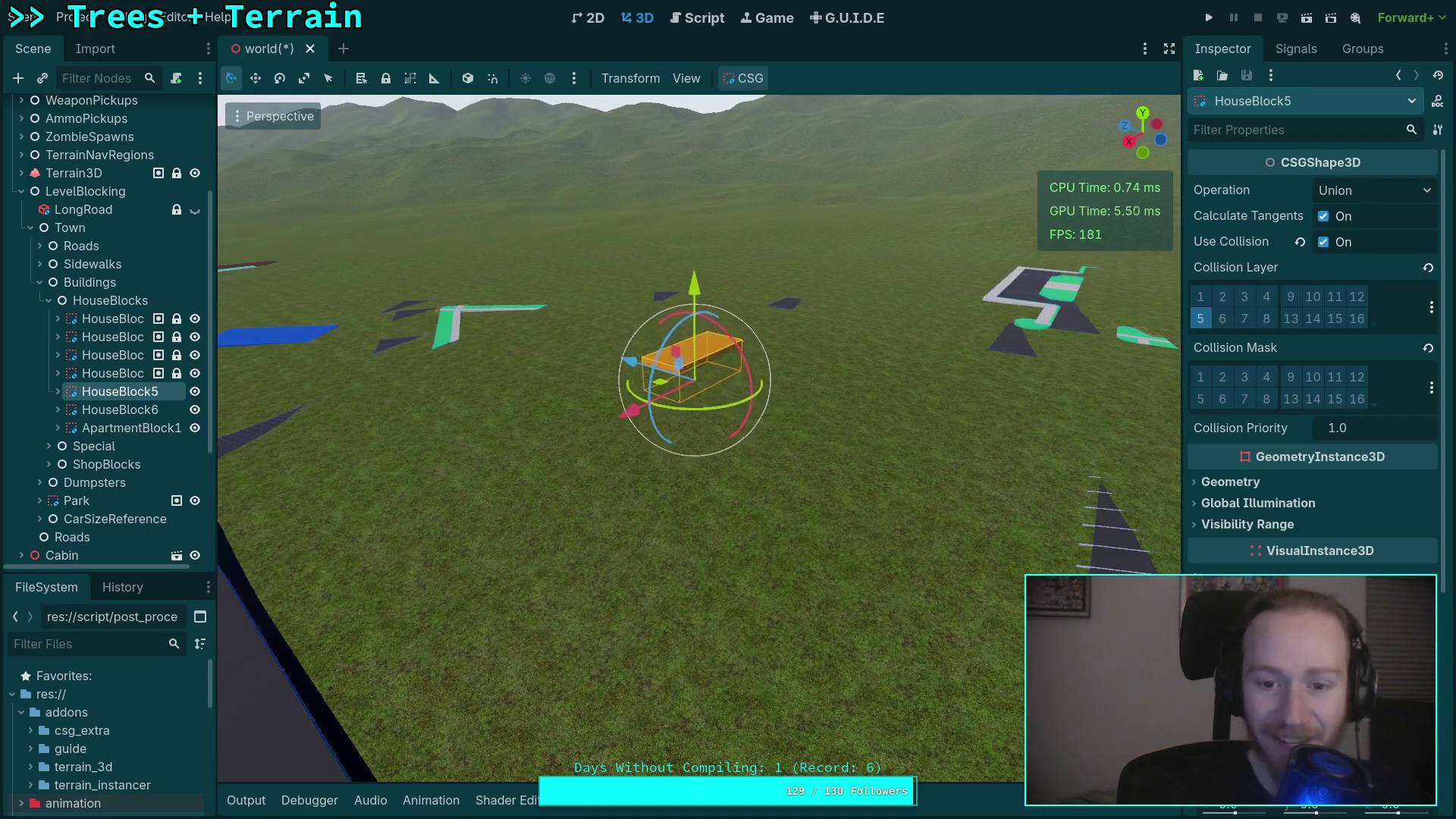
key("w")
scroll(1019, 668, "up", 2)
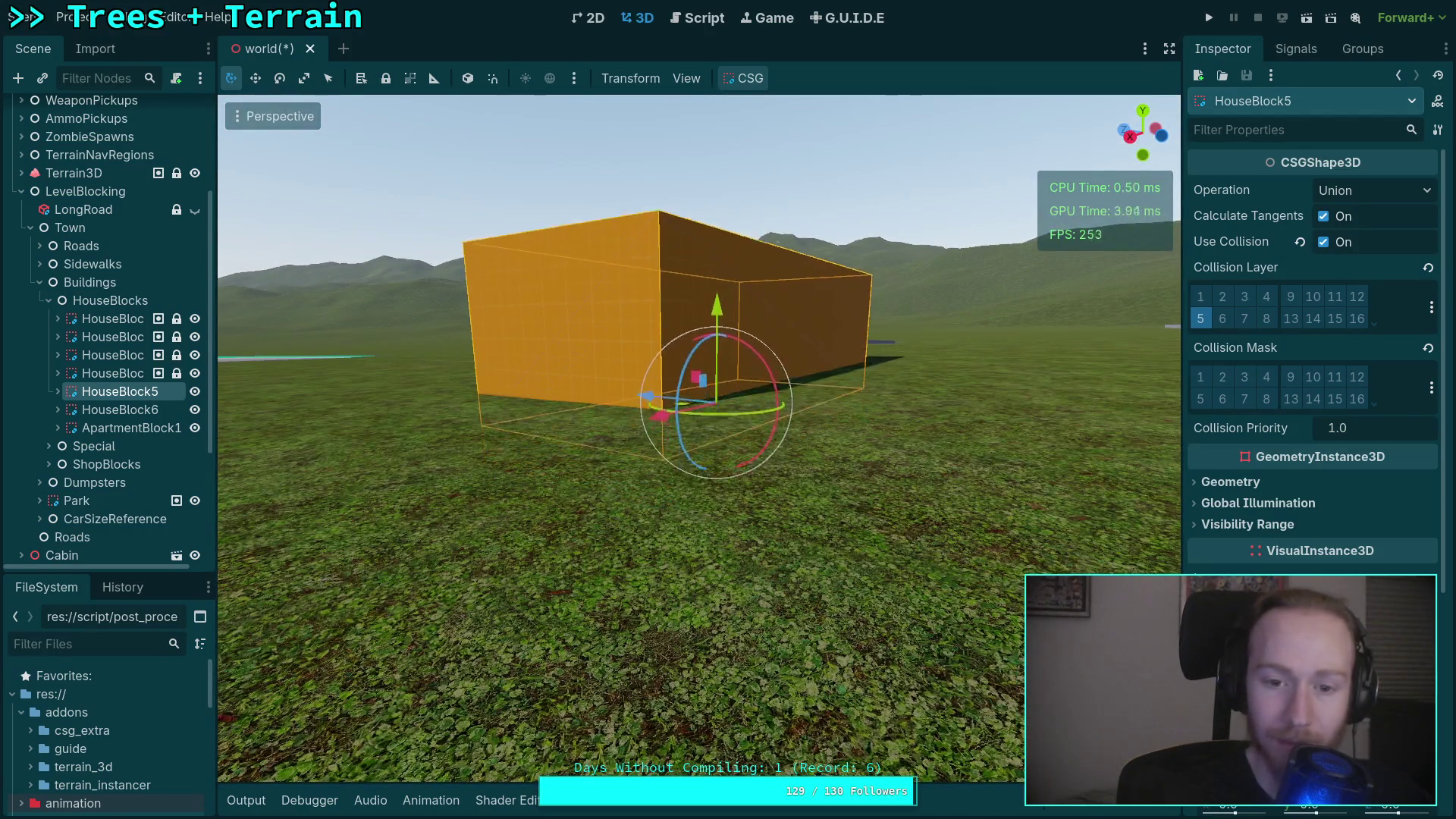
key("s")
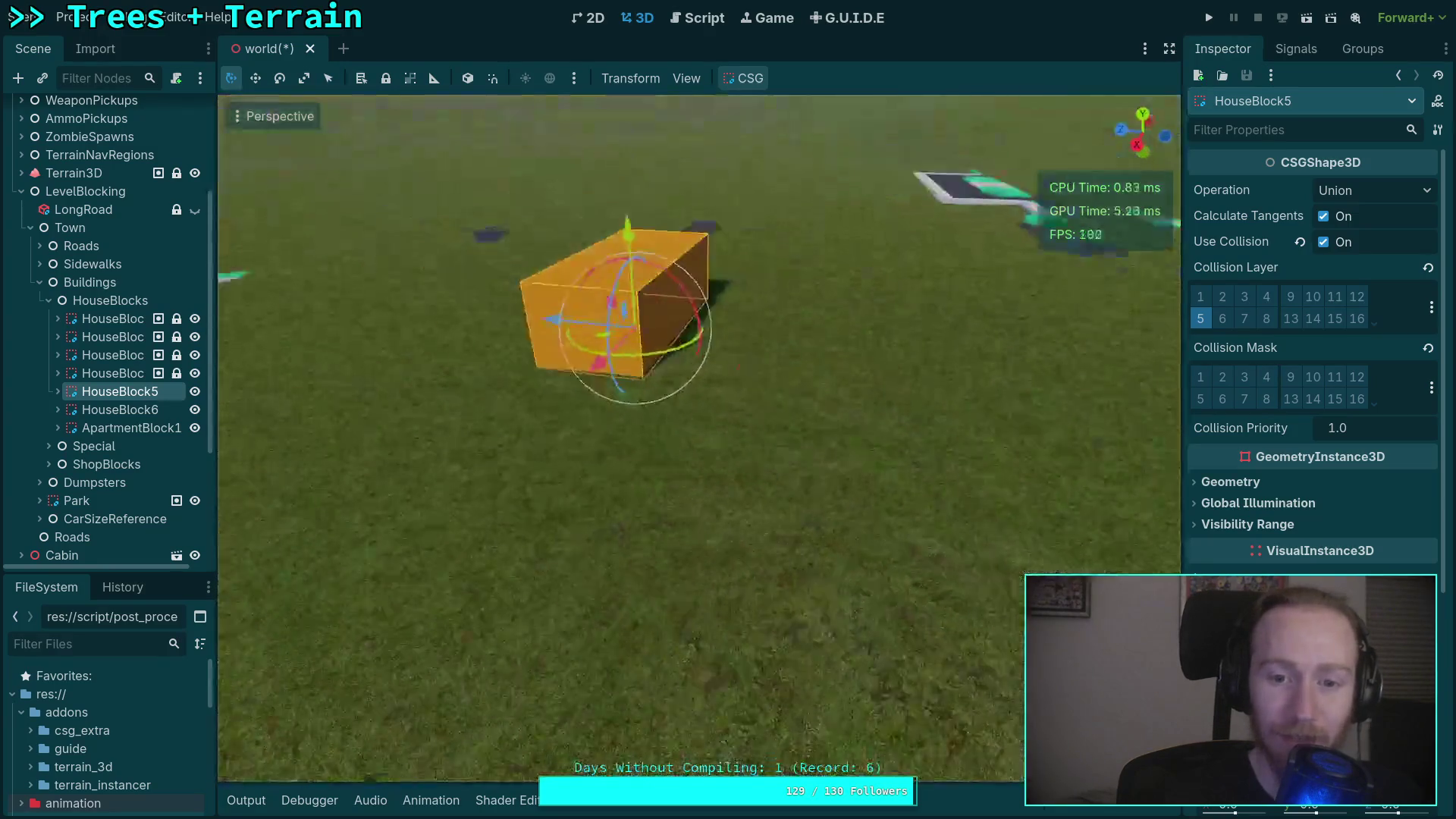
double_click(133, 415)
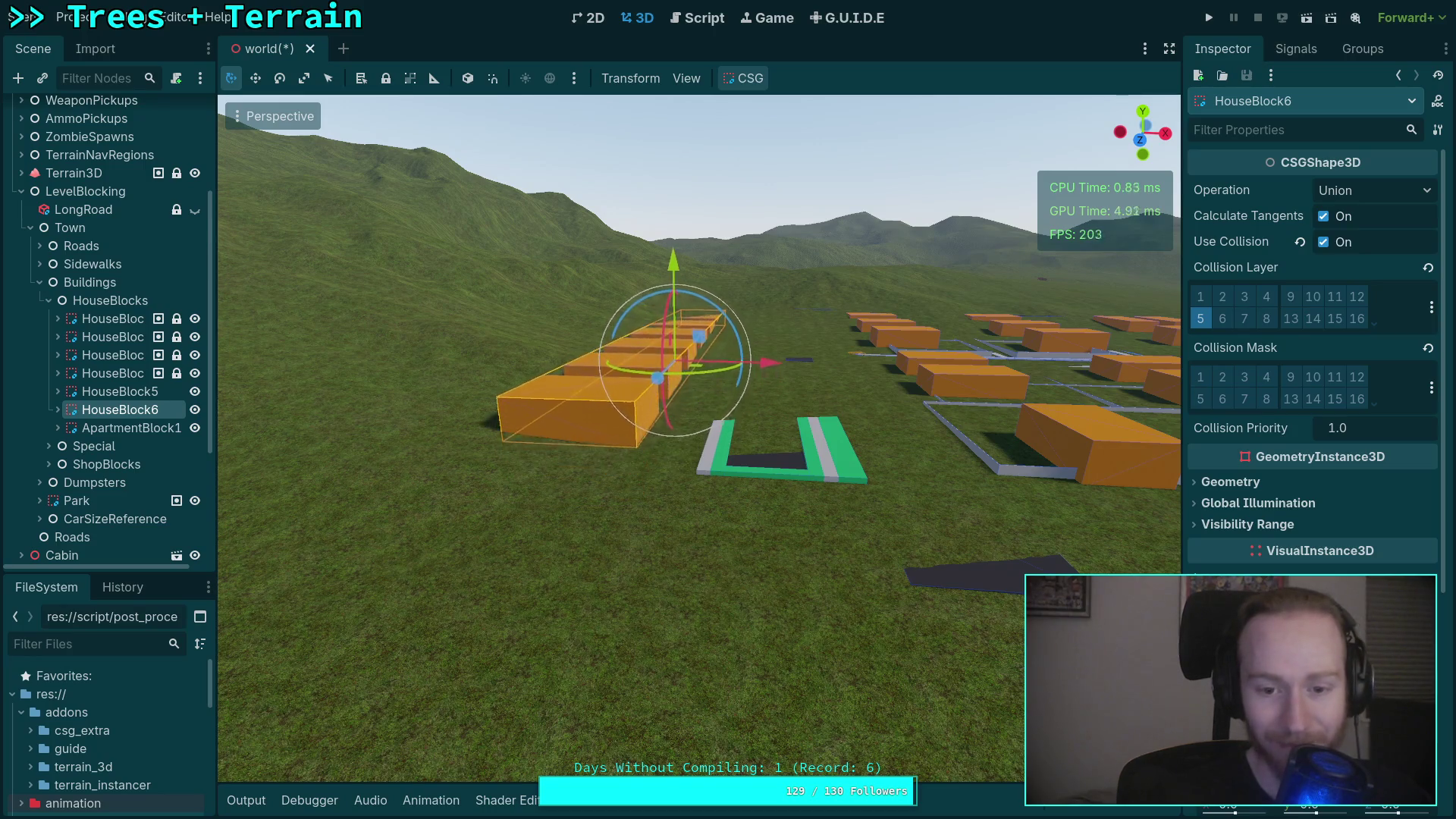
key("f")
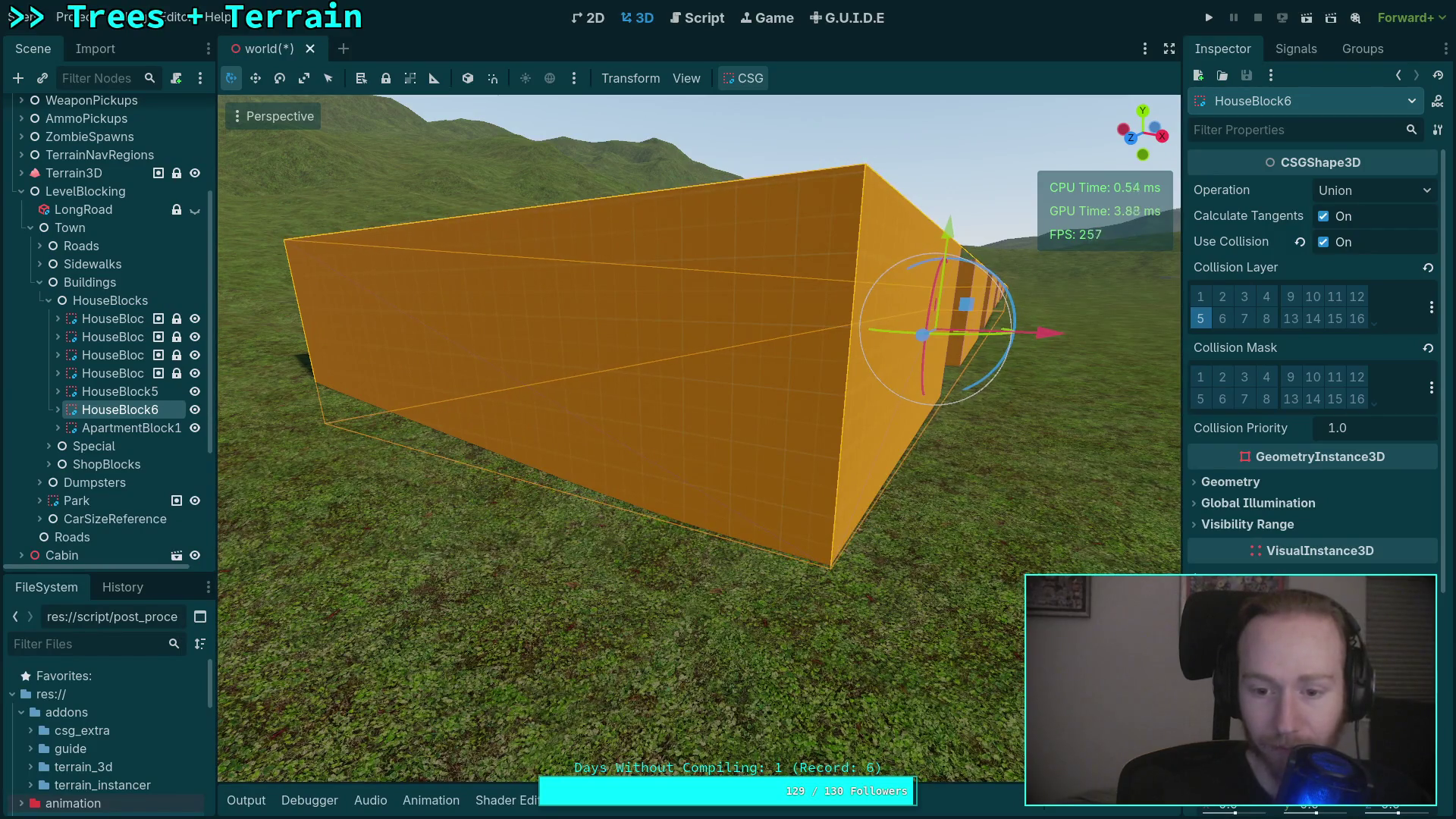
key("s")
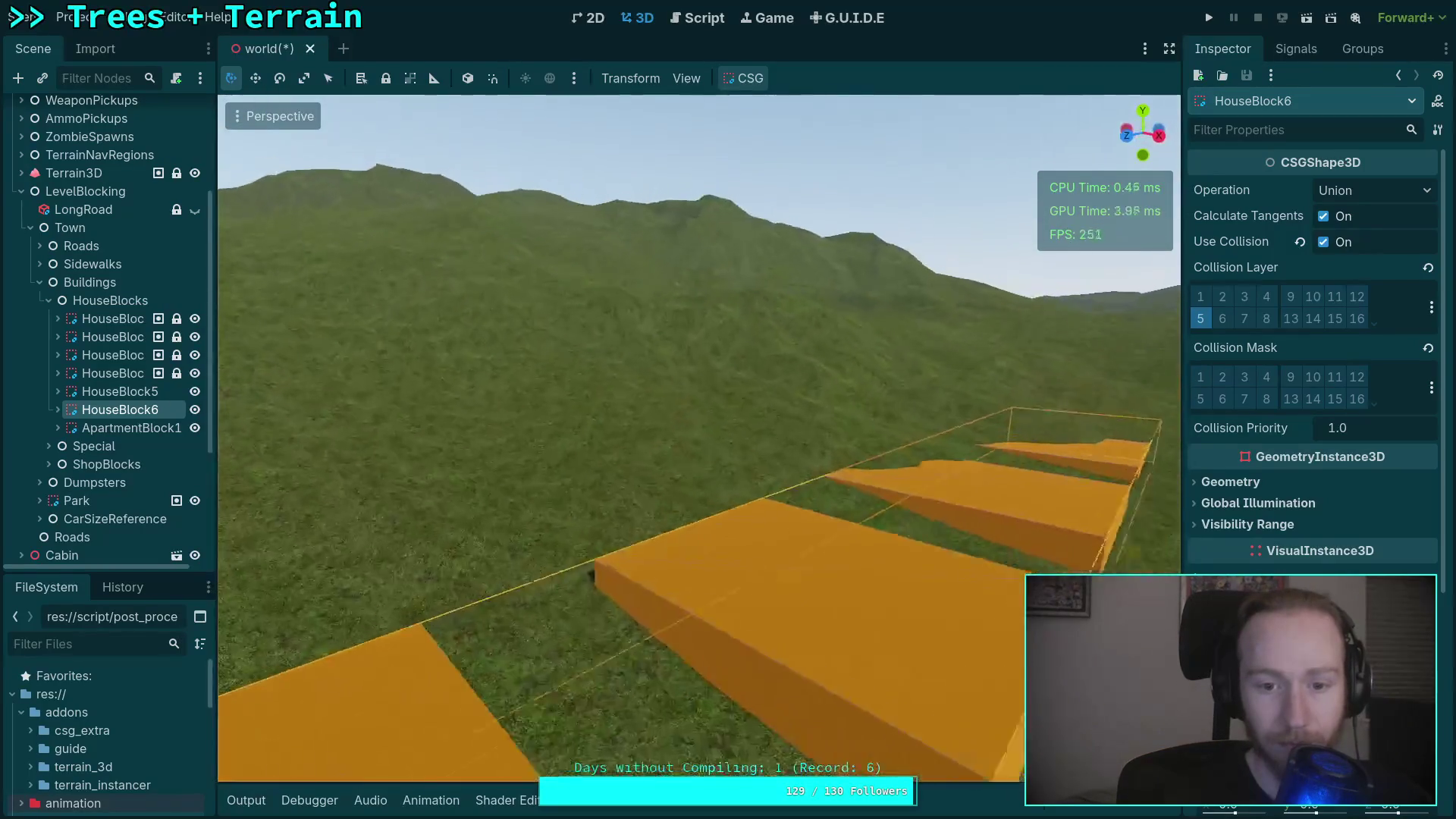
key("s")
left_click_drag(699, 438, 472, 438)
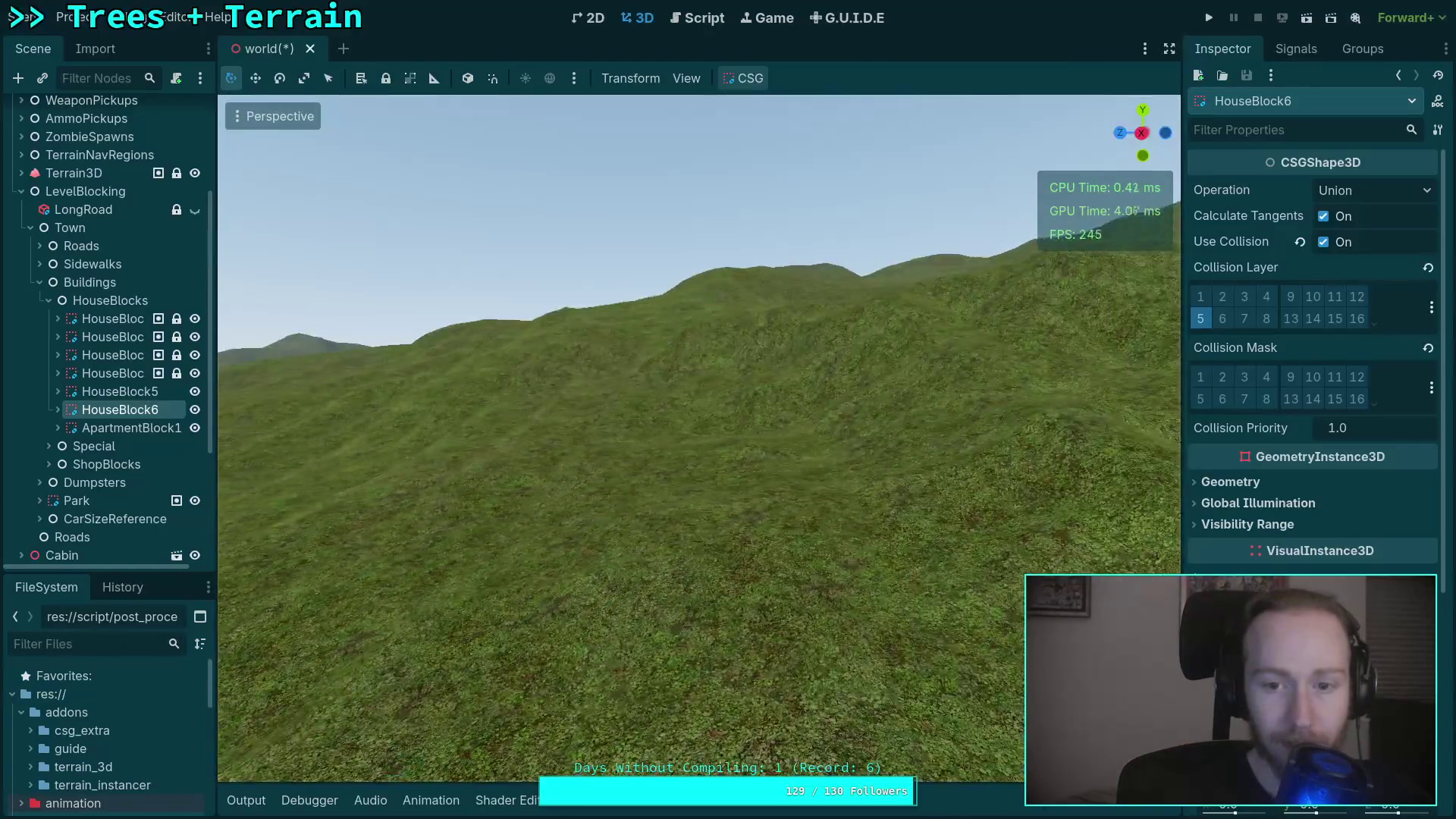
mouse_move(699, 439)
left_mouse_down()
mouse_move(472, 432)
mouse_move(356, 561)
mouse_move(364, 501)
left_mouse_up()
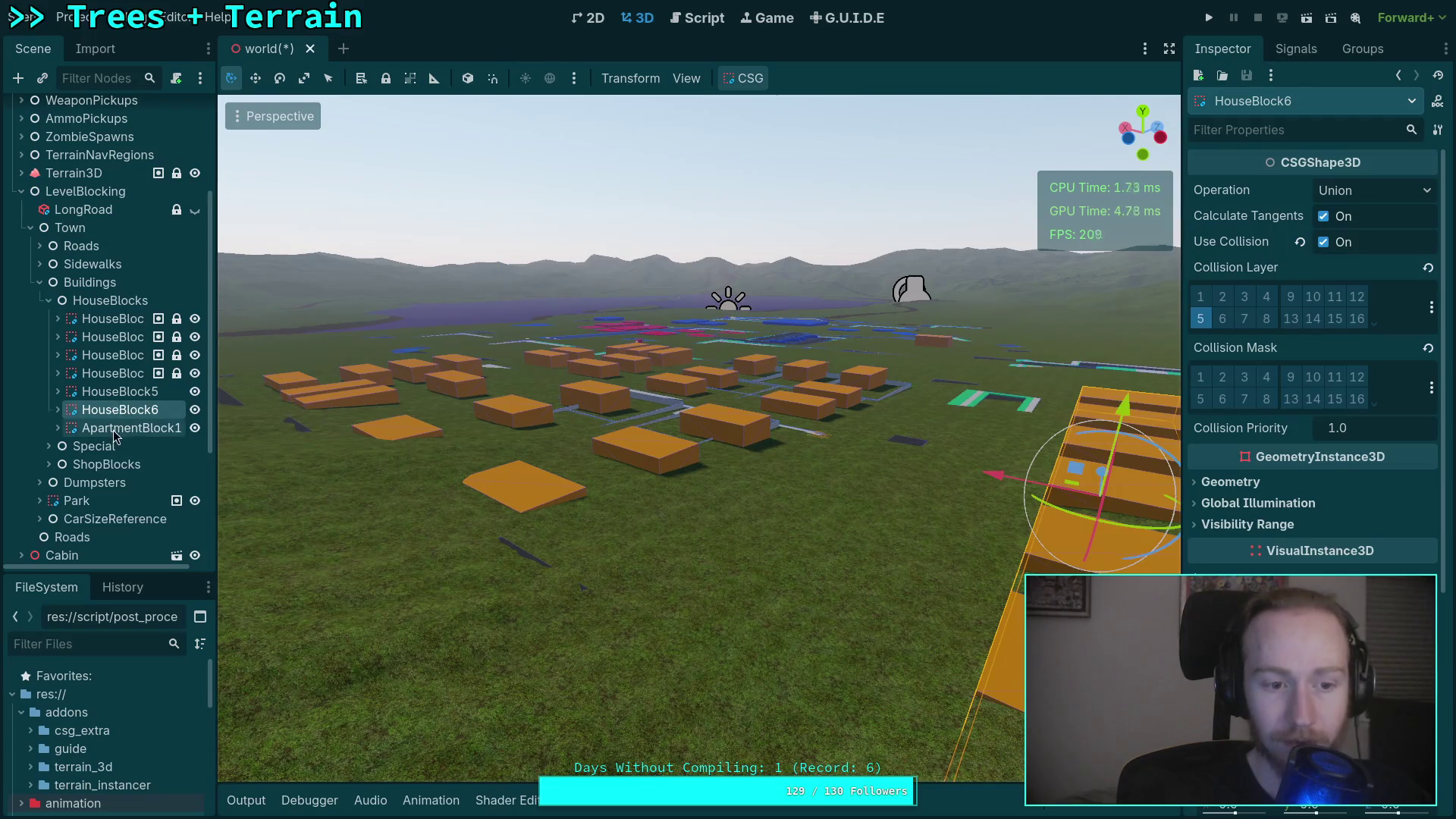
double_click(114, 429)
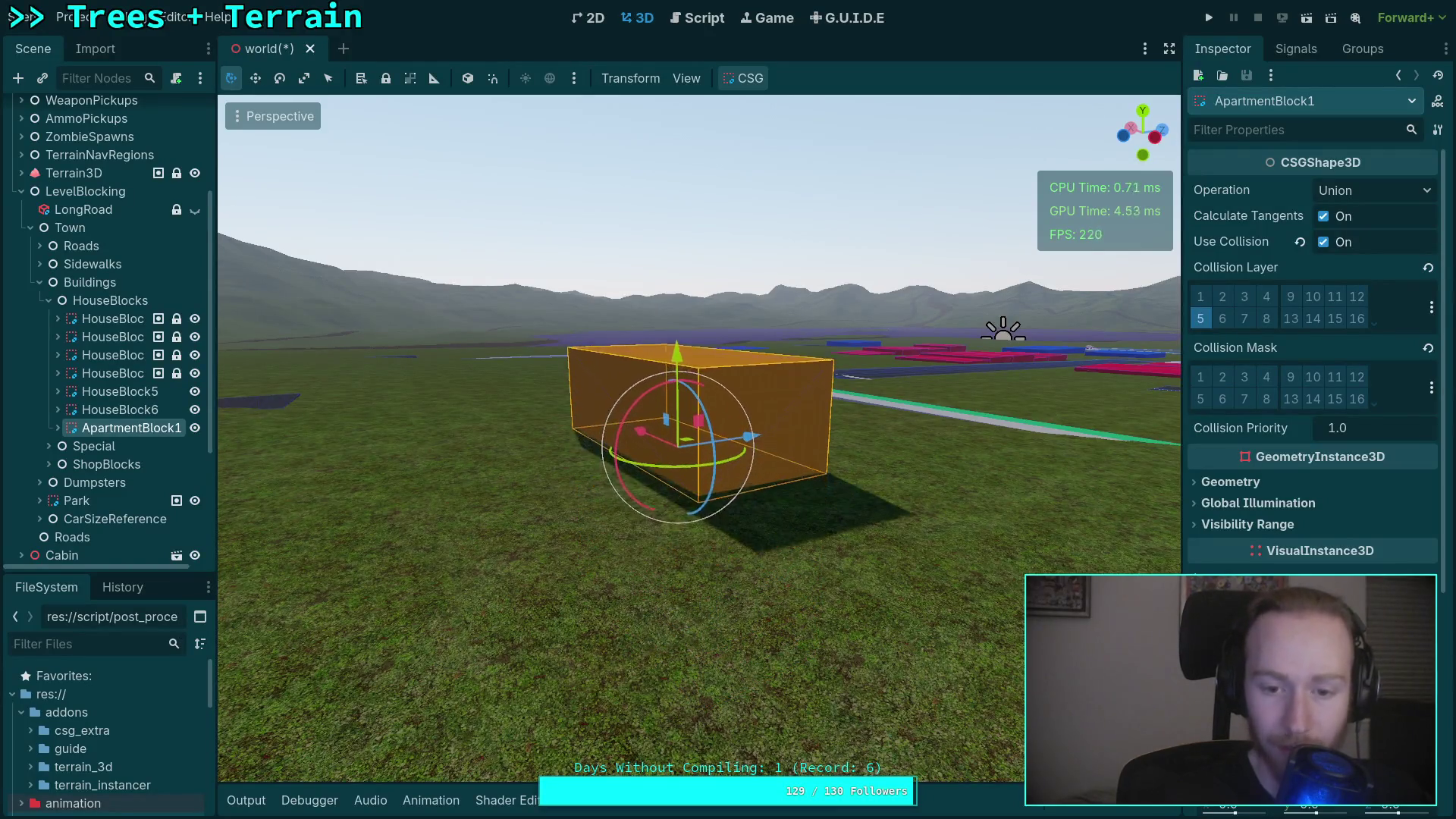
left_click(49, 300)
left_click(48, 320)
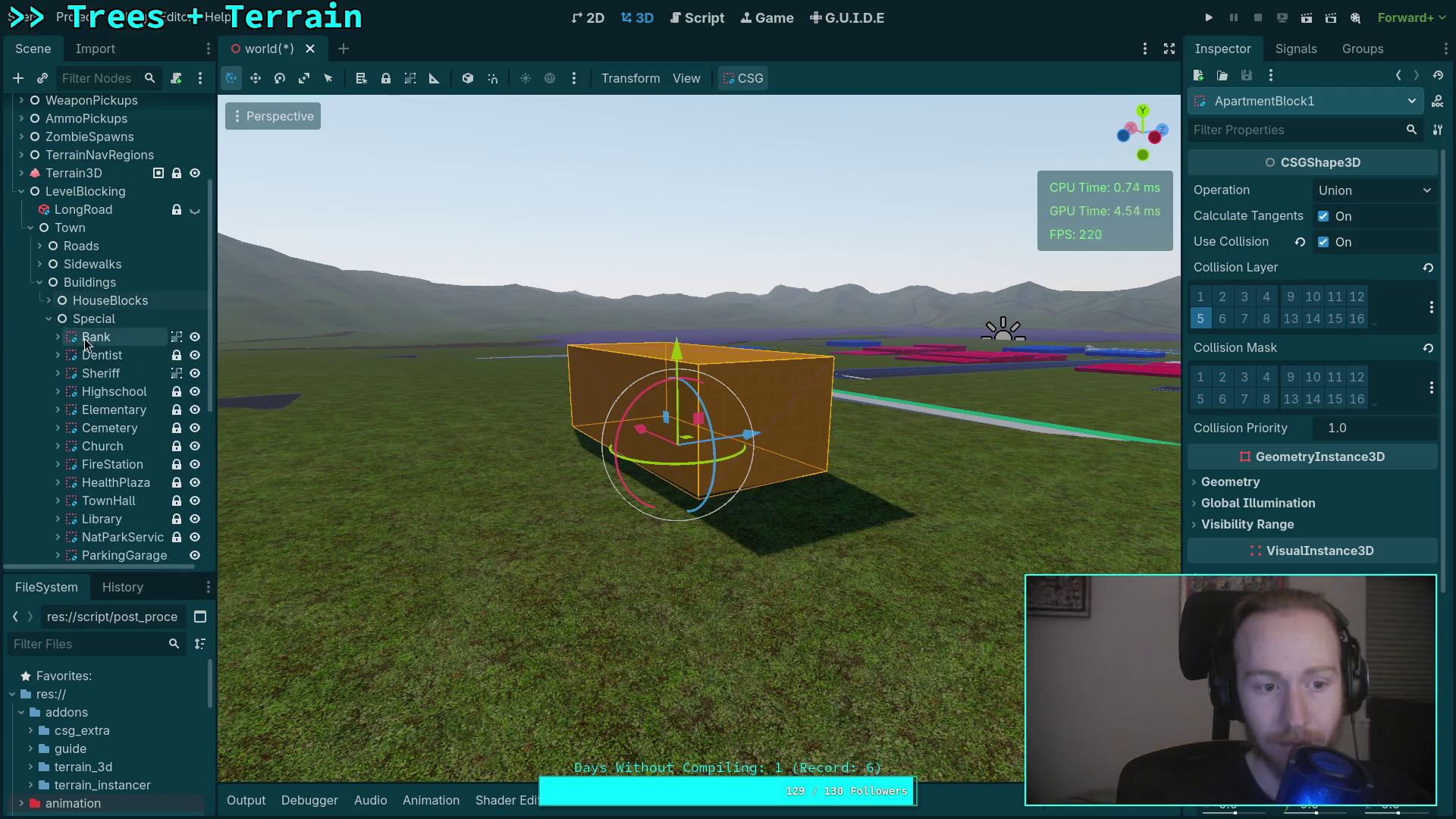
double_click(84, 338)
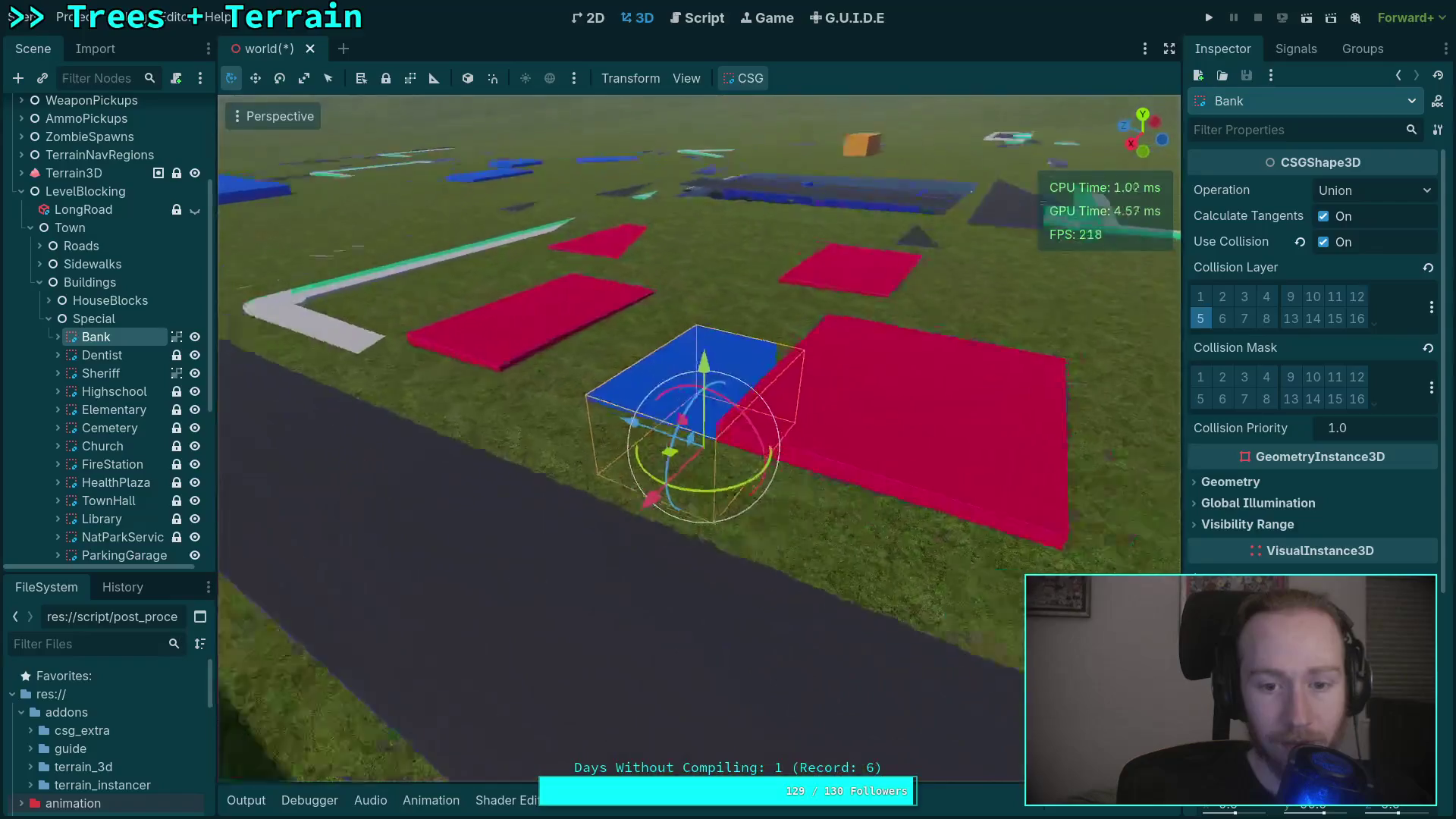
left_click_drag(682, 501, 761, 504)
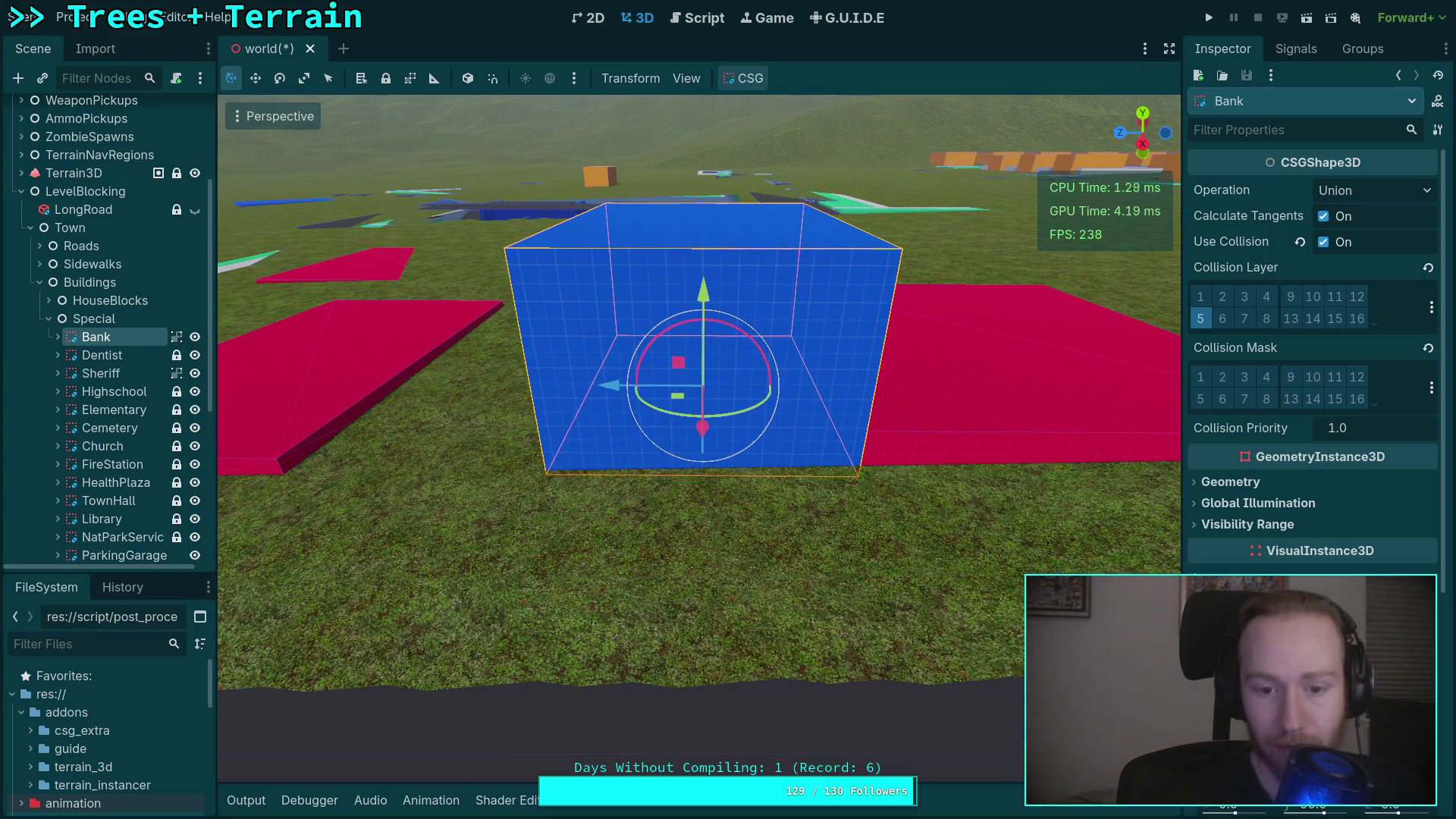
key("Down")
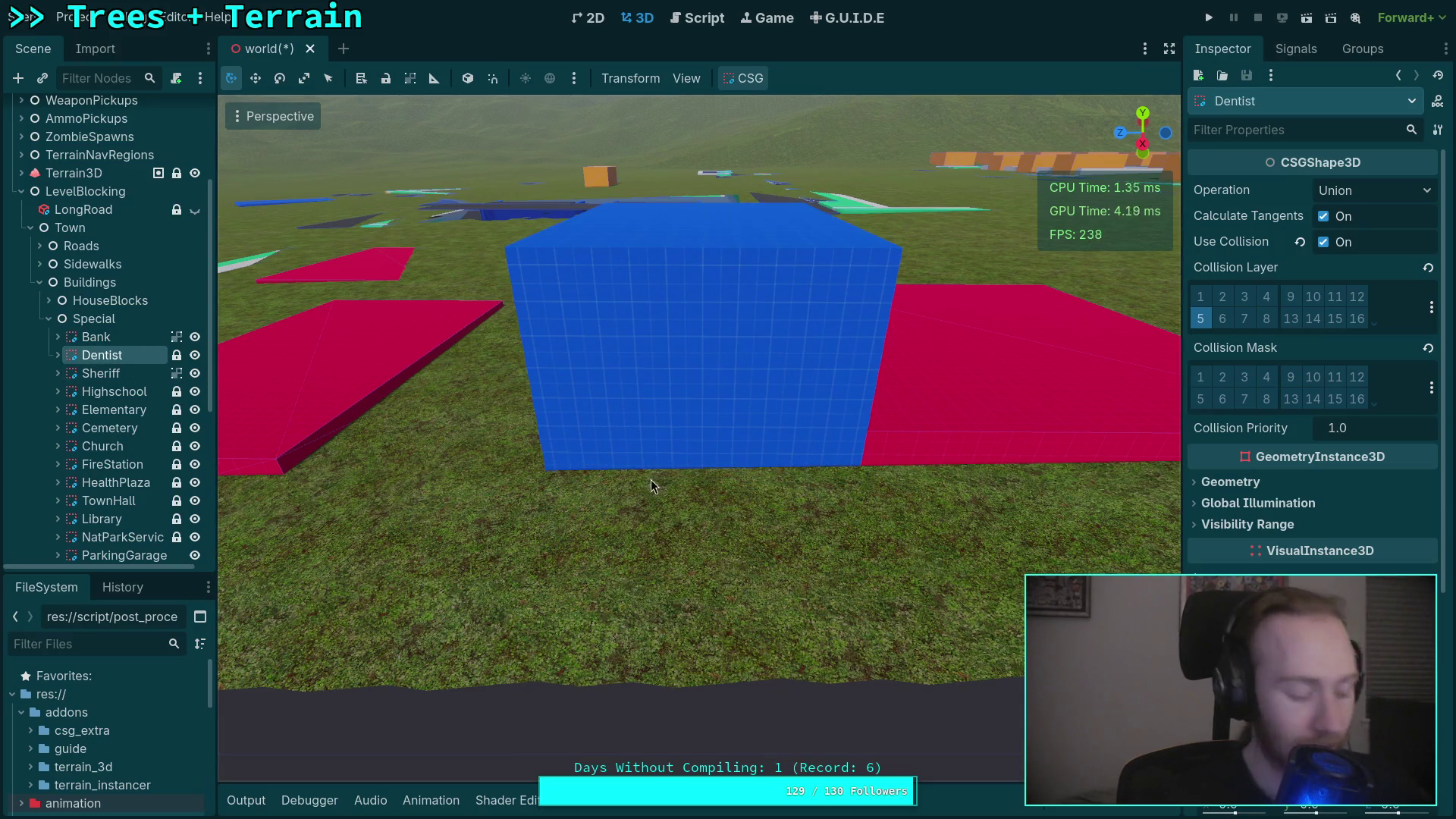
scroll(643, 469, "down", 10)
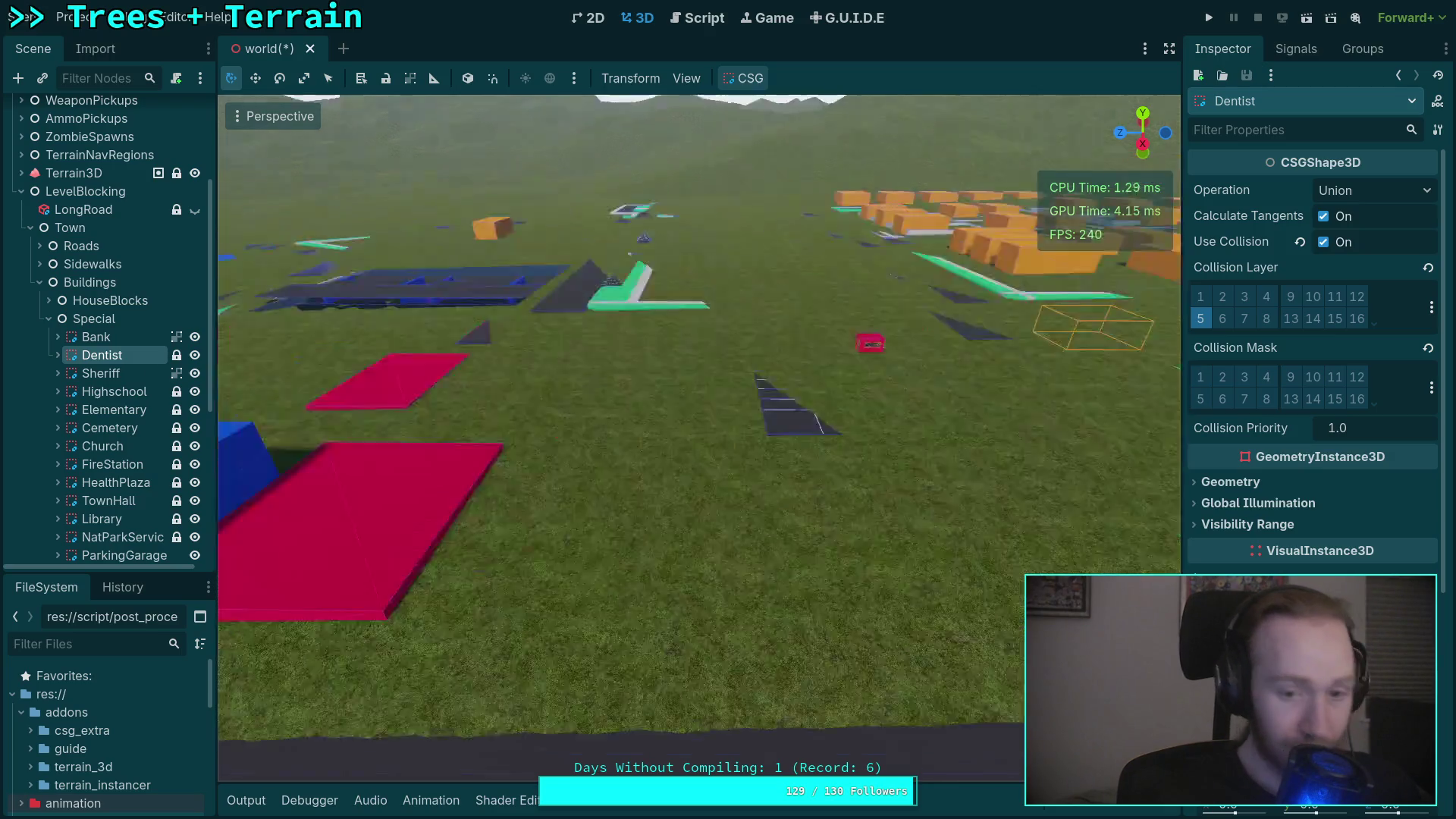
scroll(786, 480, "up", 10)
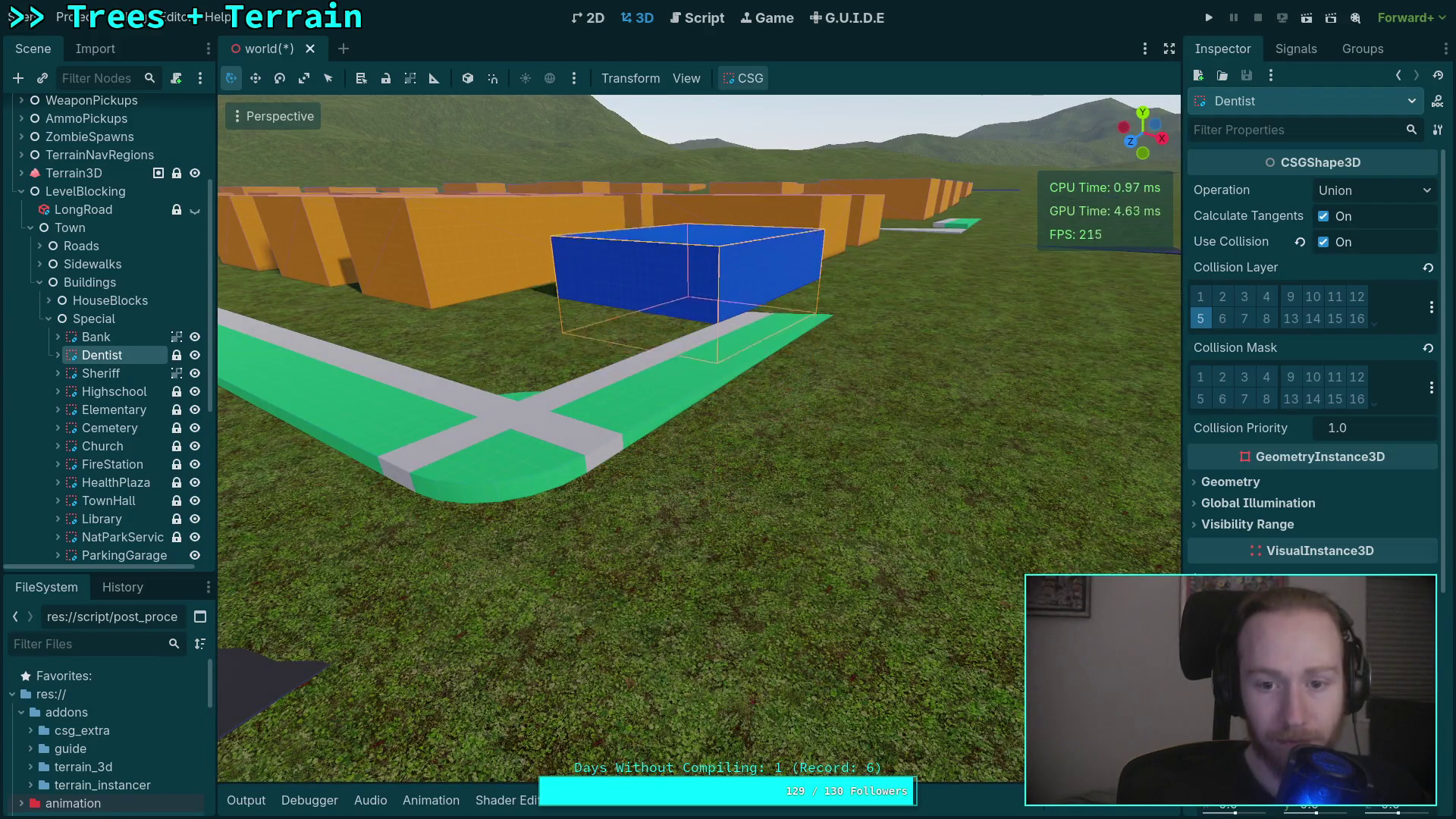
scroll(971, 694, "up", 5)
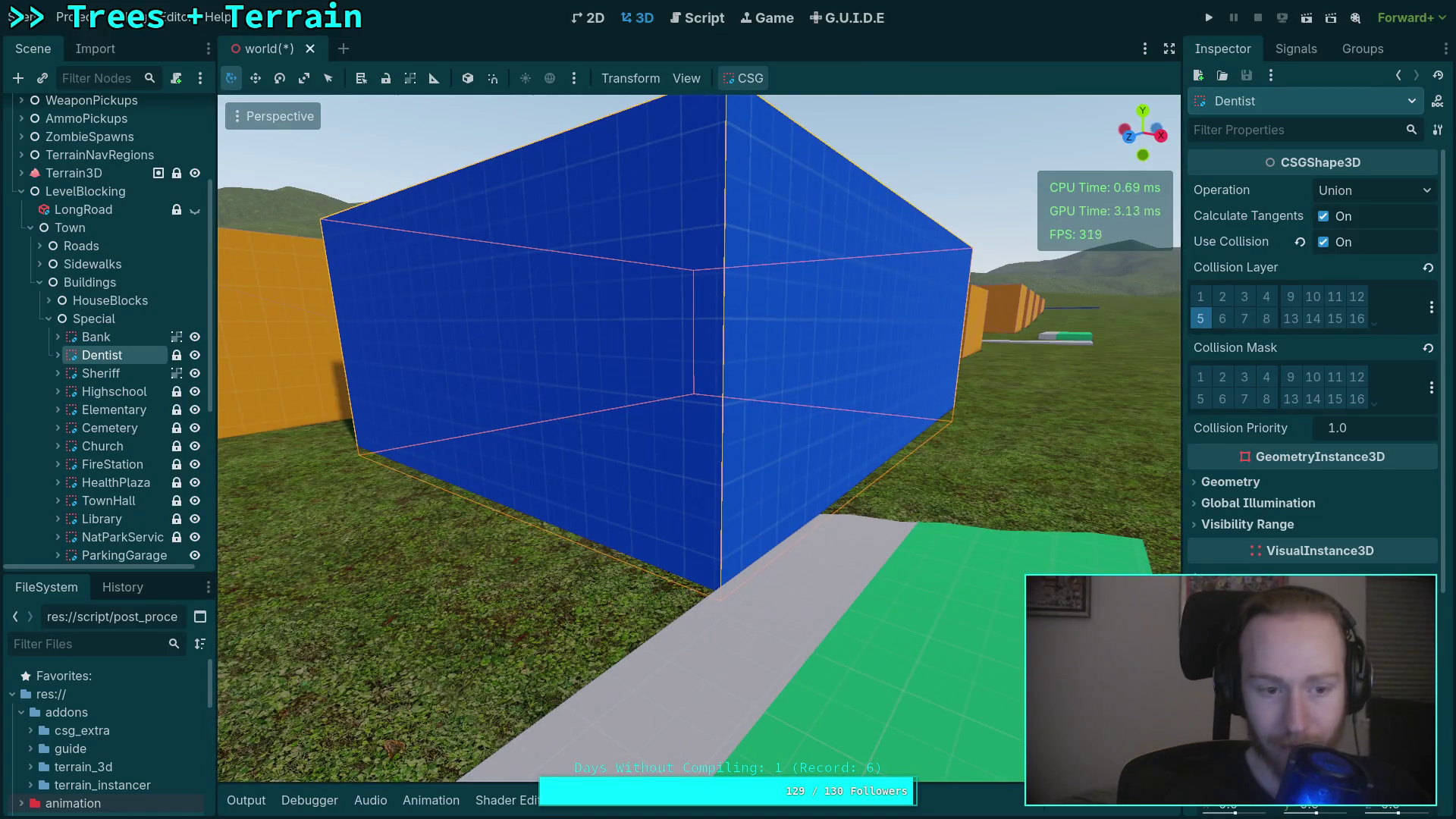
left_click(101, 373)
key("f")
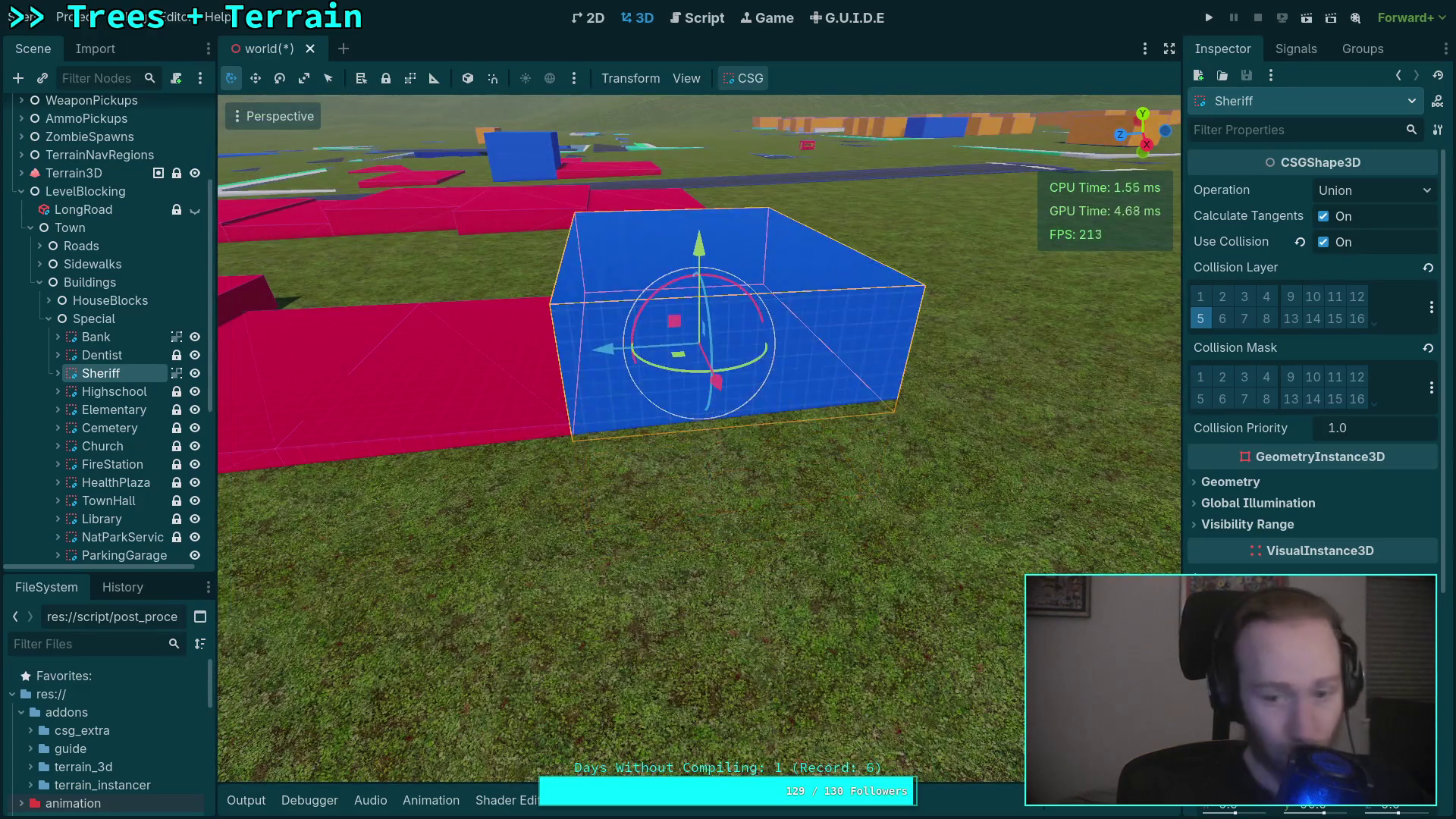
left_click(119, 388)
key("f")
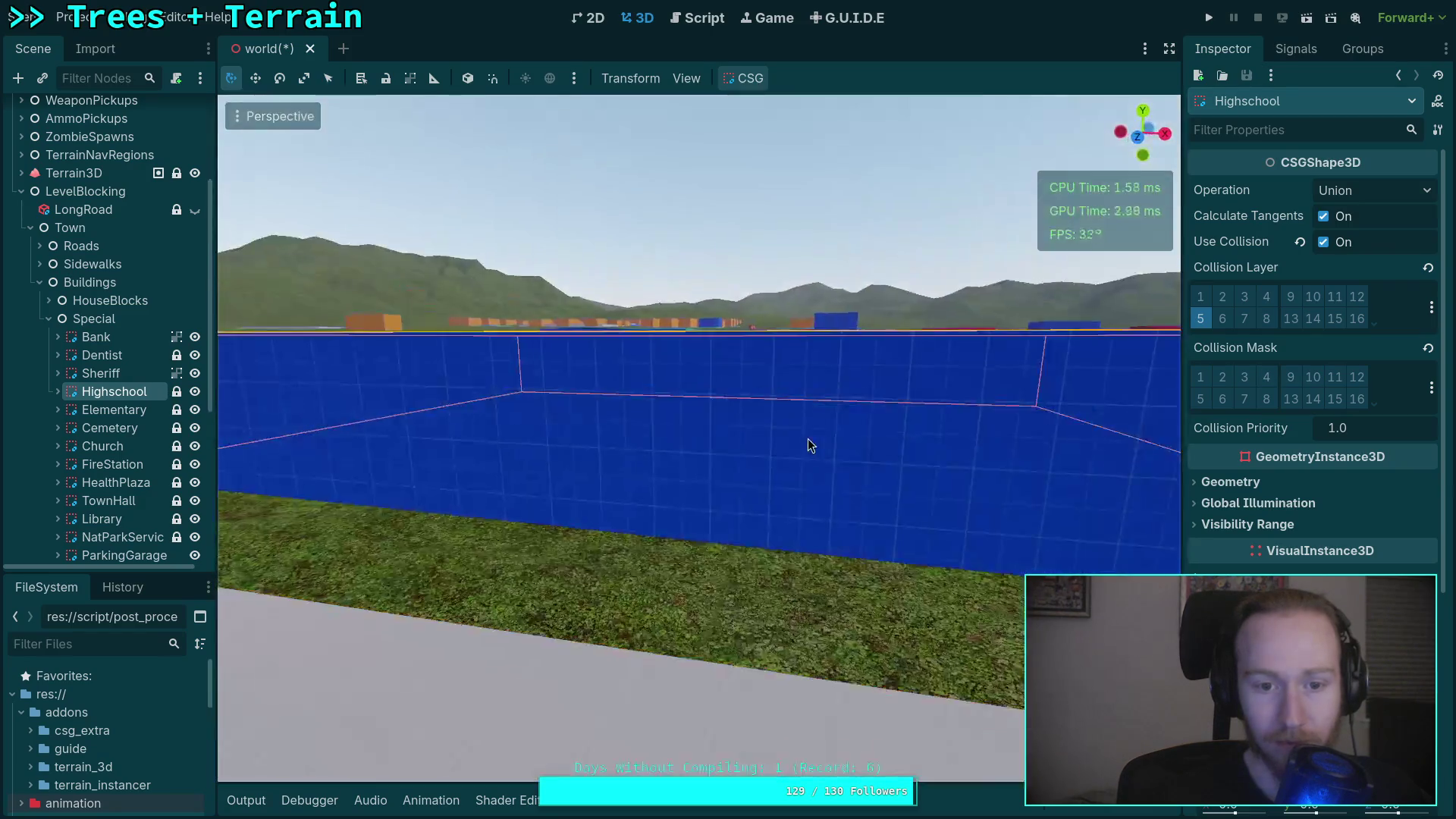
scroll(810, 447, "down", 3)
mouse_move(811, 452)
left_mouse_down()
mouse_move(916, 450)
mouse_move(697, 439)
left_mouse_up()
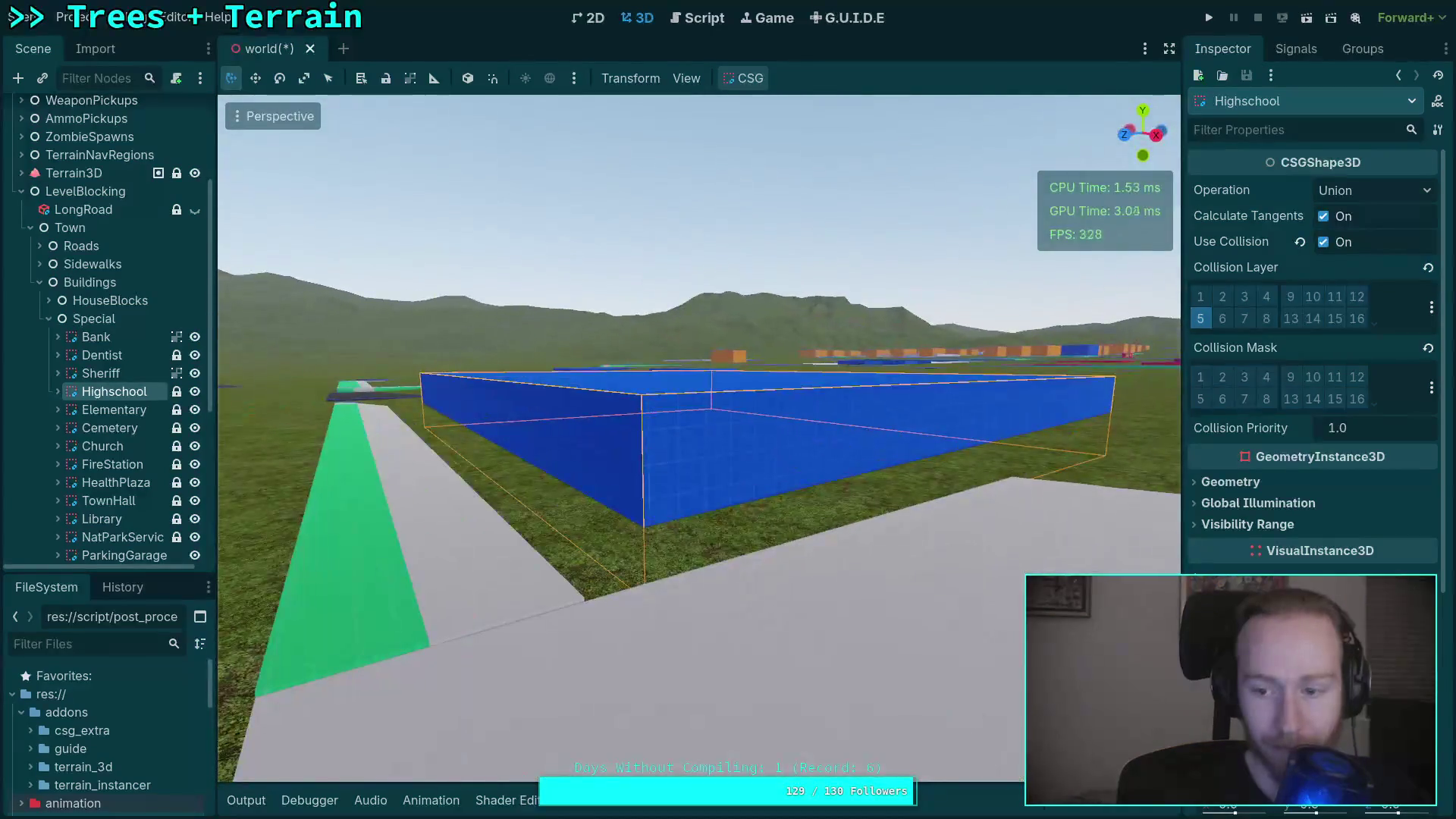
key("q")
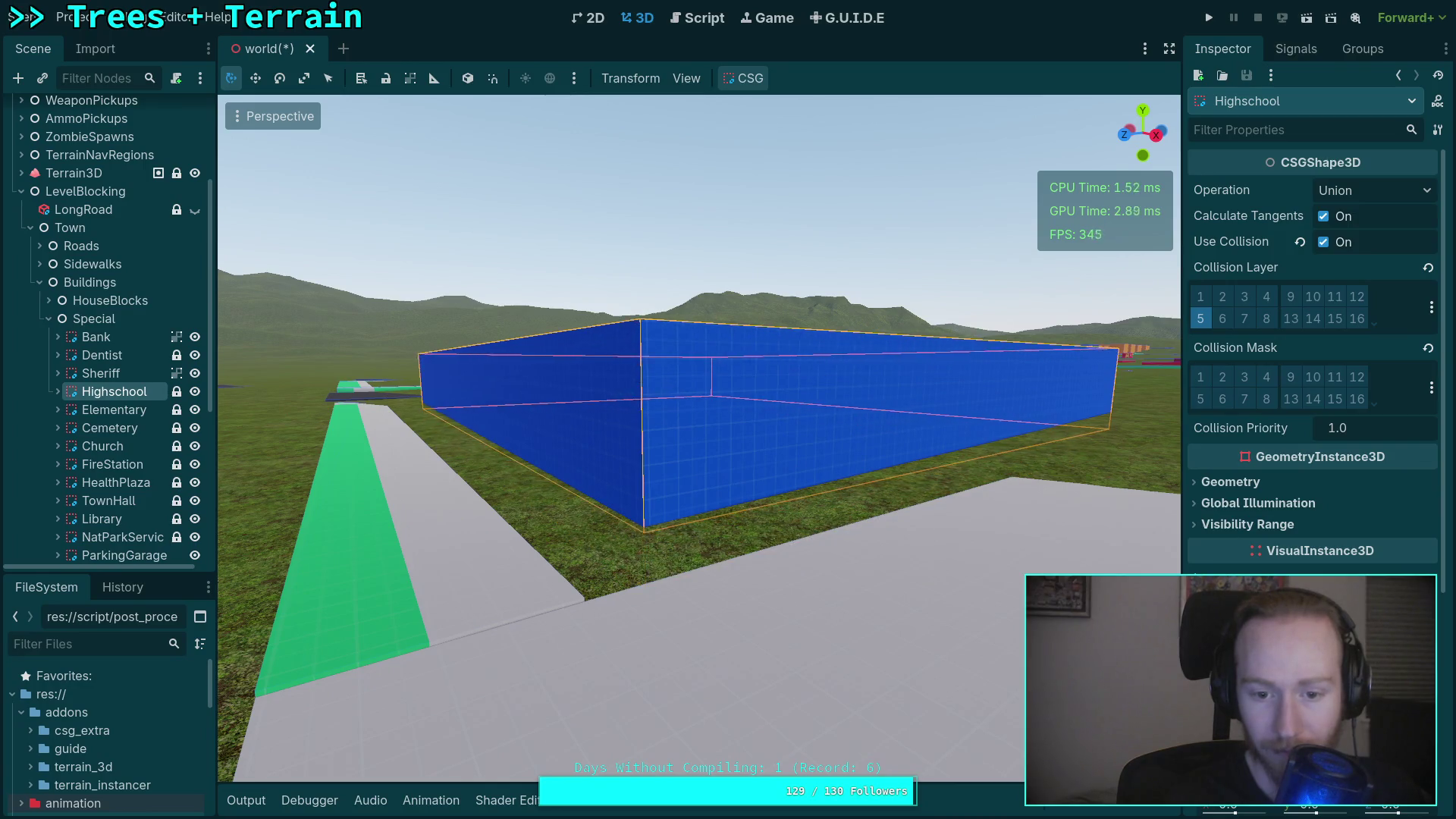
left_click(113, 411)
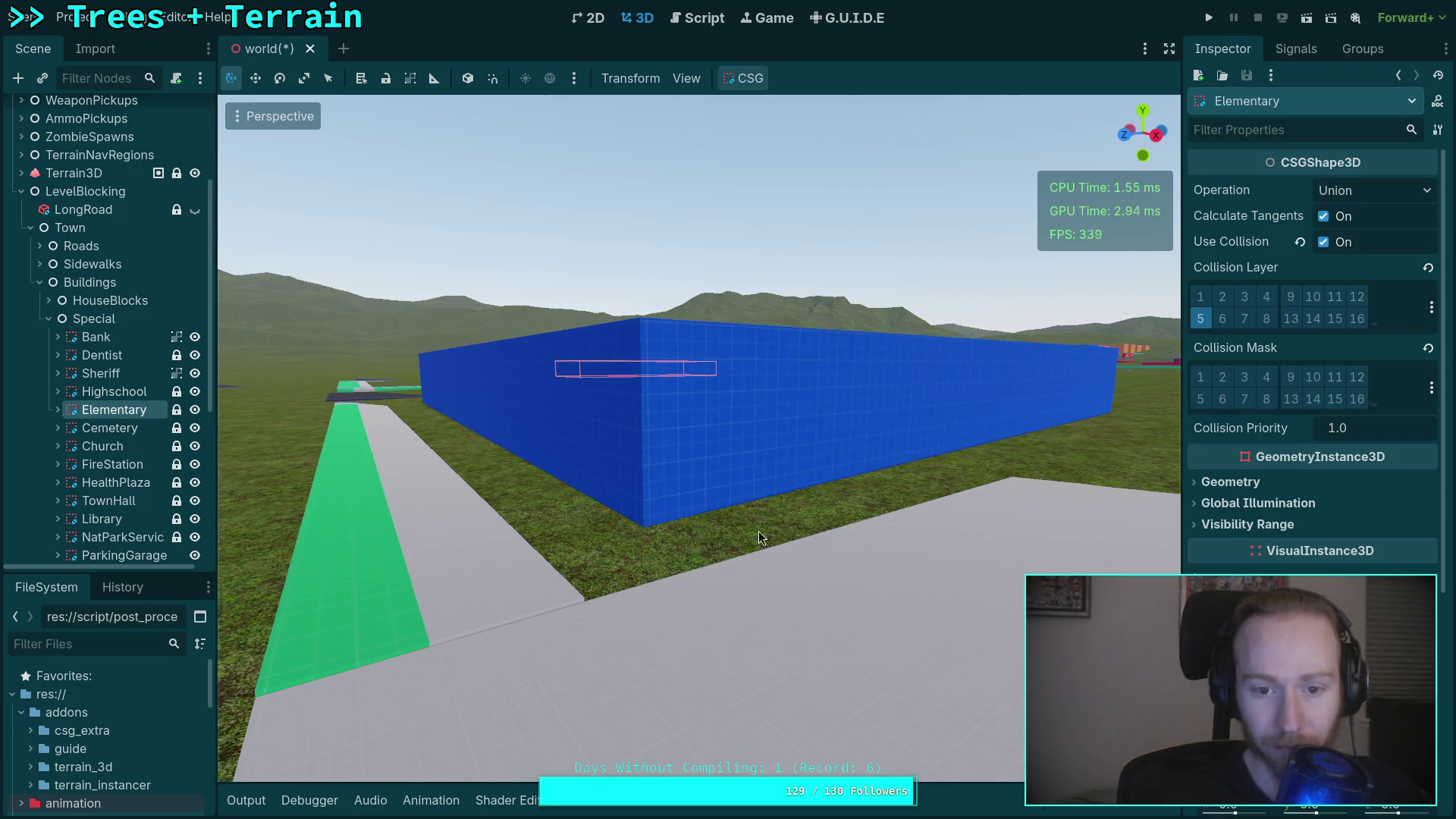
key("f")
left_click_drag(661, 534, 607, 531)
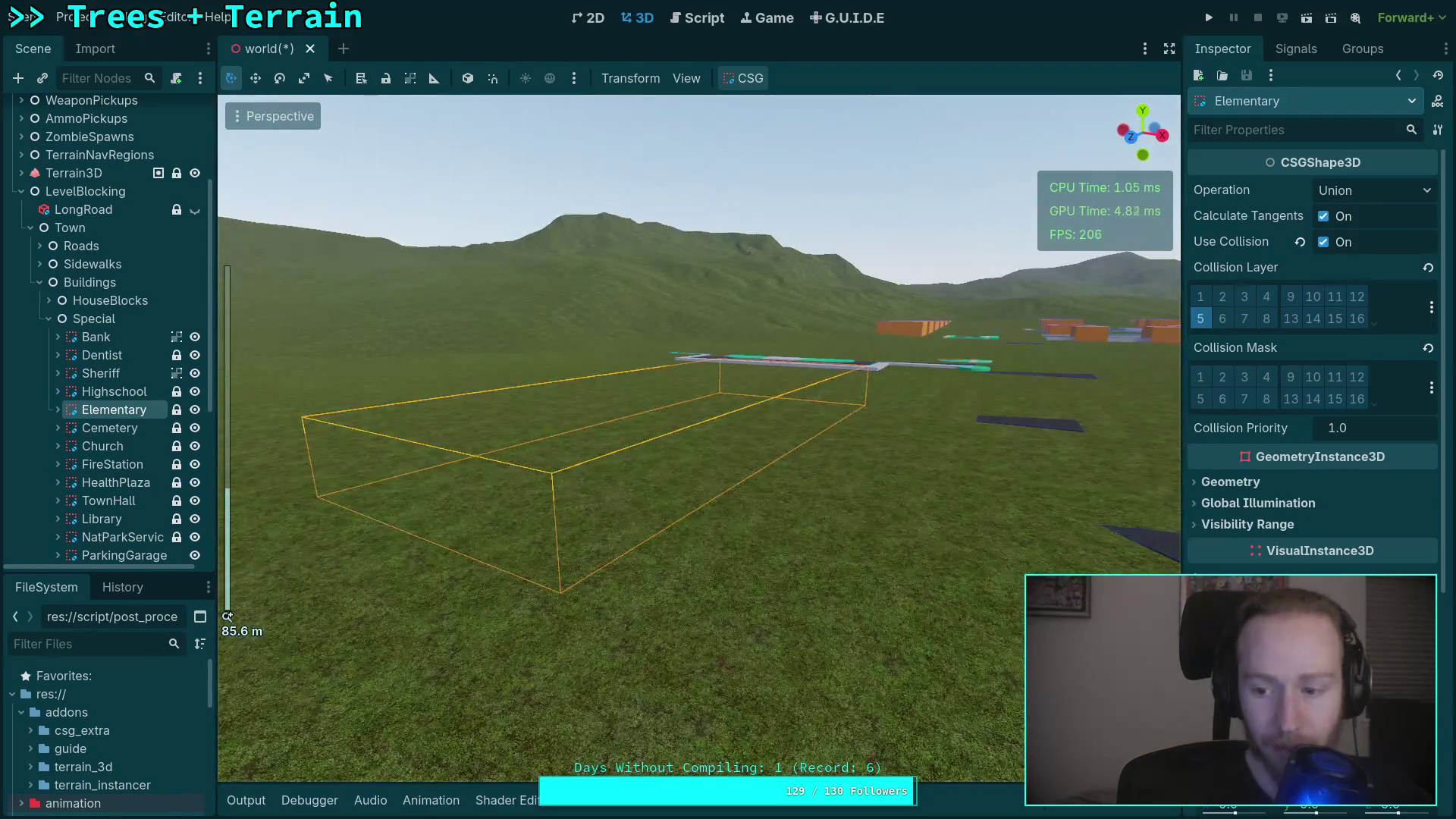
scroll(584, 424, "down", 5)
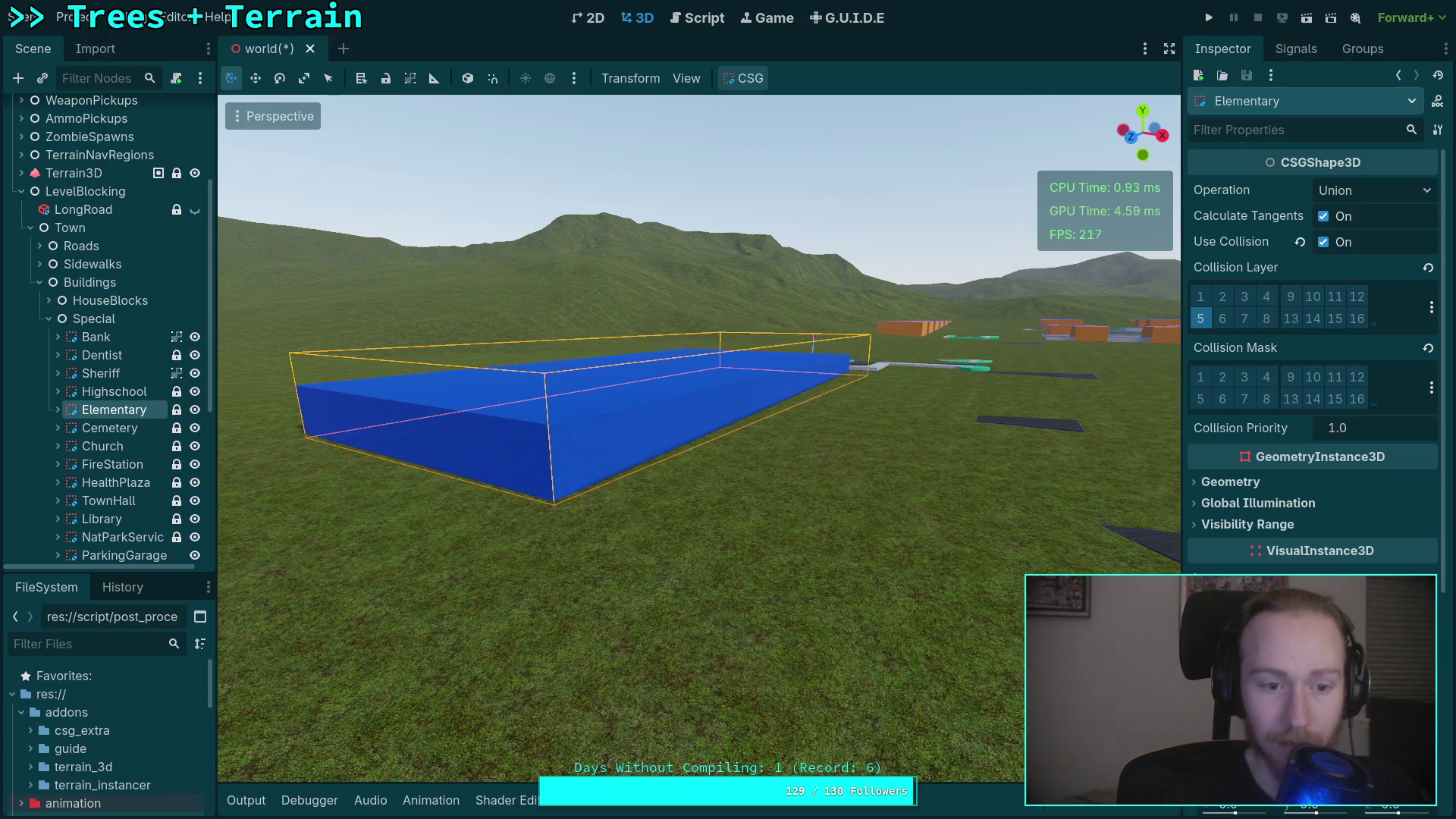
double_click(122, 433)
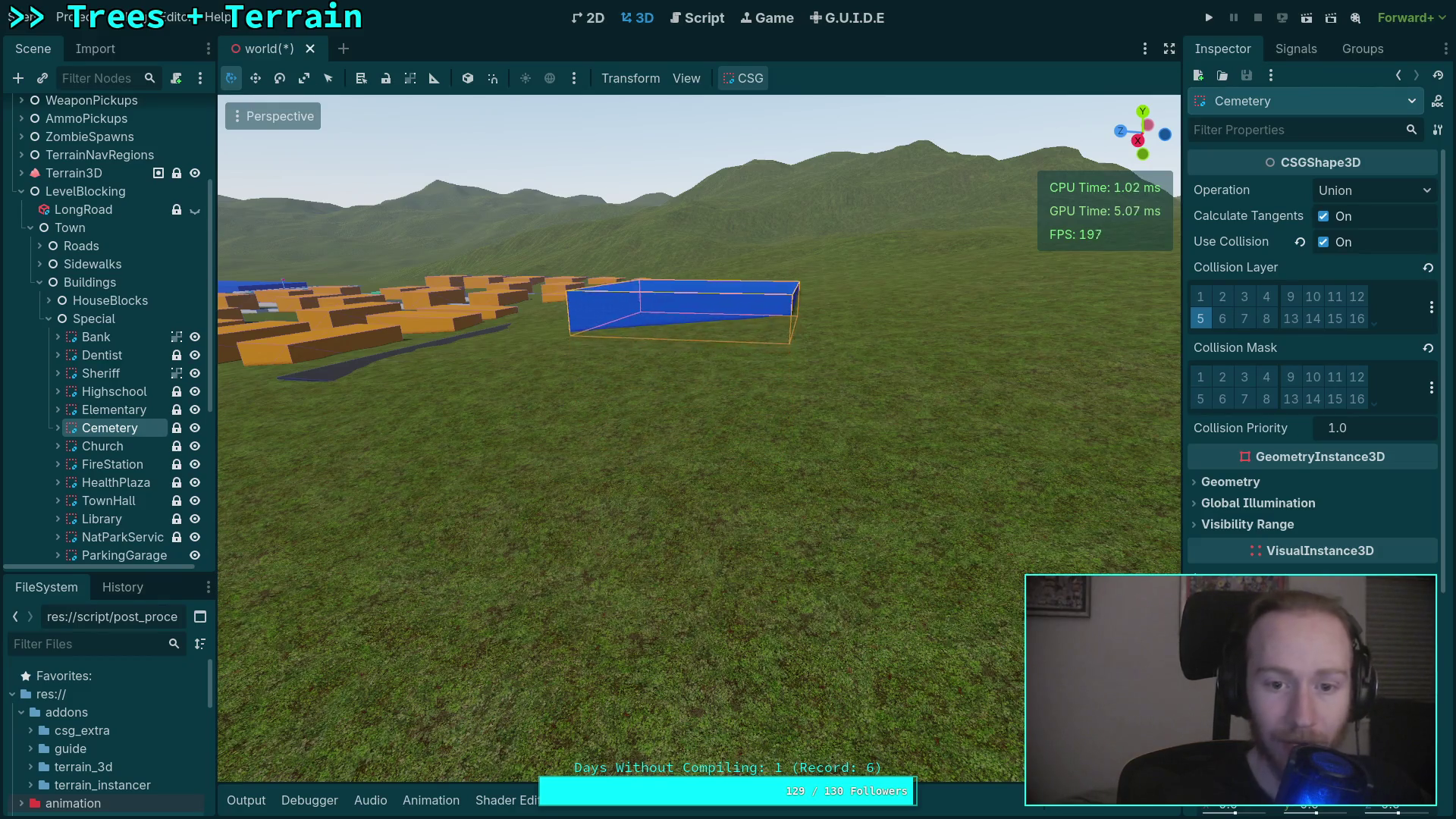
key("q")
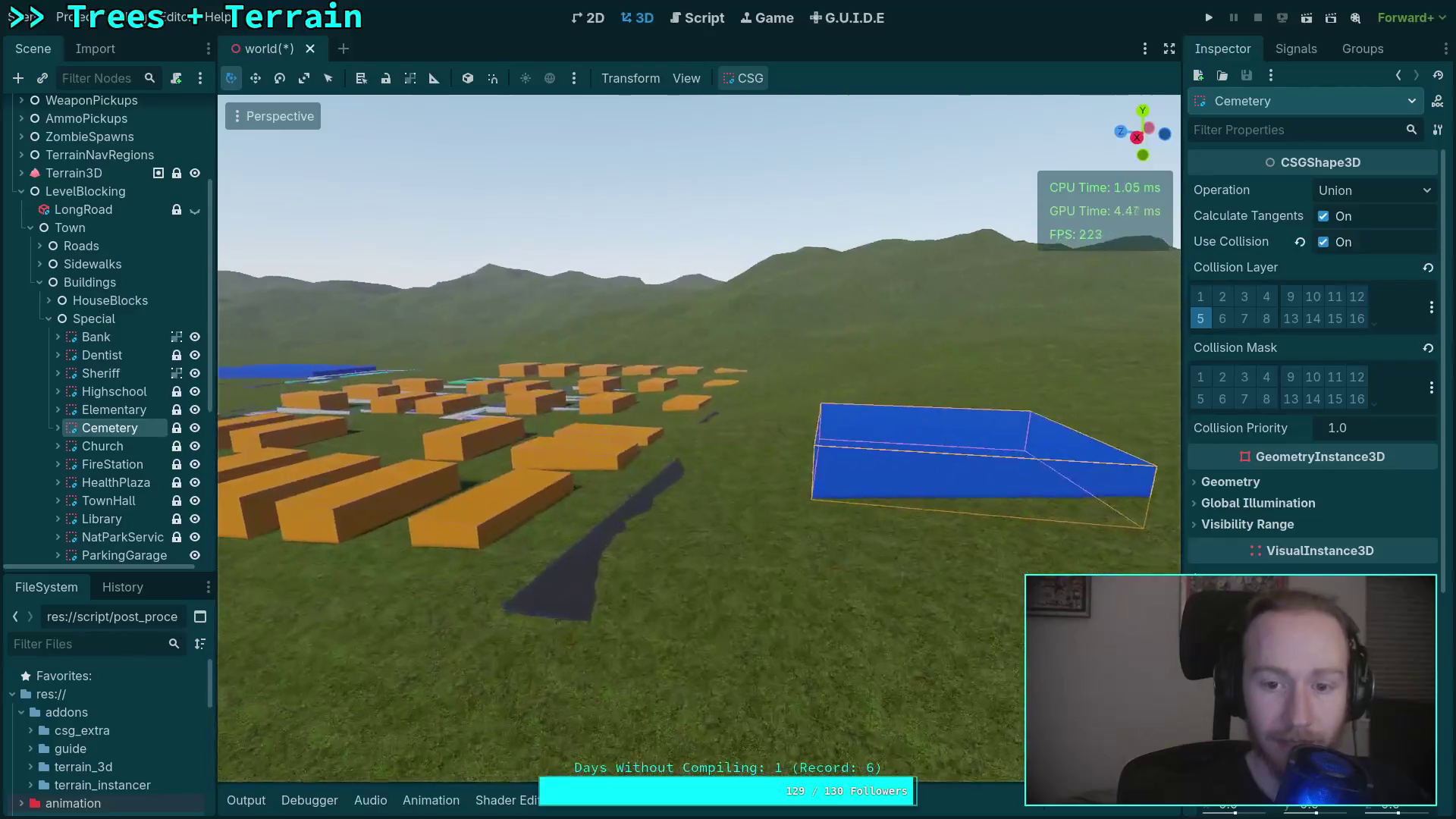
key("e")
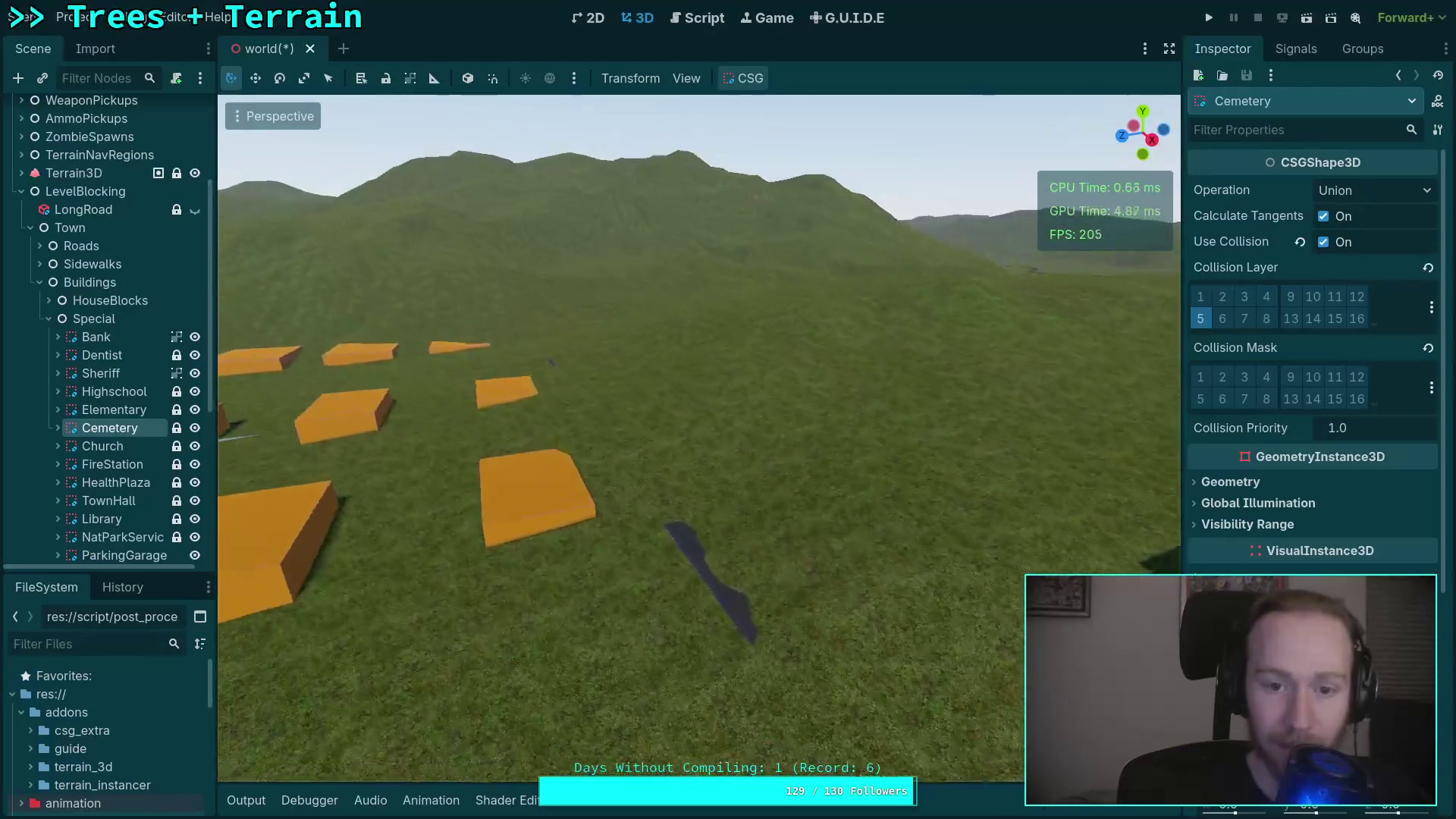
key("w")
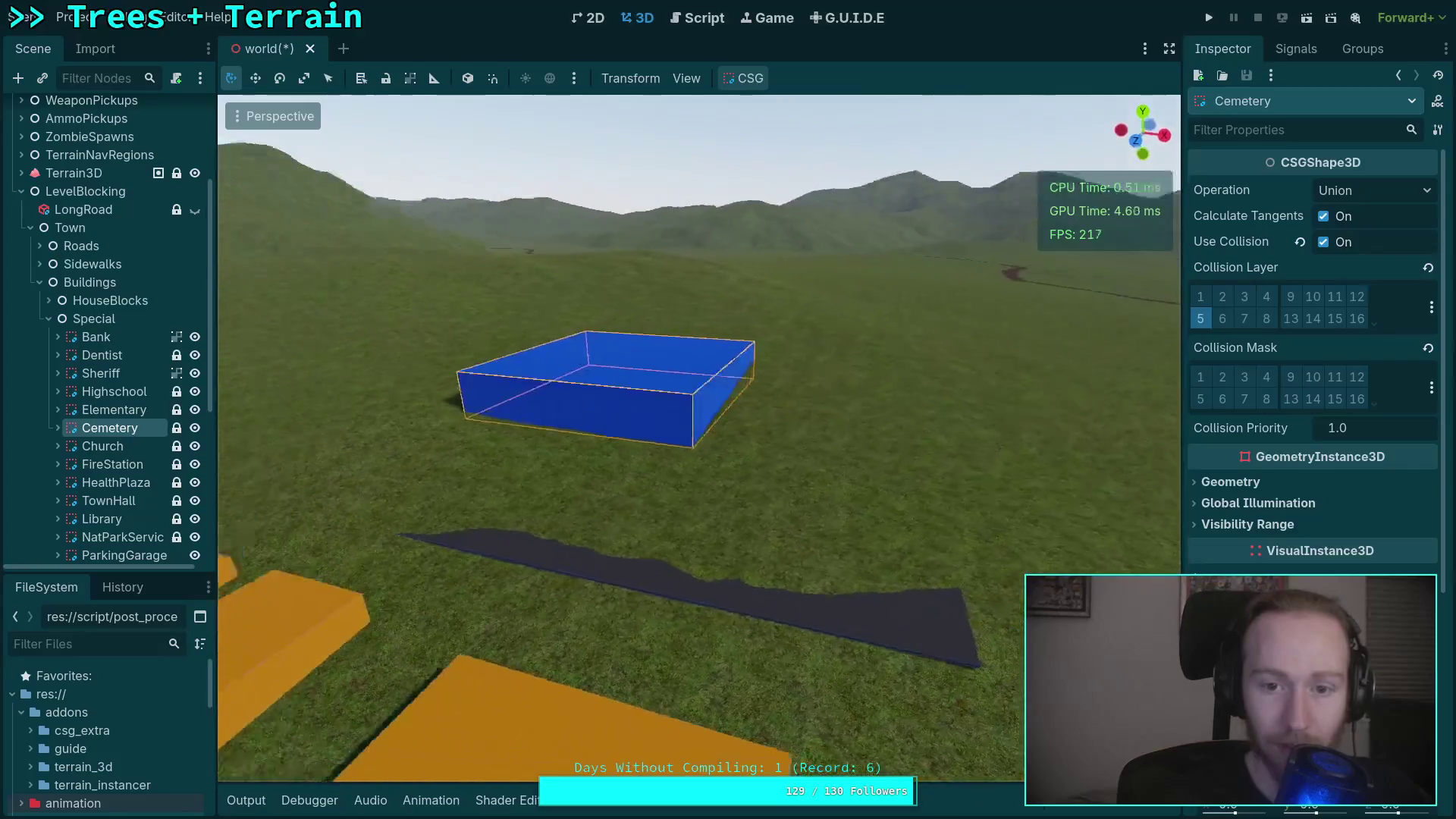
key("d")
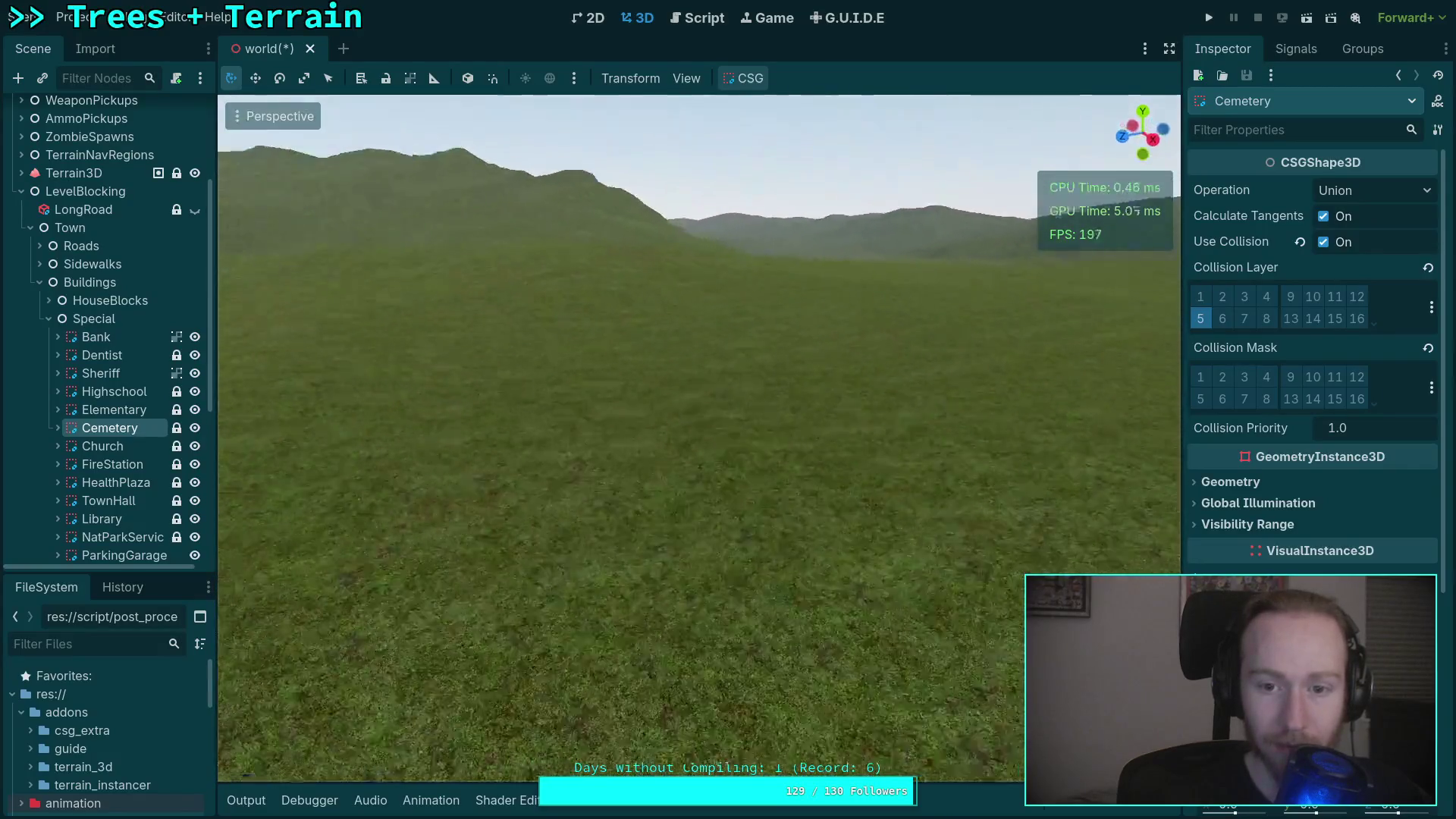
key("w")
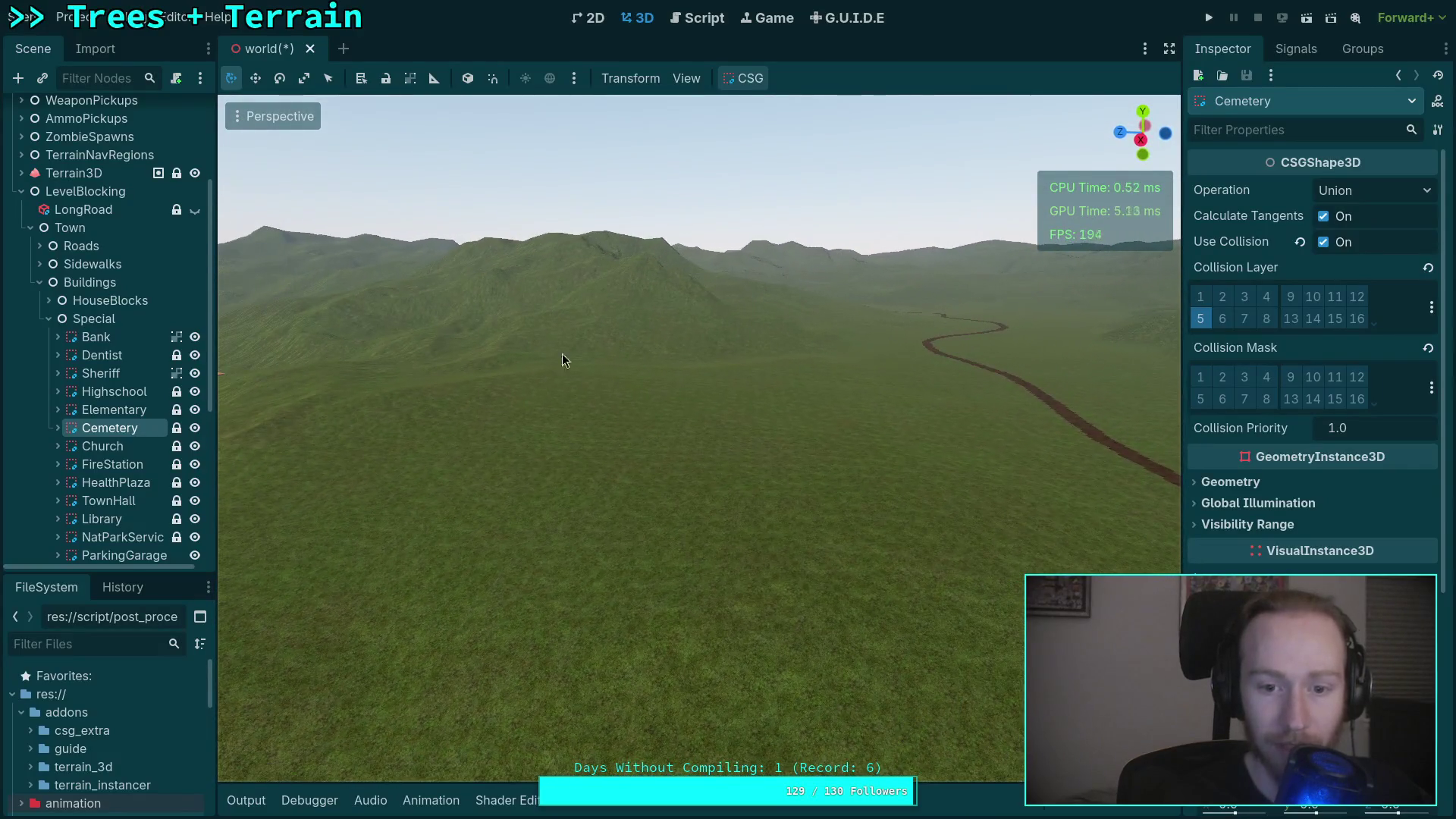
key("s")
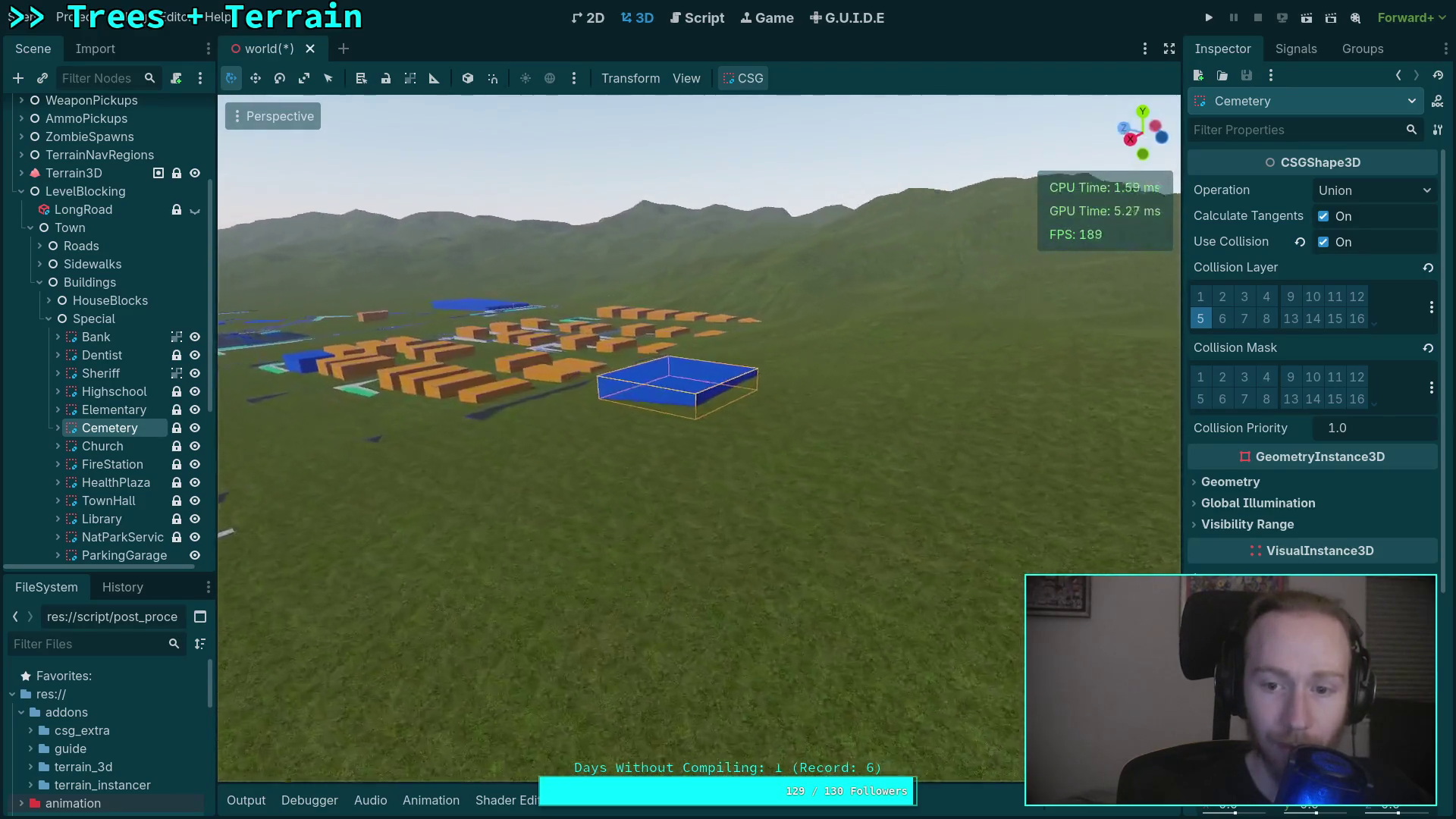
key("w")
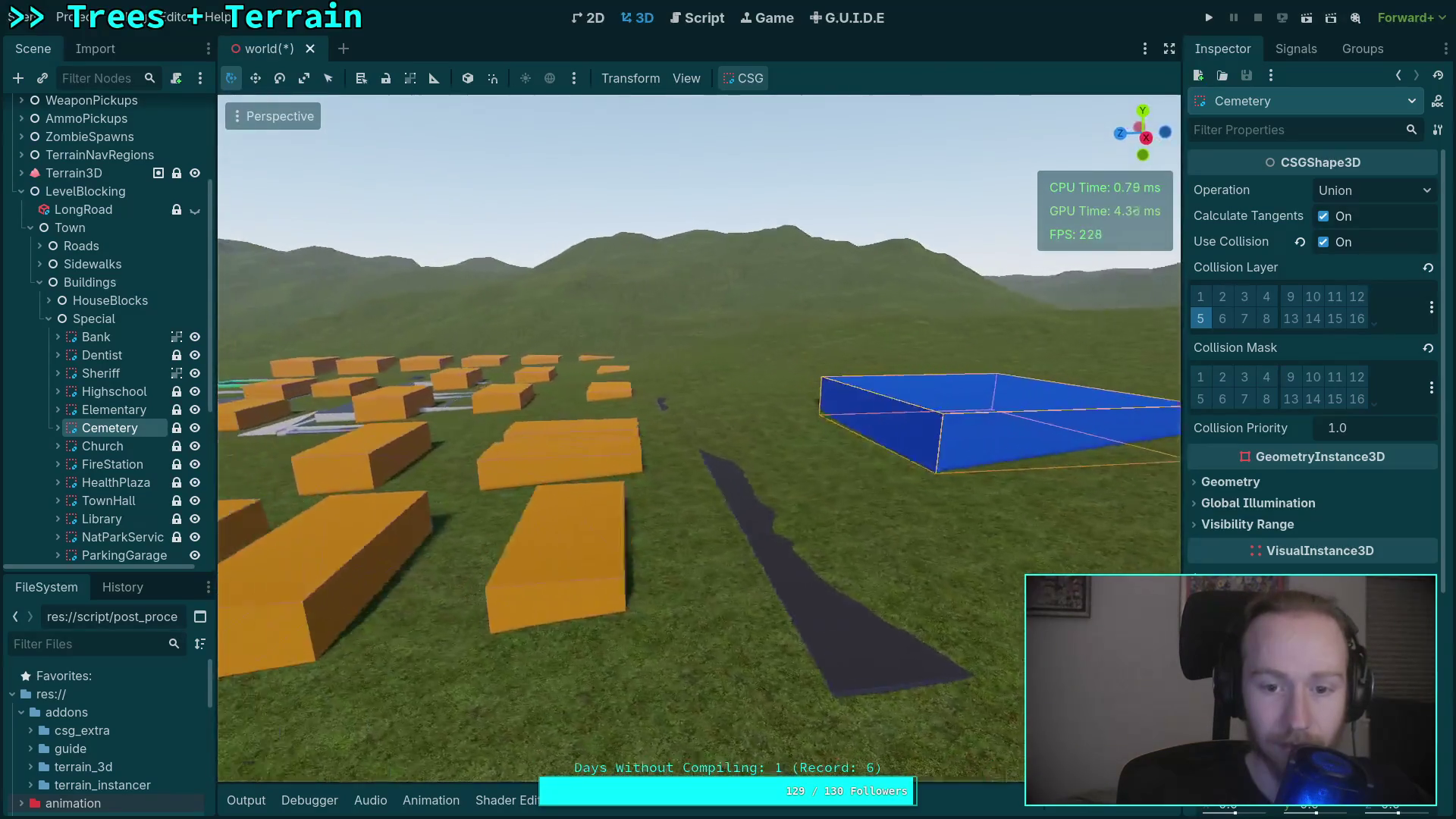
left_click(104, 449)
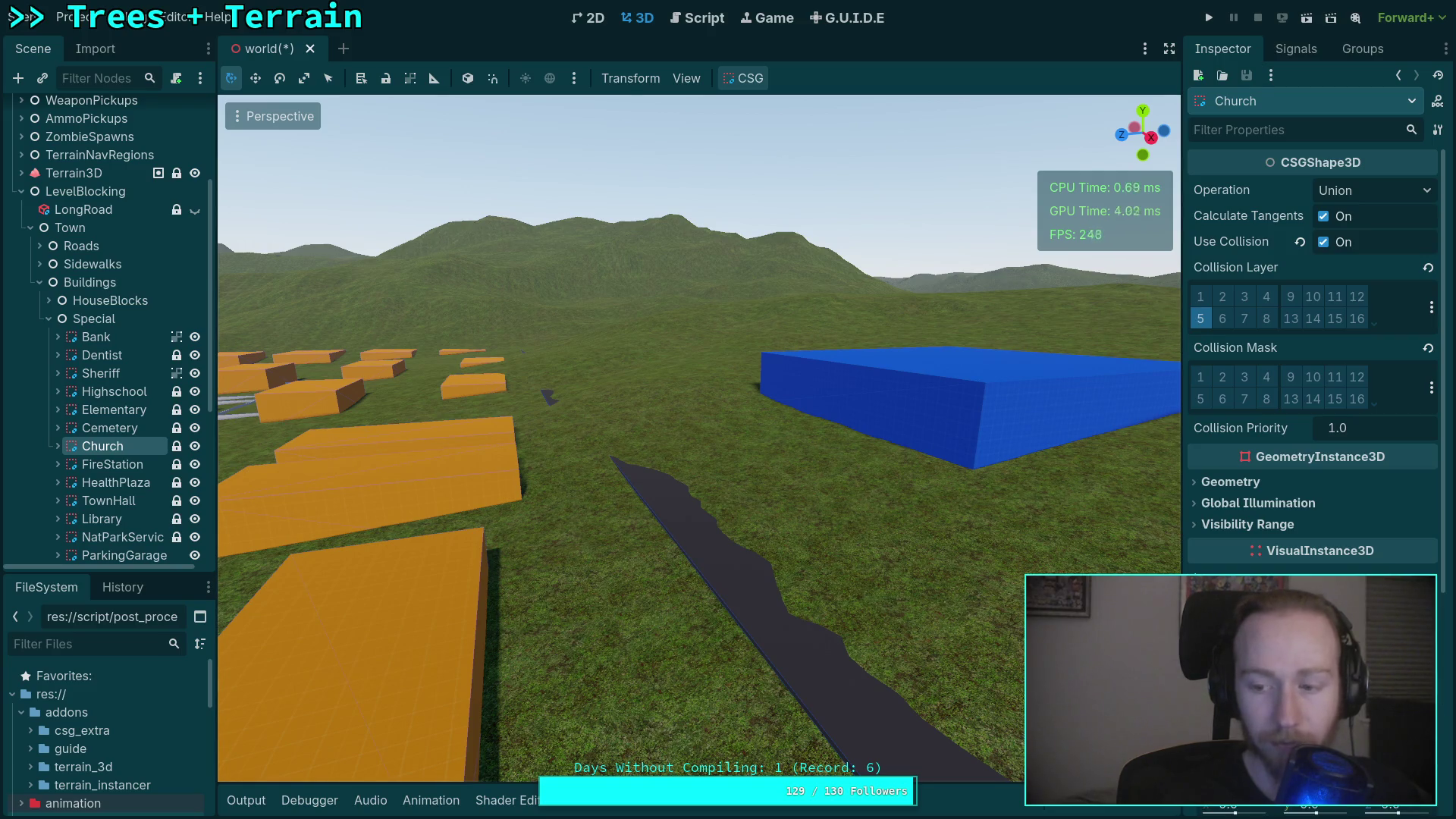
key("f")
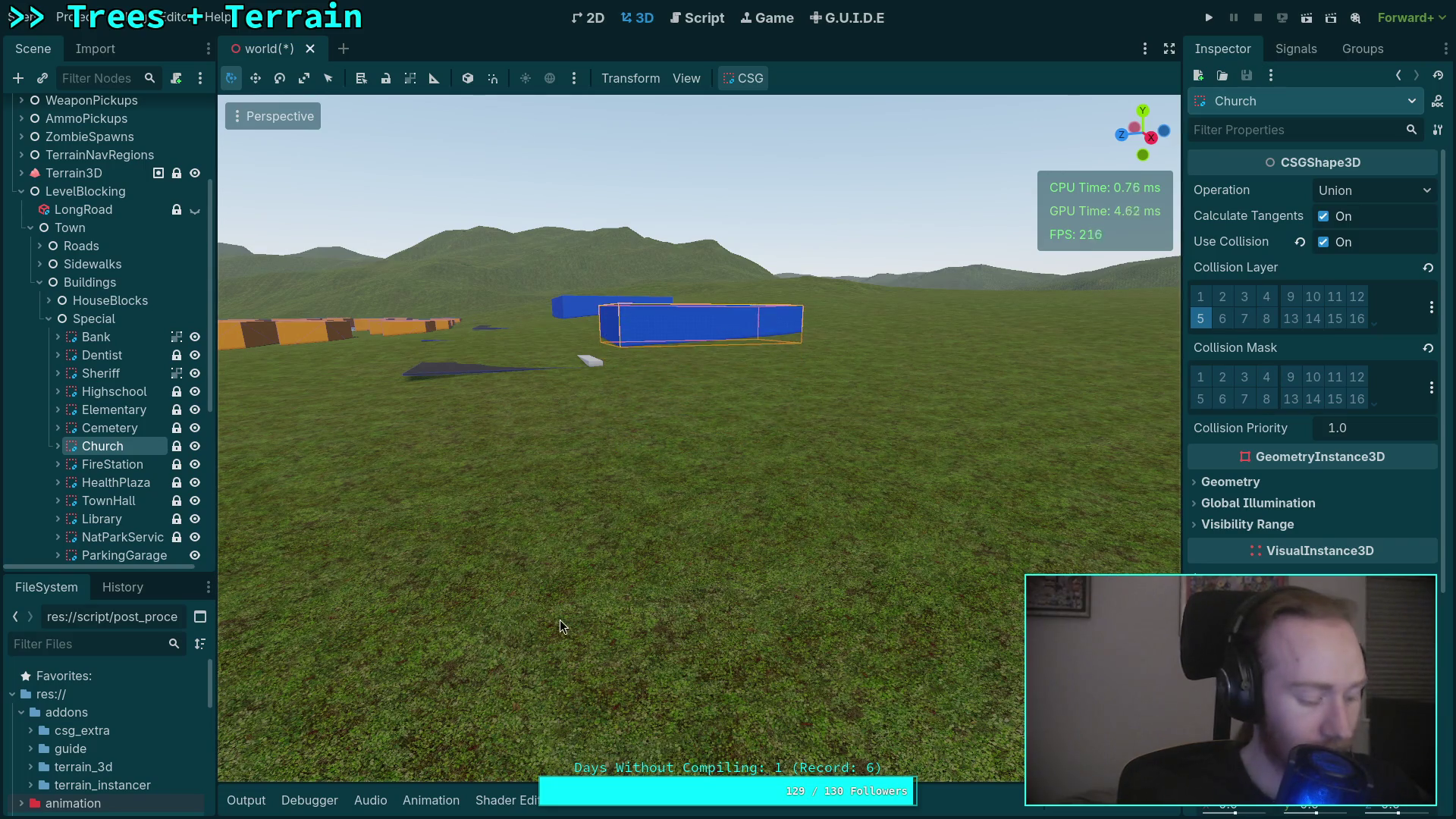
scroll(526, 605, "up", 8)
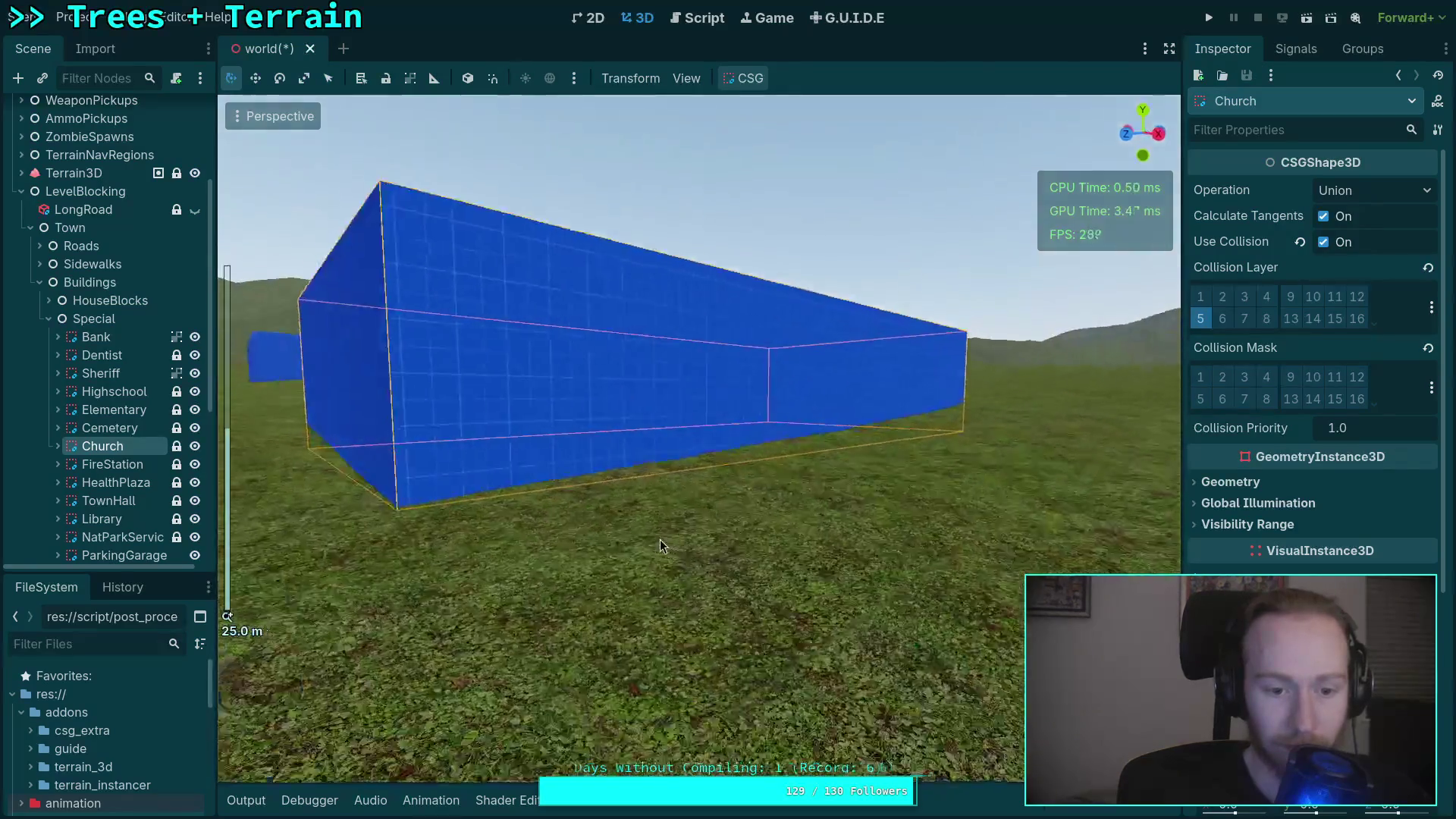
scroll(690, 531, "down", 8)
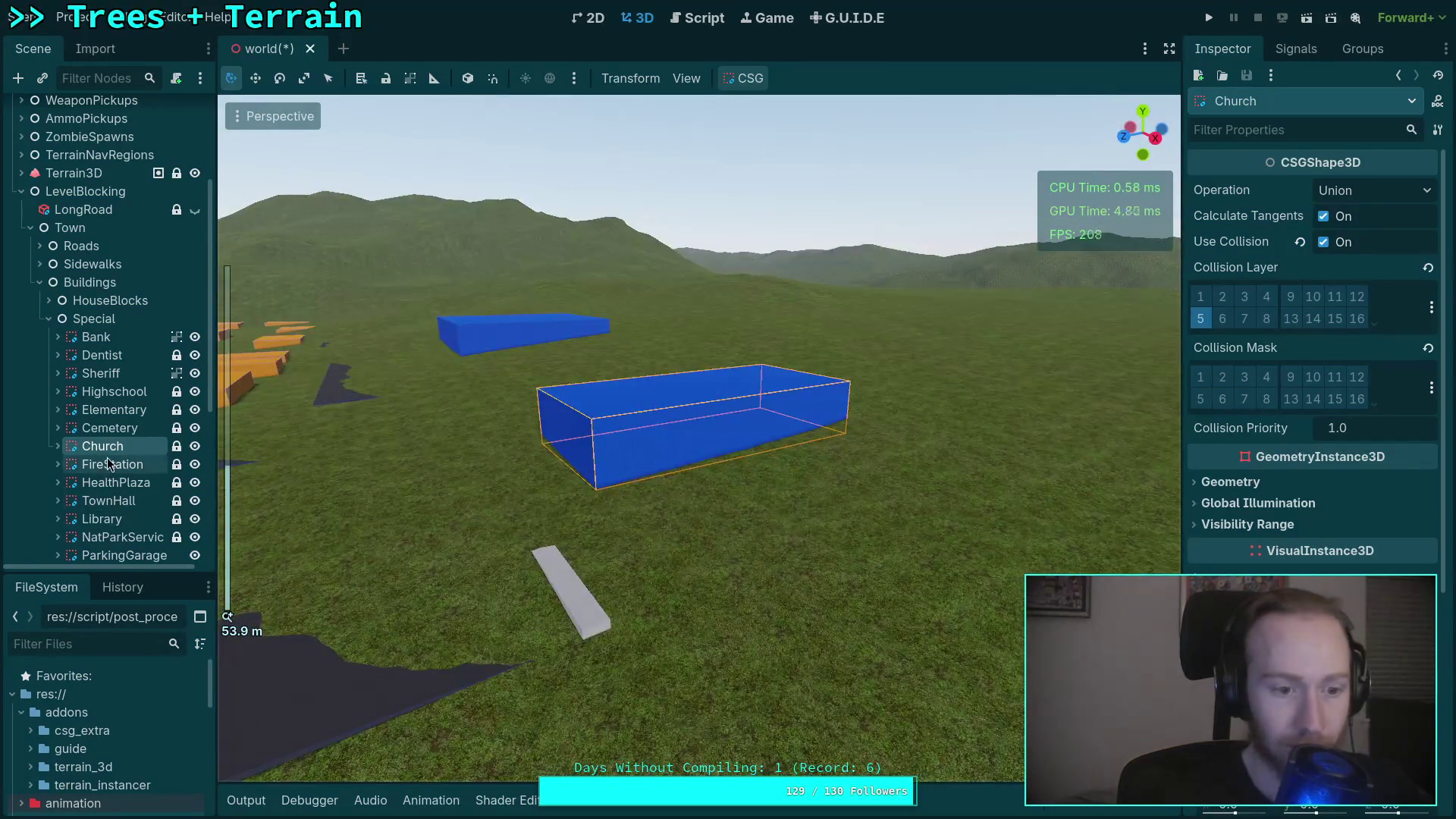
left_click(108, 464)
key("f")
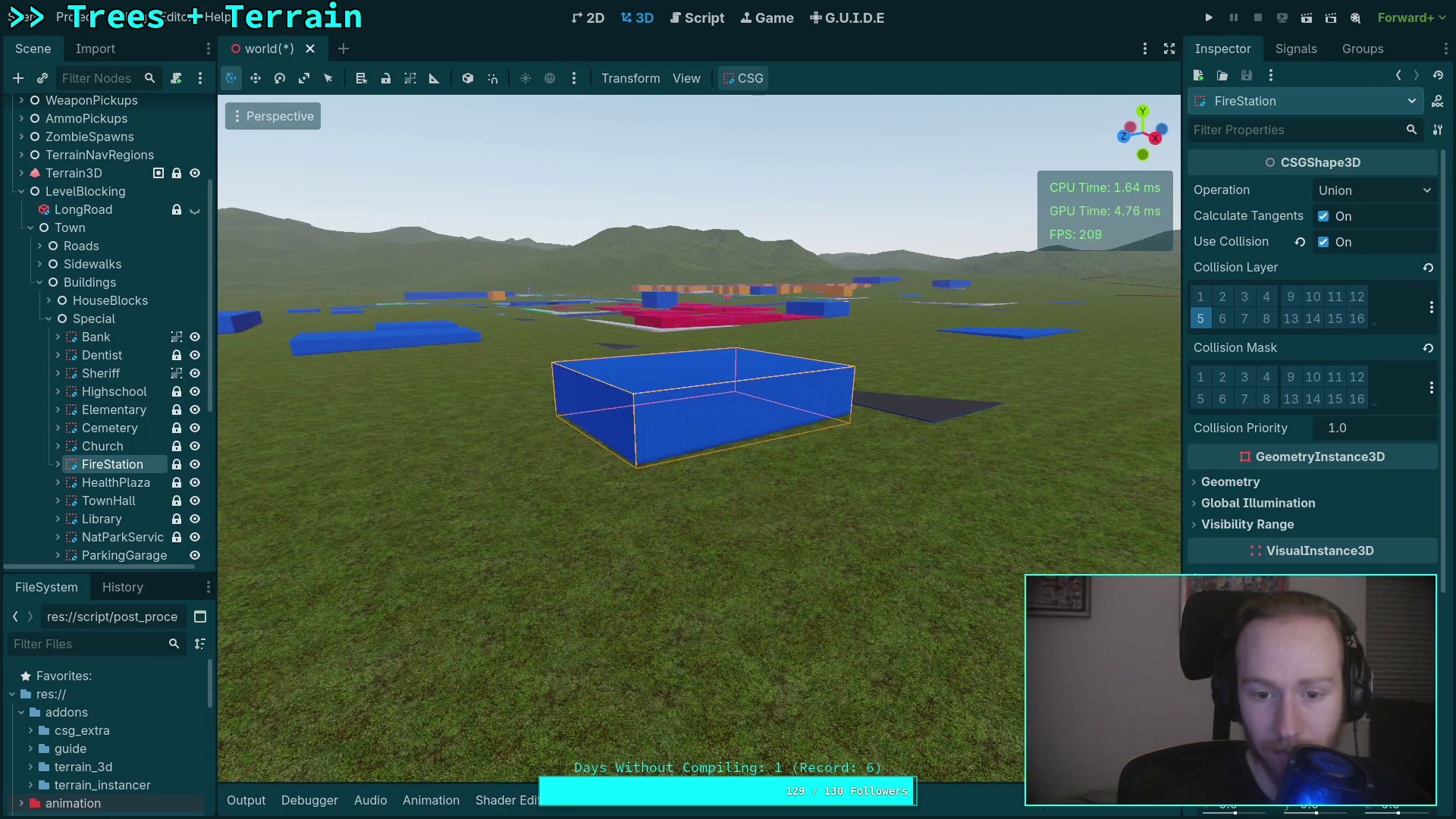
scroll(738, 548, "up", 5)
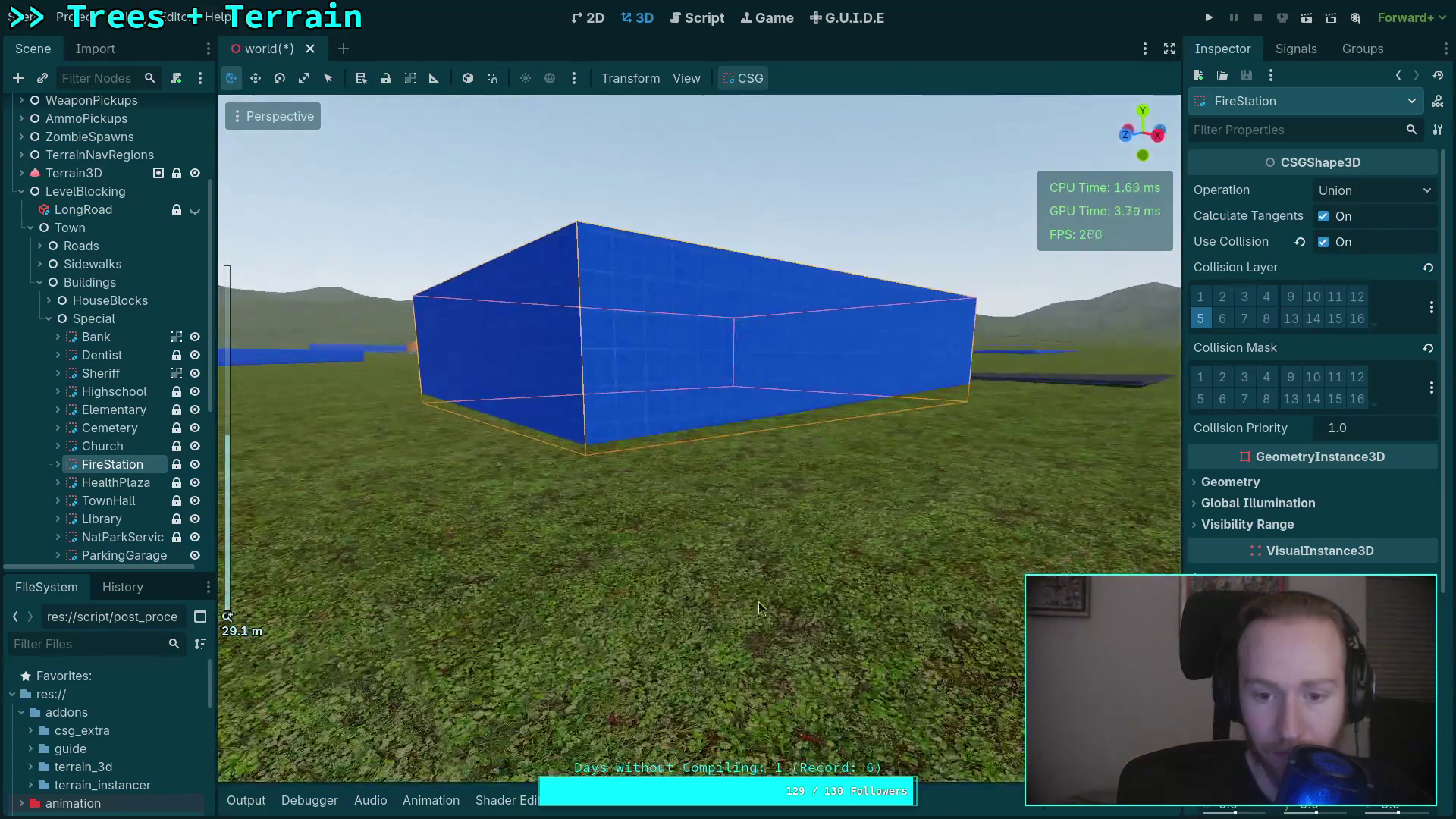
double_click(179, 484)
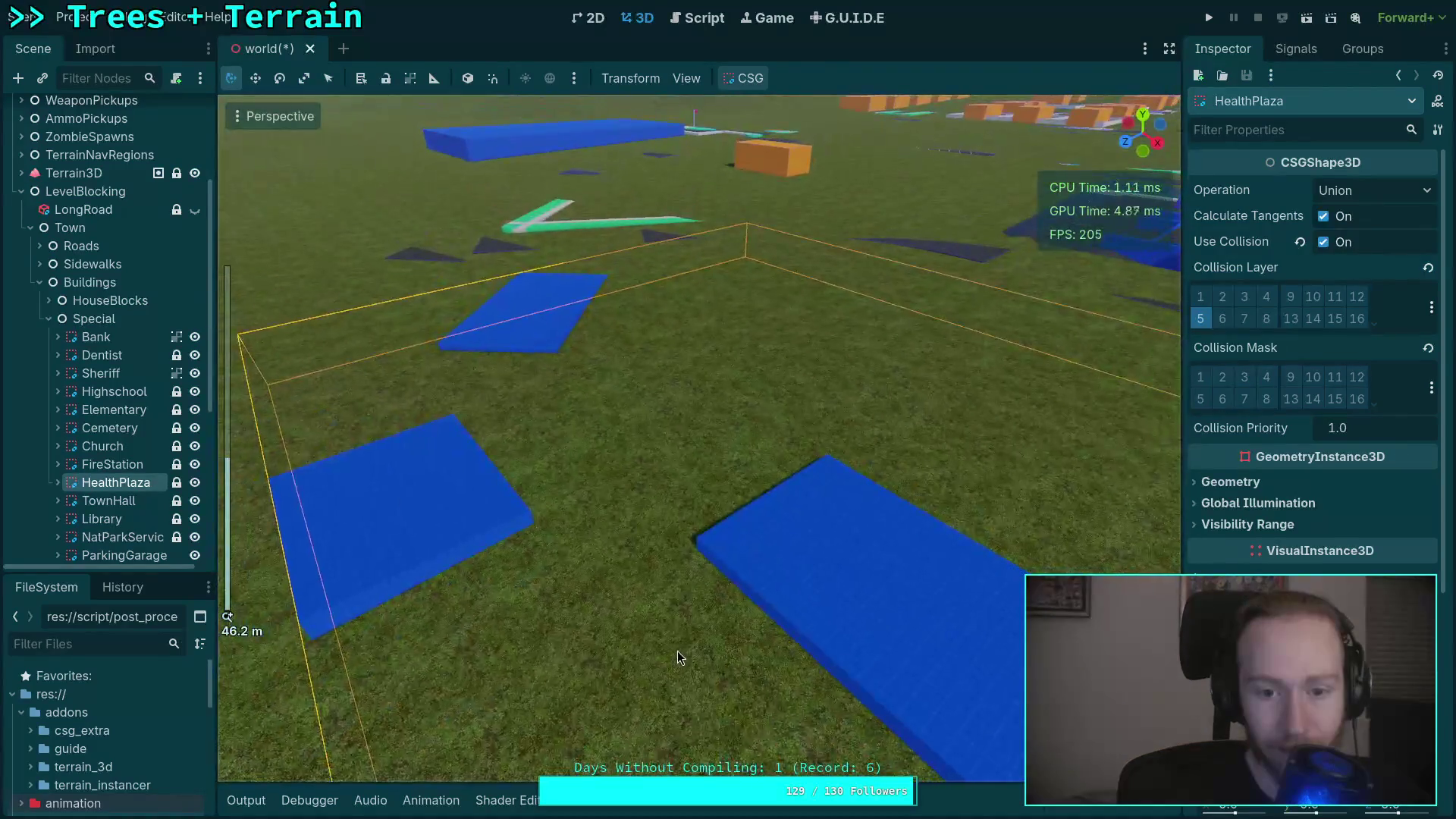
scroll(676, 650, "down", 5)
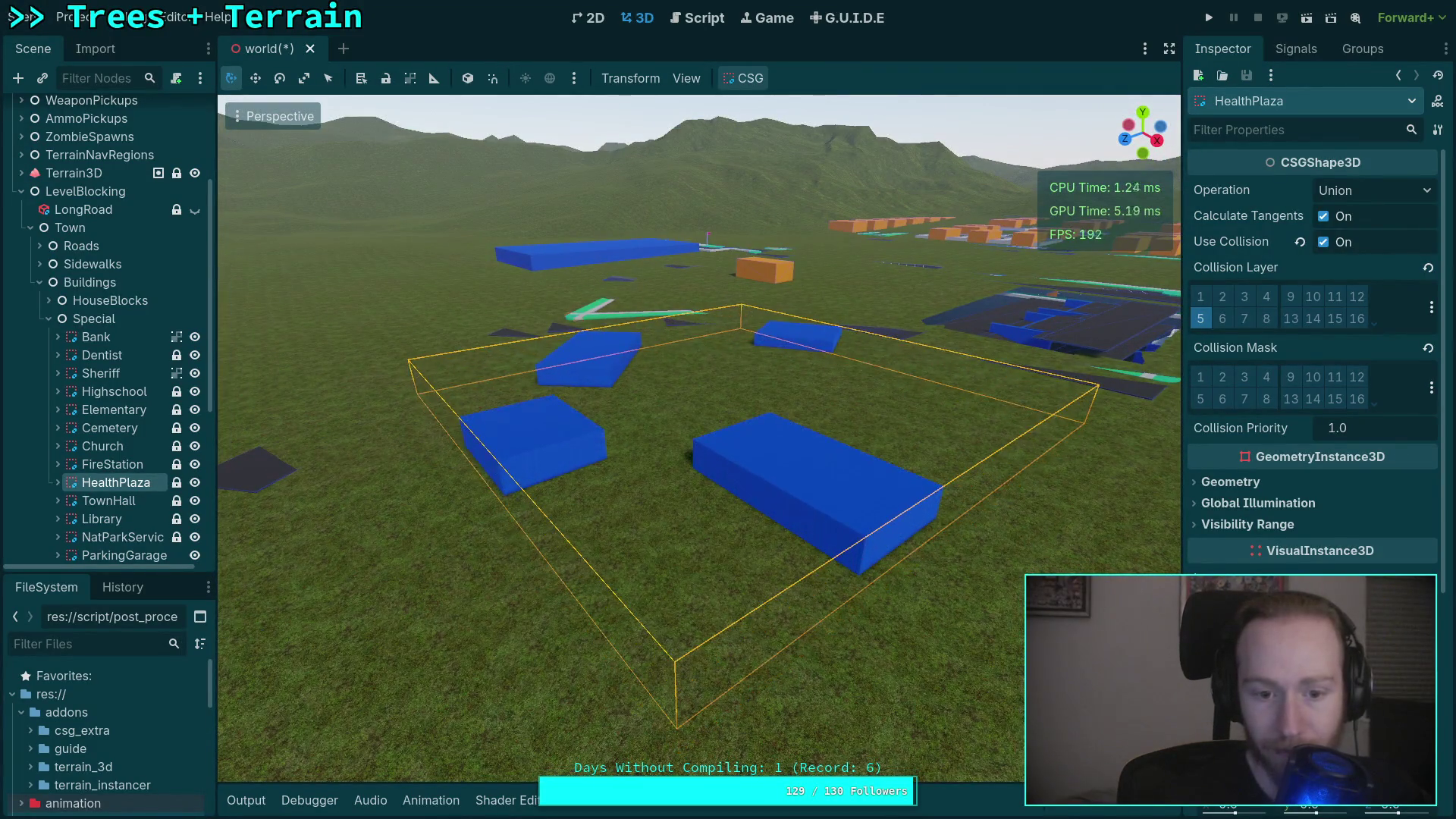
scroll(671, 656, "up", 5)
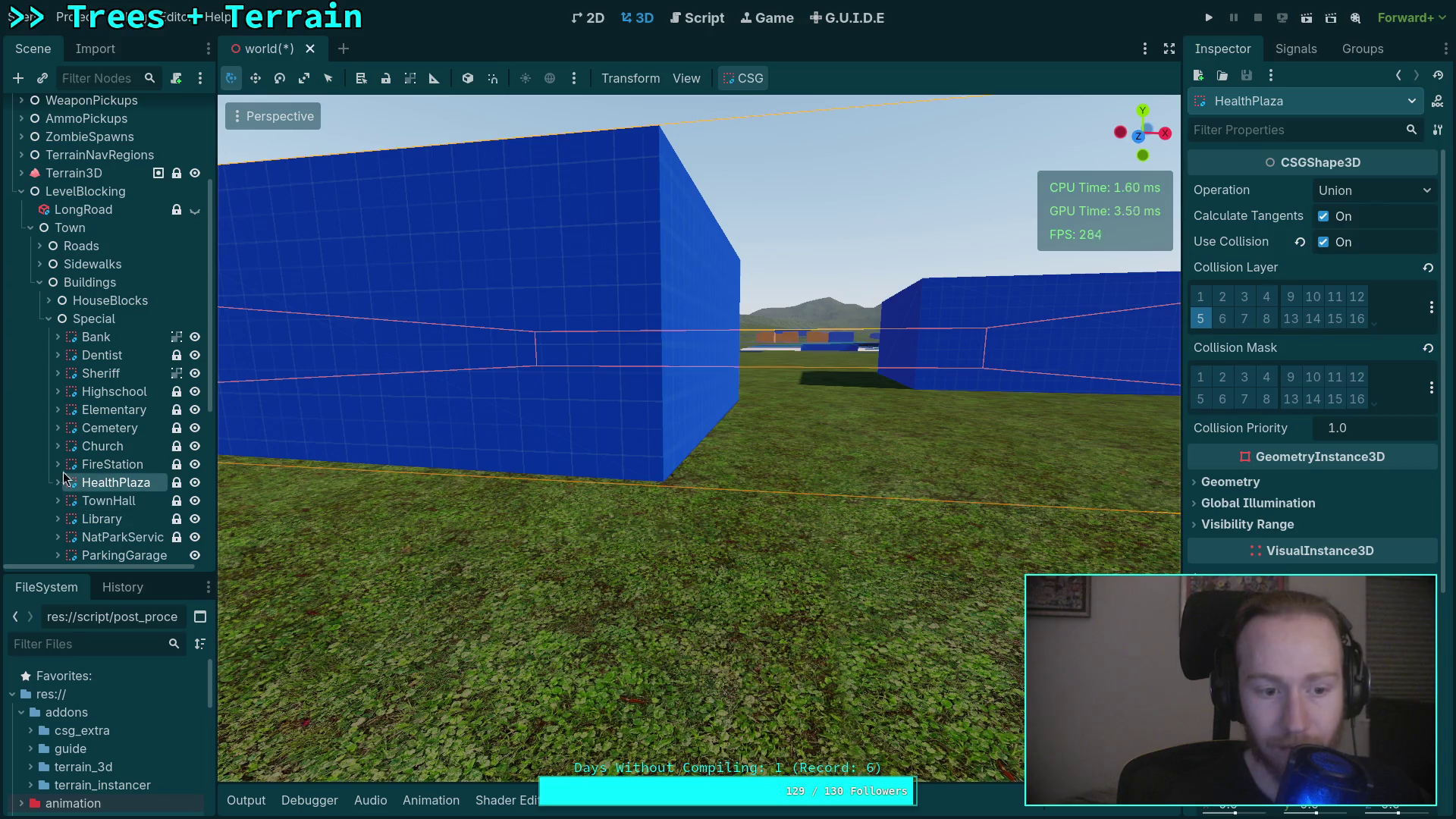
left_click(74, 491)
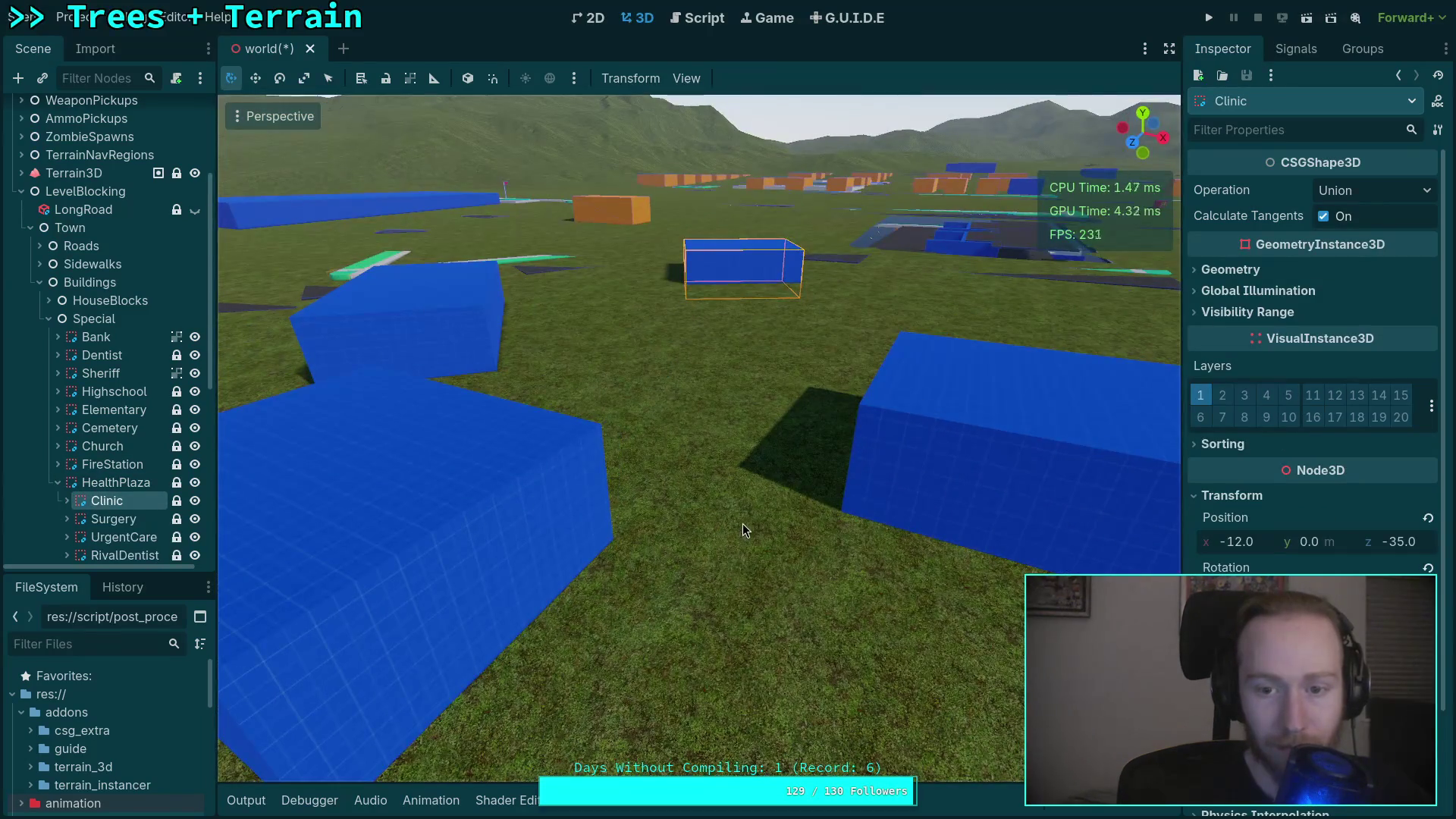
Raise the Clinic box to about 1.82 m.
key("f")
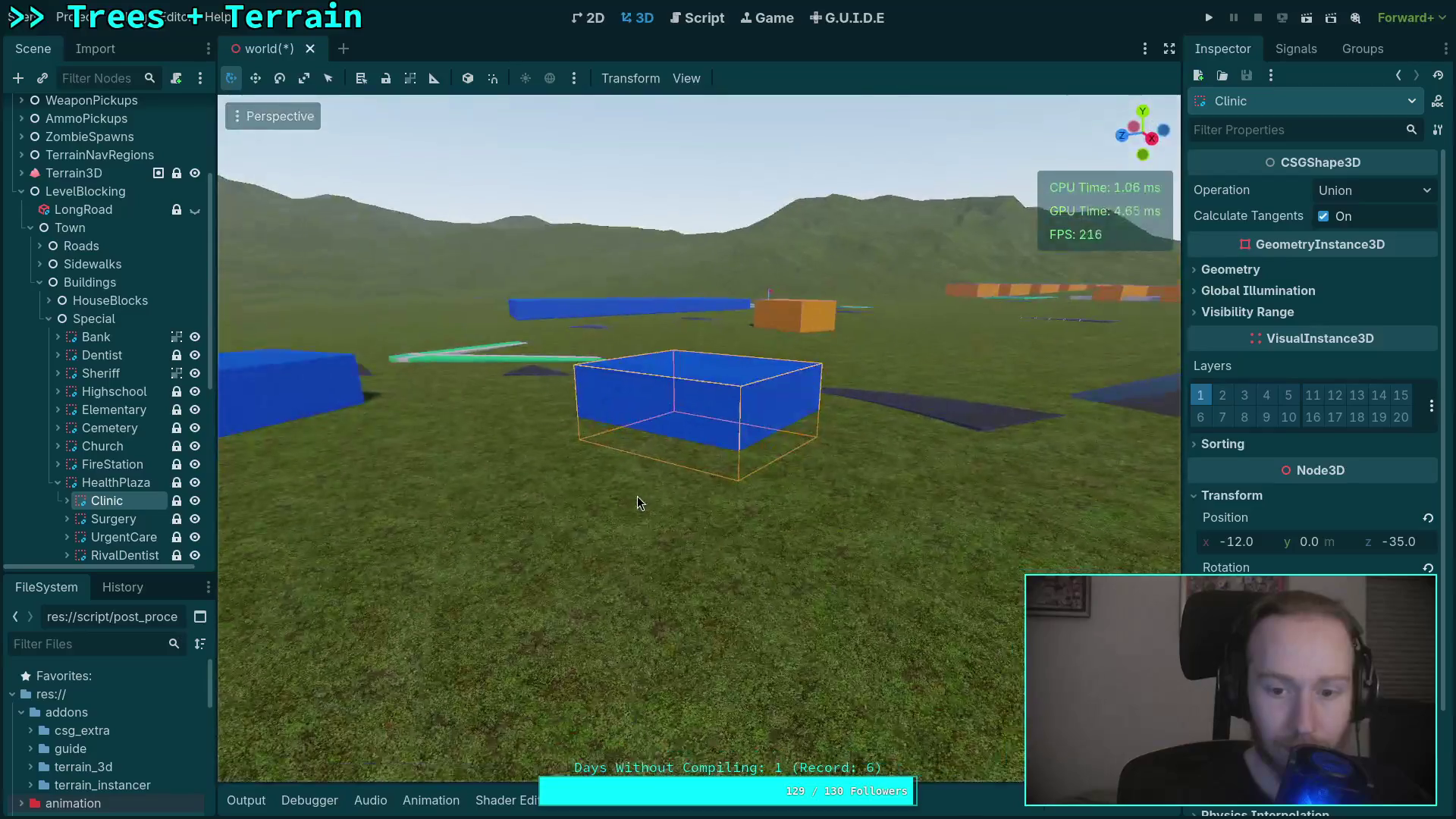
scroll(637, 496, "up", 3)
left_click_drag(1311, 543, 1380, 543)
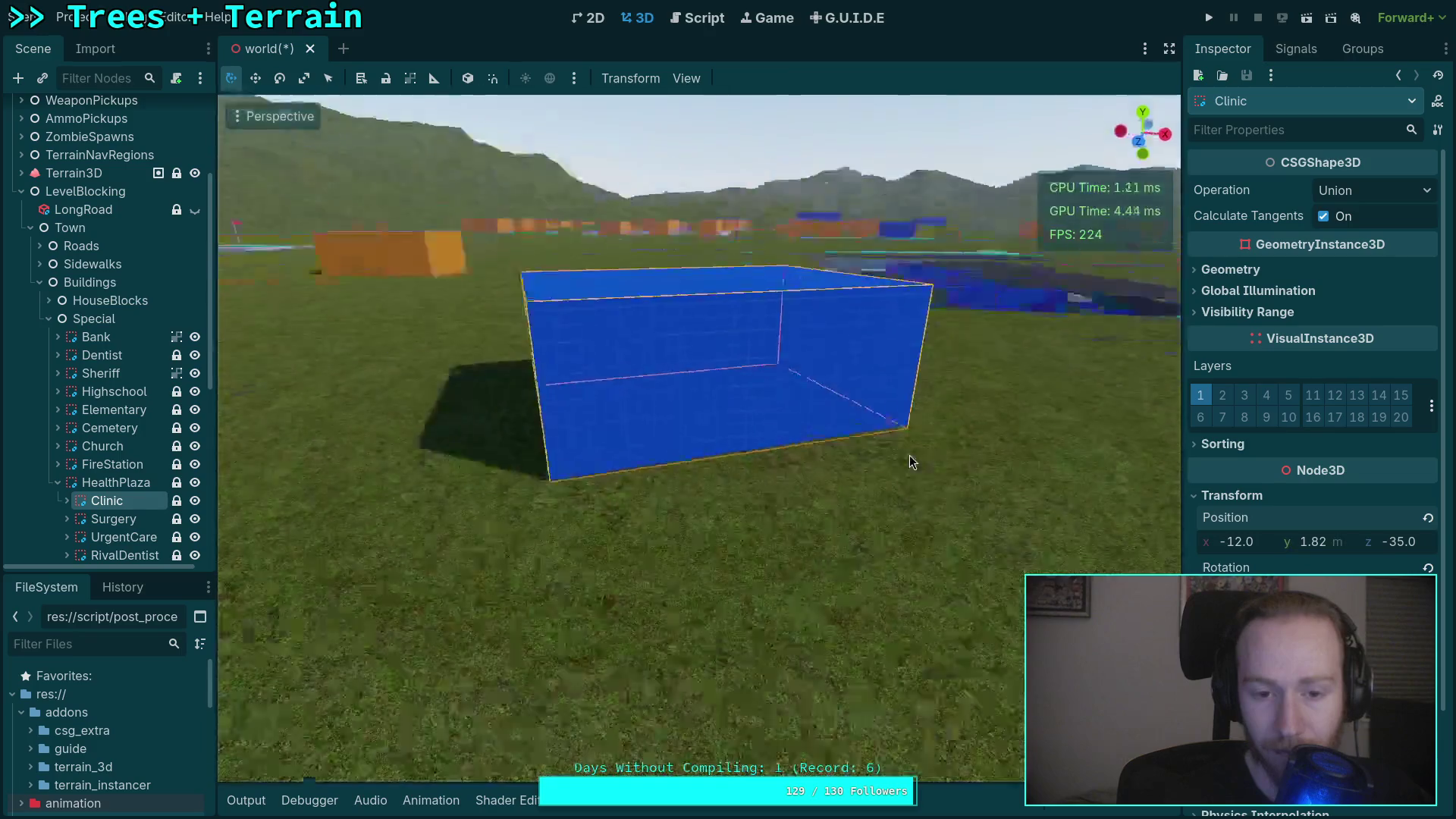
scroll(909, 455, "up", 3)
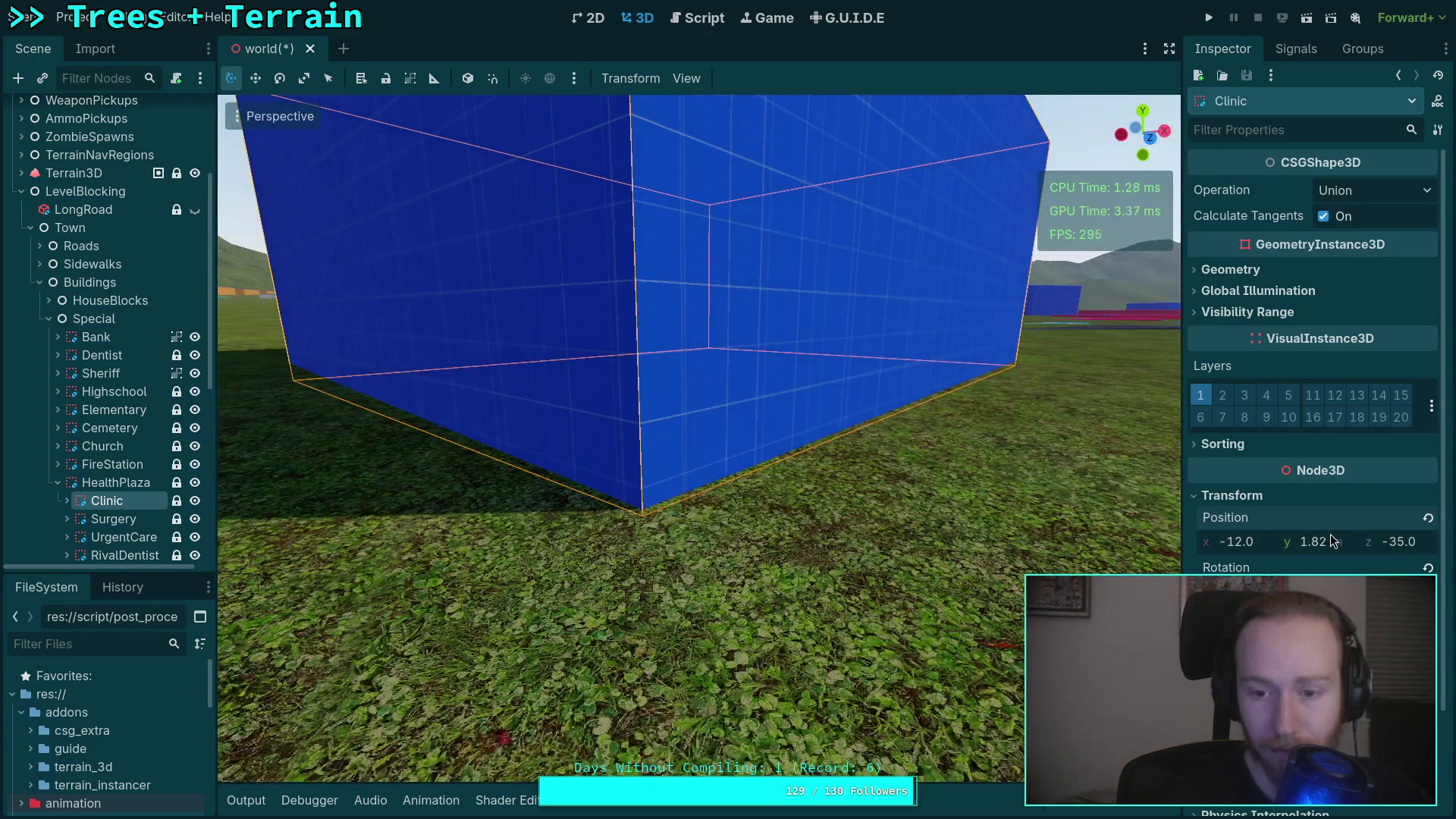
Raise the Surgery box to Position Y 0.705 so it meets the ground.
left_click(113, 519)
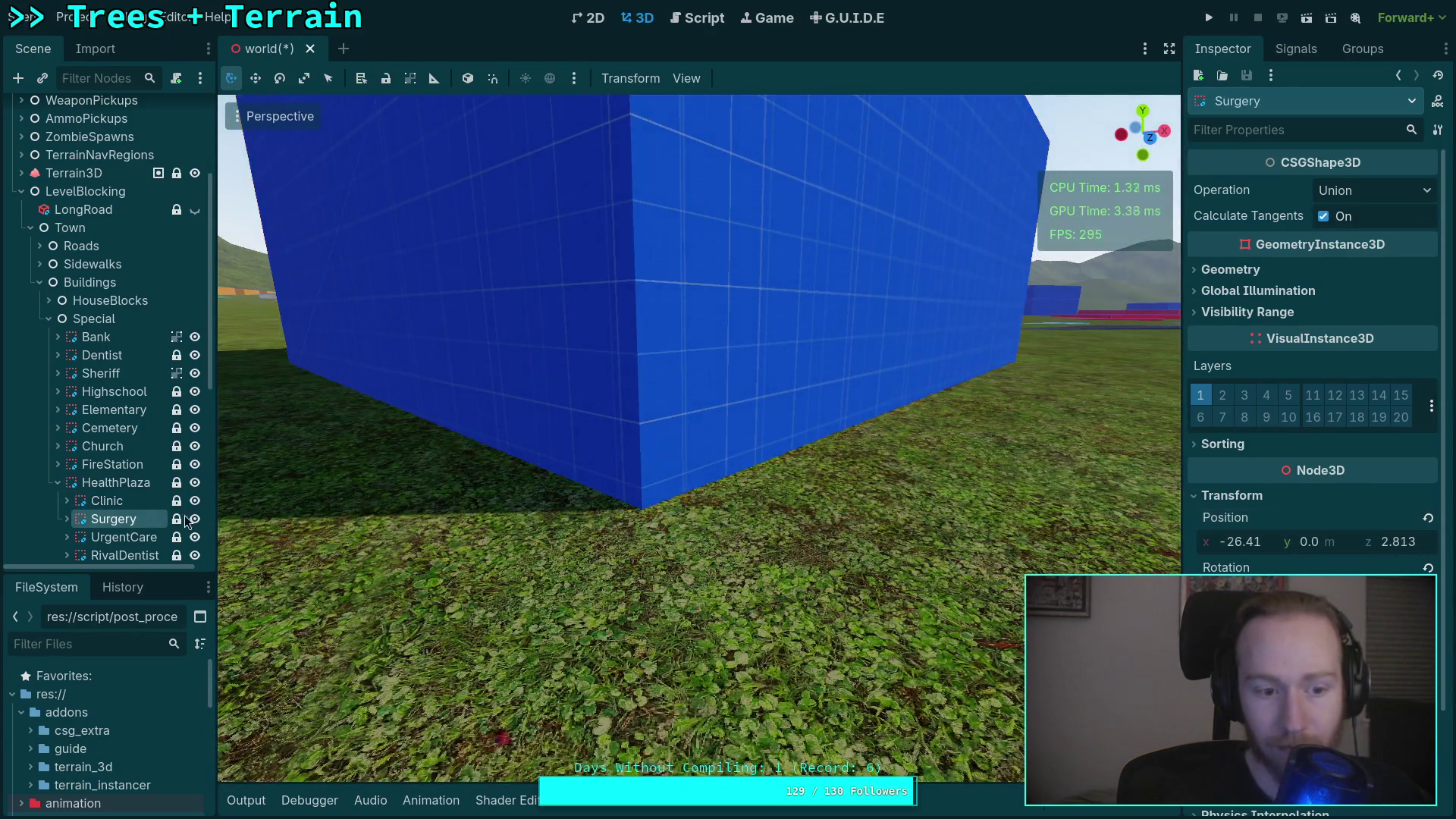
key("f")
scroll(931, 541, "down", 3)
left_click_drag(932, 541, 876, 536)
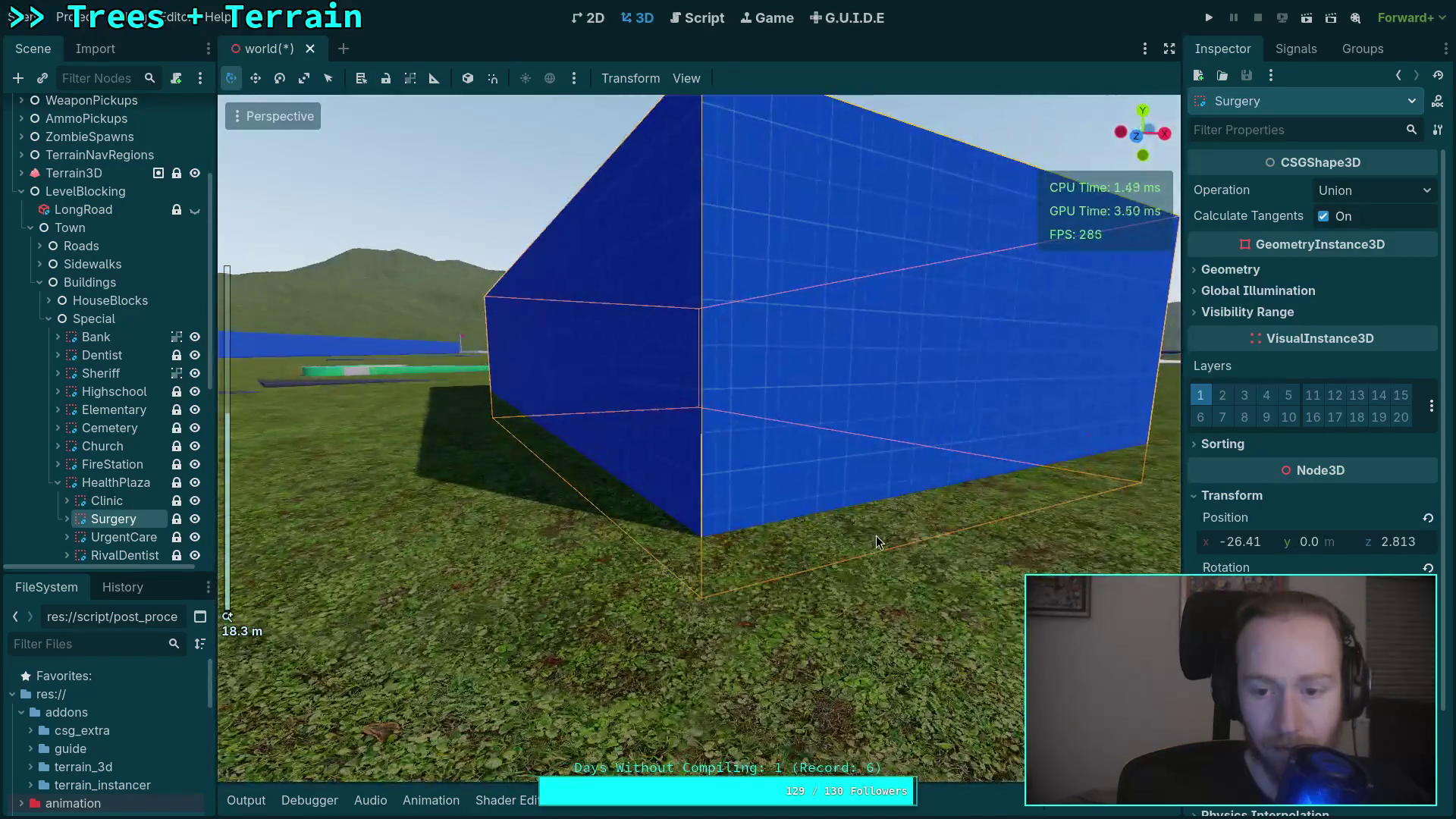
left_click_drag(1306, 554, 1320, 554)
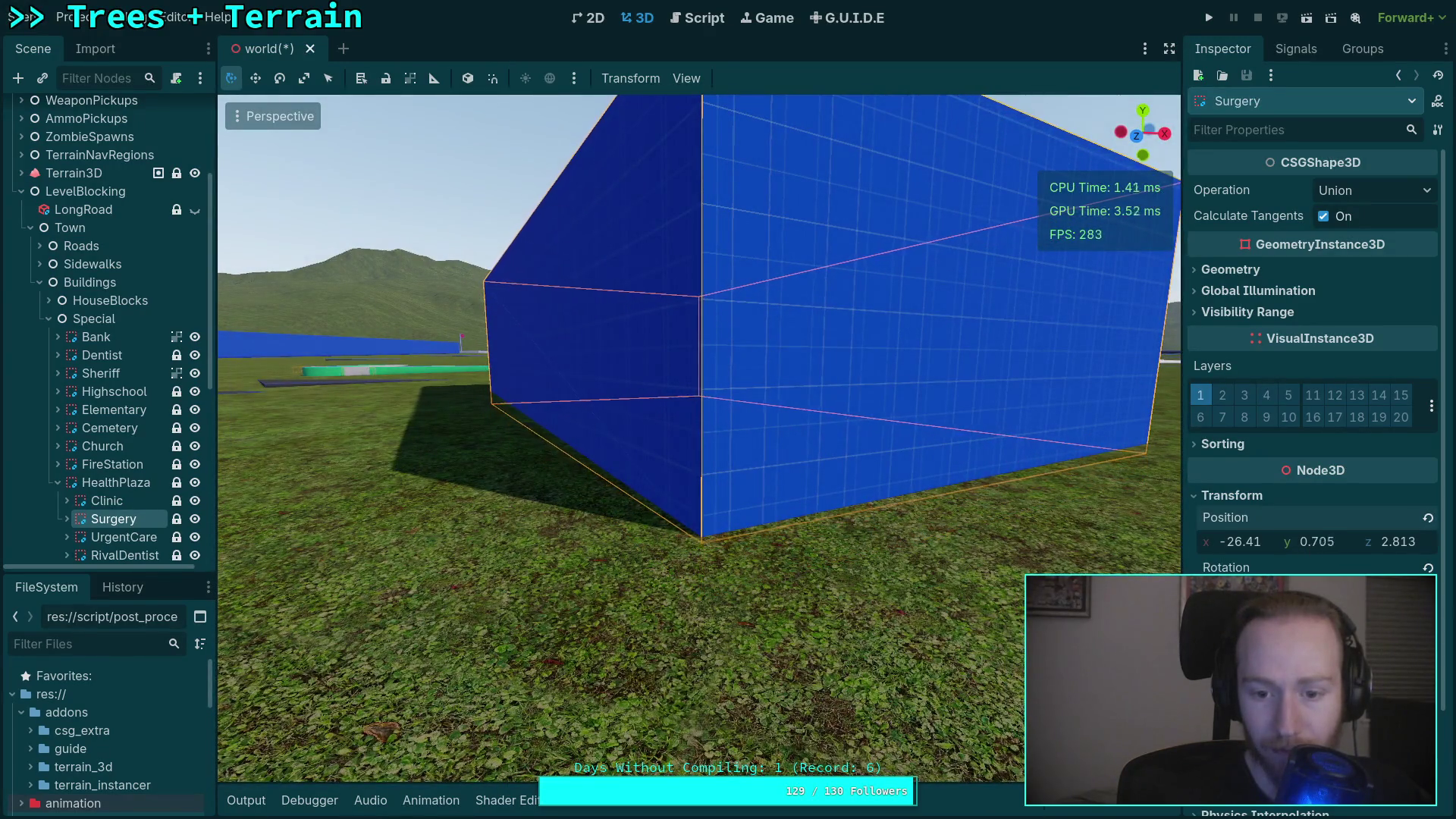
Raise the UrgentCare box to Position Y 0.27.
left_click(124, 537)
key("f")
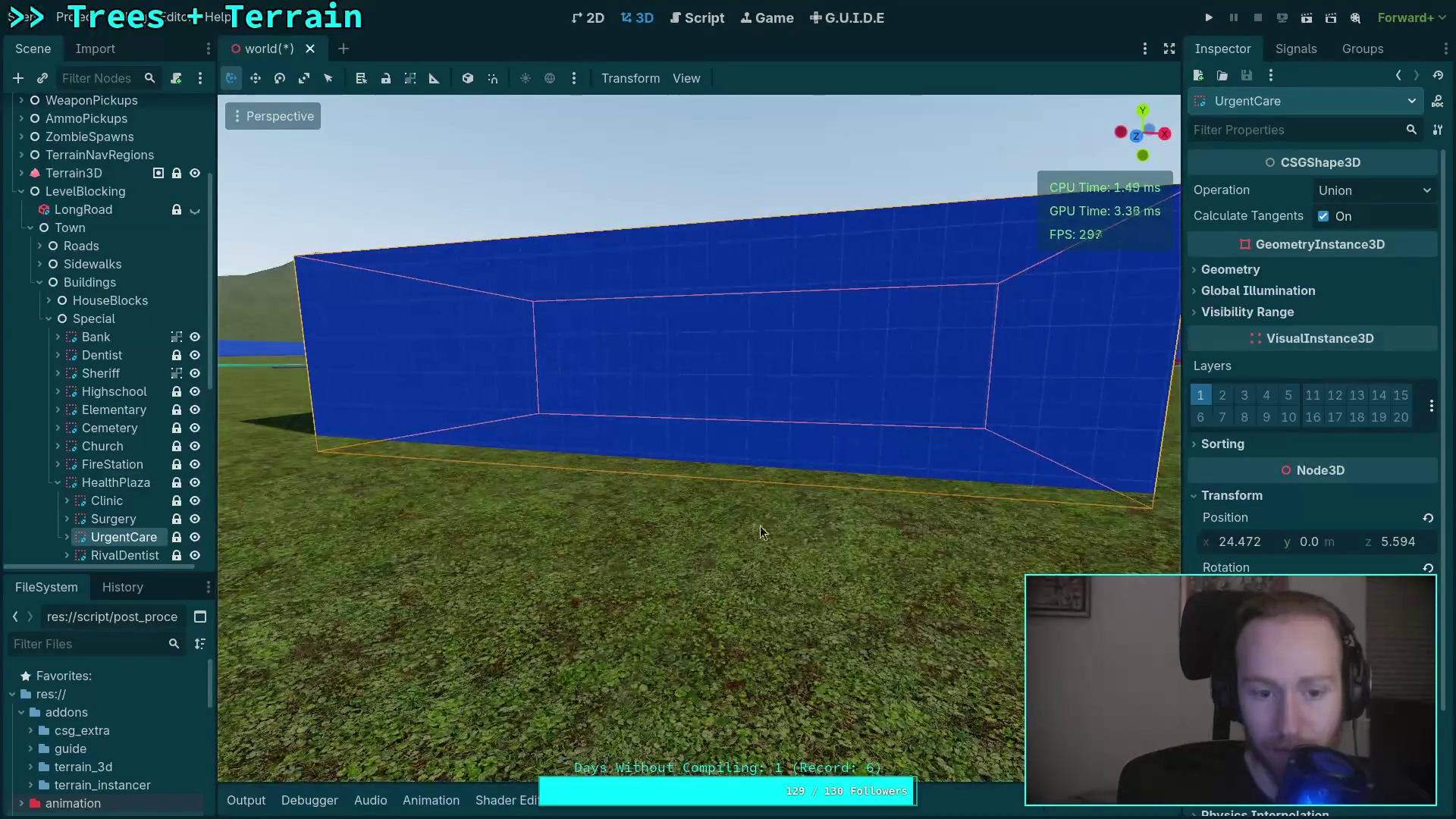
left_click_drag(762, 518, 531, 508)
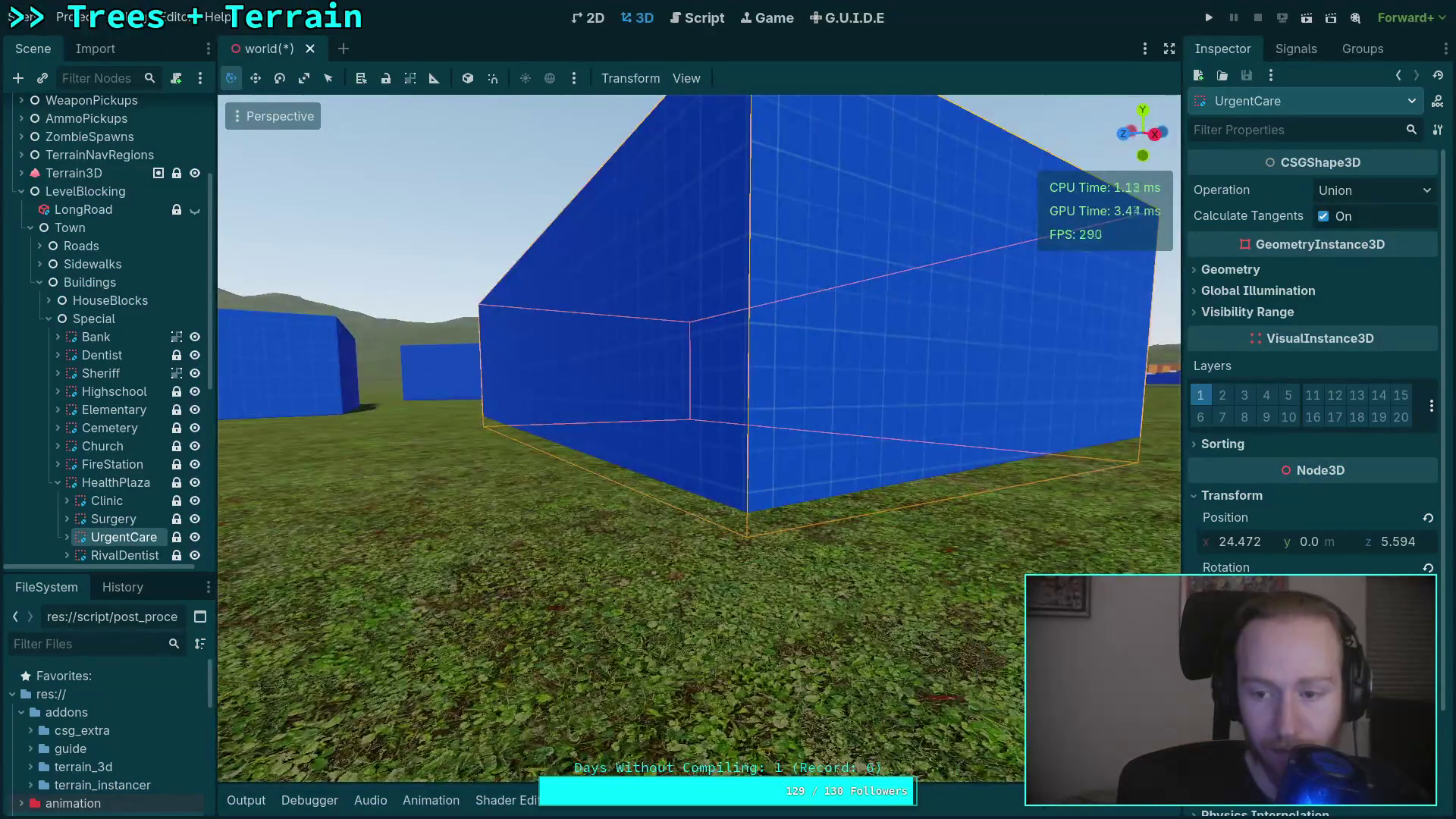
left_click_drag(1318, 548, 1327, 548)
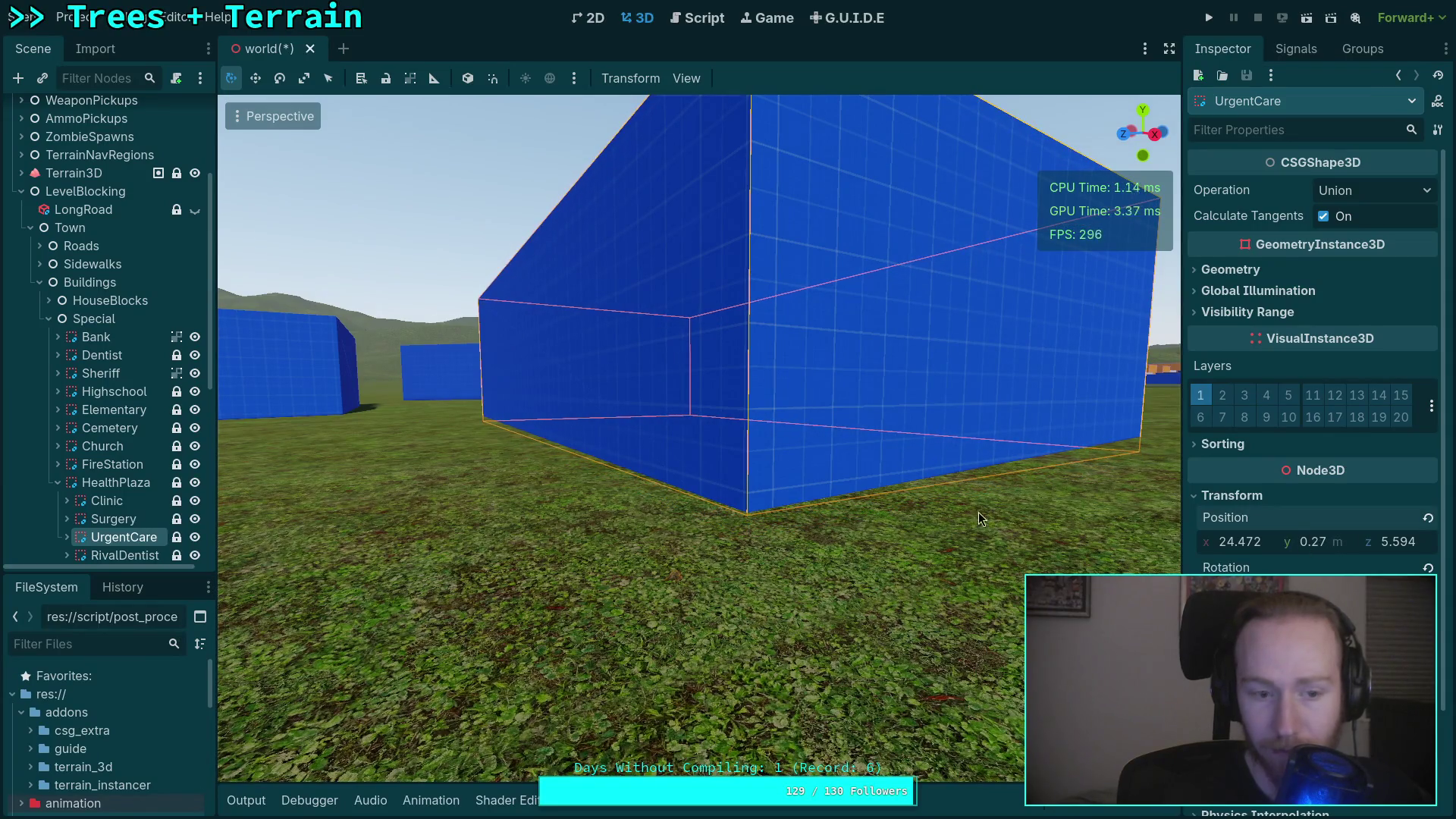
Frame the RivalDentist box, collapse HealthPlaza and select TownHall.
scroll(157, 488, "down", 3)
left_click(144, 498)
key("f")
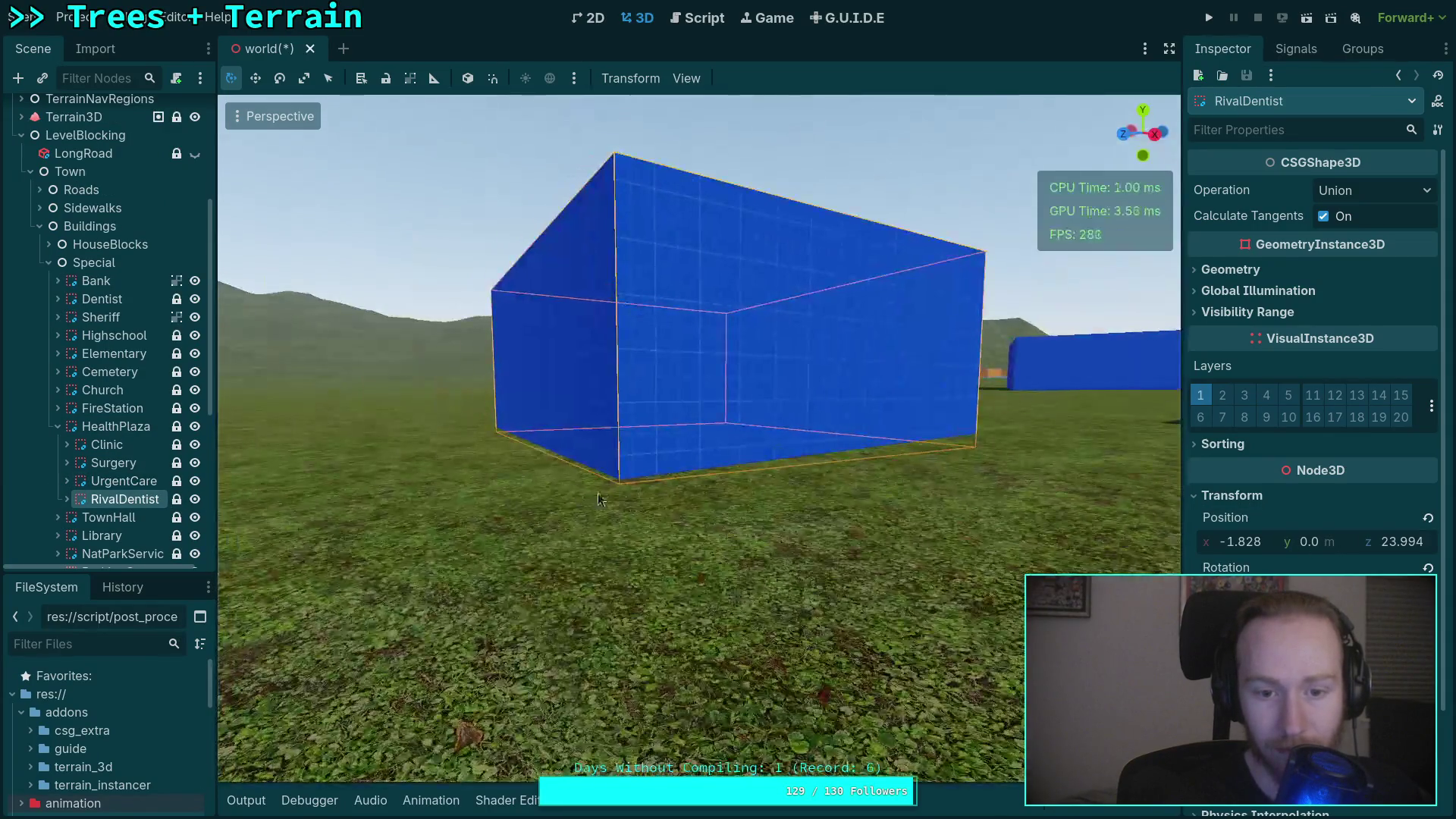
left_click(50, 427)
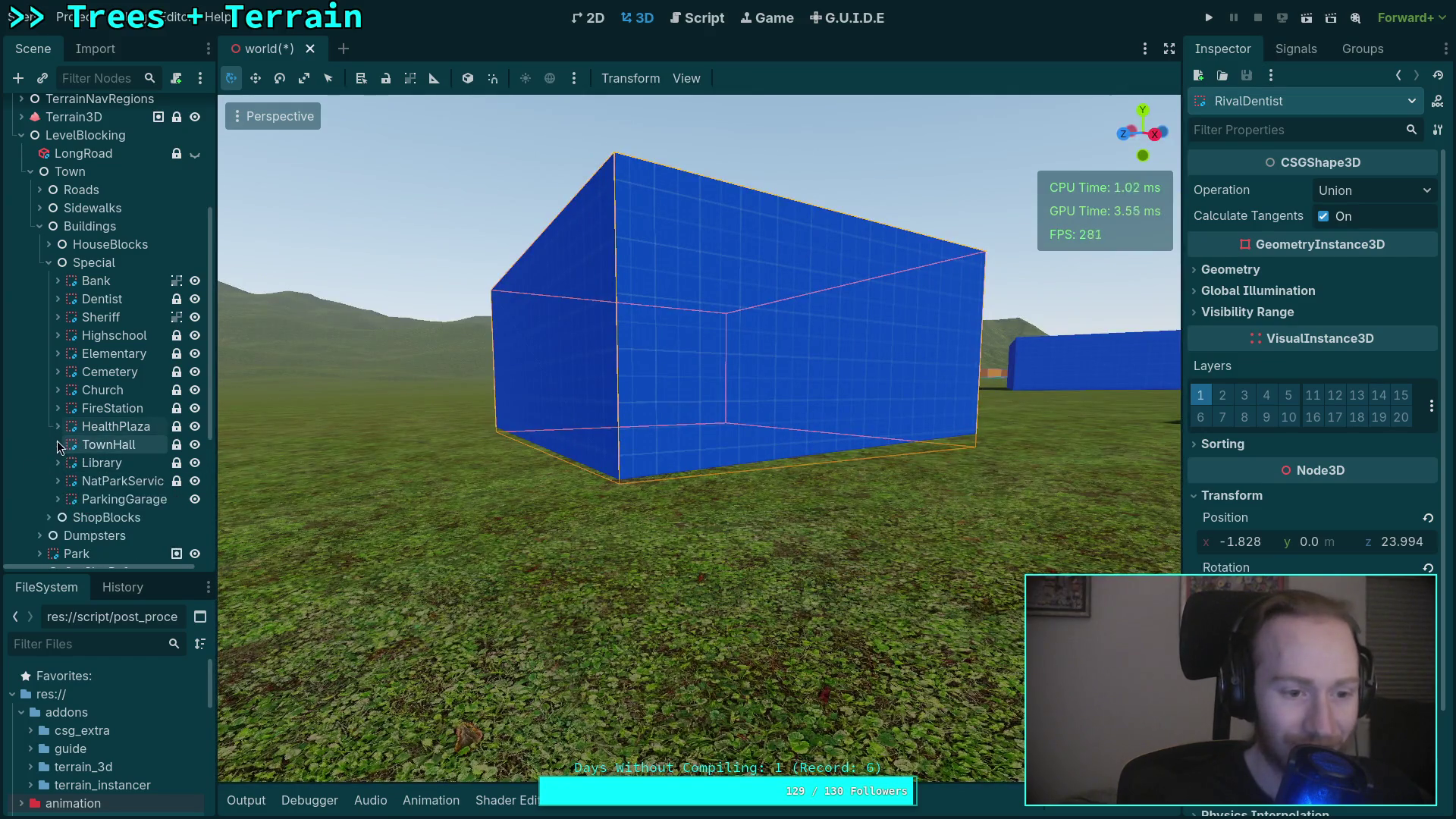
left_click(59, 446)
Check how the TownHall and Library boxes sit on the terrain.
key("f")
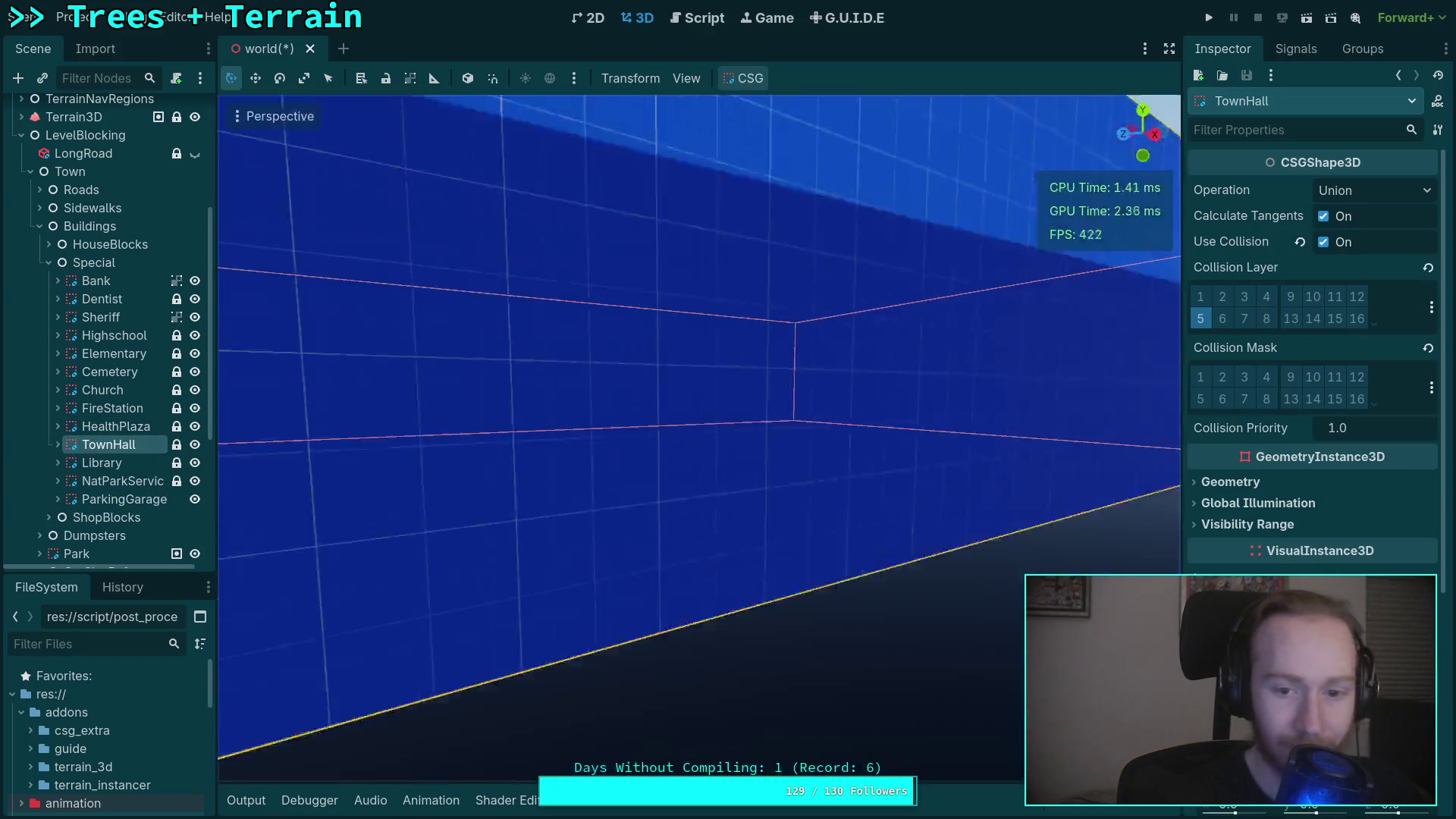
scroll(698, 538, "down", 5)
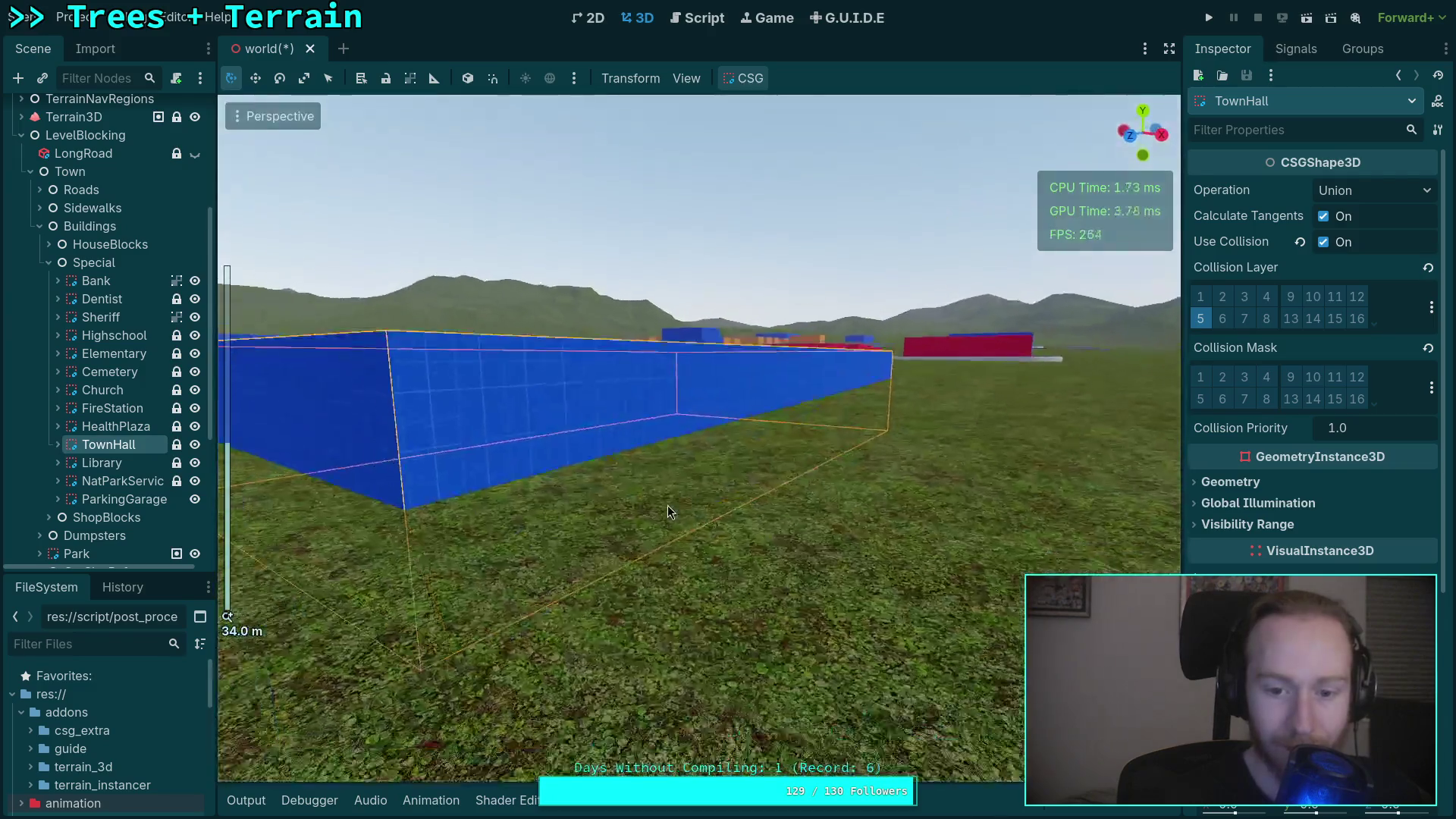
left_click_drag(668, 510, 963, 567)
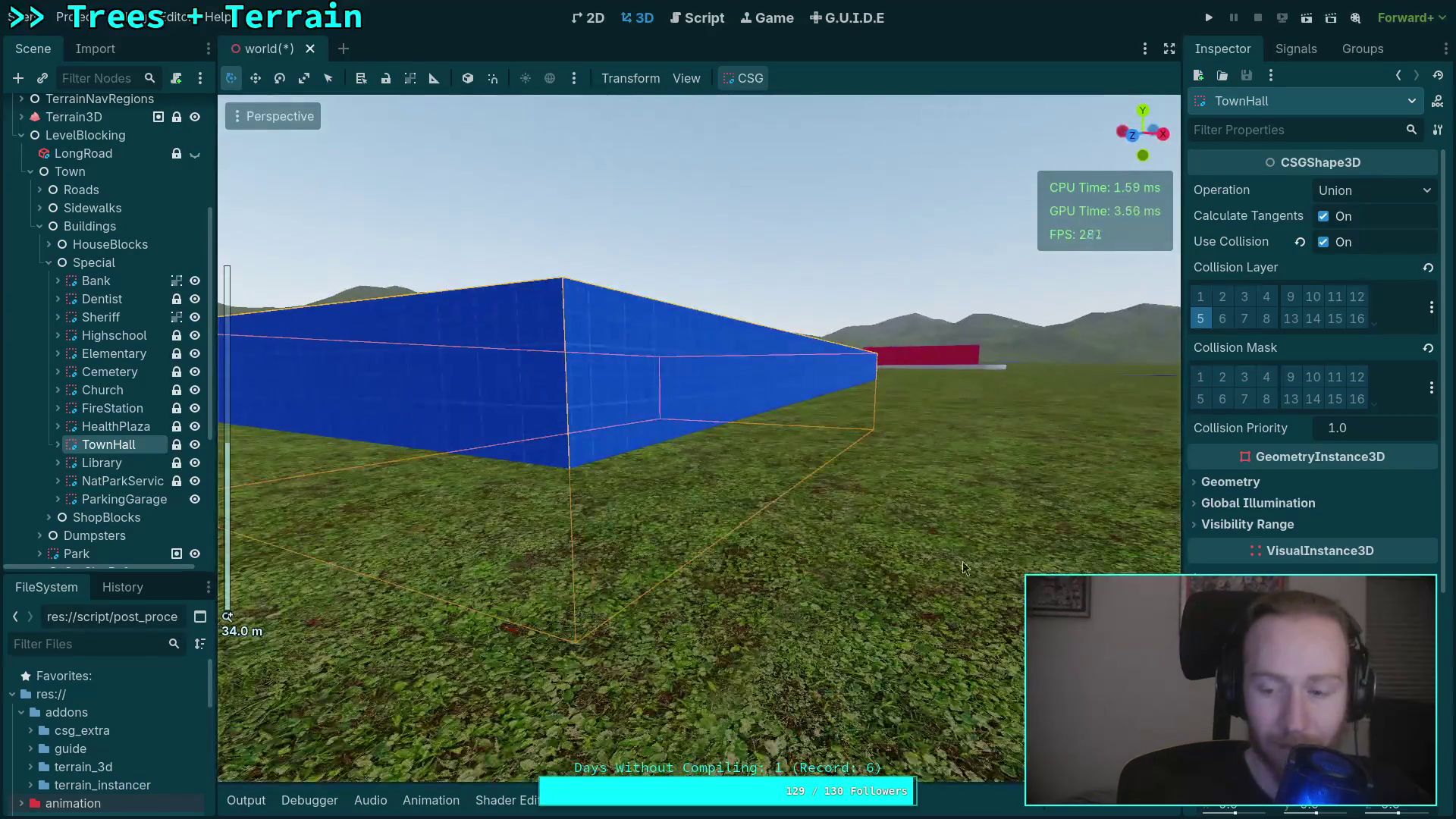
scroll(546, 364, "up", 5)
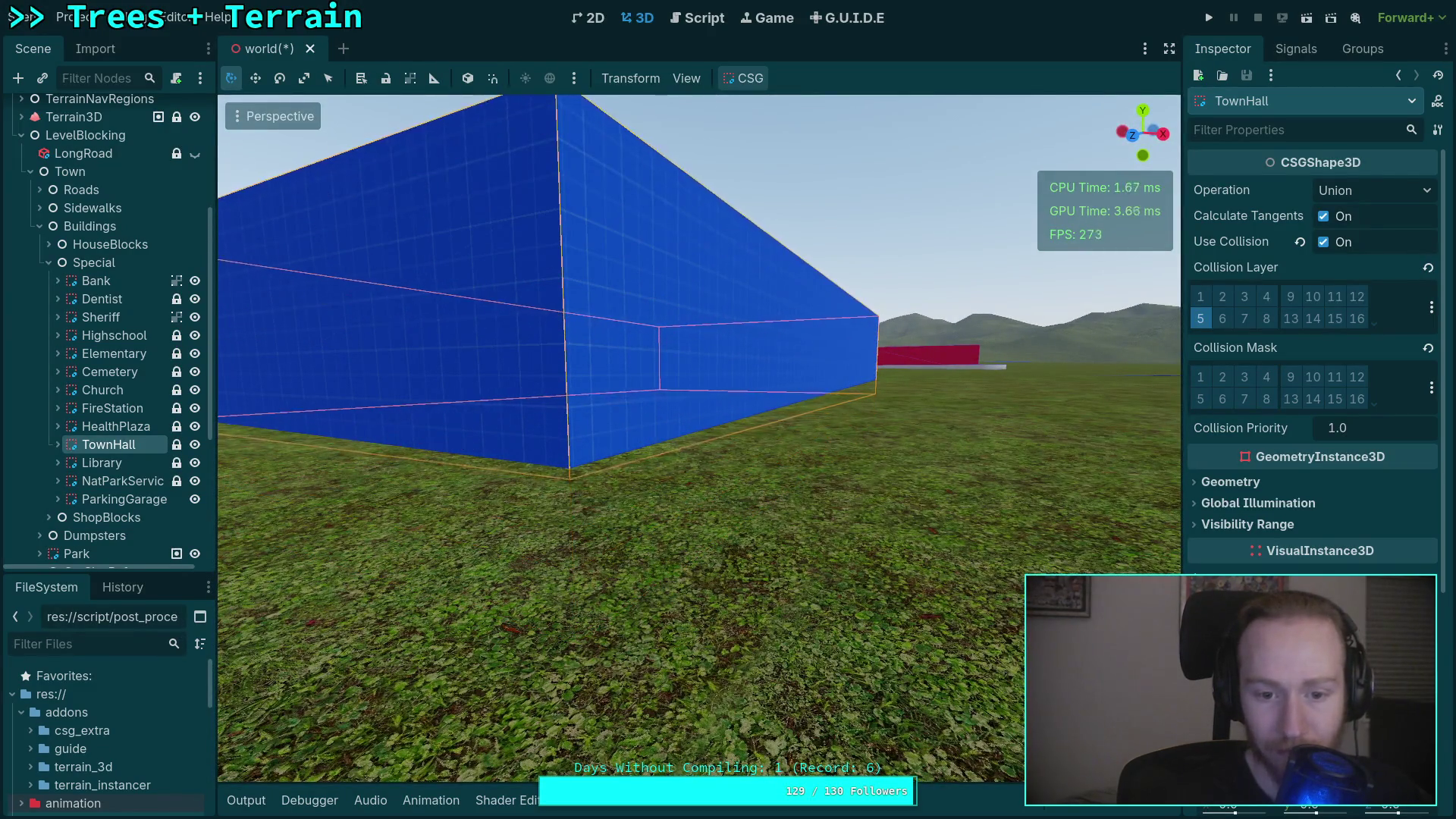
left_click(113, 461)
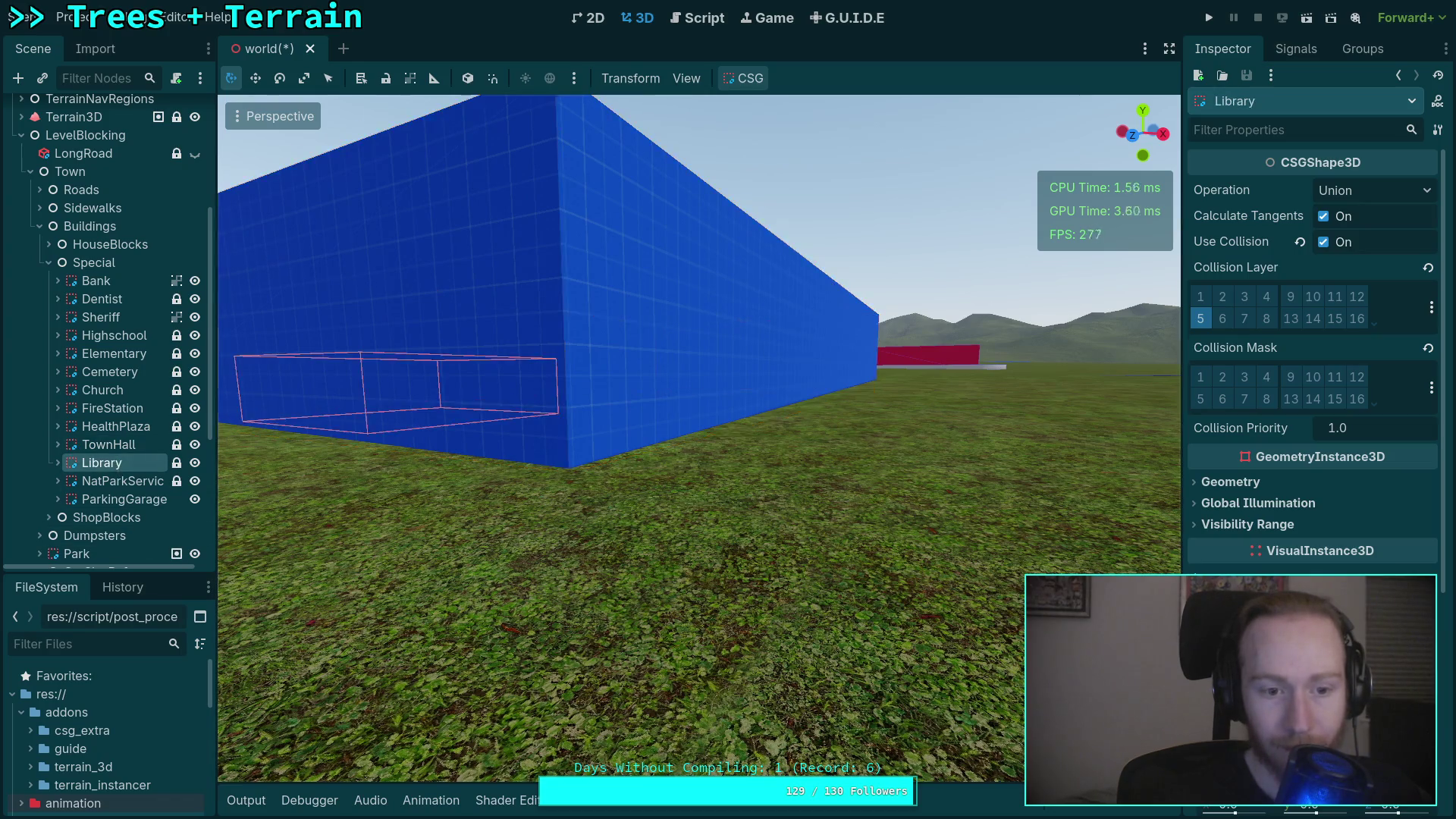
key("f")
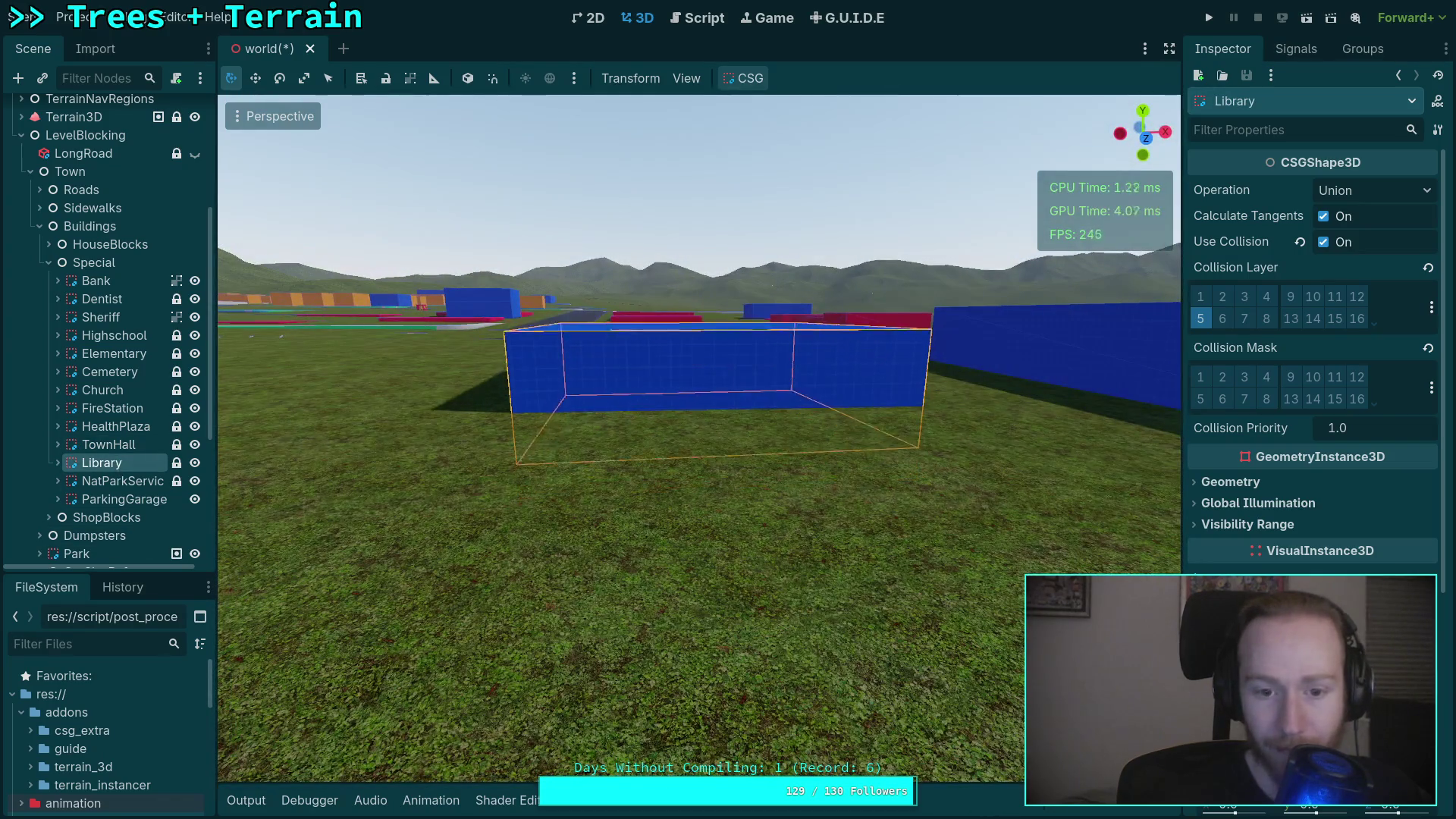
scroll(843, 613, "up", 2)
mouse_move(844, 612)
left_mouse_down()
mouse_move(693, 616)
mouse_move(818, 620)
left_mouse_up()
scroll(693, 618, "up", 2)
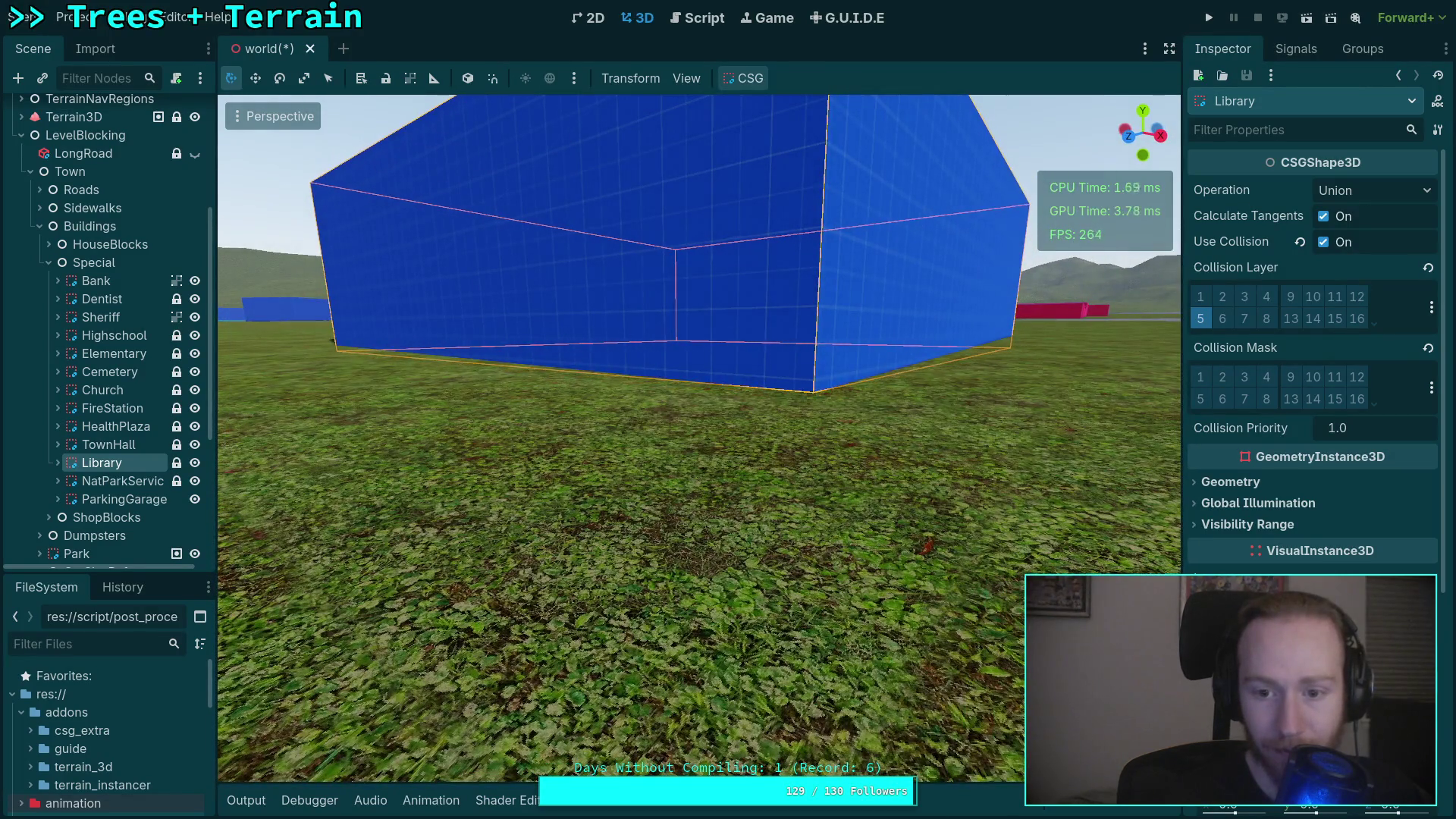
Orbit around the NatParkService box to check its base.
left_click(114, 480)
key("f")
scroll(744, 566, "down", 3)
left_click_drag(647, 566, 1023, 647)
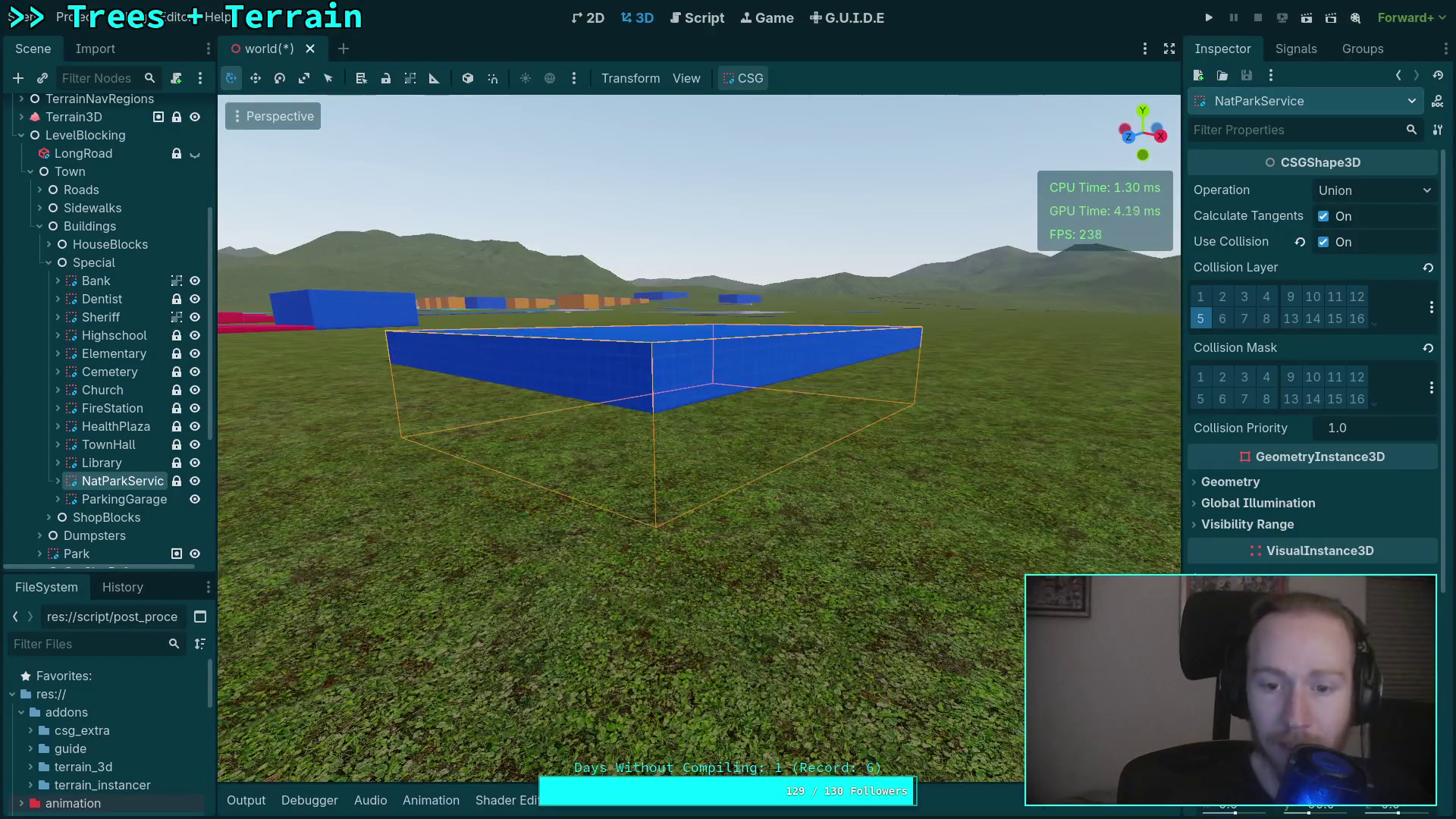
scroll(652, 319, "up", 3)
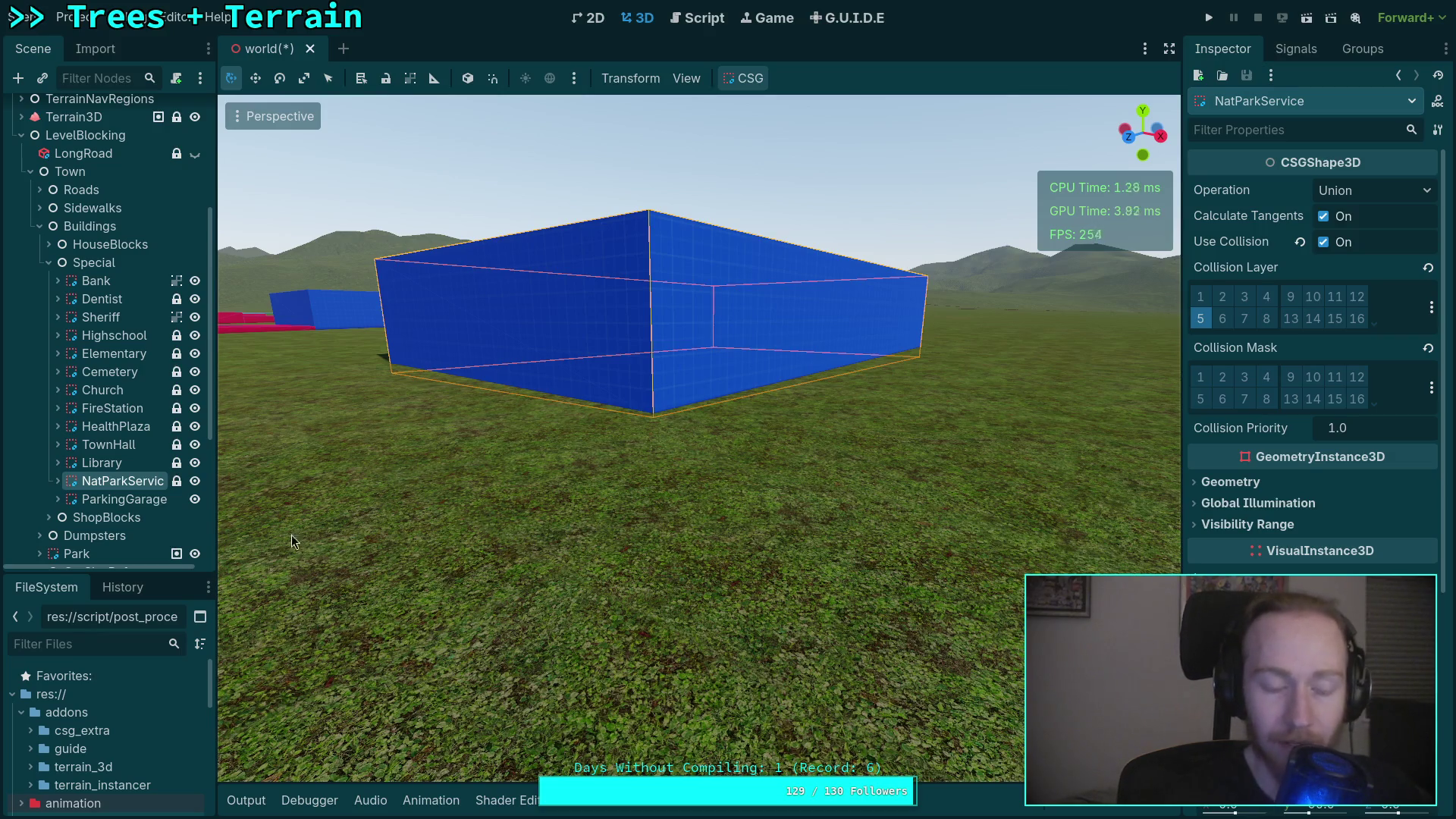
Frame and orbit the ParkingGarage to check its fit on the terrain.
key("f")
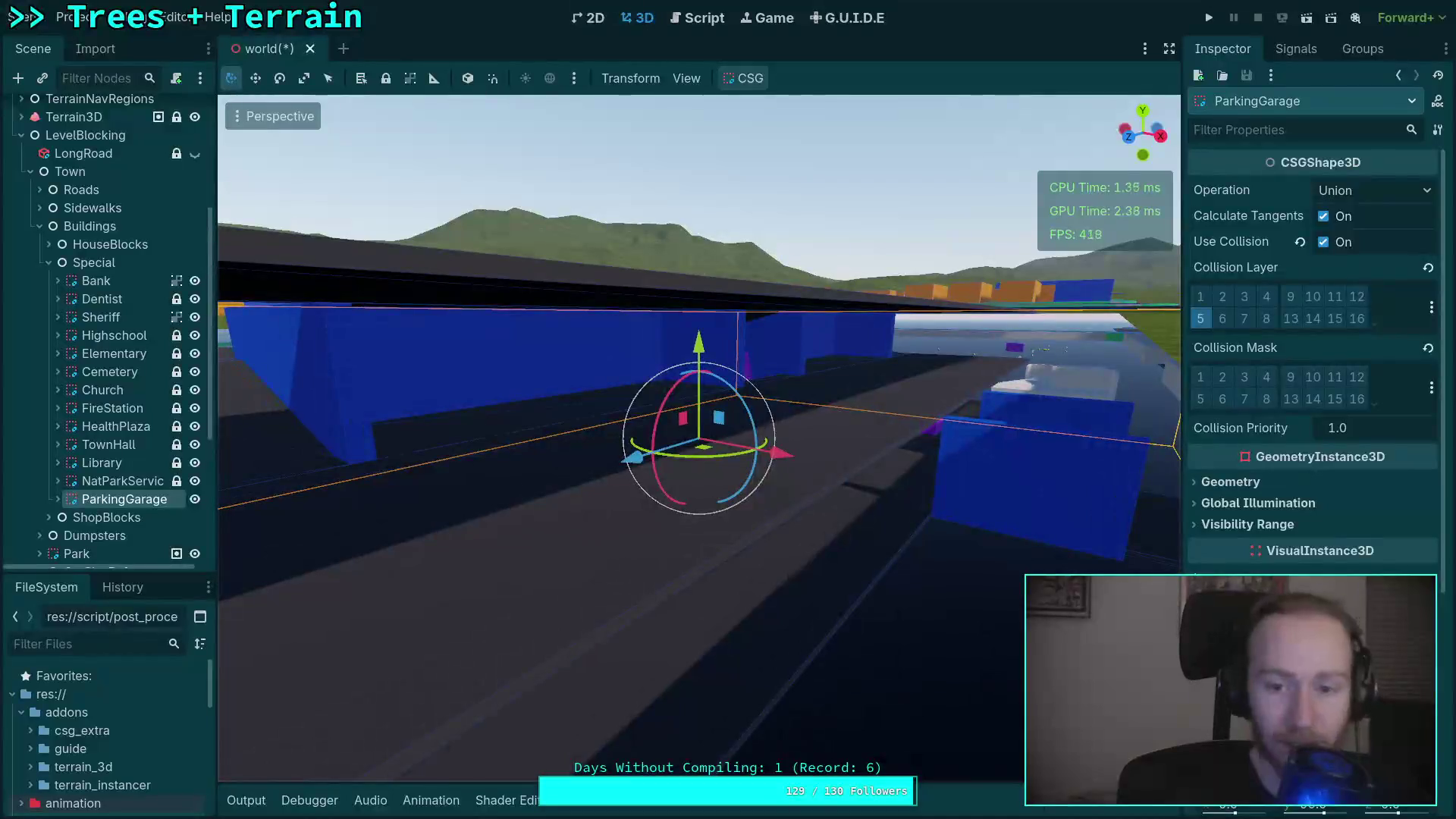
scroll(459, 544, "down", 4)
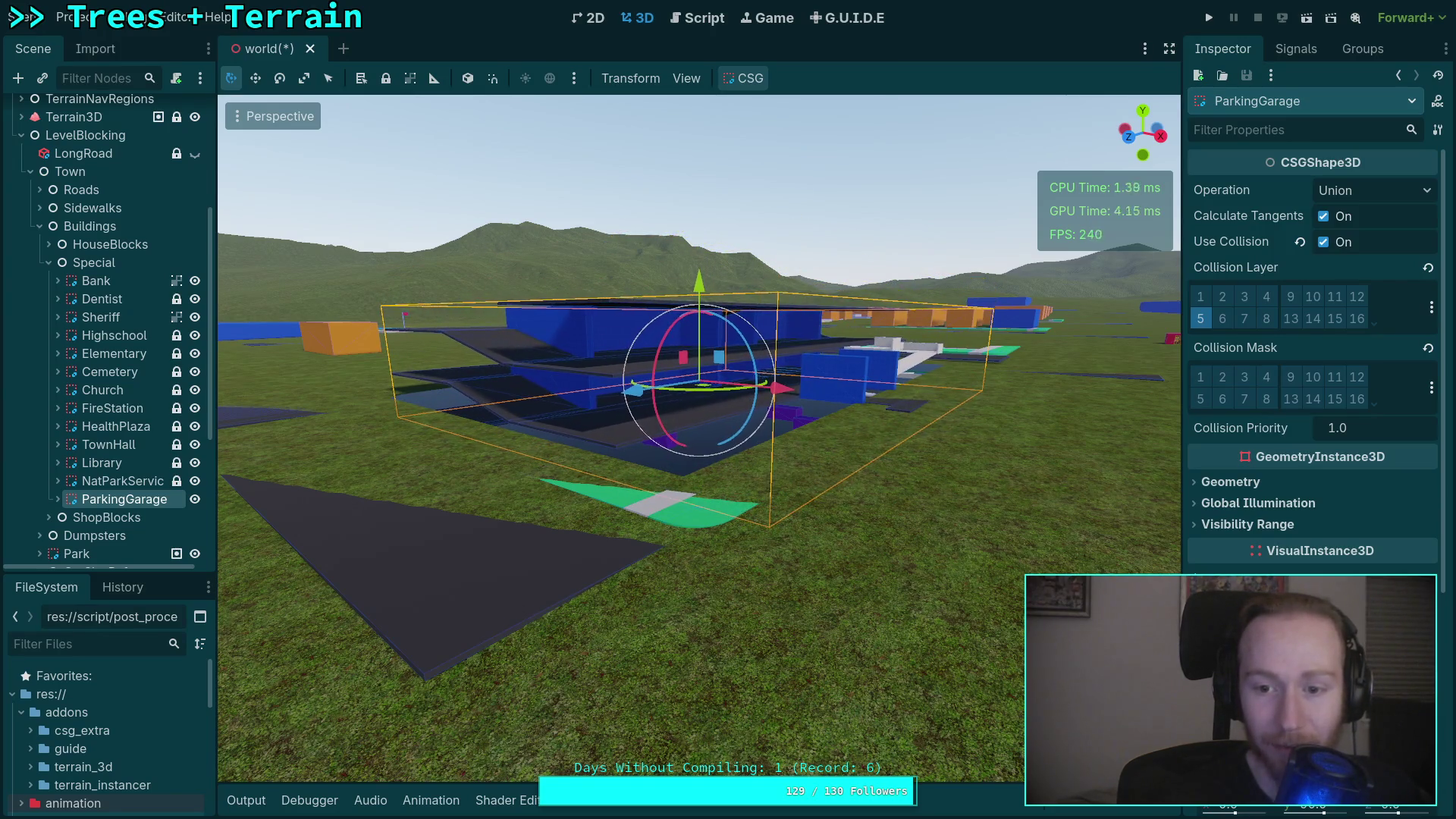
scroll(599, 375, "up", 8)
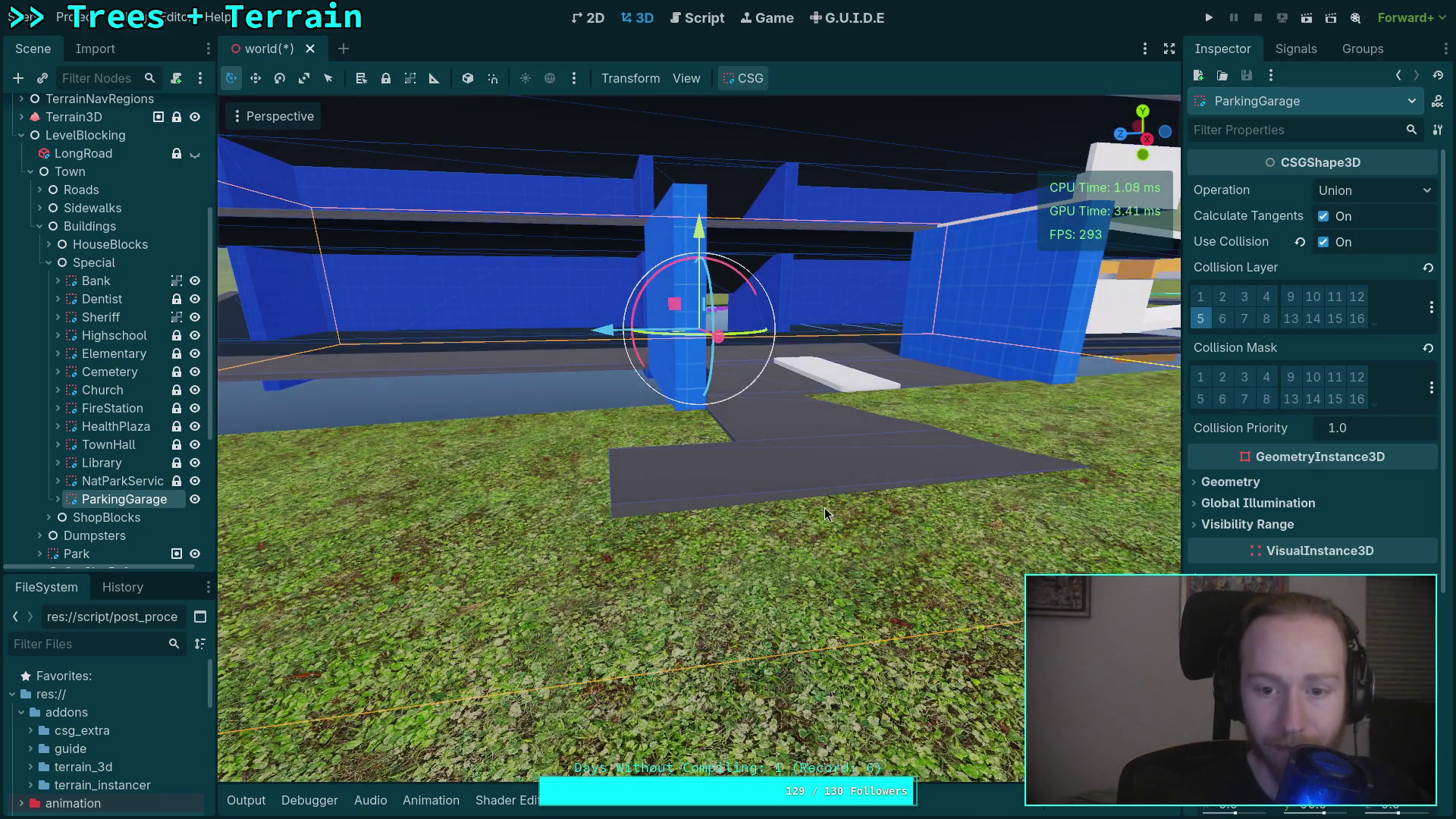
scroll(825, 513, "down", 5)
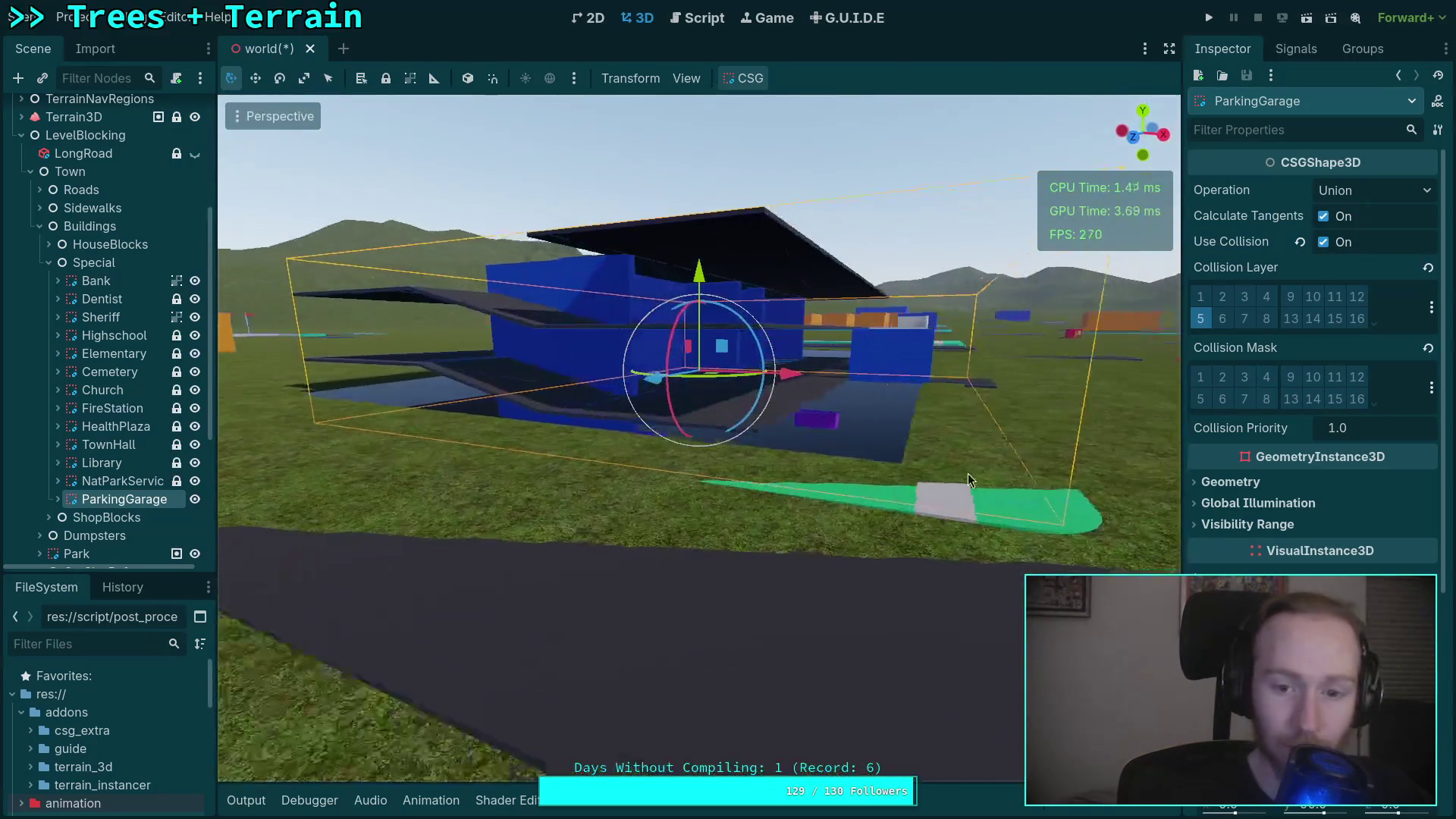
left_click_drag(969, 479, 871, 485)
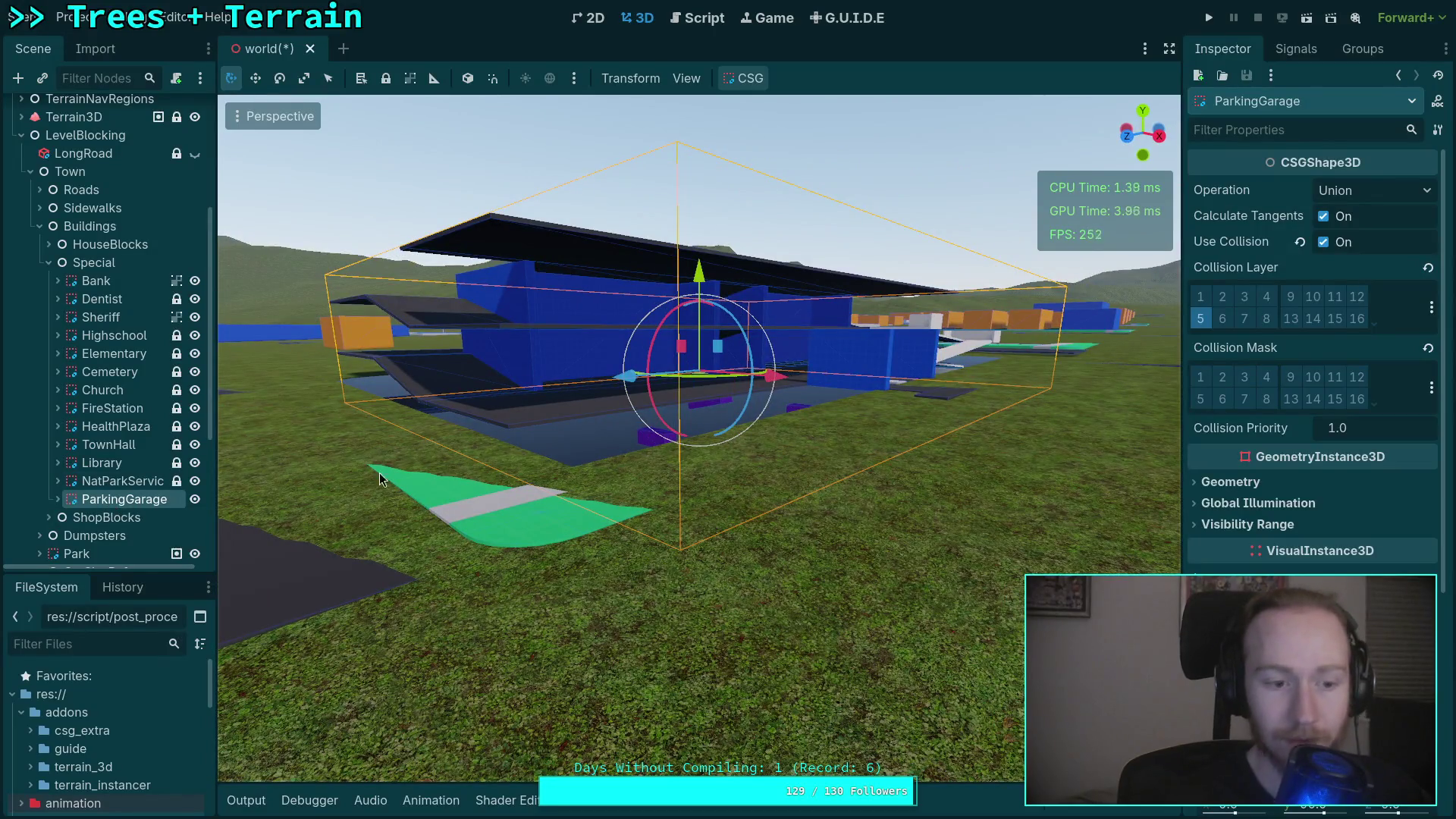
Collapse the Special group and expand ShopBlocks.
left_click(48, 263)
left_click(80, 282)
left_click(50, 282)
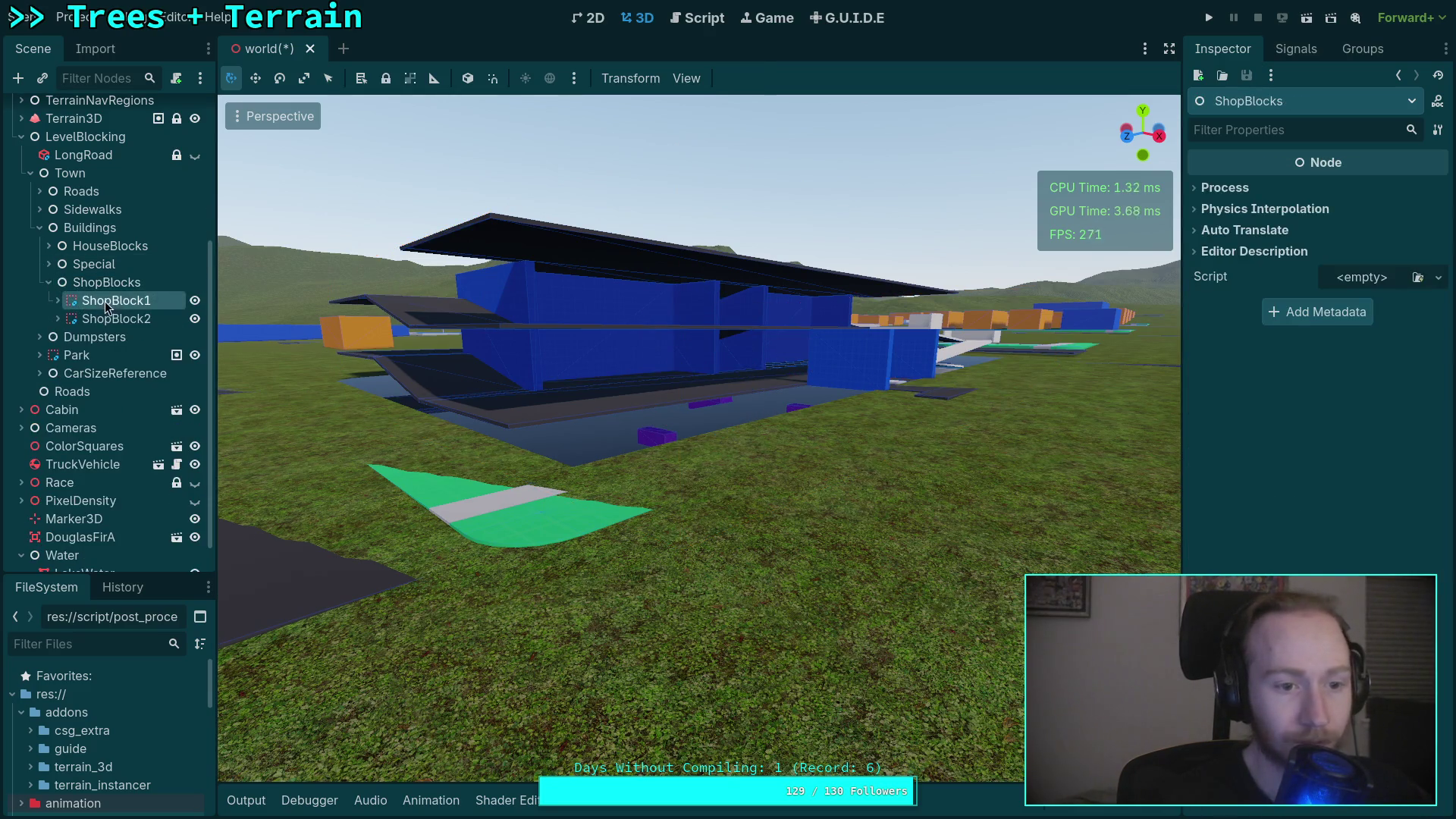
double_click(104, 301)
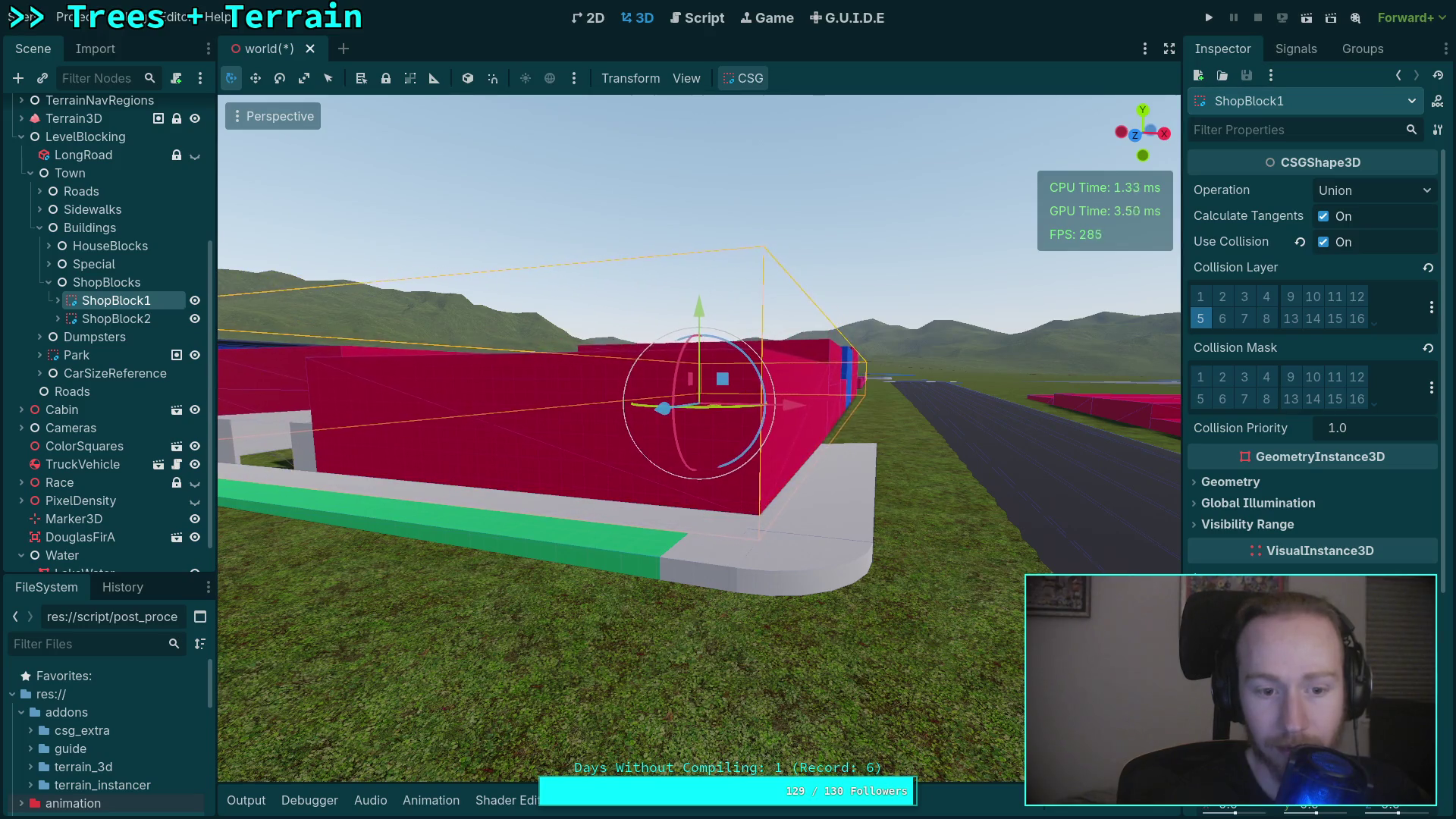
scroll(872, 620, "down", 3)
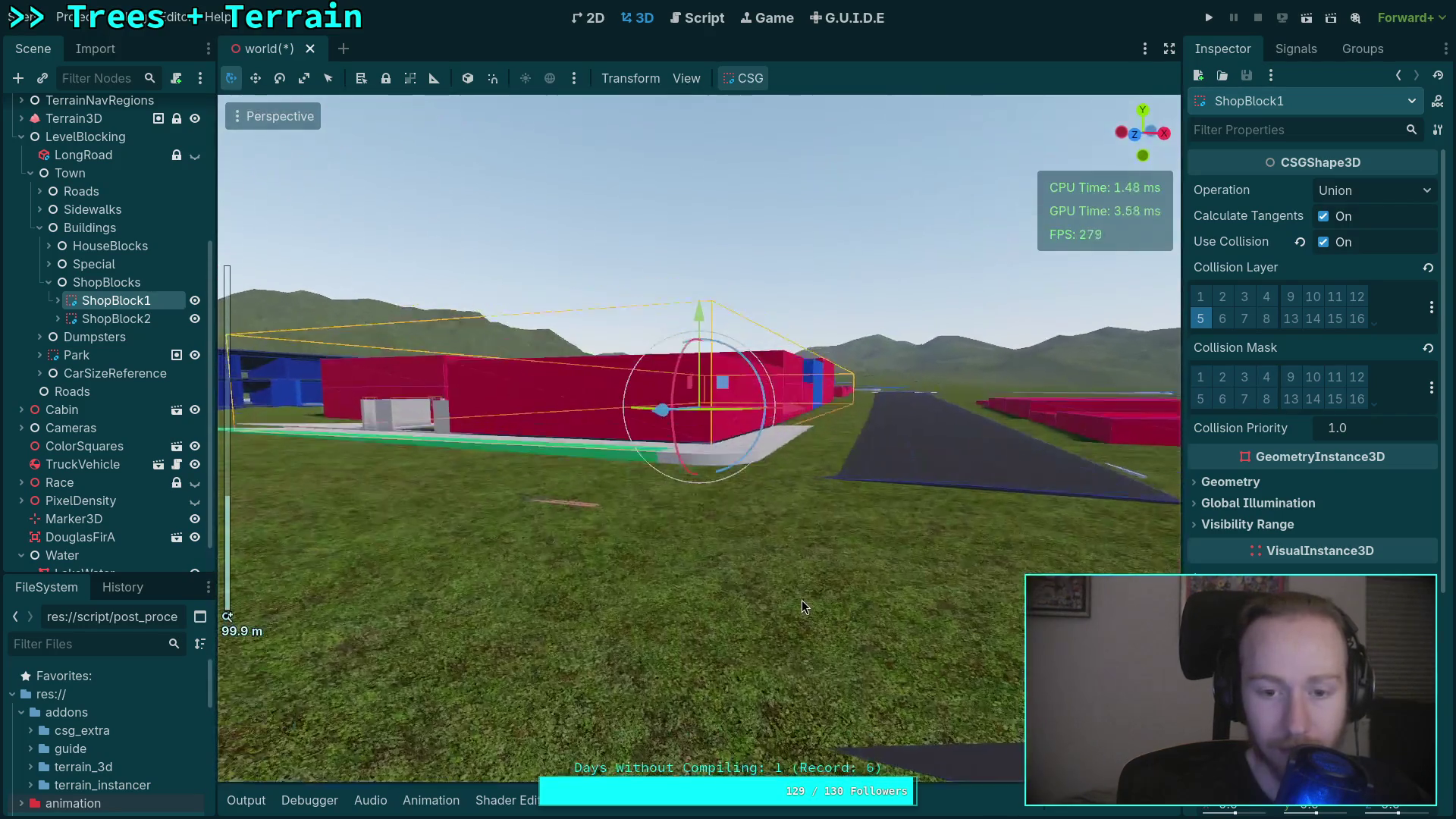
mouse_move(802, 599)
left_mouse_down()
mouse_move(654, 556)
mouse_move(592, 485)
left_mouse_up()
key("w")
scroll(653, 549, "up", 3)
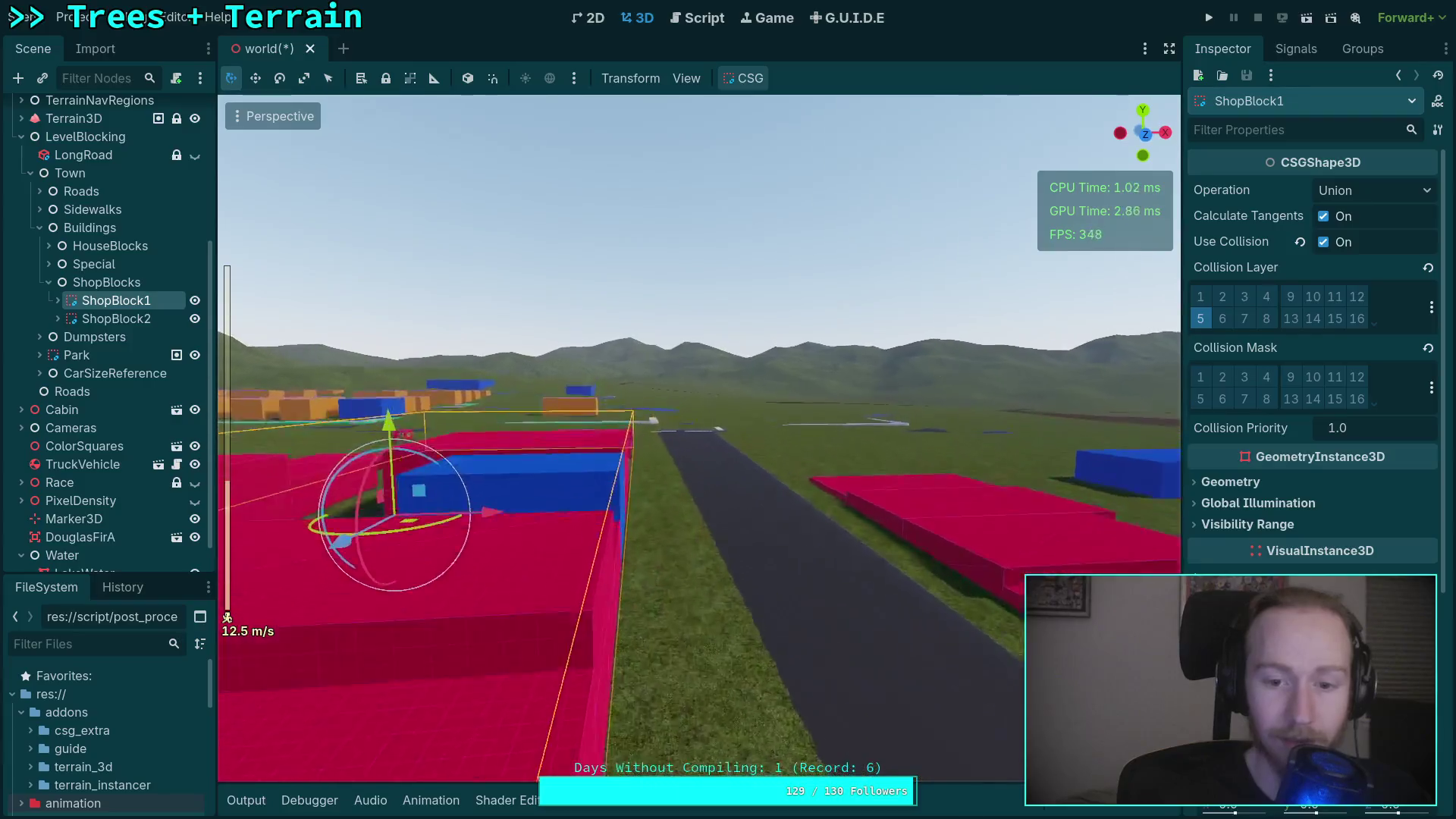
key("s")
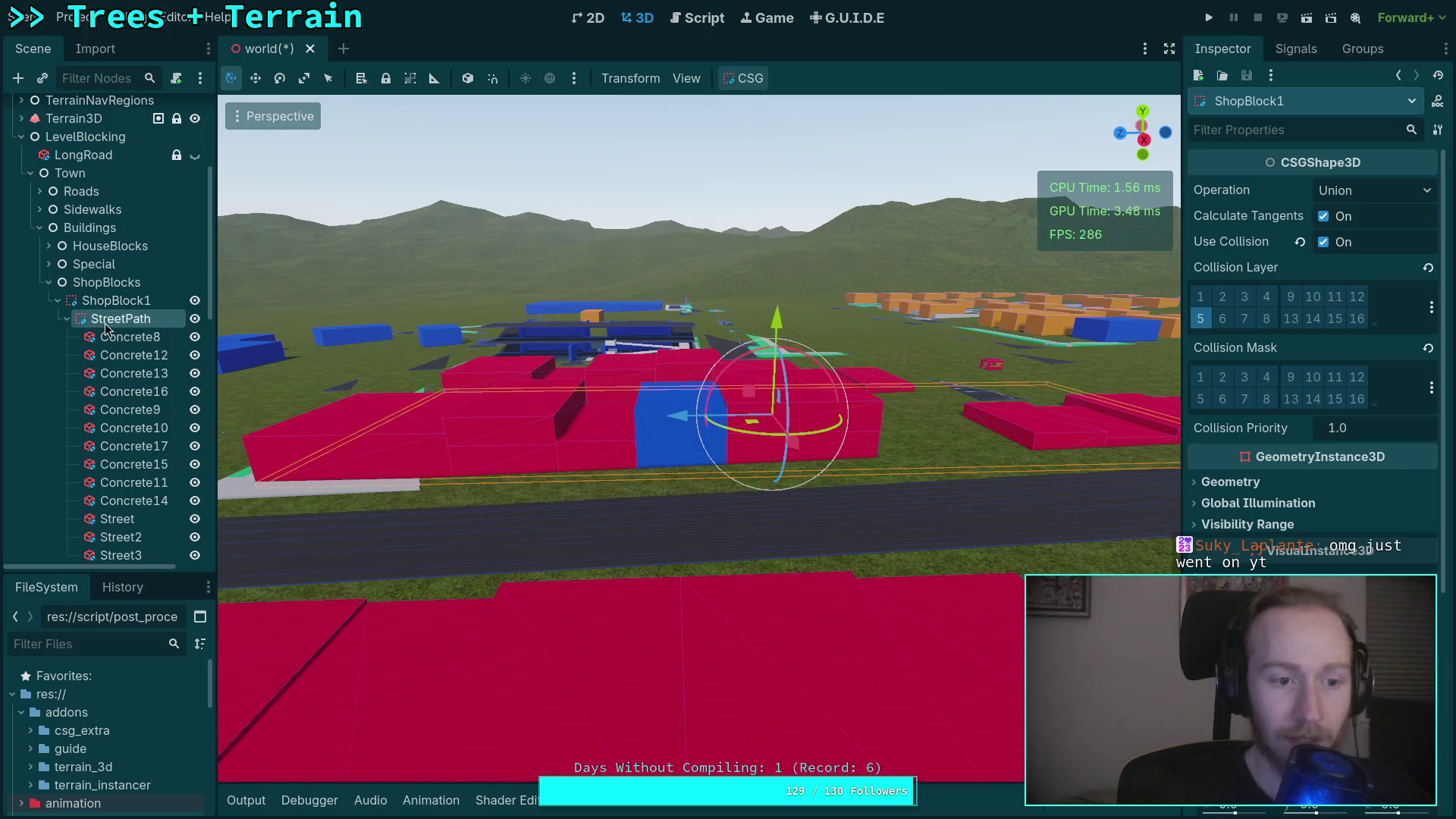
left_click(105, 324)
key("w")
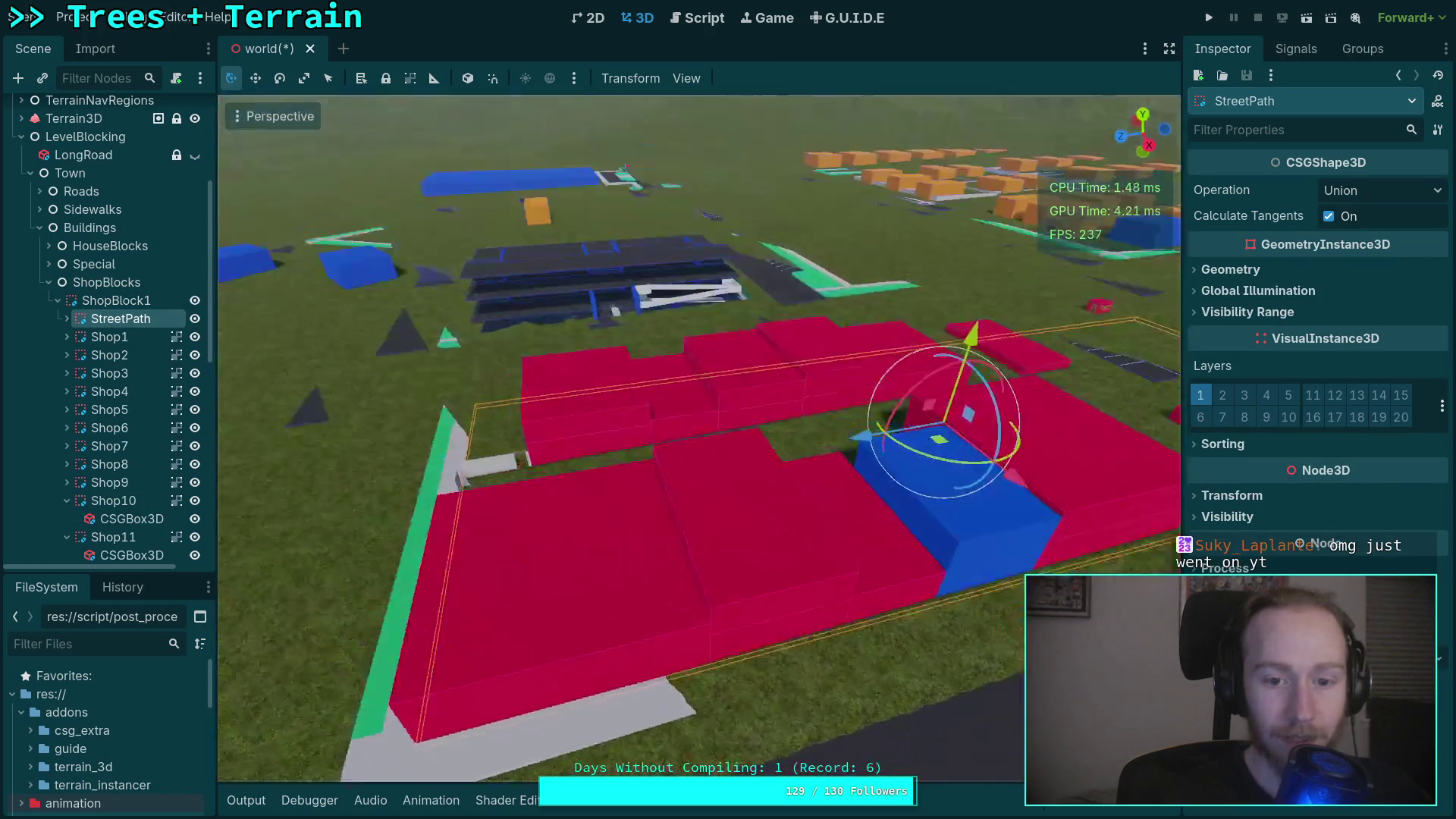
key("w")
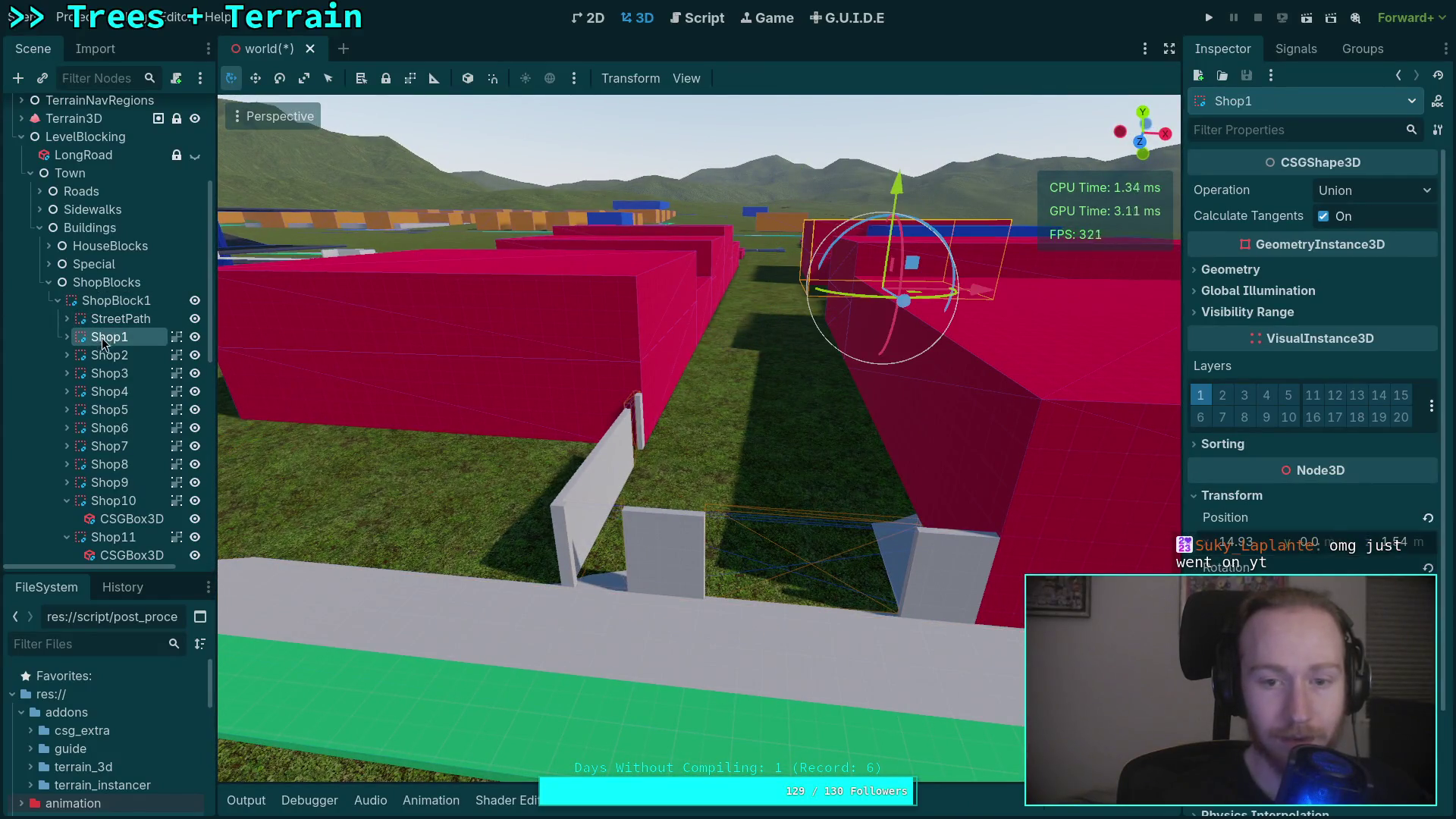
key("s")
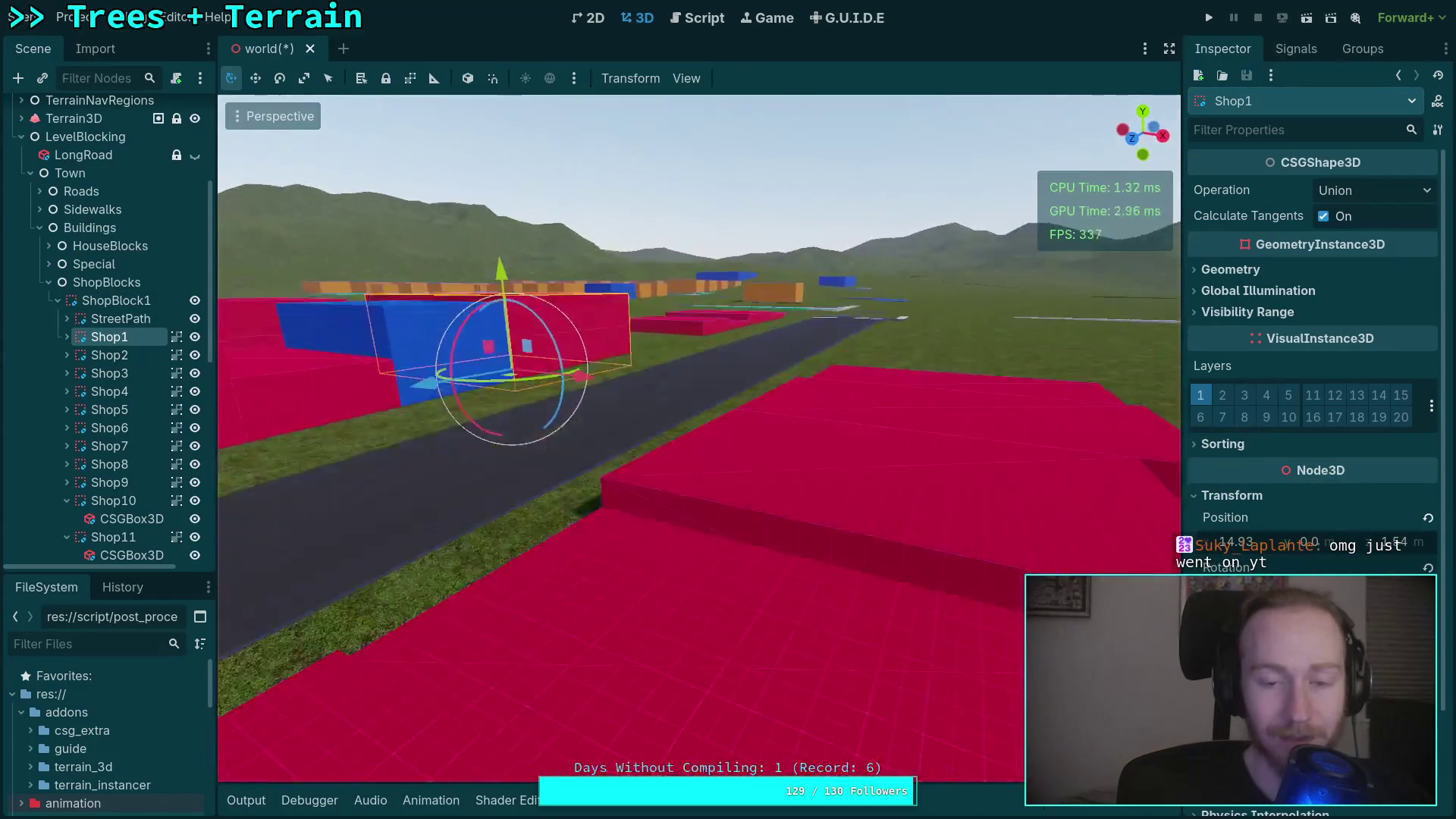
key("w")
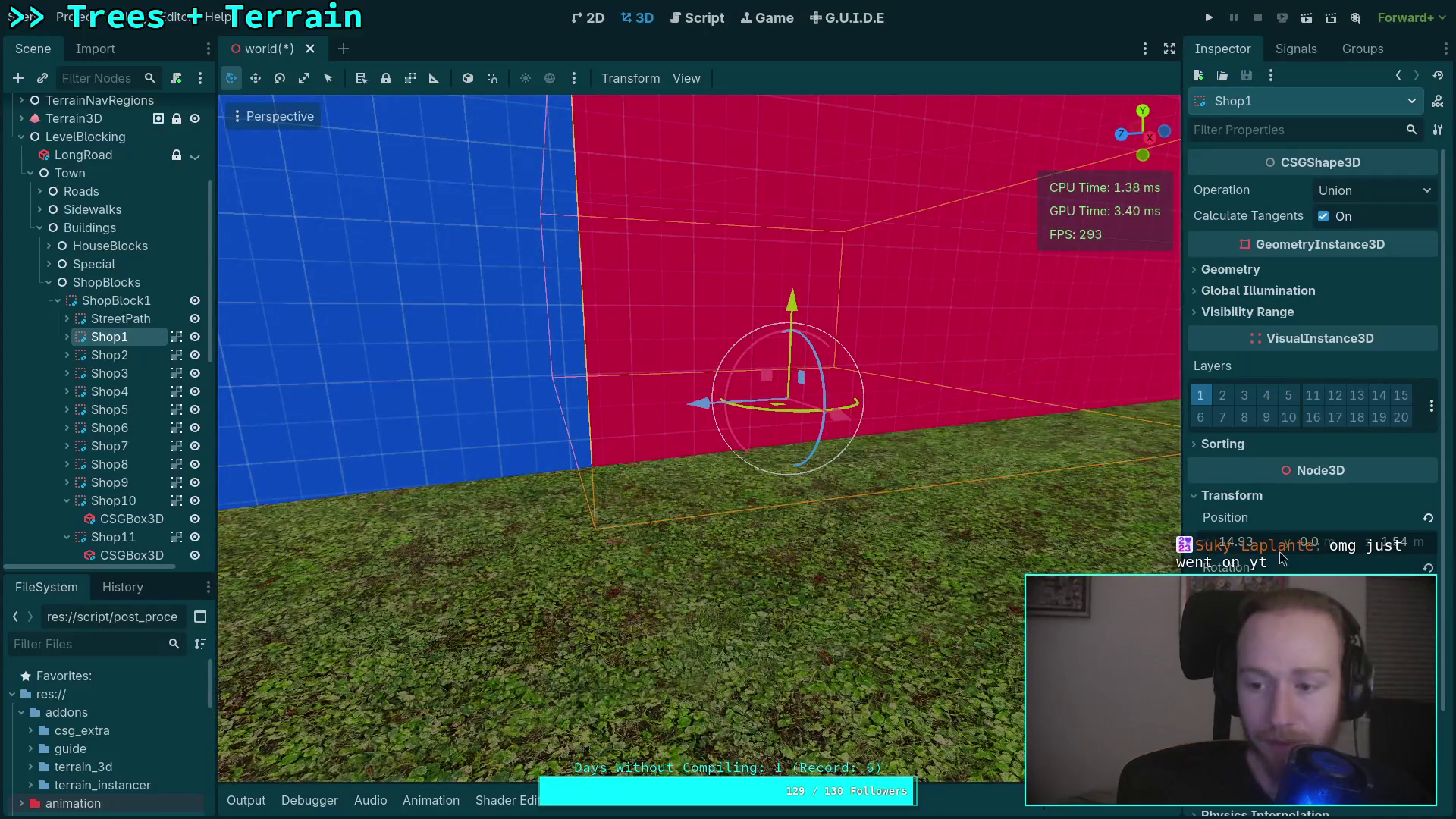
double_click(141, 361)
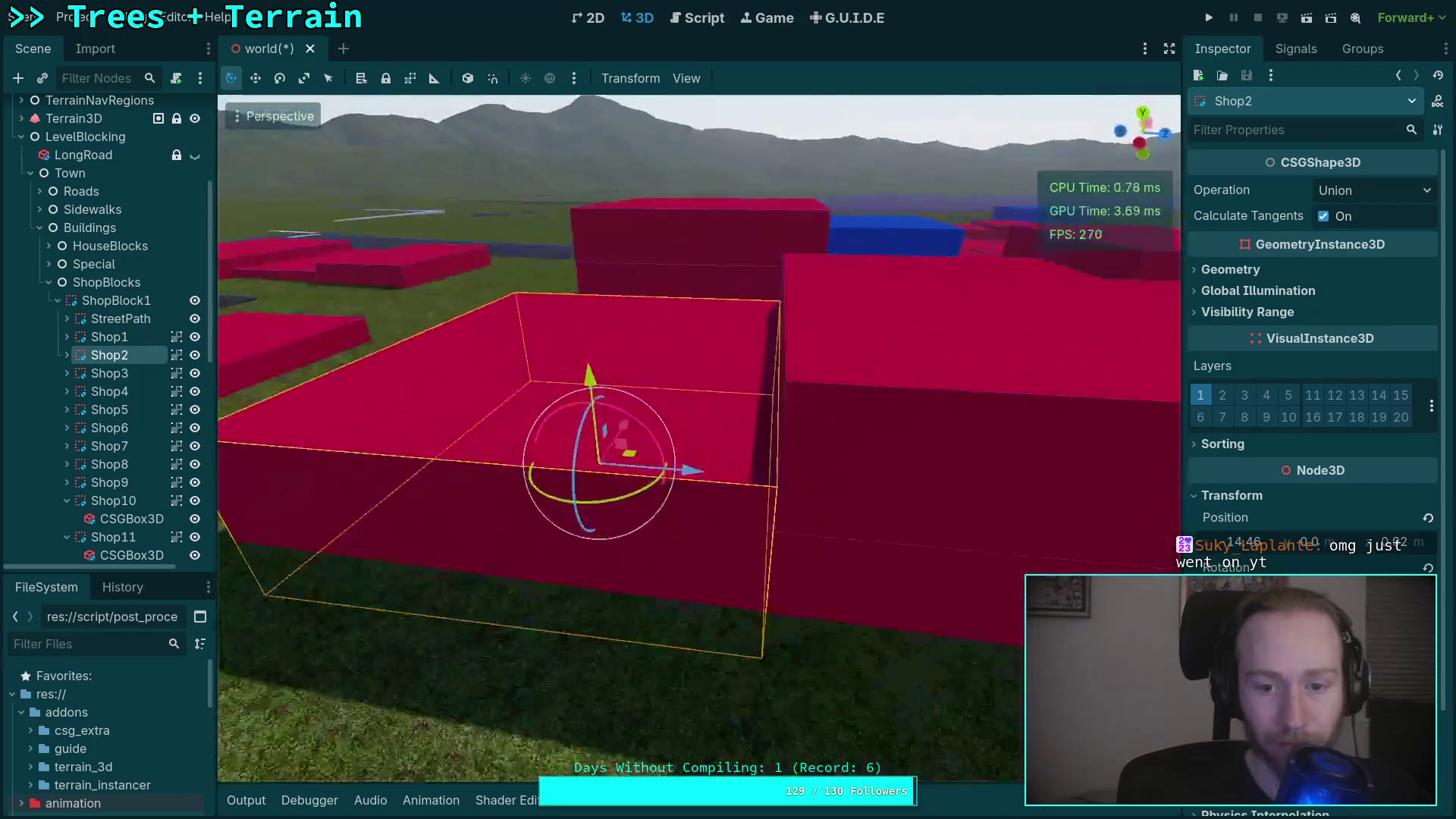
key("w")
key("w")
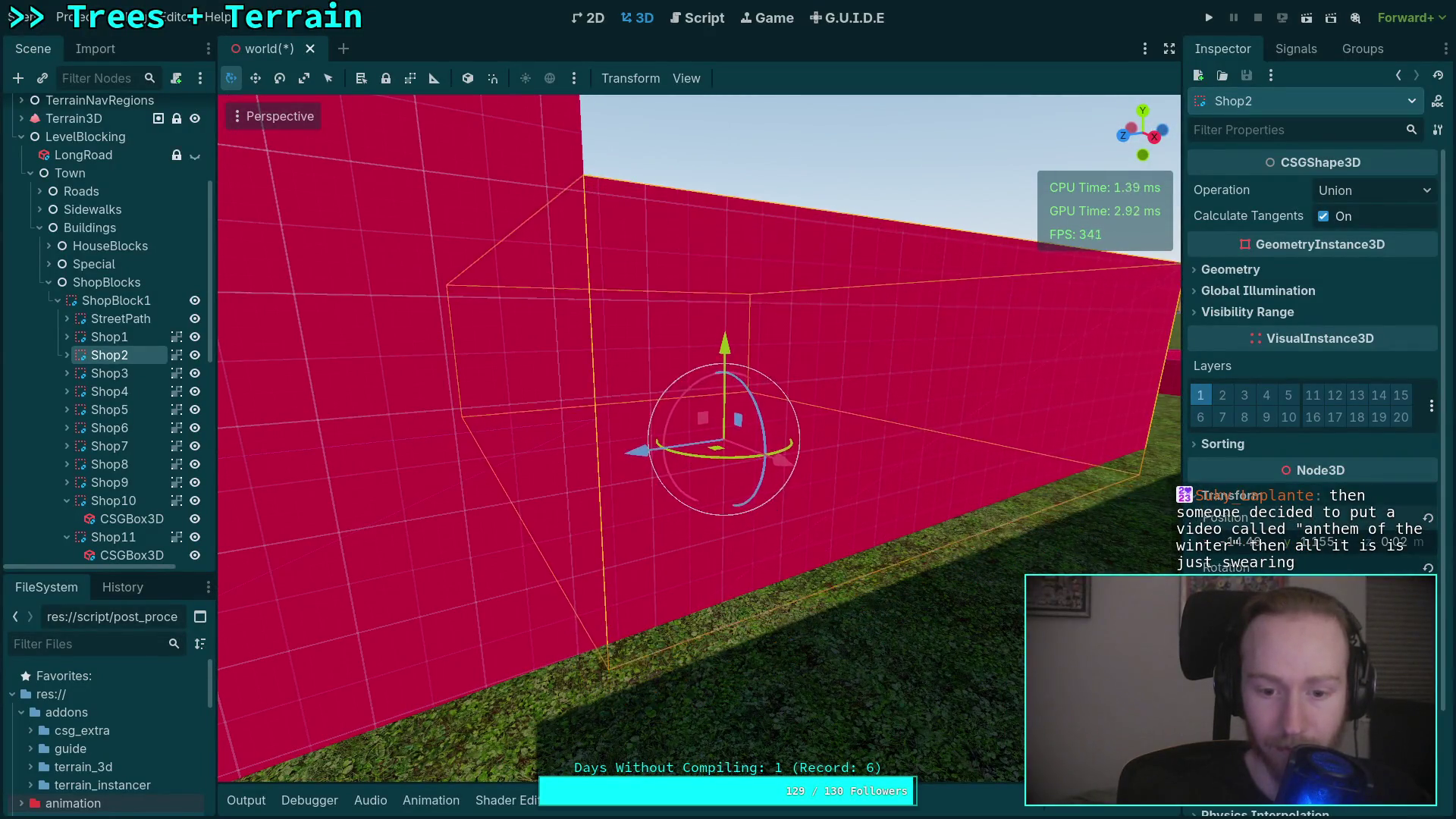
key("s")
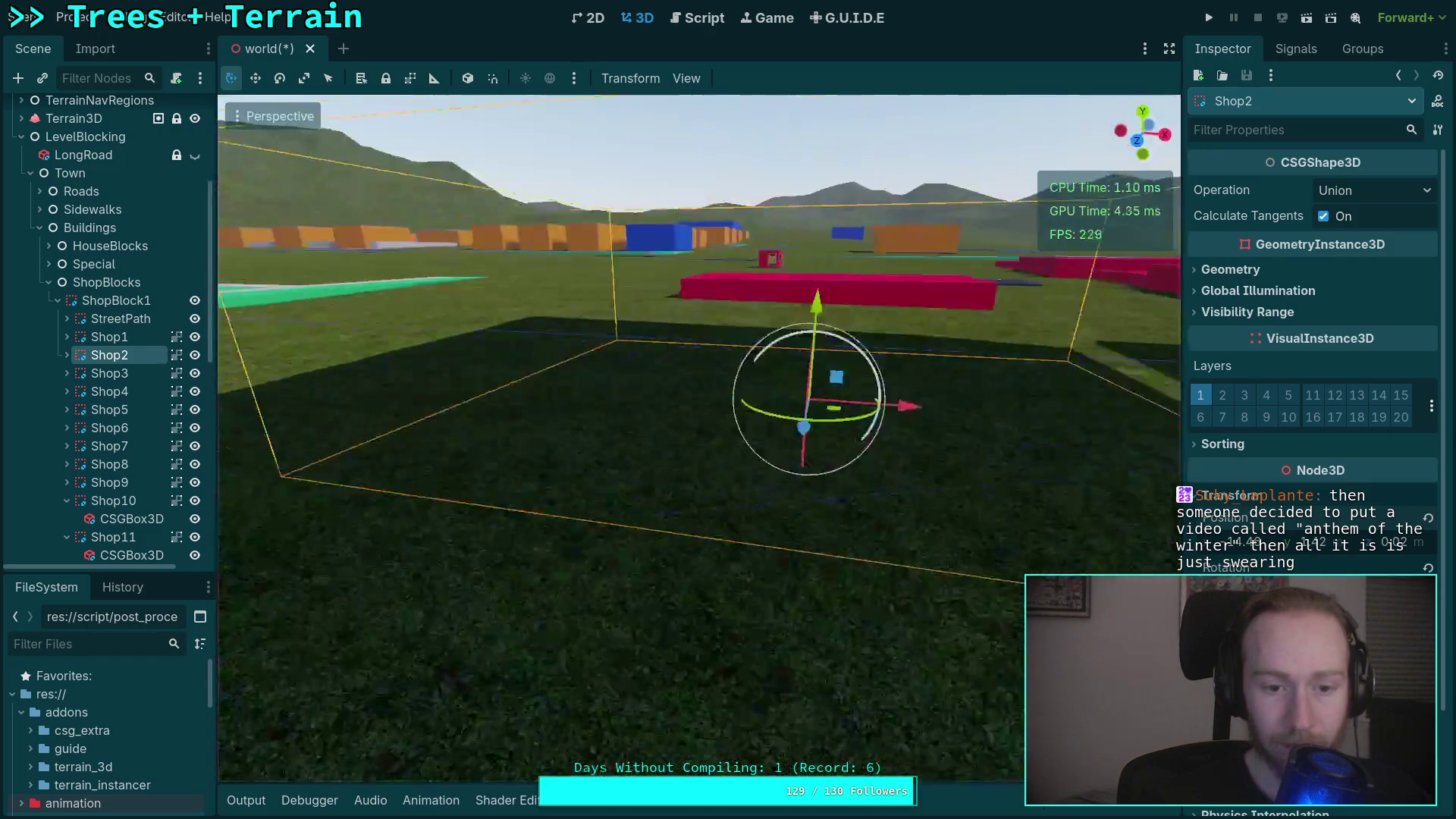
key("w")
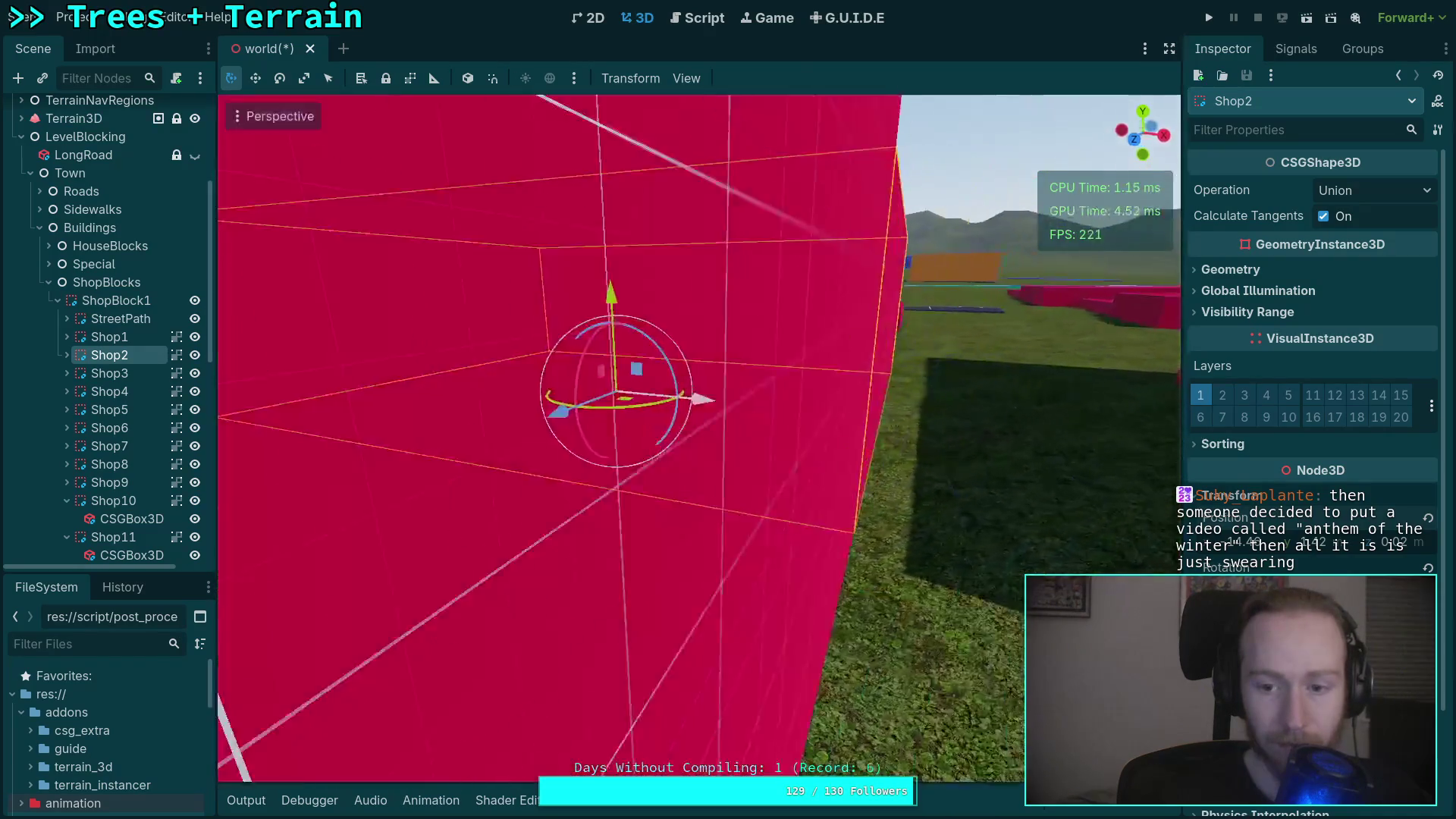
key("s")
key("d")
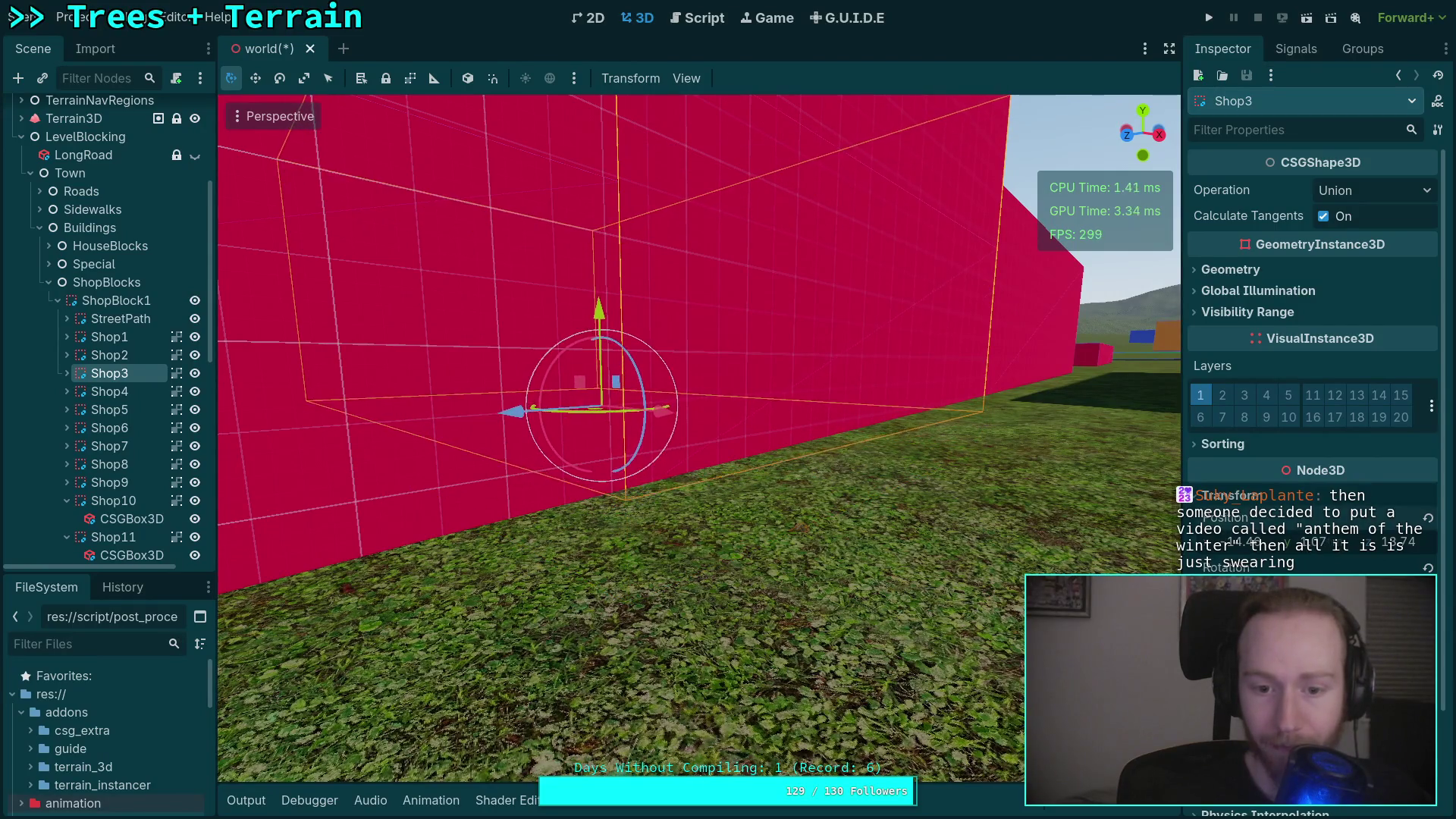
Inspect Shop4's base beside the wall.
left_click(110, 391)
scroll(697, 438, "up", 1)
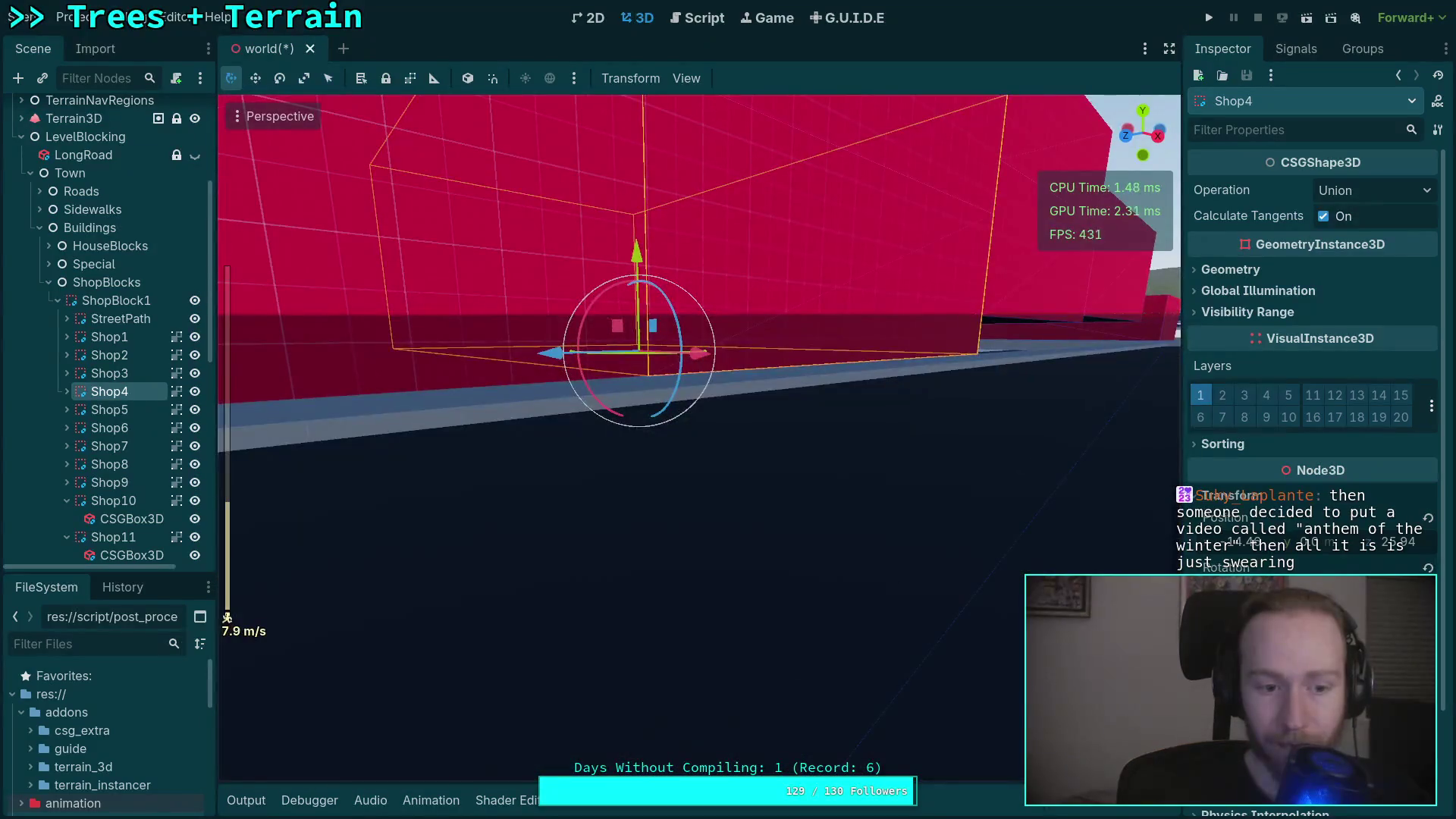
scroll(697, 438, "down", 10)
key("w")
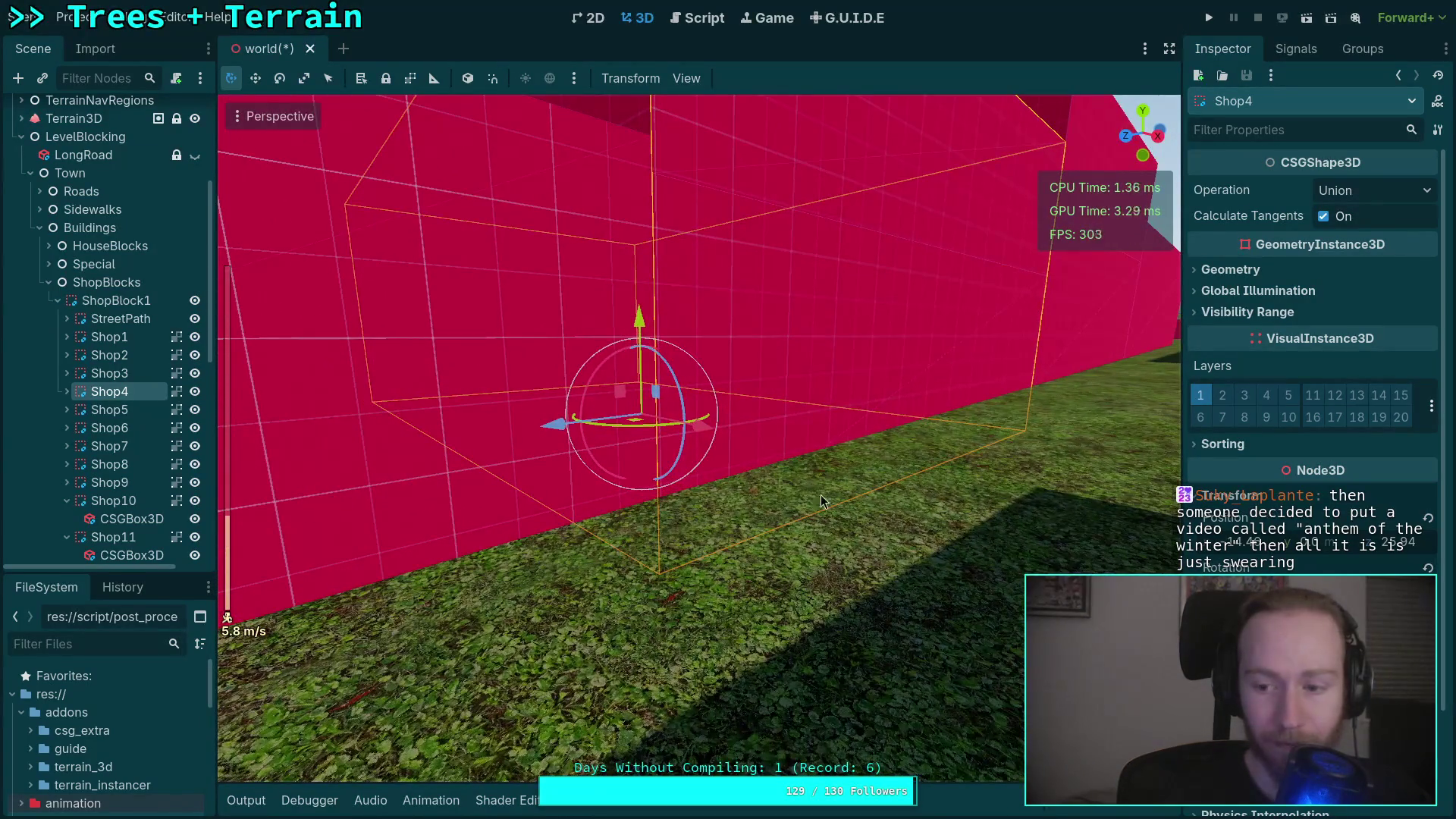
key("s")
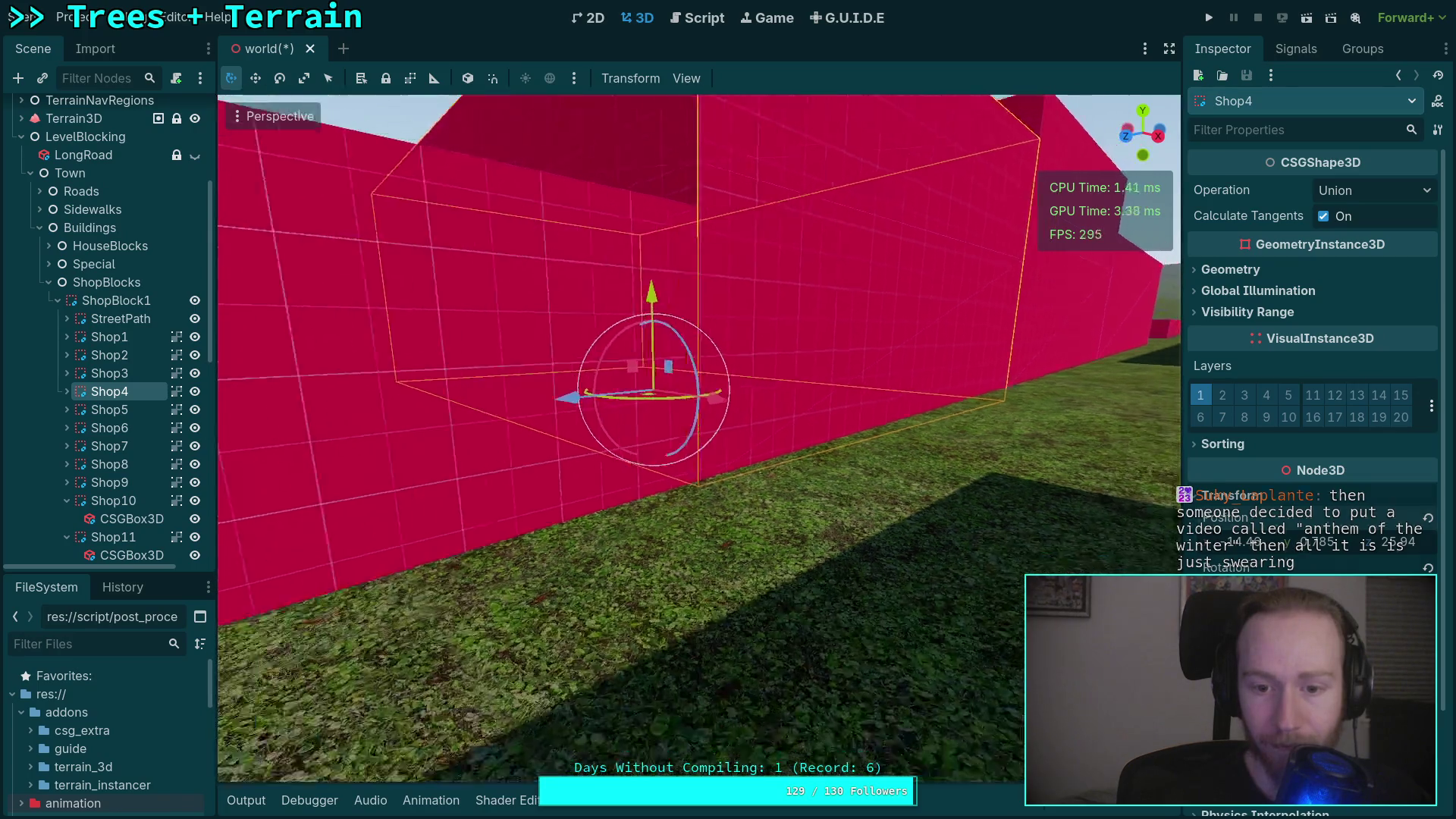
Review Shop5 through Shop7 and raise Shop7 to Position Y 0.42.
double_click(115, 412)
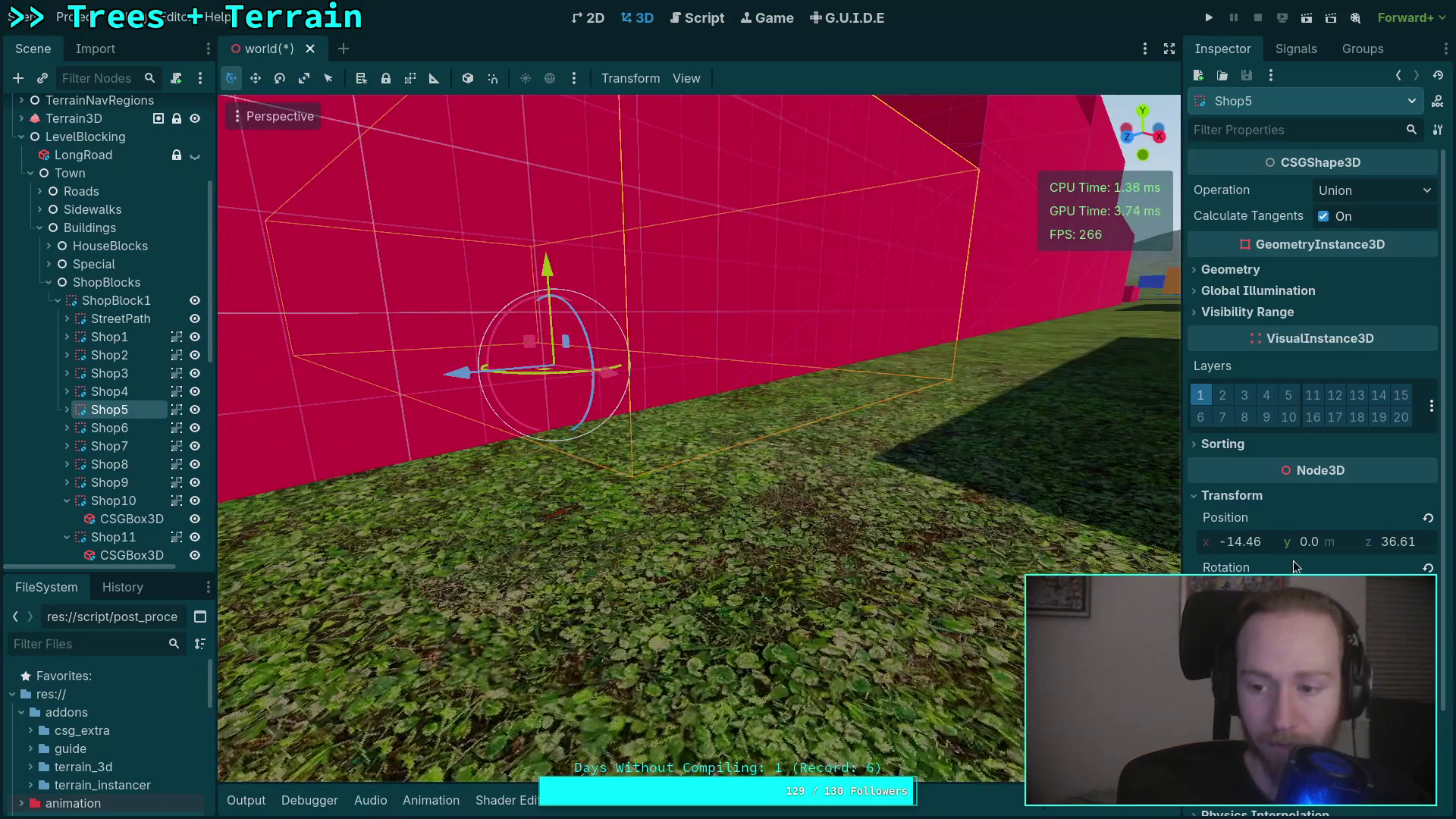
key("f")
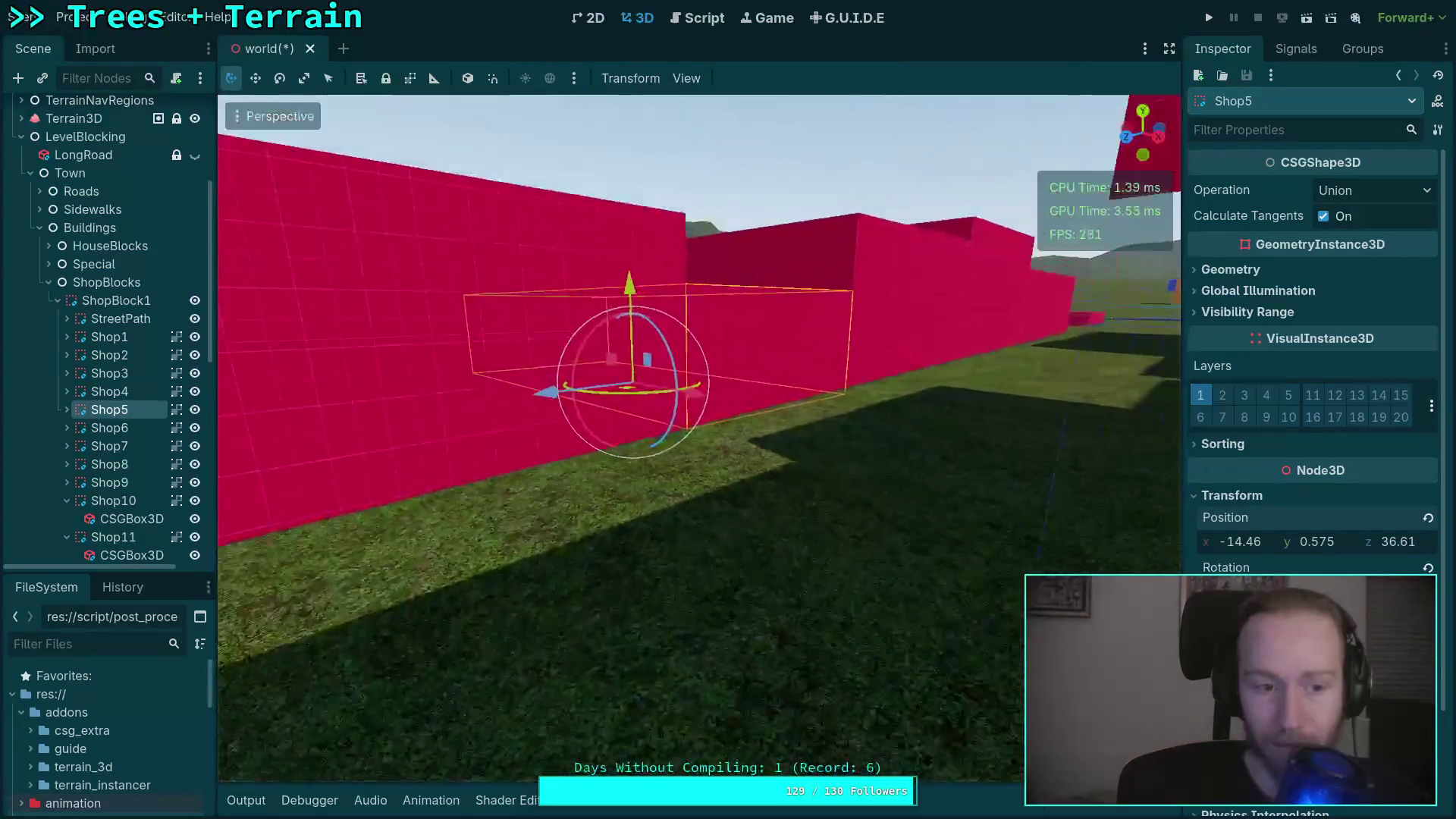
key("f")
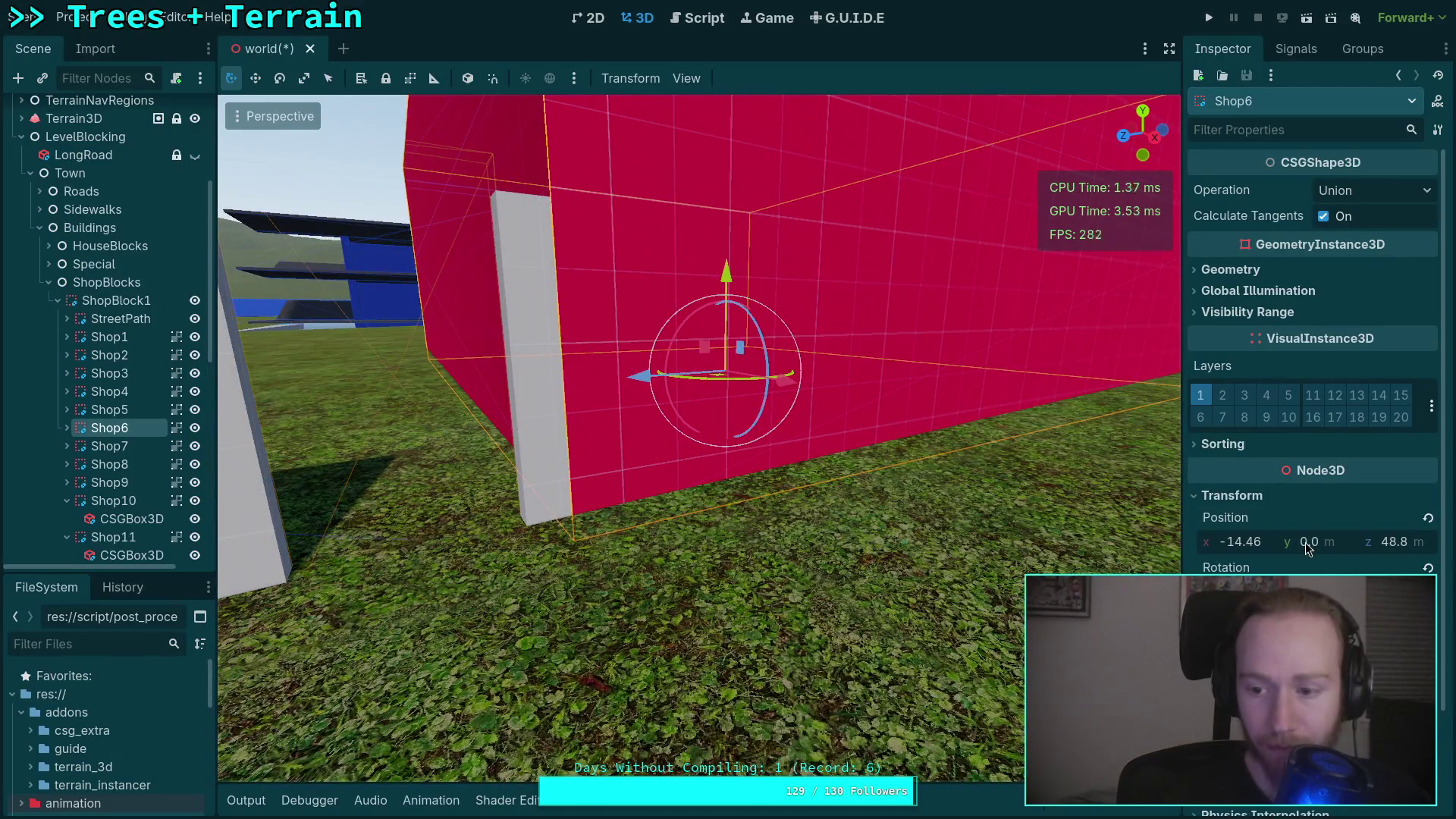
left_click_drag(531, 455, 427, 482)
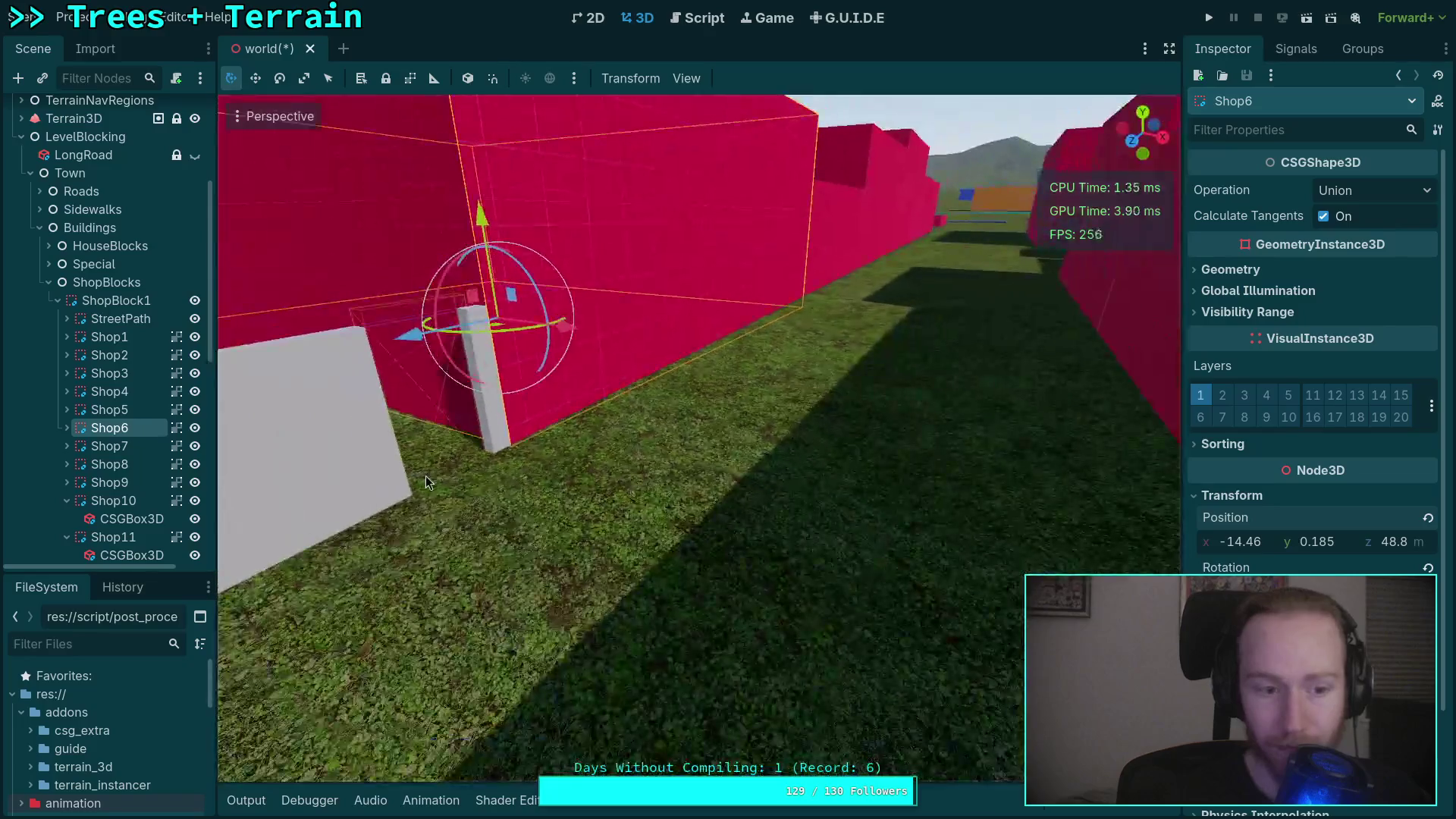
key("f")
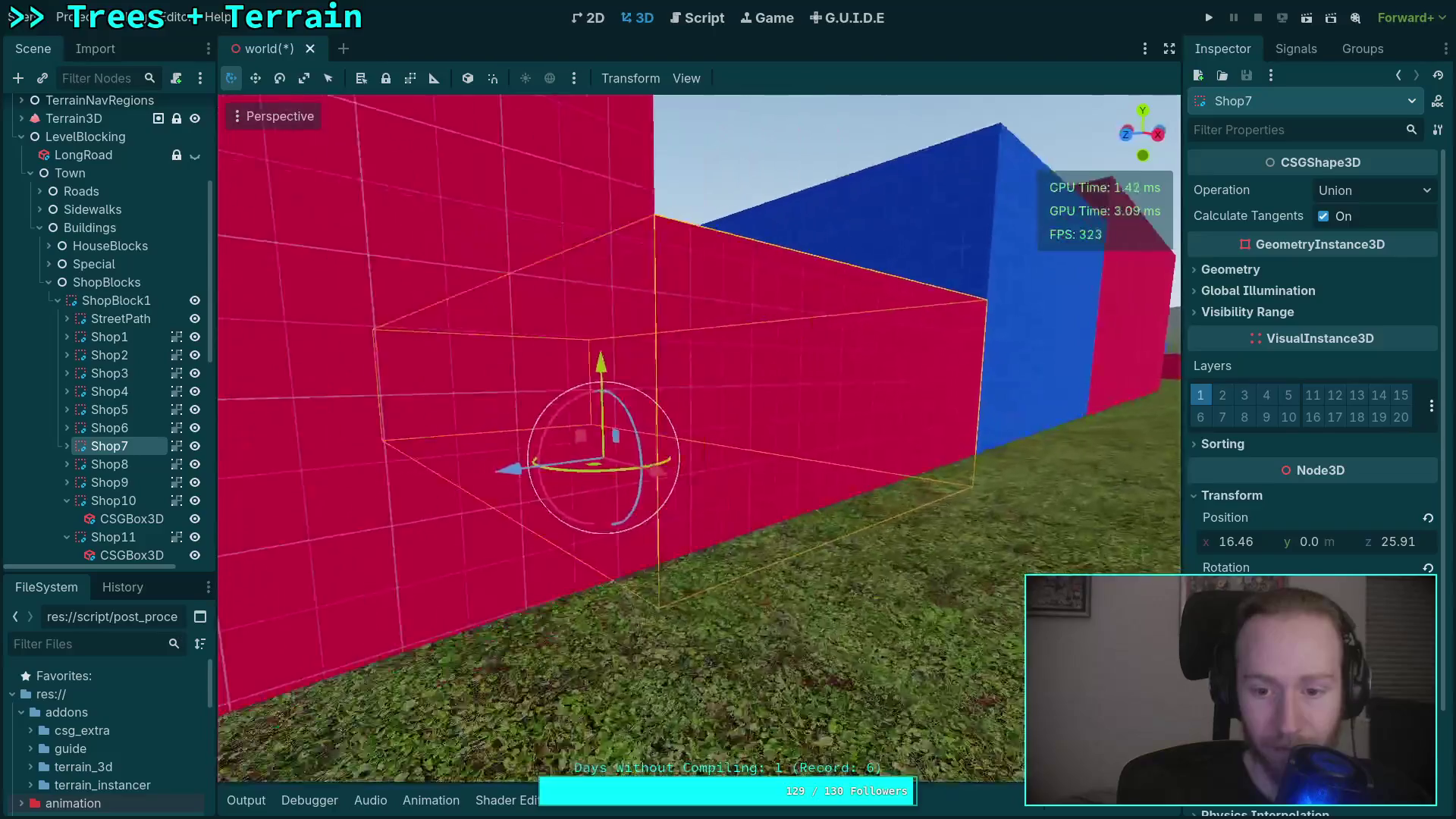
left_click_drag(1307, 549, 1323, 549)
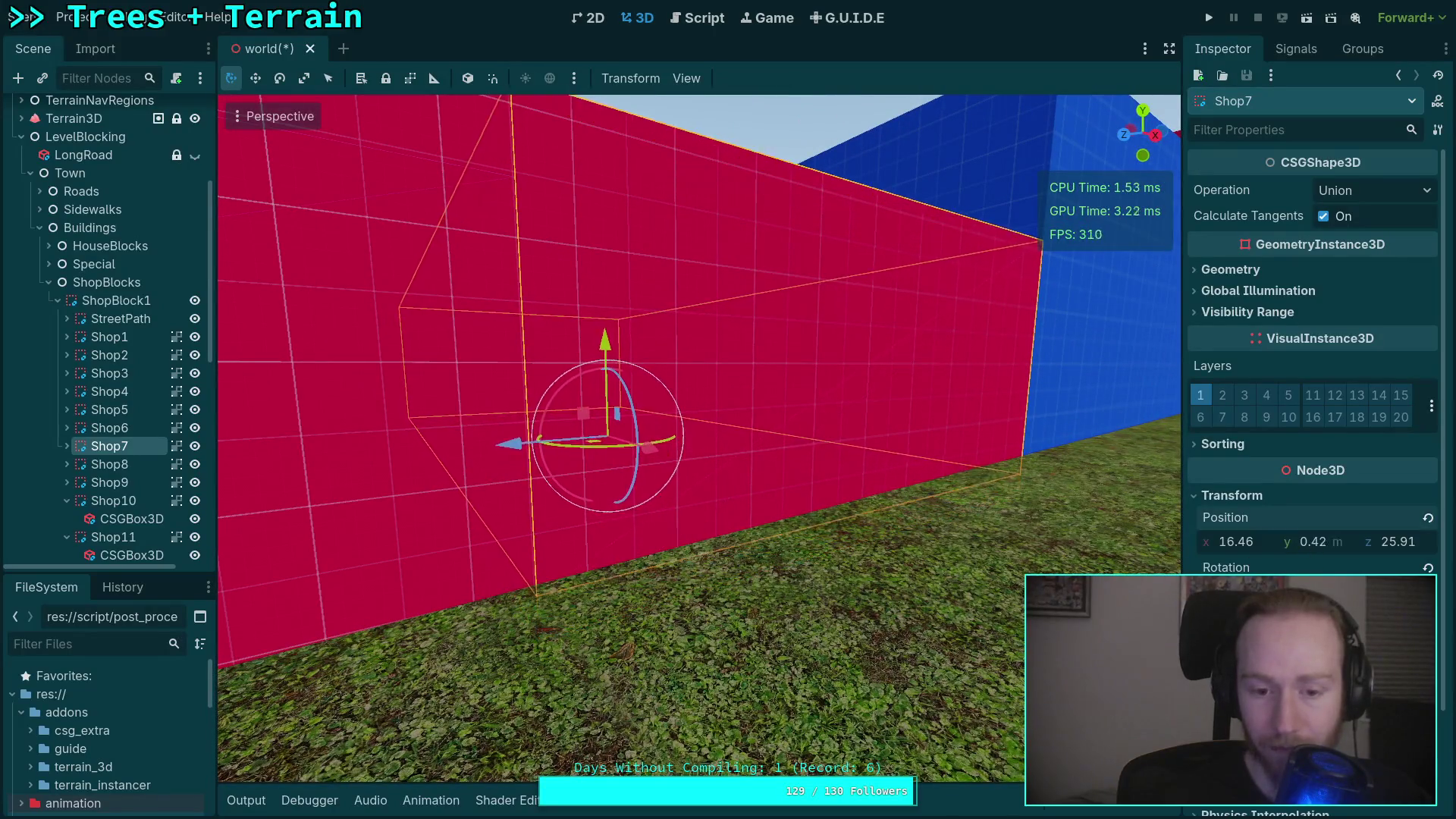
Check Shop8 and Shop9 against the grass, then collapse the Shop9 node.
left_click(109, 464)
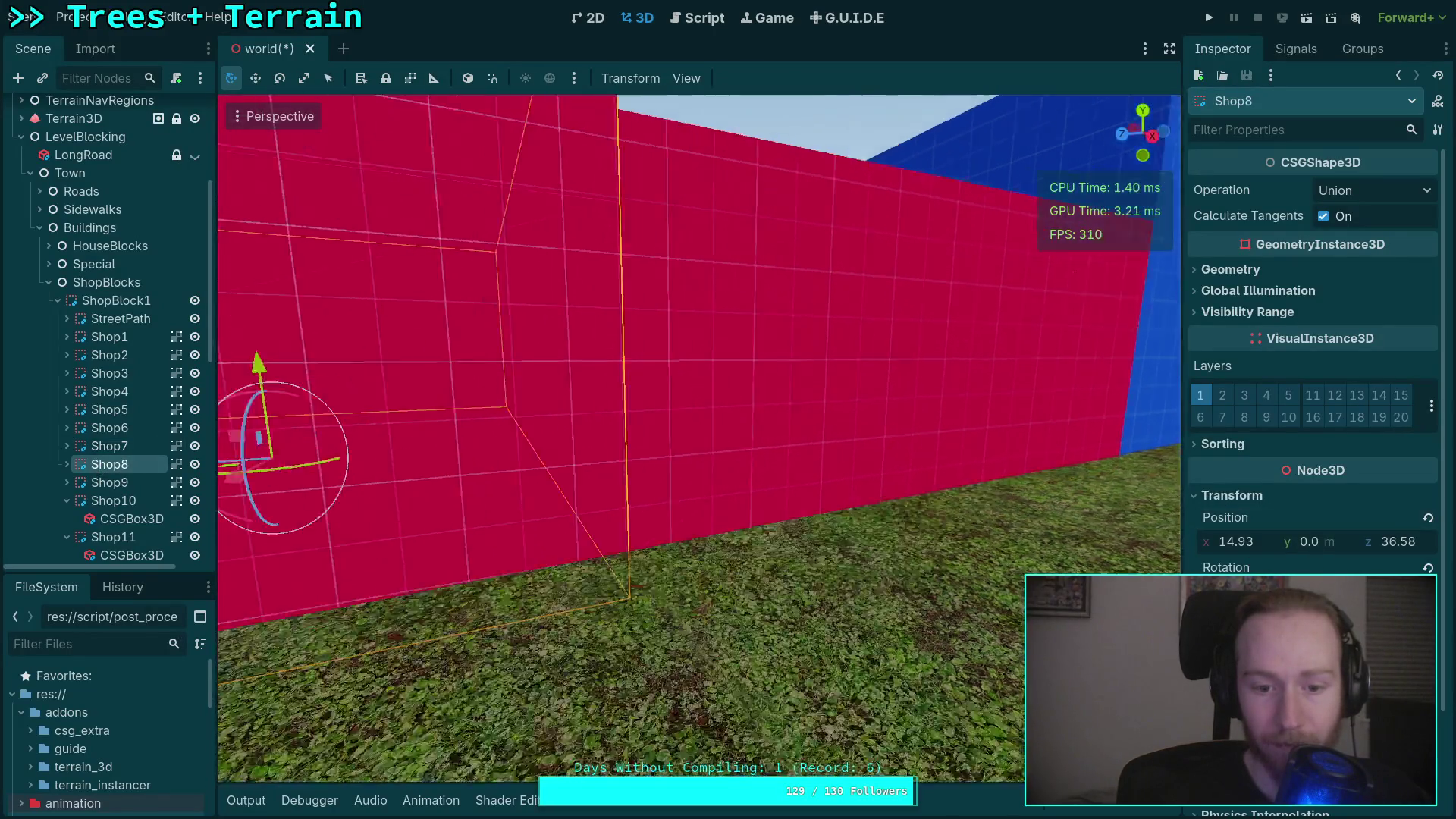
key("f")
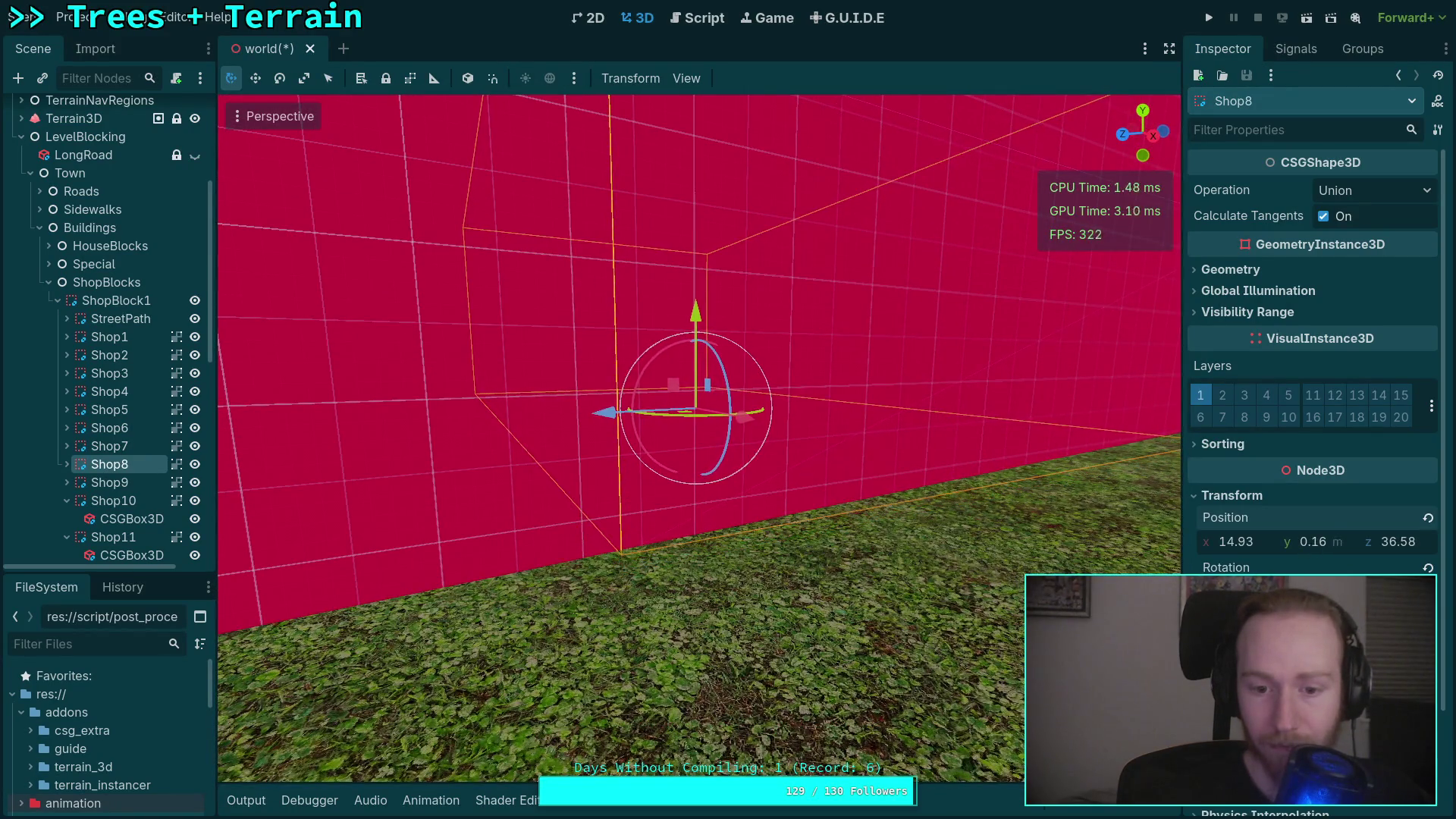
left_click(134, 481)
key("f")
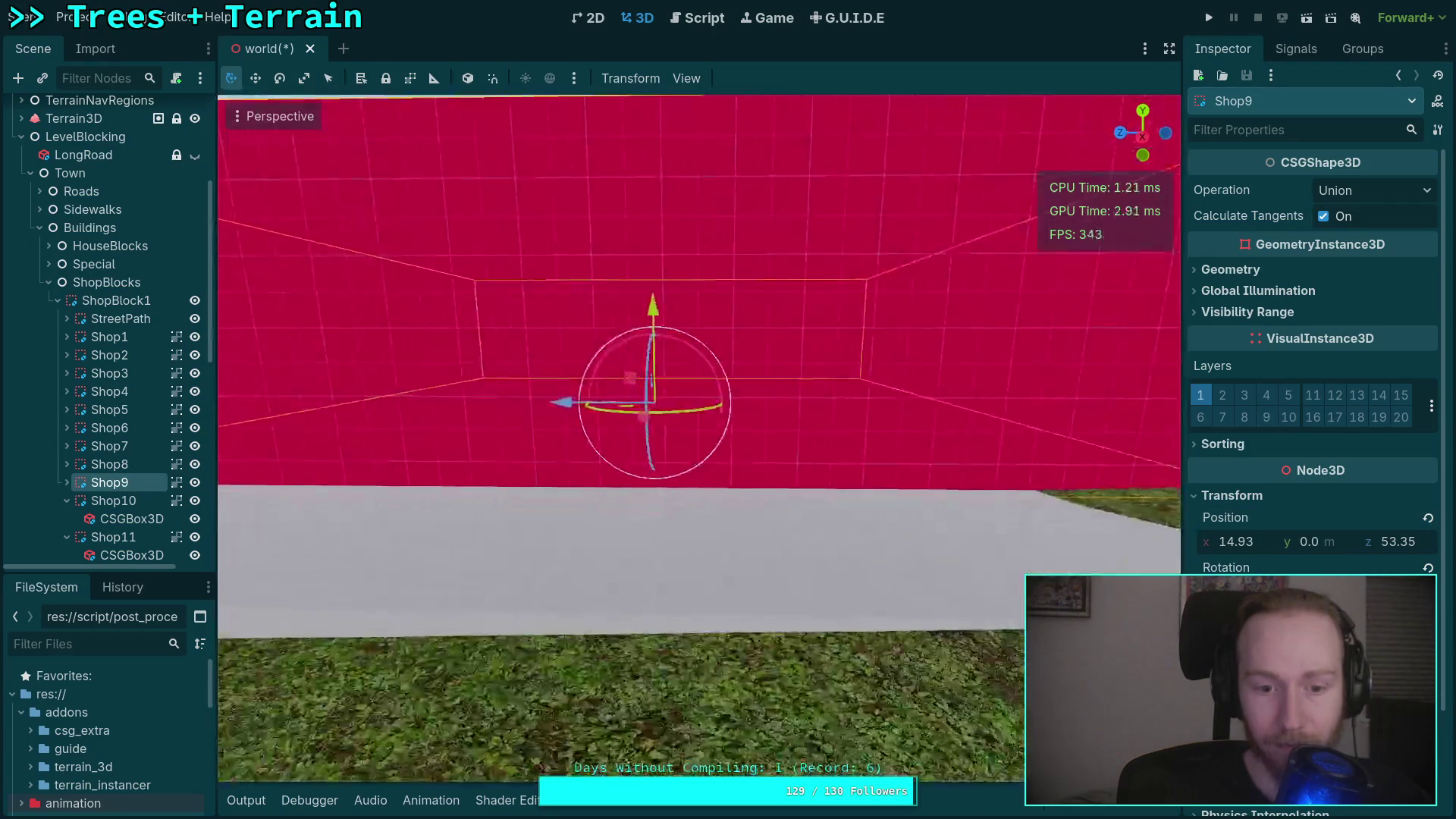
mouse_move(269, 448)
left_mouse_down()
mouse_move(277, 395)
mouse_move(277, 455)
mouse_move(307, 531)
mouse_move(338, 486)
mouse_move(432, 467)
left_mouse_up()
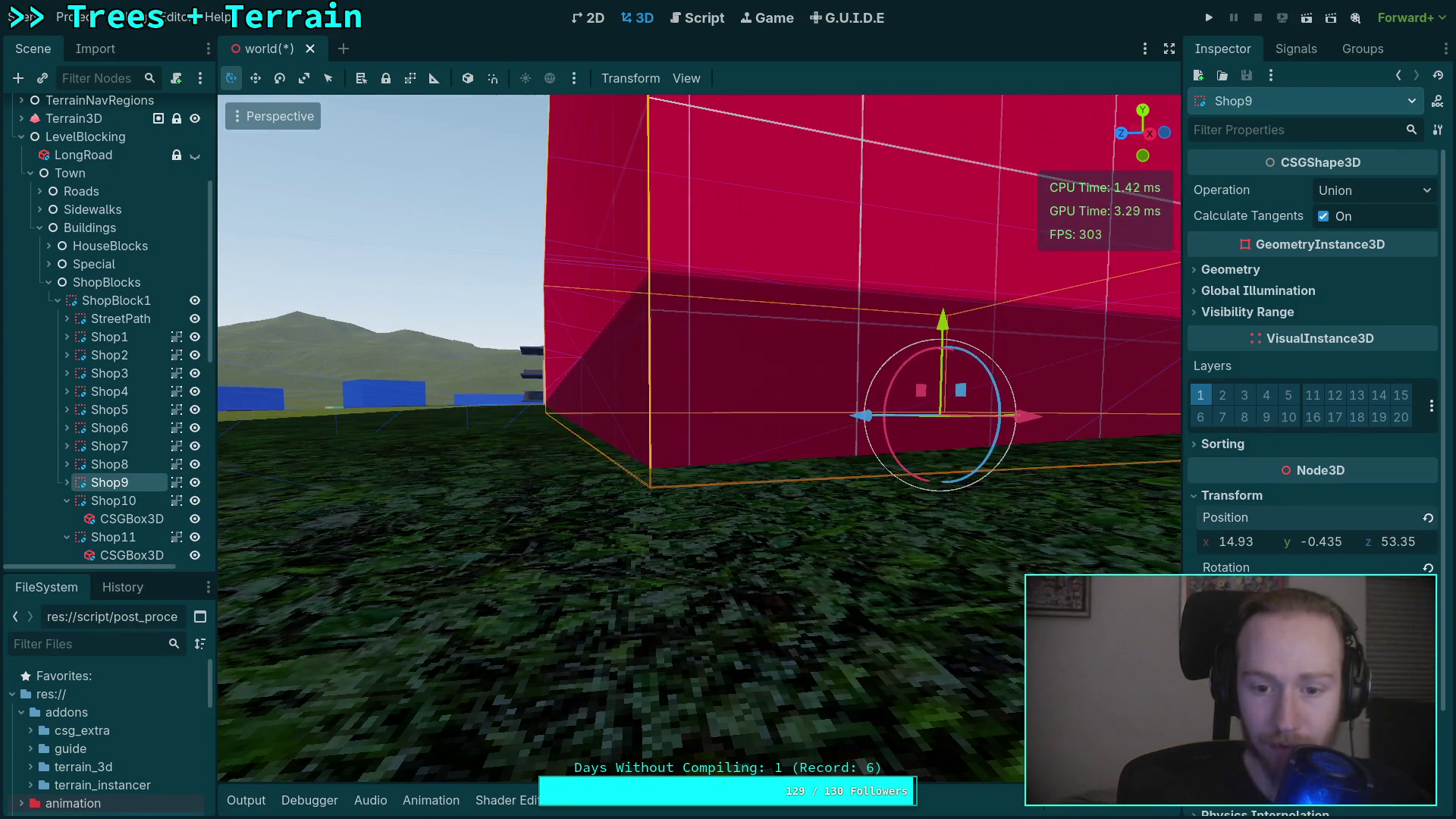
left_click_drag(850, 476, 819, 455)
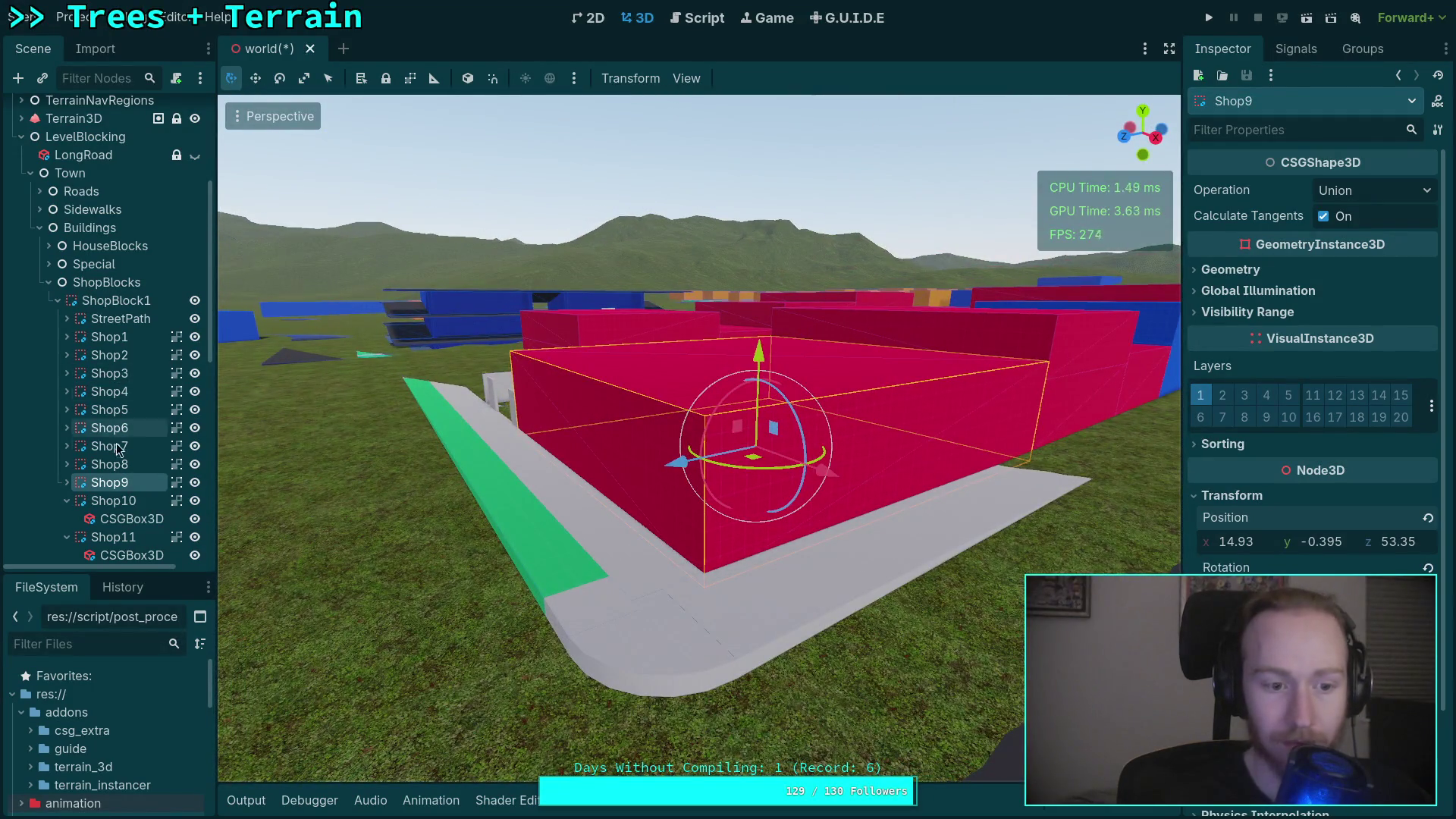
left_click(66, 482)
Frame Shop10 and raise its Position Y so it sits on the terrain.
key("f")
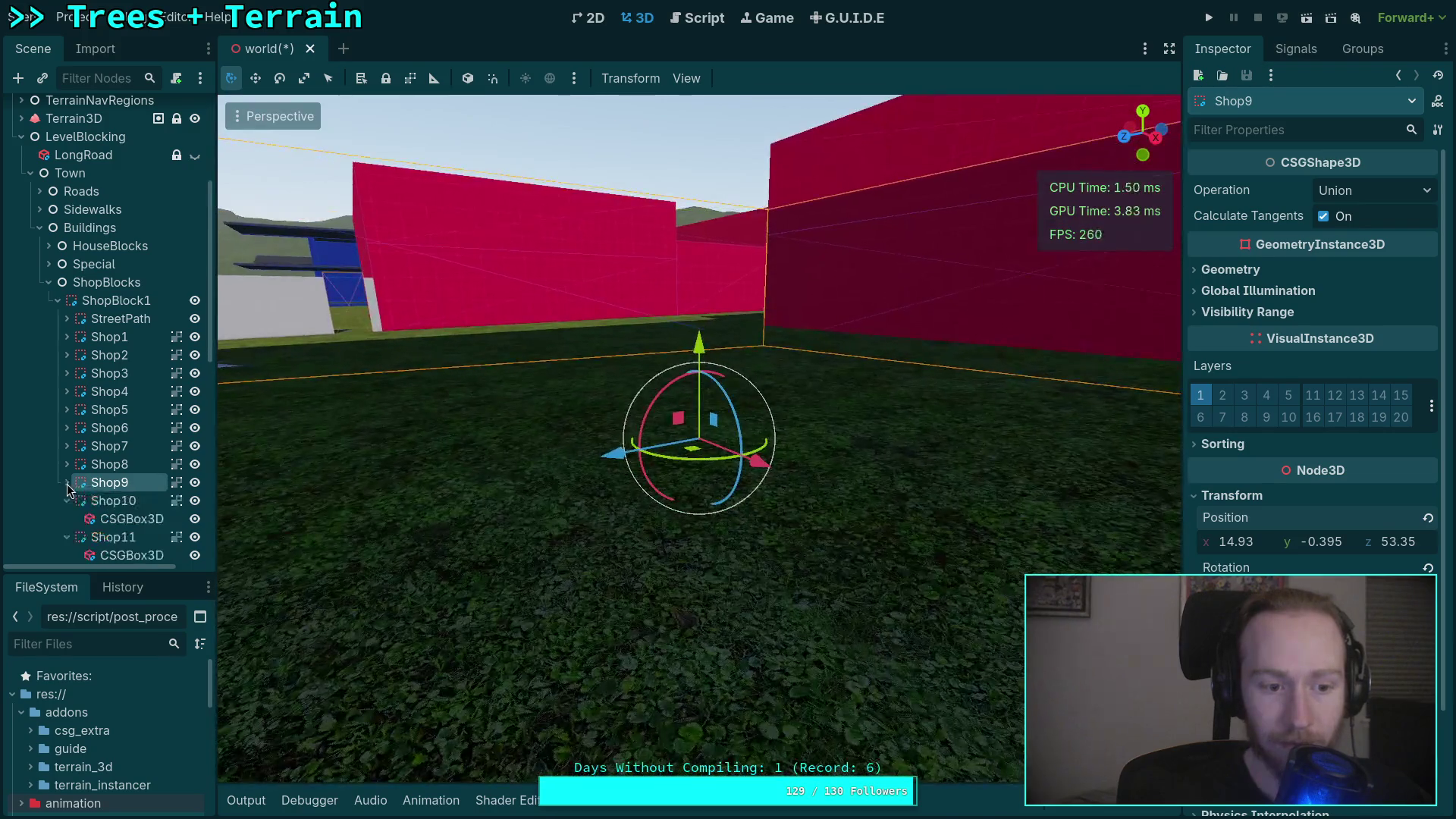
left_click(116, 500)
key("f")
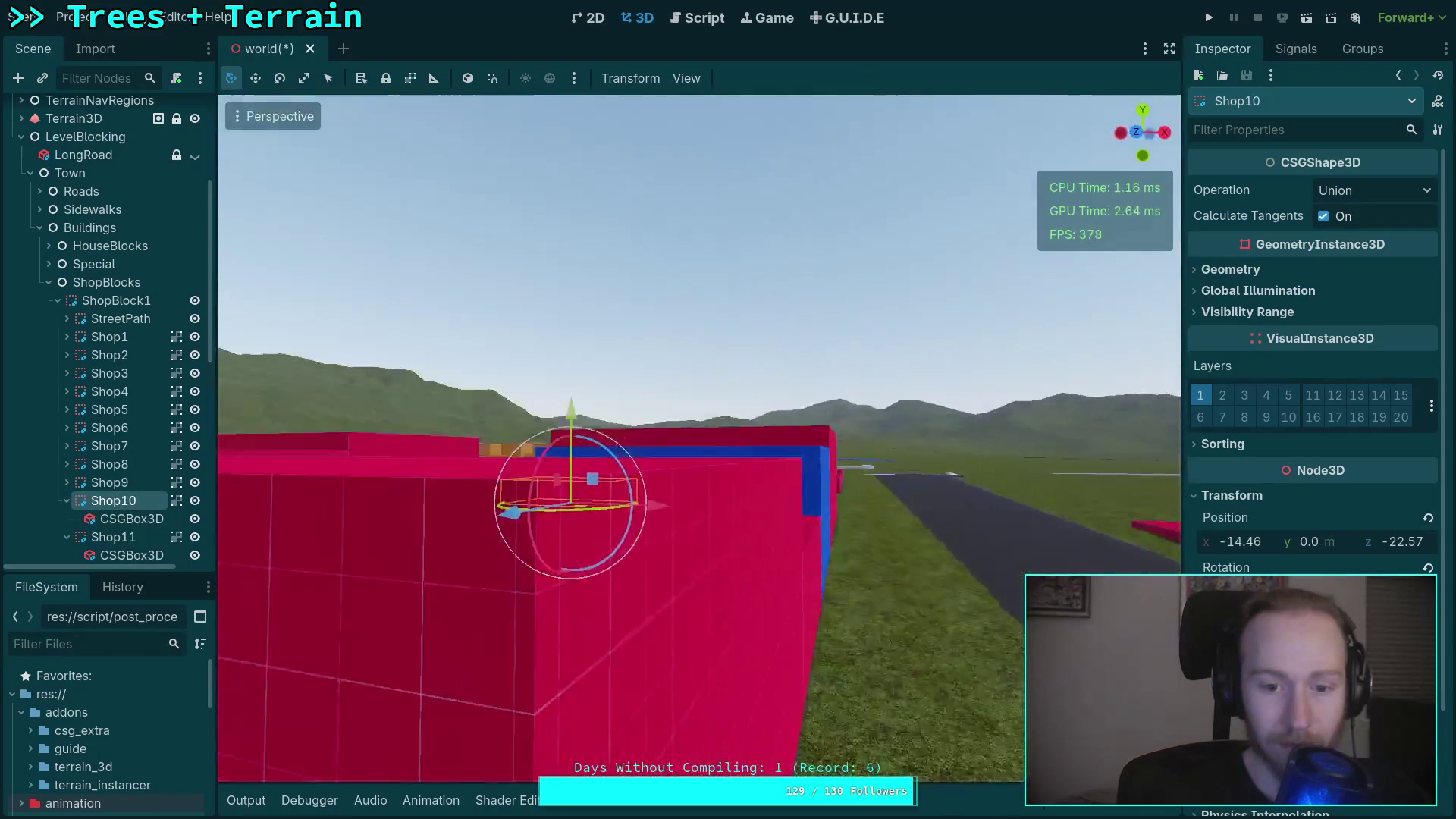
scroll(581, 468, "up", 5)
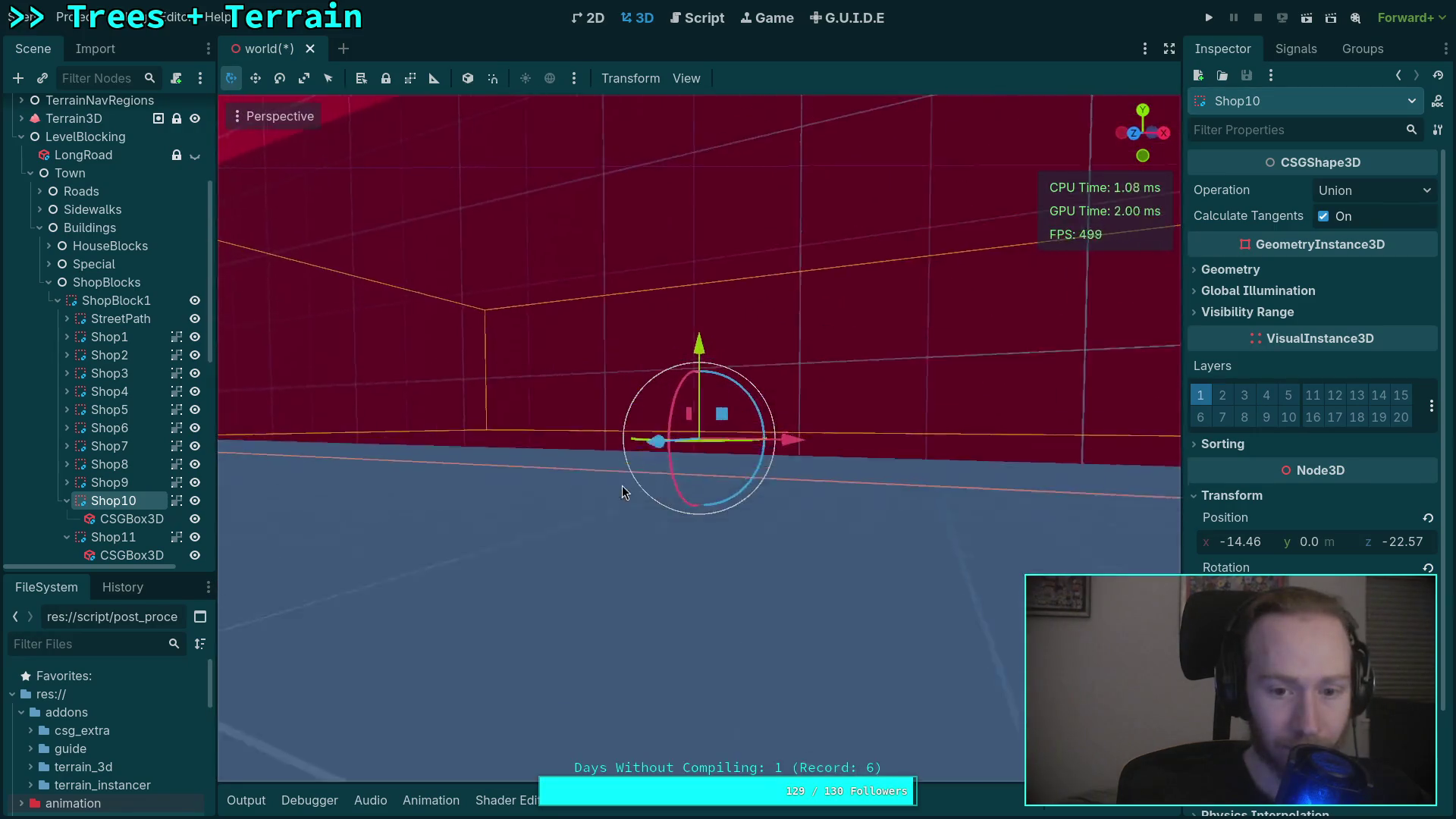
scroll(549, 510, "down", 3)
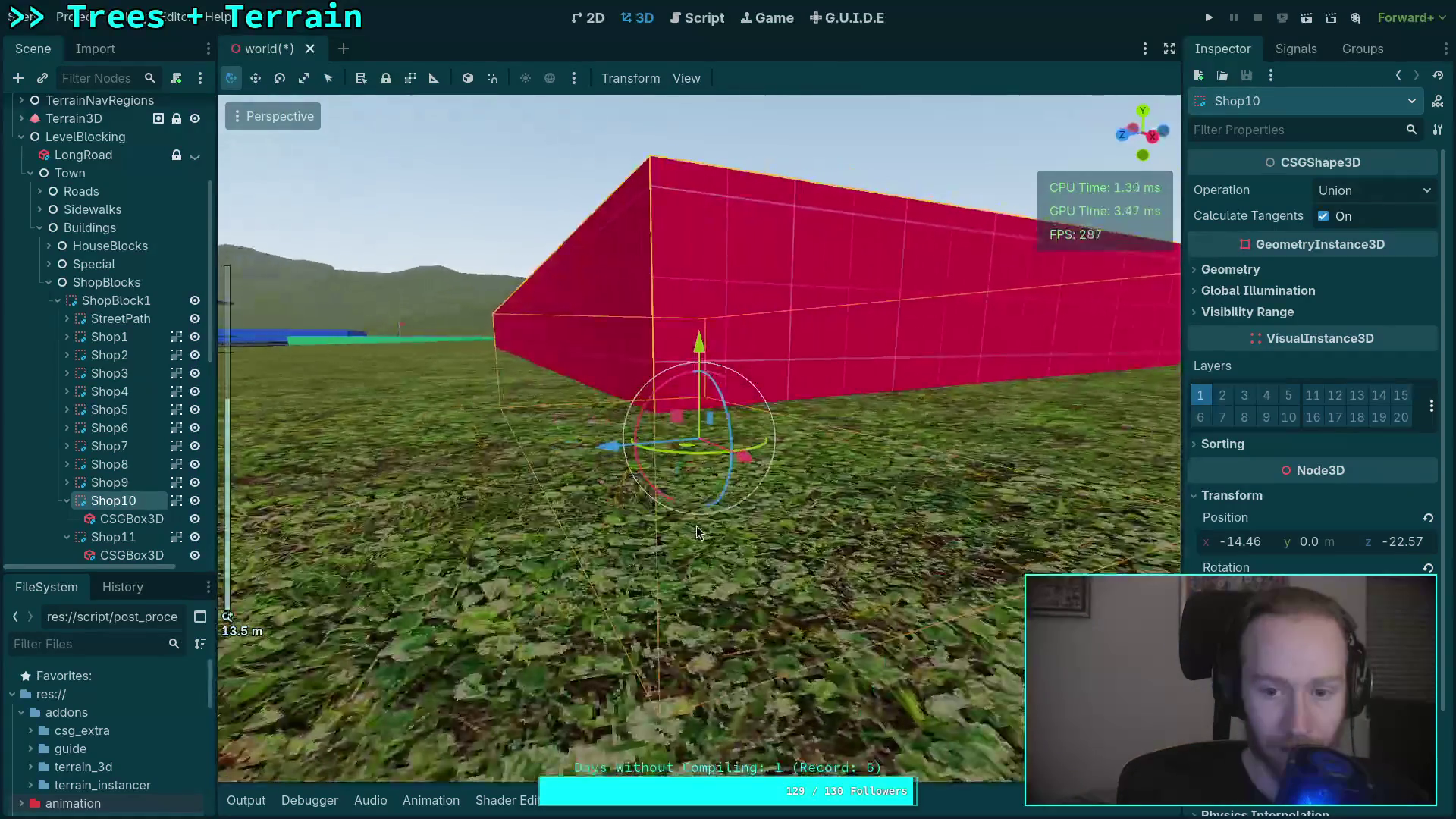
left_click_drag(1307, 549, 1335, 549)
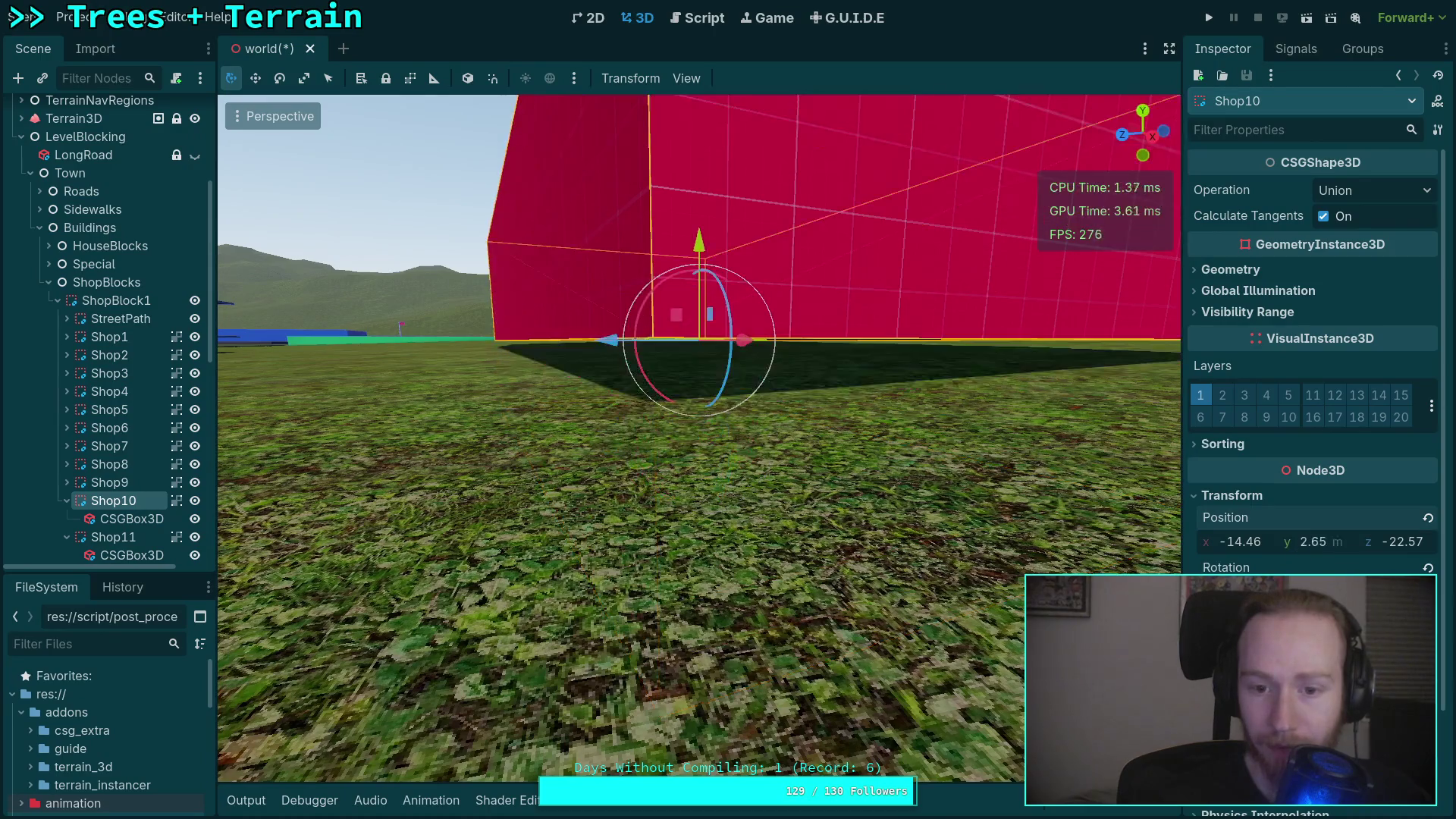
scroll(189, 480, "down", 2)
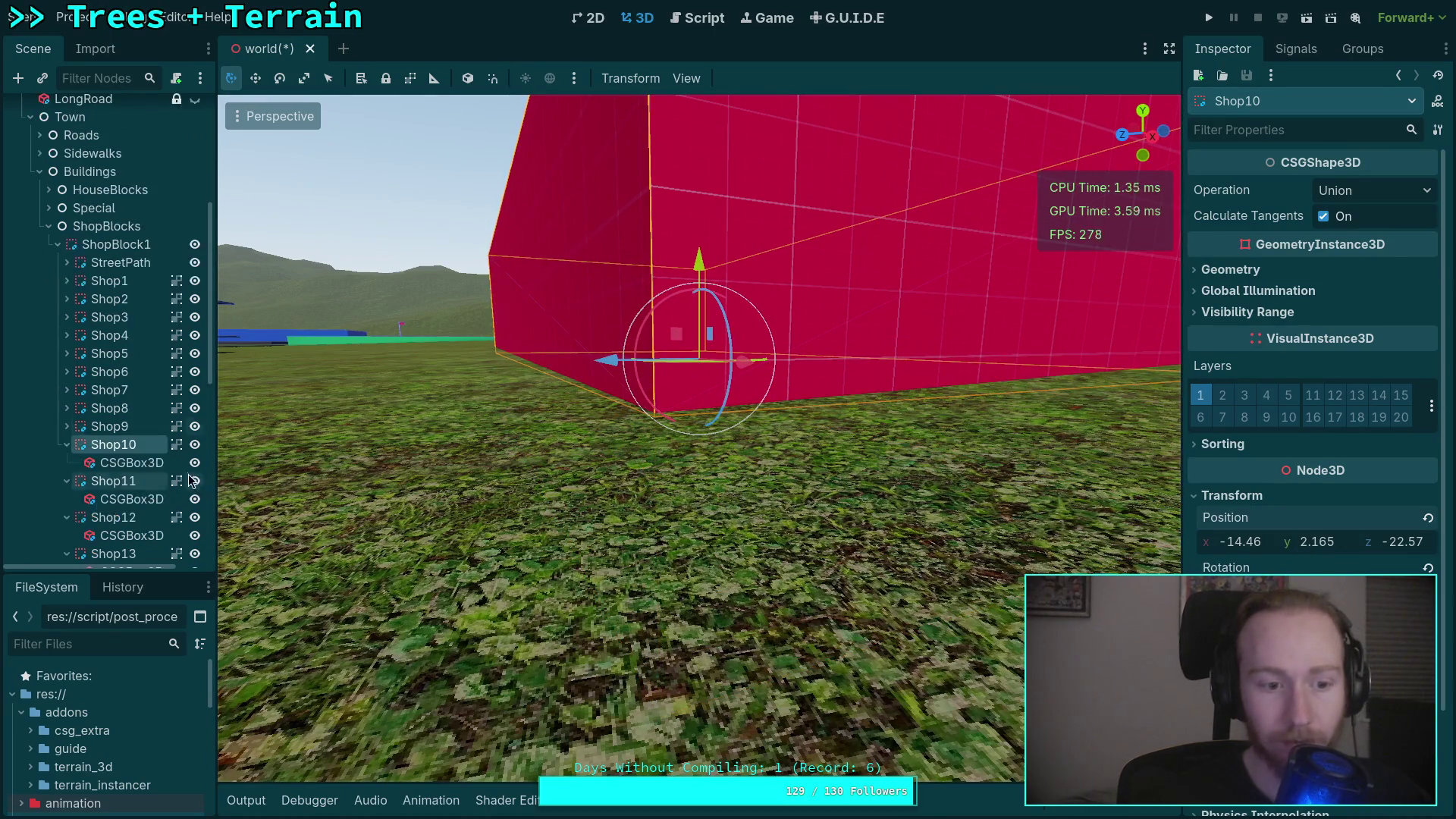
Raise Shop11 and Shop12 out of the ground so their bases rest on the terrain.
double_click(113, 464)
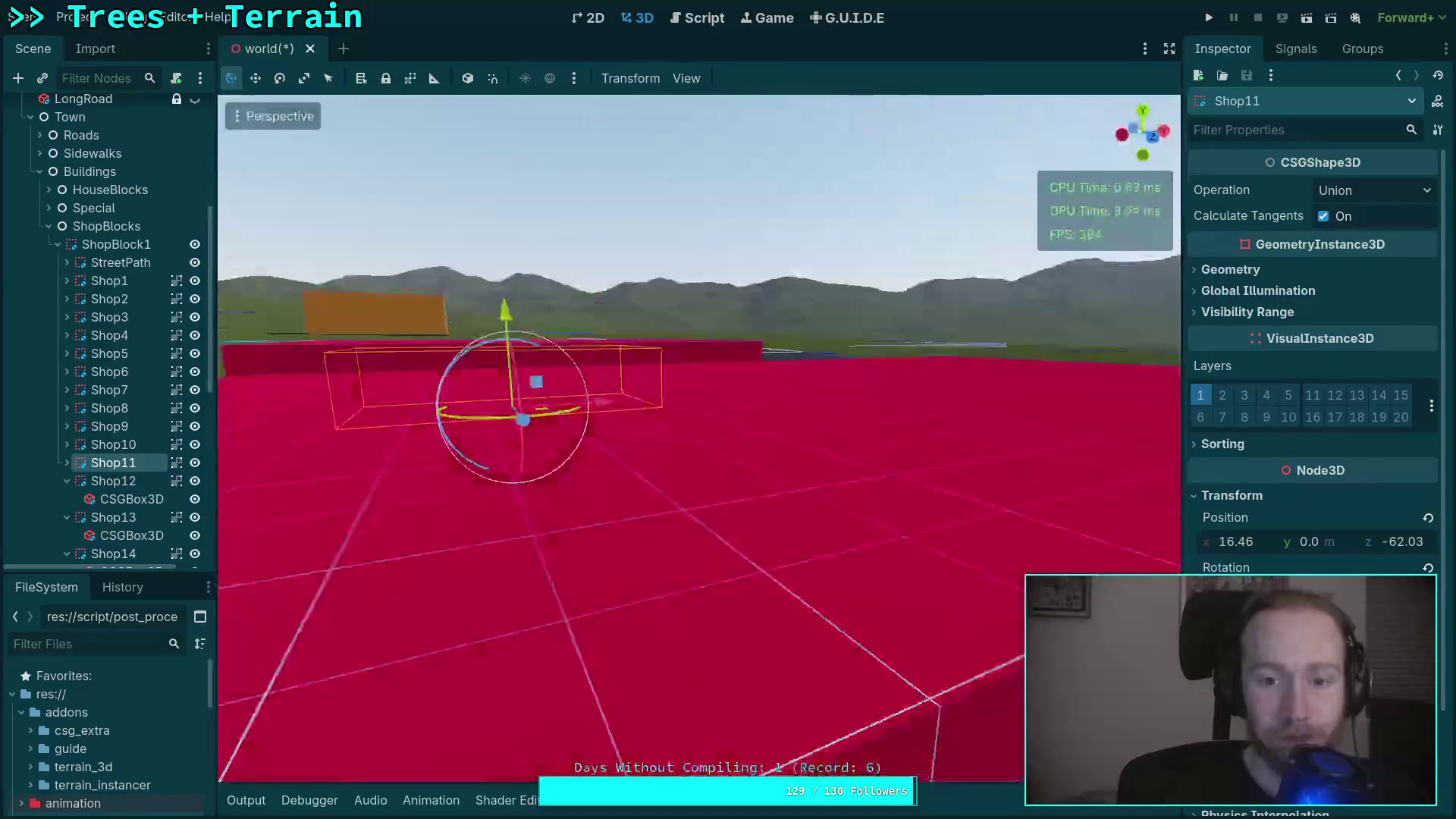
mouse_move(531, 523)
left_mouse_down()
mouse_move(595, 507)
mouse_move(608, 523)
left_mouse_up()
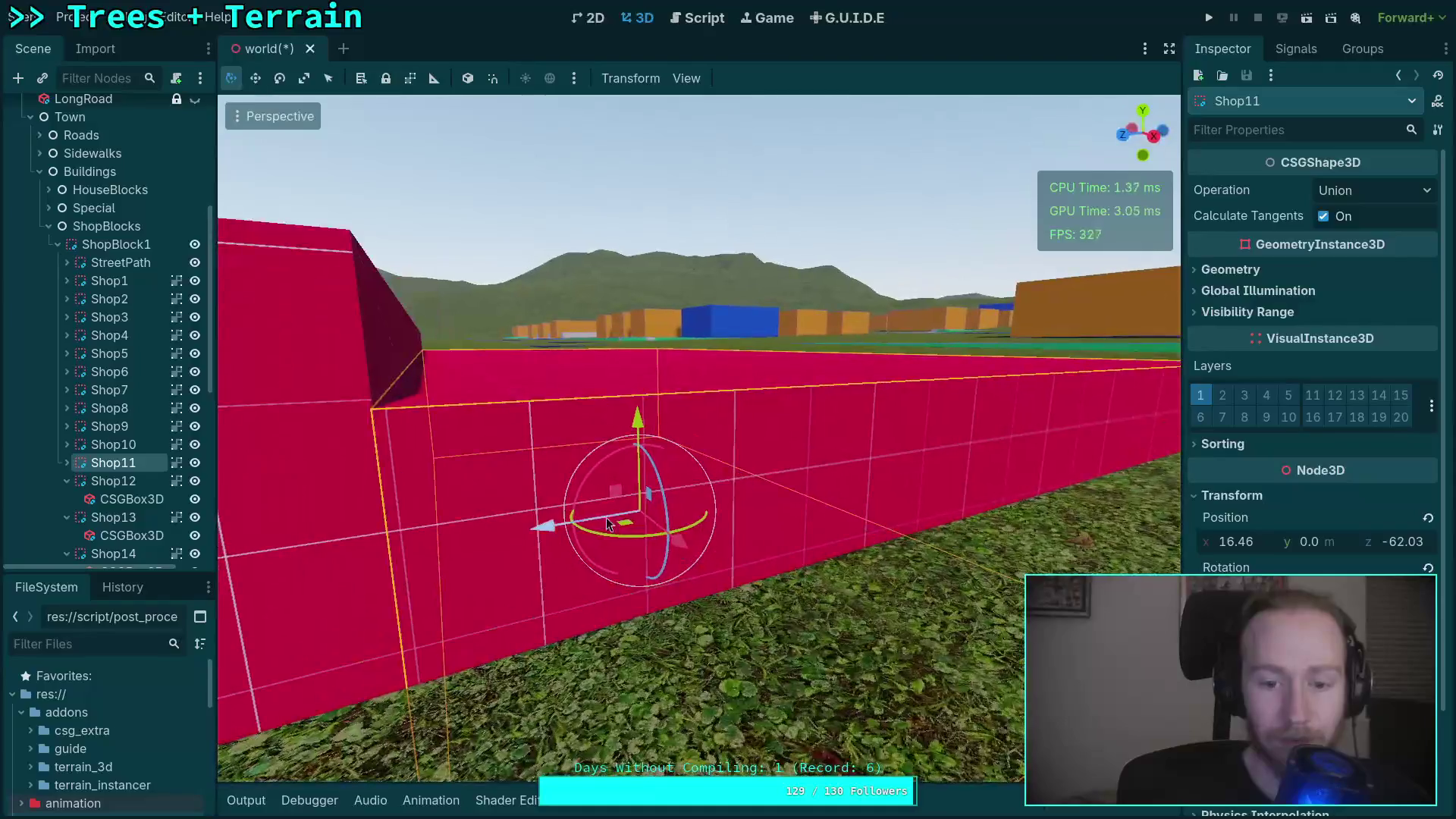
left_click_drag(637, 418, 635, 307)
scroll(834, 505, "down", 5)
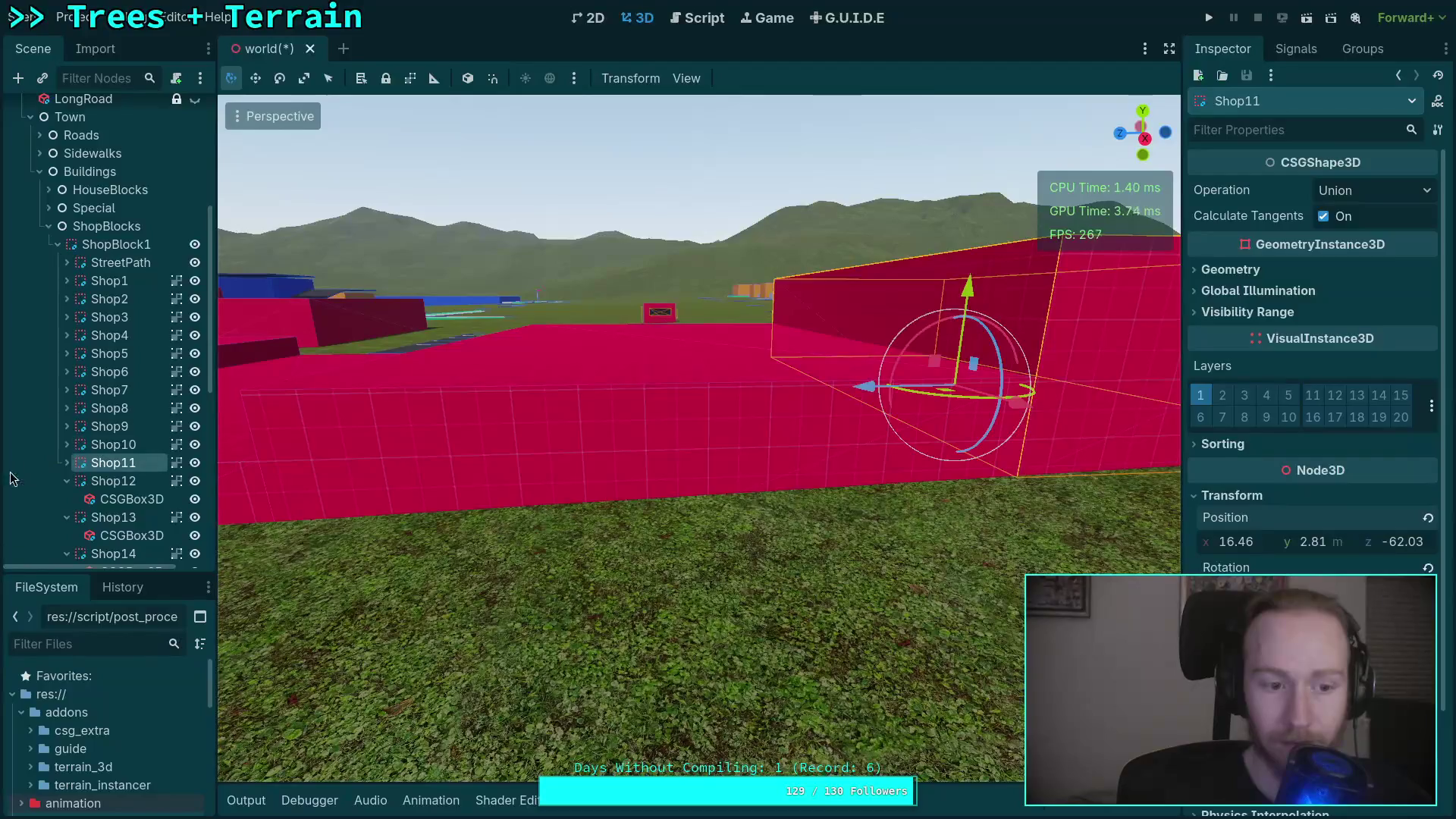
left_click(70, 487)
left_click_drag(577, 531, 635, 530)
left_click_drag(1310, 551, 1346, 551)
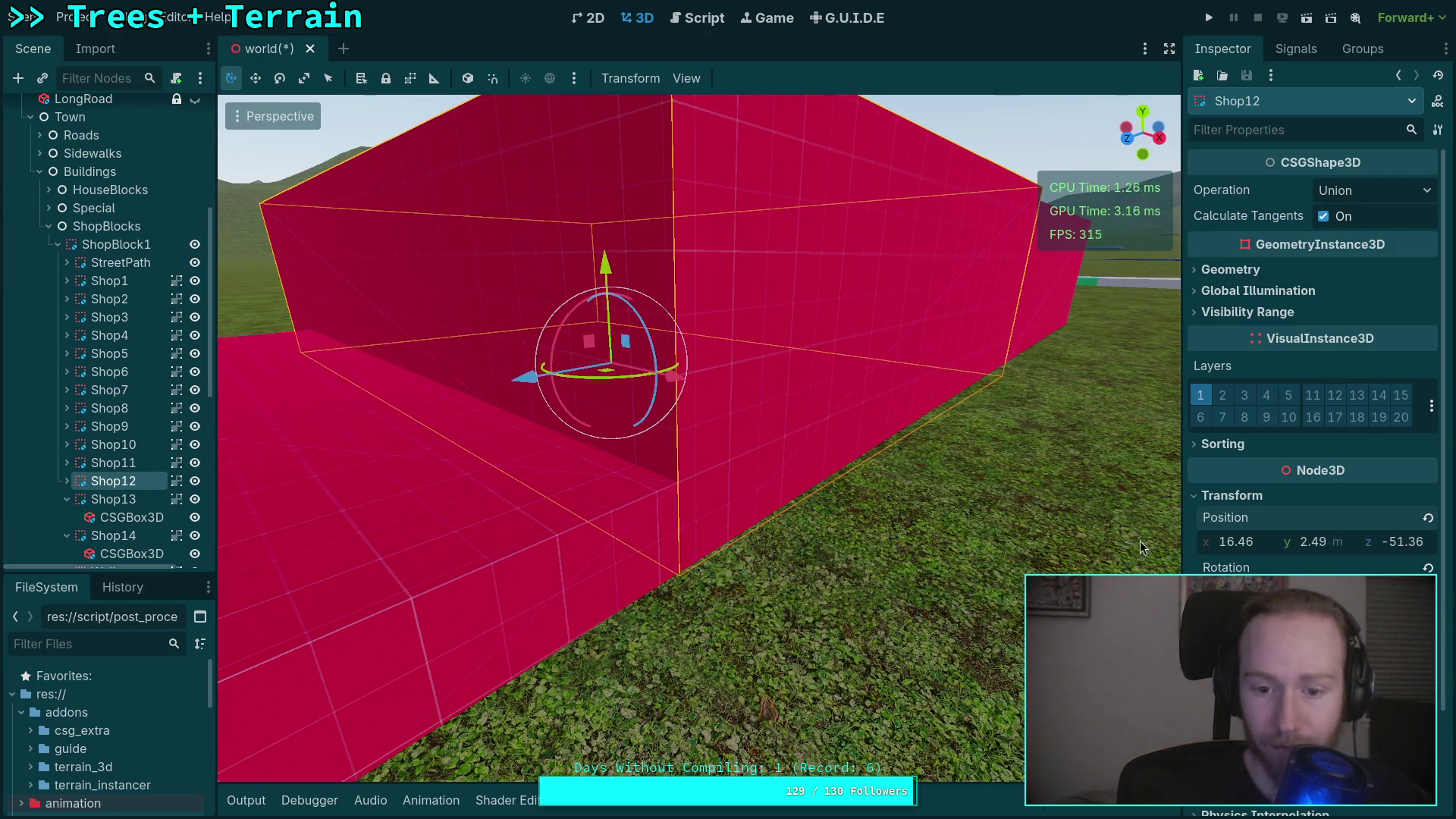
Raise Shop13 to y 1.685 and Shop14 to y 2.025 so their bases meet the grass.
left_click(96, 500)
key("f")
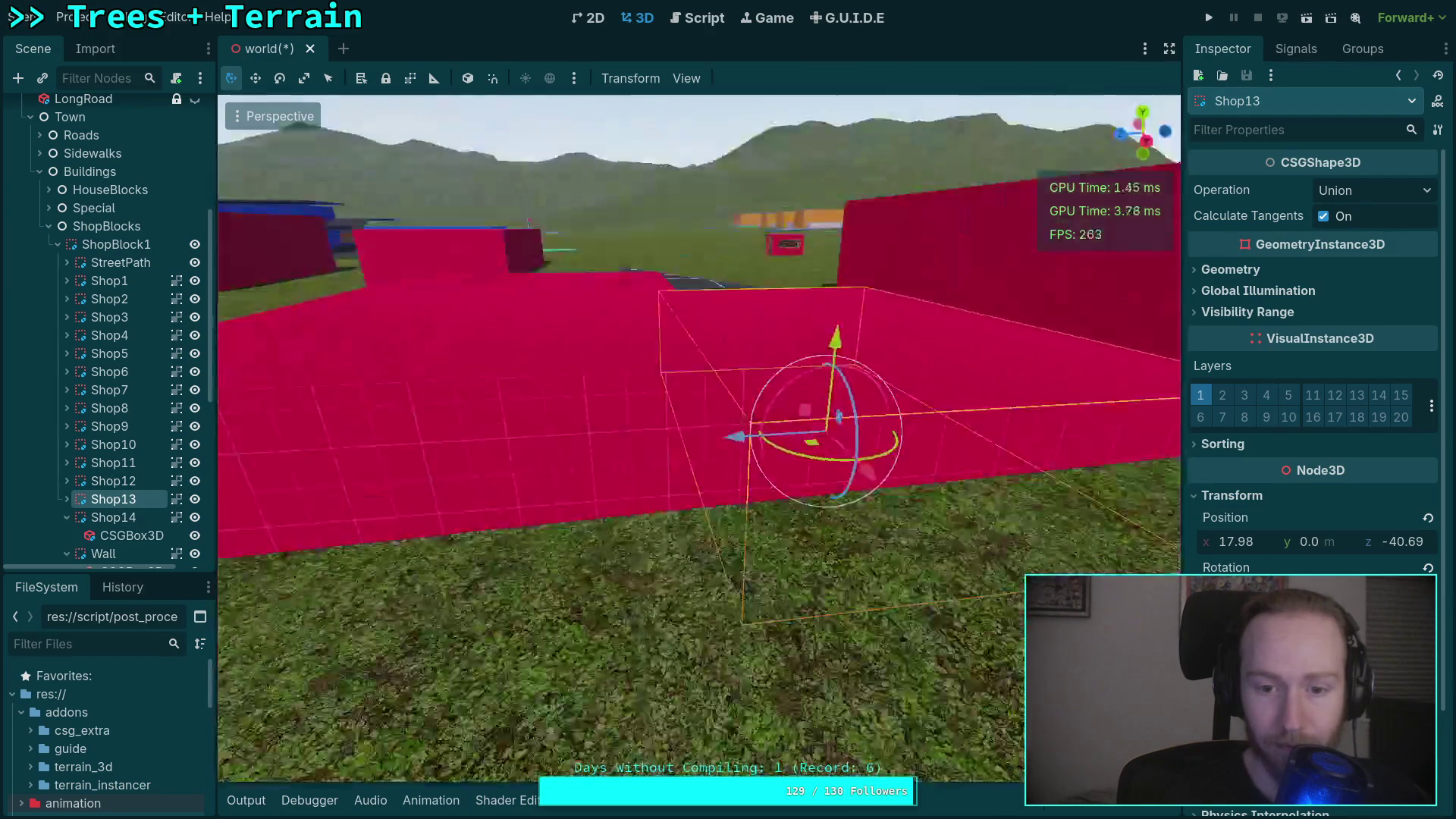
left_click_drag(1309, 542, 1346, 542)
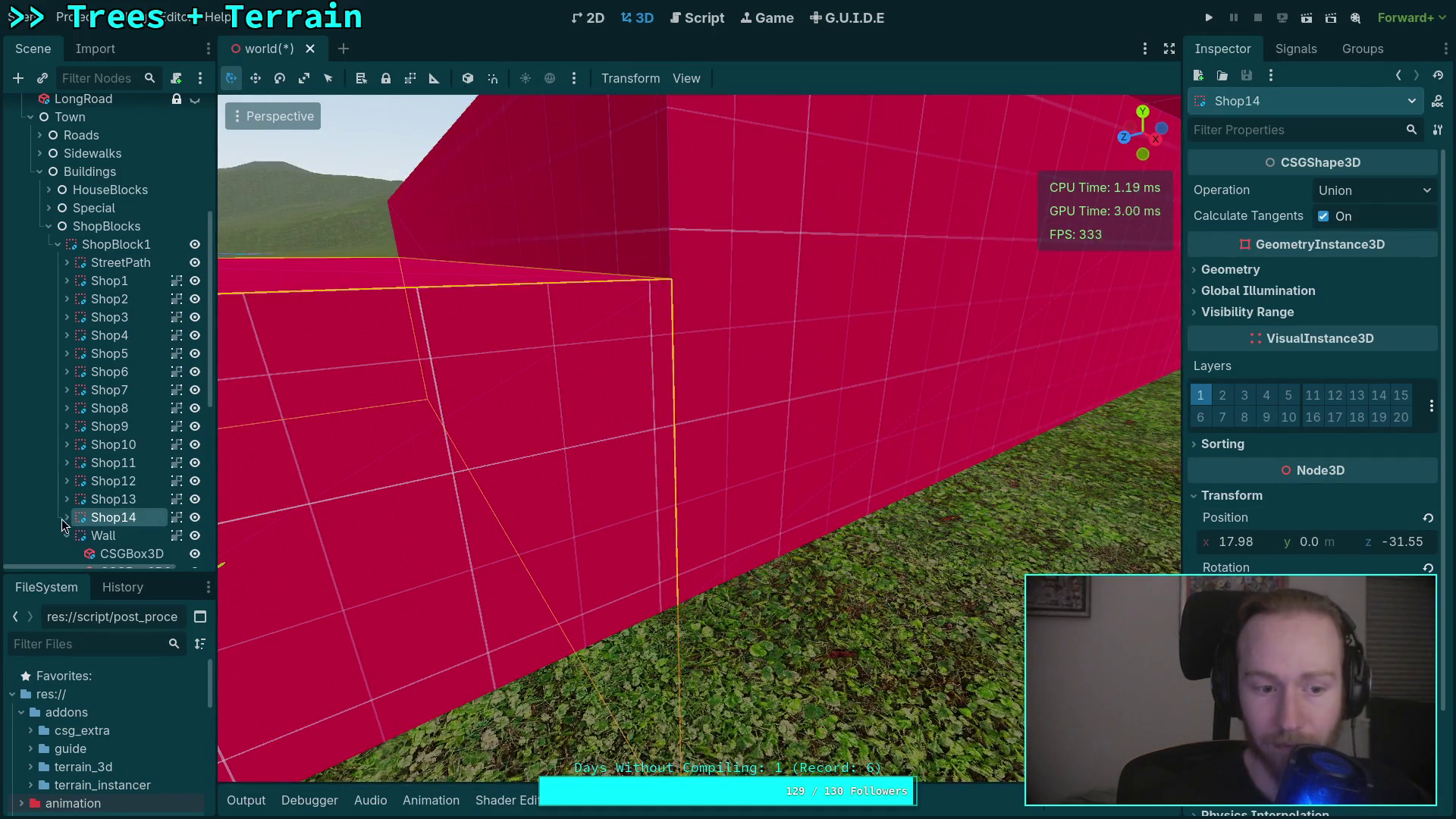
key("f")
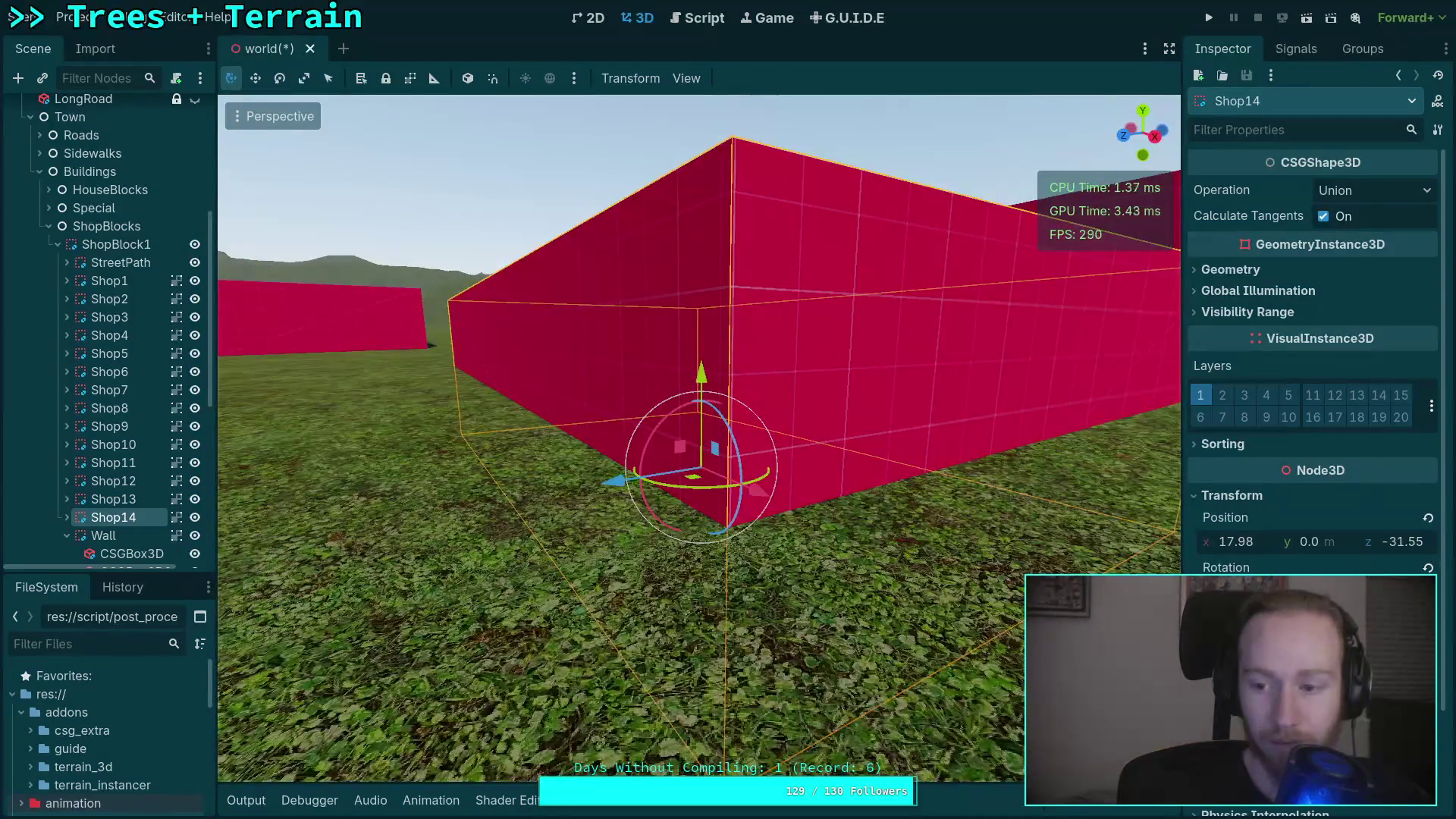
left_click_drag(1310, 541, 1331, 542)
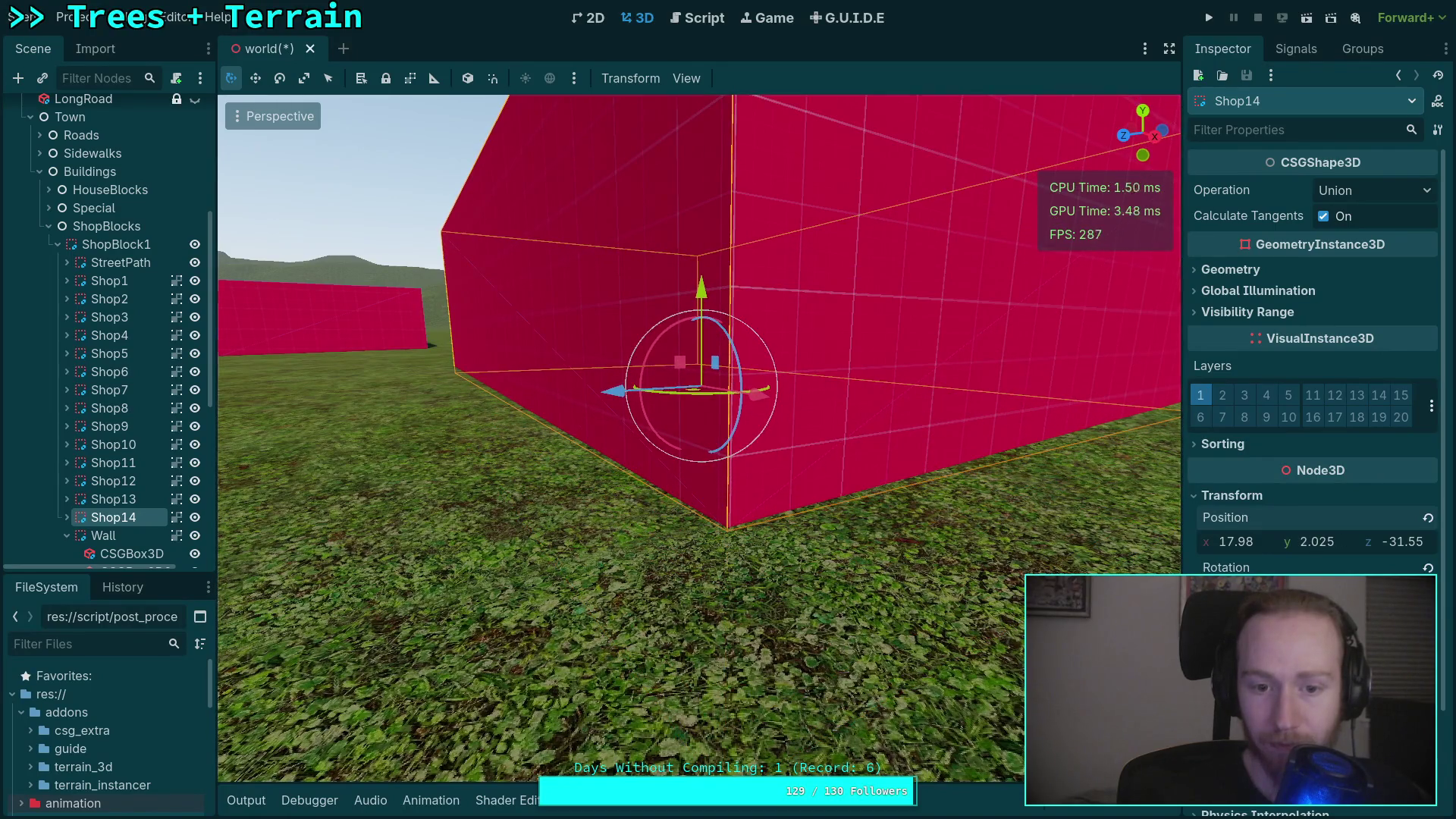
key("f")
left_click(93, 535)
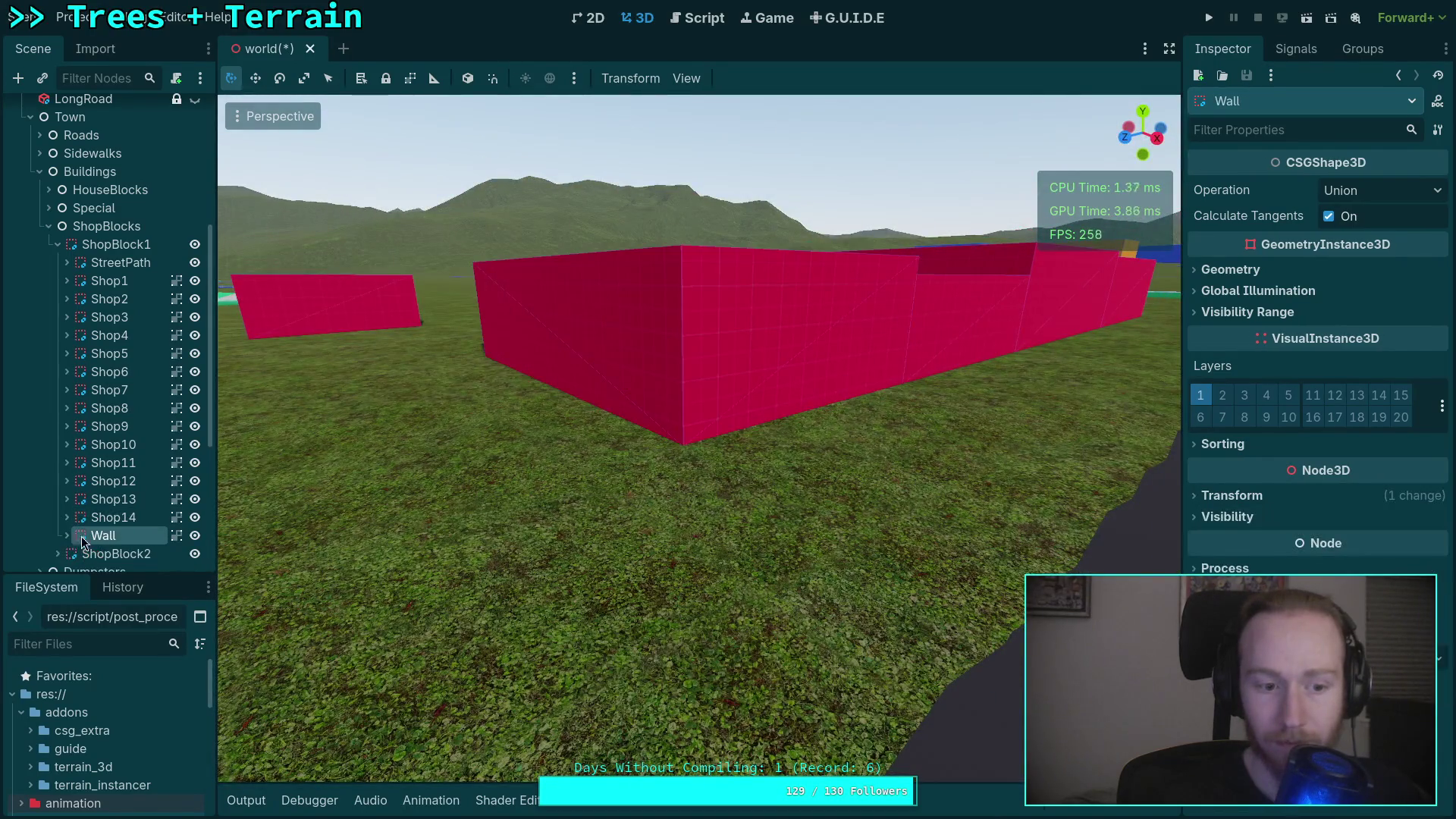
Adjust ShopBlock1's Wall Position Y to 0.1 so its base meets the grass.
key("f")
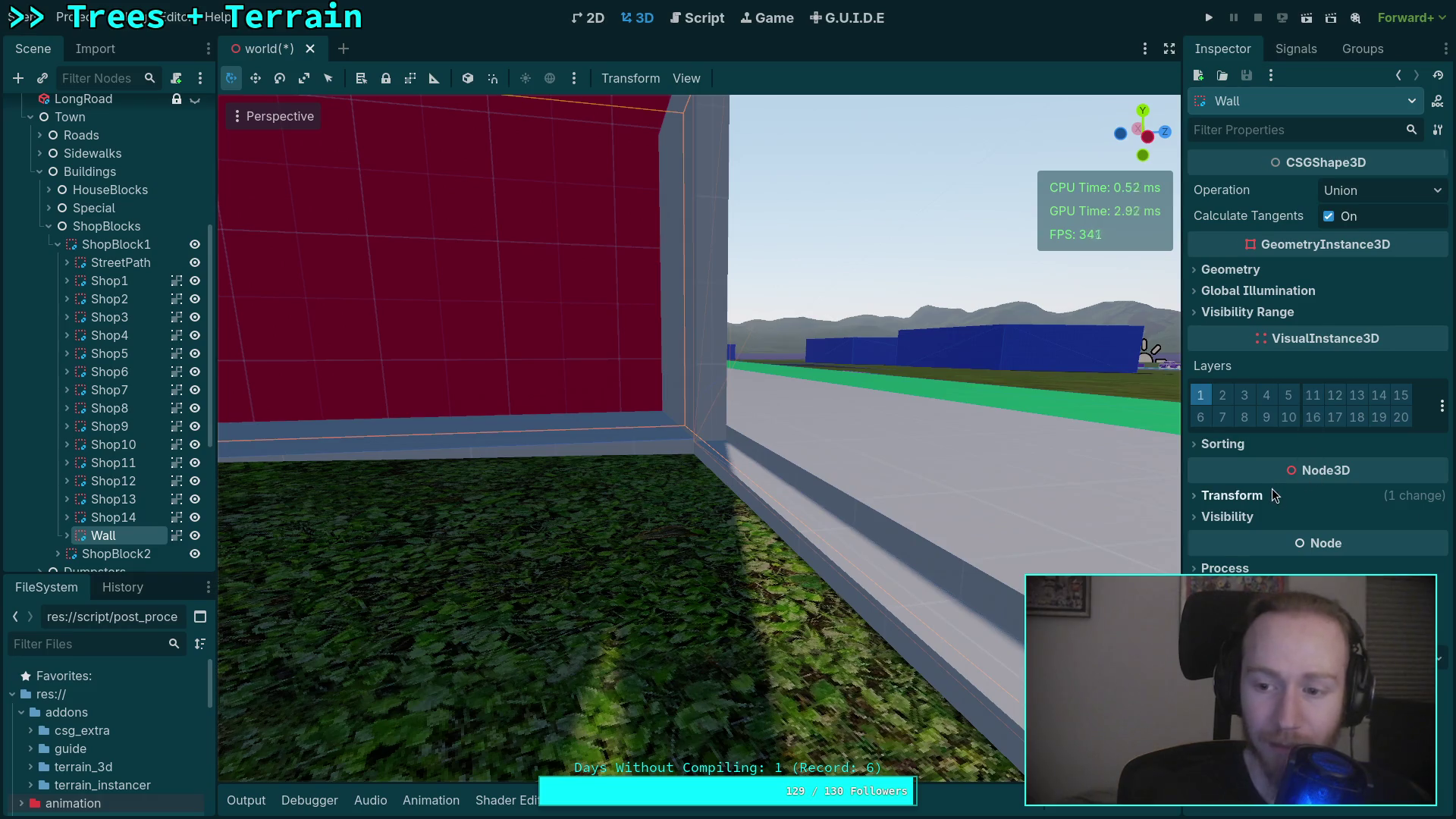
left_click_drag(1330, 530, 1348, 530)
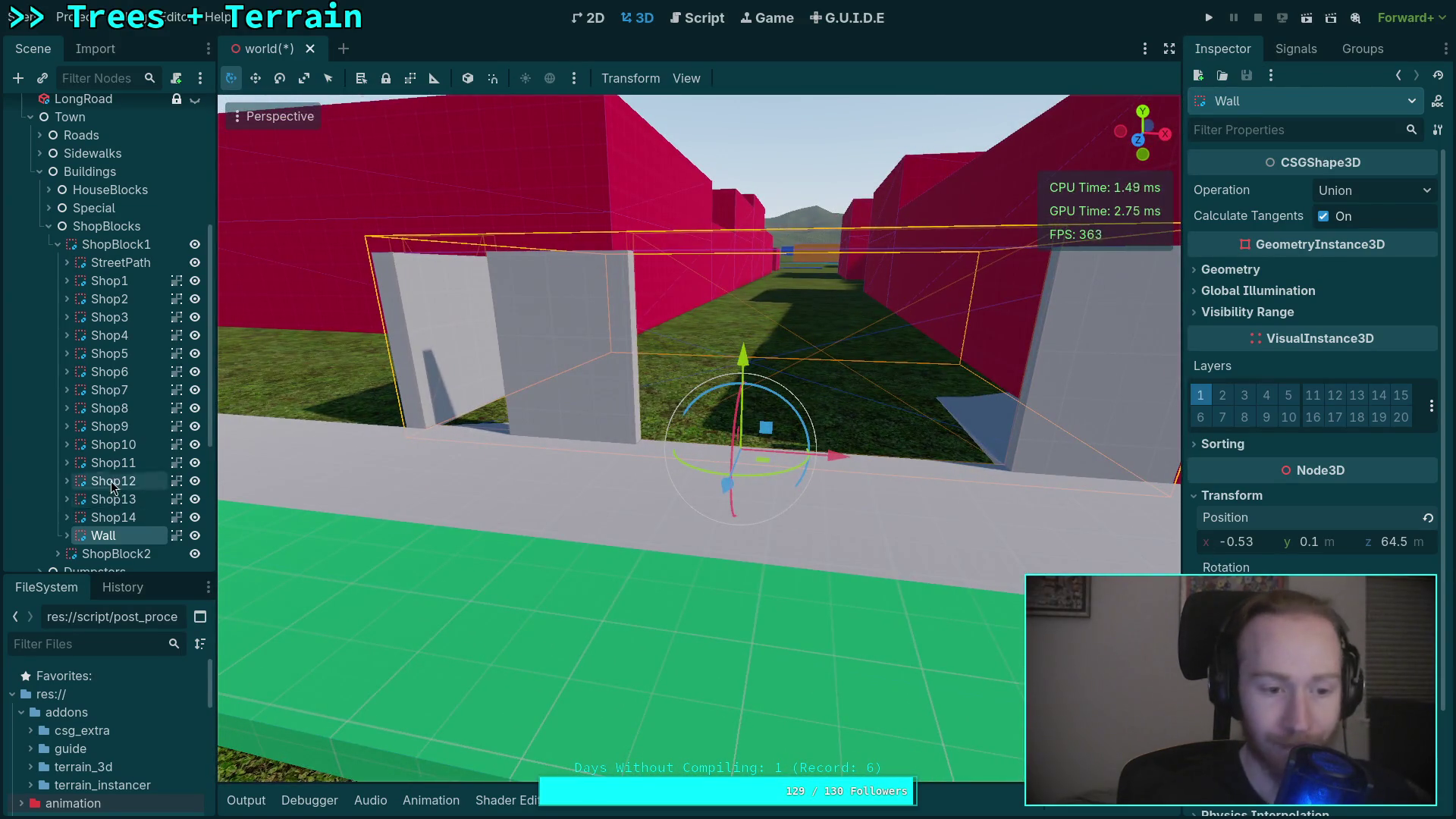
left_click(58, 244)
Frame ShopBlock2, fly around it to inspect its ground contact, and expand its children.
left_click(114, 282)
key("f")
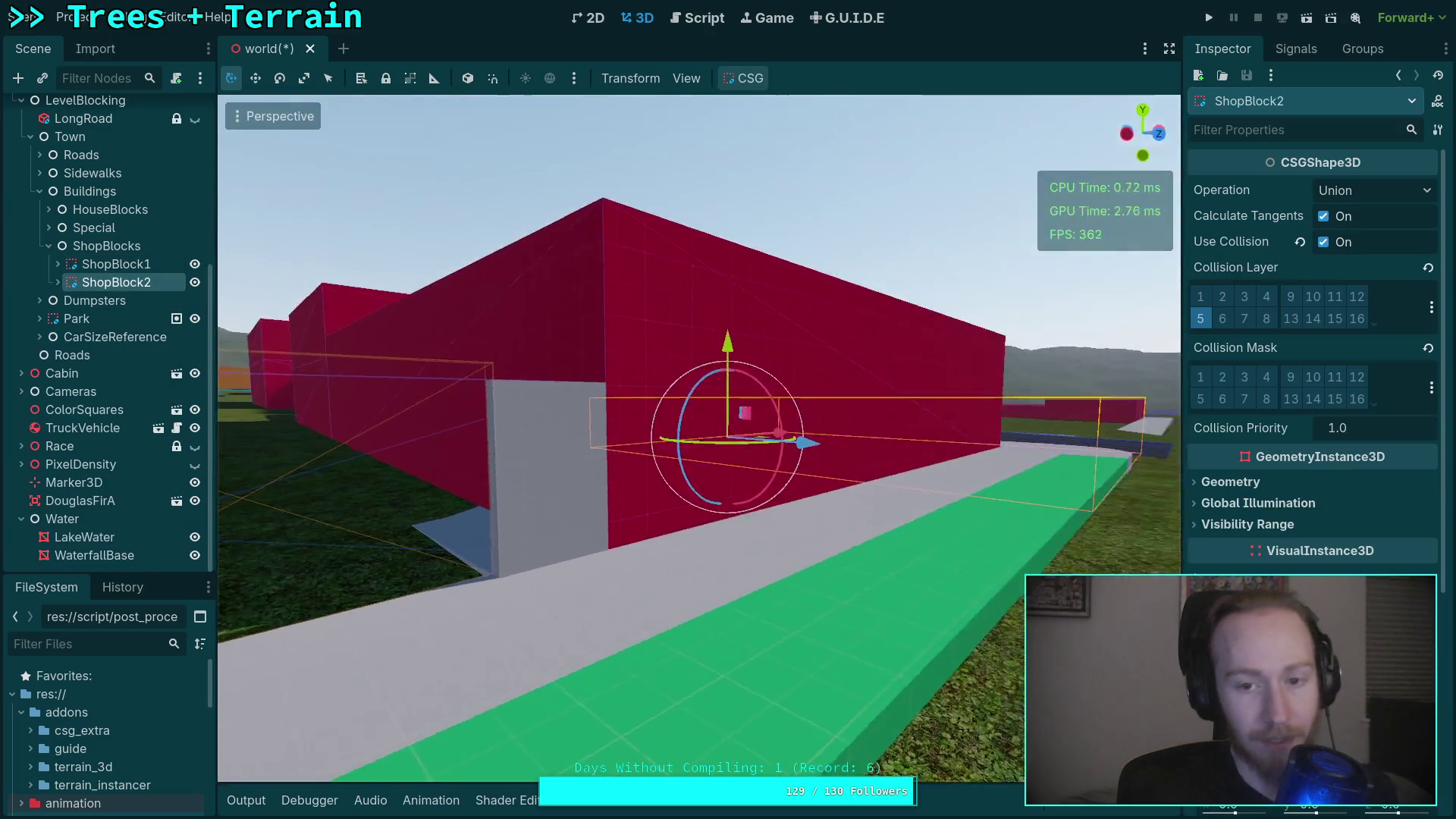
key("s")
scroll(697, 439, "up", 2)
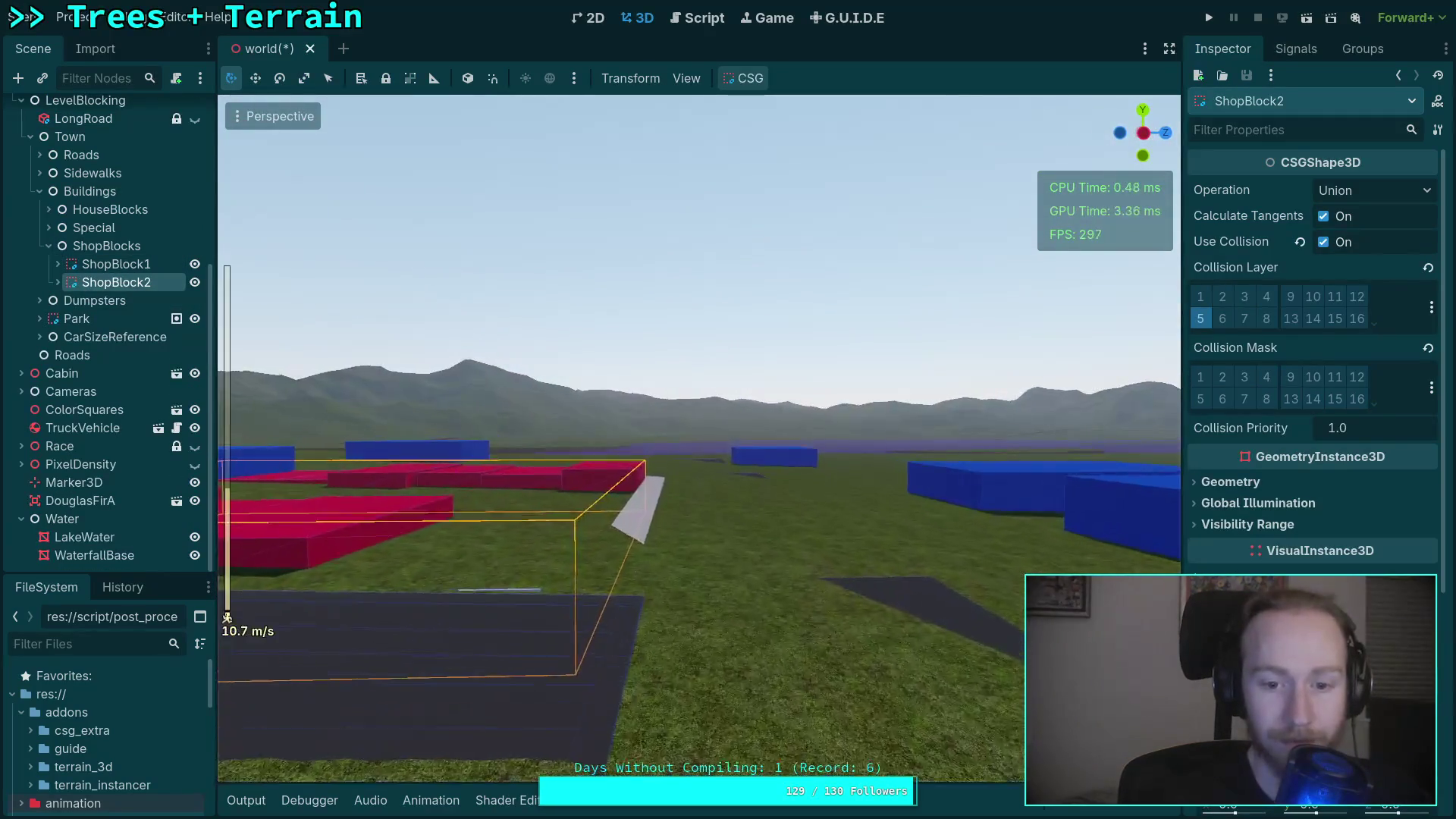
key("w")
scroll(698, 440, "down", 4)
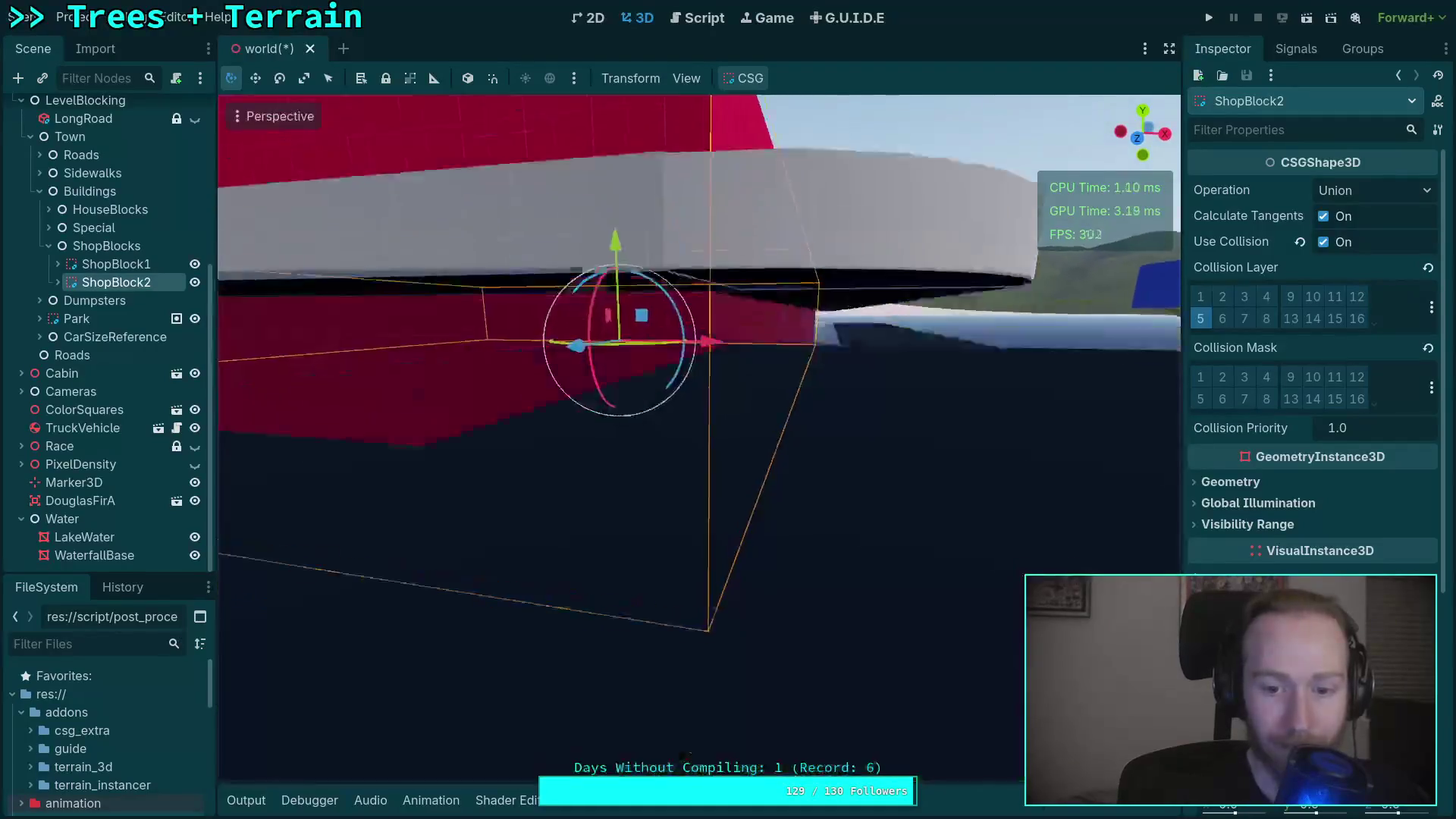
scroll(698, 440, "down", 18)
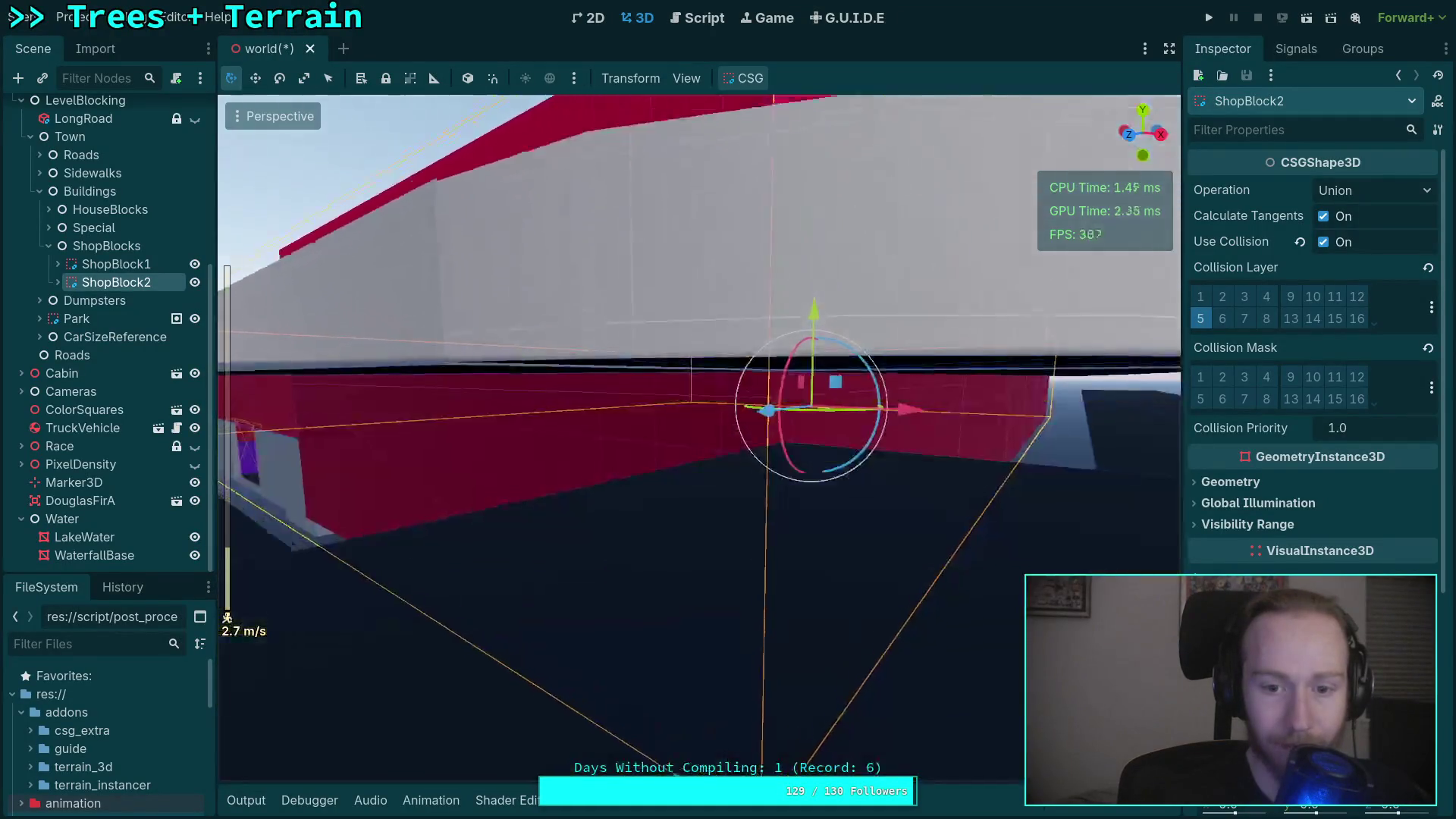
key("e")
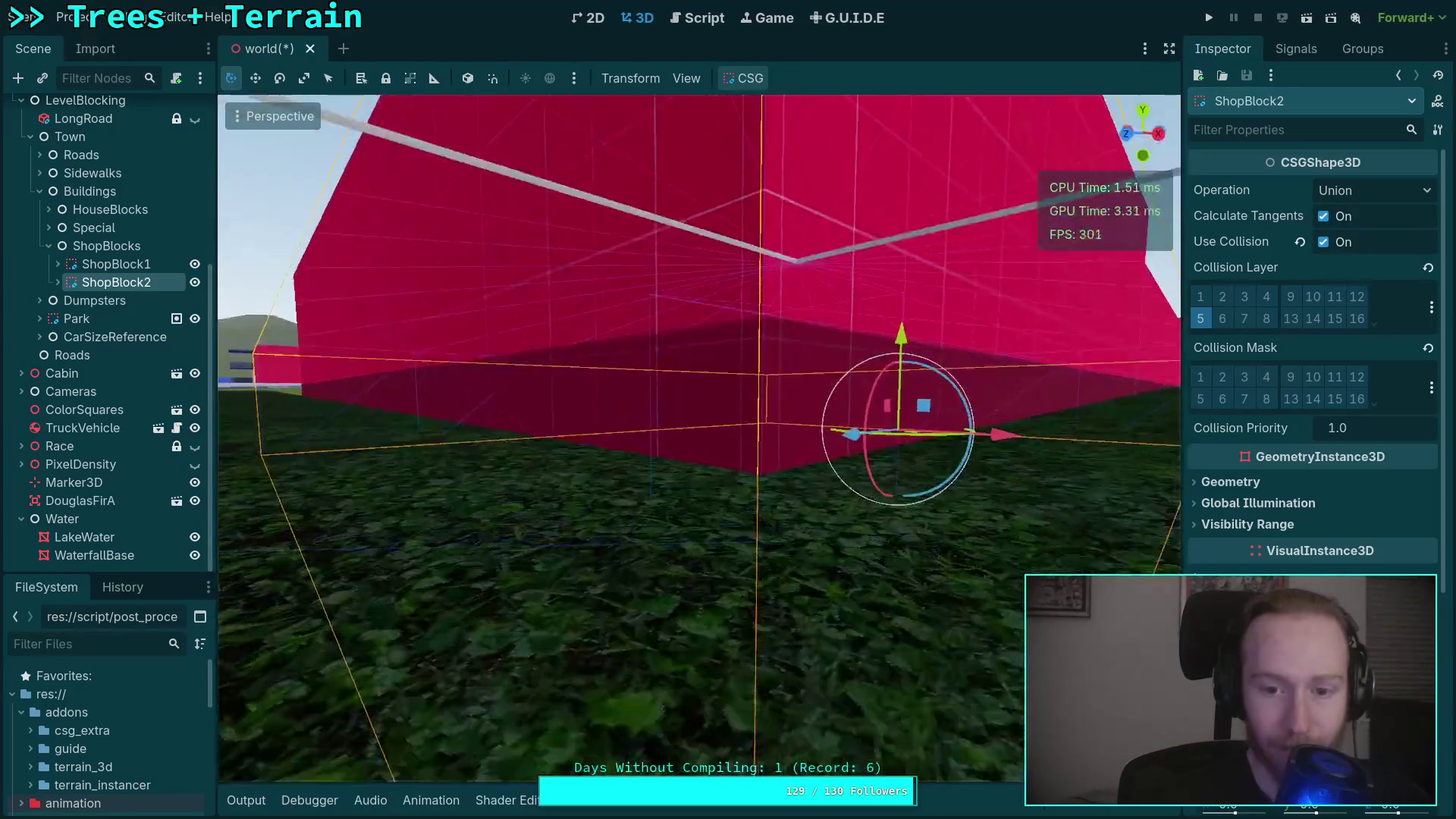
key("q")
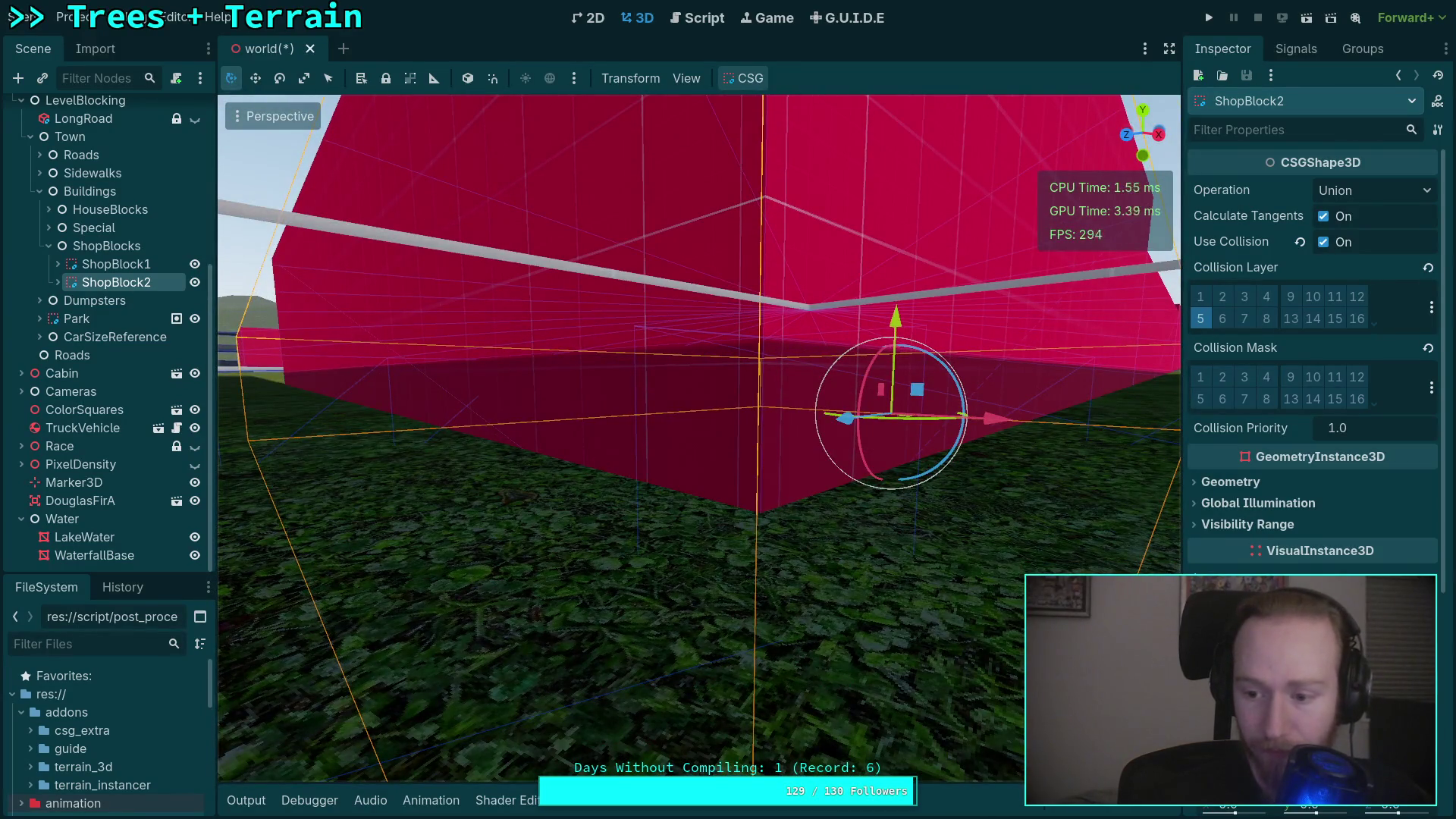
key("q")
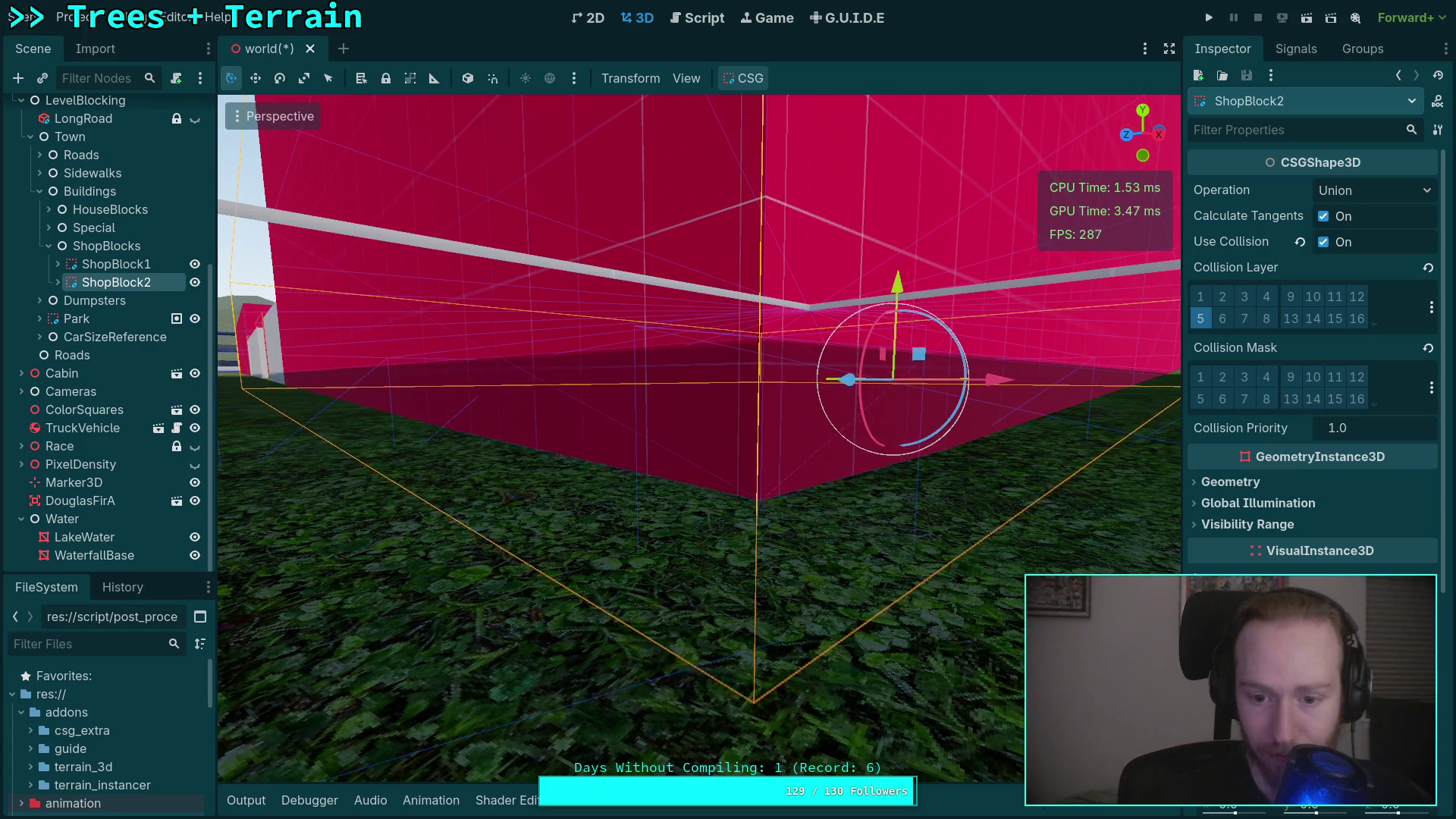
key("s")
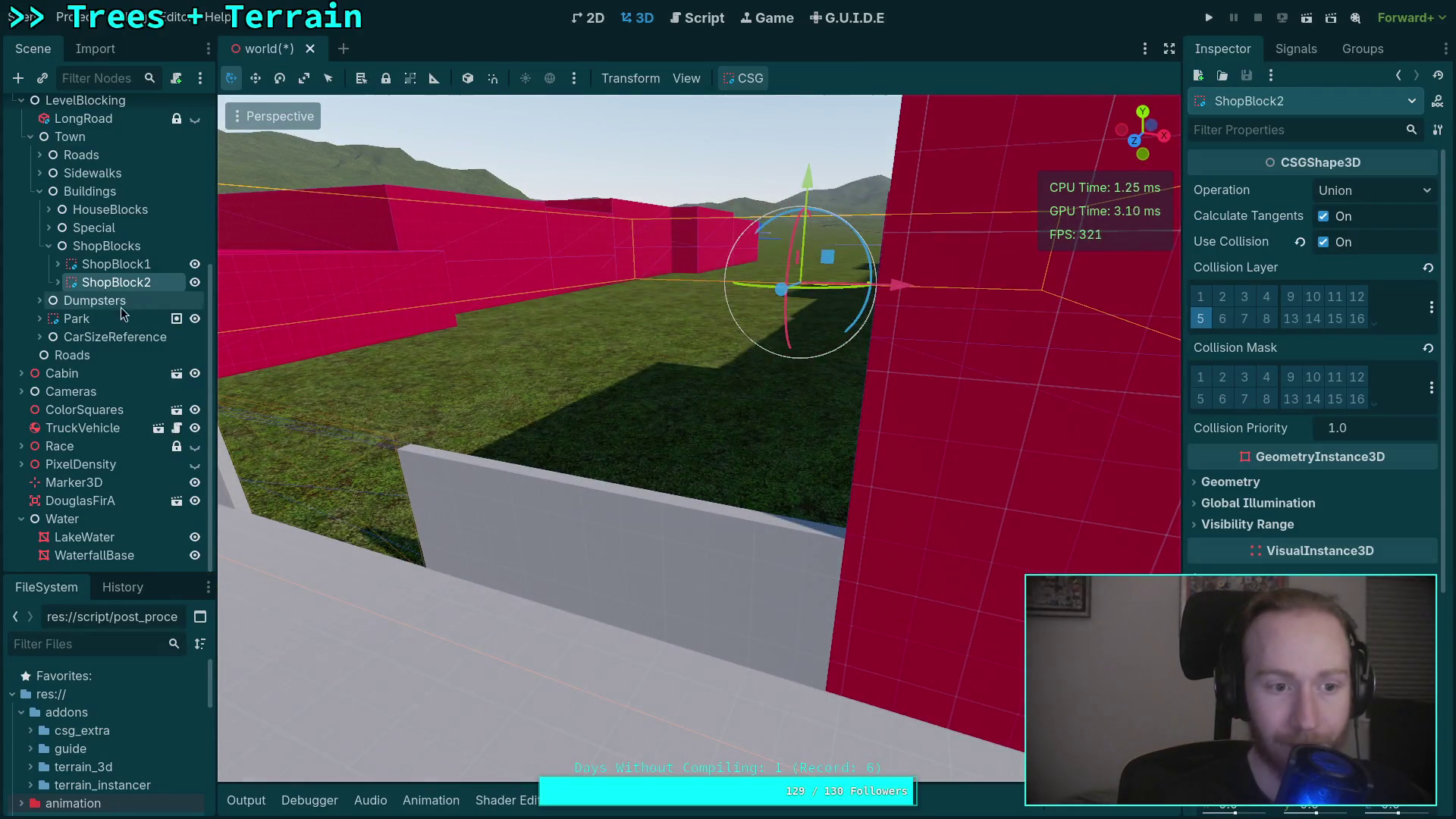
left_click(66, 301)
left_click(120, 301)
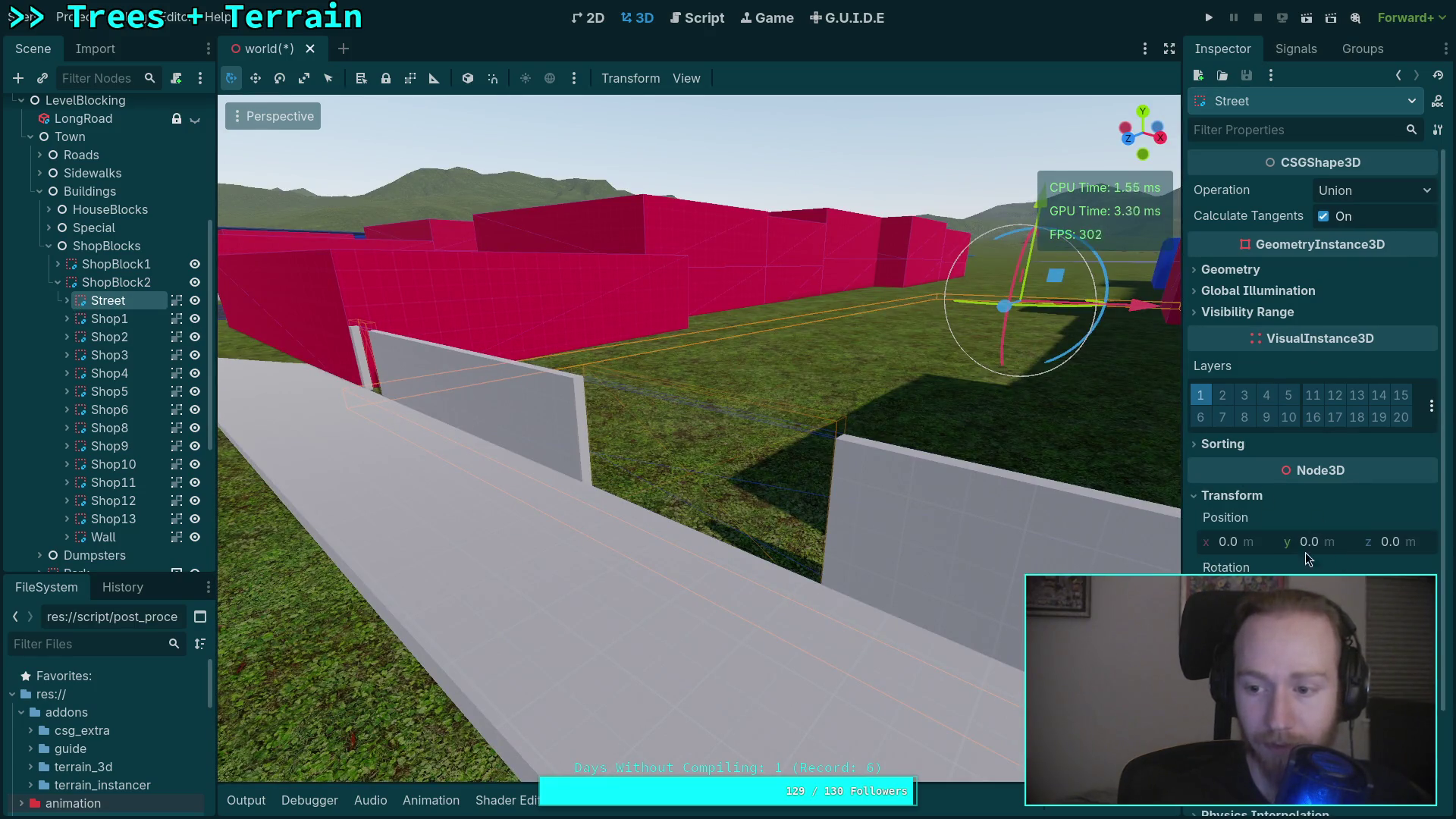
Fly along the ShopBlock2 street to see where it meets the grass and grey wall.
key("w")
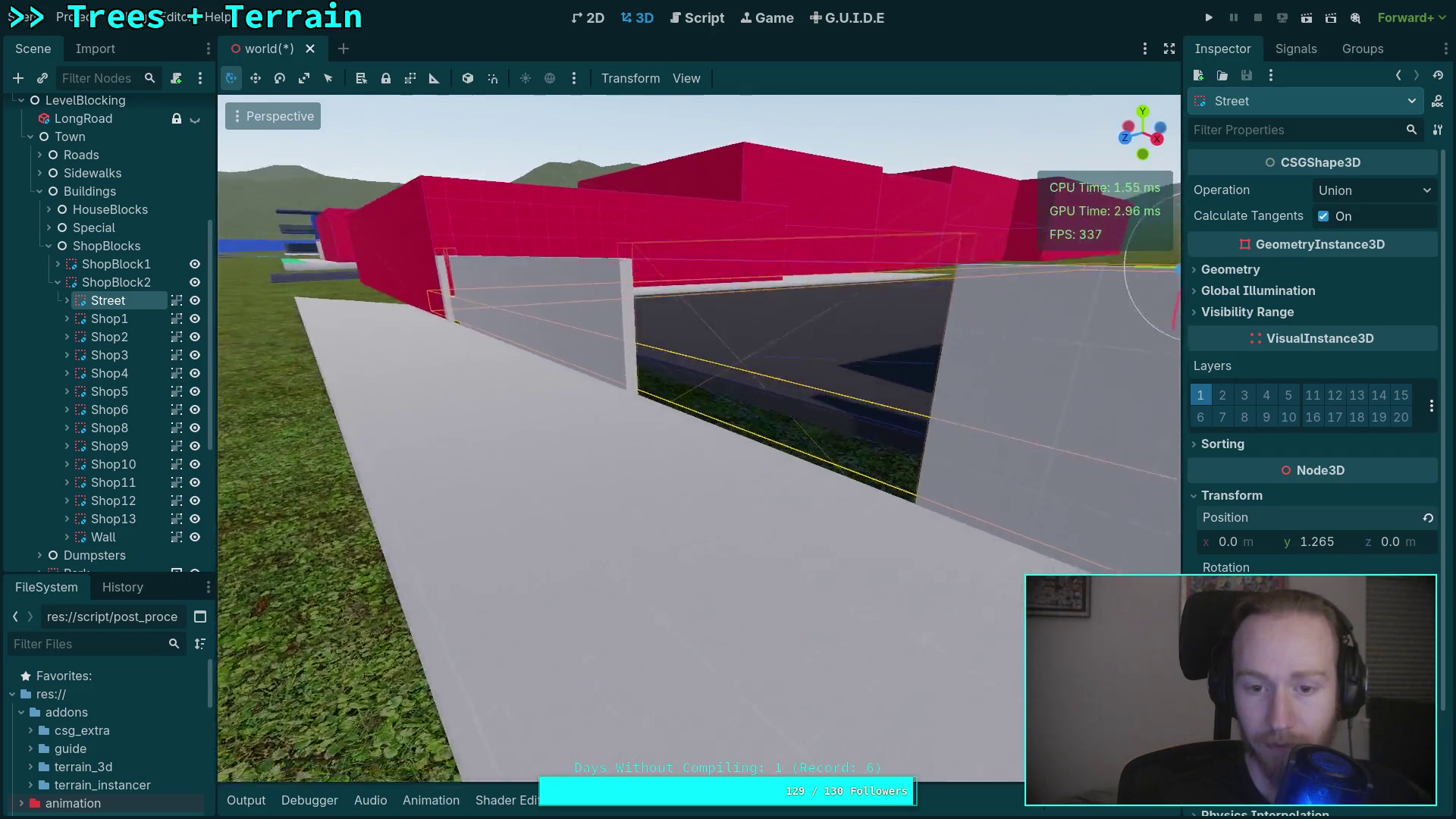
key("w")
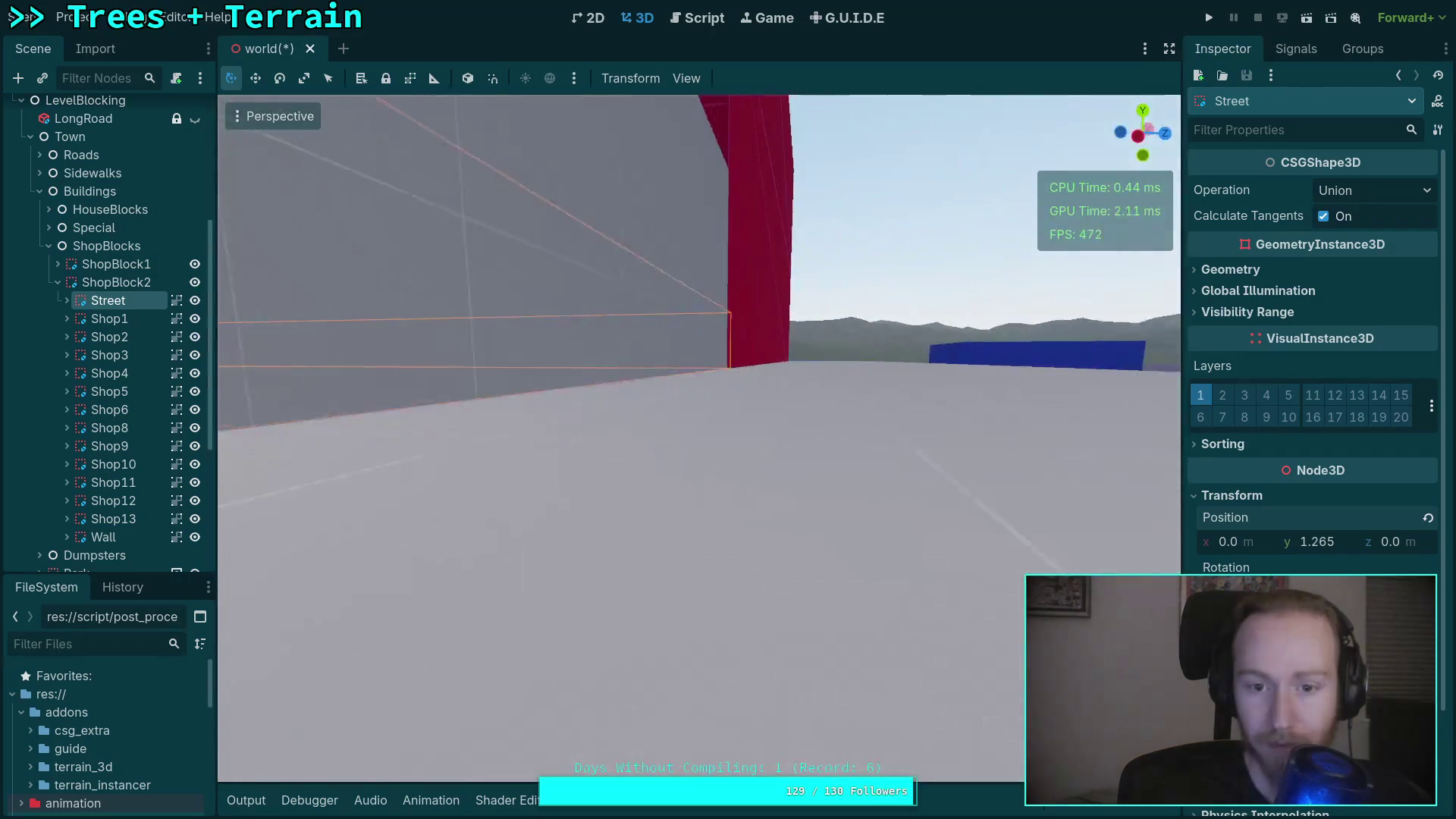
key("w")
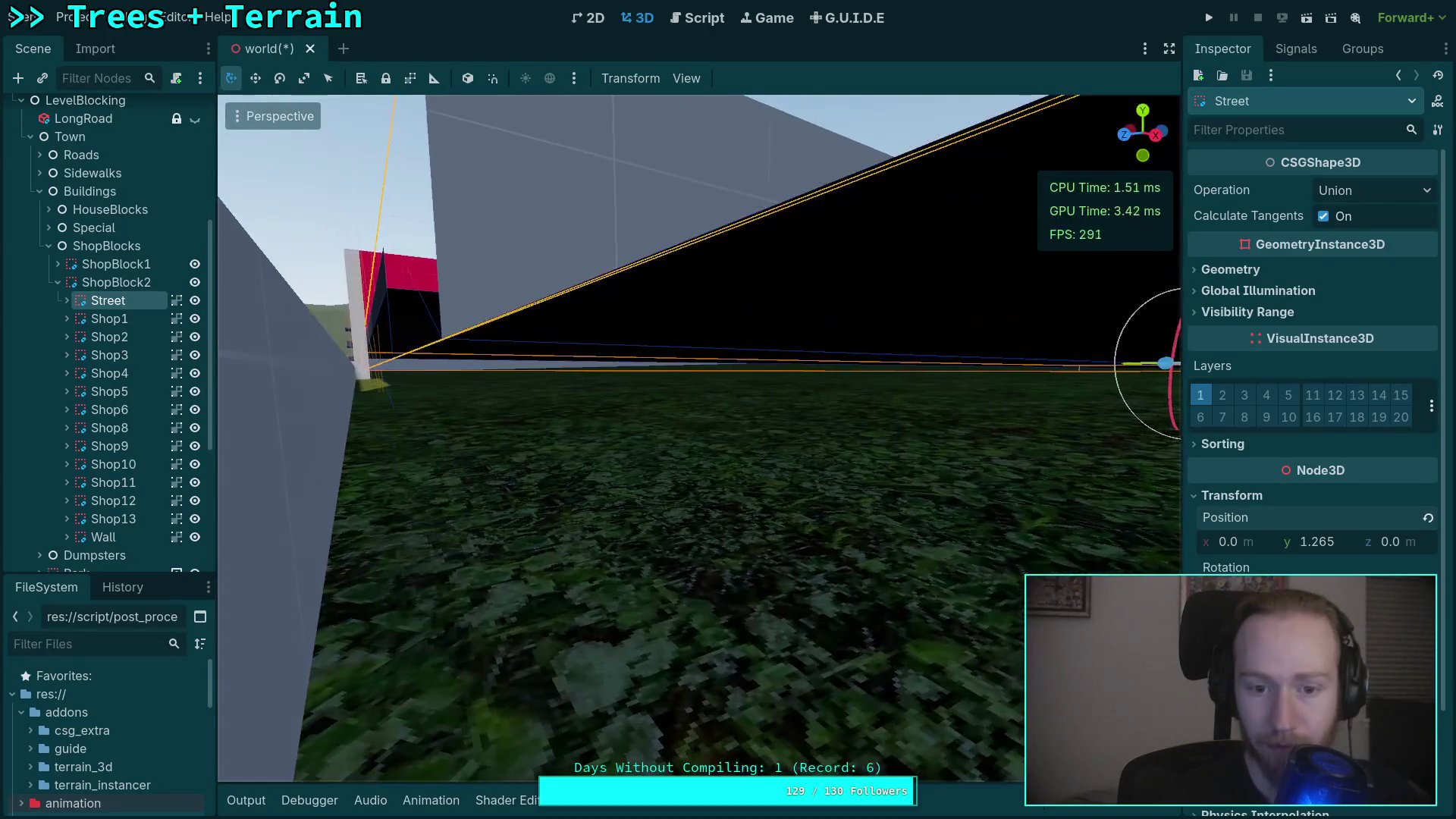
key("s")
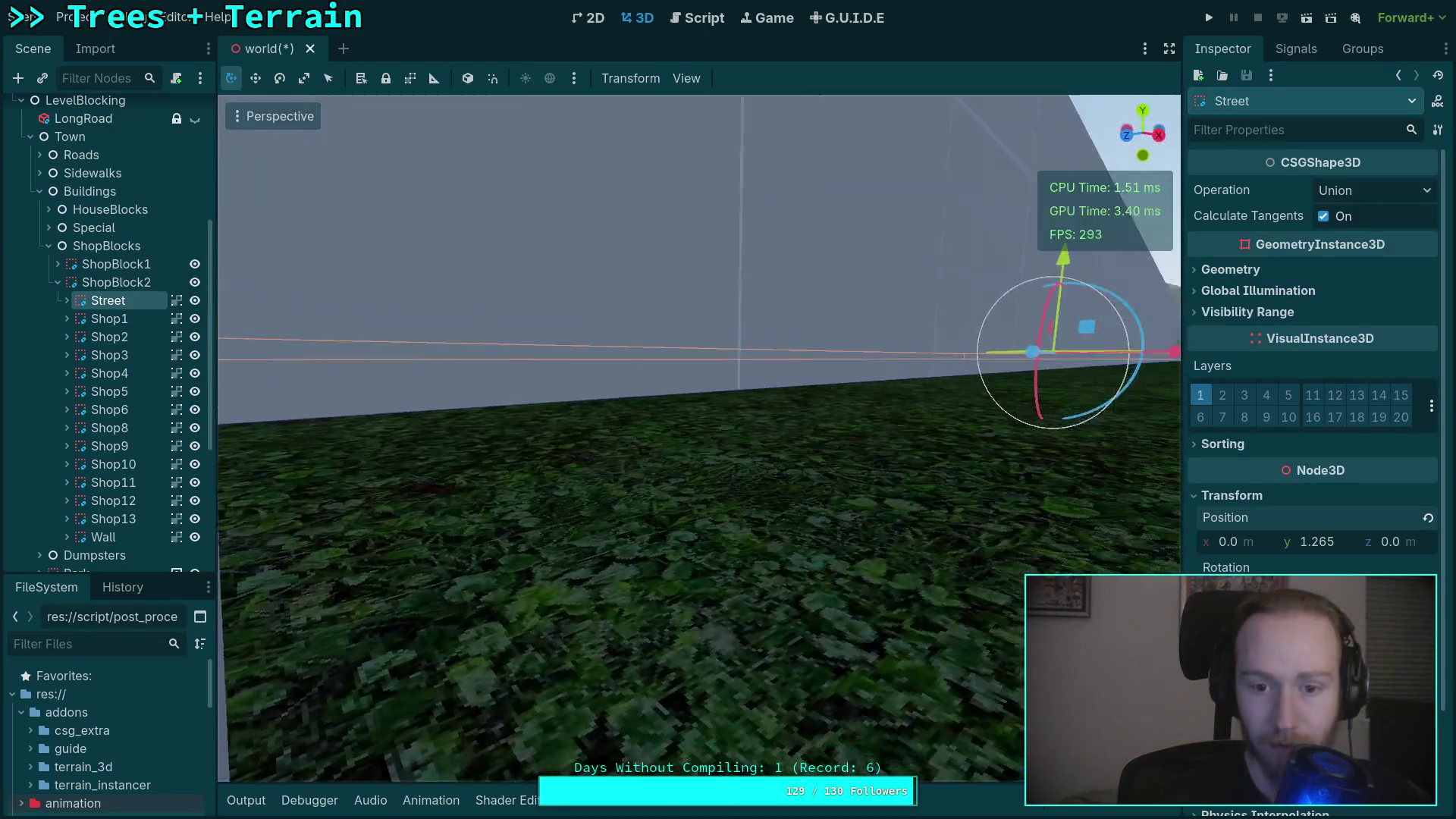
key("e")
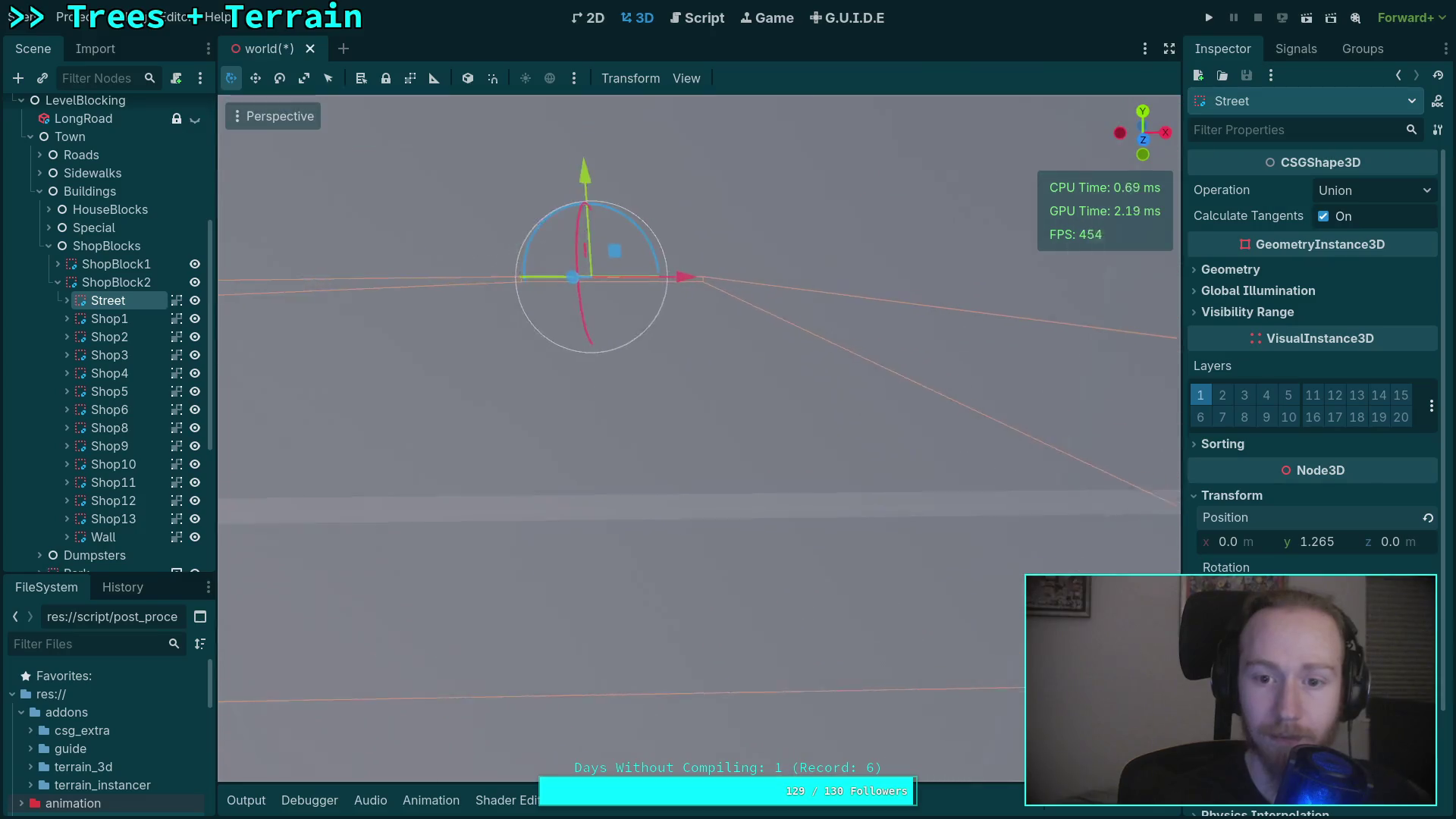
key("q")
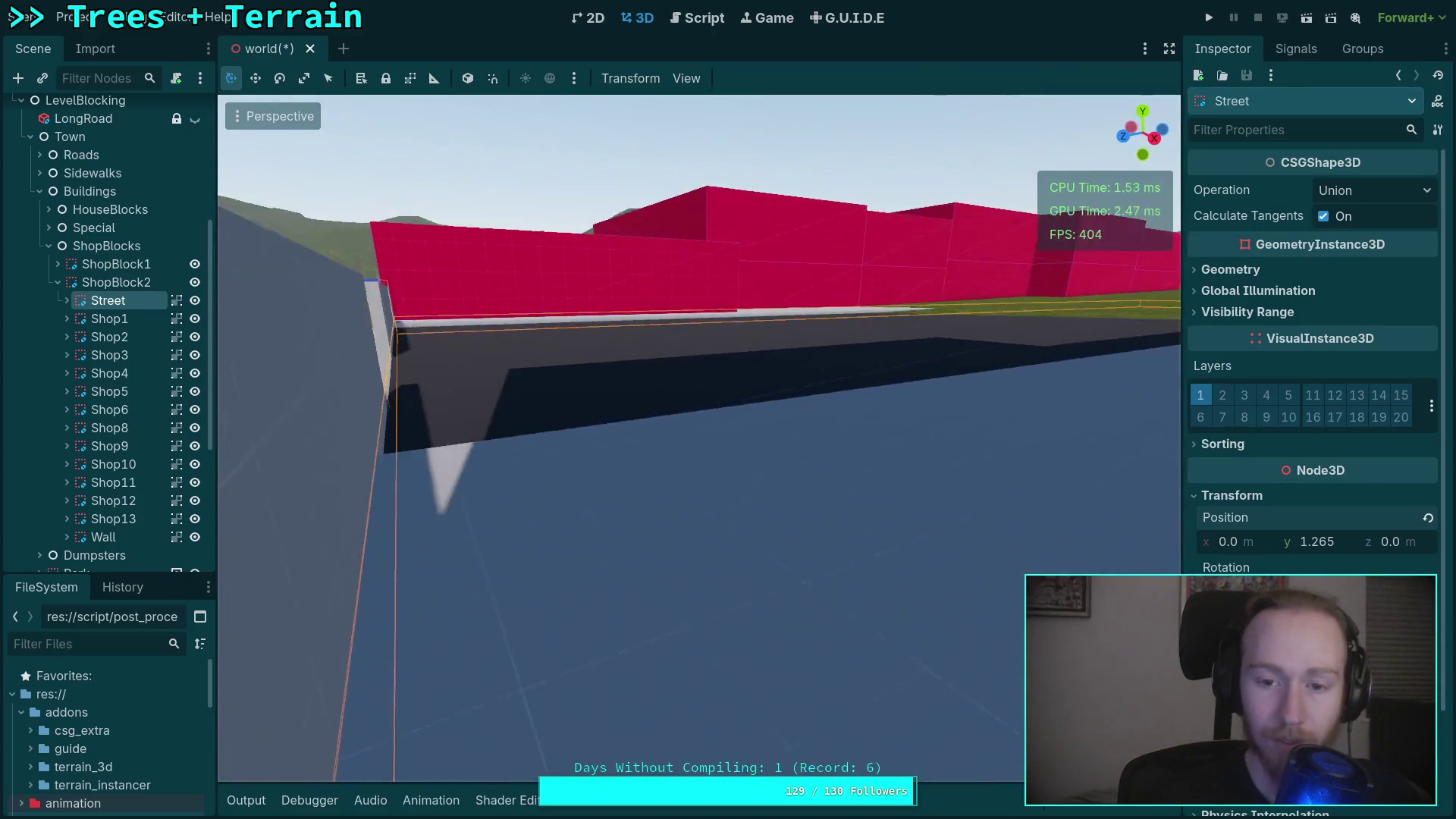
key("w")
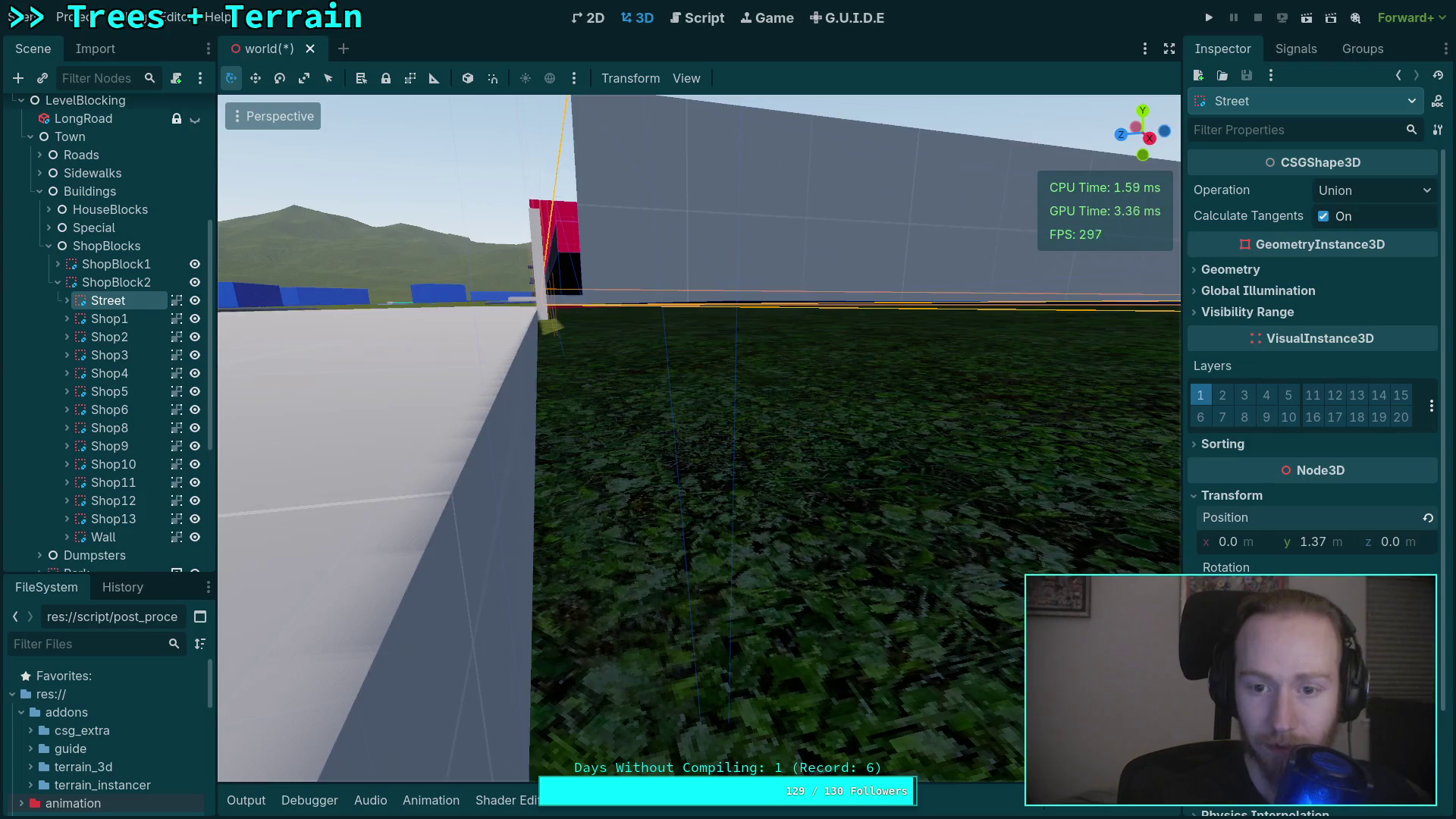
key("q")
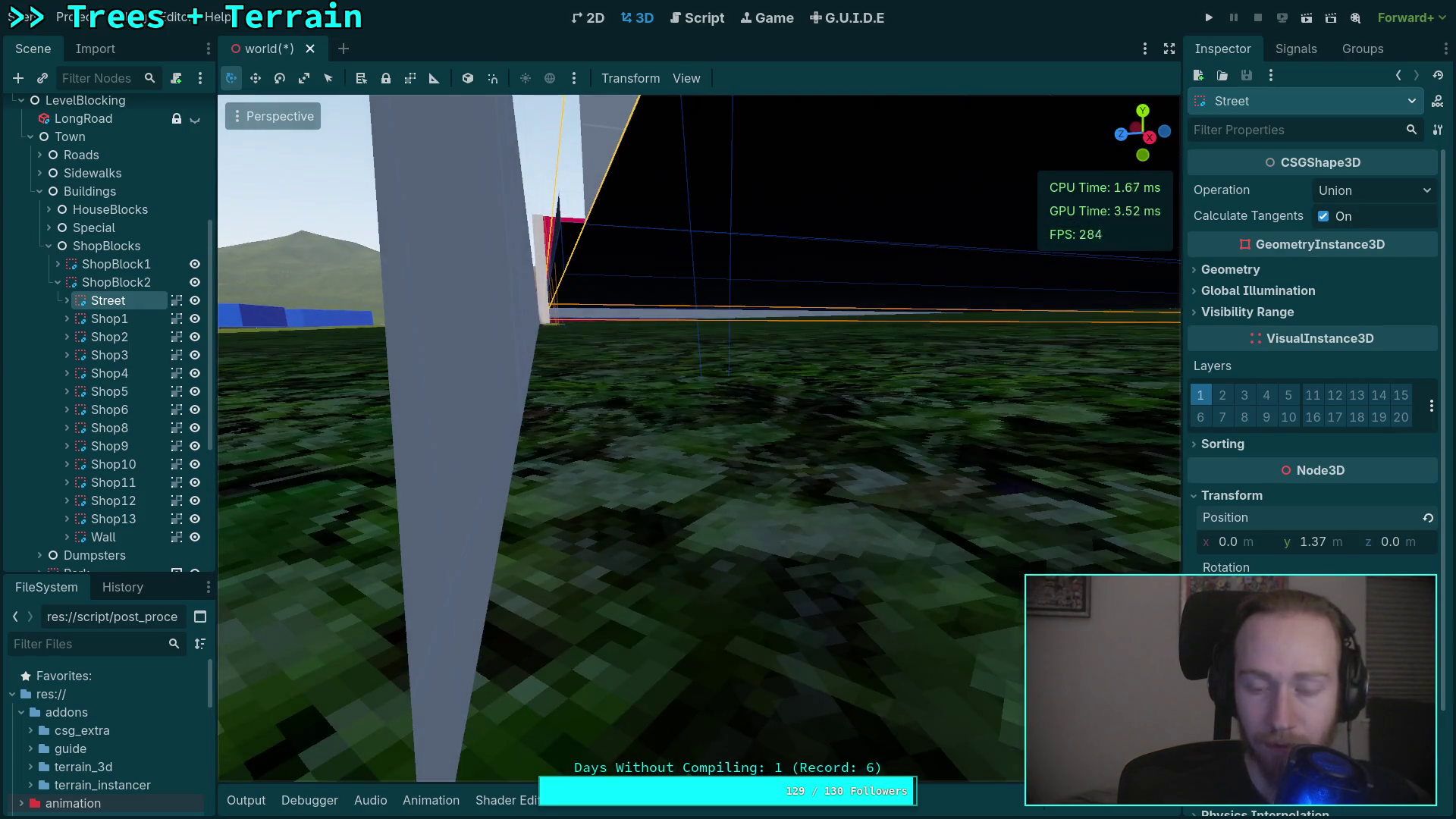
Lower the Street's Position Y to 1.04 and check its edge against the grass.
type("1.2151.04")
key("Return")
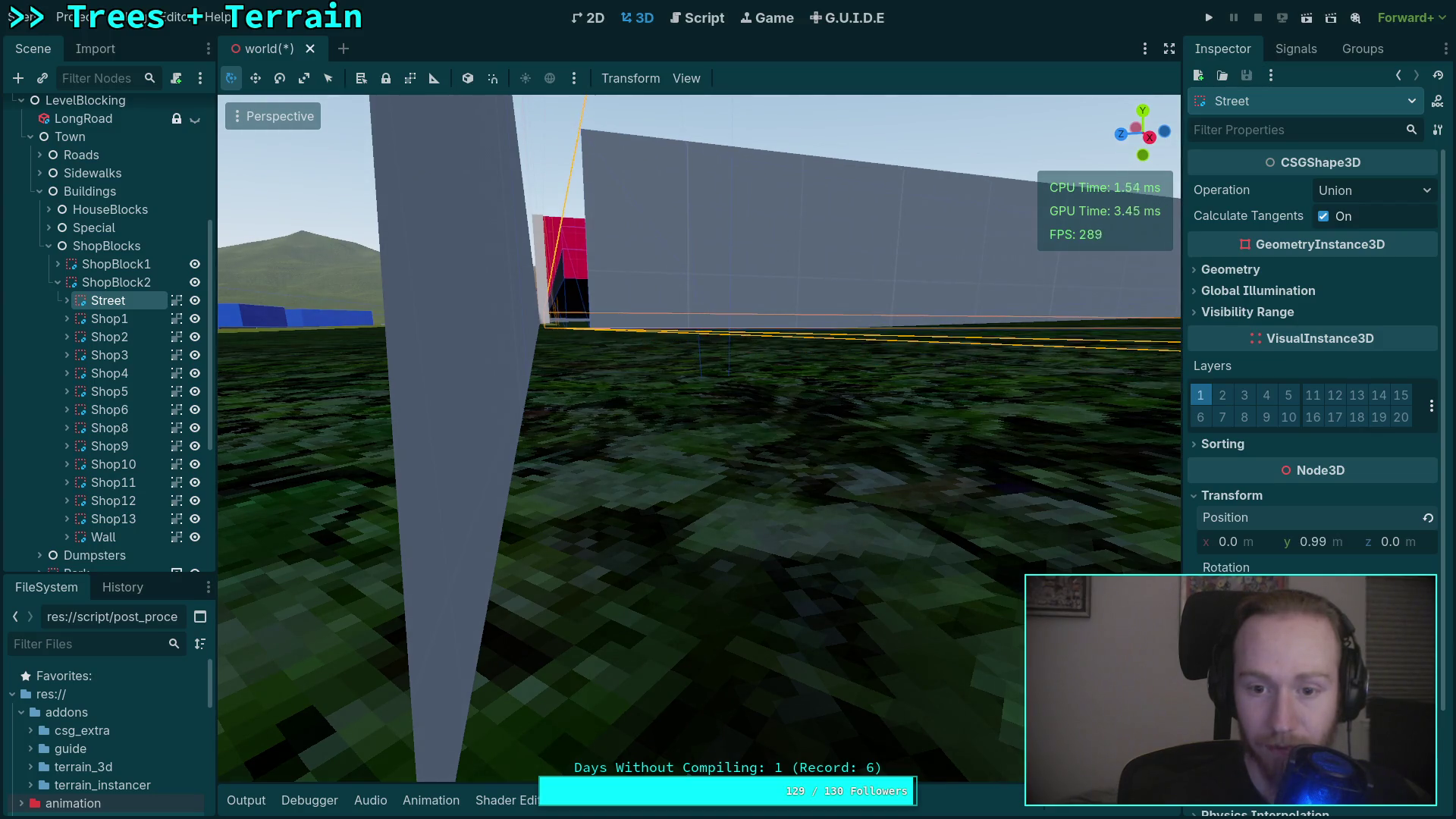
key("e")
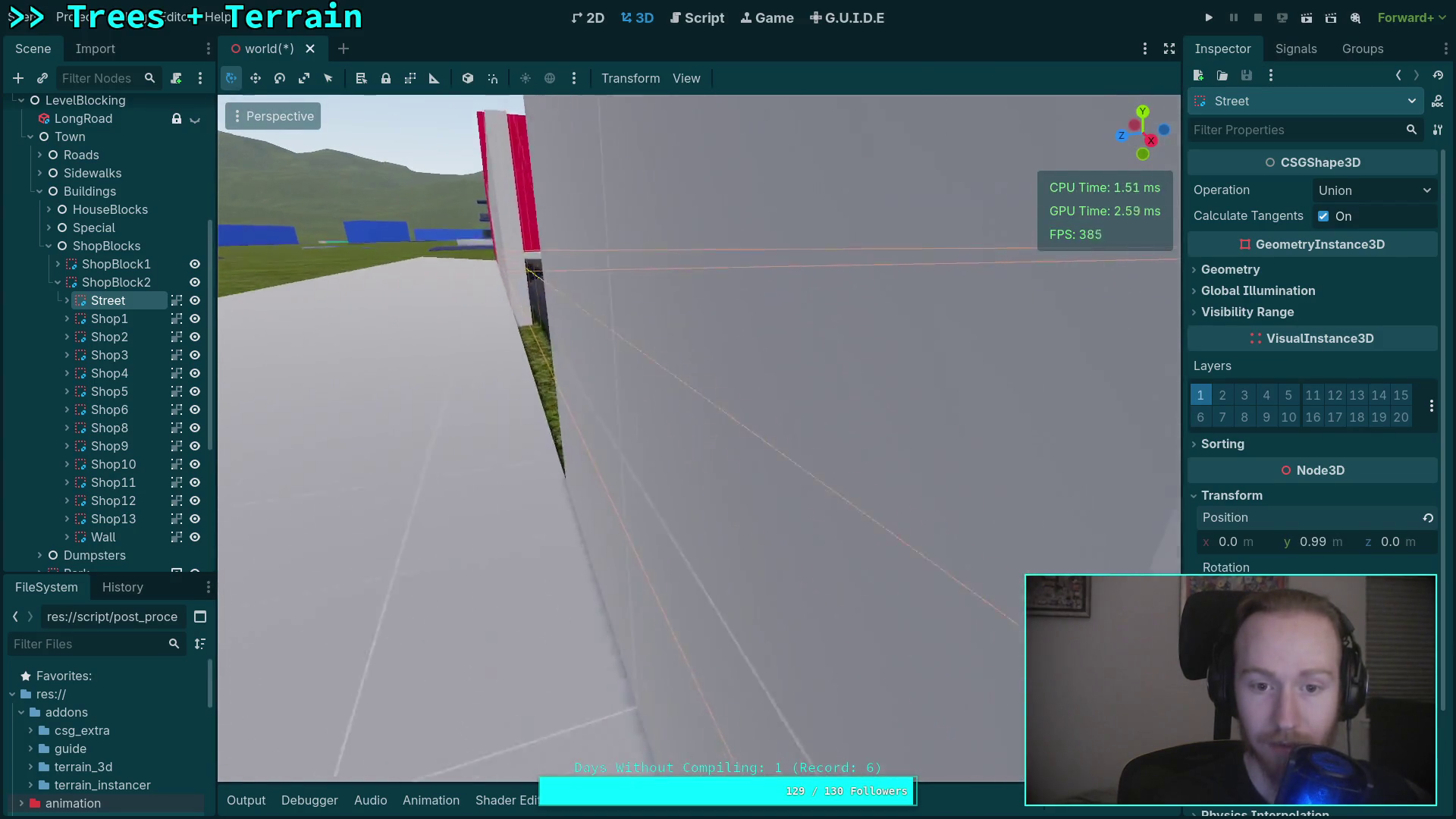
key("q")
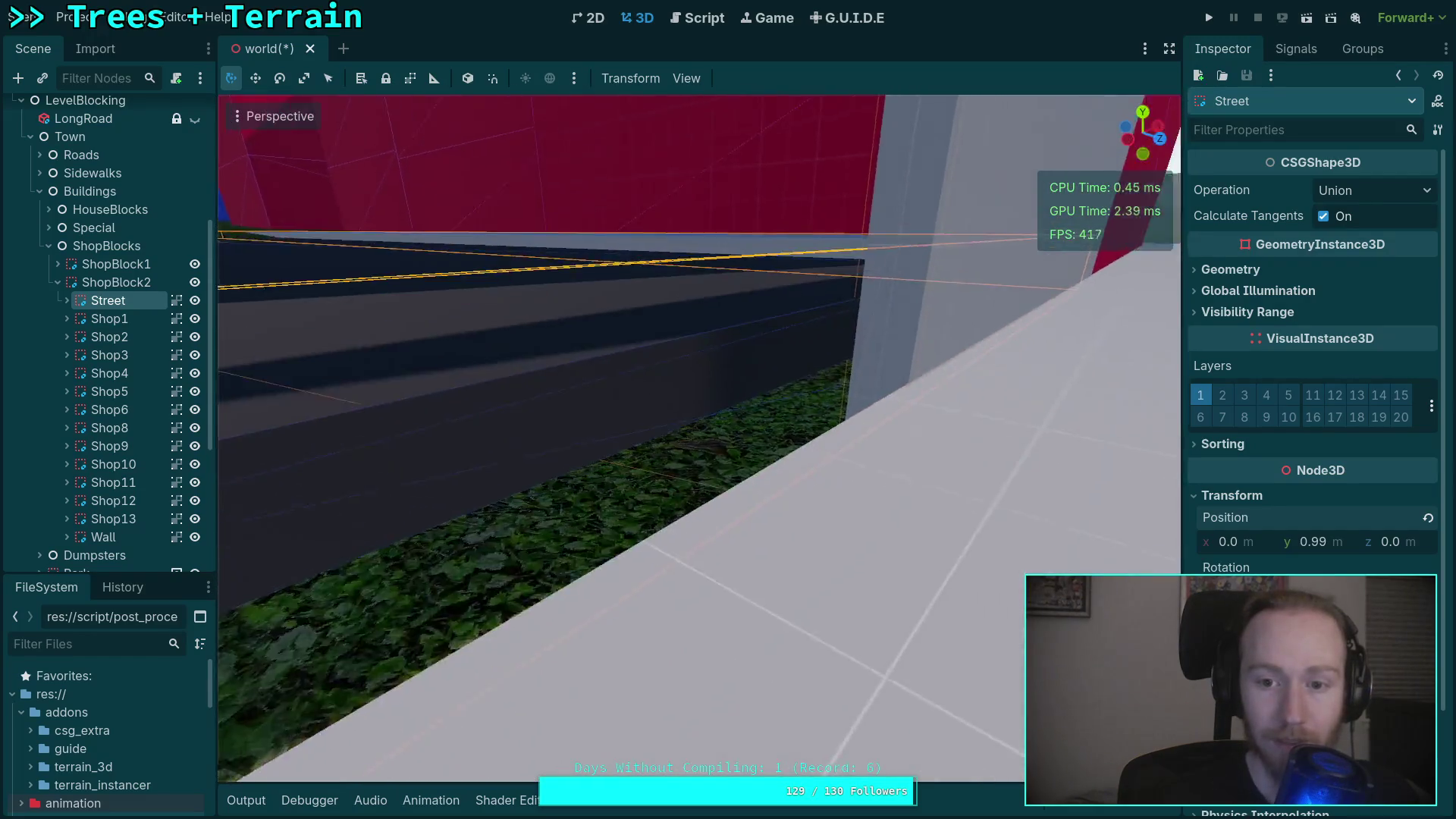
key("s")
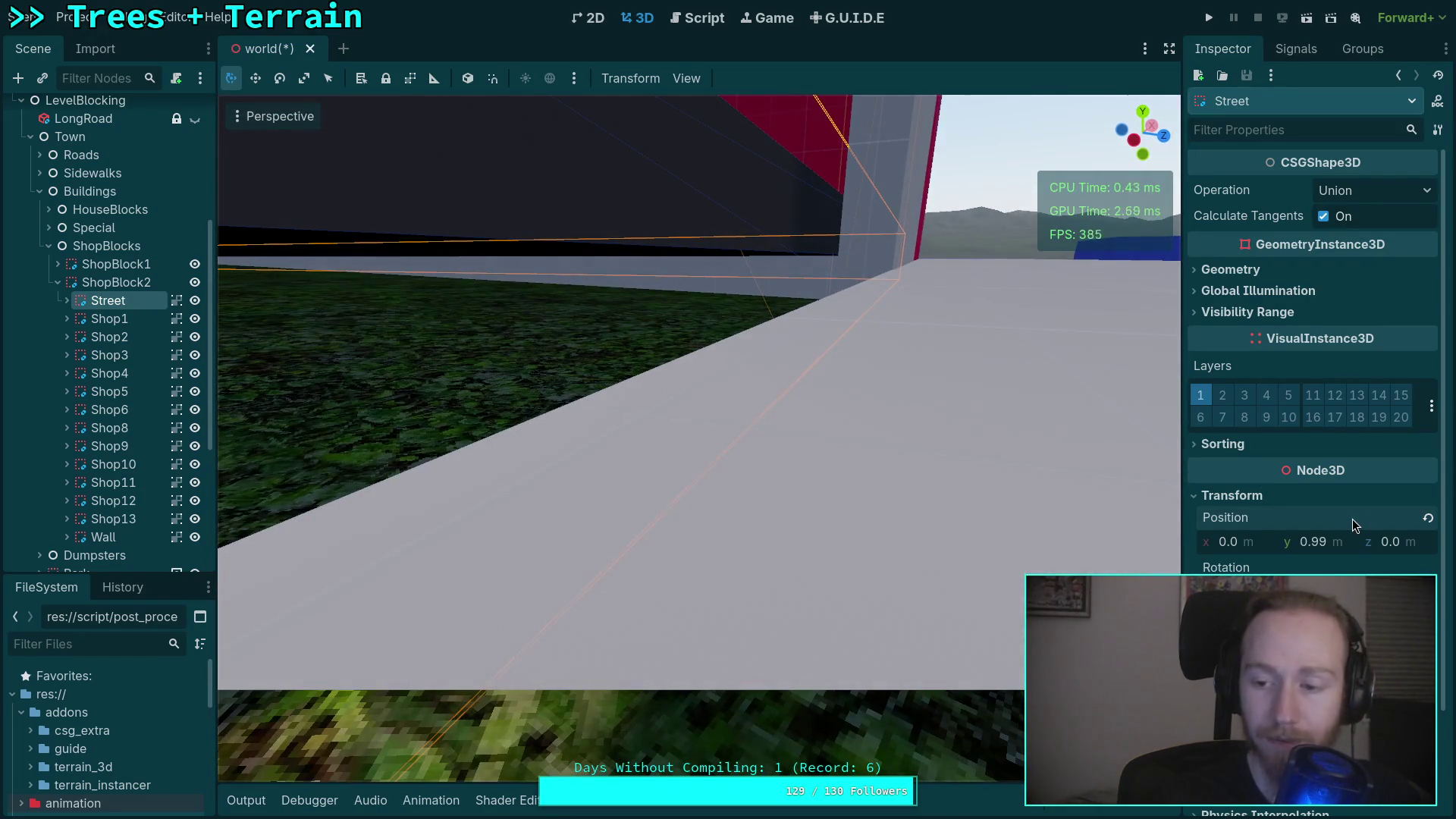
Drag the Street's Position Y down to 0.665 so it sits flush with the grass.
left_click_drag(1316, 541, 1289, 541)
key("q")
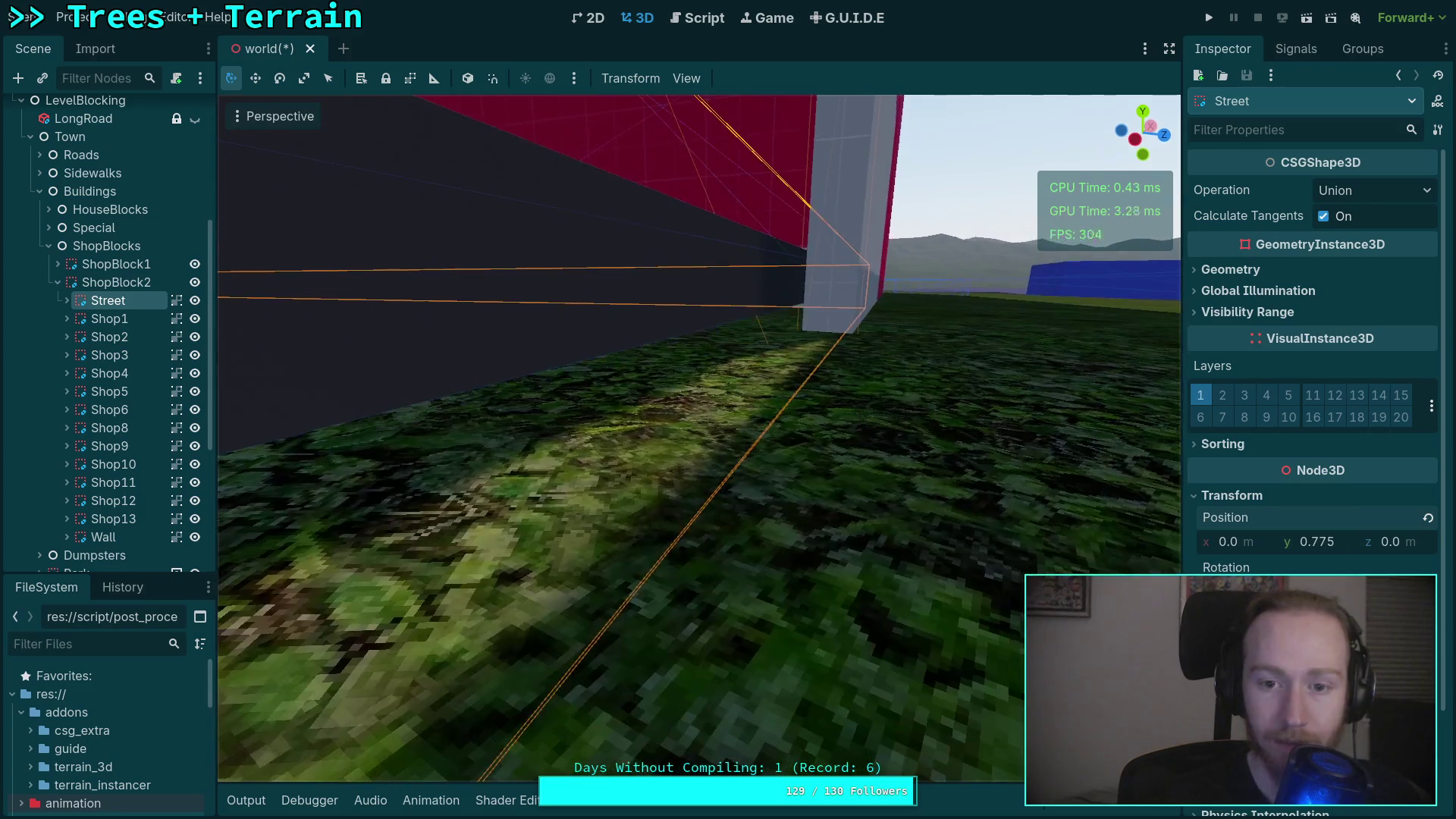
left_click_drag(1340, 542, 1323, 541)
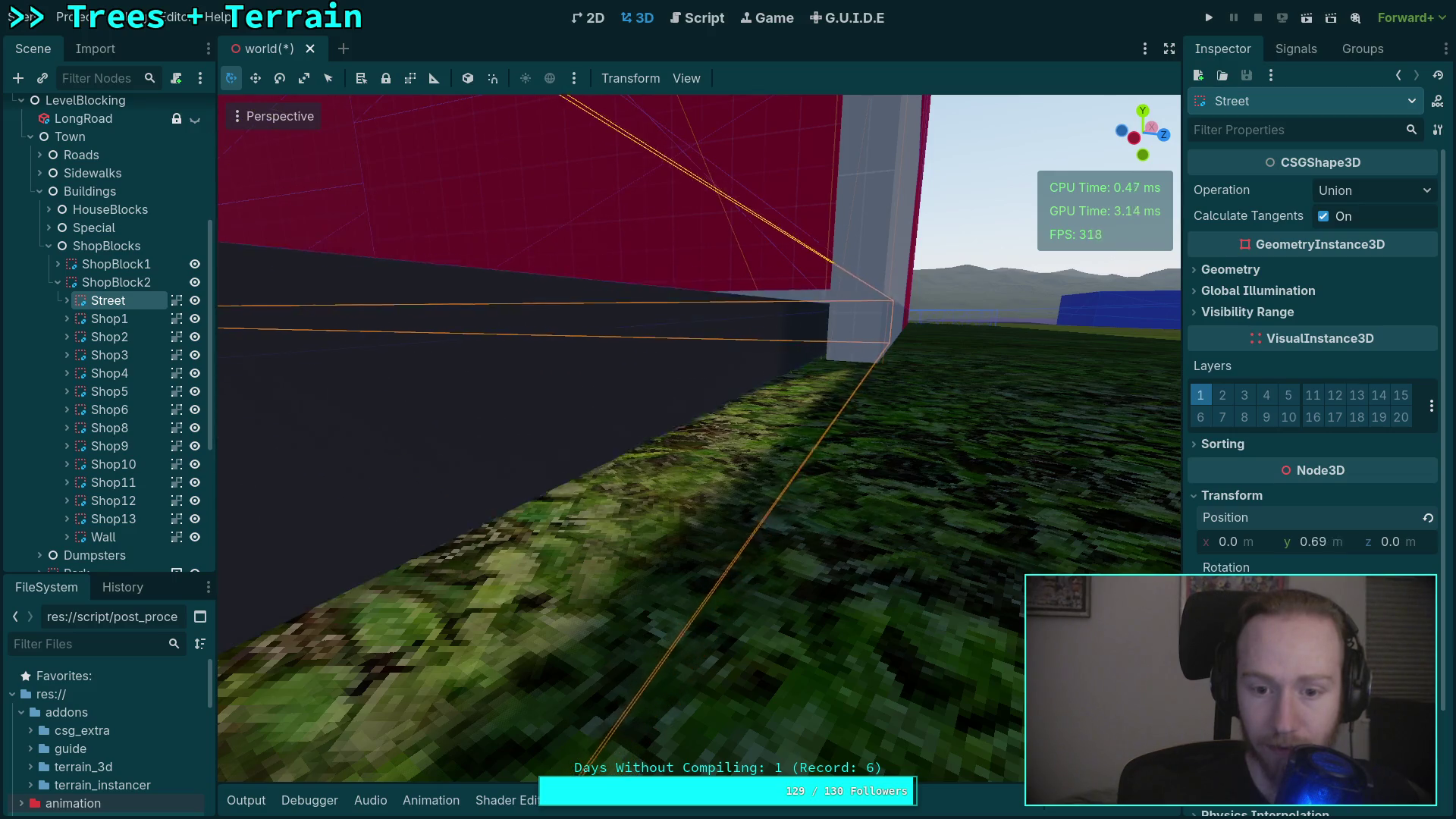
key("s")
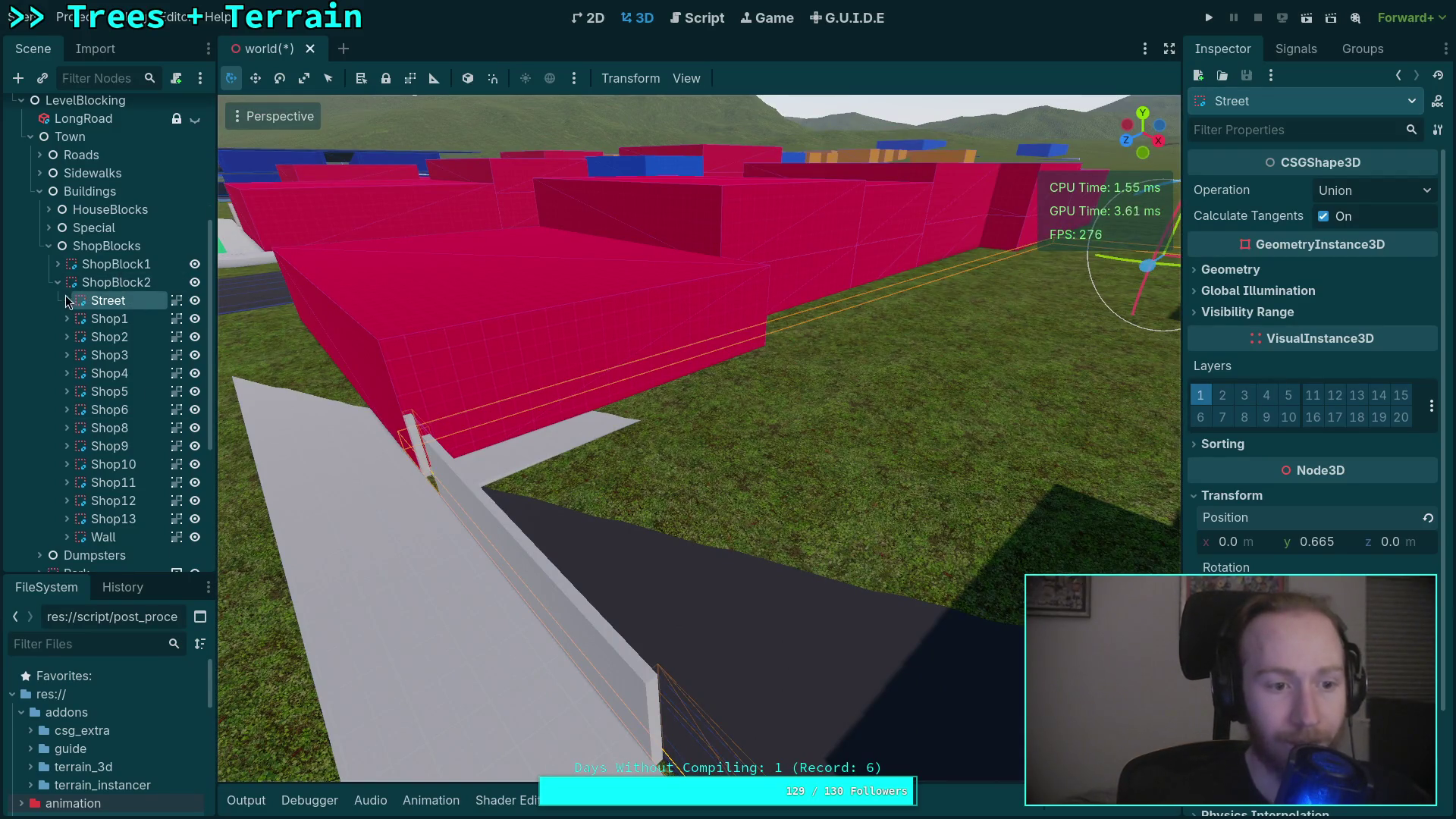
left_click(119, 323)
key("w")
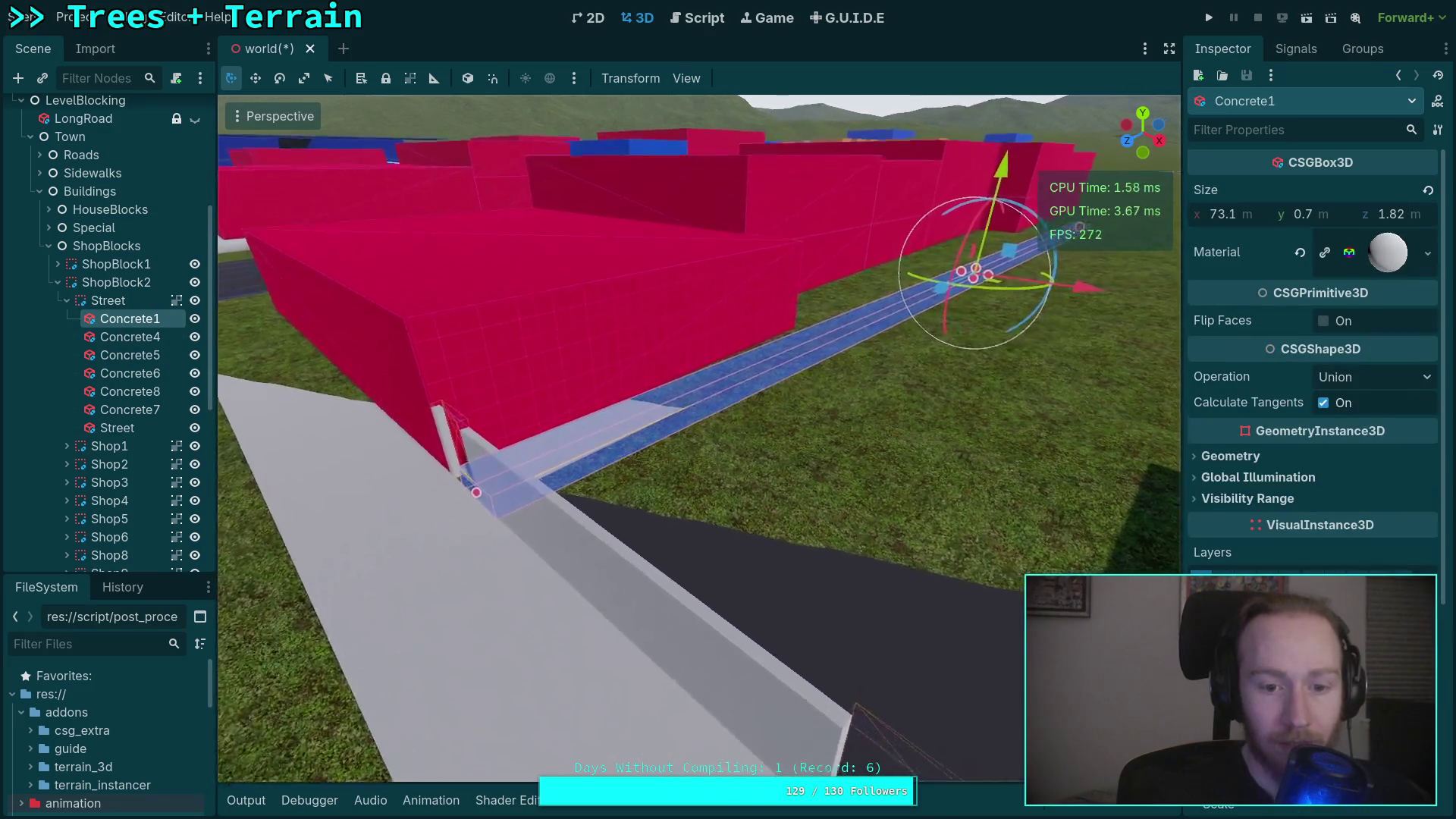
key("w")
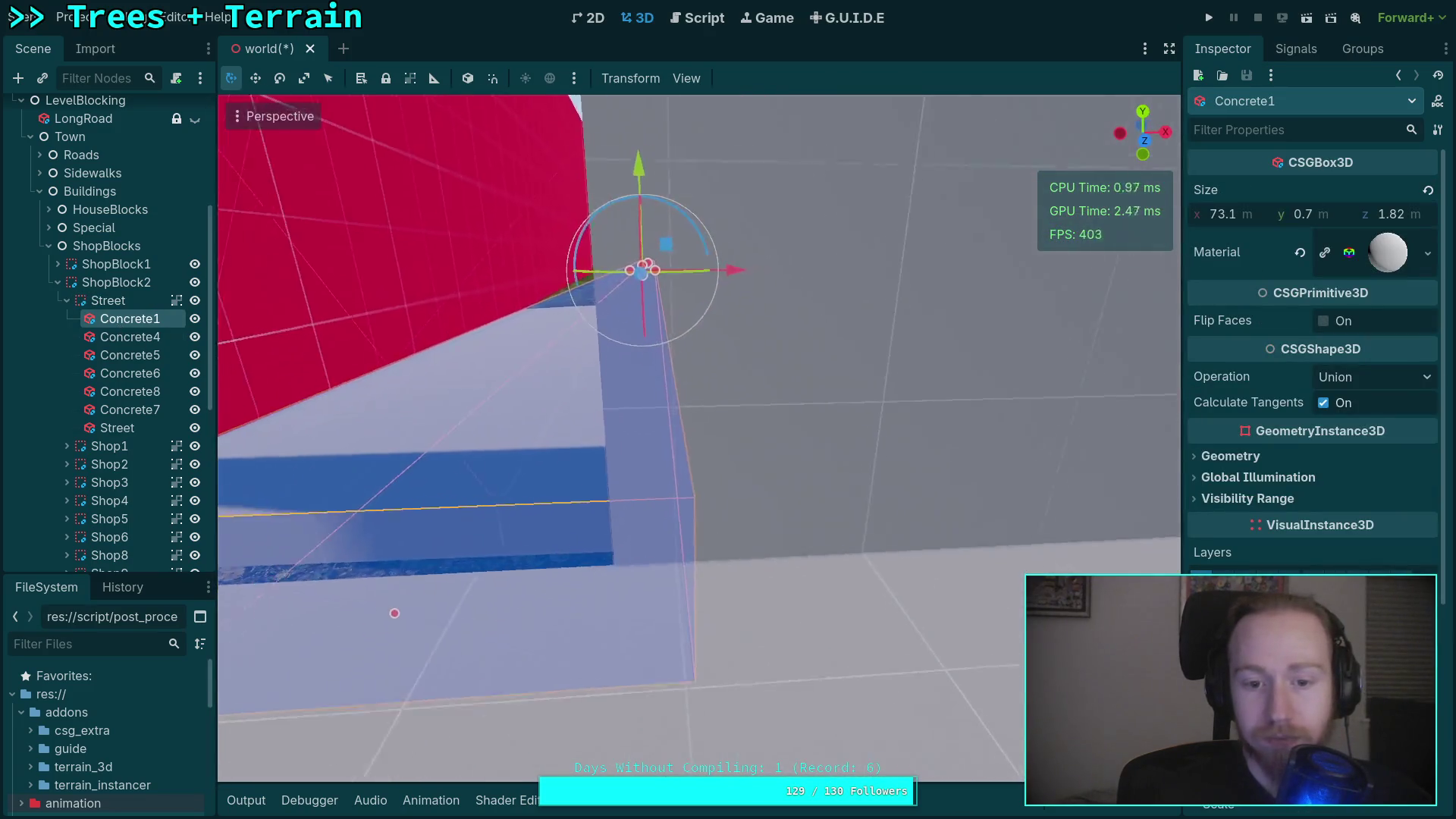
key("w")
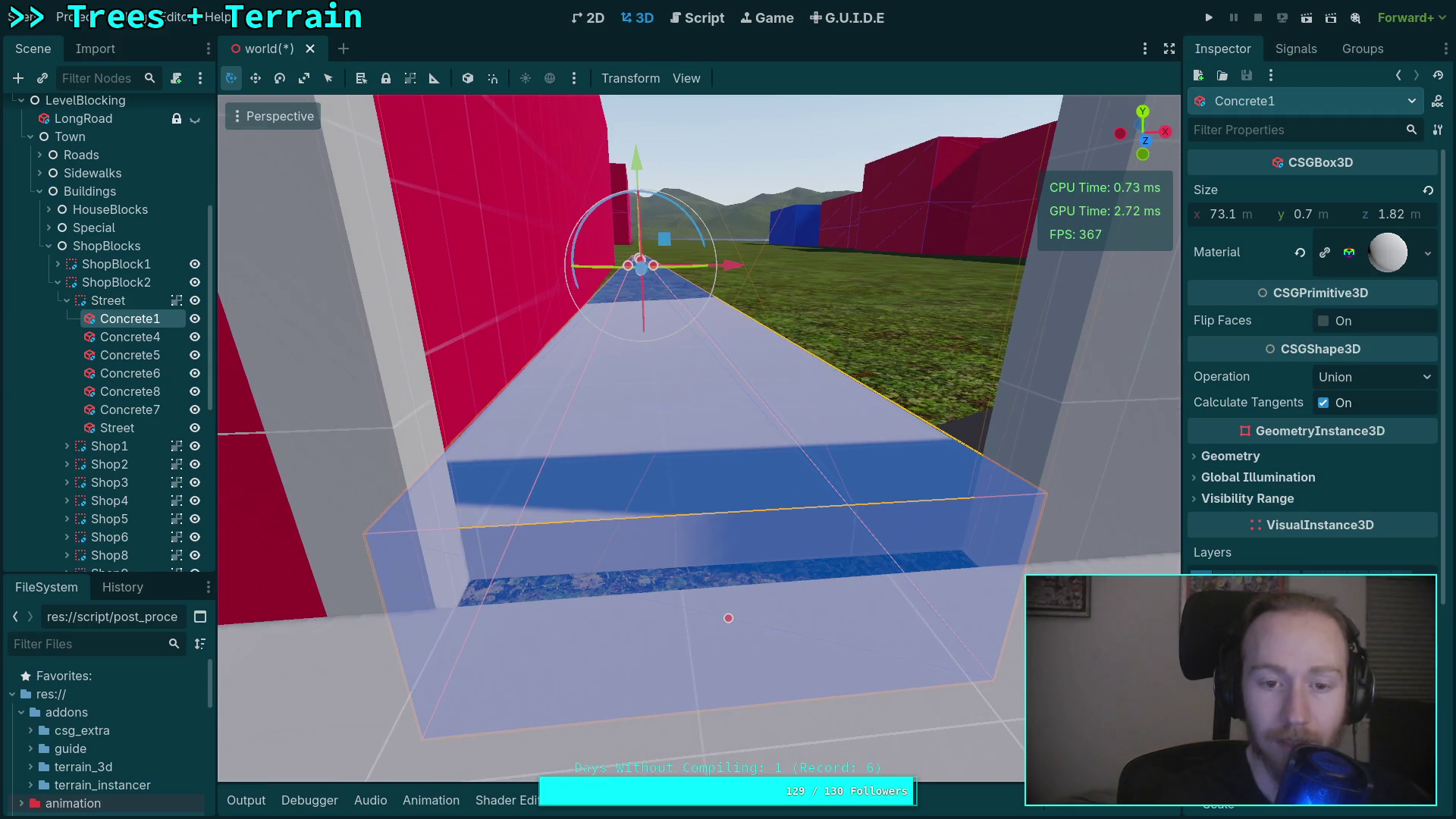
left_click(116, 338)
key("shift+f")
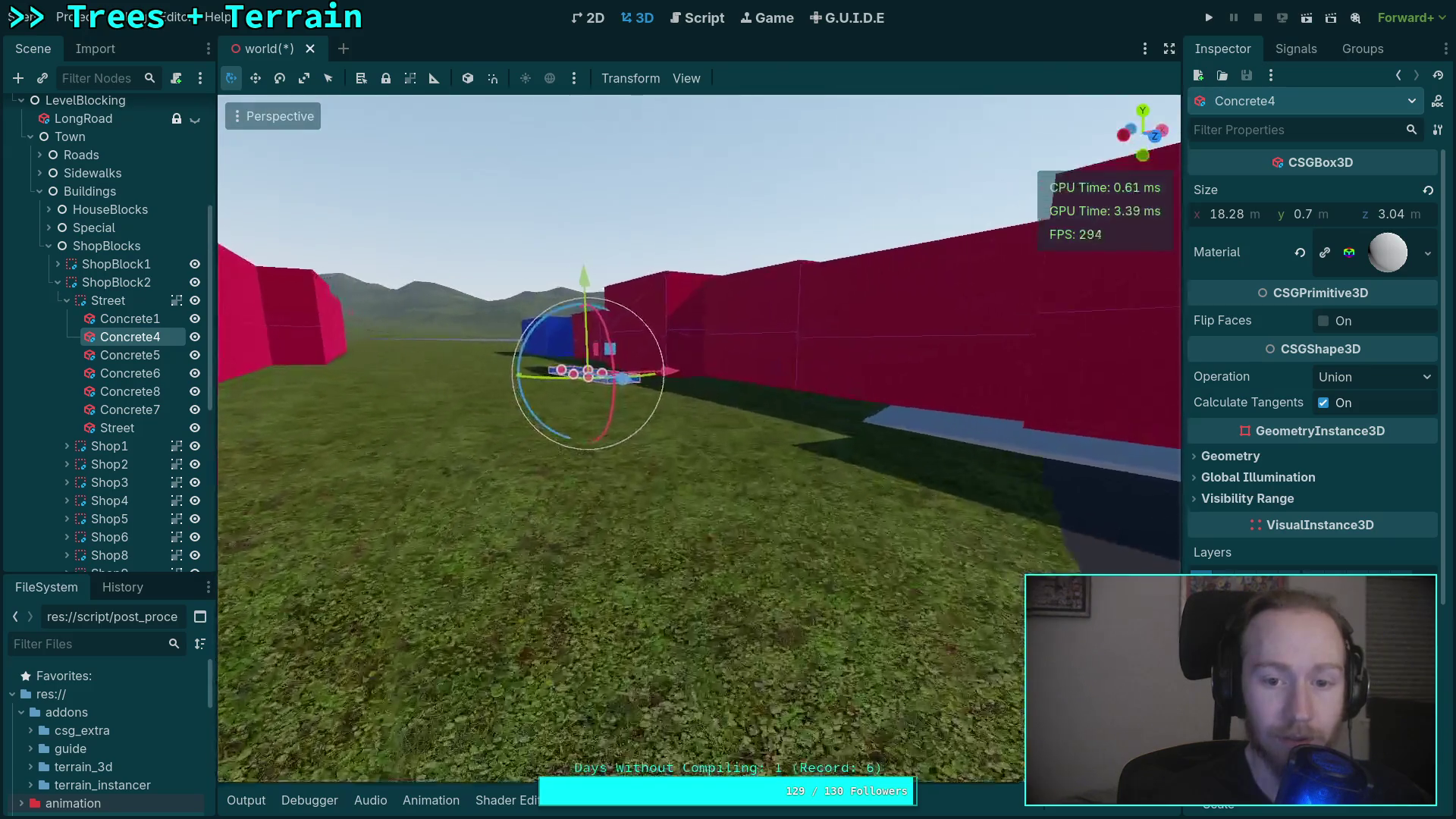
key("d")
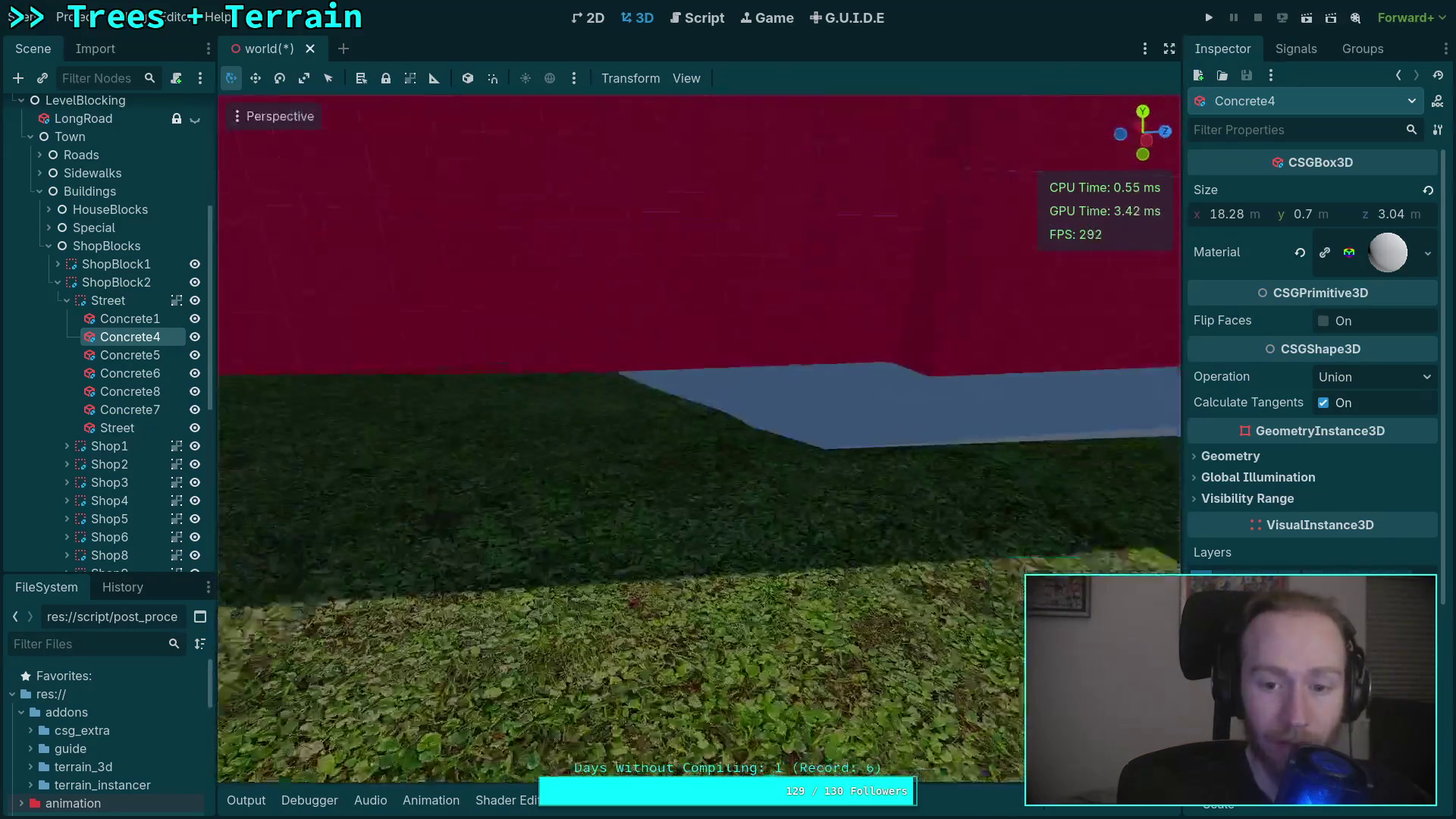
key("w")
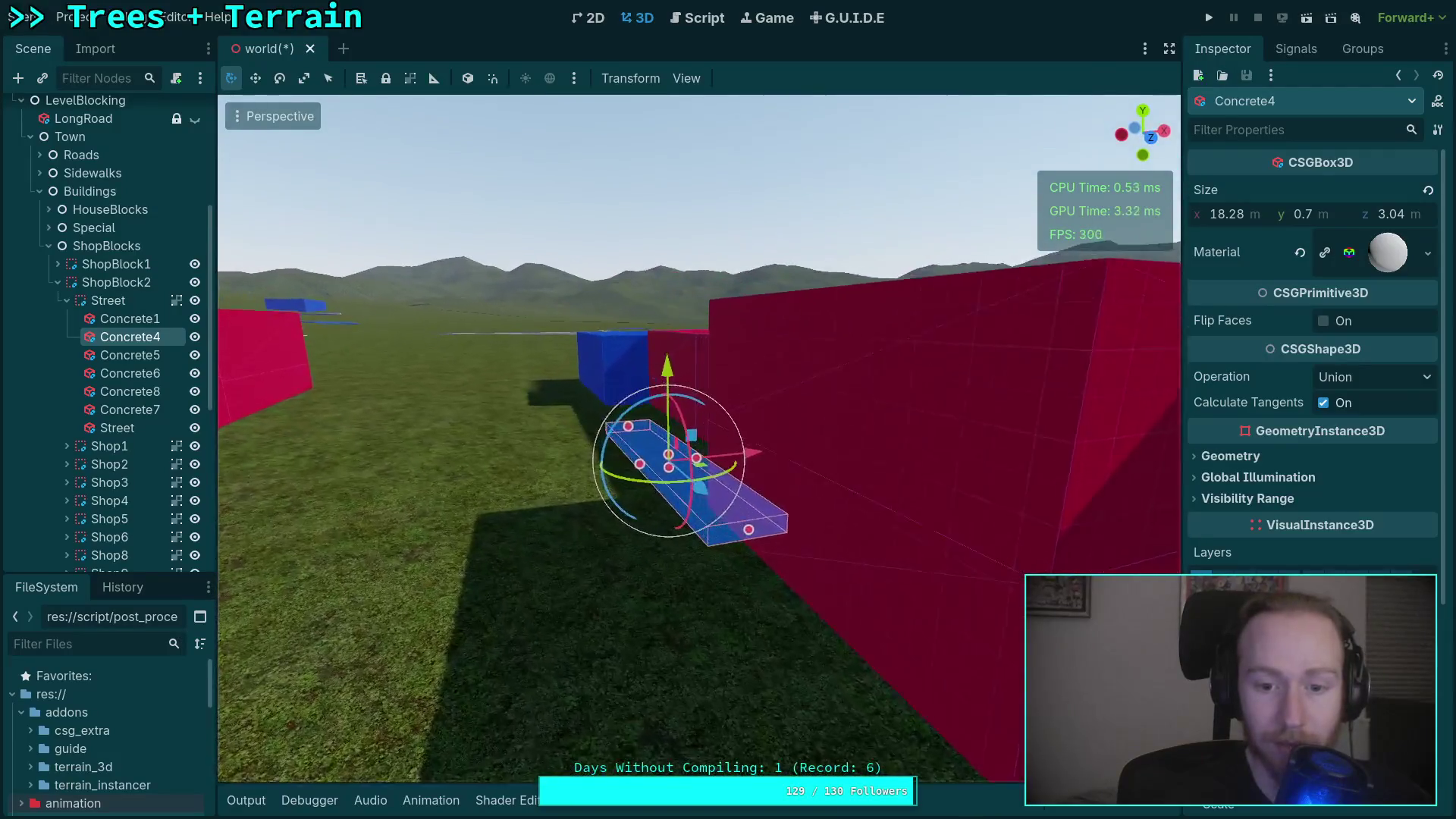
key("w")
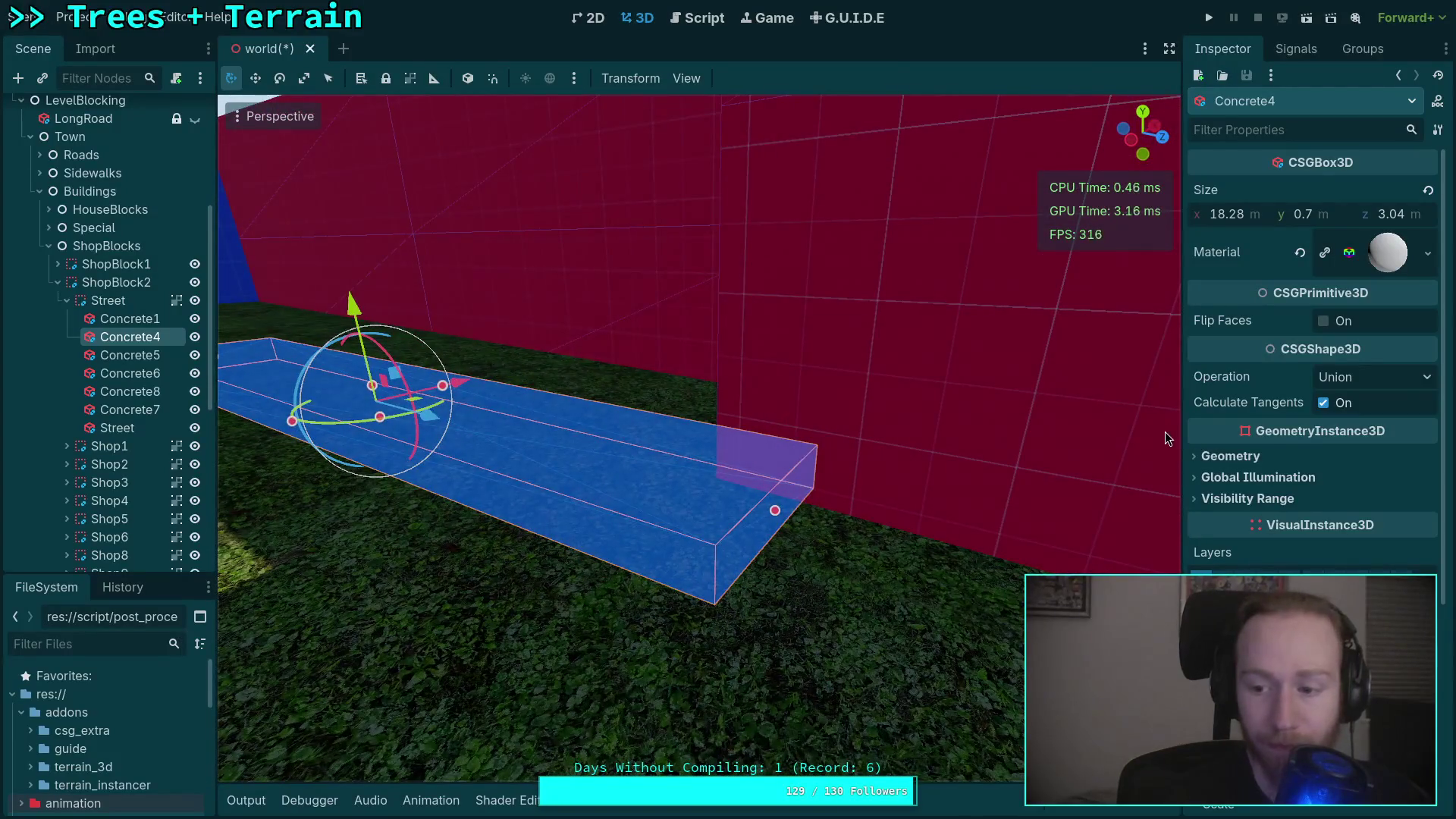
key("q")
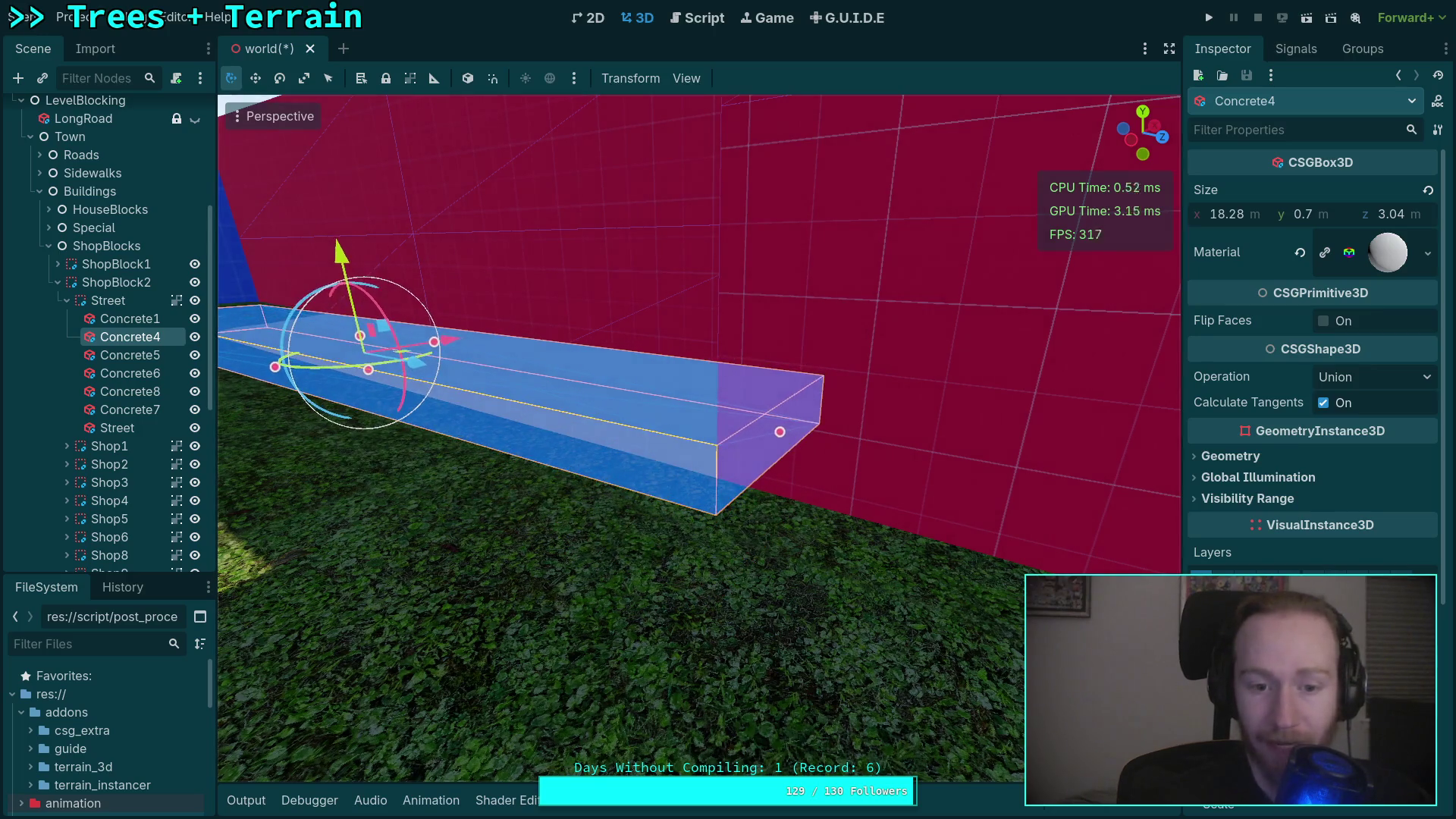
key("a")
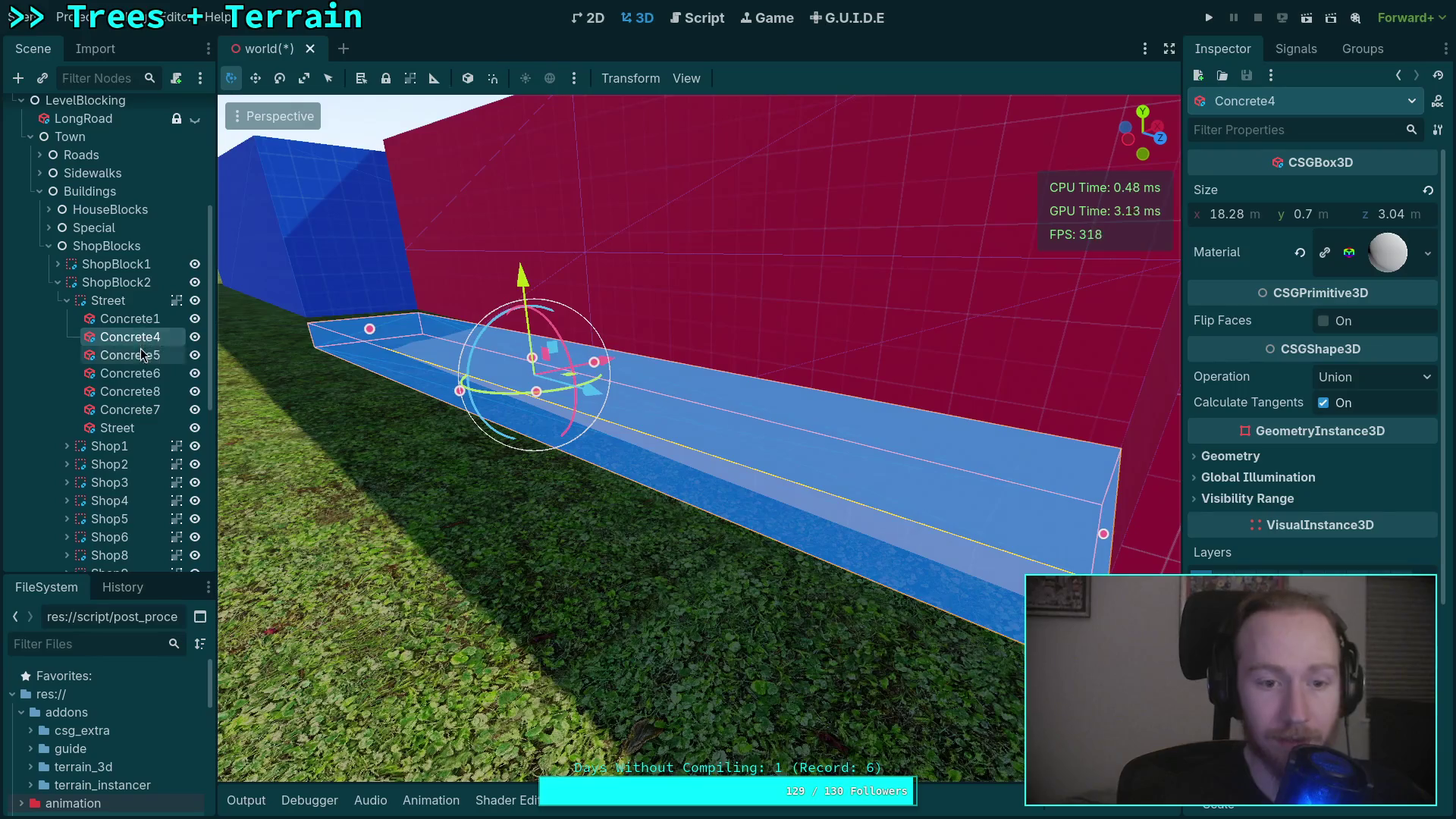
double_click(142, 355)
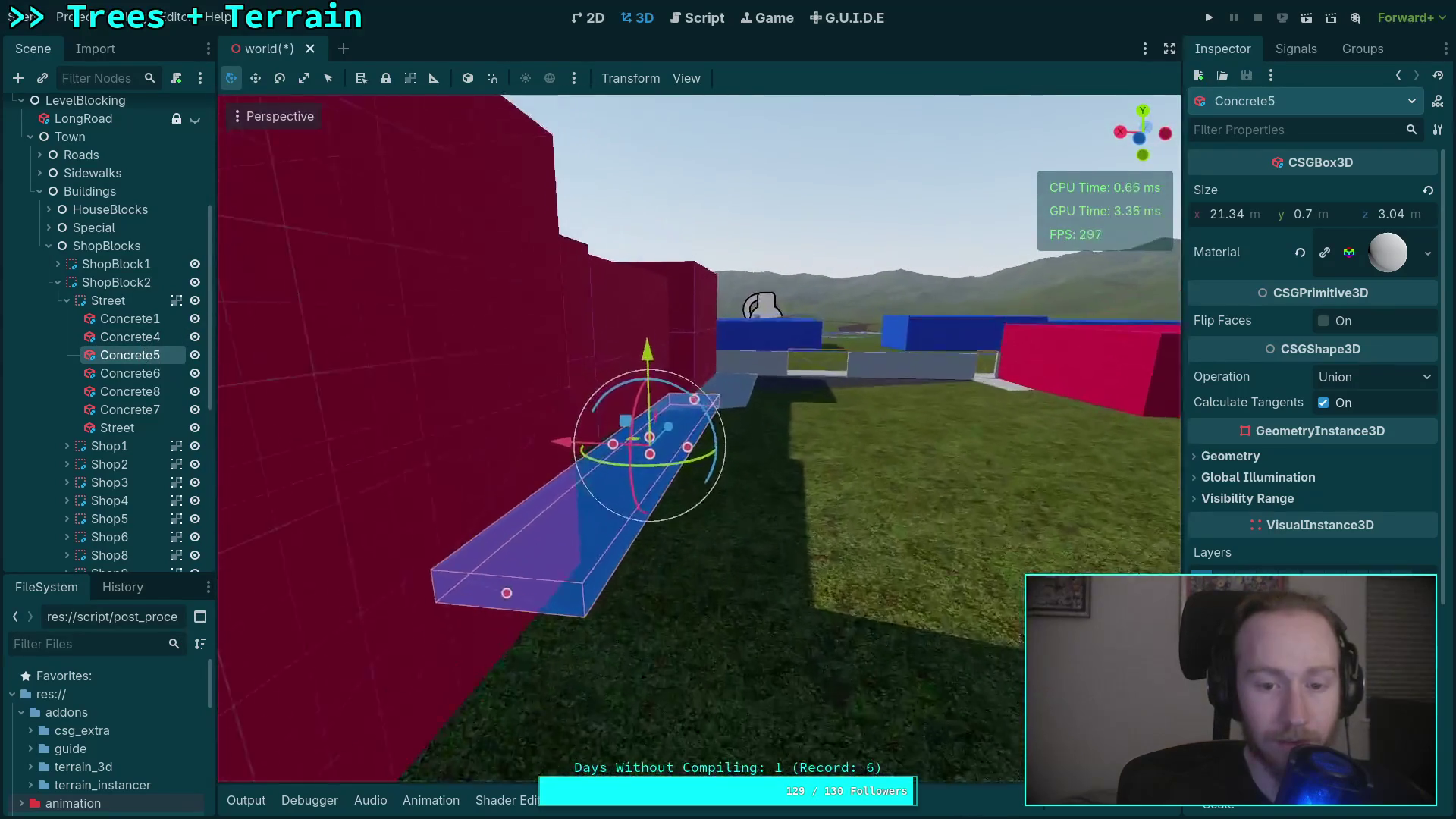
key("w")
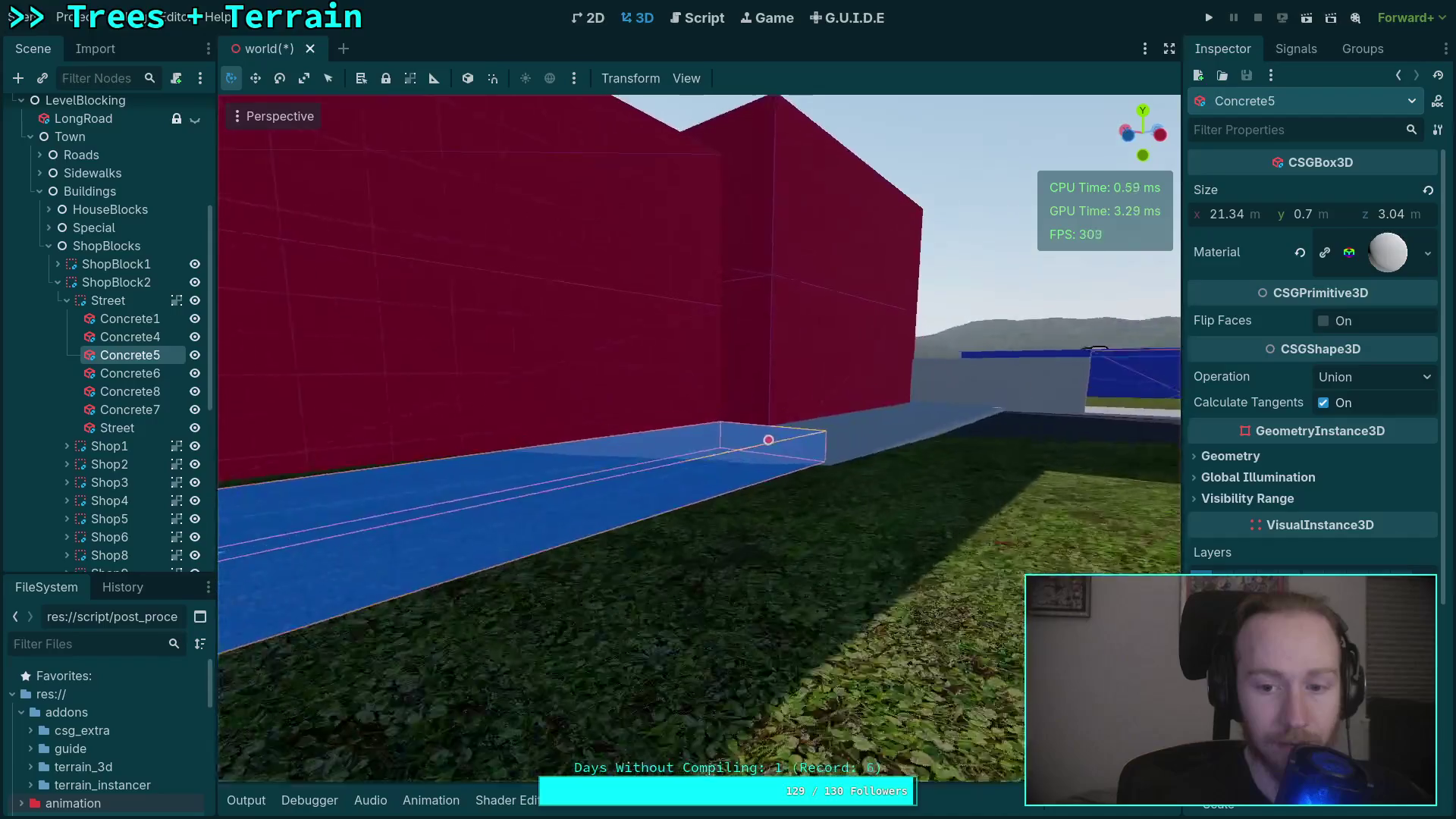
key("s")
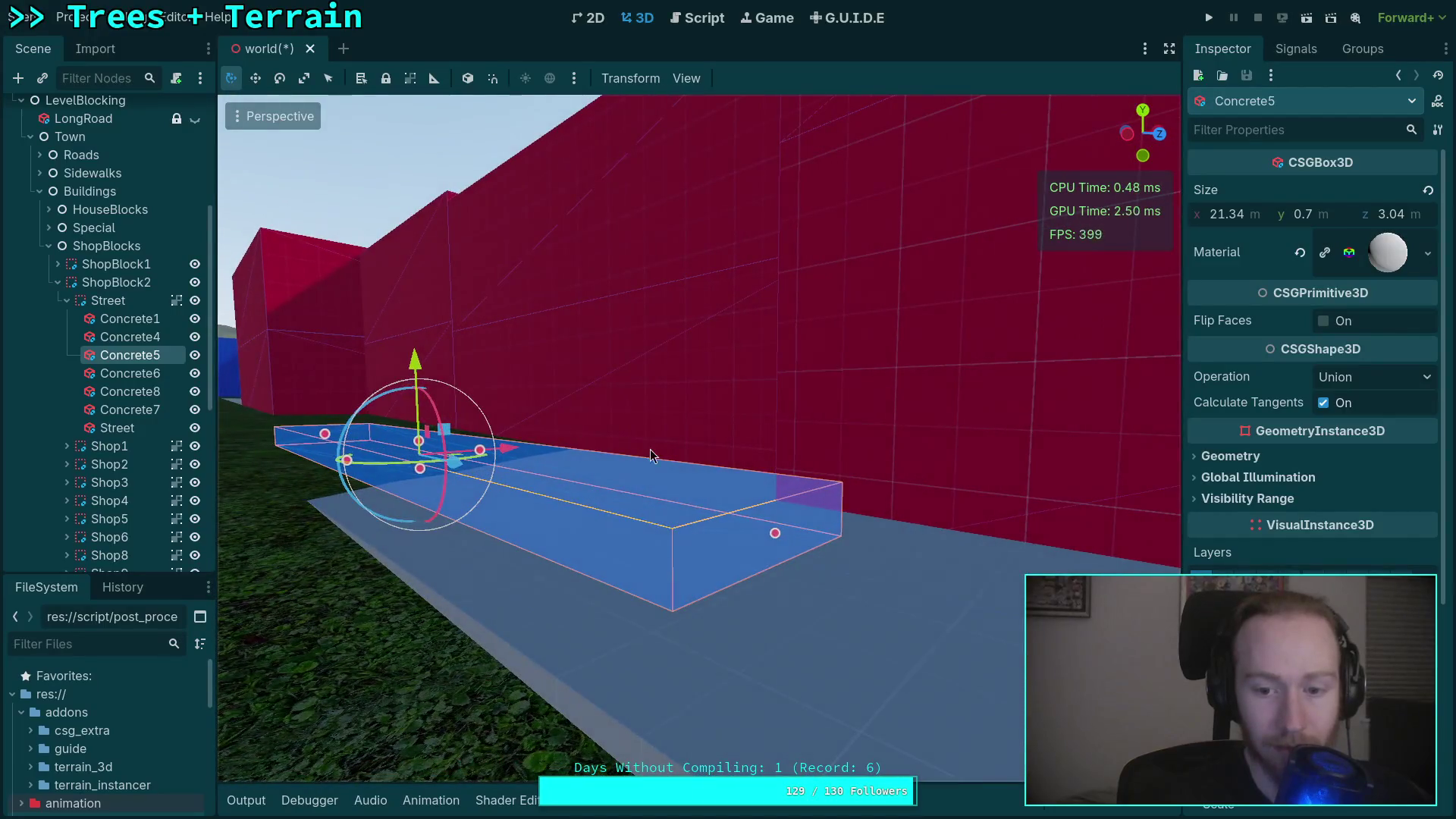
key("a")
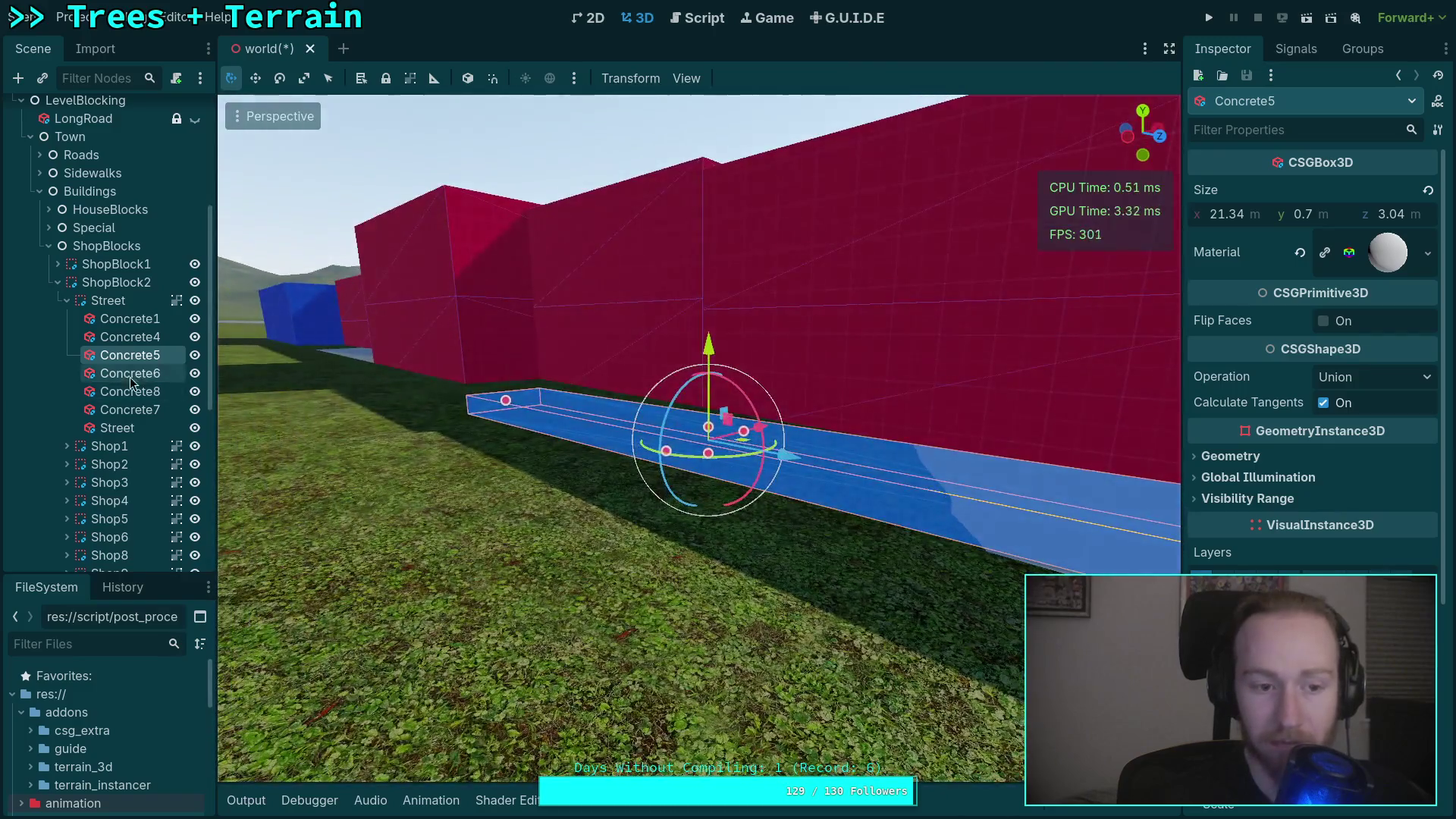
left_click(131, 375)
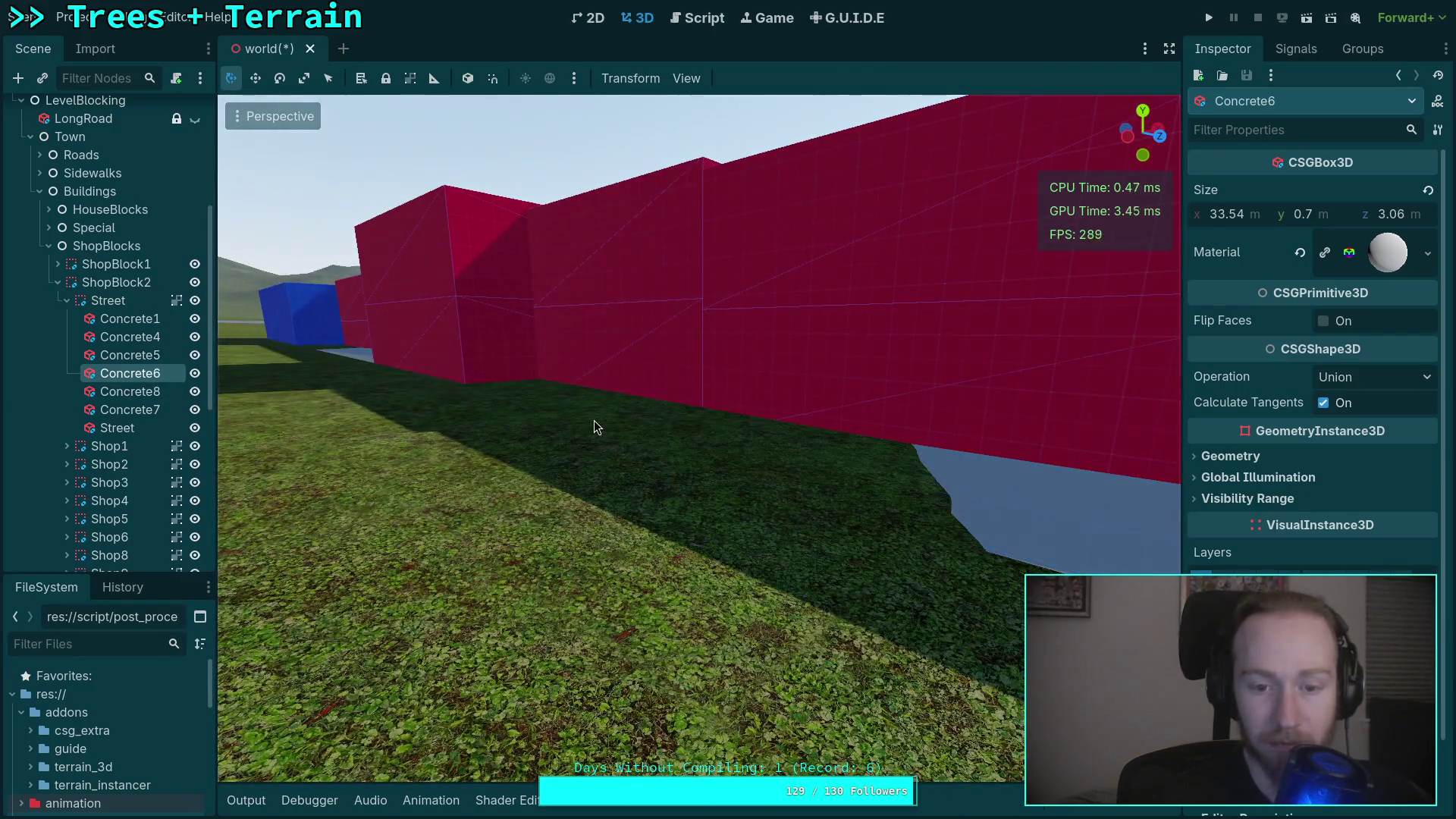
left_click(134, 355)
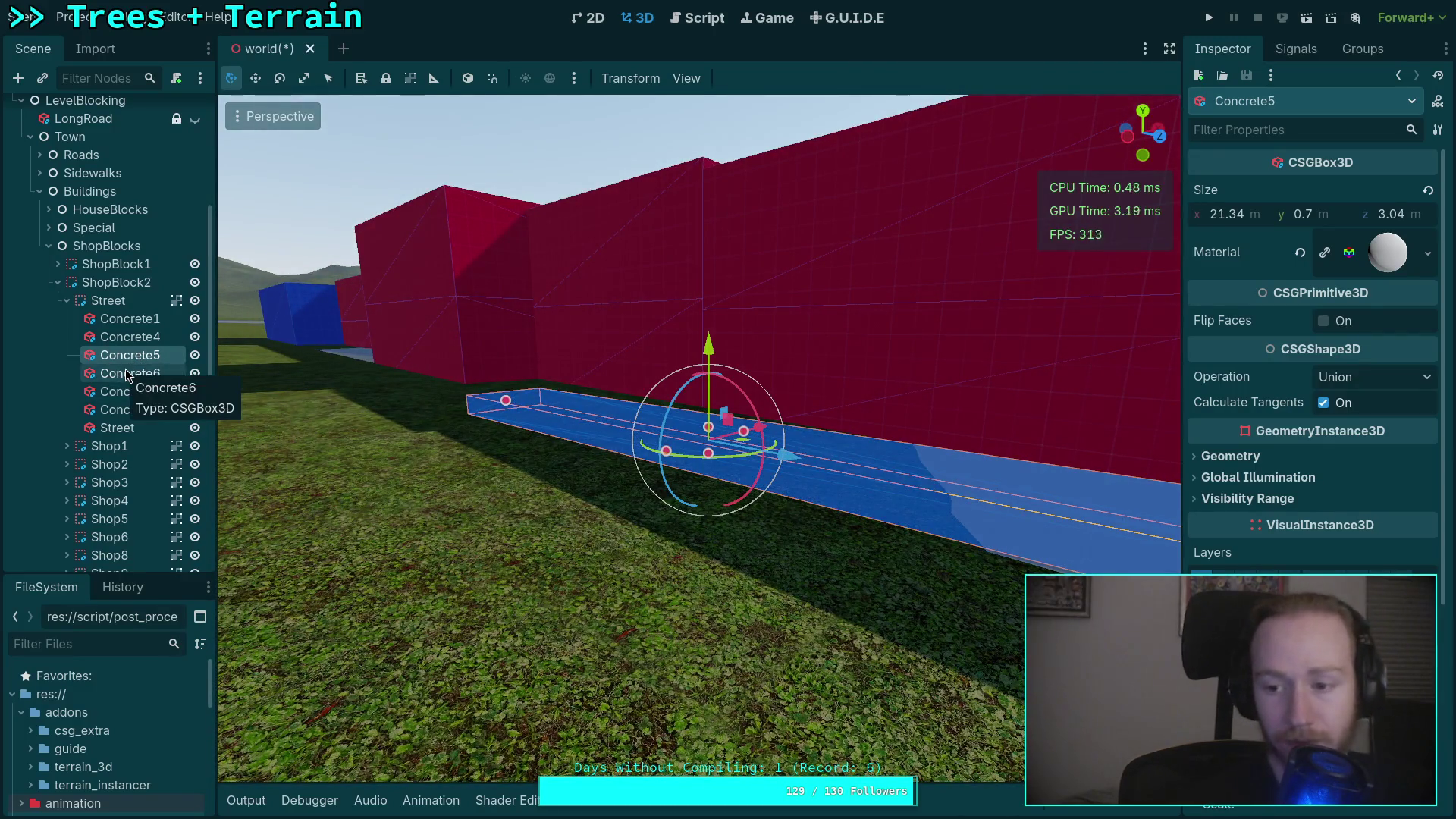
key("f")
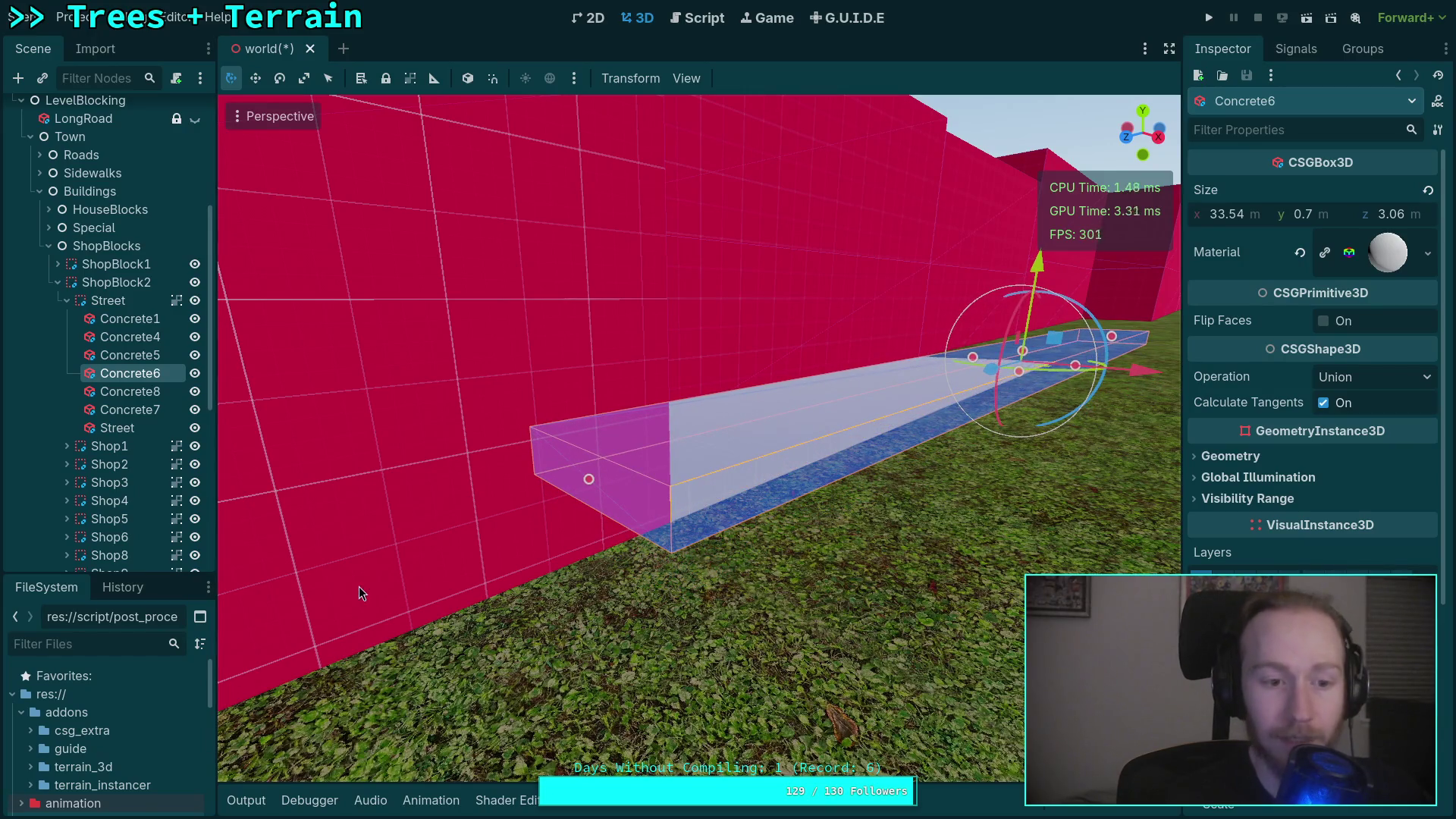
scroll(382, 496, "down", 5)
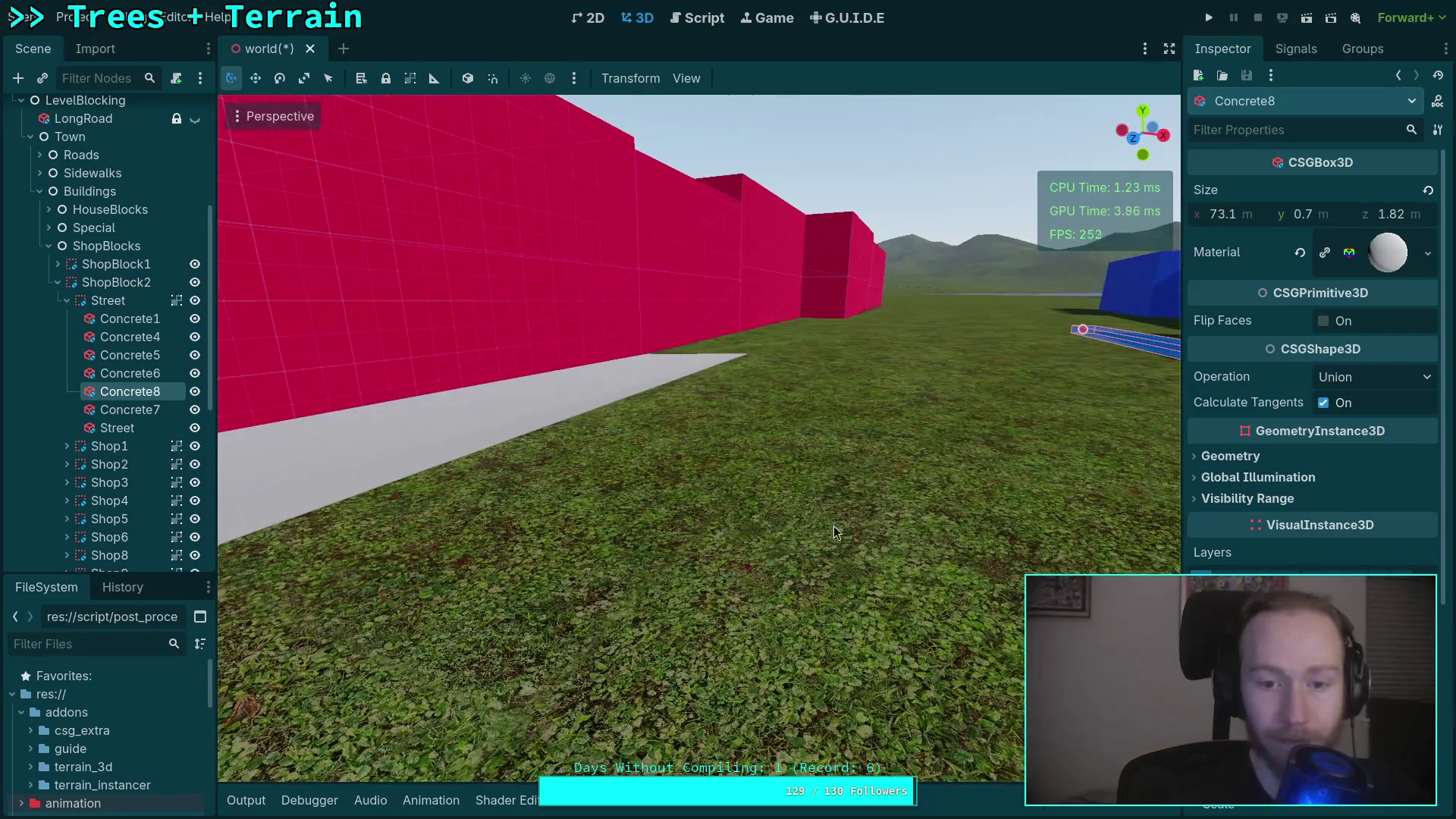
key("f")
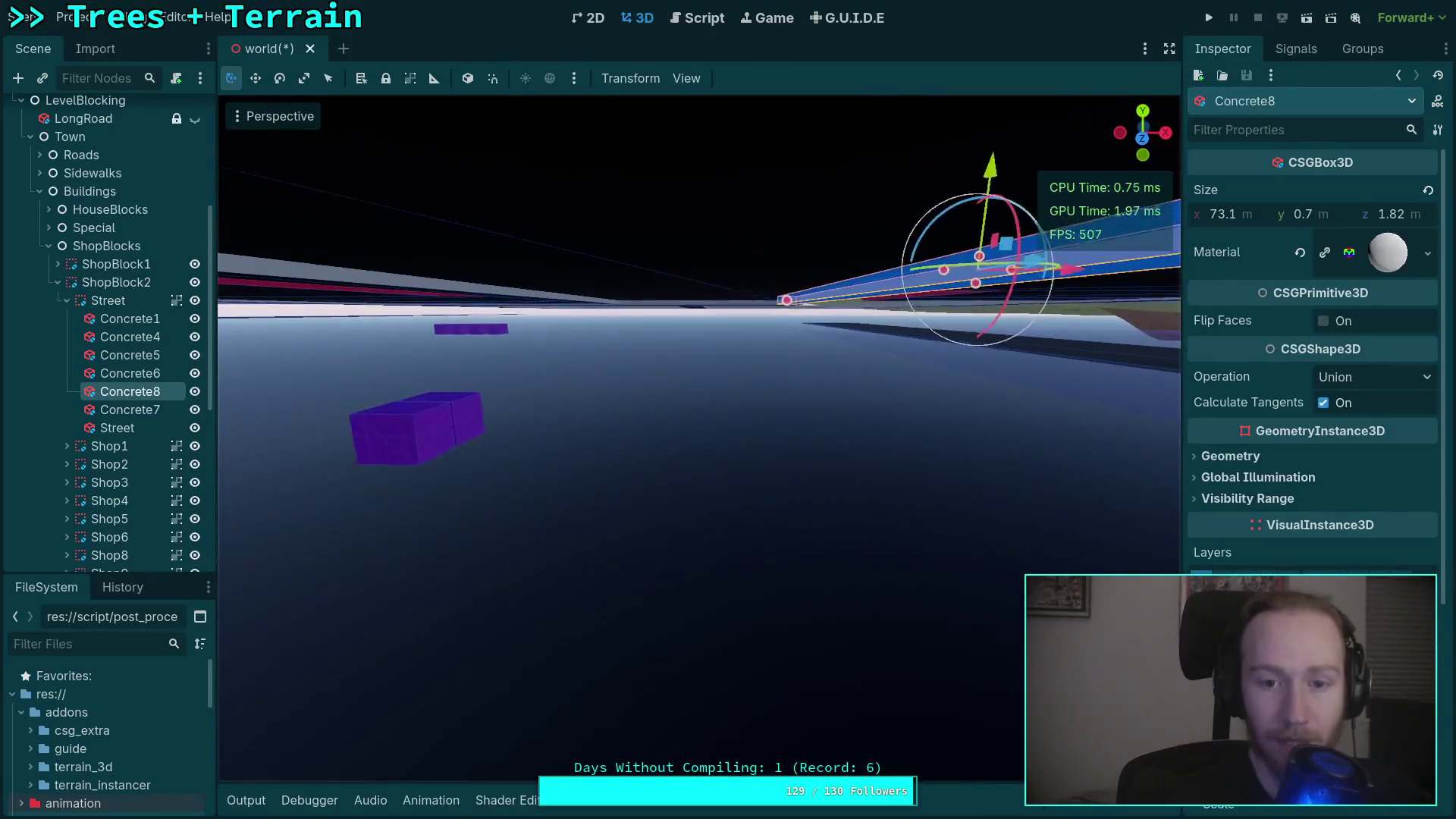
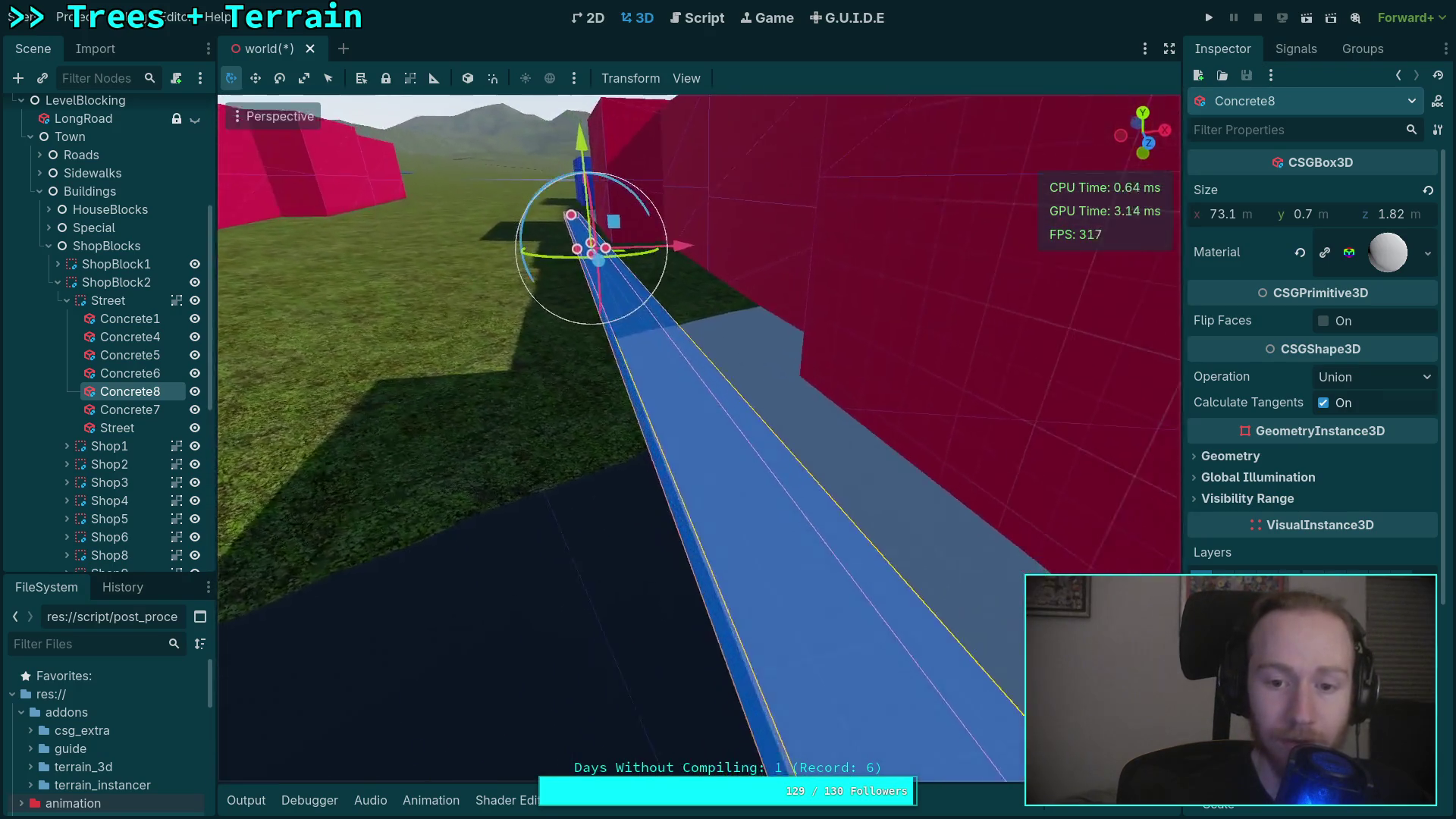
Frame the Concrete7 slab, the Street slab and the floor1 box to check their heights.
double_click(97, 413)
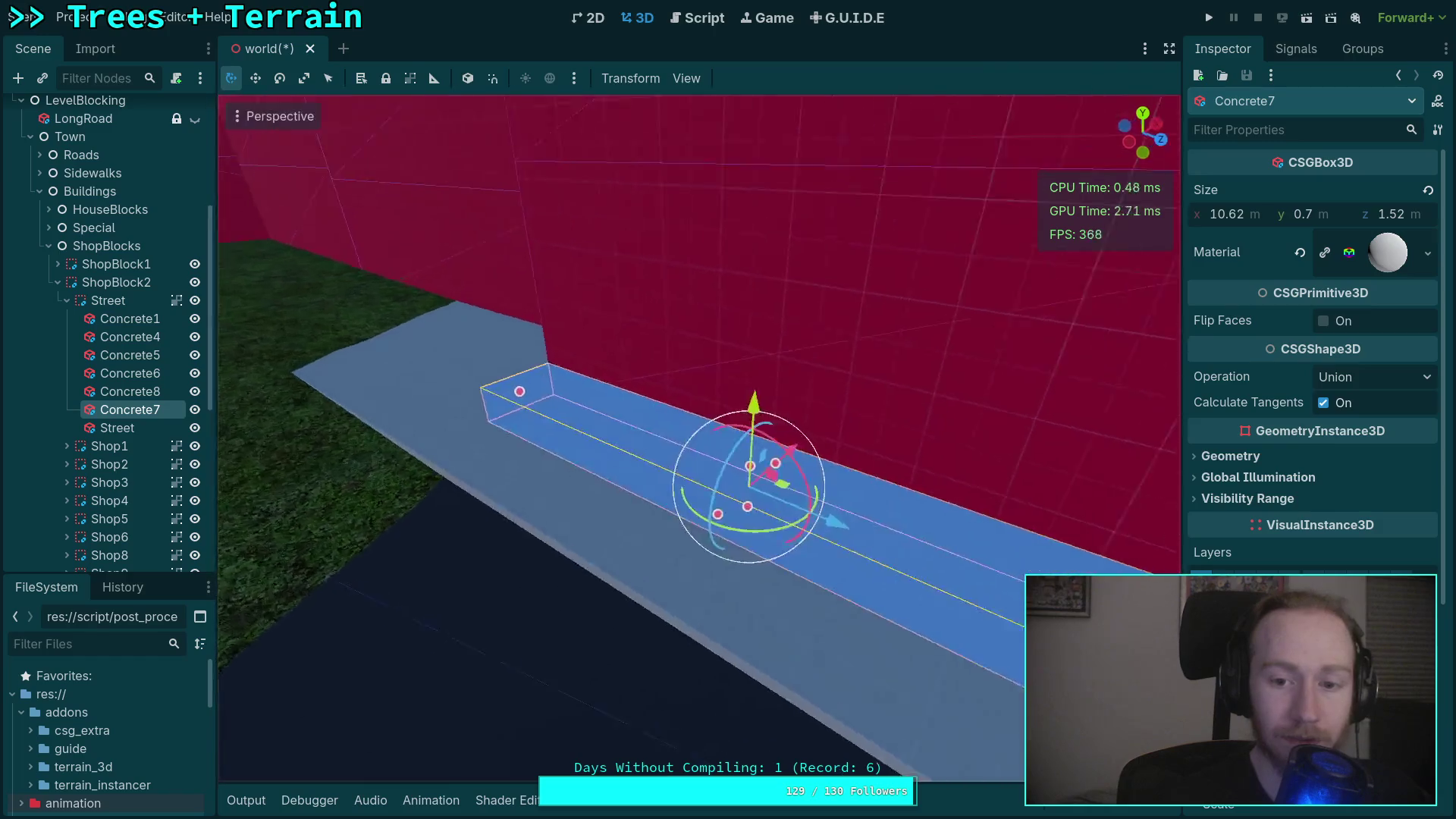
double_click(110, 430)
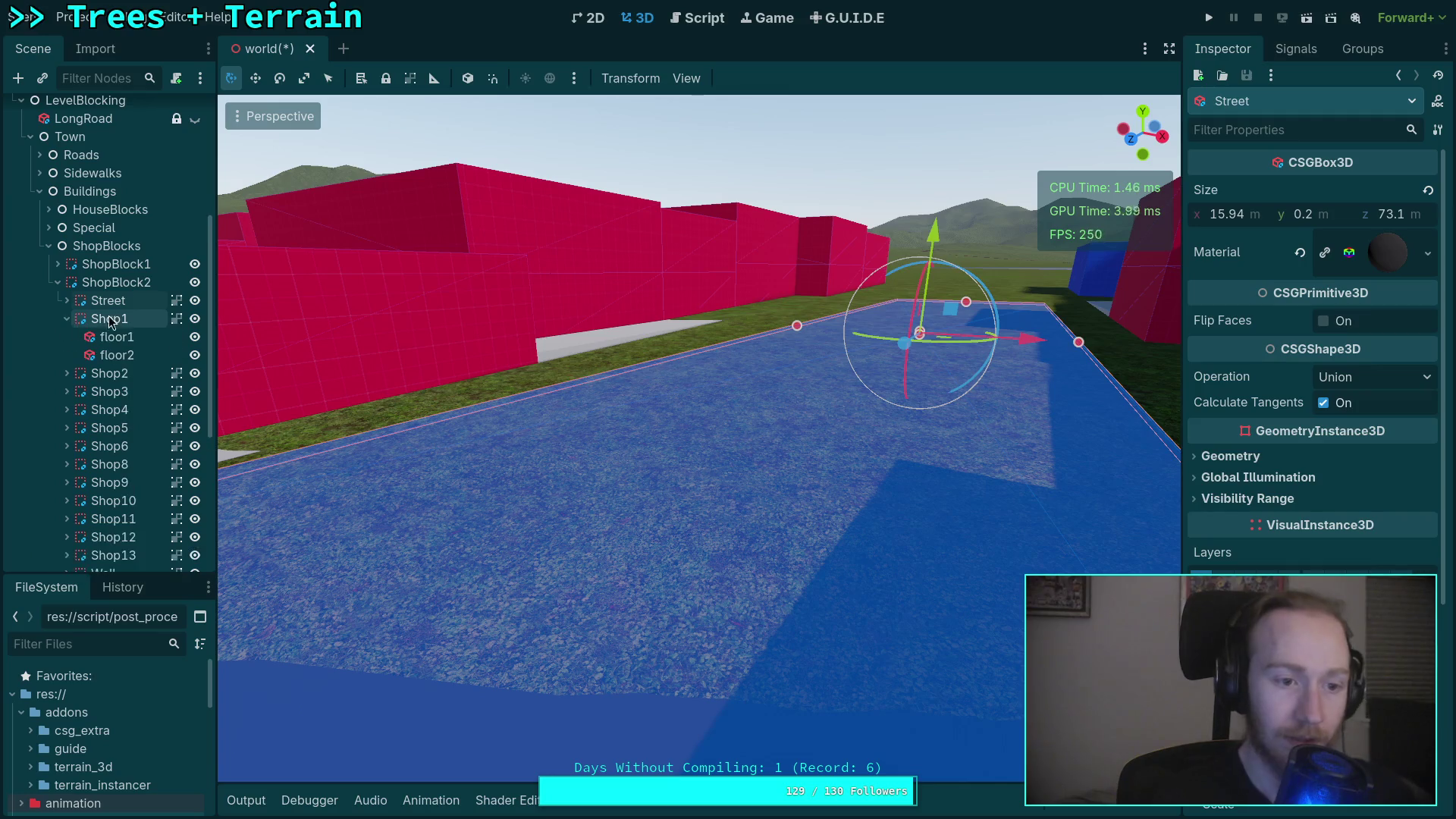
left_click(118, 338)
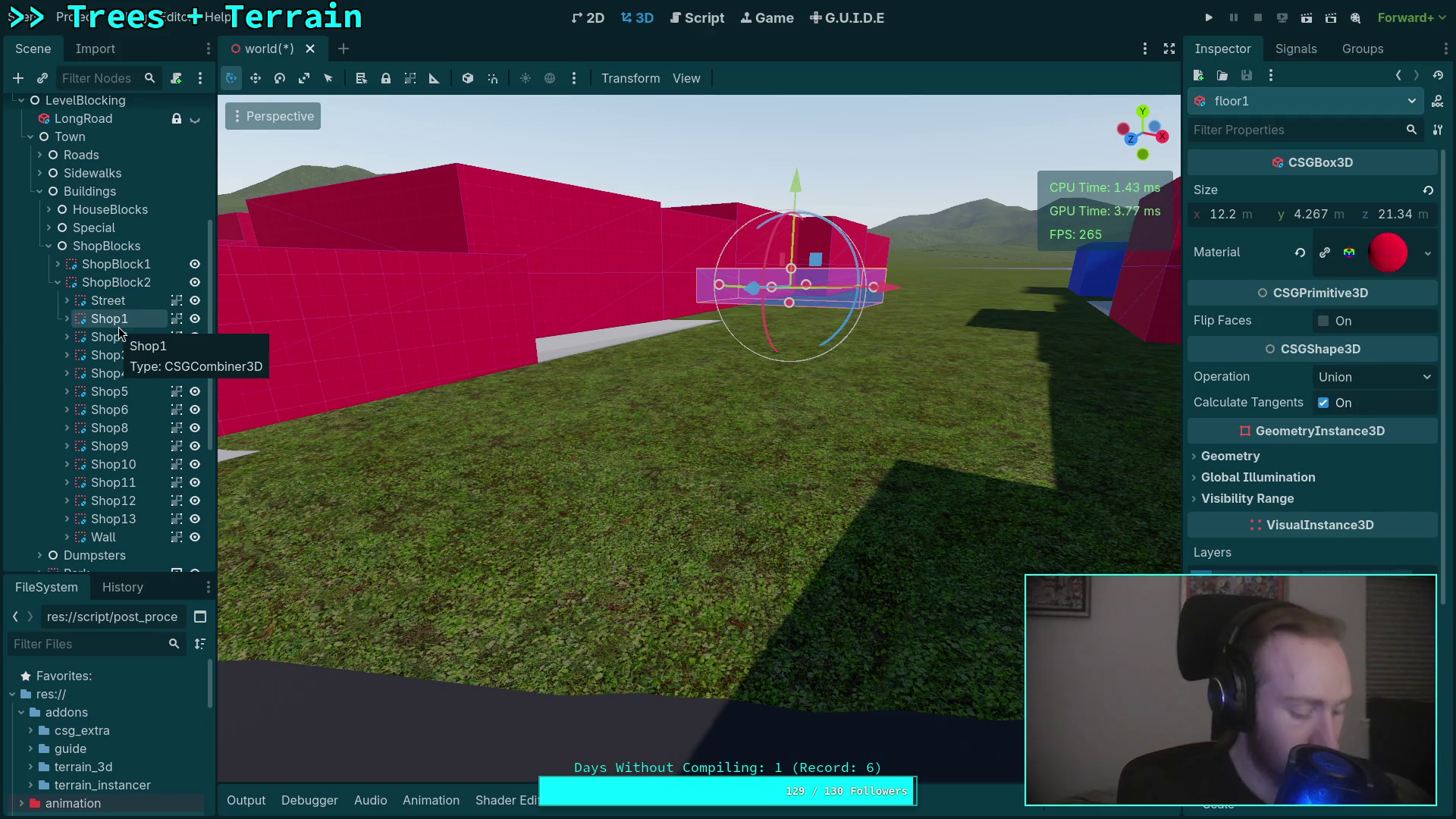
key("f")
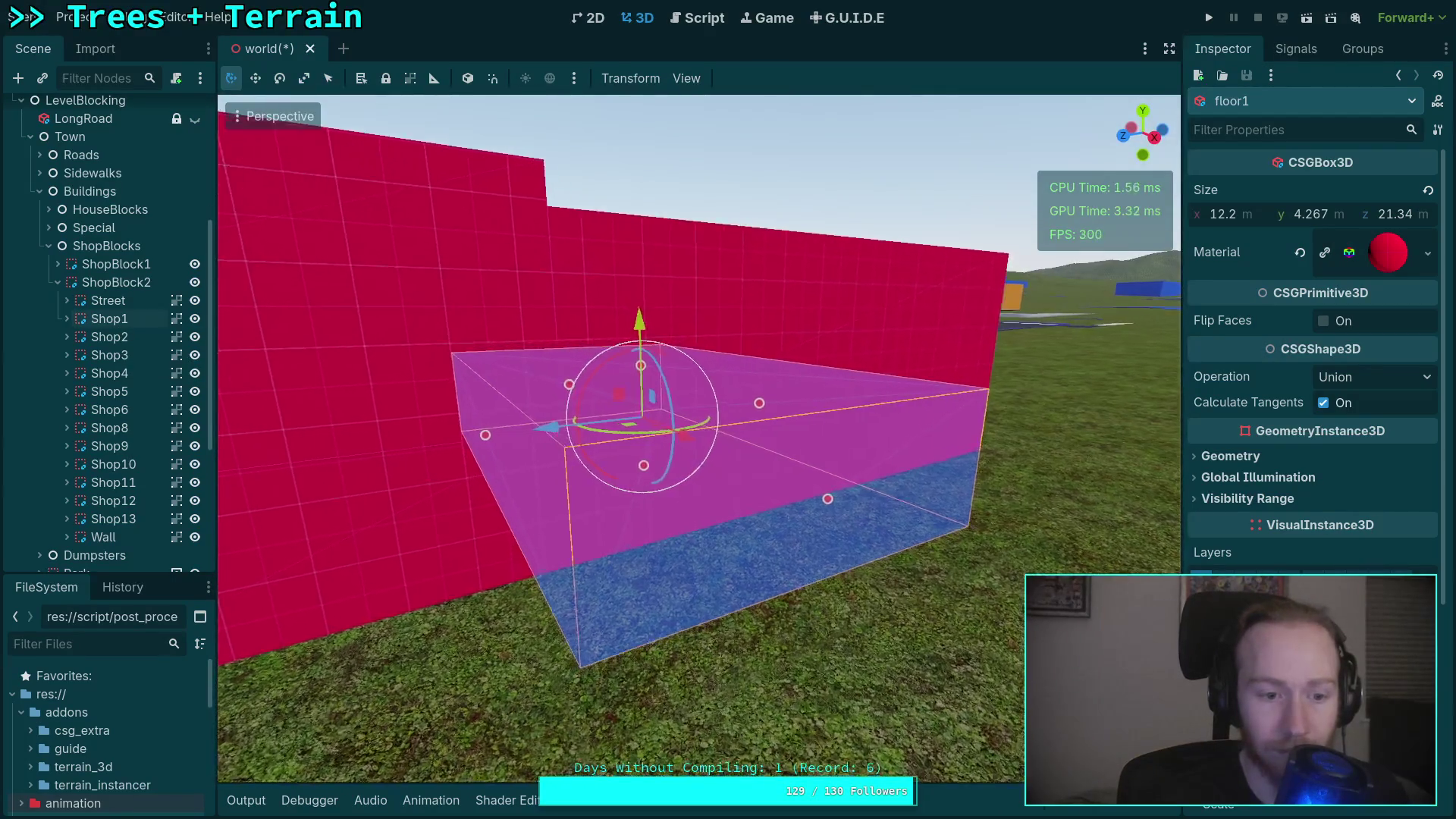
Focus Shop1, Shop2 and Shop3 in turn to check how they sit on the terrain.
left_click(95, 319)
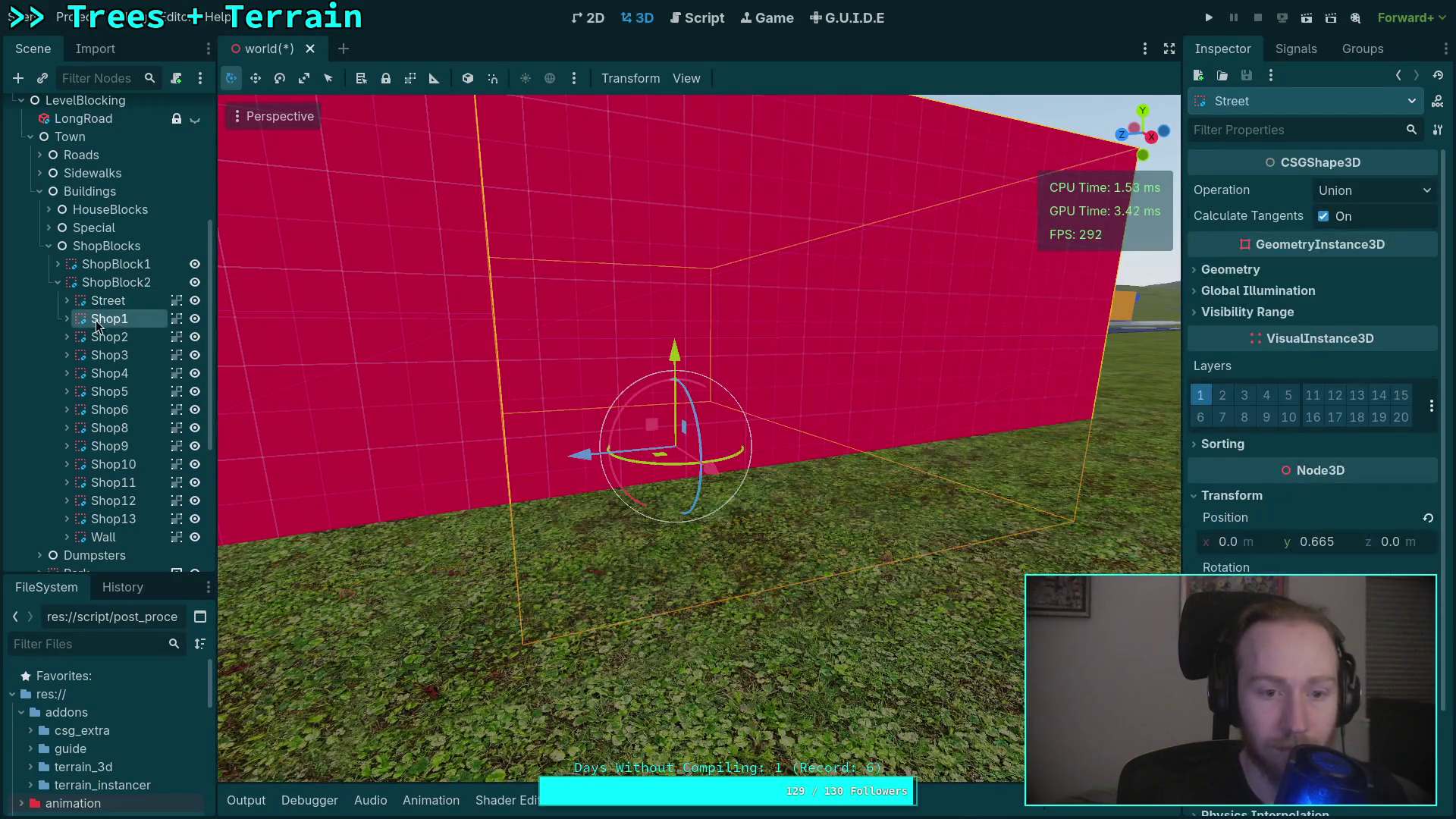
key("f")
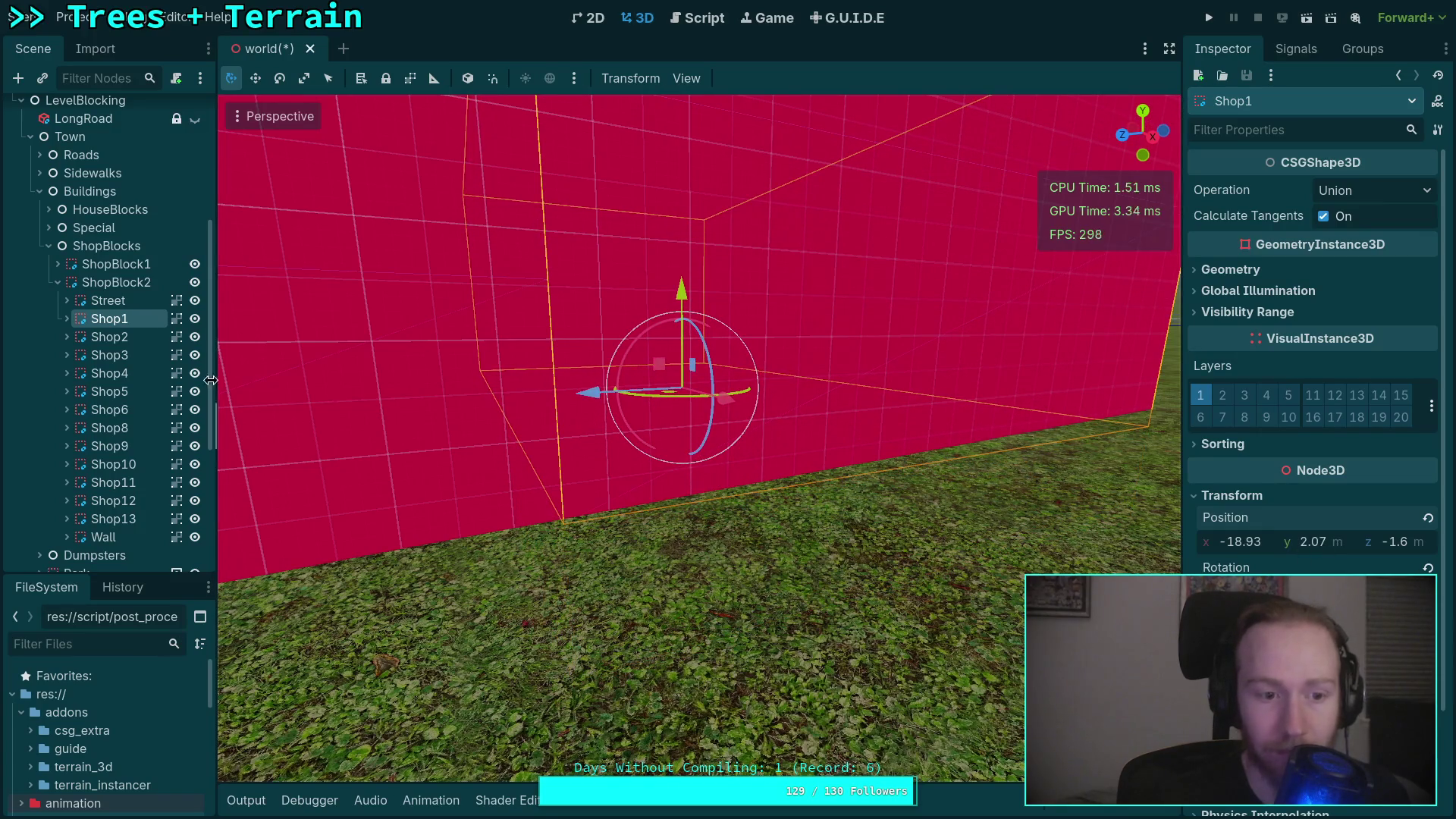
key("f")
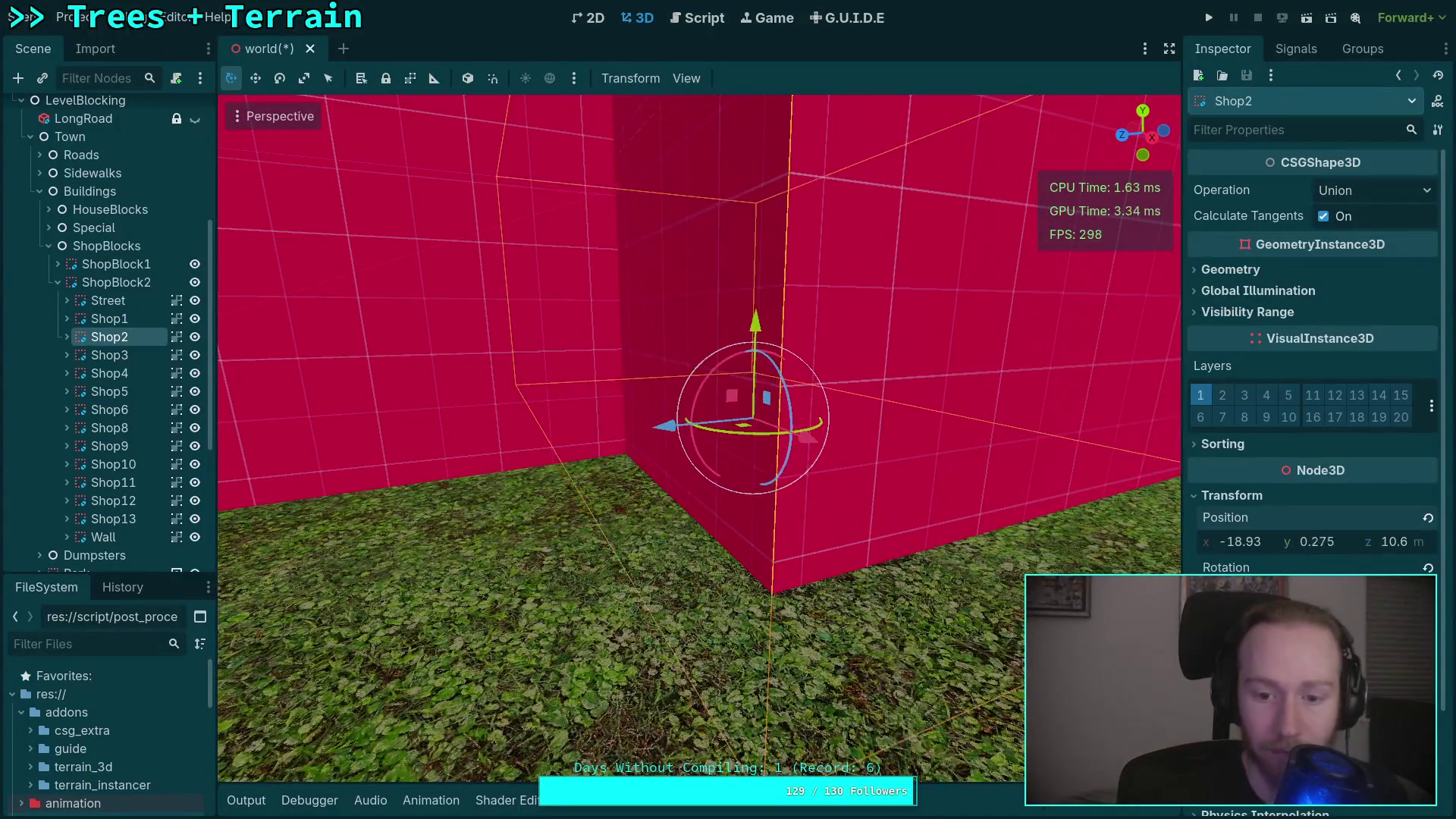
left_click(100, 355)
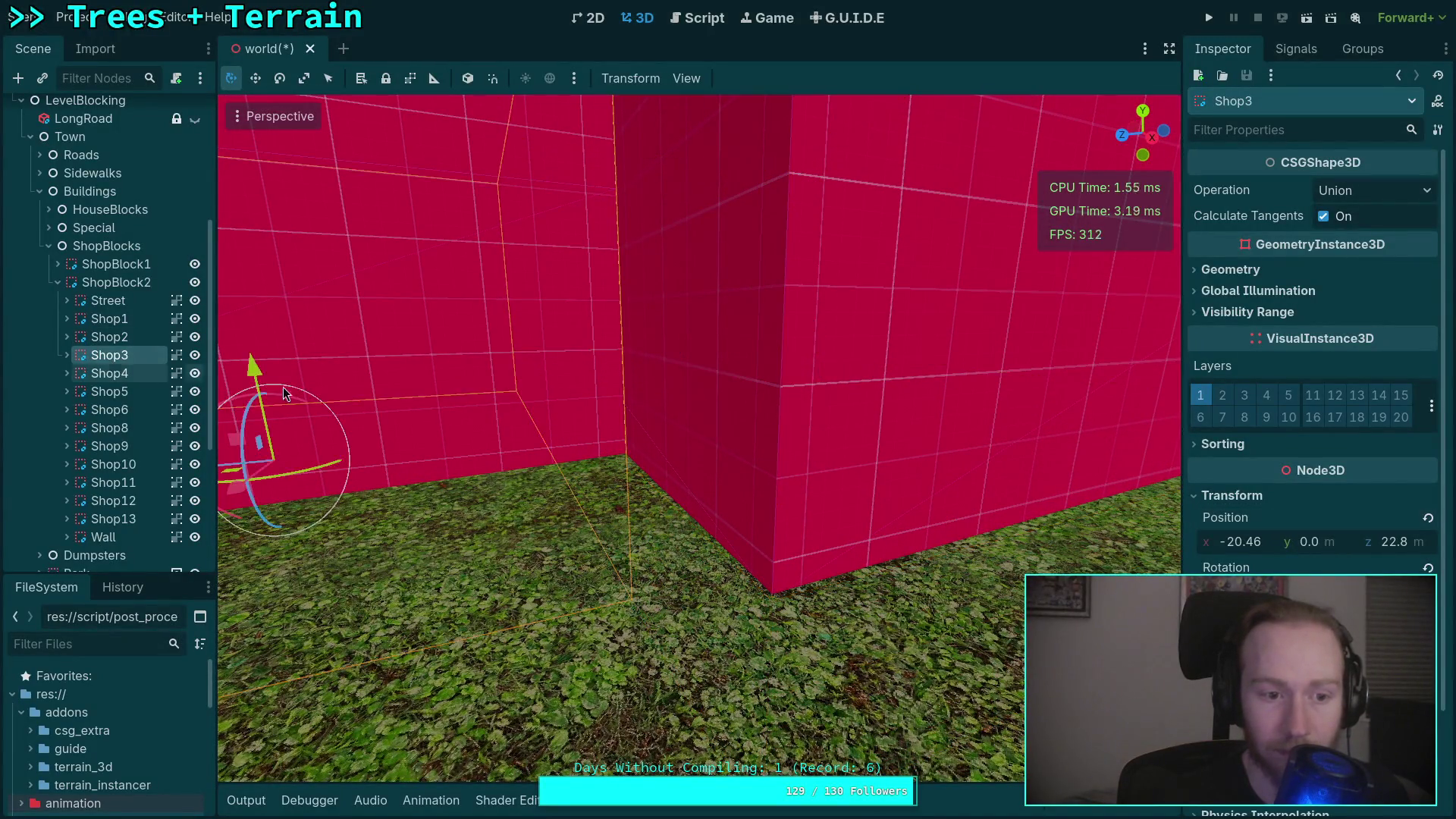
key("f")
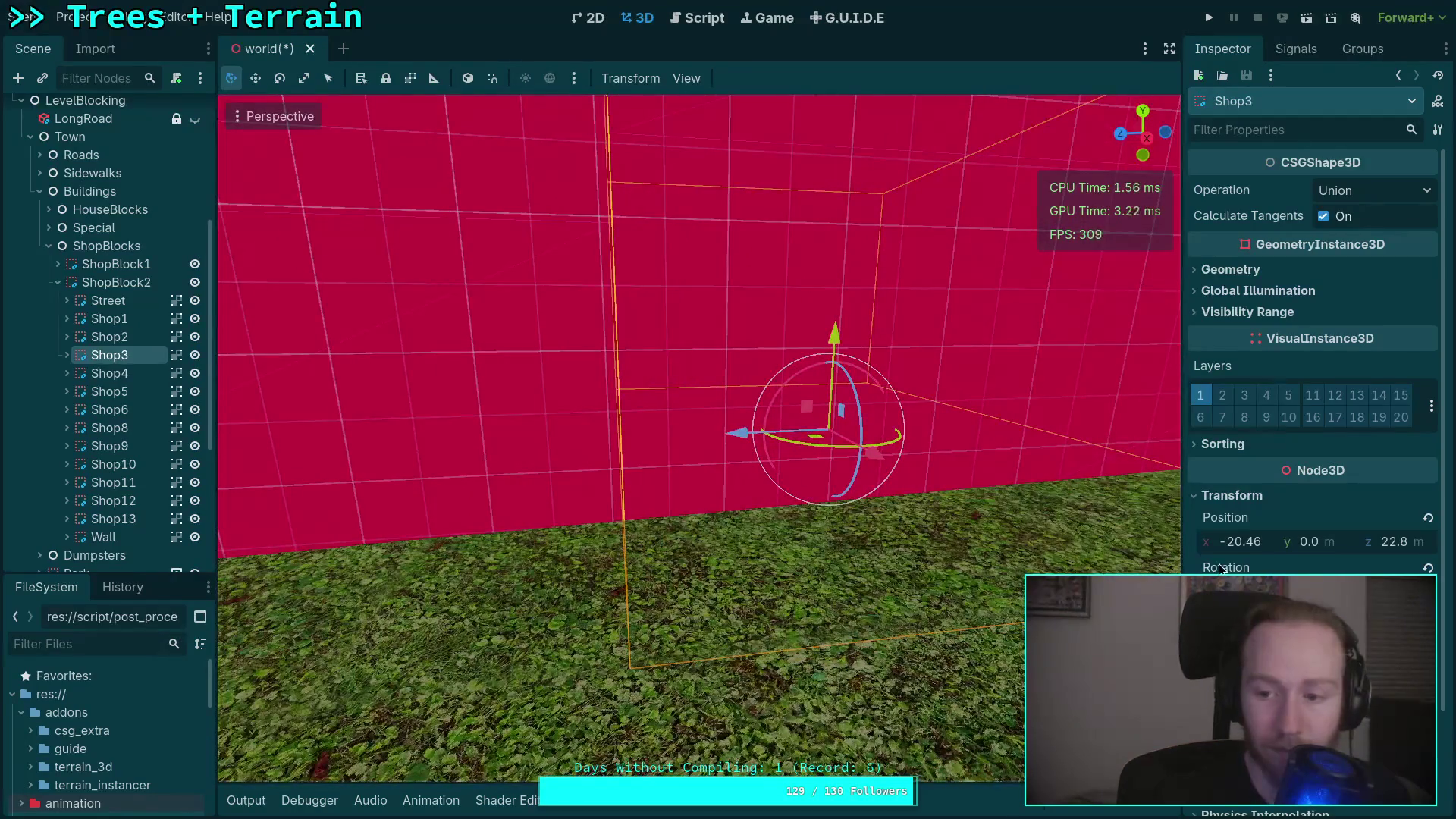
Check Shop4, then raise Shop5 by about one metre onto the ground.
left_click(104, 372)
key("f")
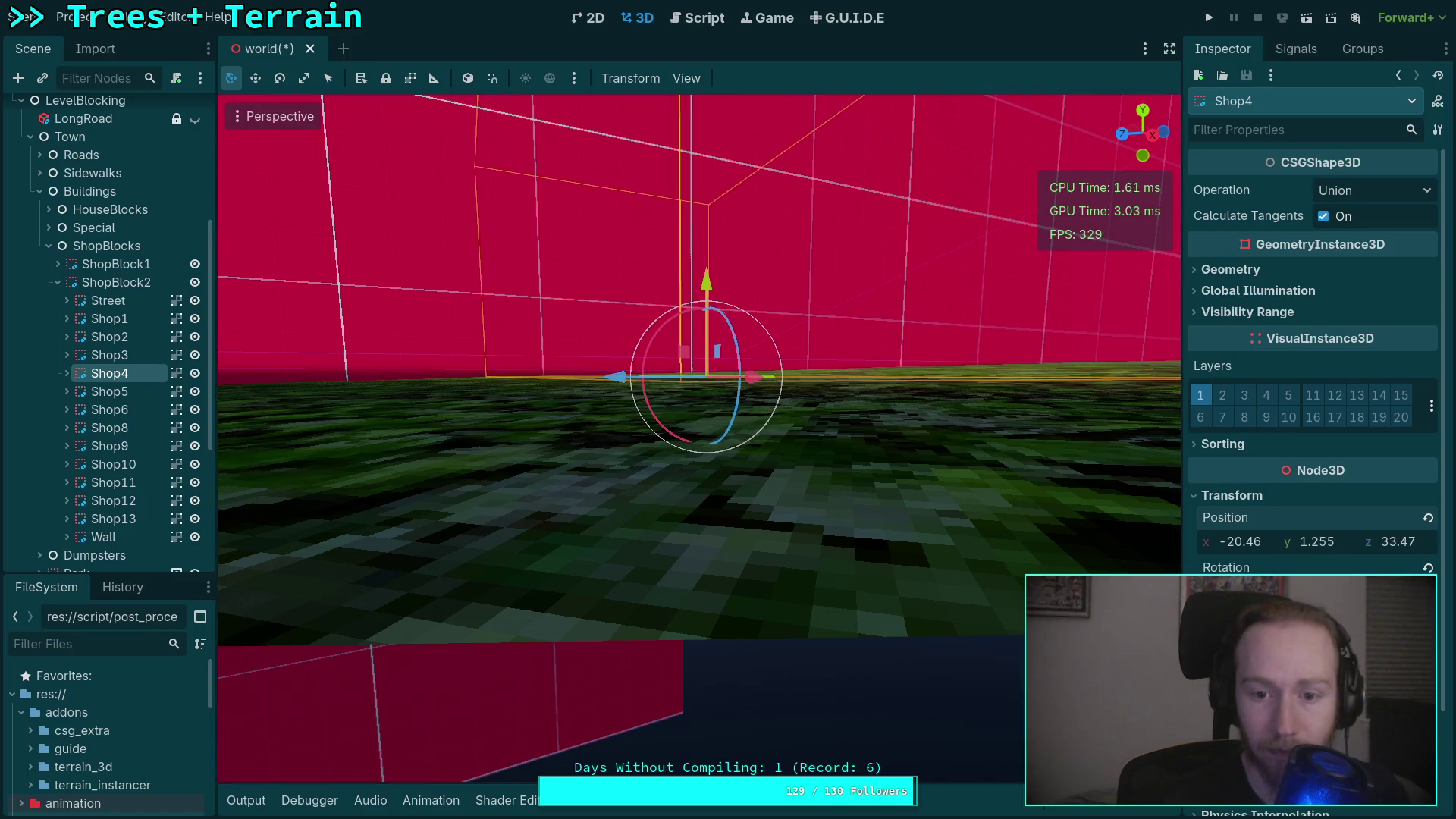
left_click(140, 395)
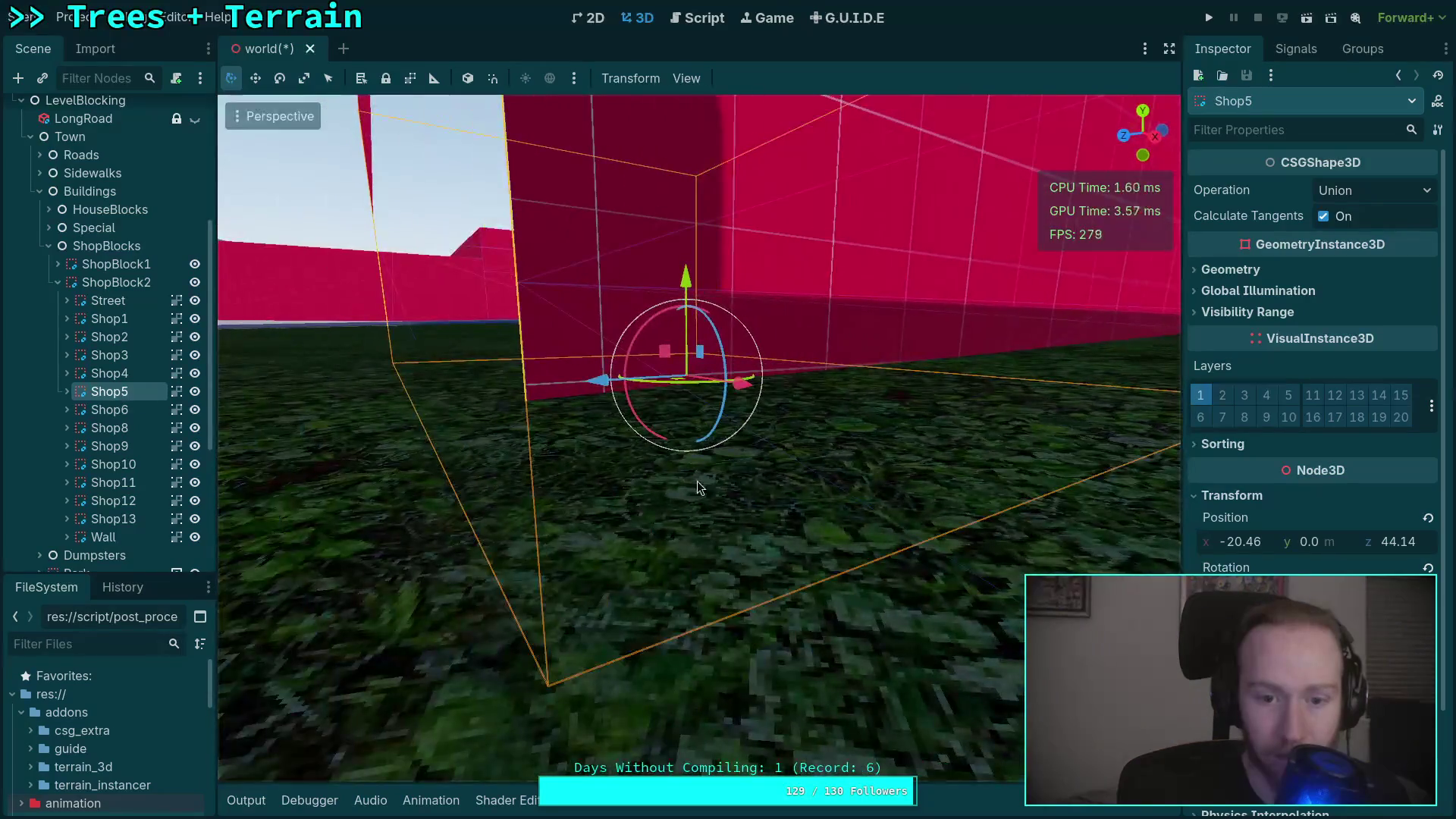
left_click_drag(1320, 546, 1350, 546)
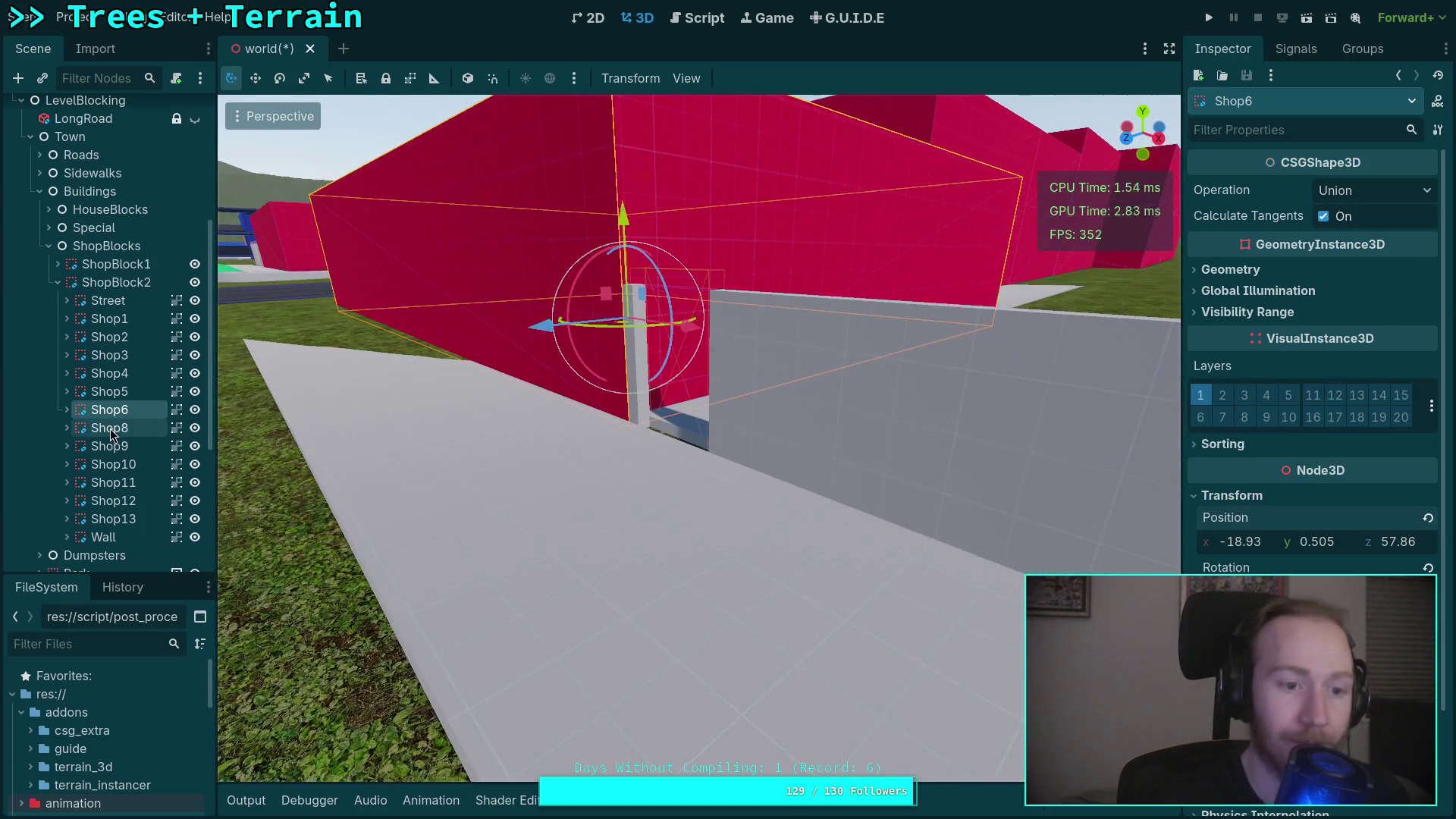
Seat Shop8 at 1.325 m and Shop9 at 0.89 m on the terrain.
double_click(112, 433)
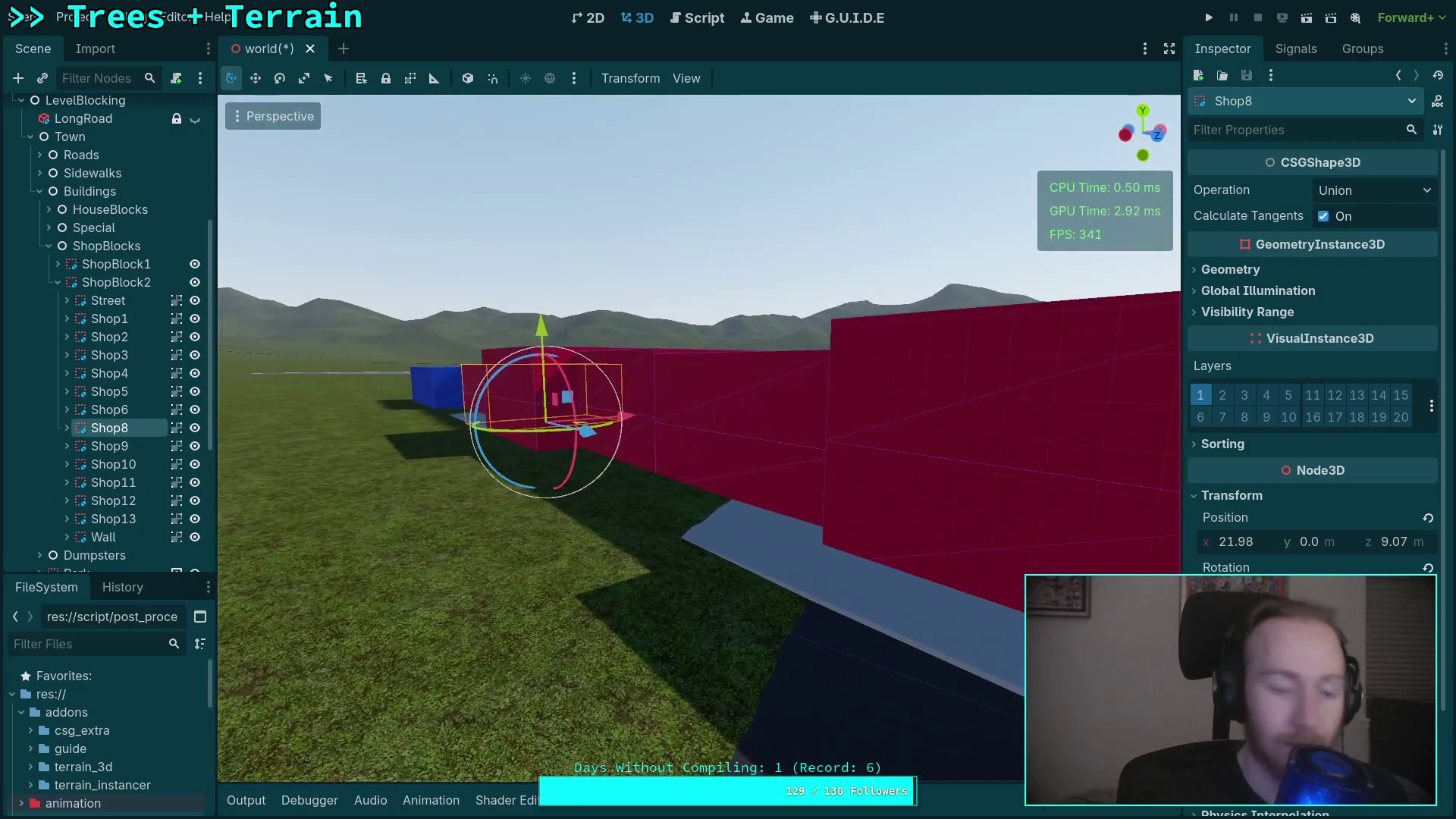
scroll(490, 496, "up", 3)
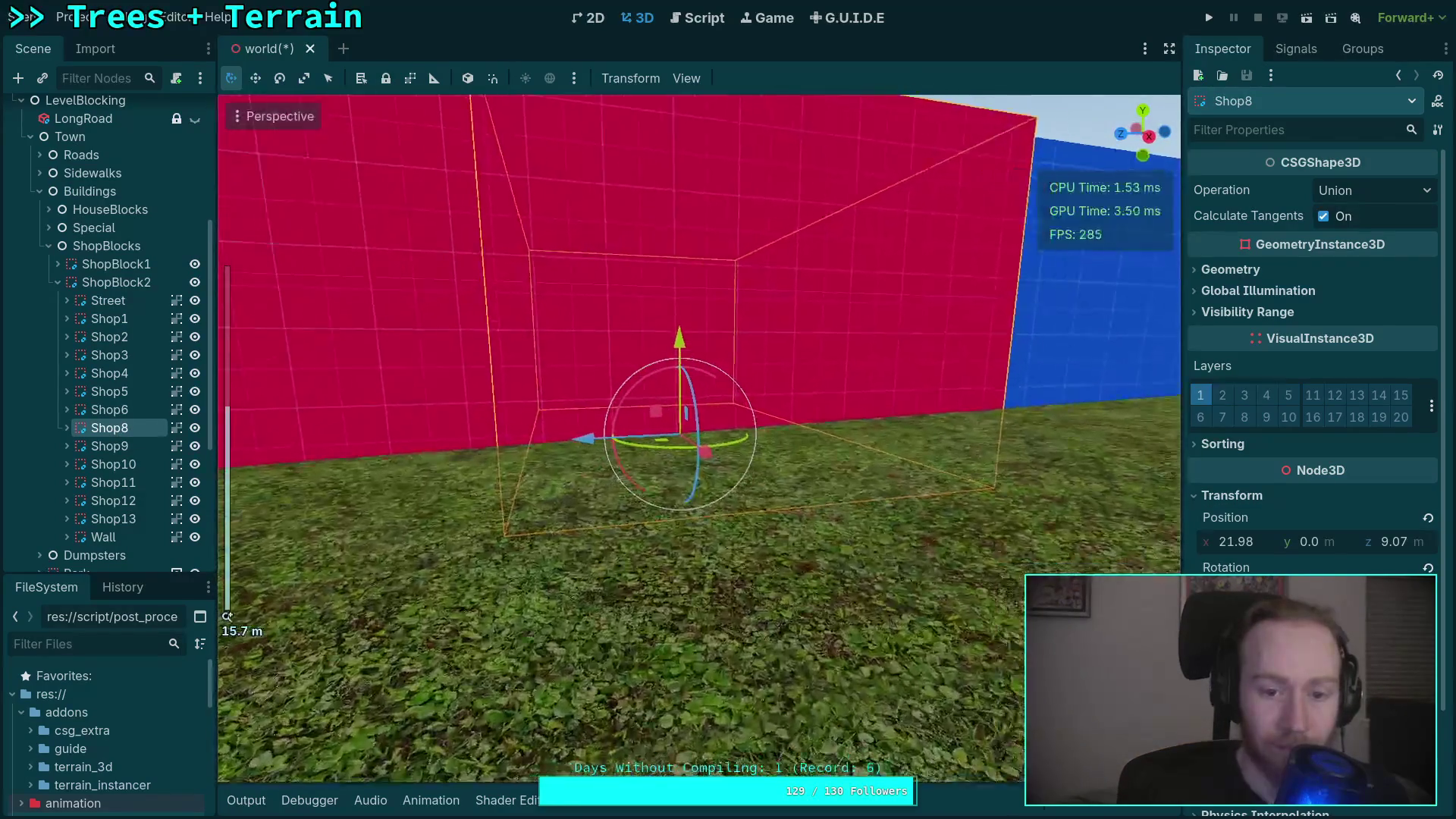
left_click_drag(519, 502, 629, 516)
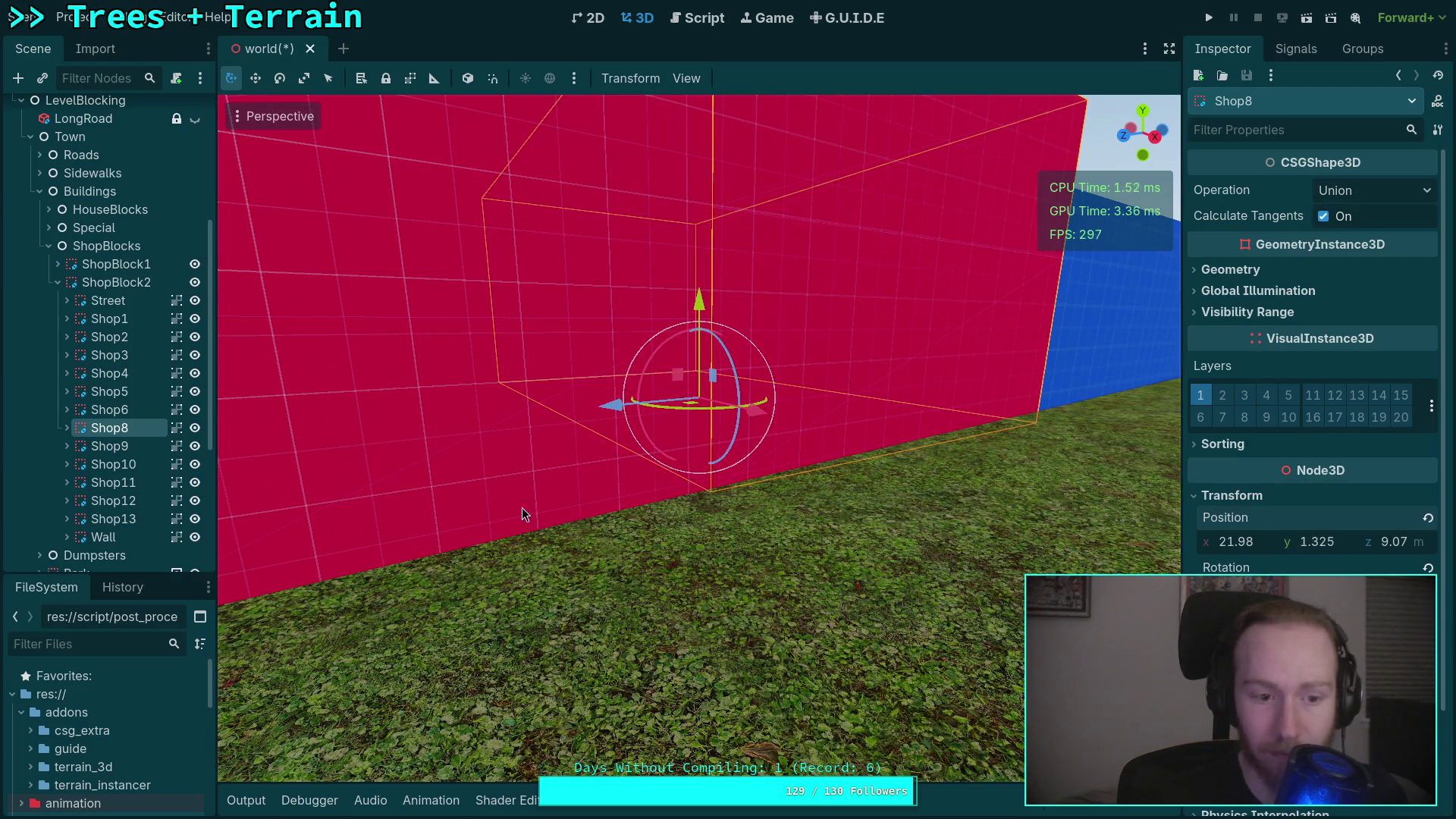
key("f")
scroll(781, 562, "up", 4)
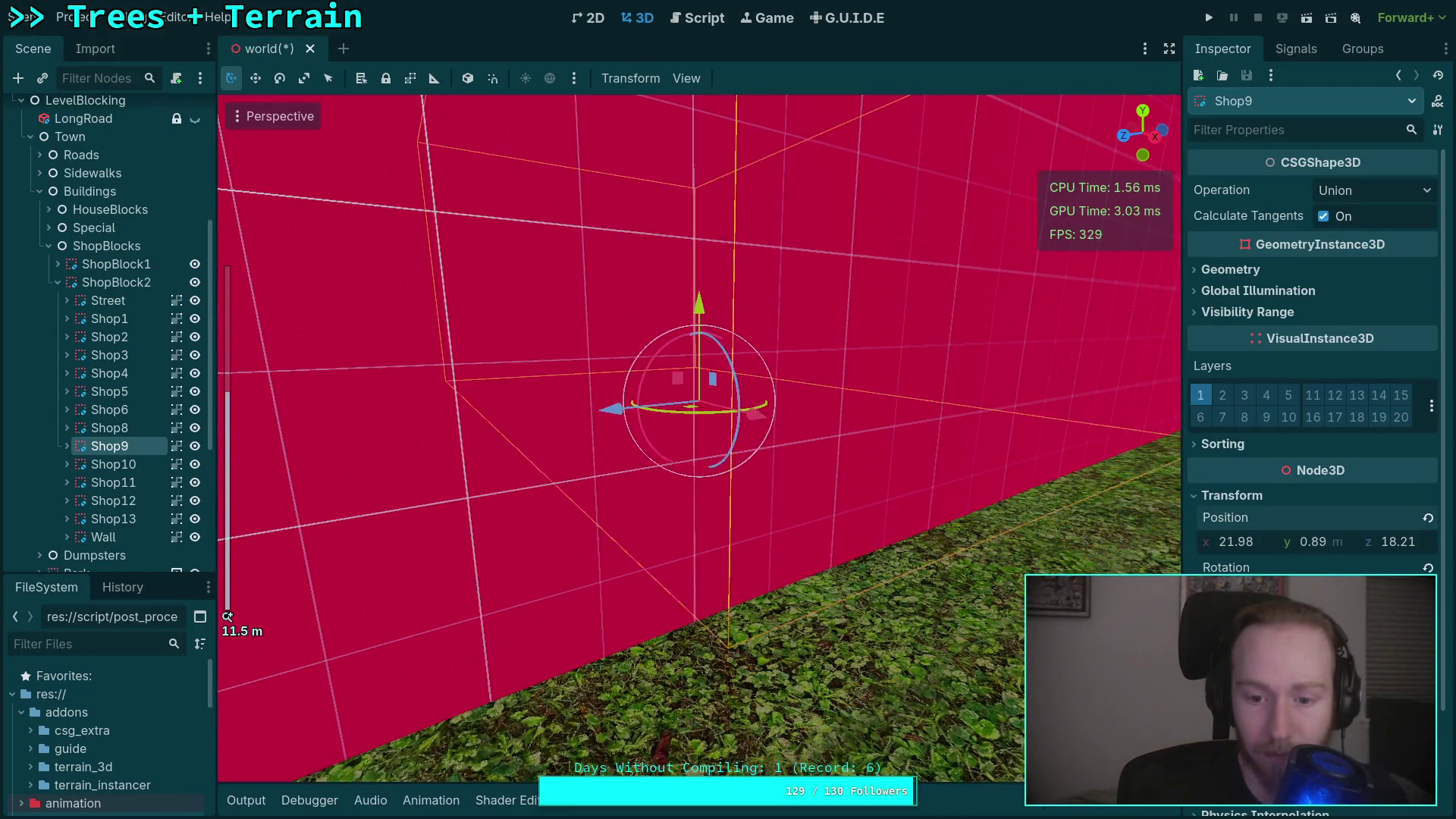
left_click(114, 464)
Frame Shop10, then raise Shop11 by 0.585 m and Shop12 to 0.29 m.
key("f")
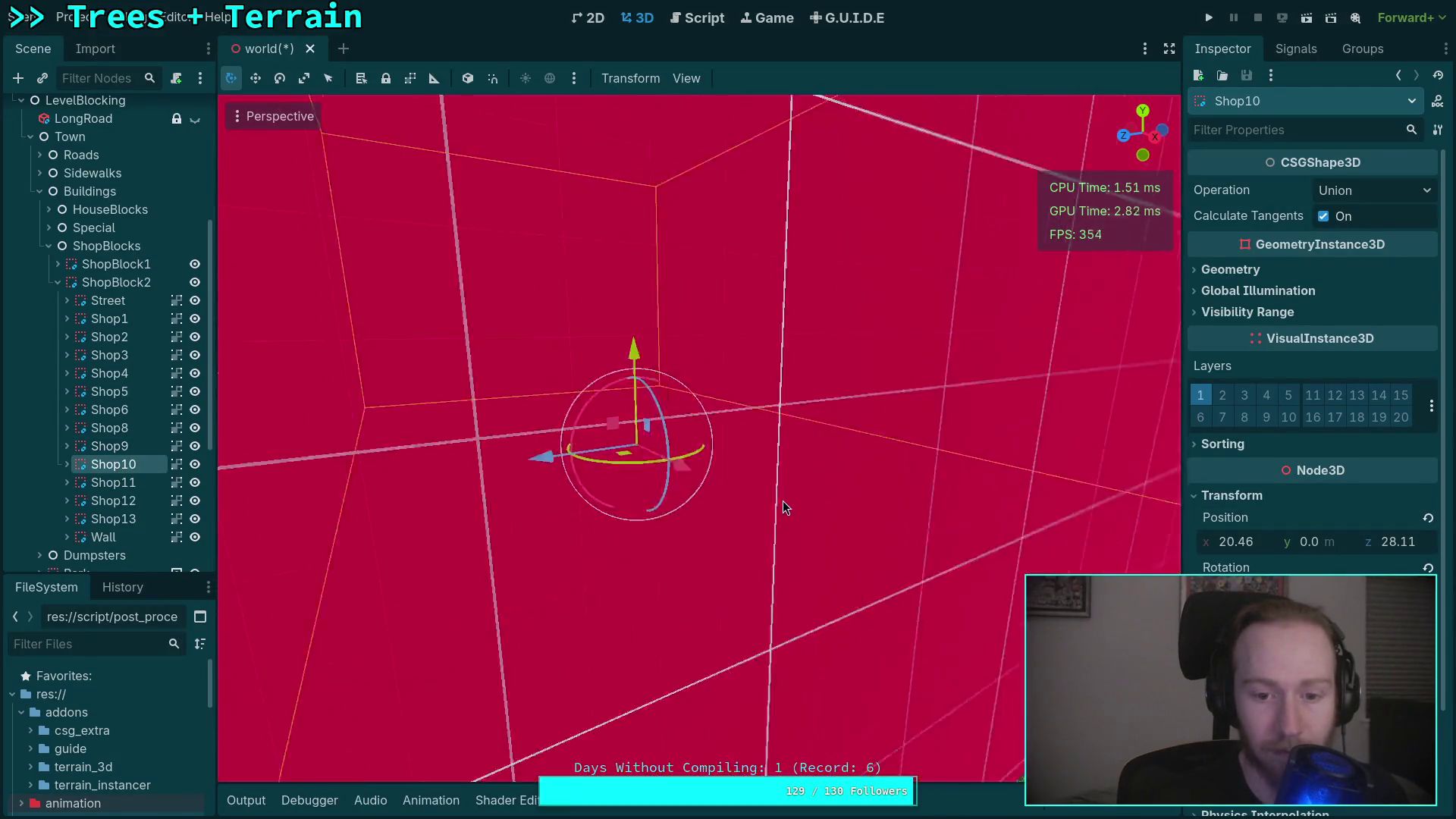
scroll(831, 526, "down", 4)
scroll(831, 516, "up", 2)
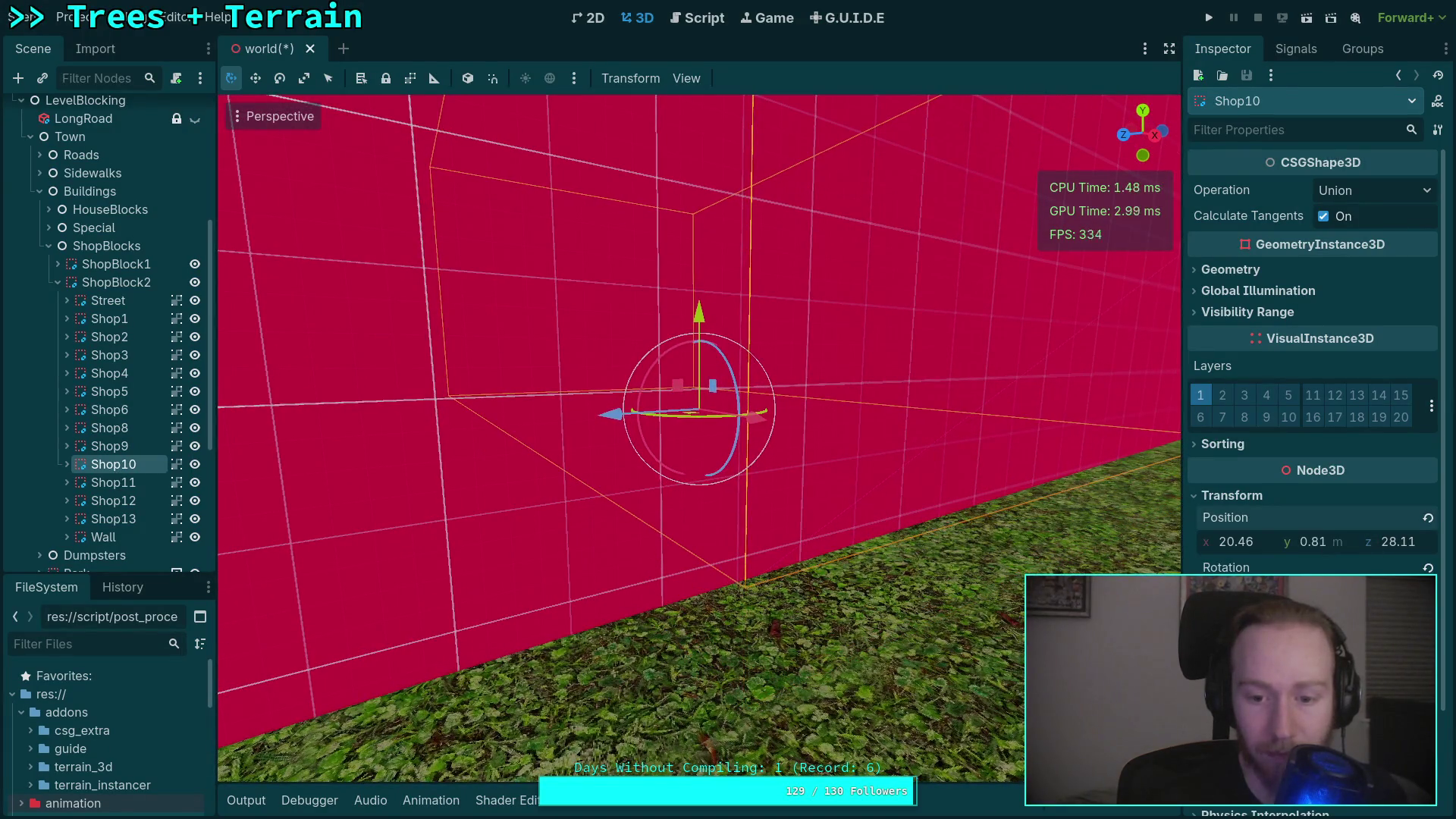
double_click(113, 482)
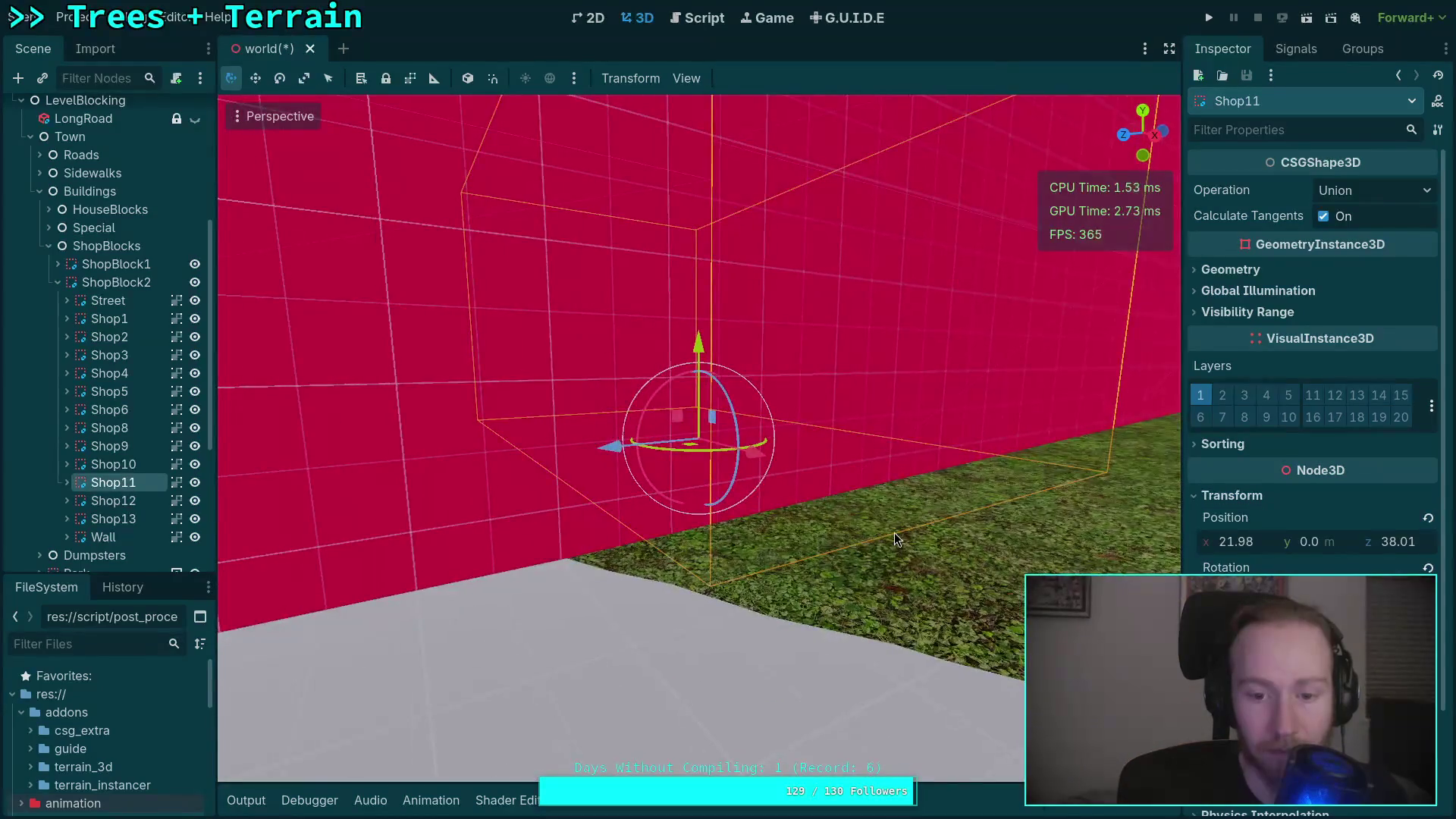
scroll(894, 532, "up", 3)
scroll(894, 533, "down", 2)
left_click_drag(1318, 549, 1357, 549)
double_click(106, 501)
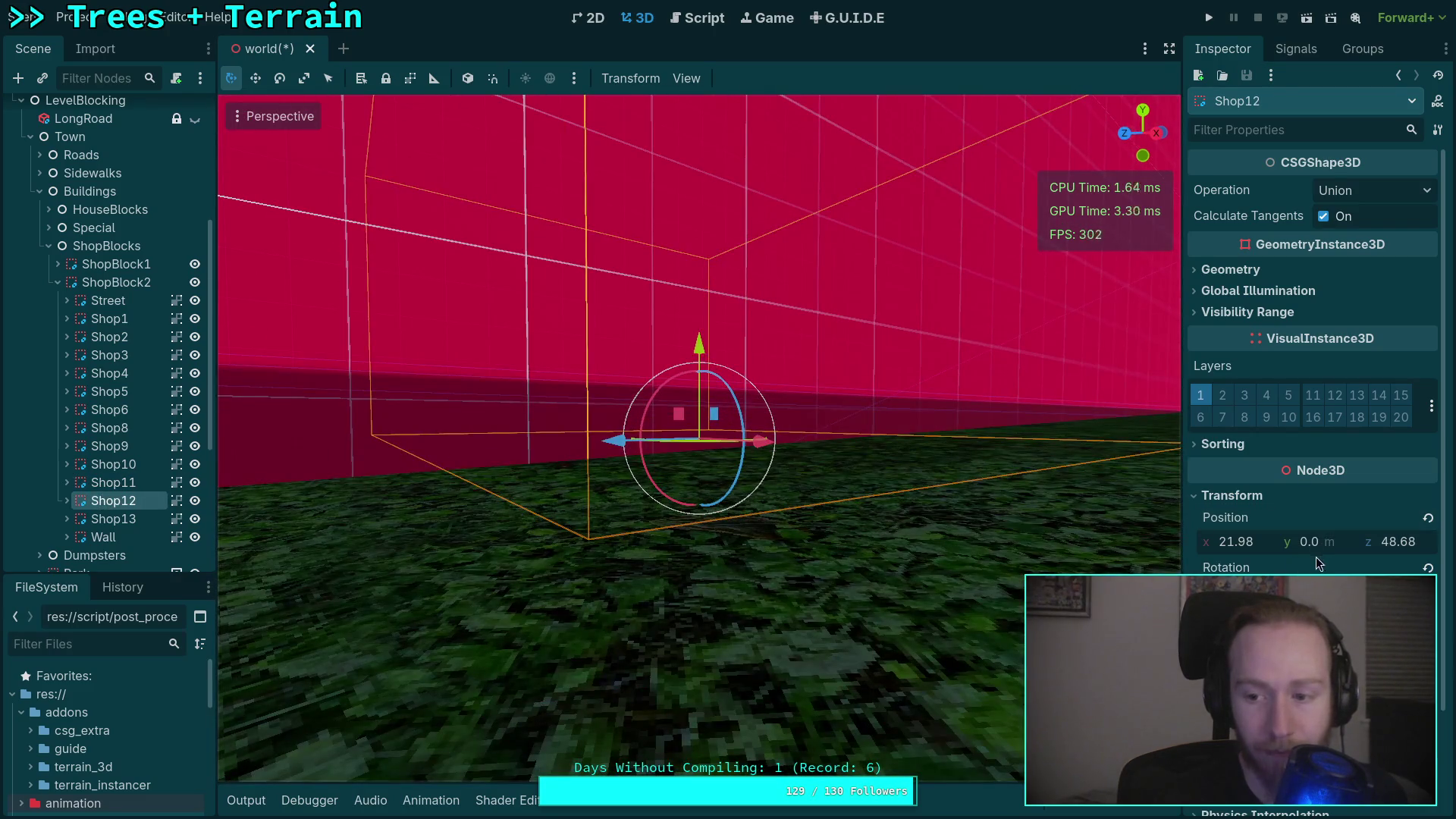
left_click_drag(1275, 550, 1298, 550)
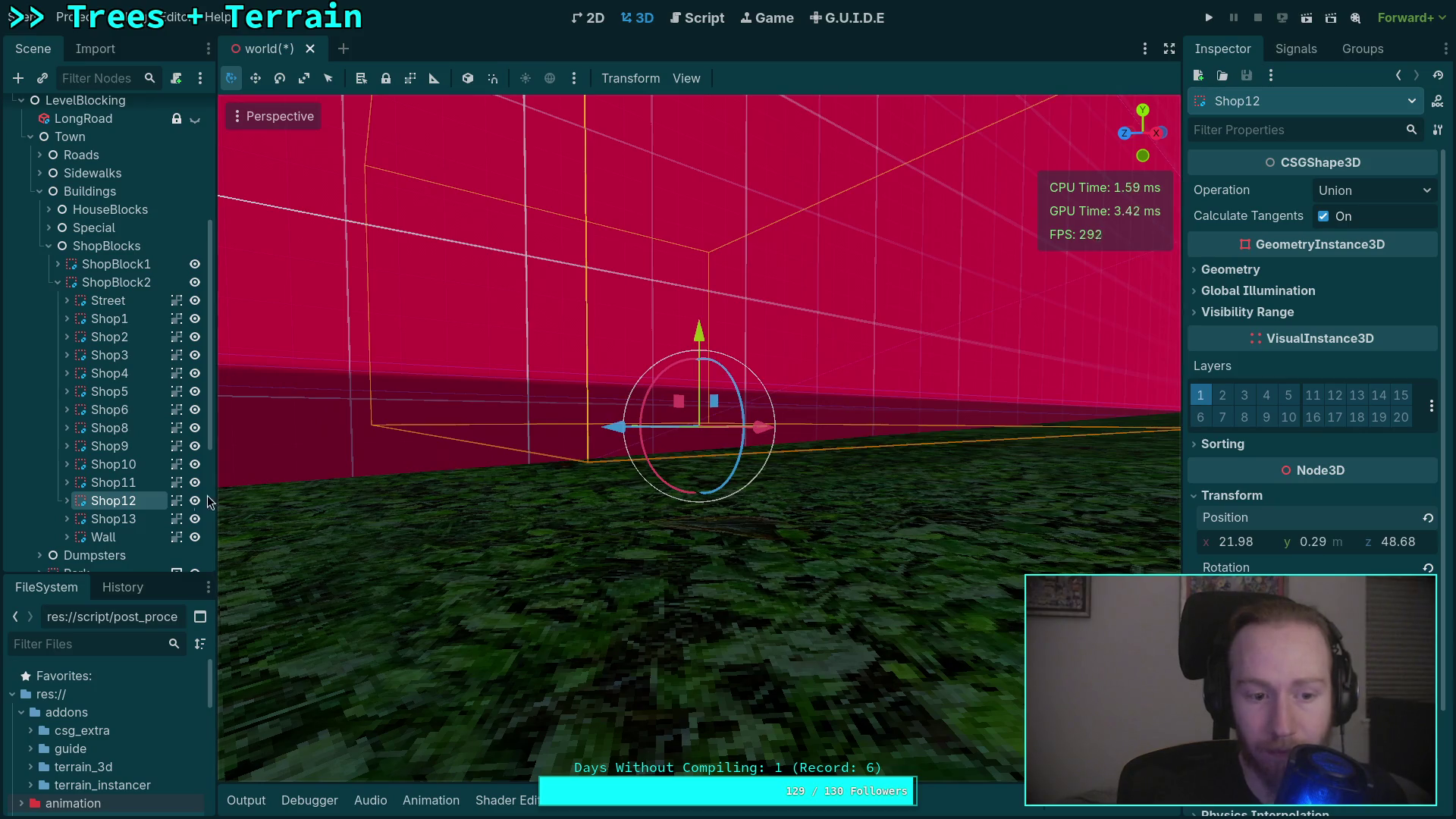
Raise the Wall to 0.585 m, checking it from across the street, then deselect it.
double_click(114, 519)
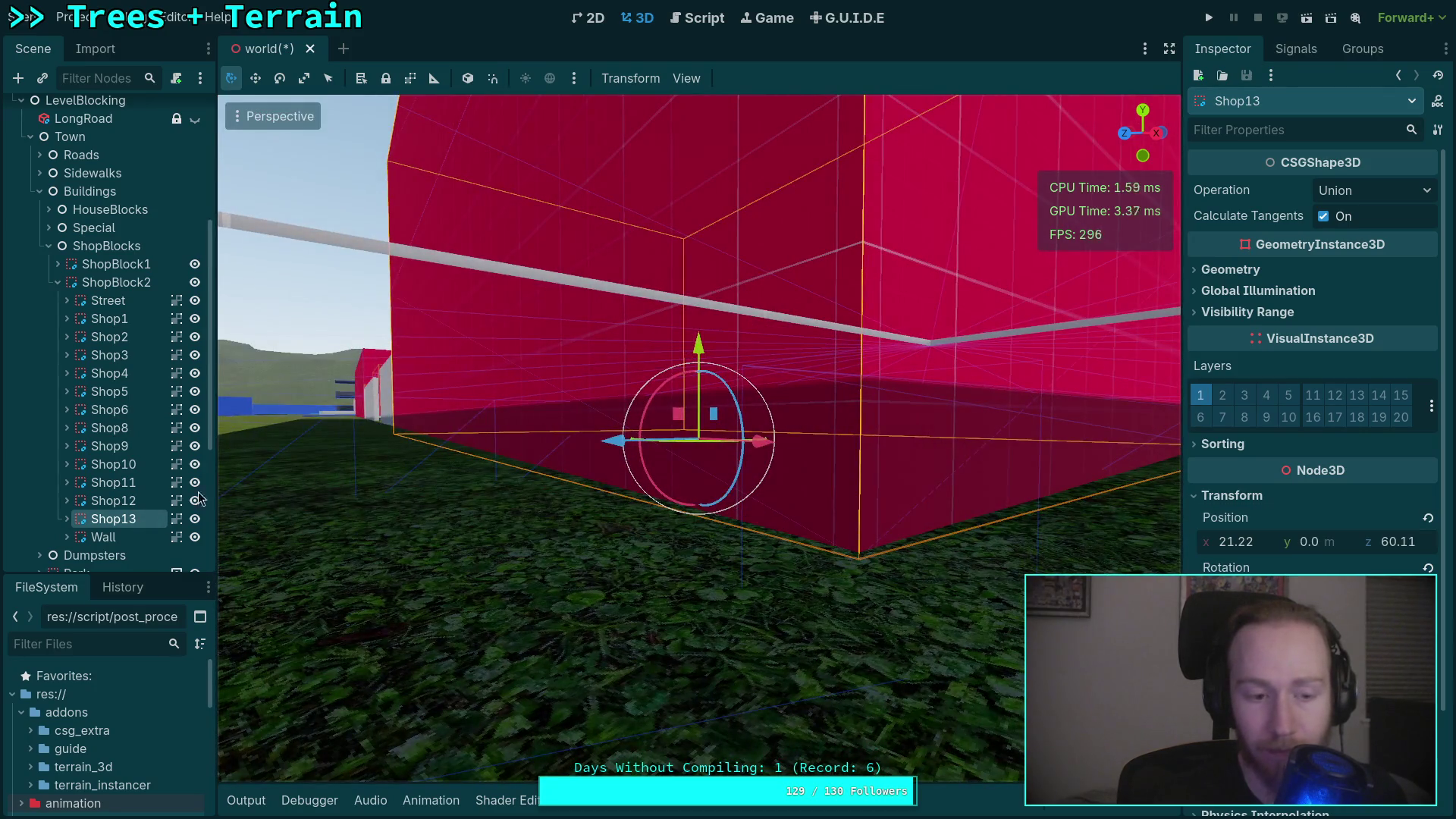
double_click(103, 536)
scroll(395, 500, "up", 5)
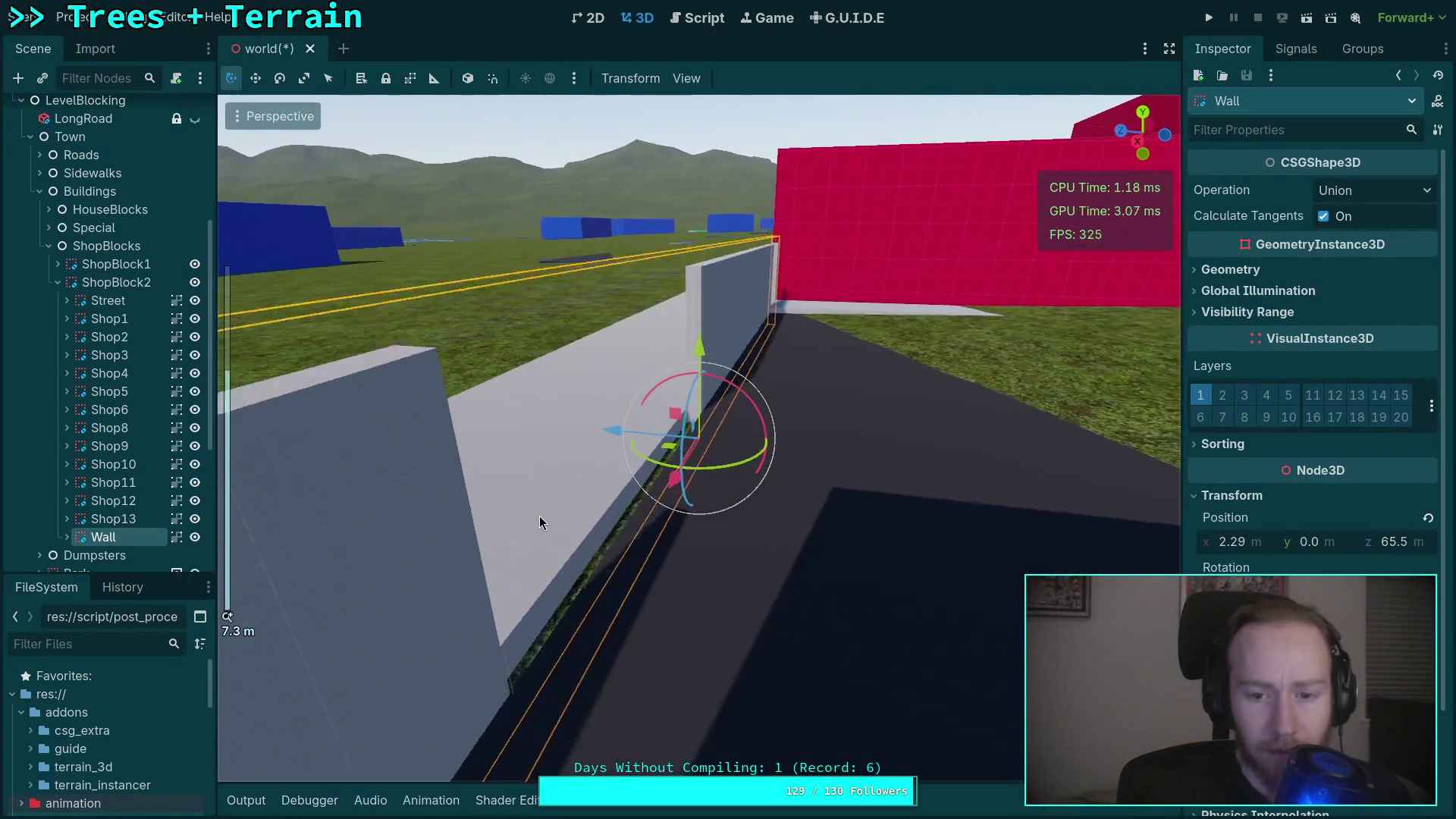
left_click_drag(539, 522, 515, 523)
left_click_drag(1312, 541, 1346, 541)
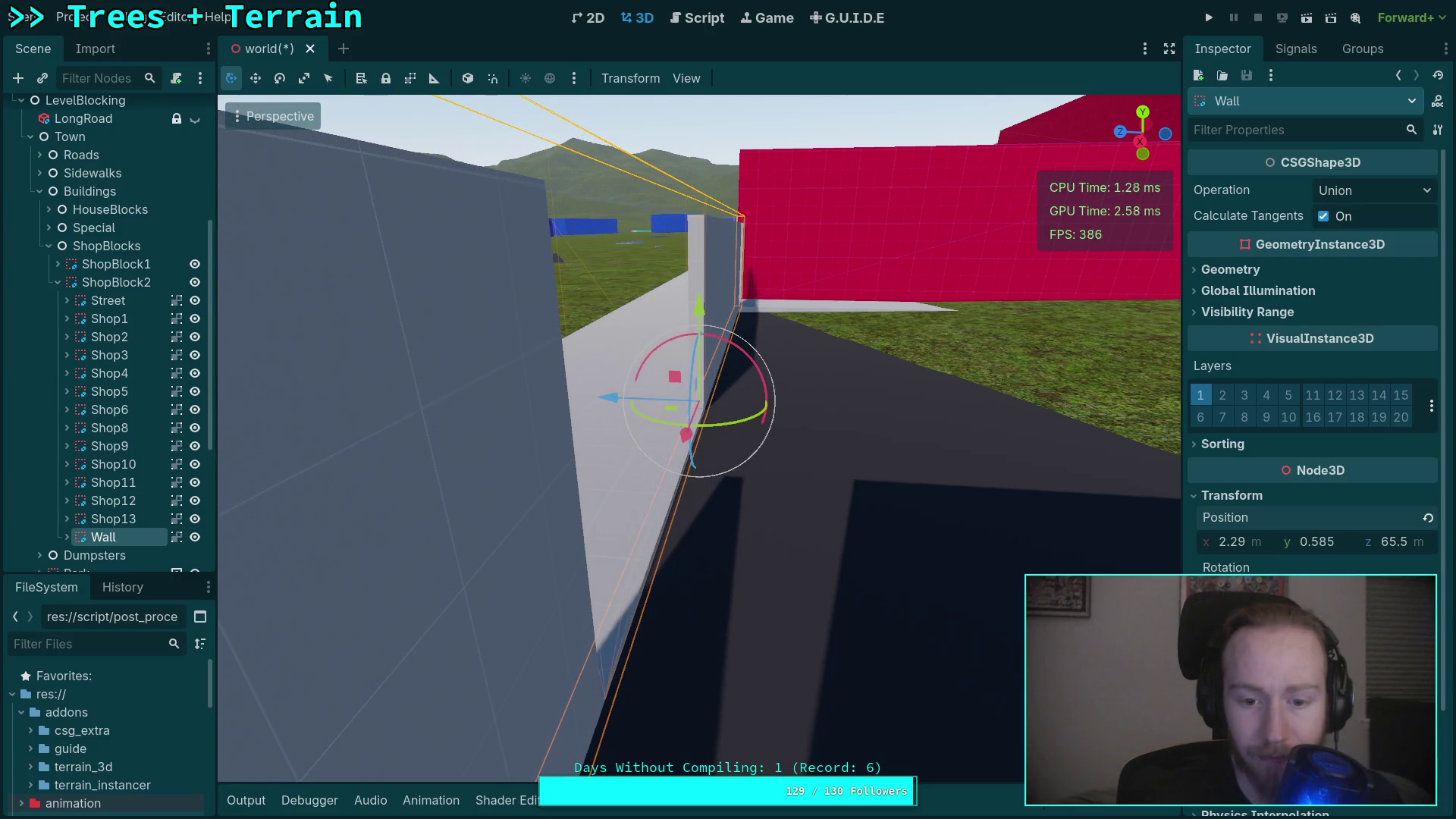
left_click_drag(866, 531, 1068, 535)
scroll(943, 556, "down", 3)
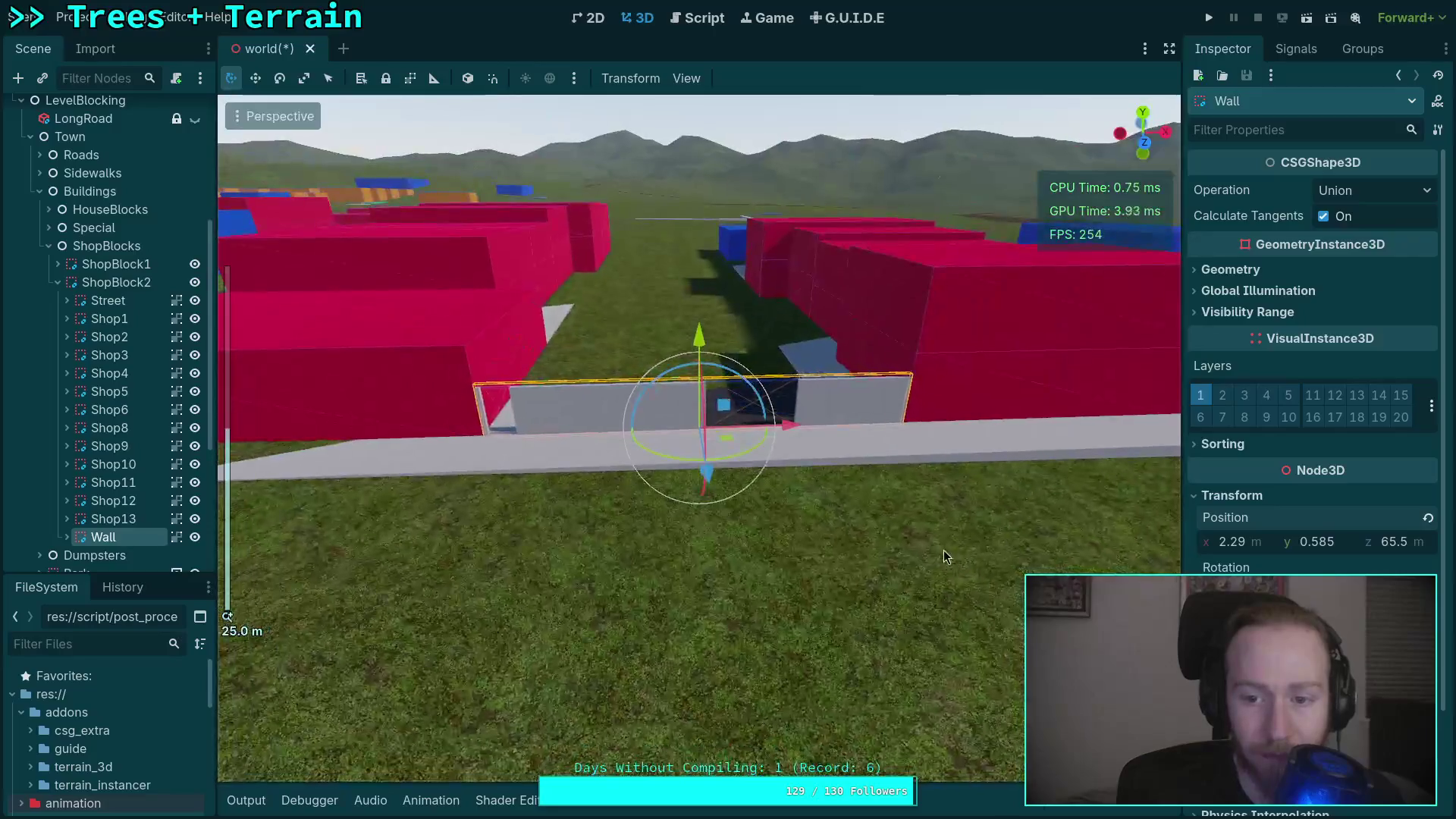
left_click(944, 557)
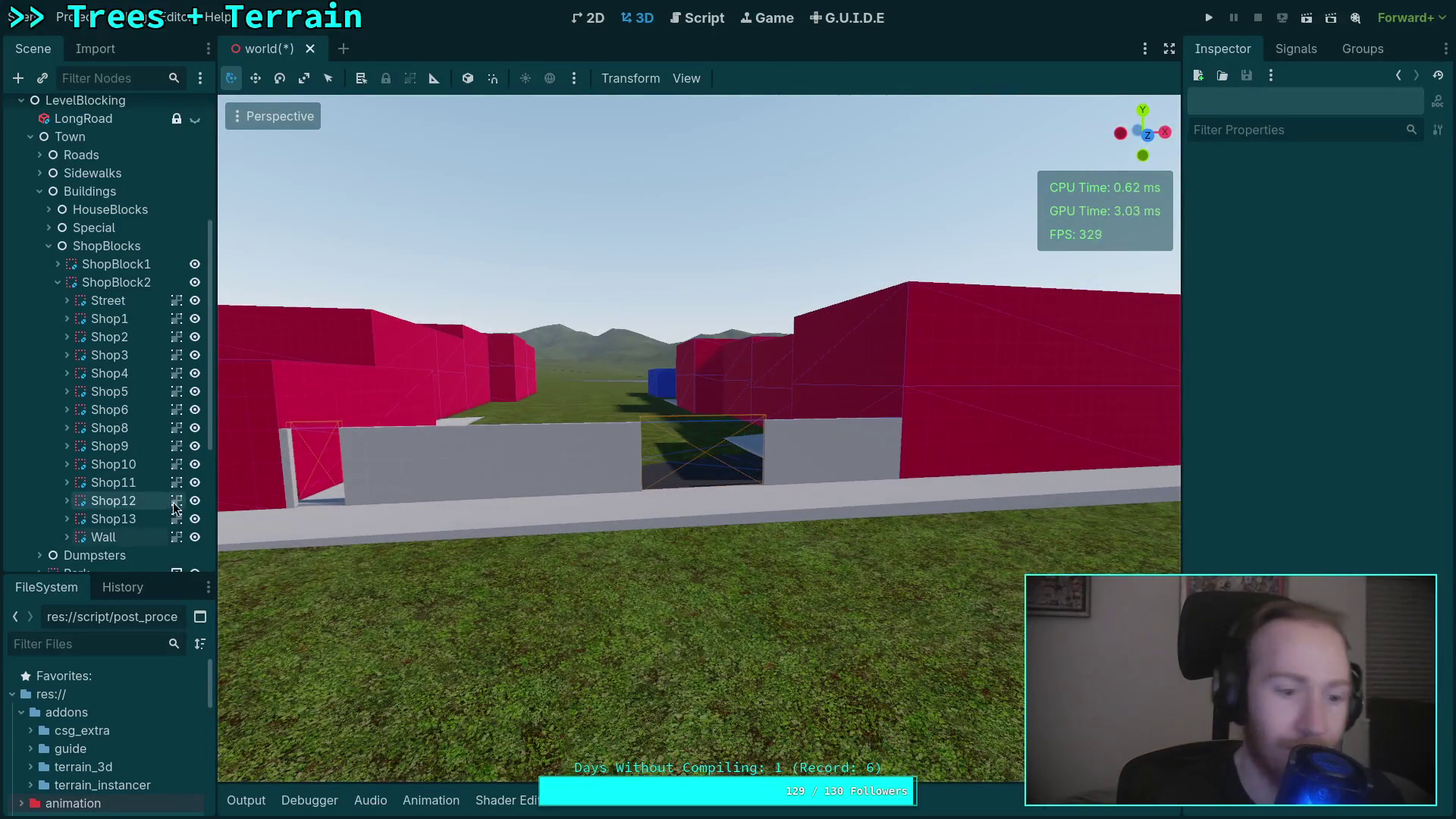
left_click(54, 284)
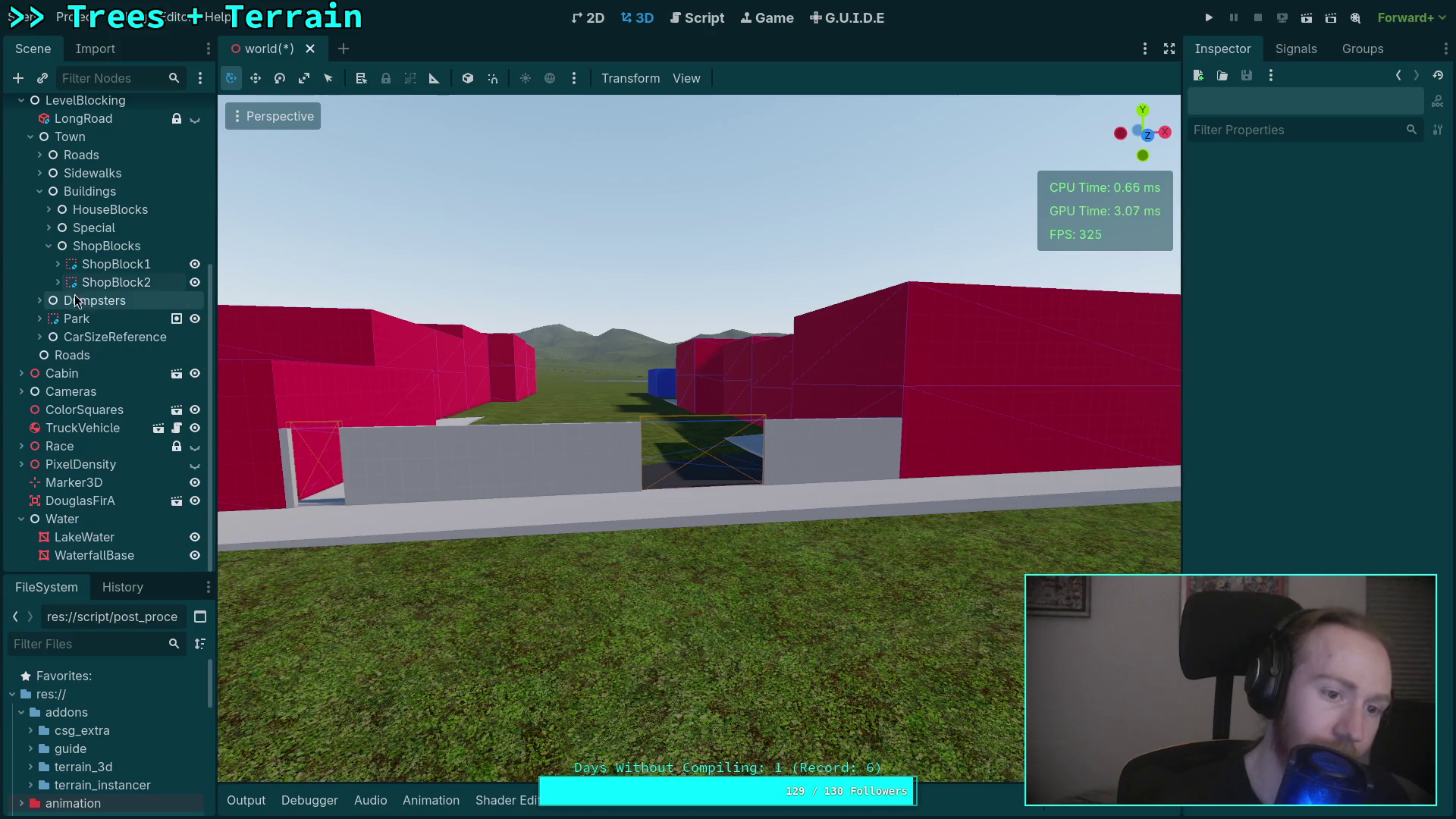
left_click(47, 245)
left_click(40, 300)
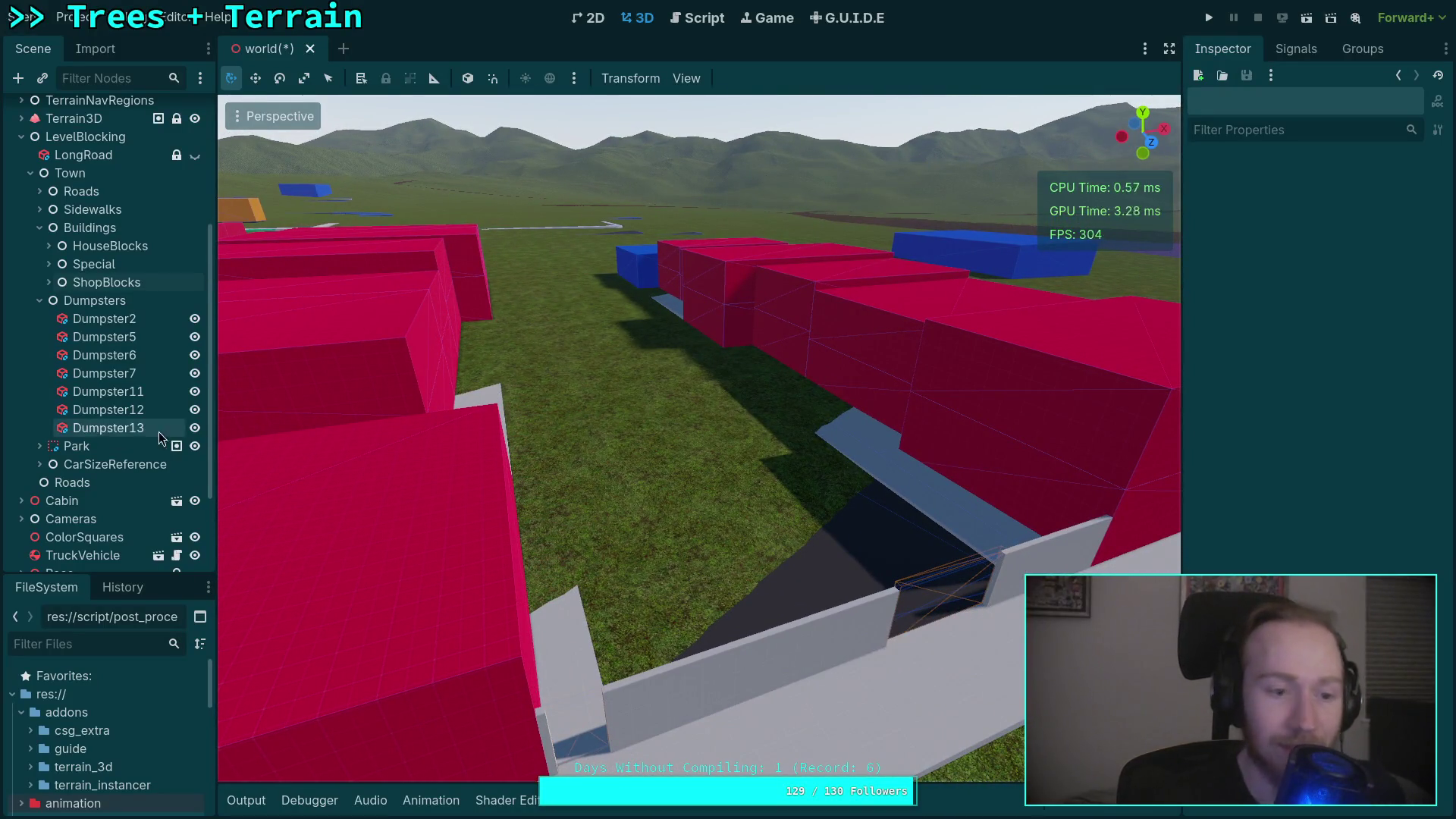
key("ctrl+s")
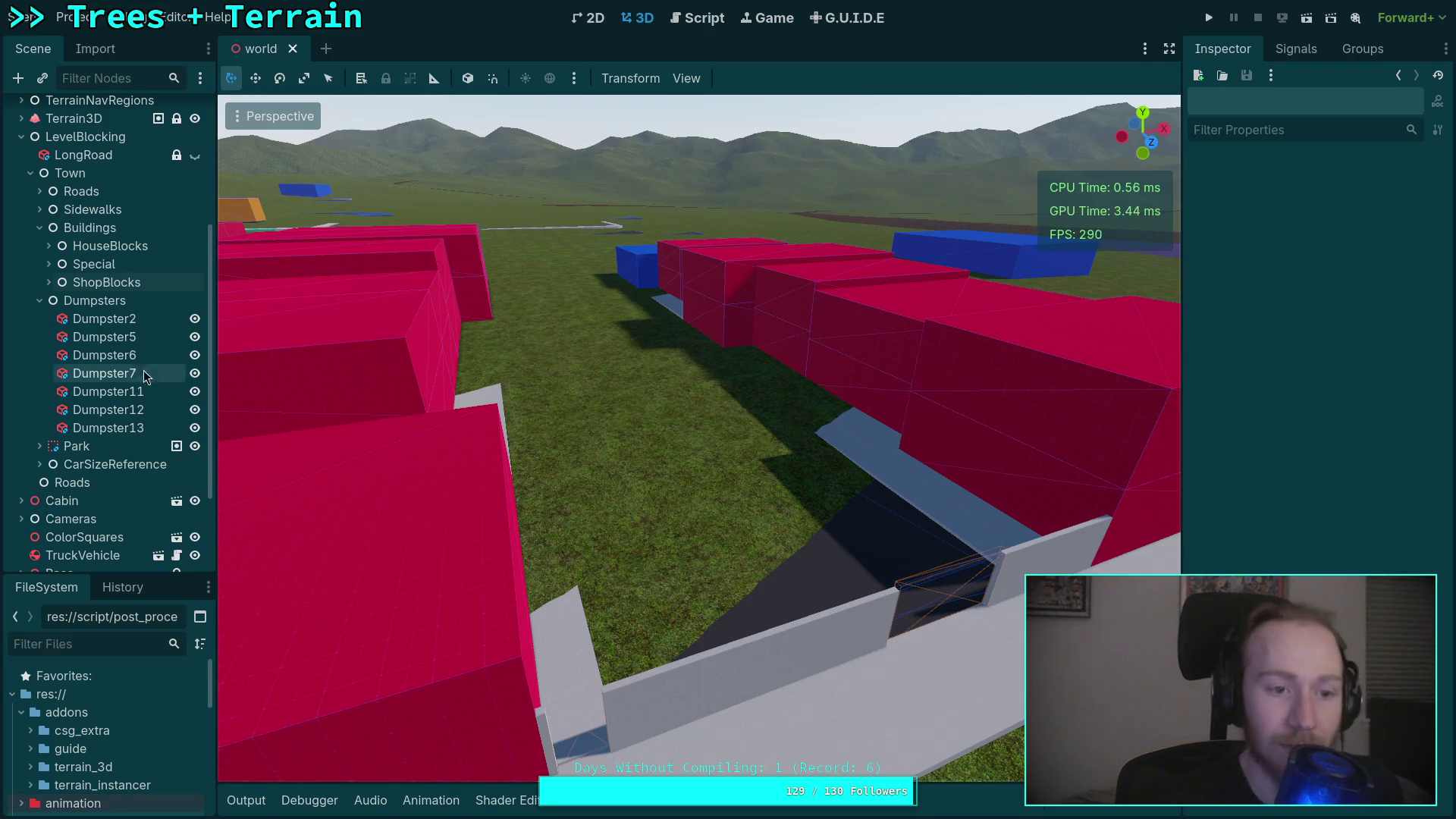
left_click(41, 301)
left_click(63, 336)
left_click(40, 319)
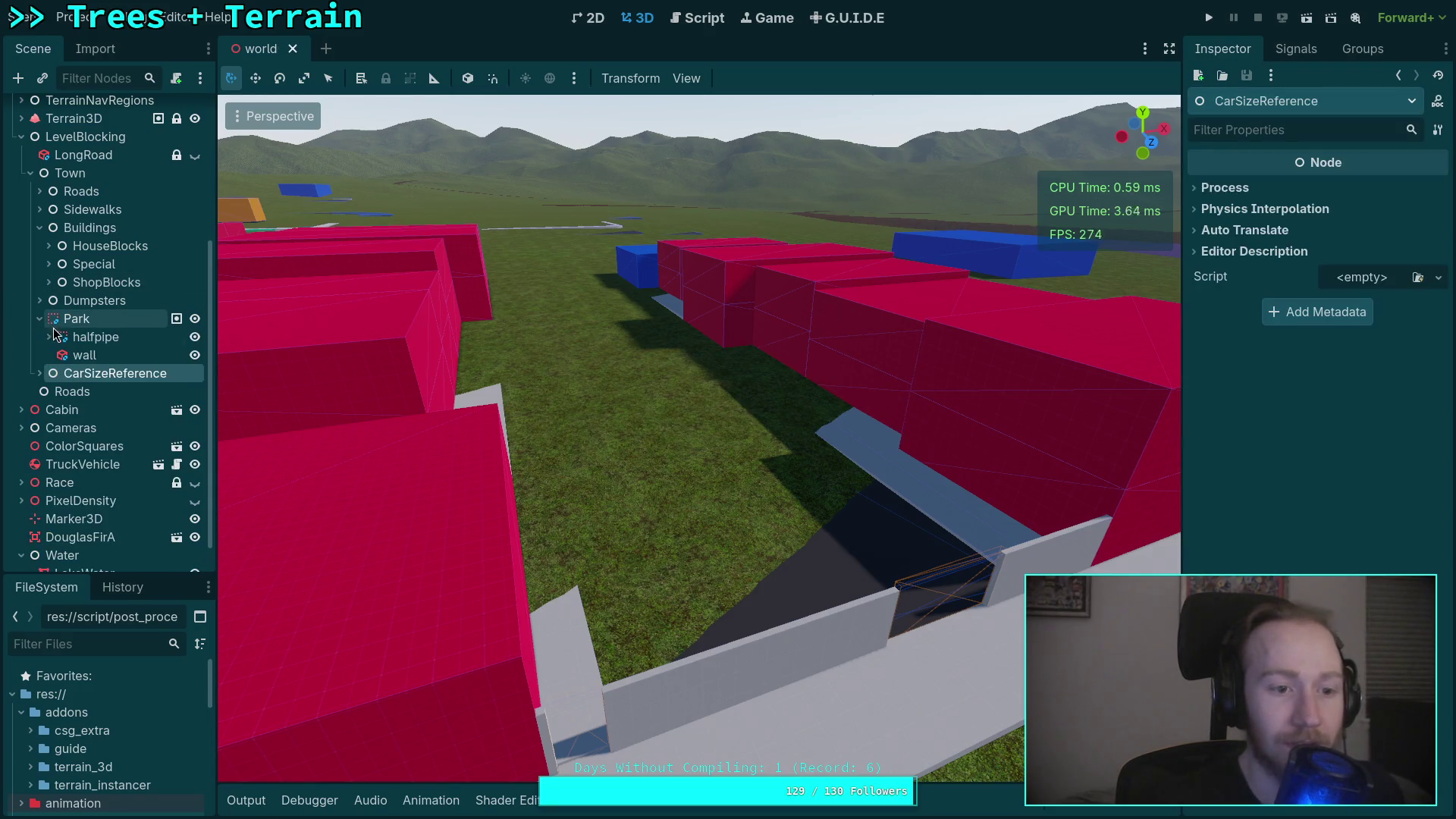
double_click(57, 336)
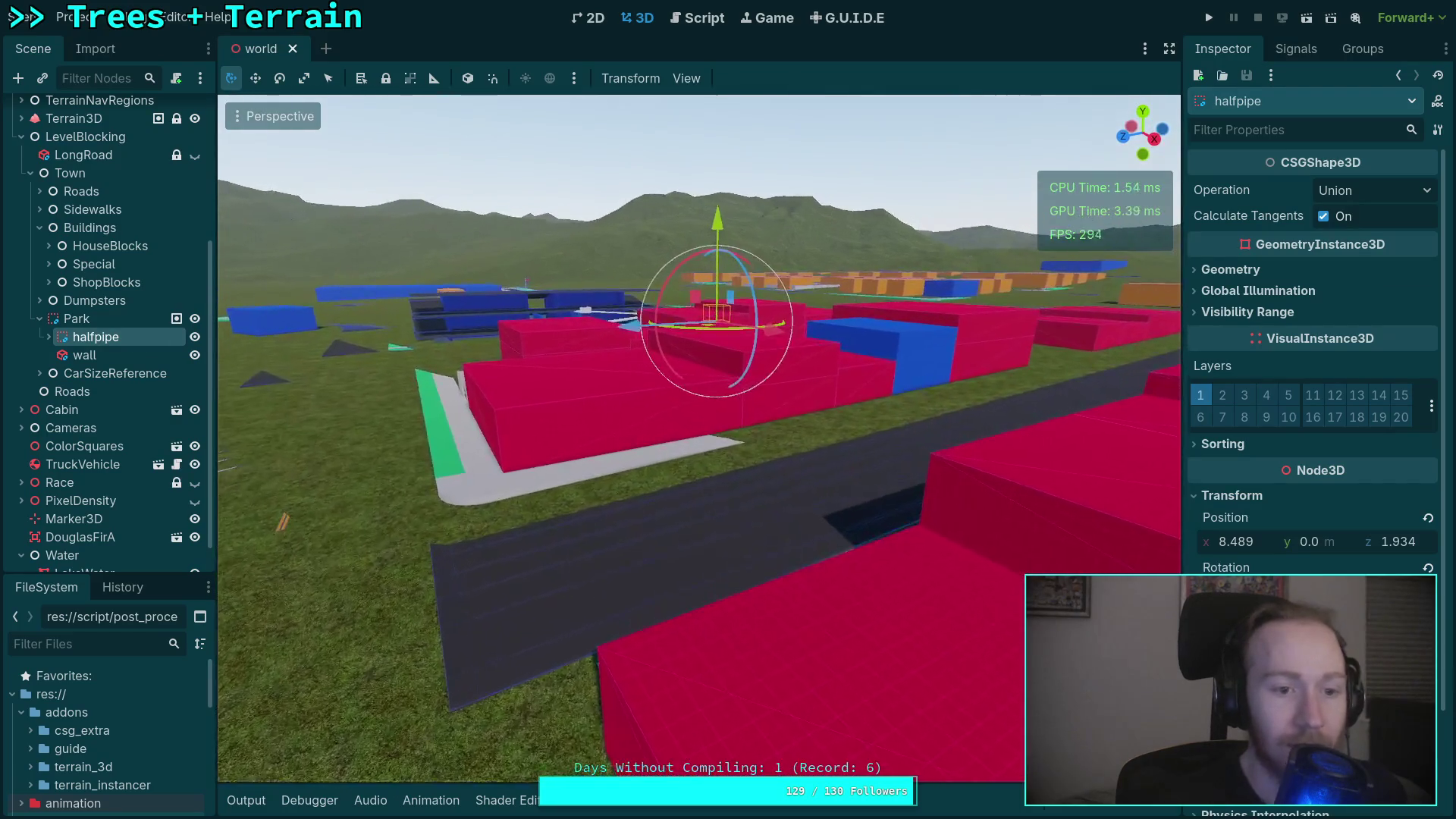
left_click(75, 318)
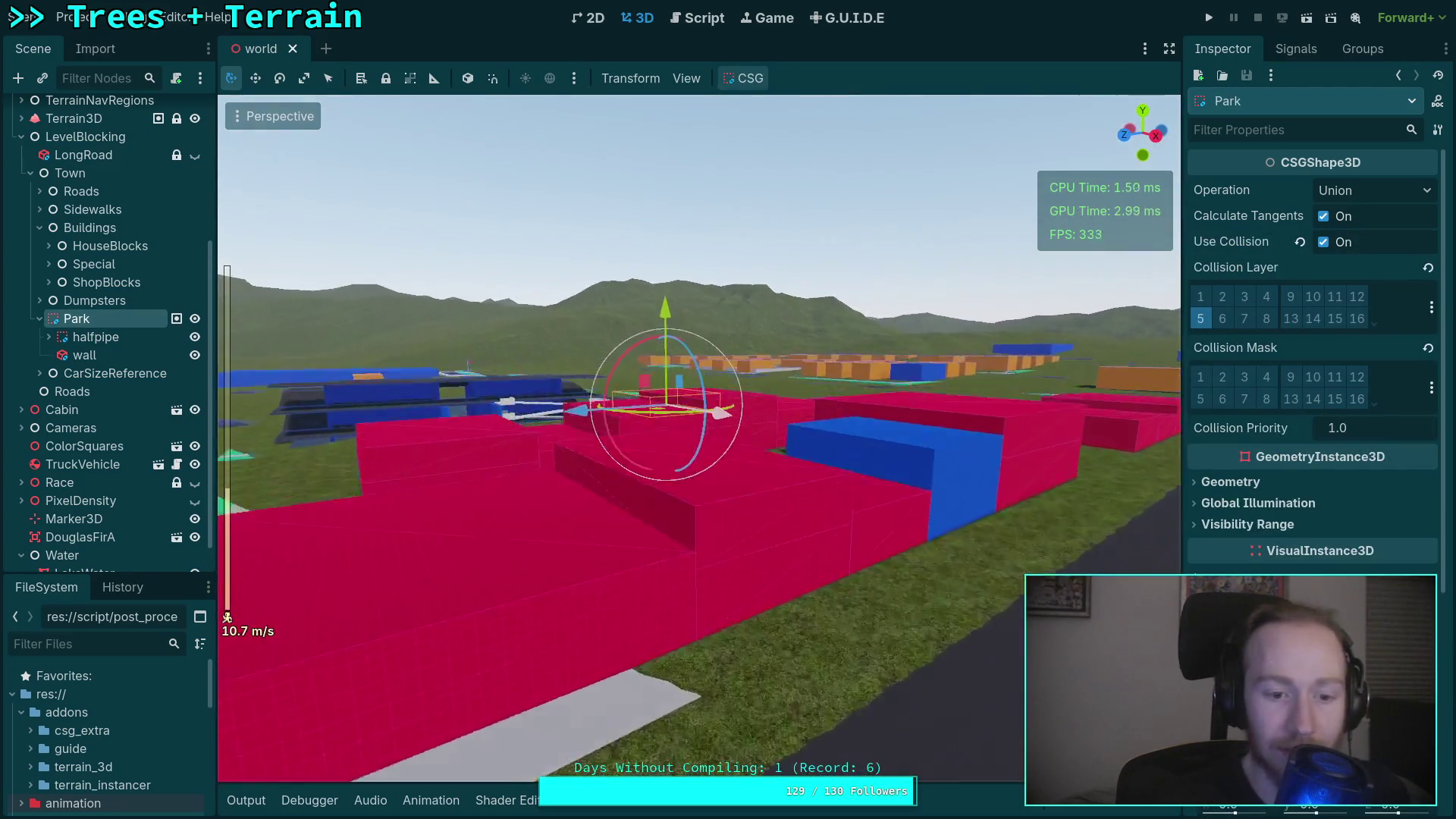
key("w")
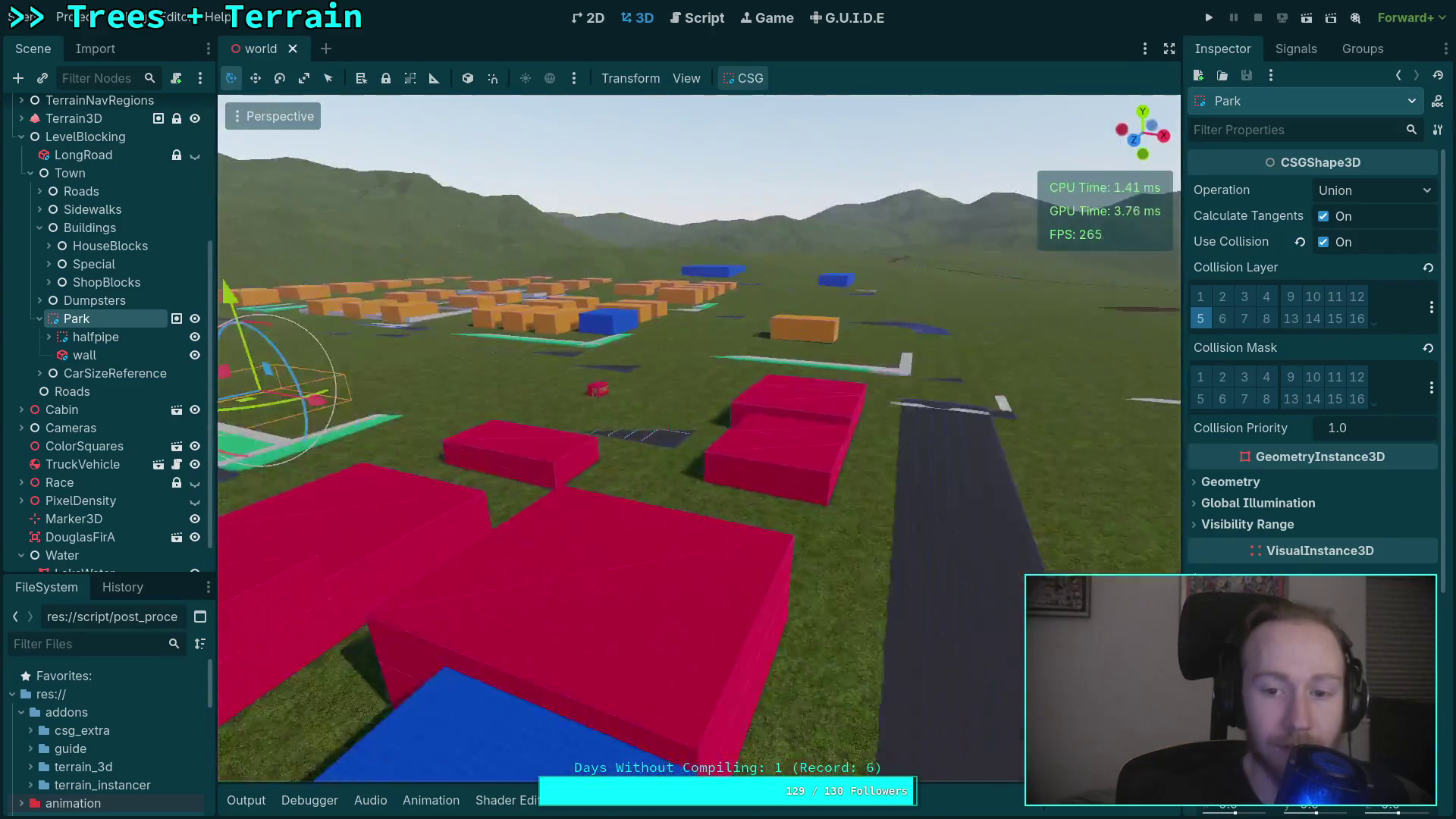
key("w")
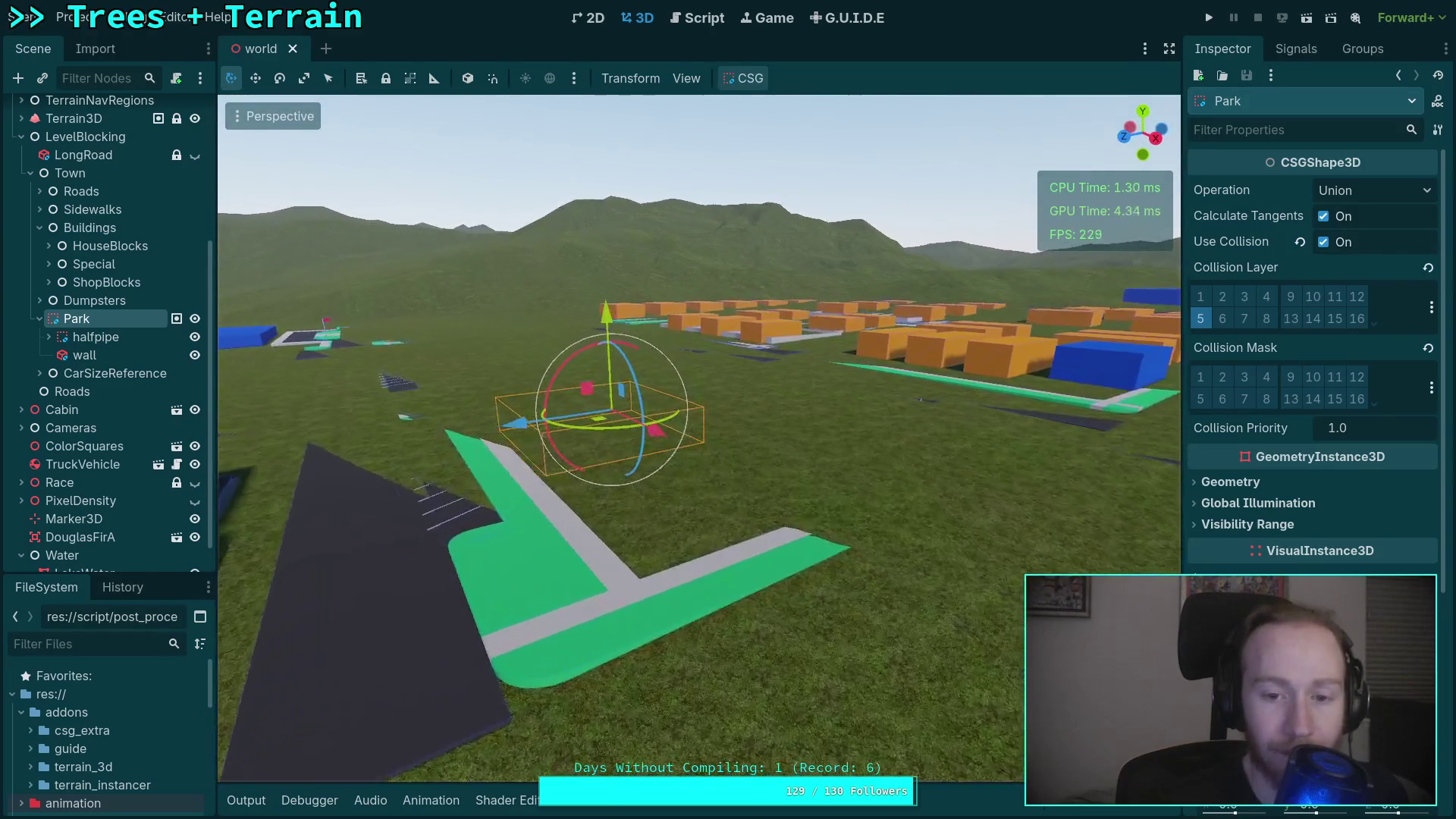
key("w")
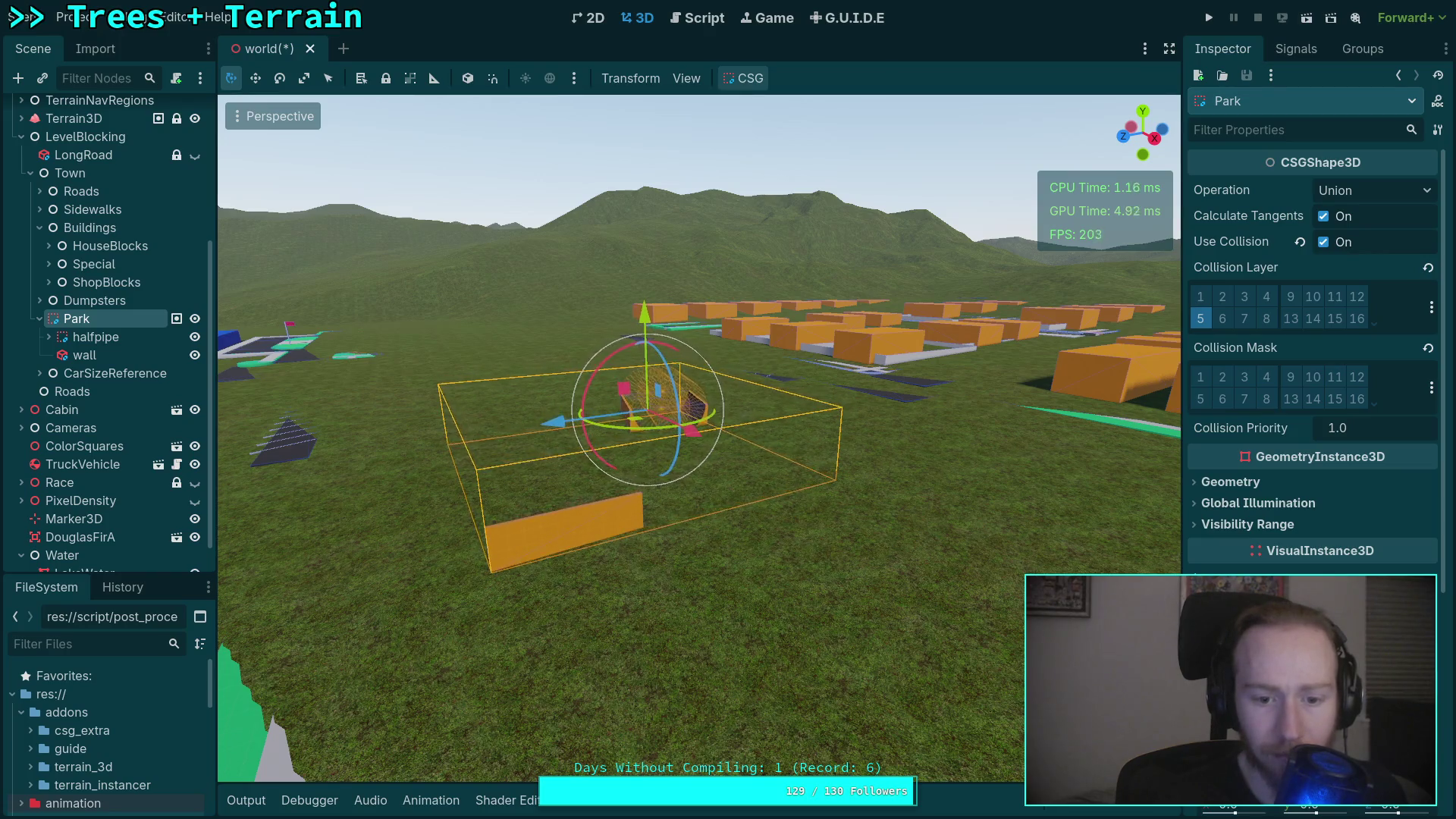
Raise the halfpipe's Position y to 0.8 m and re-centre the view on it.
double_click(119, 342)
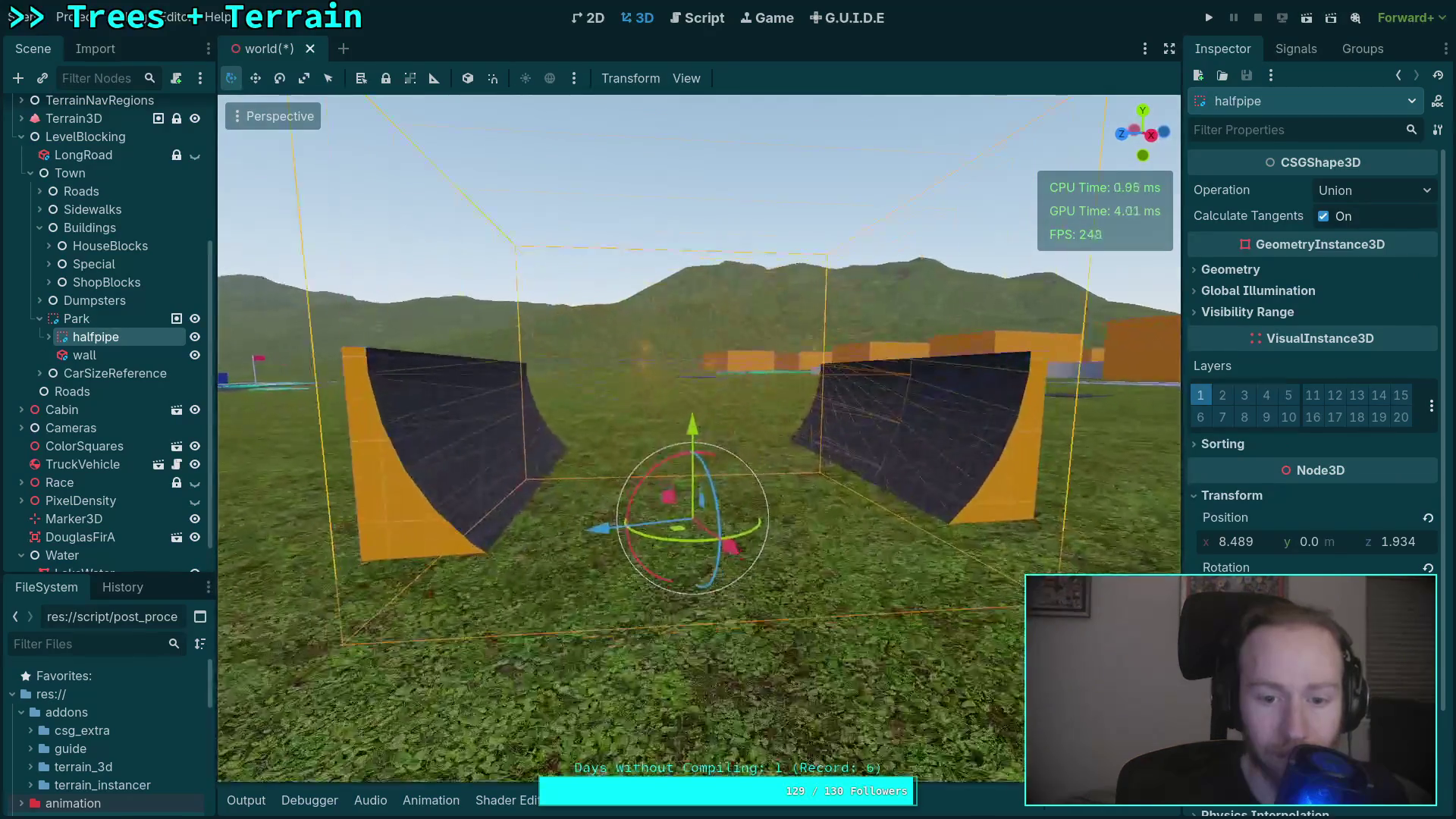
left_click_drag(1306, 546, 1338, 546)
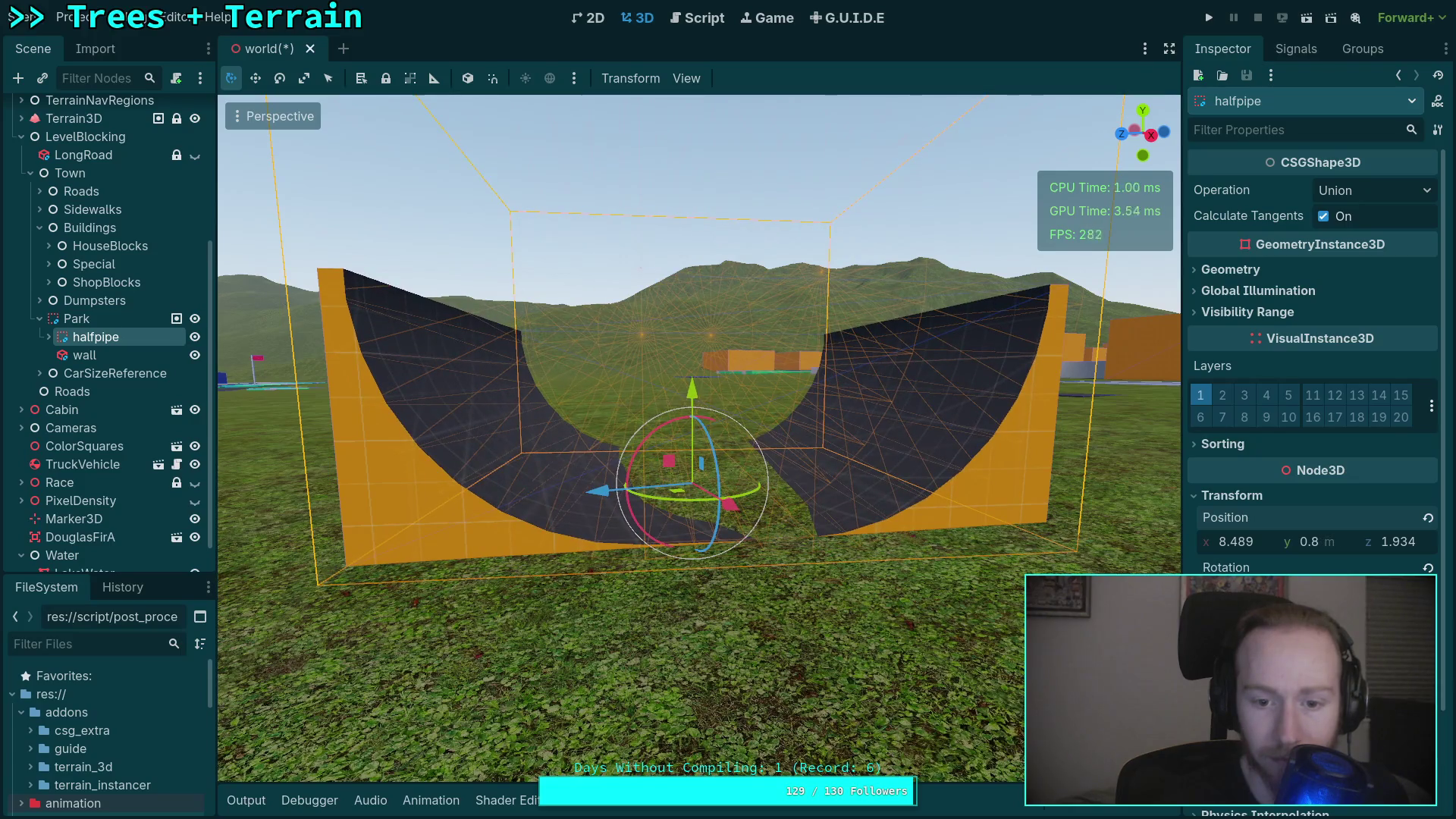
scroll(998, 527, "up", 5)
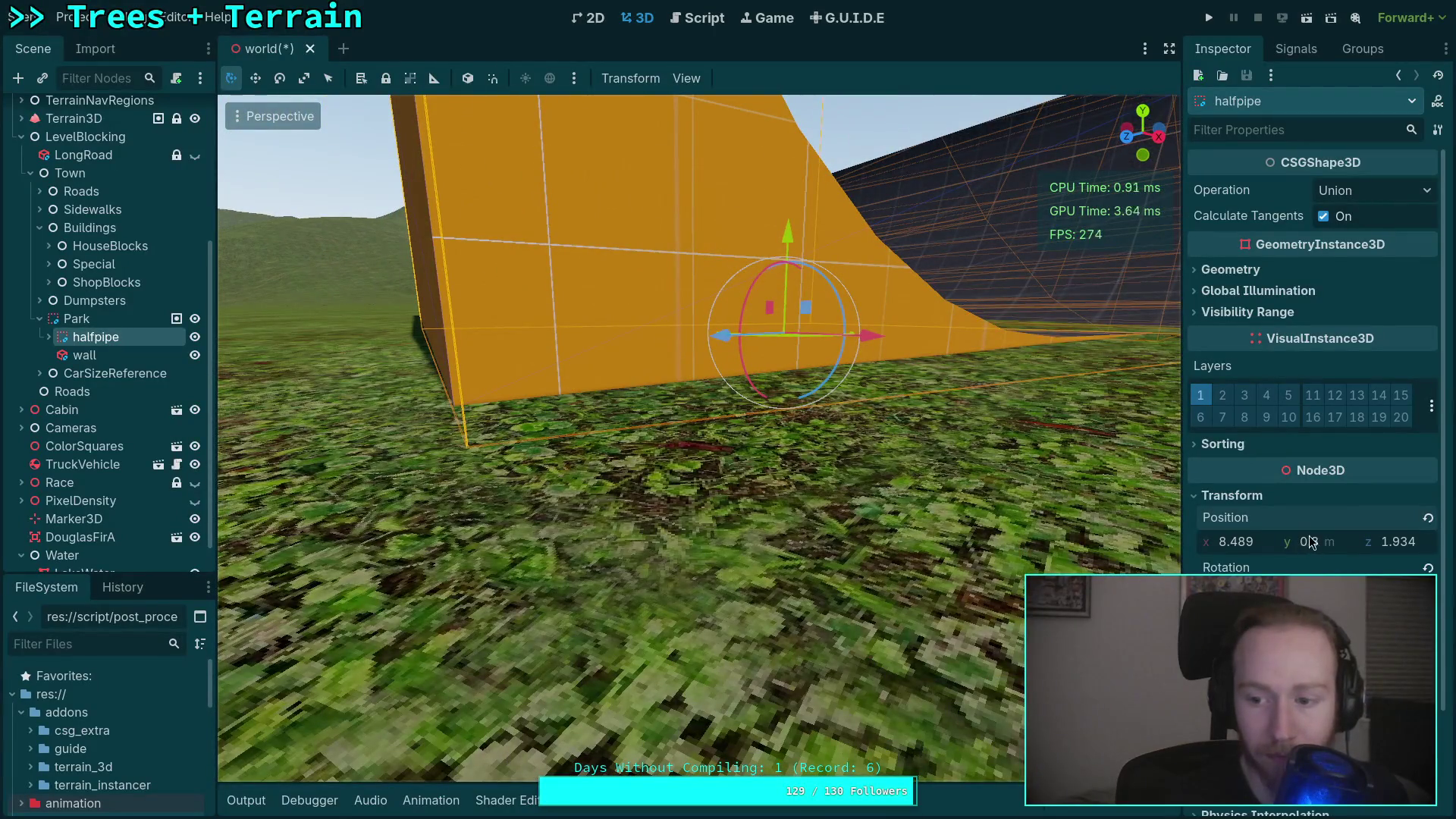
key("f")
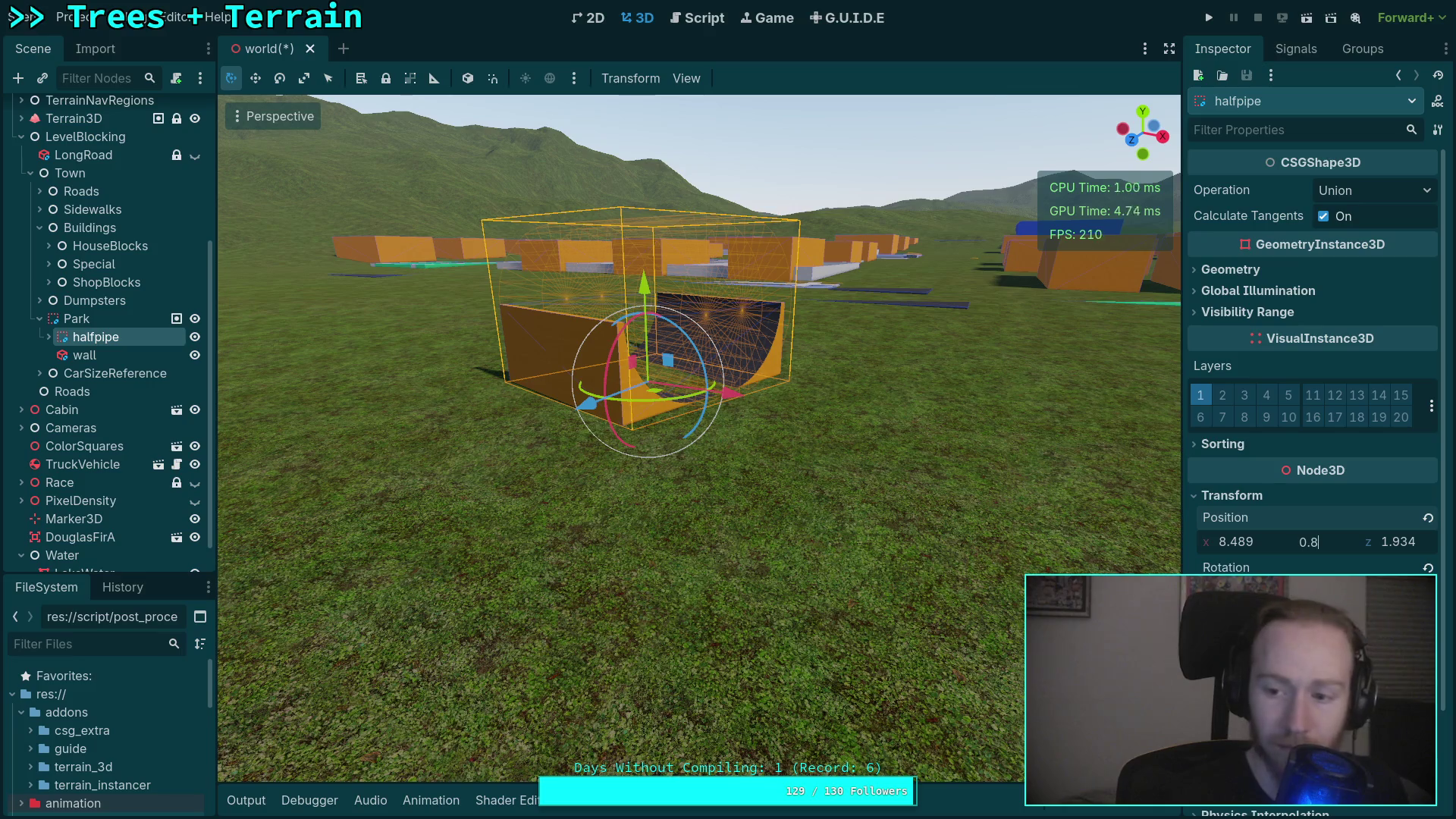
left_click(40, 318)
left_click(39, 336)
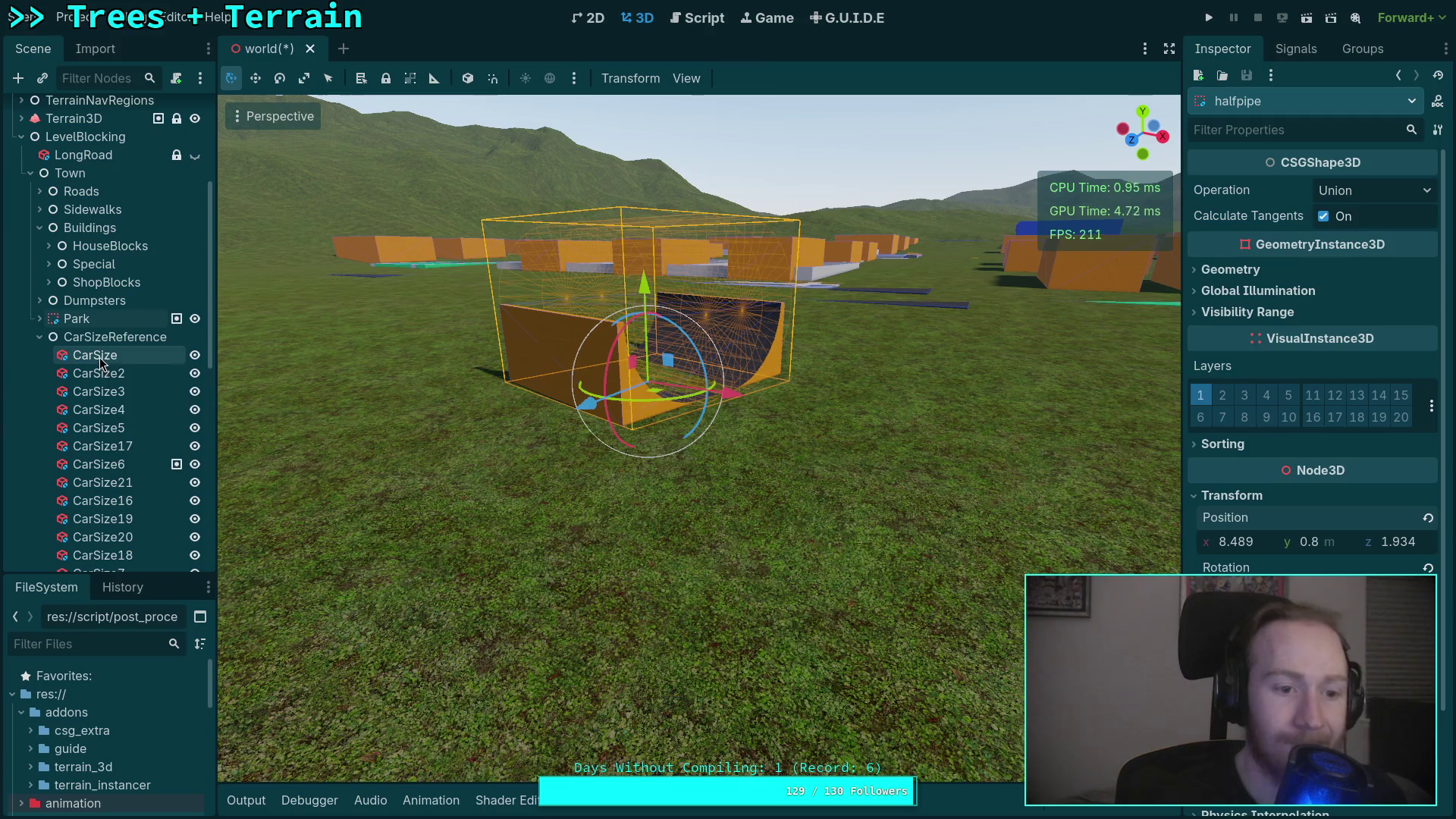
left_click(101, 363)
key("f")
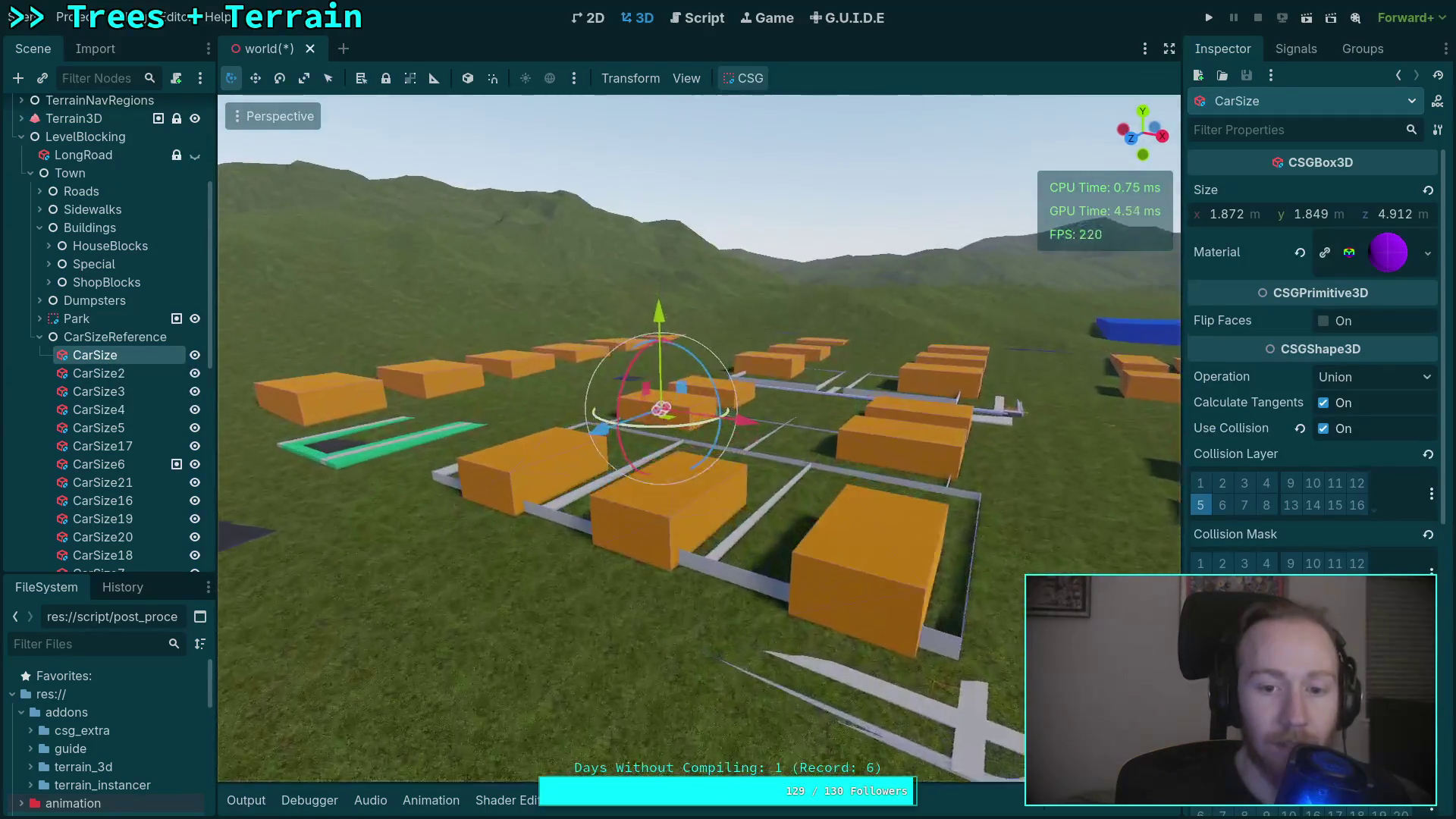
key("w")
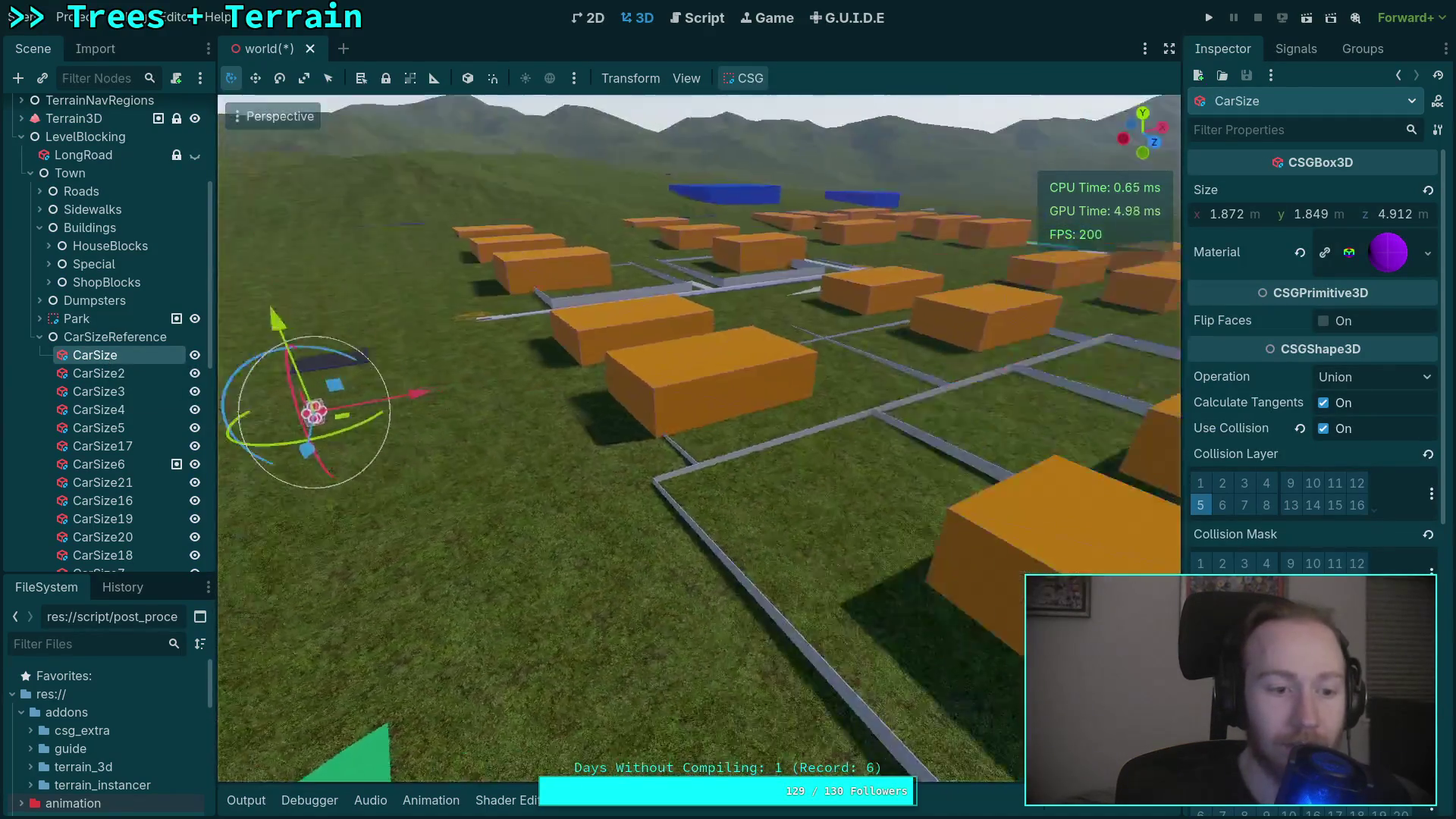
key("w")
key("e")
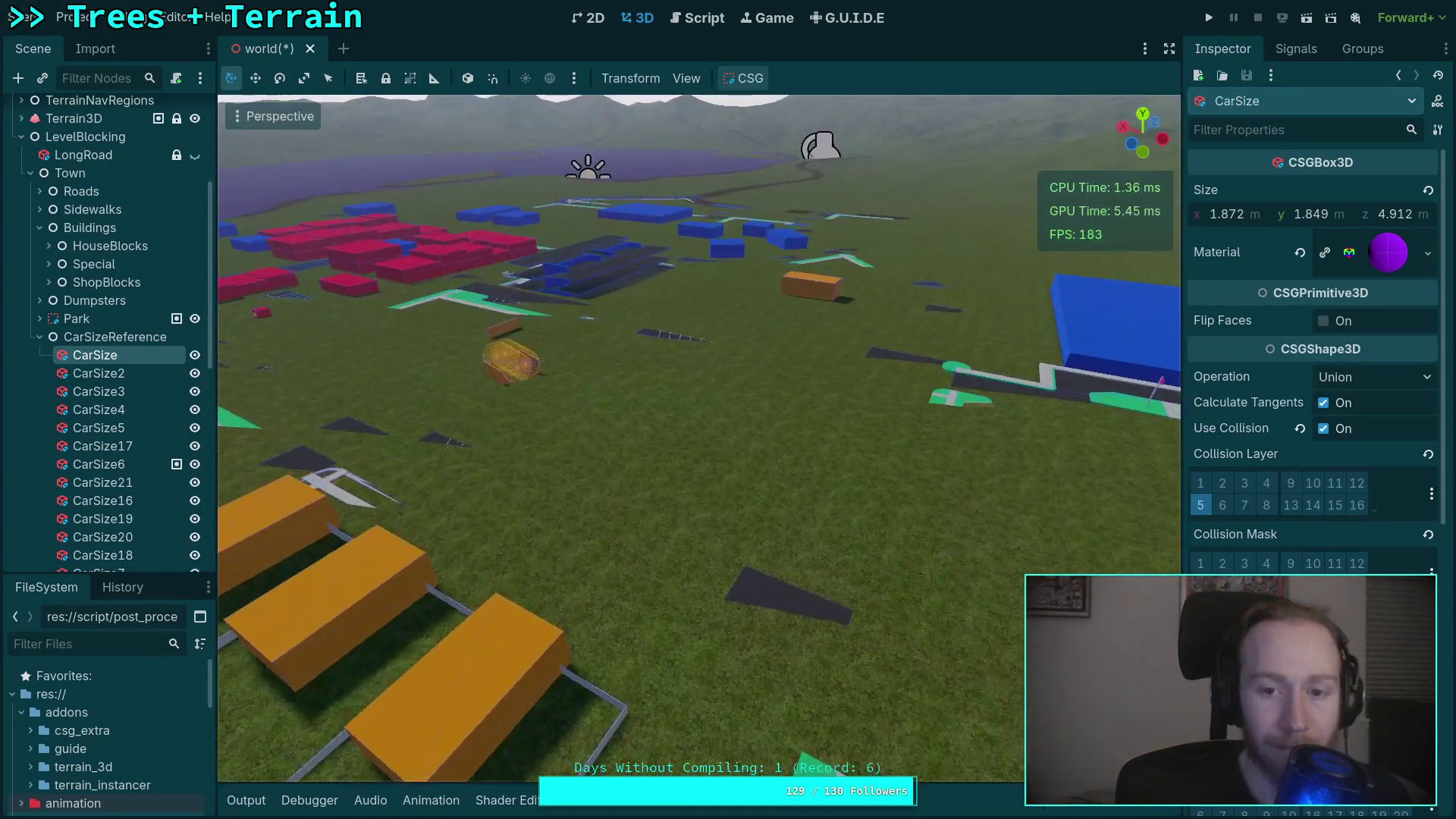
key("e")
scroll(119, 403, "down", 5)
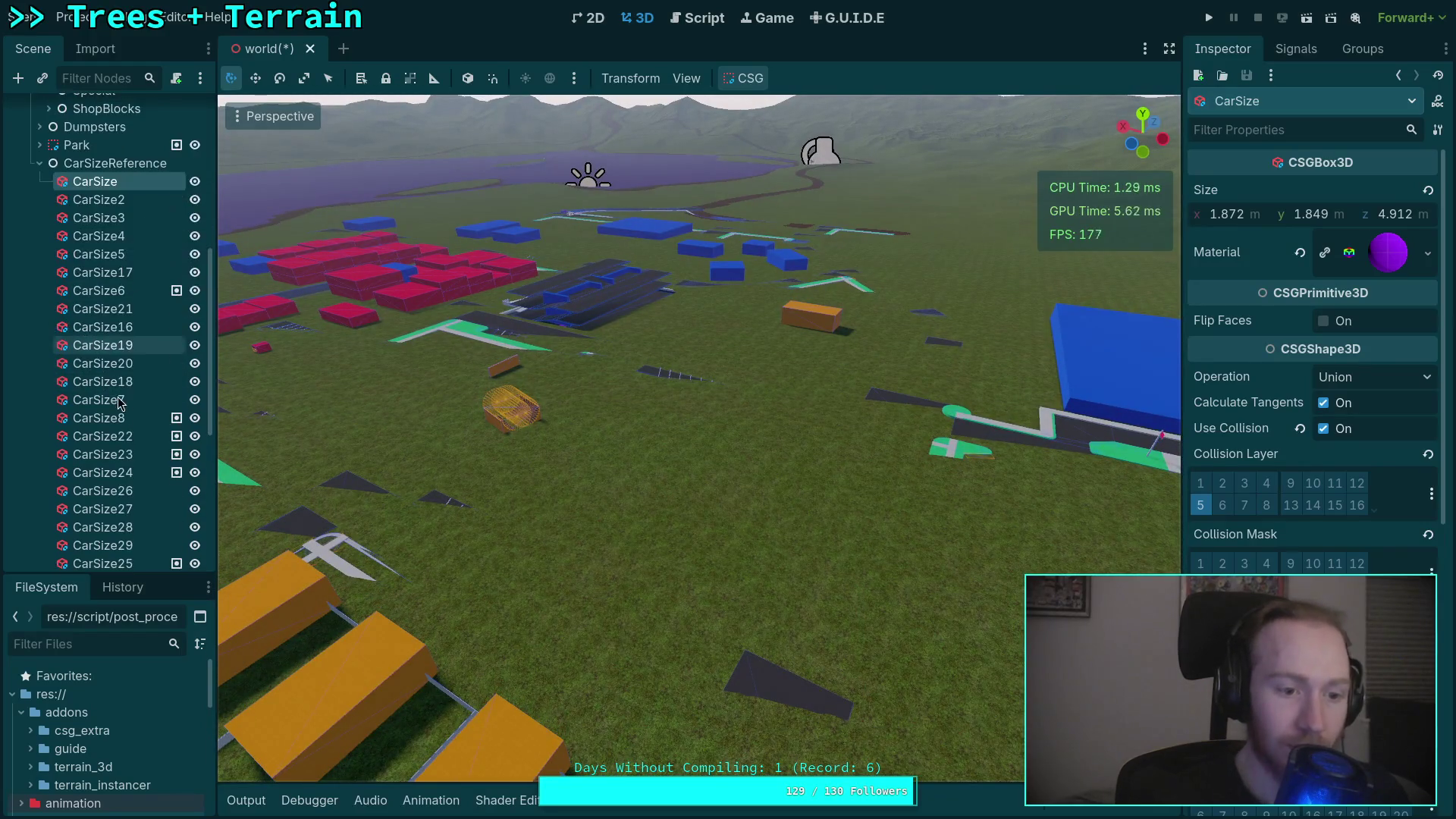
left_click(40, 165)
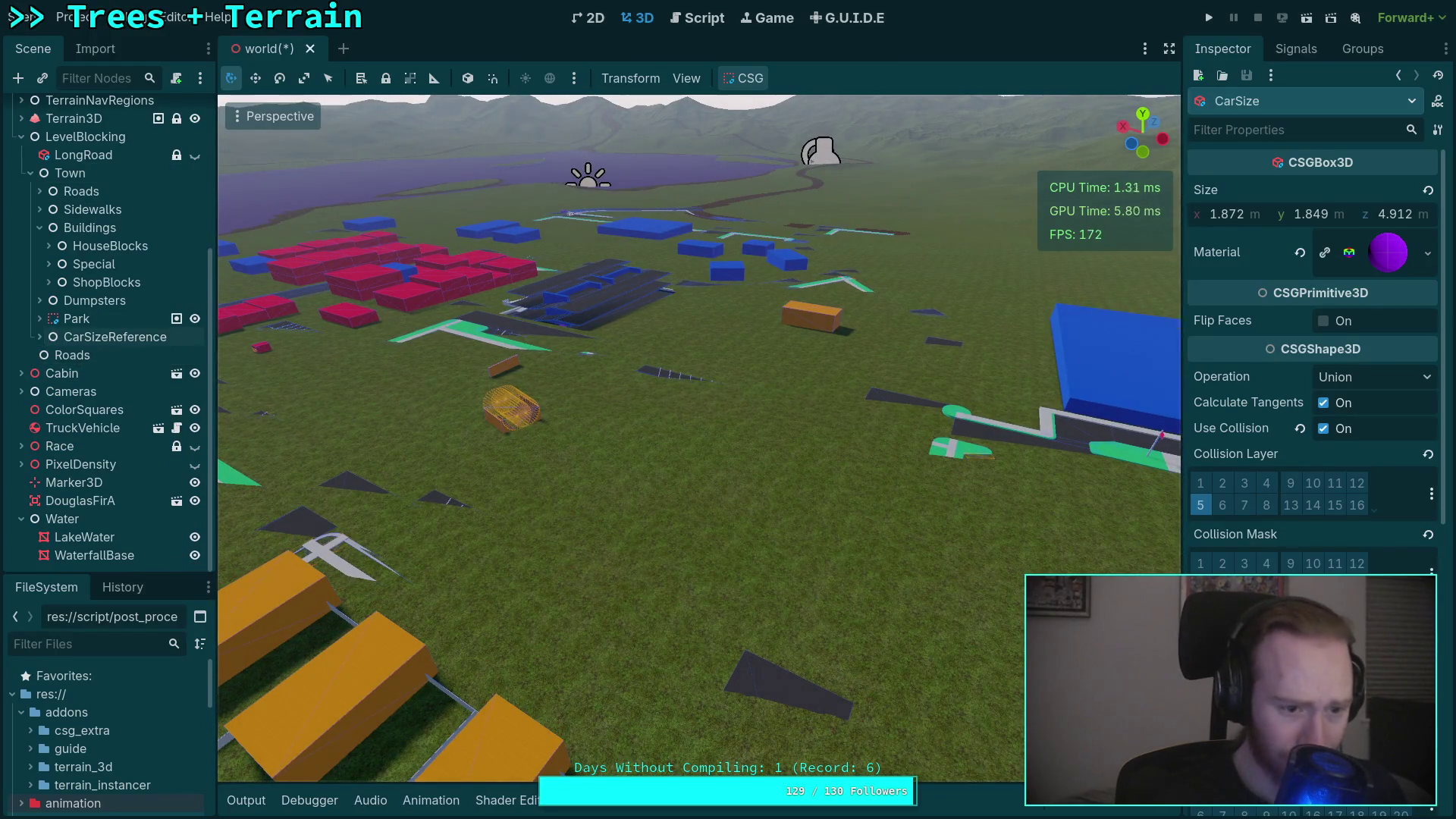
left_click(30, 173)
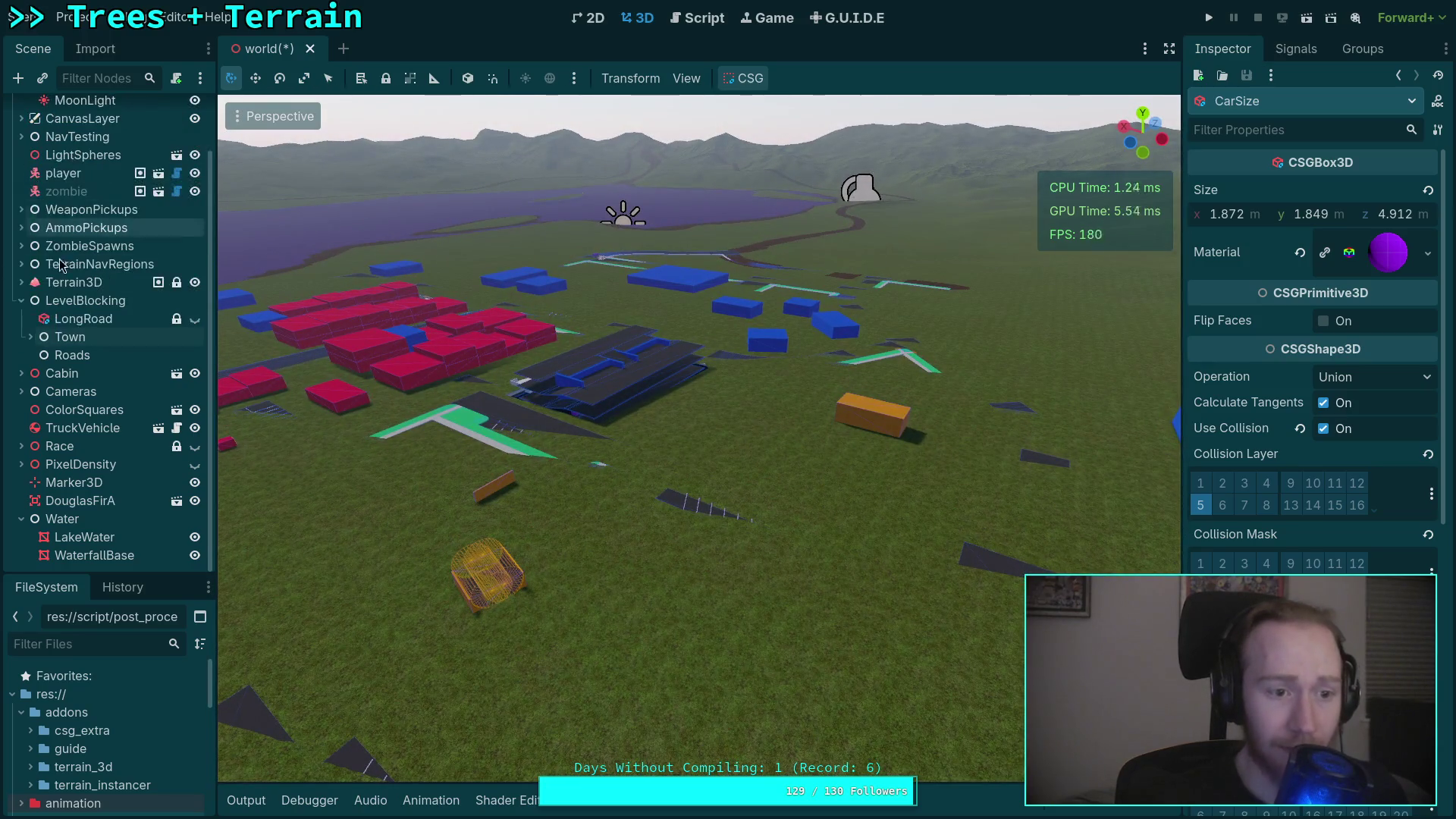
left_click(72, 355)
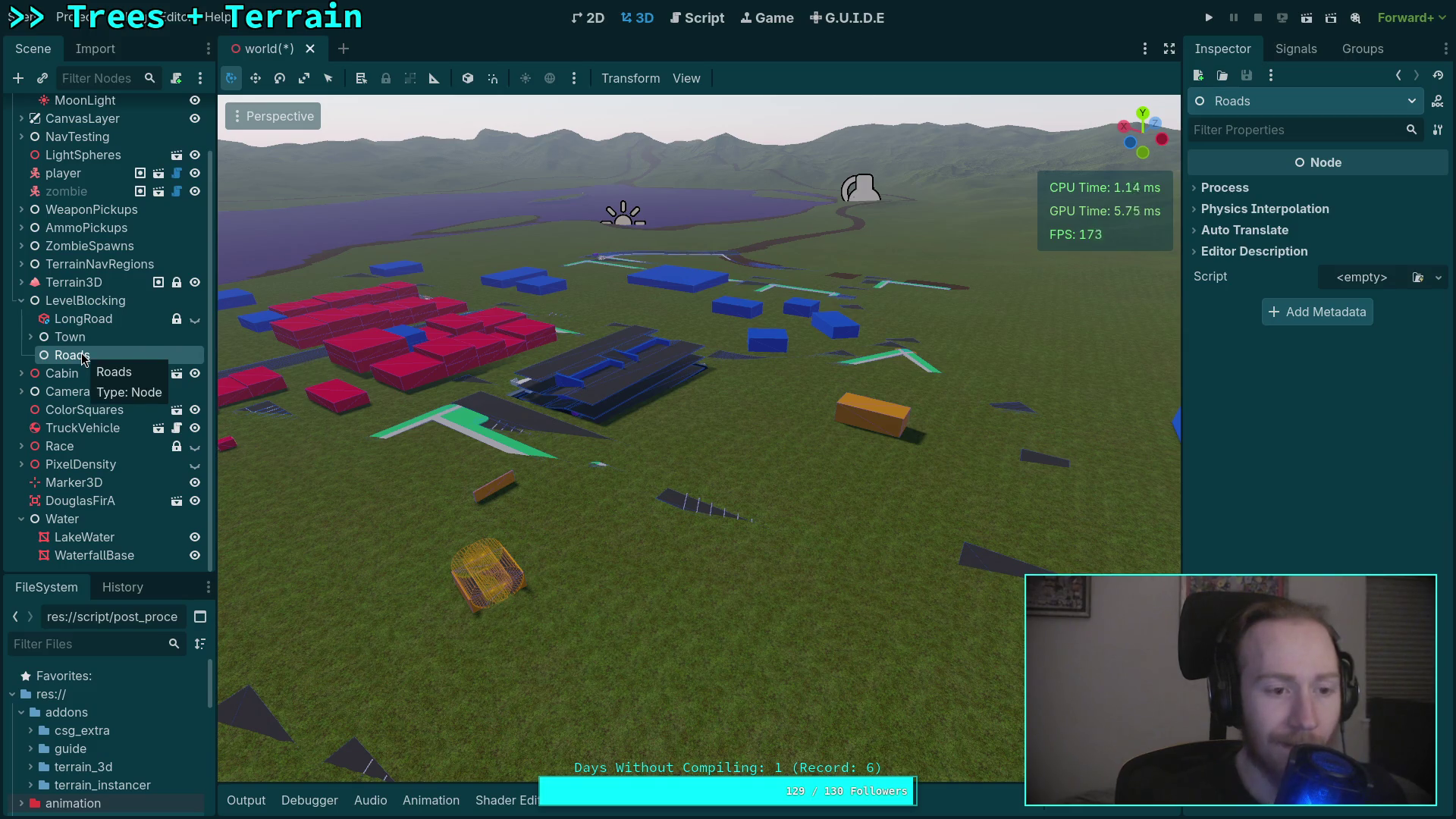
Toggle the Town group, fly over the blocks and save the world scene.
left_click(31, 338)
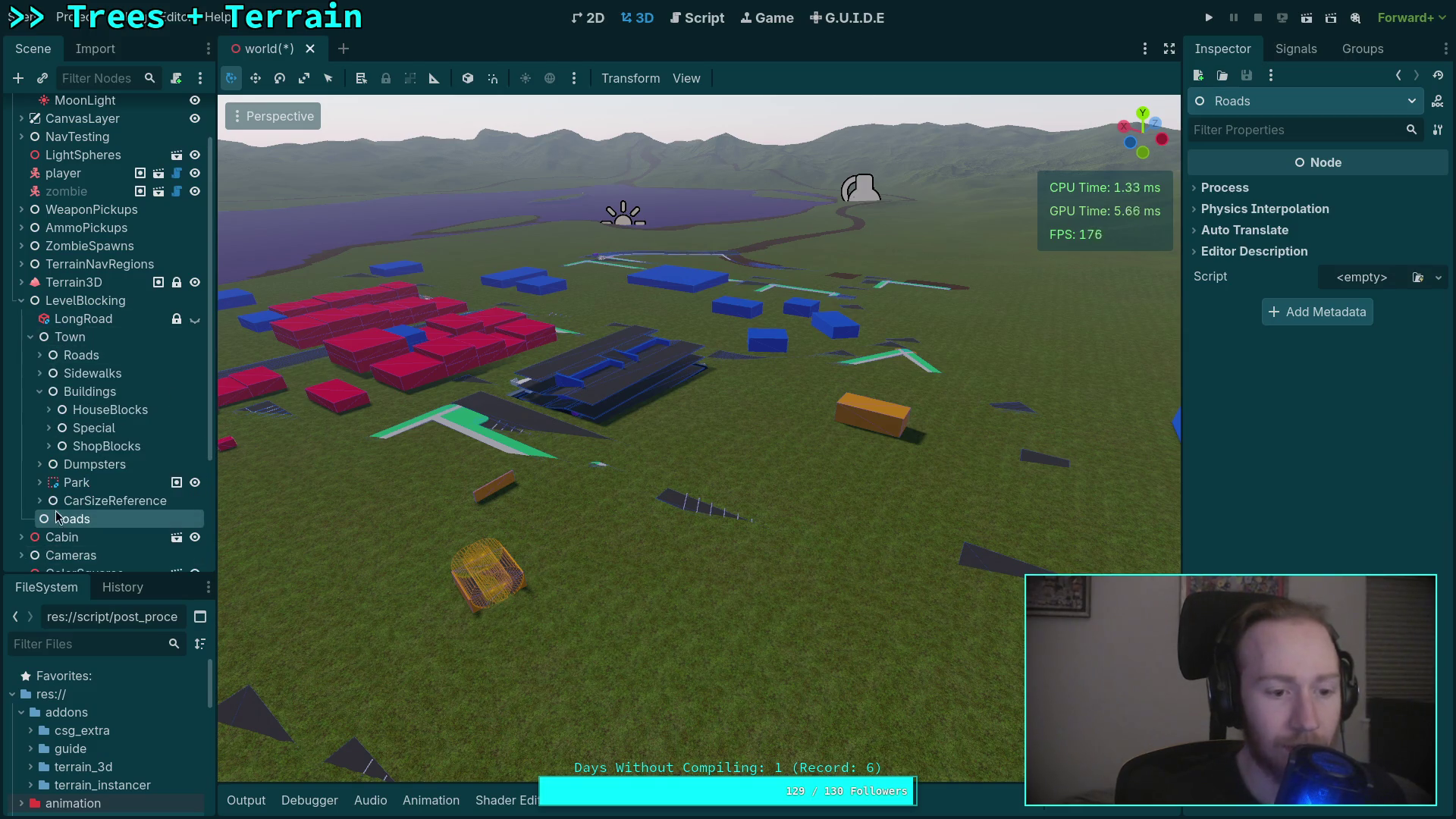
left_click(30, 337)
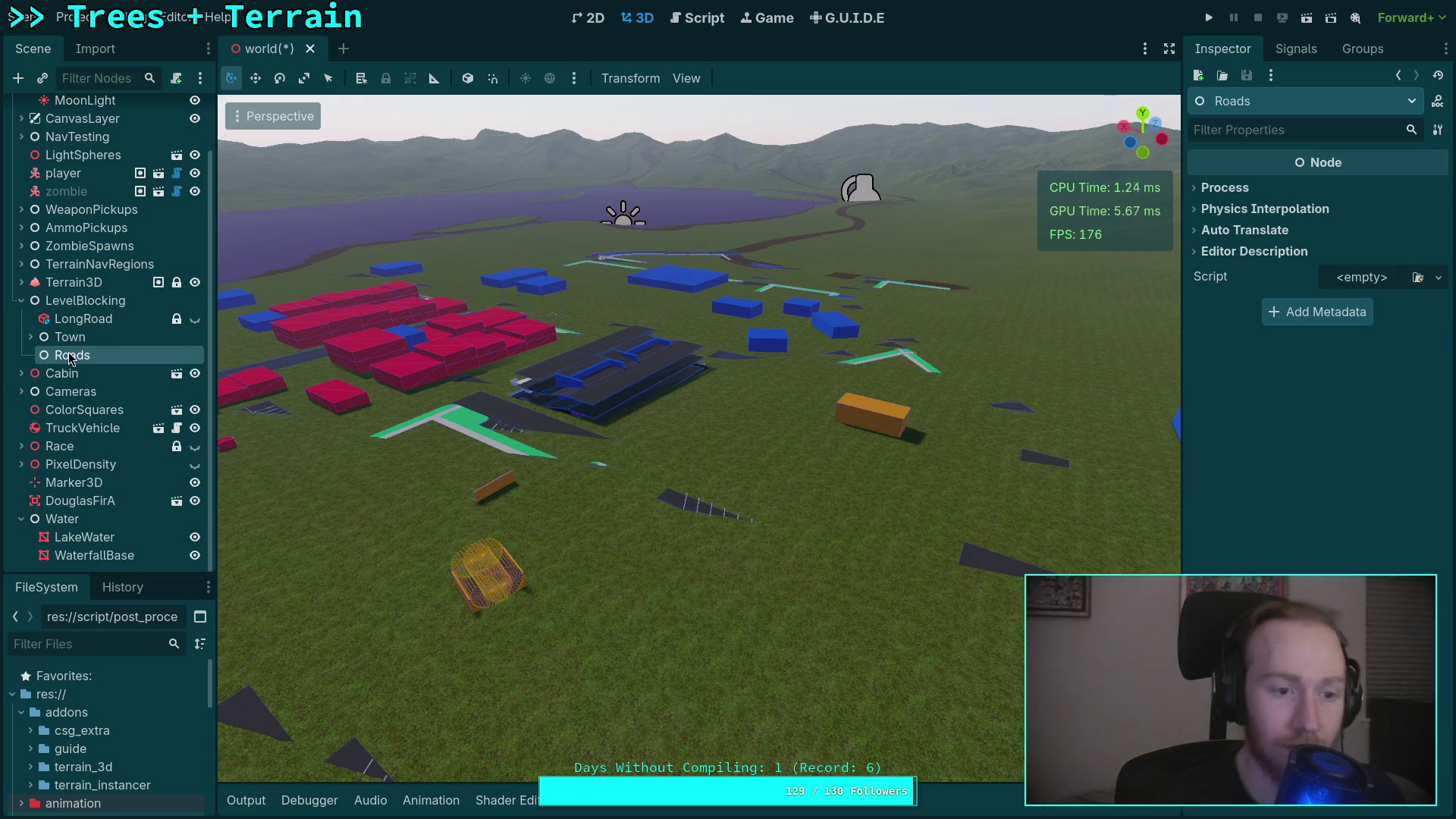
key("w")
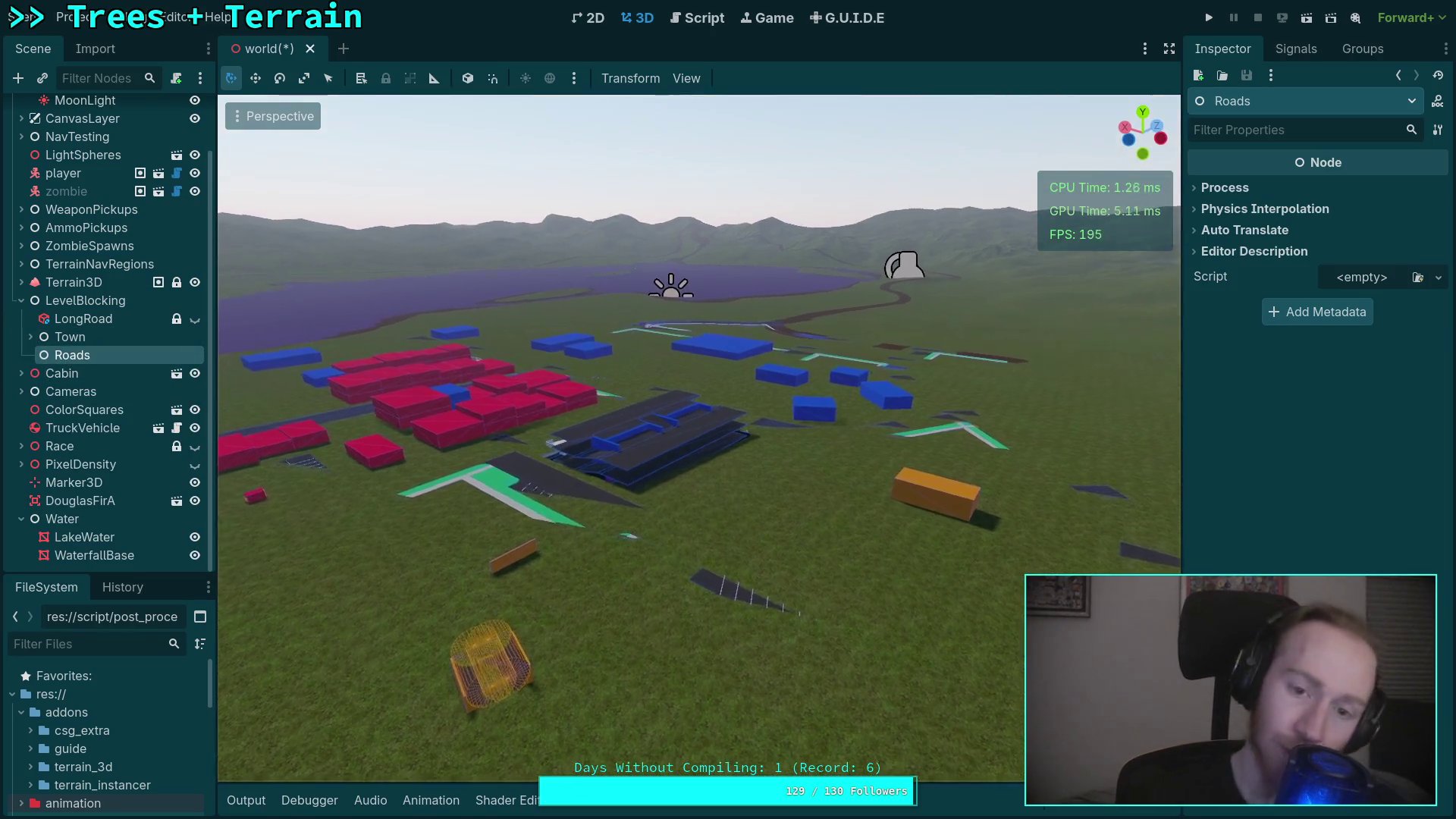
scroll(698, 437, "up", 2)
key("w")
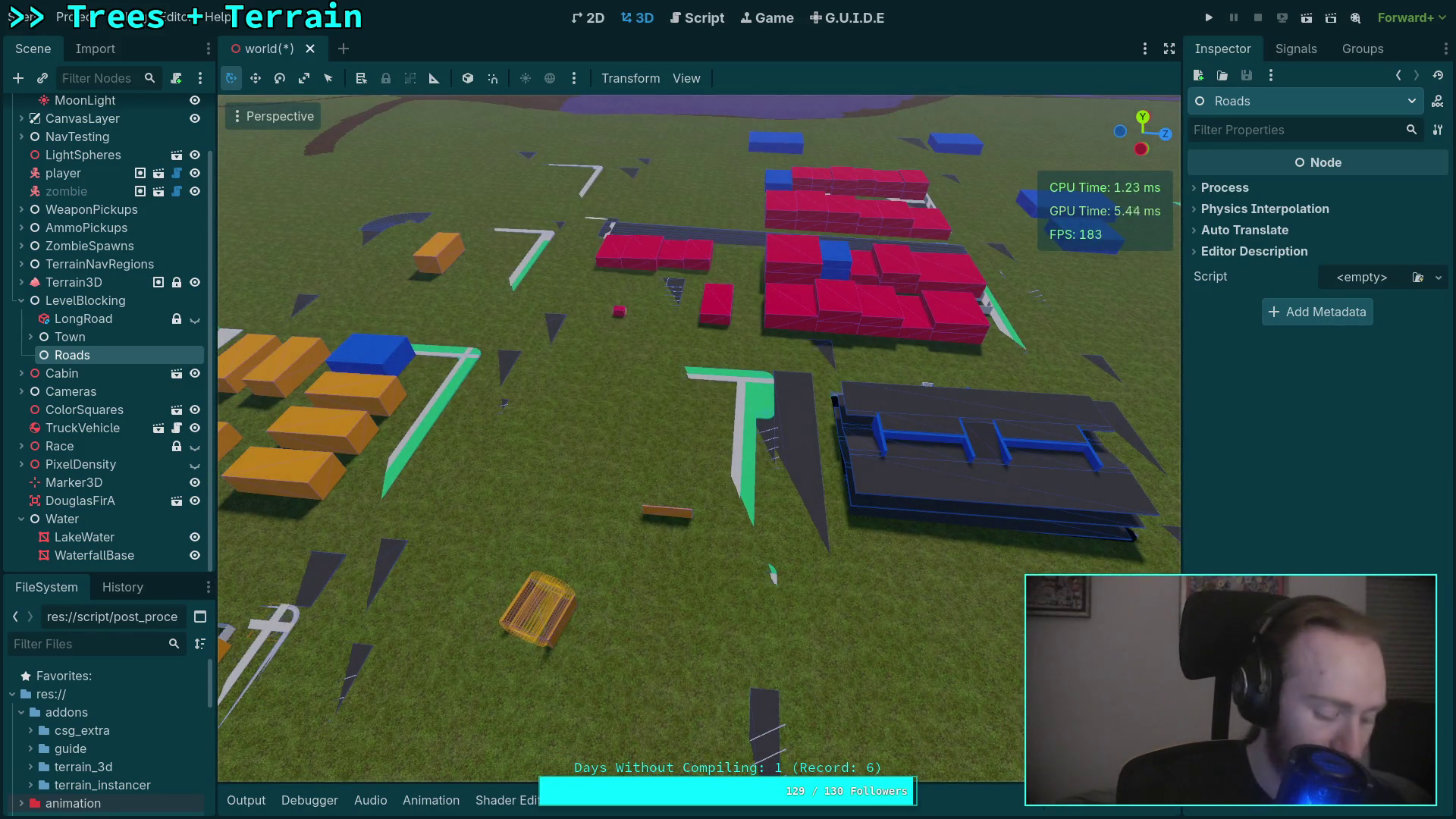
key("ctrl+s")
Fly around the town past the lake, red and orange blocks, then save again.
key("s")
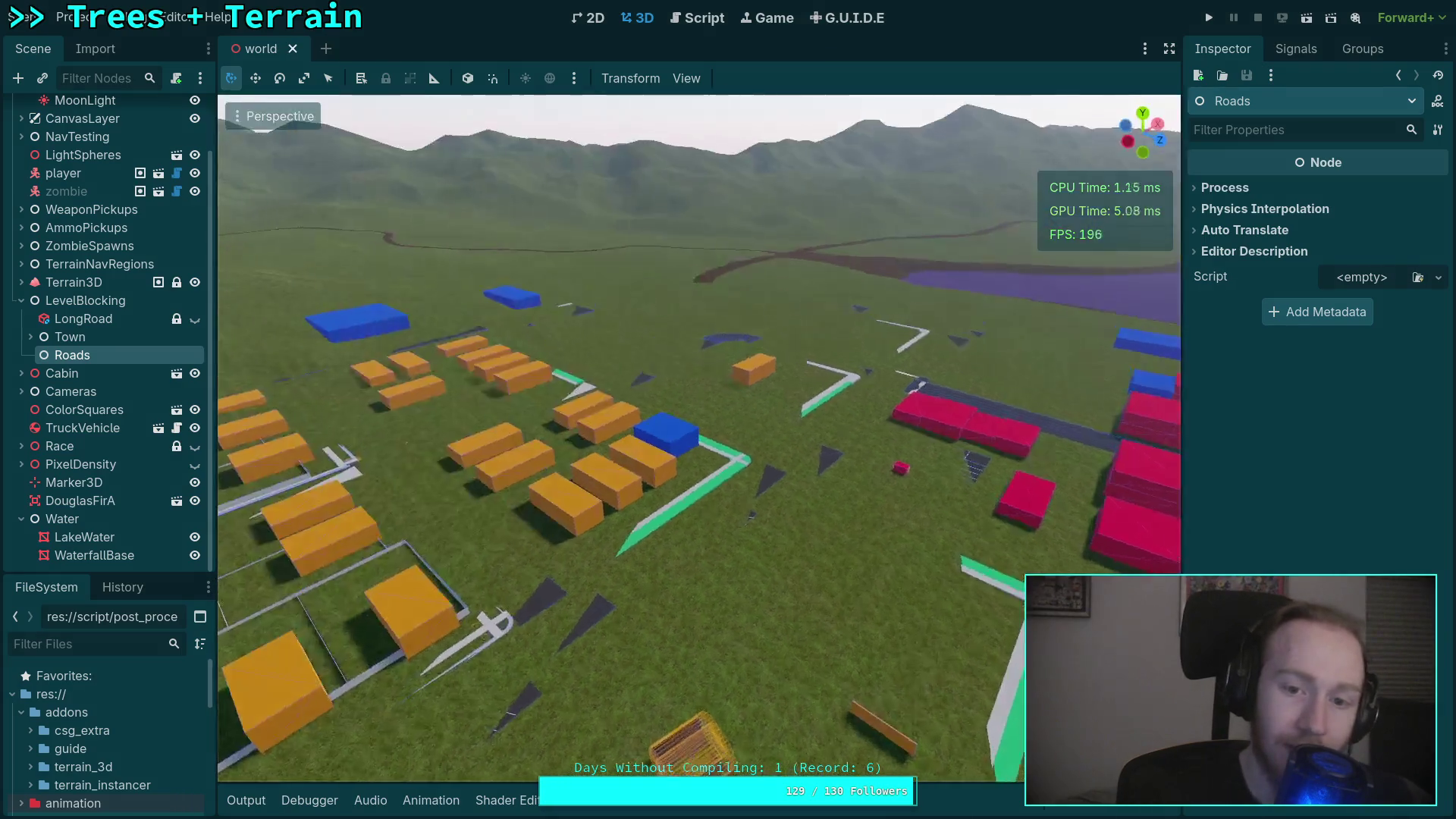
key("s")
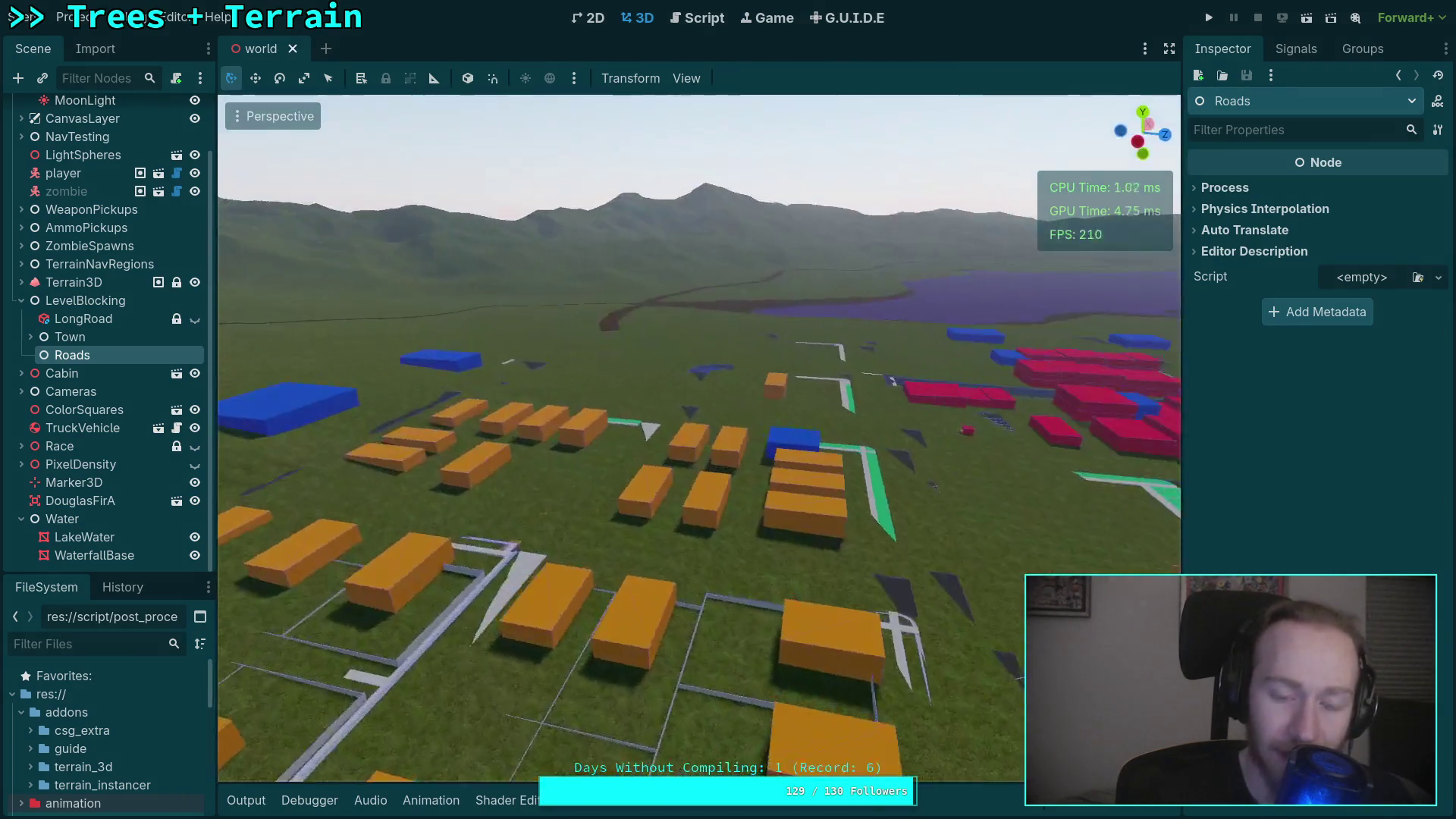
key("w")
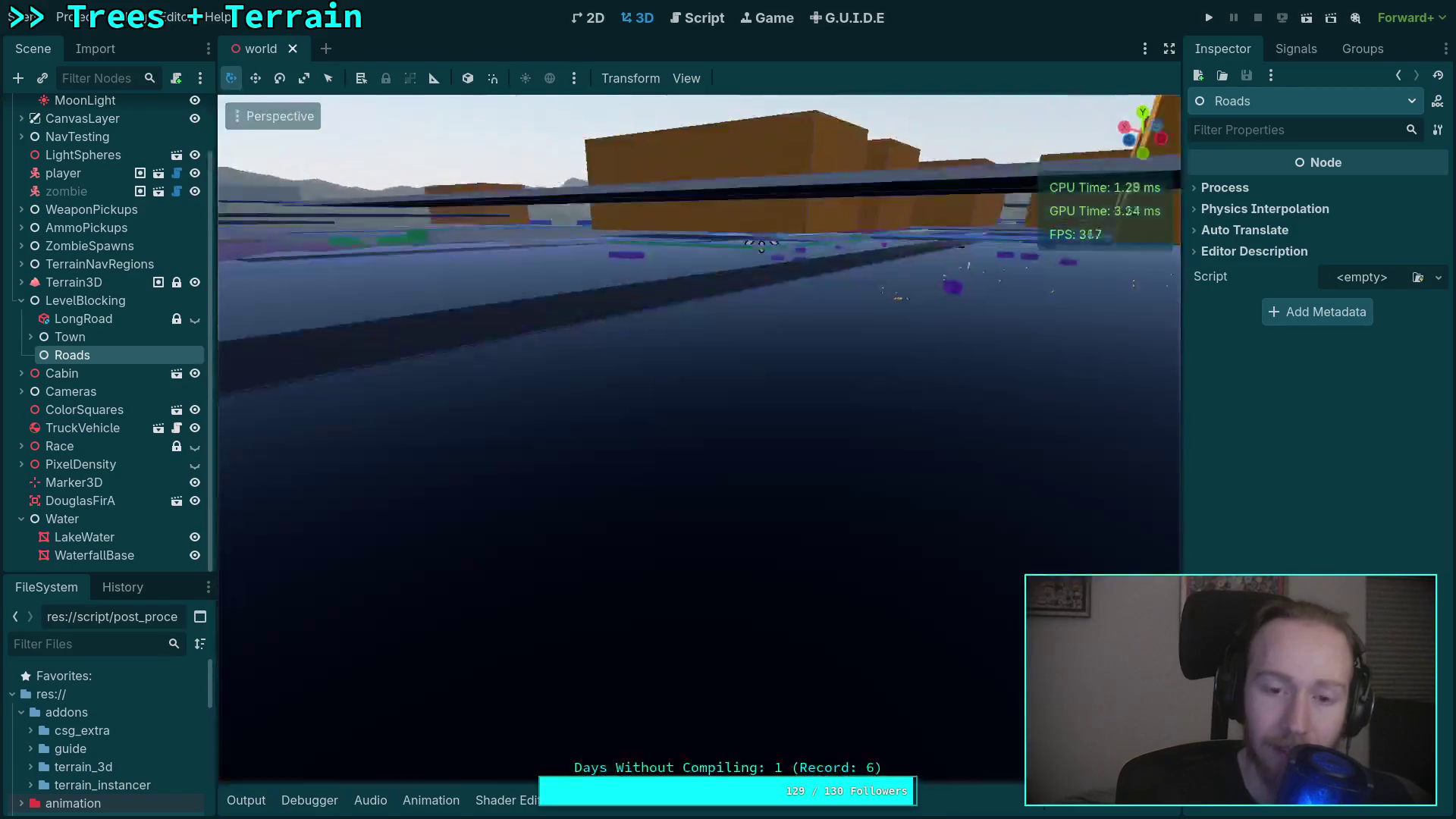
key("d")
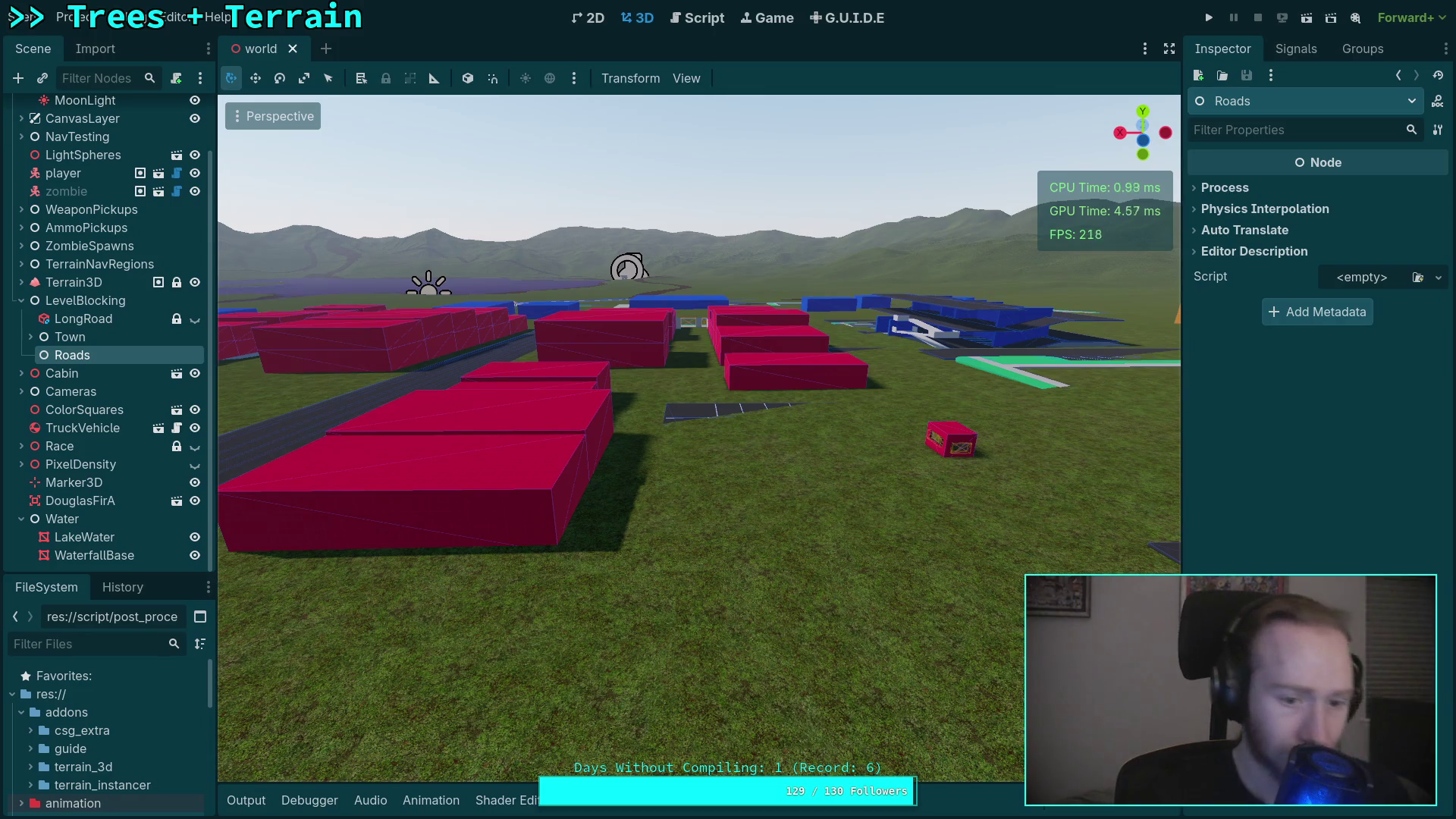
key("w")
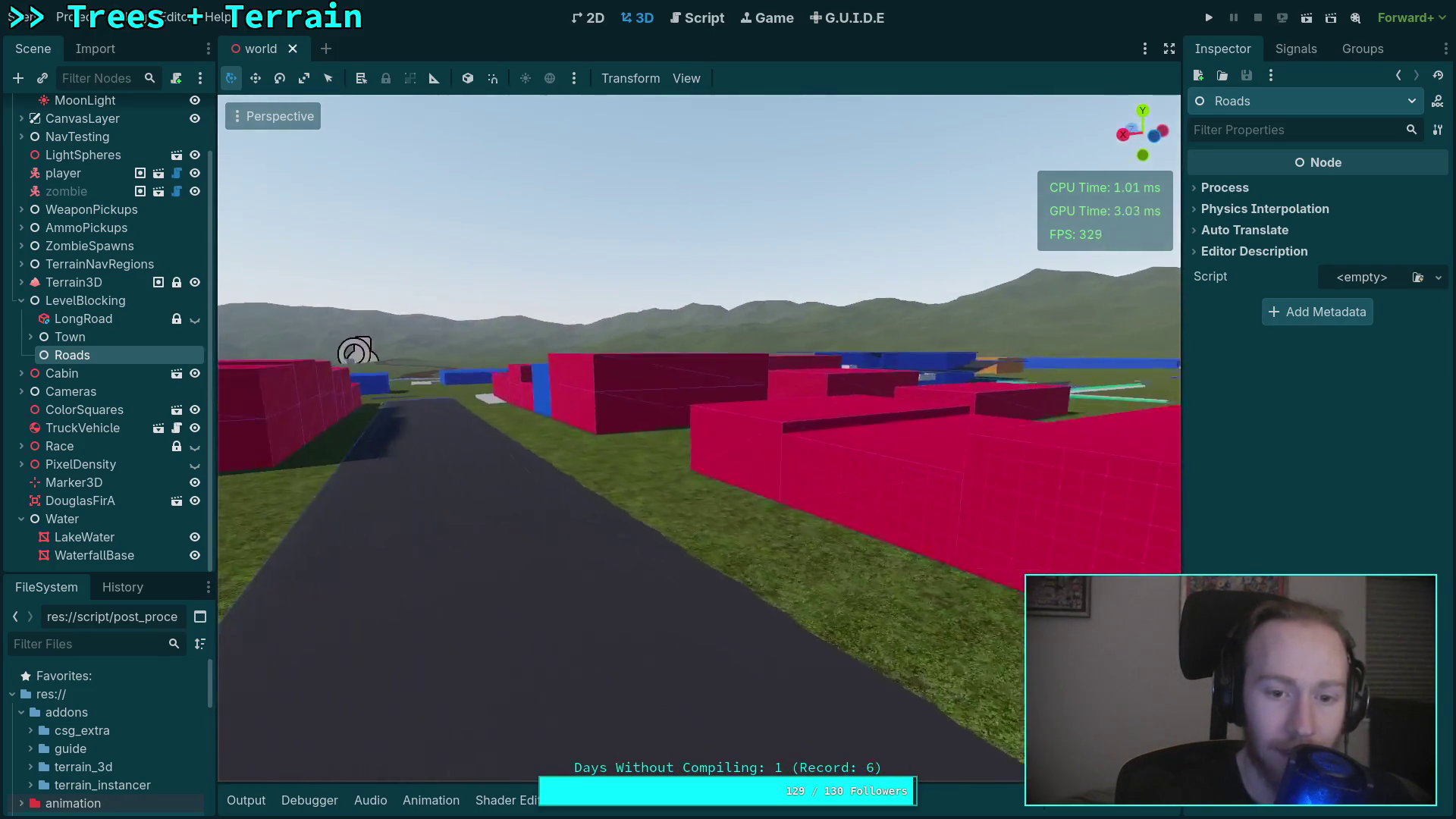
key("e")
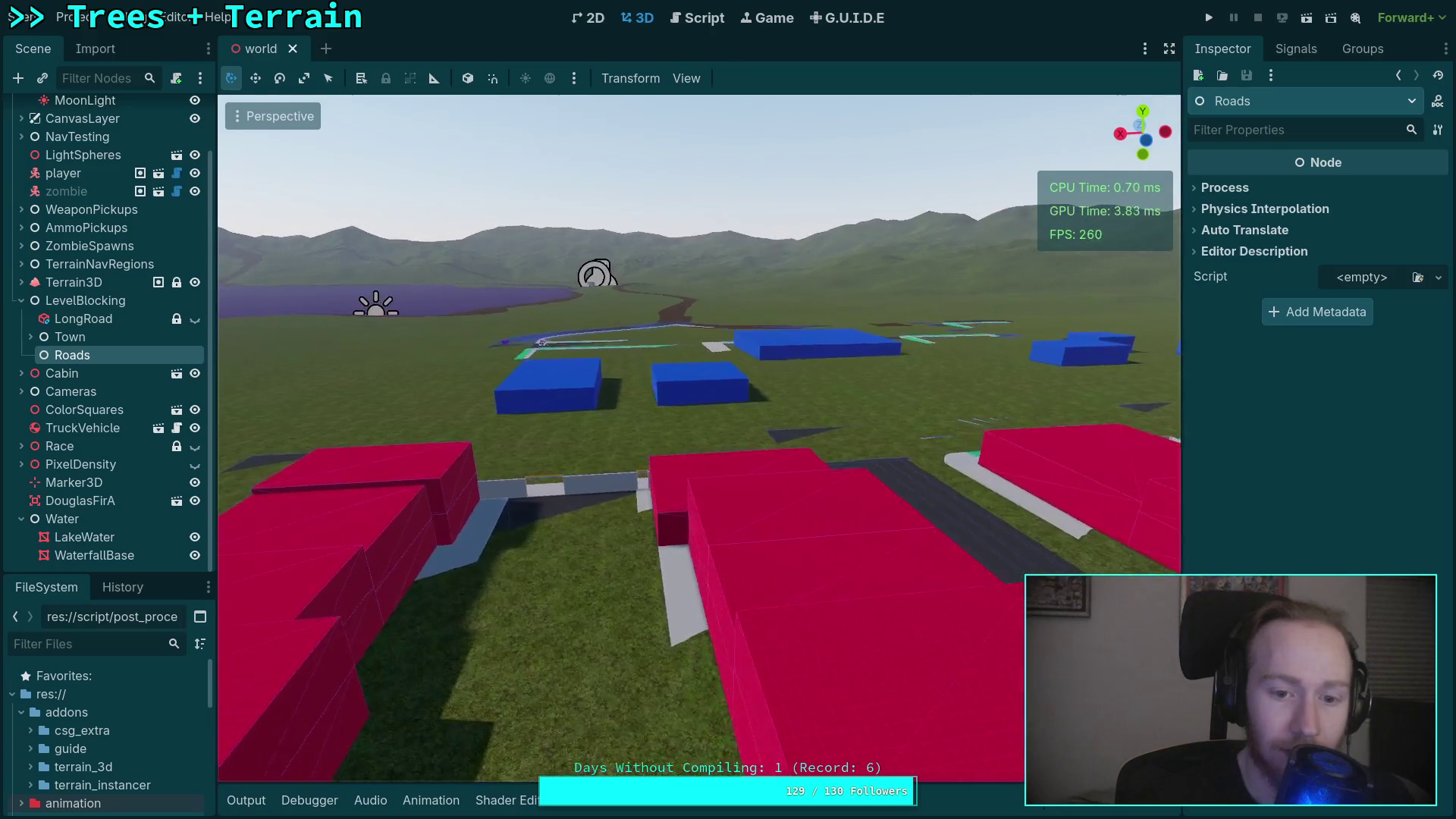
key("e")
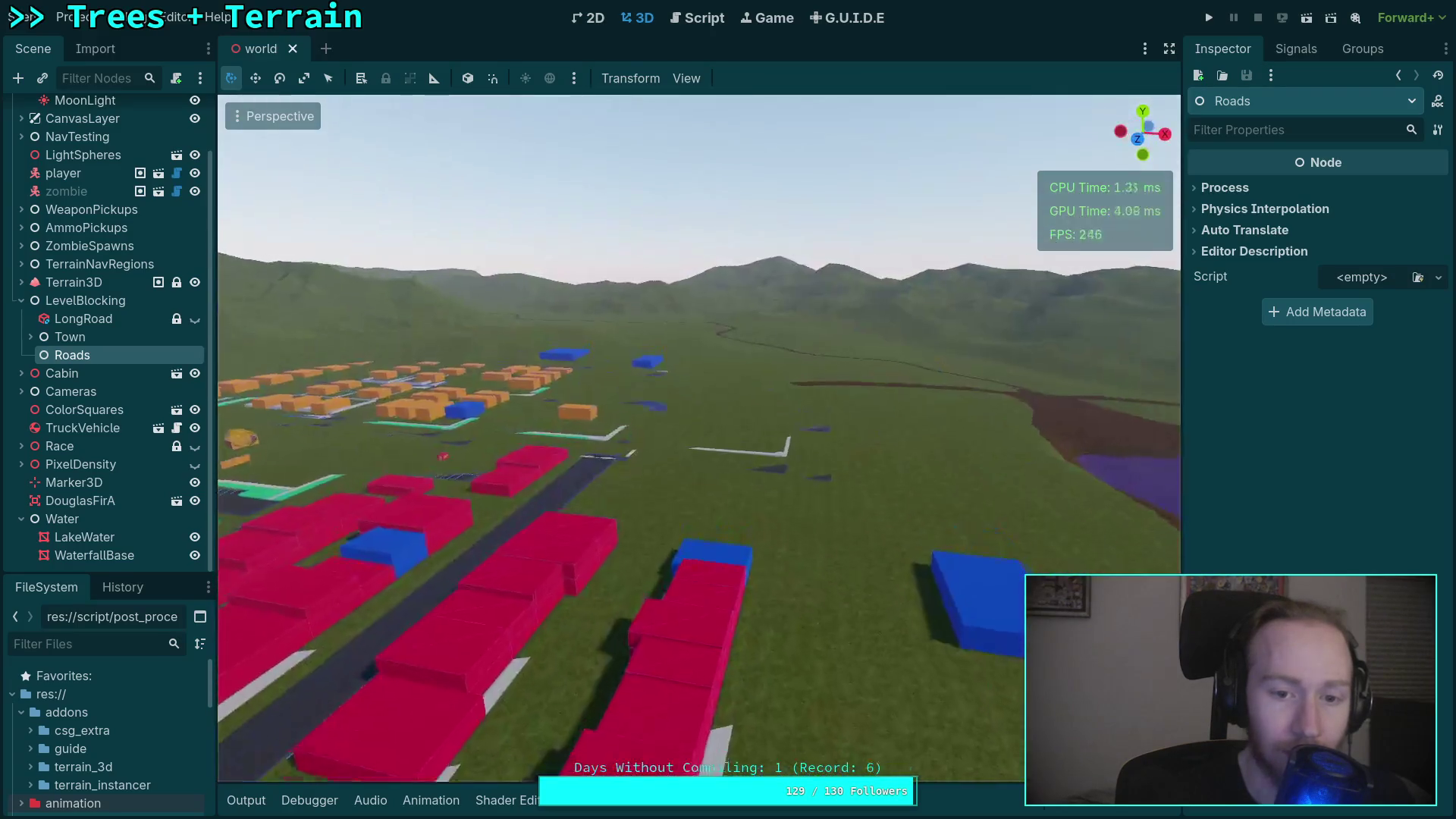
key("w")
scroll(699, 437, "up", 3)
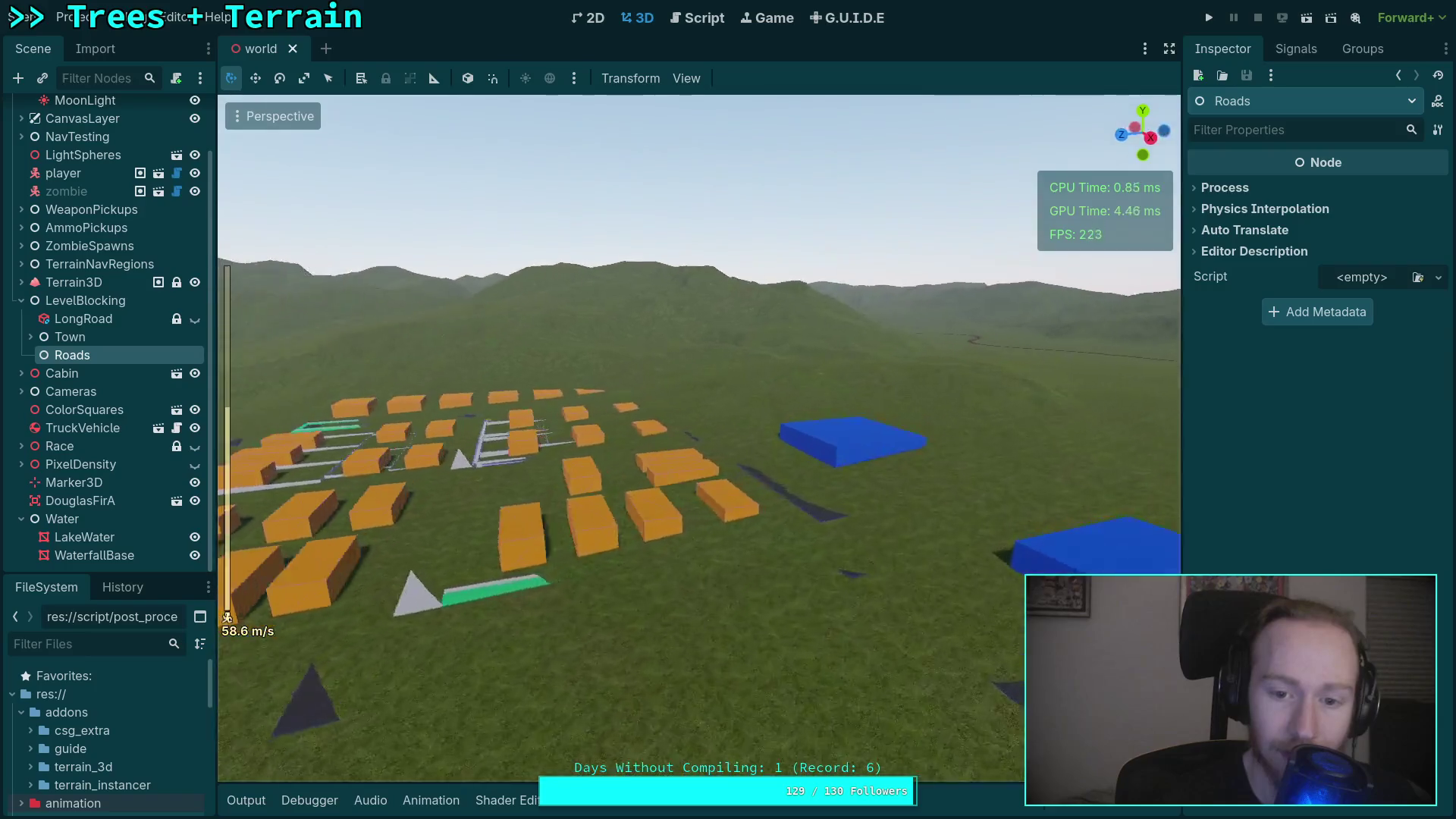
key("q")
key("s")
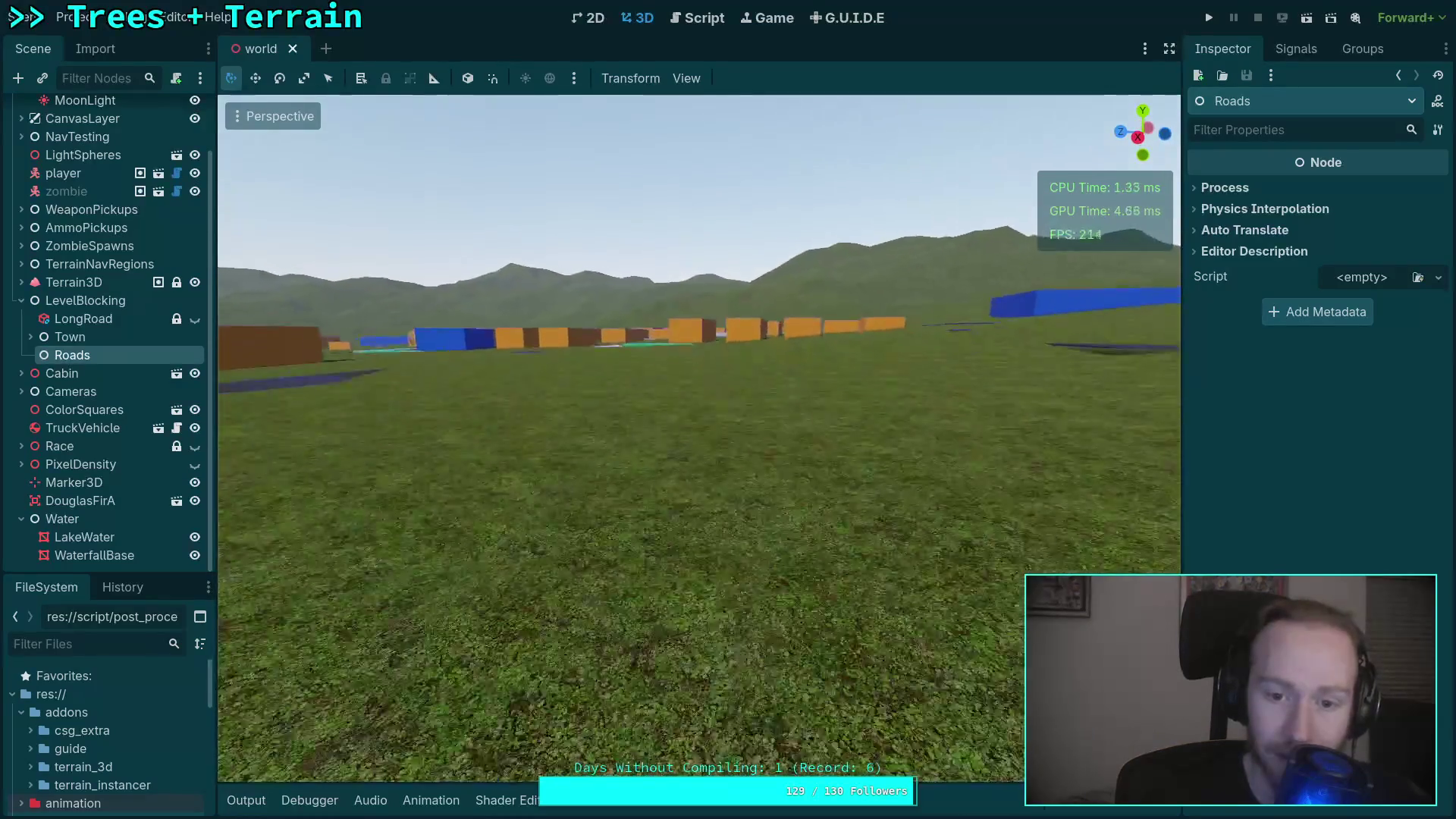
key("q")
key("e")
key("w")
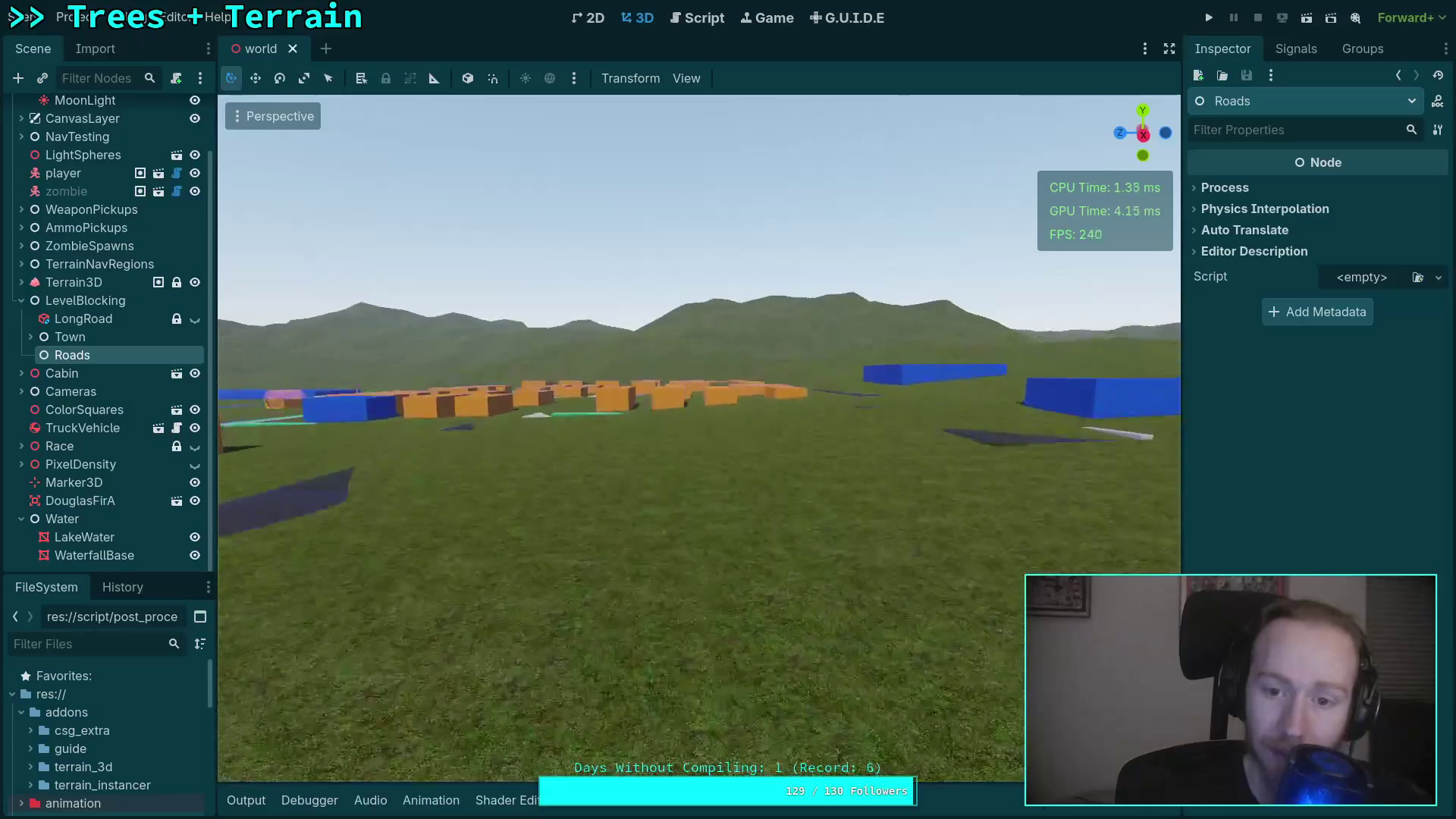
key("w")
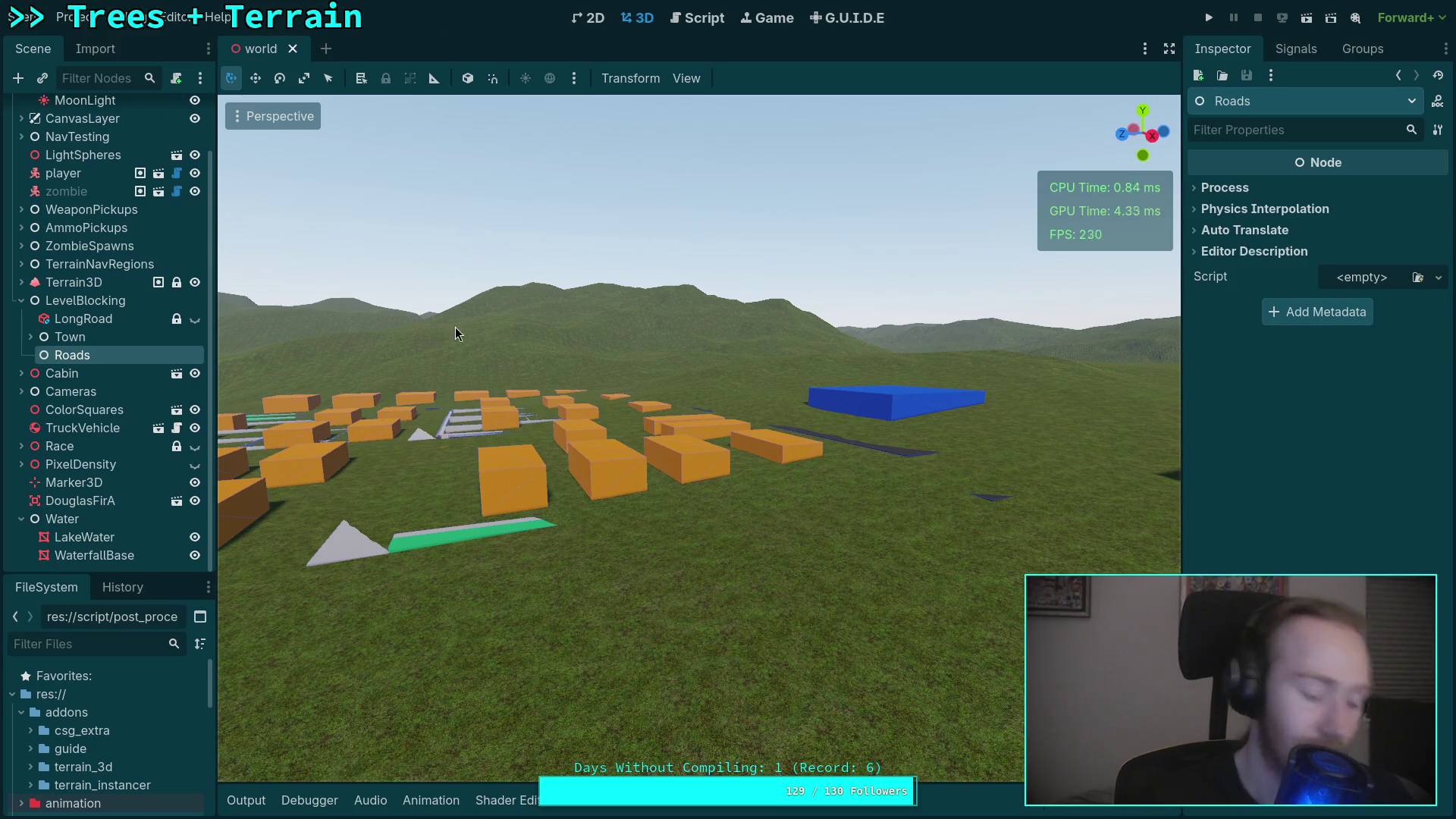
key("ctrl+s")
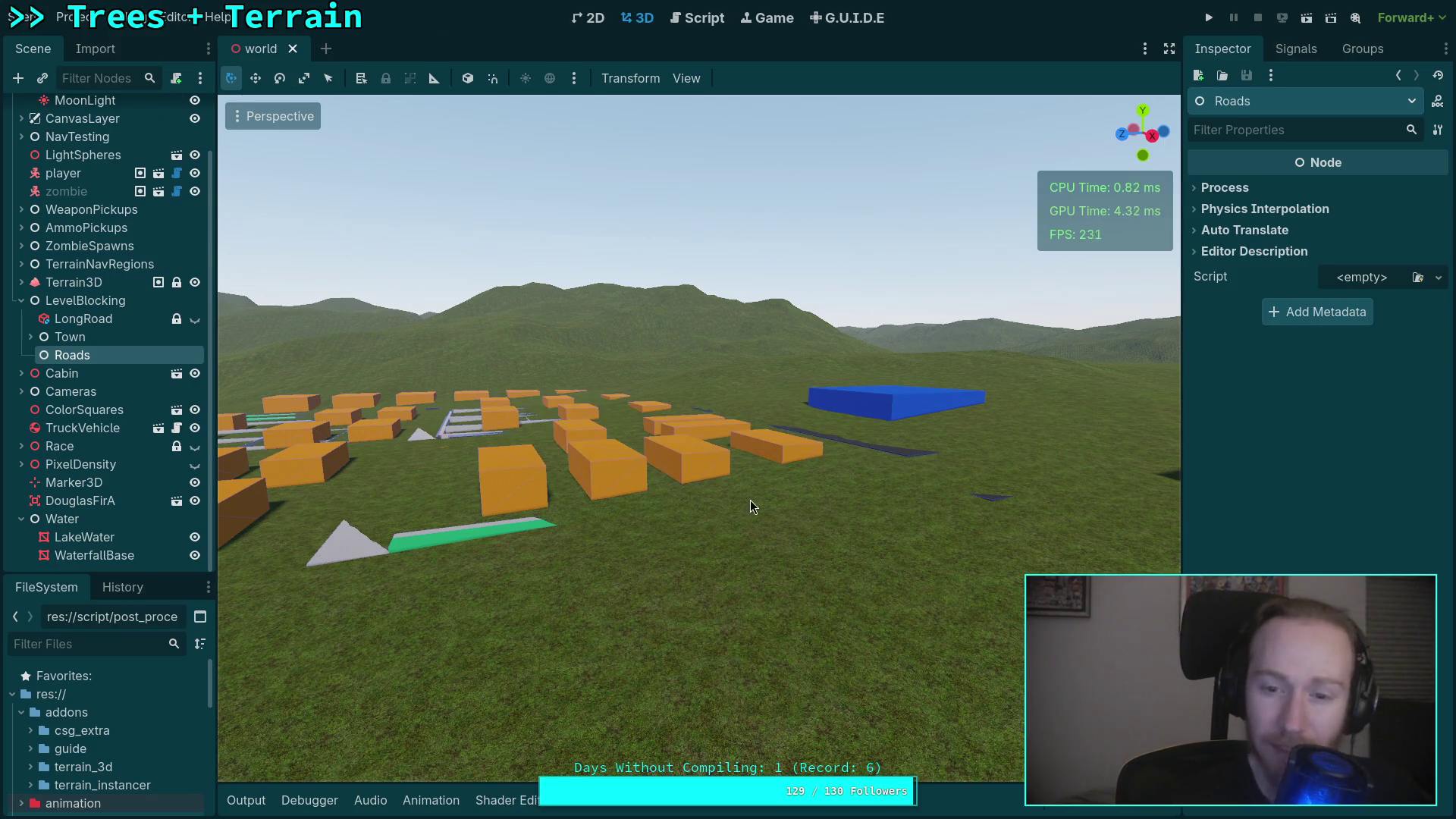
key("w")
key("w")
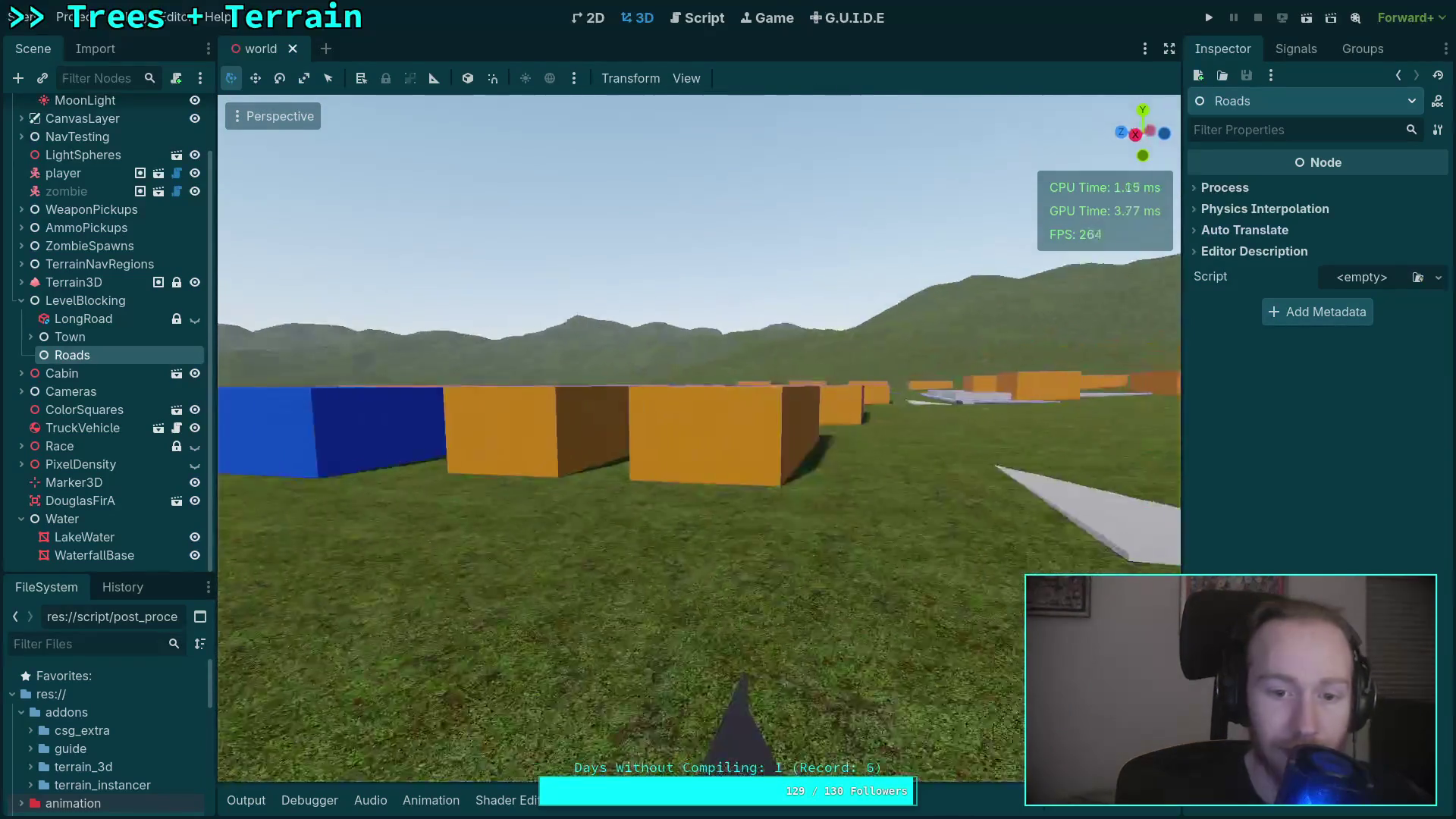
key("e")
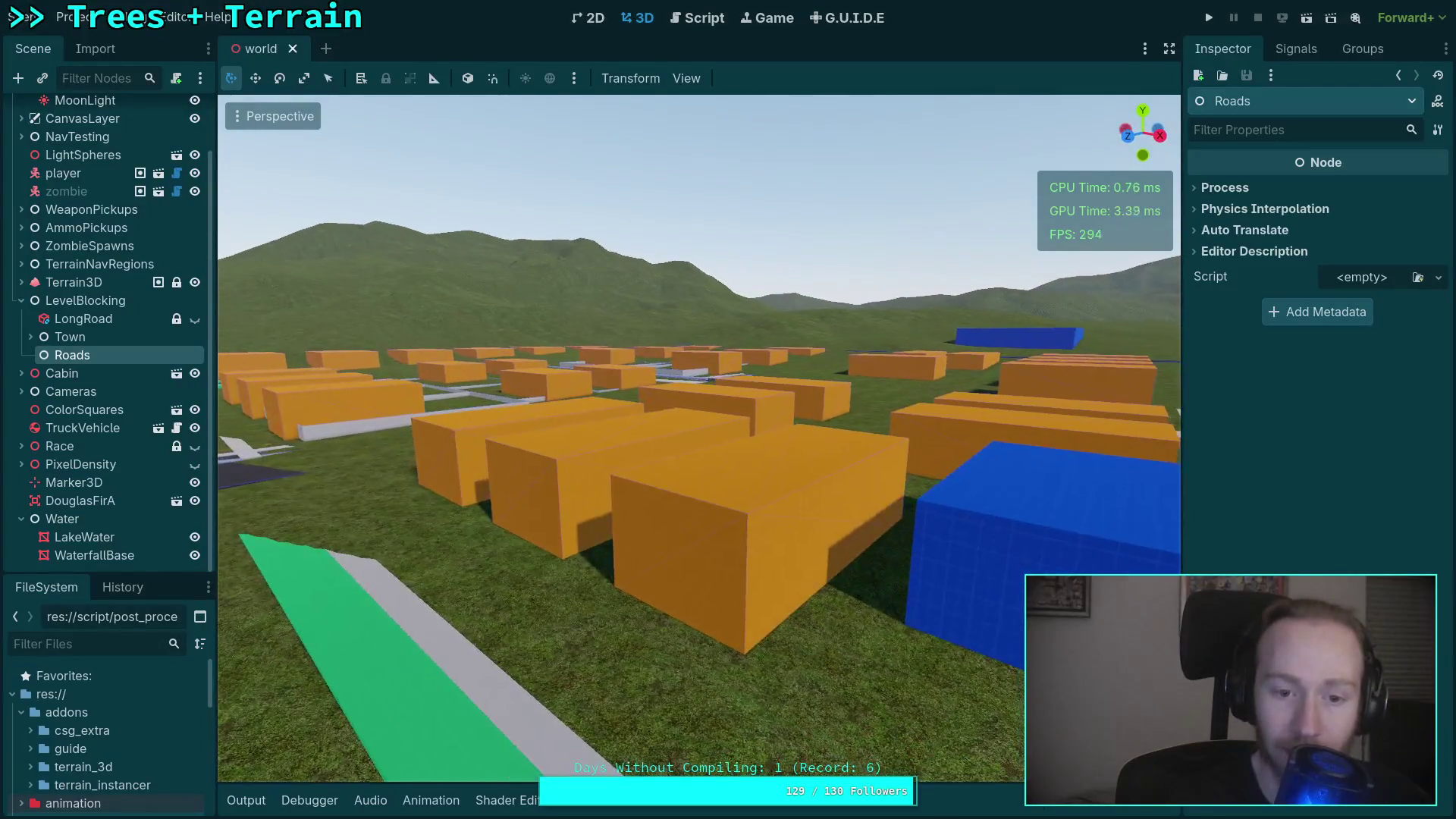
key("s")
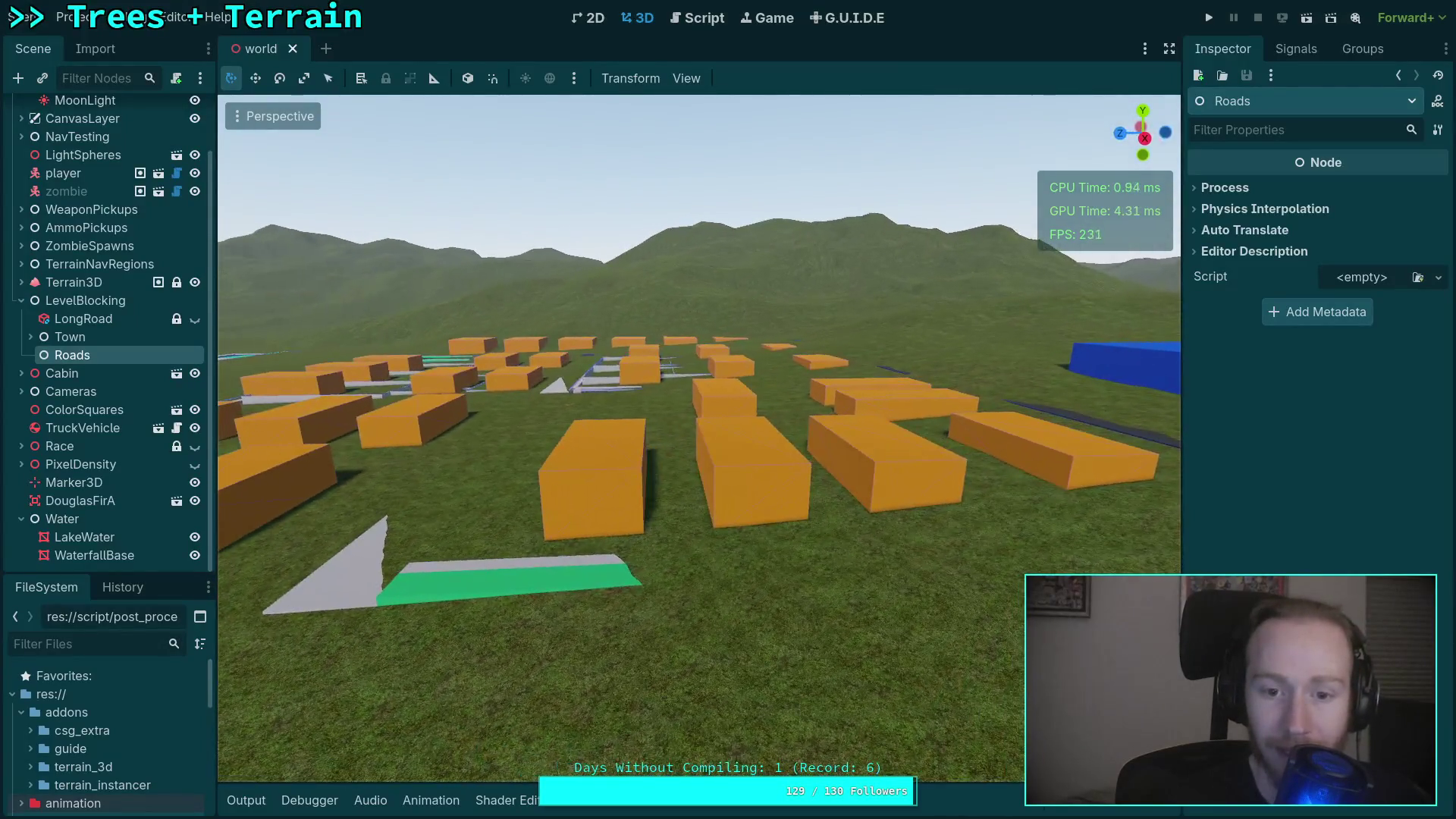
key("w")
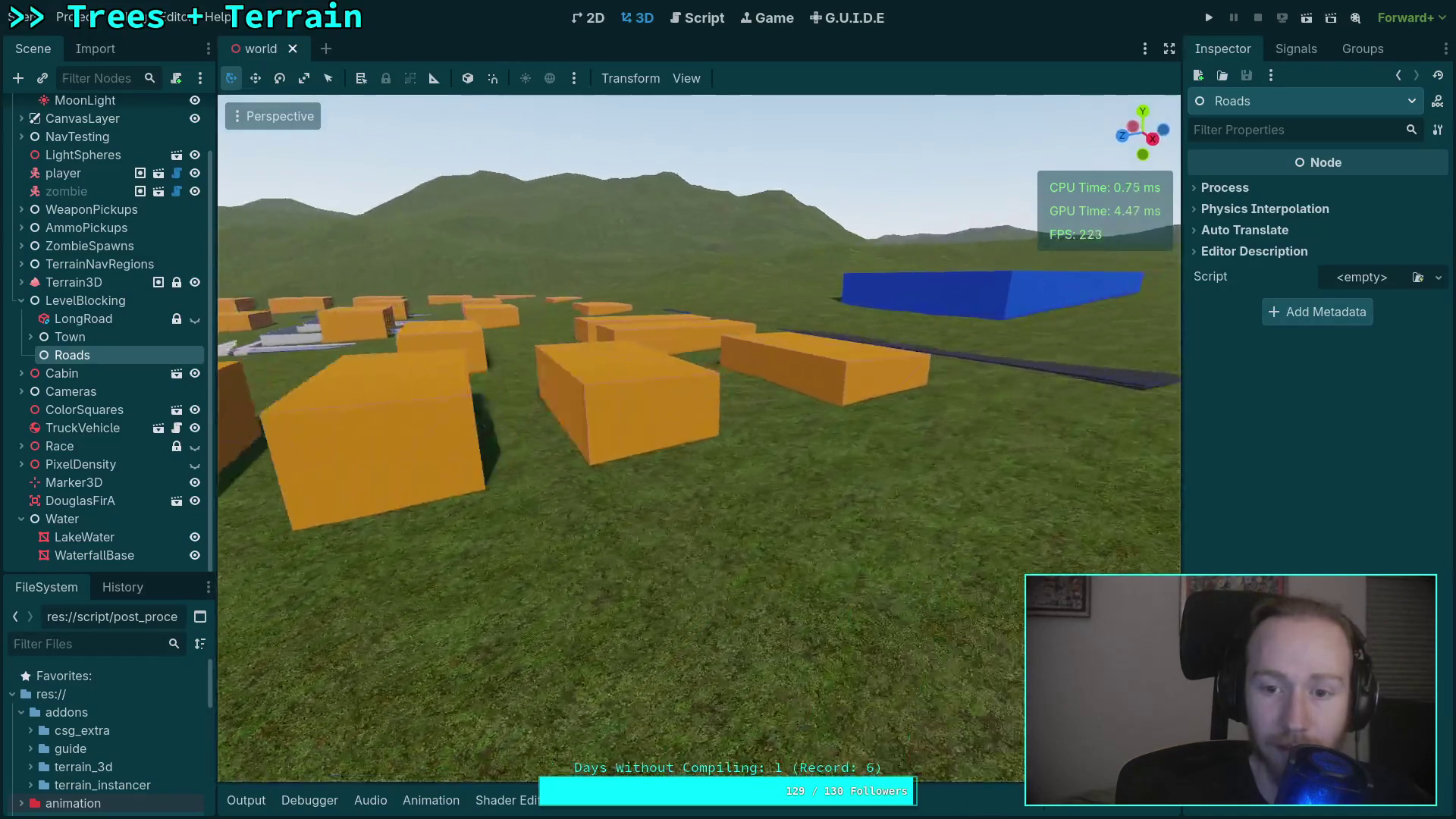
key("d")
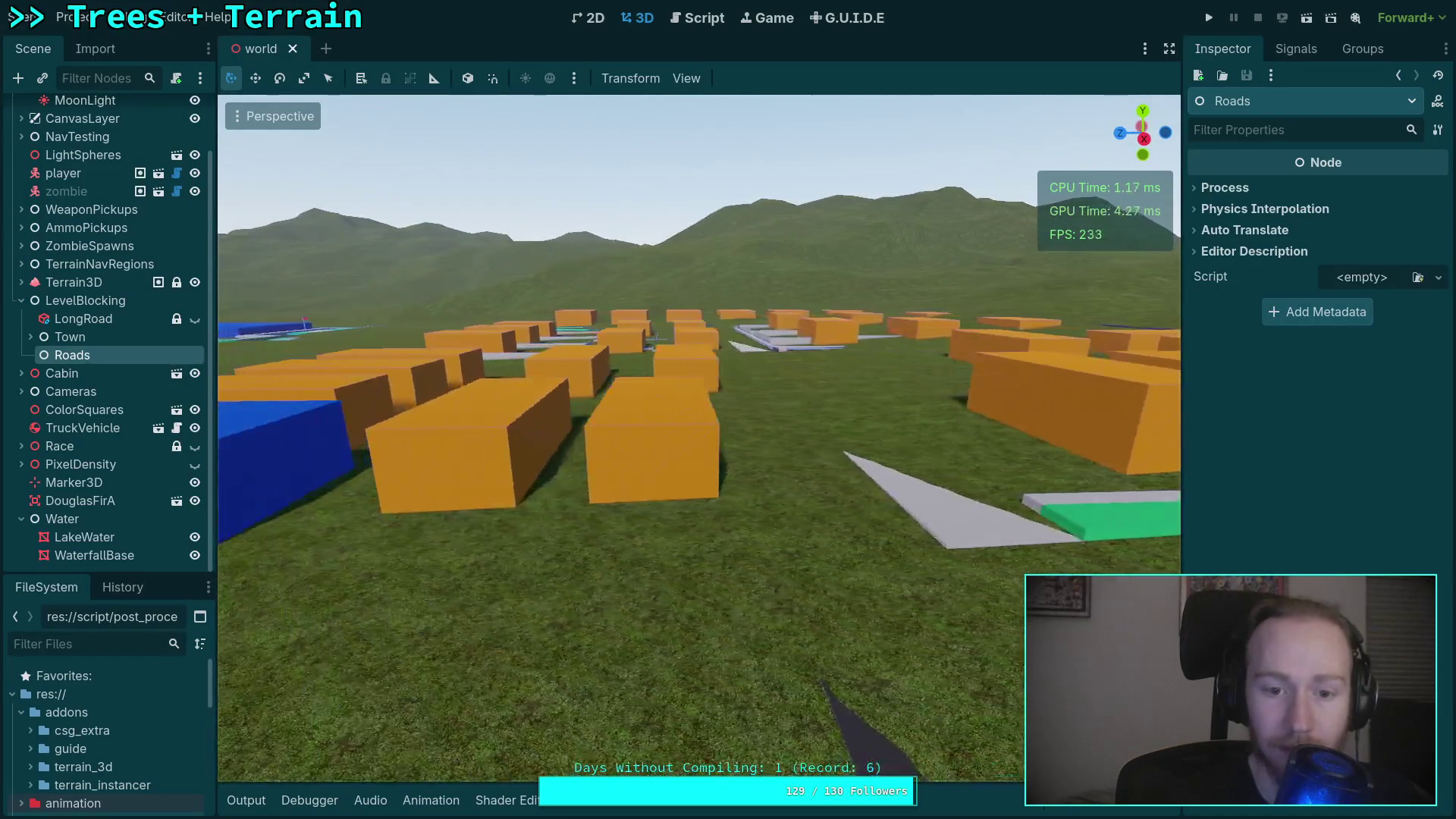
key("e")
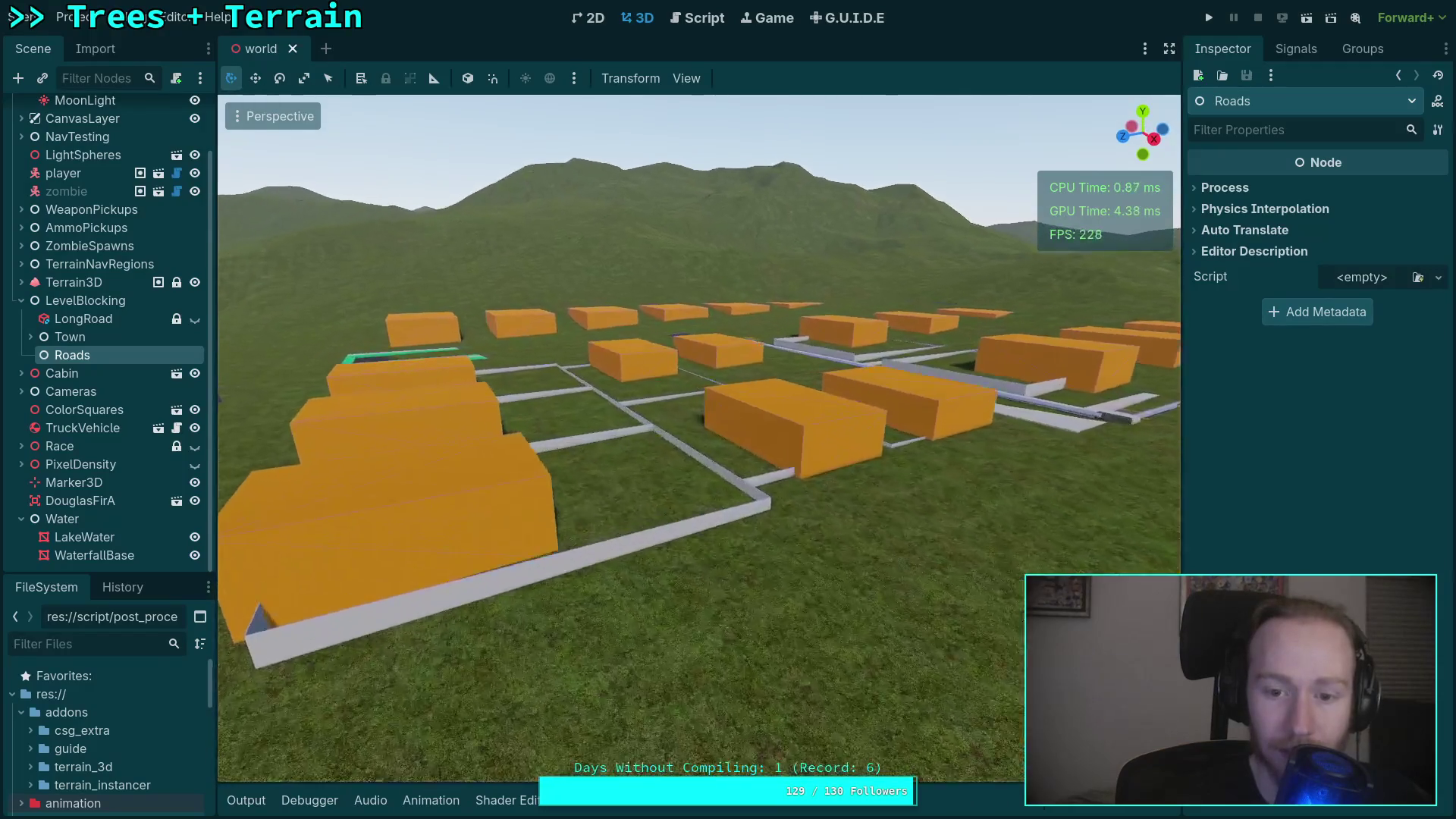
key("w")
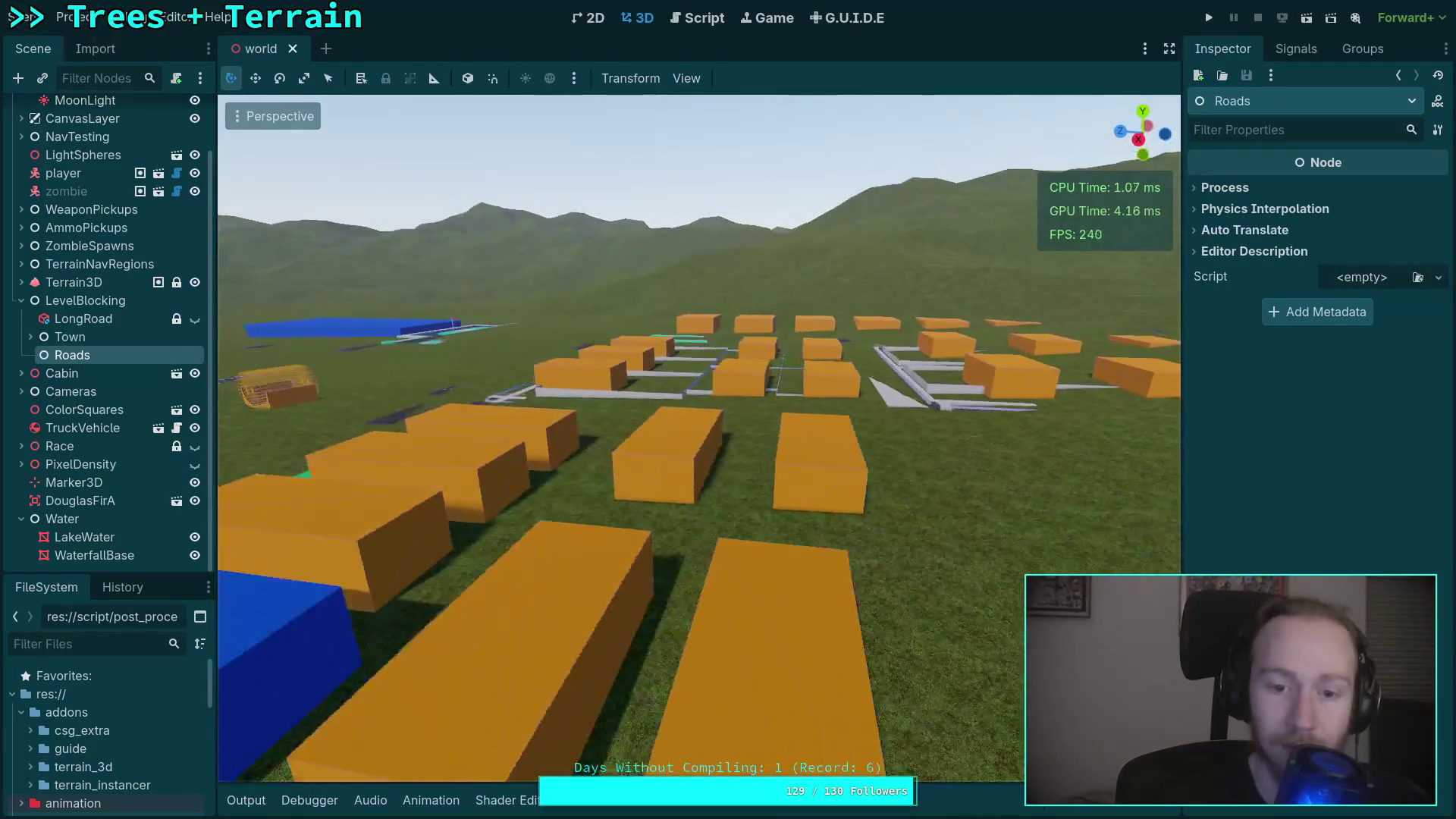
key("s")
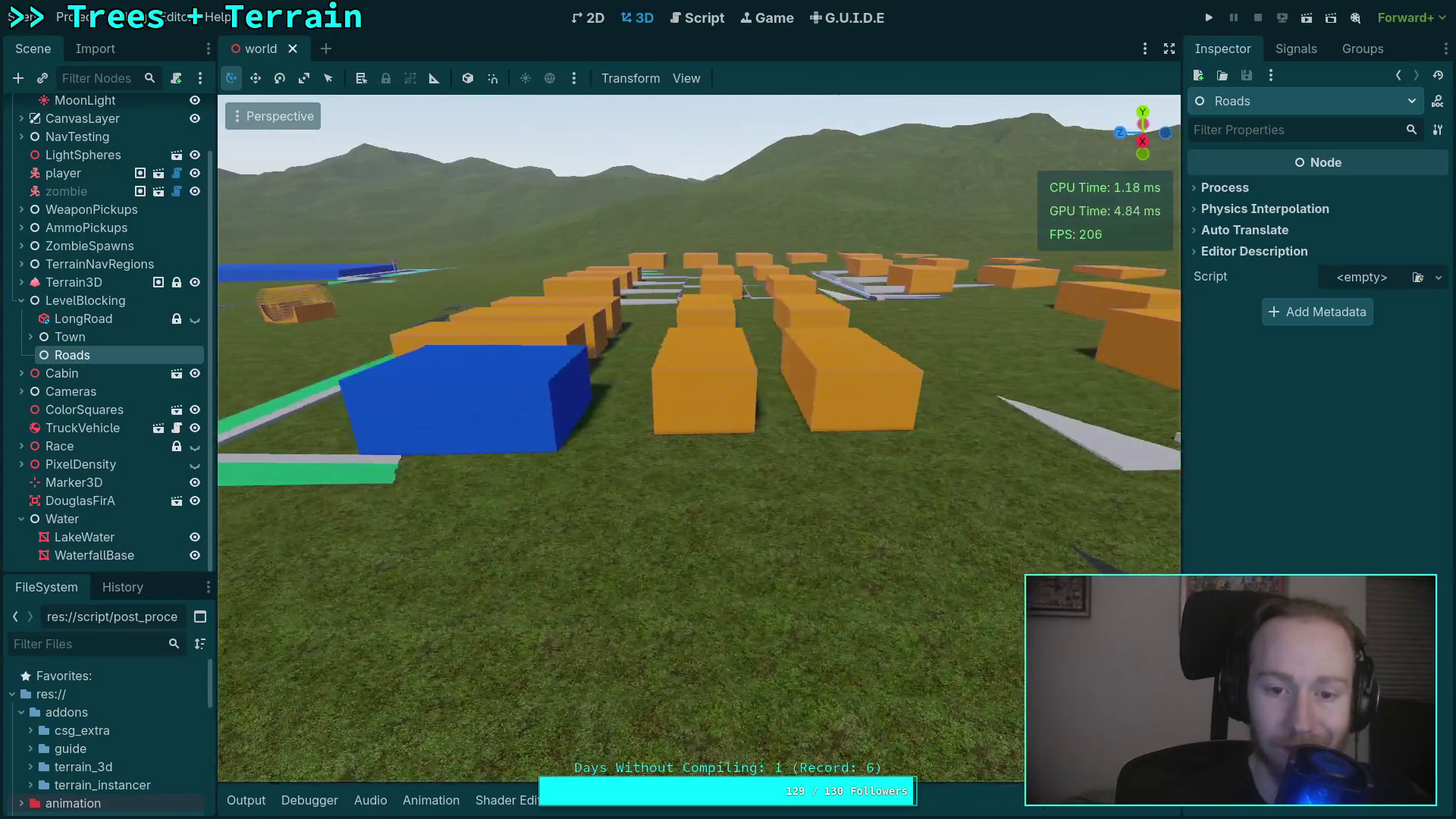
key("s")
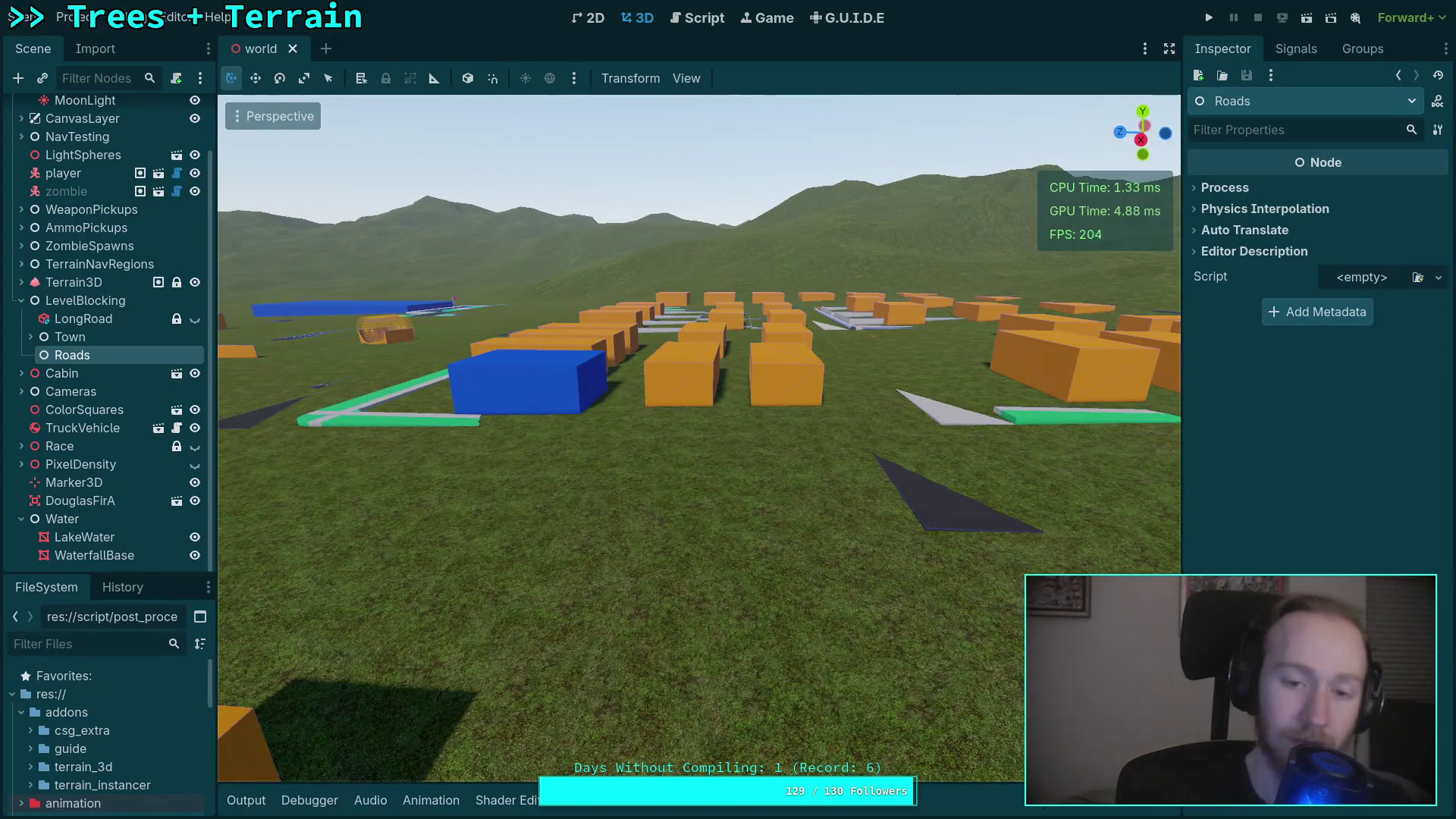
key("w")
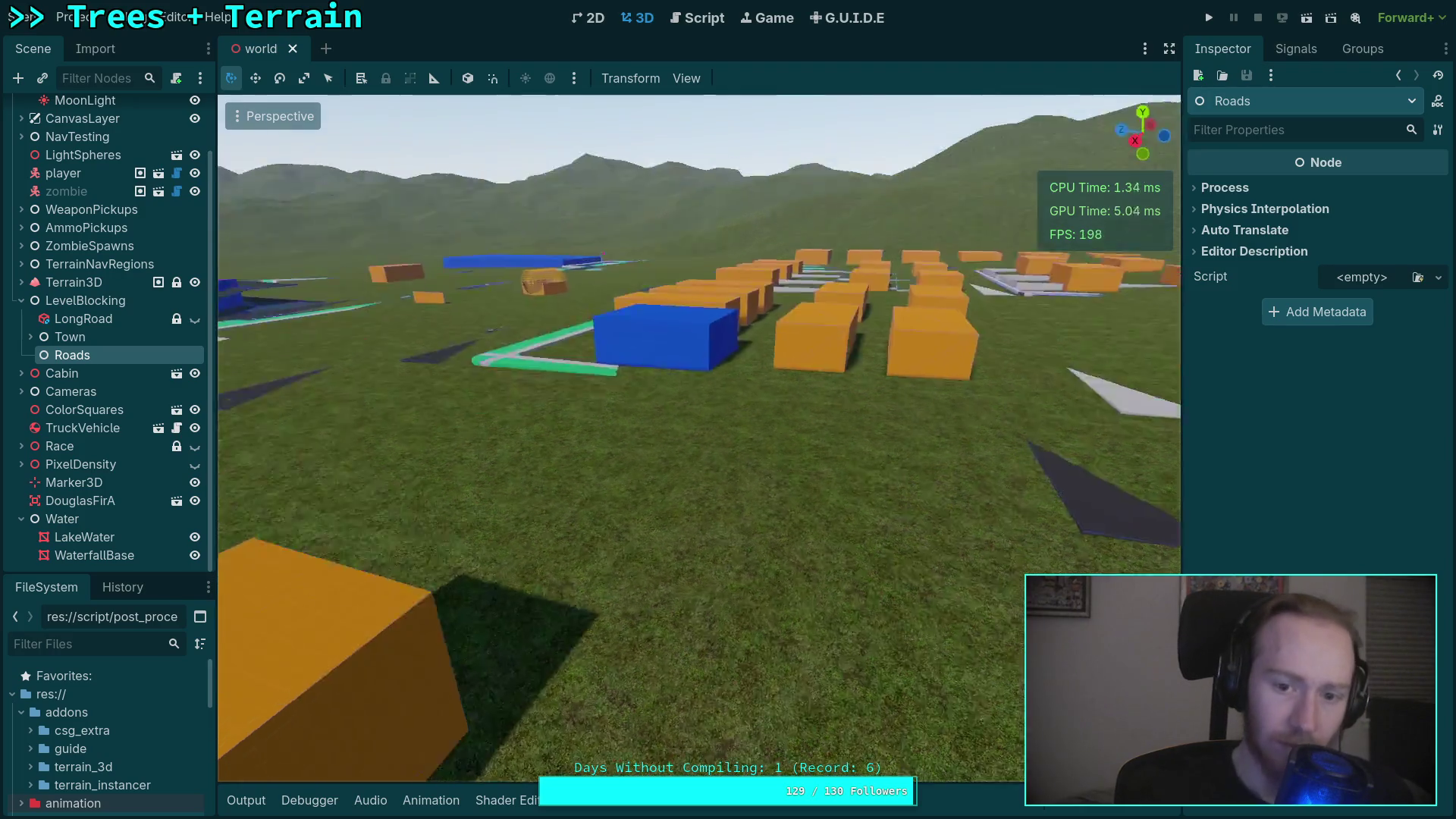
key("e")
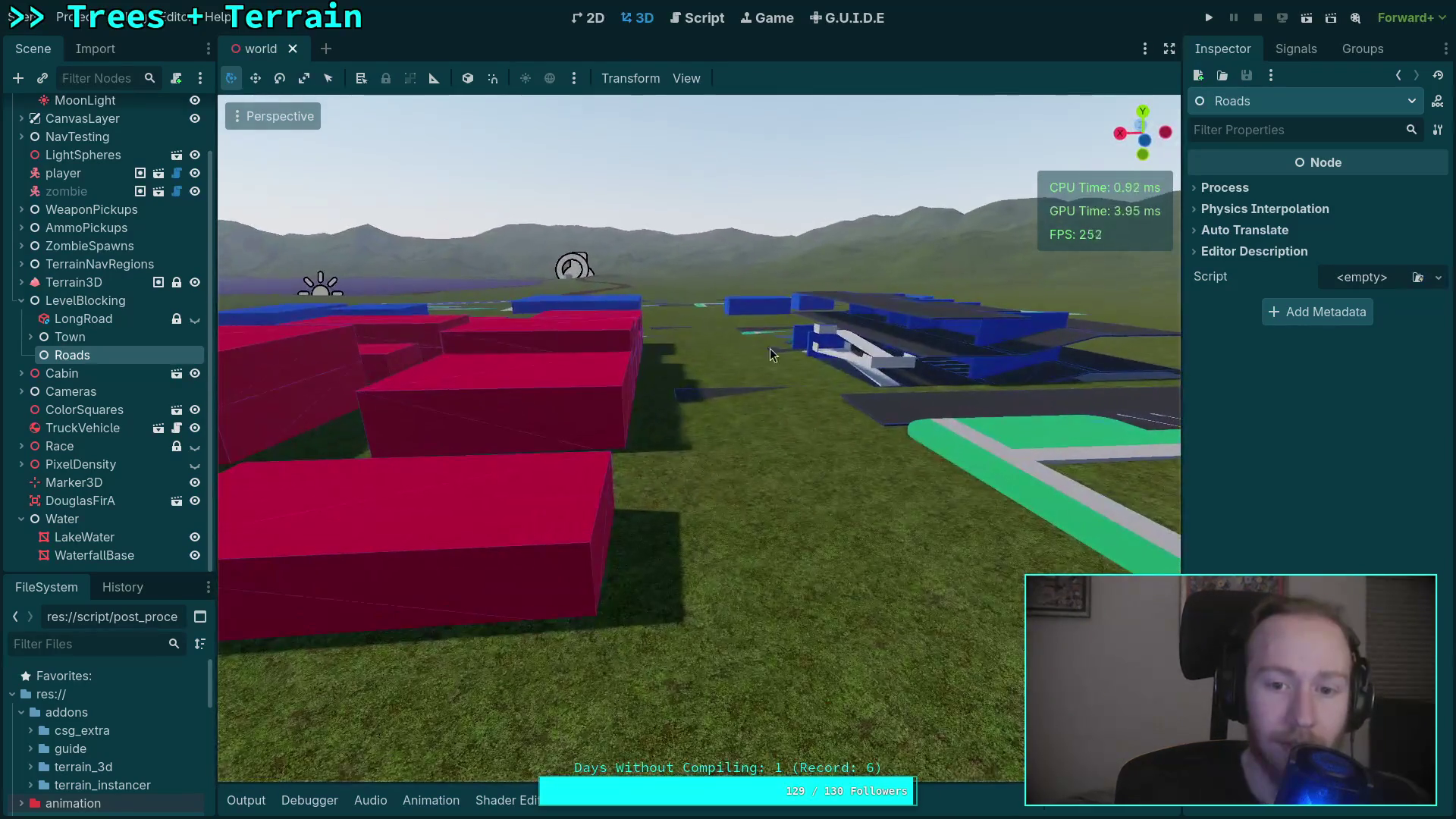
key("a")
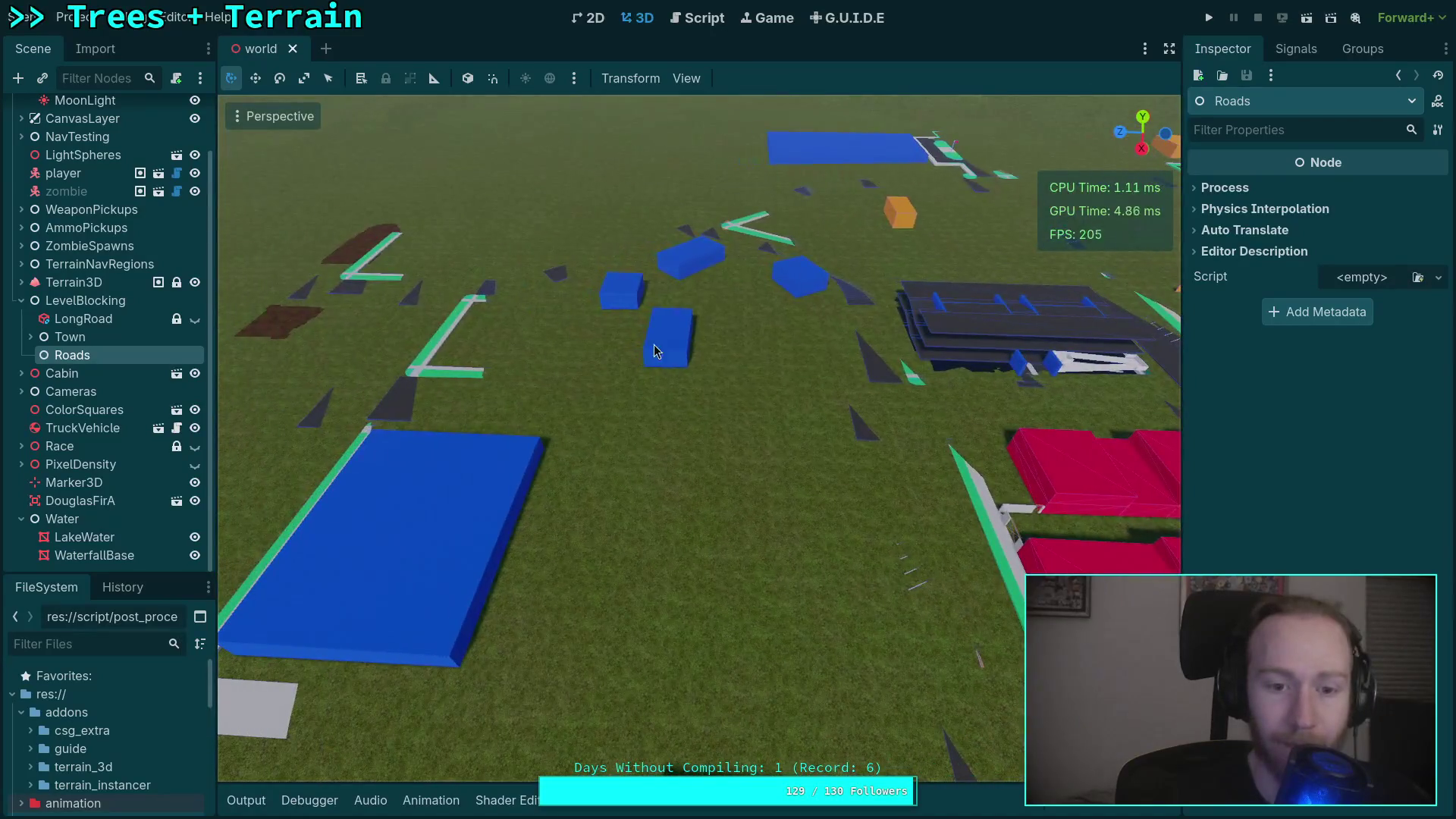
Expand Town > Roads > MainStreets and frame BriskStreet's 17.8 m by 444 m road box.
left_click(32, 338)
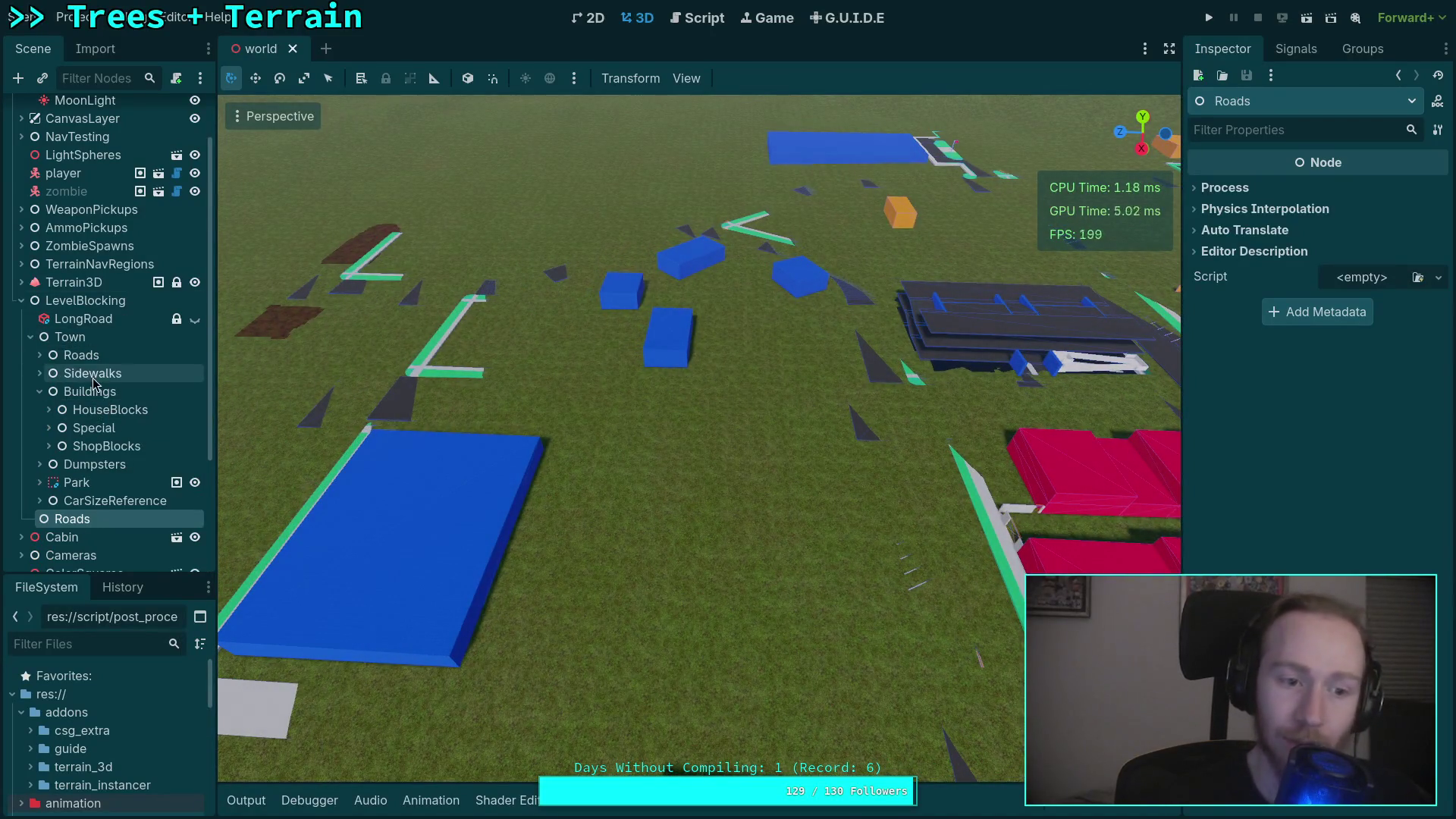
left_click(38, 391)
left_click(40, 355)
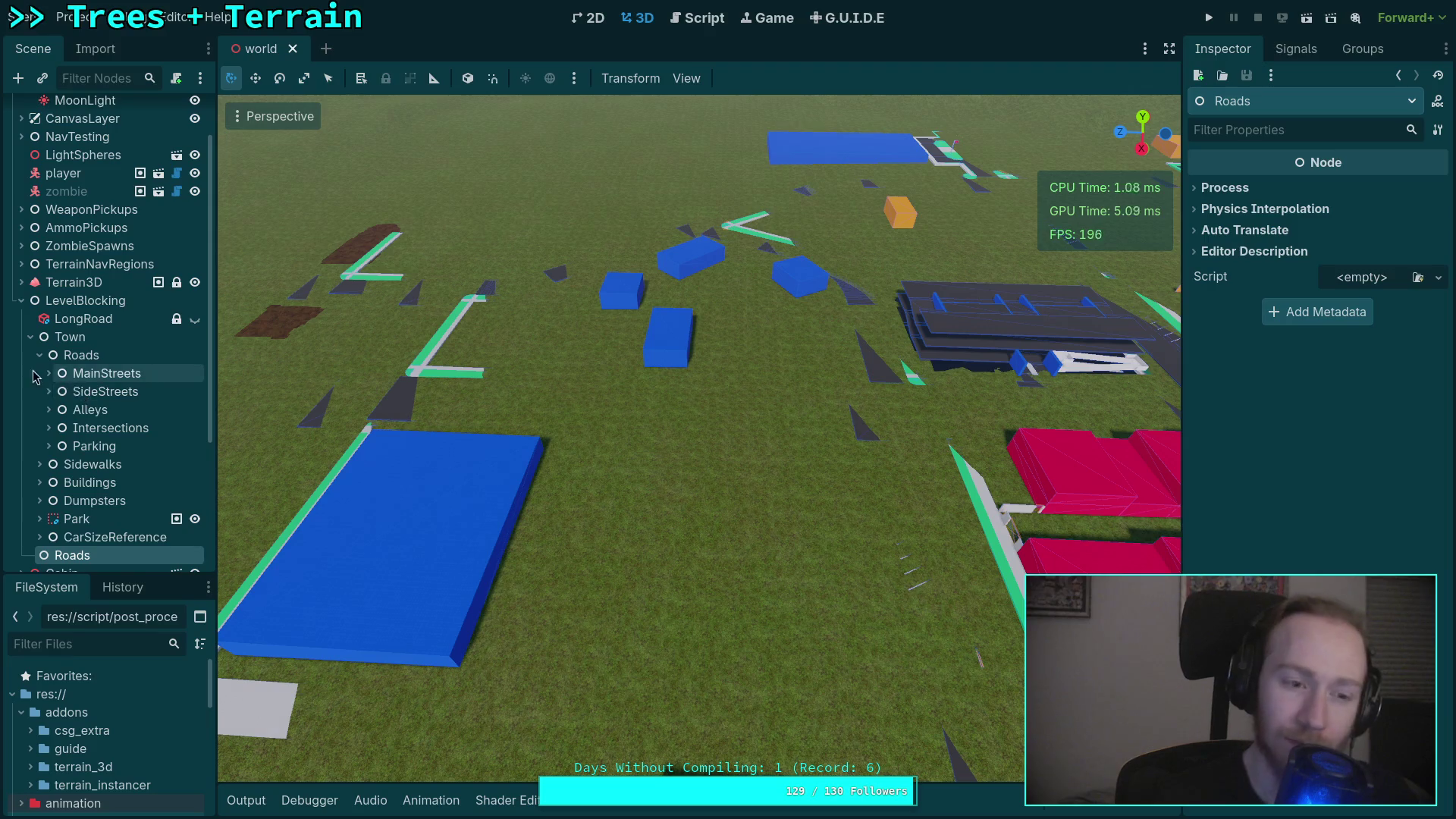
left_click(49, 373)
left_click(84, 392)
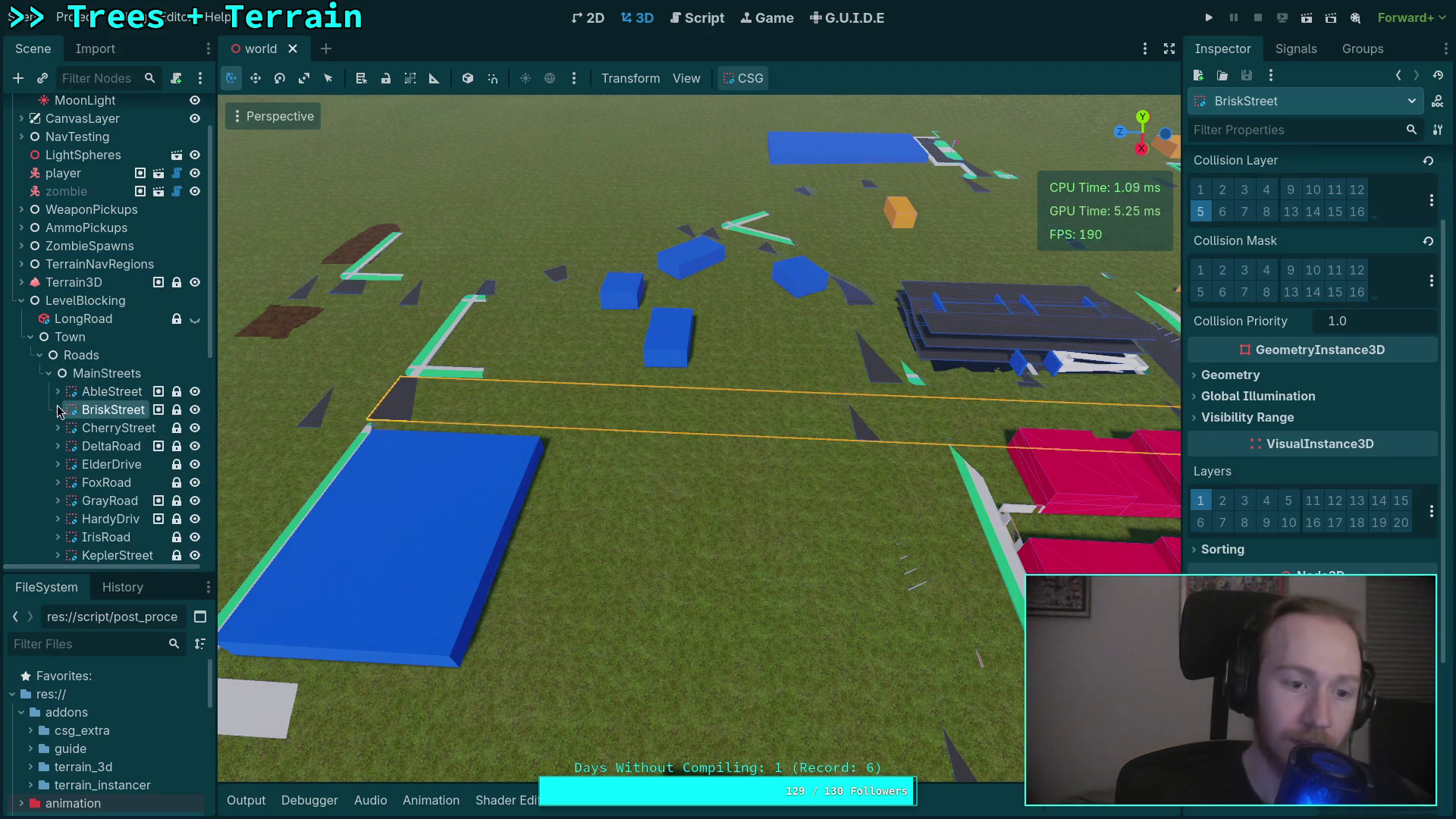
double_click(114, 428)
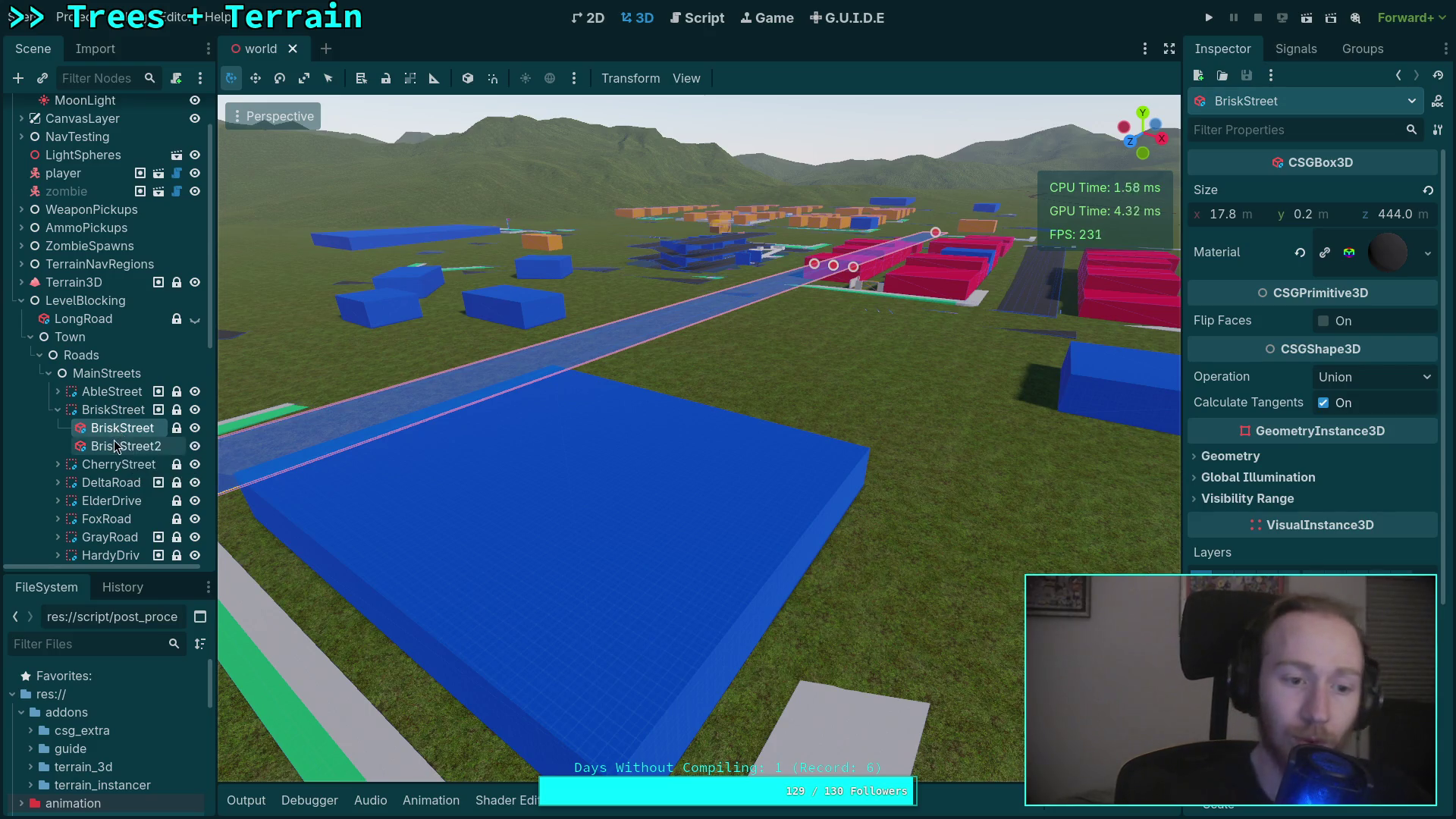
scroll(117, 440, "down", 1)
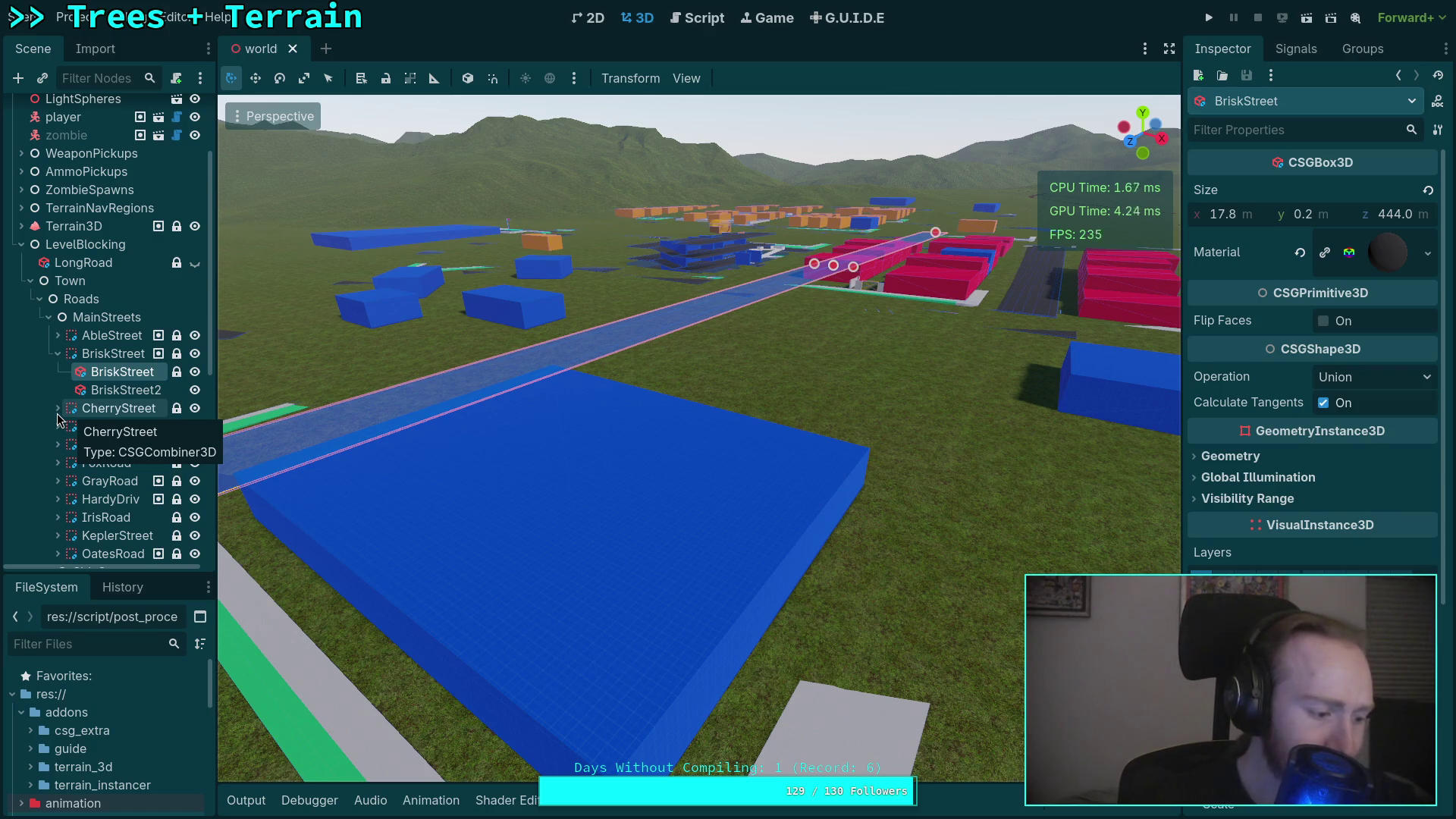
key("w")
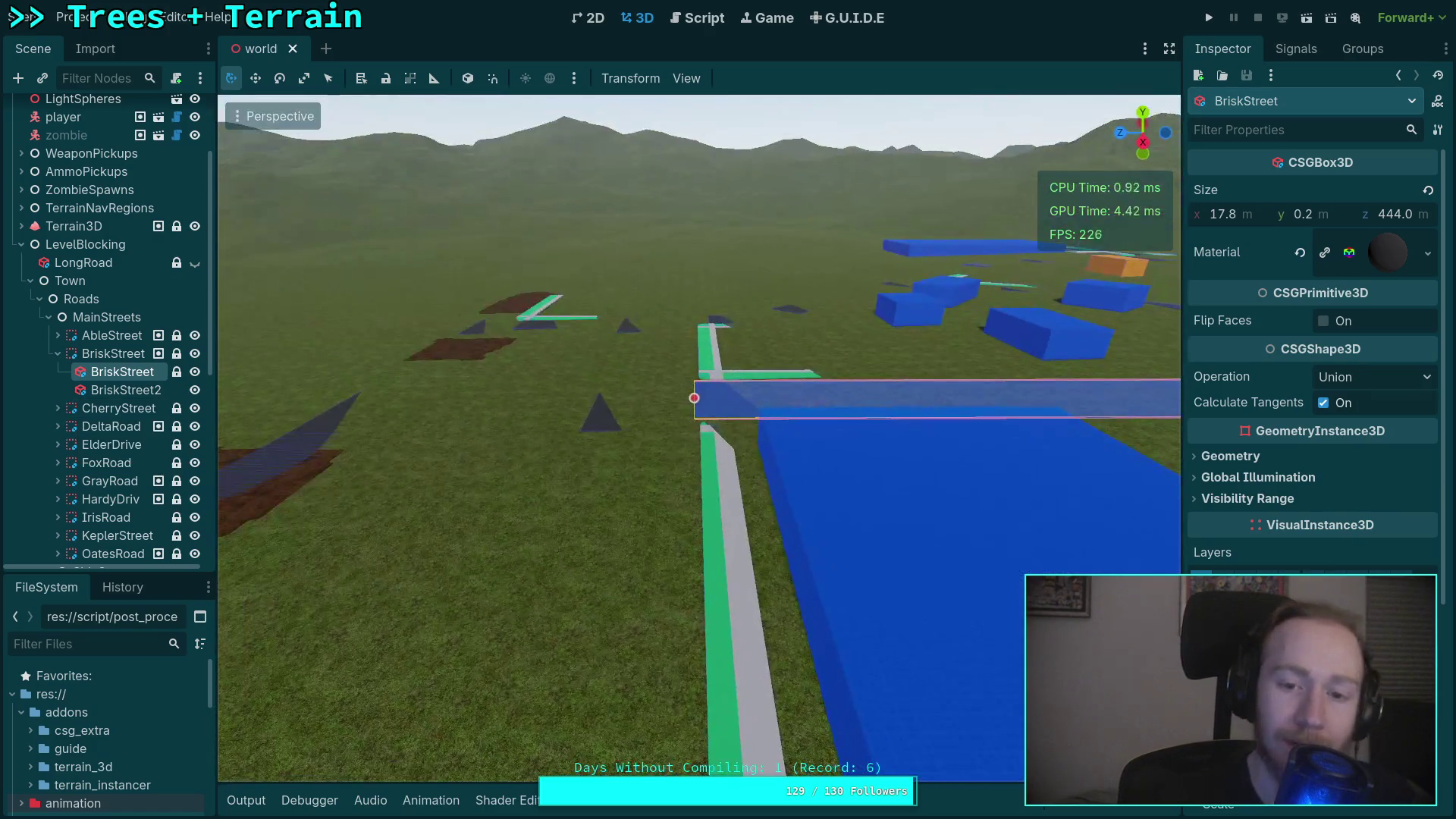
key("w")
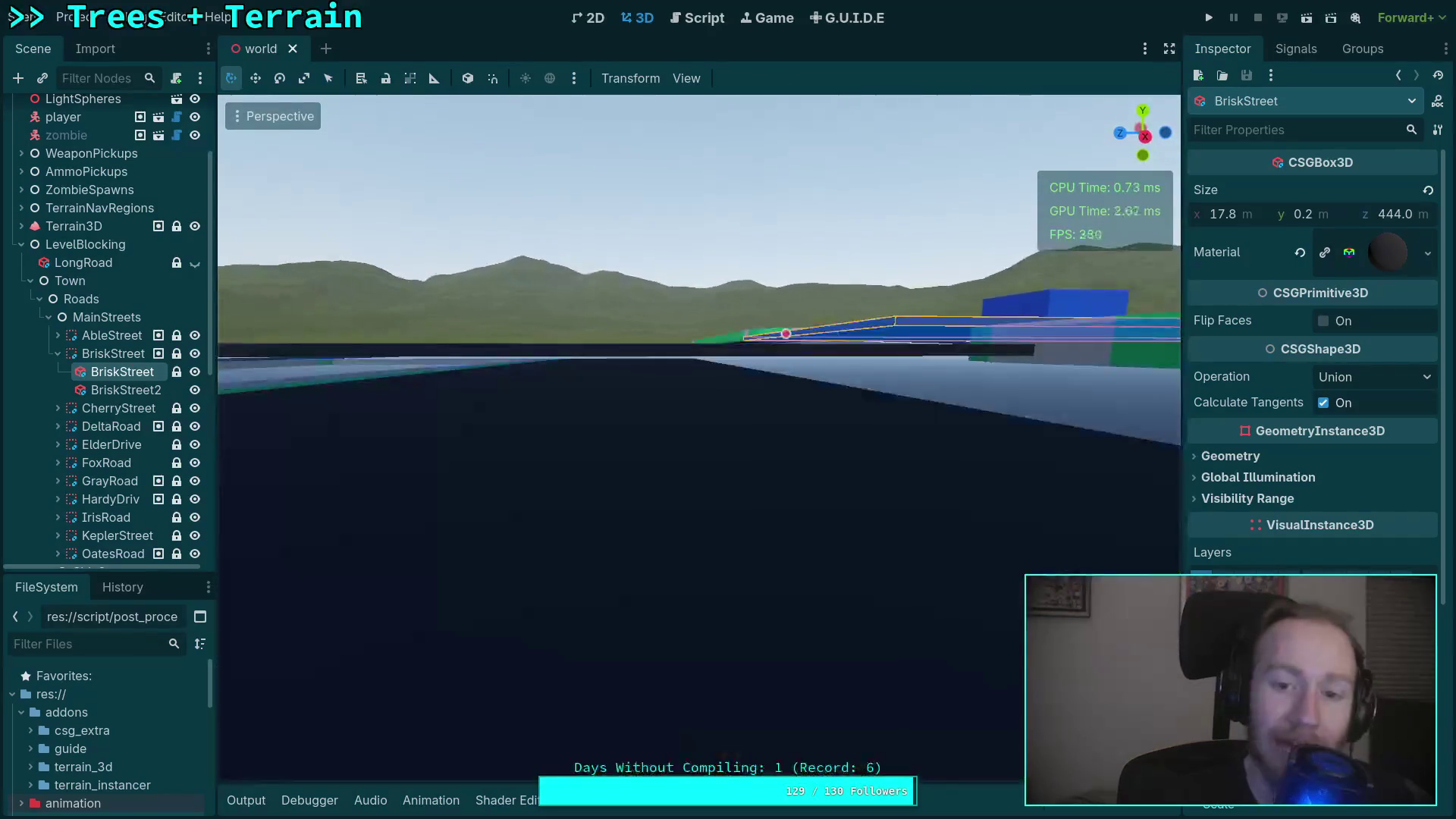
key("w")
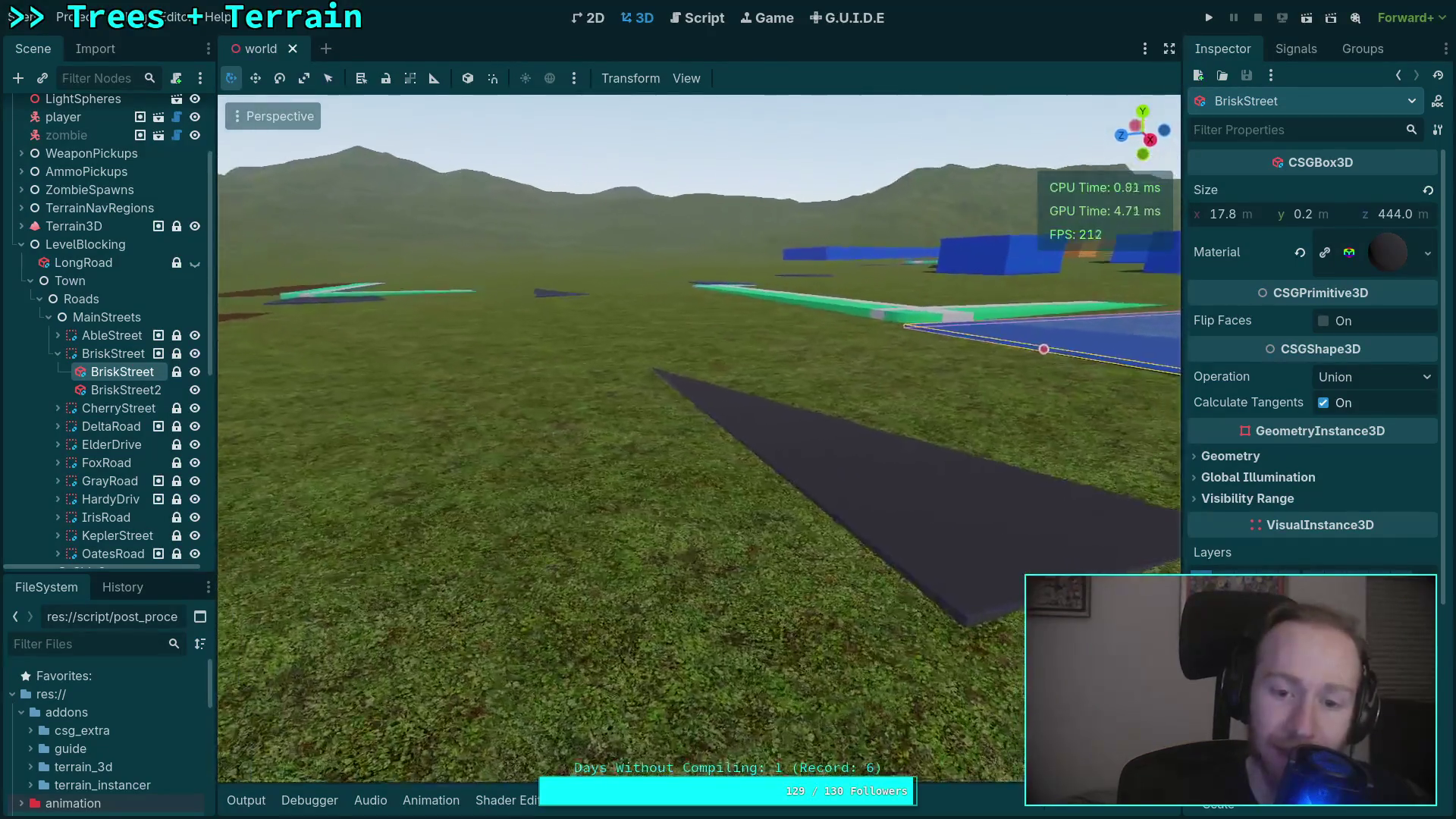
key("w")
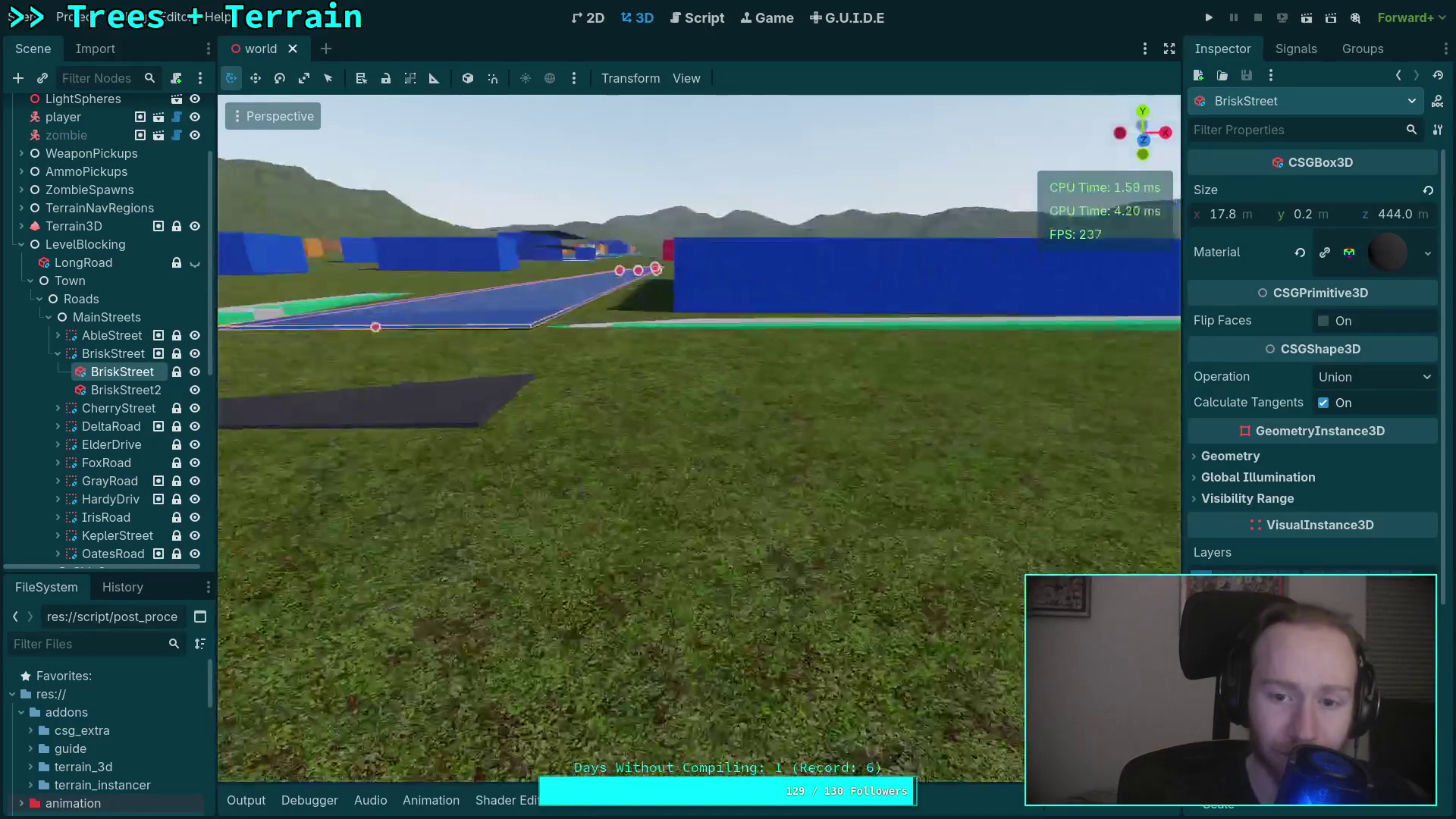
key("w")
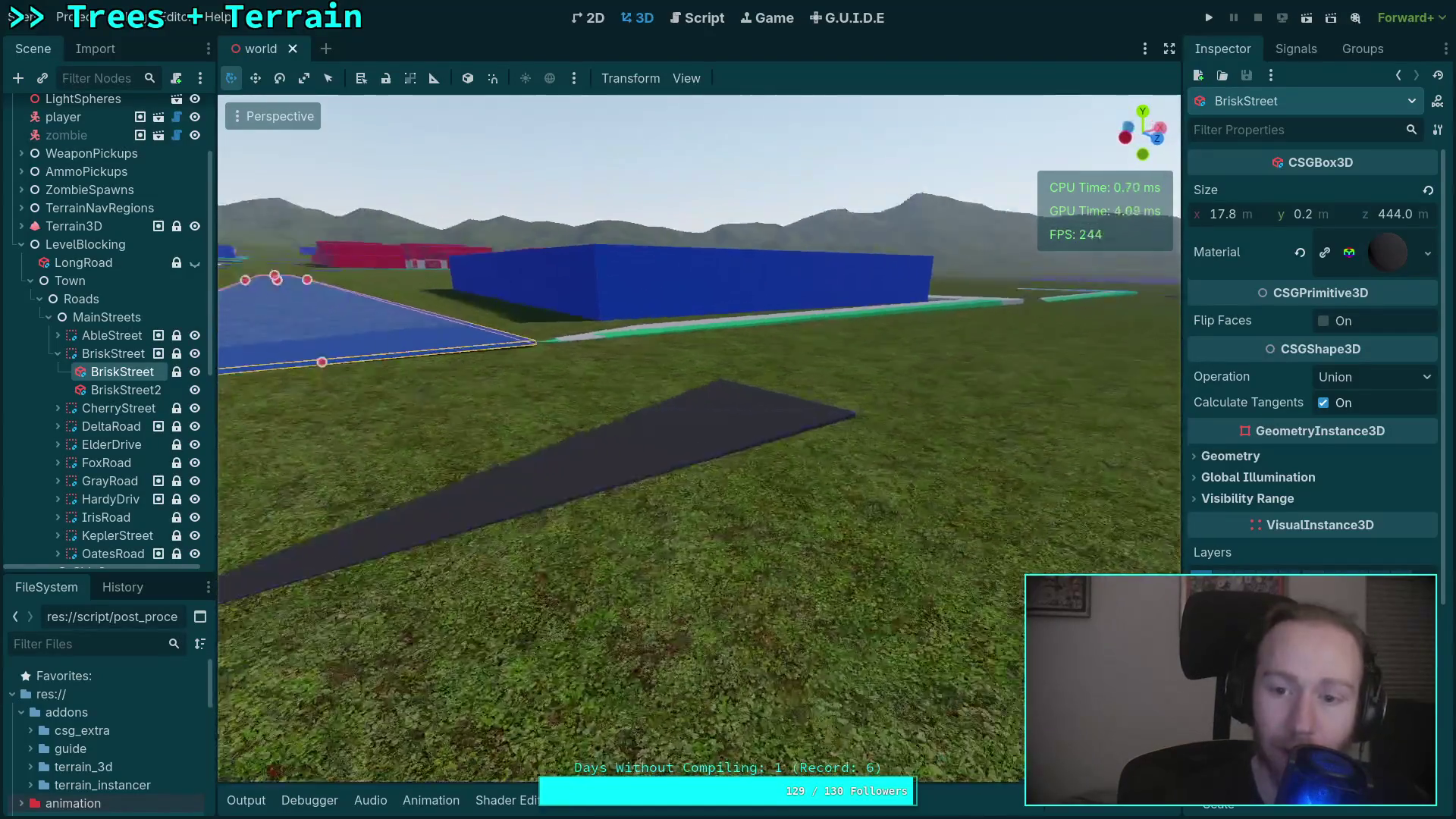
key("a")
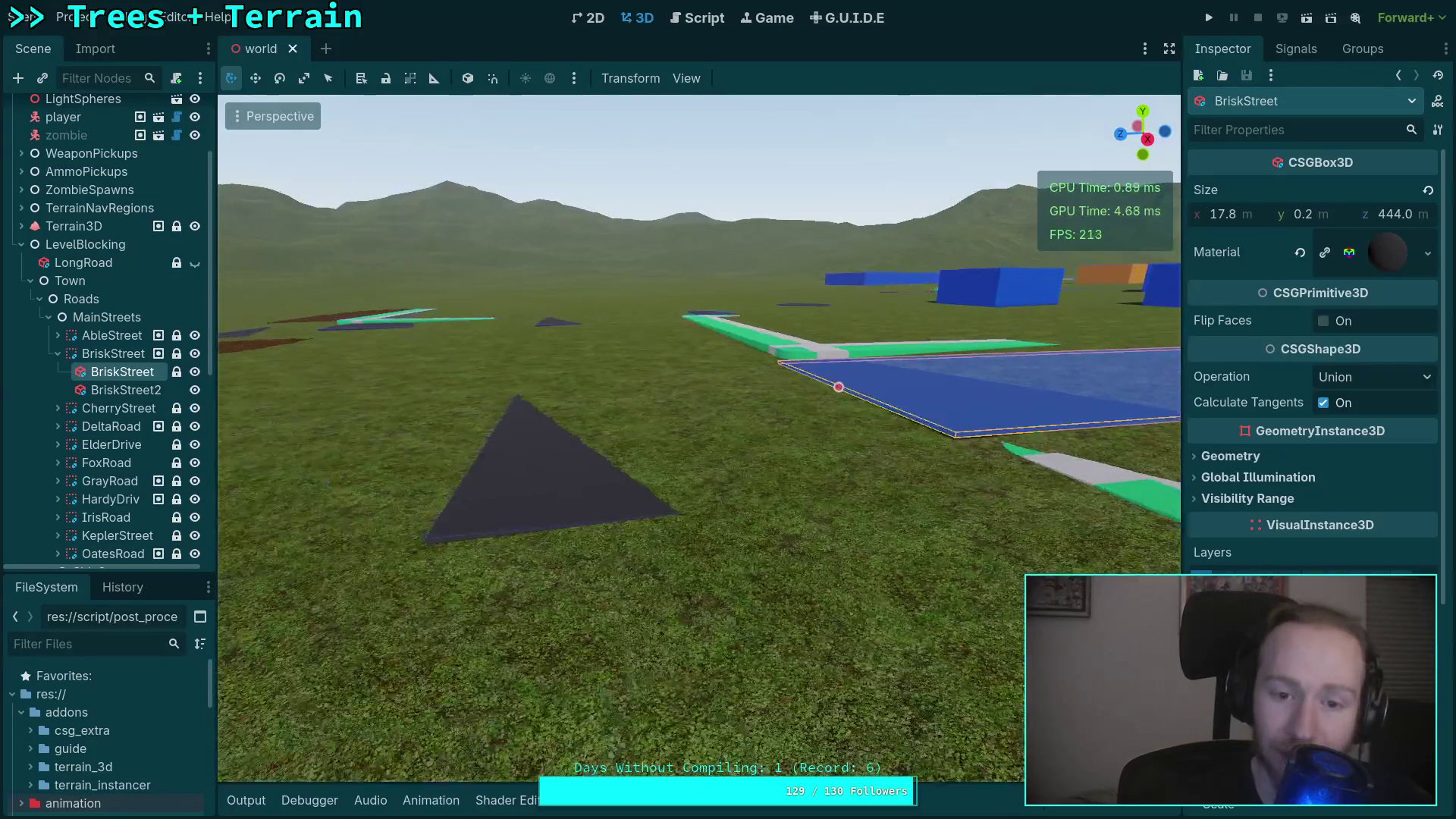
key("s")
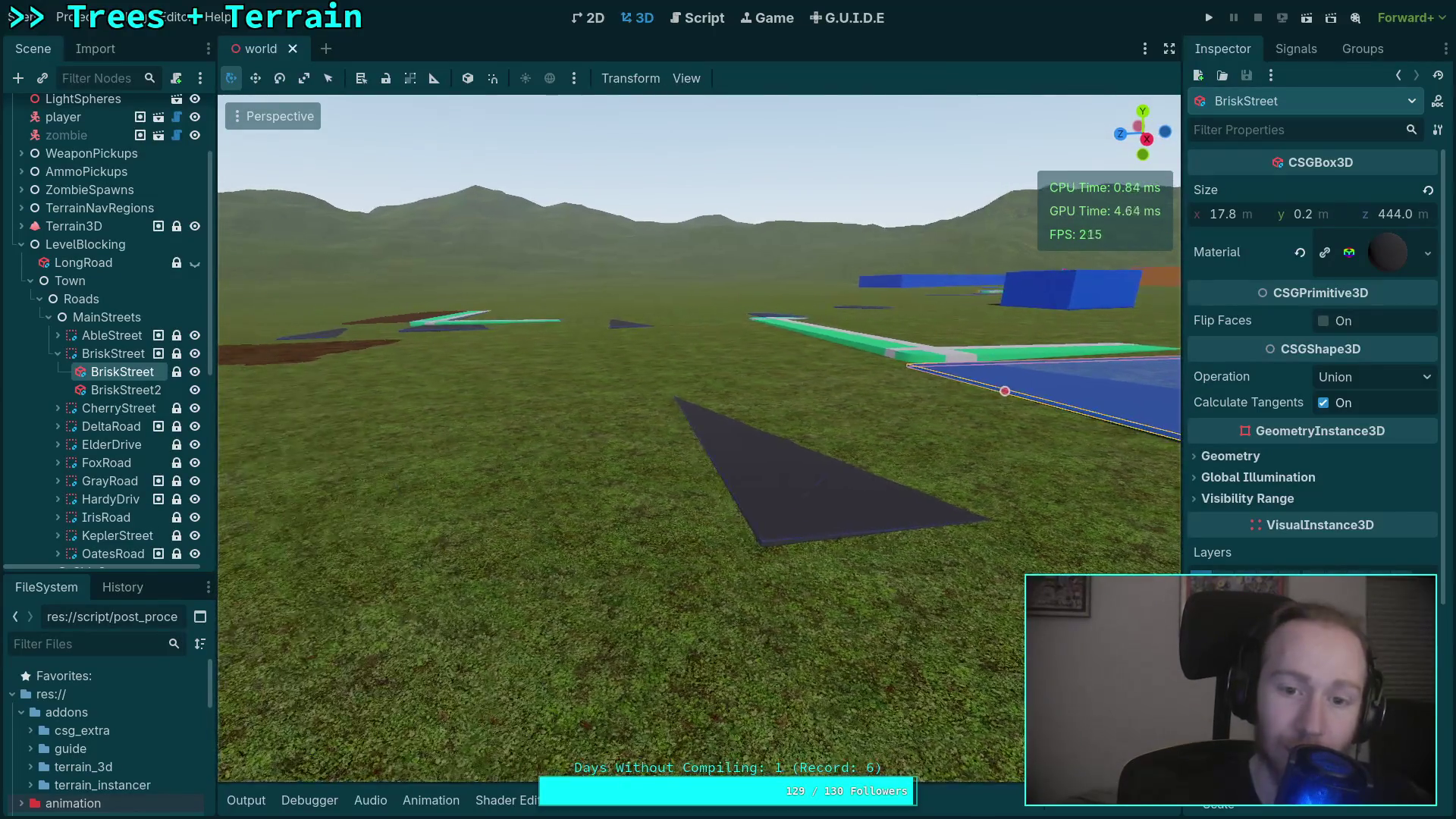
key("w")
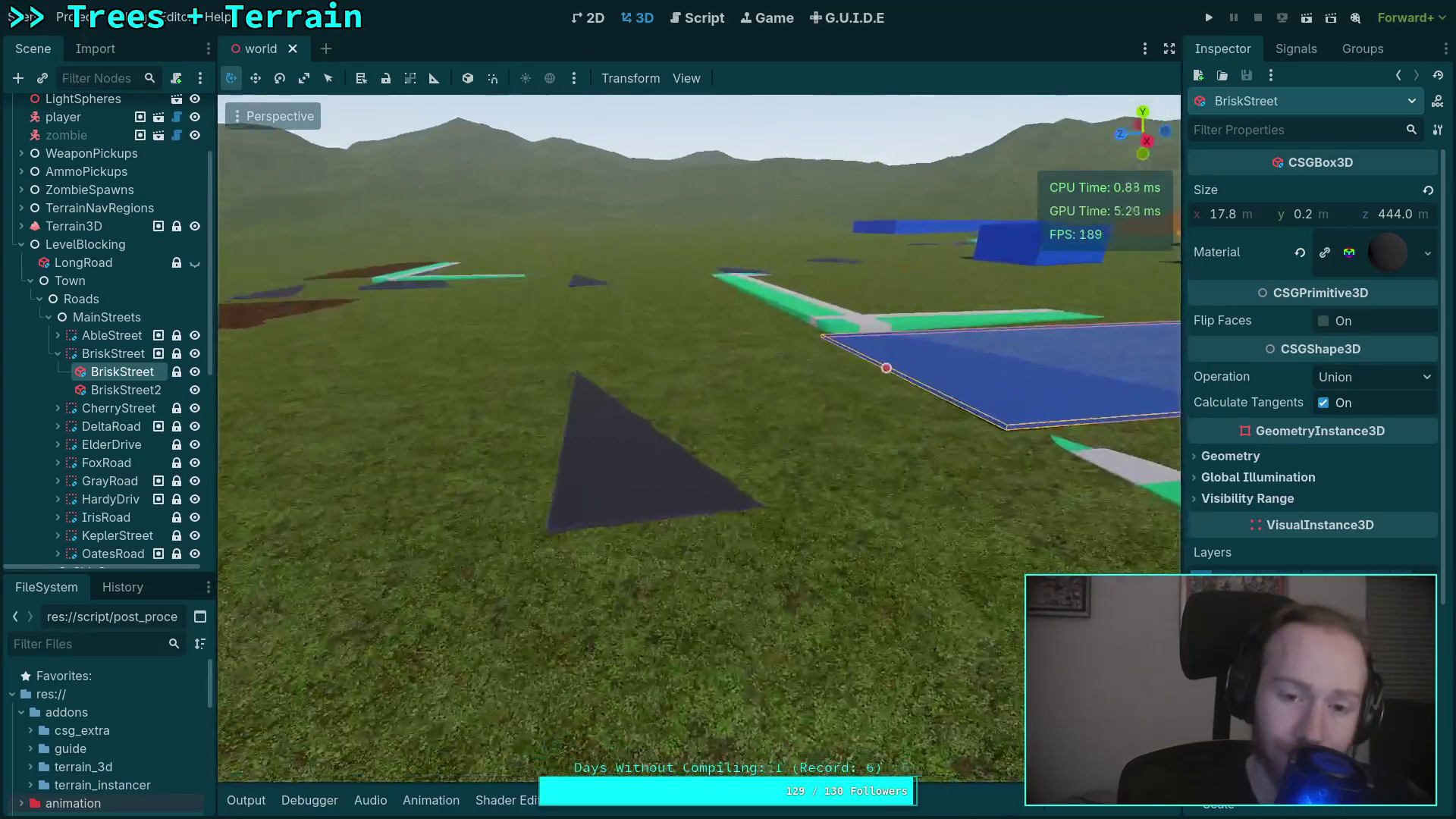
key("a")
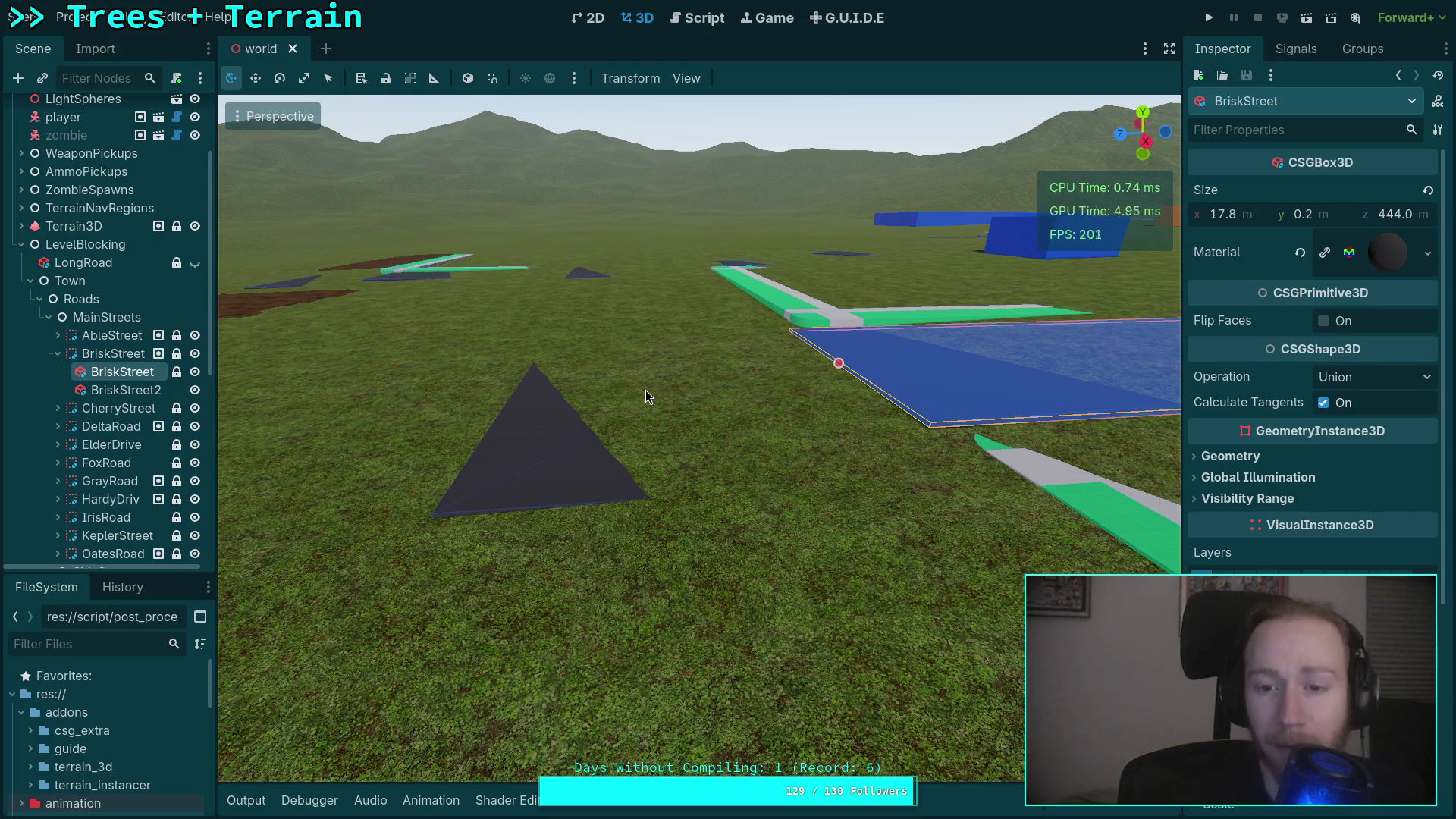
key("e")
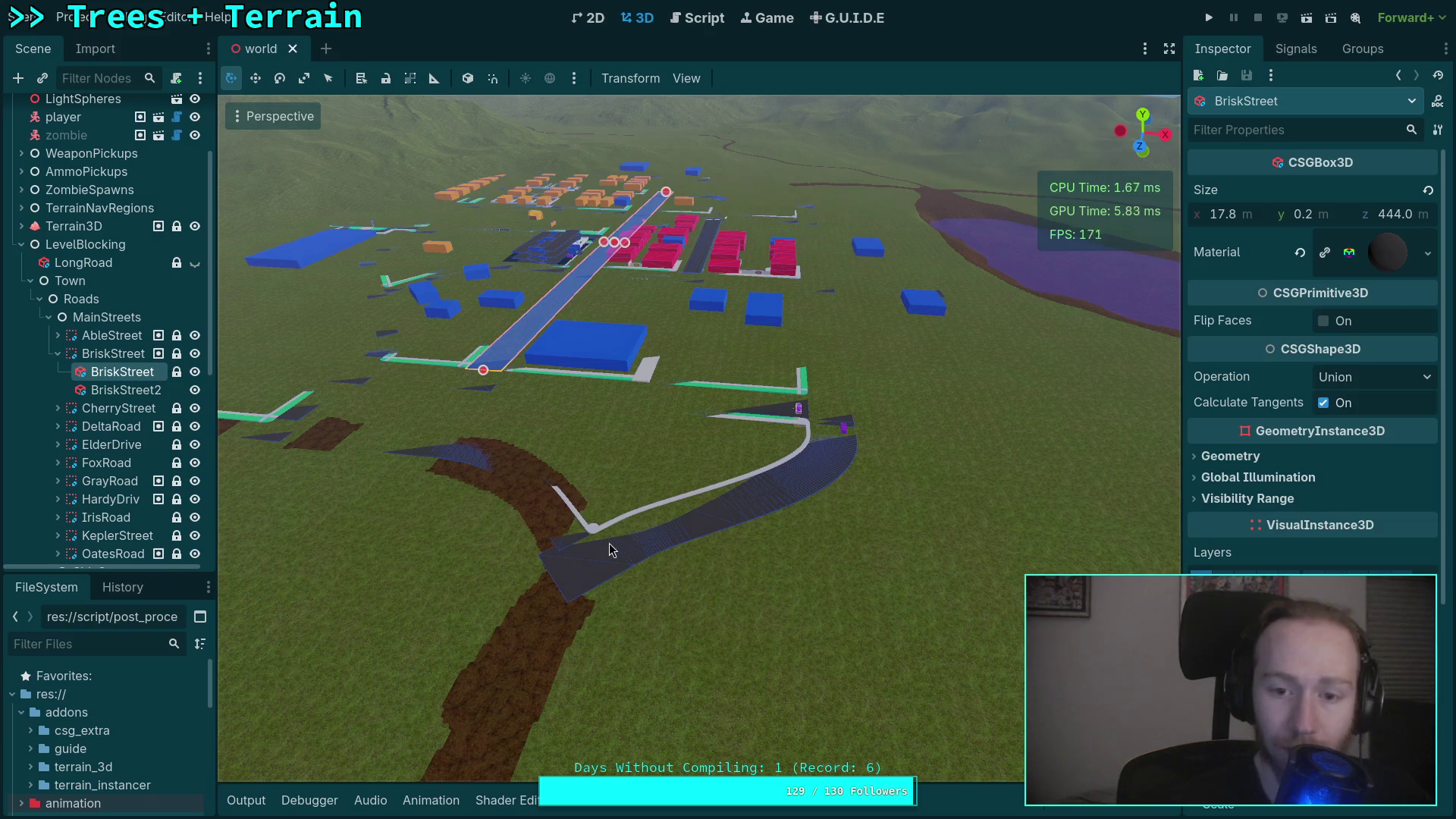
Fly over BriskStreet beside the blue block, then collapse BriskStreet's child pieces.
key("w")
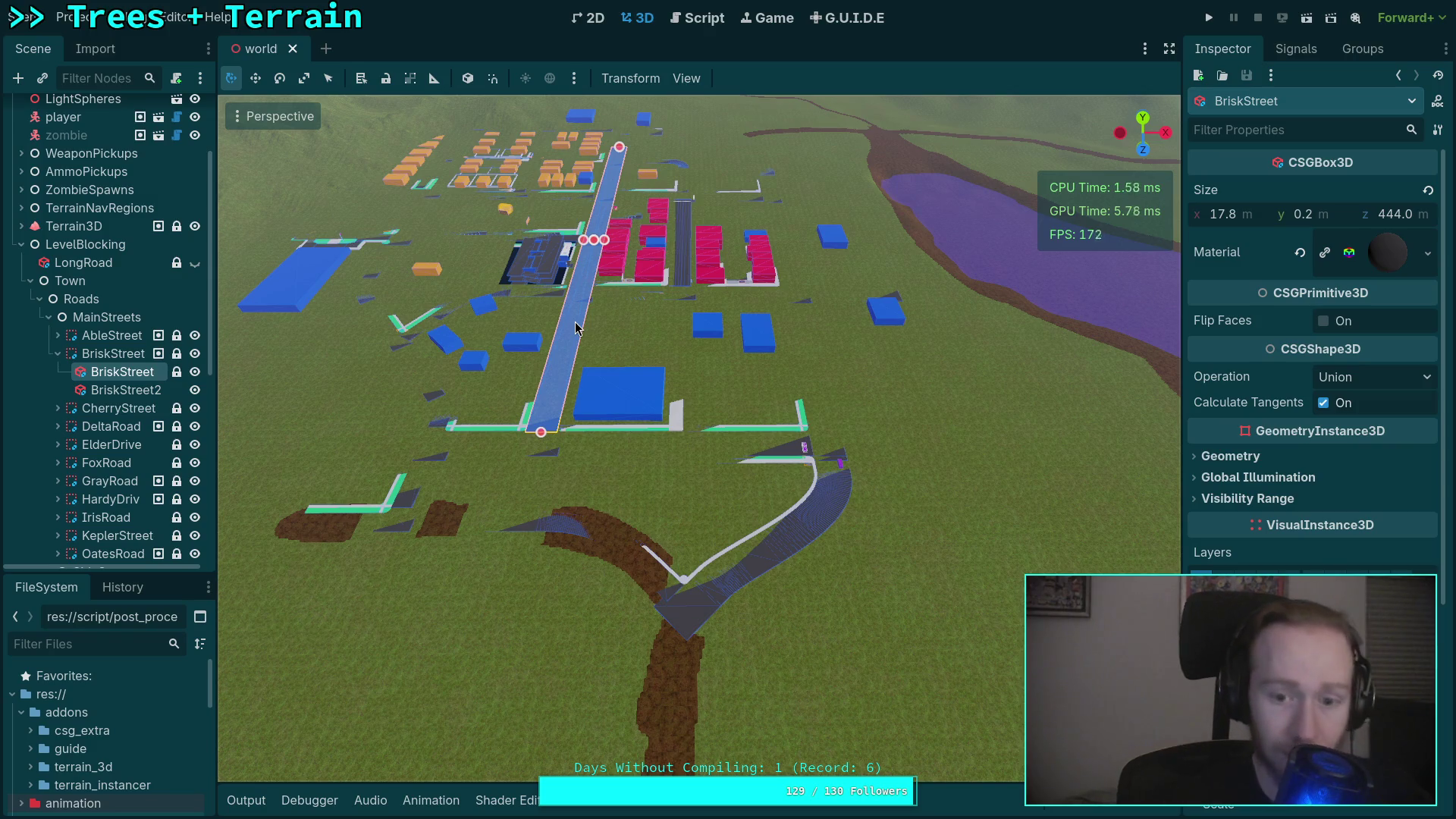
scroll(606, 464, "up", 5)
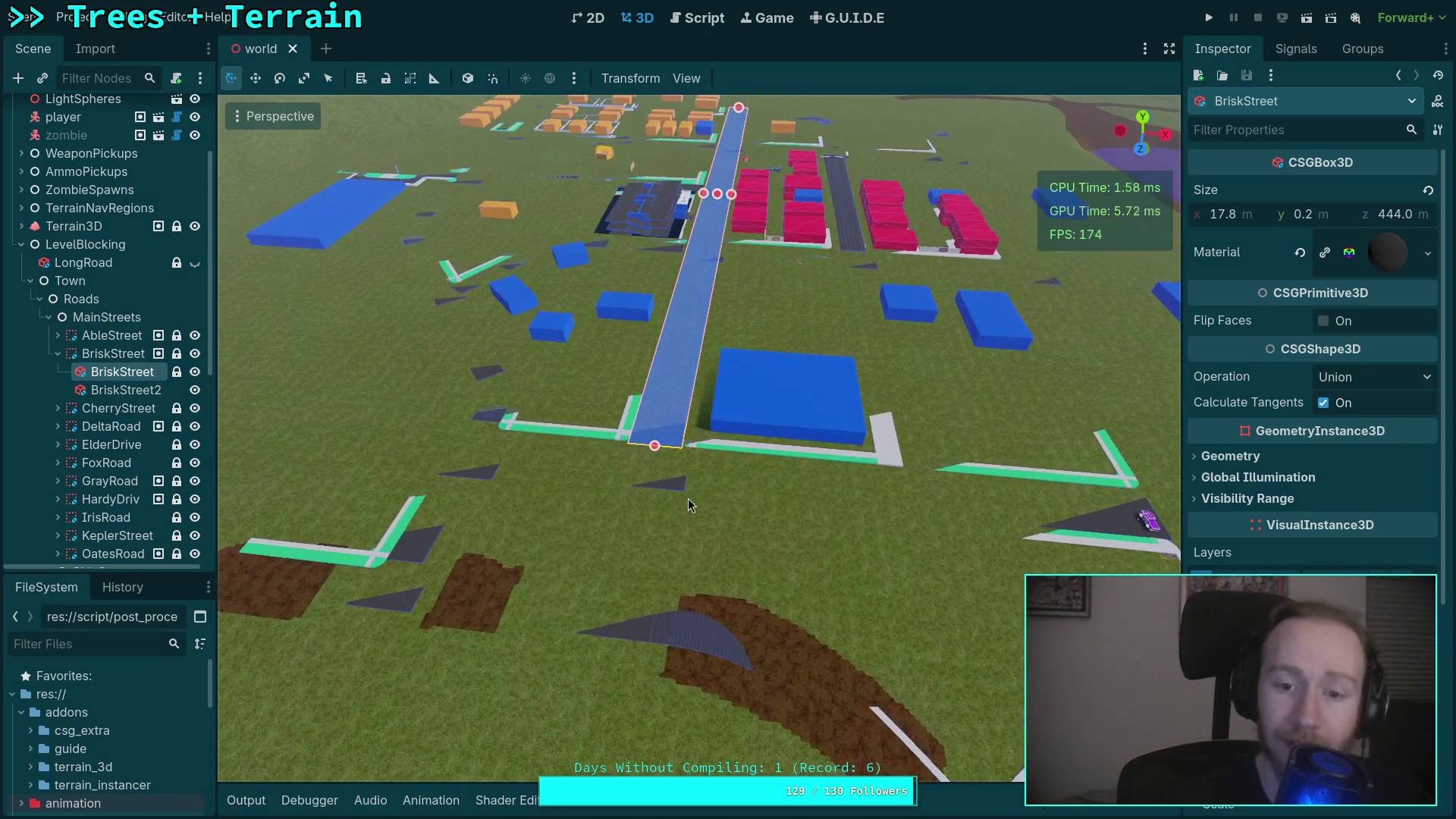
left_click_drag(652, 493, 704, 486)
mouse_move(625, 448)
left_mouse_down()
mouse_move(660, 470)
mouse_move(641, 451)
mouse_move(847, 432)
mouse_move(826, 438)
left_mouse_up()
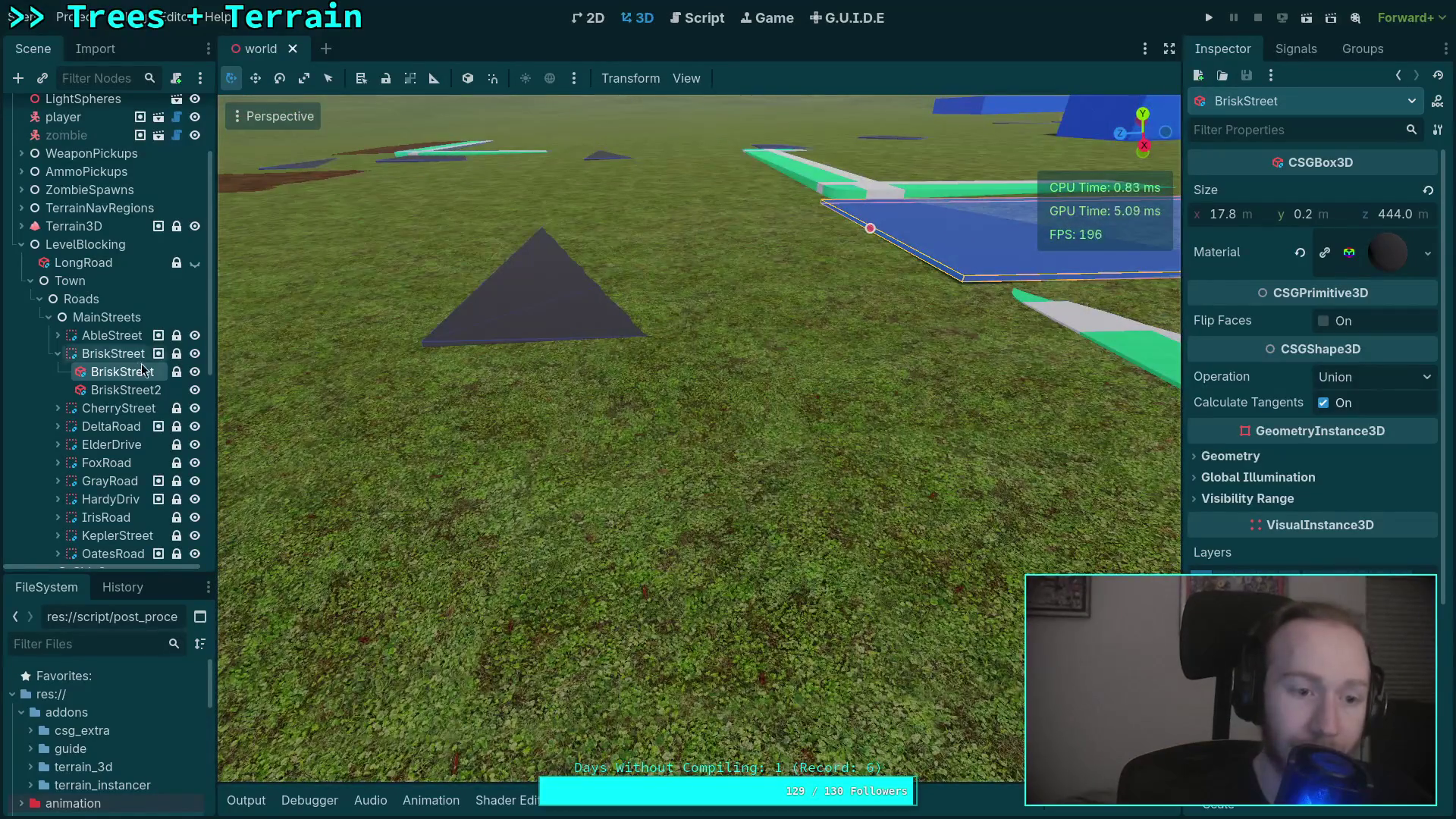
left_click(58, 353)
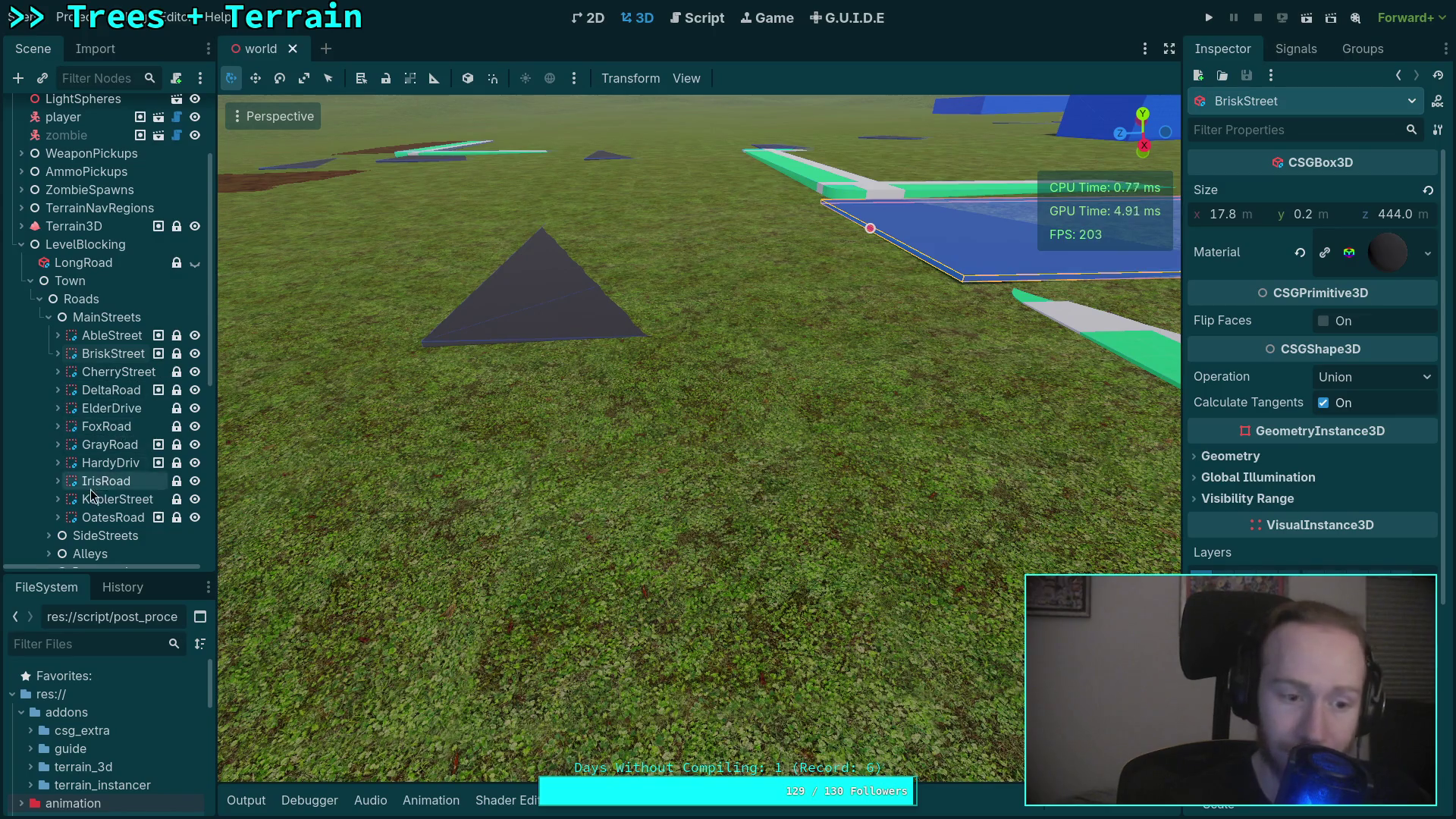
Select the Brisk_Fox intersection box under Intersections and set its Position Y to 4.2.
scroll(50, 508, "down", 1)
left_click(49, 515)
scroll(106, 455, "down", 3)
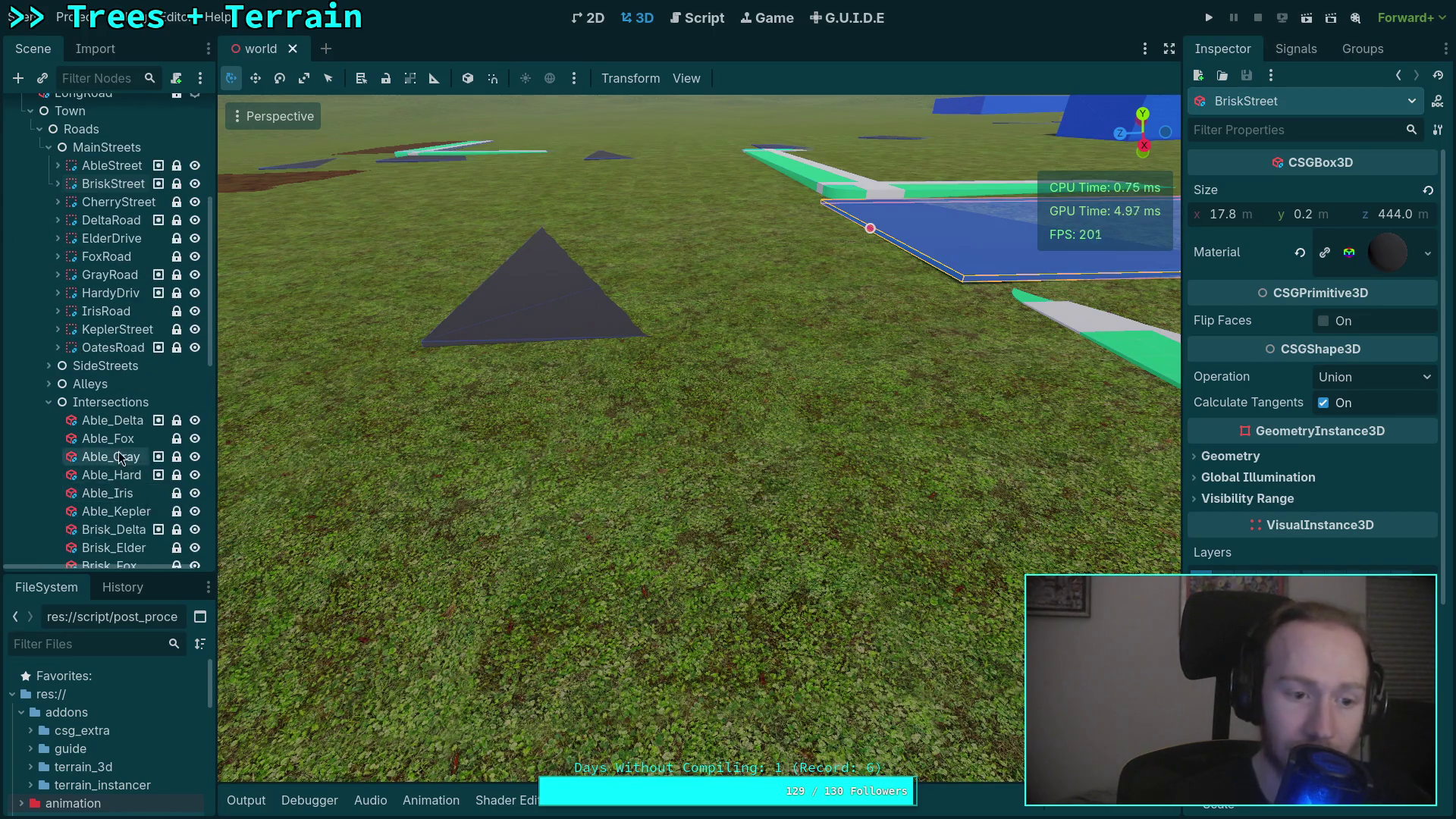
left_click(114, 472)
left_click(114, 509)
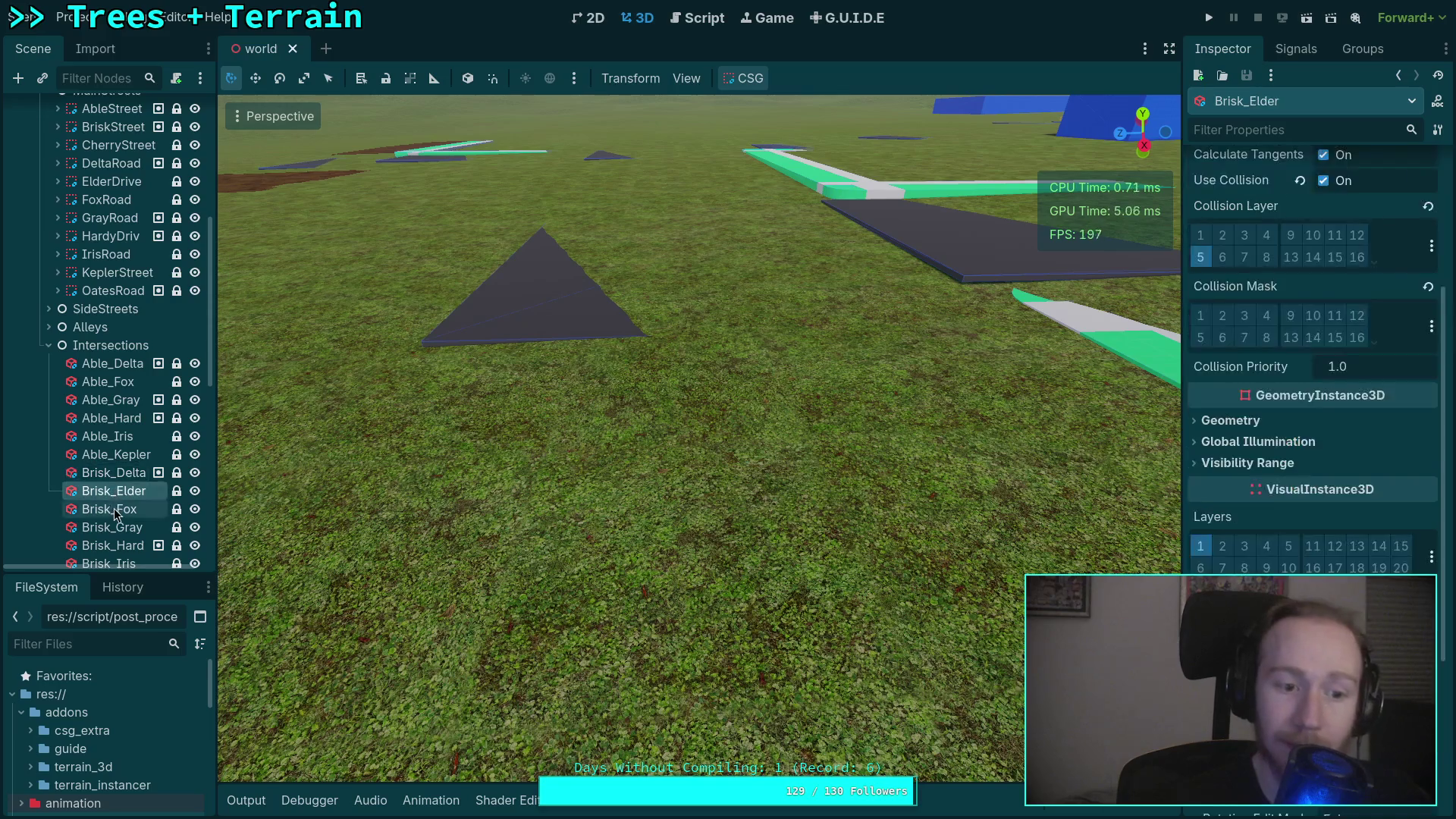
key("w")
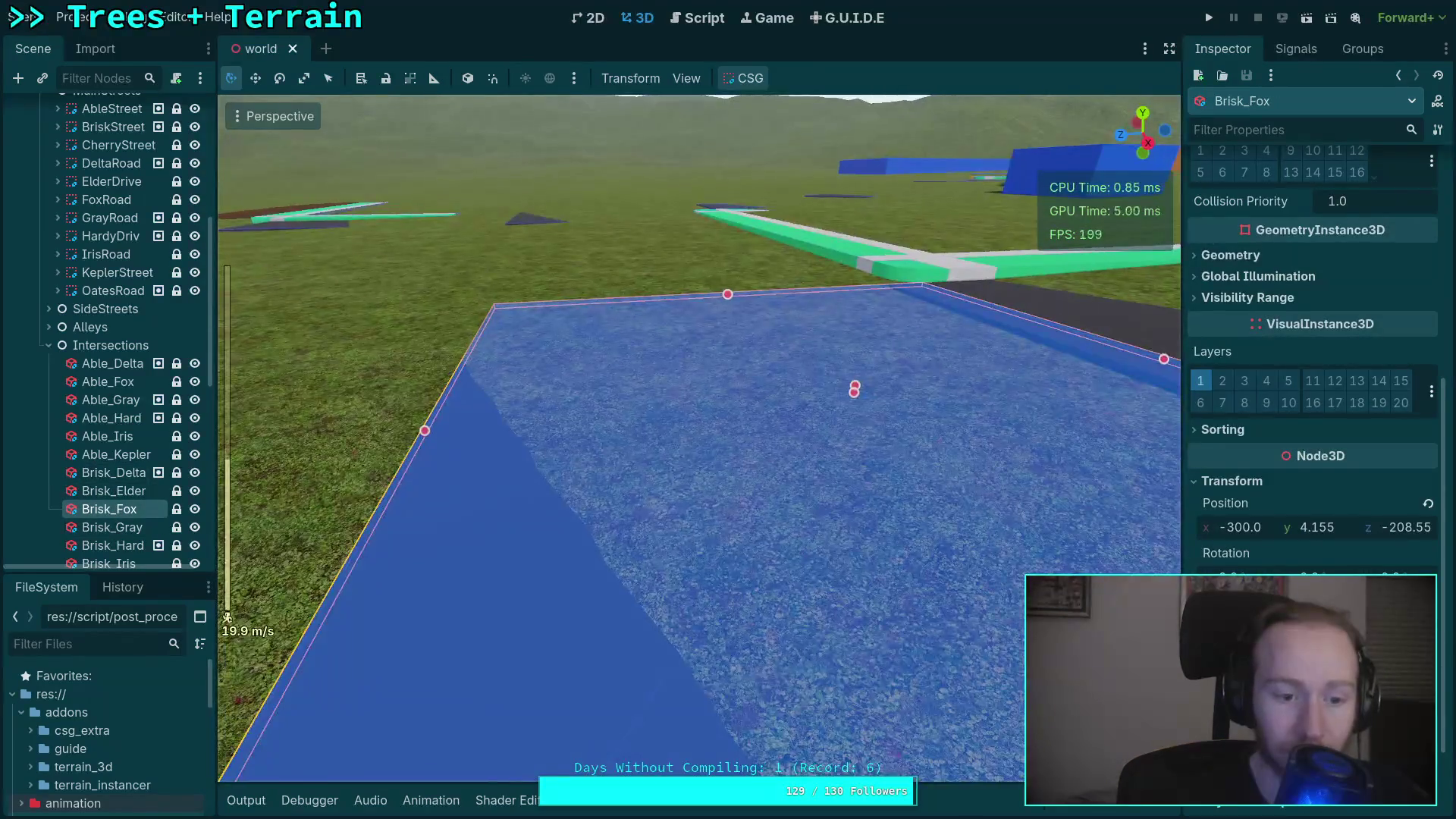
key("s")
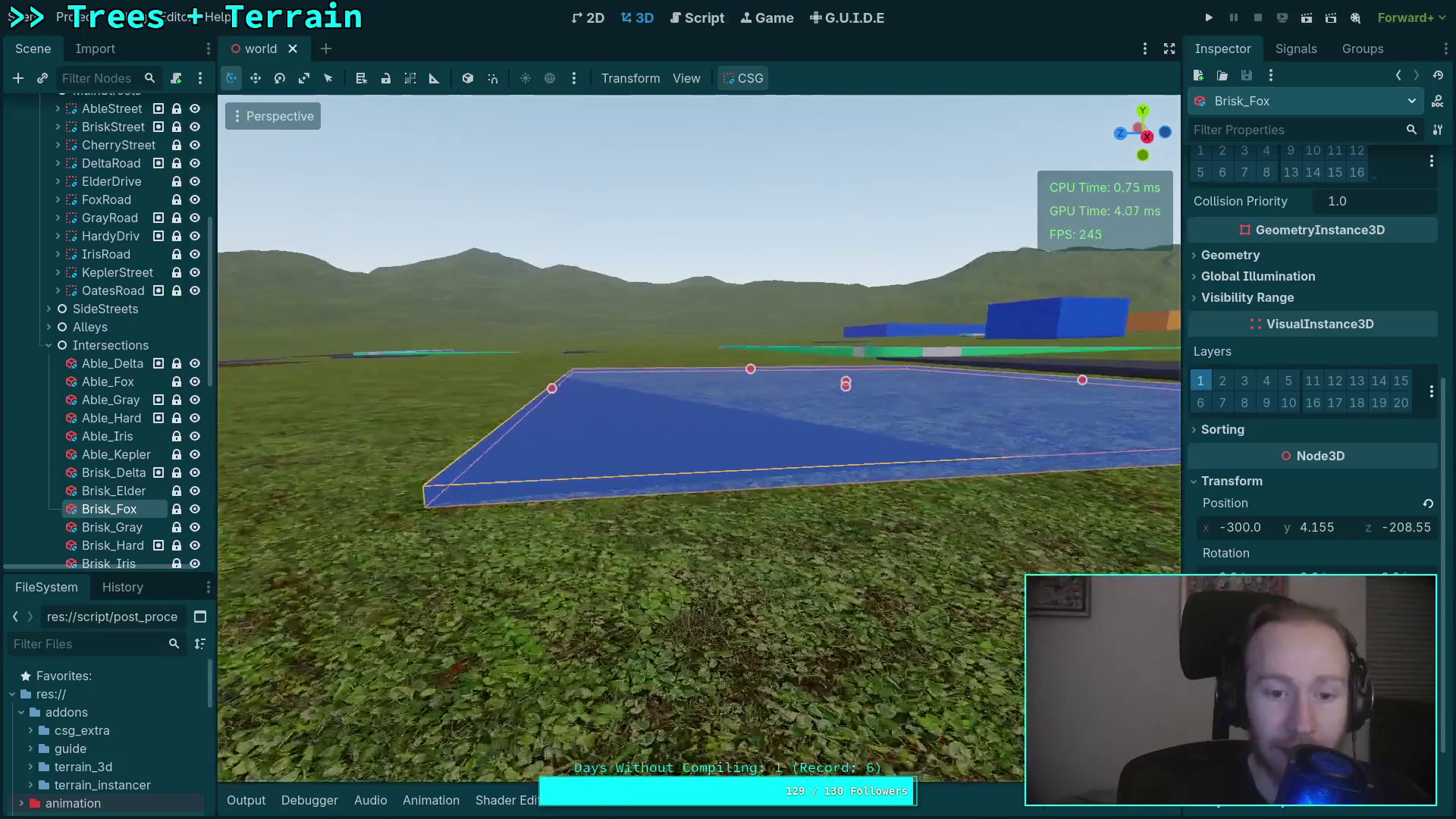
left_click(1323, 527)
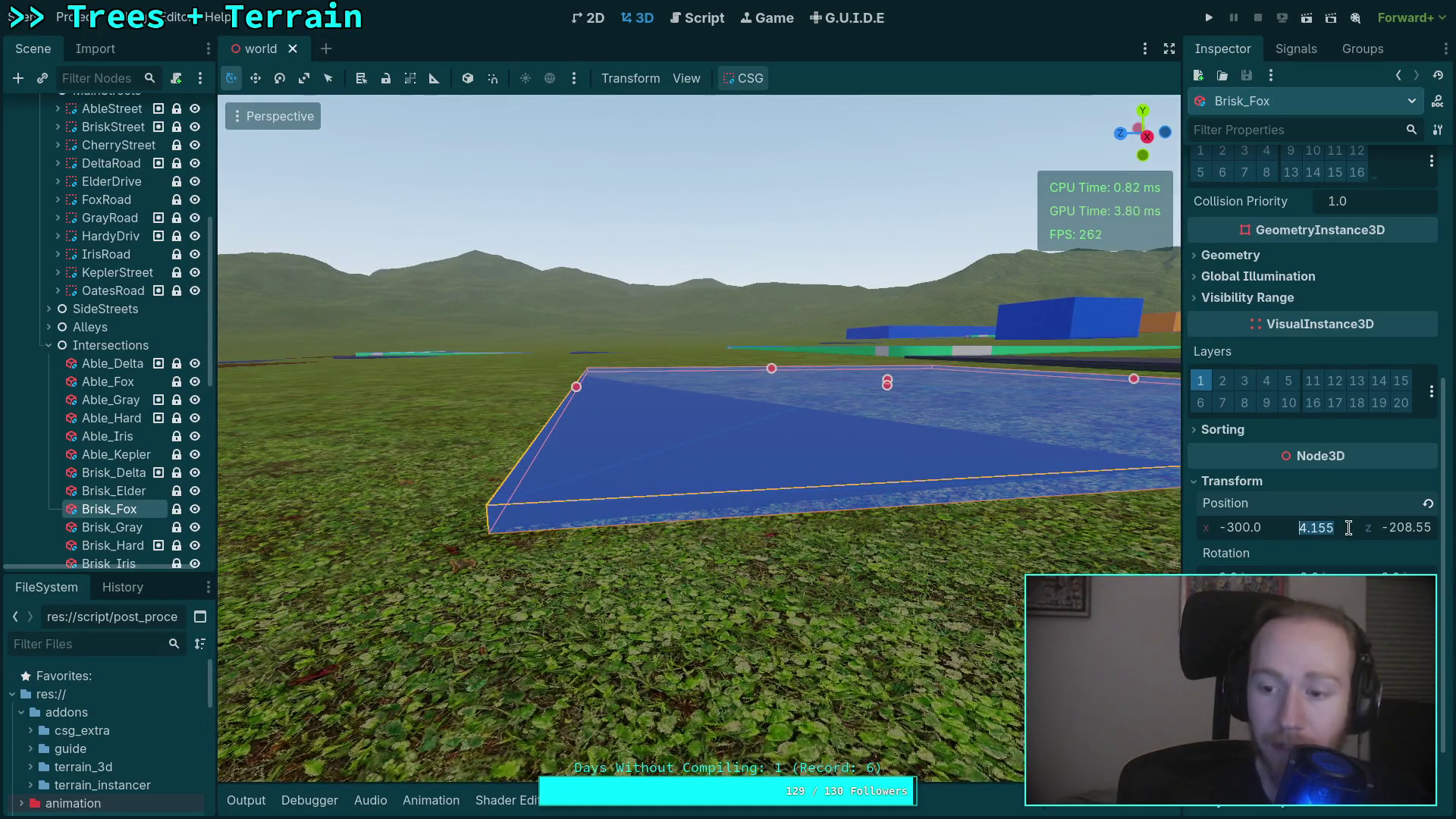
type("4.2")
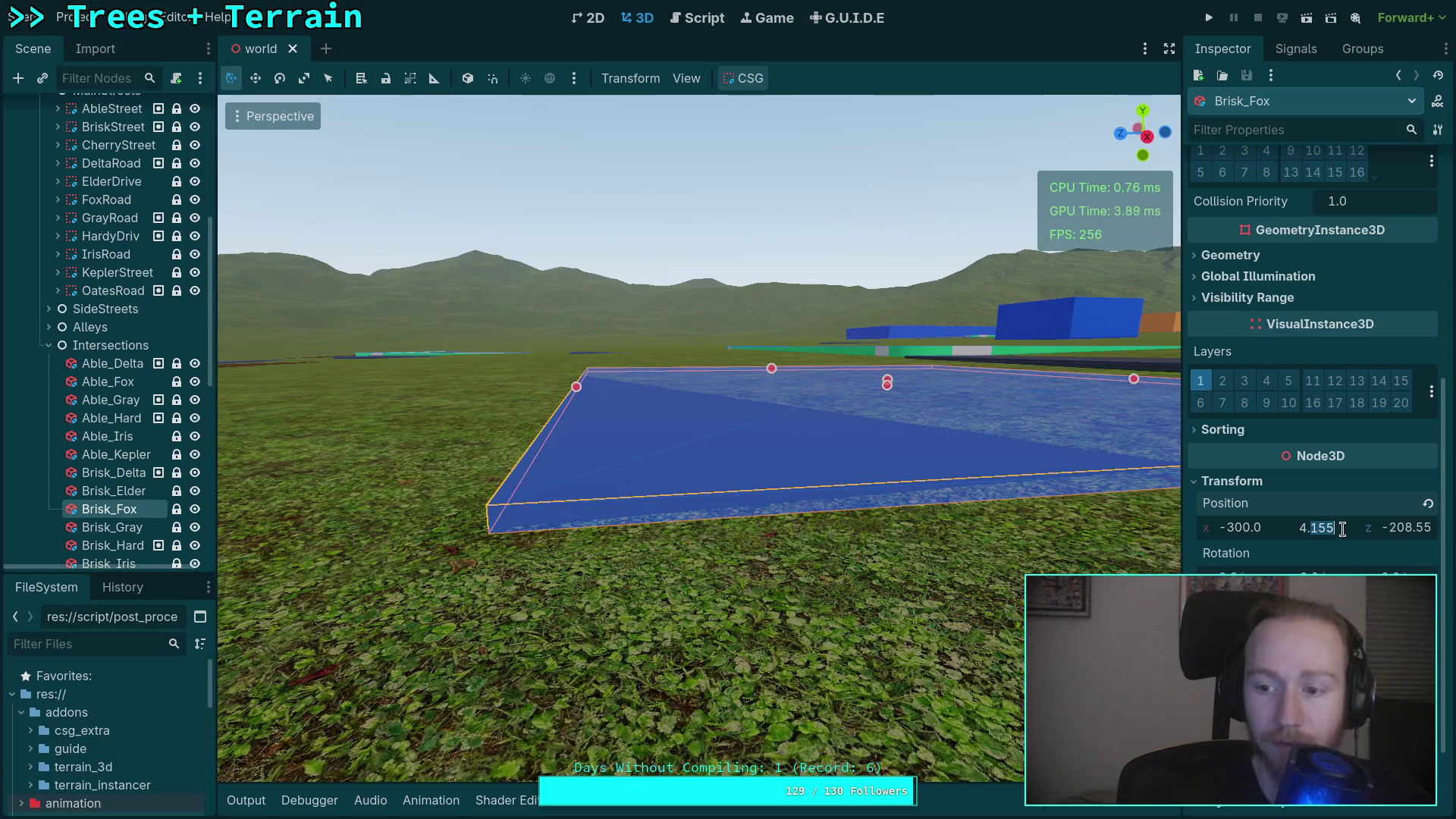
key("Return")
Fly the camera around Brisk_Fox to check its new height, then save the scene.
key("q")
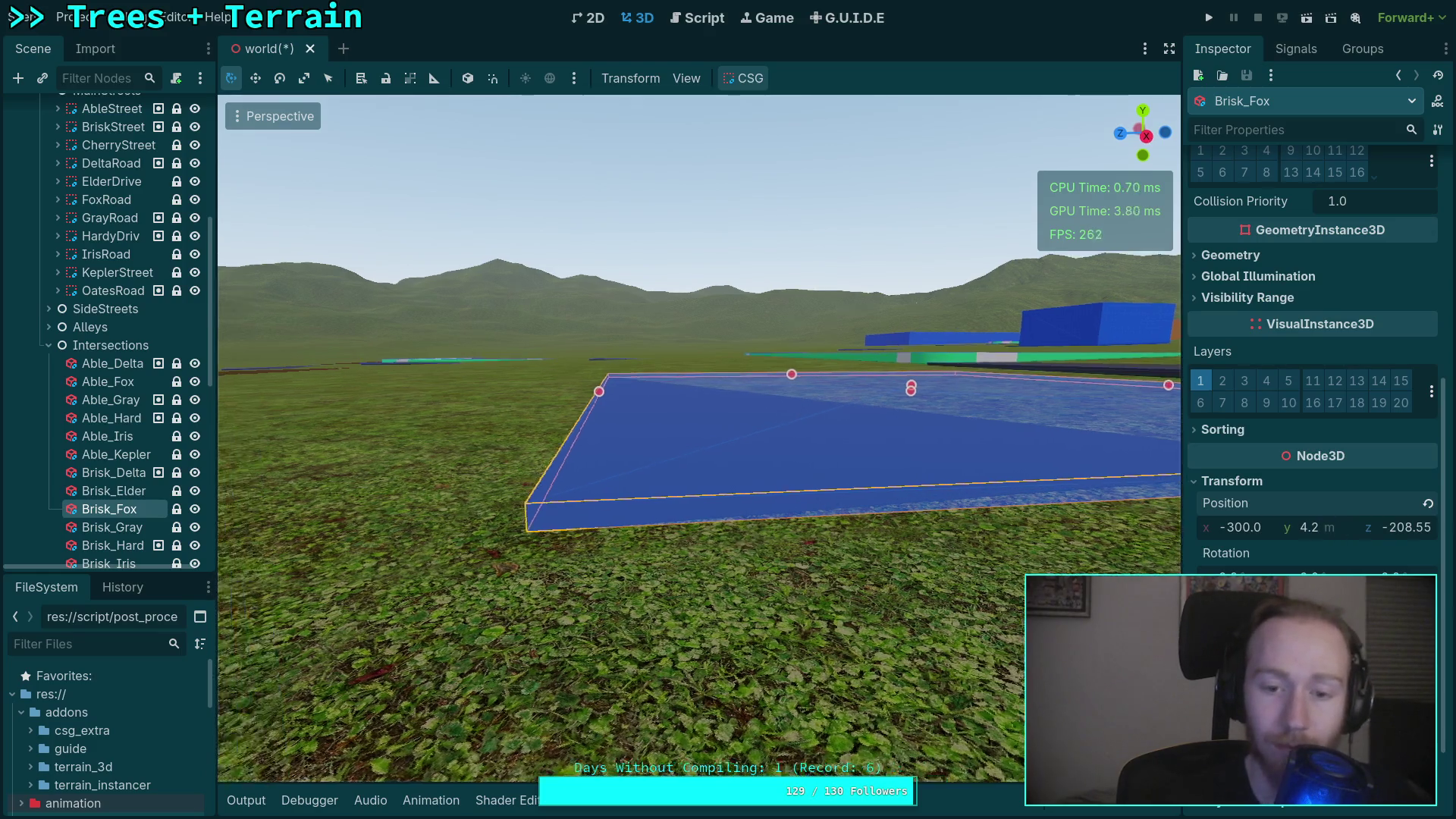
key("e")
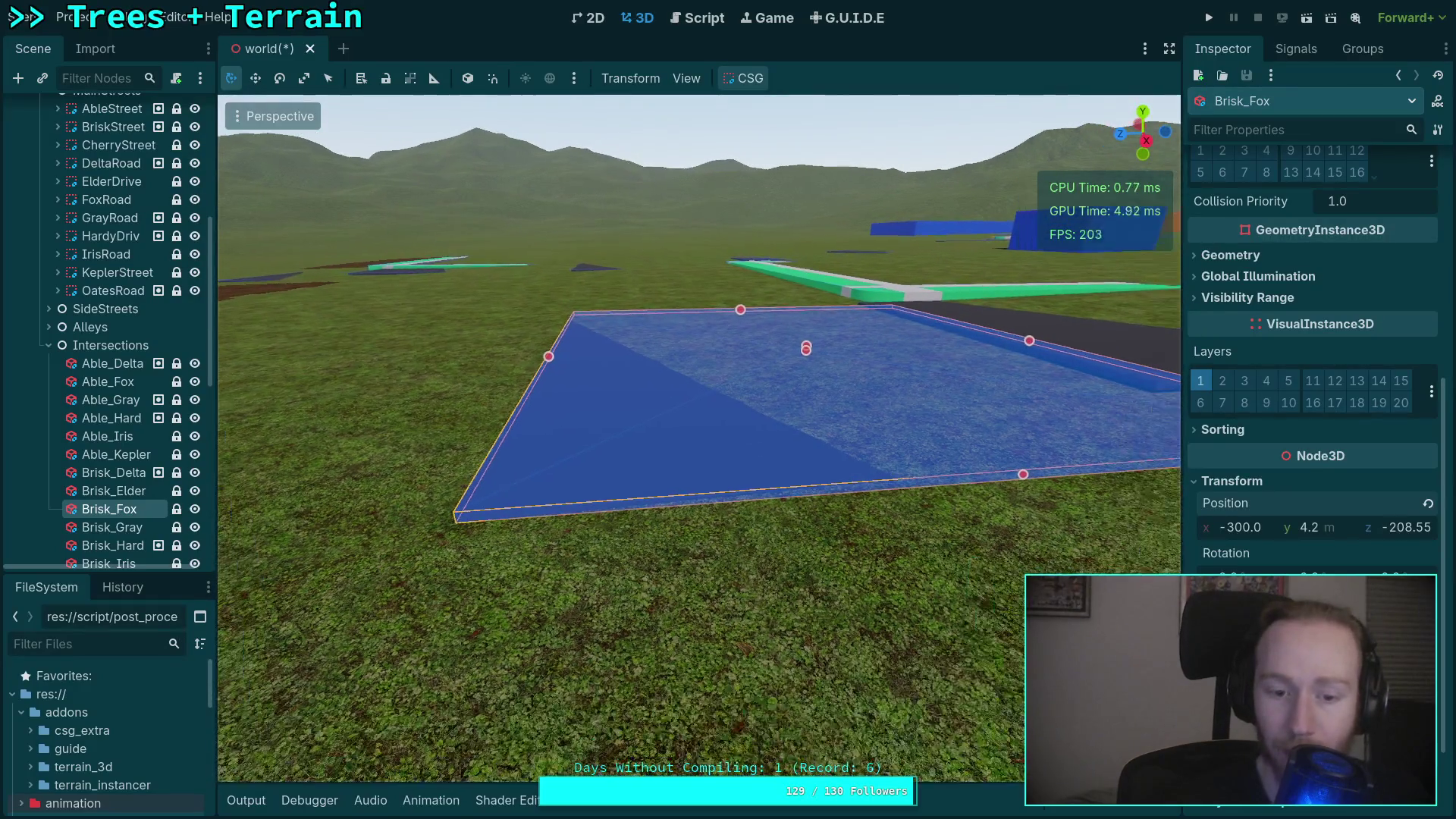
scroll(1333, 447, "up", 5)
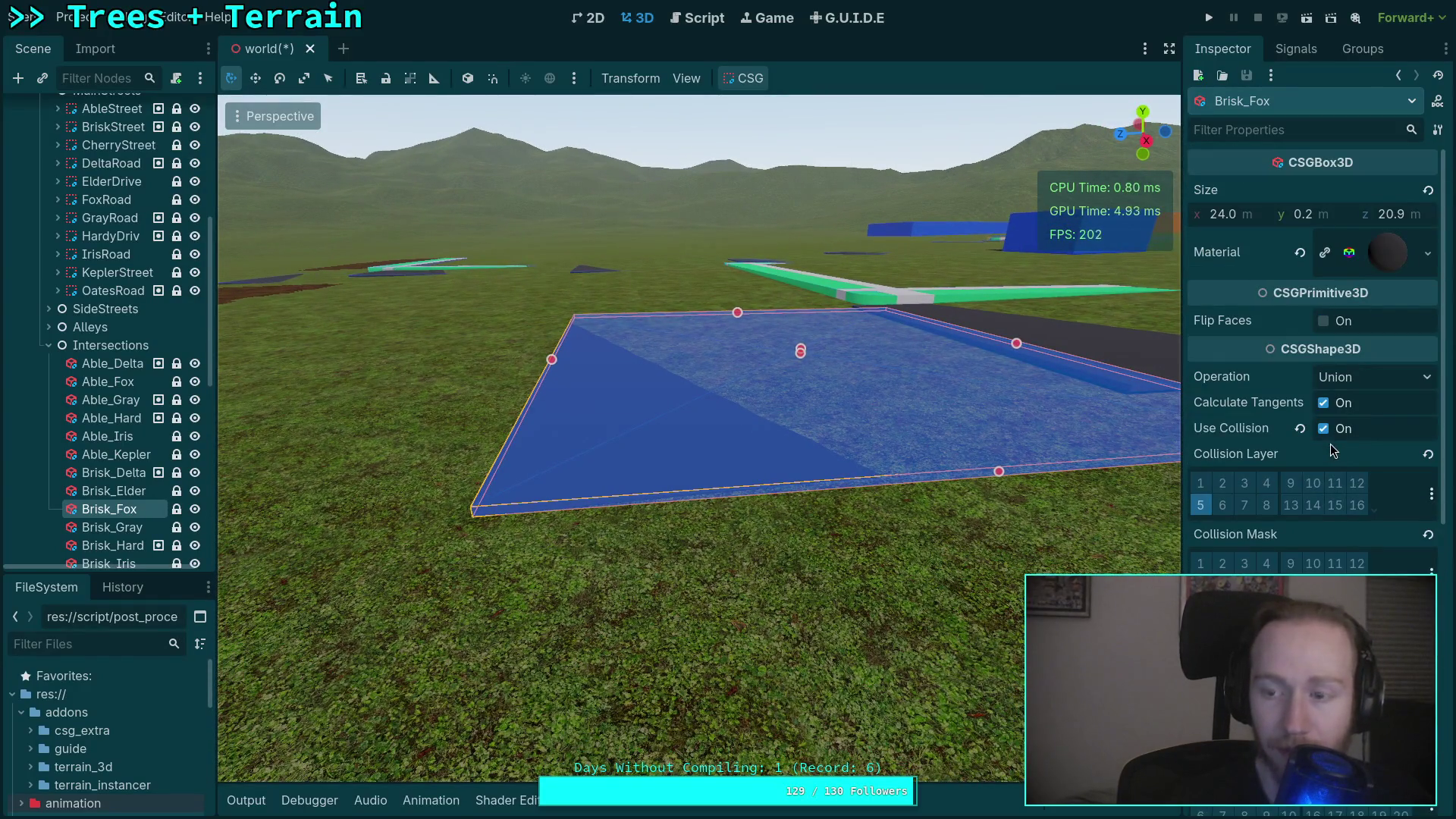
scroll(1331, 443, "down", 5)
key("s")
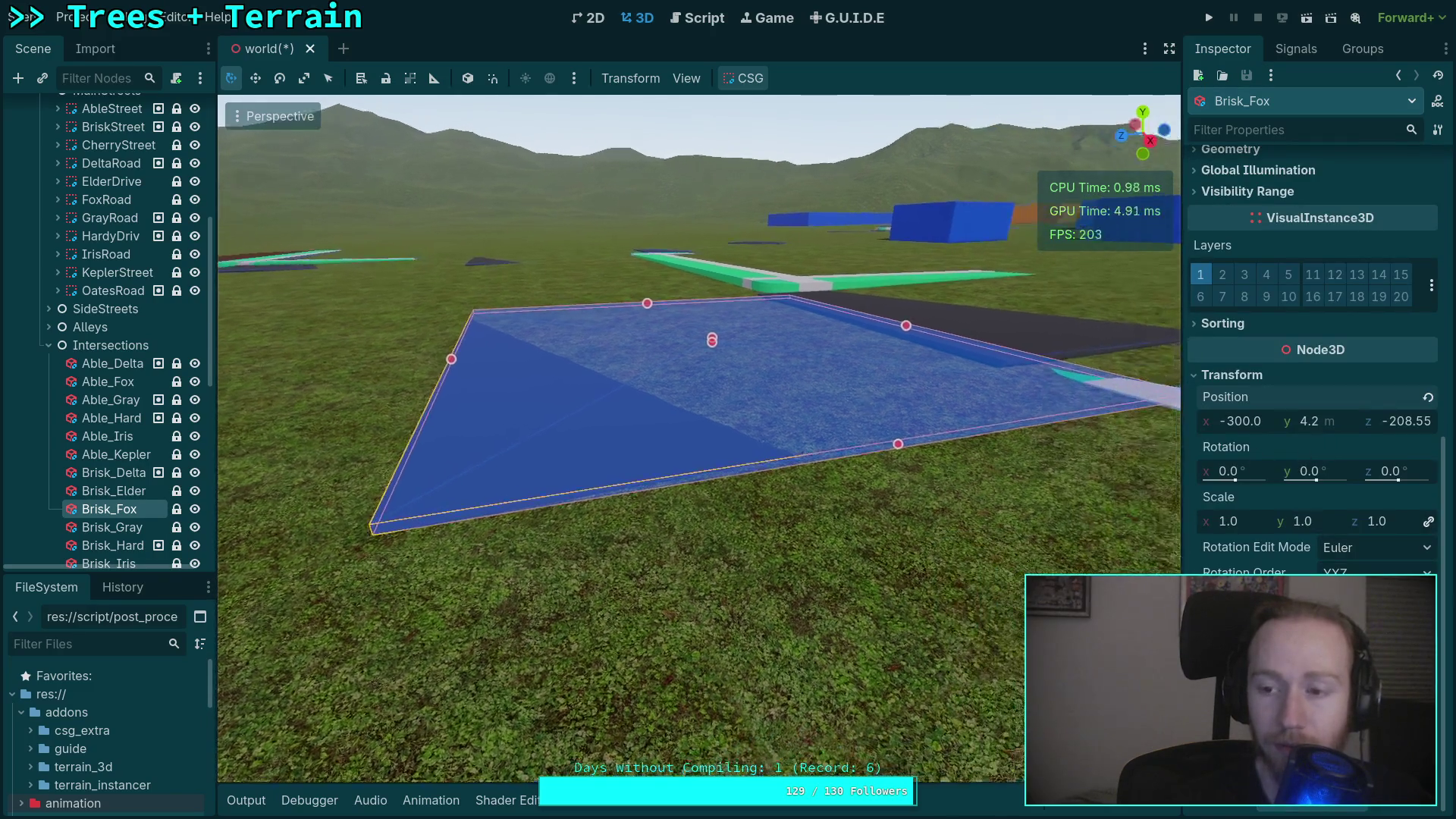
scroll(1357, 440, "up", 5)
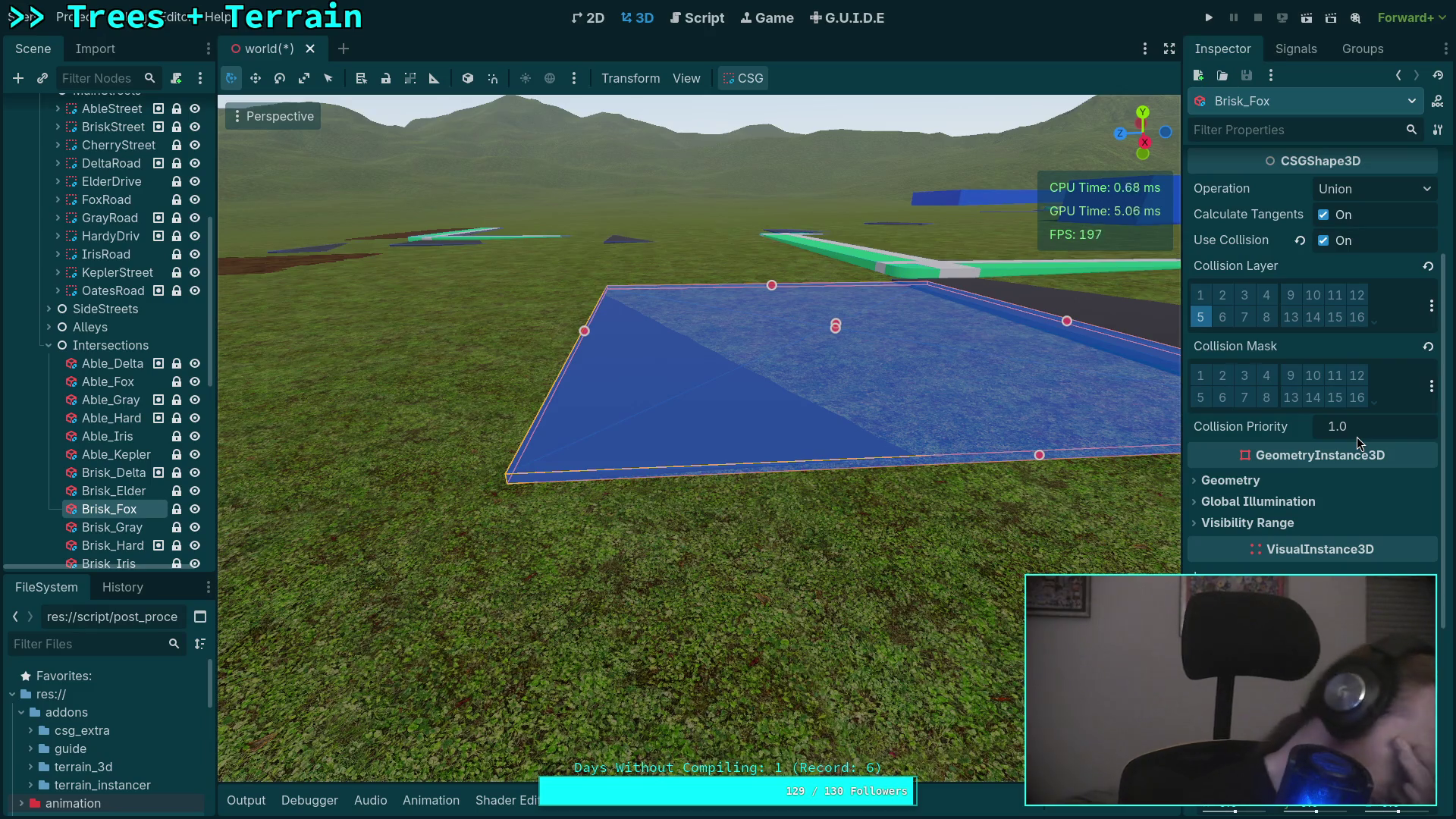
key("w")
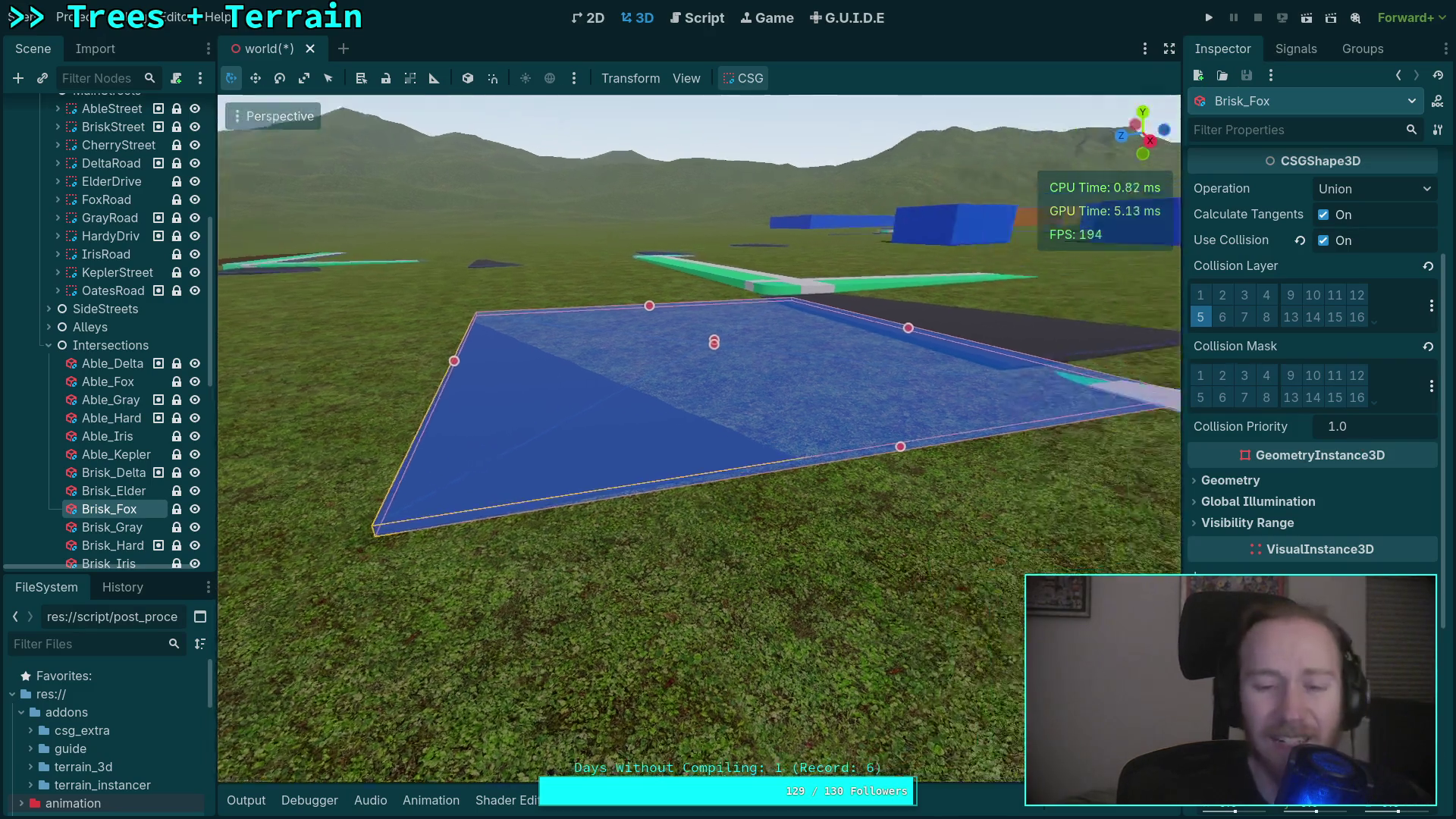
key("s")
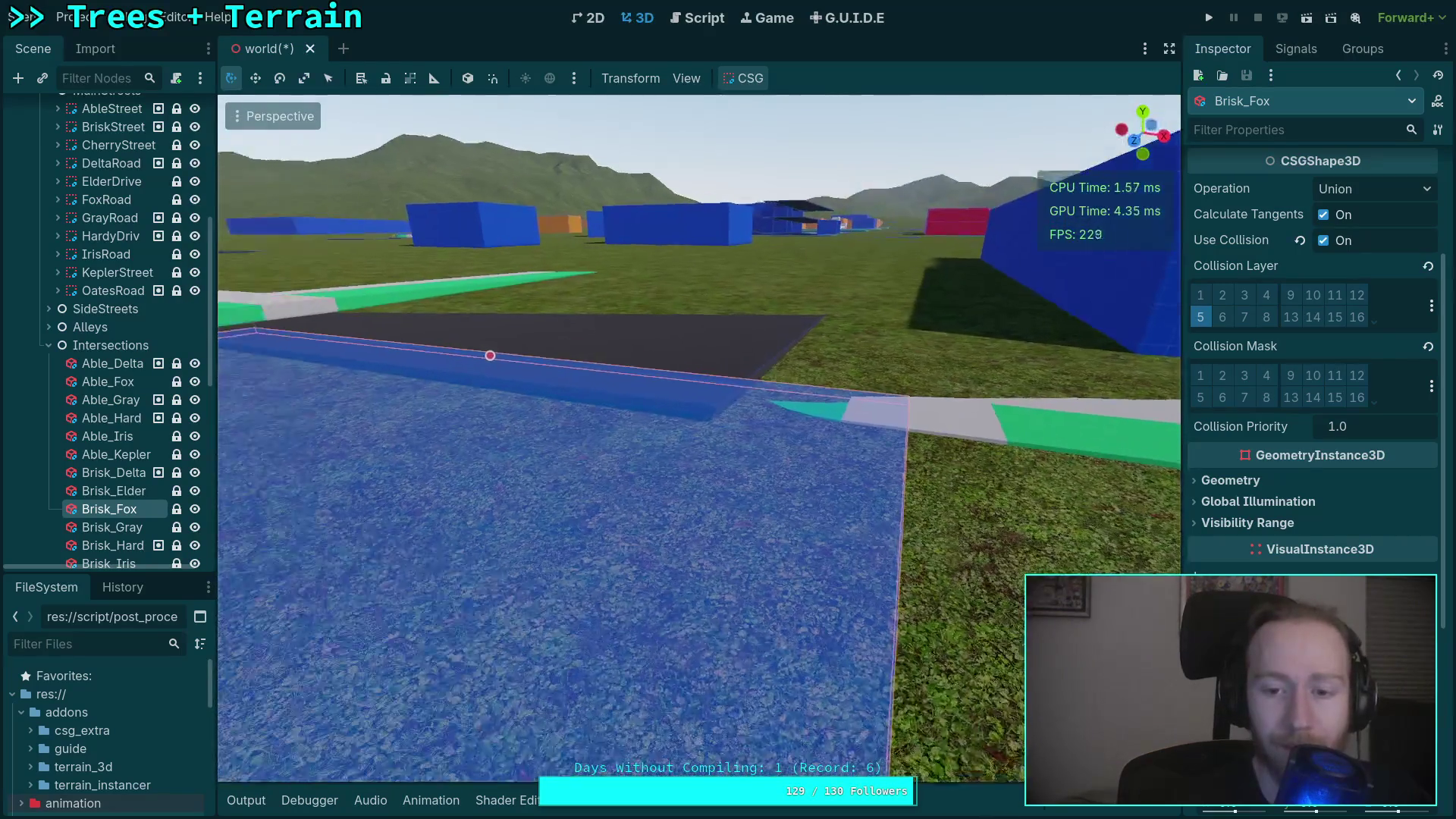
key("s")
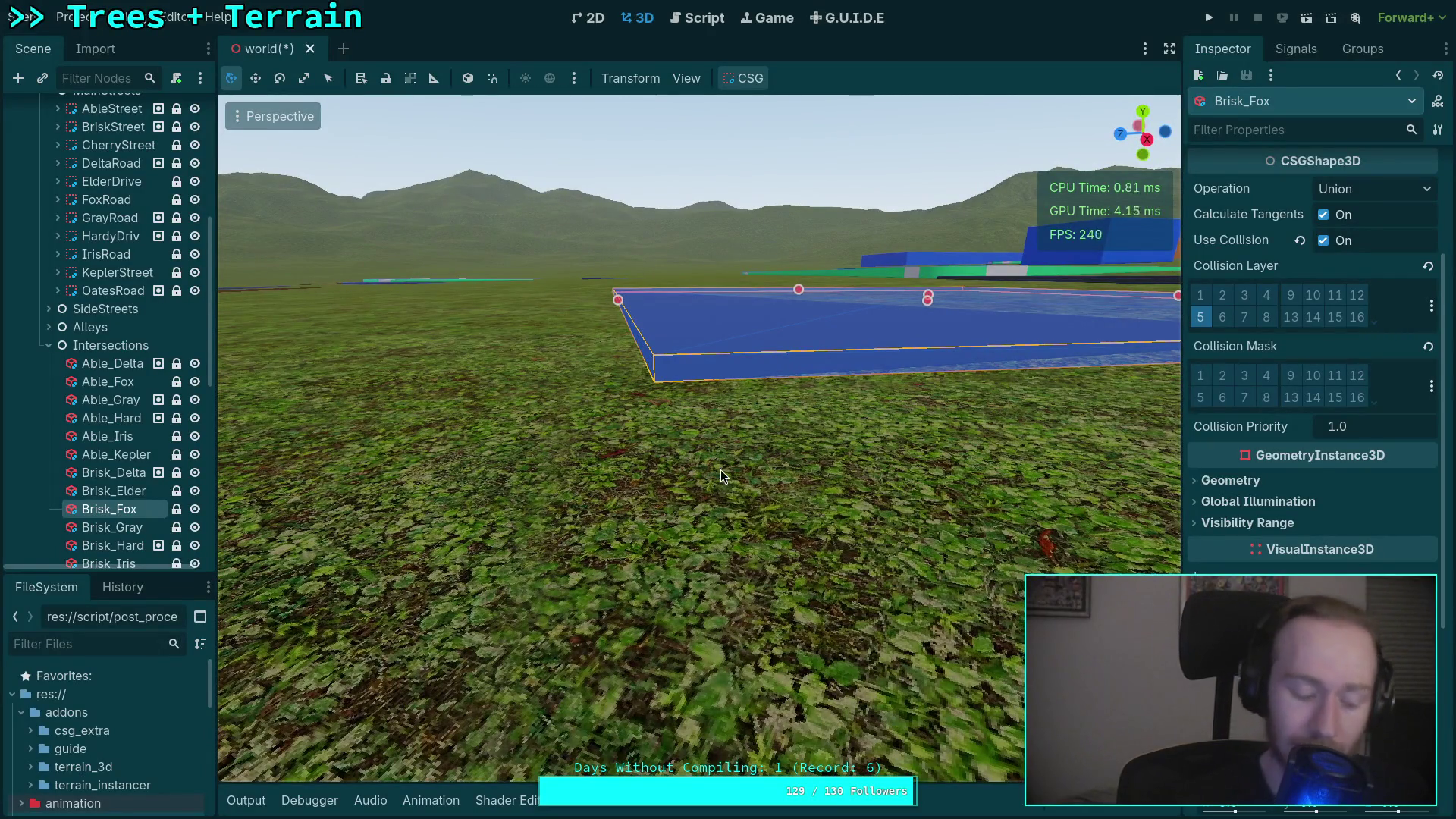
key("ctrl+s")
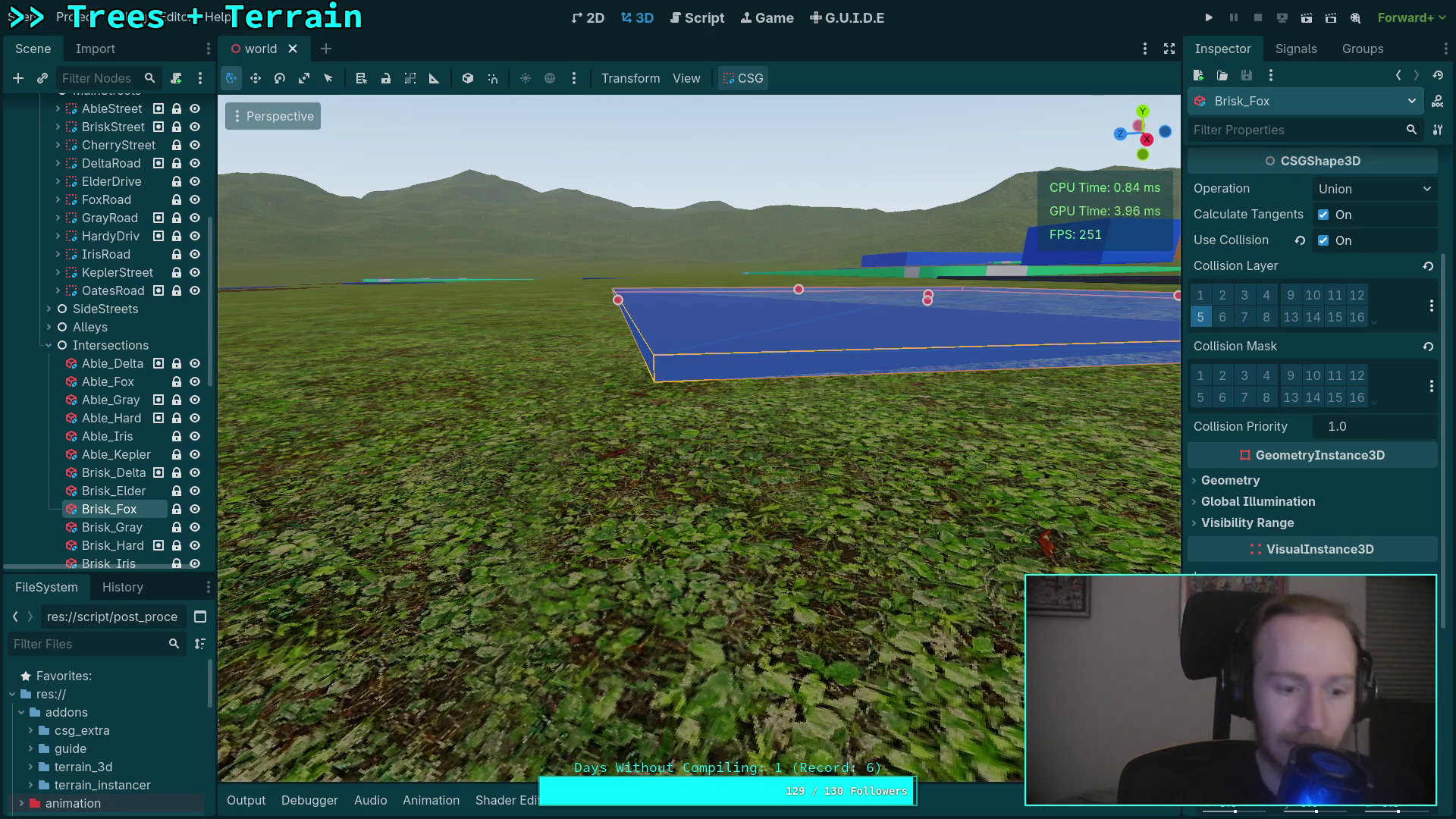
key("super+1")
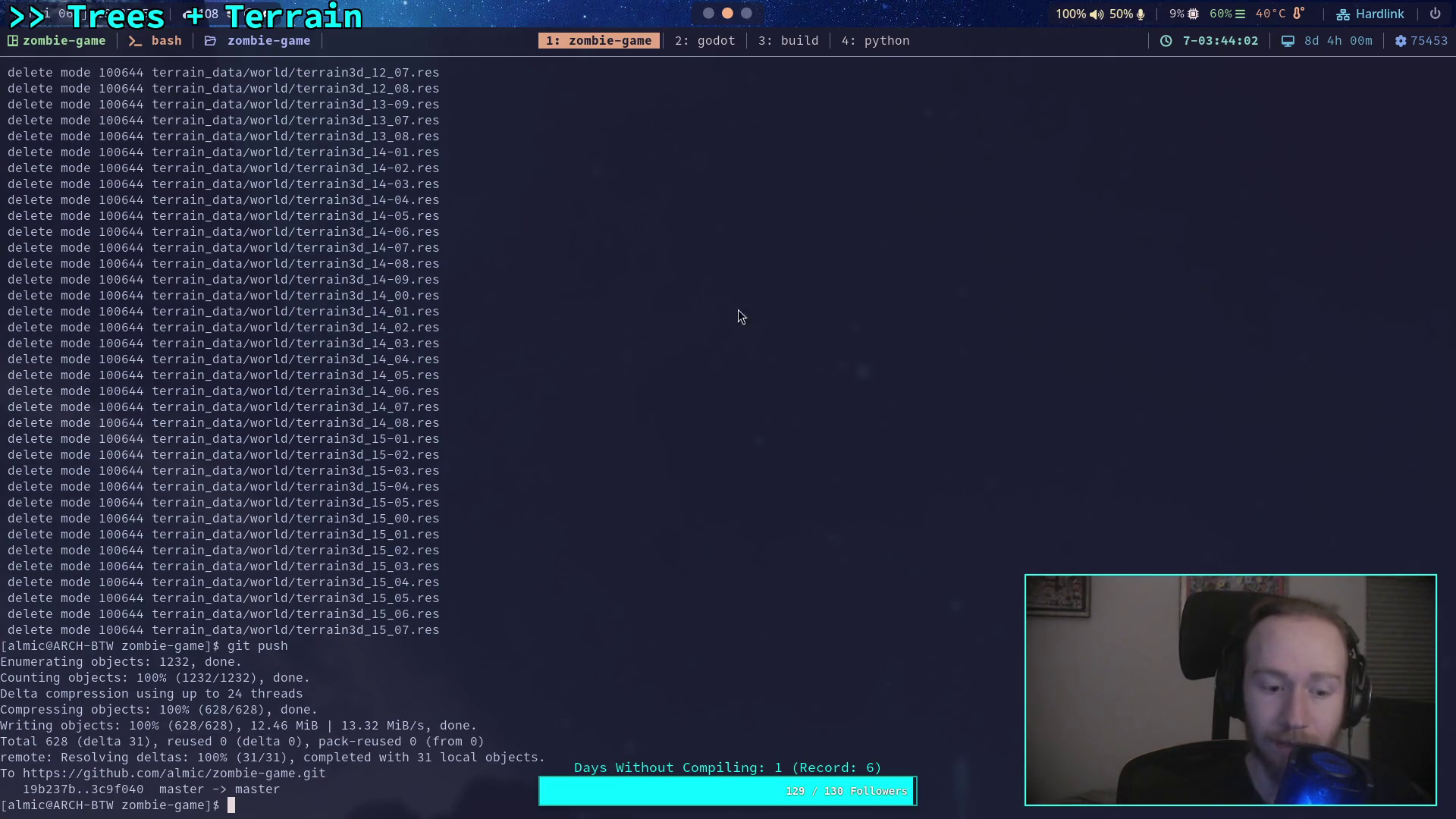
Run git diff on scene/world/world.tscn and page through to the Intersections changes.
type("git de")
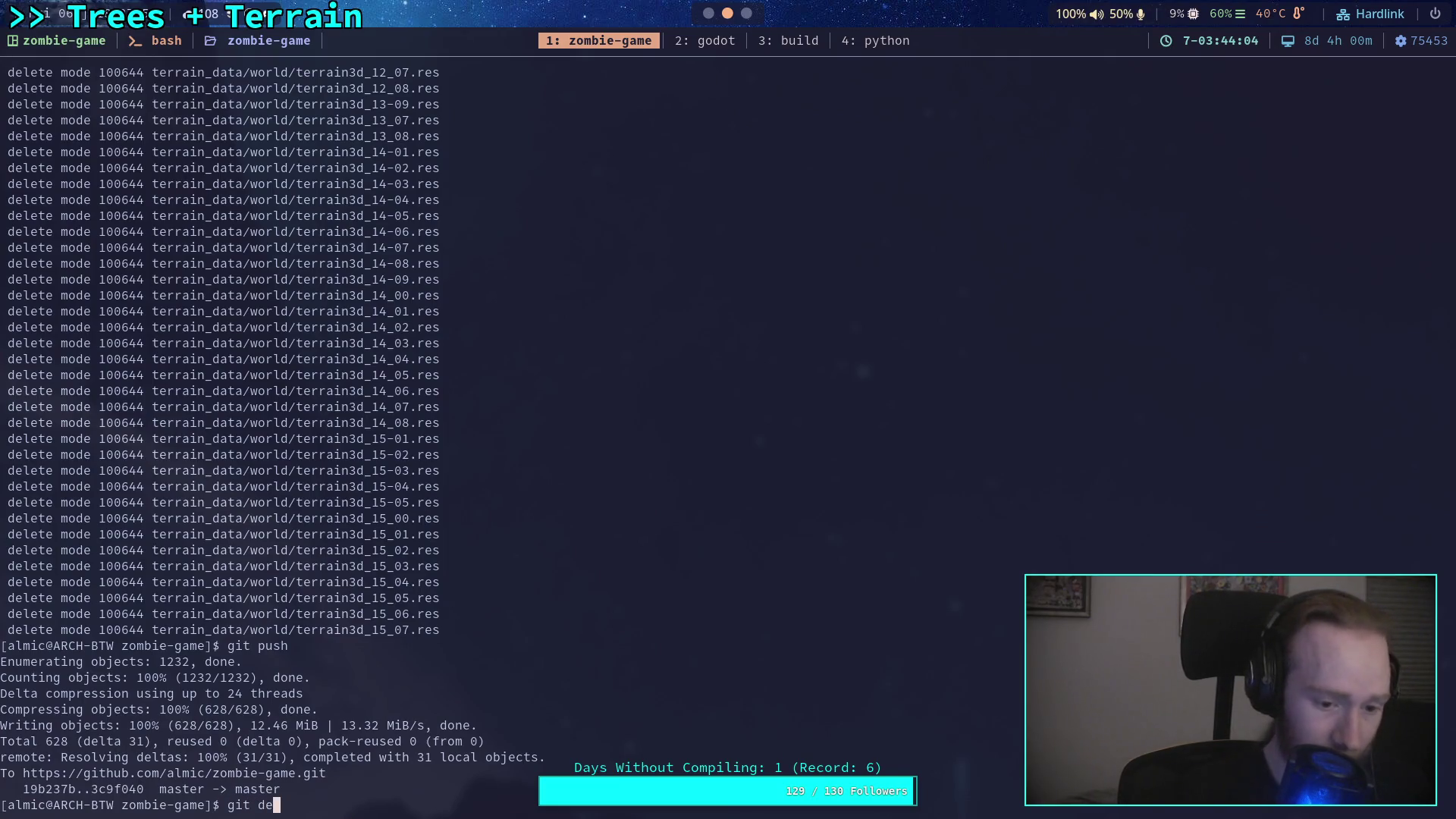
key("BackSpace")
type("iff scene/")
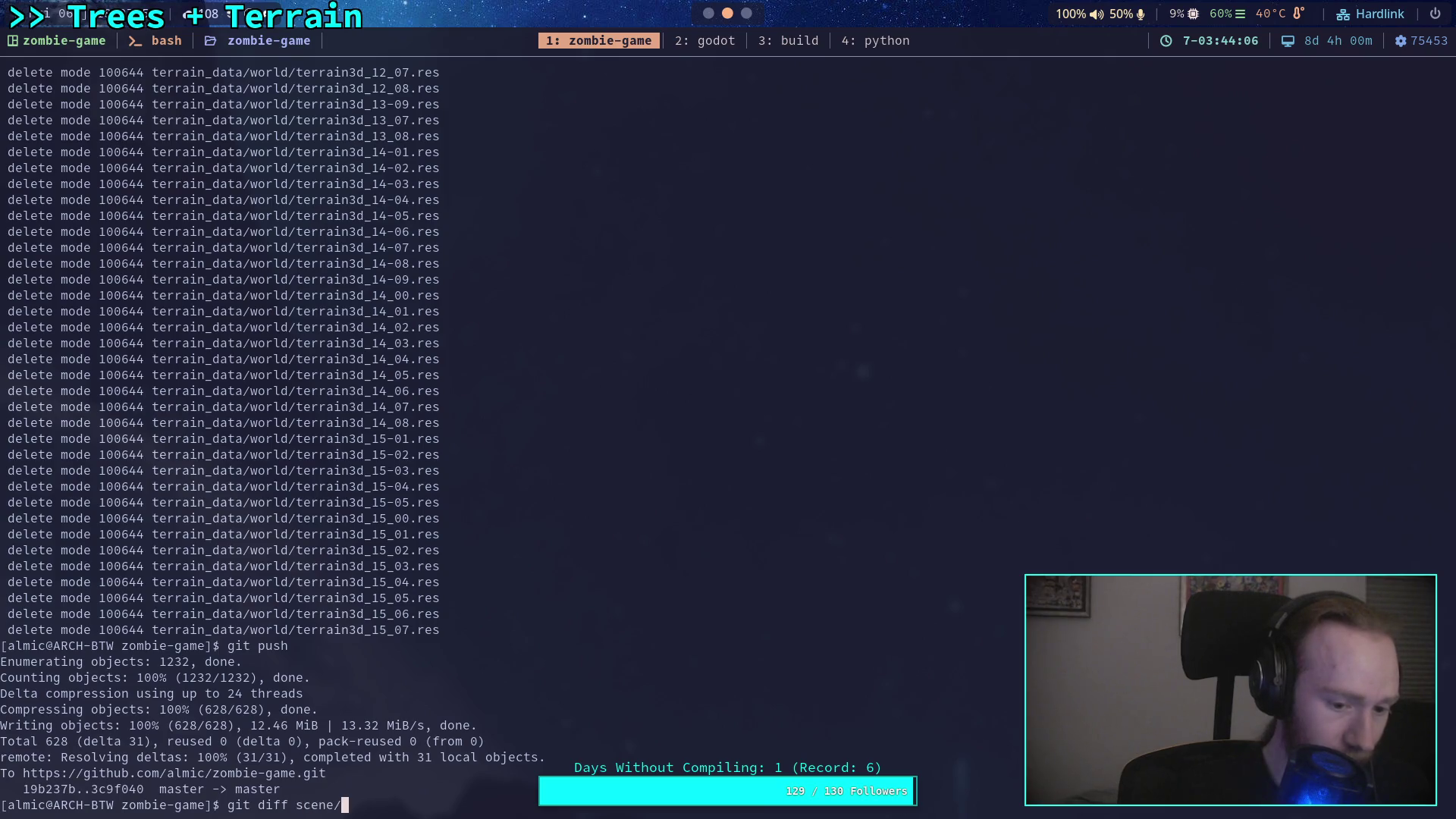
type("world/world.tscn")
key("Return")
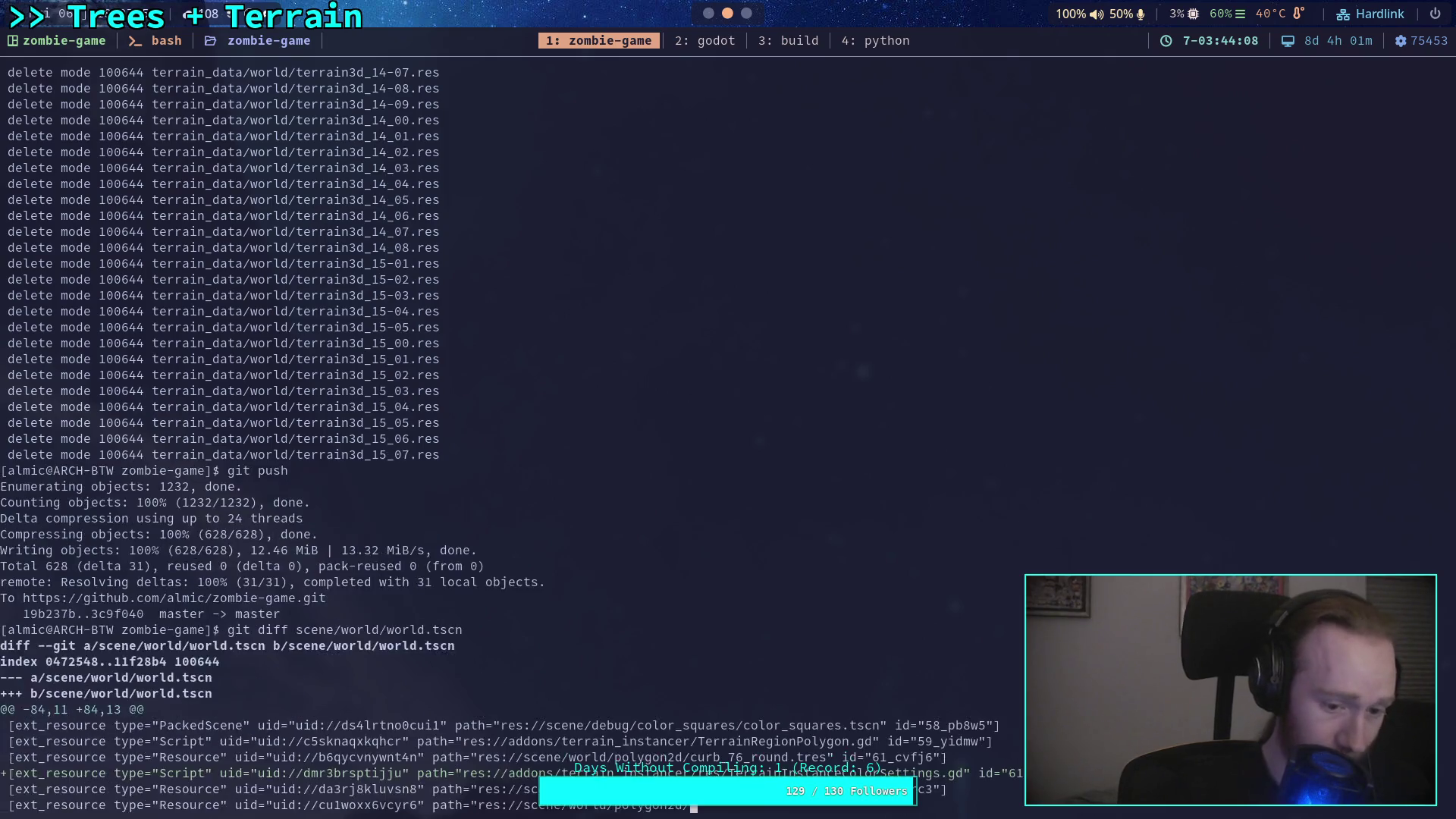
key("space")
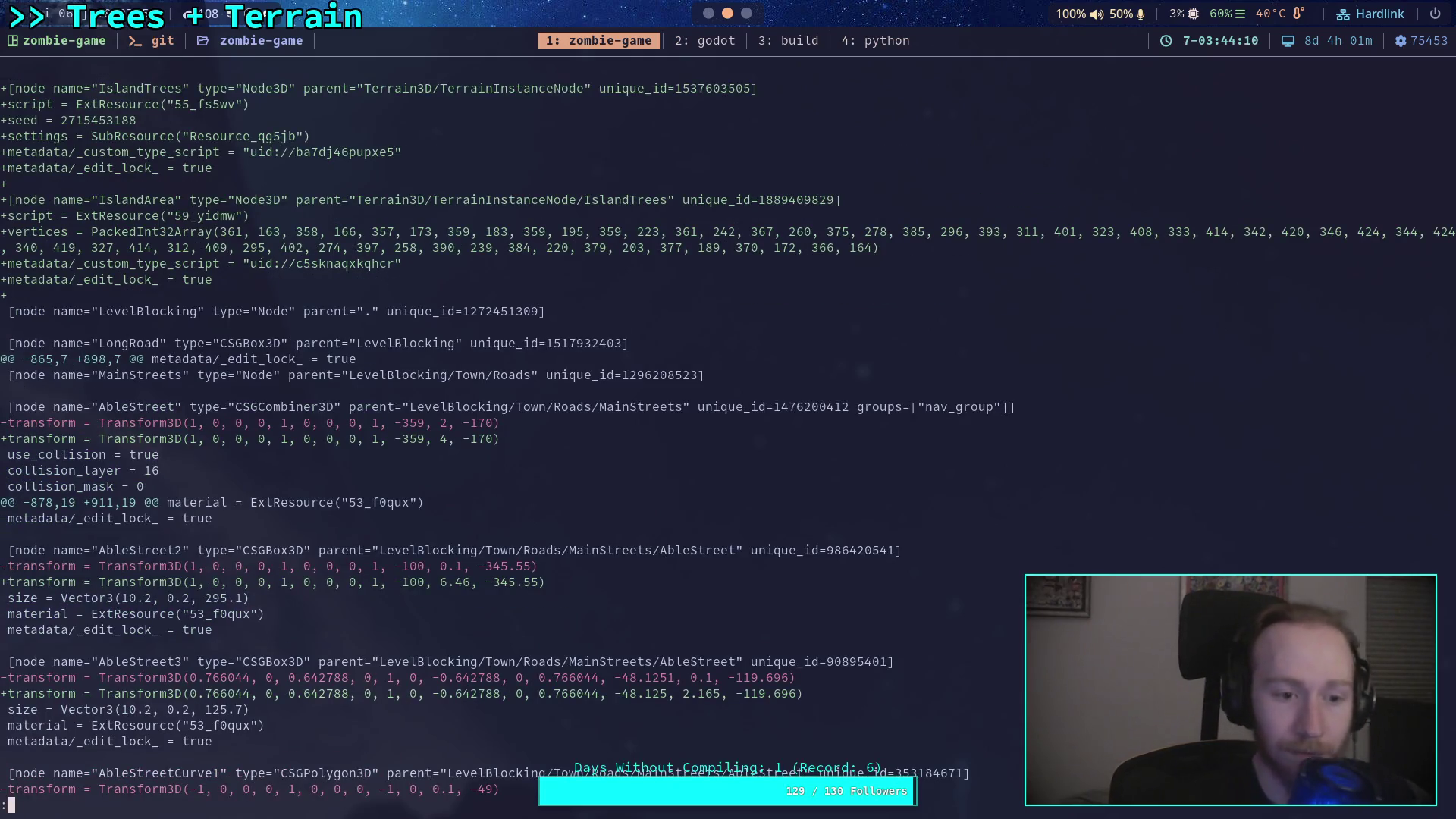
key("space")
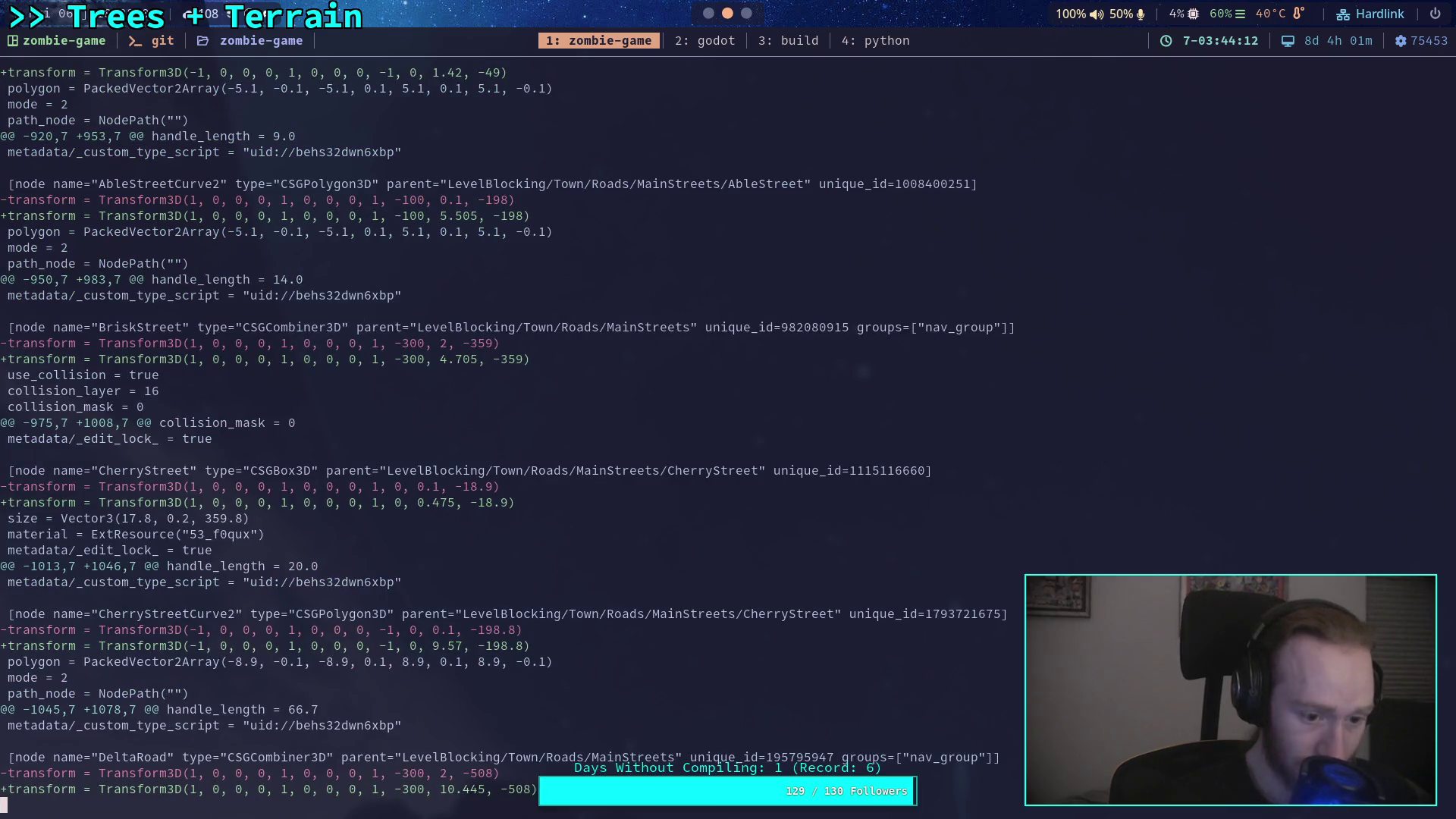
key("space")
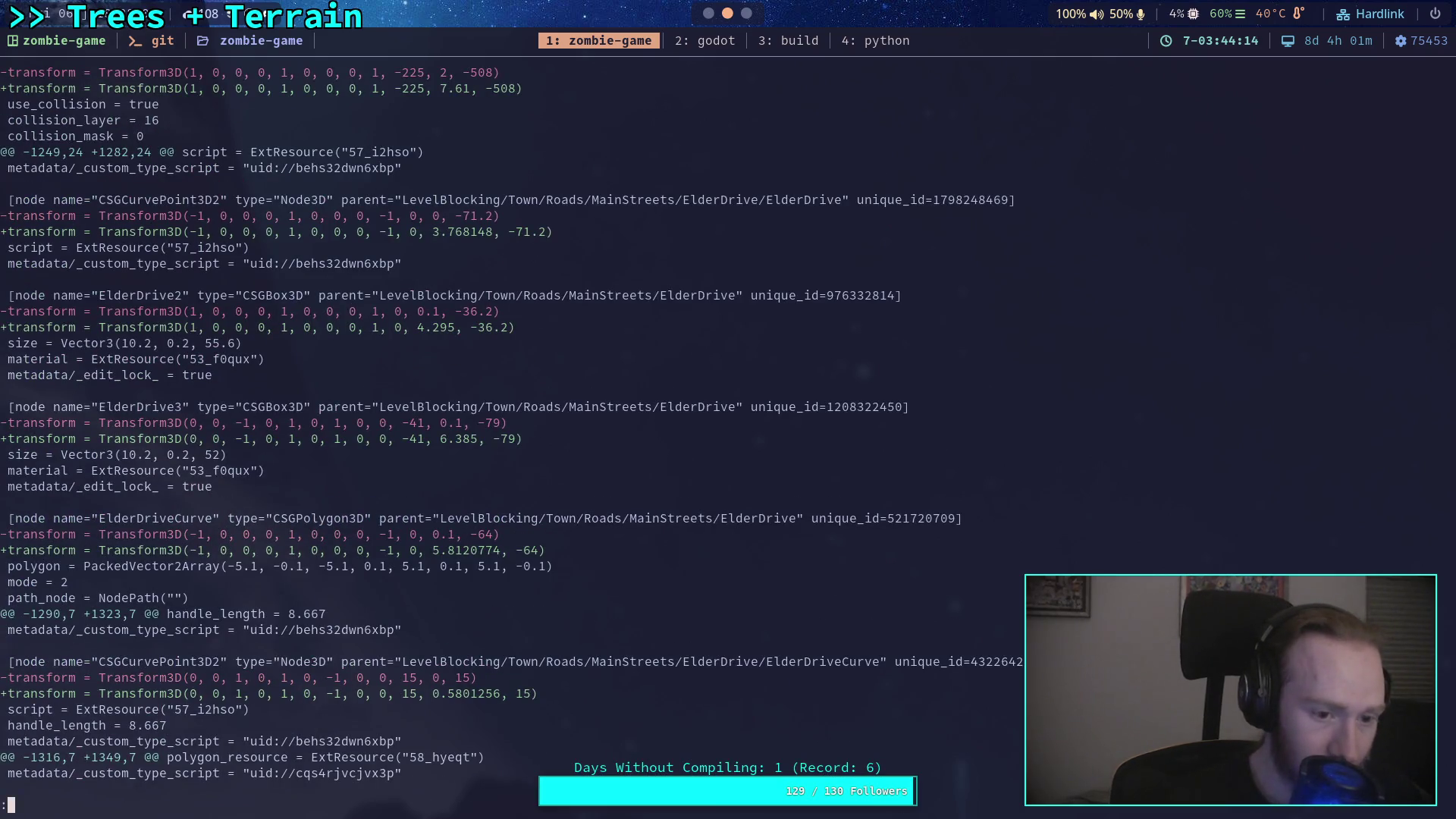
key("space")
key("space")
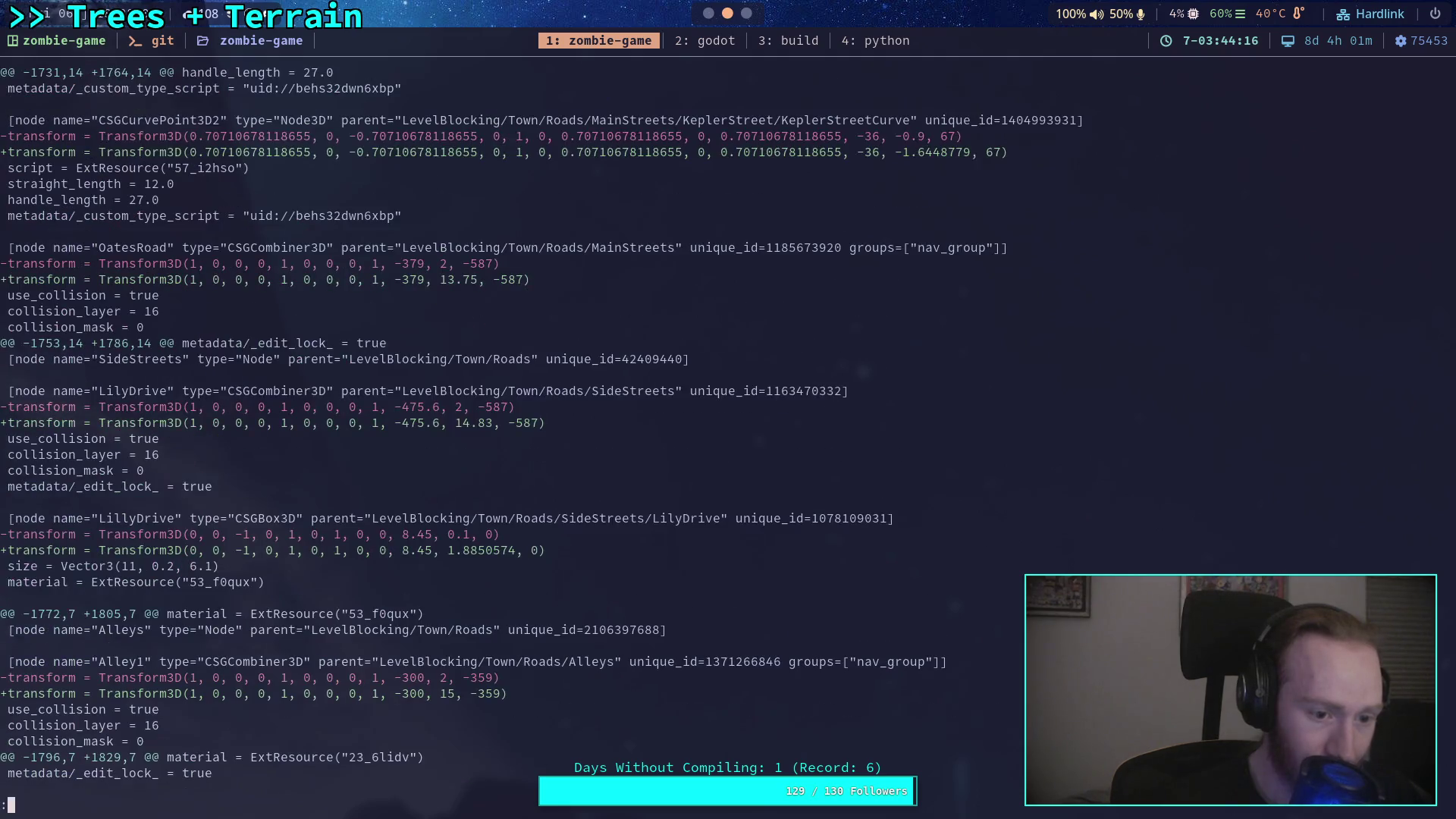
key("space")
key("space")
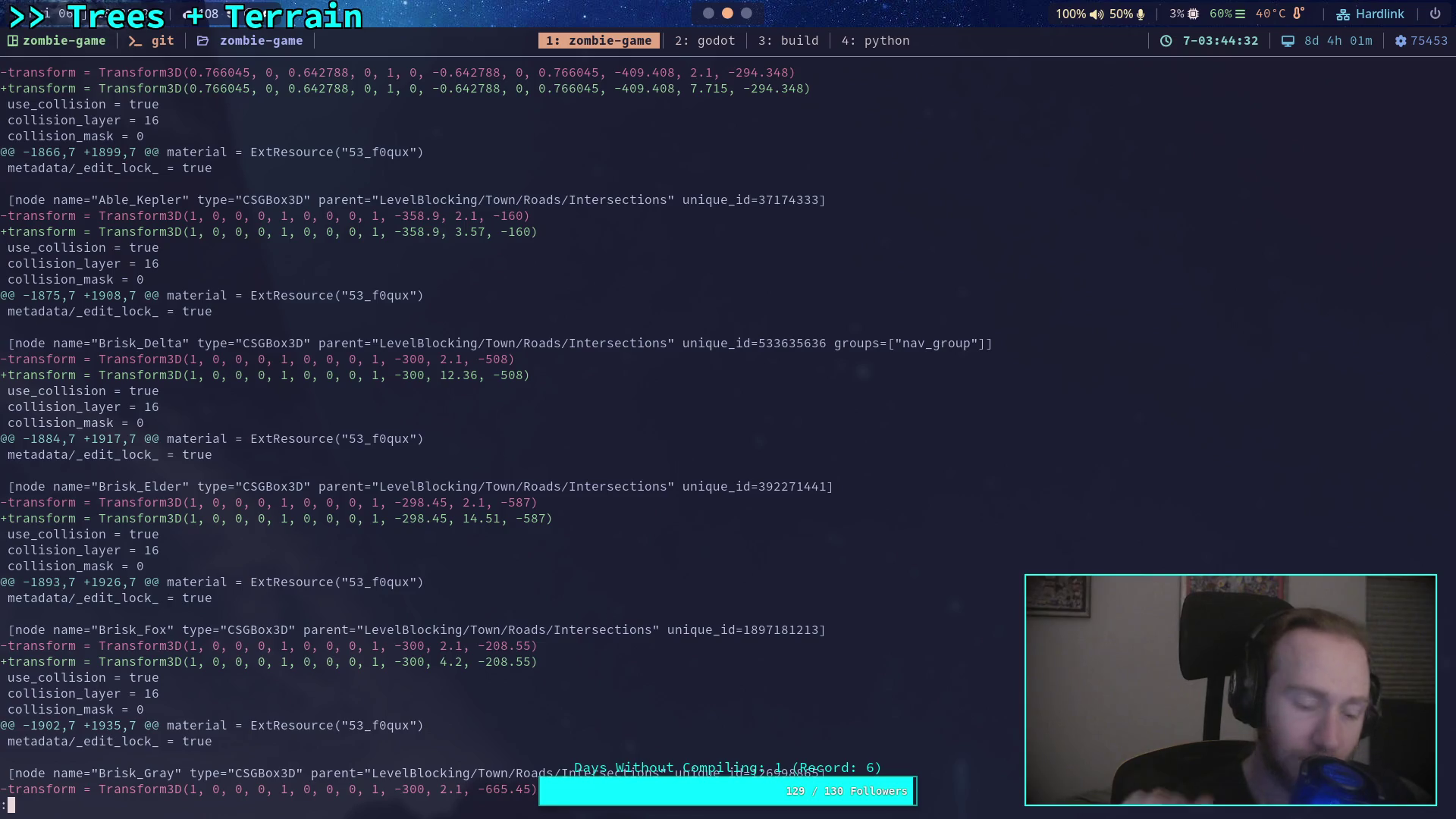
key("super+2")
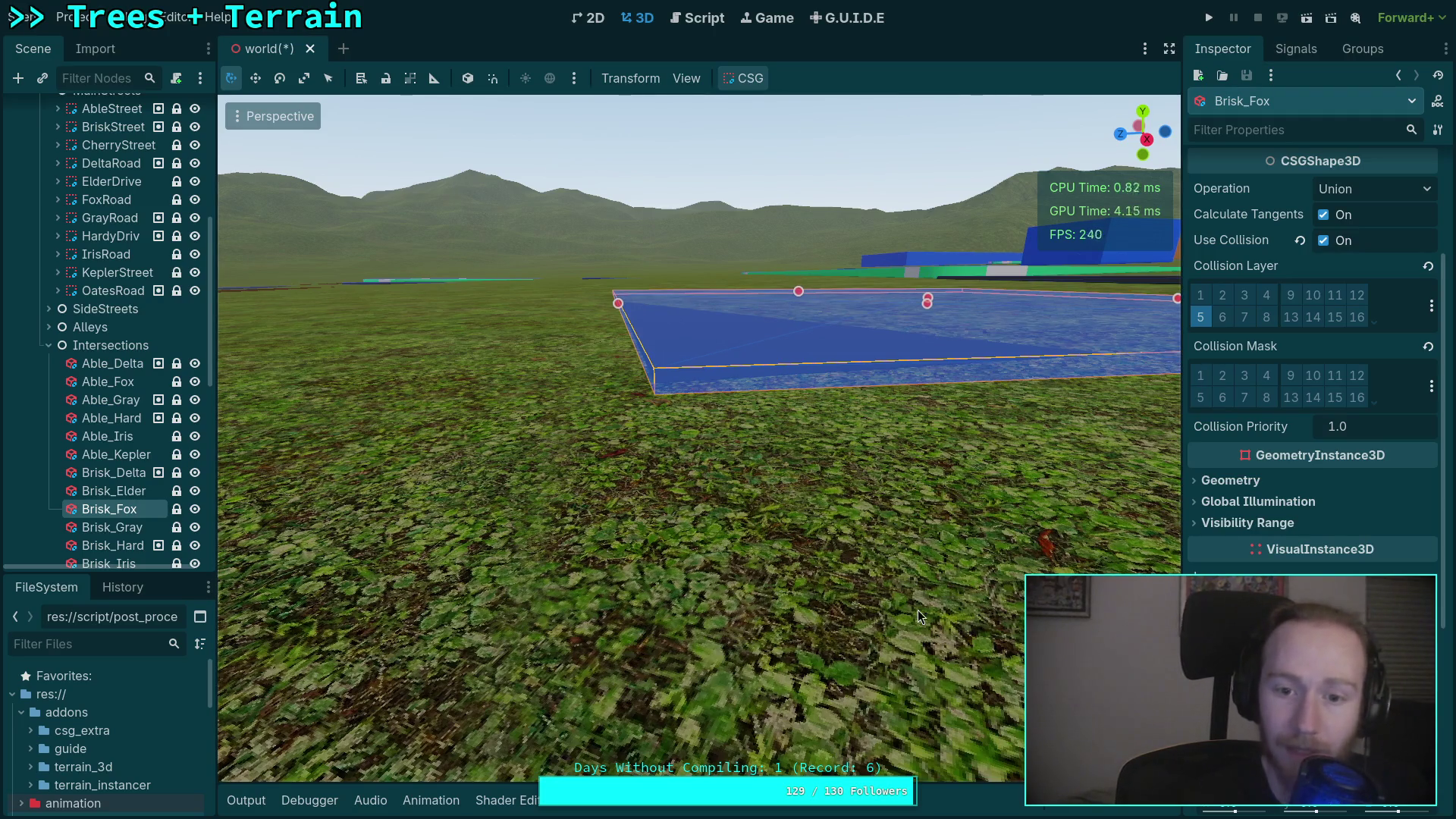
Select the Terrain3D node and bring up its sculpting and painting toolbar near Brisk_Fox.
key("w")
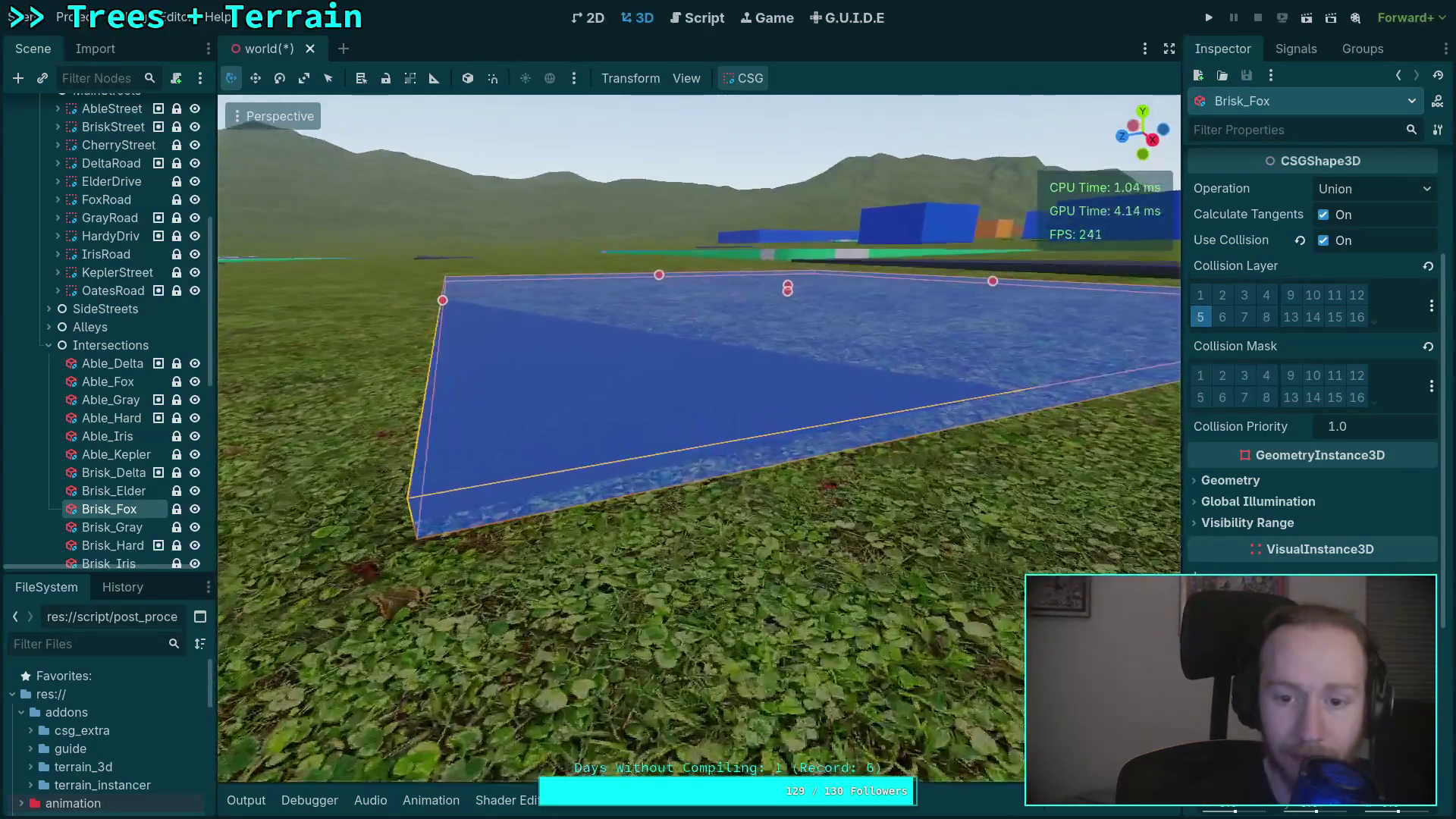
key("s")
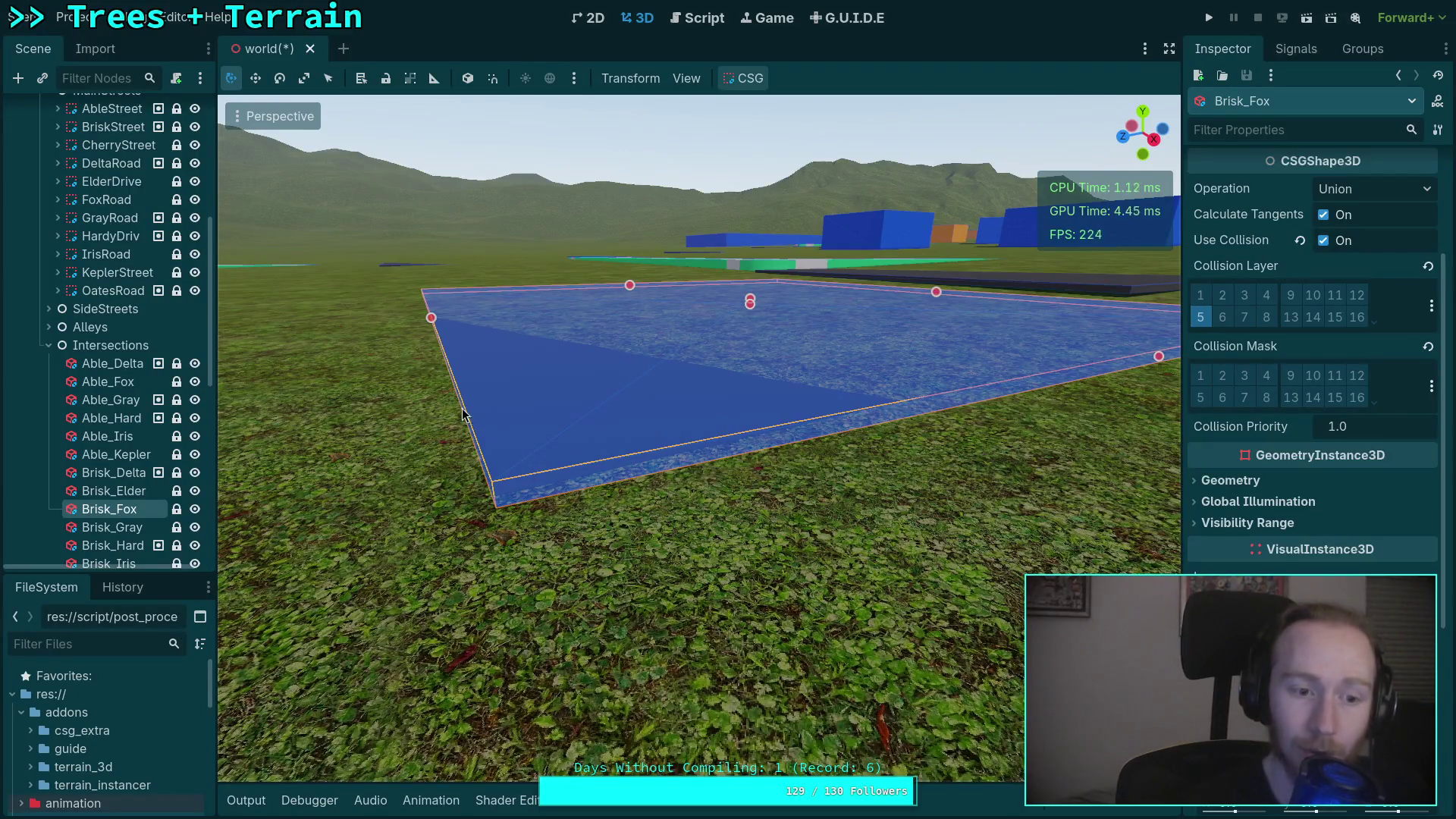
scroll(88, 308, "up", 8)
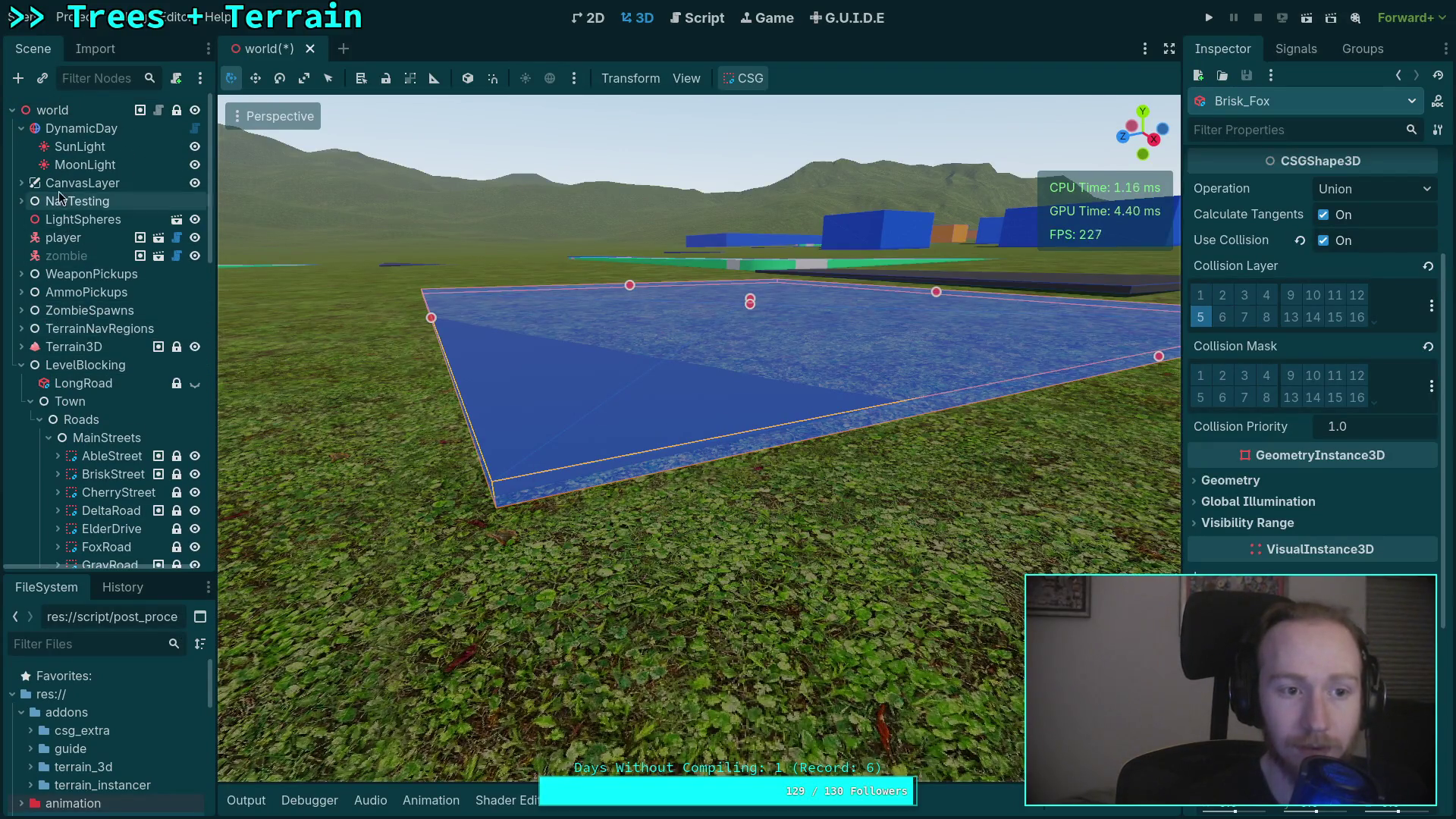
left_click(76, 347)
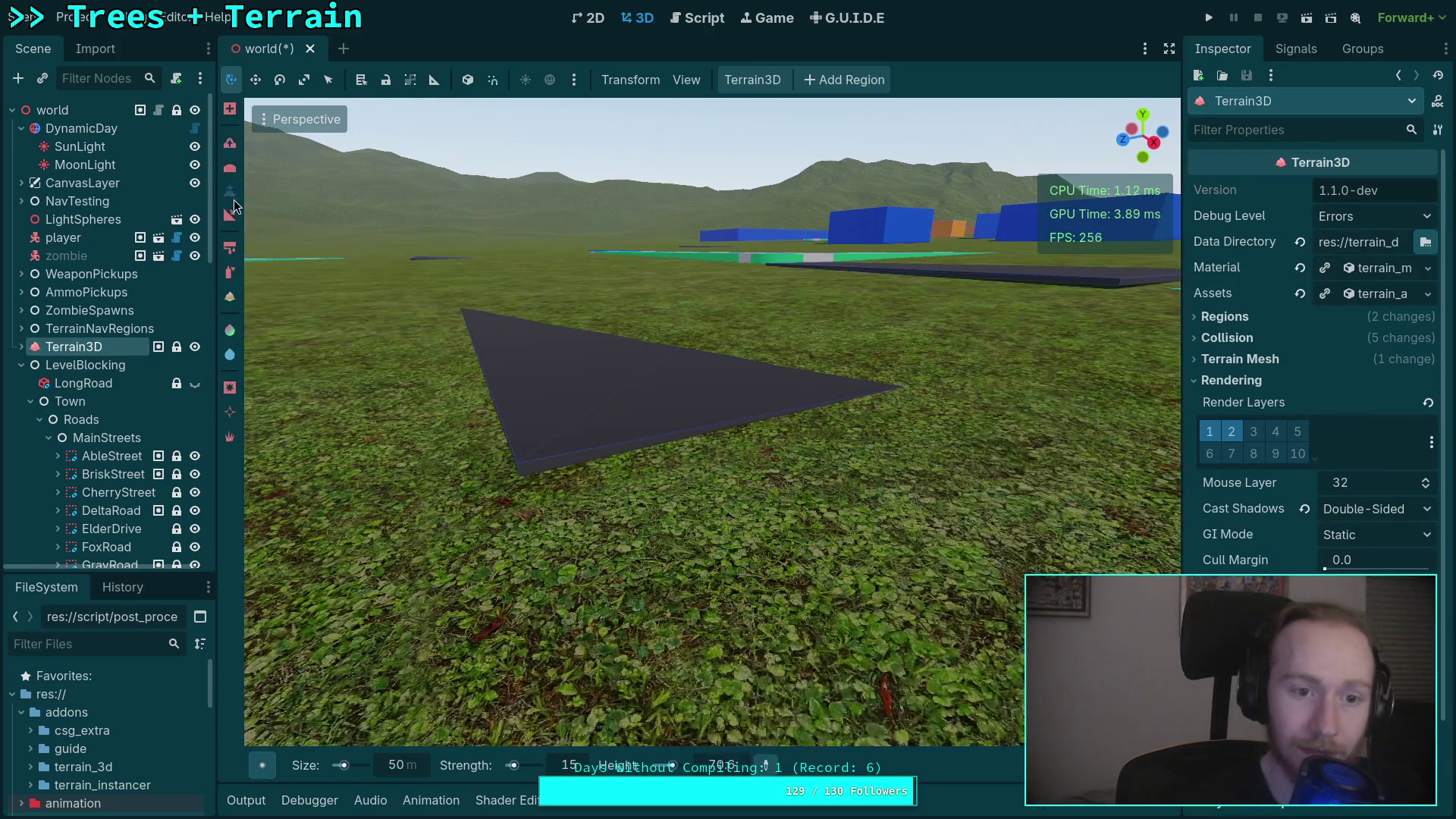
key("r")
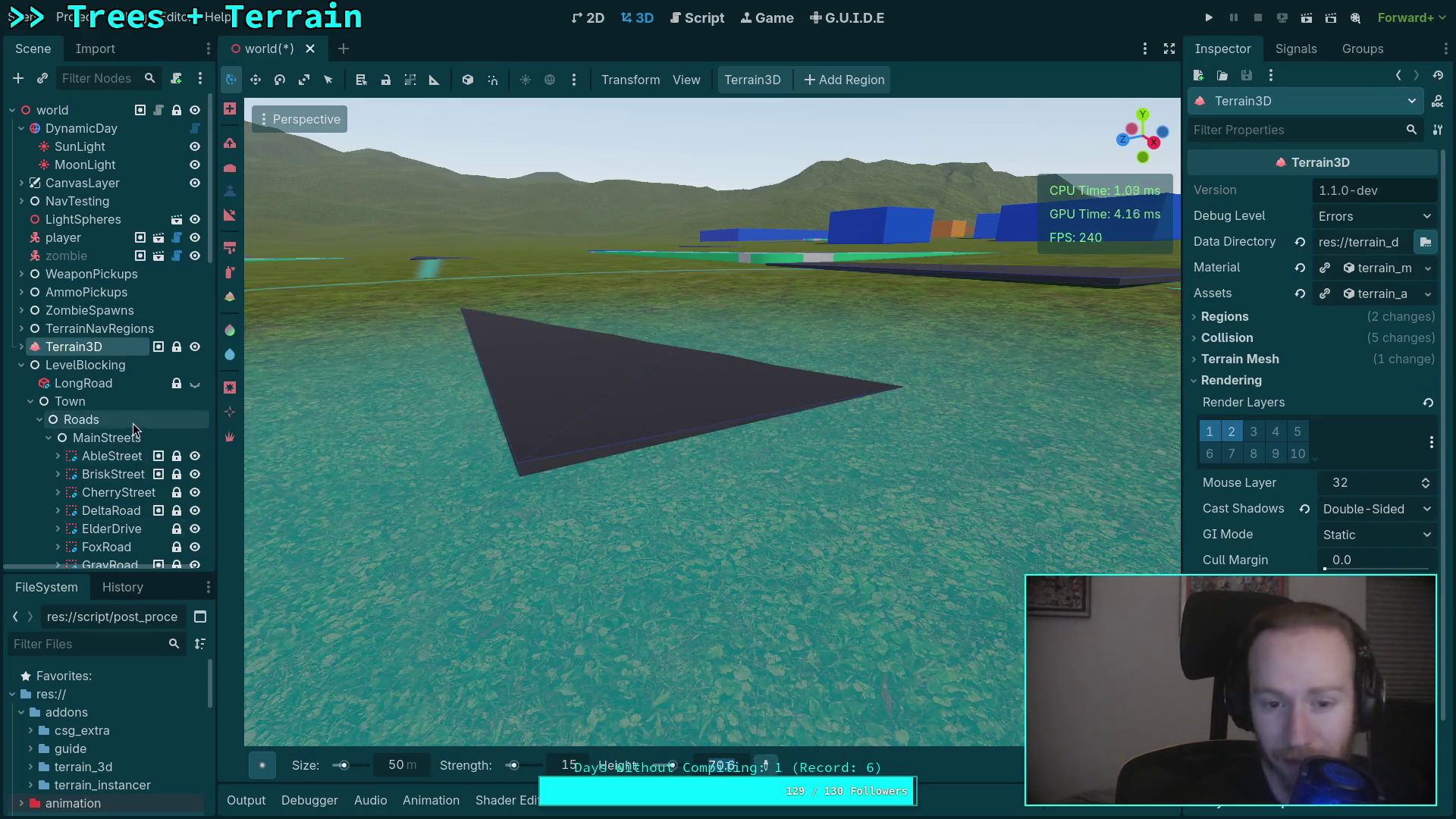
scroll(126, 426, "down", 1)
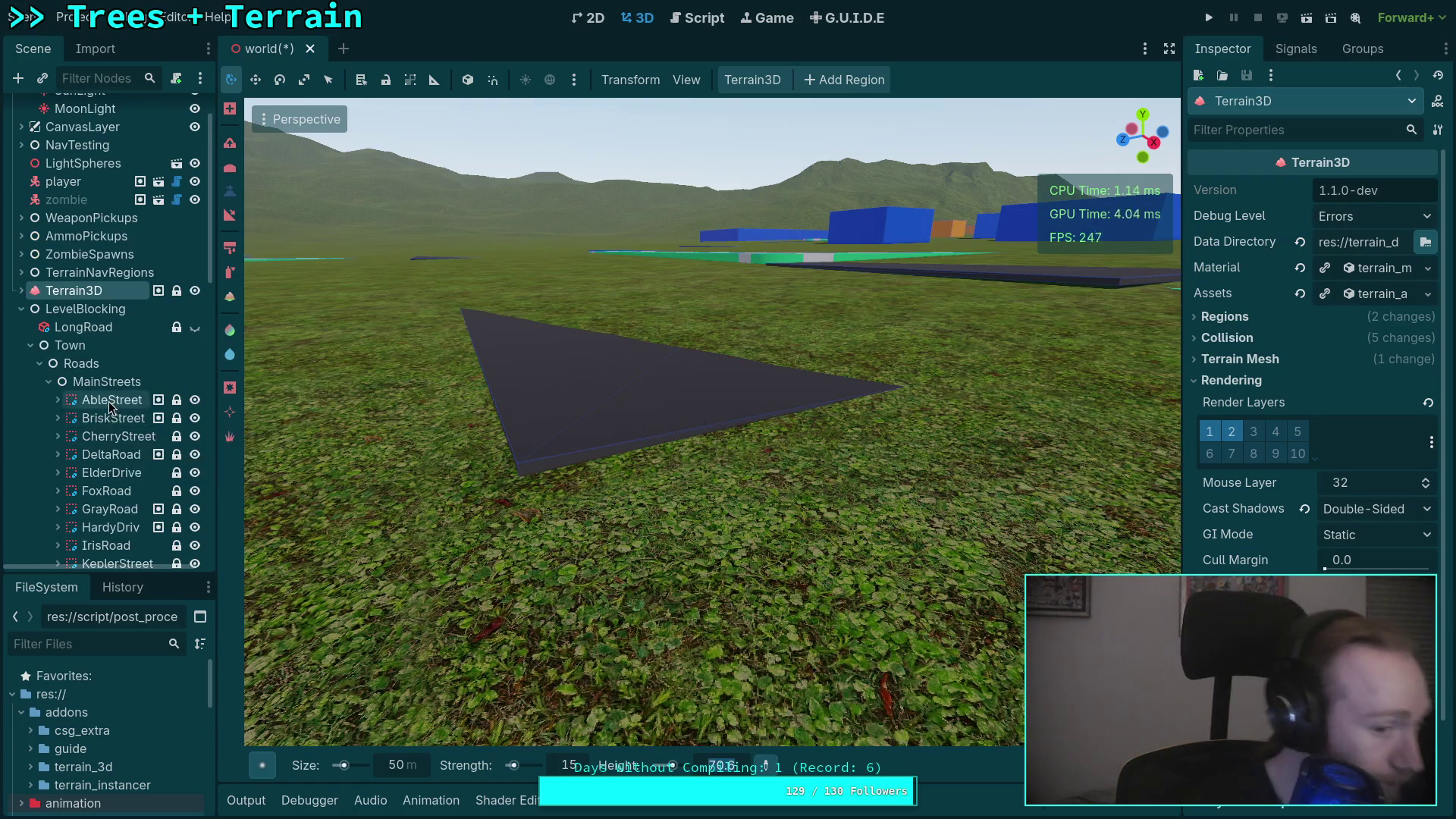
scroll(111, 428, "down", 1)
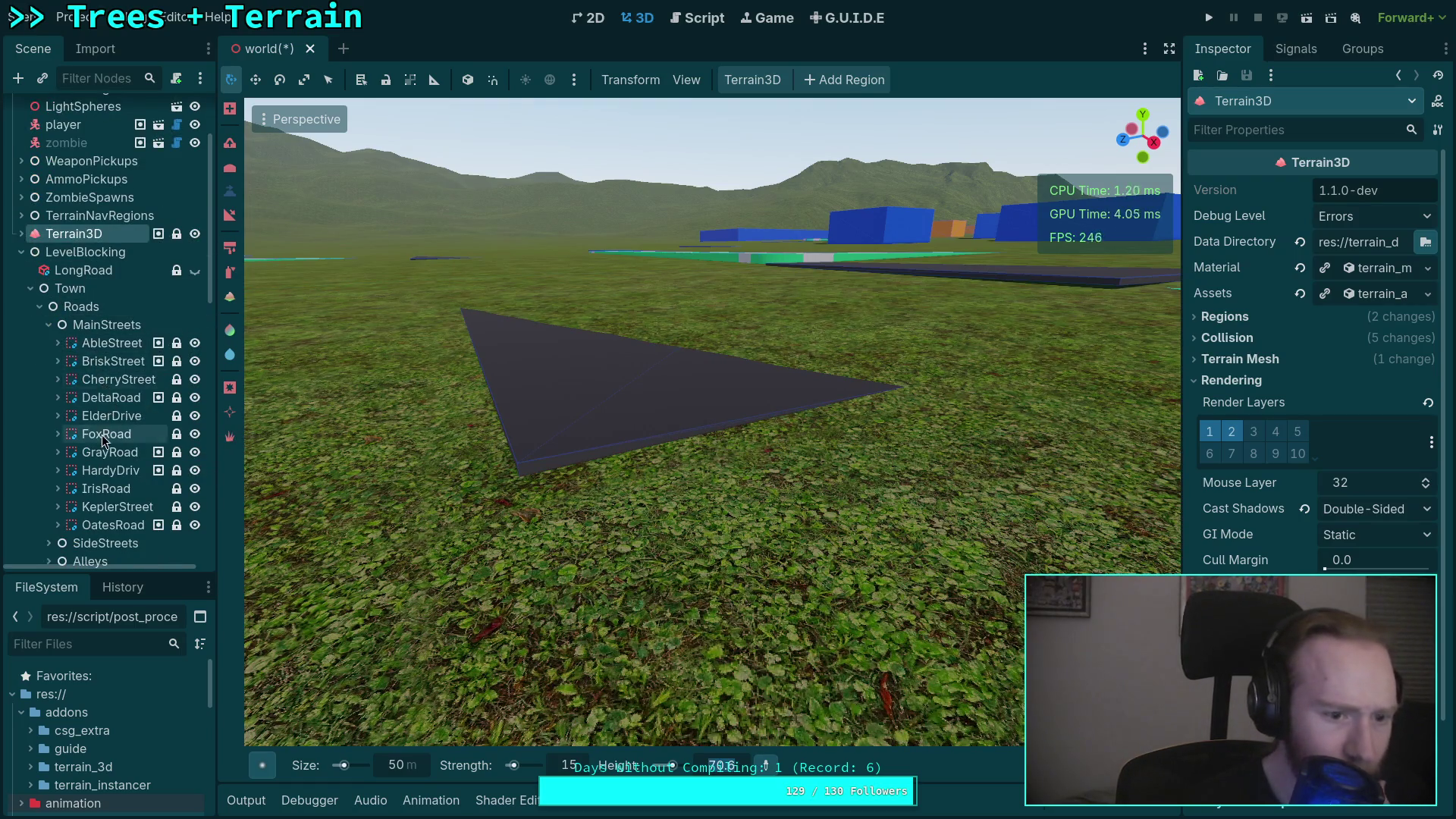
scroll(114, 438, "down", 4)
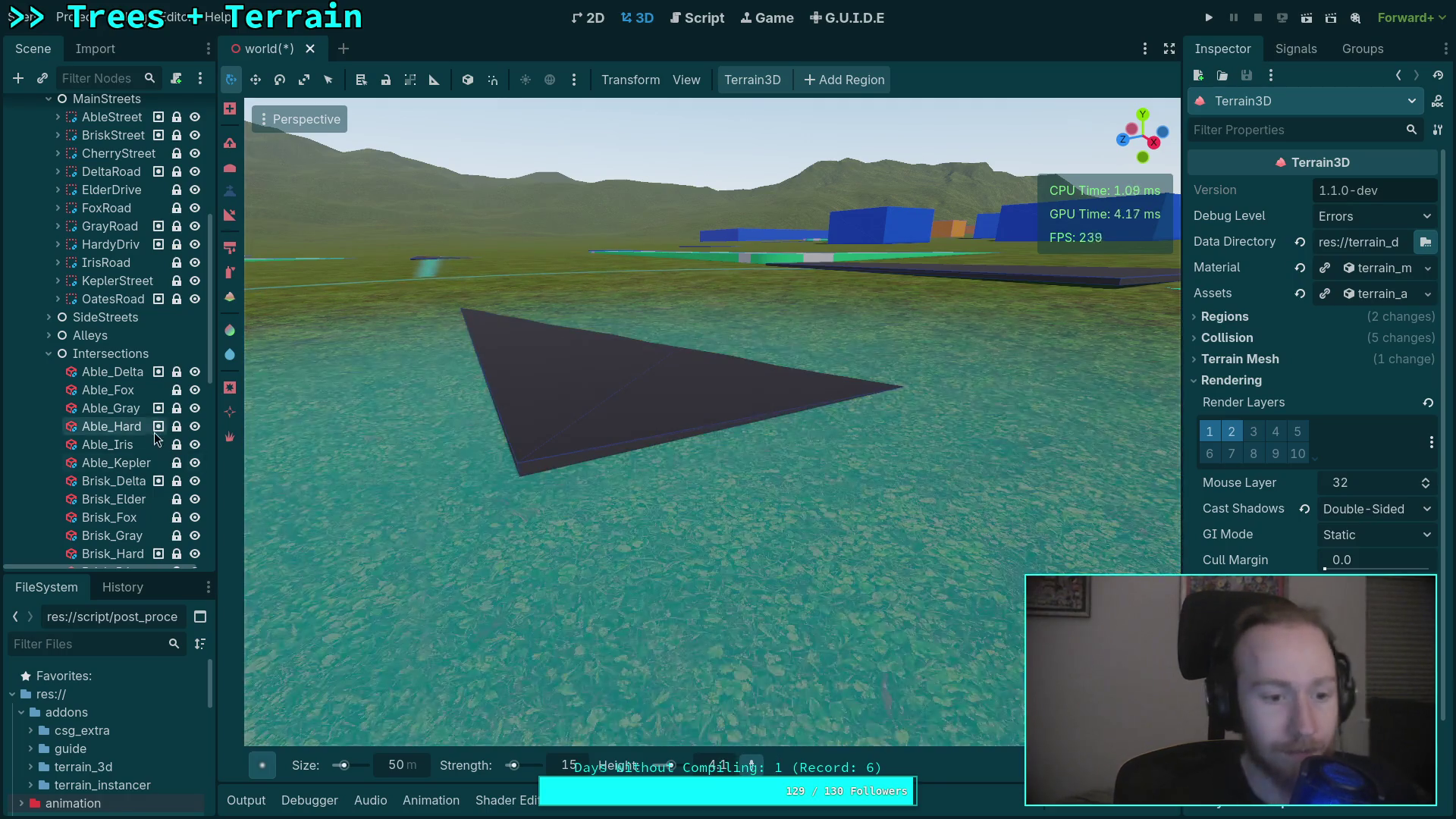
left_click(129, 518)
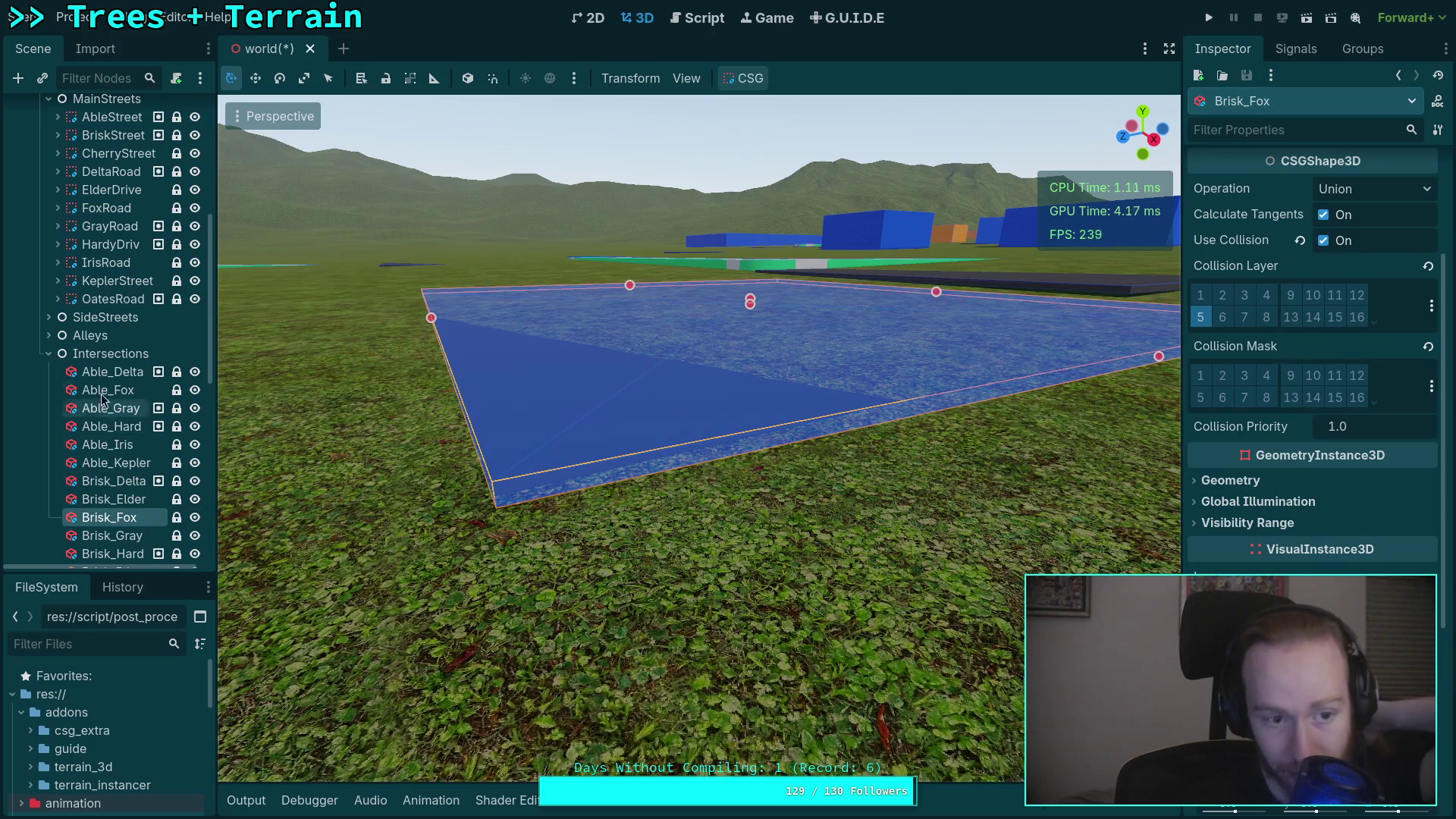
scroll(103, 348, "up", 5)
left_click(74, 234)
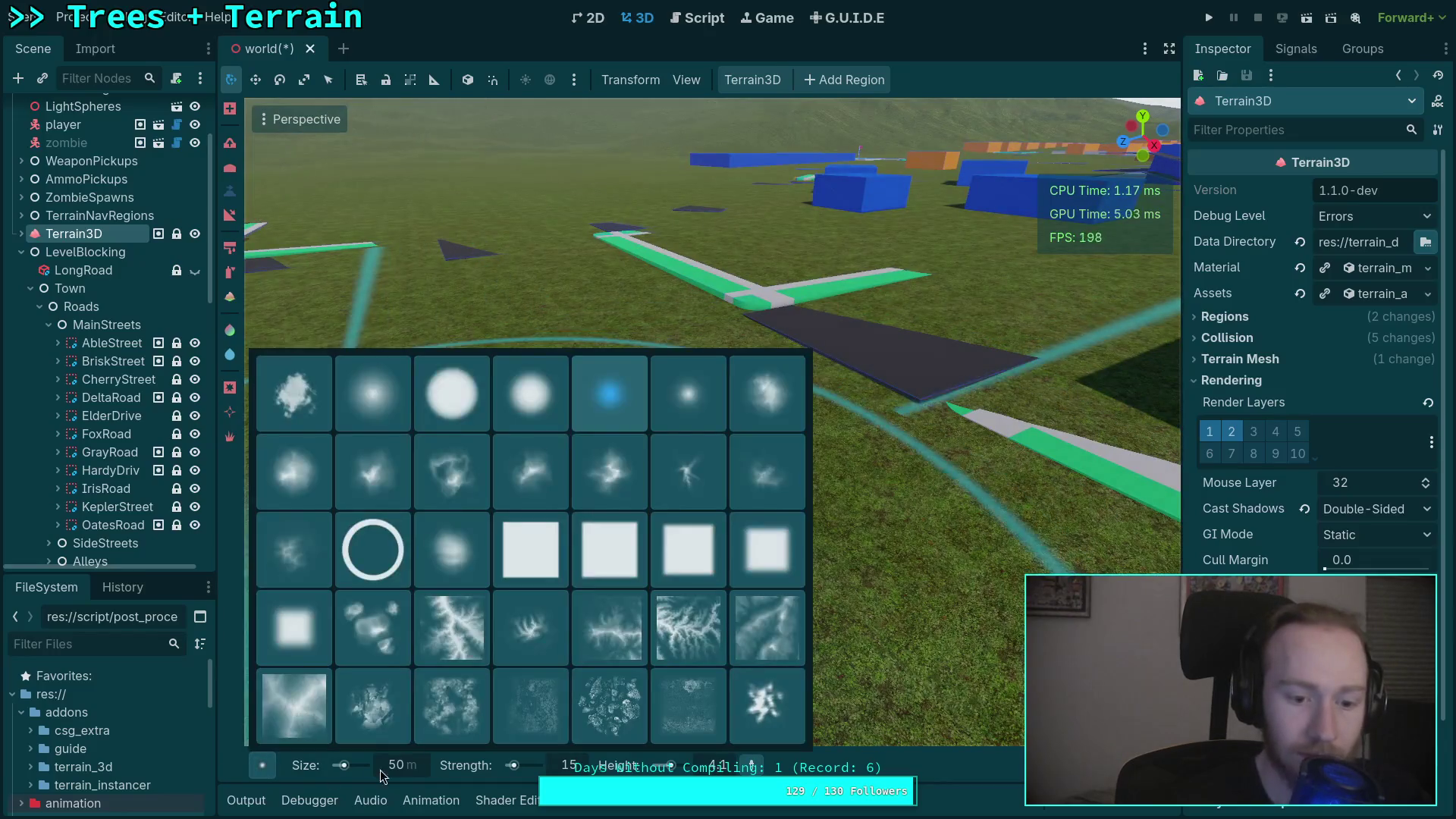
Shrink the Terrain3D brush size to 5.
left_click(416, 767)
type("5")
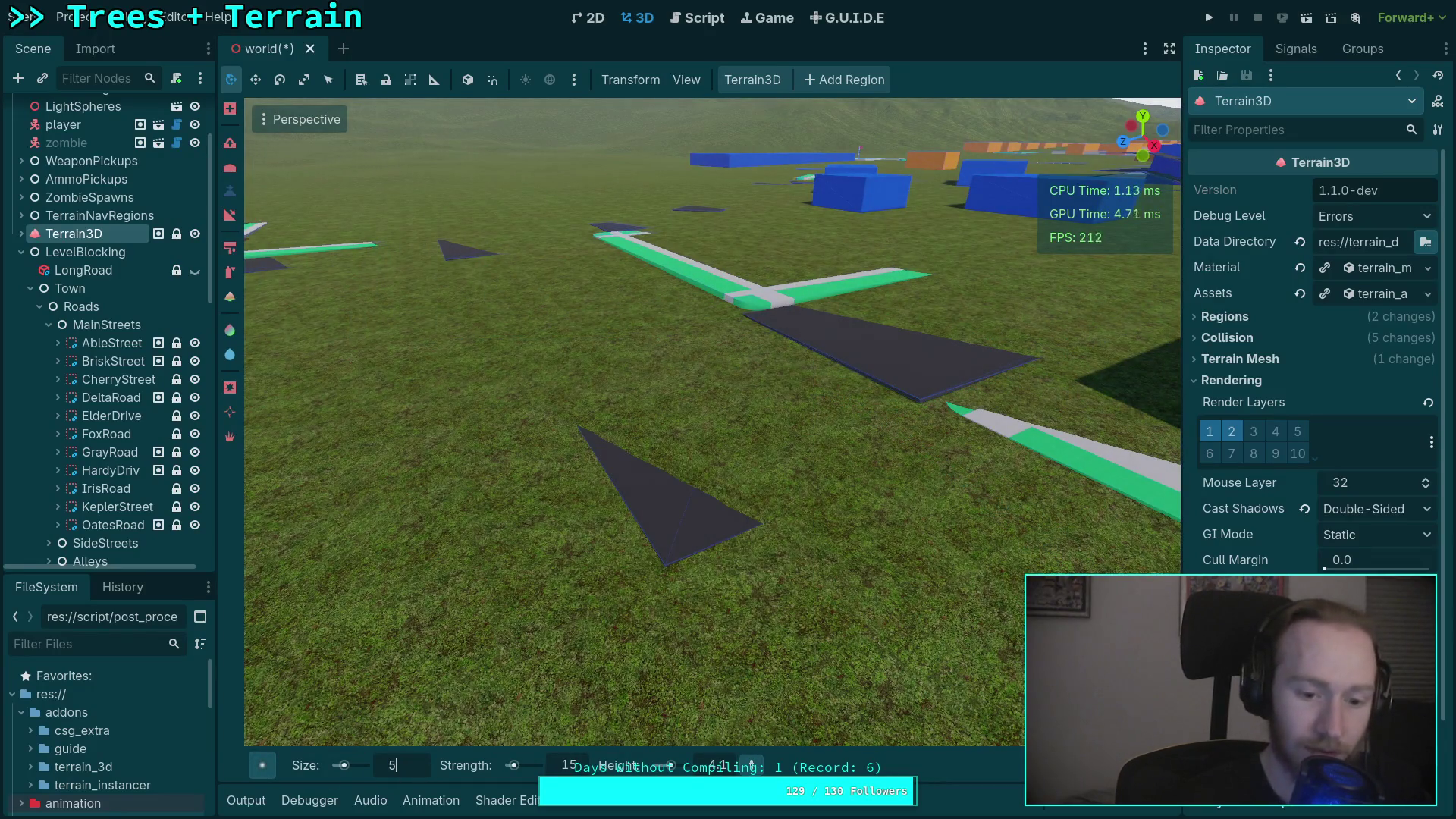
key("Return")
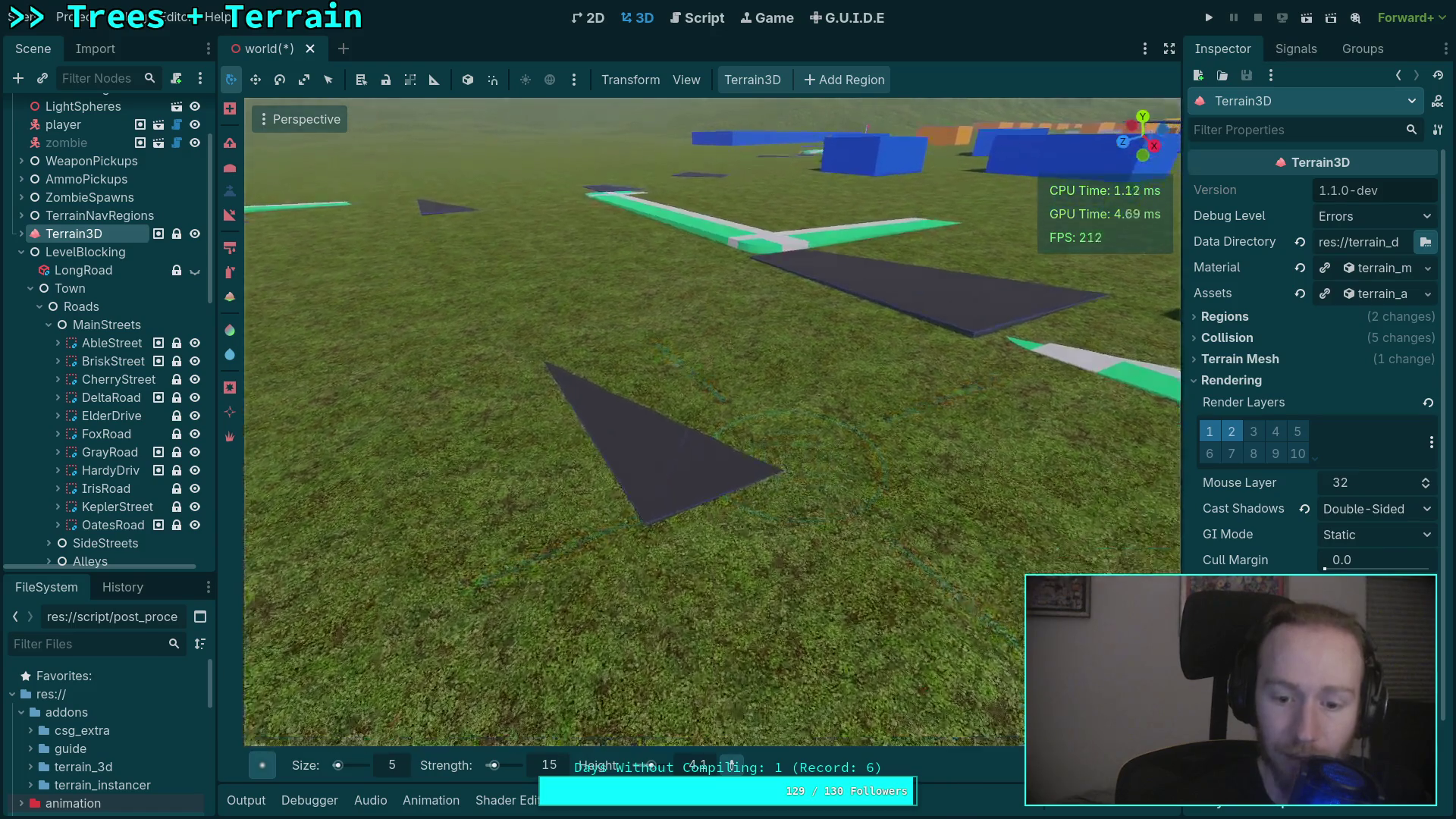
Paint dark road texture over the grass around the intersection plates, extending the patch and filling its corner notch.
mouse_move(978, 764)
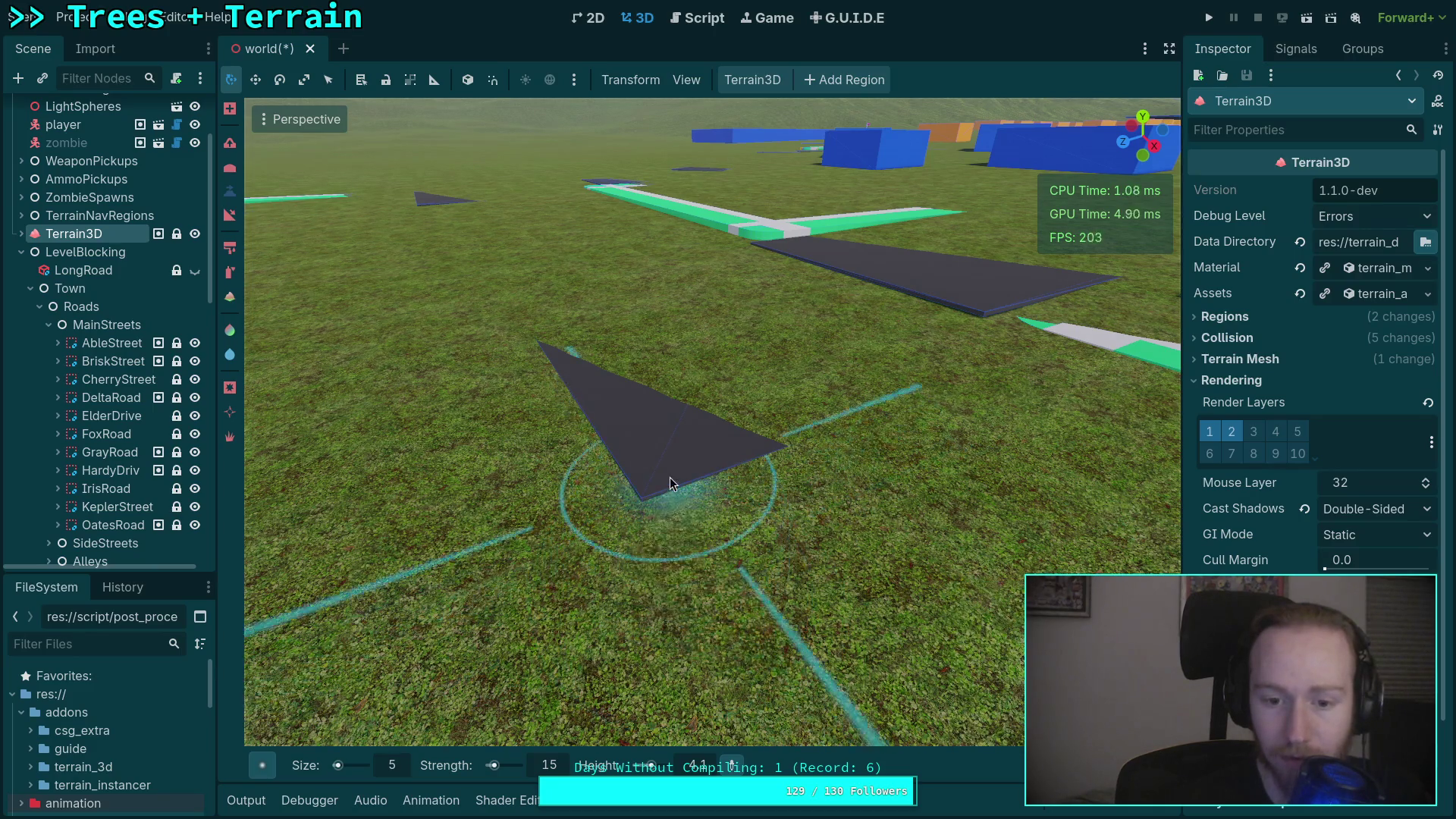
scroll(666, 473, "up", 1)
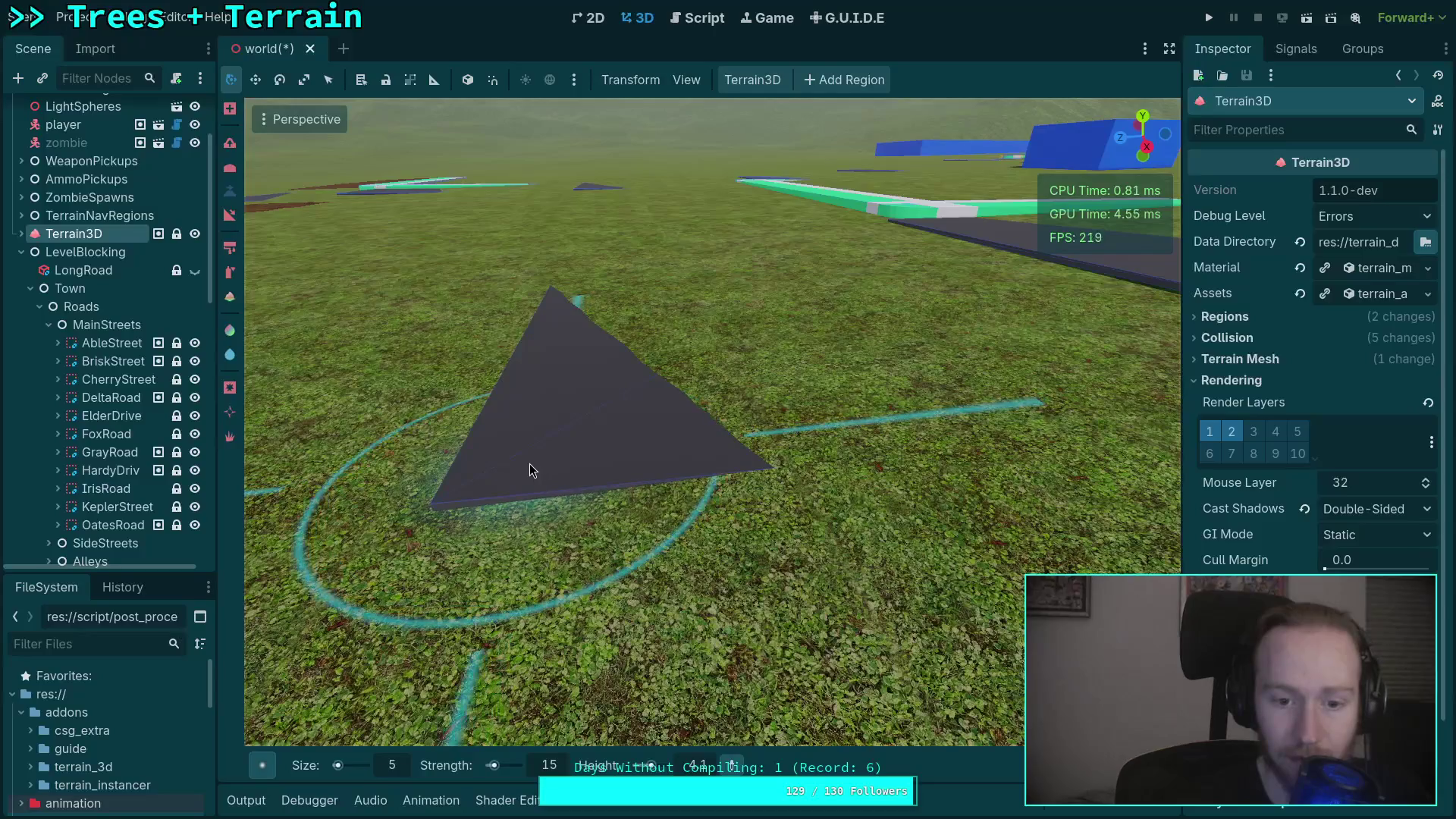
mouse_move(685, 451)
left_mouse_down()
mouse_move(803, 429)
mouse_move(806, 403)
mouse_move(840, 461)
mouse_move(640, 476)
mouse_move(344, 452)
left_mouse_up()
left_click_drag(324, 448, 556, 492)
left_click_drag(746, 541, 488, 507)
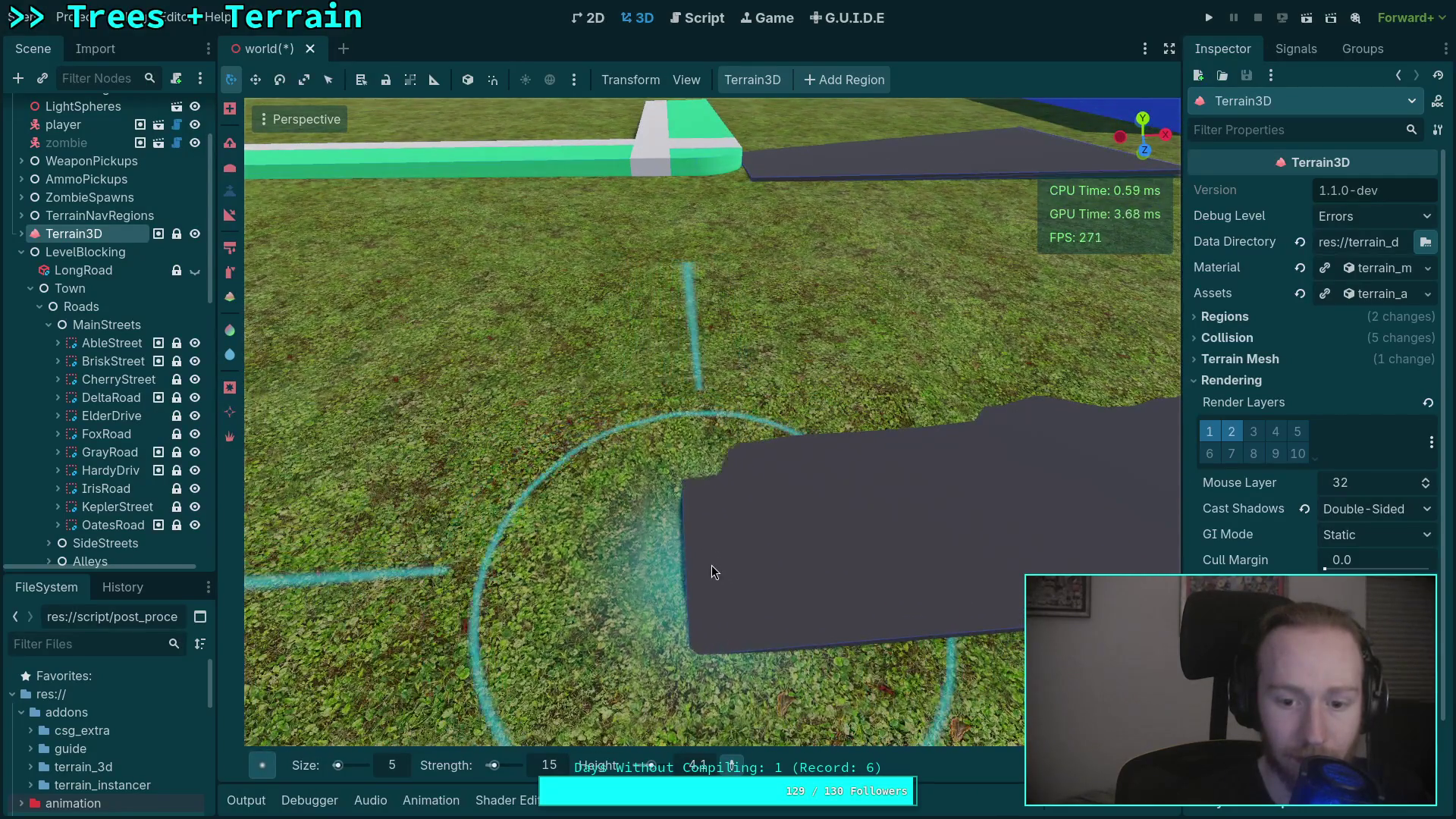
mouse_move(717, 579)
left_mouse_down()
mouse_move(713, 489)
mouse_move(813, 394)
mouse_move(958, 348)
mouse_move(701, 353)
mouse_move(959, 337)
mouse_move(618, 427)
left_mouse_up()
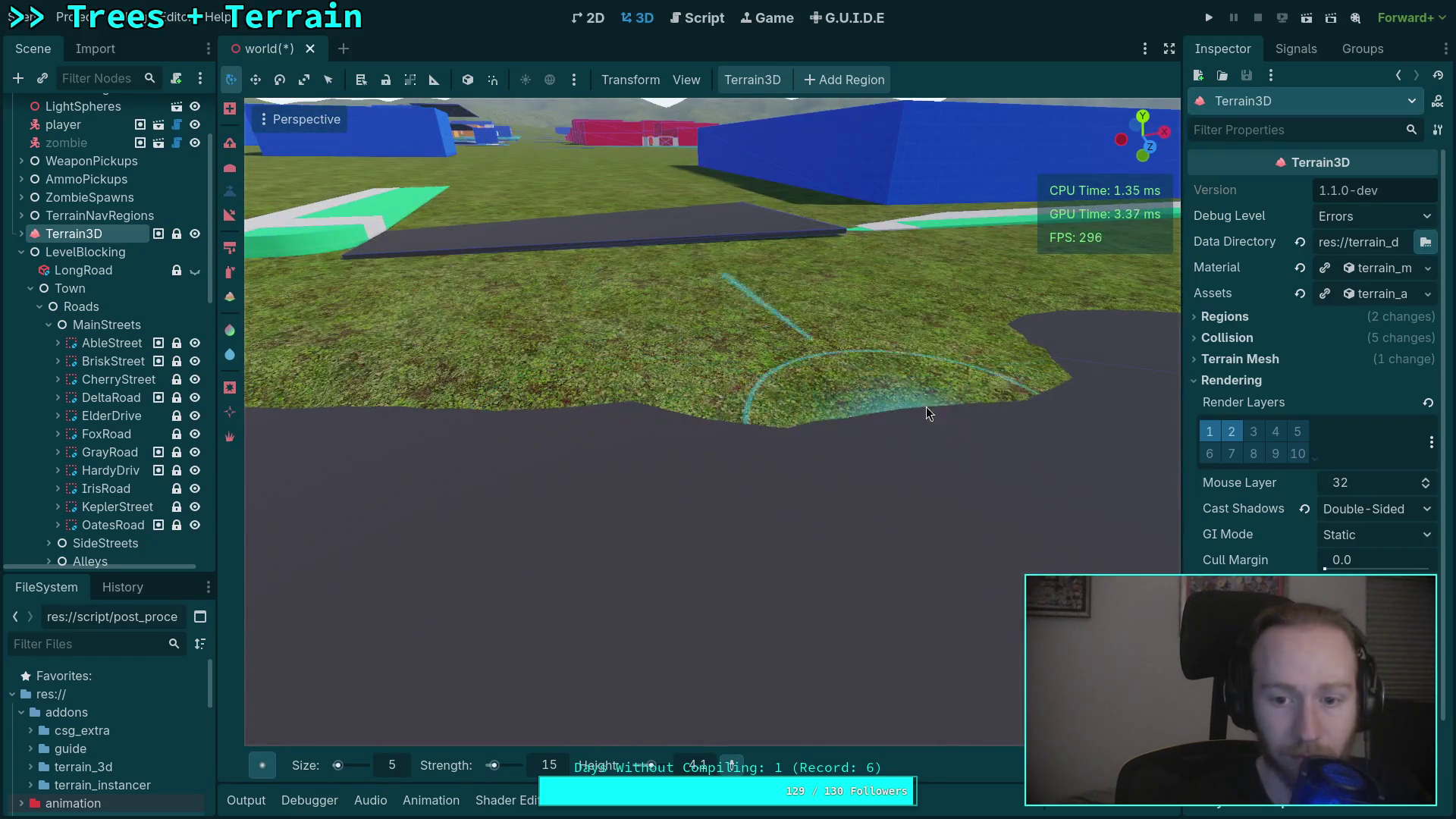
left_click_drag(866, 339, 562, 449)
mouse_move(720, 416)
left_mouse_down()
mouse_move(861, 439)
mouse_move(455, 504)
mouse_move(807, 485)
mouse_move(789, 455)
mouse_move(777, 582)
mouse_move(832, 572)
mouse_move(891, 501)
mouse_move(1034, 478)
mouse_move(948, 486)
mouse_move(930, 522)
mouse_move(680, 551)
mouse_move(744, 493)
mouse_move(865, 328)
mouse_move(889, 331)
mouse_move(591, 364)
mouse_move(838, 304)
left_mouse_up()
Paint dark road texture up to the grass edge, squaring off the road edge.
mouse_move(699, 317)
left_mouse_down()
mouse_move(479, 379)
mouse_move(637, 302)
mouse_move(979, 380)
mouse_move(608, 325)
left_mouse_up()
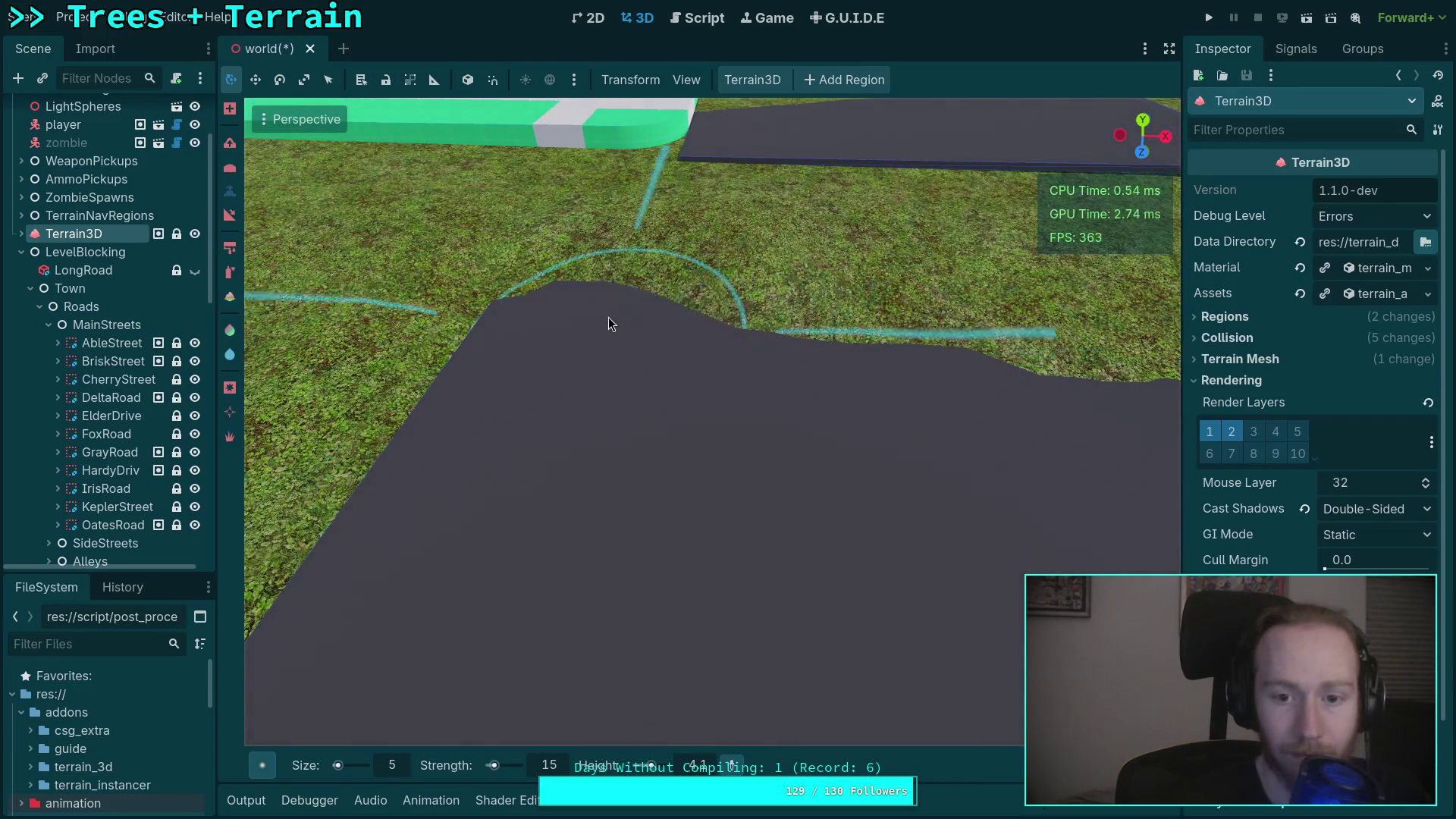
mouse_move(544, 279)
left_mouse_down()
mouse_move(773, 289)
mouse_move(1135, 343)
left_mouse_up()
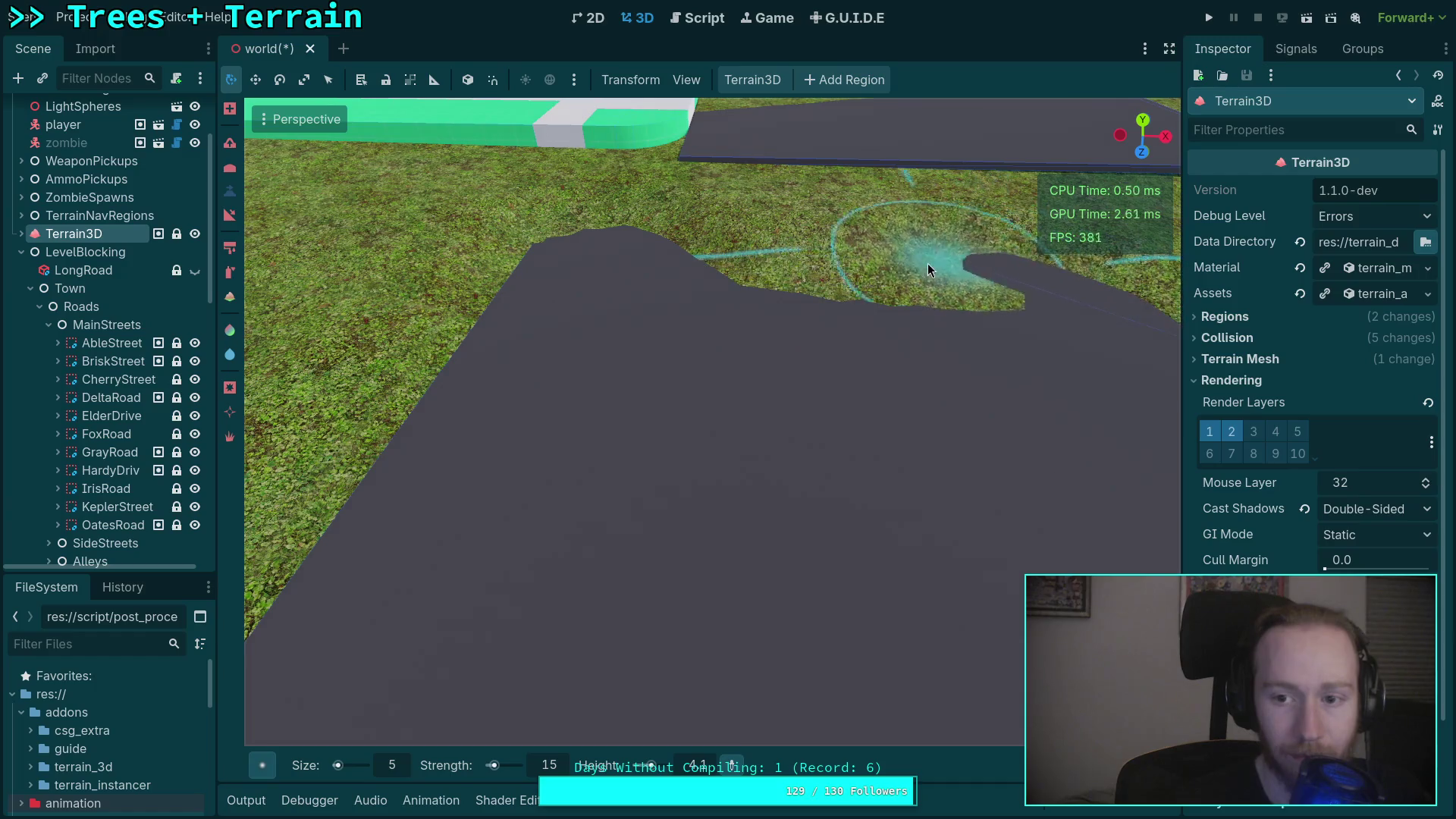
left_click_drag(943, 282, 803, 370)
mouse_move(664, 388)
left_mouse_down()
mouse_move(661, 473)
mouse_move(640, 330)
mouse_move(1023, 326)
mouse_move(780, 341)
left_mouse_up()
Lower and smooth the grass ridge beside the road slab.
mouse_move(477, 452)
left_mouse_down()
mouse_move(871, 149)
mouse_move(368, 403)
mouse_move(699, 349)
mouse_move(421, 408)
mouse_move(790, 434)
mouse_move(944, 389)
left_mouse_up()
mouse_move(711, 401)
left_mouse_down()
mouse_move(697, 426)
mouse_move(909, 434)
mouse_move(574, 410)
left_mouse_up()
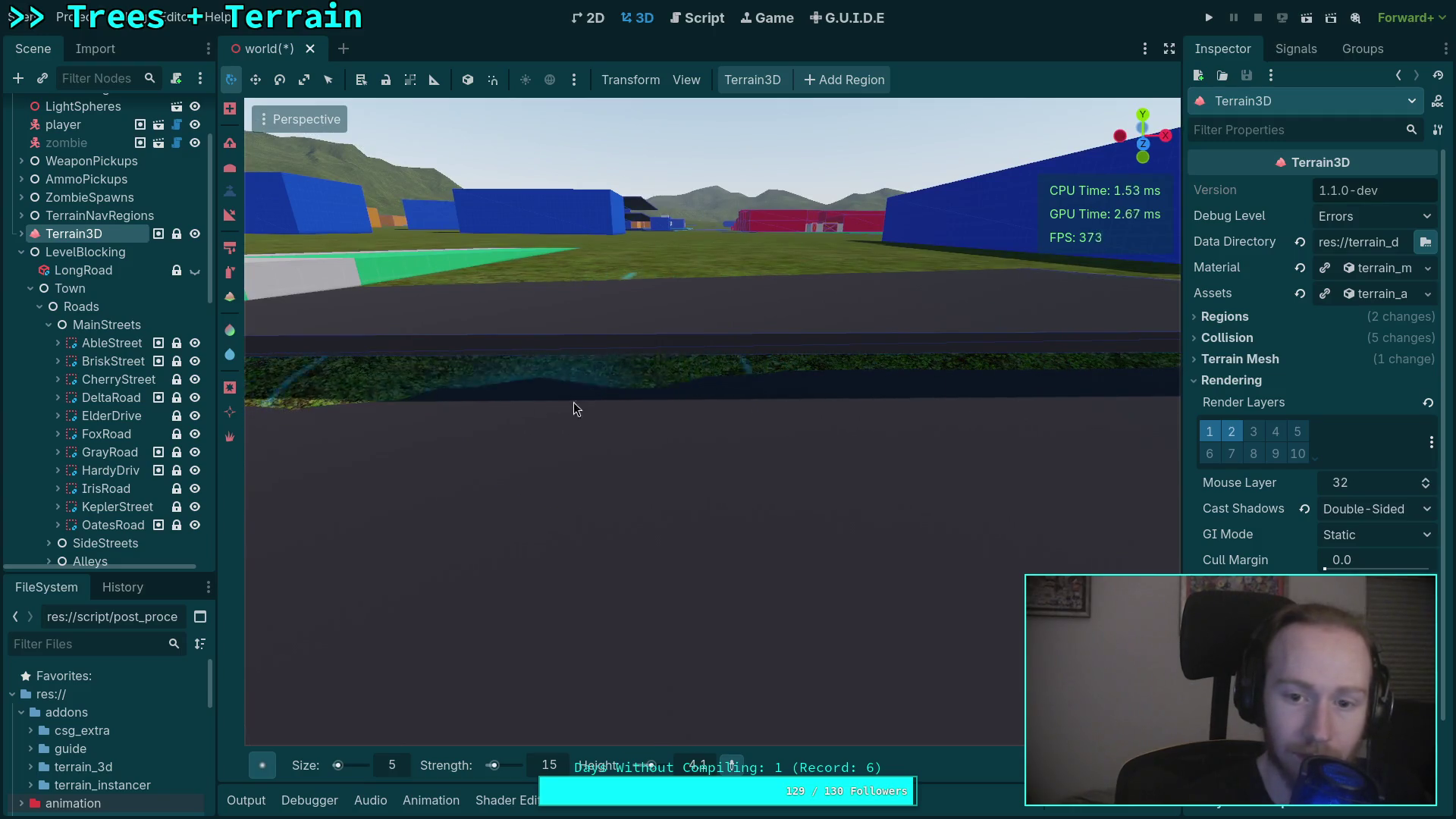
left_click_drag(910, 414, 813, 436)
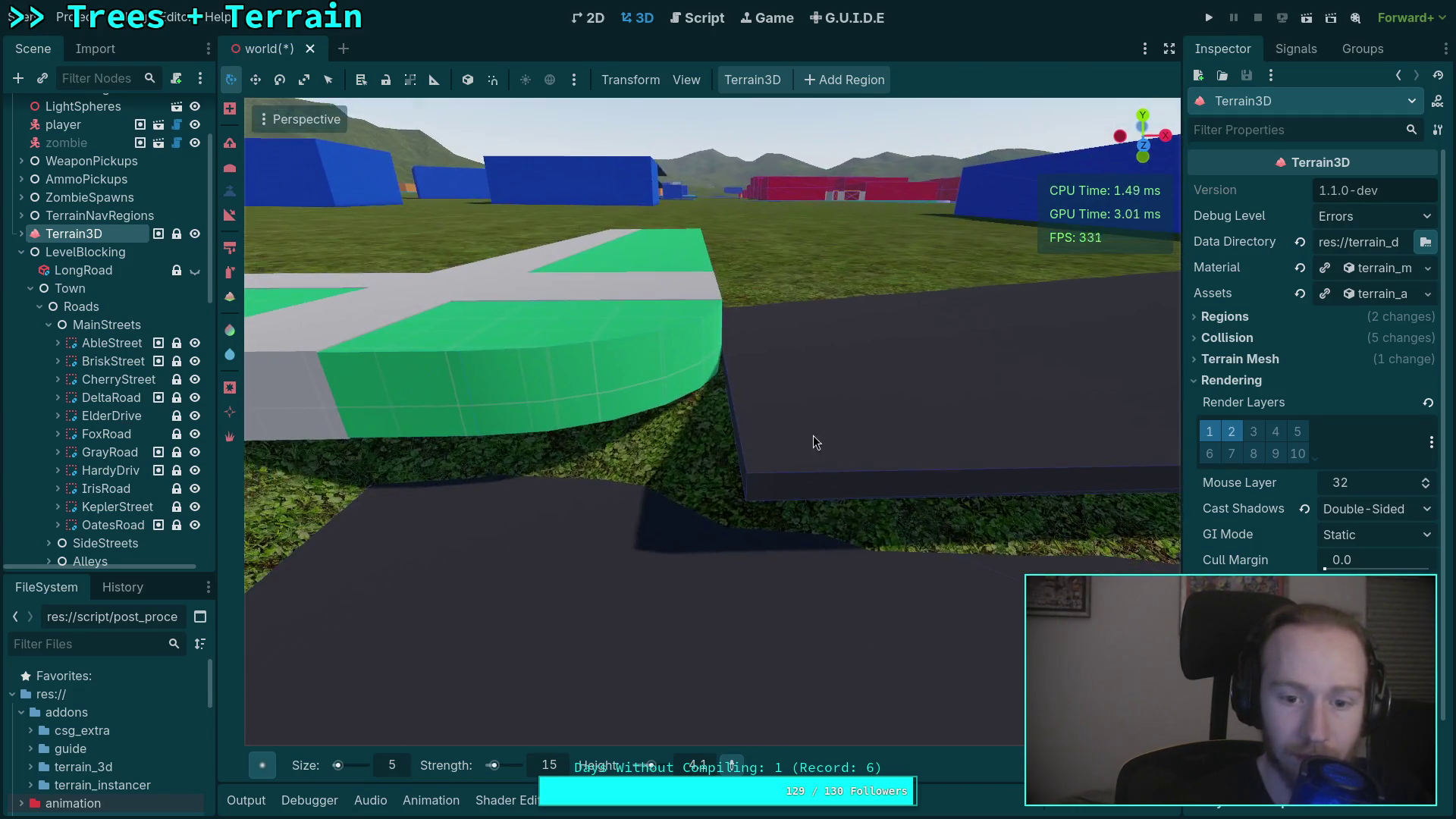
left_click_drag(668, 488, 668, 488)
left_click_drag(583, 446, 582, 446)
mouse_move(470, 487)
left_mouse_down()
mouse_move(471, 471)
mouse_move(796, 504)
mouse_move(859, 534)
mouse_move(589, 588)
left_mouse_up()
mouse_move(1088, 415)
left_mouse_down()
mouse_move(823, 423)
mouse_move(707, 409)
mouse_move(582, 542)
mouse_move(587, 563)
left_mouse_up()
left_click_drag(940, 536, 756, 412)
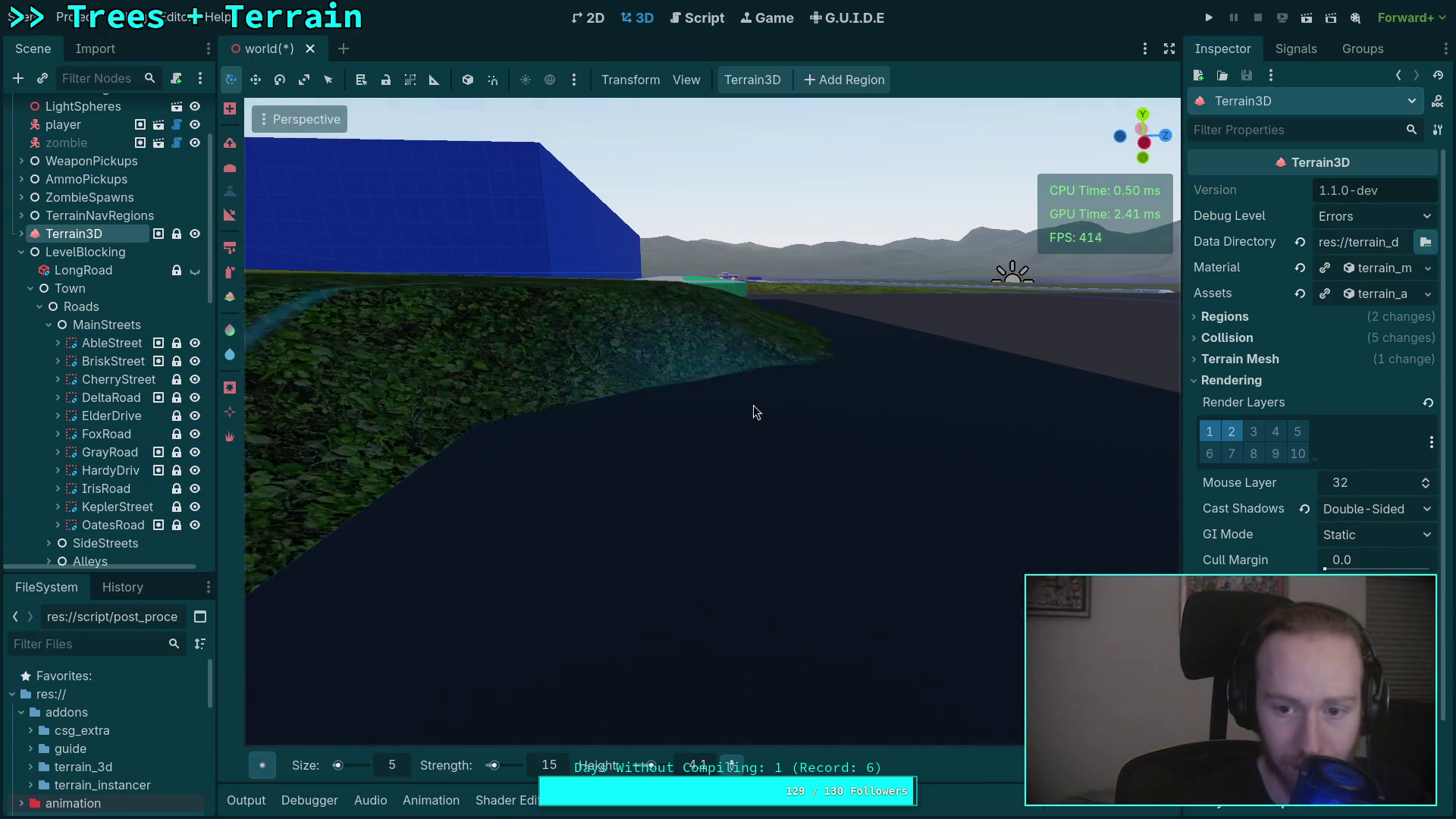
Fly over the terrain to check the levelled ground, then select the BriskStreet road.
left_click_drag(686, 366, 674, 349)
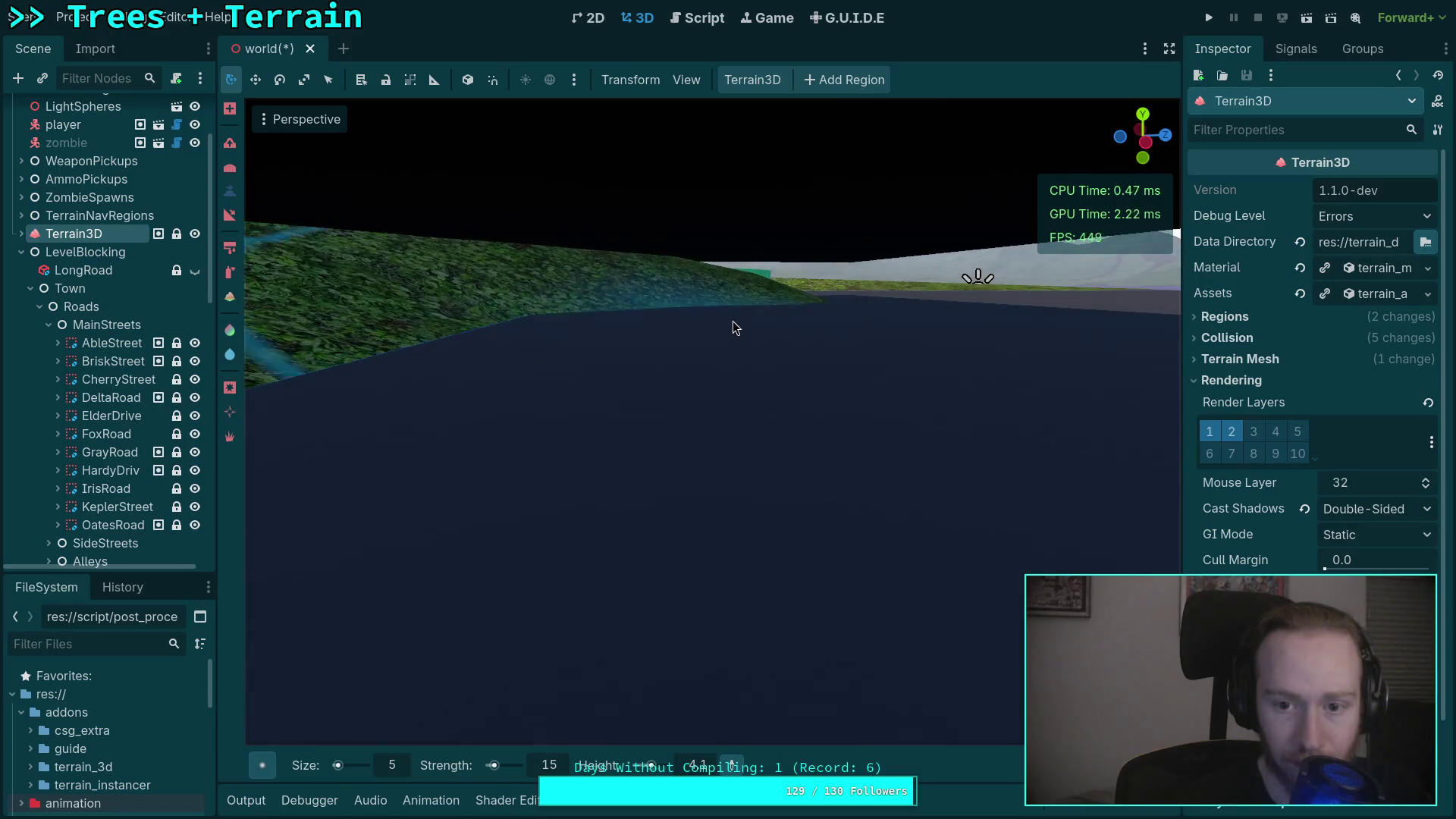
mouse_move(614, 429)
left_mouse_down()
mouse_move(917, 312)
mouse_move(887, 322)
left_mouse_up()
mouse_move(690, 319)
left_mouse_down()
mouse_move(579, 289)
mouse_move(527, 316)
mouse_move(721, 341)
mouse_move(627, 334)
mouse_move(668, 174)
mouse_move(726, 362)
left_mouse_up()
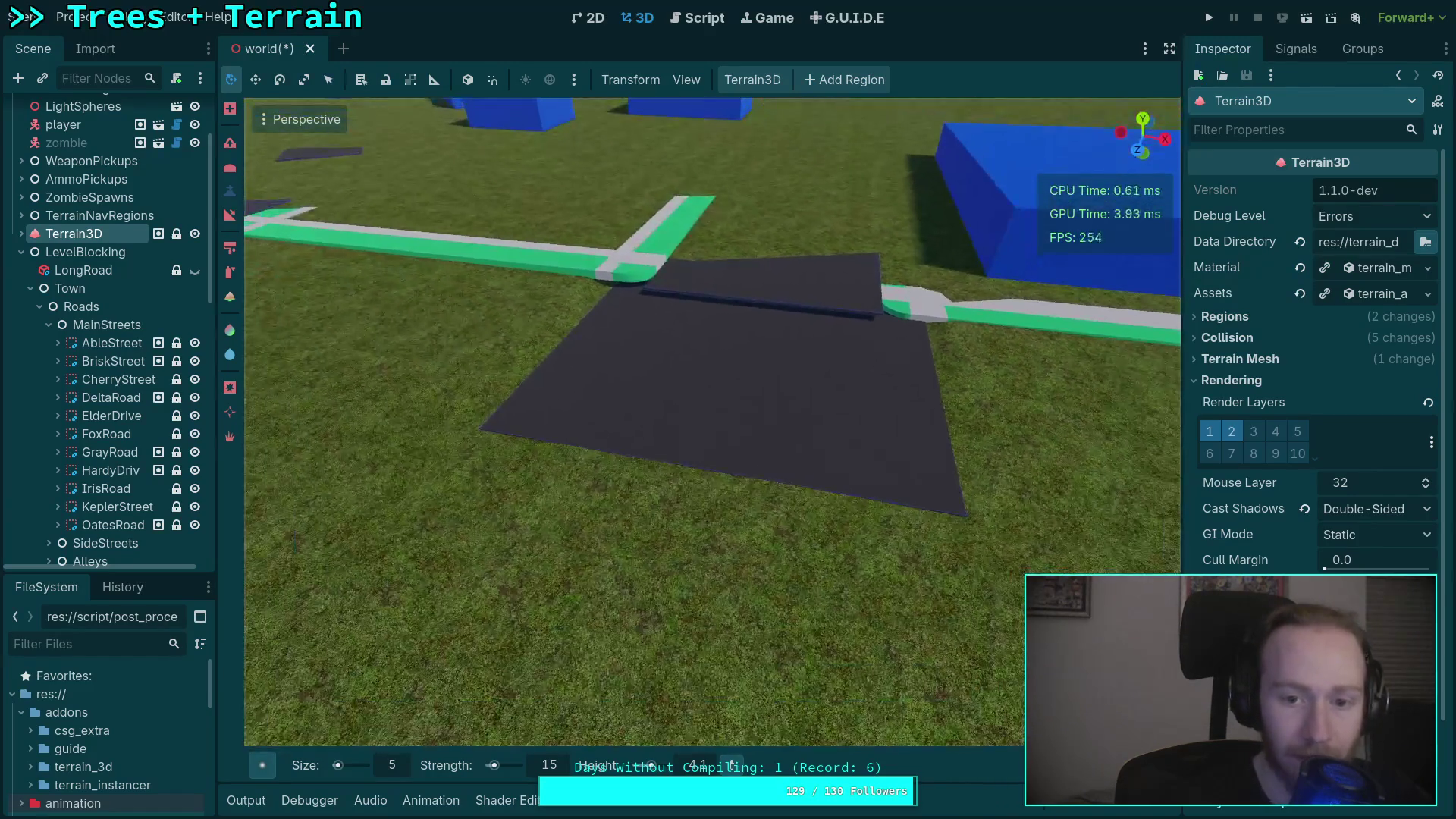
left_click_drag(728, 420, 728, 420)
left_click_drag(618, 399, 618, 399)
left_click(76, 365)
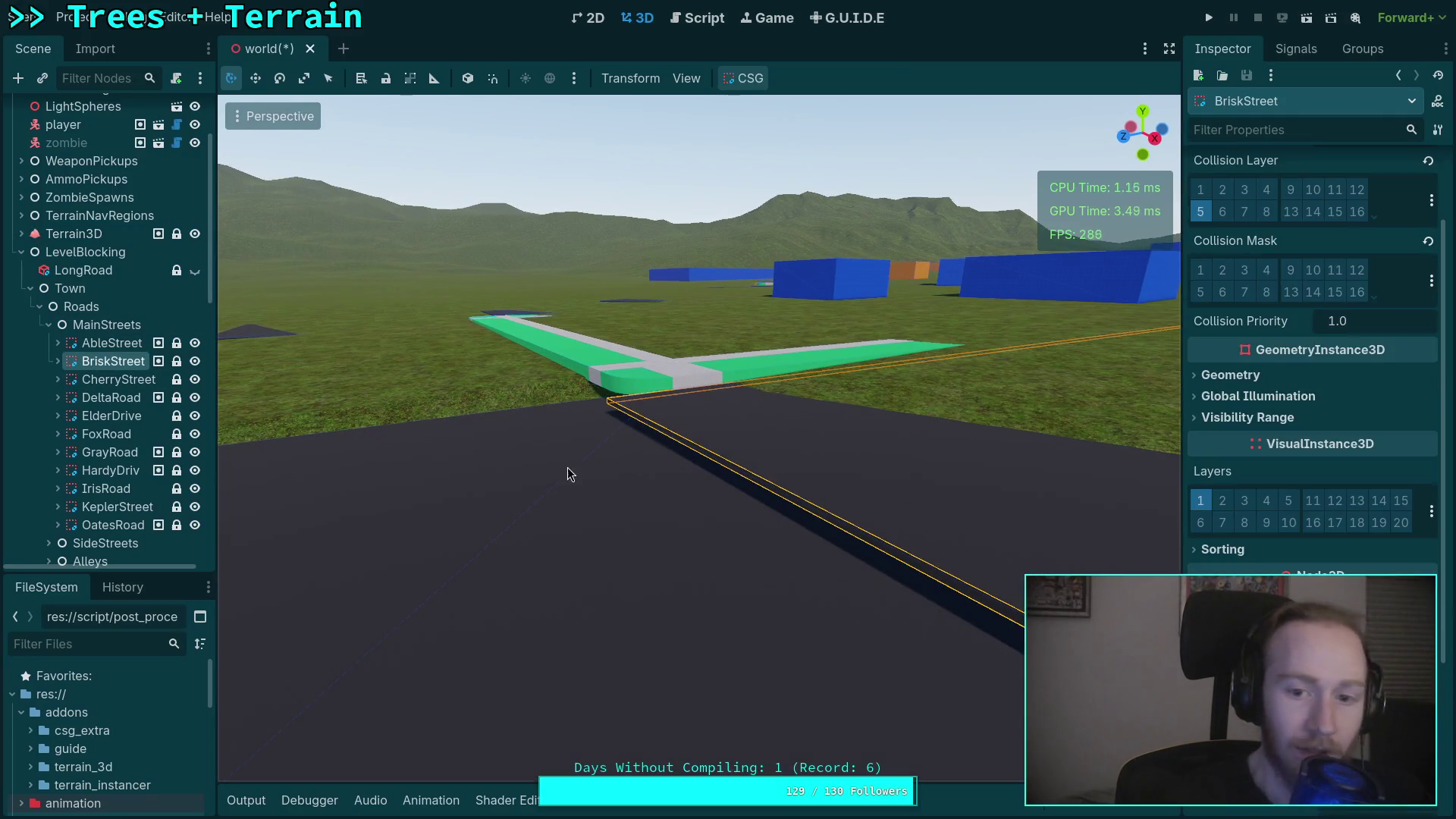
left_click_drag(861, 435, 861, 435)
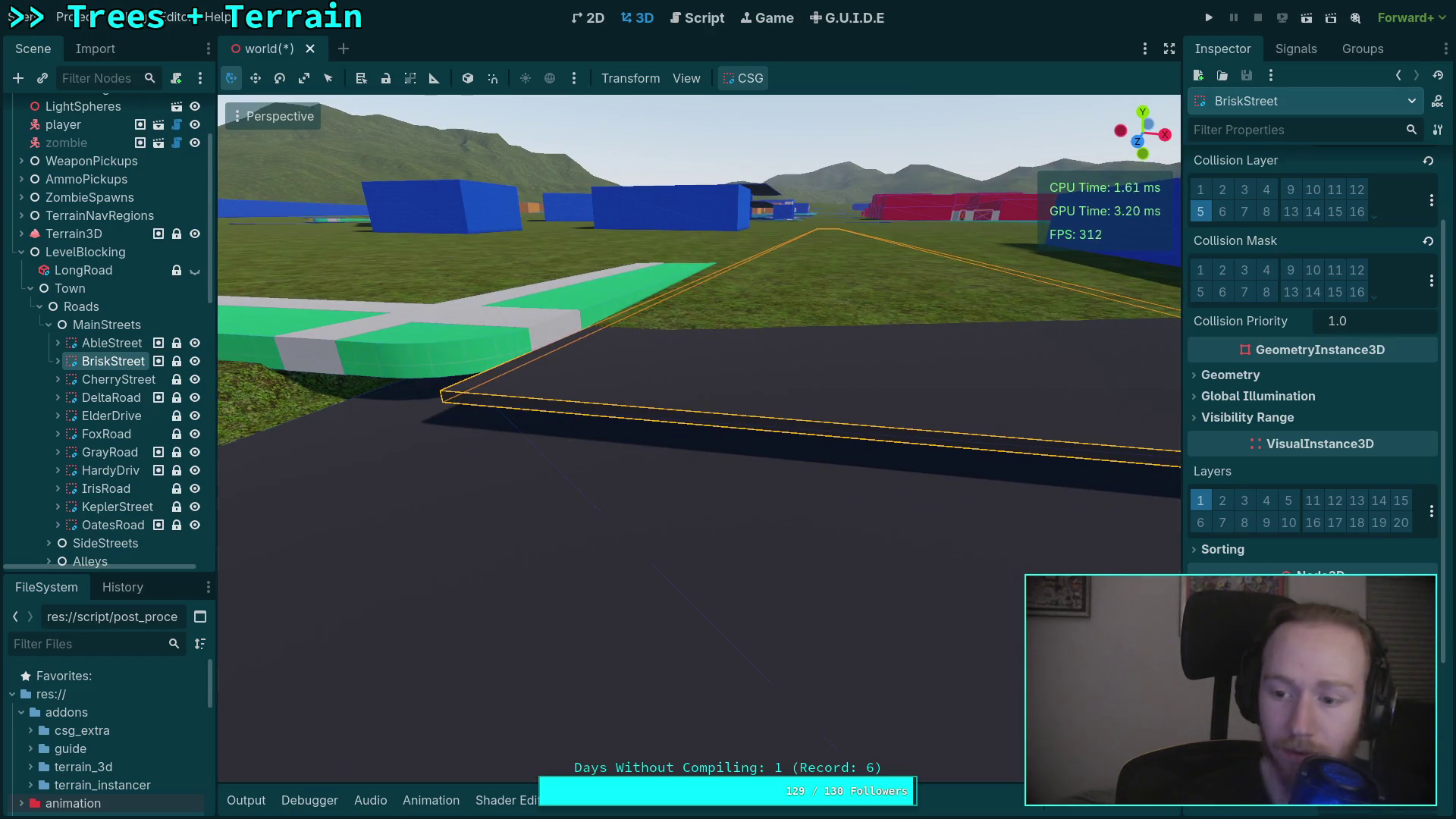
left_click_drag(862, 435, 862, 435)
left_click_drag(713, 527, 664, 525)
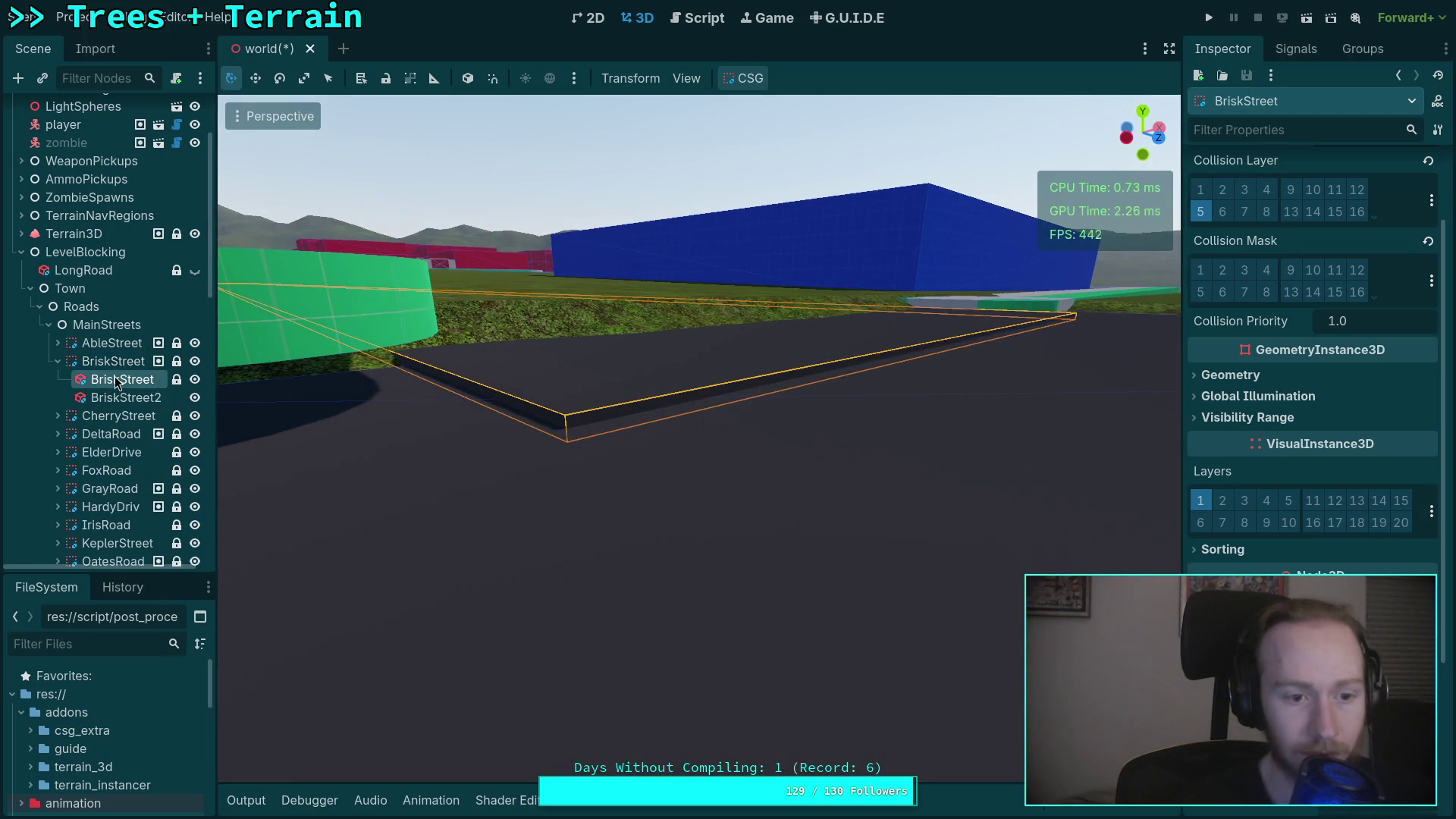
left_click(118, 379)
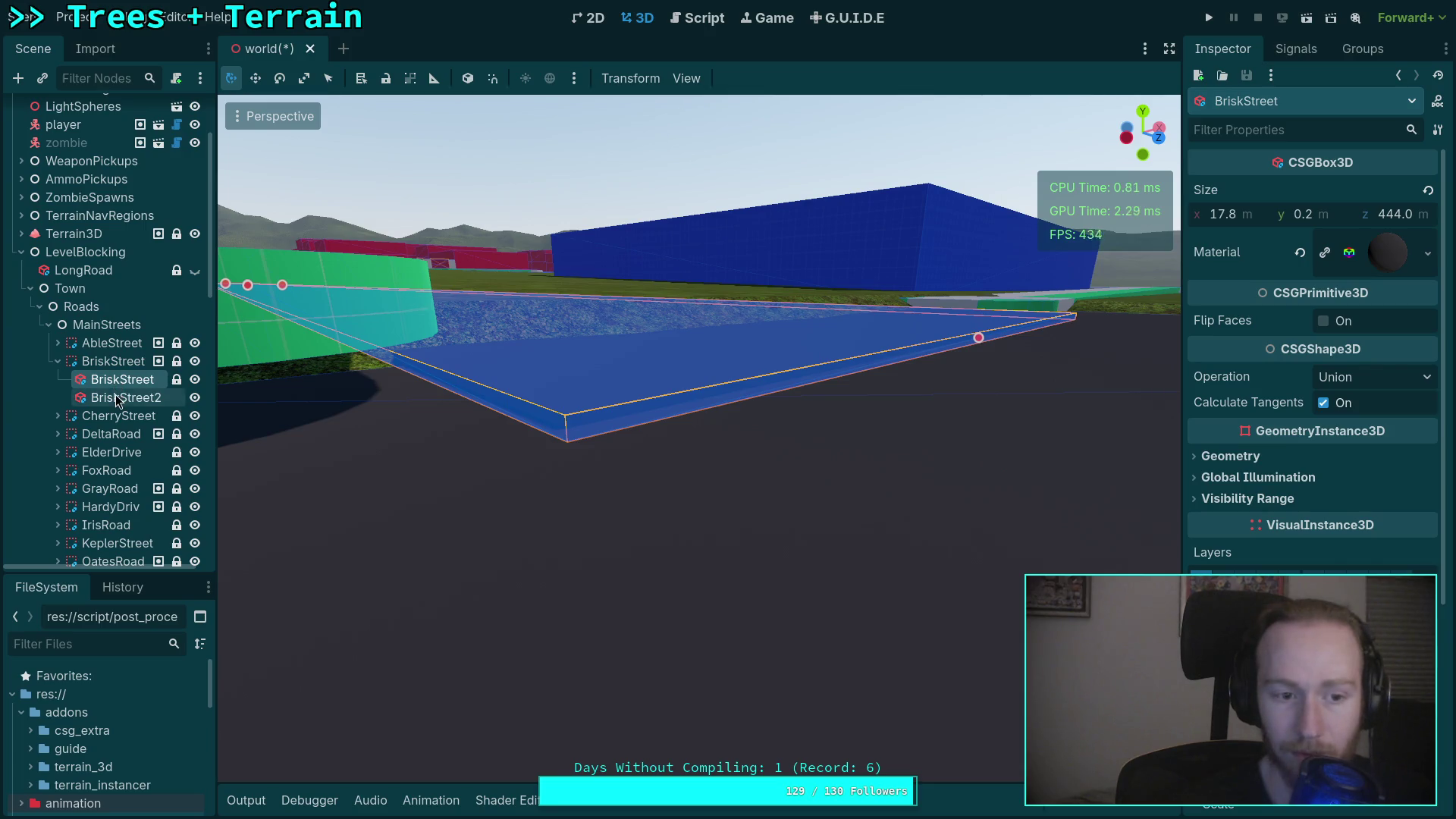
left_click(106, 360)
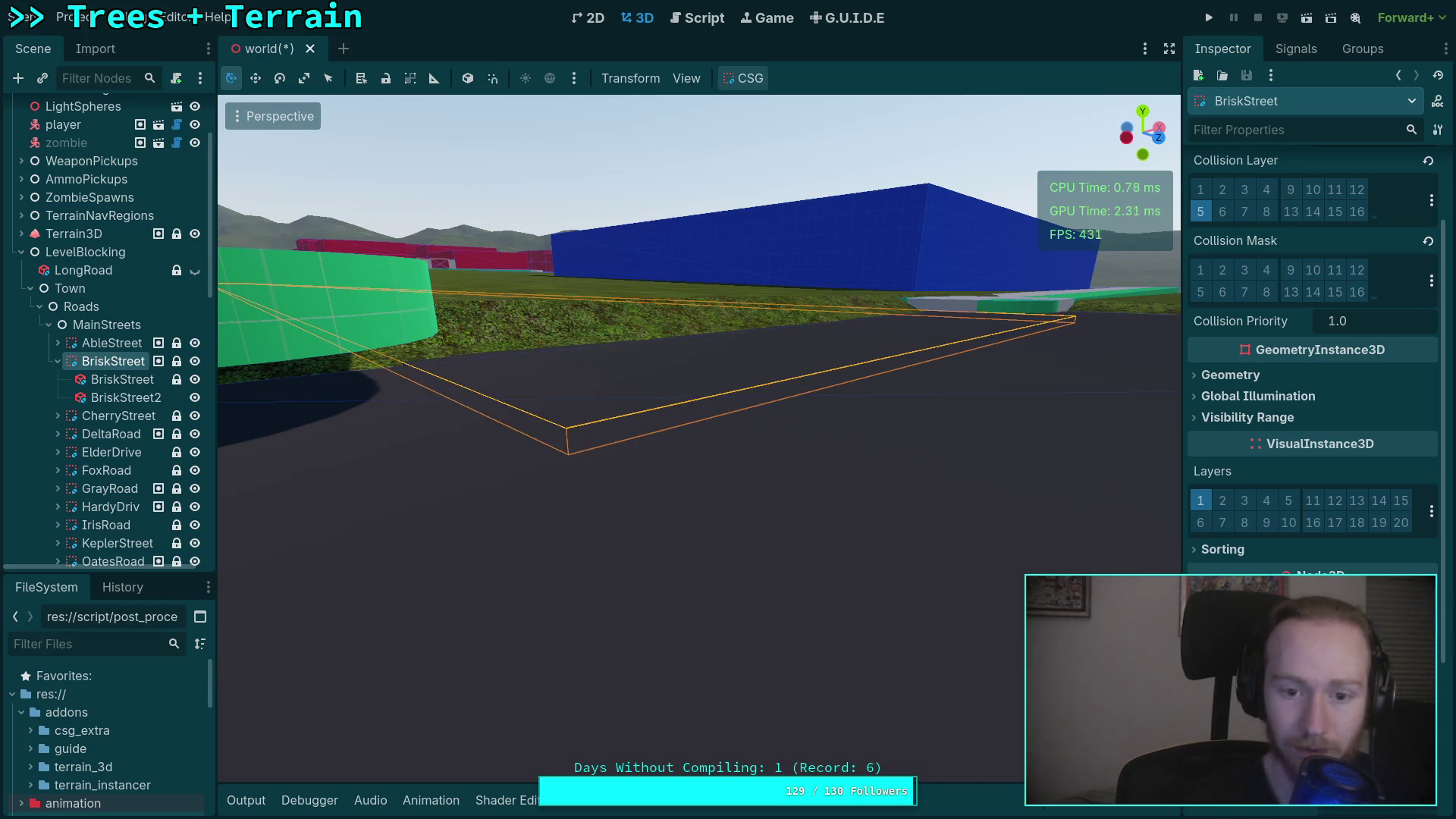
left_click_drag(922, 570, 827, 584)
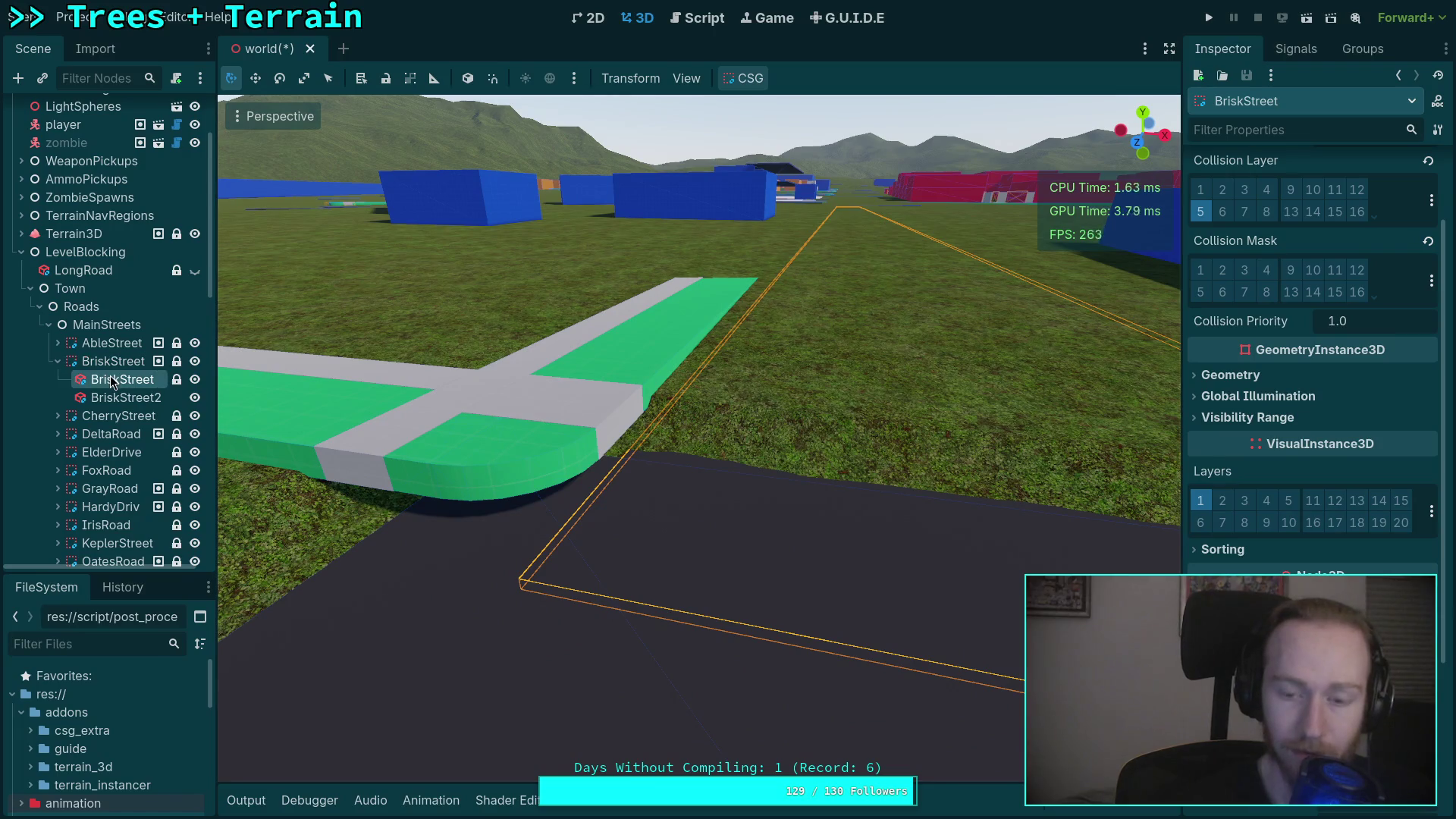
left_click(112, 382)
key("f")
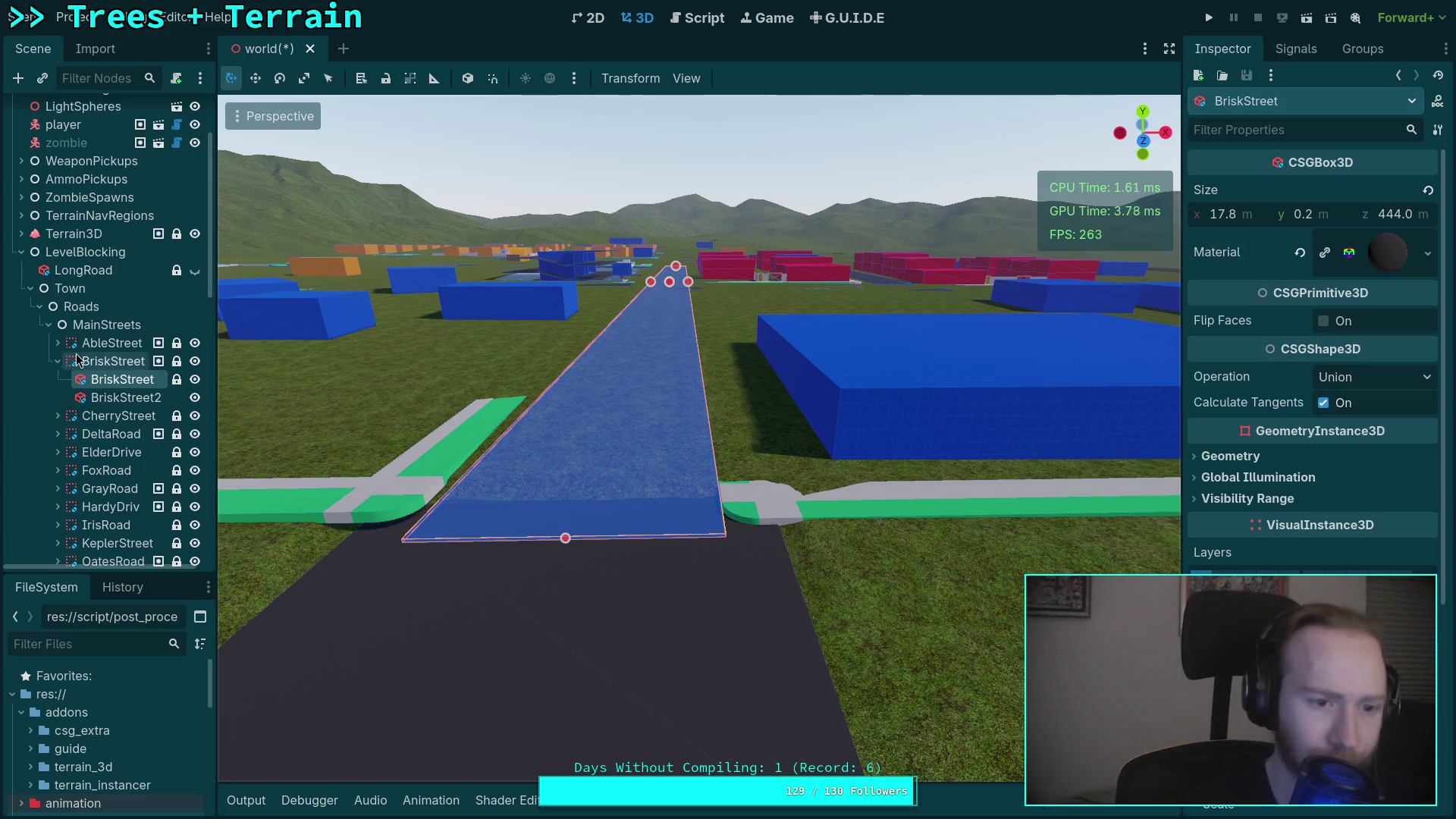
Add a CSGCurveBox3D child, BriskStreet1, under the BriskStreet node.
left_click(112, 361)
right_click(114, 362)
left_click(185, 381)
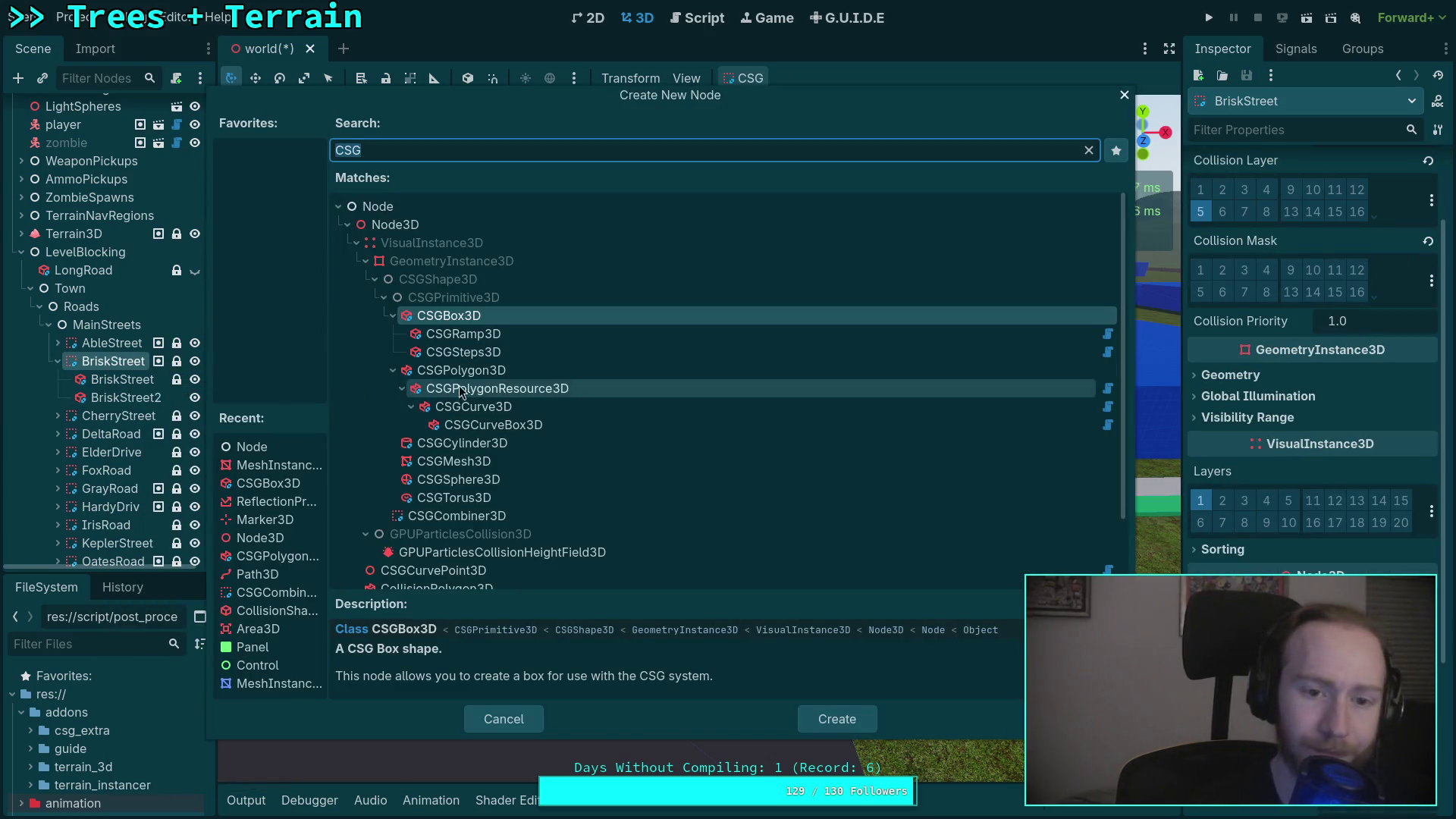
left_click(480, 424)
left_click(840, 723)
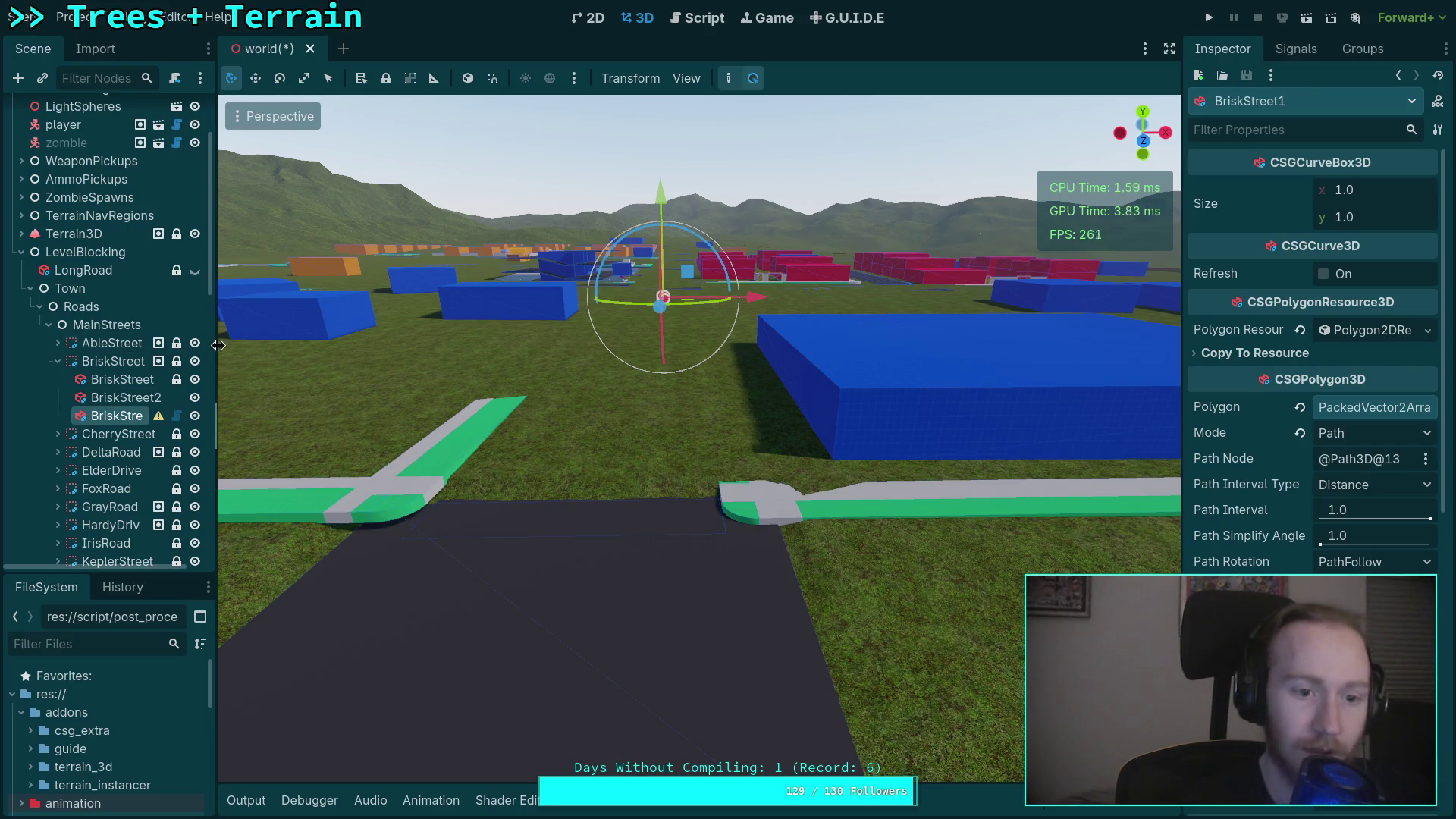
left_click_drag(218, 345, 281, 345)
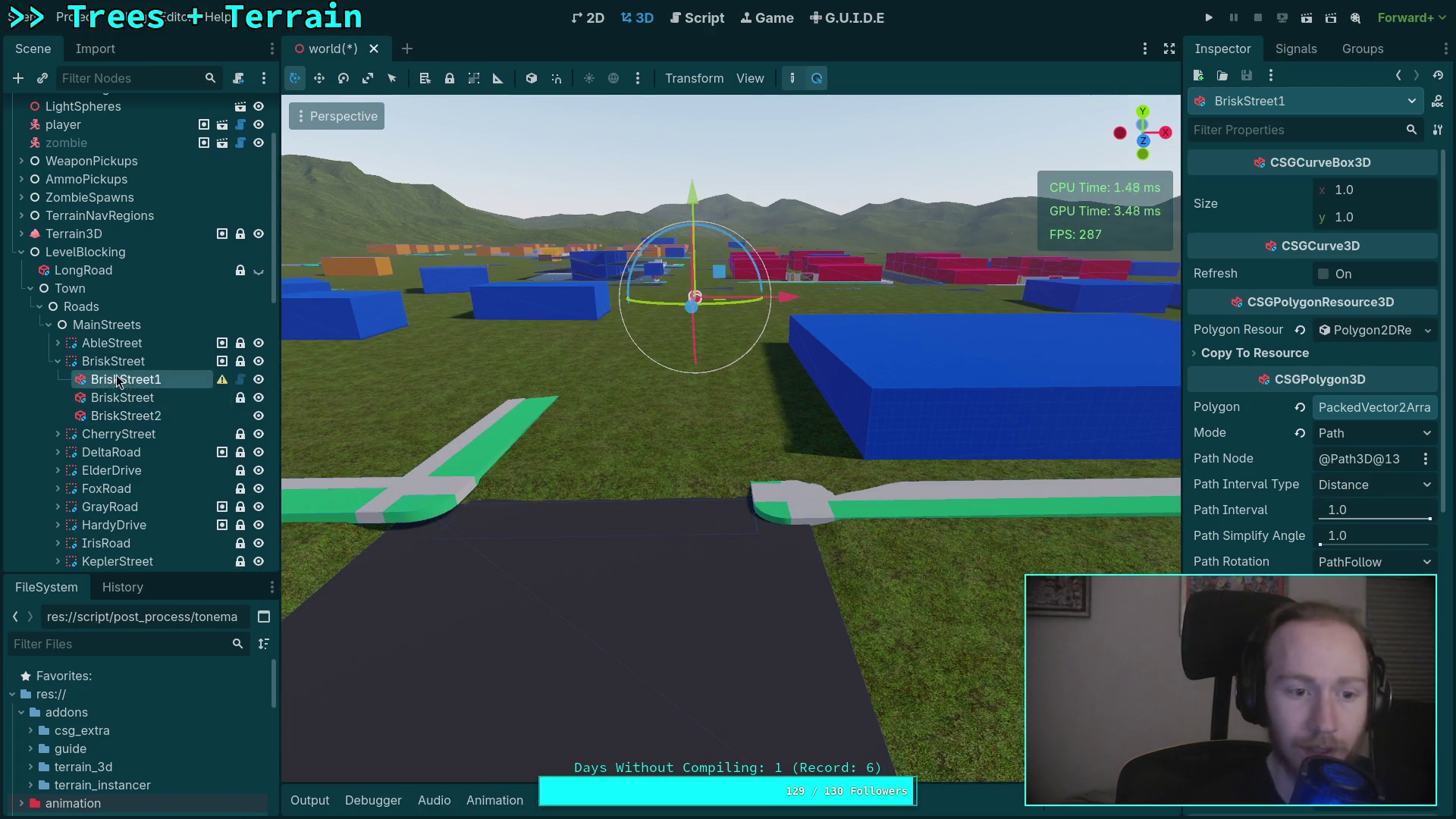
Add a CSGCurvePoint3D child under BriskStreet1.
right_click(139, 390)
left_click(238, 408)
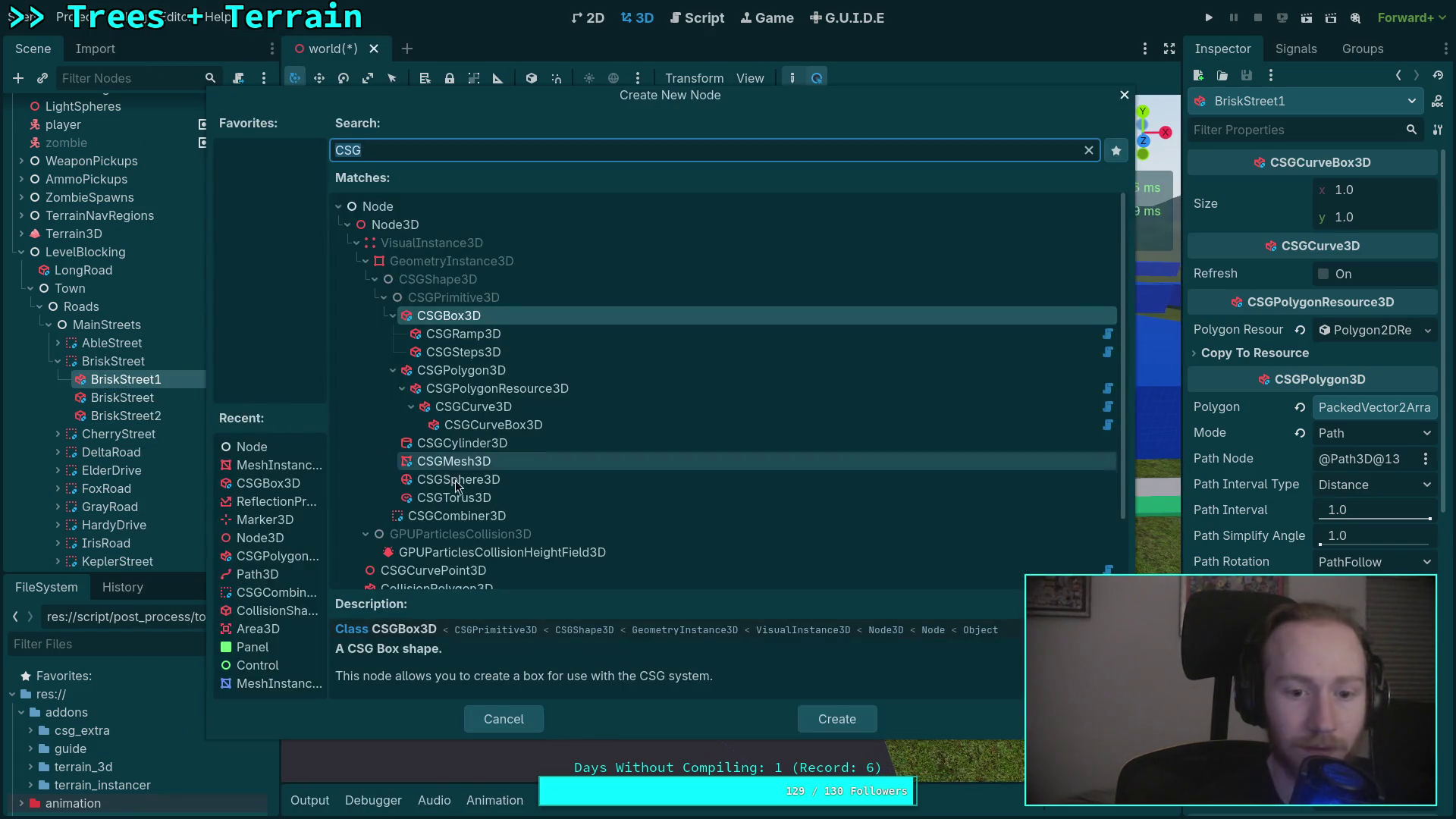
left_click(455, 570)
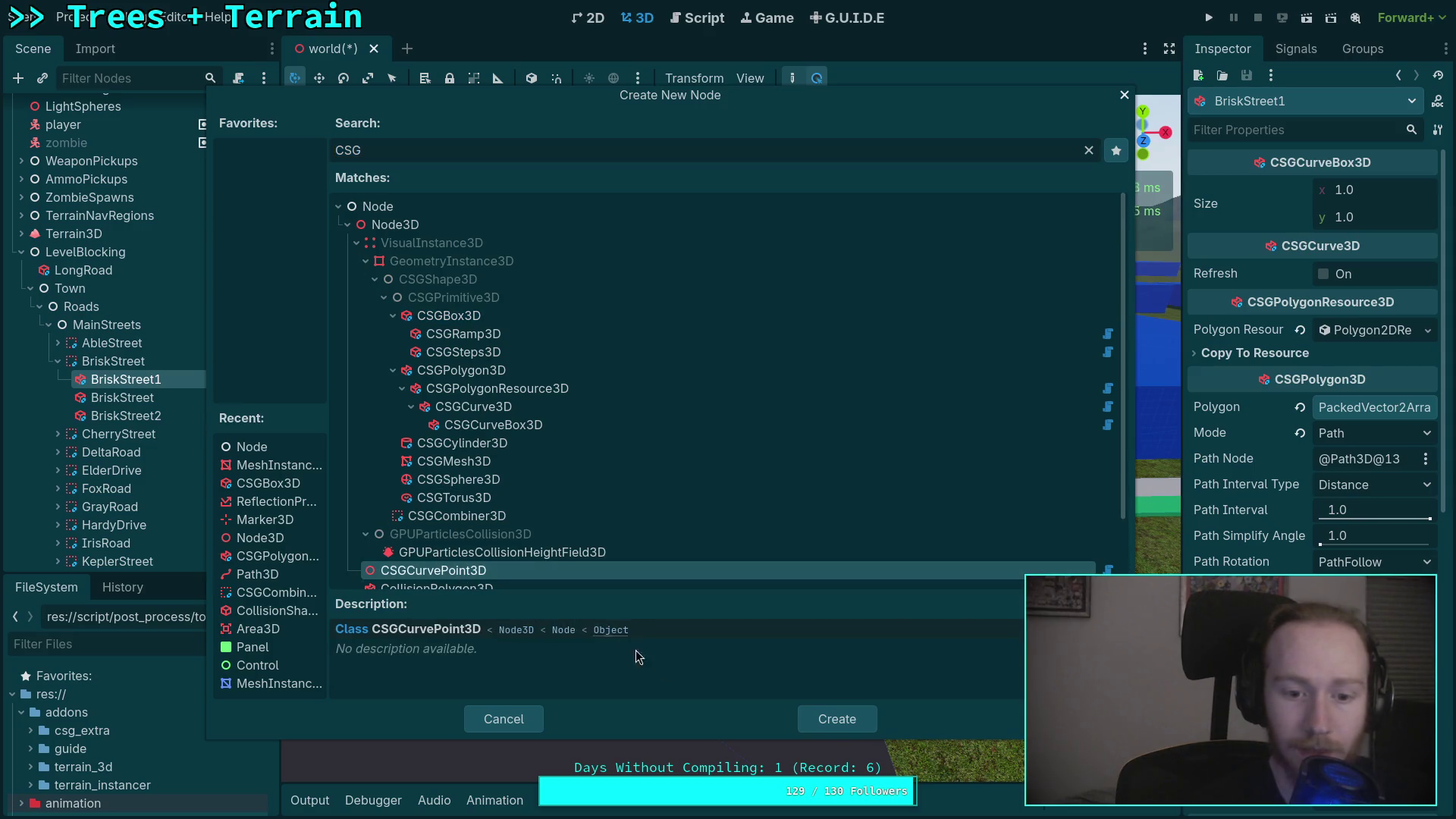
left_click(842, 725)
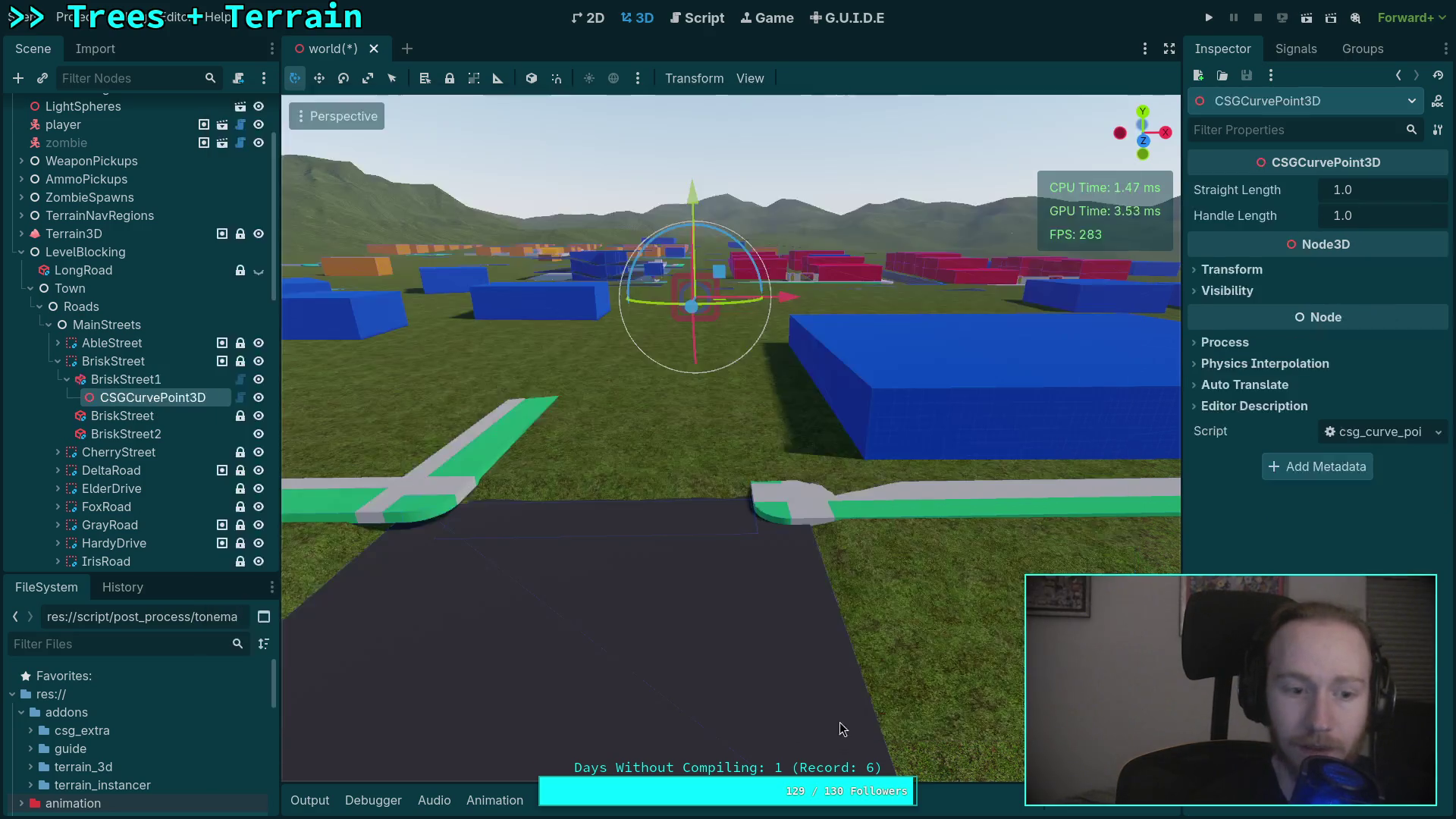
Duplicate the curve point so BriskStreet1 has two, then move and turn the first along the road.
key("ctrl+d")
left_click(164, 380)
left_click(167, 396)
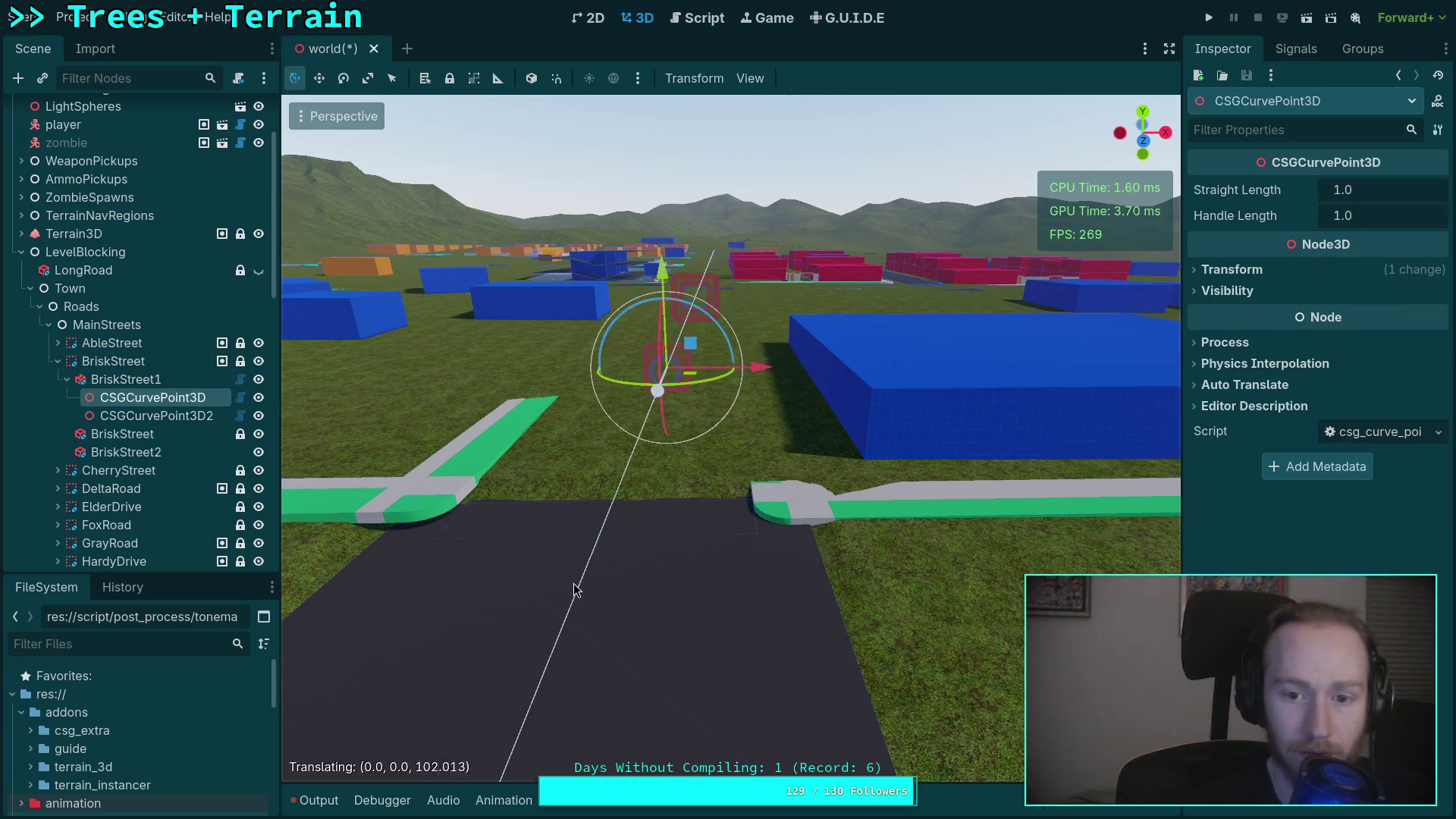
left_click(574, 590)
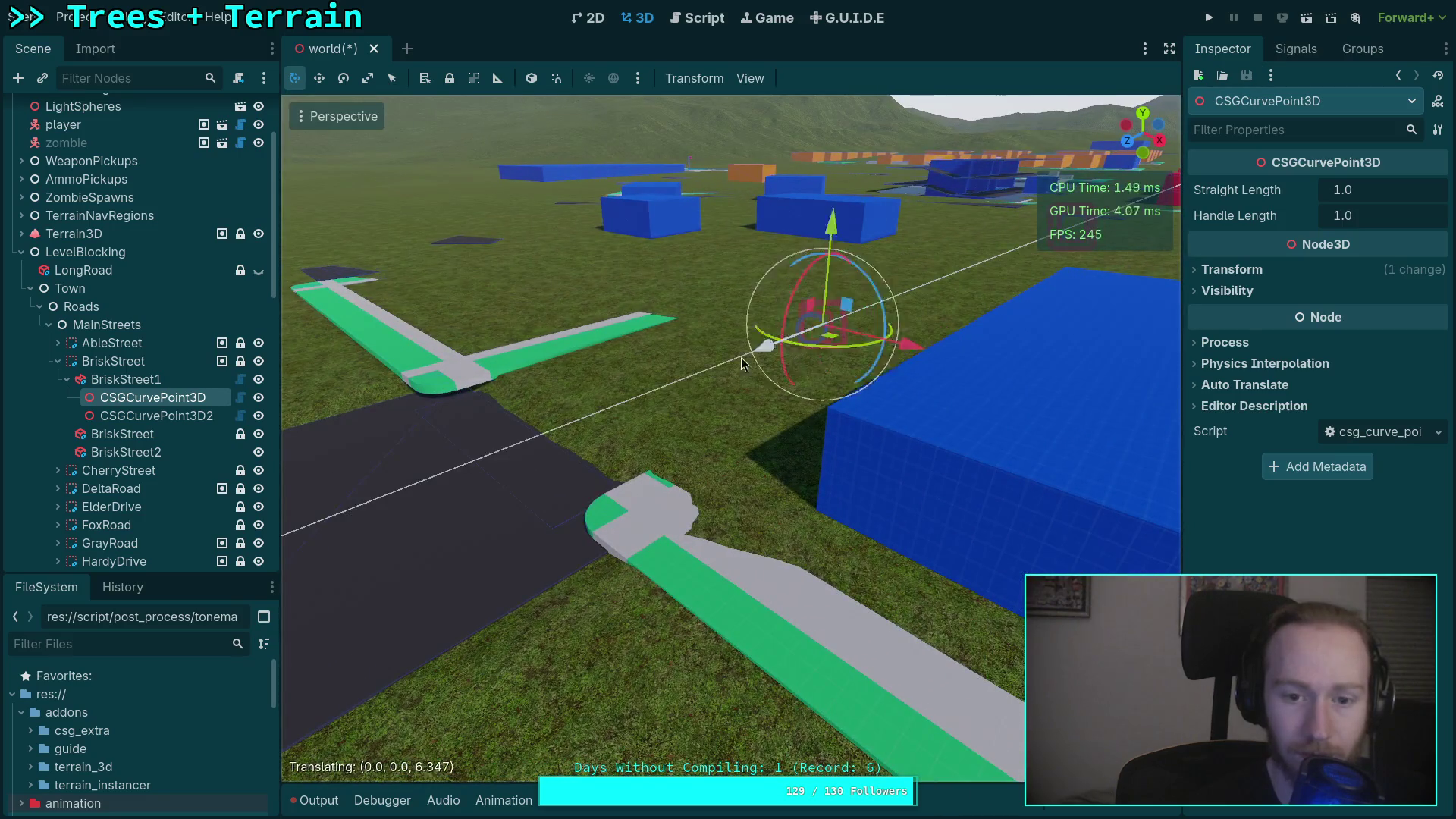
left_click(344, 504)
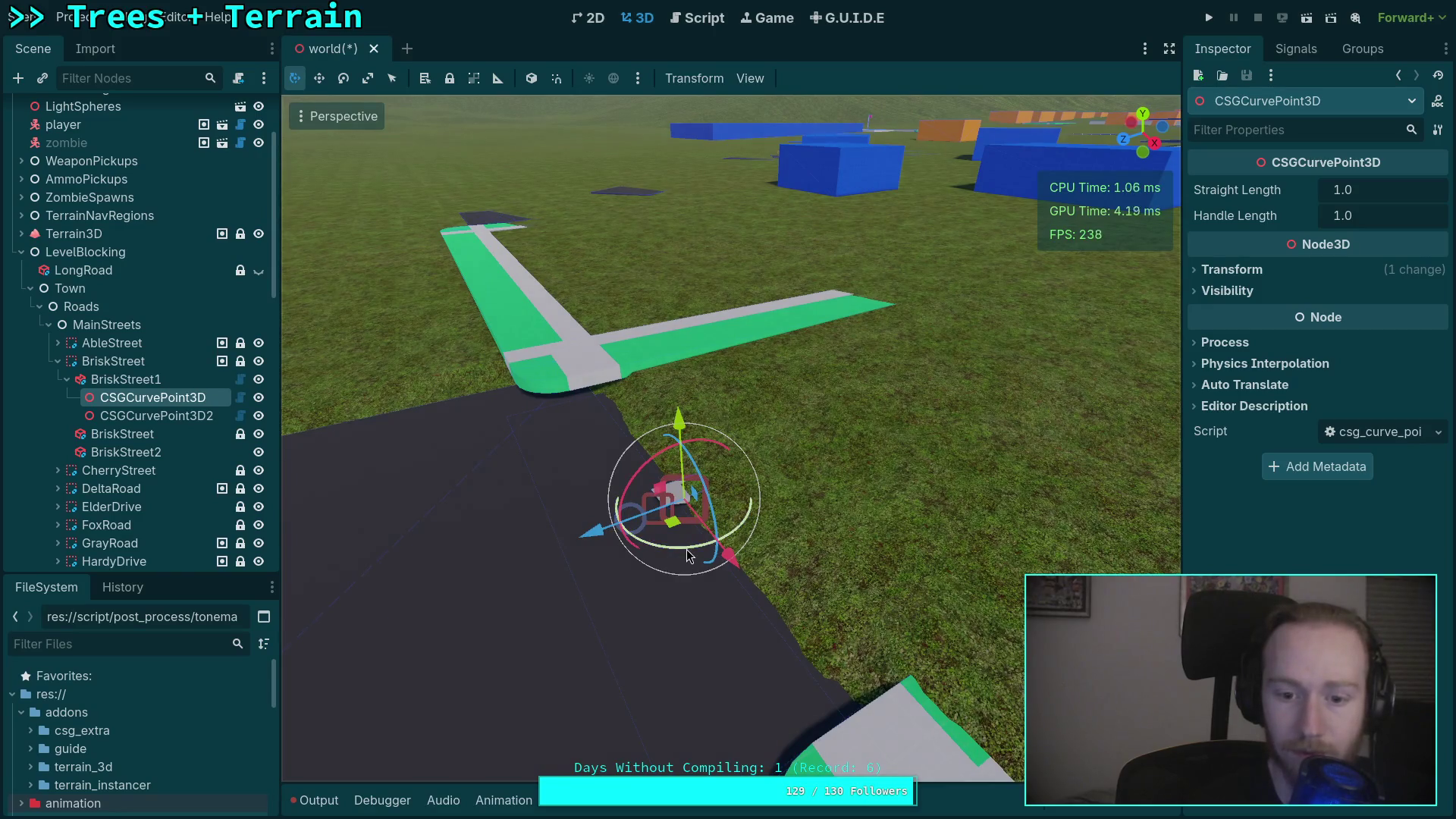
left_click(684, 431)
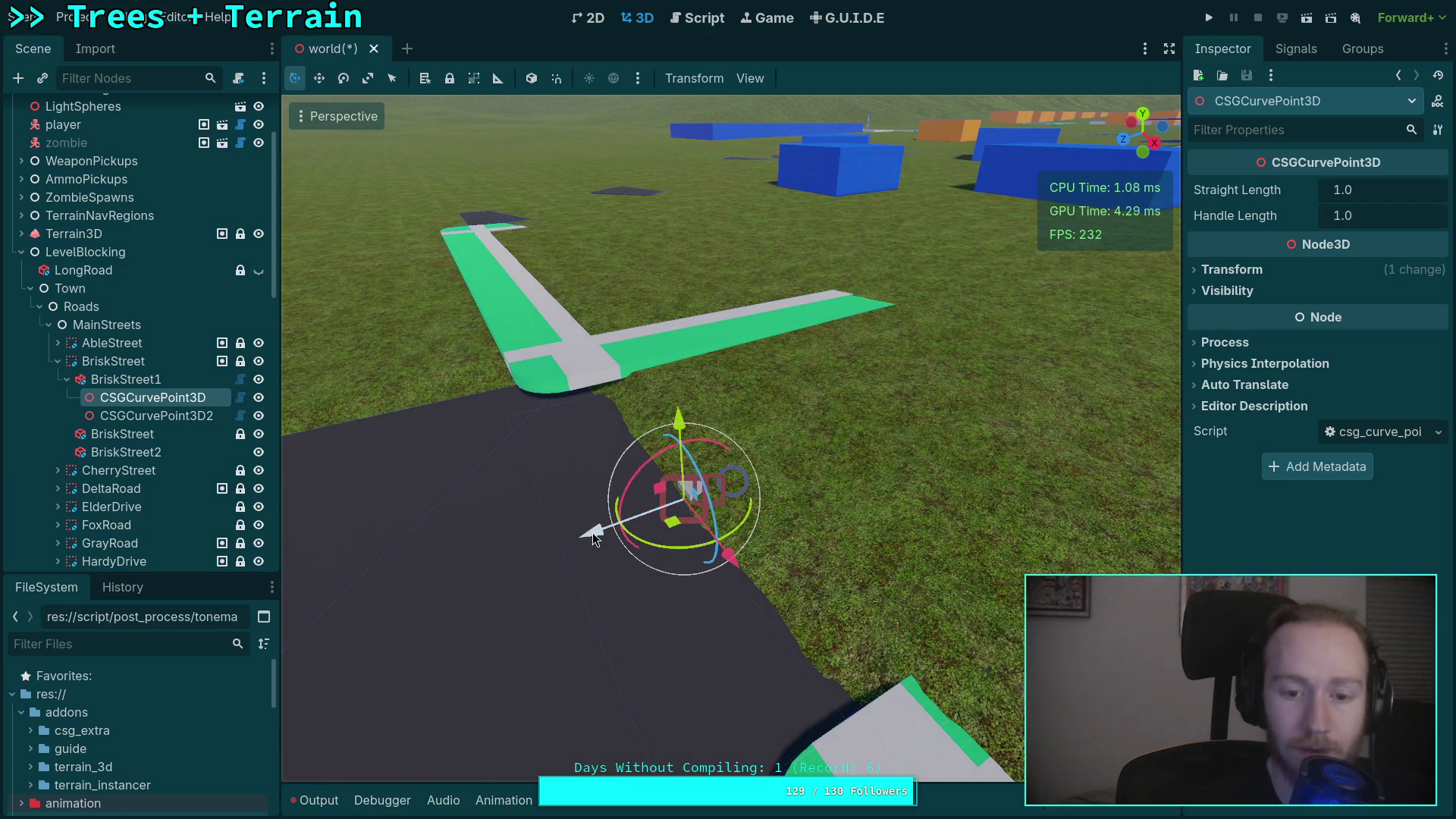
right_click(438, 564)
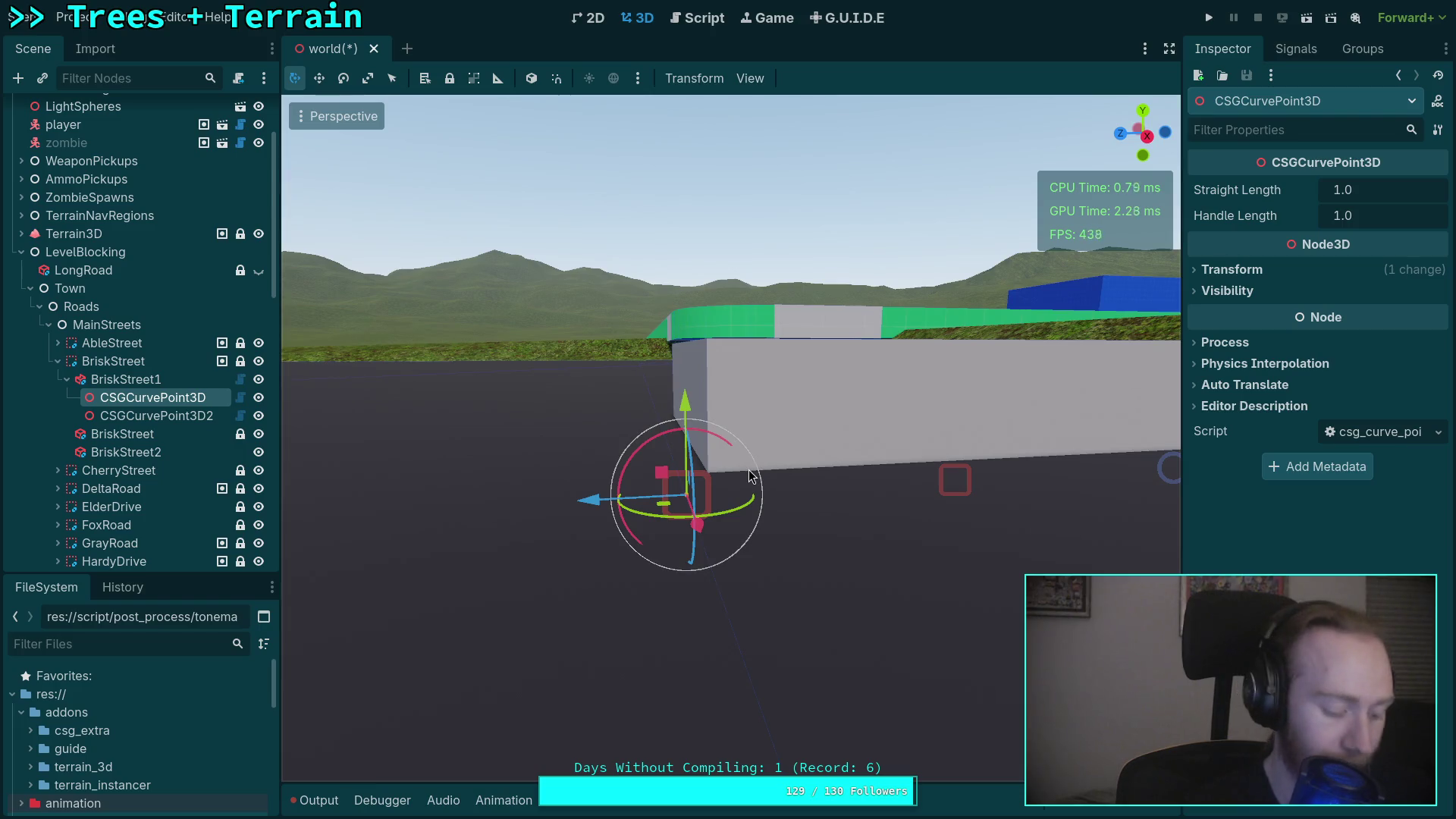
Nudge the curve point along the road, review its Transform values, then reselect BriskStreet1.
scroll(730, 440, "down", 2)
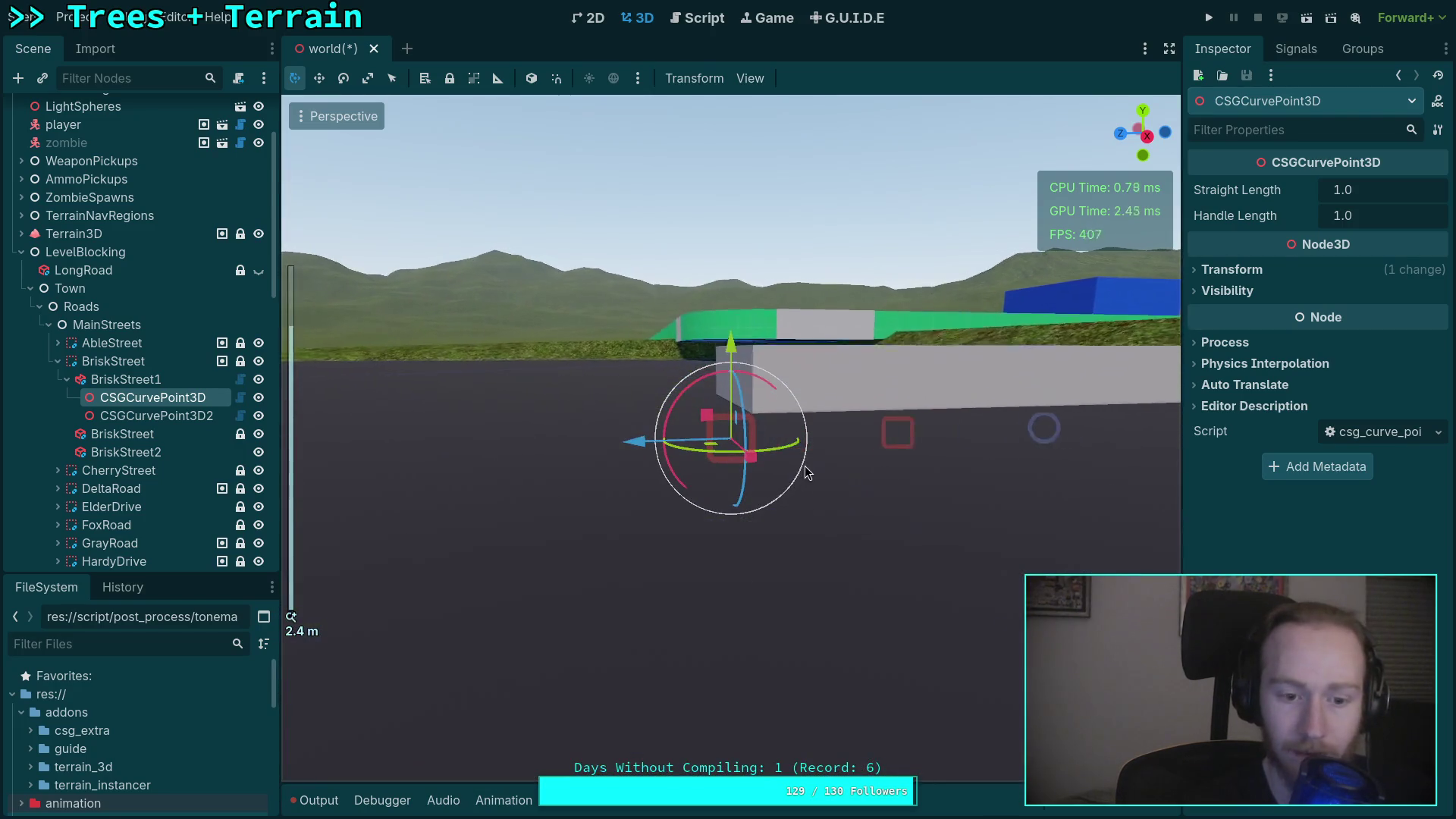
scroll(730, 440, "down", 3)
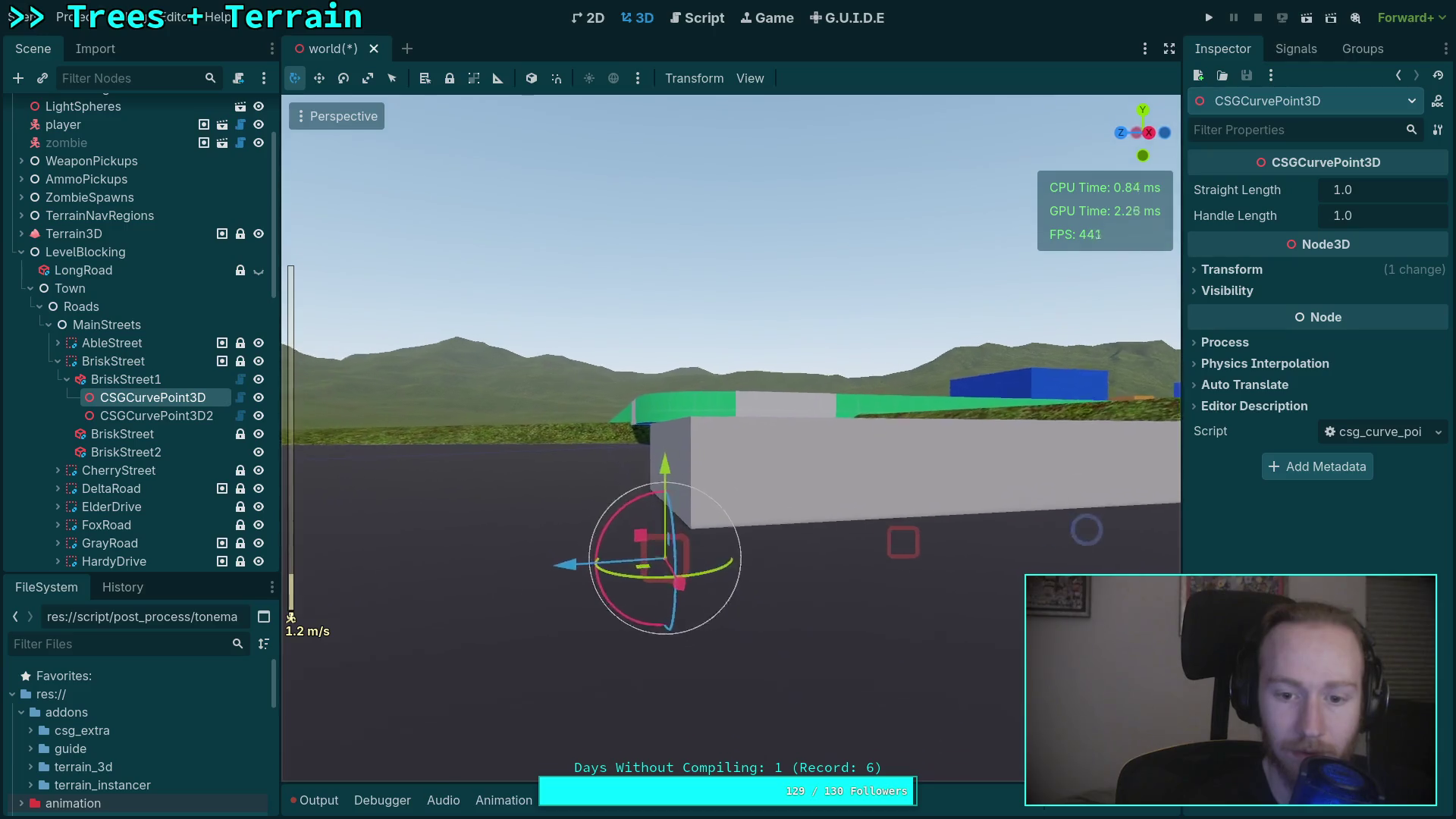
left_click_drag(614, 499, 575, 507)
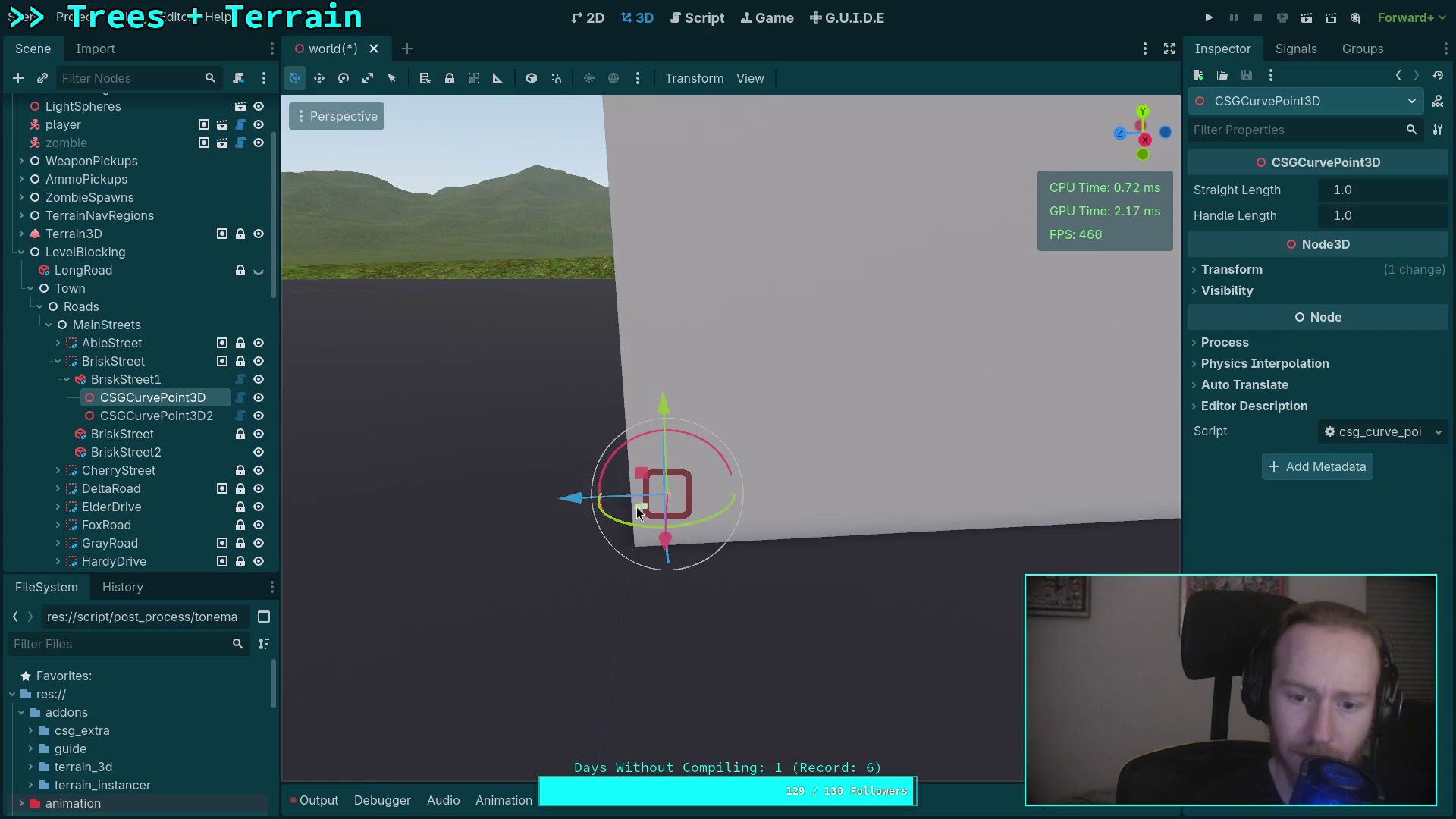
left_click(1230, 270)
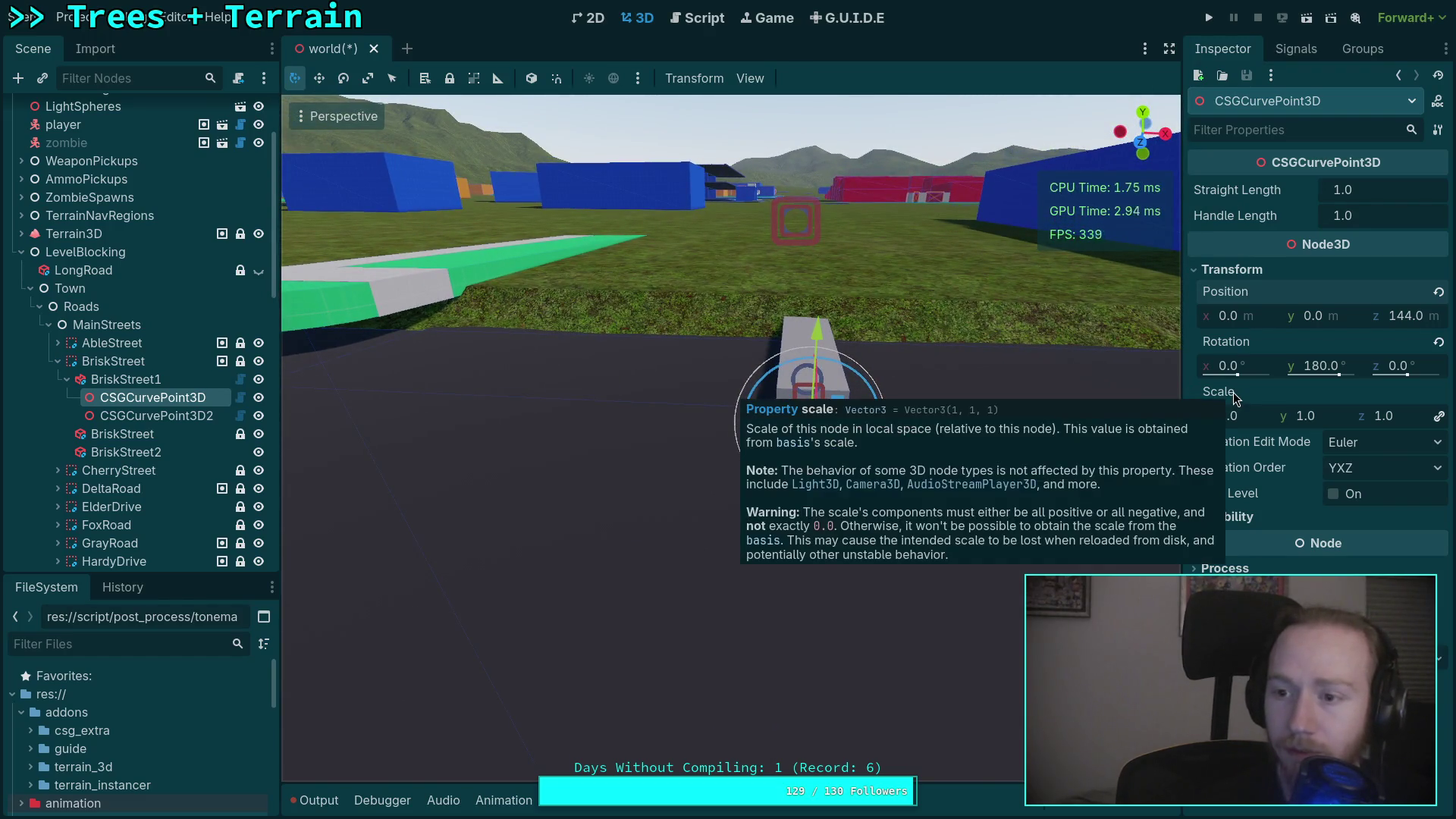
left_click(160, 379)
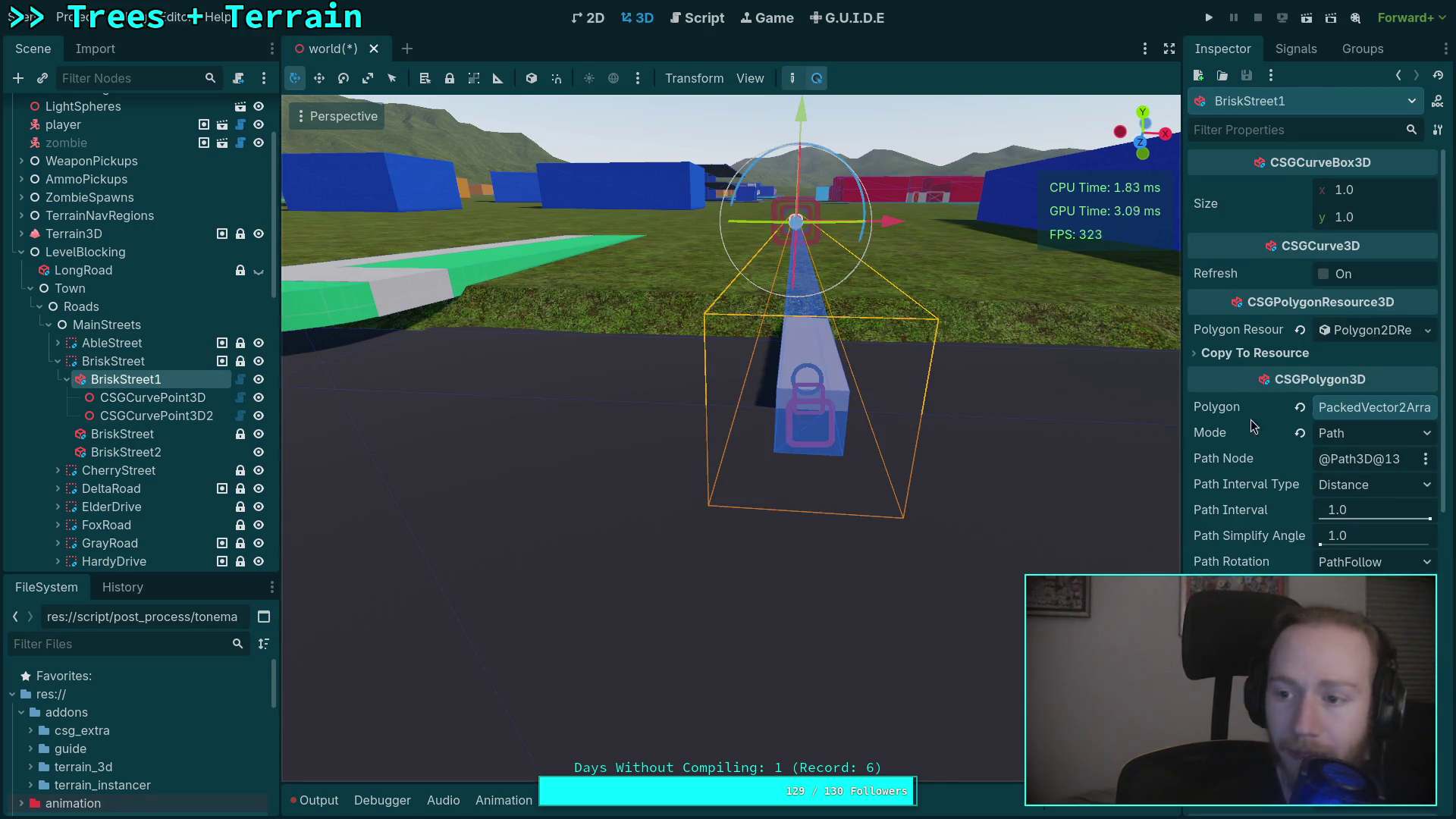
Set BriskStreet1's curved box size to 17.8 wide and 0.2 thick, matching BriskStreet's box.
left_click_drag(1180, 335, 1118, 336)
left_click(144, 438)
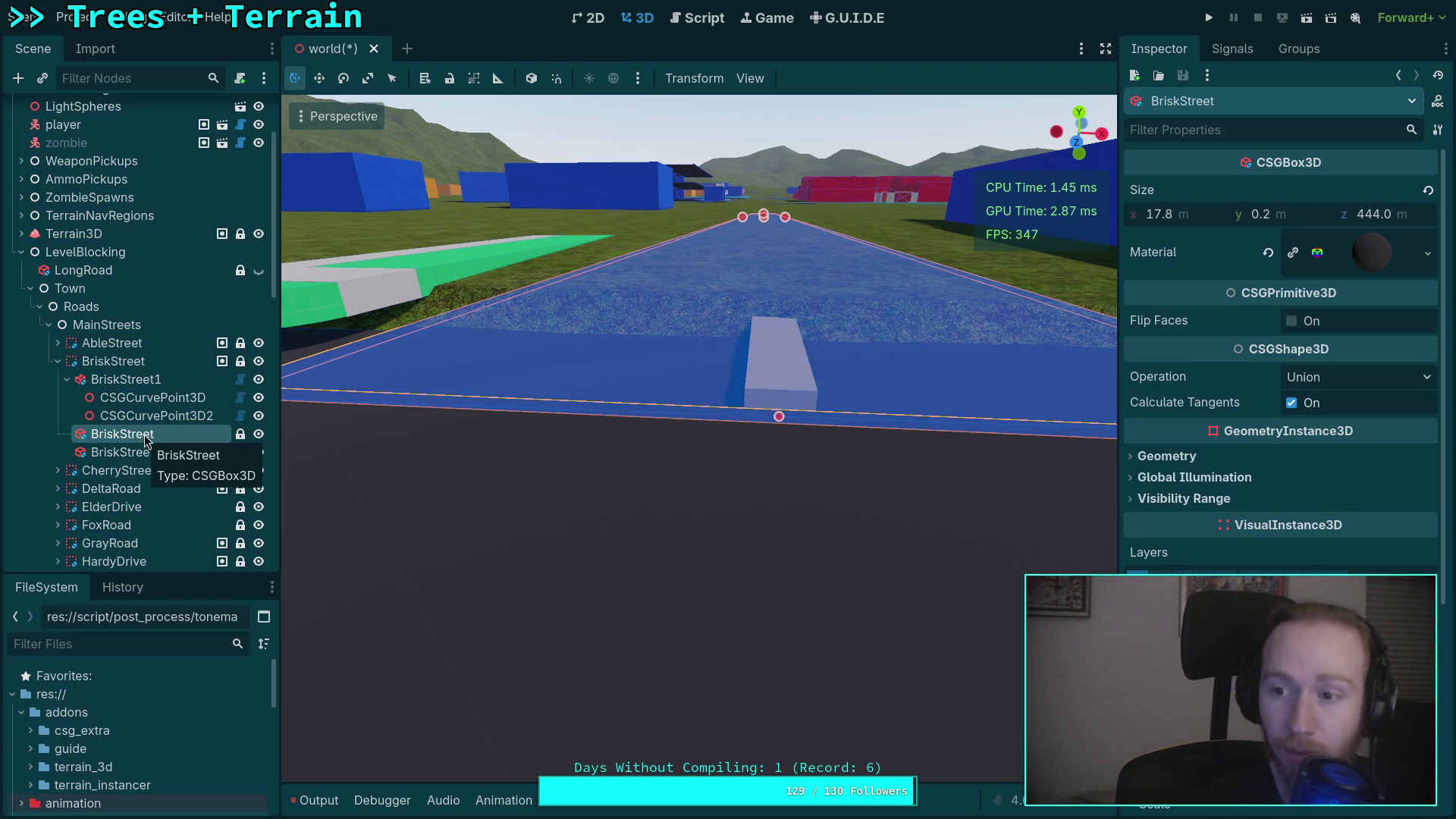
left_click(121, 379)
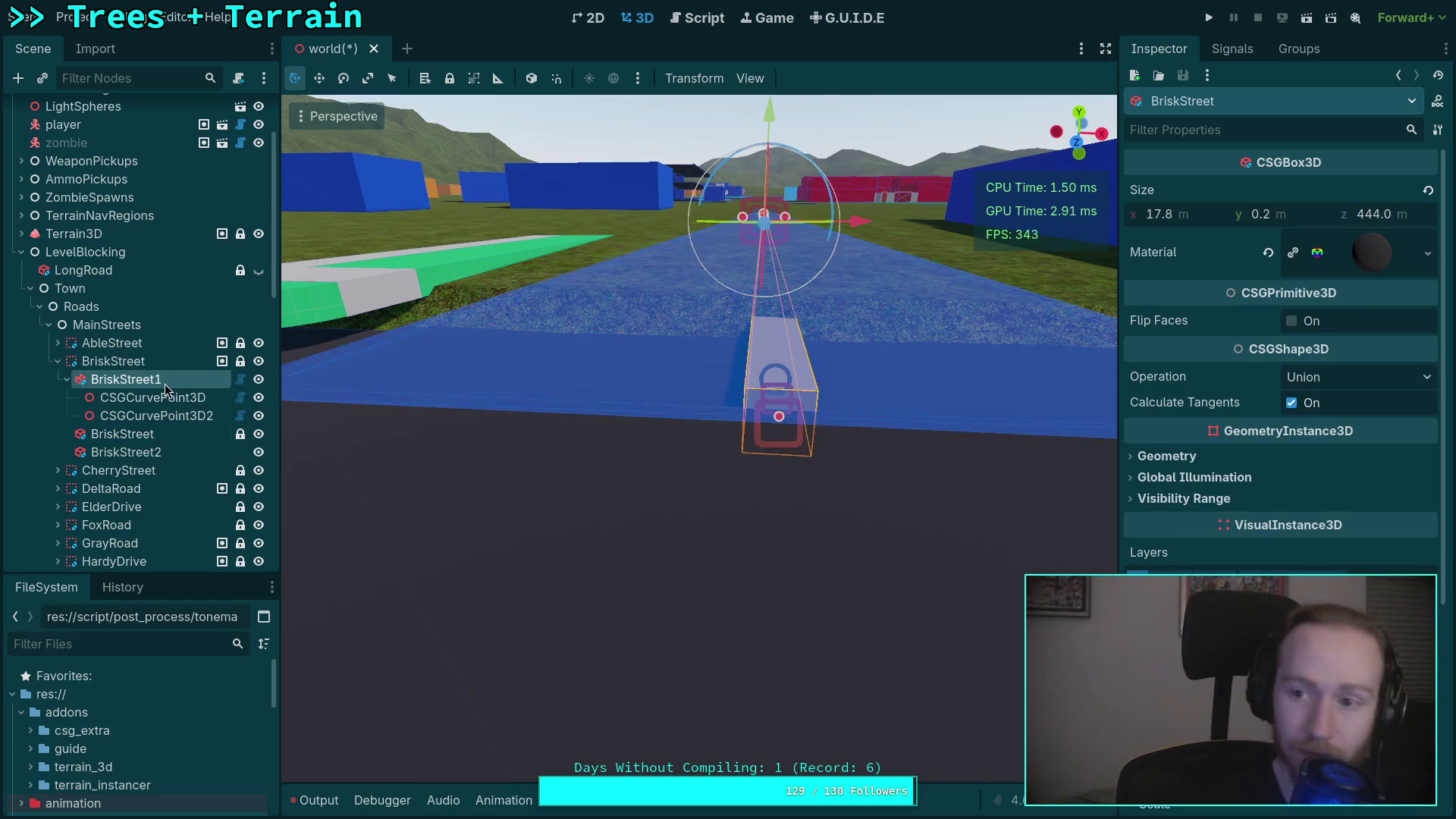
left_click(1362, 195)
type("17.8")
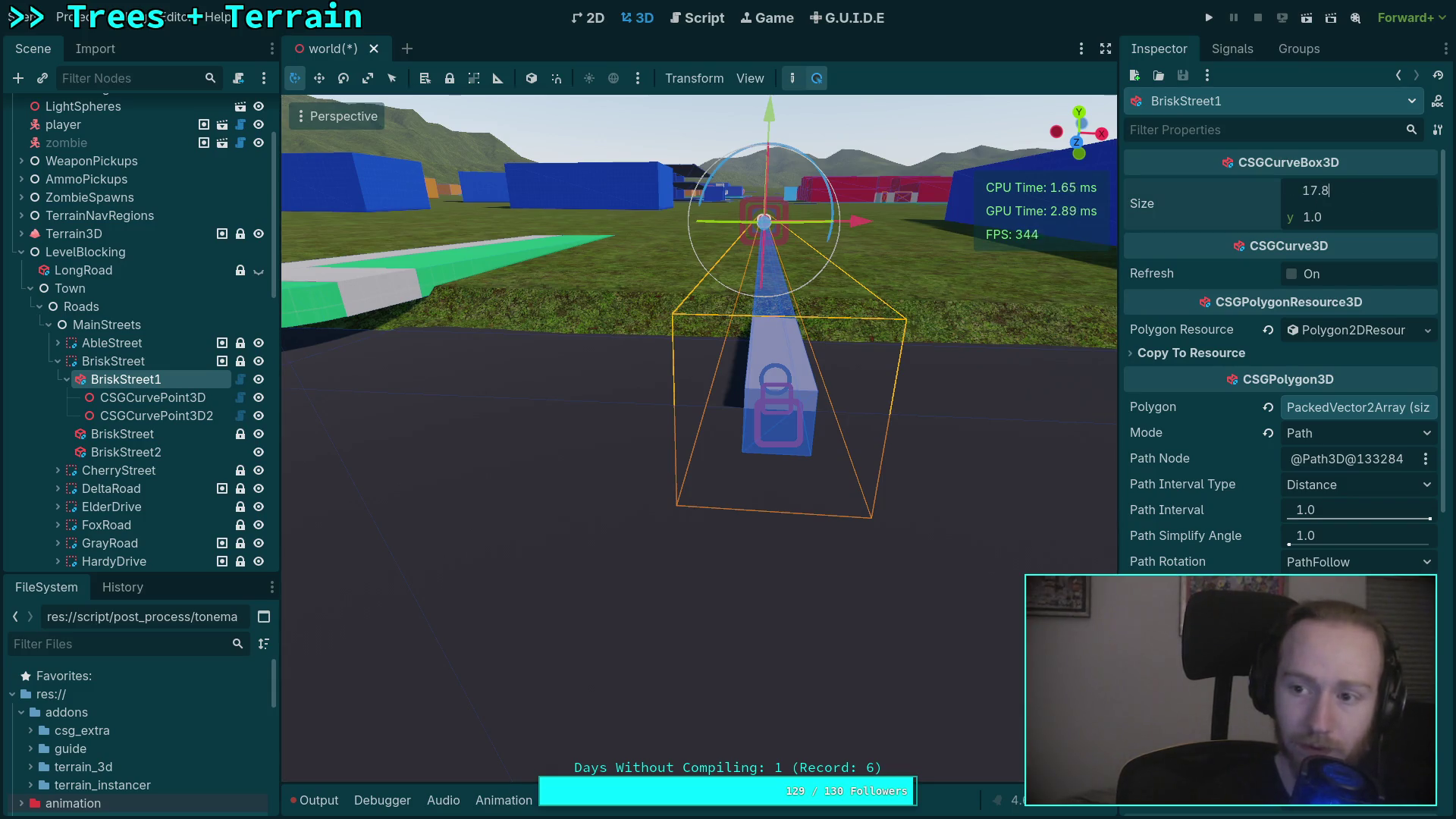
left_click(1390, 221)
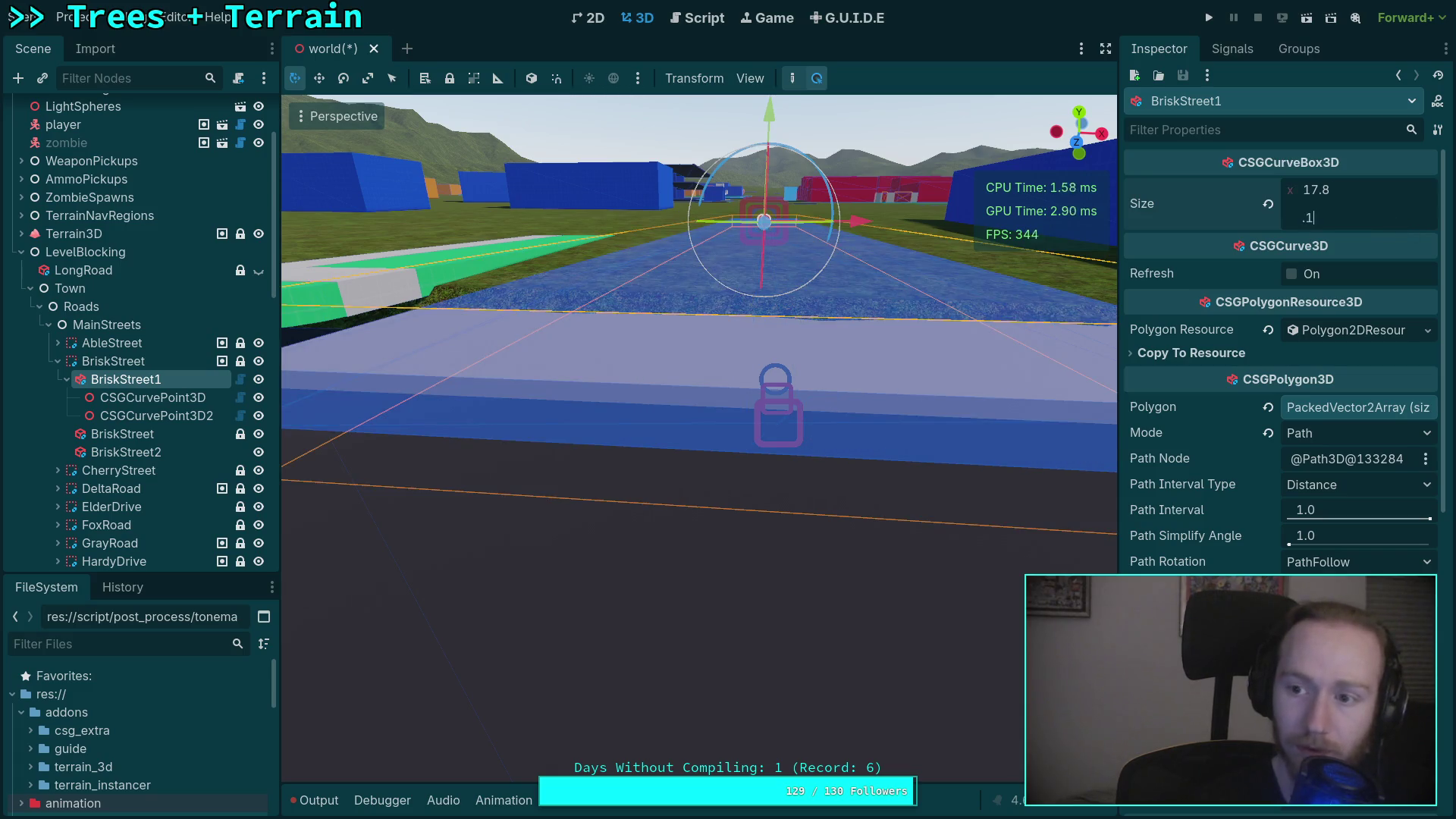
key("Return")
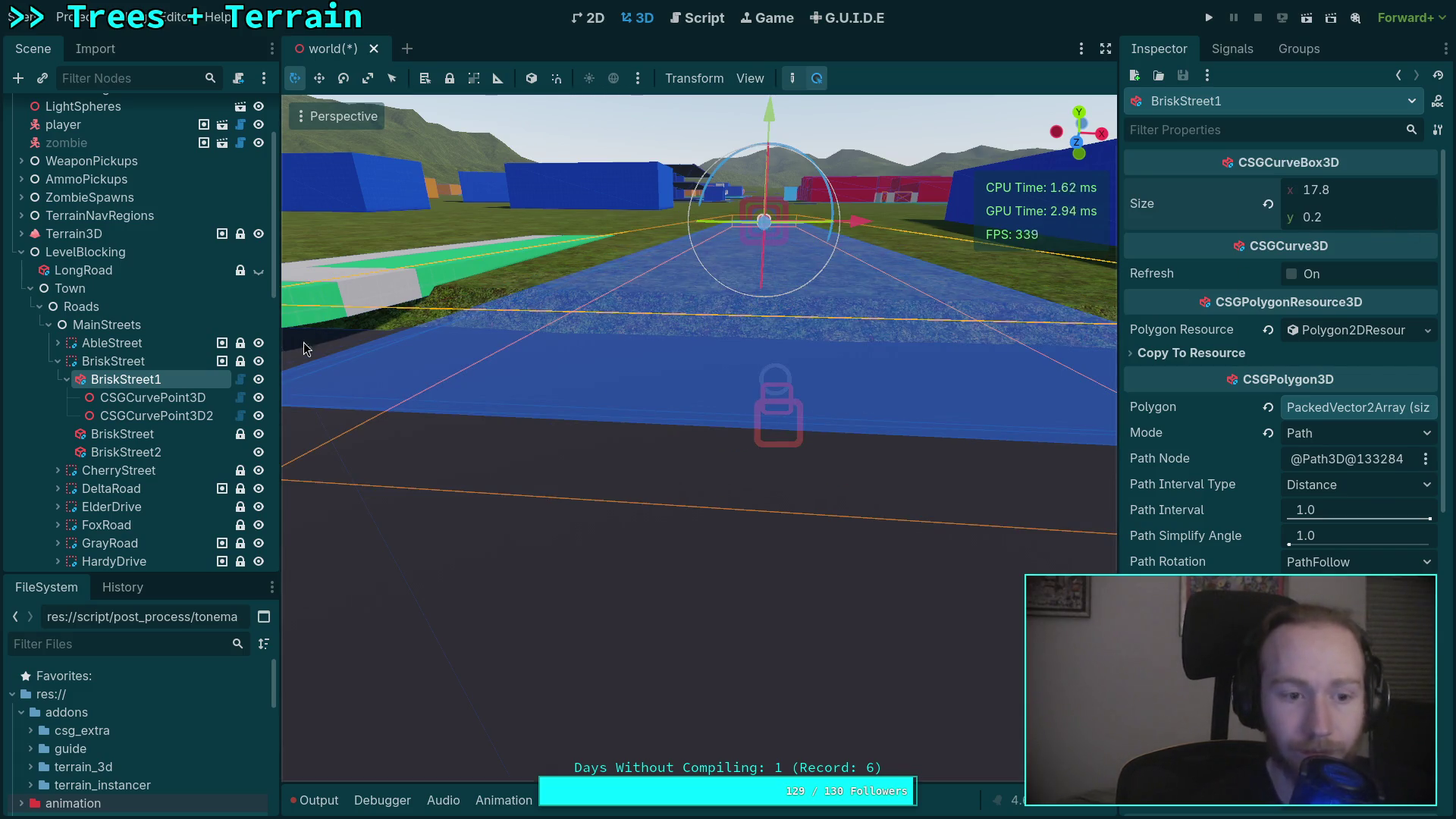
Reselect BriskStreet1 and fly the view above the street to inspect the curved road.
left_click(151, 398)
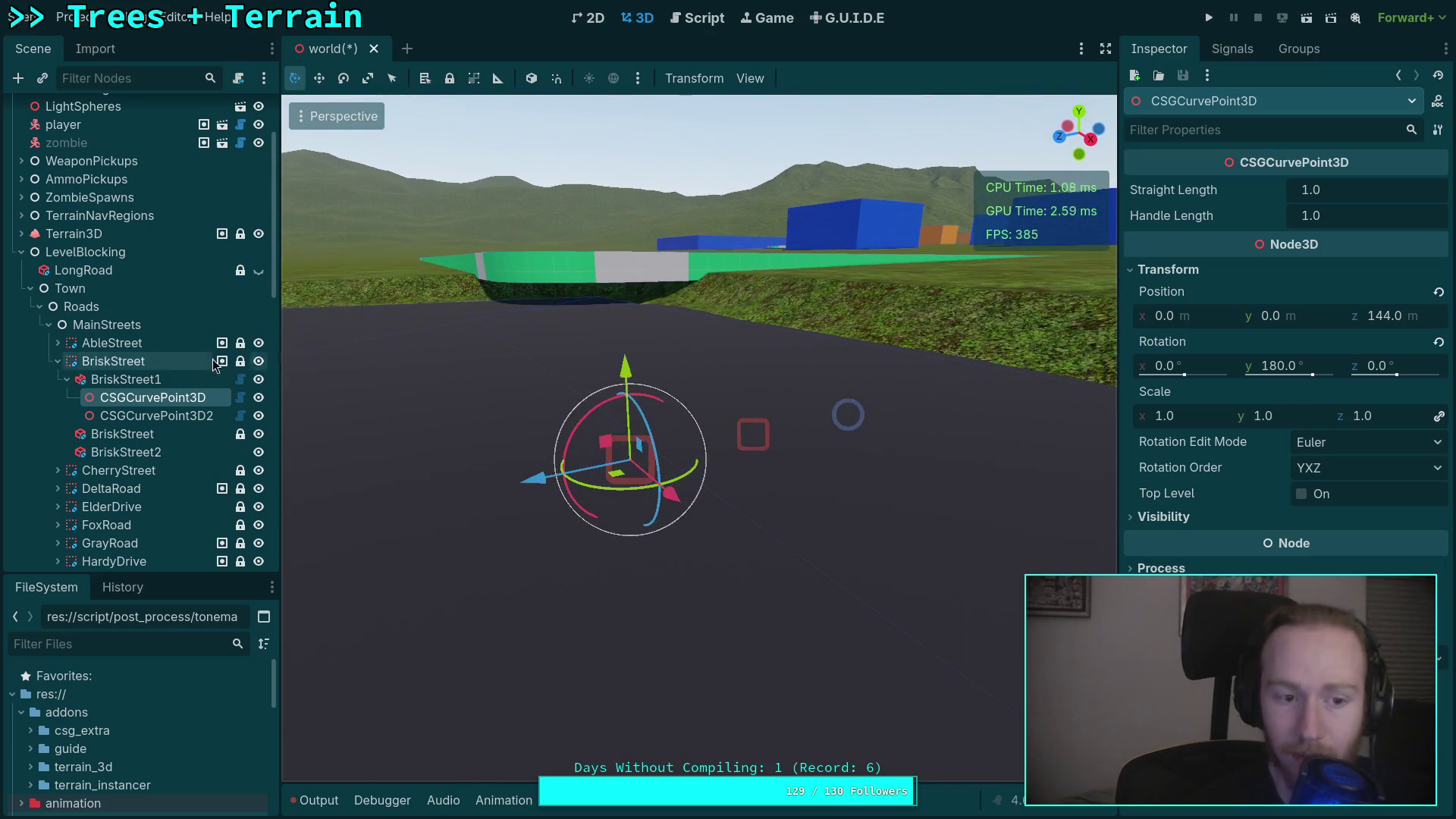
left_click(157, 380)
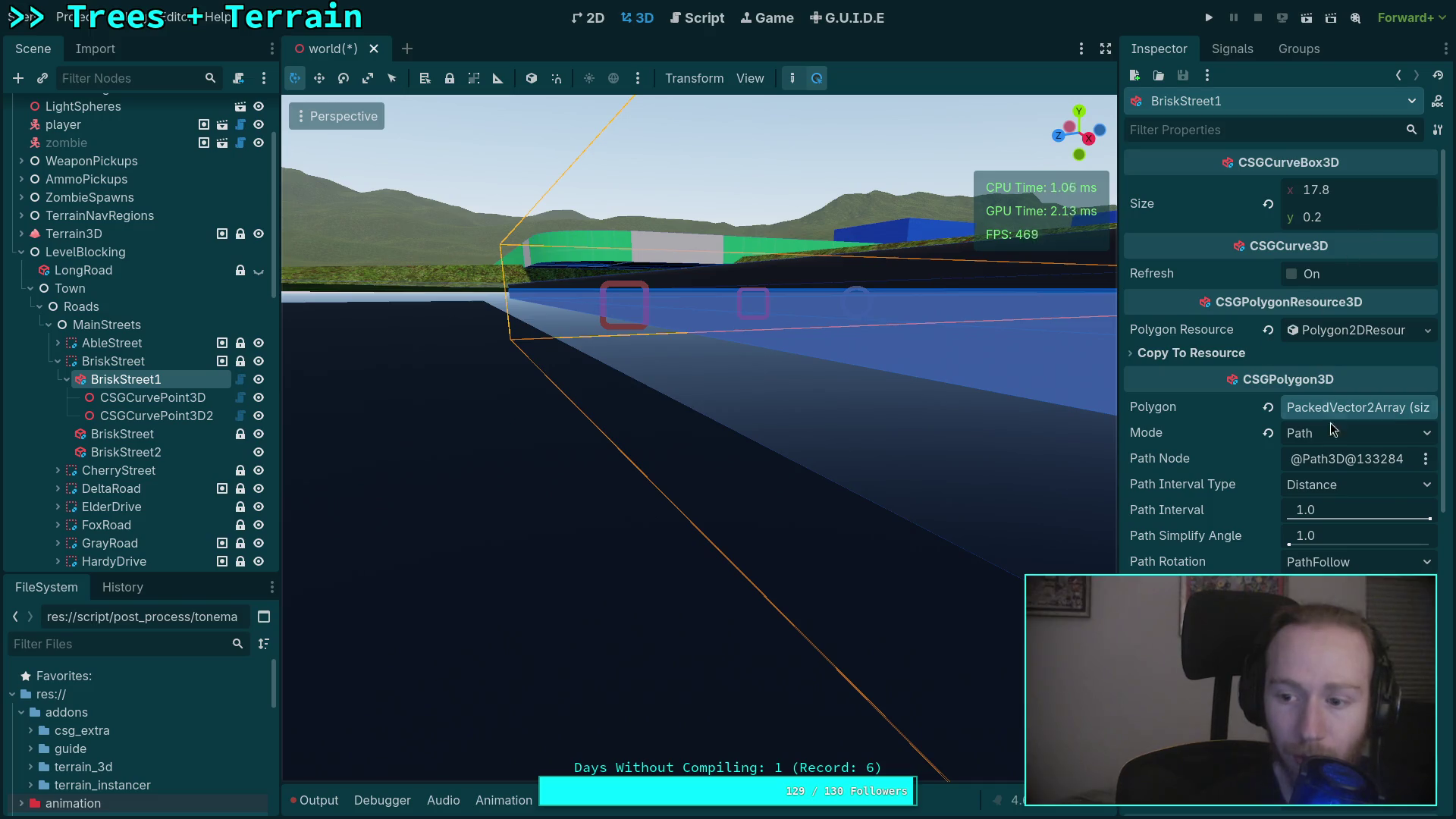
scroll(1282, 364, "down", 10)
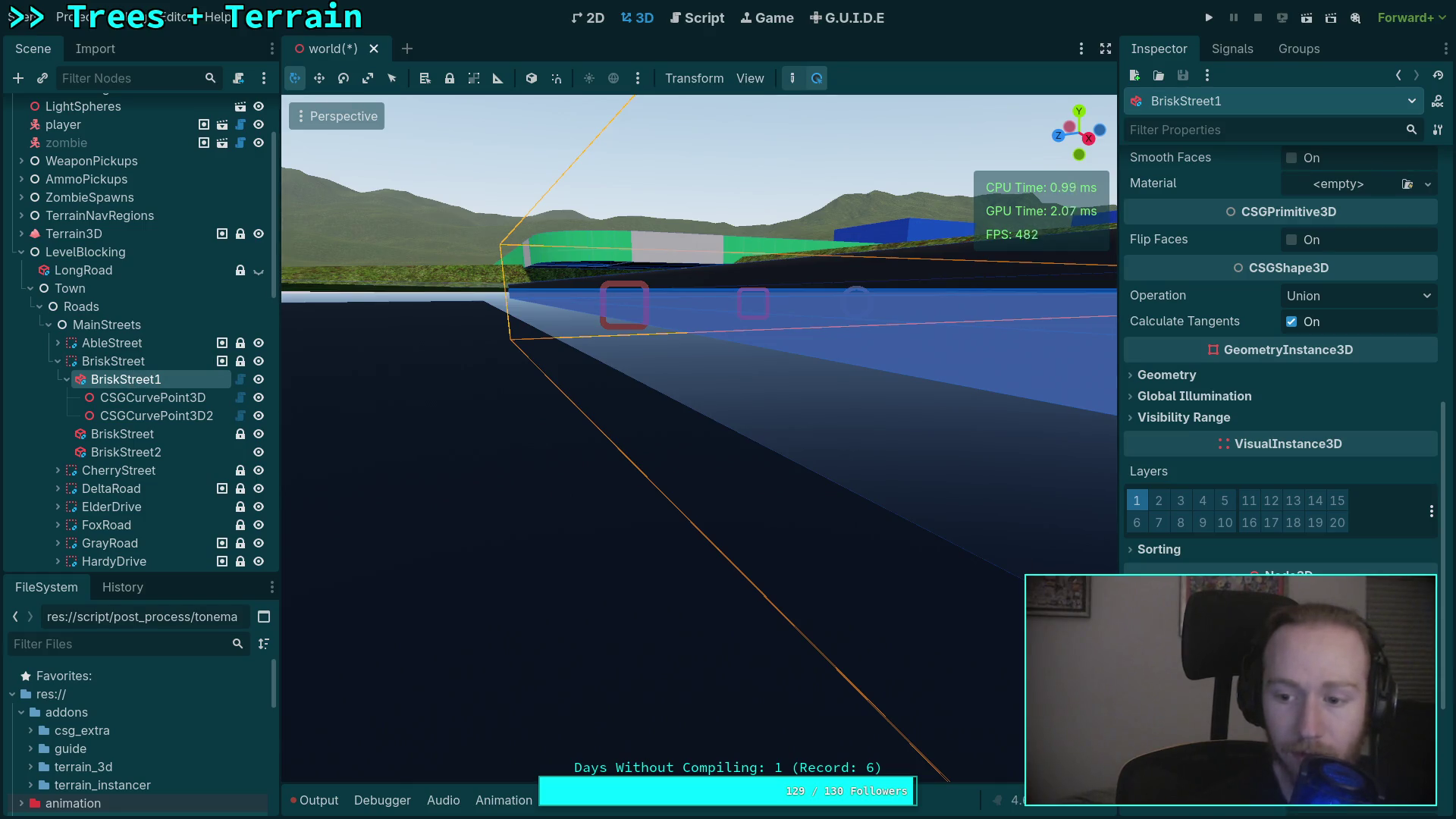
key("e")
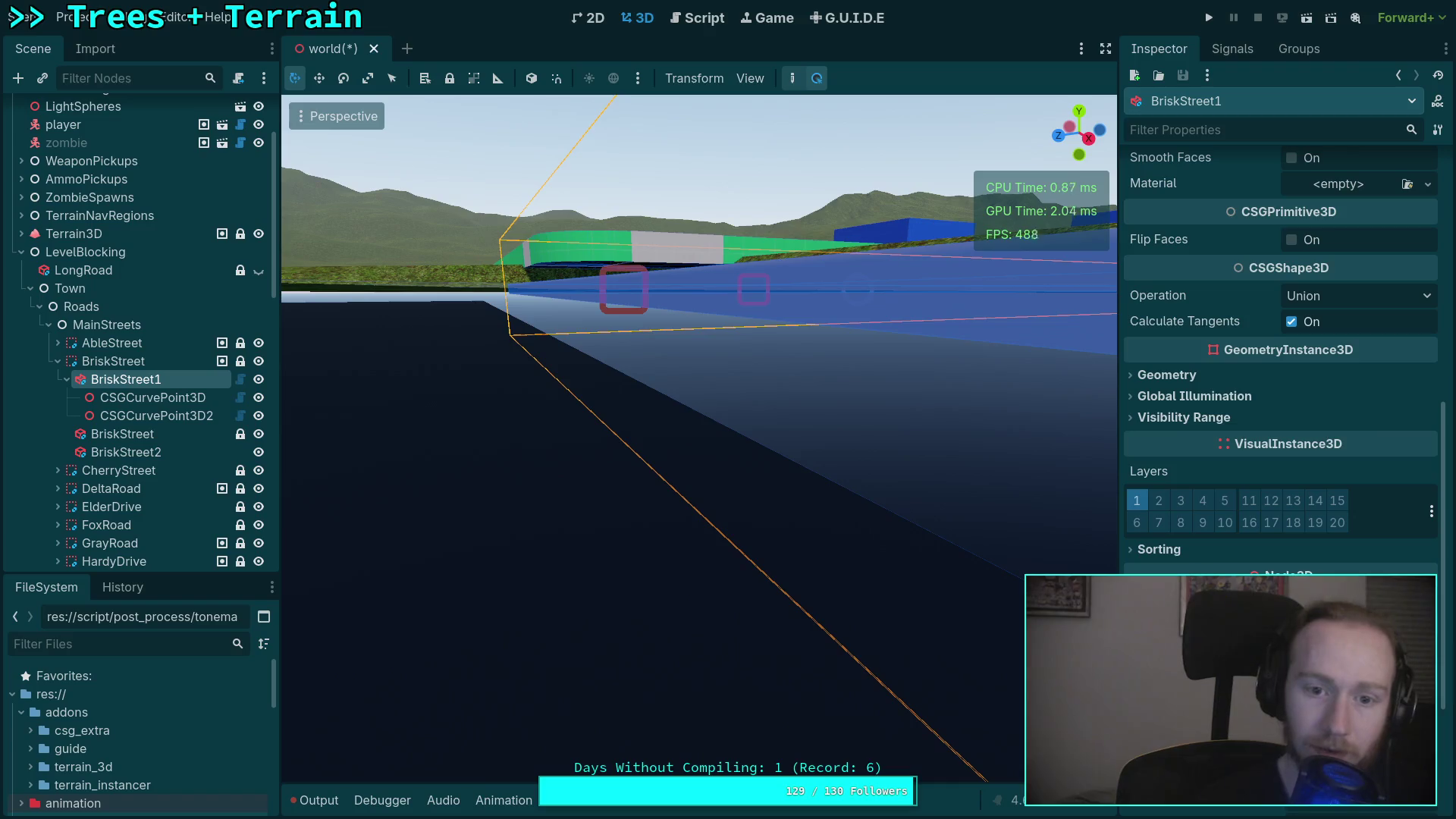
key("w")
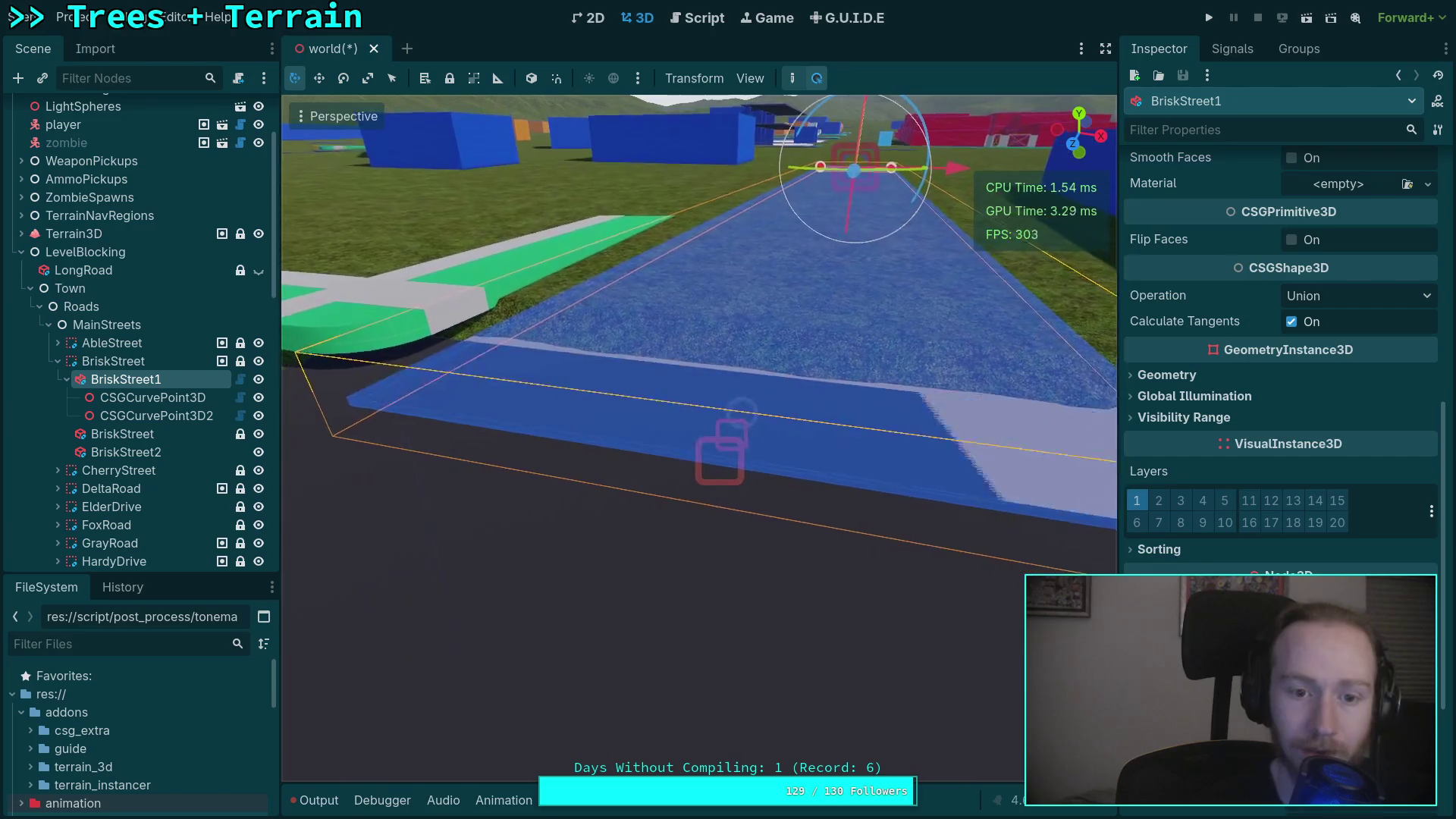
scroll(1266, 435, "up", 6)
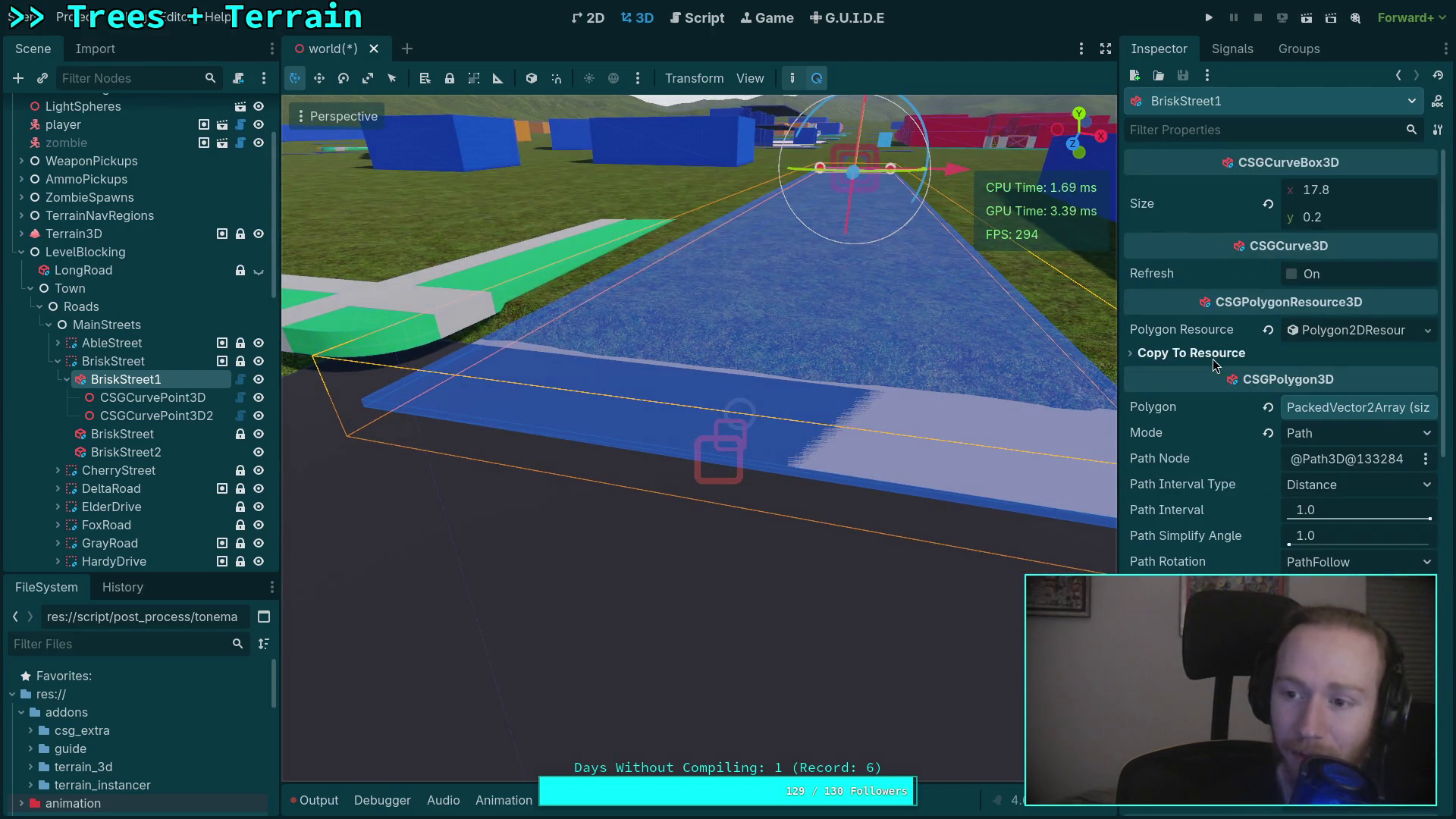
scroll(1230, 384, "down", 5)
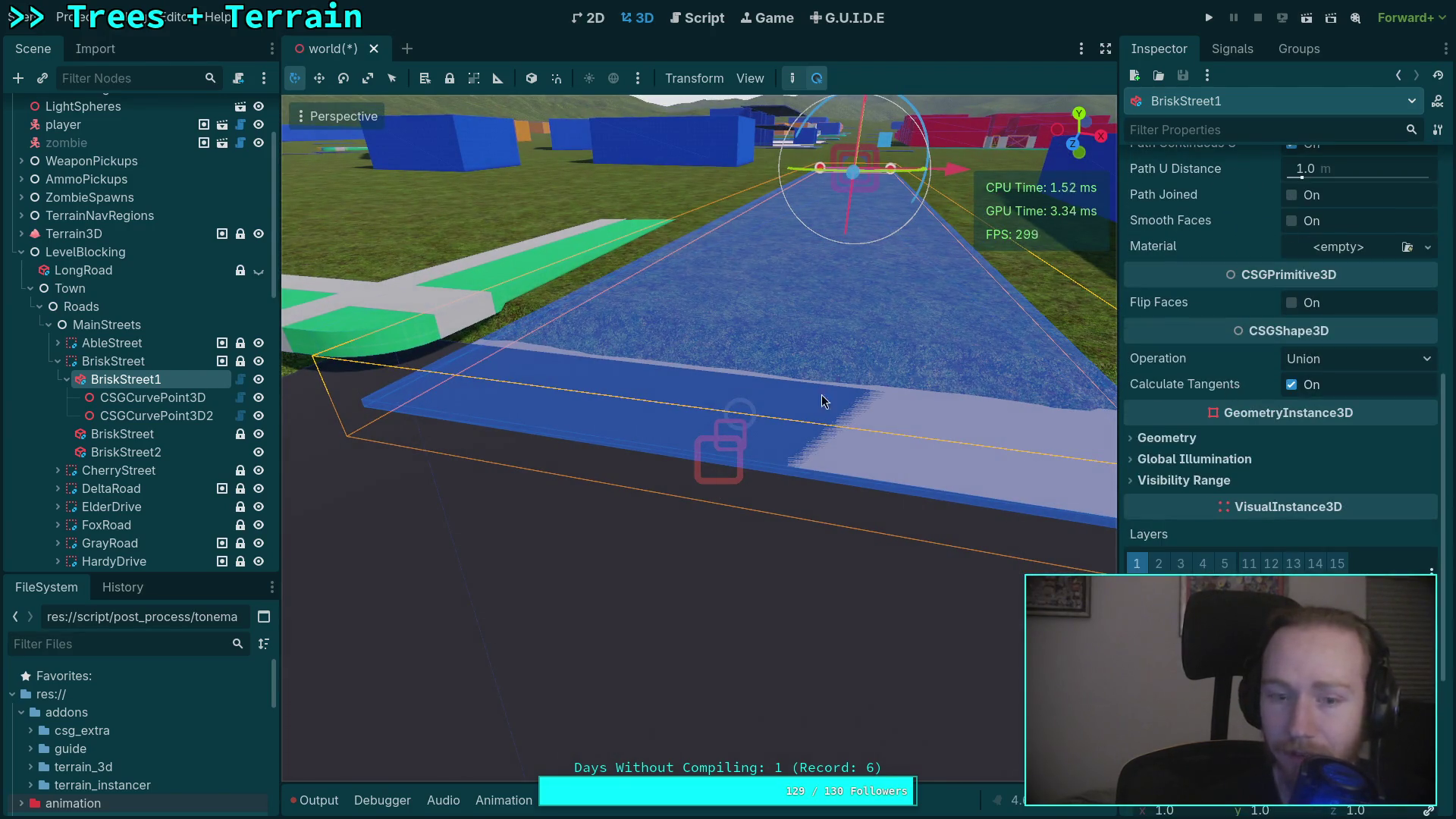
Check which material the BriskStreet box uses, then reselect BriskStreet1.
left_click(1338, 247)
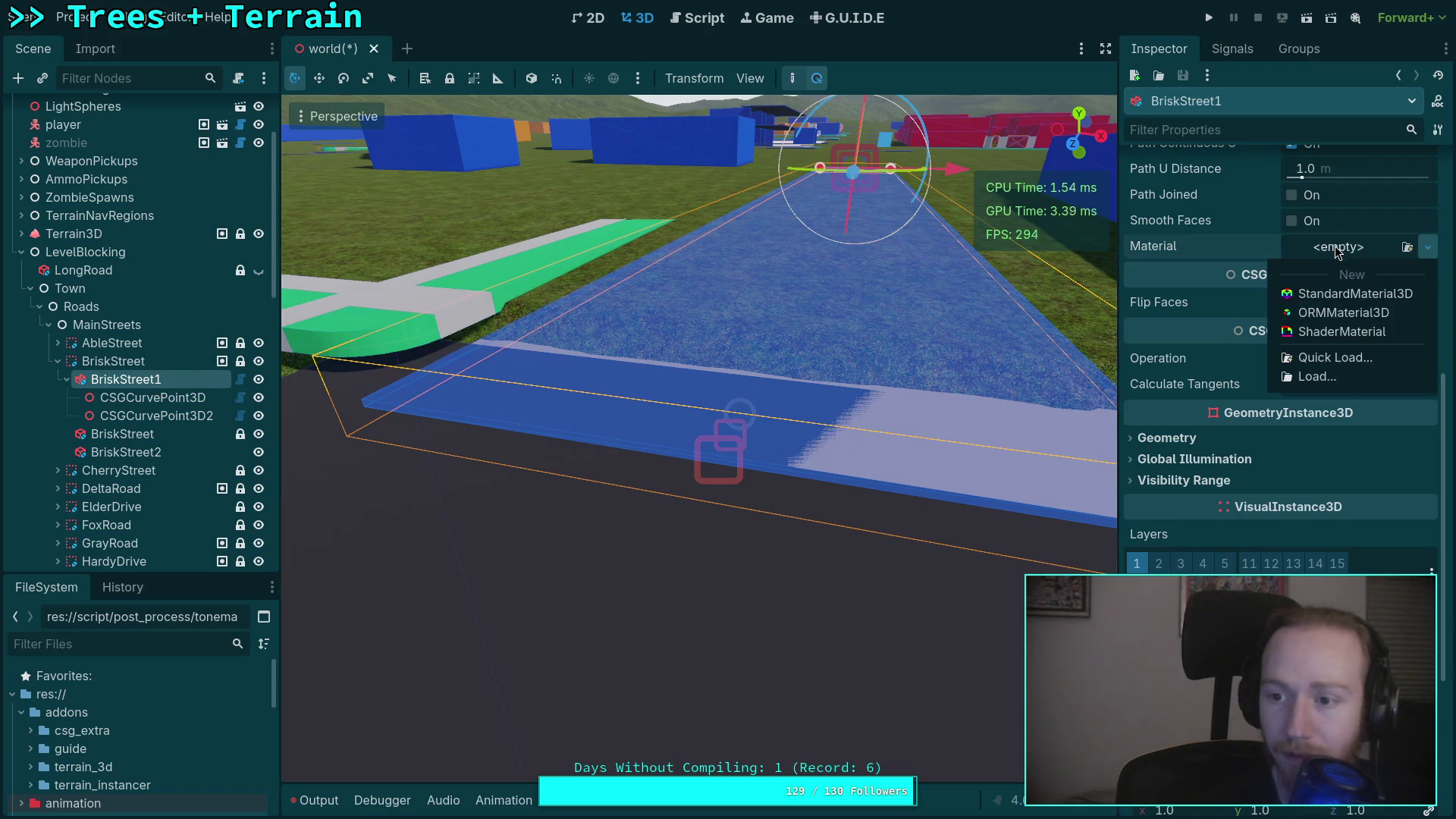
left_click(1335, 356)
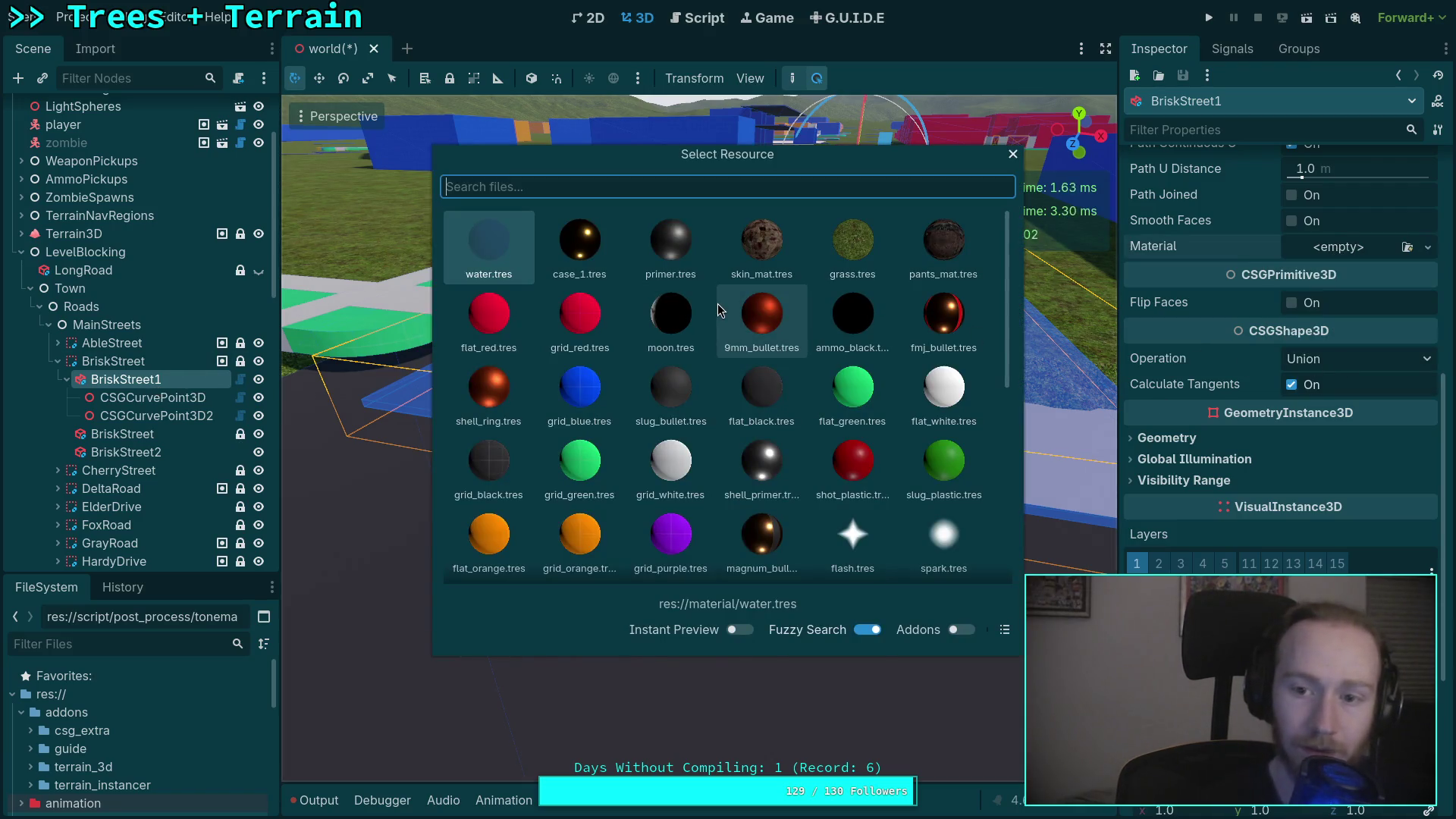
key("Escape")
left_click(516, 479)
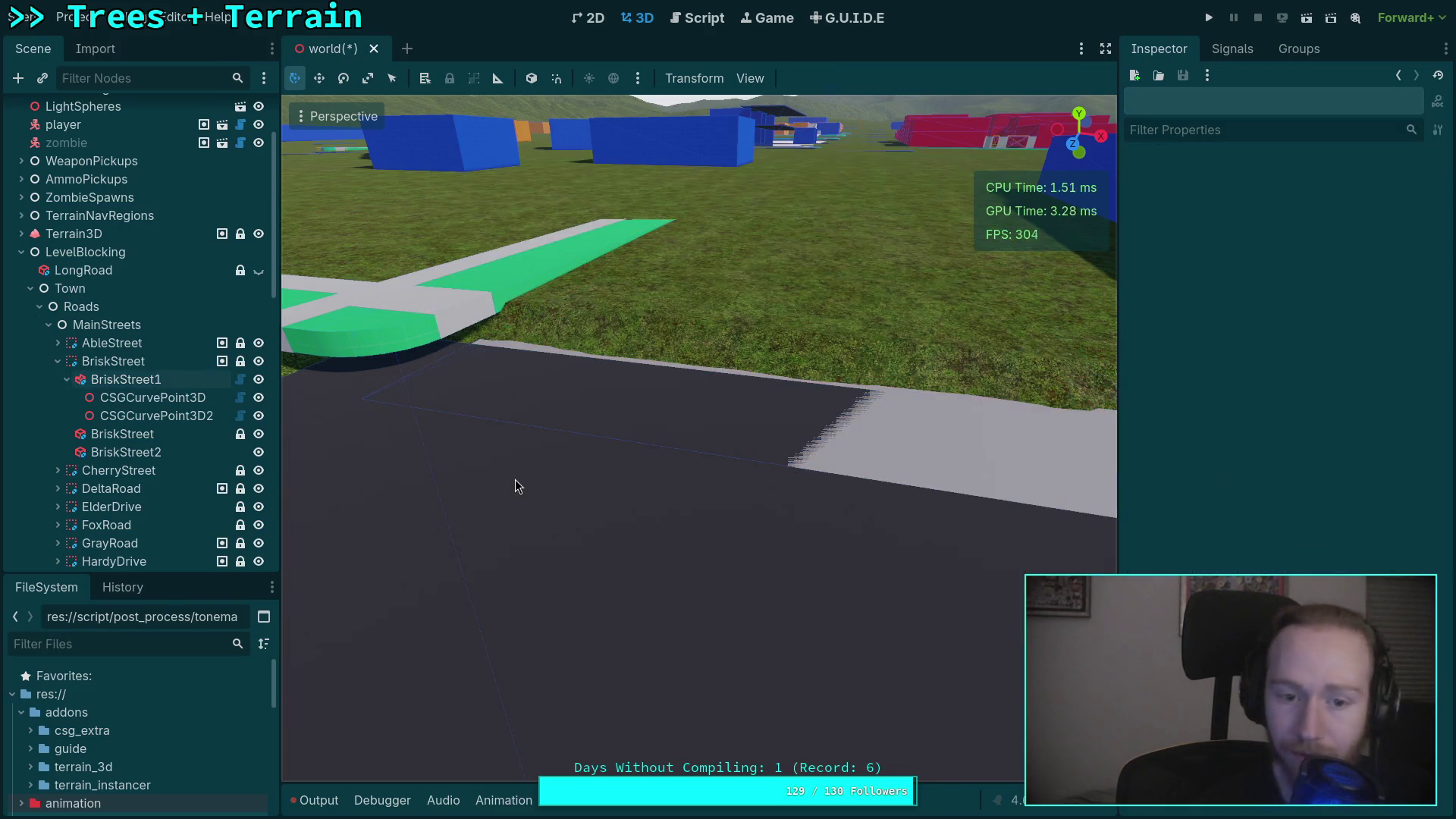
left_click(98, 437)
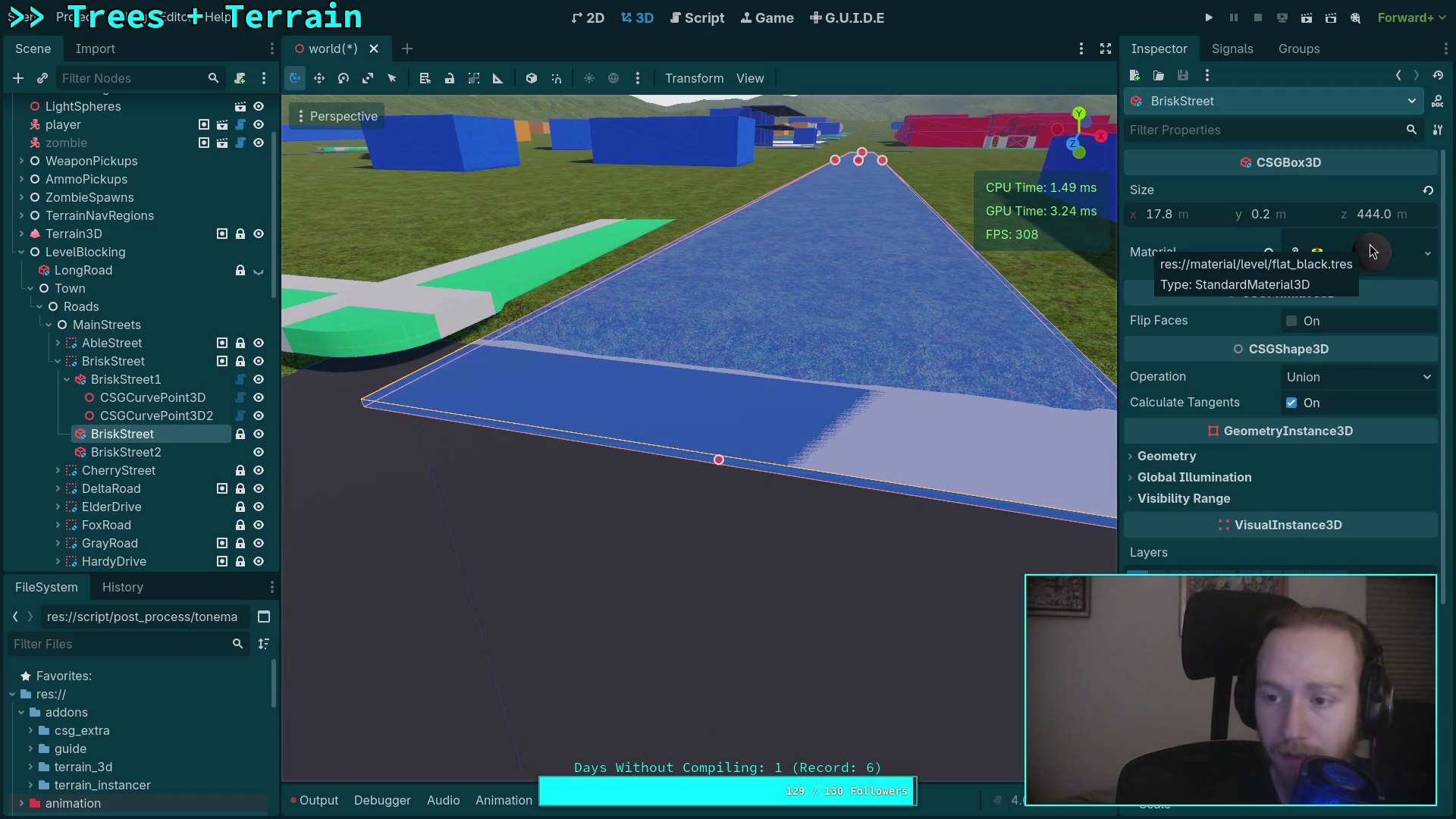
left_click(125, 379)
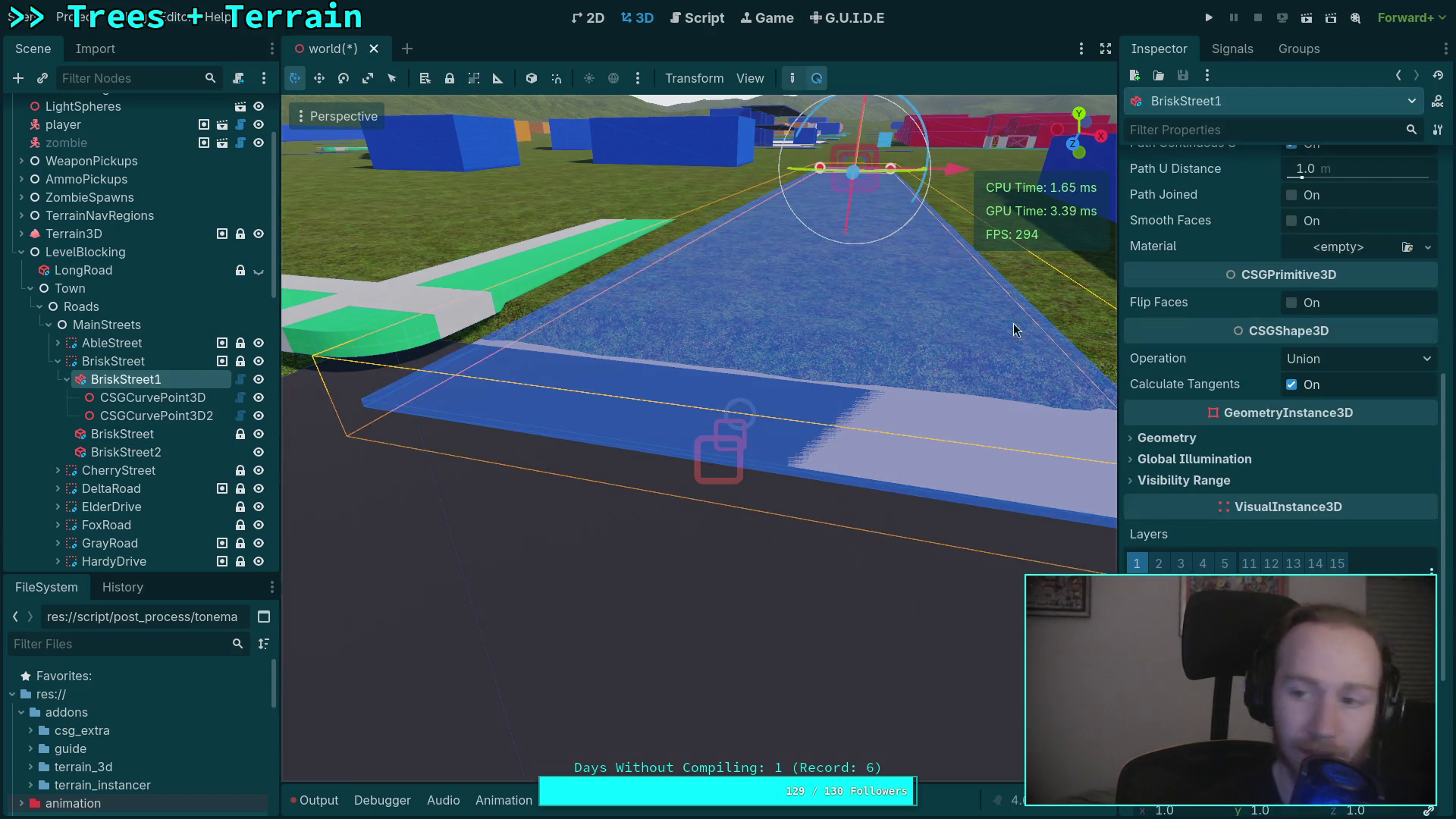
Quick-load flat_black.tres as BriskStreet1's material using an 'fl' search.
left_click(1327, 252)
left_click(1304, 354)
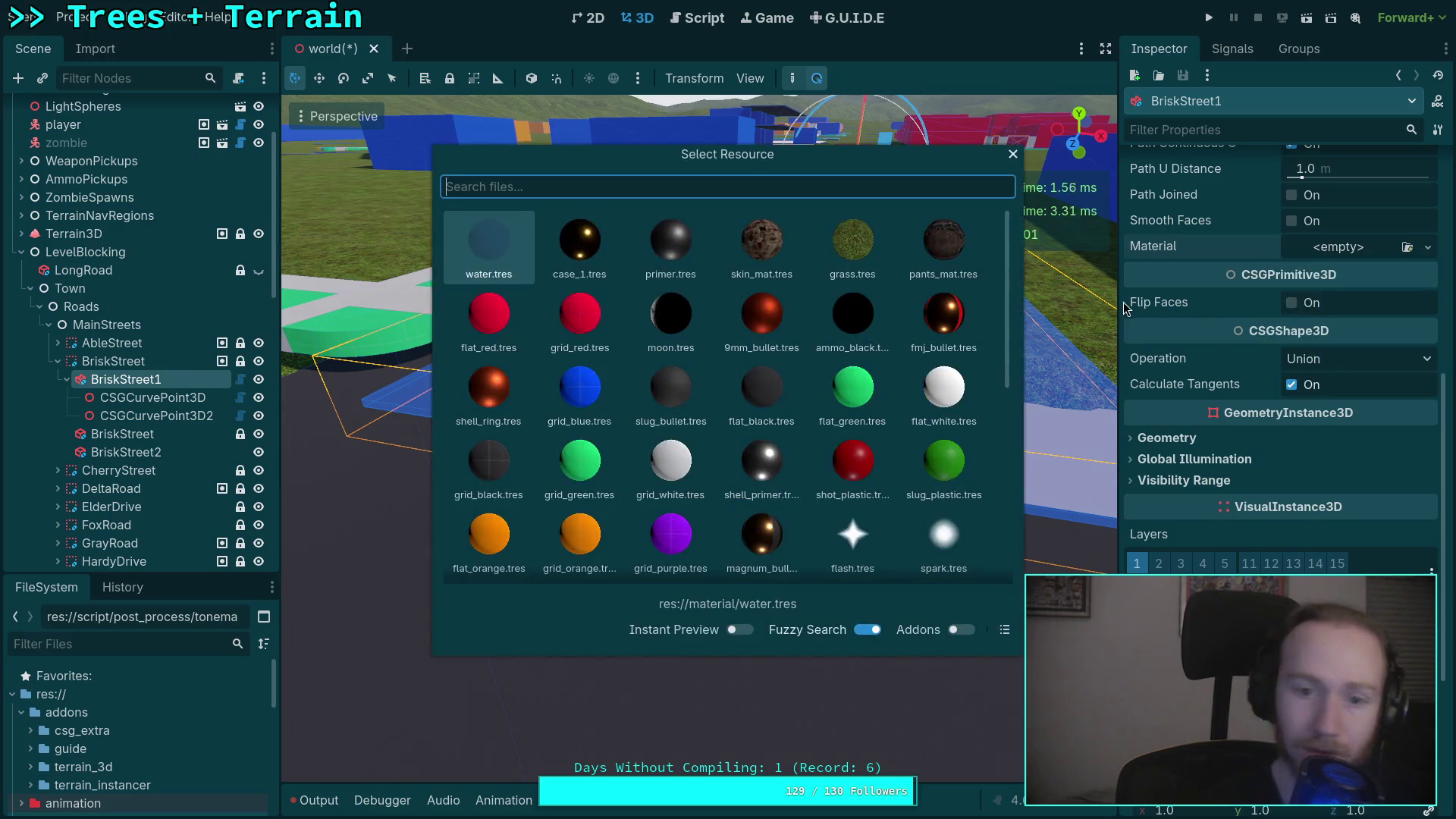
type("fl")
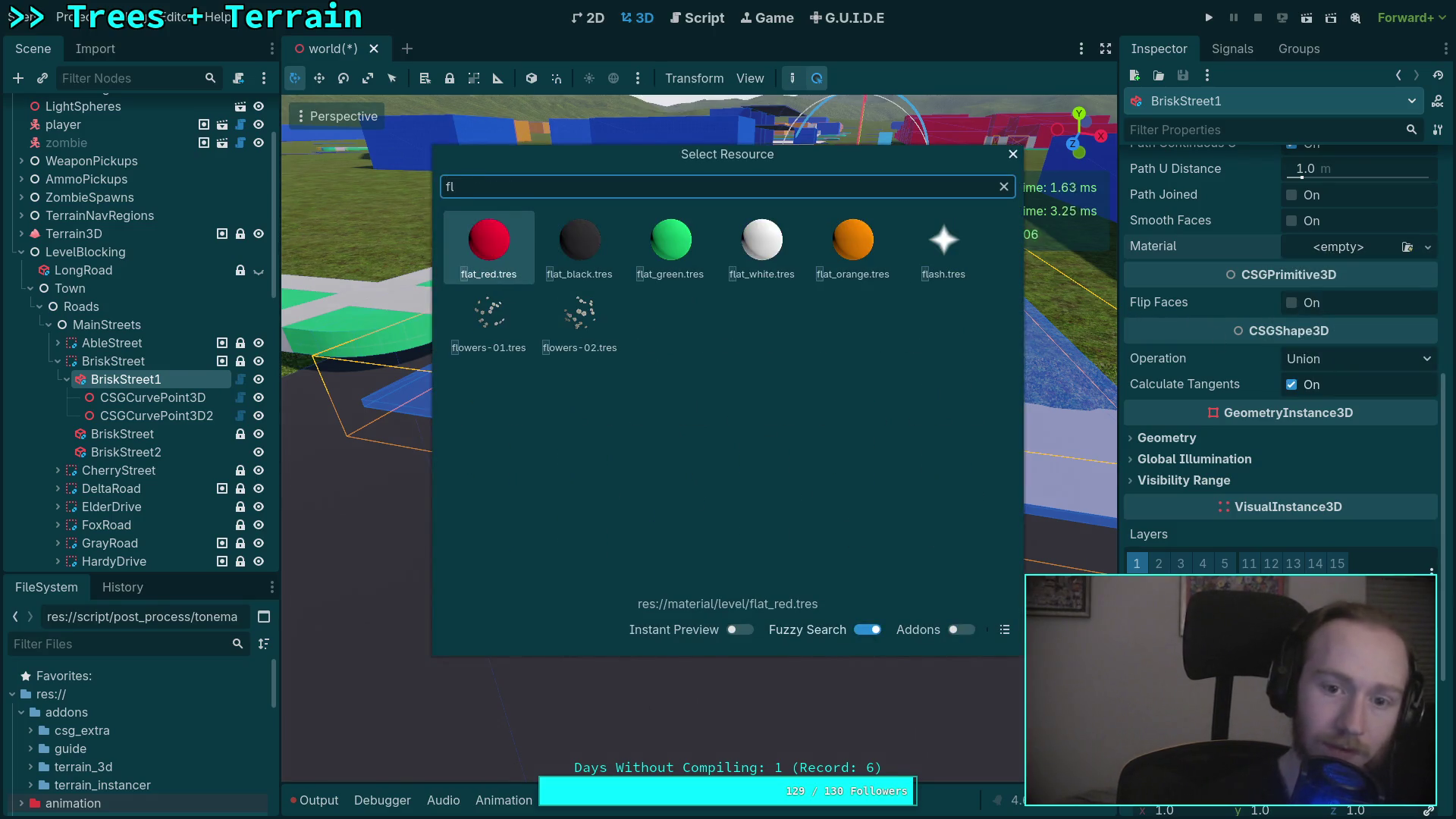
double_click(582, 273)
Select BriskStreet1's two curve points and move the view along the road.
left_click(140, 399)
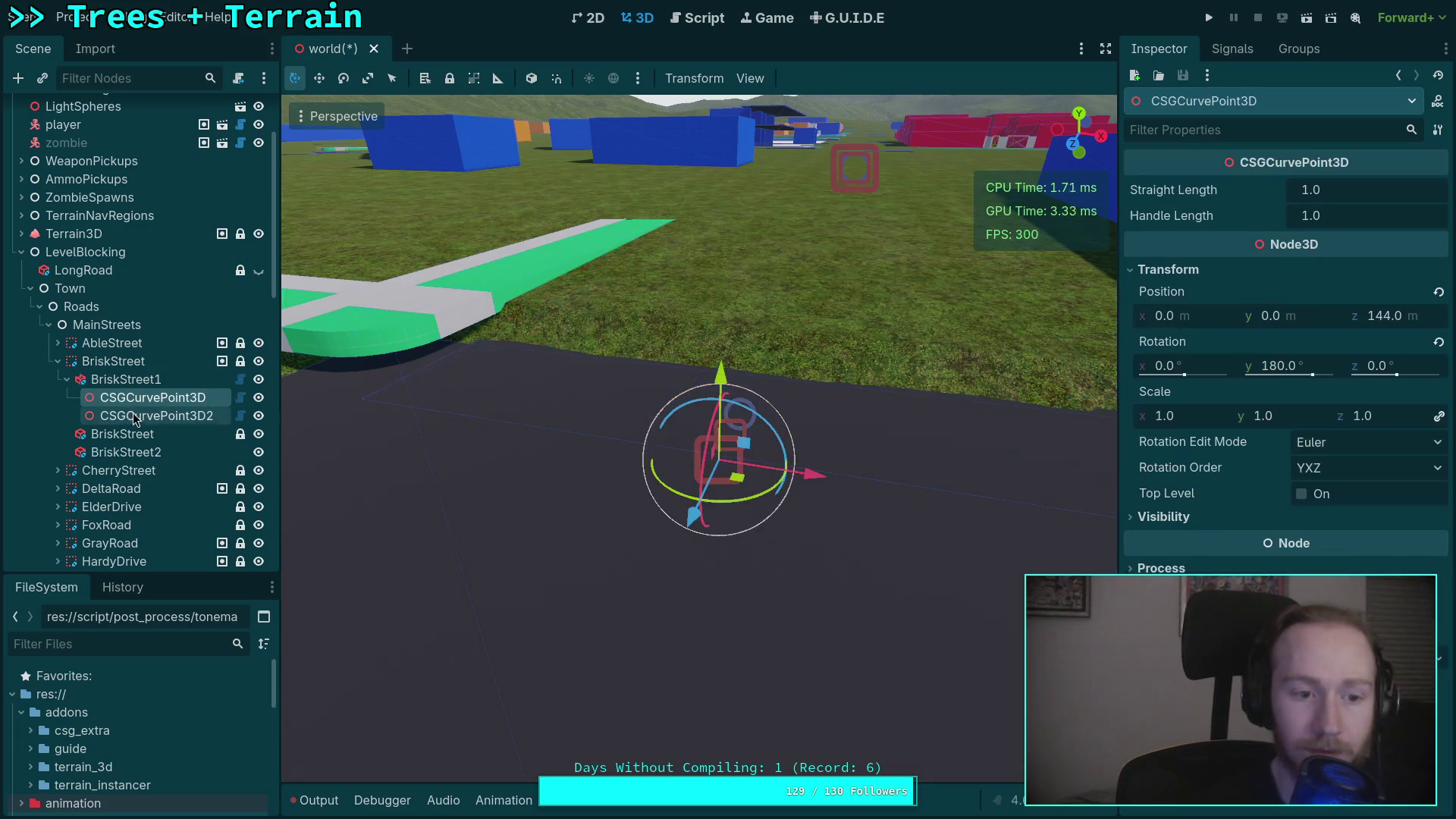
left_click(135, 416)
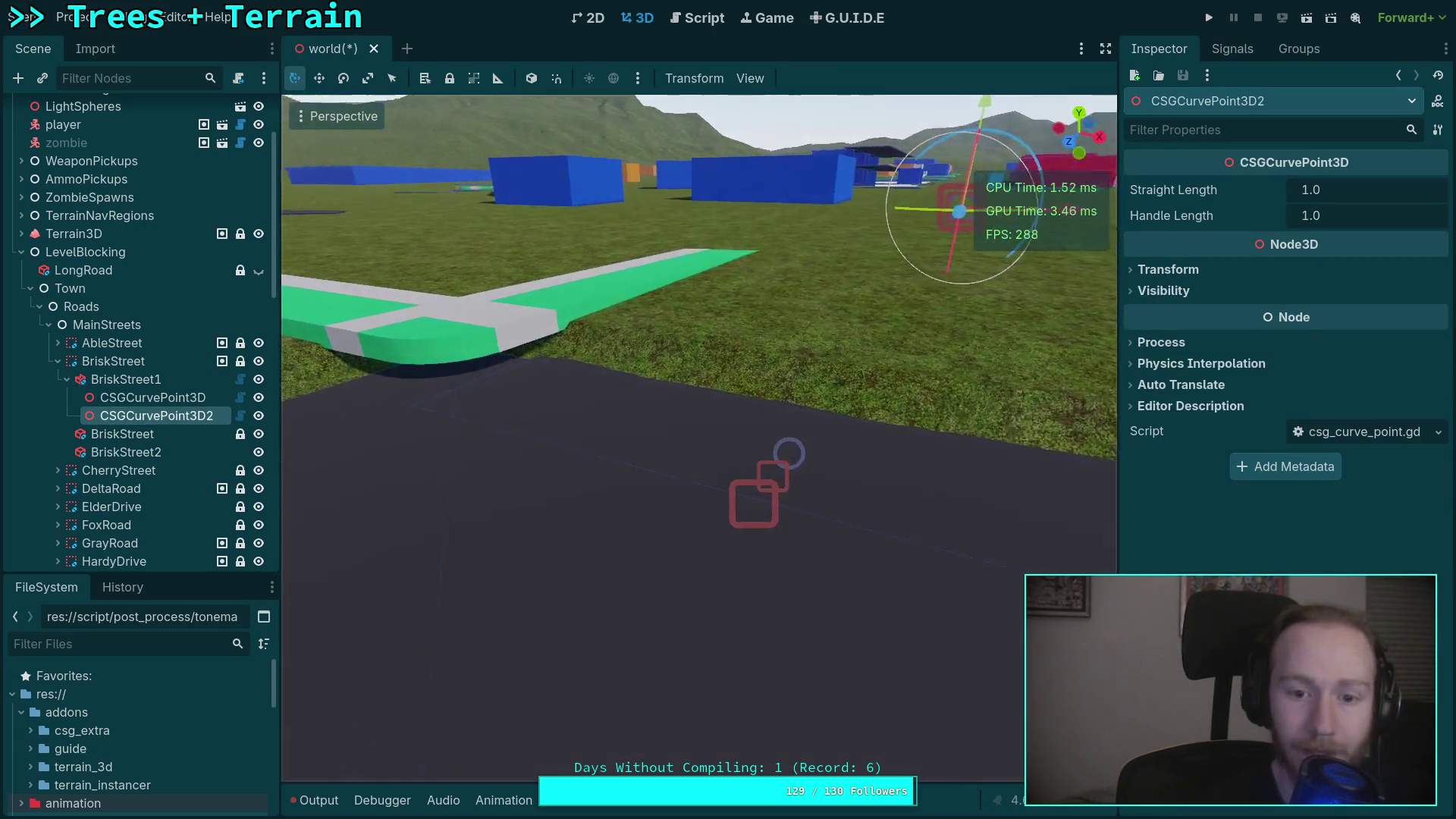
key("s")
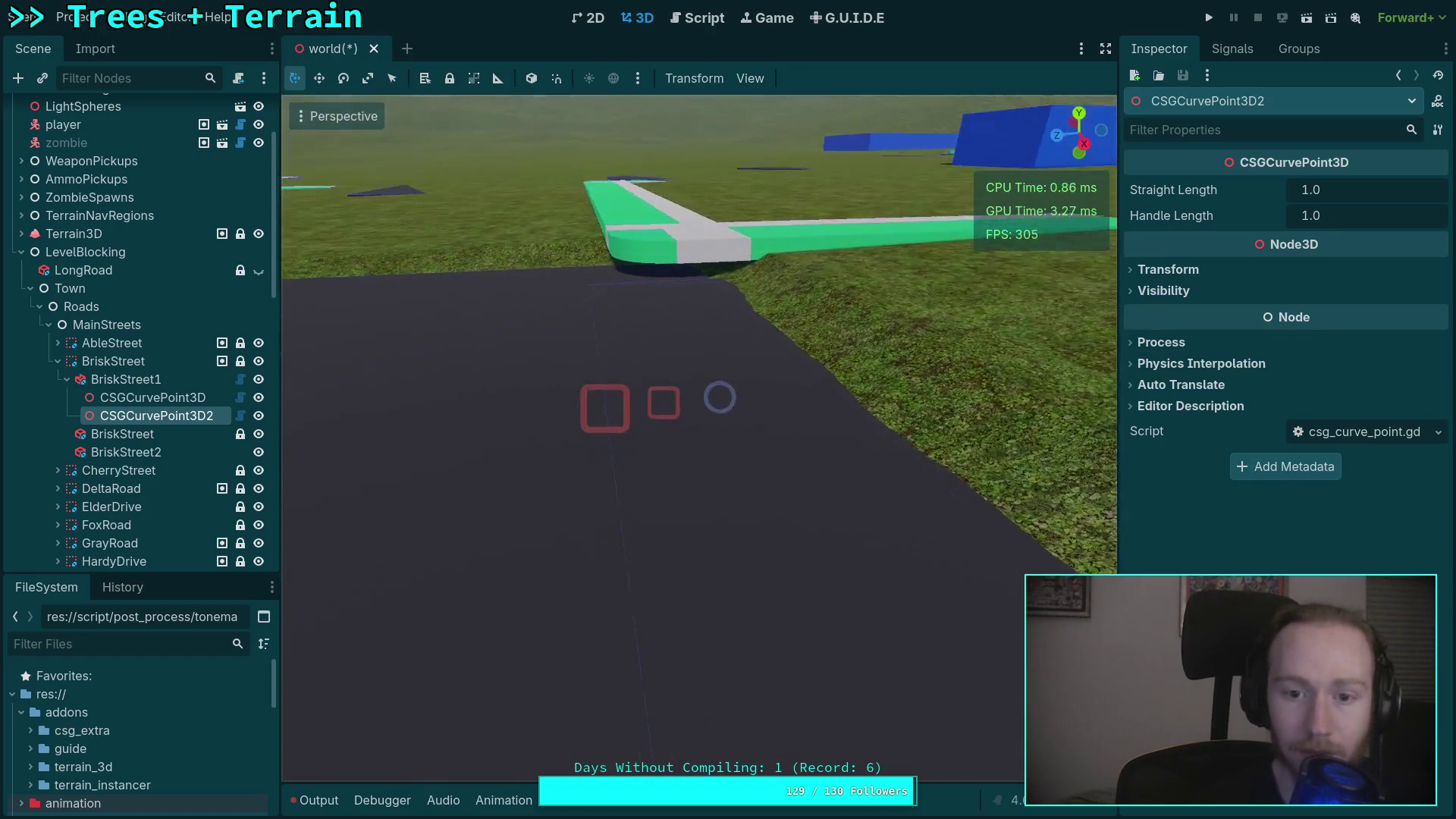
key("d")
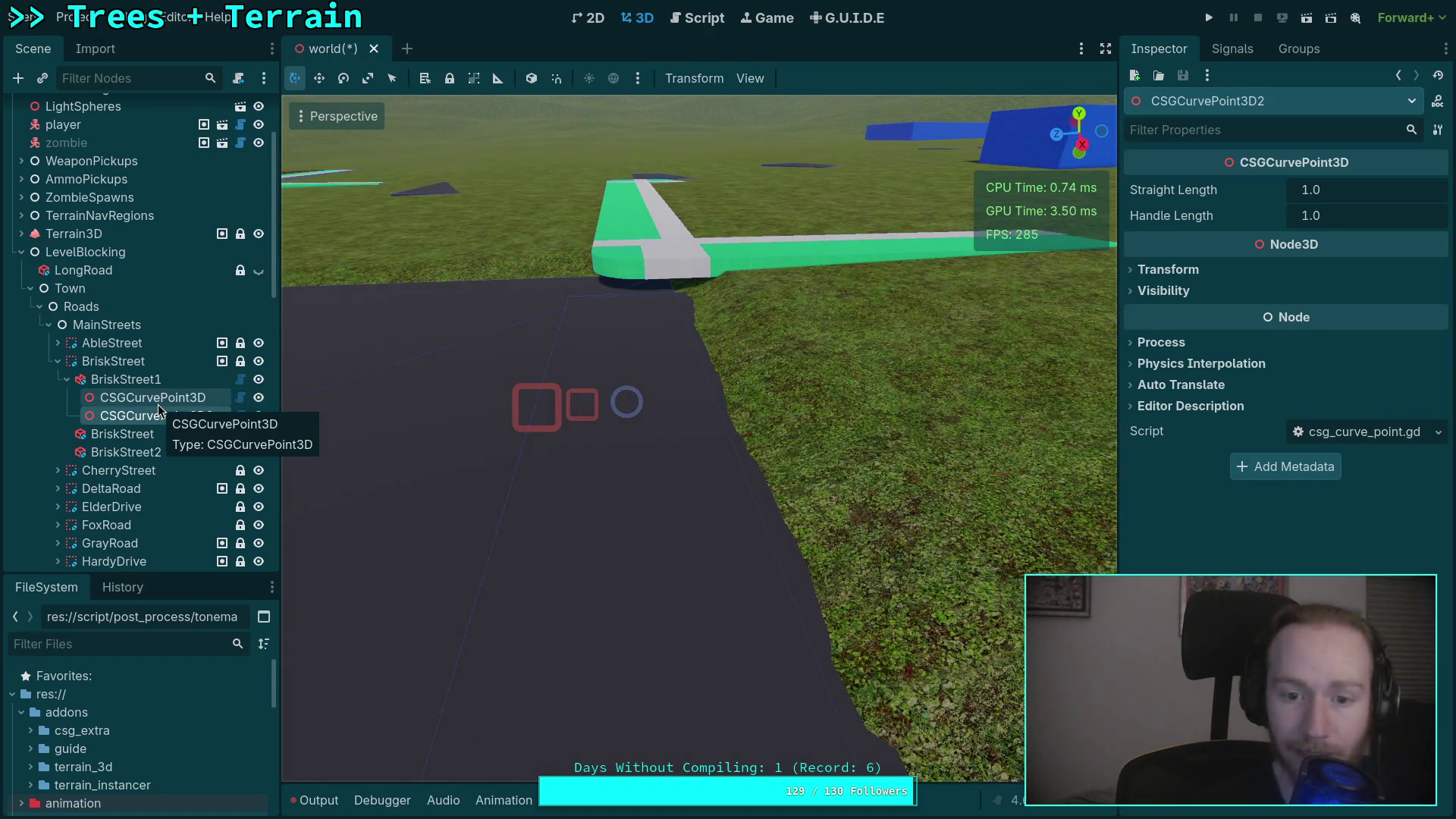
Set the first curve point's Straight Length to 4.0, then select the second curve point.
left_click(163, 404)
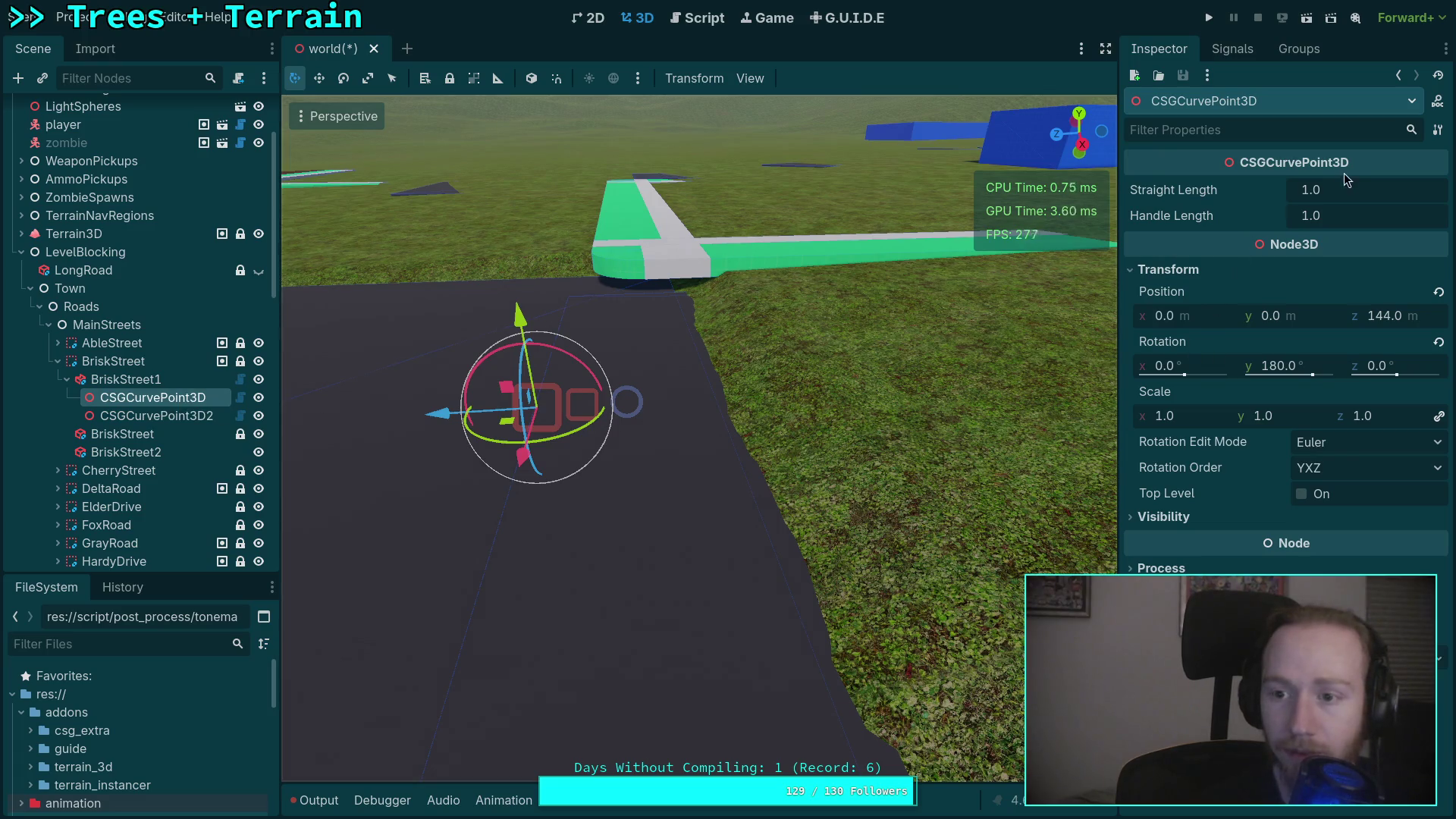
left_click_drag(1325, 190, 1347, 190)
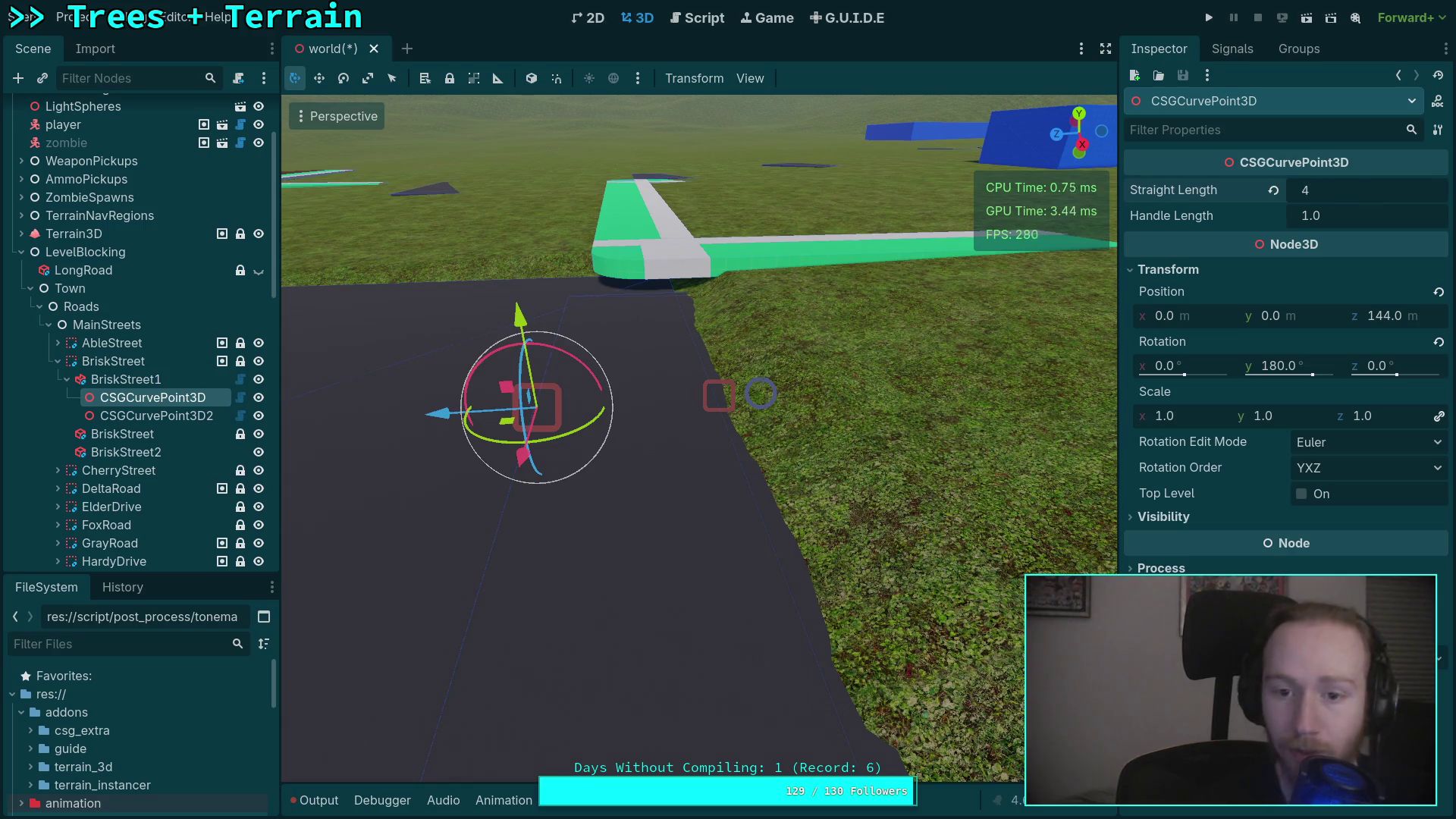
key("d")
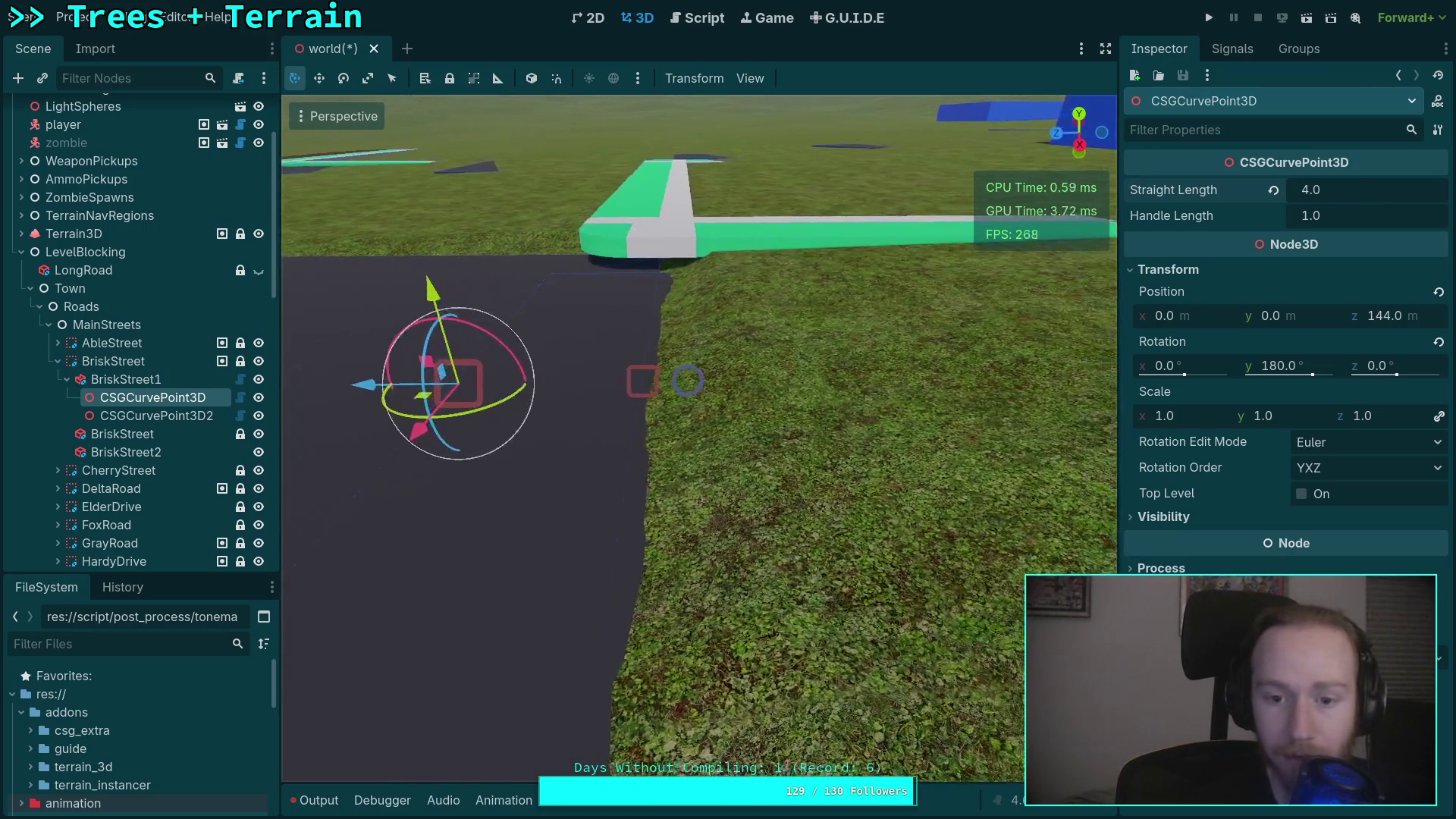
key("s")
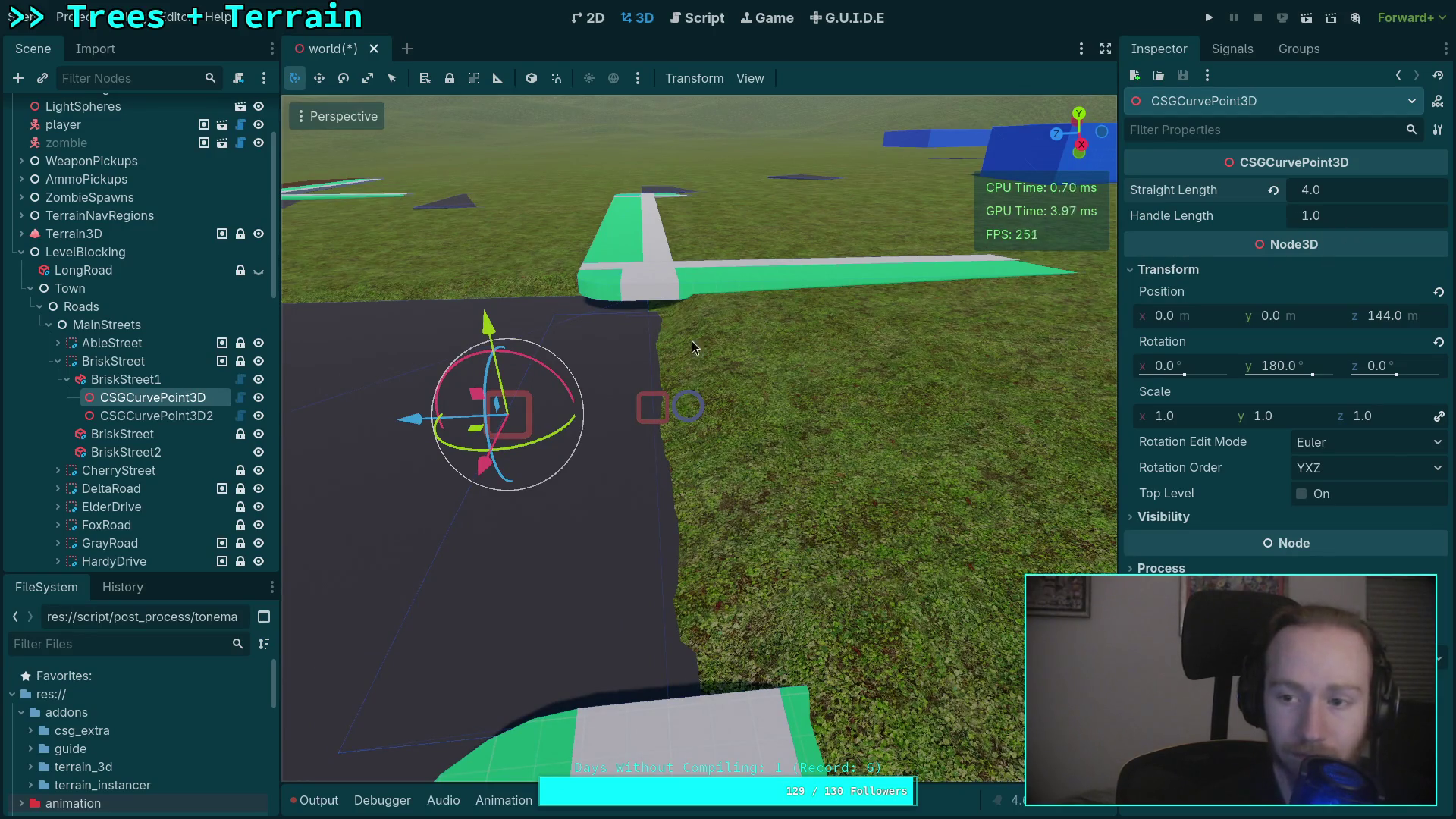
left_click(156, 415)
Frame the second curve point and drag it left along X onto the dark road triangle.
key("f")
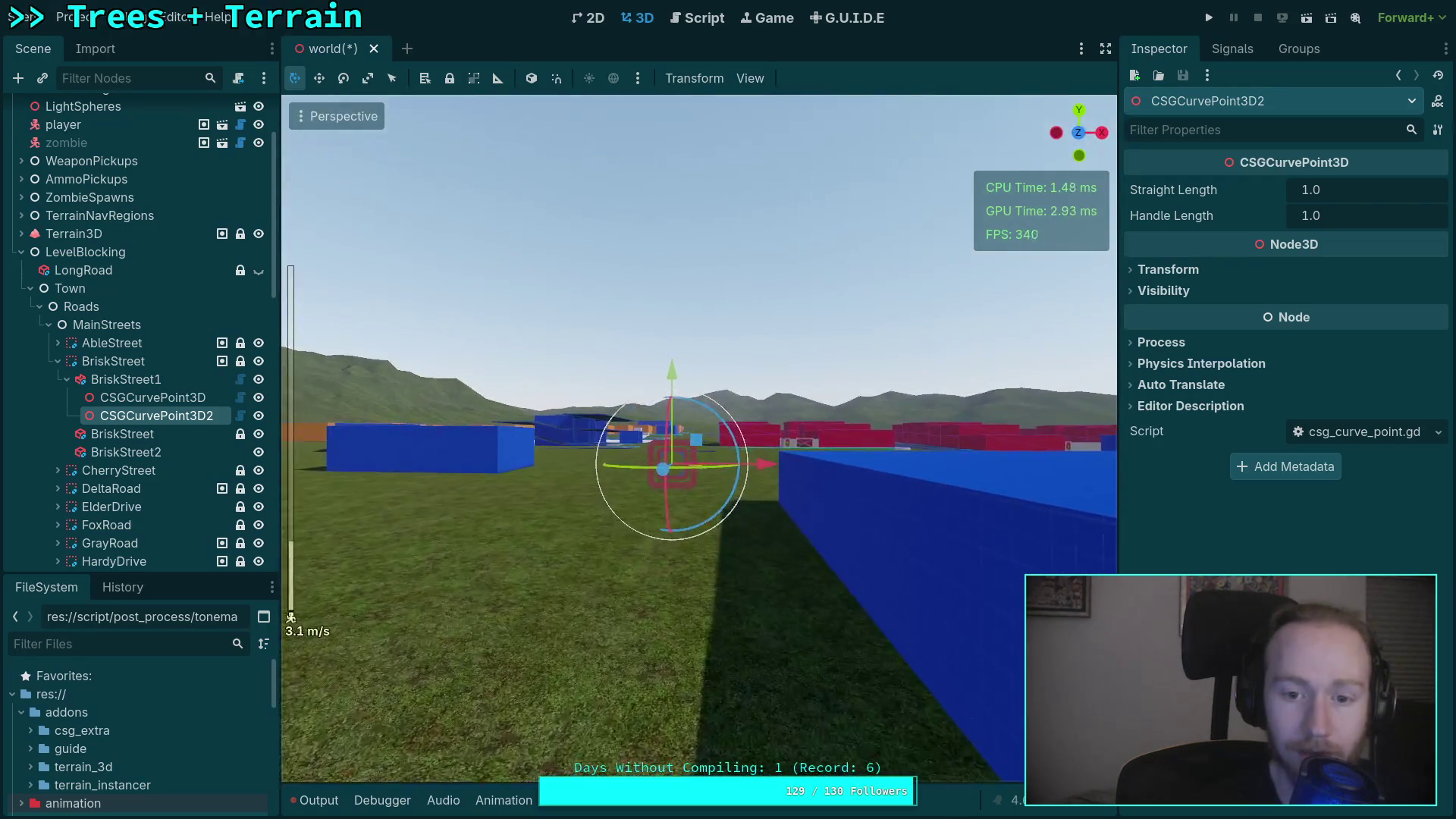
key("a")
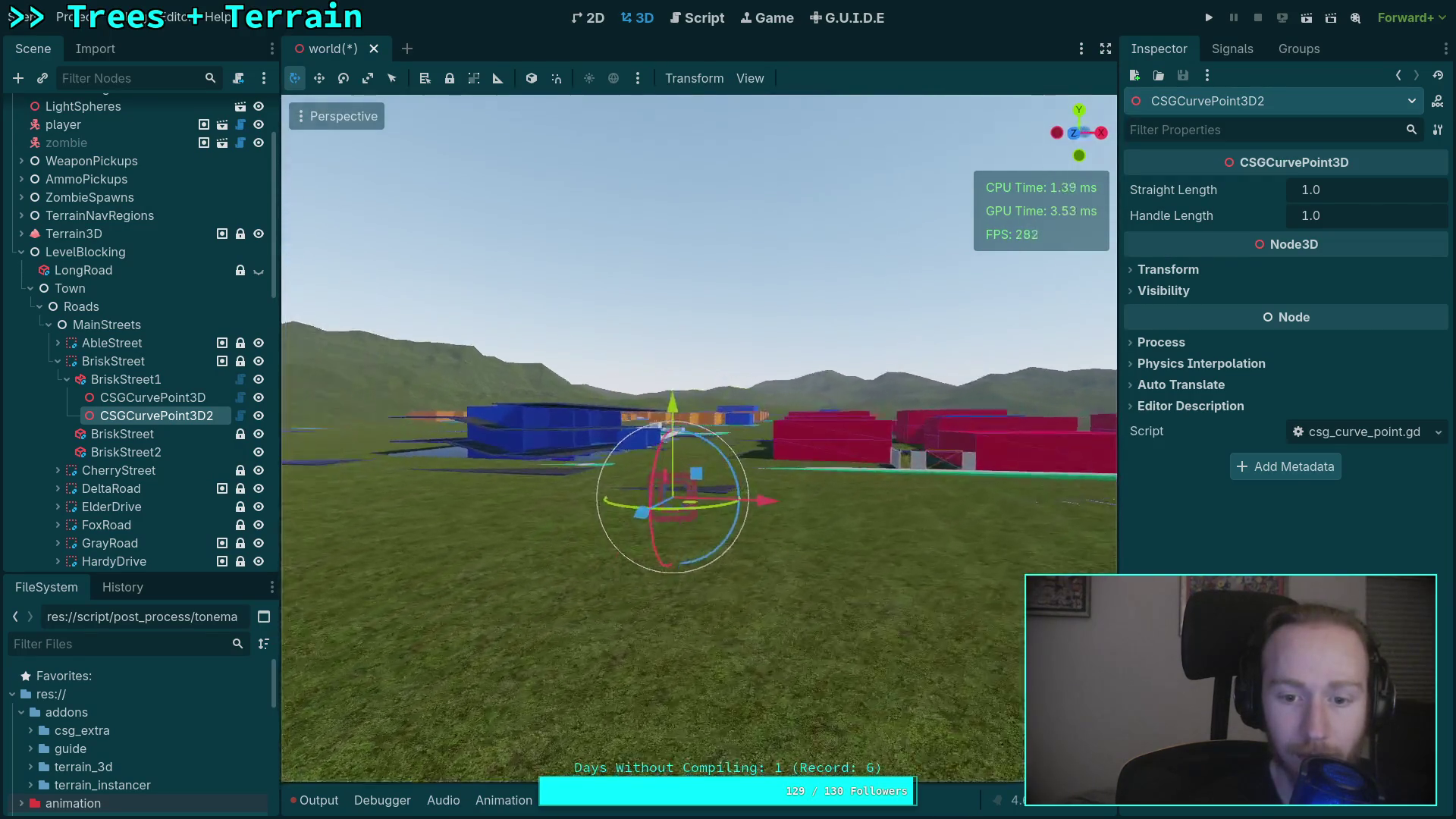
key("e")
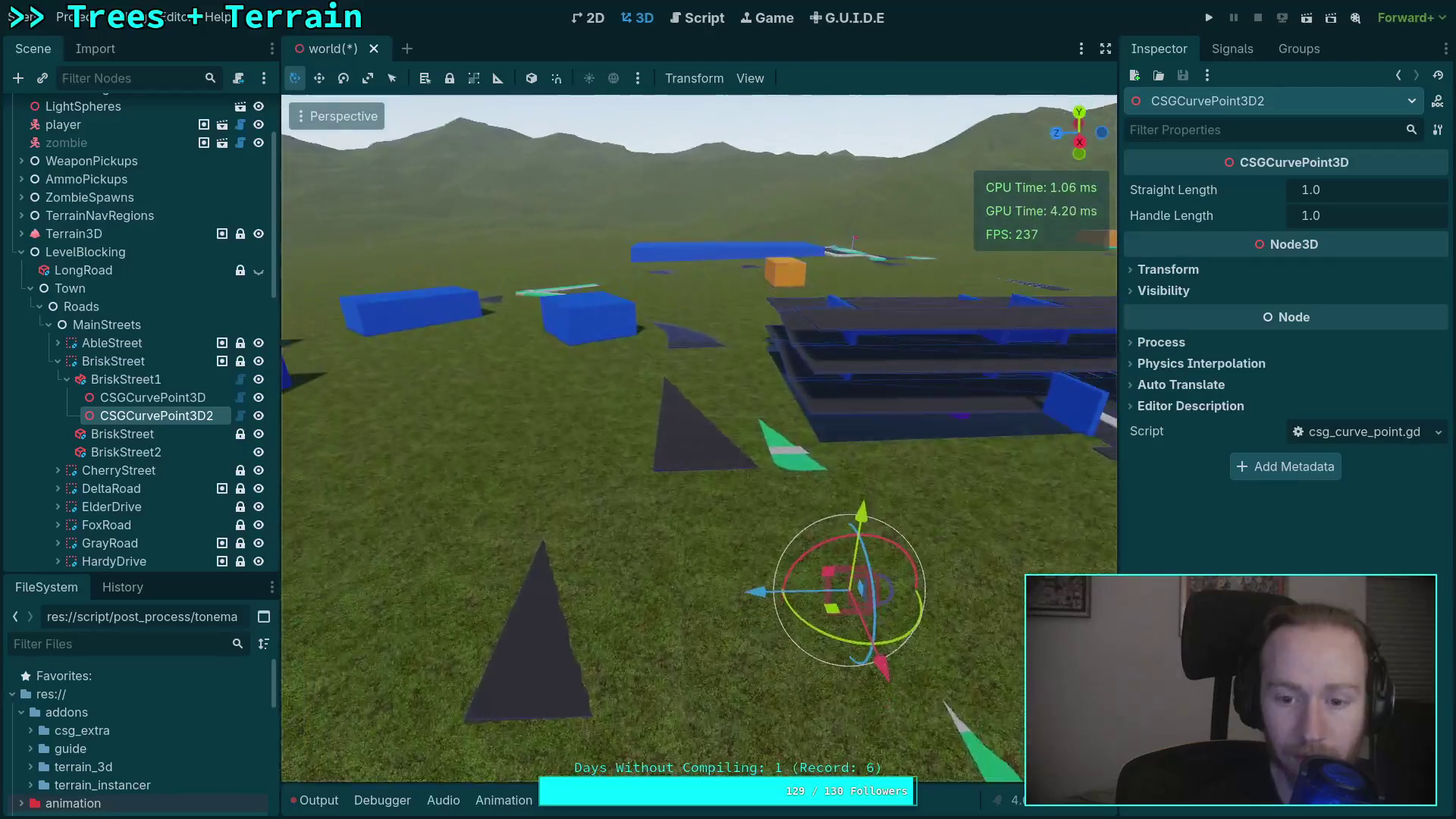
key("d")
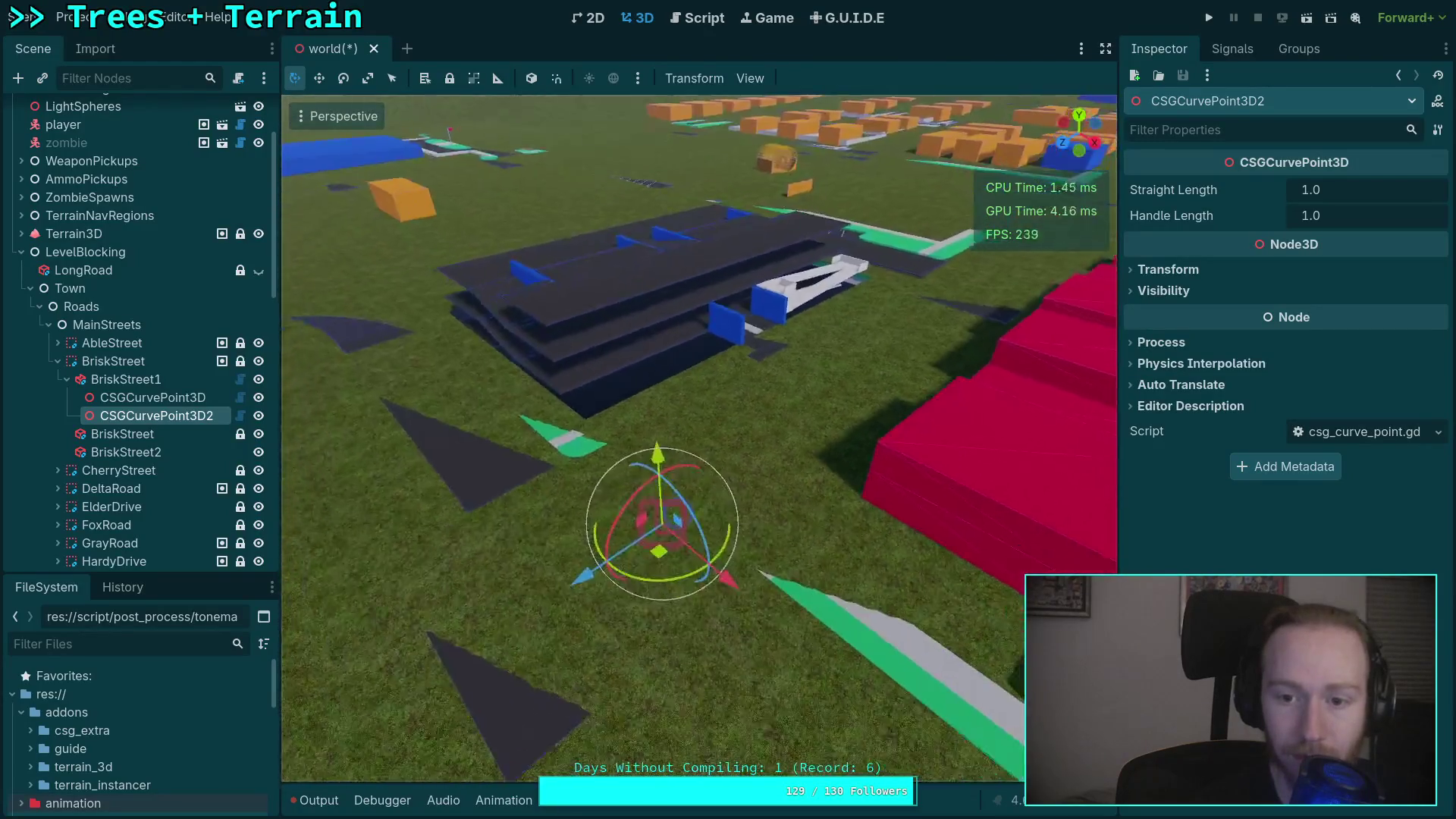
key("a")
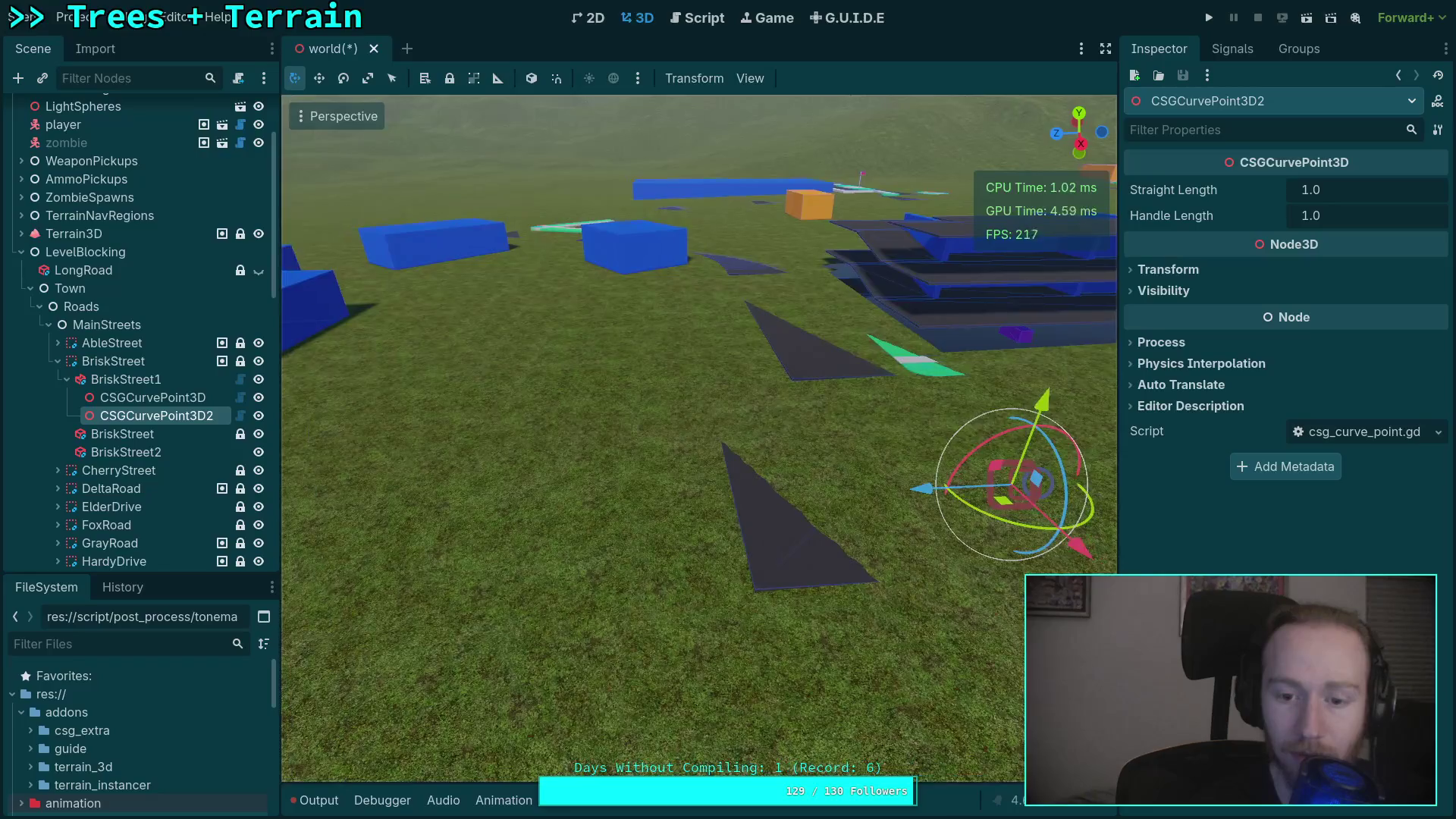
key("s")
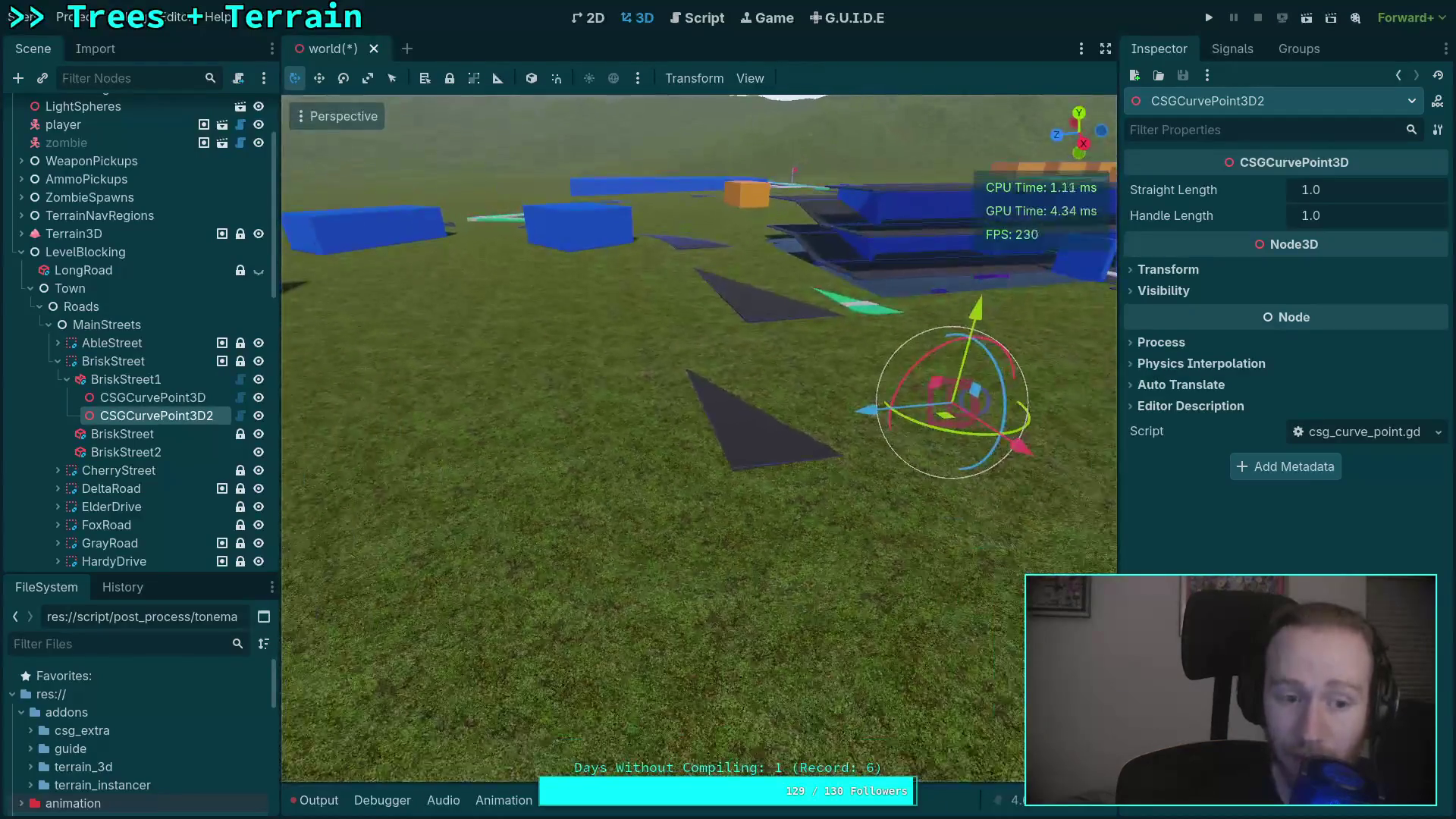
left_click_drag(869, 419, 595, 425)
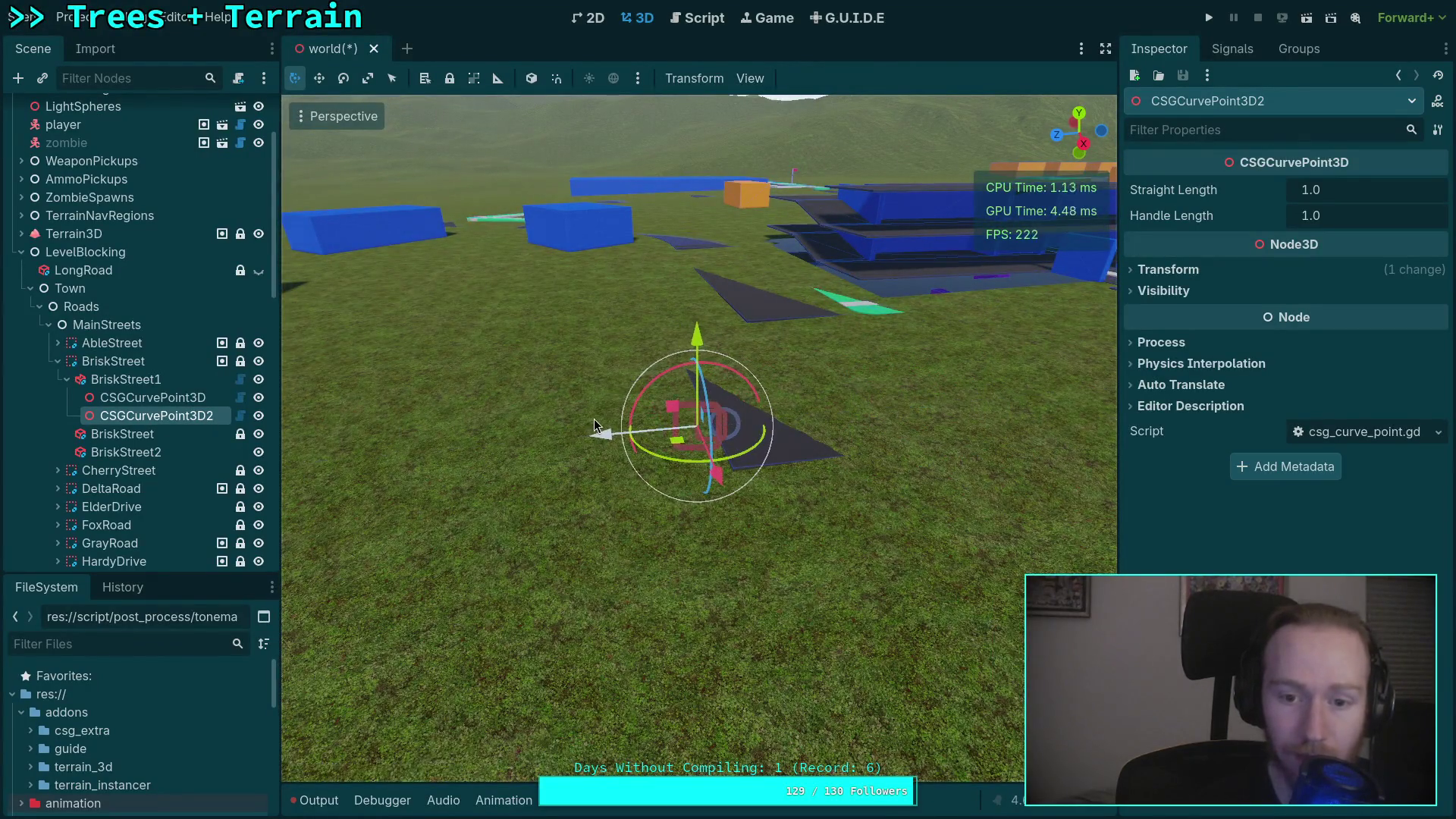
scroll(140, 432, "down", 5)
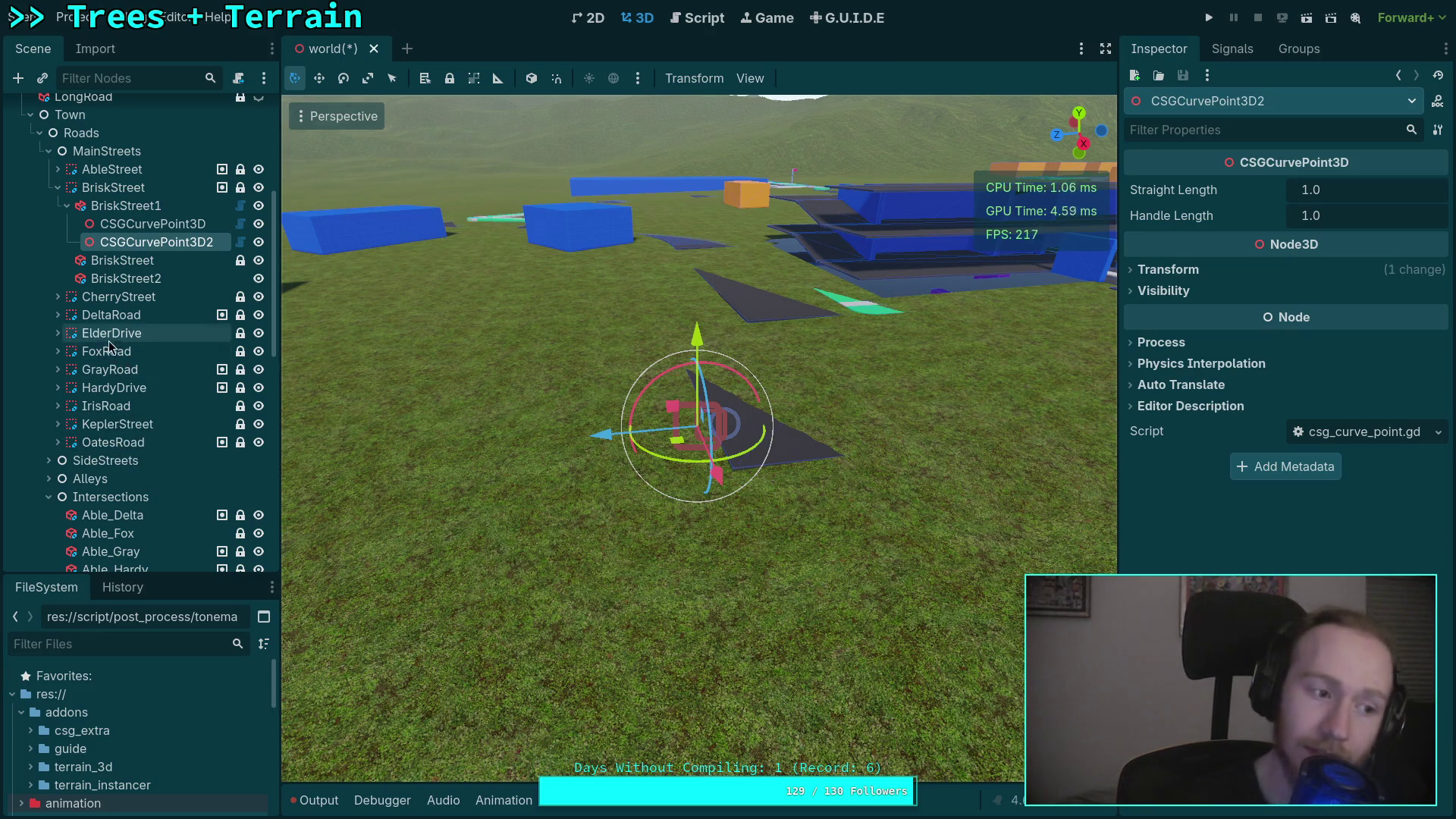
Select Brisk_Fox and view the road triangle from ground level.
scroll(132, 357, "down", 5)
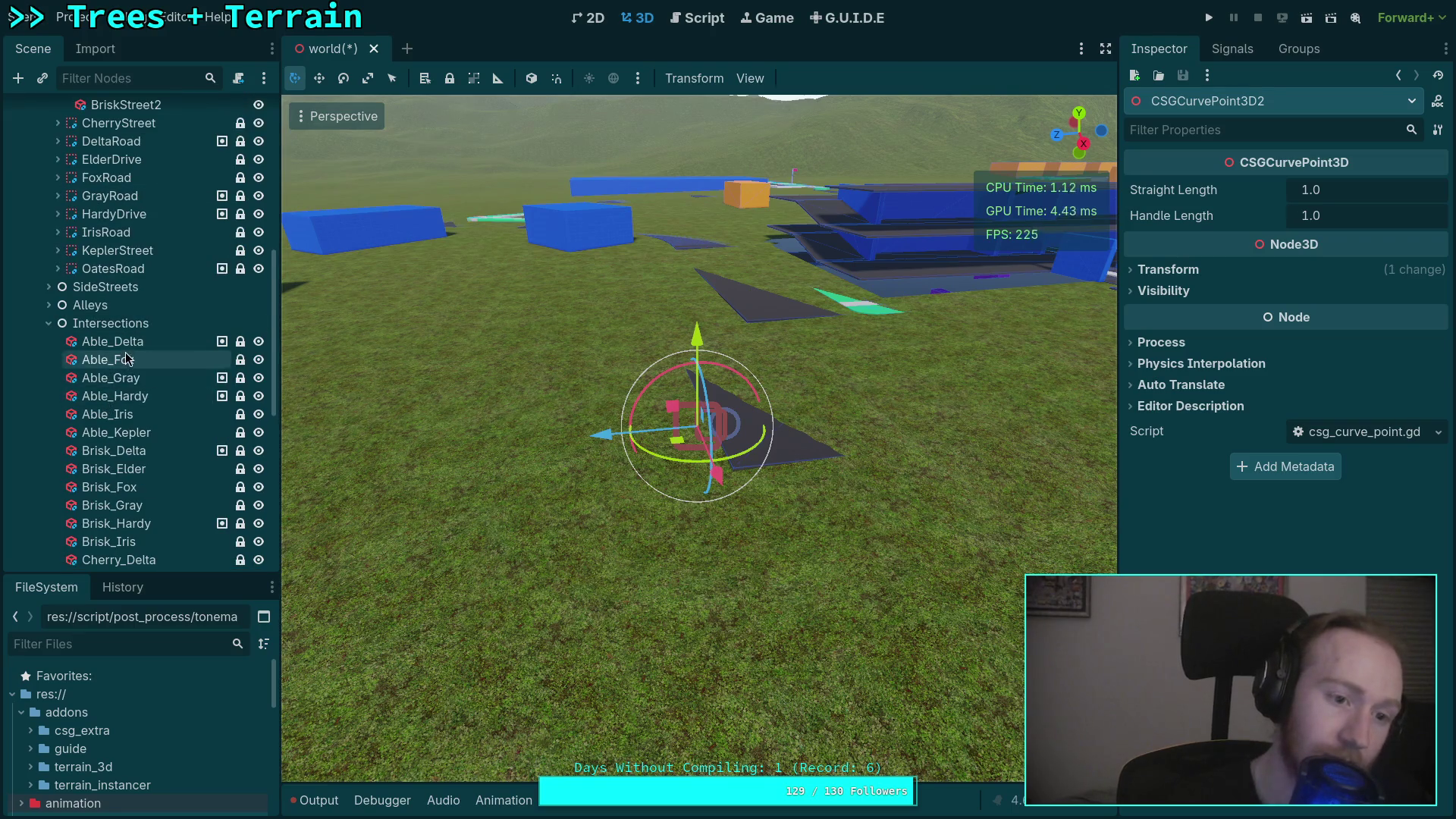
left_click(125, 488)
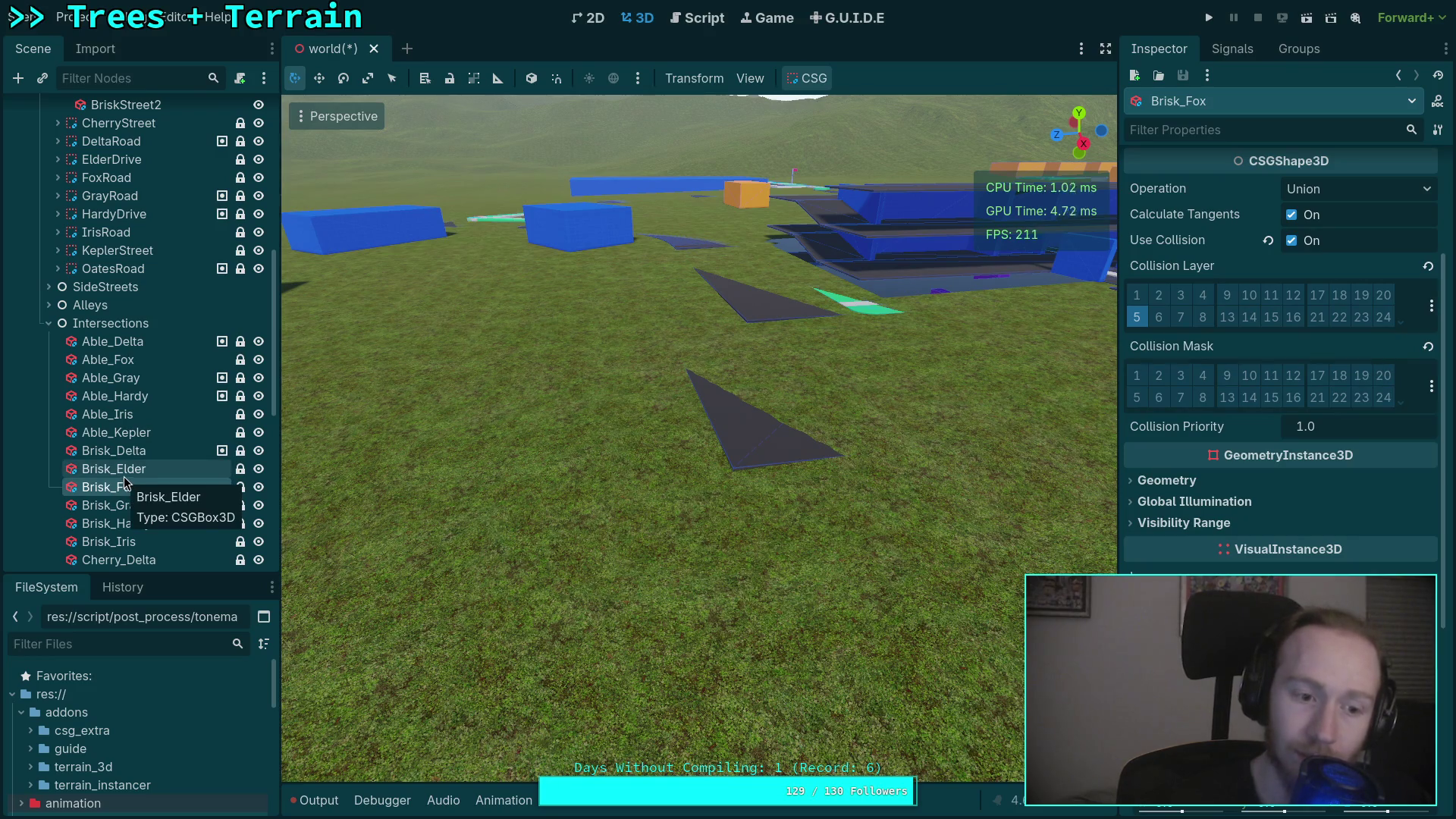
scroll(629, 531, "up", 3)
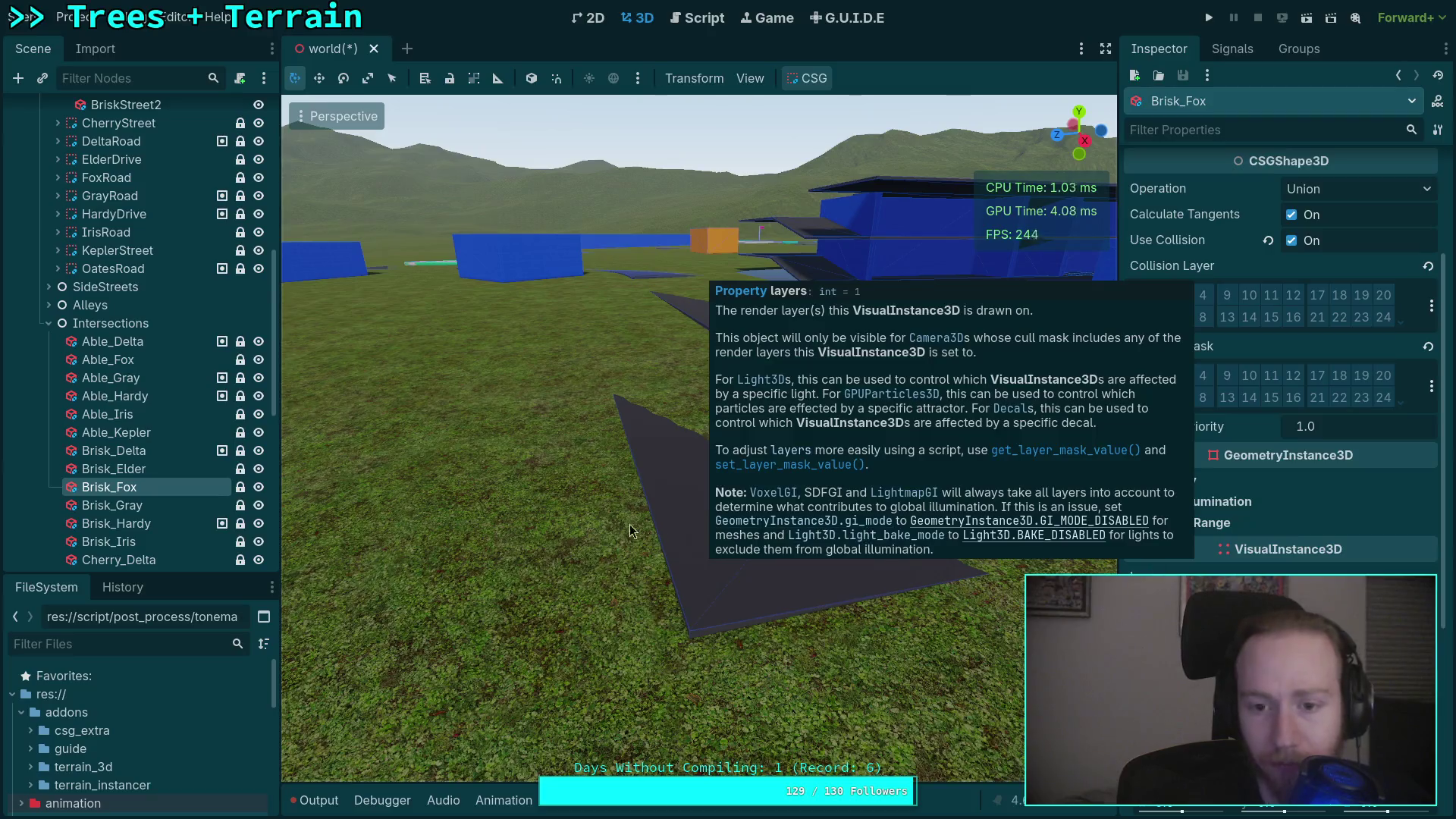
key("d")
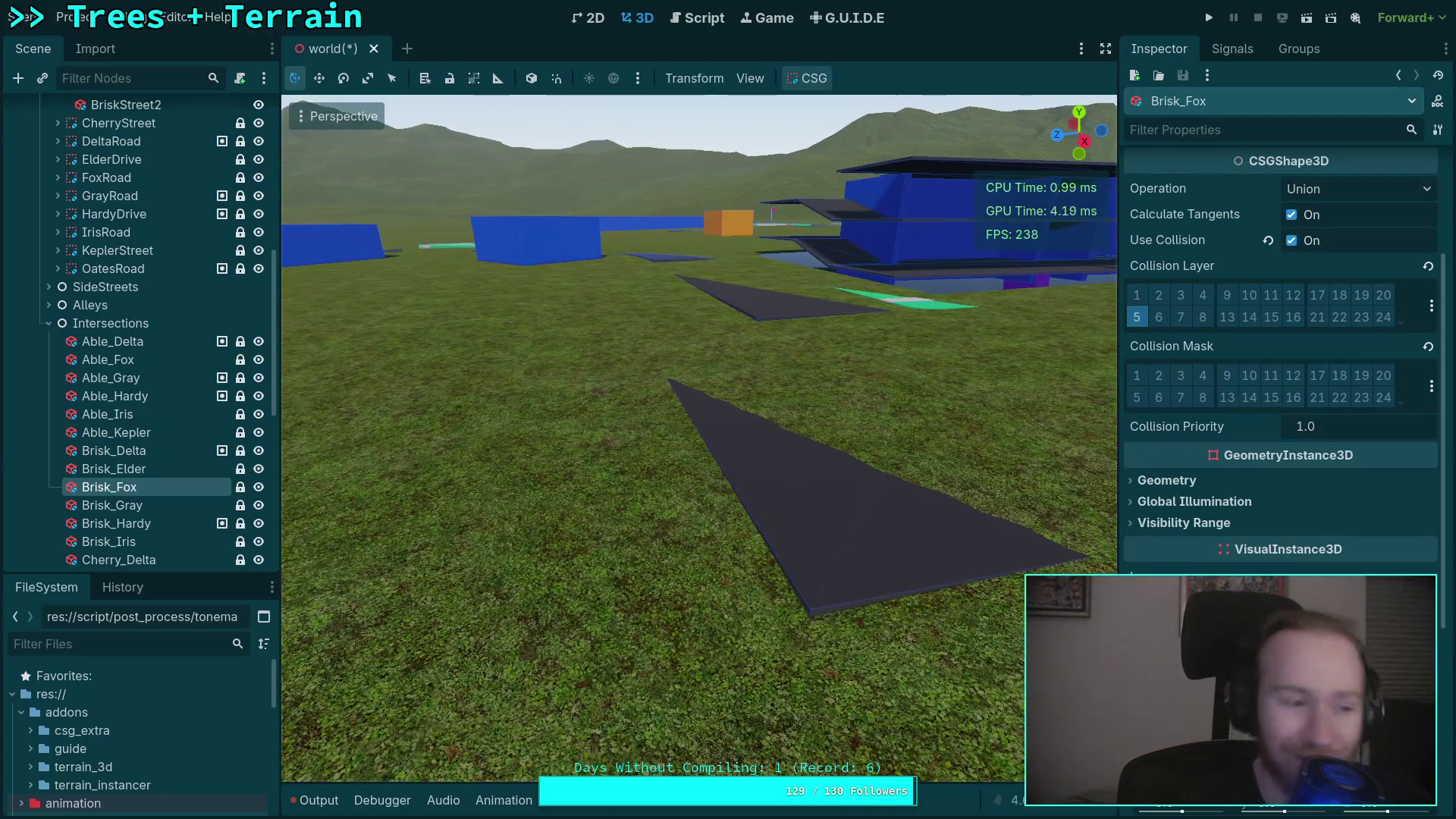
key("s")
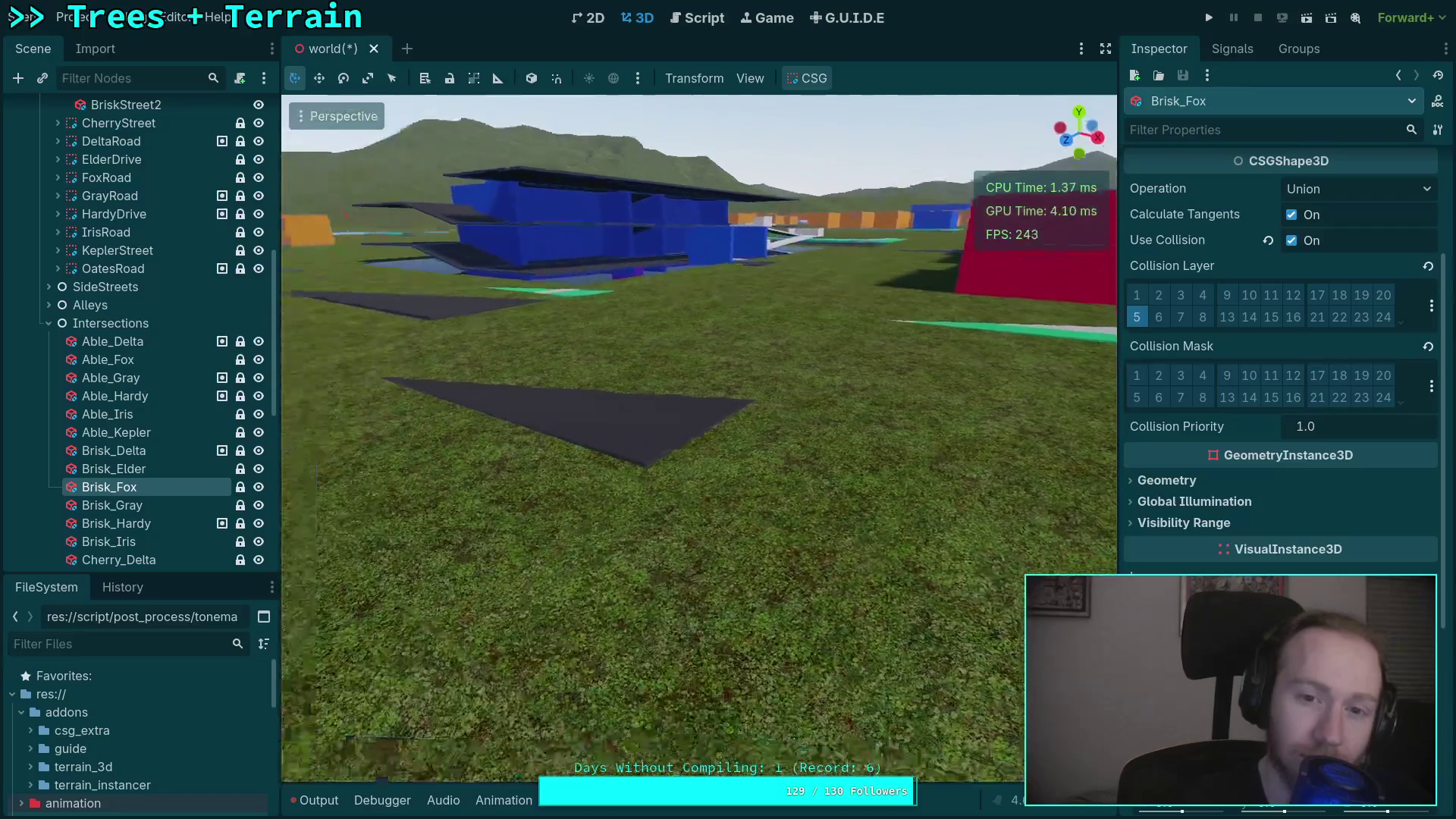
key("q")
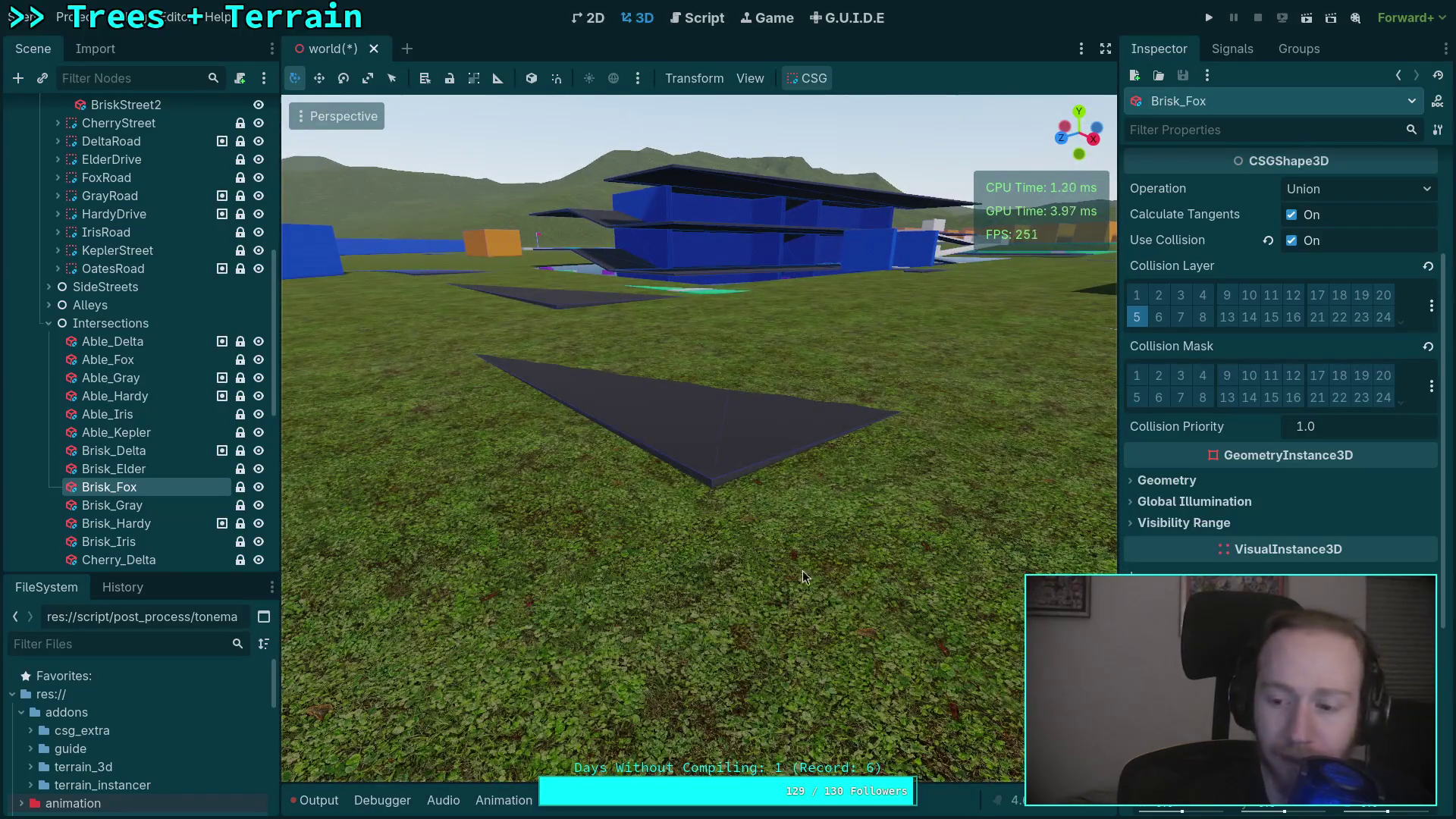
Check Brisk_Gray, Brisk_Elder, Brisk_Delta and Brisk_Hardy, then frame the Brisk_Iris block.
left_click(128, 501)
left_click(137, 470)
left_click(133, 451)
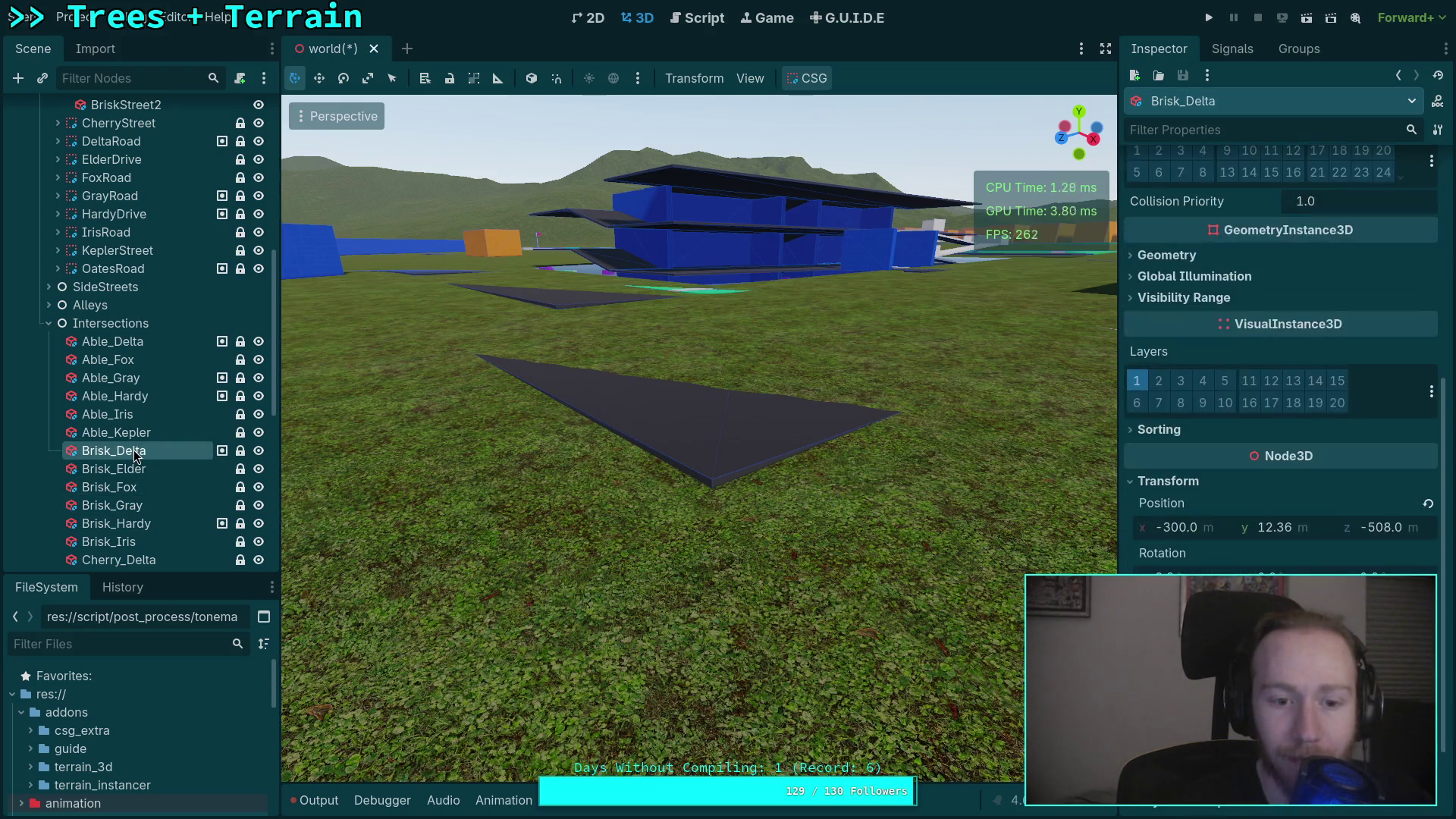
left_click(176, 523)
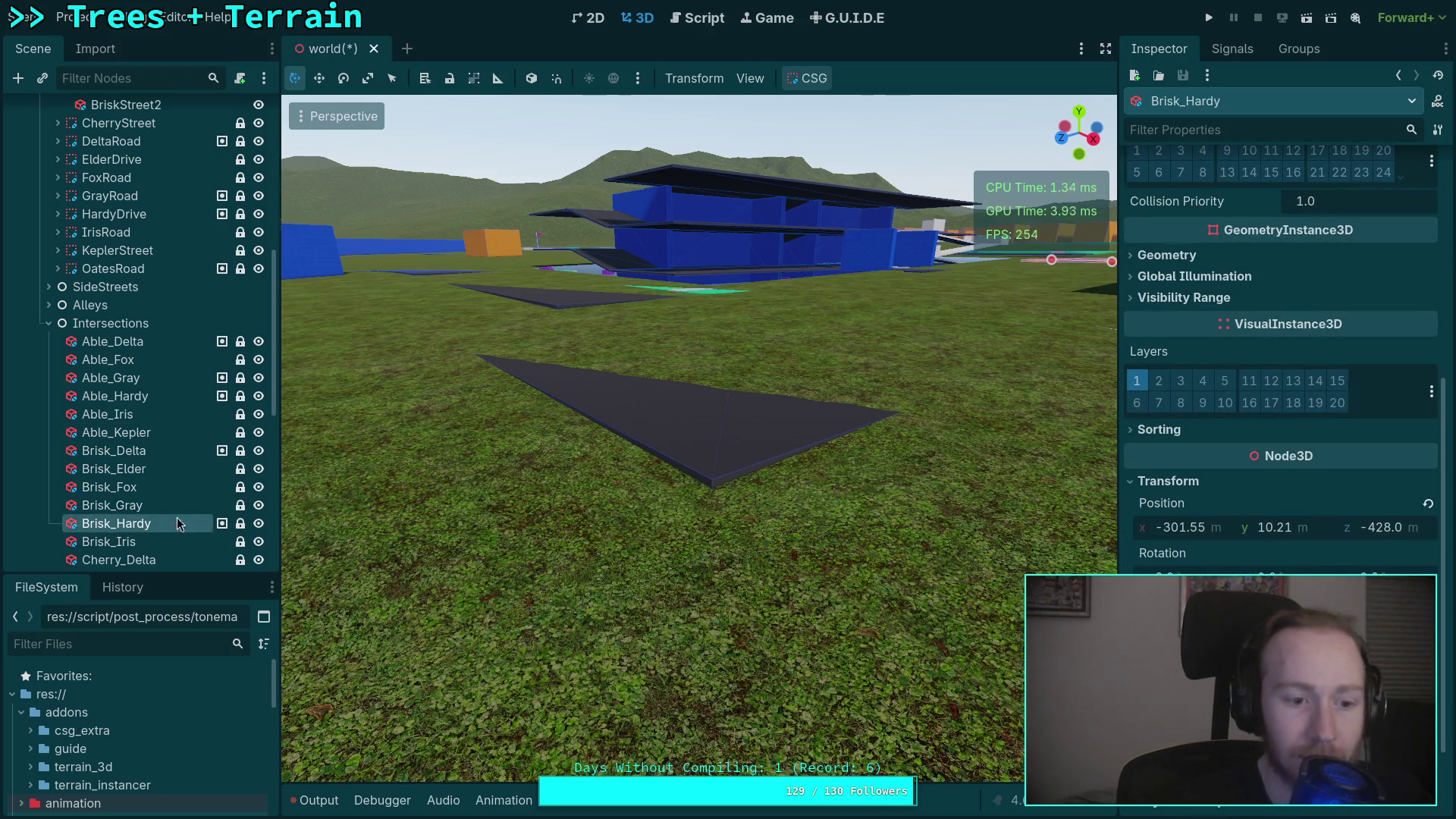
double_click(177, 524)
key("Down")
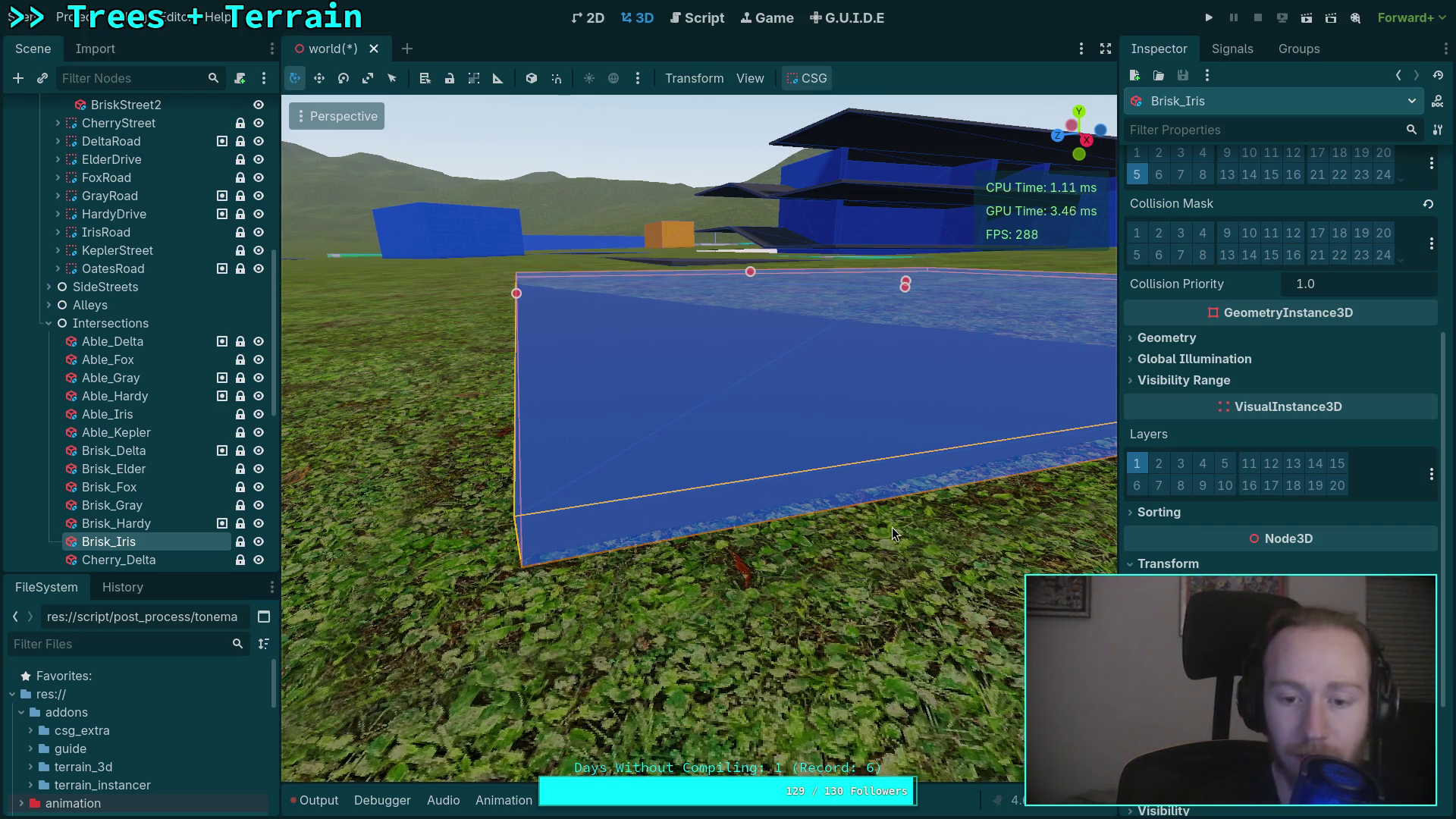
key("w")
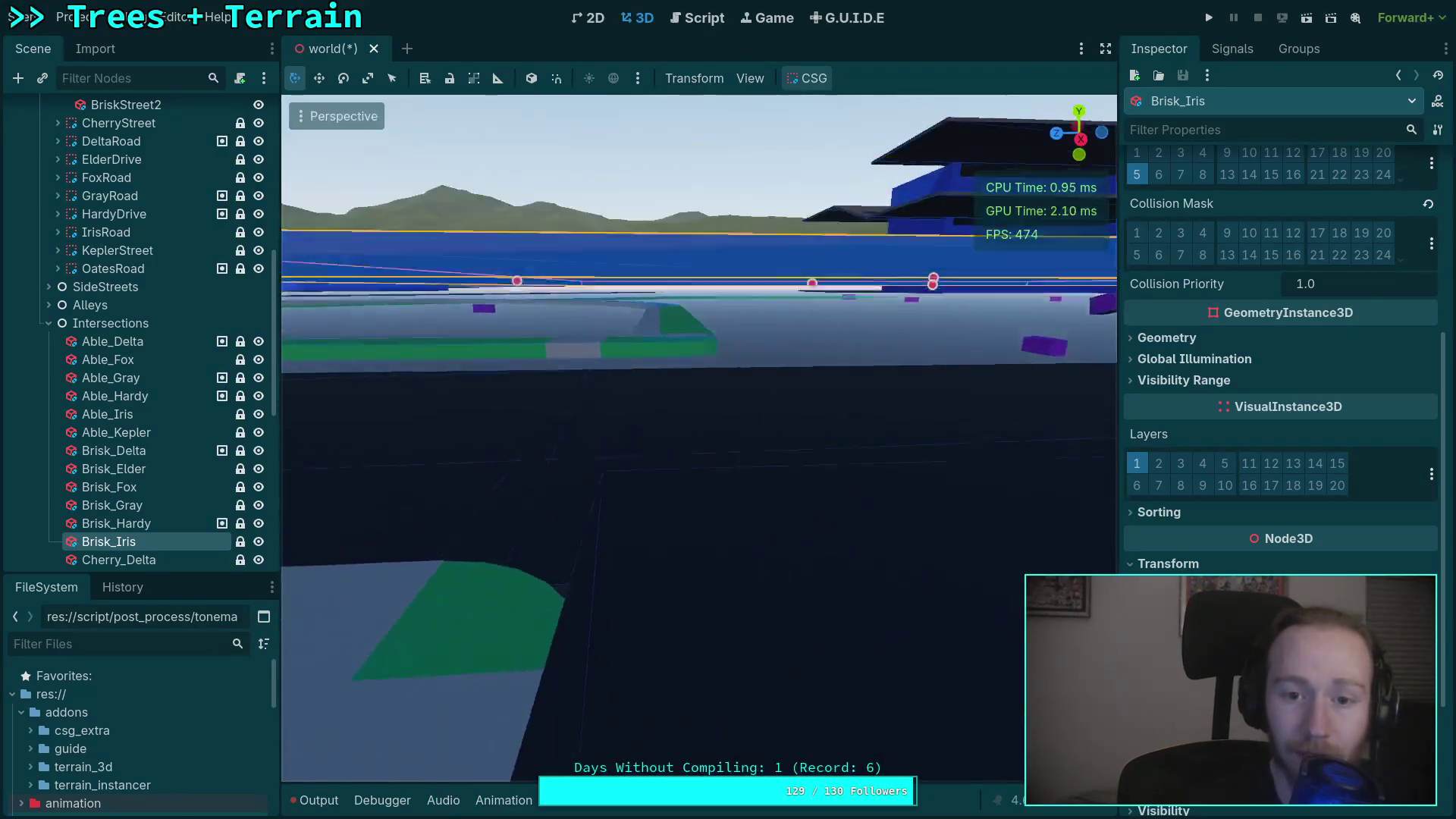
key("a")
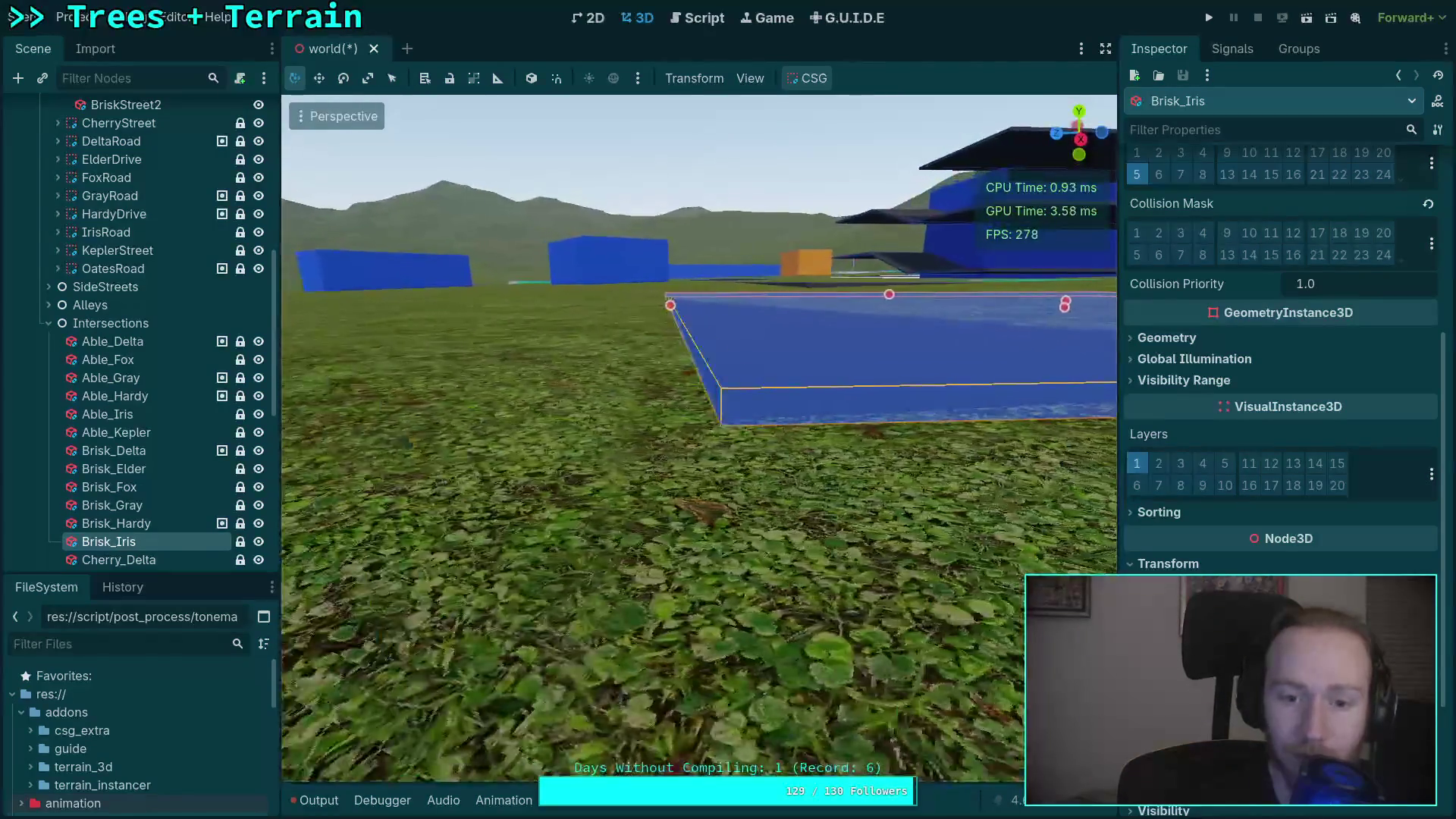
key("s")
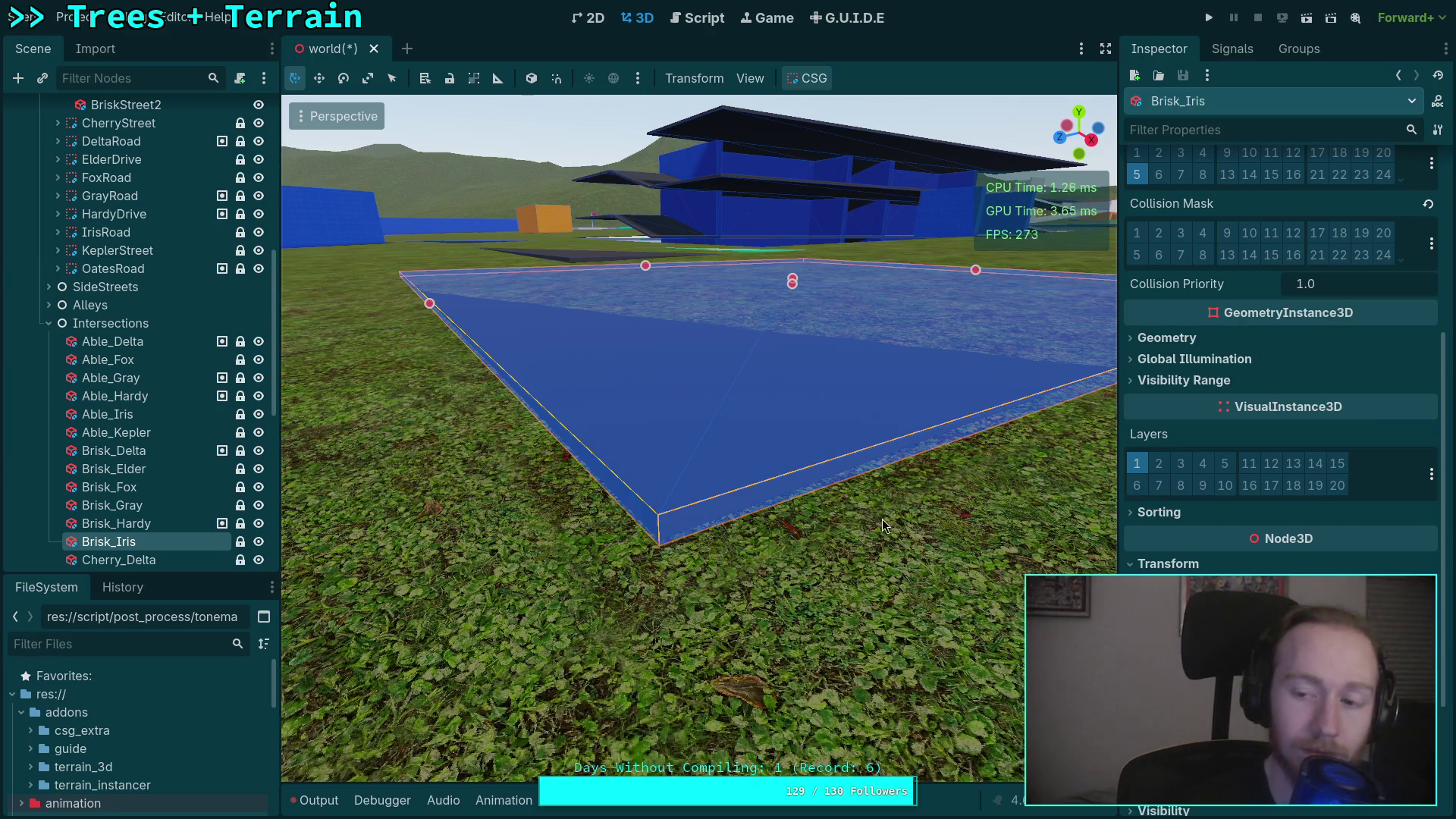
key("q")
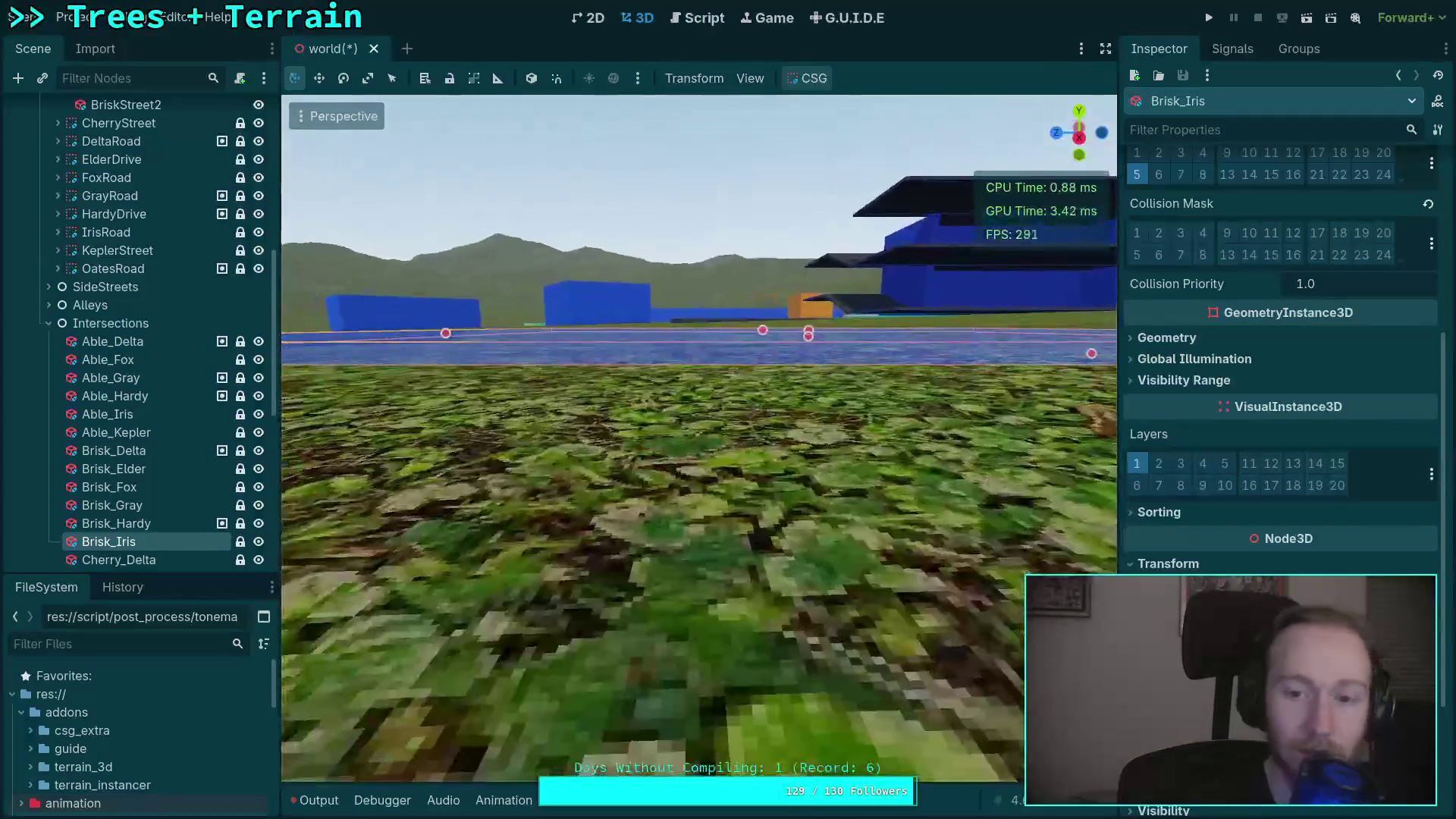
key("w")
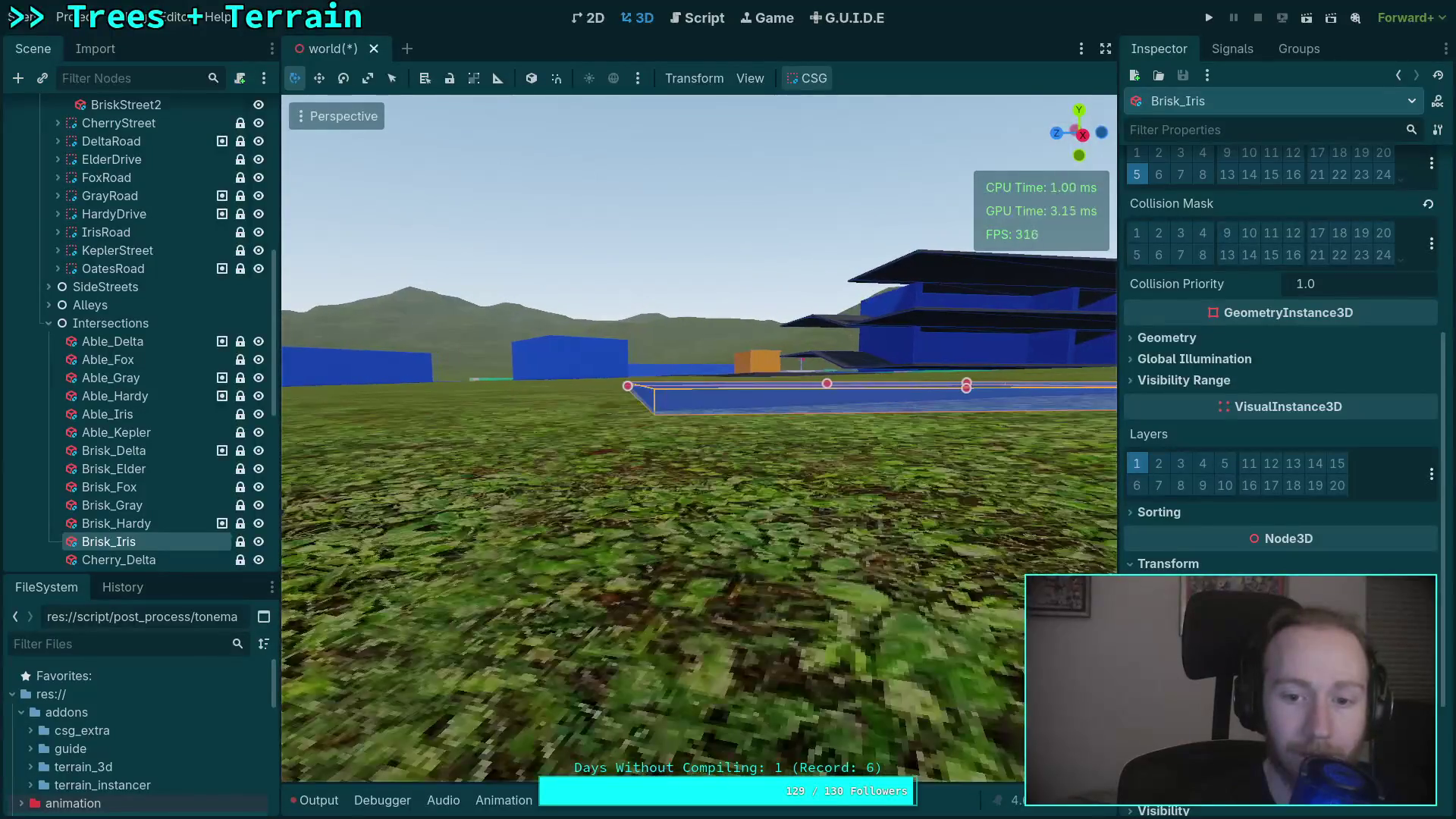
key("e")
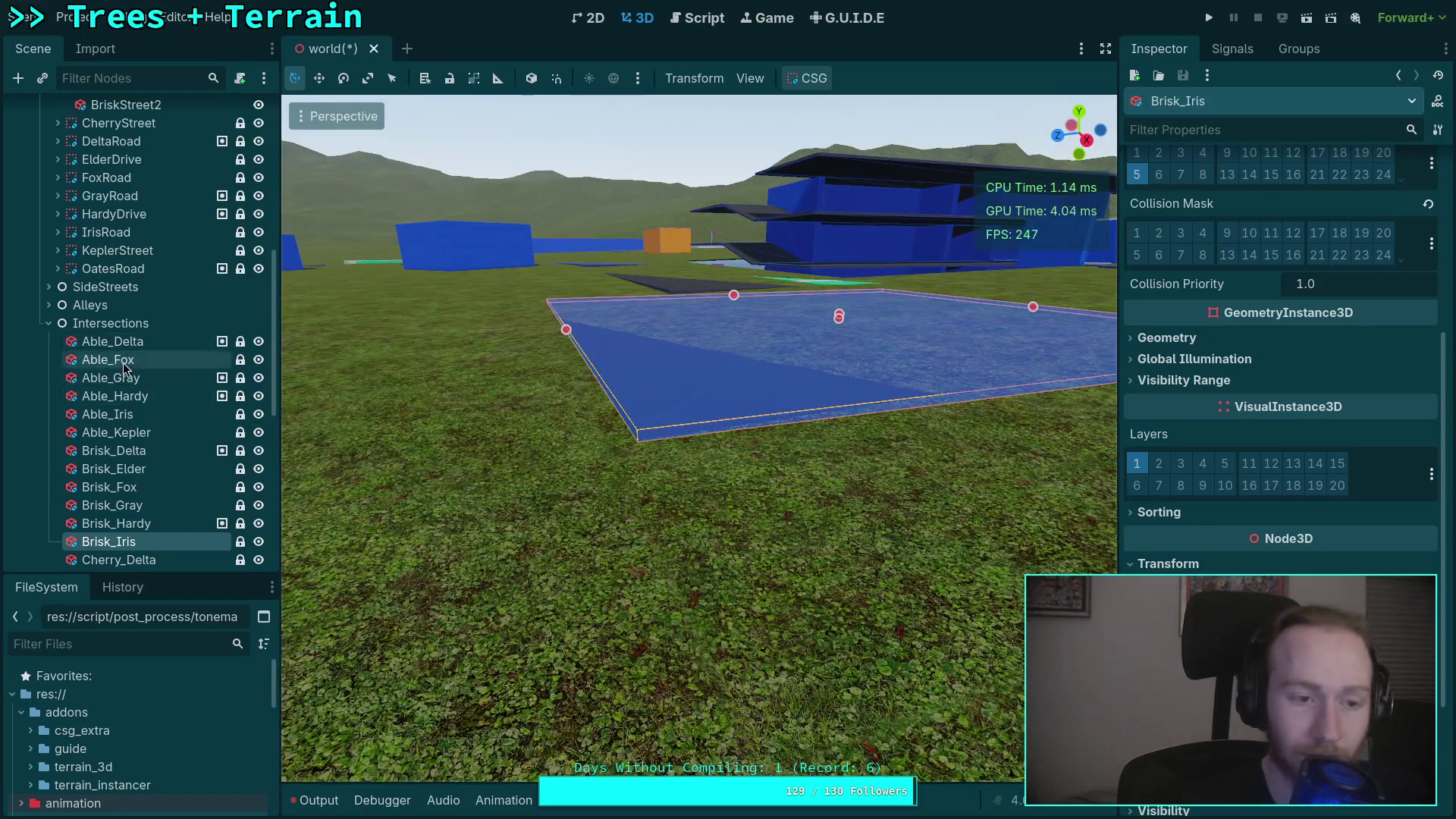
scroll(140, 353, "up", 5)
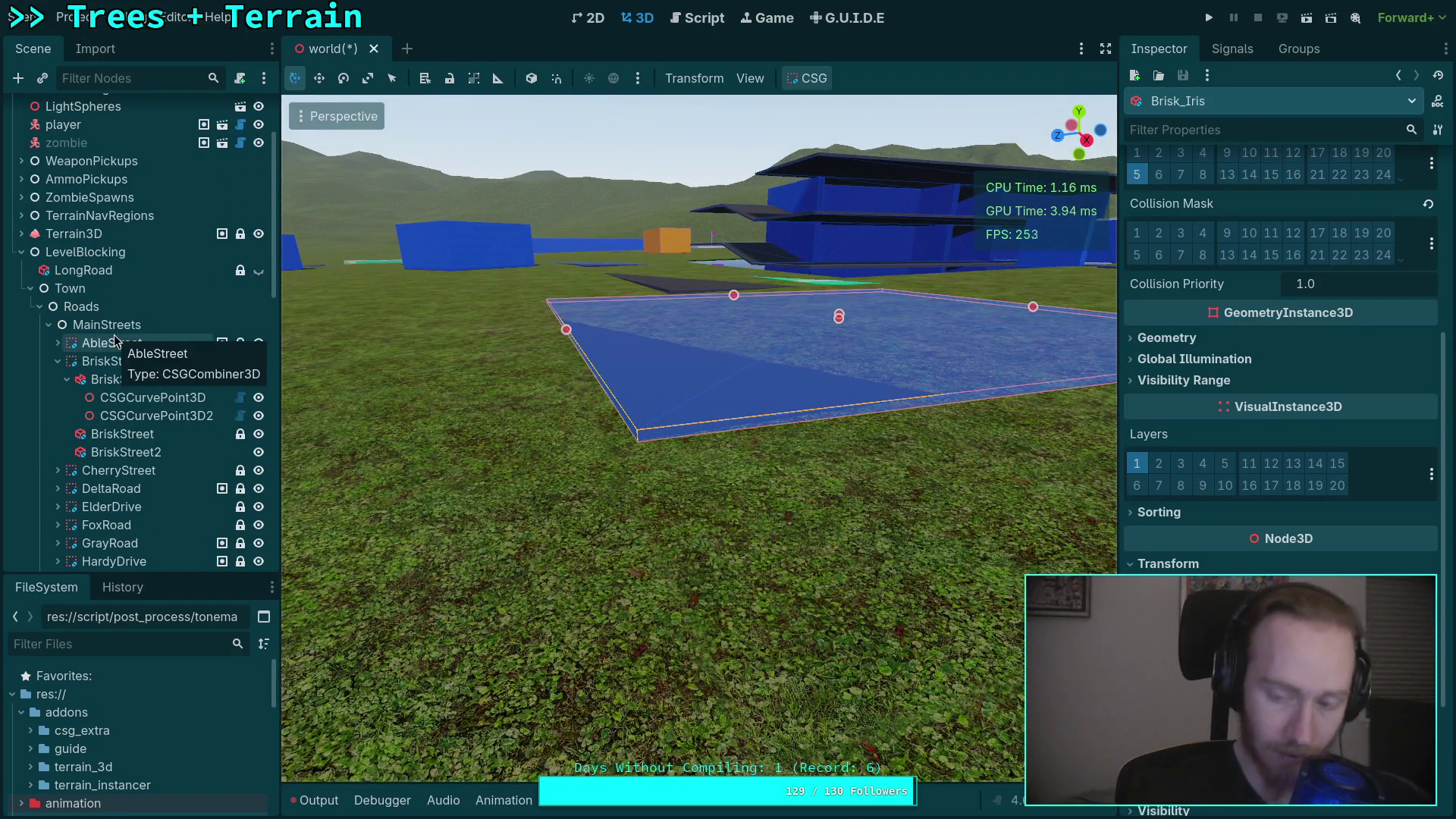
key("q")
key("s")
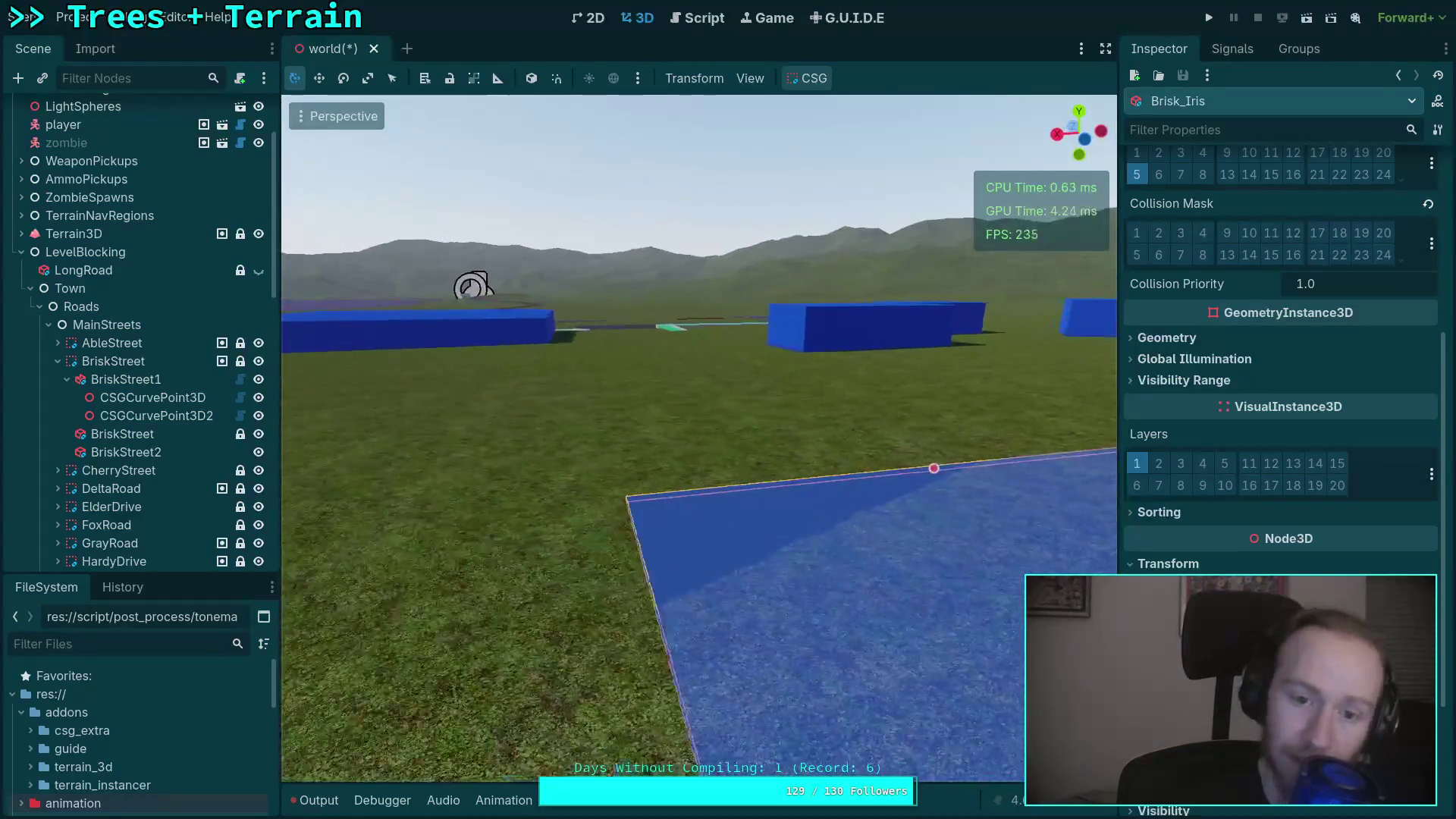
key("w")
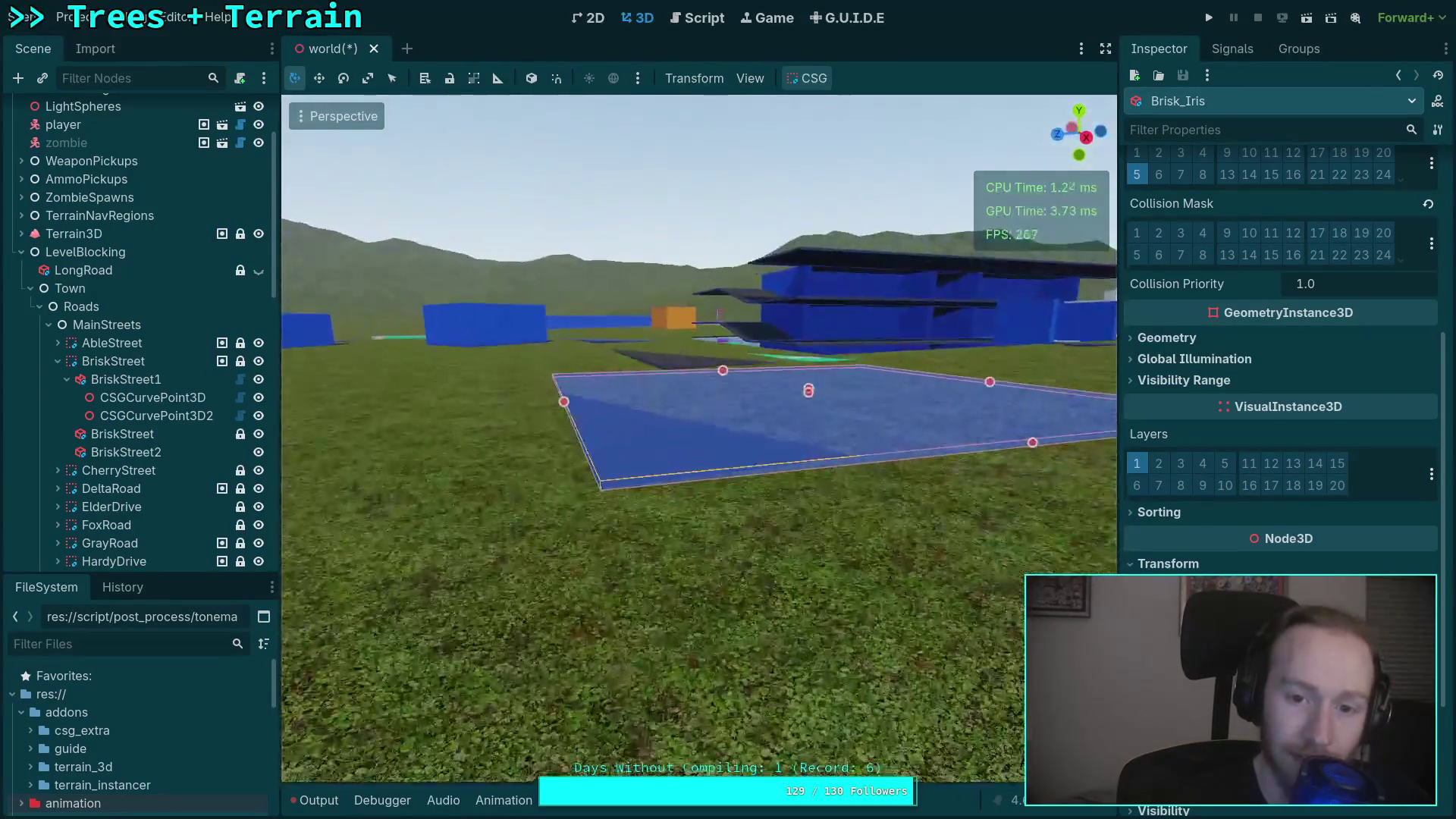
scroll(161, 402, "down", 10)
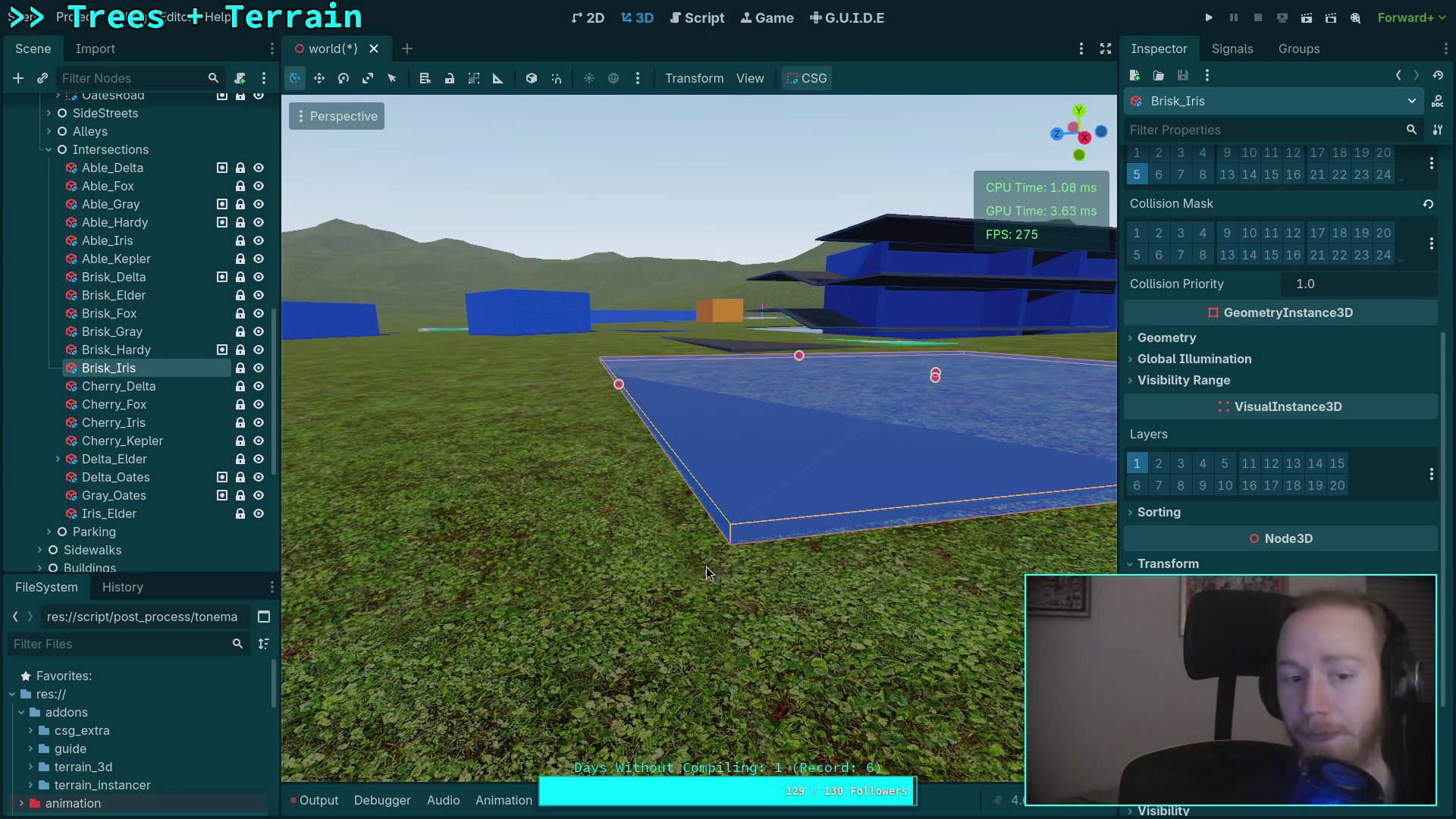
scroll(122, 349, "up", 10)
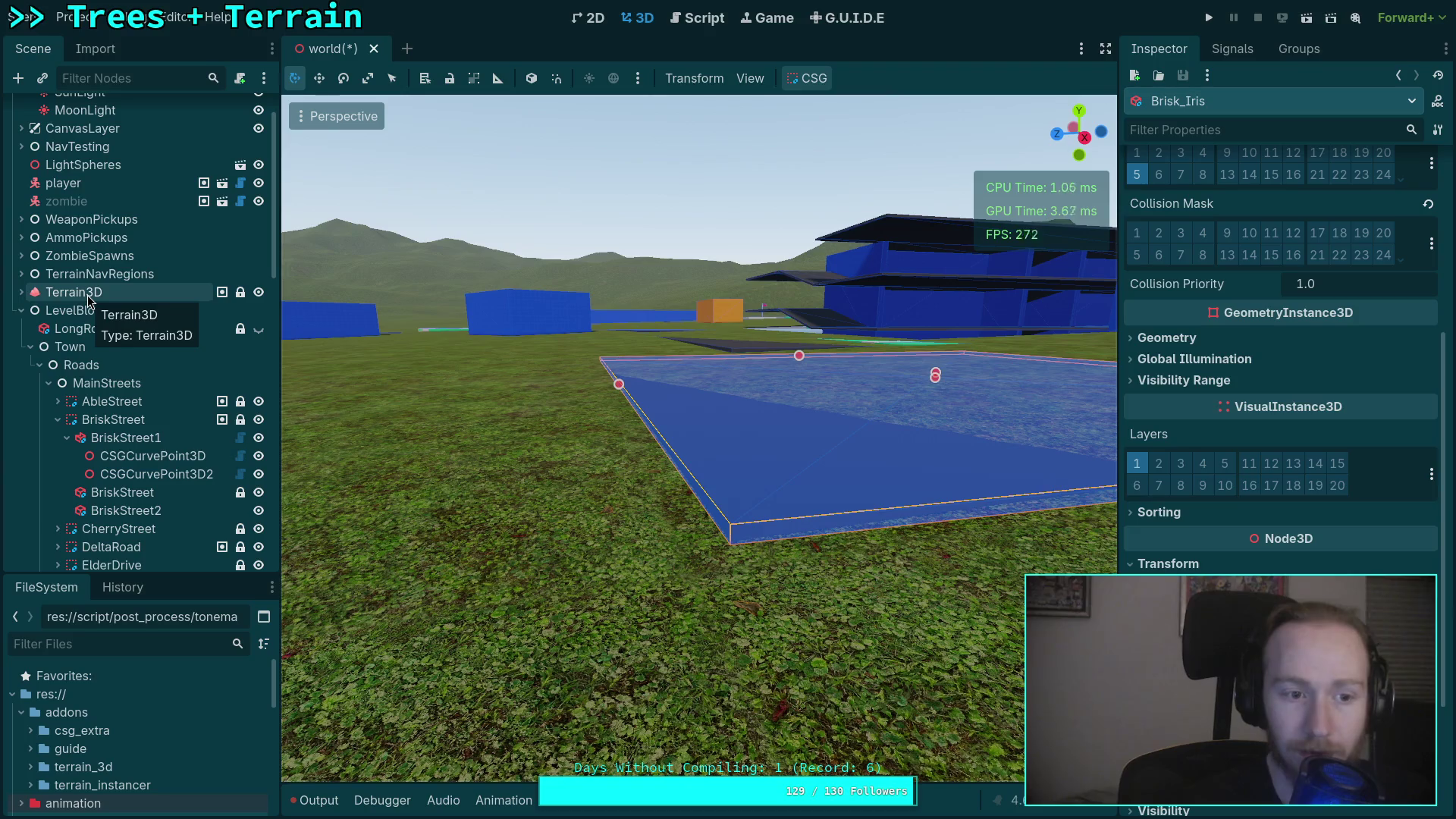
scroll(1339, 486, "up", 5)
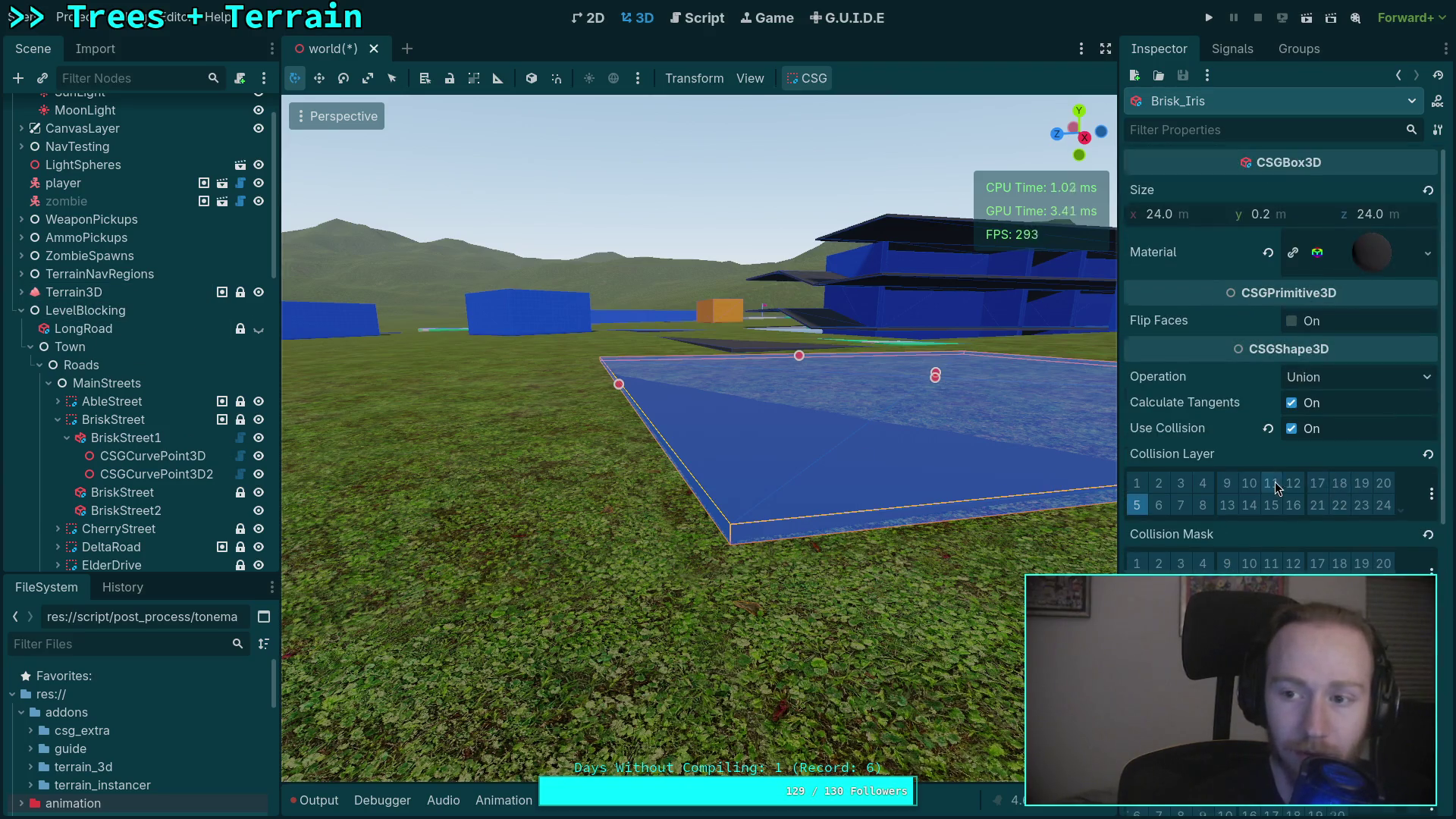
scroll(1271, 483, "down", 5)
Select Terrain3D and bring the dark road triangle and its grassy edge into close view.
left_click(107, 294)
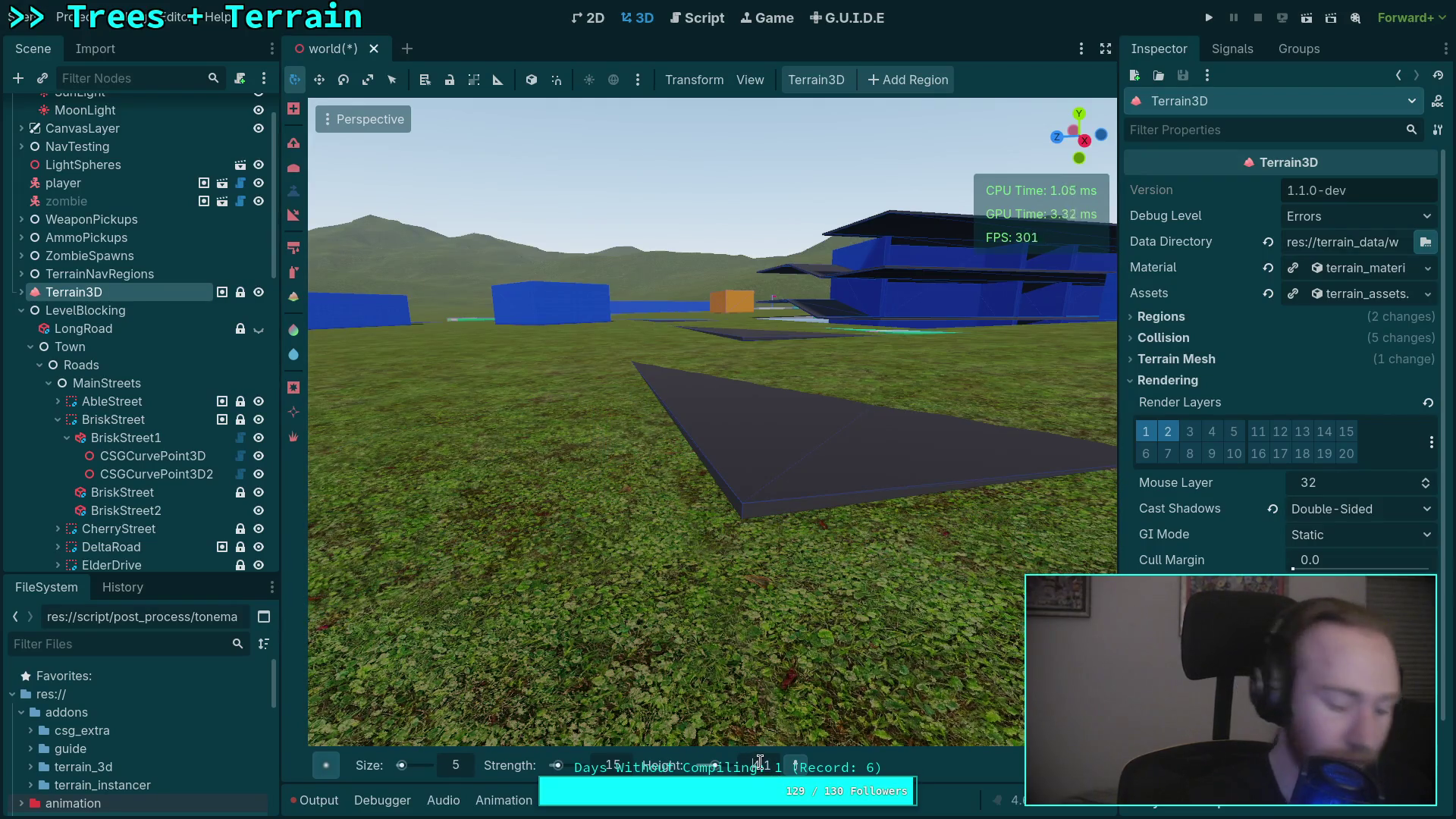
left_click_drag(690, 522, 690, 521)
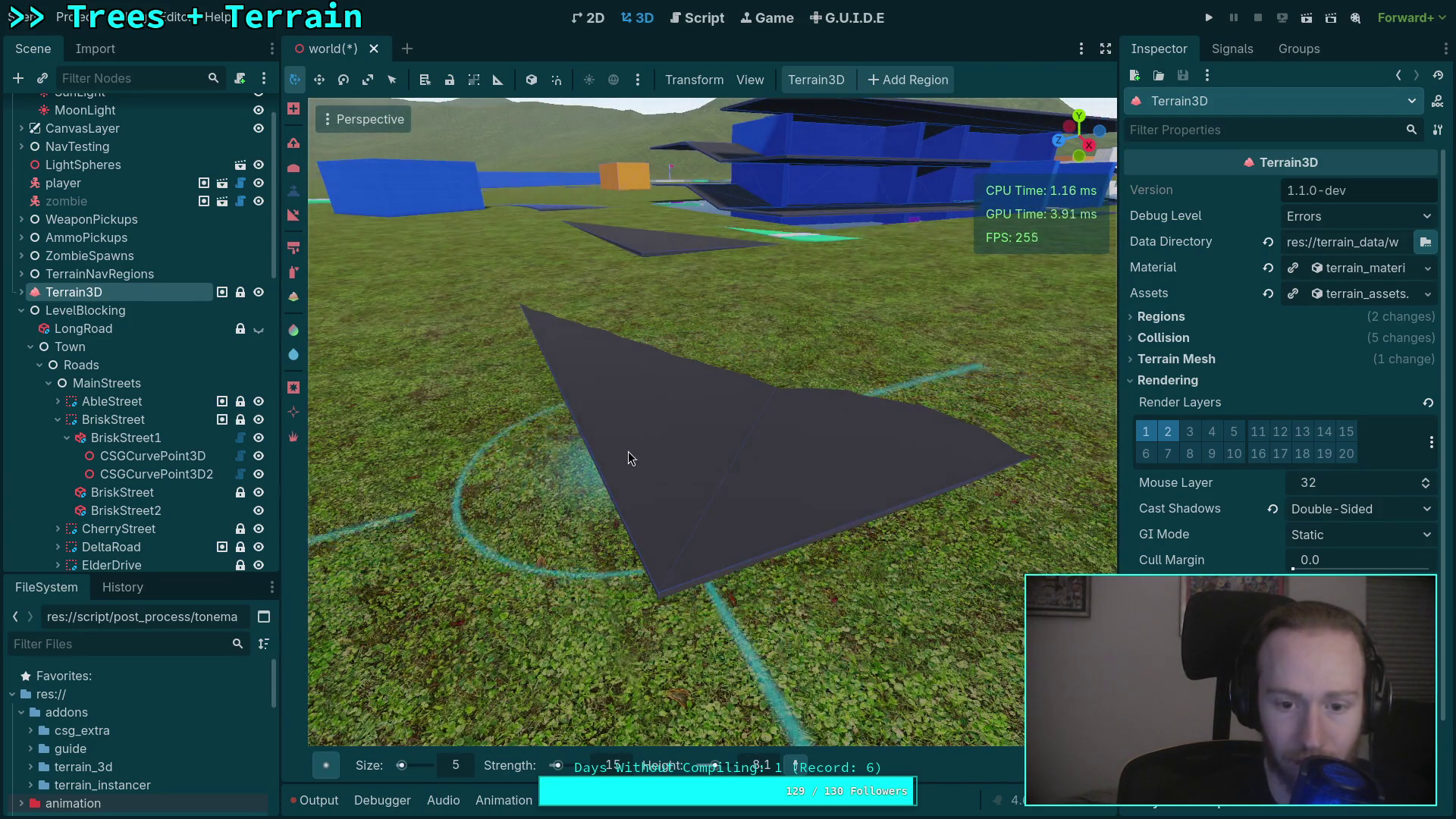
scroll(599, 397, "up", 3)
left_click_drag(809, 445, 809, 445)
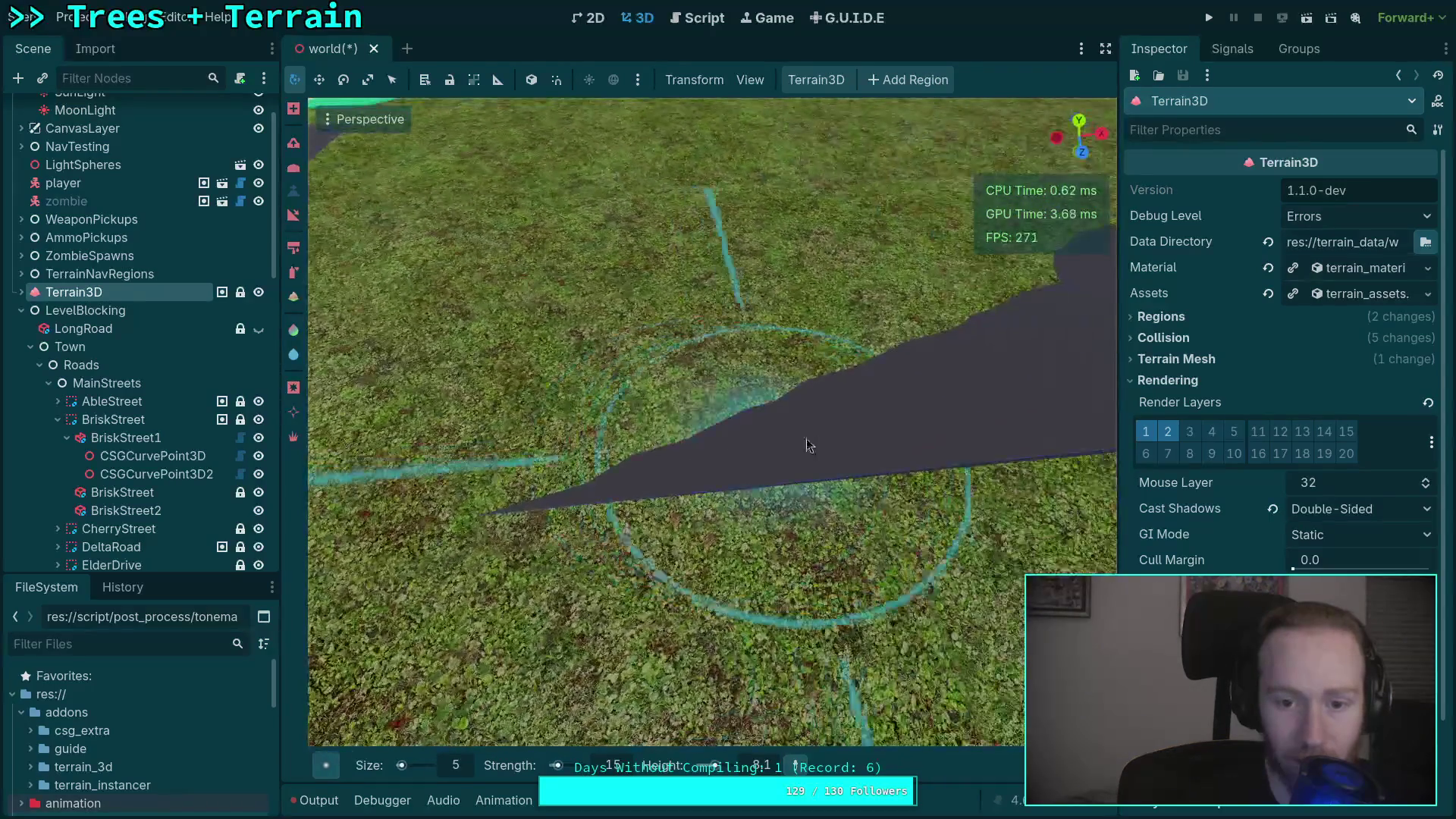
scroll(468, 460, "down", 3)
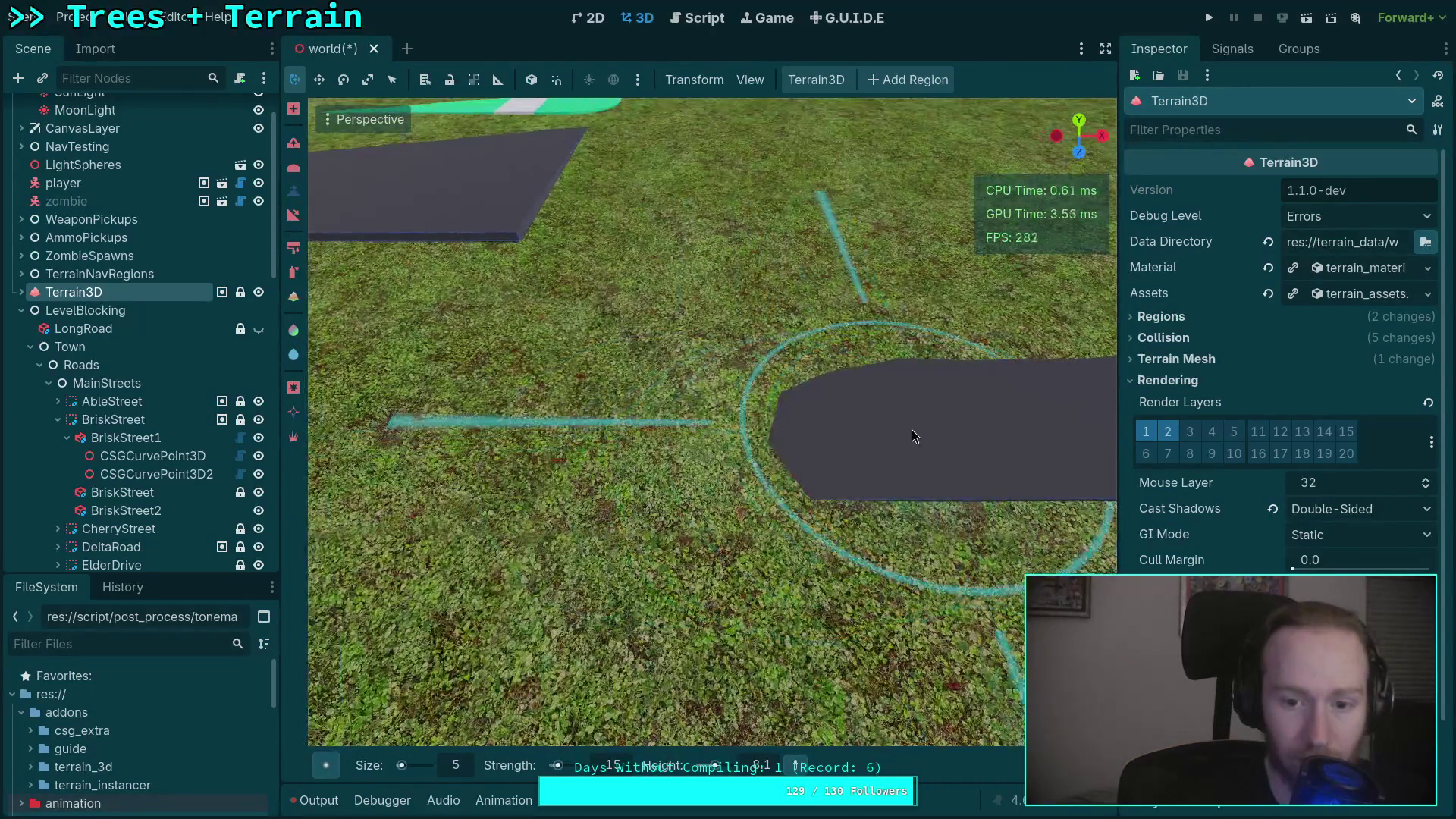
mouse_move(529, 441)
left_mouse_down()
mouse_move(711, 439)
mouse_move(687, 430)
mouse_move(642, 444)
mouse_move(632, 471)
mouse_move(963, 489)
mouse_move(666, 380)
mouse_move(754, 325)
mouse_move(910, 281)
mouse_move(776, 298)
left_mouse_up()
right_click(663, 302)
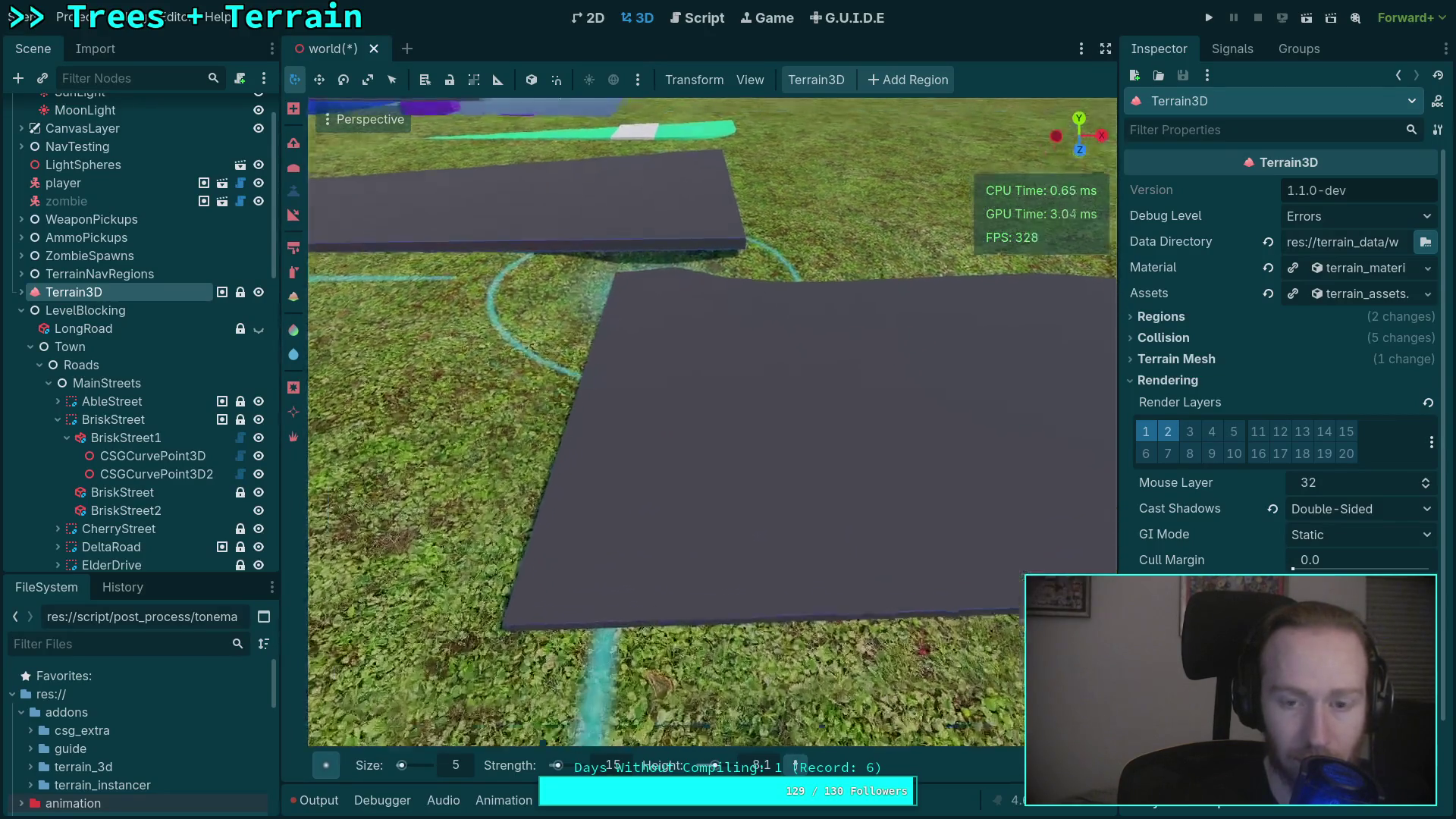
key("s")
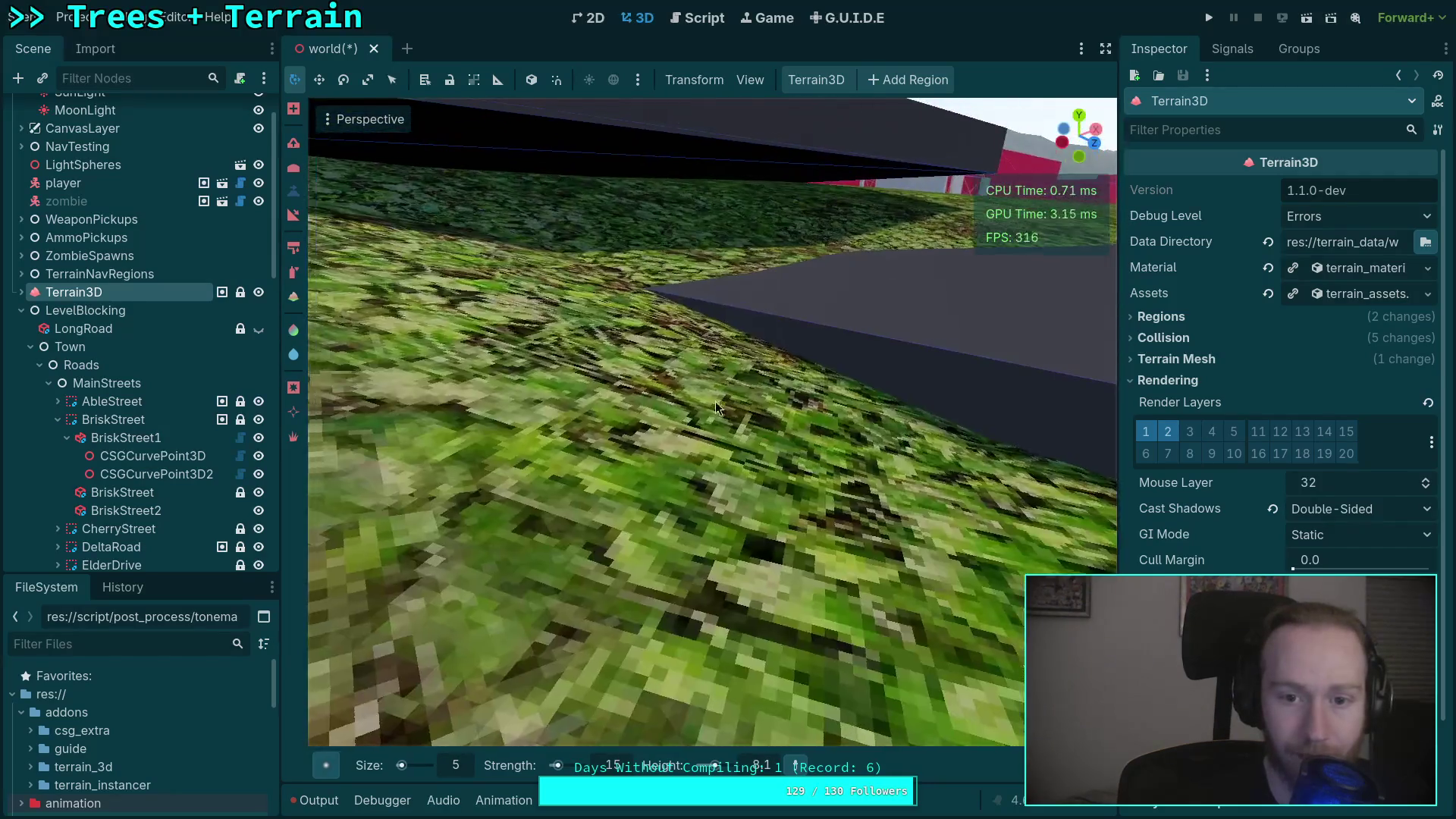
left_click_drag(713, 425, 602, 439)
mouse_move(711, 335)
left_mouse_down()
mouse_move(754, 325)
mouse_move(725, 482)
mouse_move(594, 475)
mouse_move(424, 546)
mouse_move(750, 320)
mouse_move(670, 288)
mouse_move(578, 277)
mouse_move(685, 394)
mouse_move(639, 330)
mouse_move(580, 414)
mouse_move(511, 400)
left_mouse_up()
left_click_drag(685, 441, 849, 204)
mouse_move(698, 579)
left_mouse_down()
mouse_move(757, 520)
mouse_move(757, 390)
mouse_move(739, 359)
mouse_move(844, 416)
mouse_move(485, 409)
mouse_move(512, 424)
mouse_move(771, 287)
mouse_move(425, 347)
mouse_move(625, 227)
mouse_move(895, 250)
mouse_move(781, 288)
mouse_move(740, 349)
left_mouse_up()
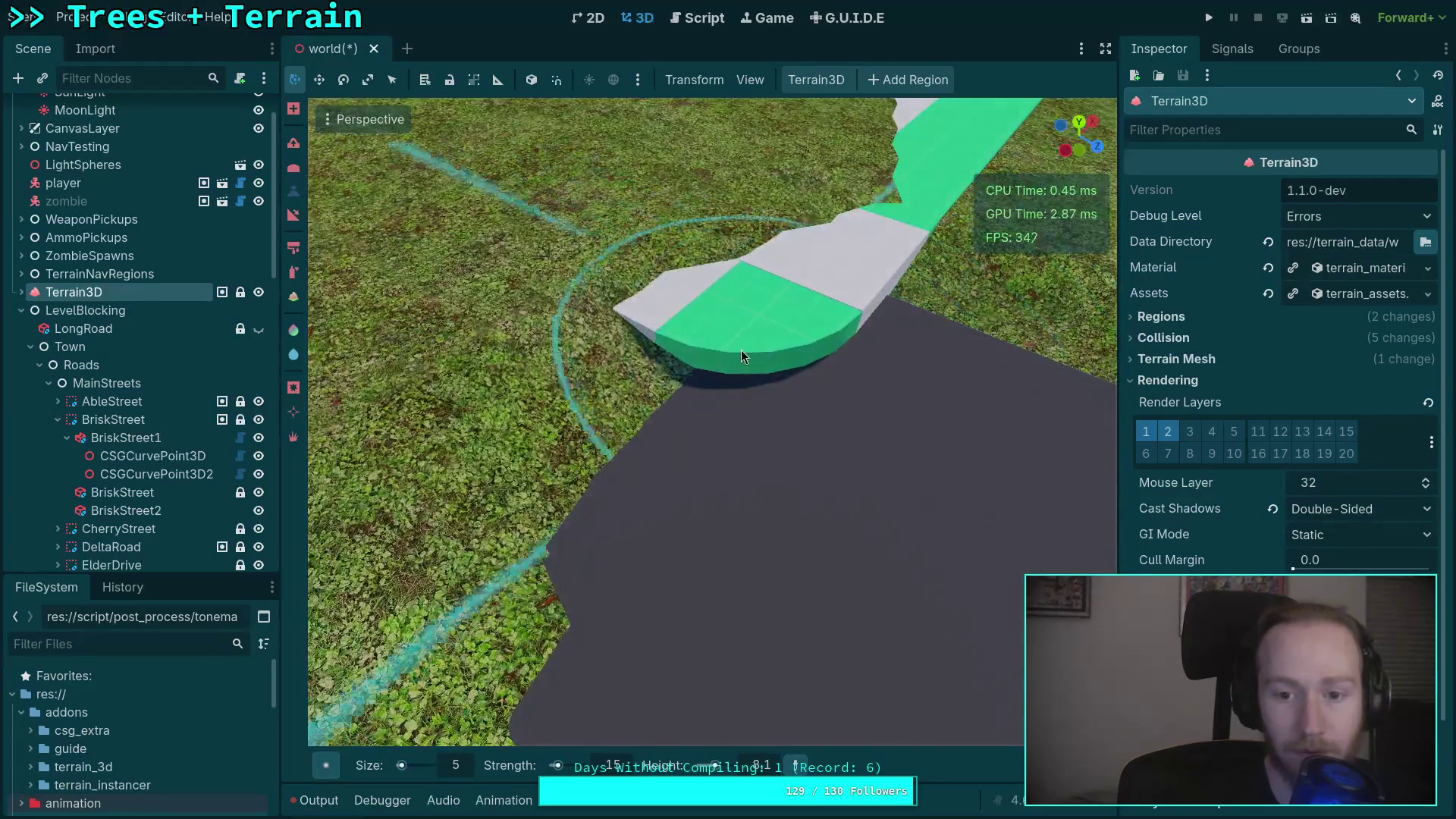
Flatten the grass along the road edge to road level and sample the 8.5 terrain height.
mouse_move(469, 457)
left_mouse_down()
mouse_move(337, 604)
mouse_move(740, 537)
mouse_move(845, 402)
mouse_move(762, 389)
mouse_move(566, 507)
mouse_move(455, 454)
mouse_move(666, 406)
mouse_move(652, 424)
mouse_move(524, 398)
left_mouse_up()
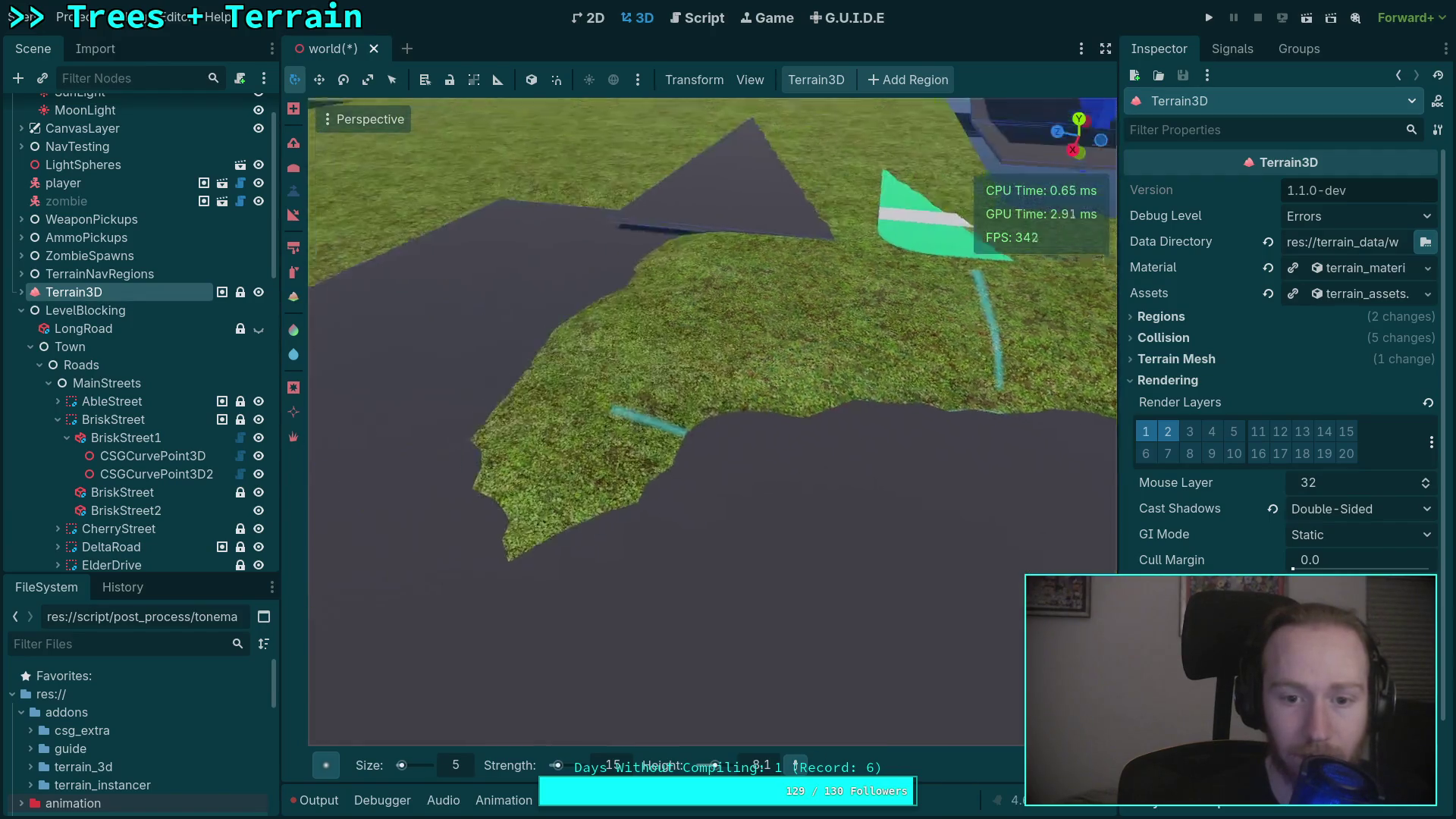
mouse_move(757, 476)
left_mouse_down()
mouse_move(789, 319)
mouse_move(890, 366)
mouse_move(871, 303)
left_mouse_up()
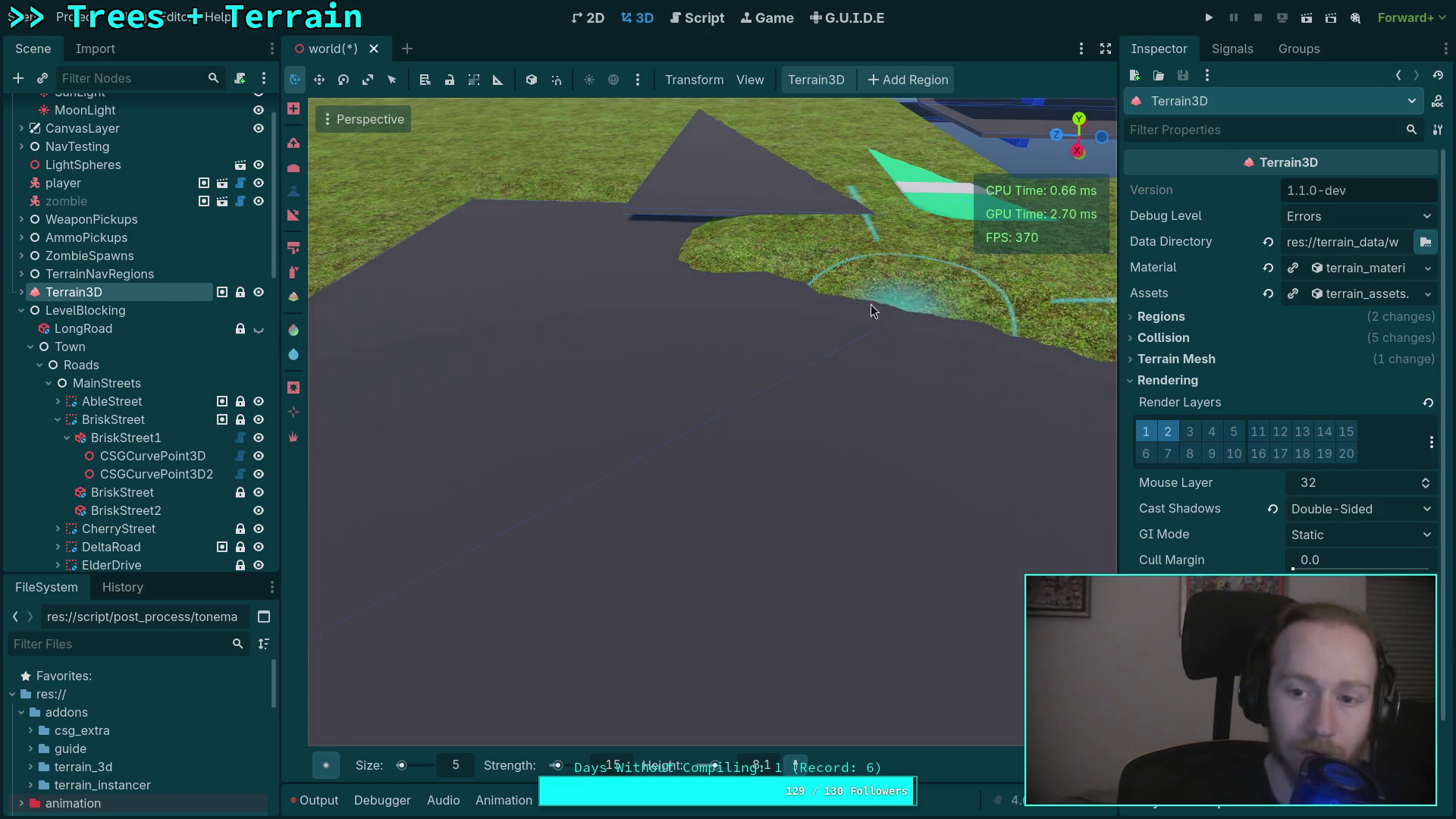
key("s")
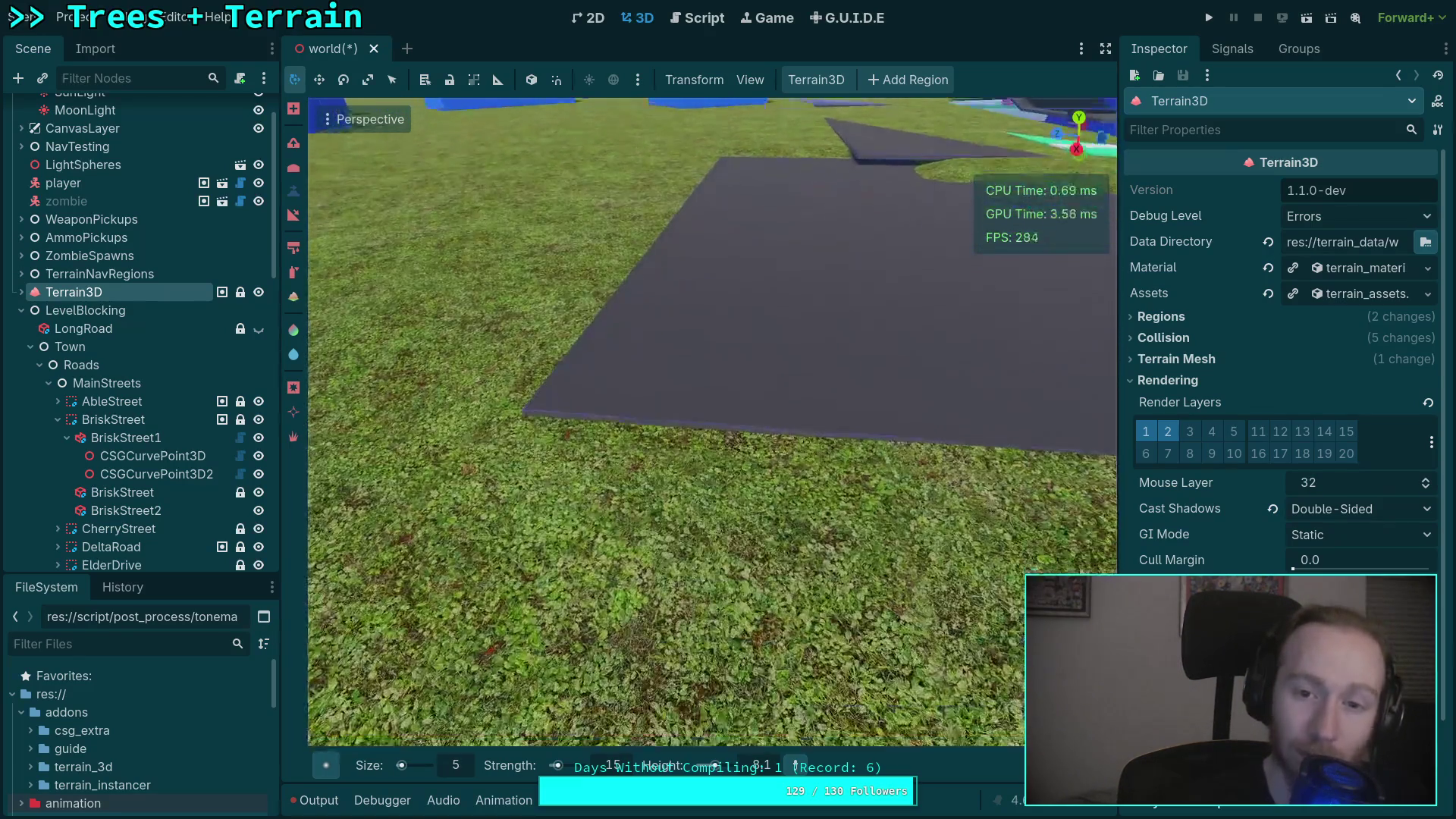
key("a")
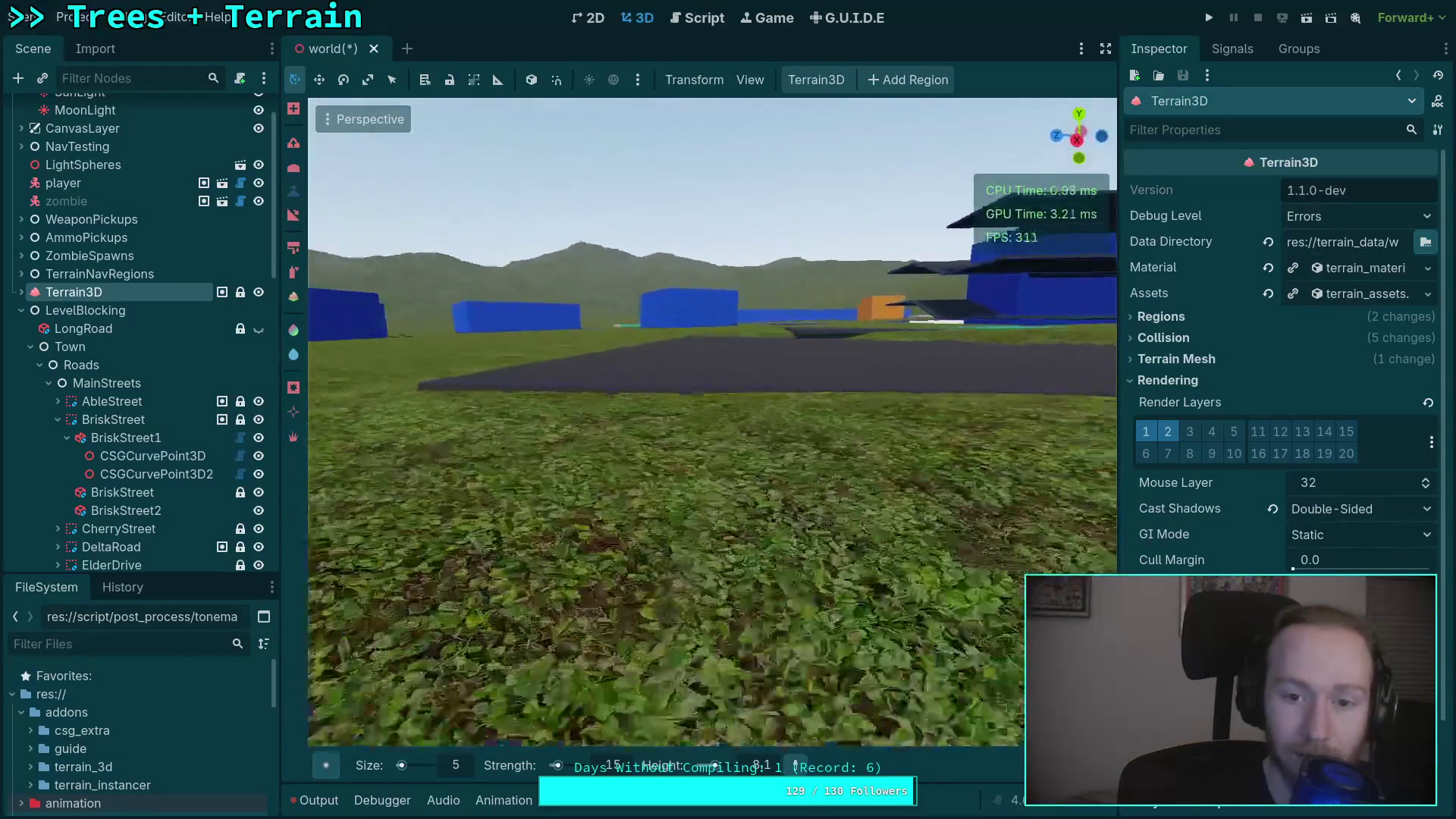
key("w")
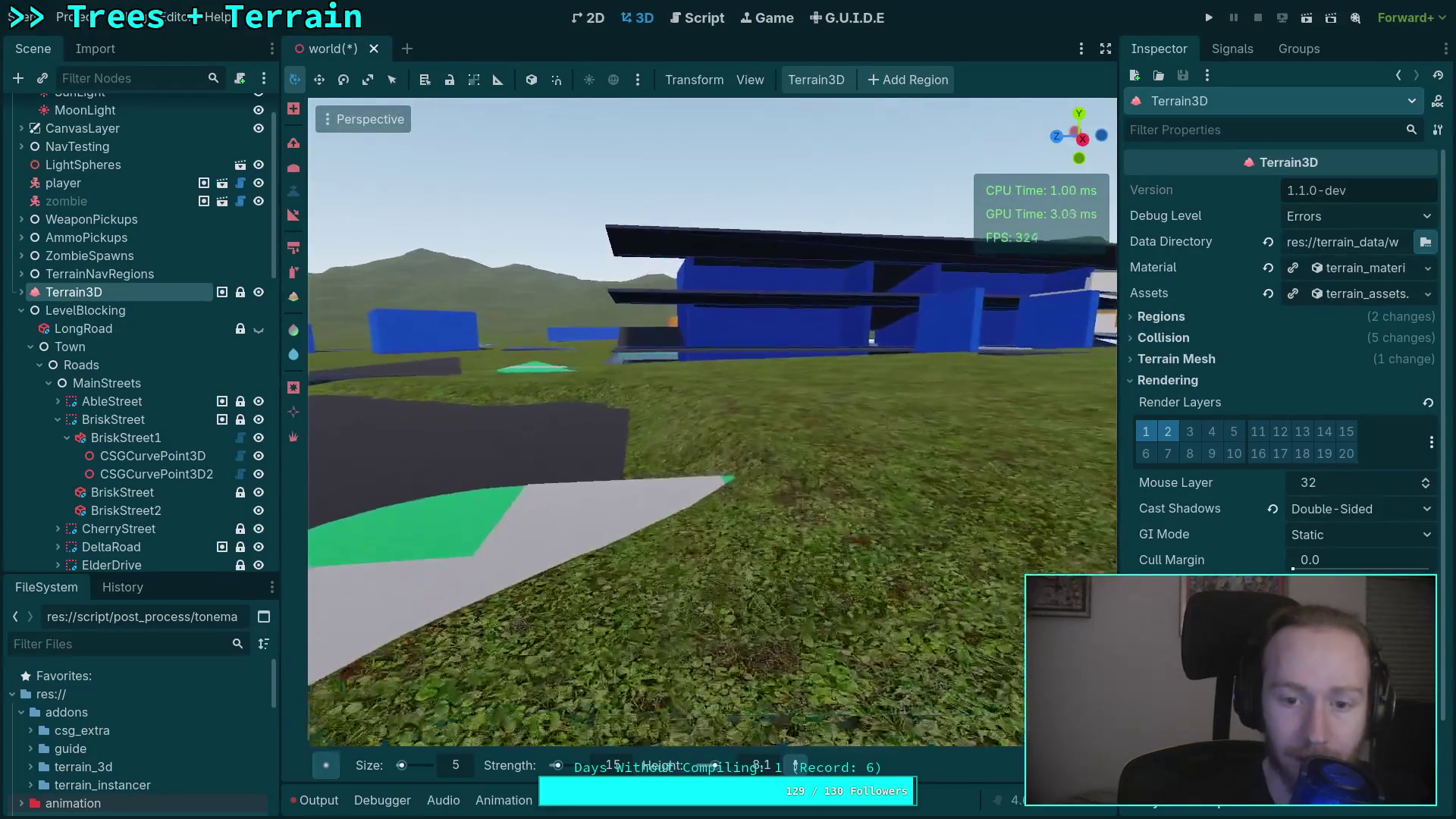
left_click(867, 403)
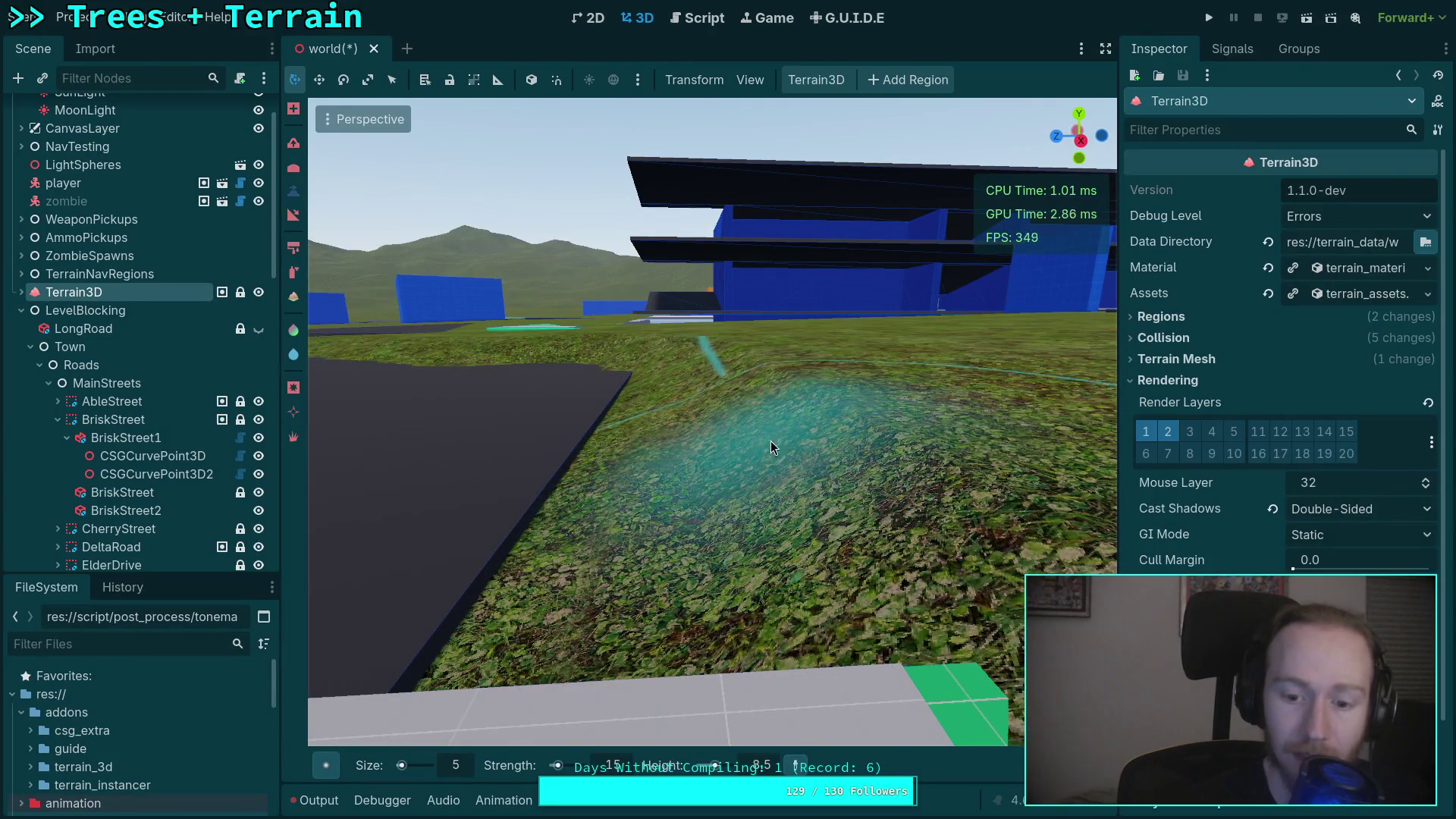
key("s")
key("d")
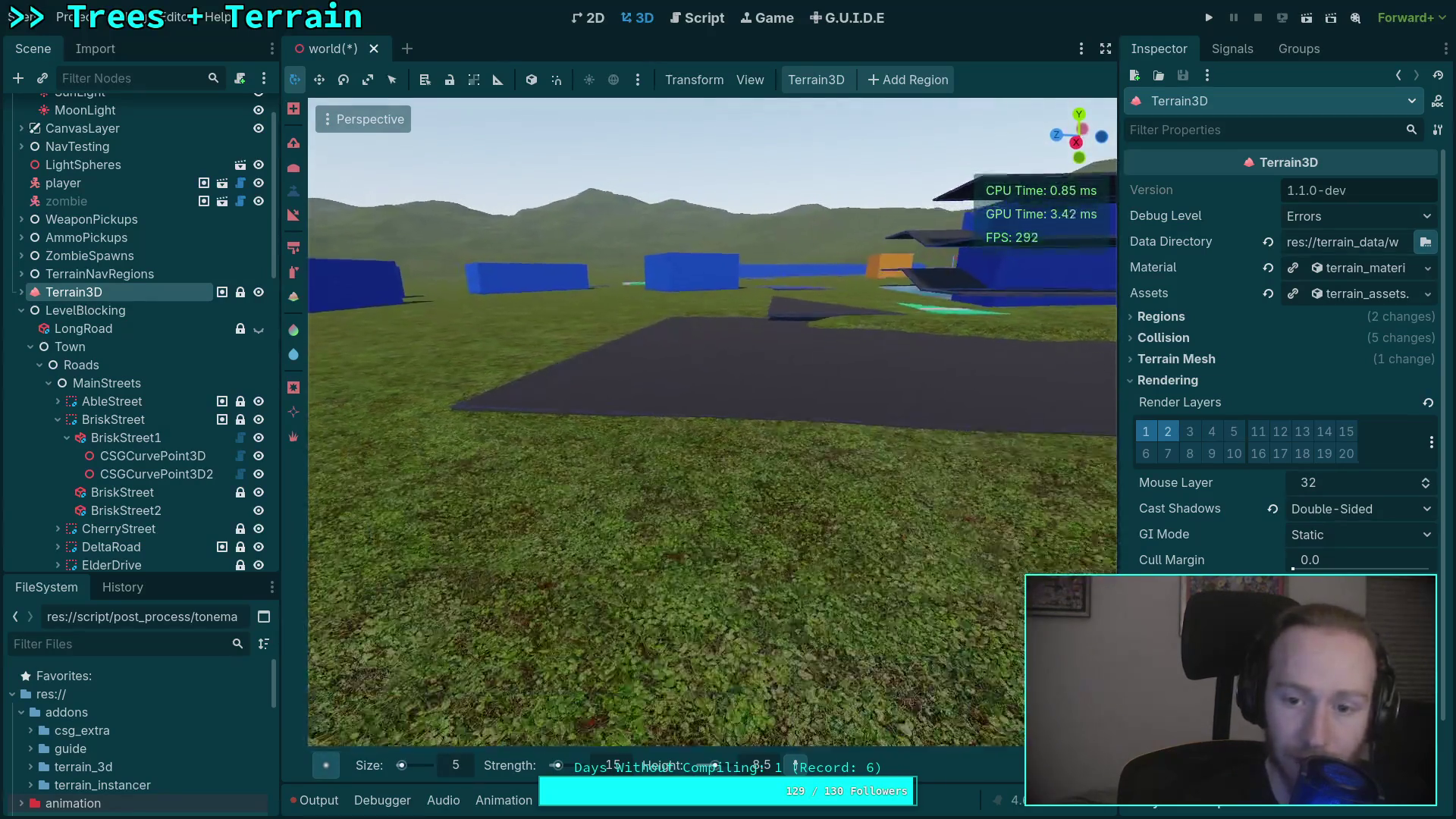
key("w")
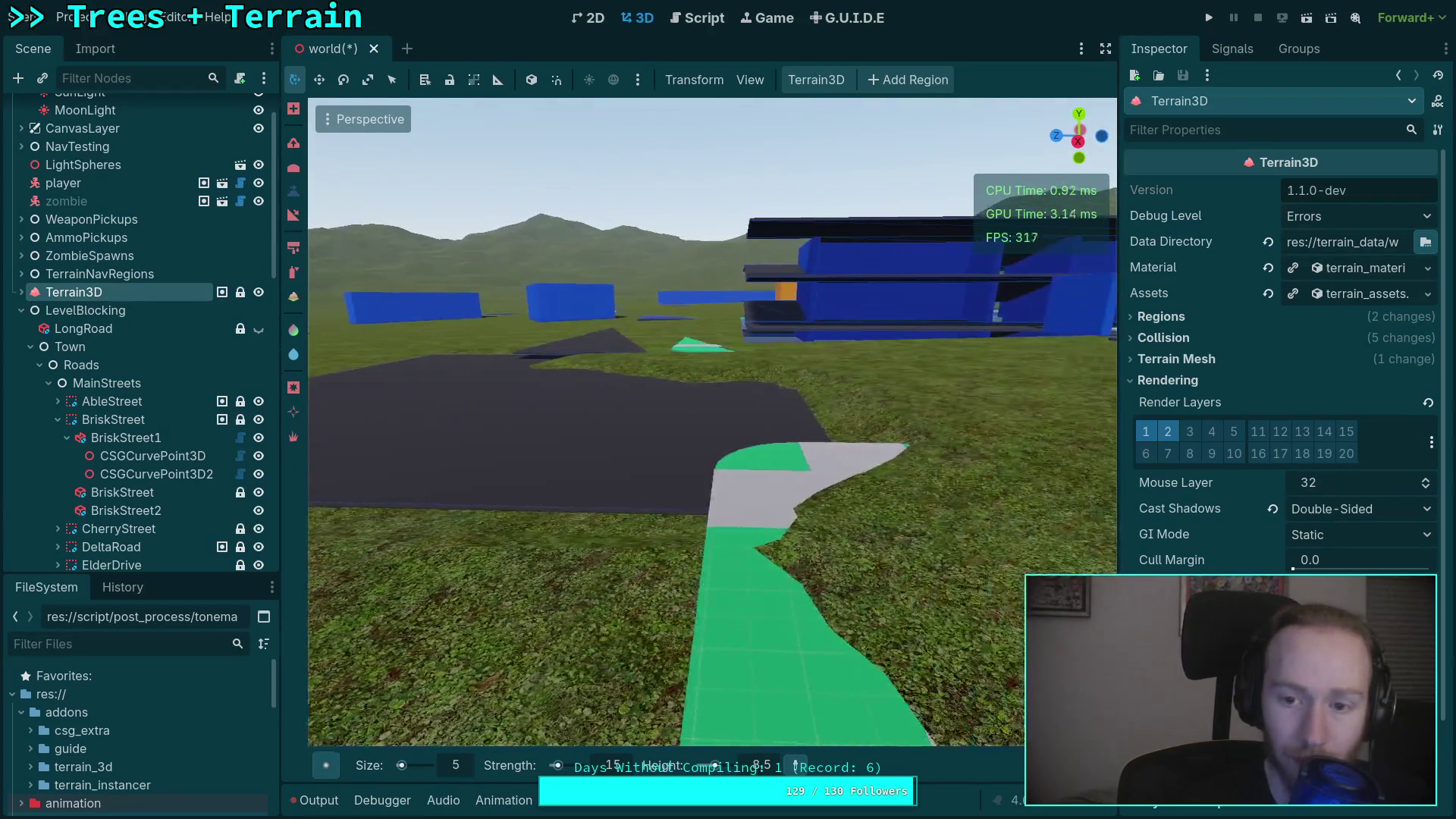
key("s")
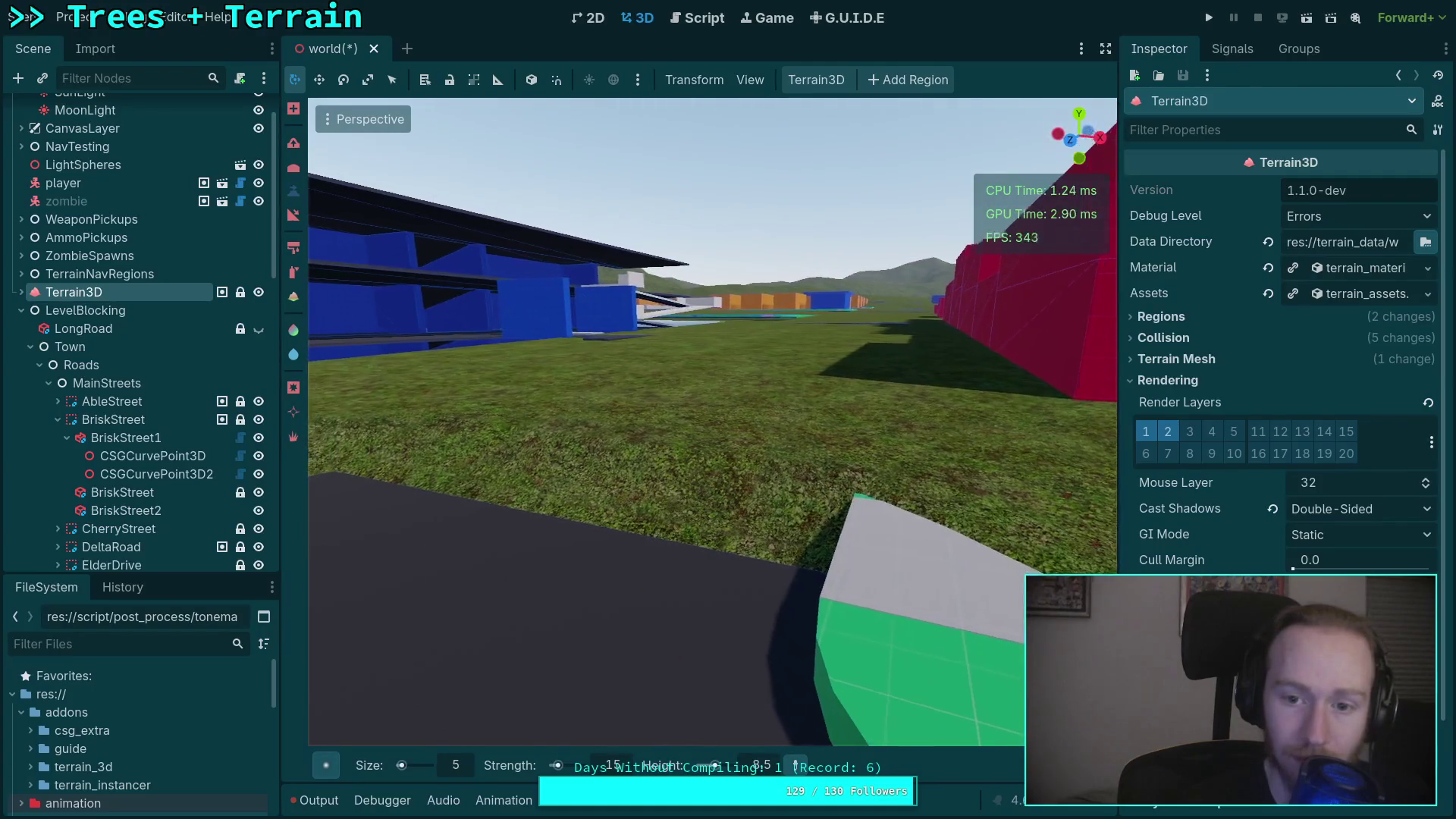
key("w")
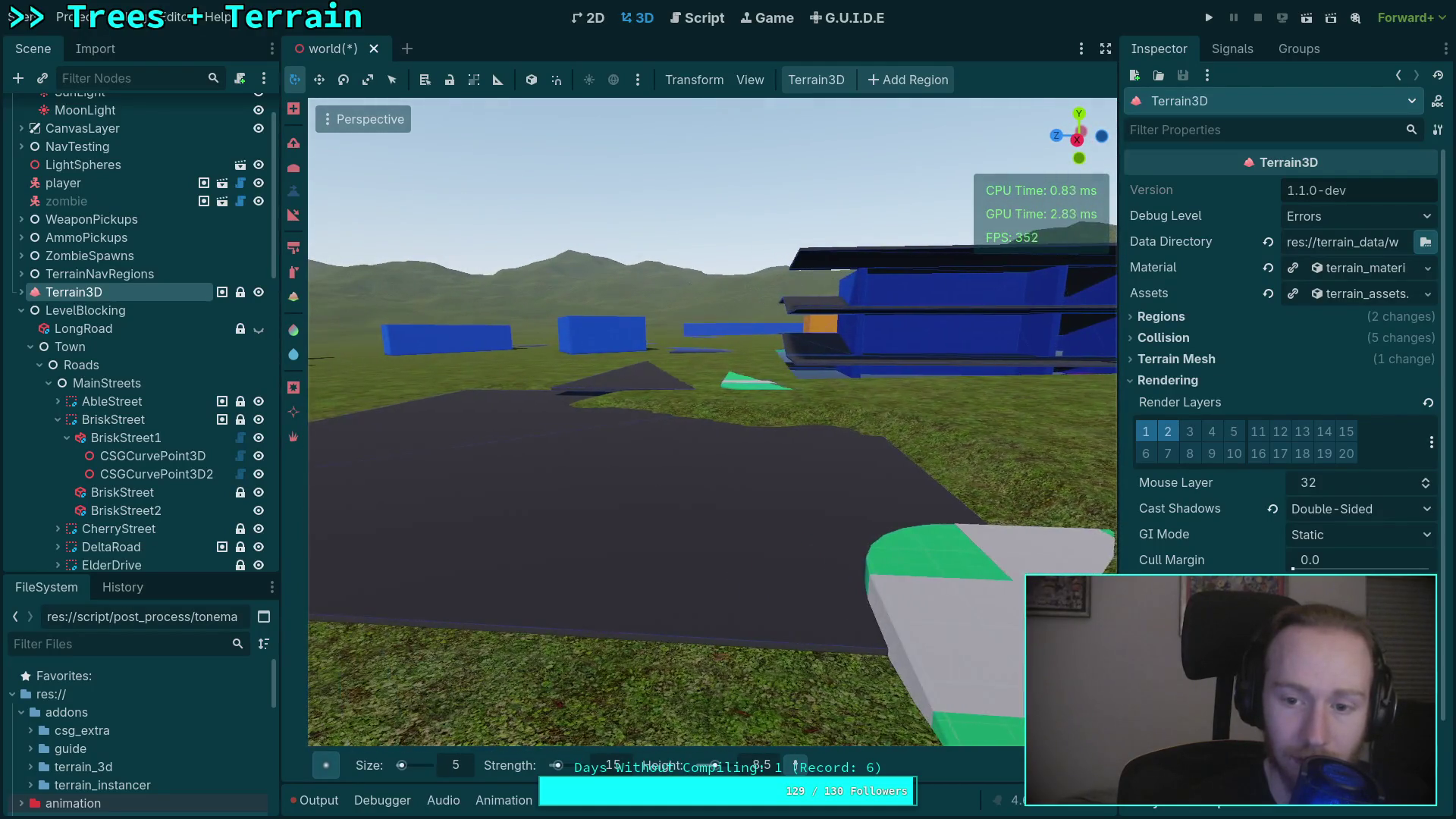
key("s")
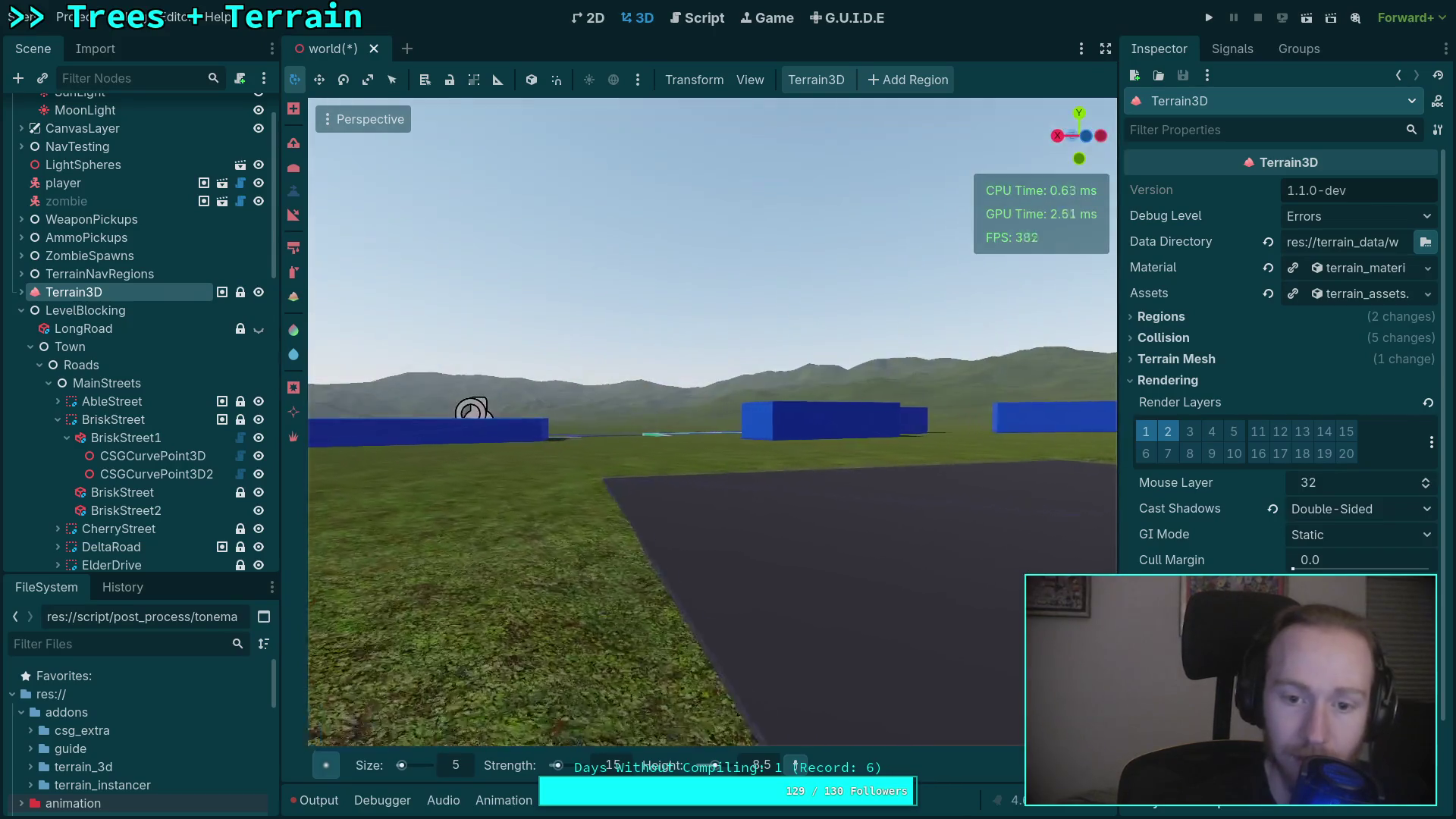
key("w")
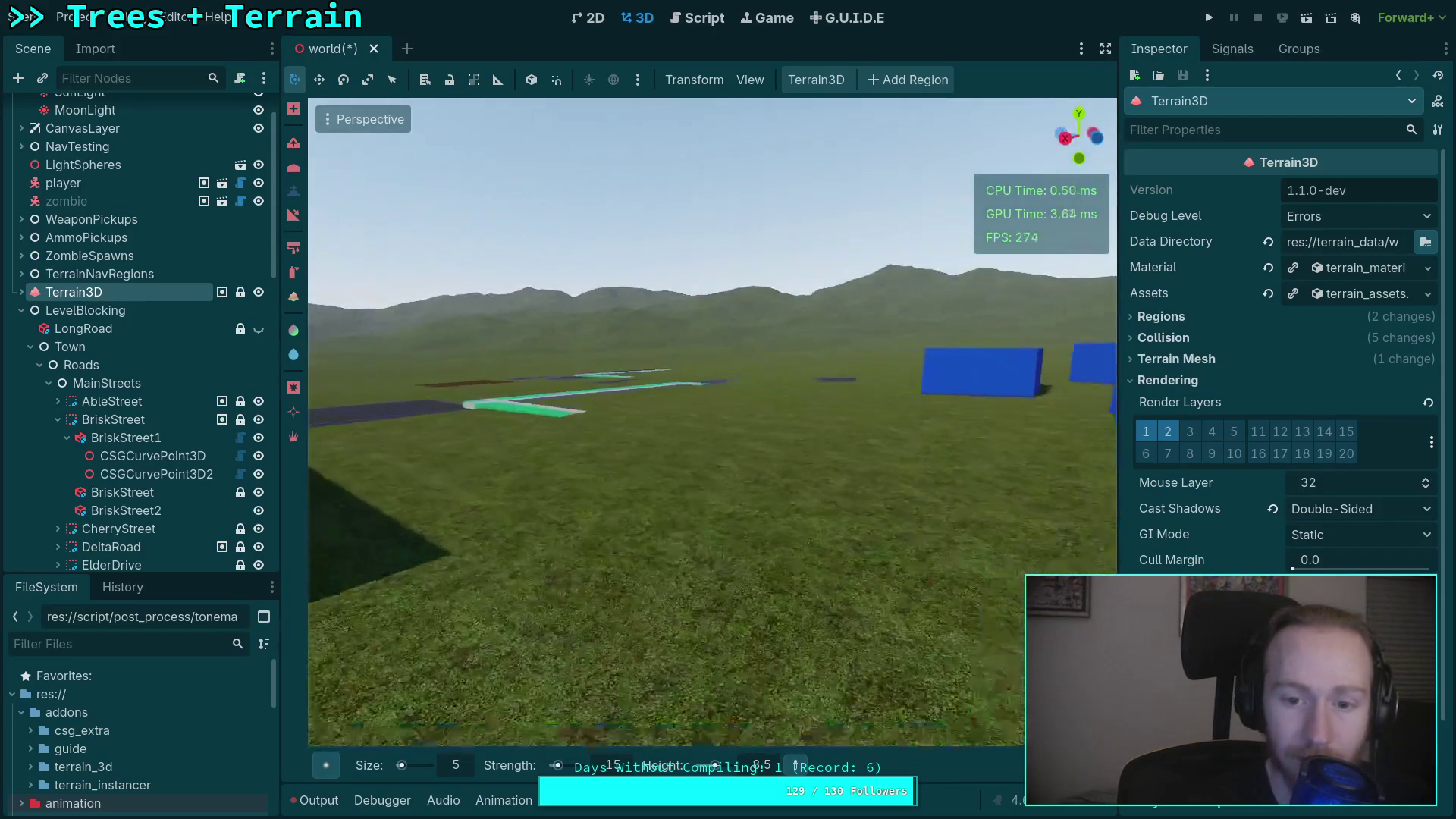
key("w")
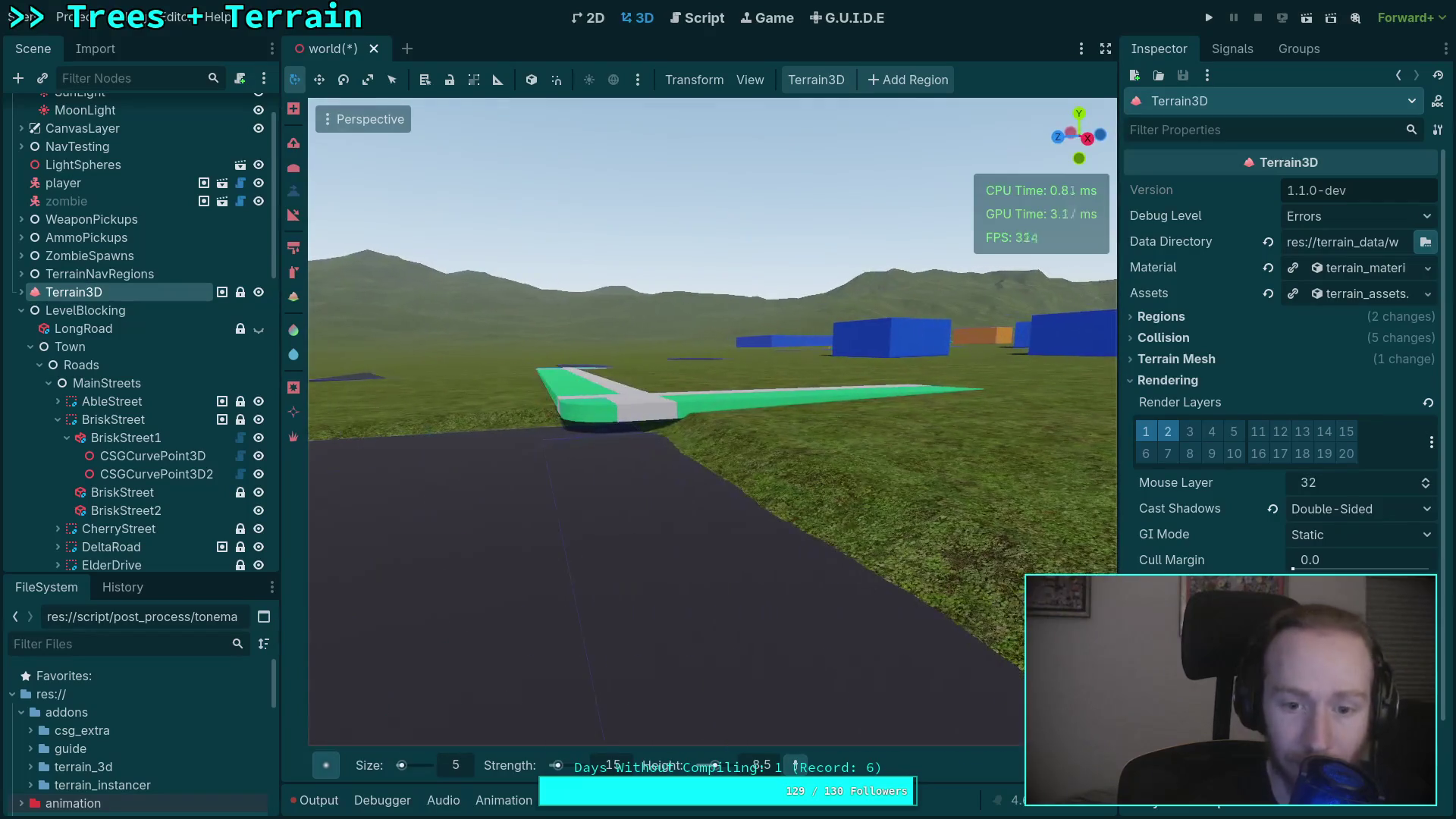
key("w")
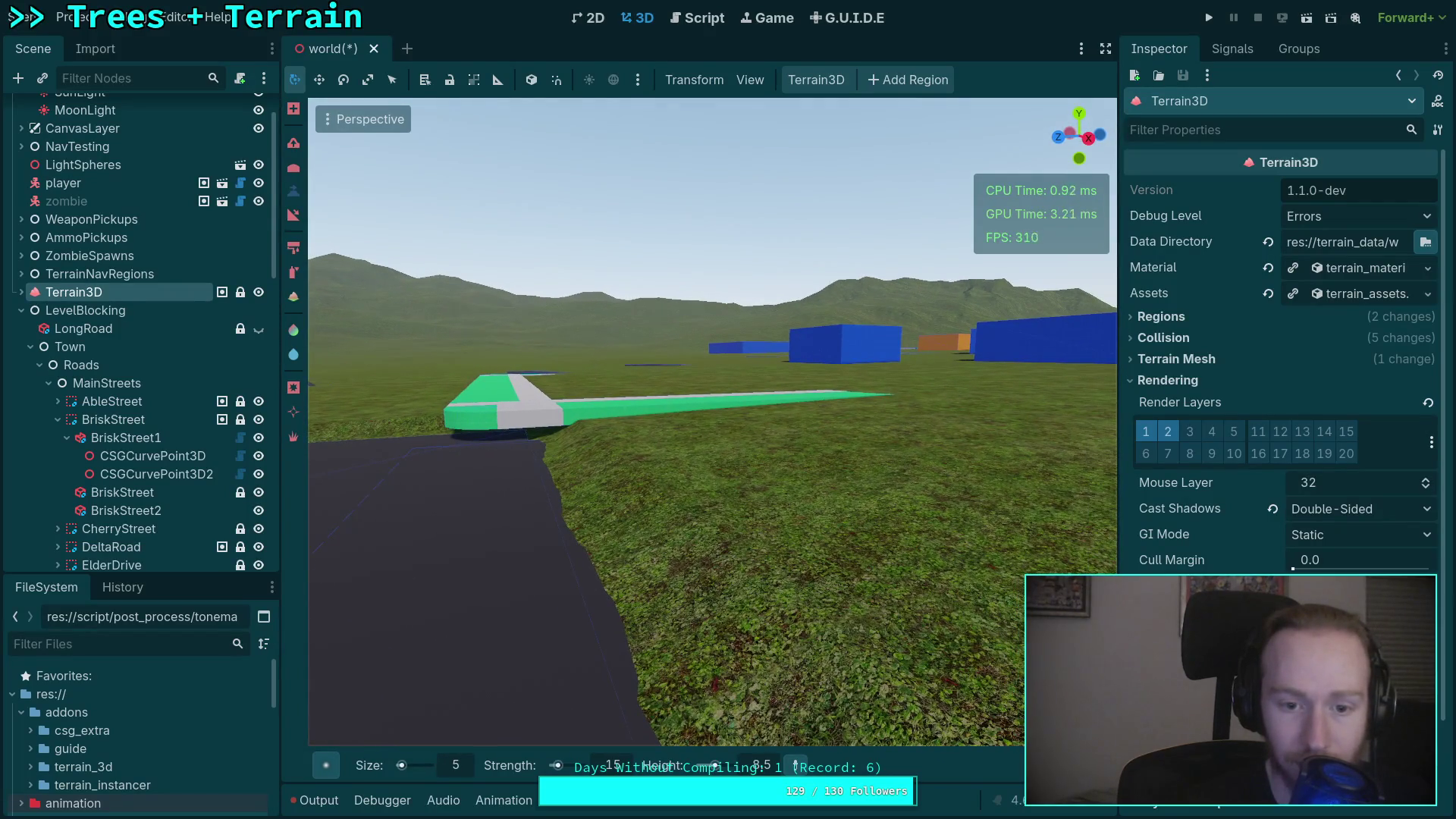
key("w")
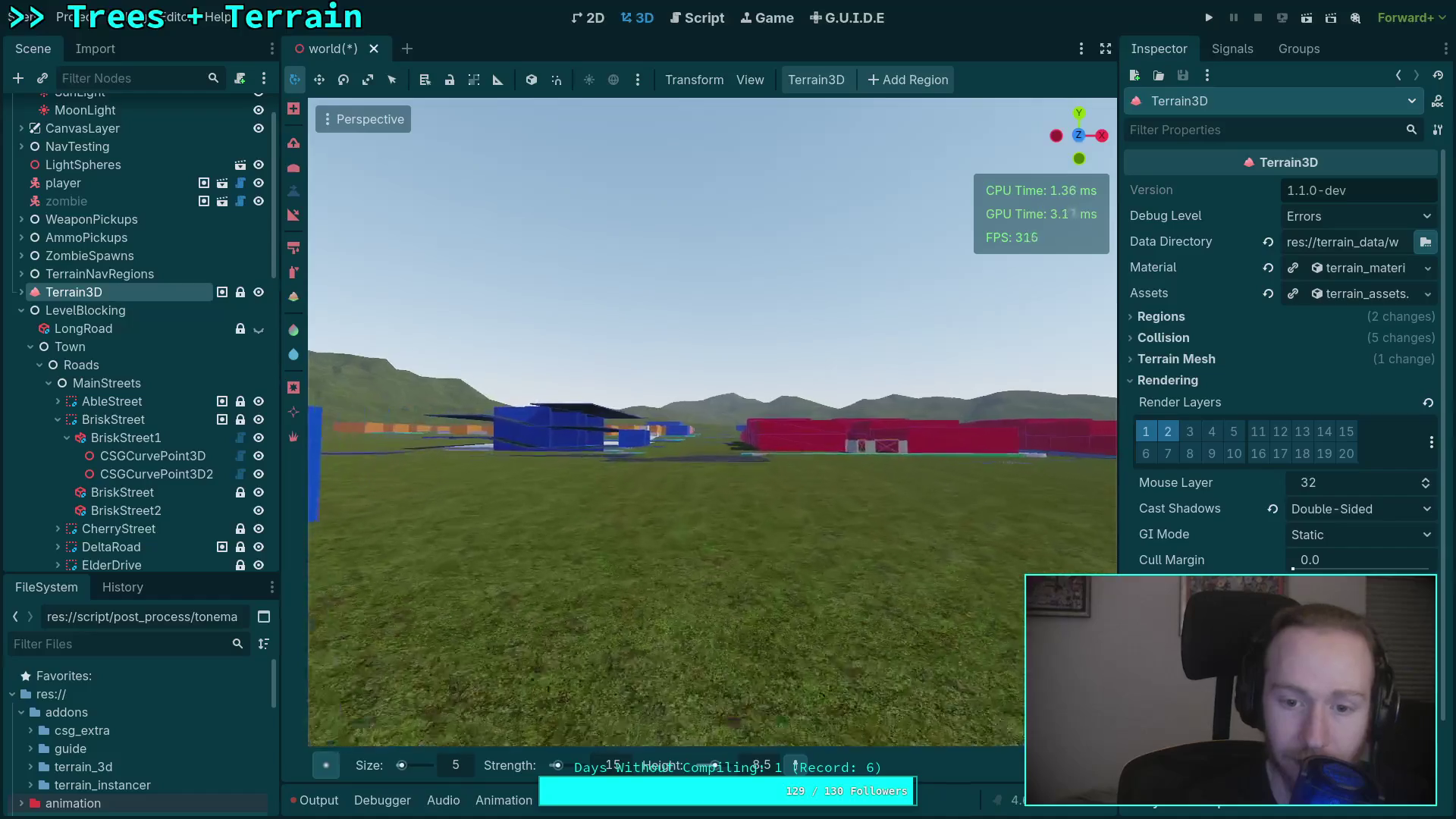
key("w")
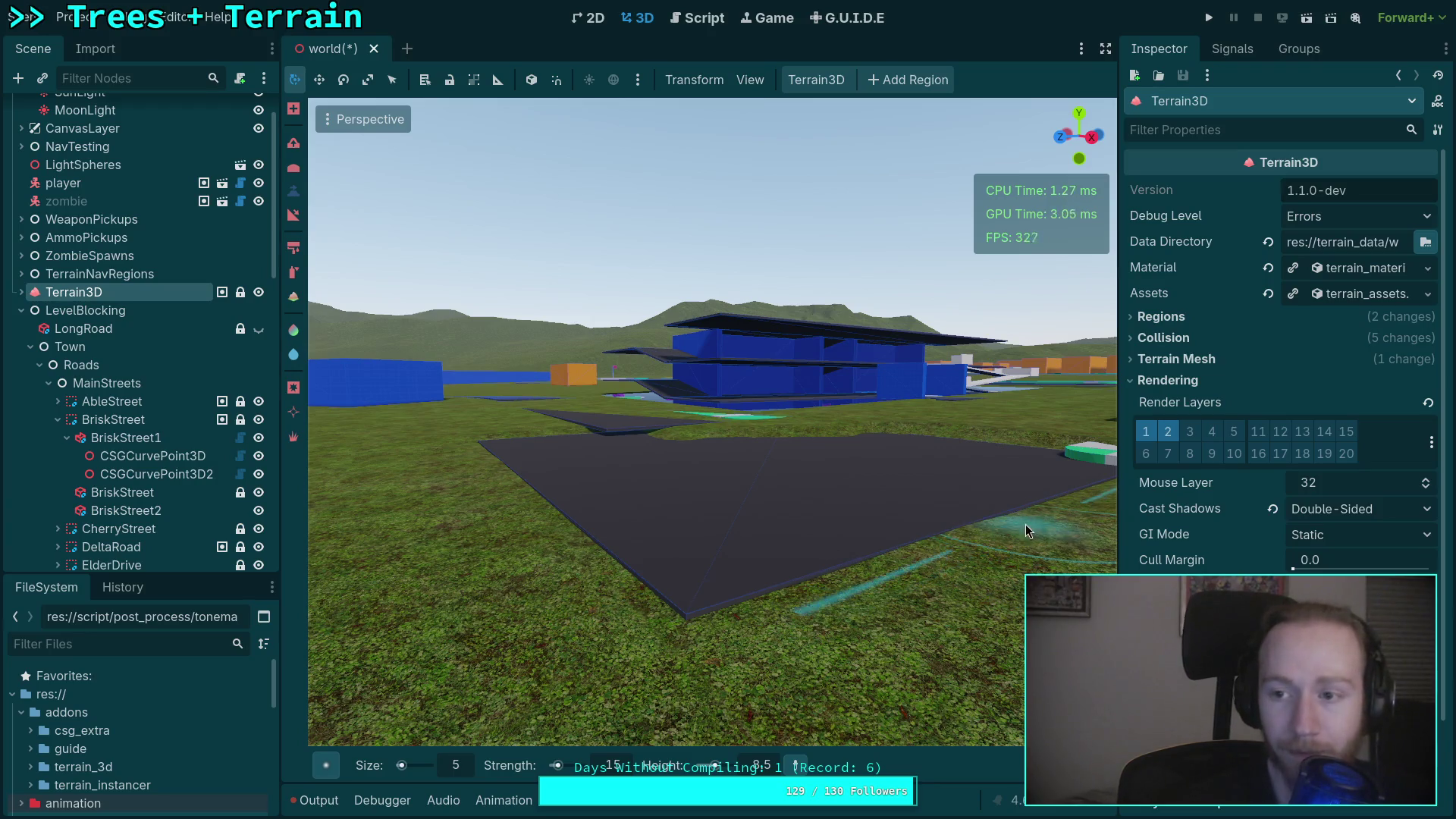
key("w")
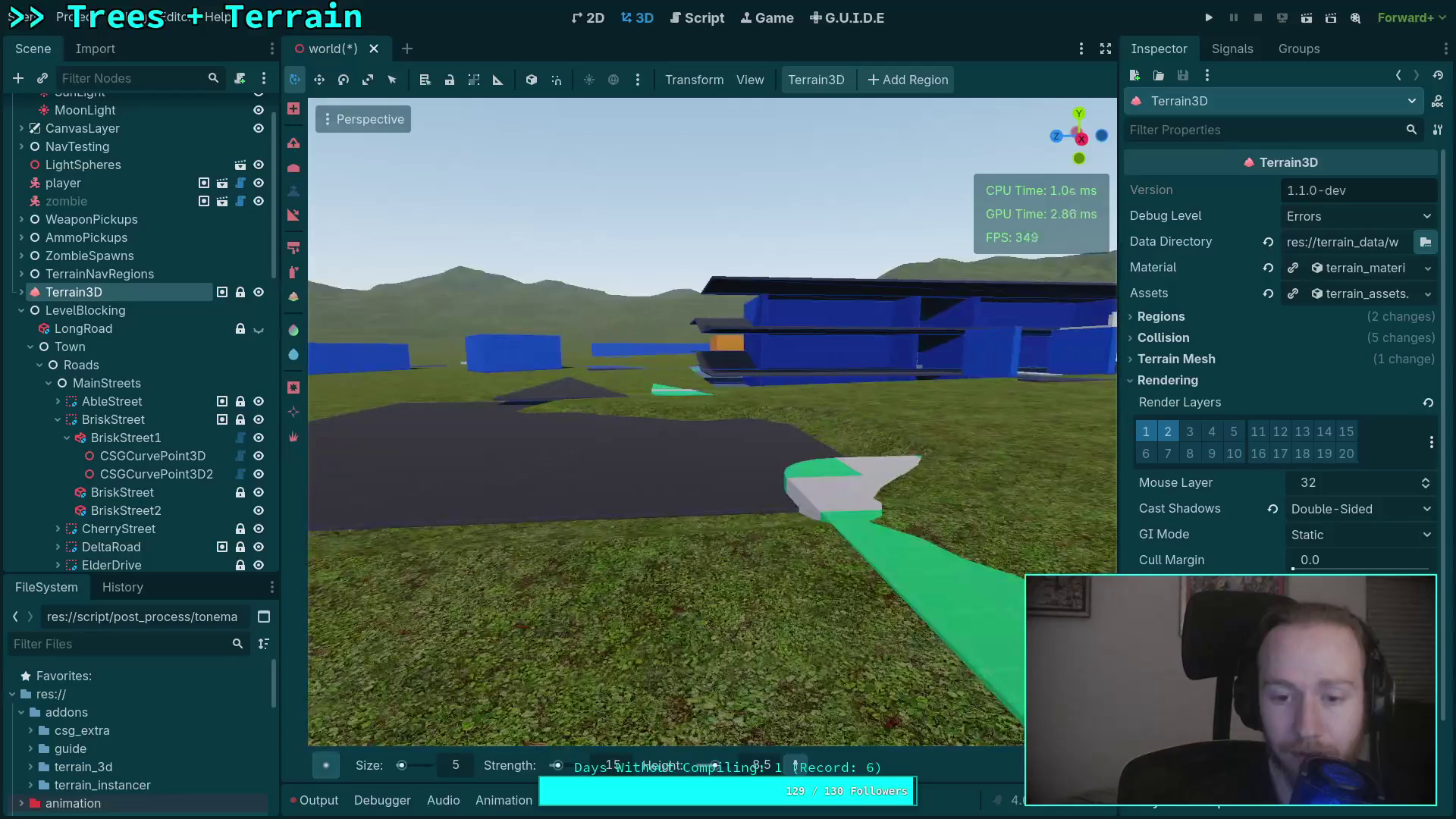
key("w")
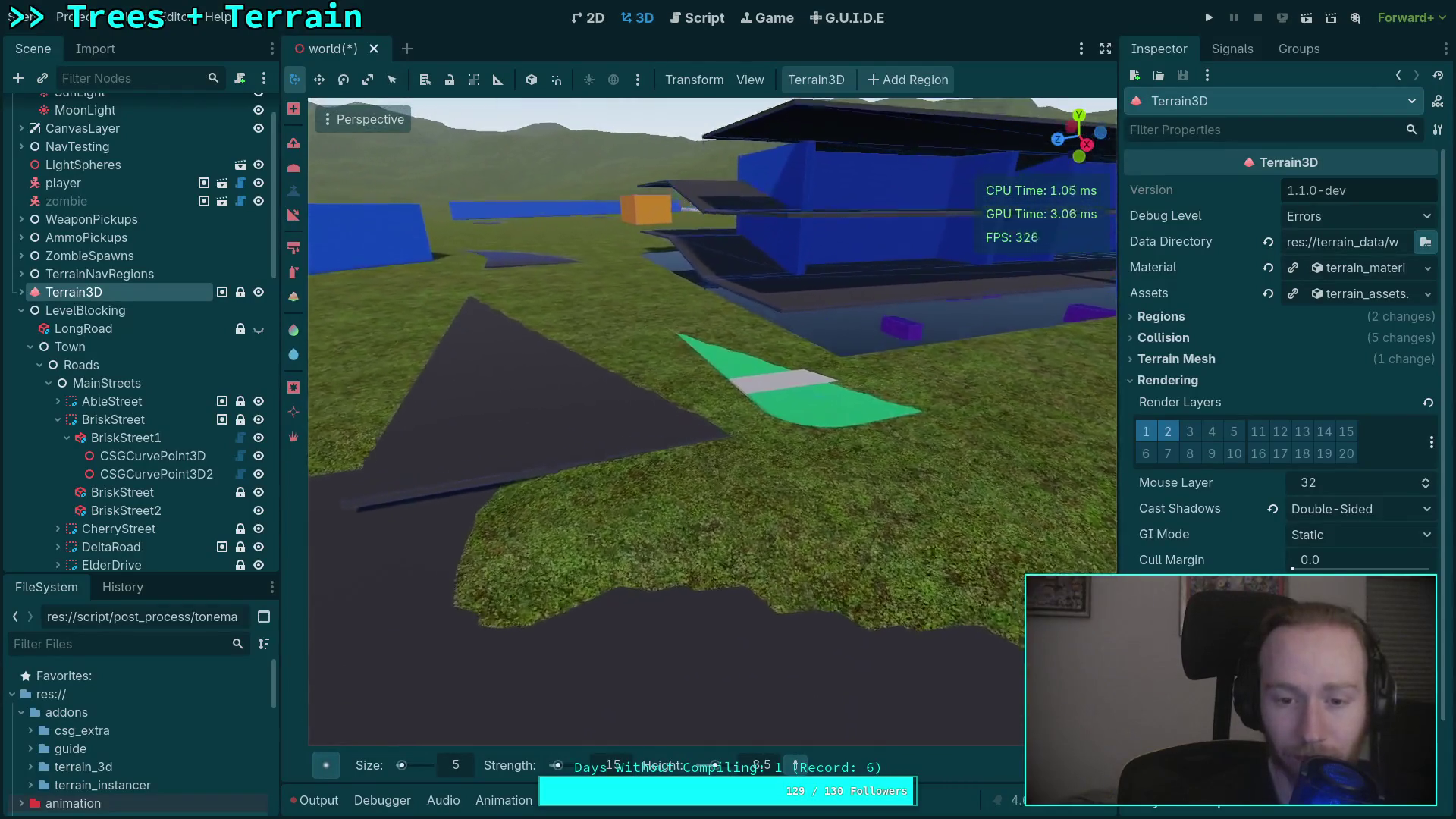
key("w")
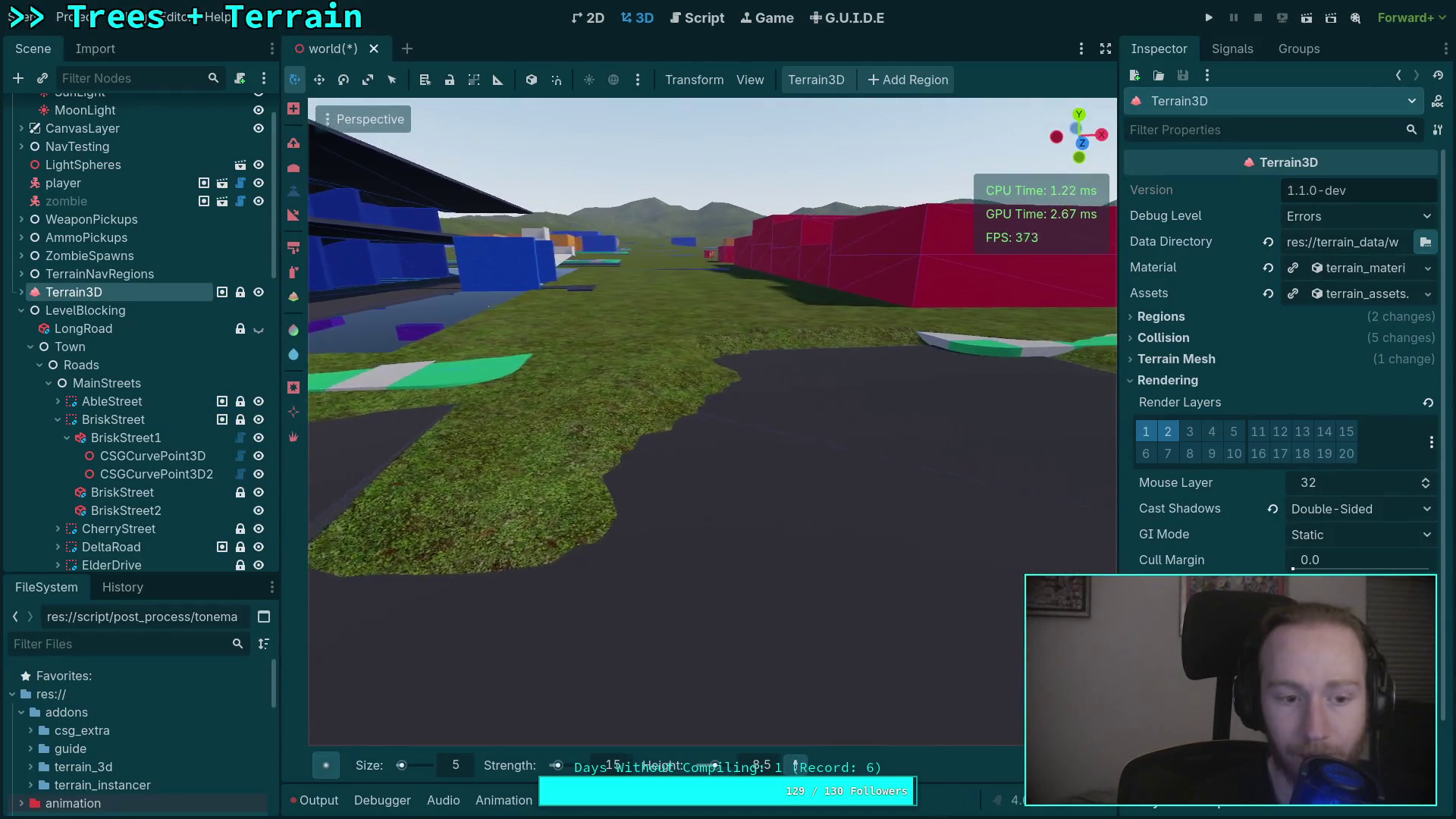
key("w")
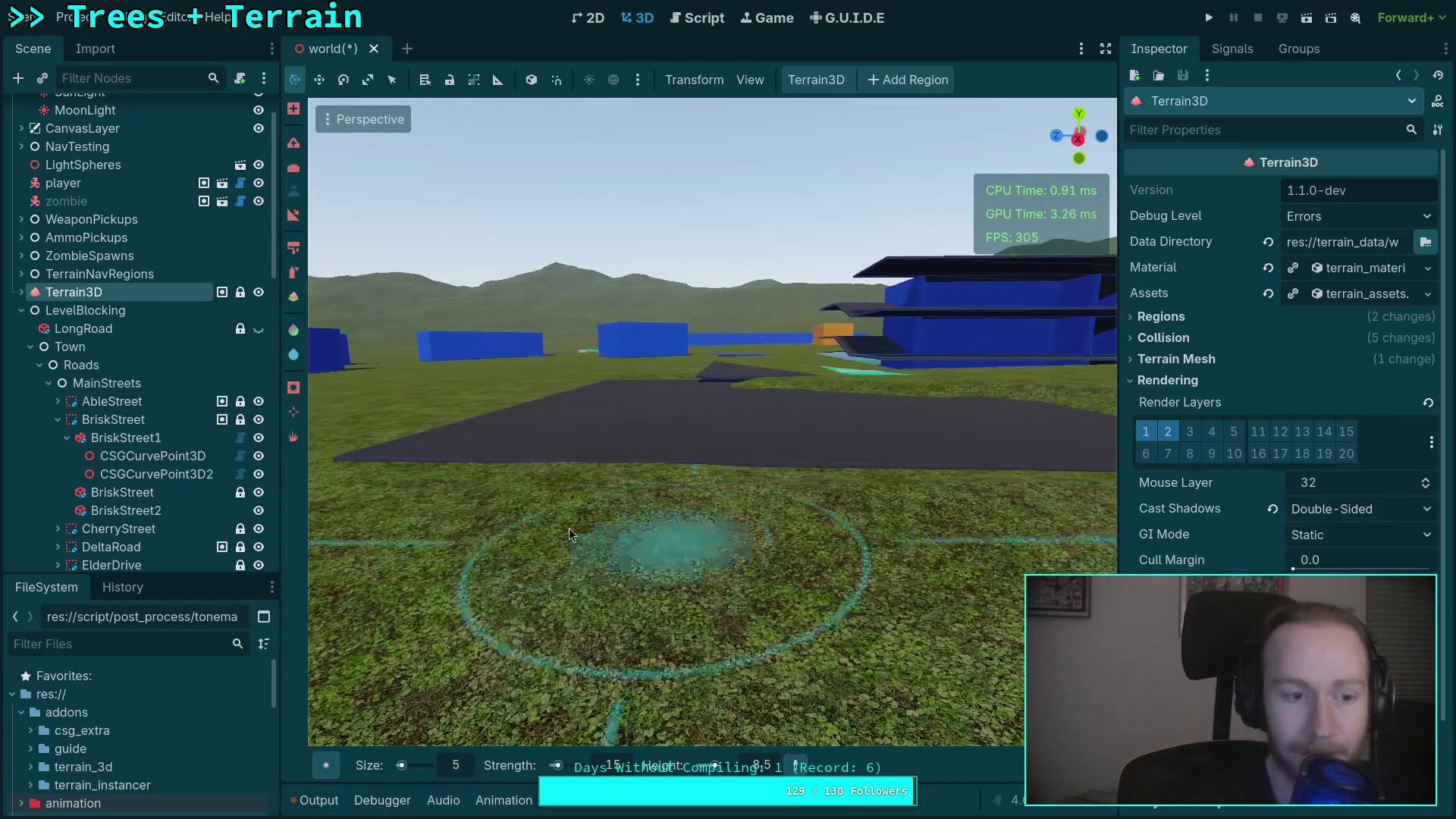
scroll(117, 455, "down", 5)
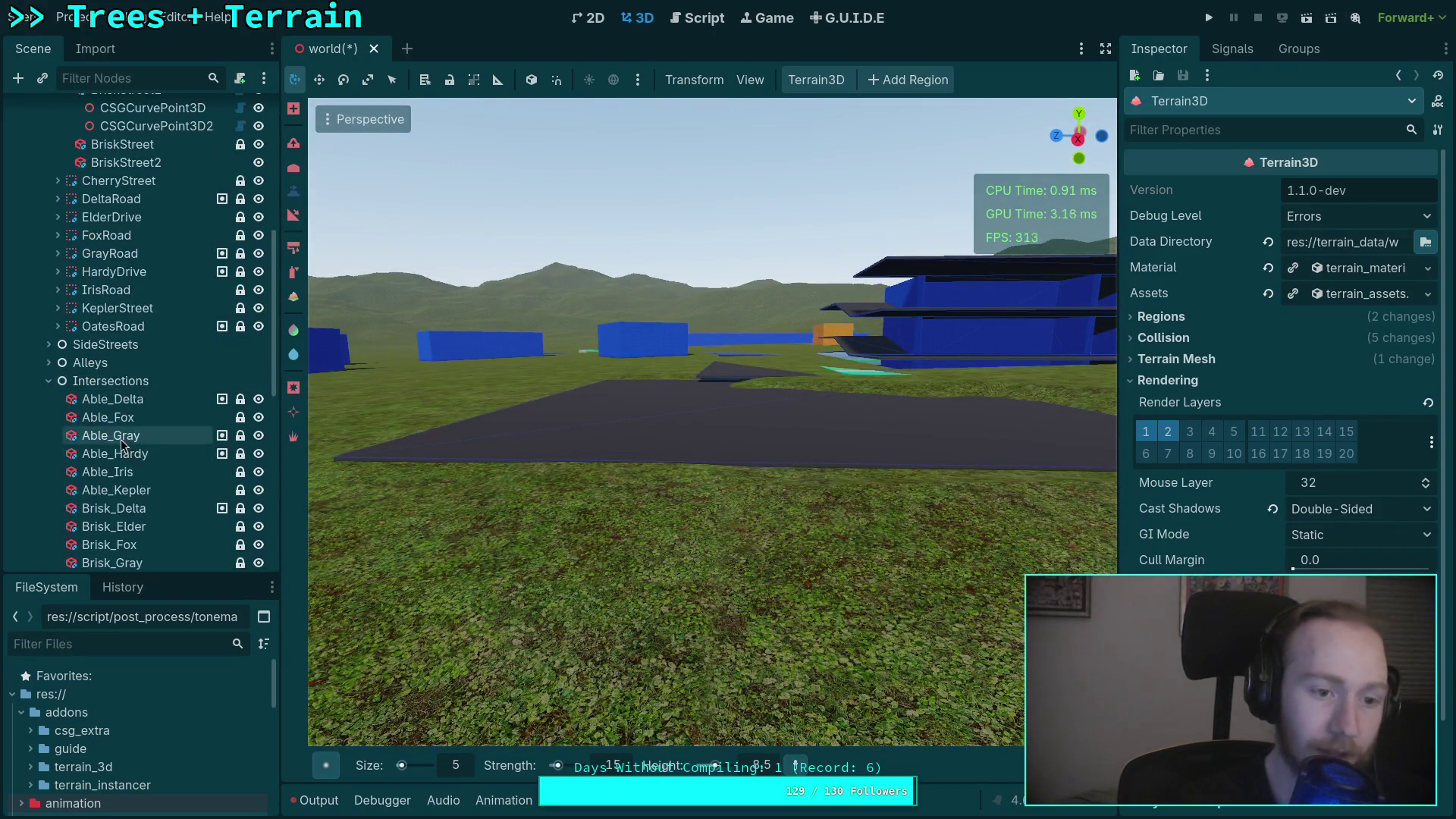
Select and frame the Brisk_Iris intersection, then tilt it 1° around the X axis.
left_click(106, 399)
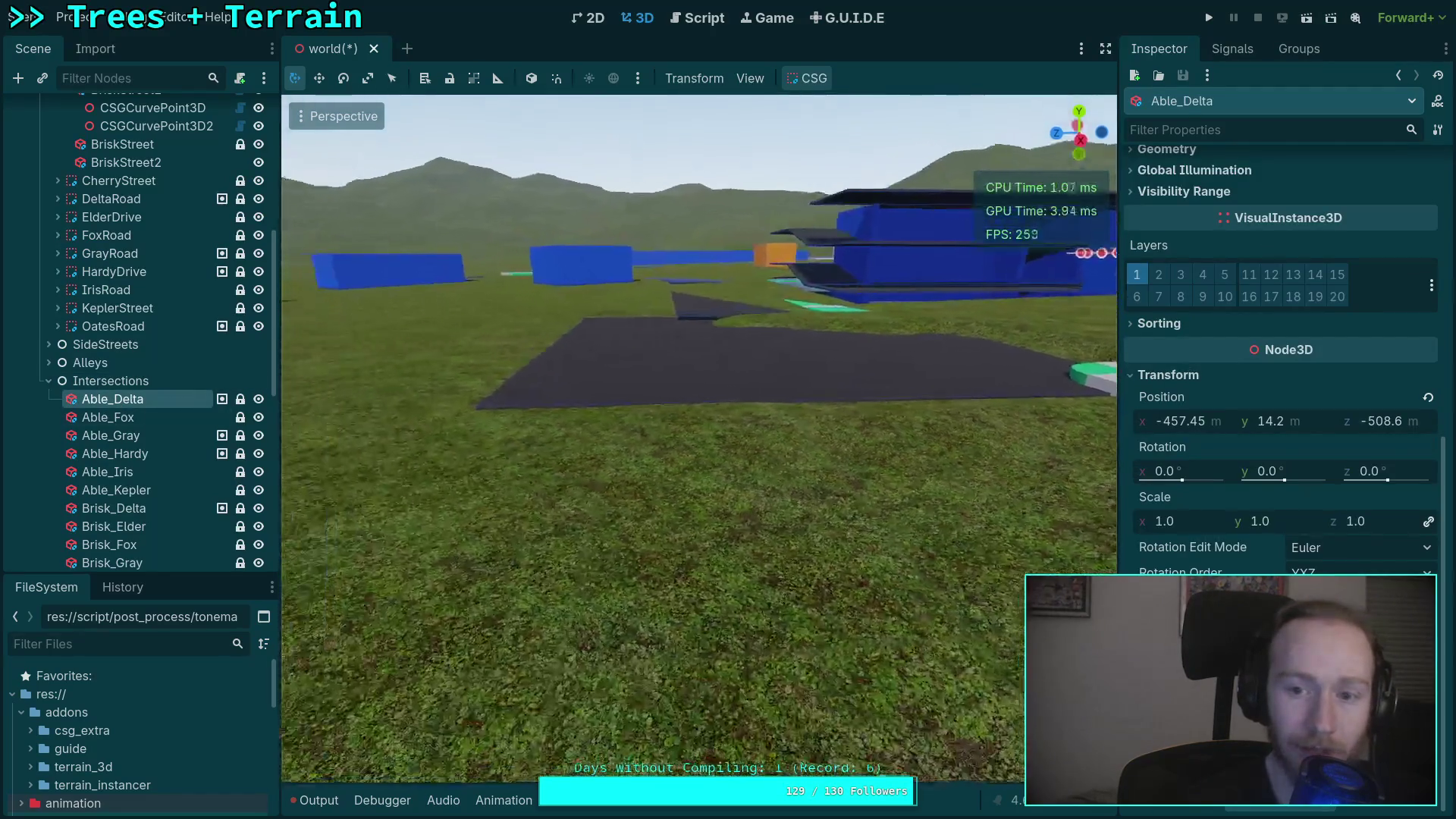
scroll(109, 440, "down", 4)
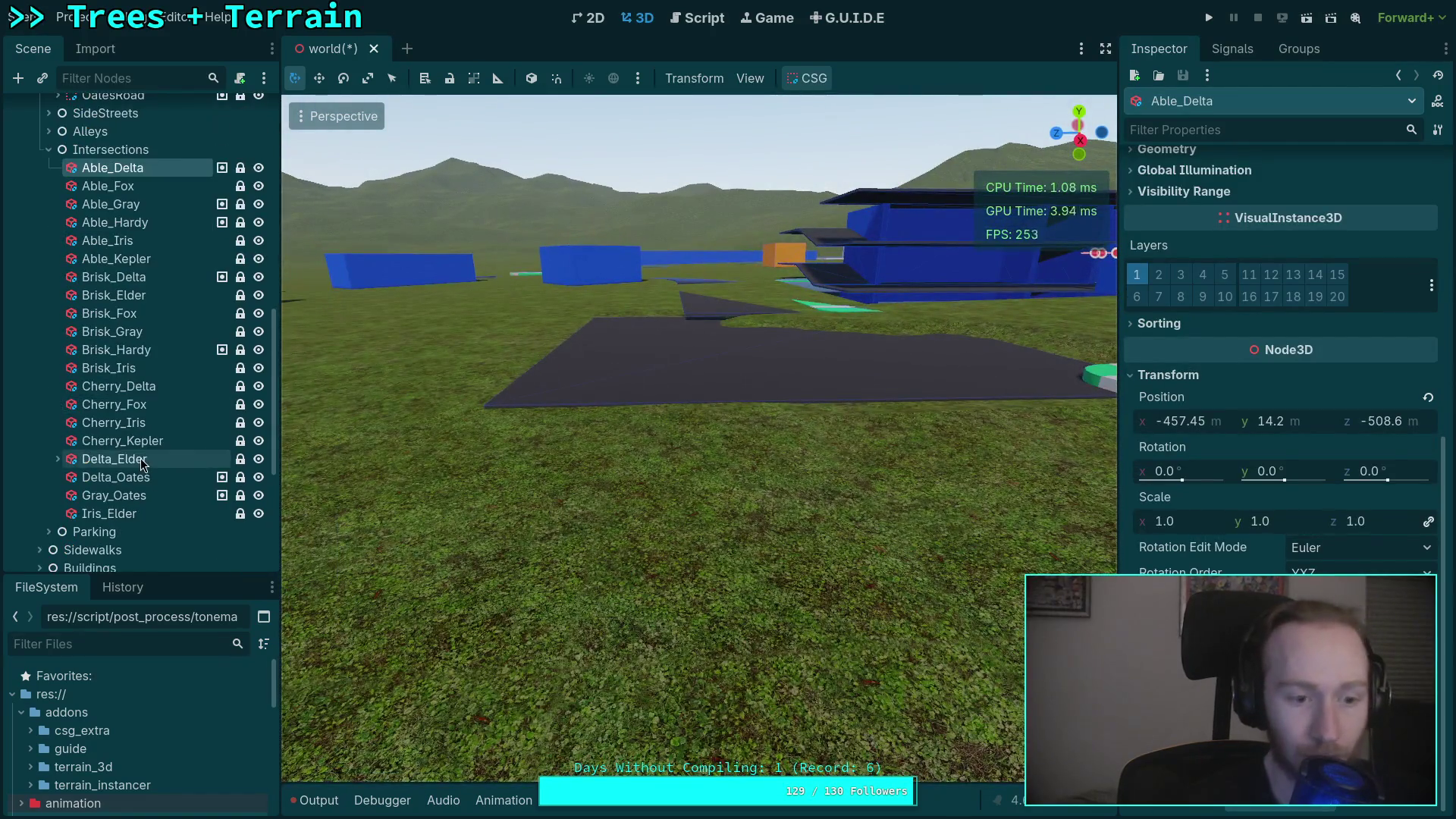
left_click(148, 373)
left_click(148, 376)
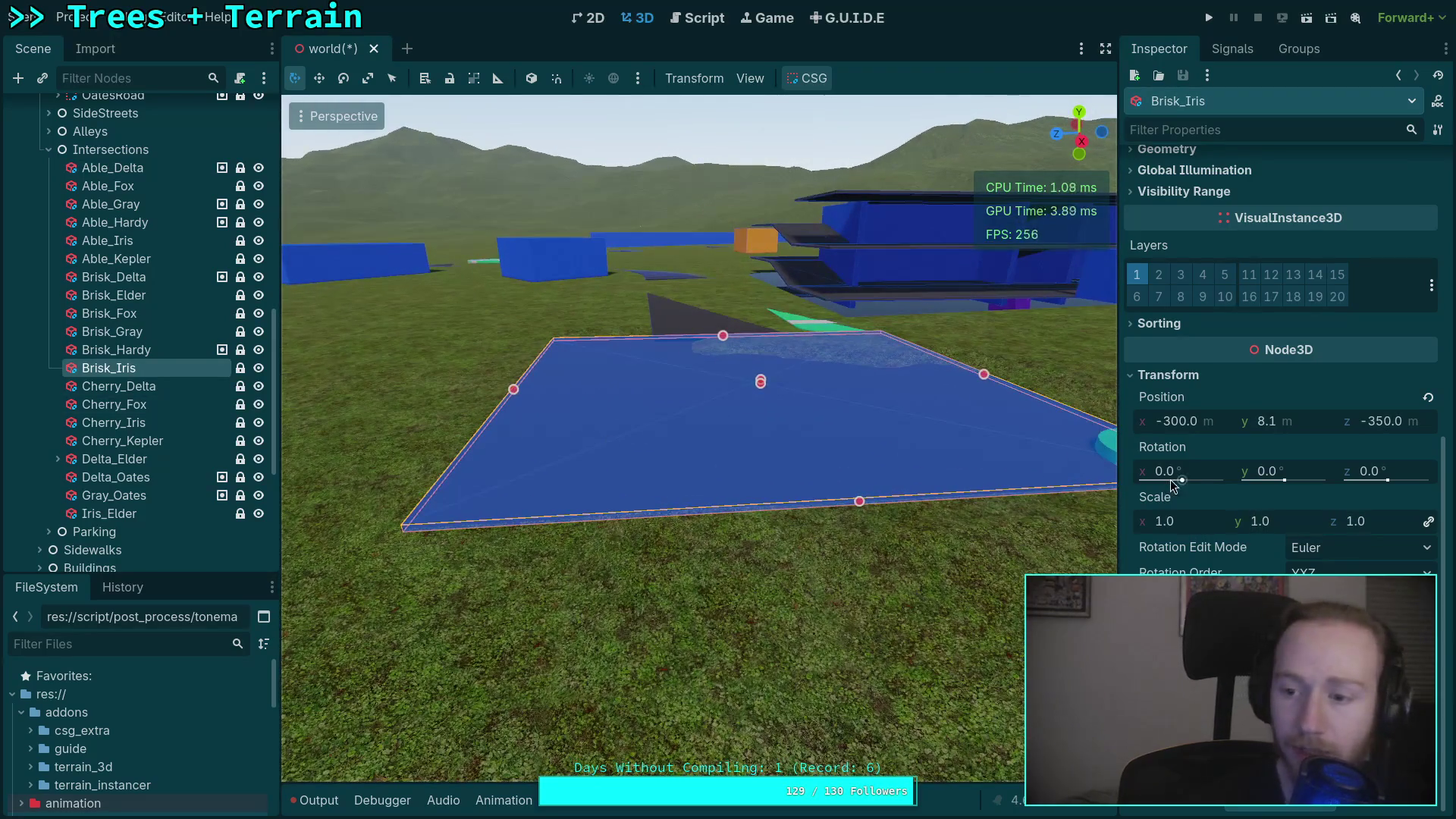
mouse_move(1282, 455)
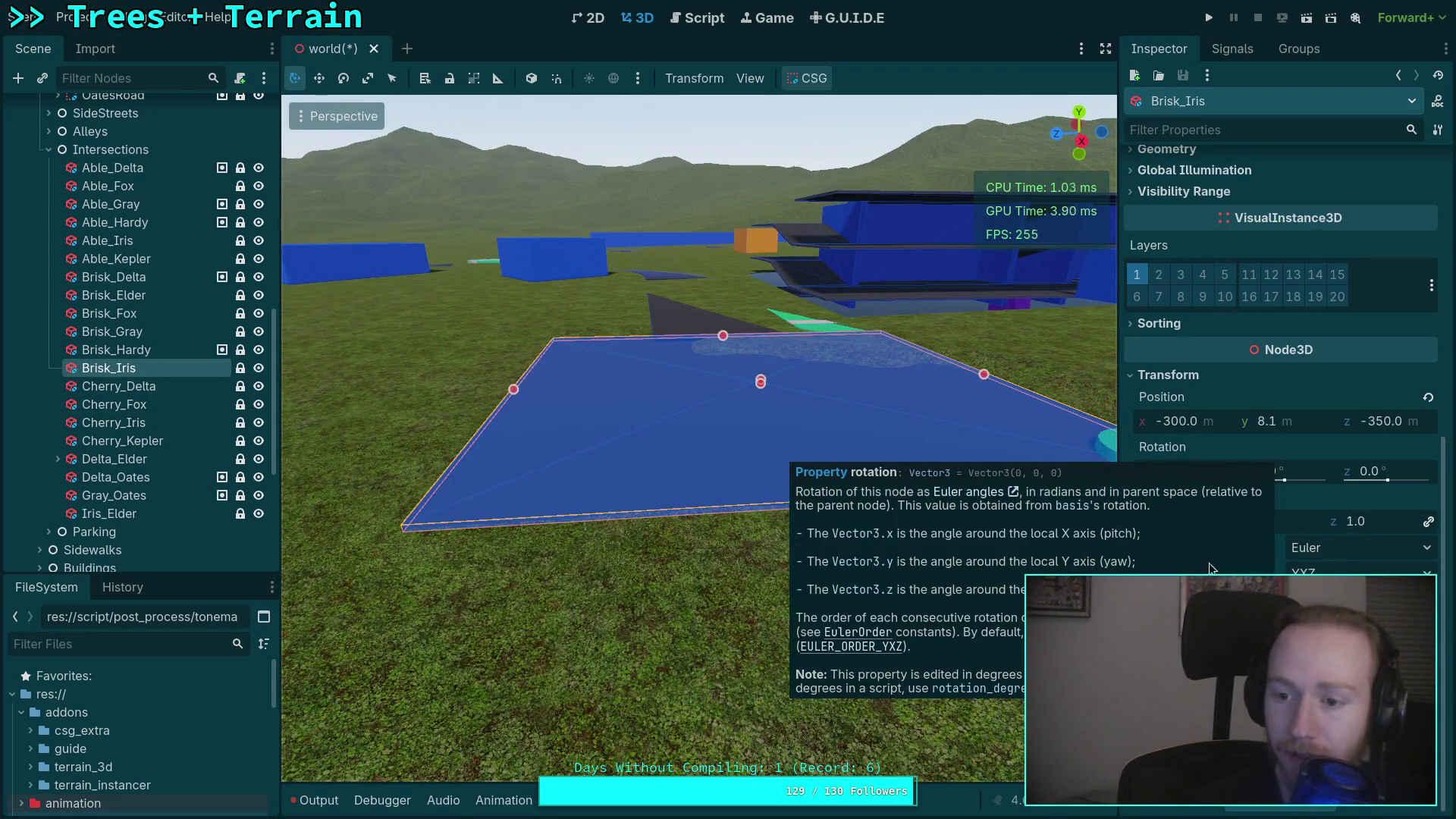
left_click(1202, 471)
type("1")
key("Return")
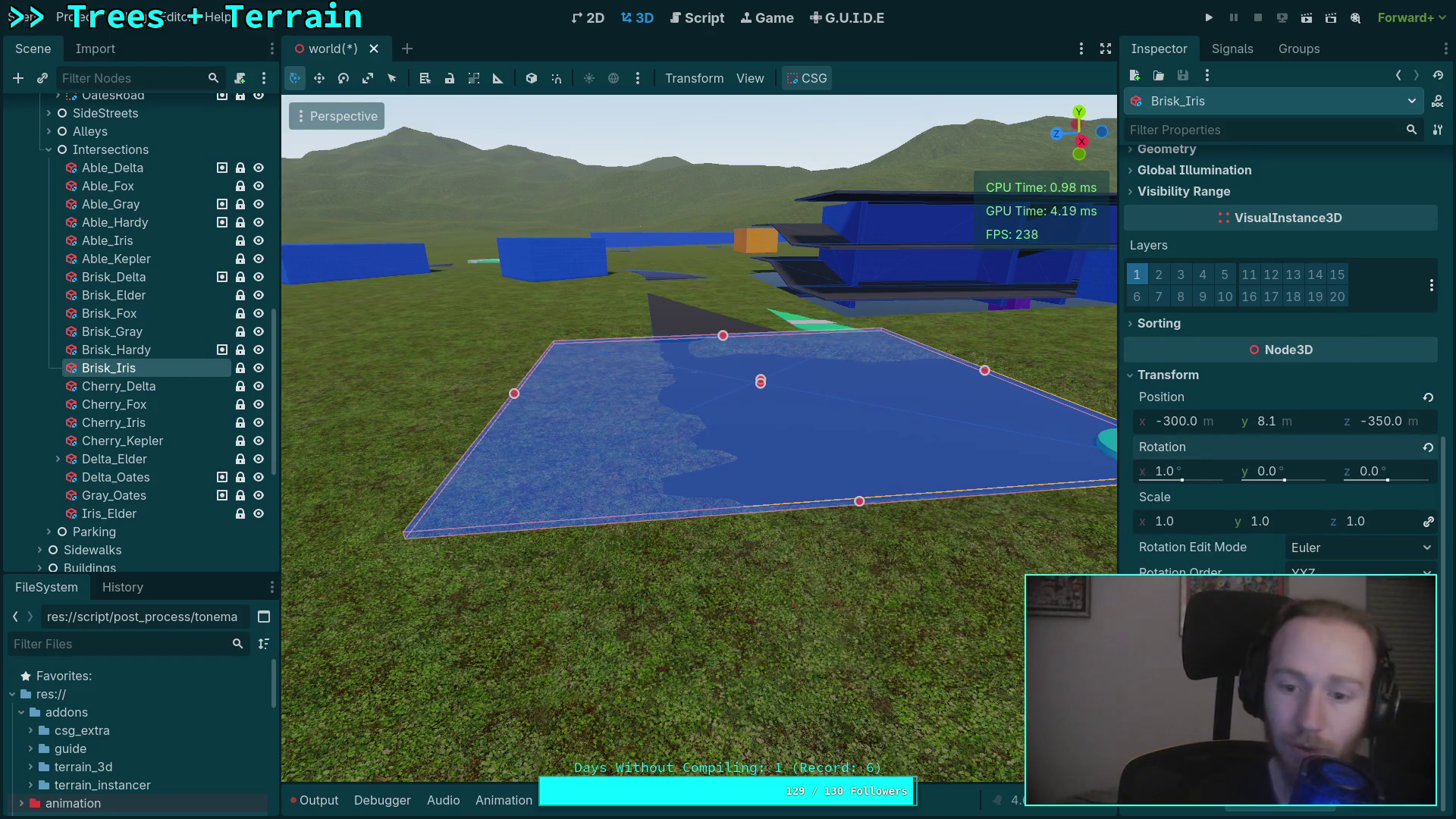
Fly the camera back around the tilted Brisk_Iris slab and scroll up to its 24 m Size.
key("w")
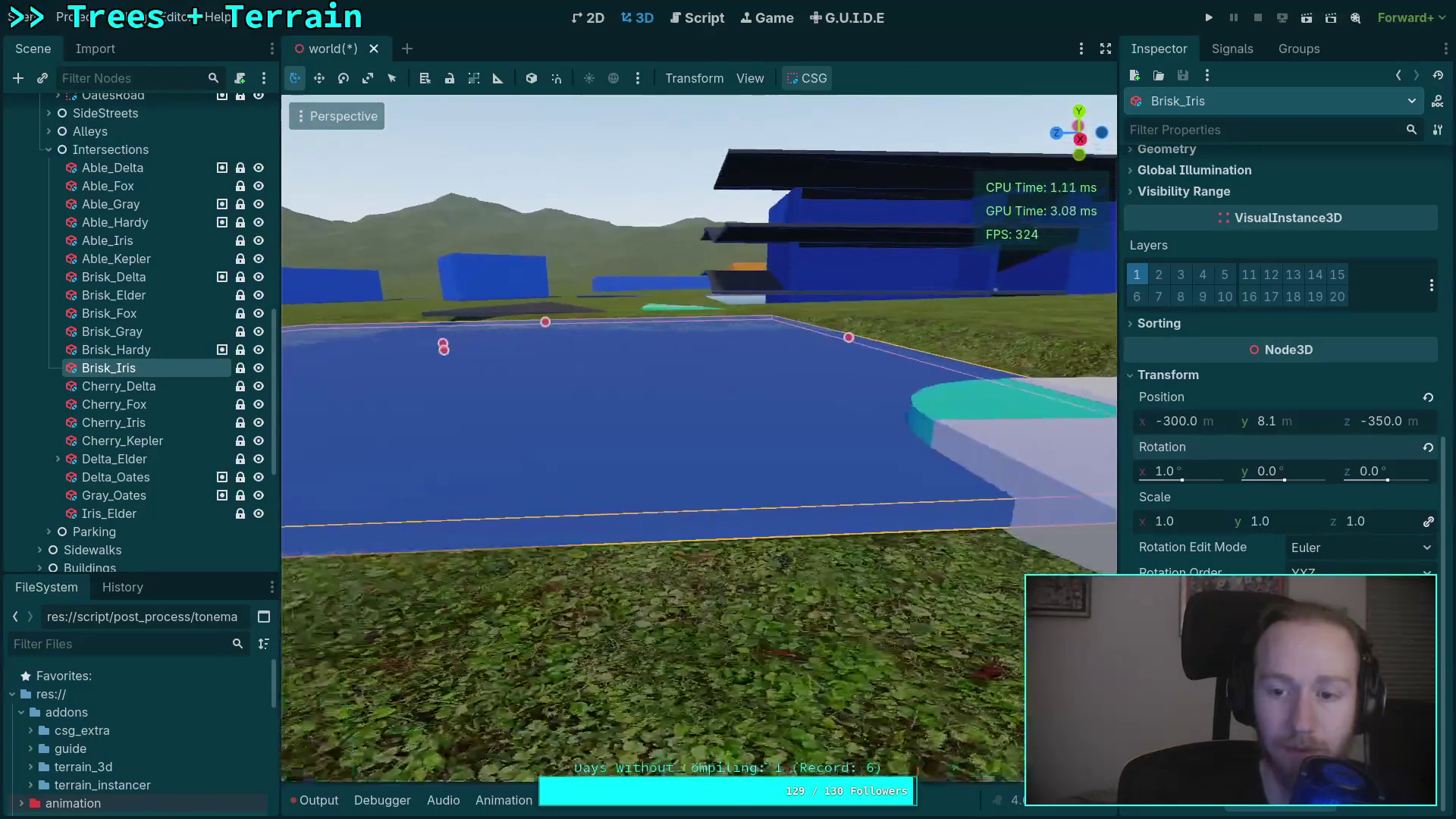
key("s")
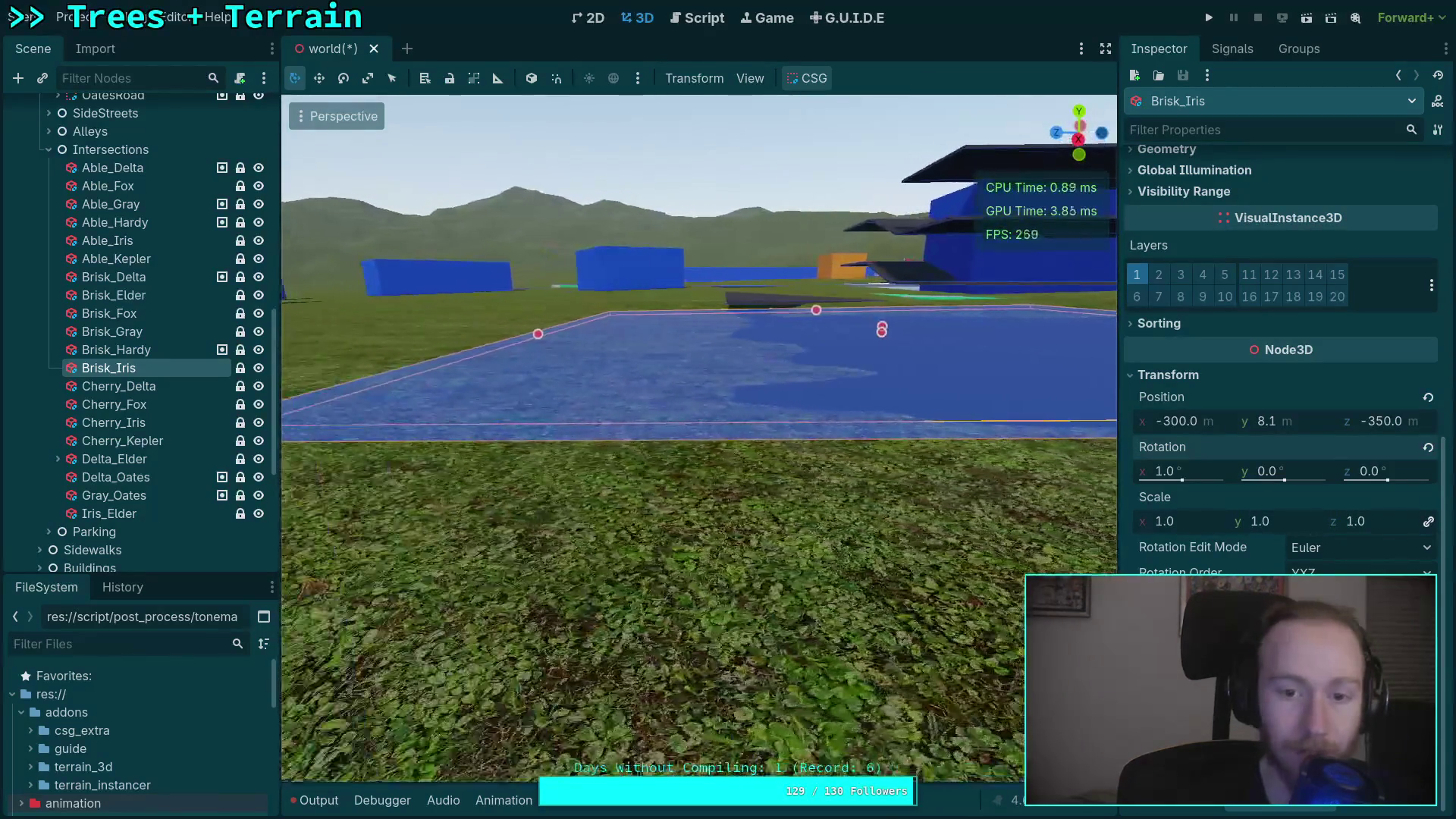
key("d")
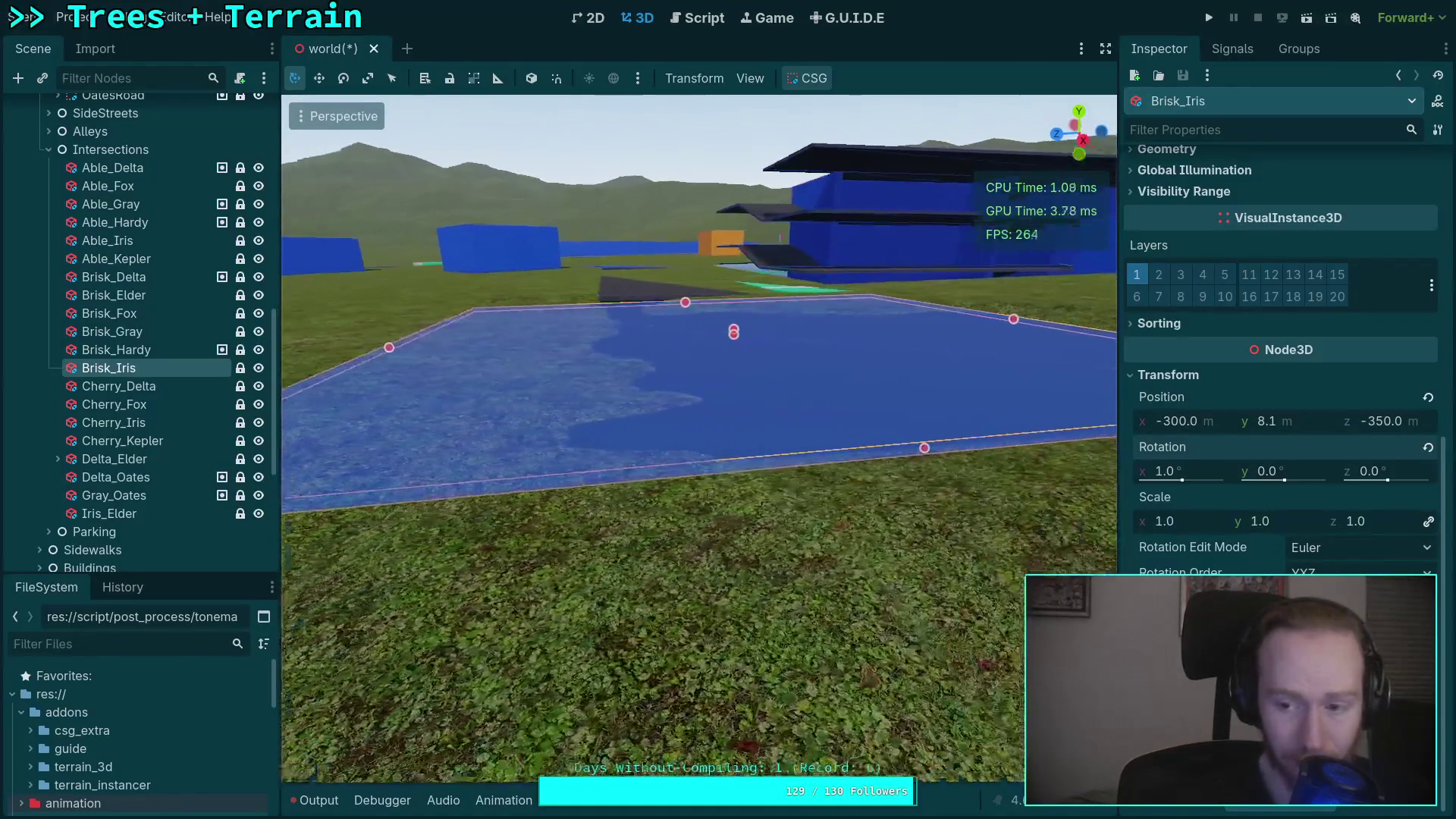
key("s")
scroll(1237, 511, "up", 10)
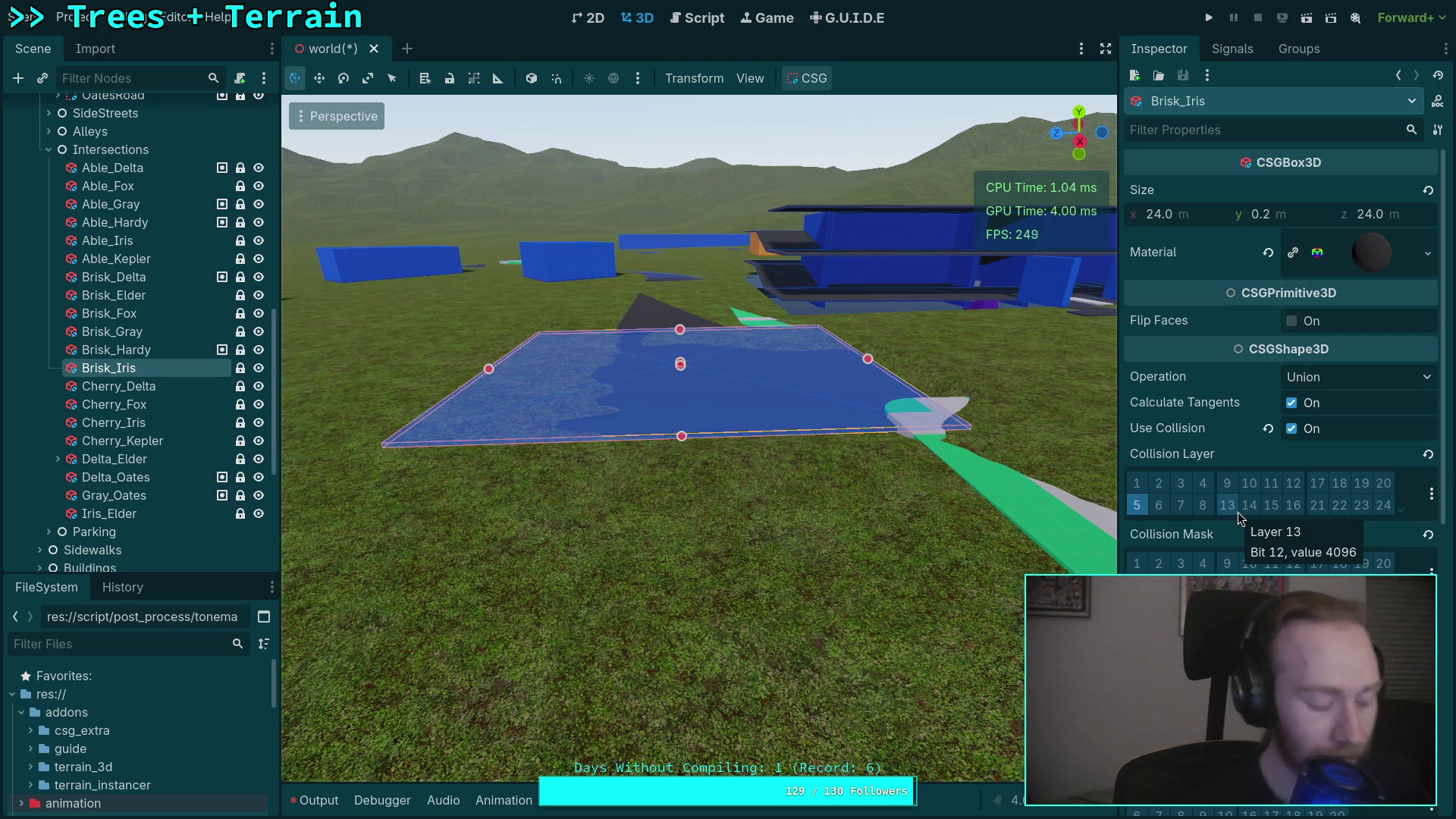
key("super+1")
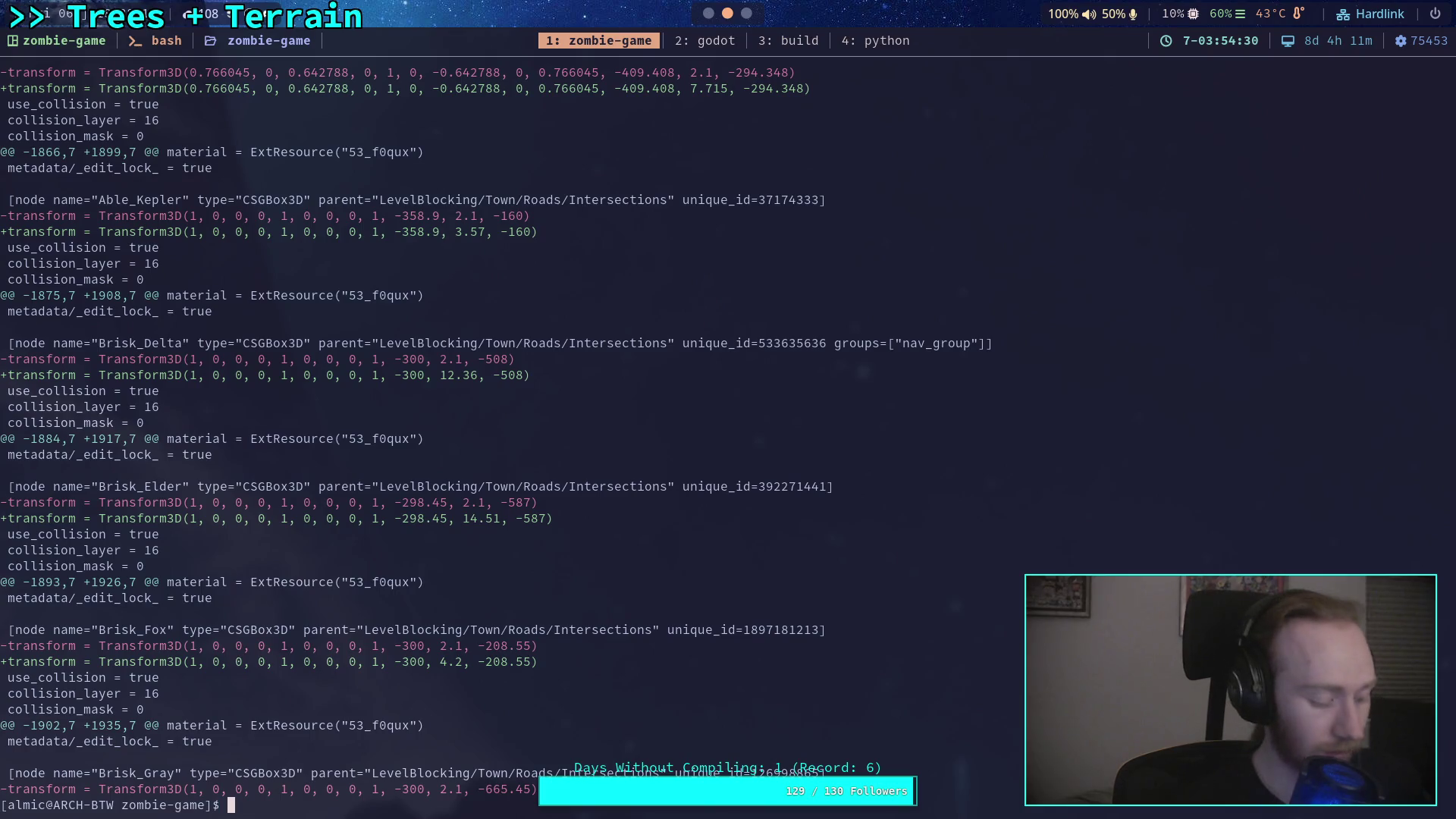
Compute the rise of a 1° slope over 24 m, 24*math.sin(1*math.pi/180), about 0.419.
key("super+4")
type("24*&")
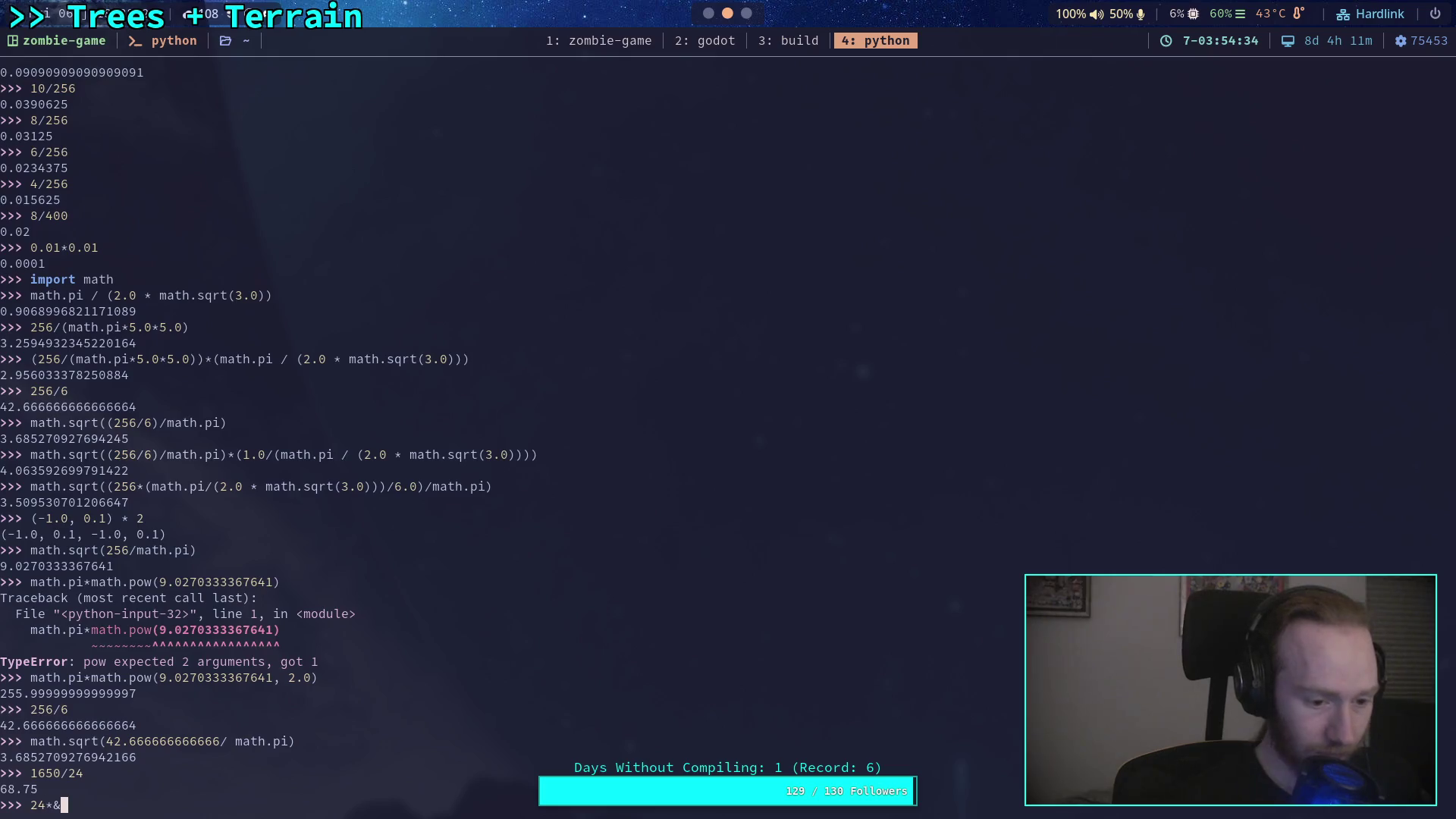
key("BackSpace")
type("math.")
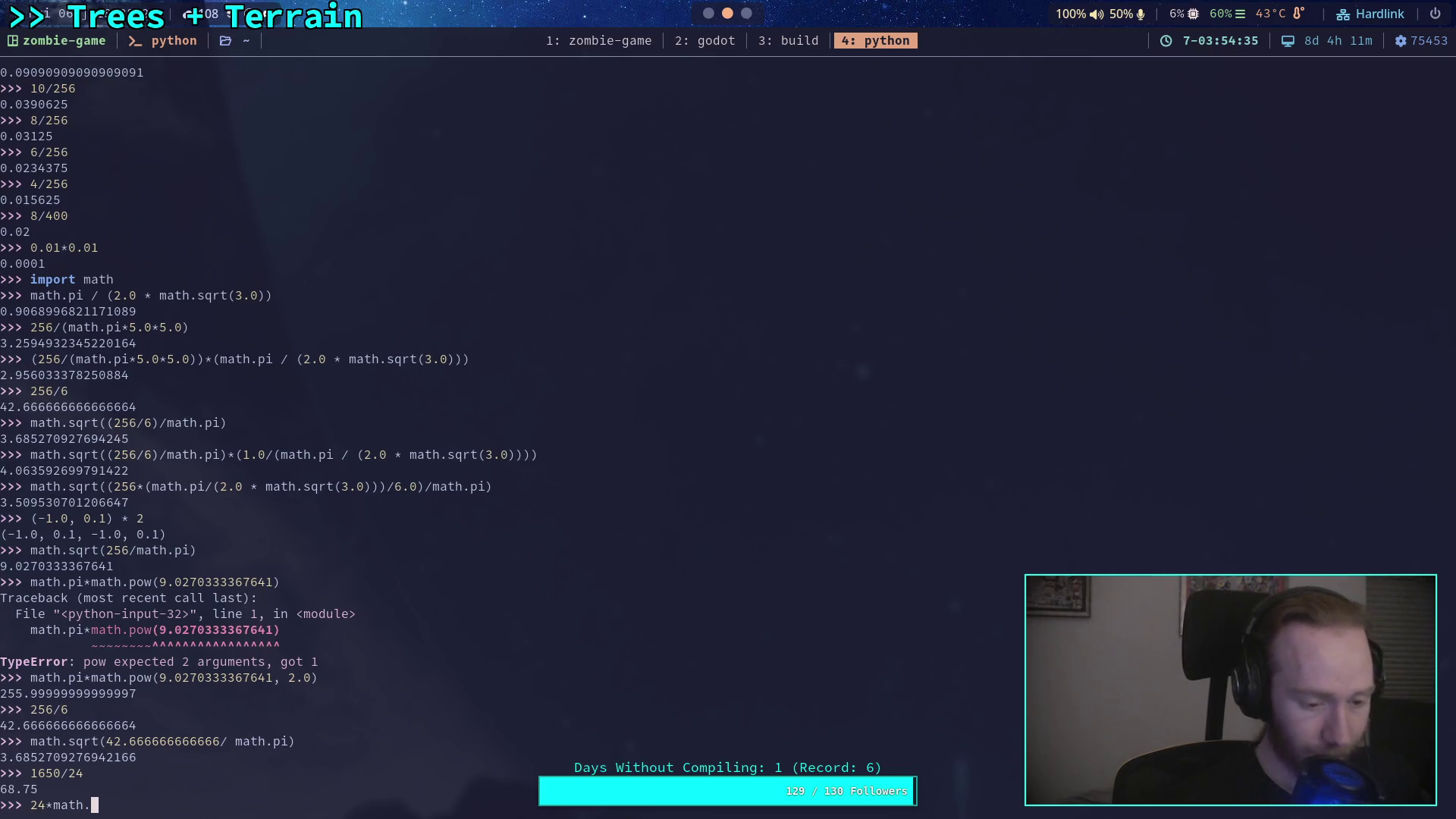
type("sin(")
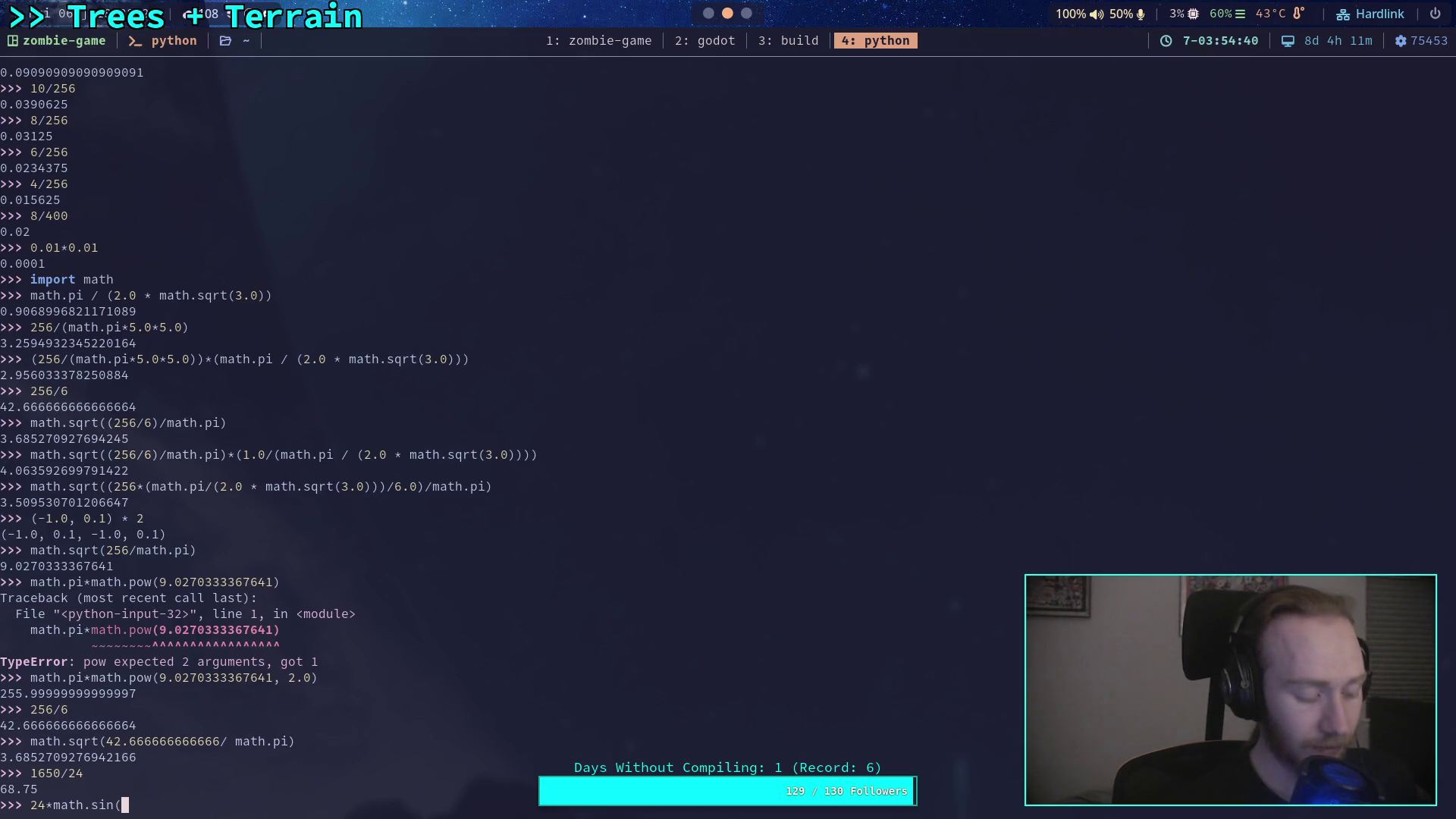
type("1*")
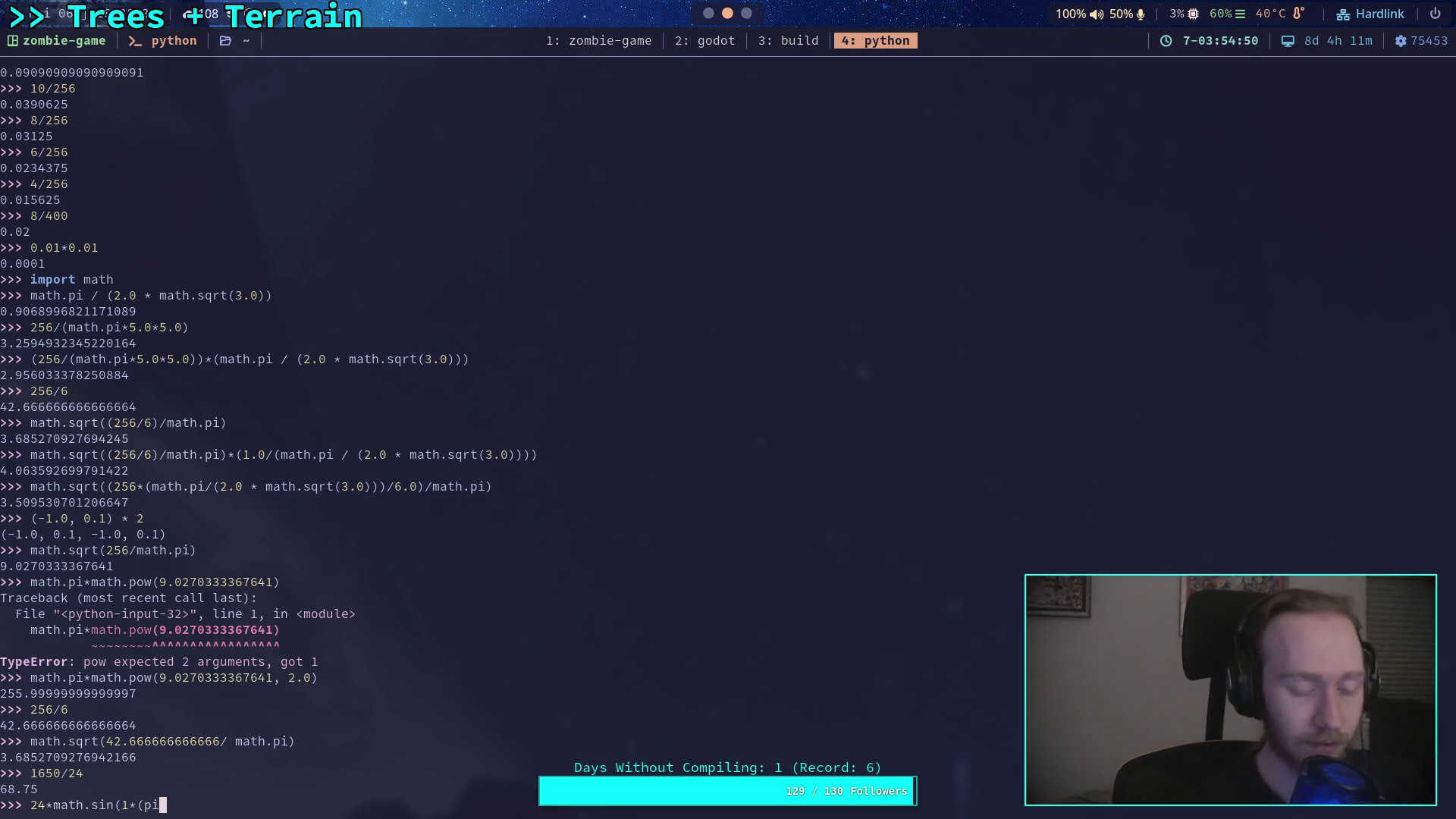
type("math.pi/")
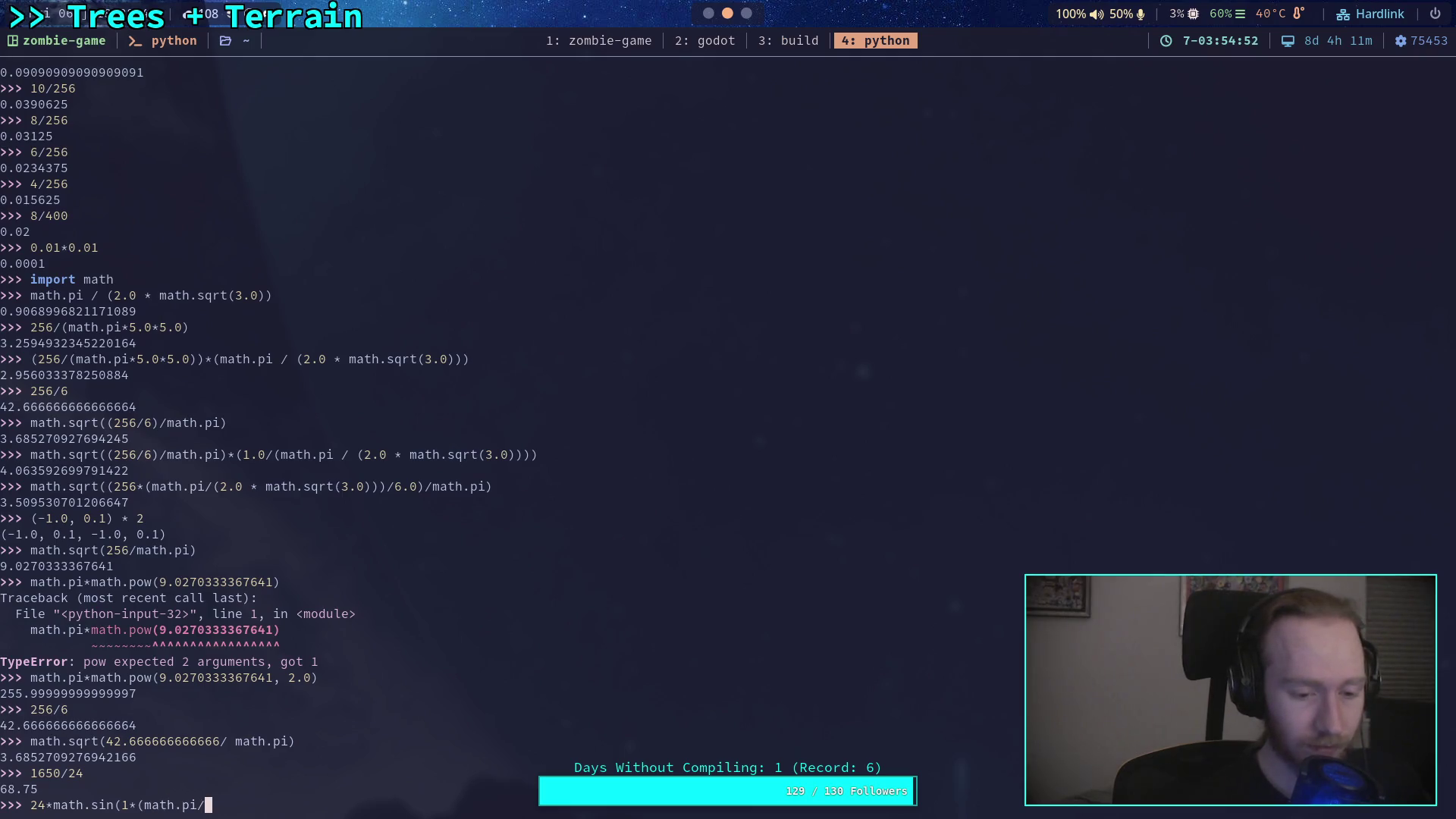
type("180")
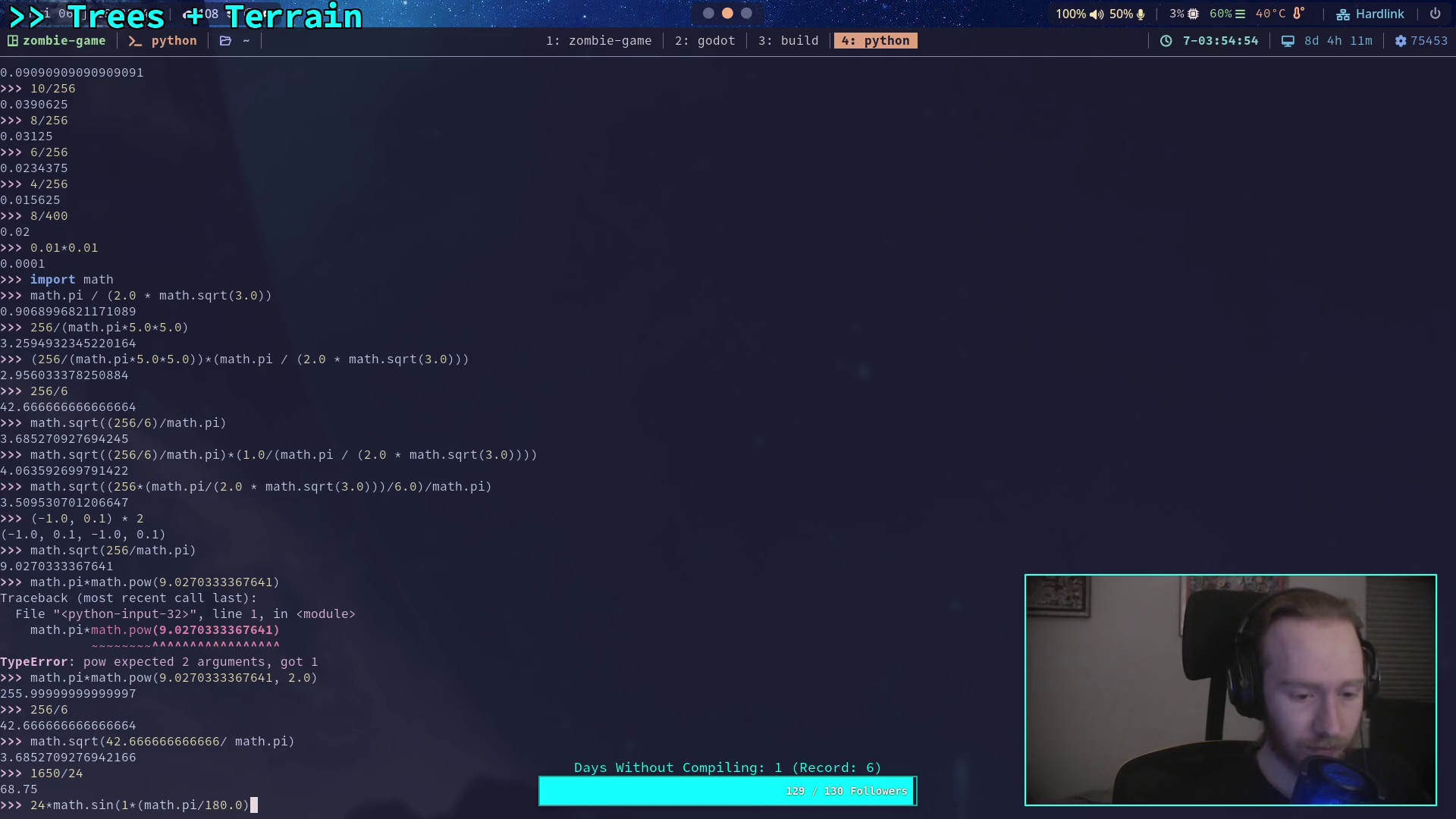
type(")")
key("Return")
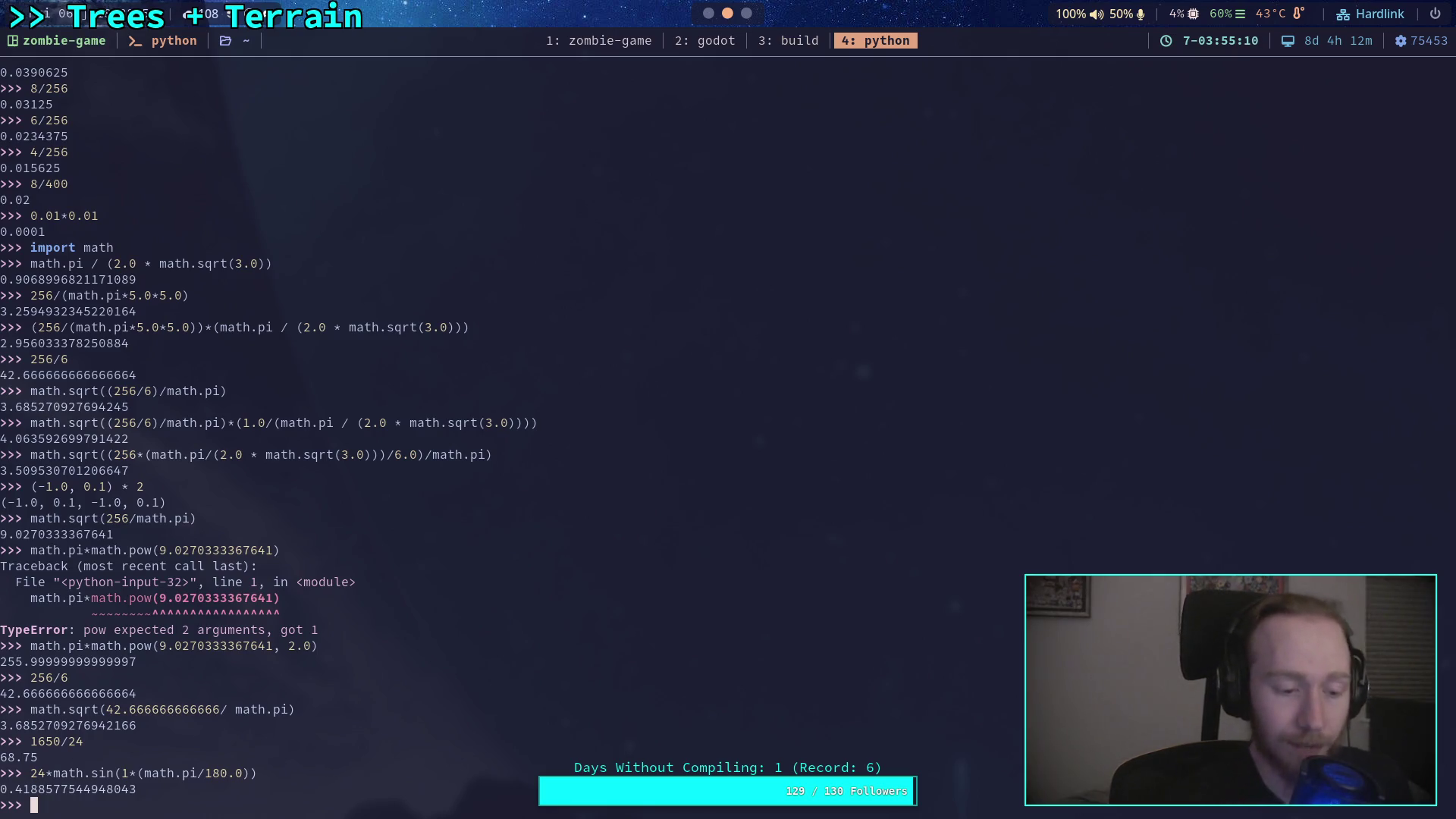
Evaluate .42/24 to get the slope ratio 0.0175.
type("24")
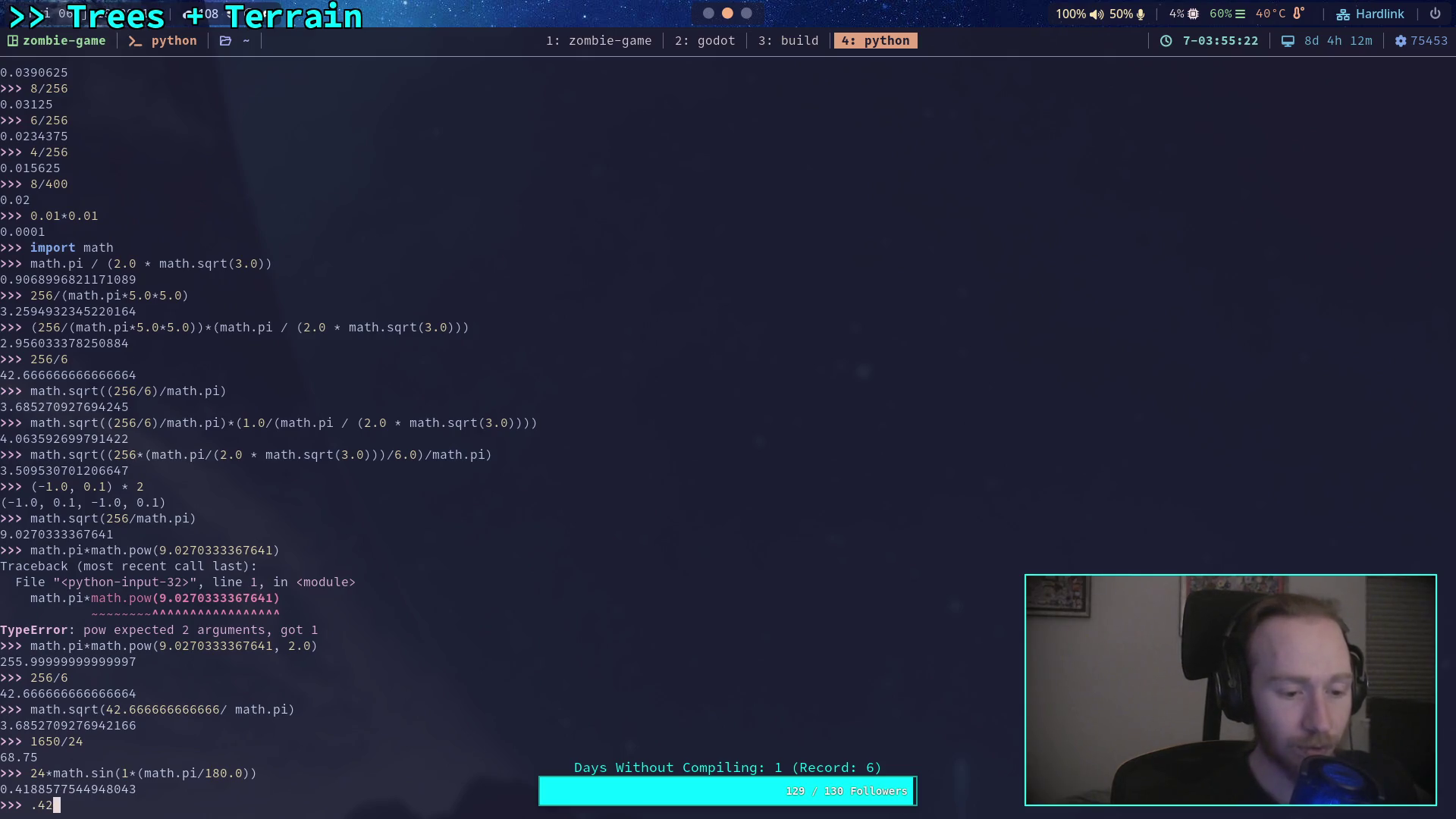
key("Return")
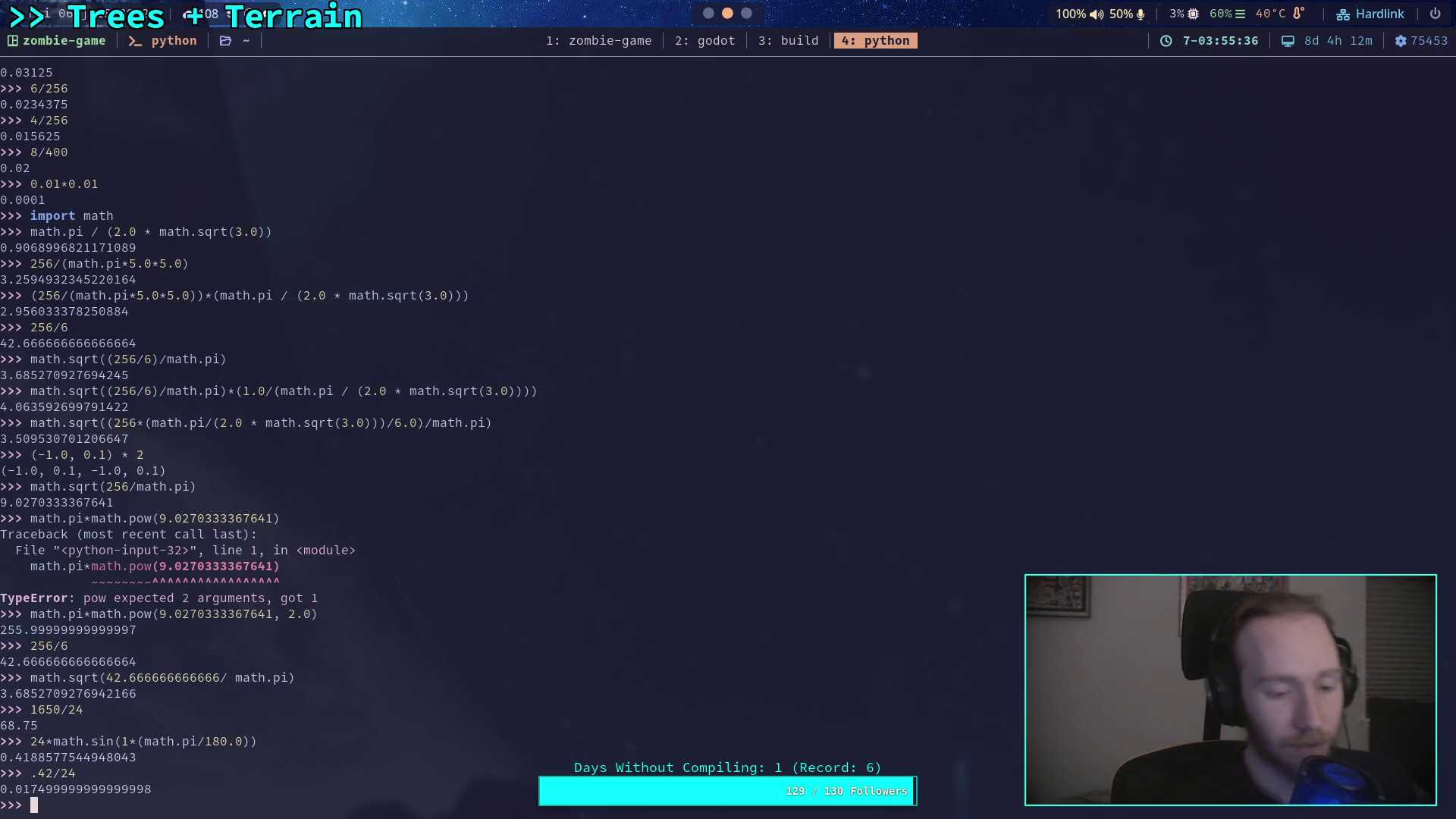
key("Up")
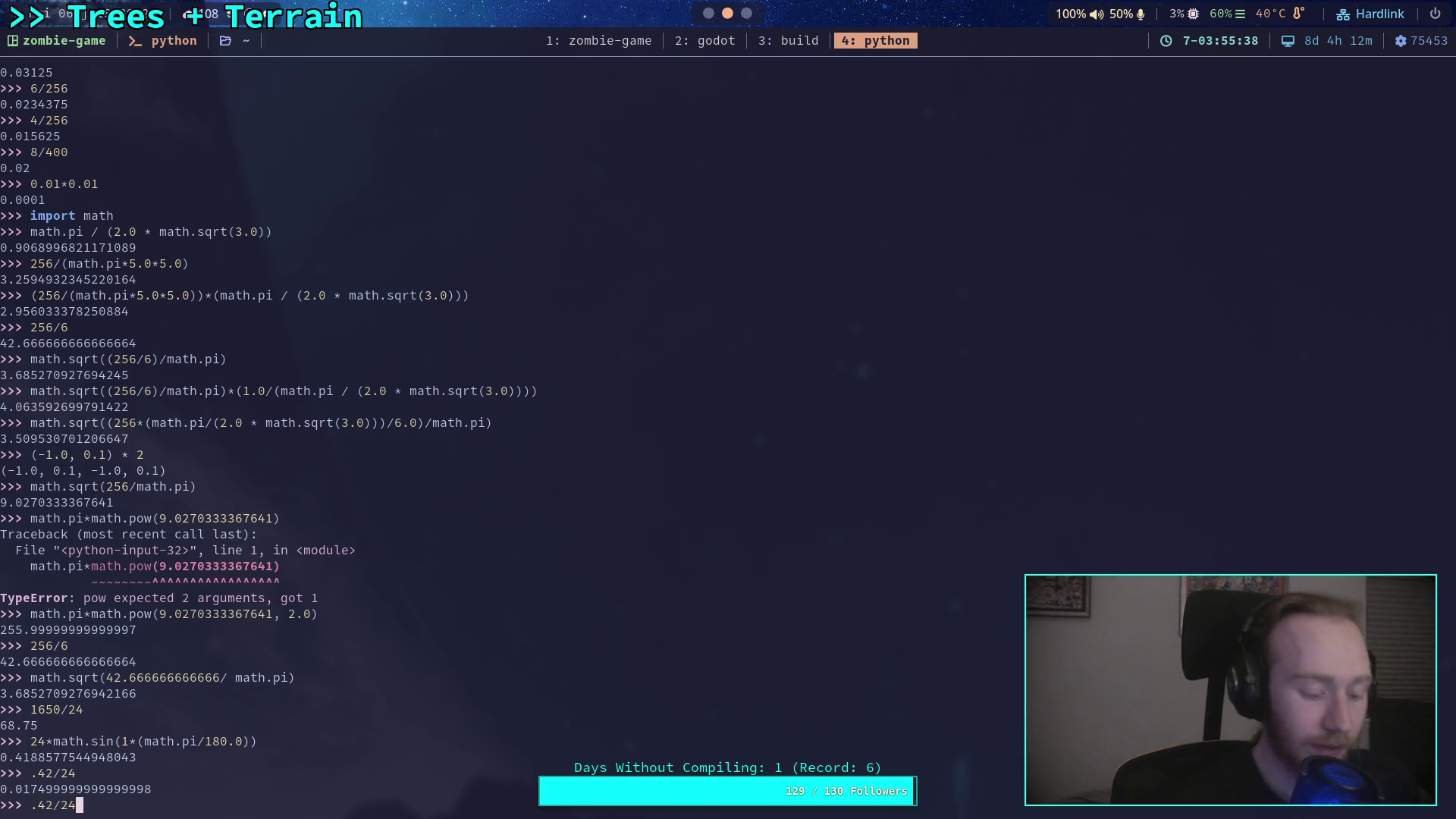
Evaluate the slope ratio multiplied by 2.54, then divided by 2.54: (.42/24)*2.54 and (.42/24)/2.54.
key("Left")
key("Left")
key("Left")
type("(")
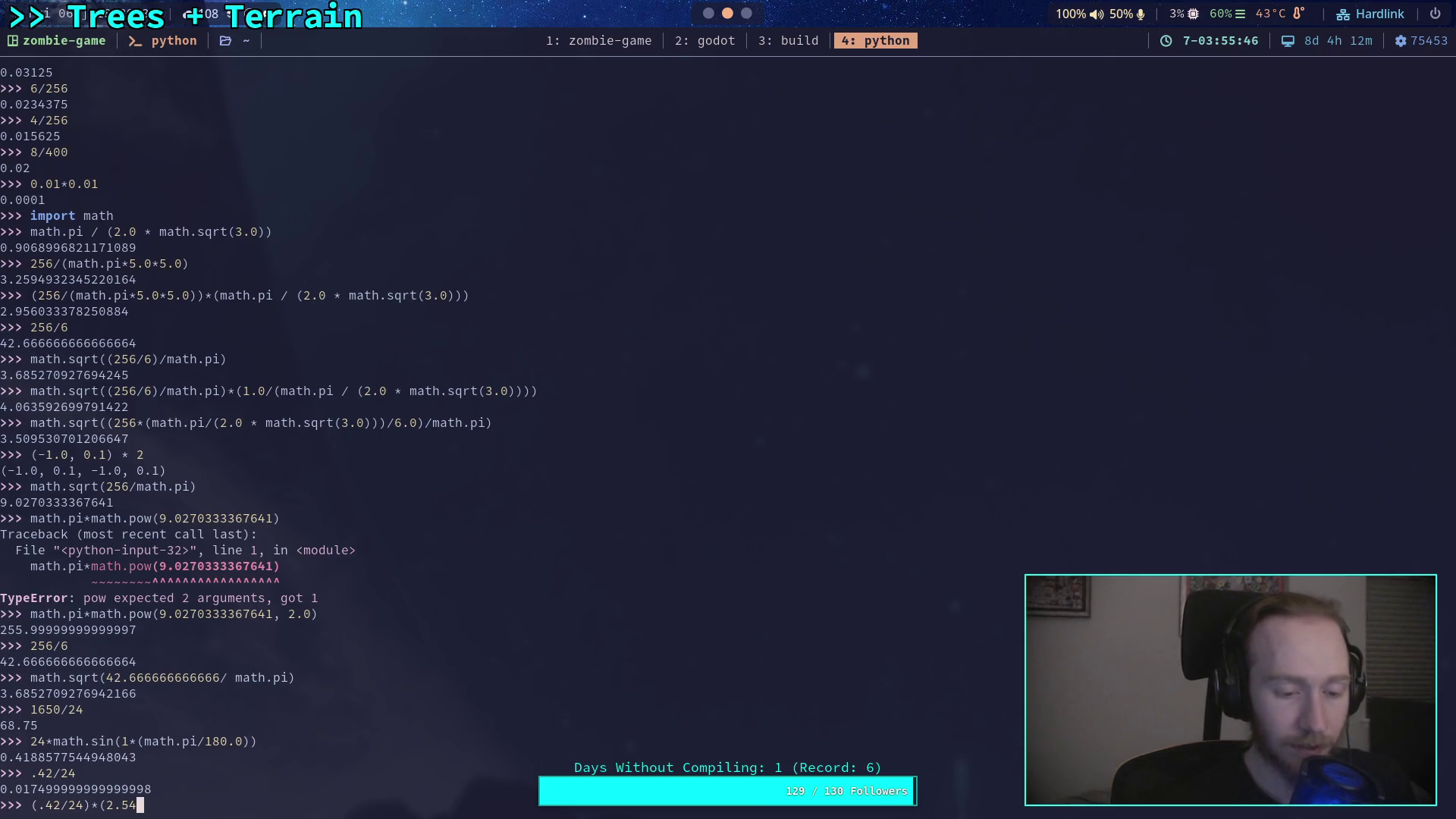
key("Return")
type("24*(0.0254")
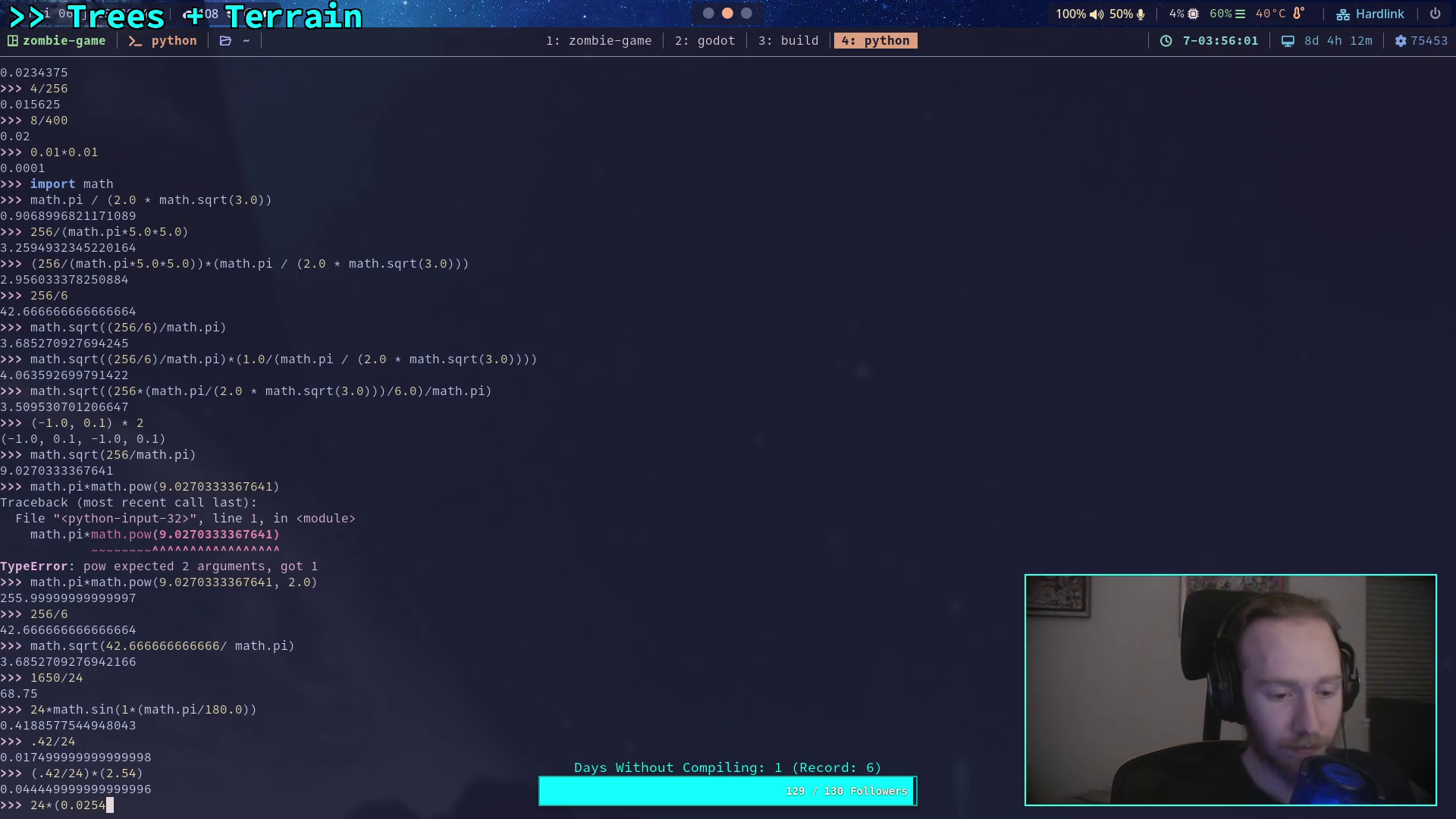
key("BackSpace")
key("BackSpace")
key("BackSpace")
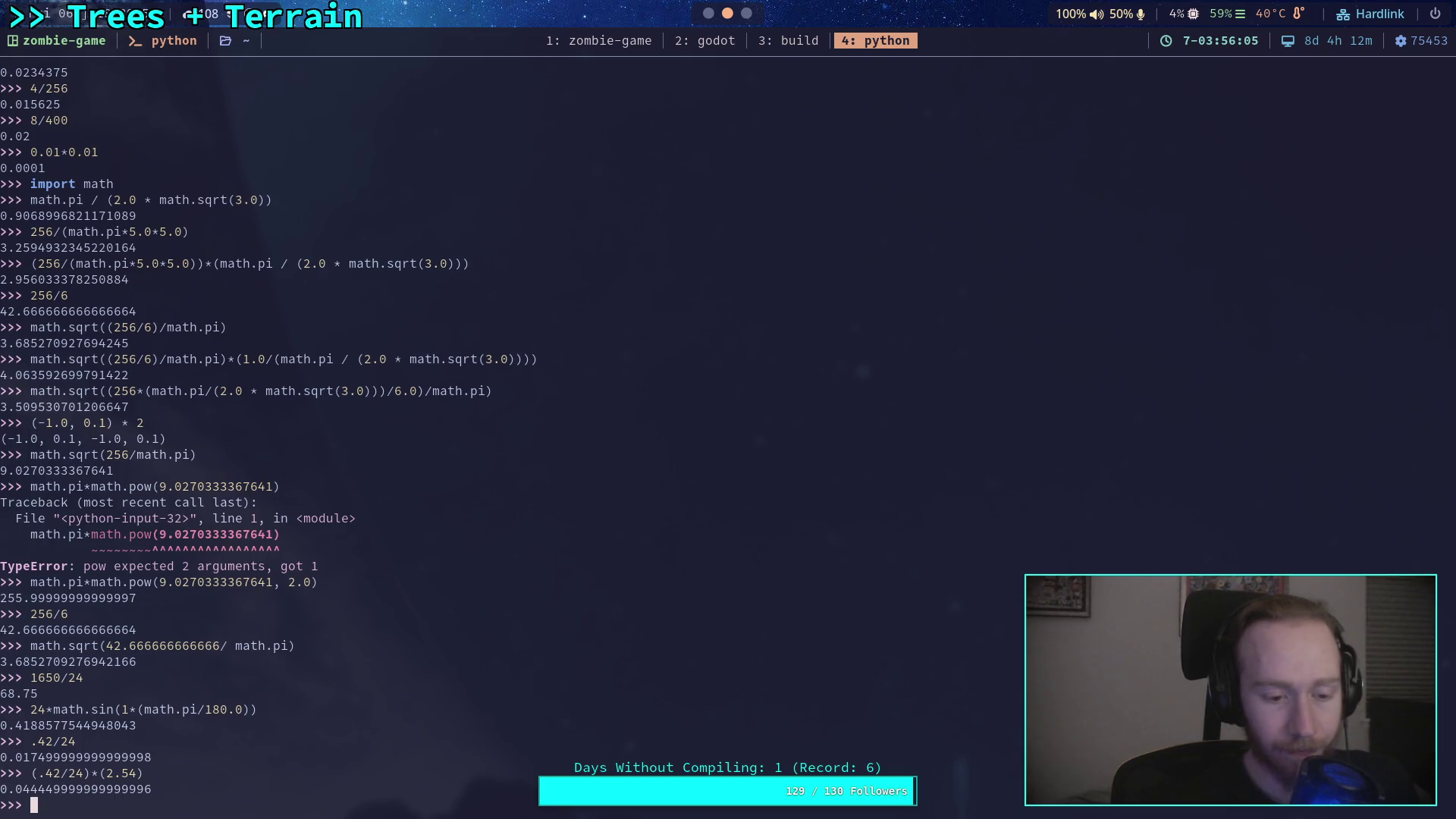
key("Up")
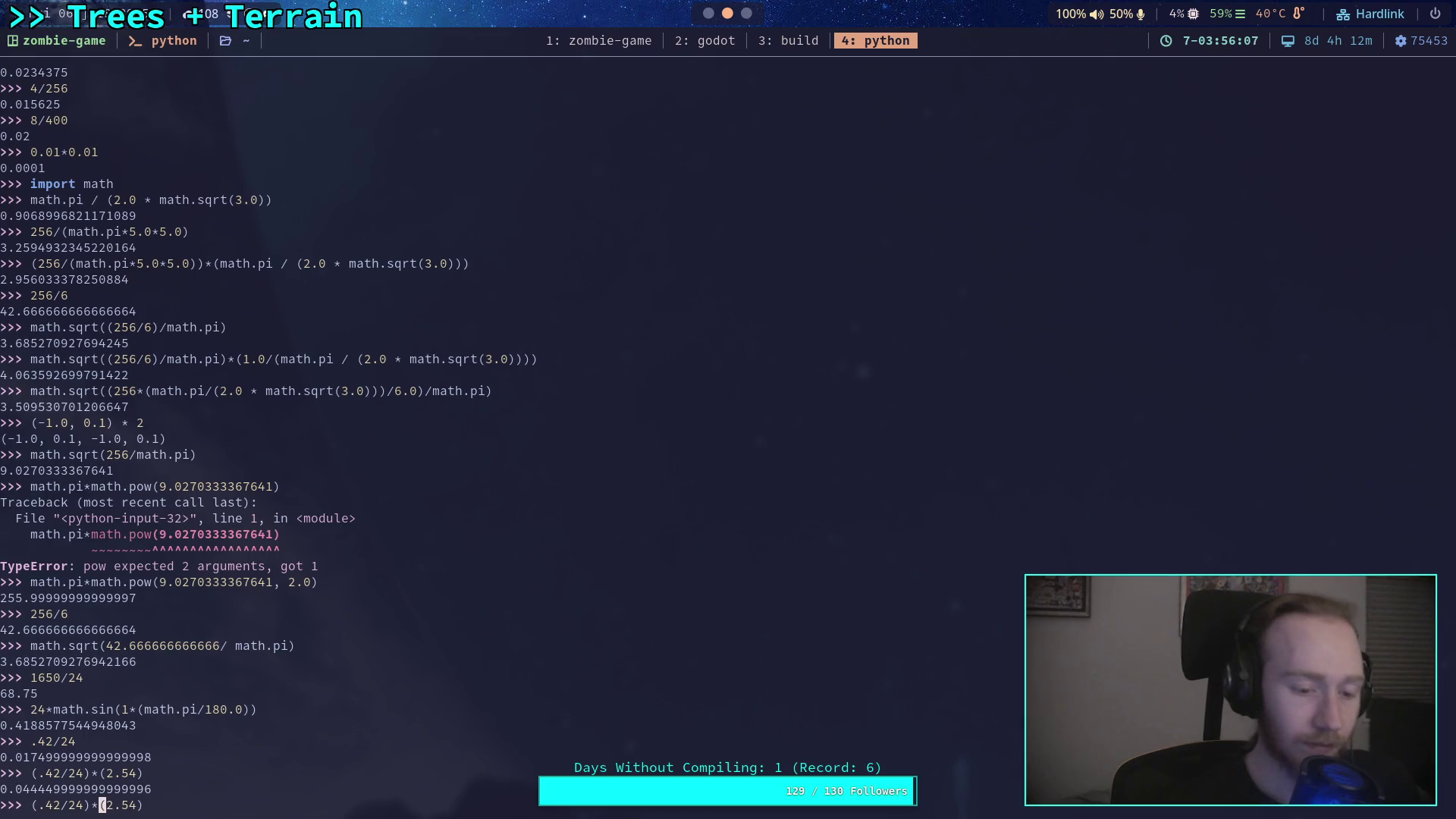
key("BackSpace")
type("/24")
key("End")
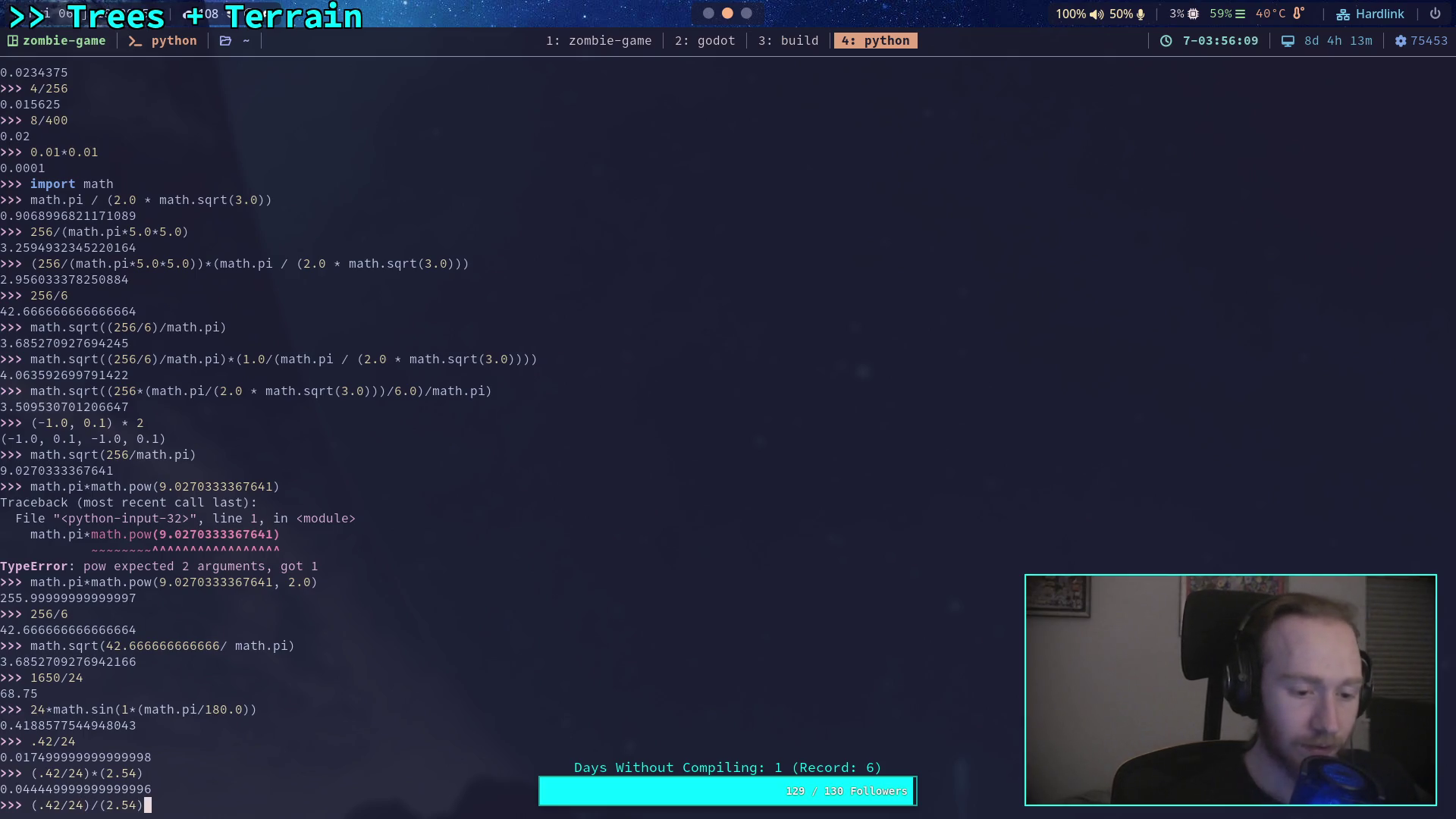
key("Return")
Evaluate (24*100)/2.54 ≈ 944.88 and (.42/24)*100/2.54 ≈ 0.689.
key("Up")
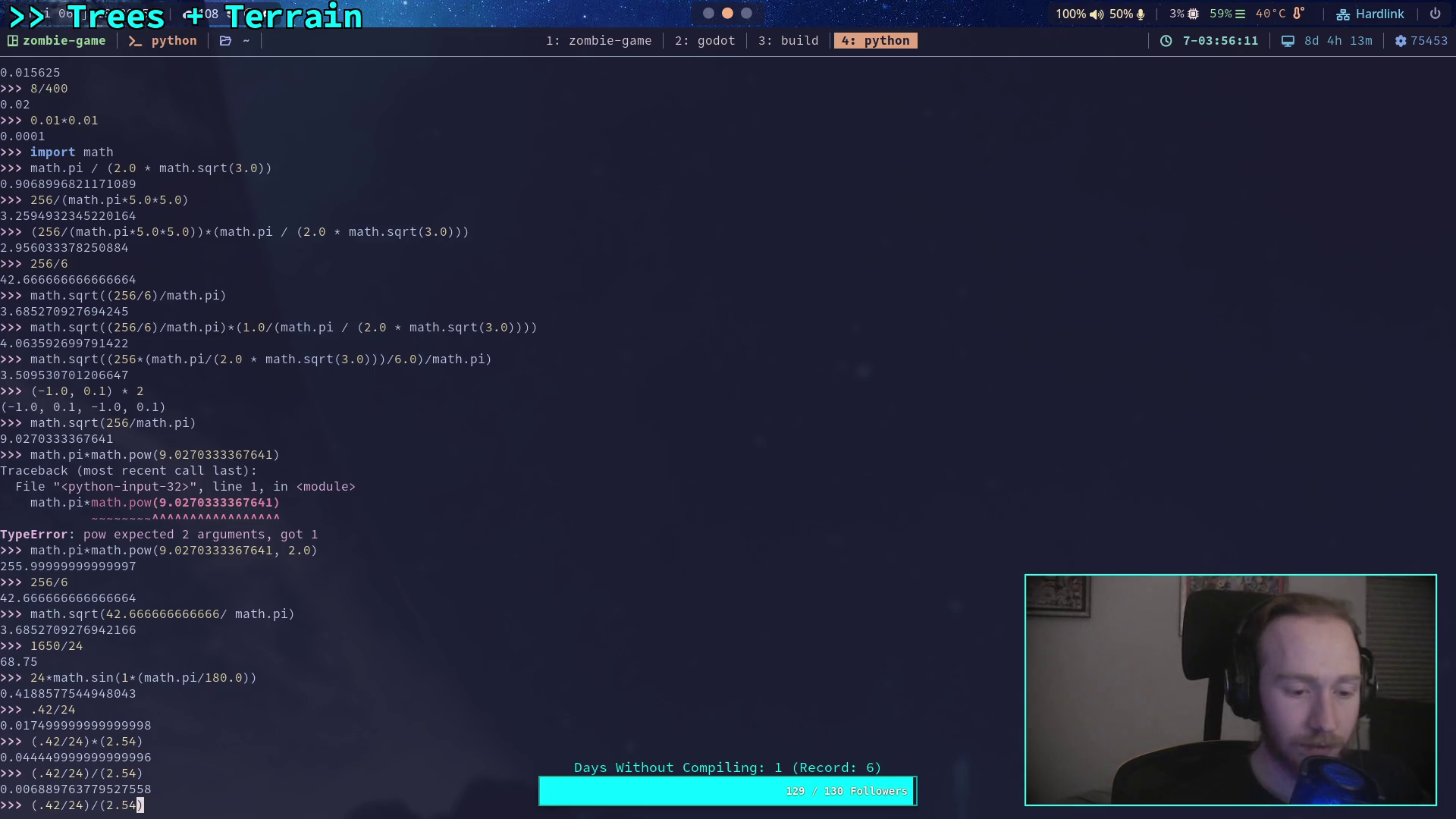
key("BackSpace")
key("BackSpace")
key("BackSpace")
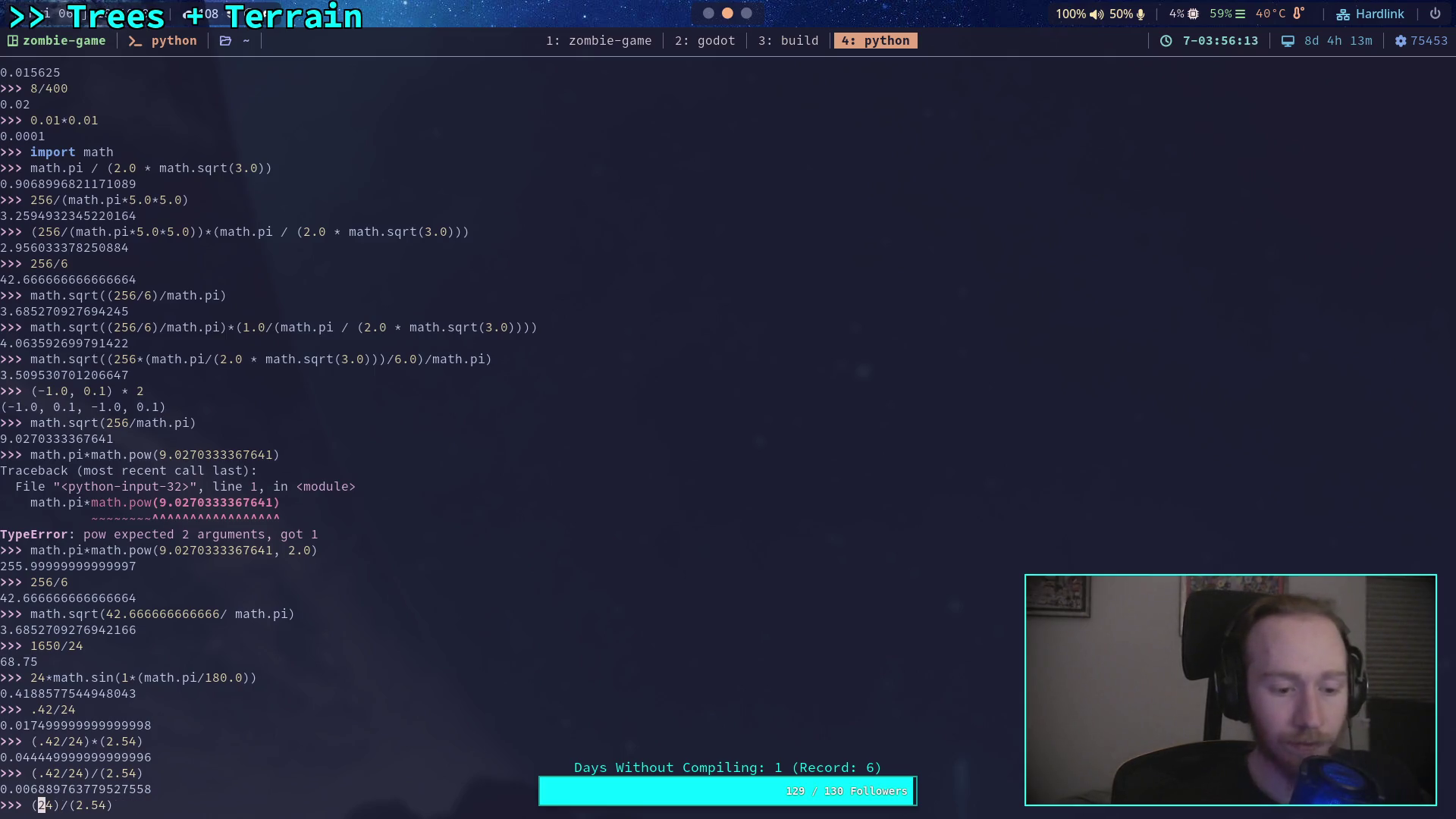
key("Right")
key("Right")
type("*100")
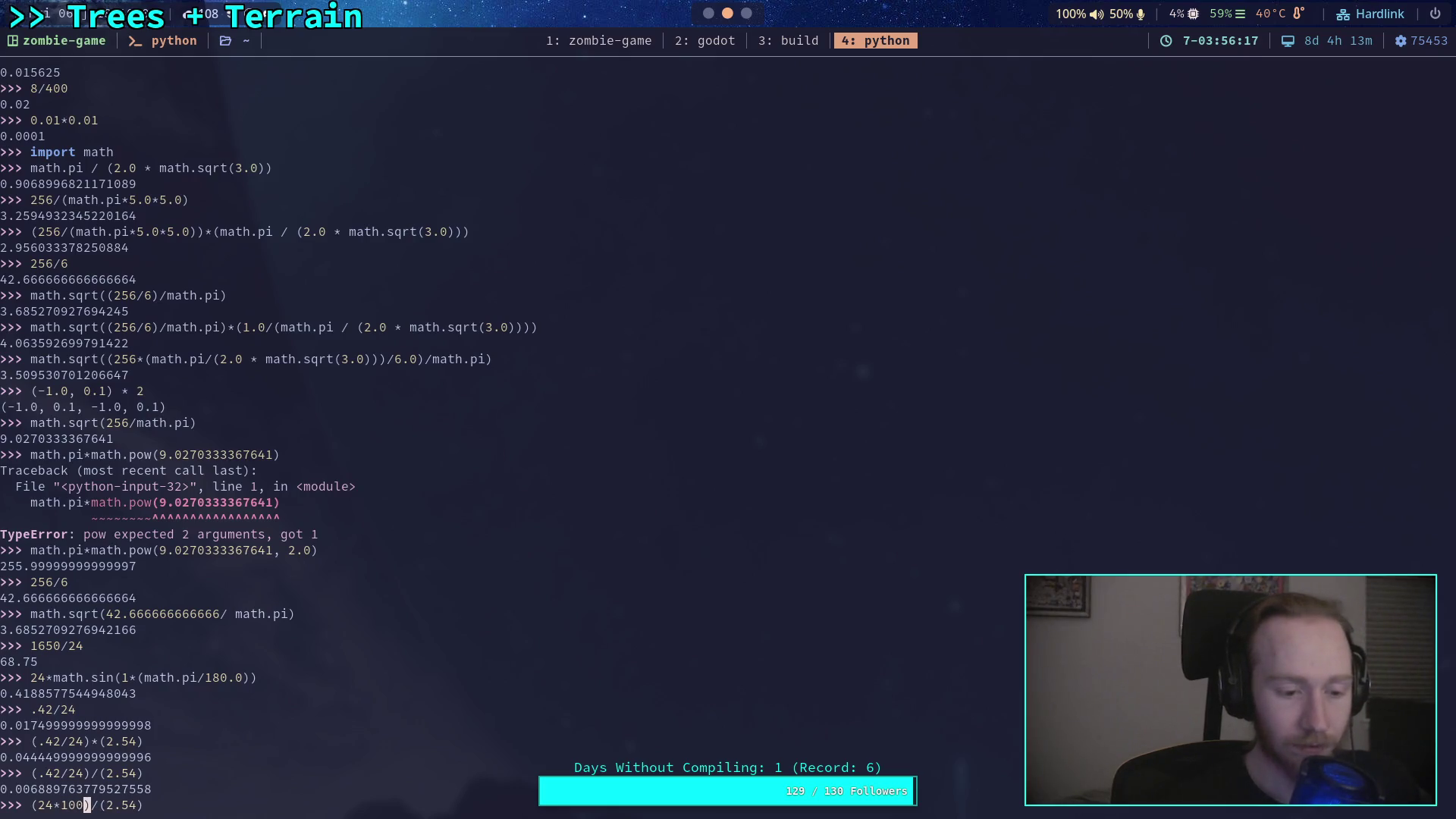
key("Return")
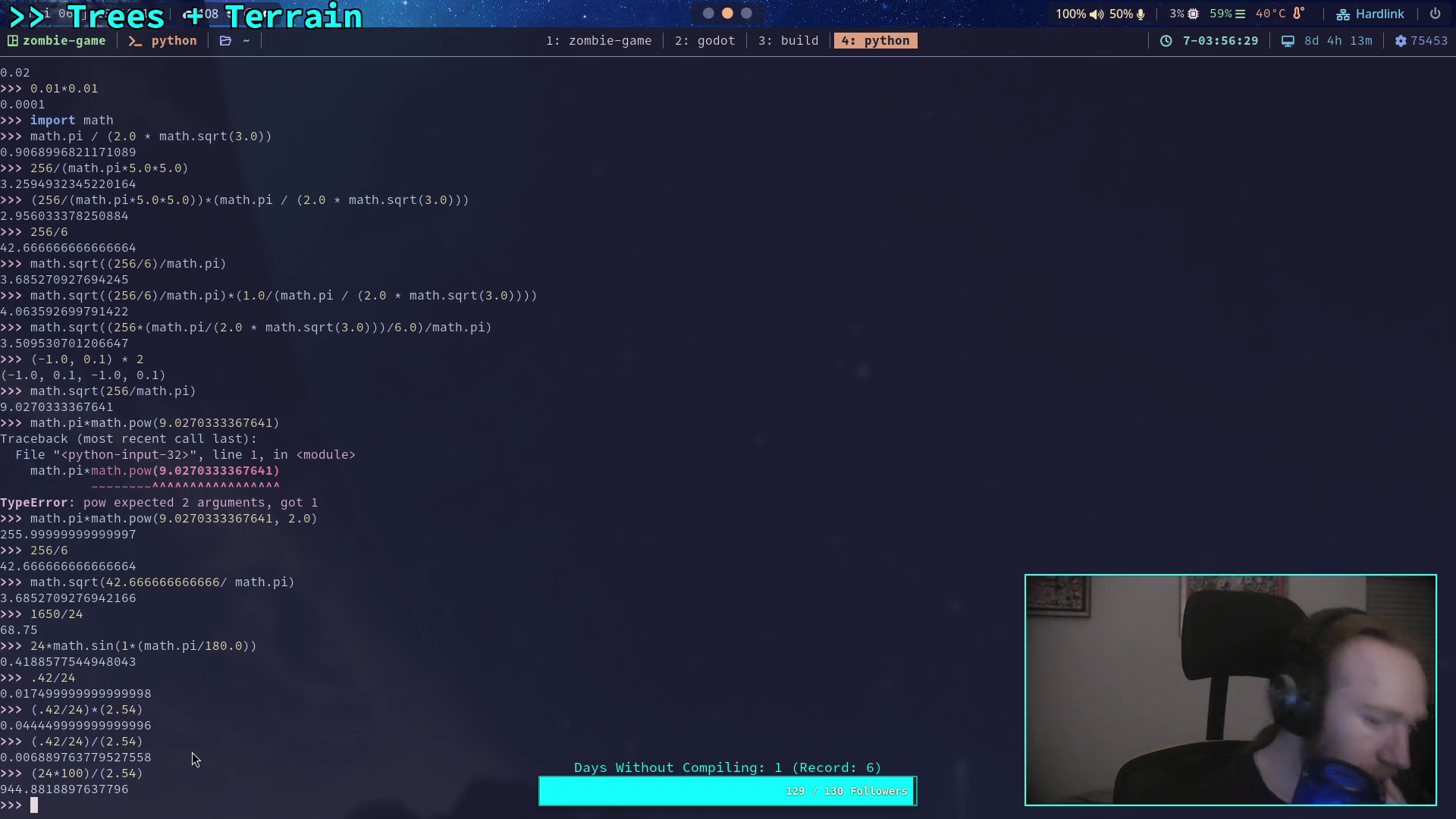
key("Up")
key("Up")
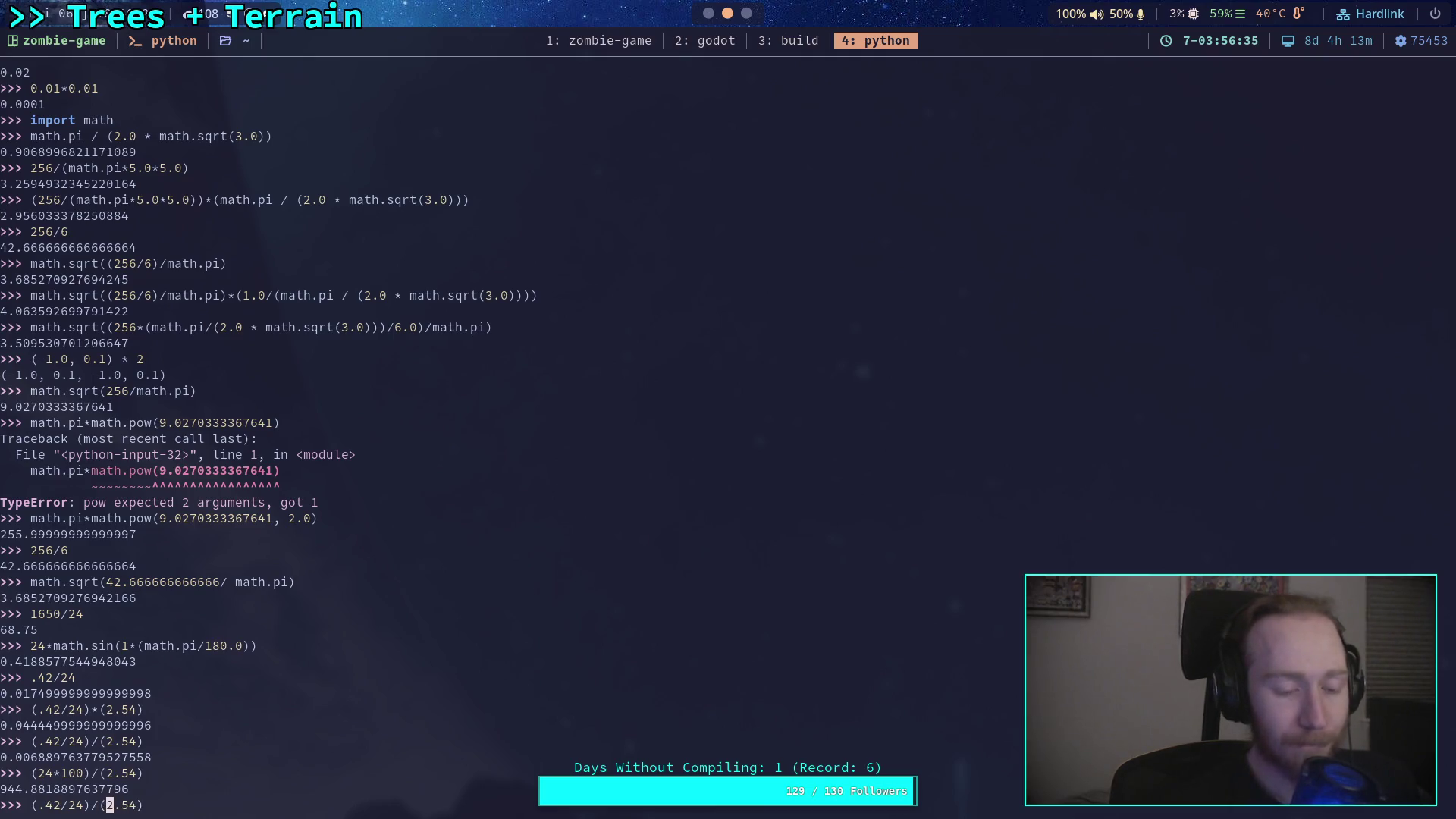
type("*100")
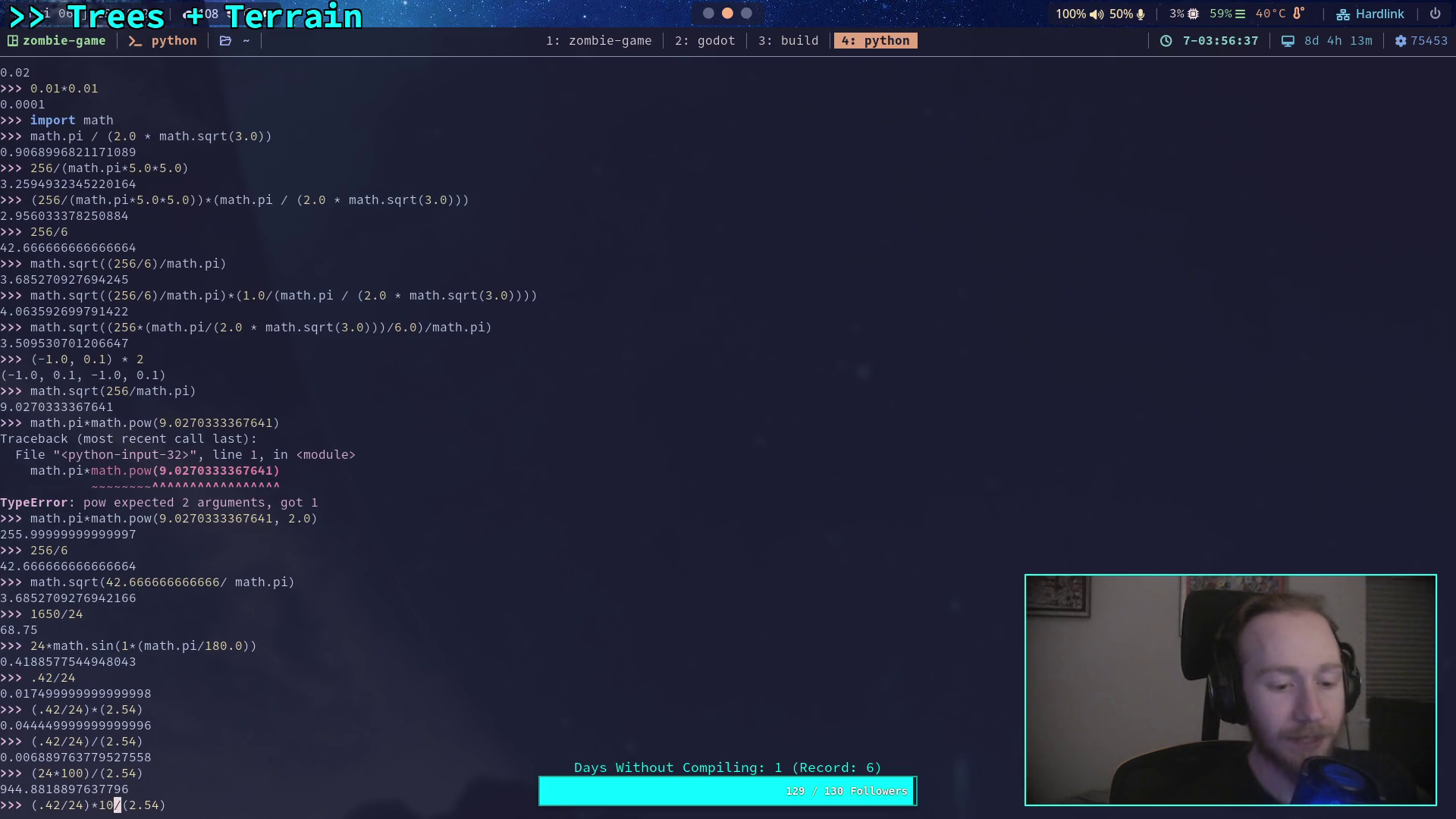
key("Return")
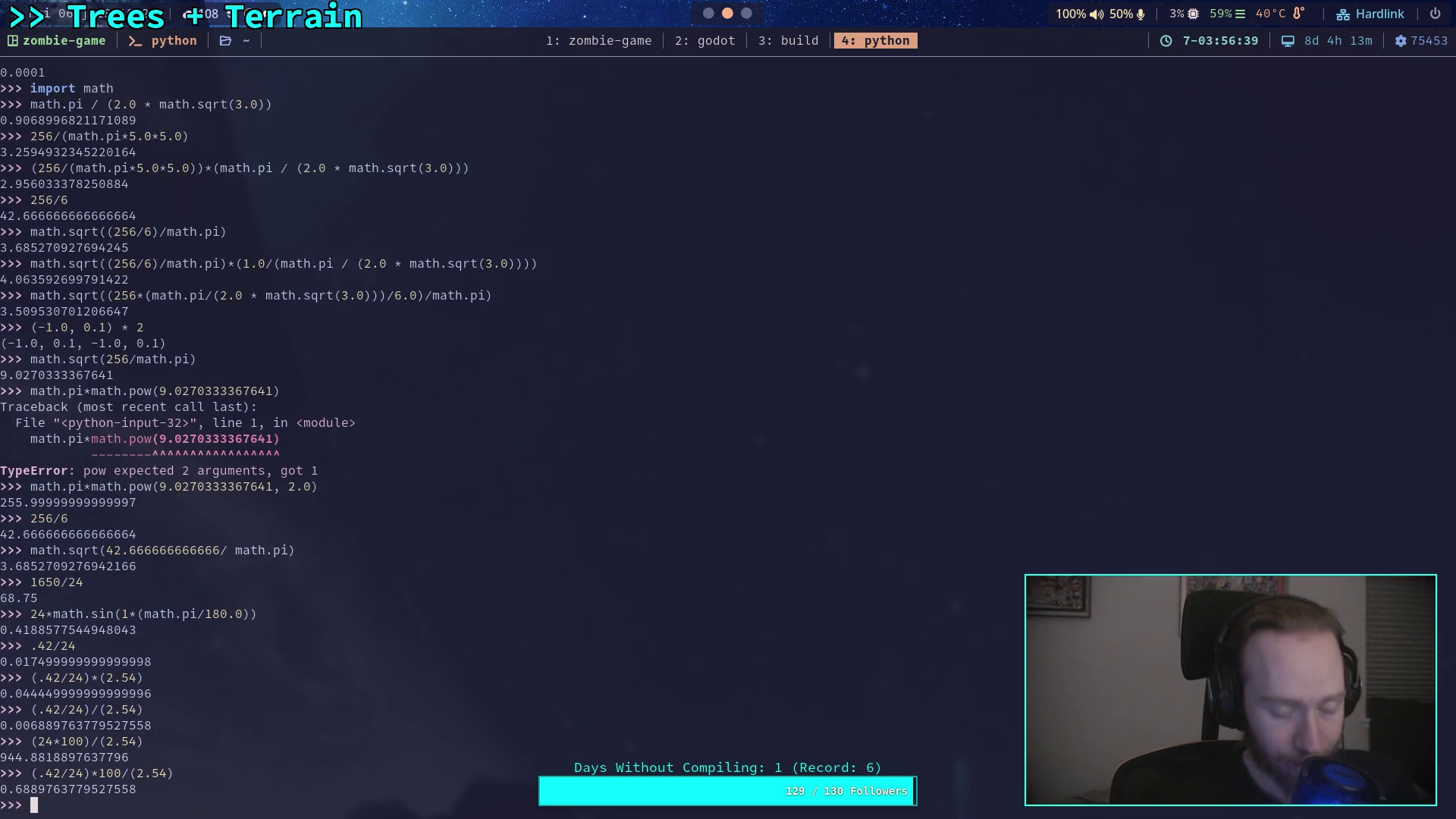
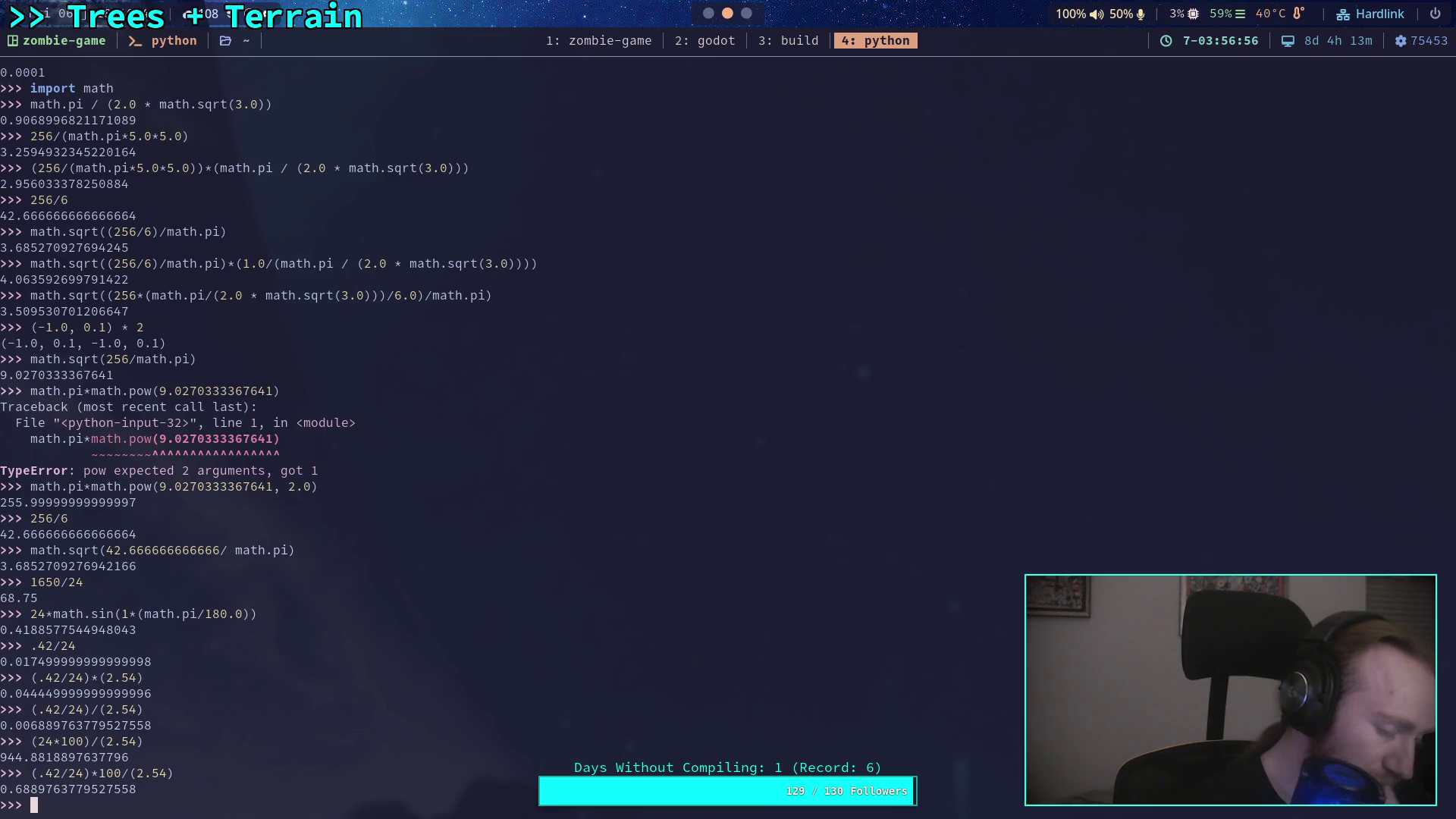
Switch from the Python REPL back to Godot's world scene with the Brisk_Iris slab.
key("super+2")
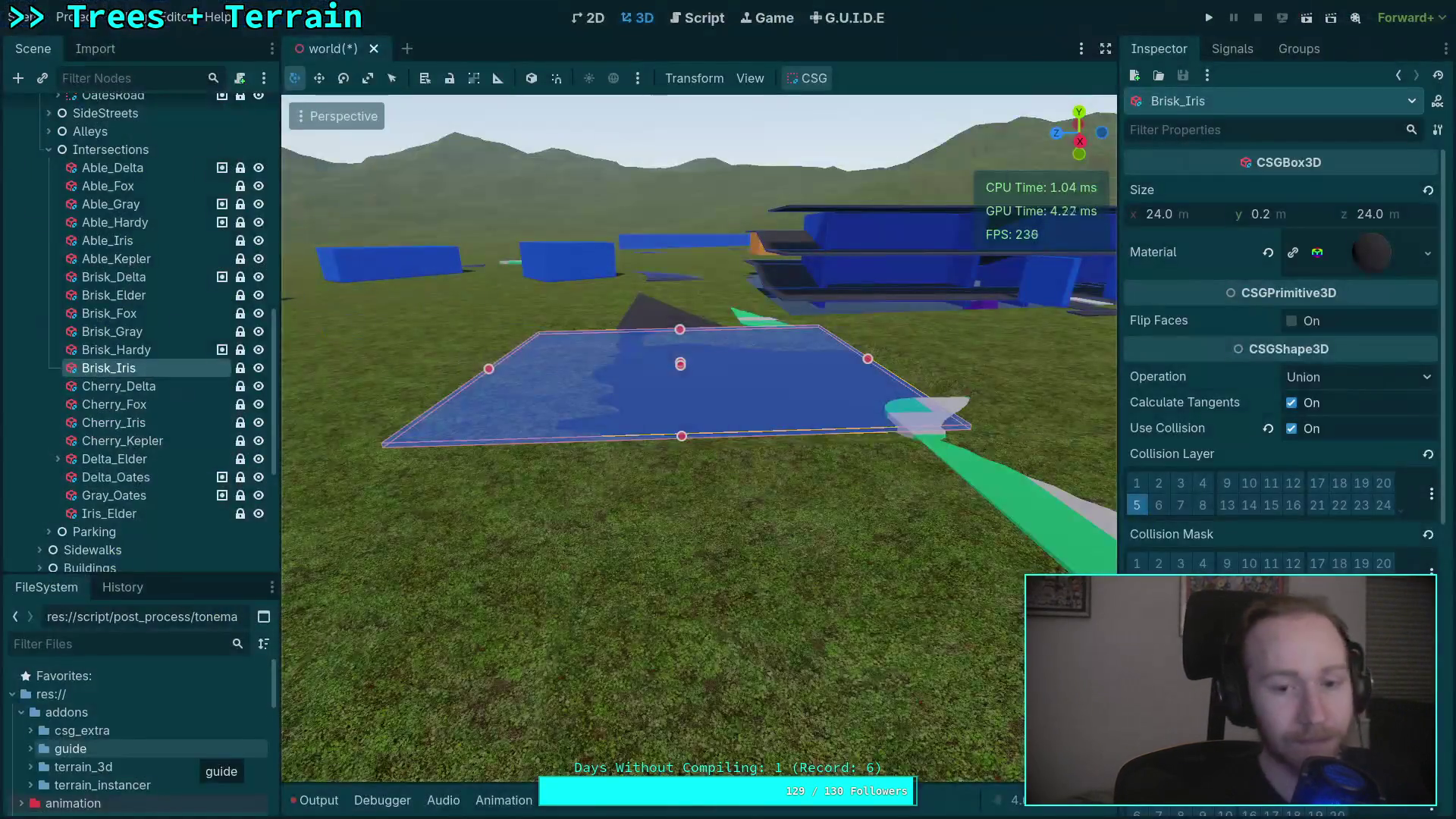
left_click_drag(444, 621, 444, 535)
key("w")
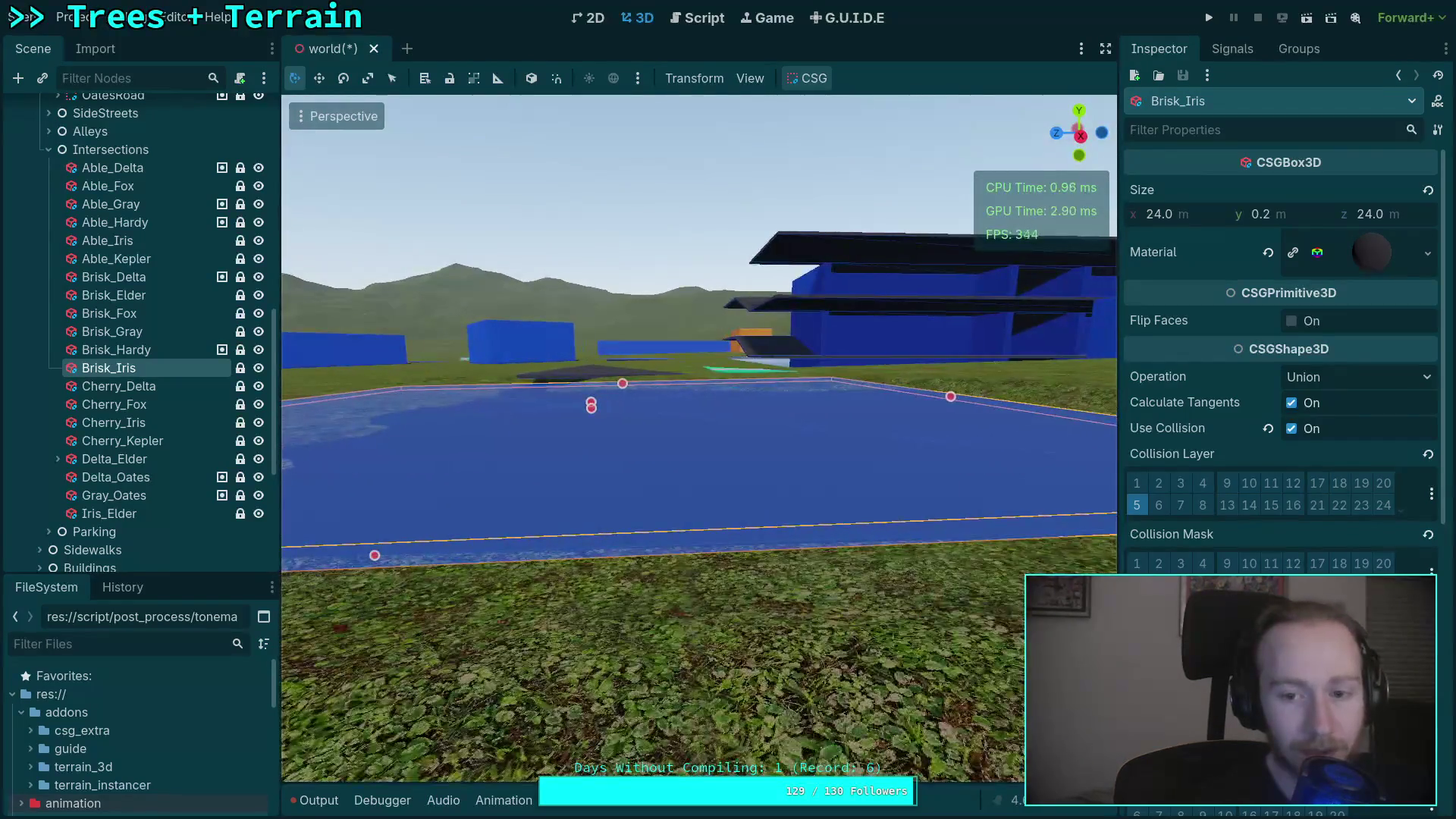
key("w")
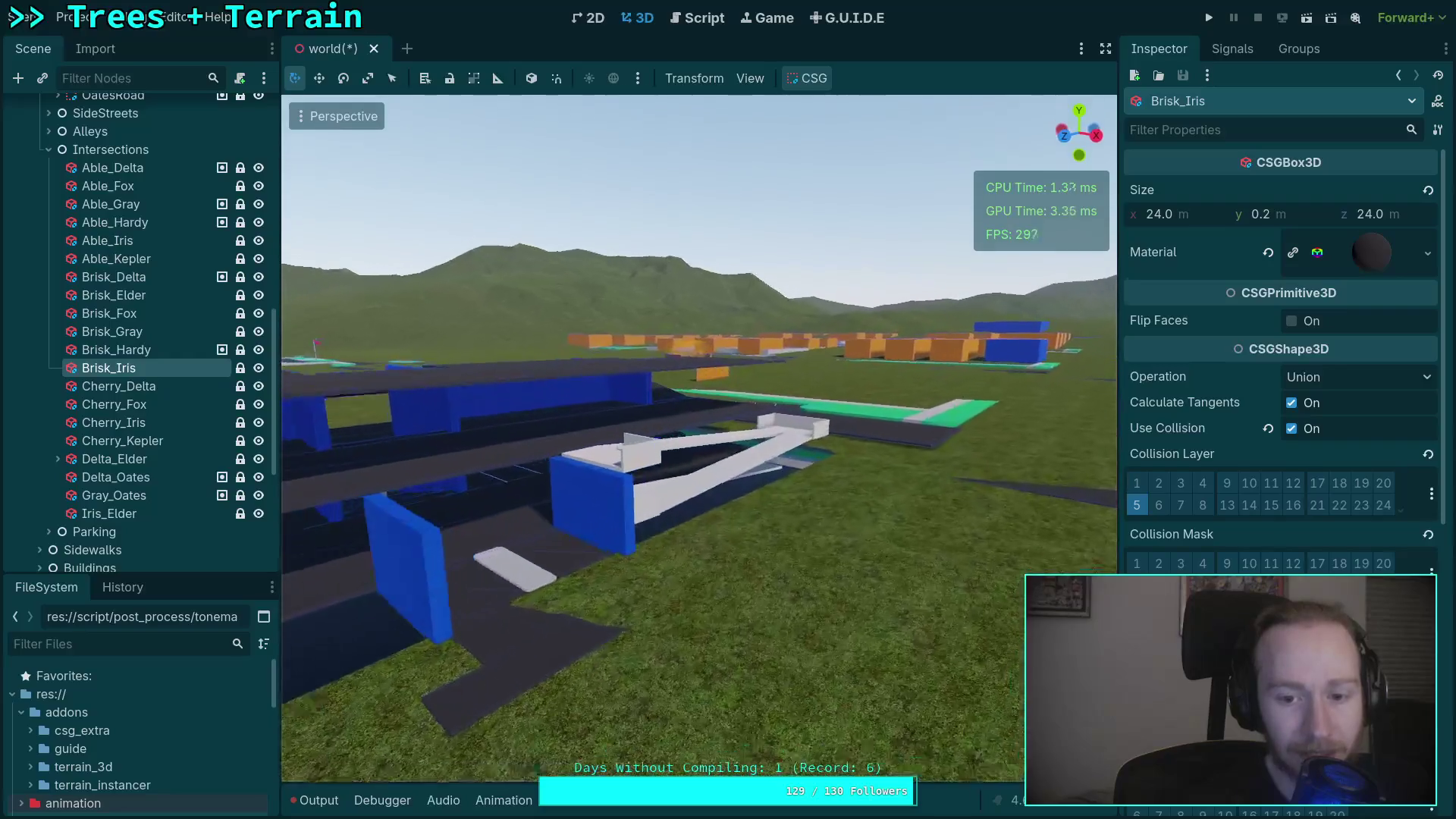
key("w")
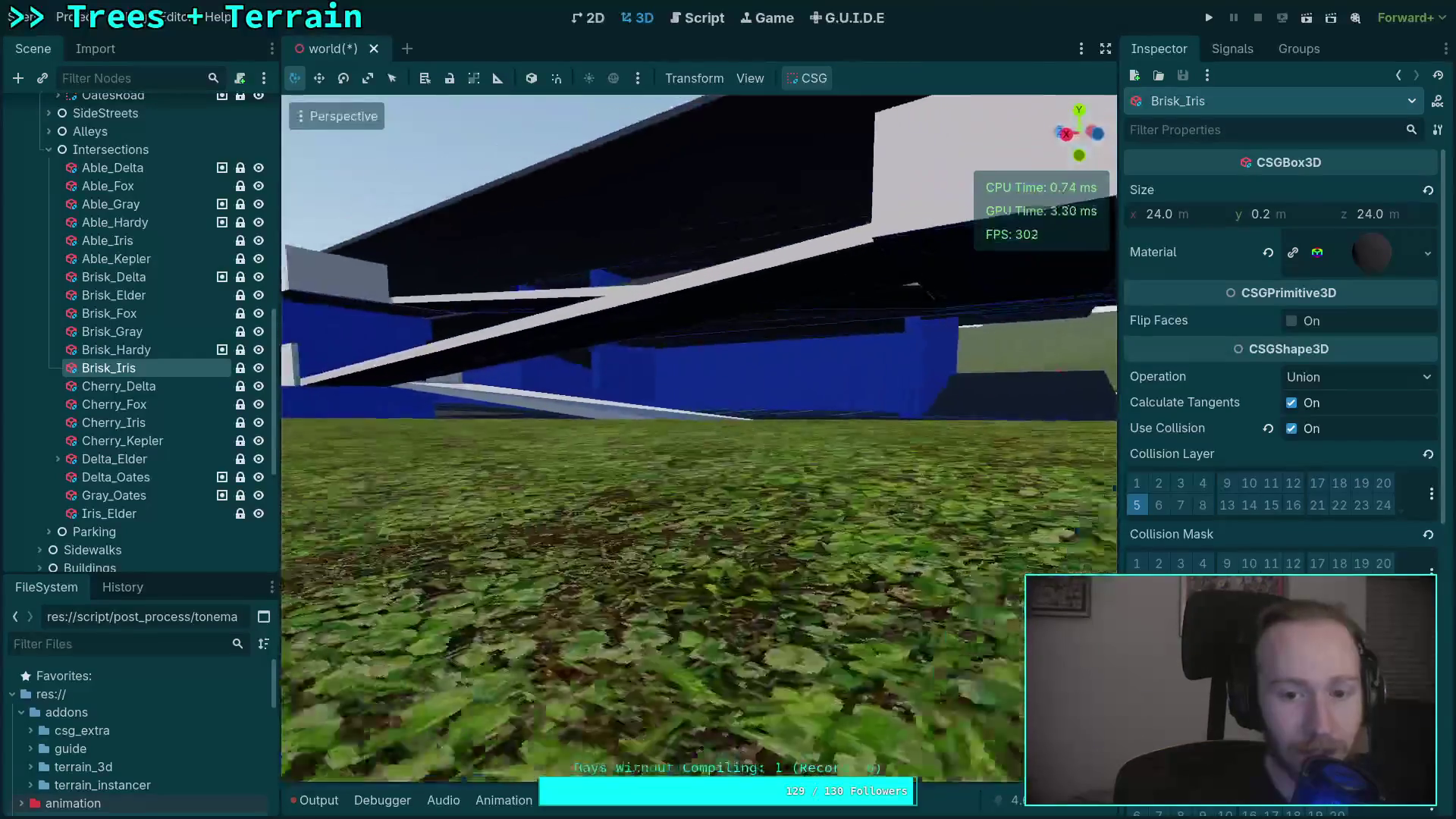
key("w")
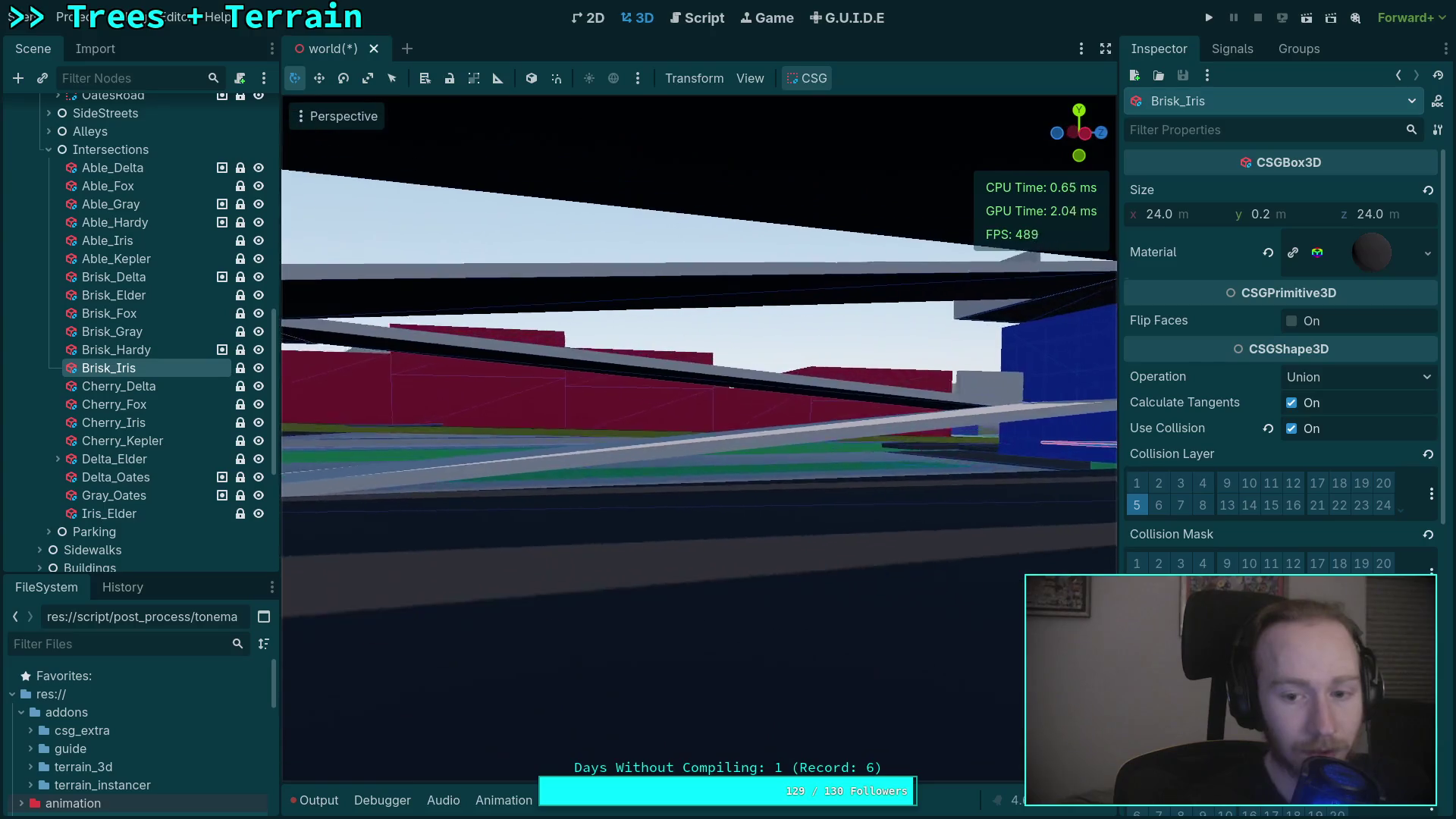
key("w")
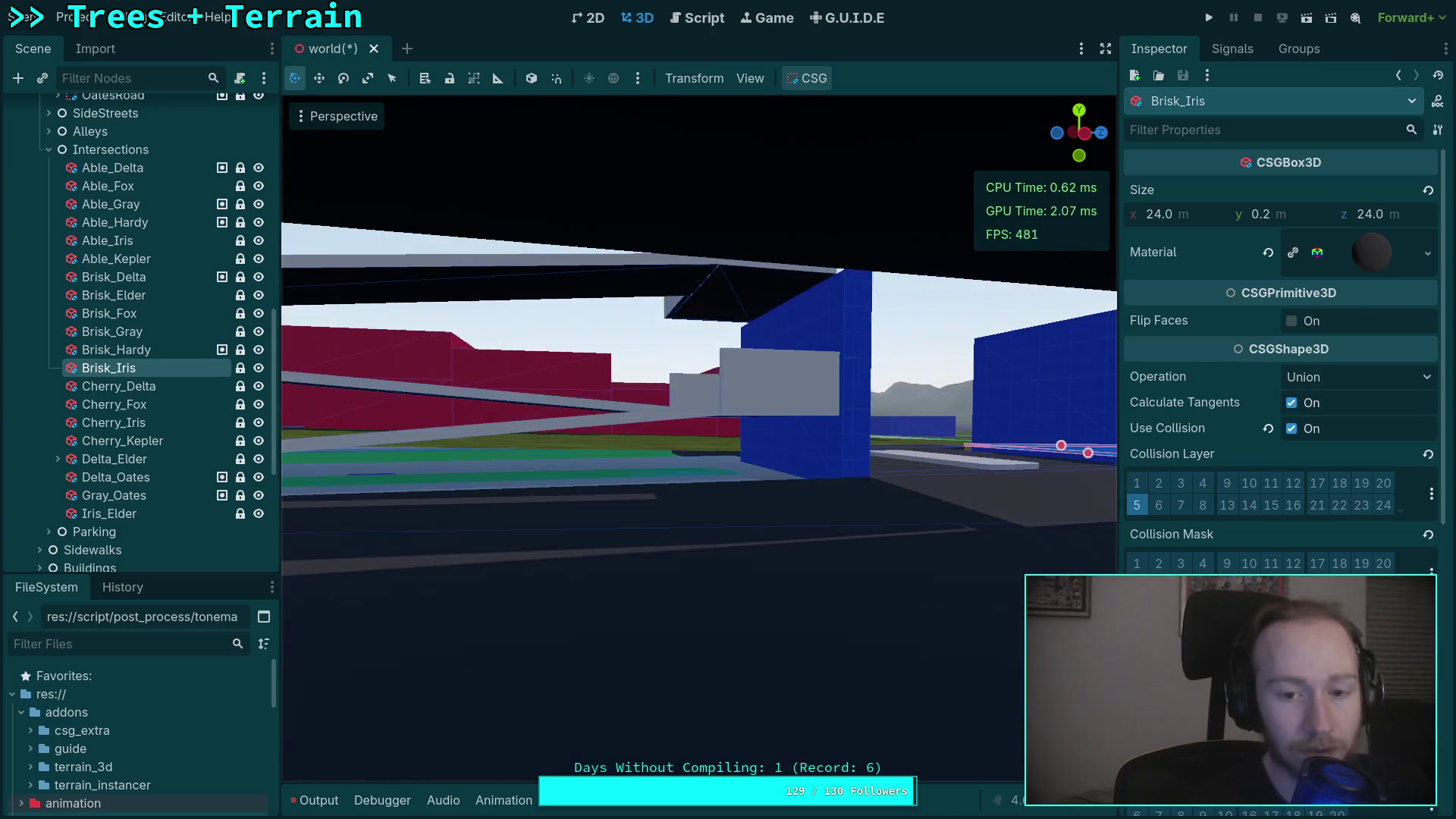
key("w")
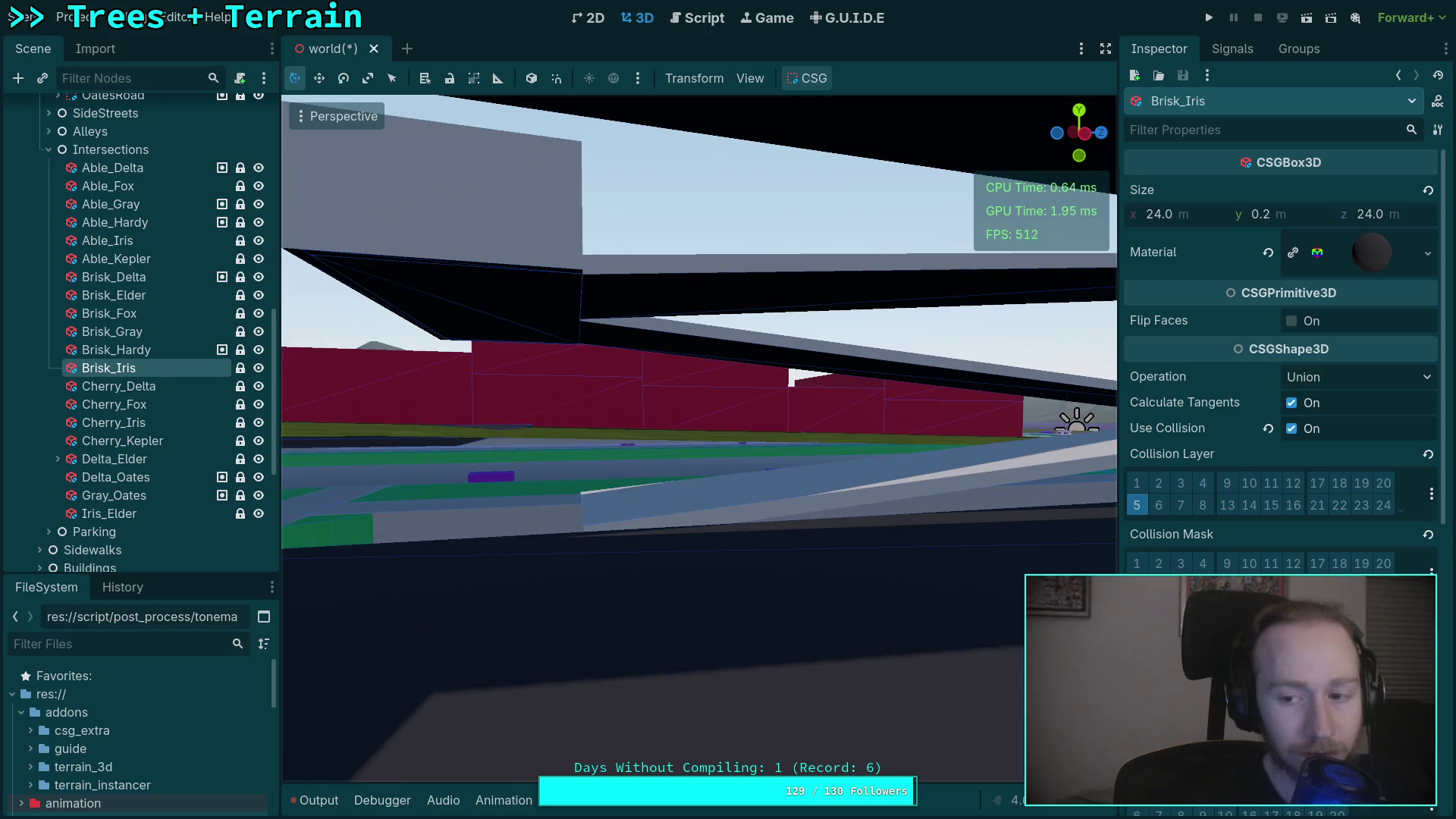
key("w")
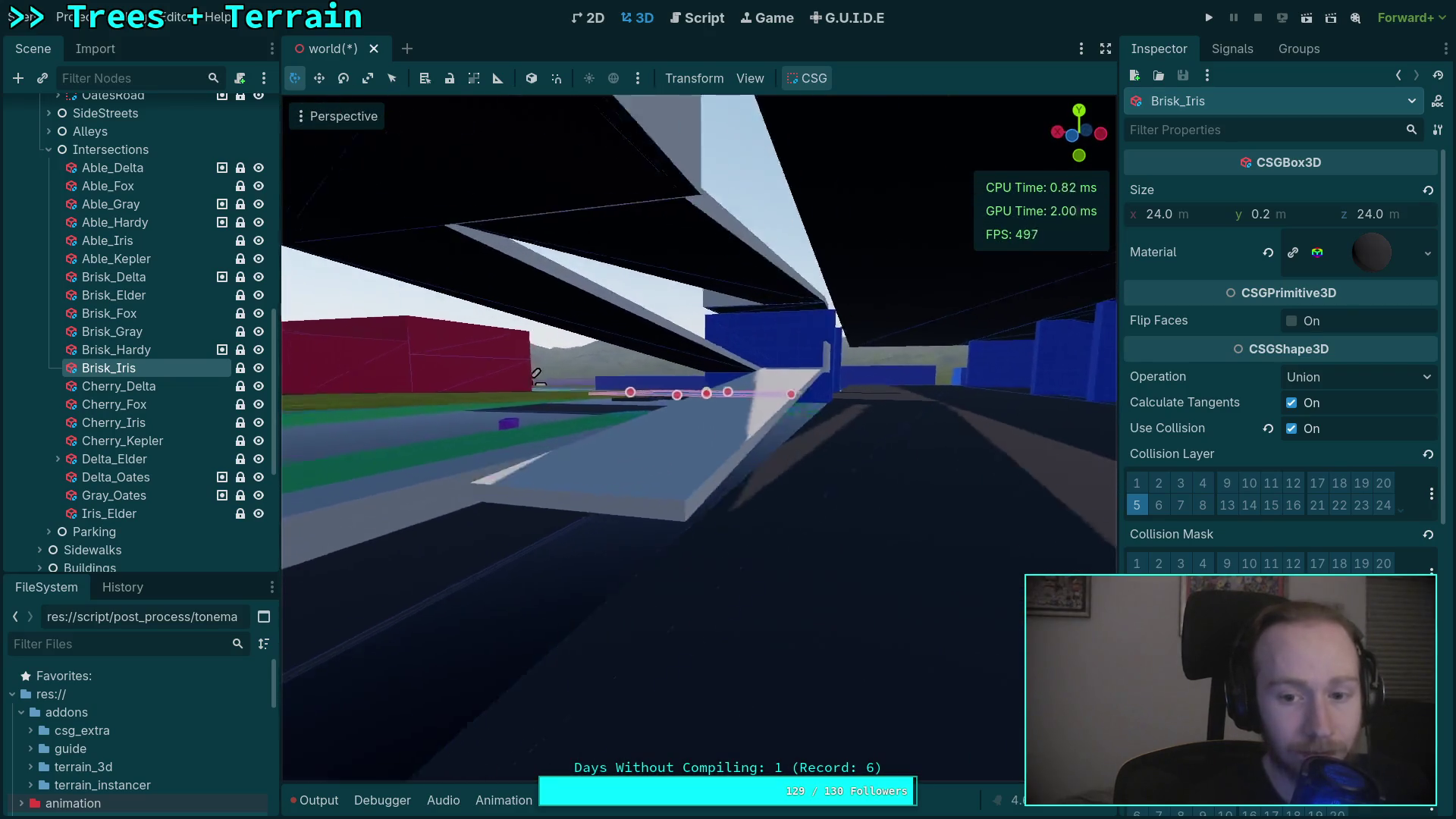
key("w")
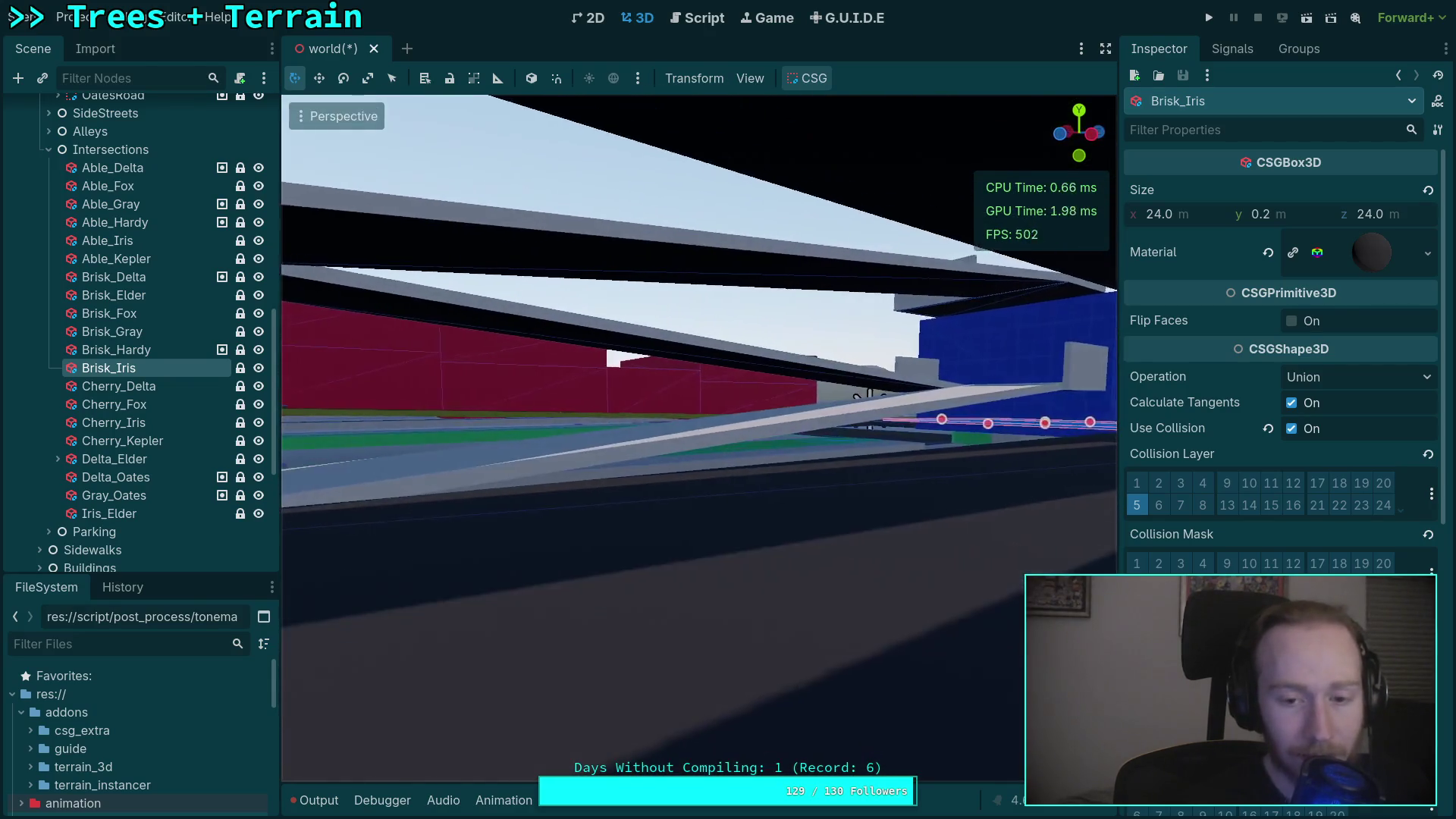
key("w")
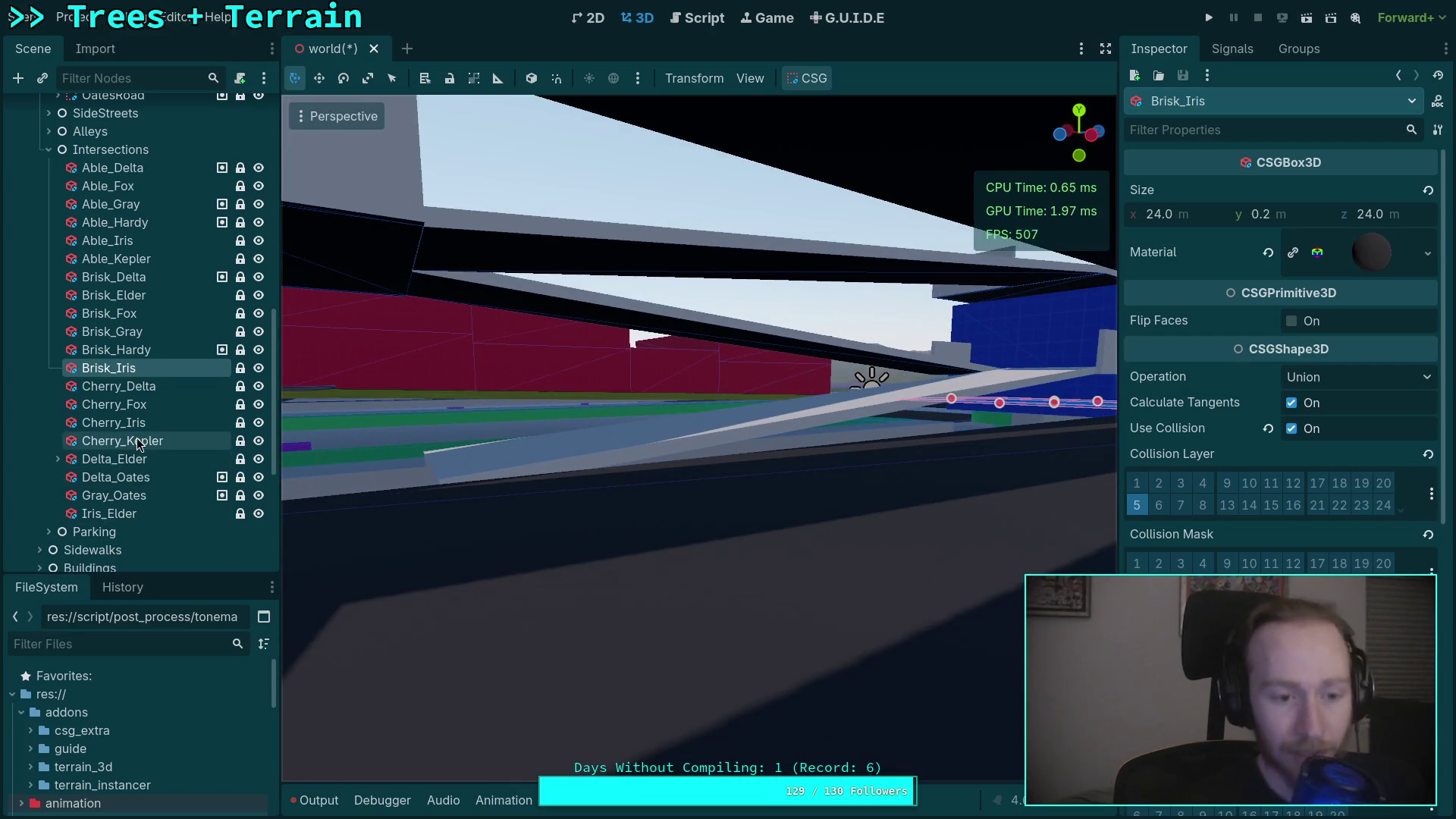
scroll(139, 414, "up", 2)
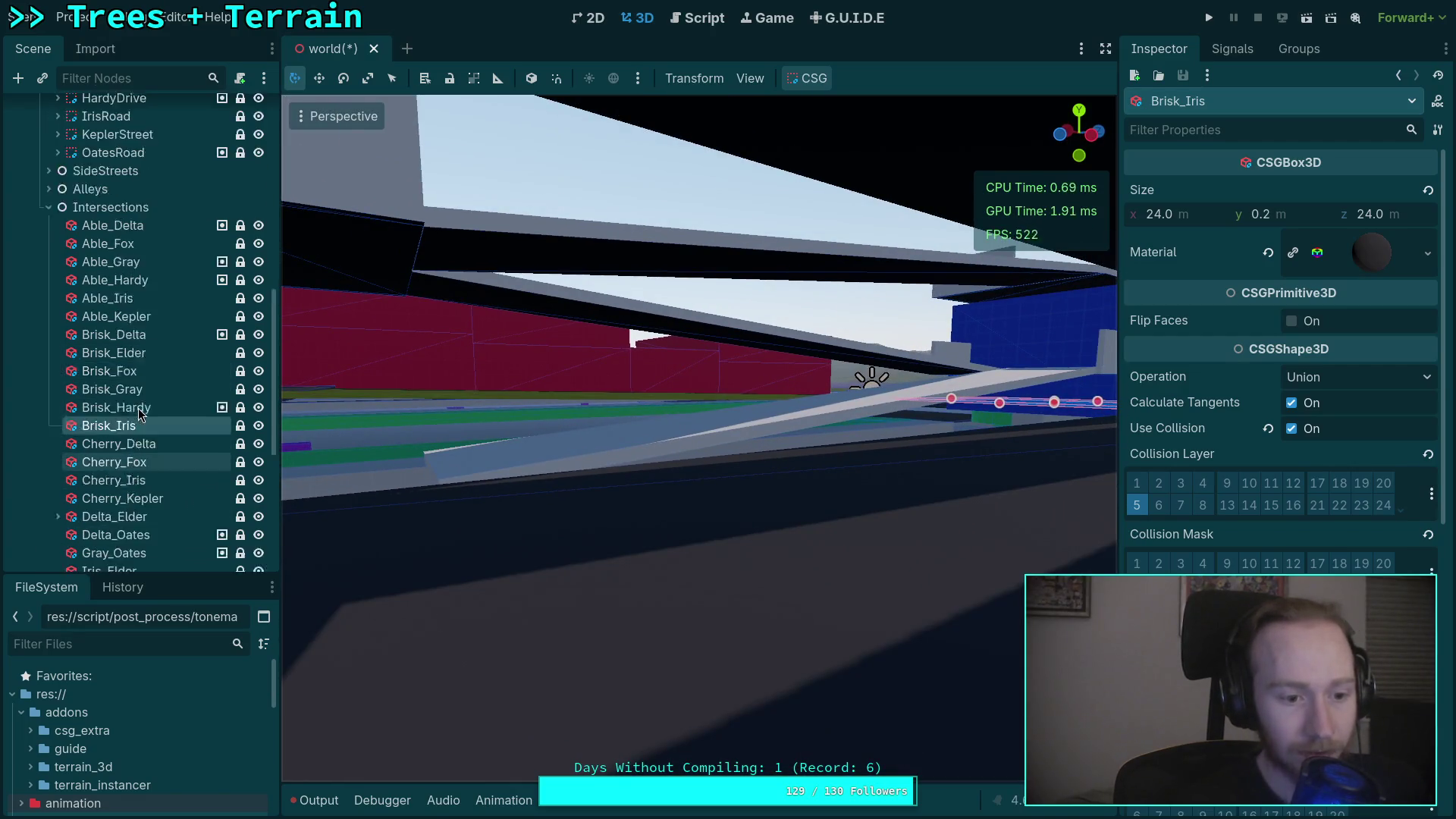
Expand Buildings > Special > ParkingGarage and briefly look at the L0 level's road pieces.
scroll(76, 288, "up", 10)
scroll(75, 287, "down", 15)
left_click(40, 278)
left_click(48, 314)
scroll(59, 334, "down", 2)
left_click(58, 493)
scroll(114, 439, "down", 5)
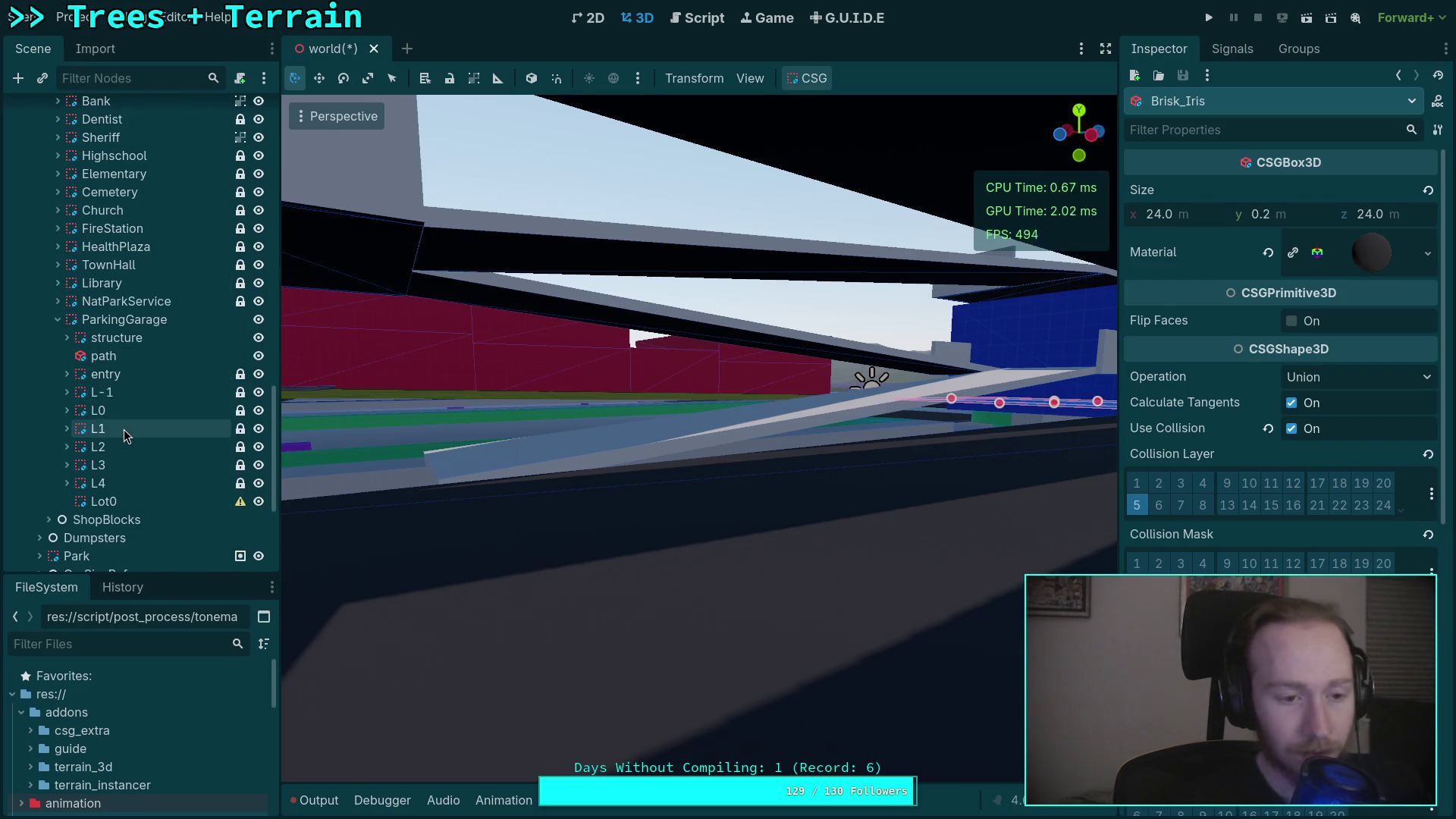
left_click(110, 416)
left_click(66, 410)
scroll(112, 455, "down", 3)
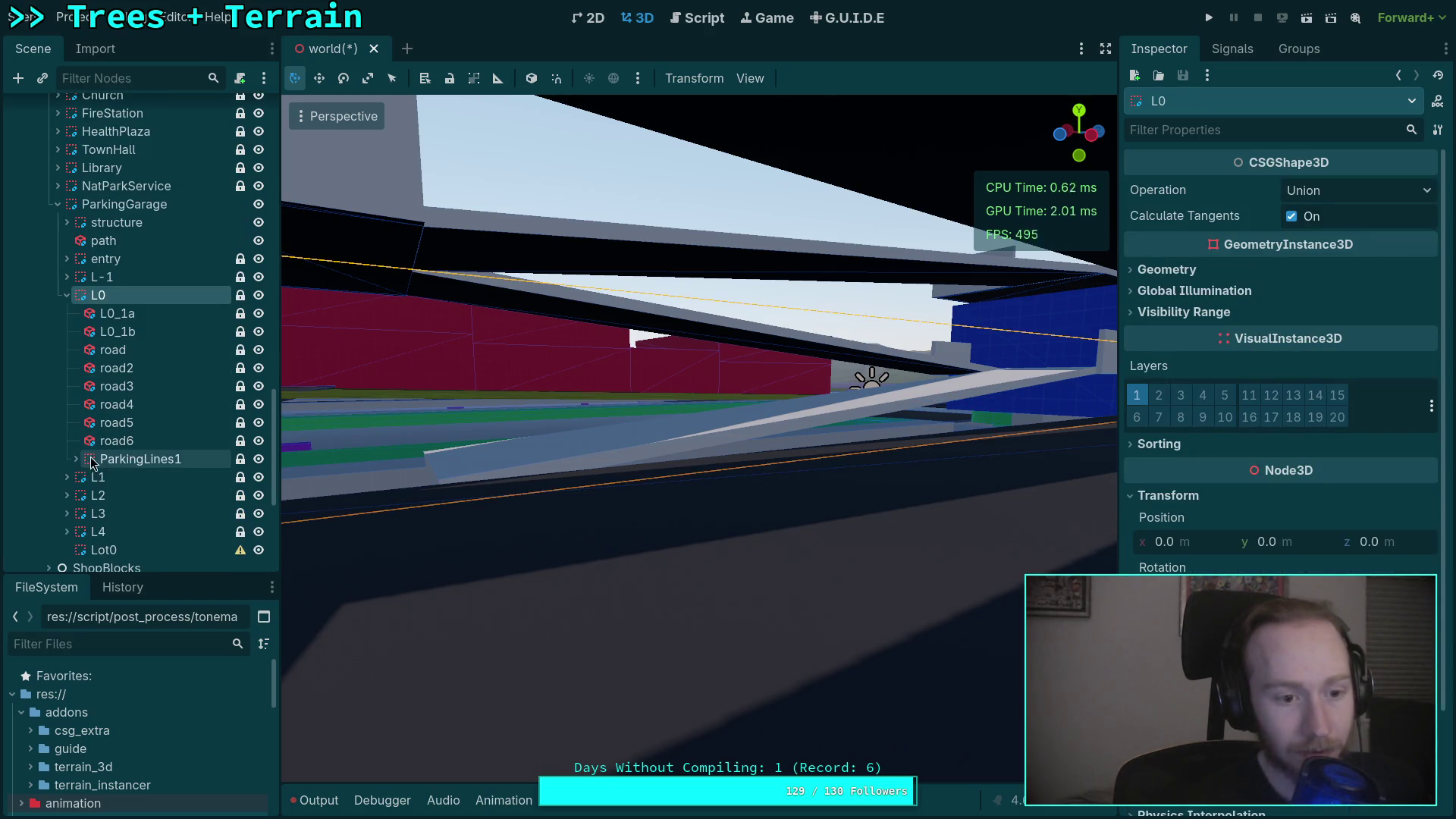
left_click(68, 298)
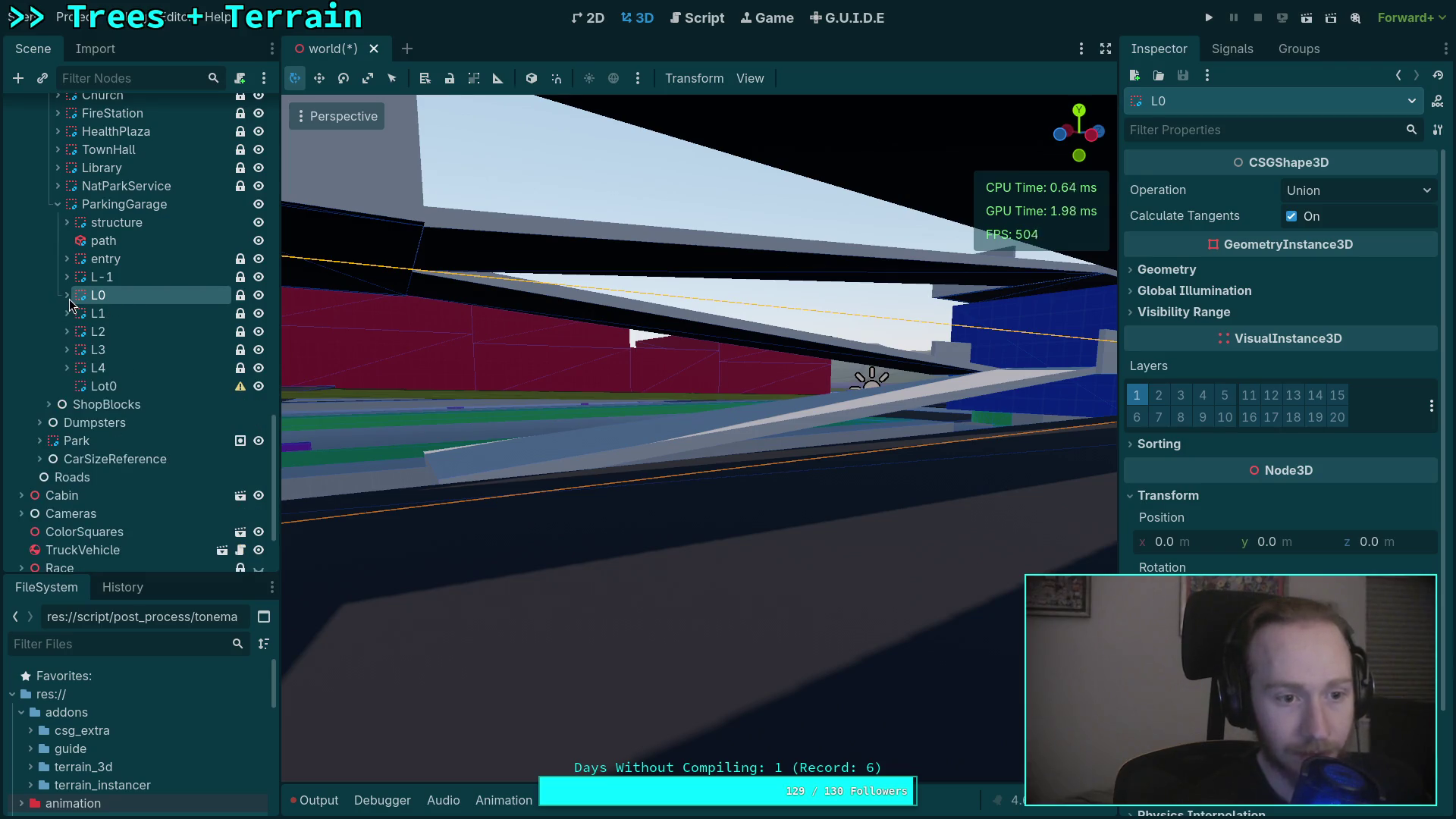
Open structure > ramp1, compare the path1 and path2 slabs (path2 2.438 × 0.2 × 17.128), and frame path1.
left_click(67, 222)
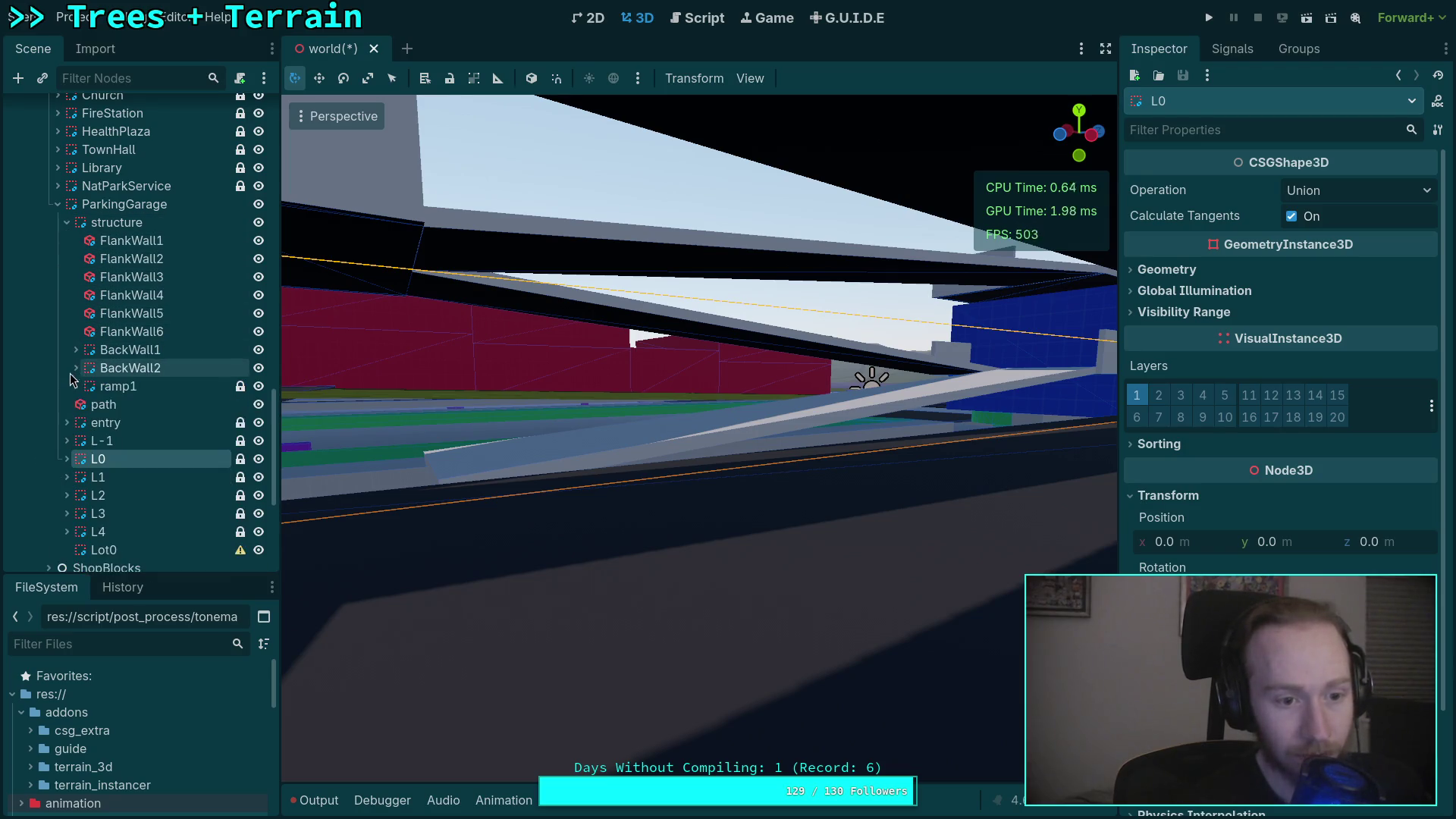
left_click(83, 386)
left_click(76, 386)
left_click(140, 407)
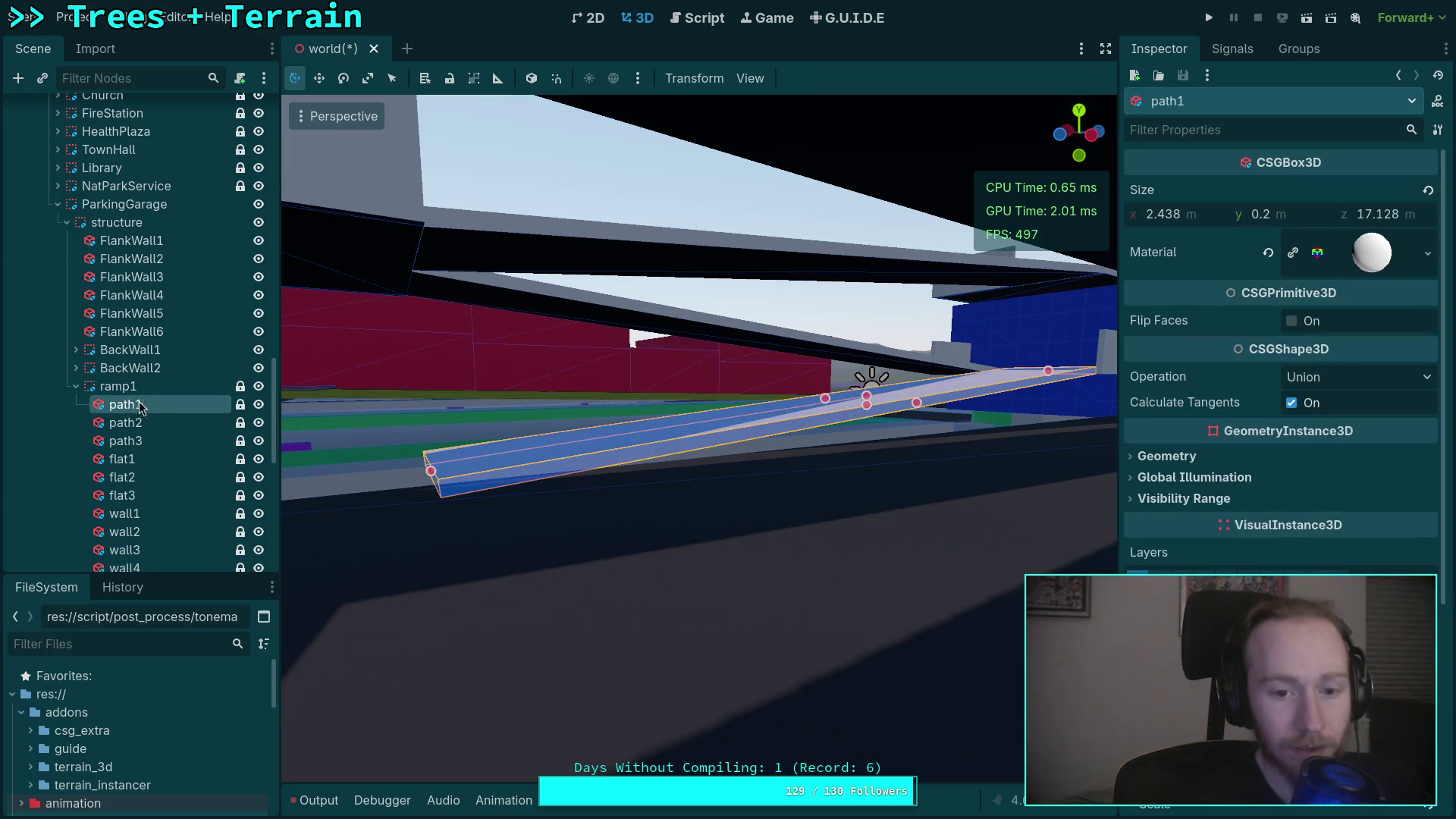
scroll(1240, 544, "down", 1)
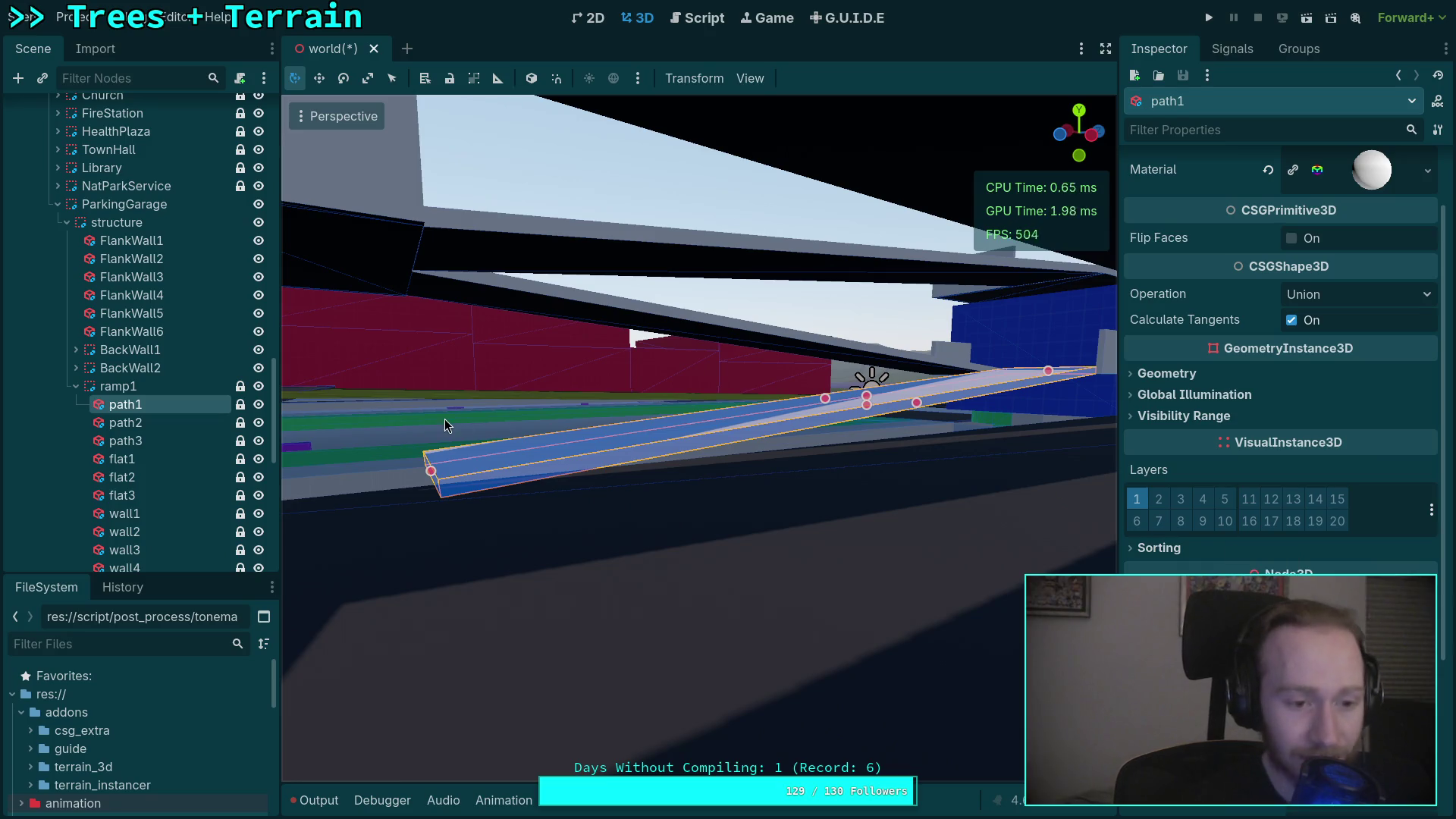
left_click(188, 424)
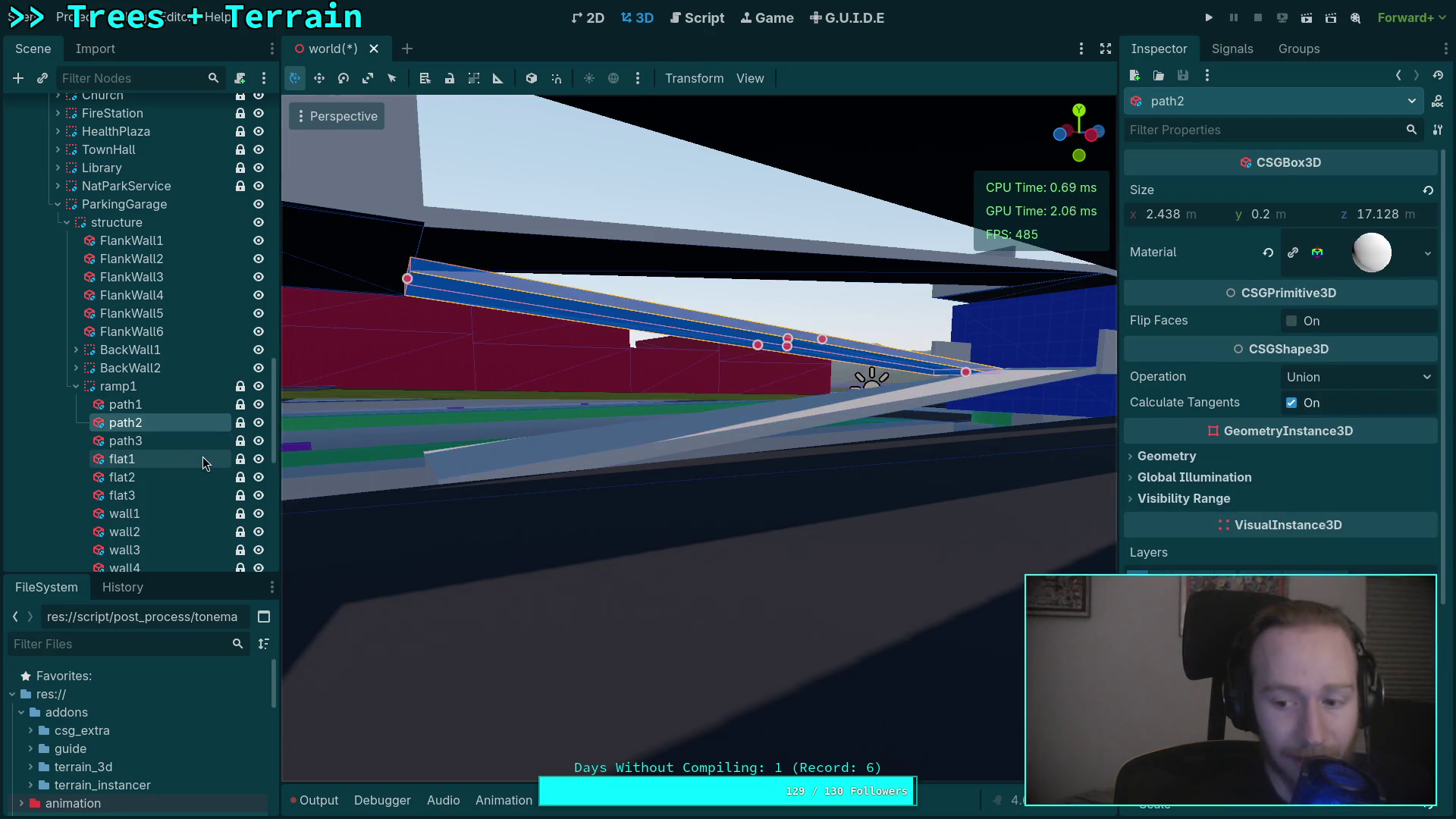
left_click(189, 405)
key("f")
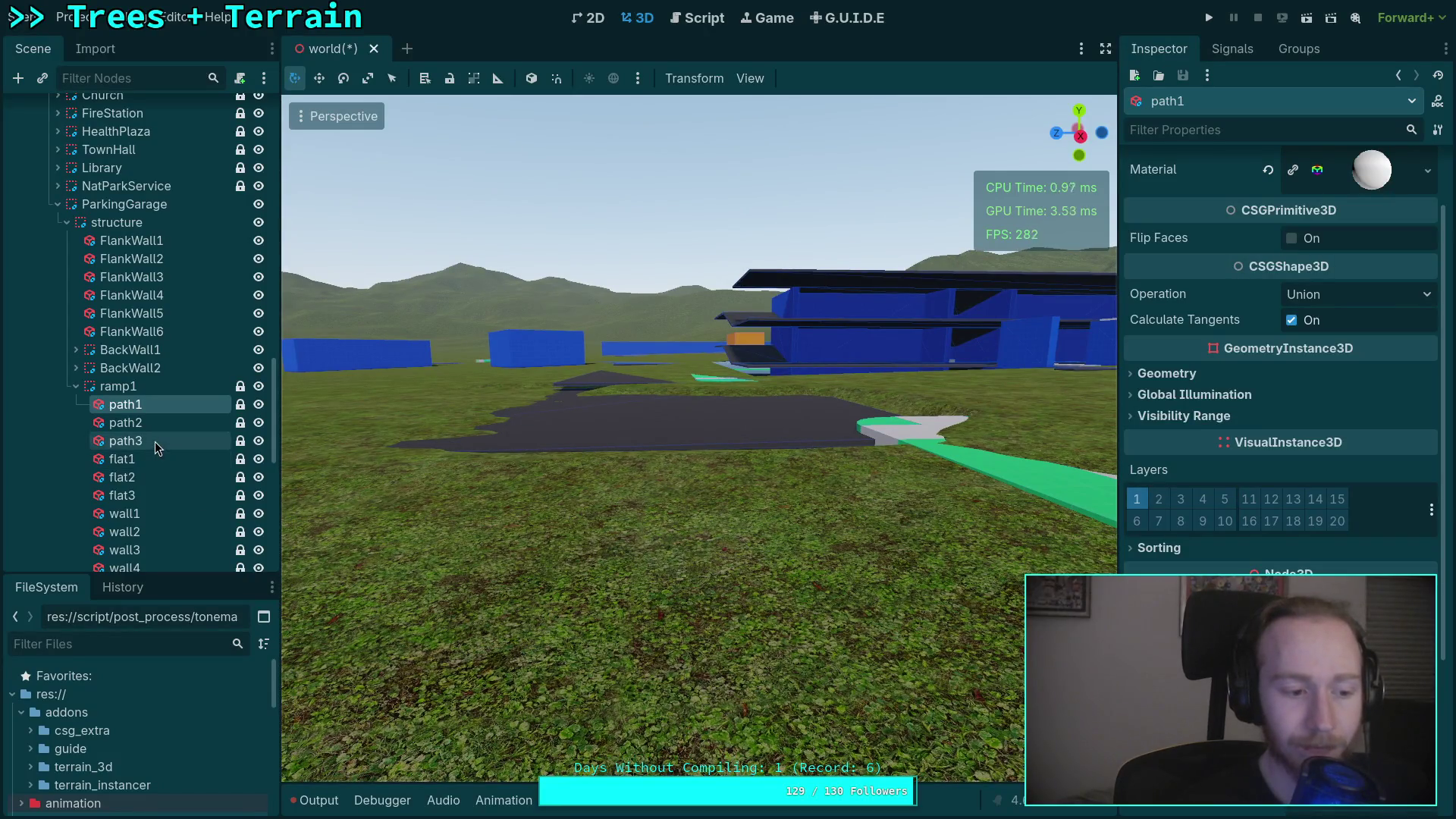
Collapse the ramp1 tree, reselect the Brisk_Iris intersection slab, and switch to the Python REPL.
left_click(76, 387)
key("Left")
key("Left")
key("Left")
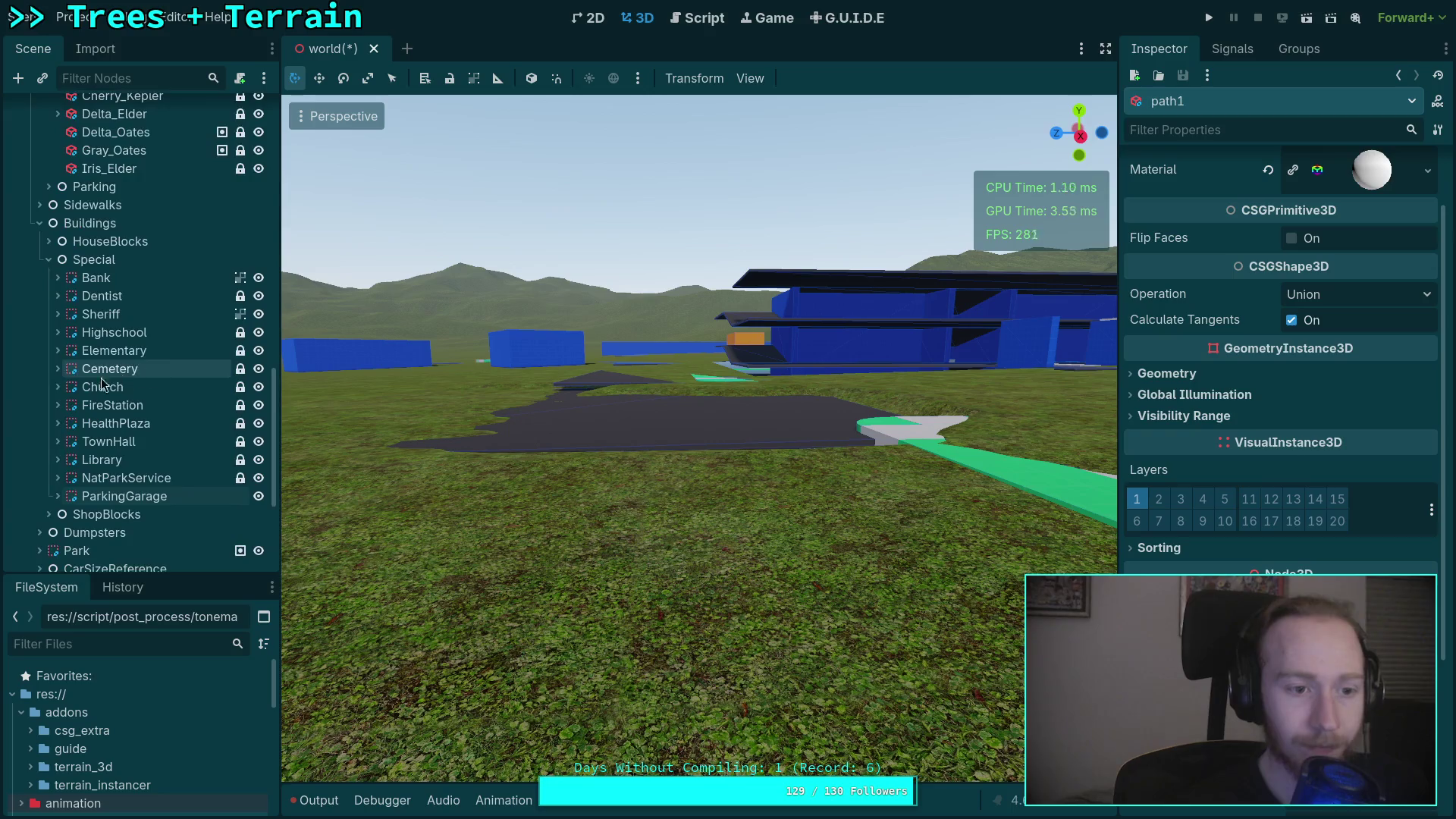
scroll(137, 303, "up", 8)
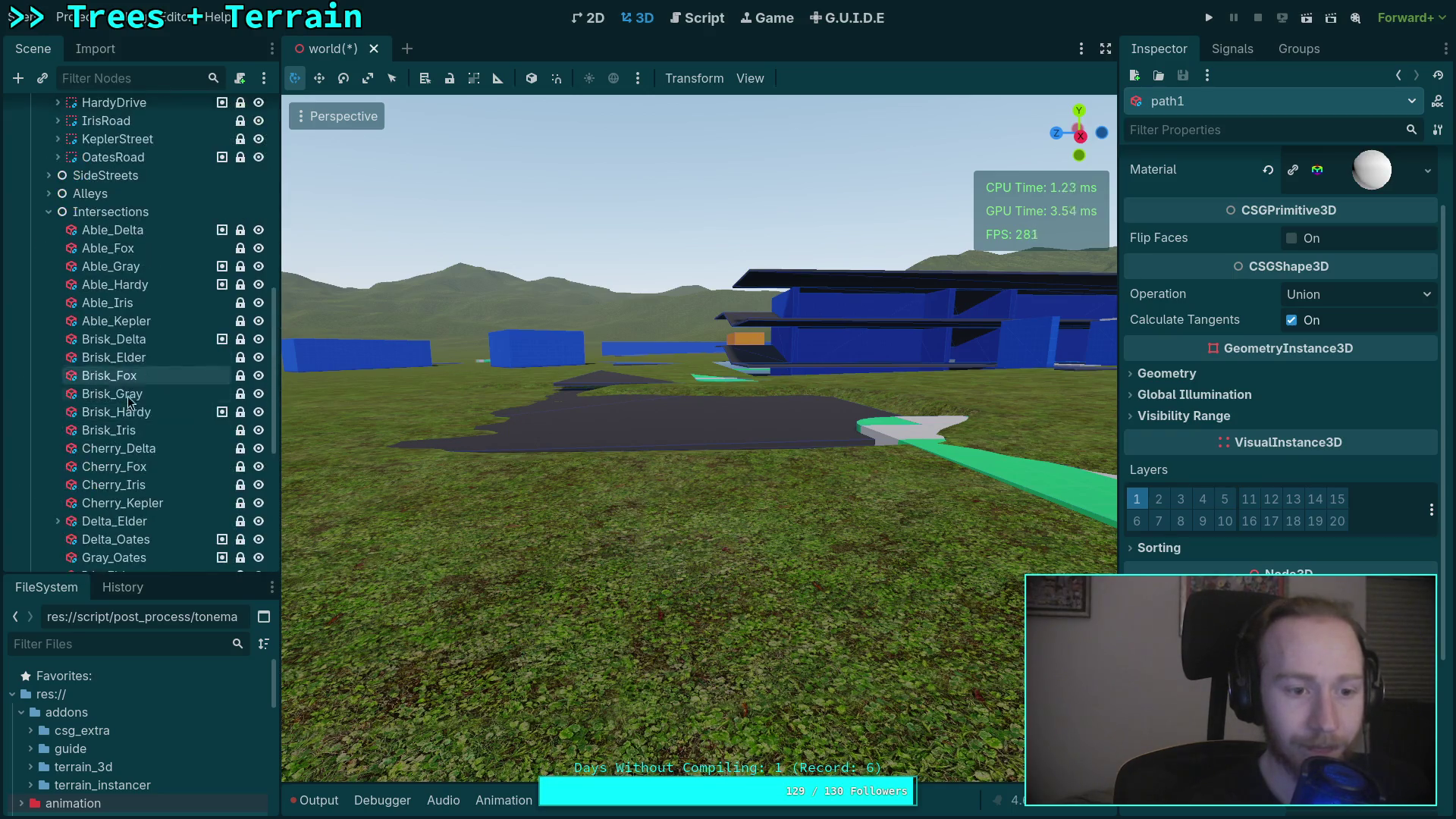
left_click(109, 430)
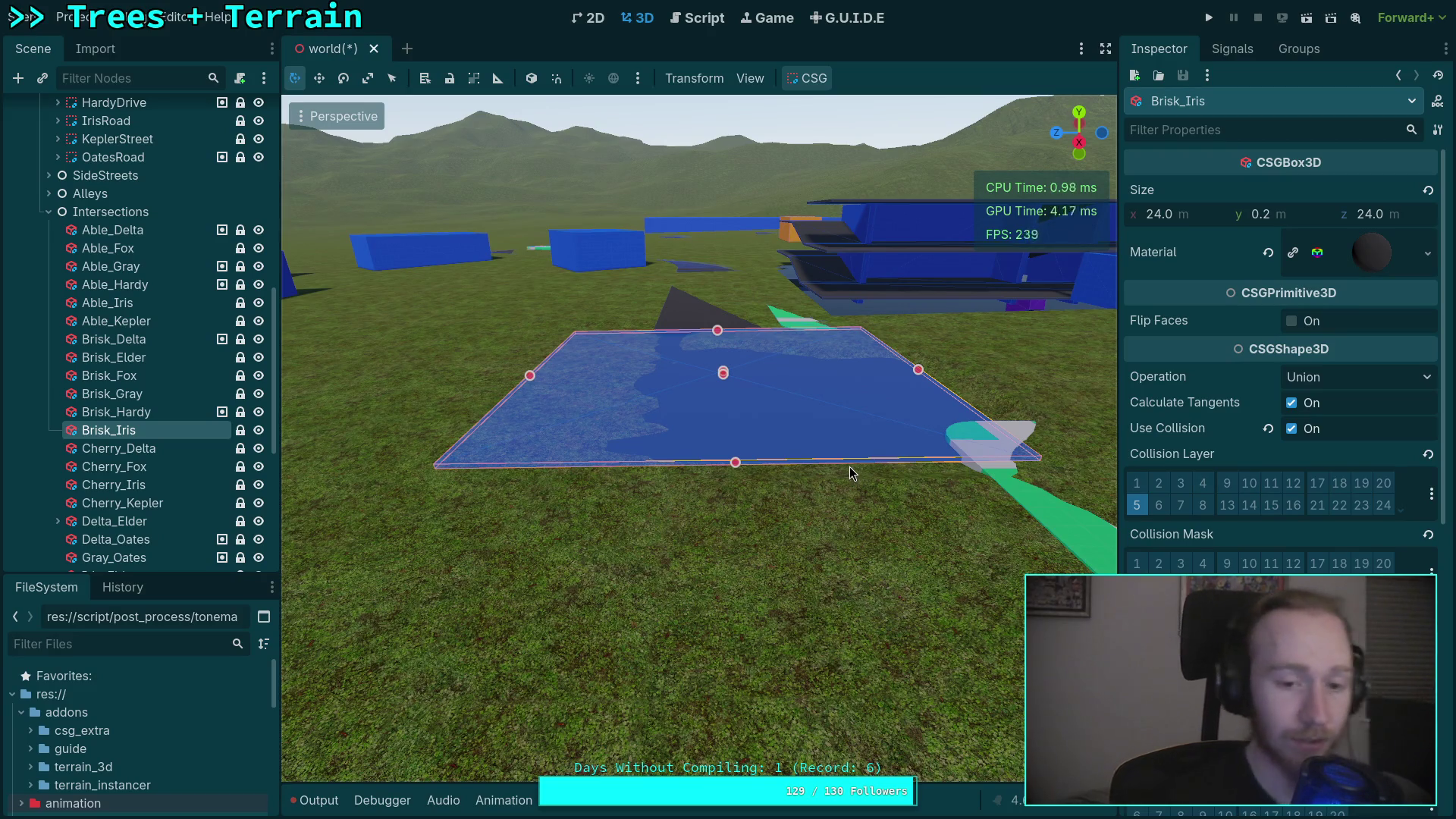
key("super+4")
type("12*m")
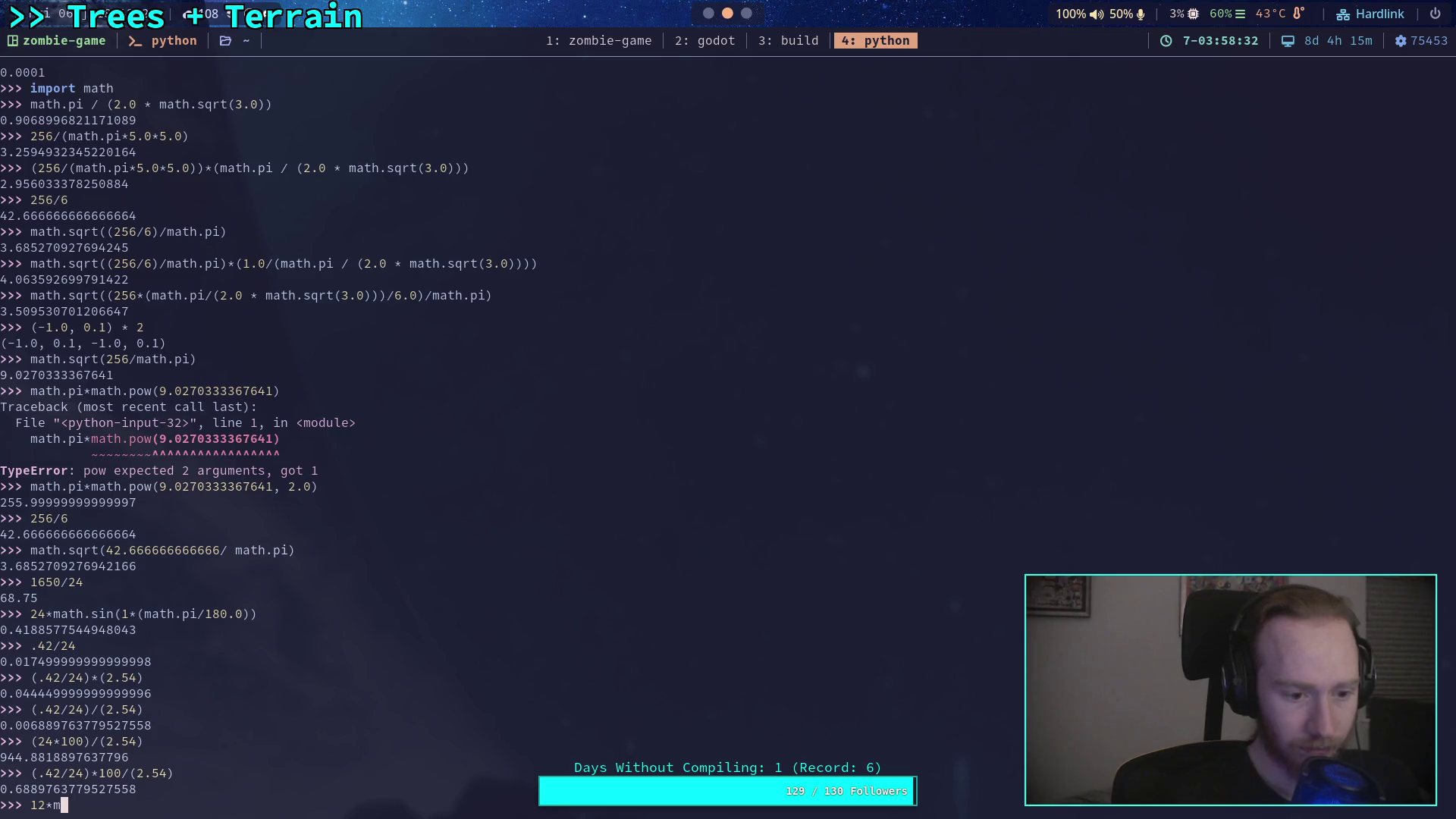
Evaluate 12*math.sin(math.radians(1)) ≈ 0.2094 in Python, then return to Godot.
type("ath.sin(1*(")
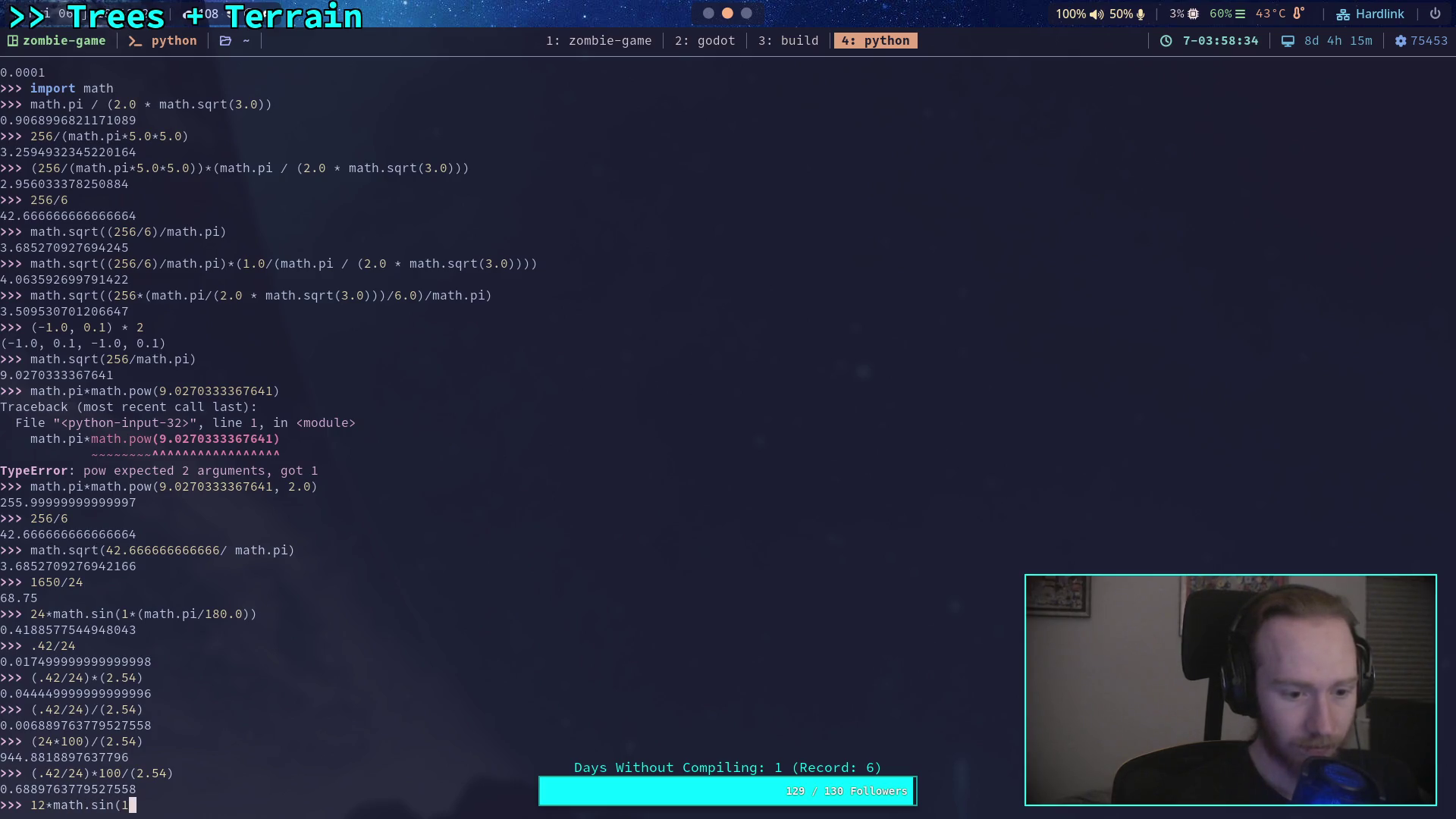
type("math.")
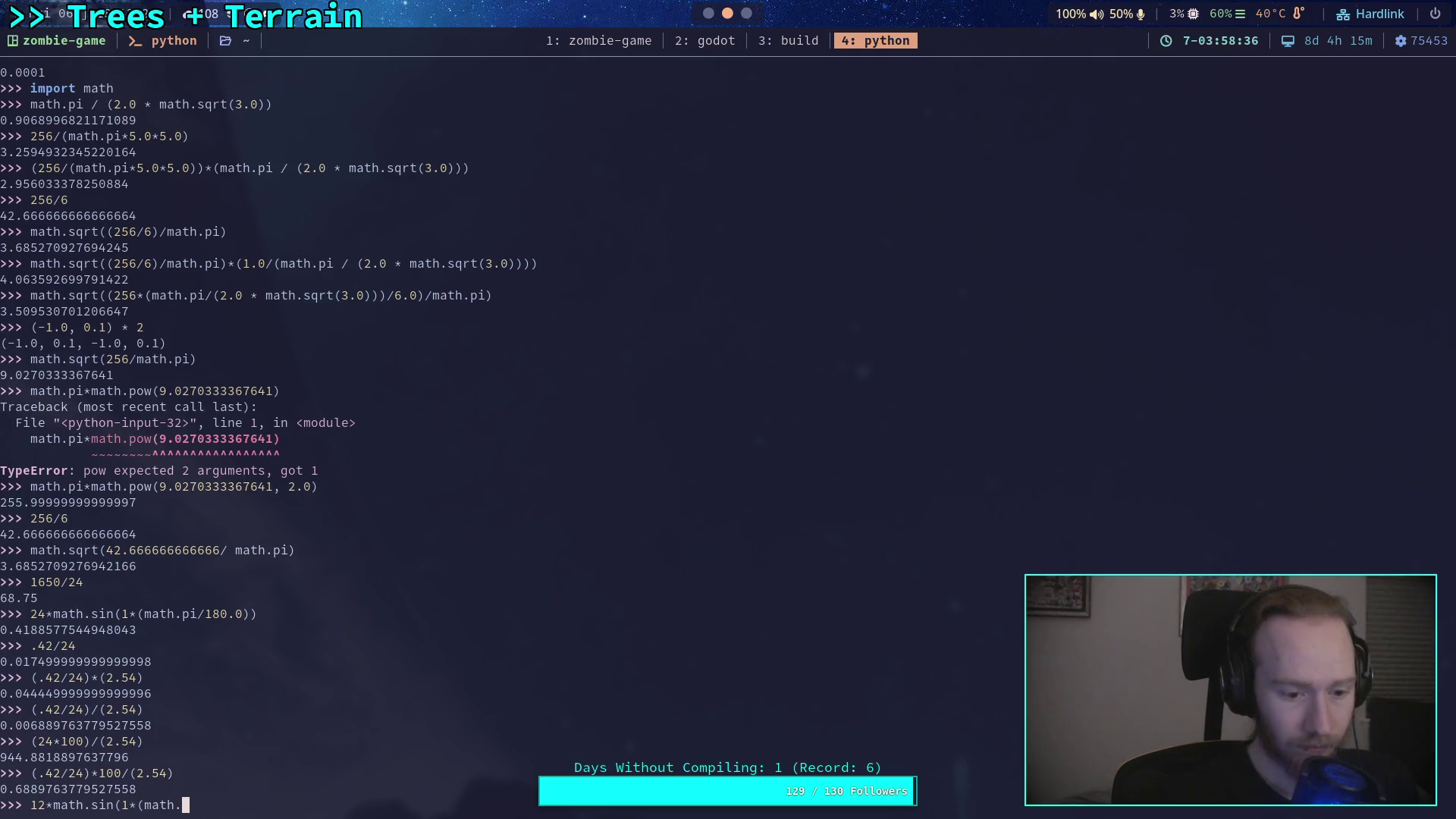
key("BackSpace")
key("BackSpace")
key("BackSpace")
key("BackSpace")
key("BackSpace")
key("BackSpace")
key("BackSpace")
key("BackSpace")
type("math.radia")
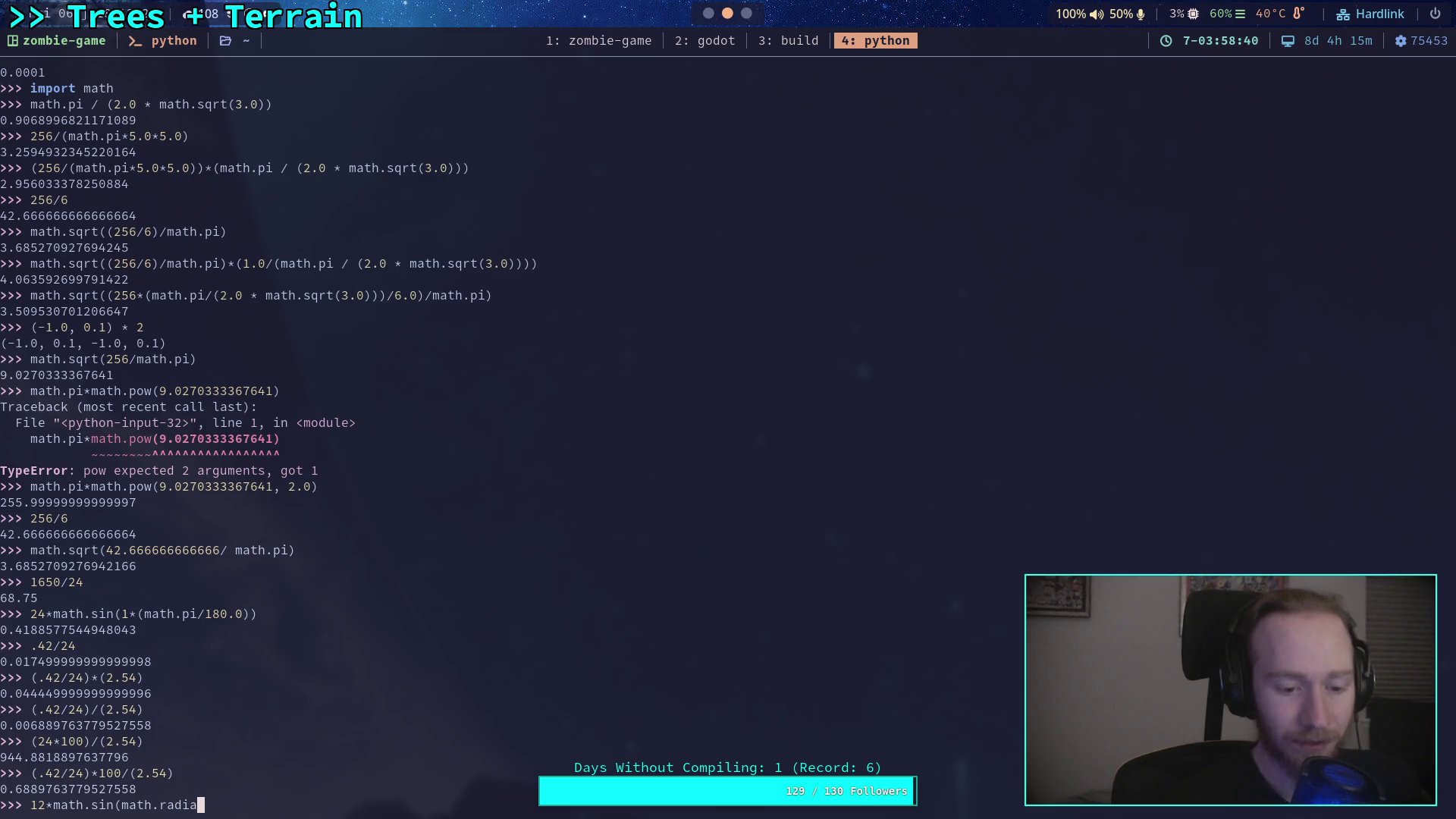
type("ns(1")
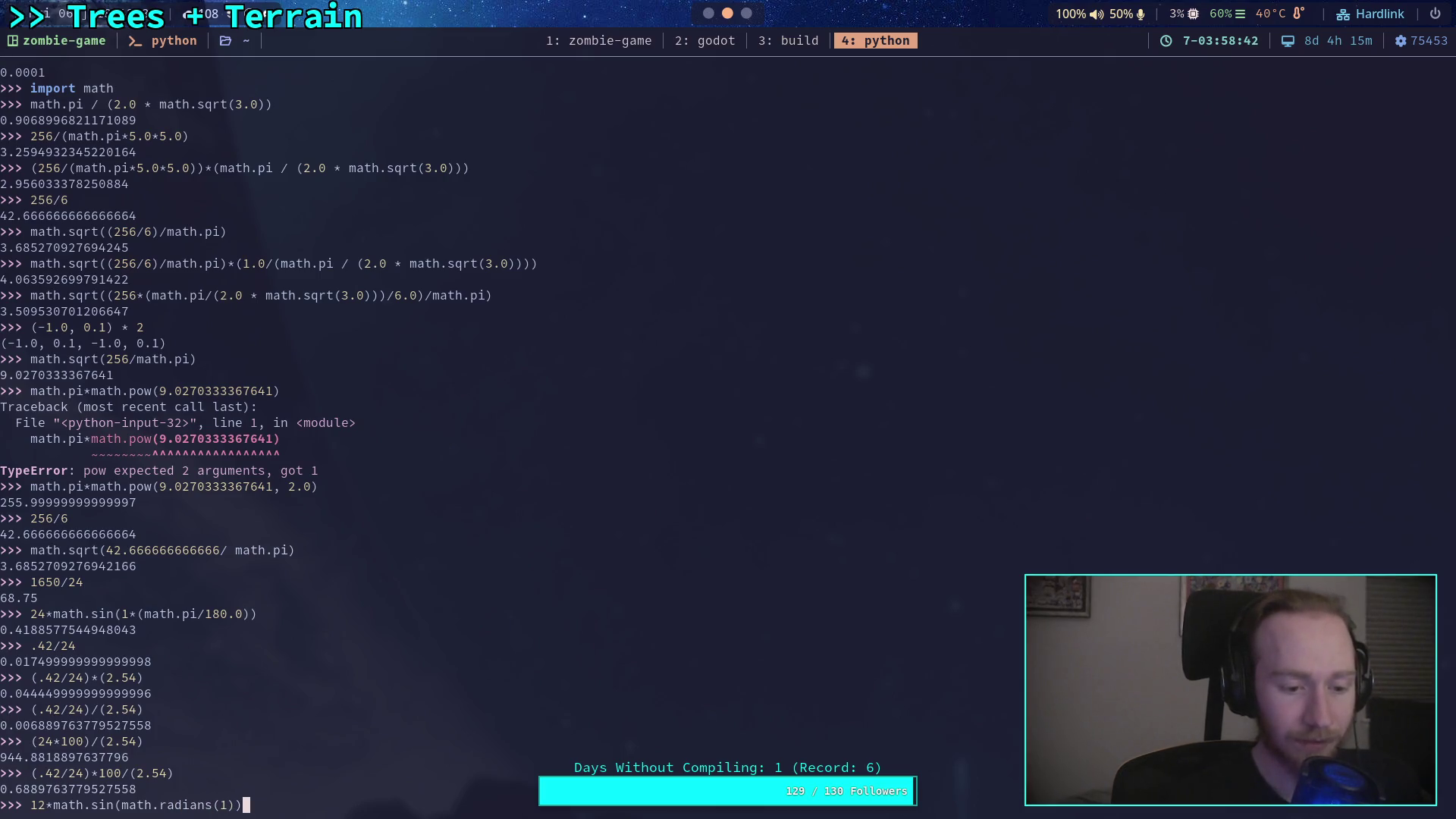
key("Return")
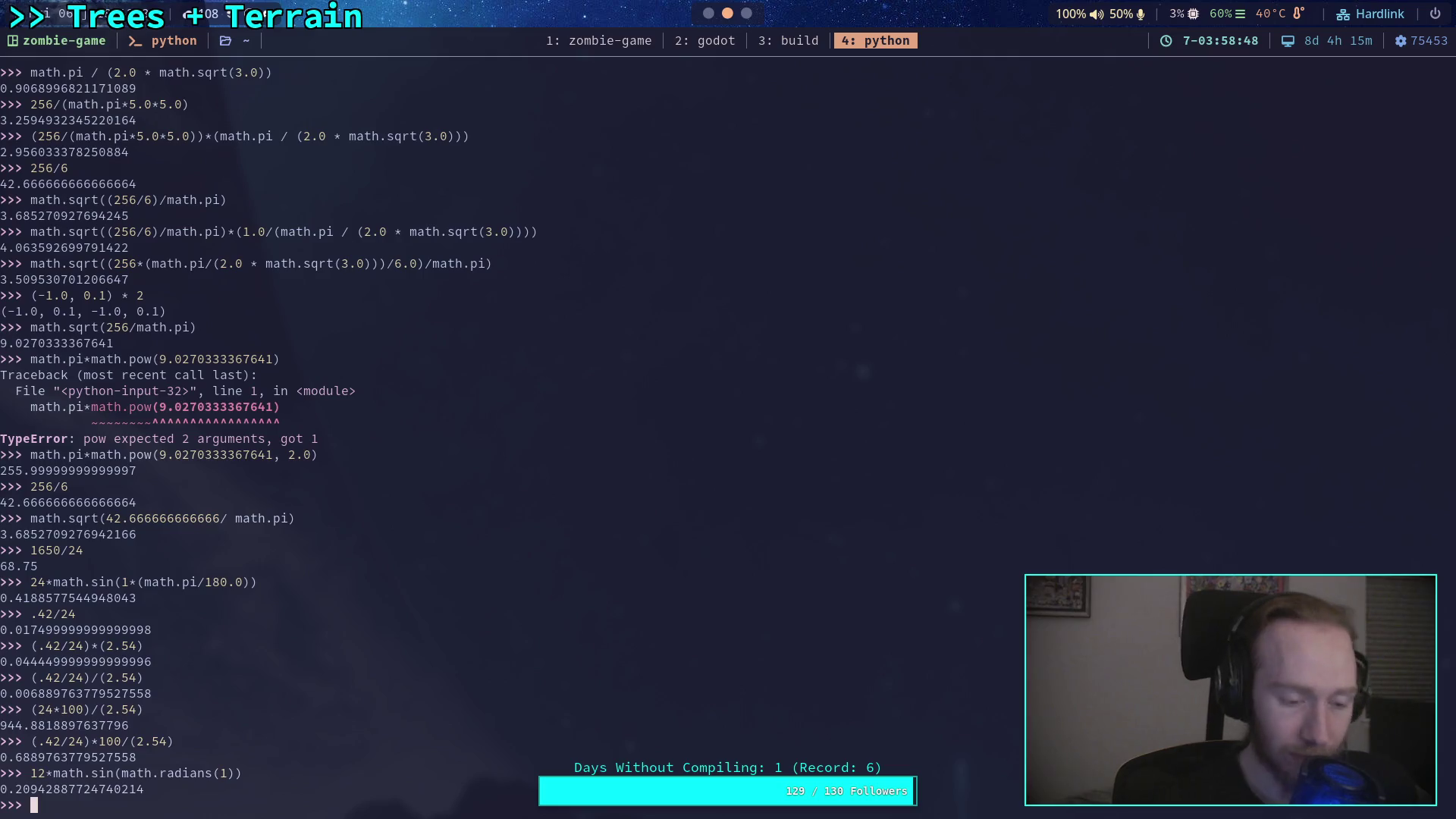
key("super+2")
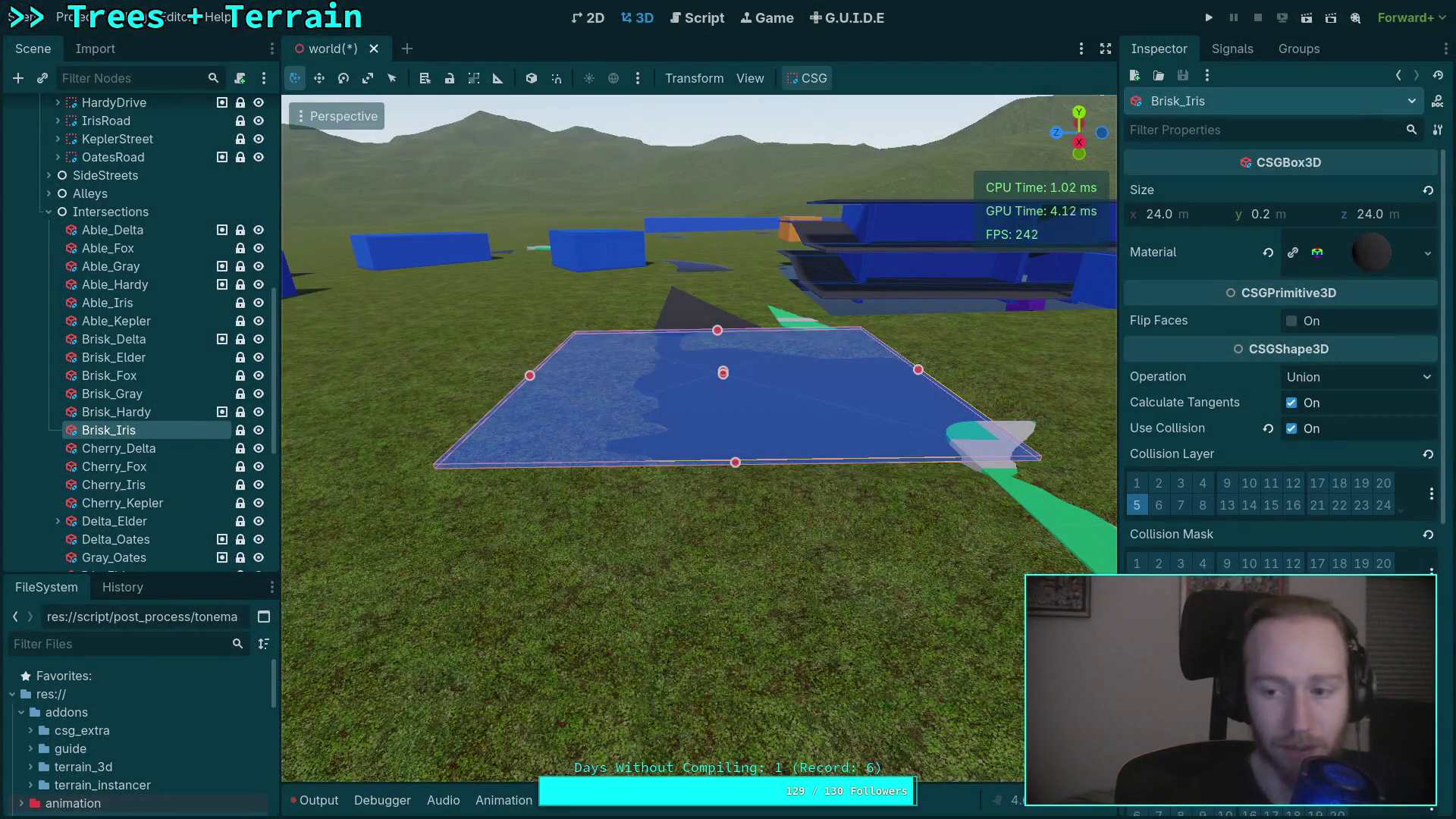
scroll(1194, 531, "down", 5)
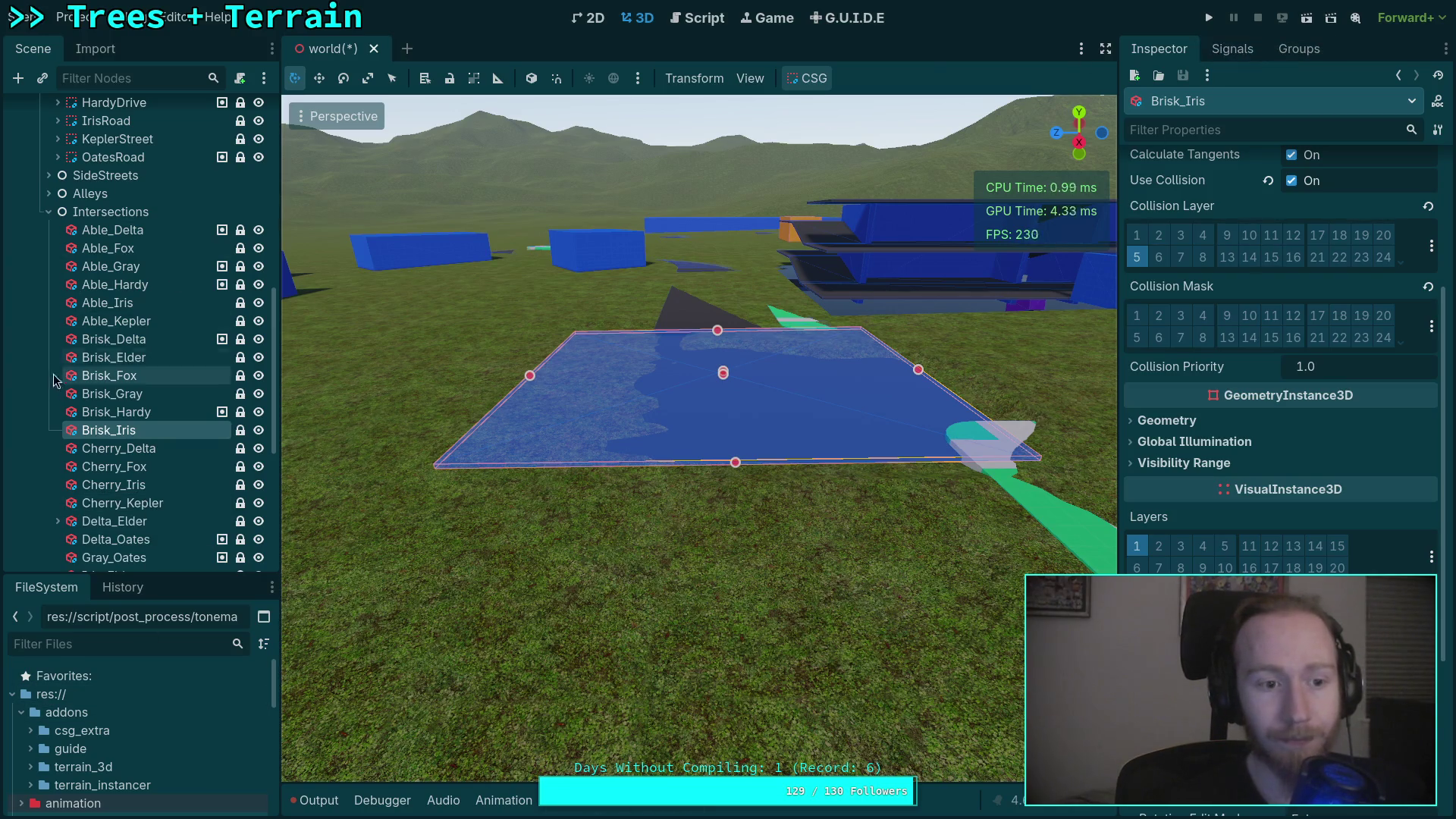
scroll(114, 228, "up", 8)
left_click(49, 156)
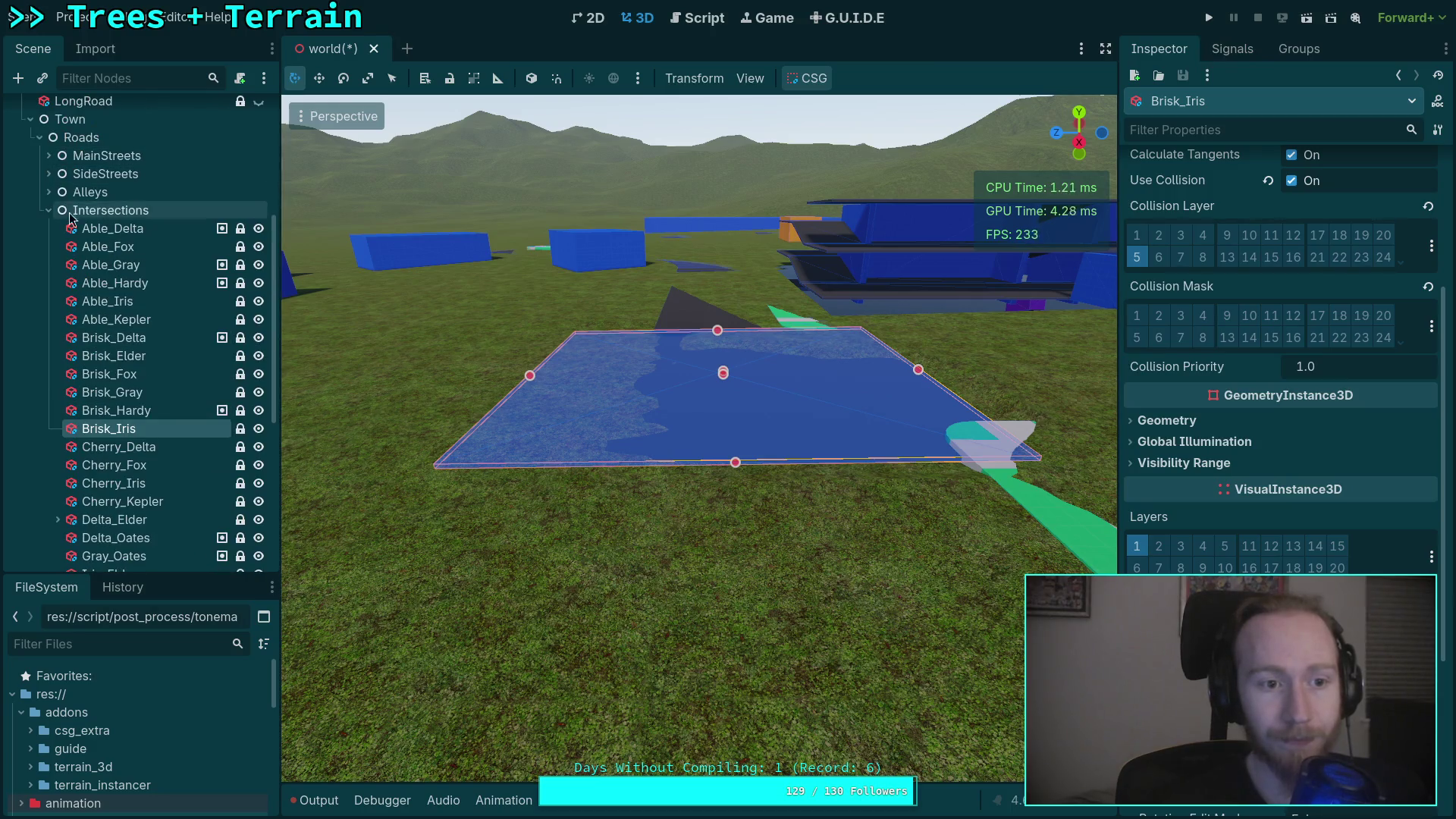
left_click(48, 155)
scroll(76, 296, "up", 5)
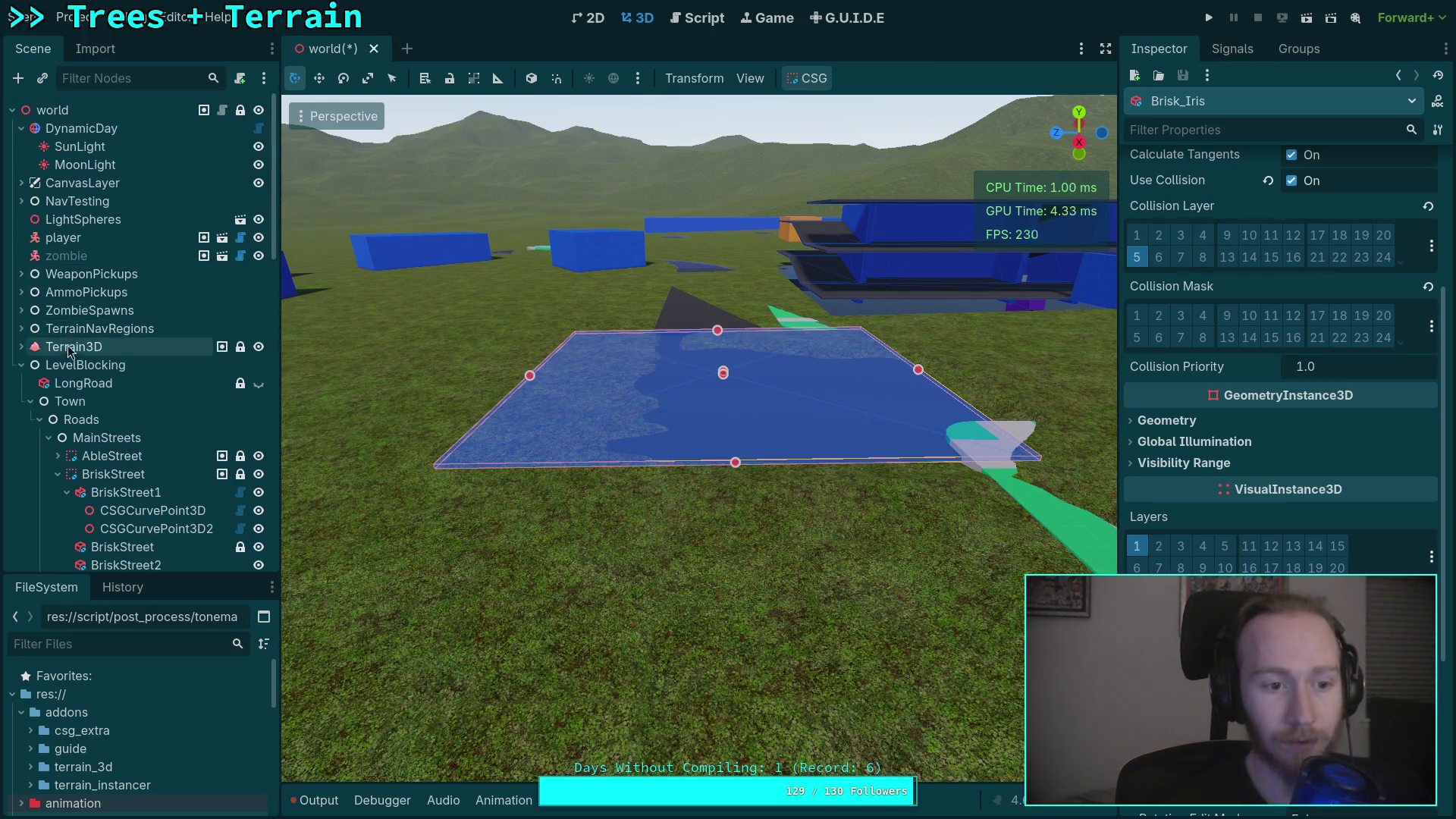
Select Terrain3D and lower the ground beside the dark road slab's left side, undoing one stroke.
left_click(74, 346)
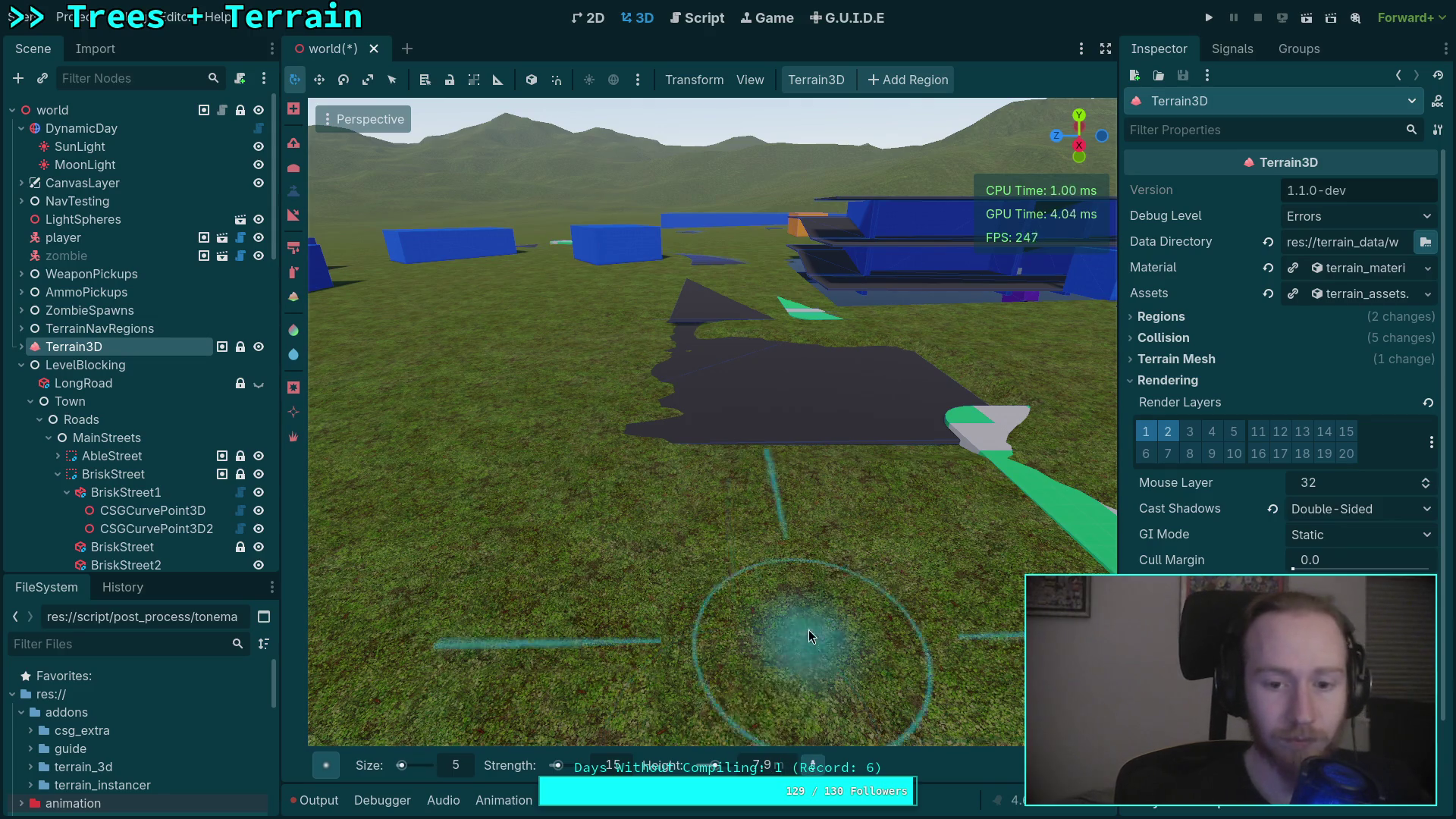
scroll(796, 634, "up", 3)
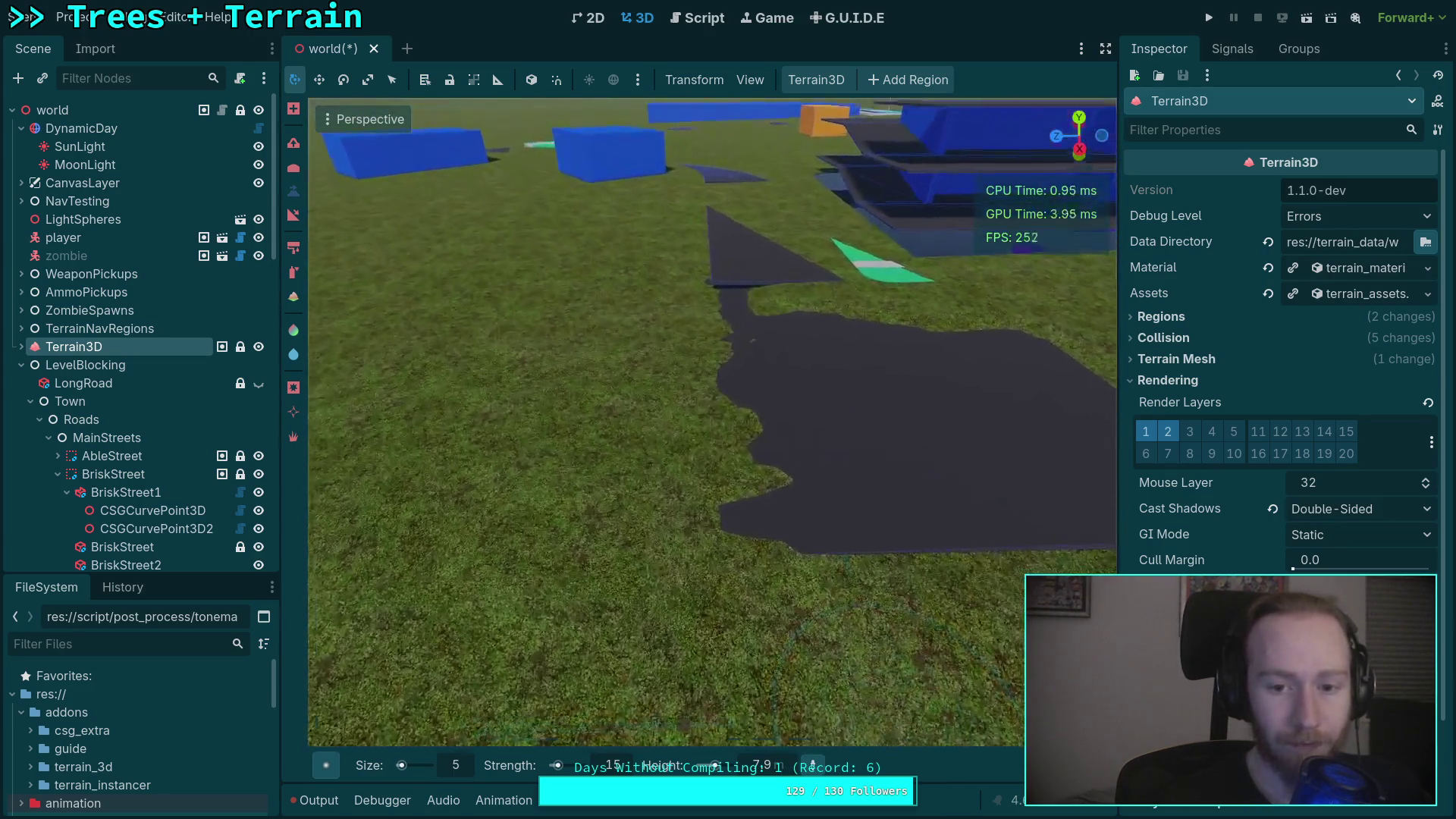
scroll(796, 634, "up", 3)
mouse_move(774, 531)
left_mouse_down()
mouse_move(496, 531)
mouse_move(684, 539)
mouse_move(546, 535)
left_mouse_up()
key("ctrl+z")
right_click(478, 537)
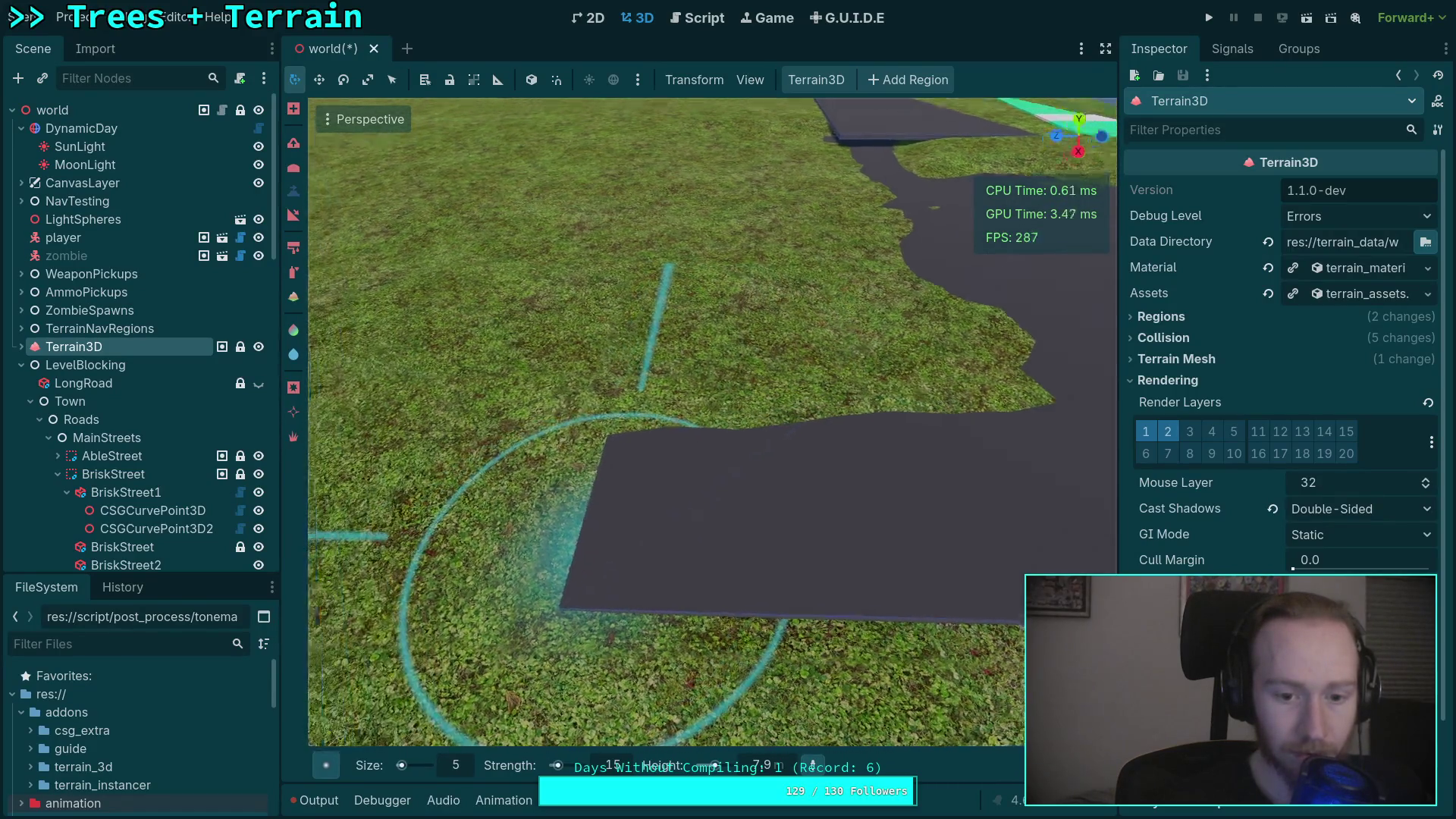
key("w")
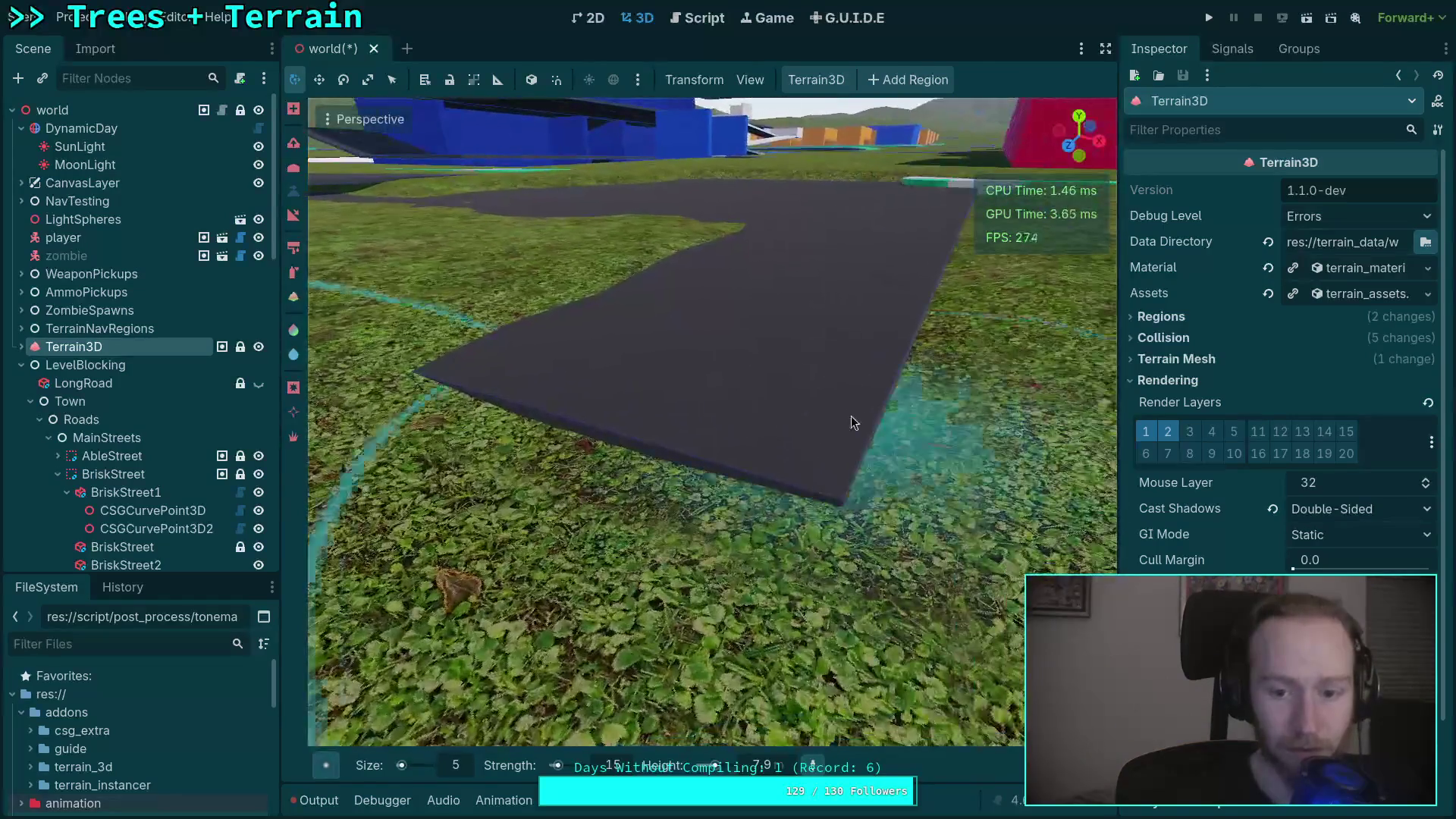
right_click(634, 408)
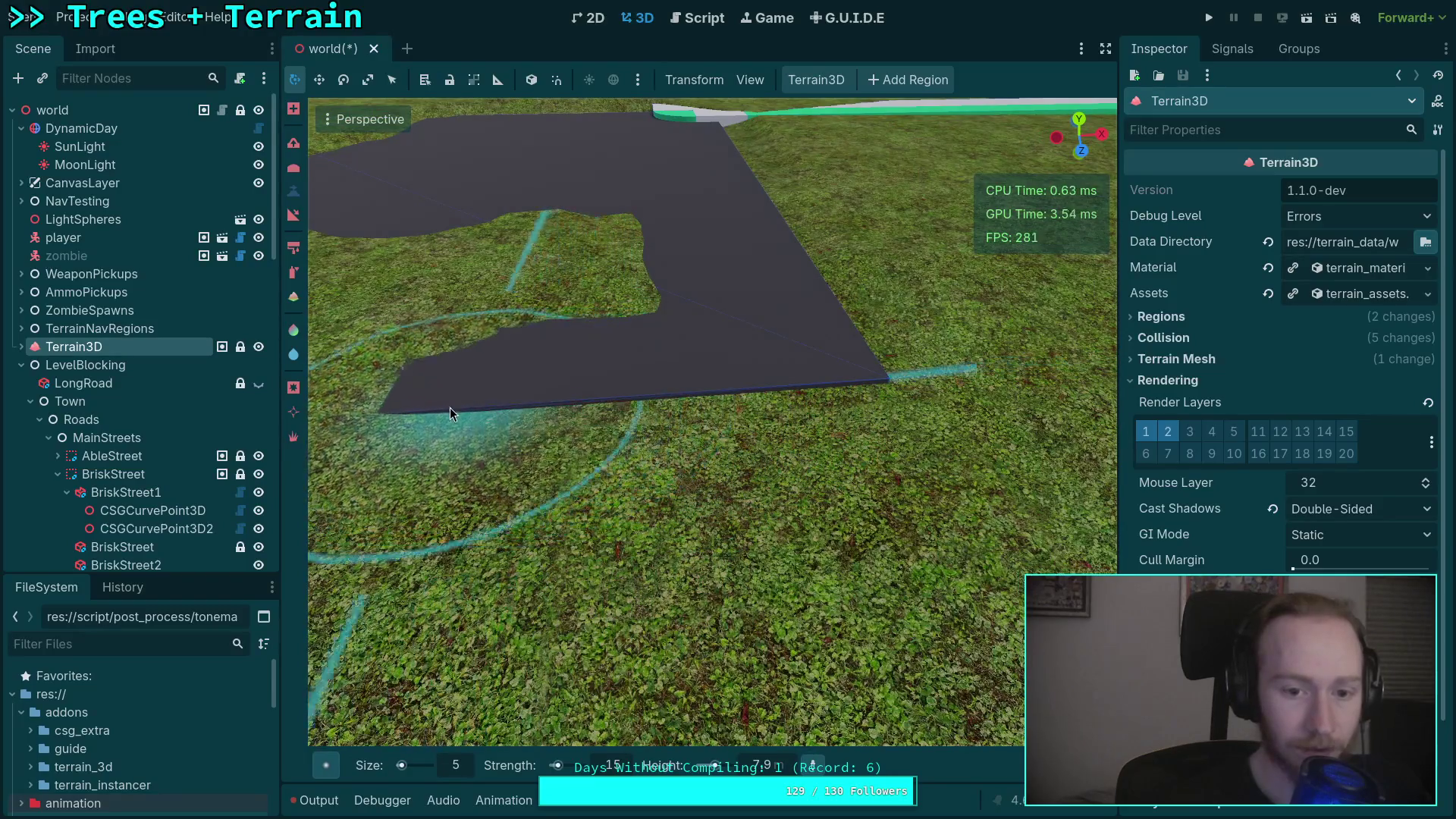
right_click(449, 407)
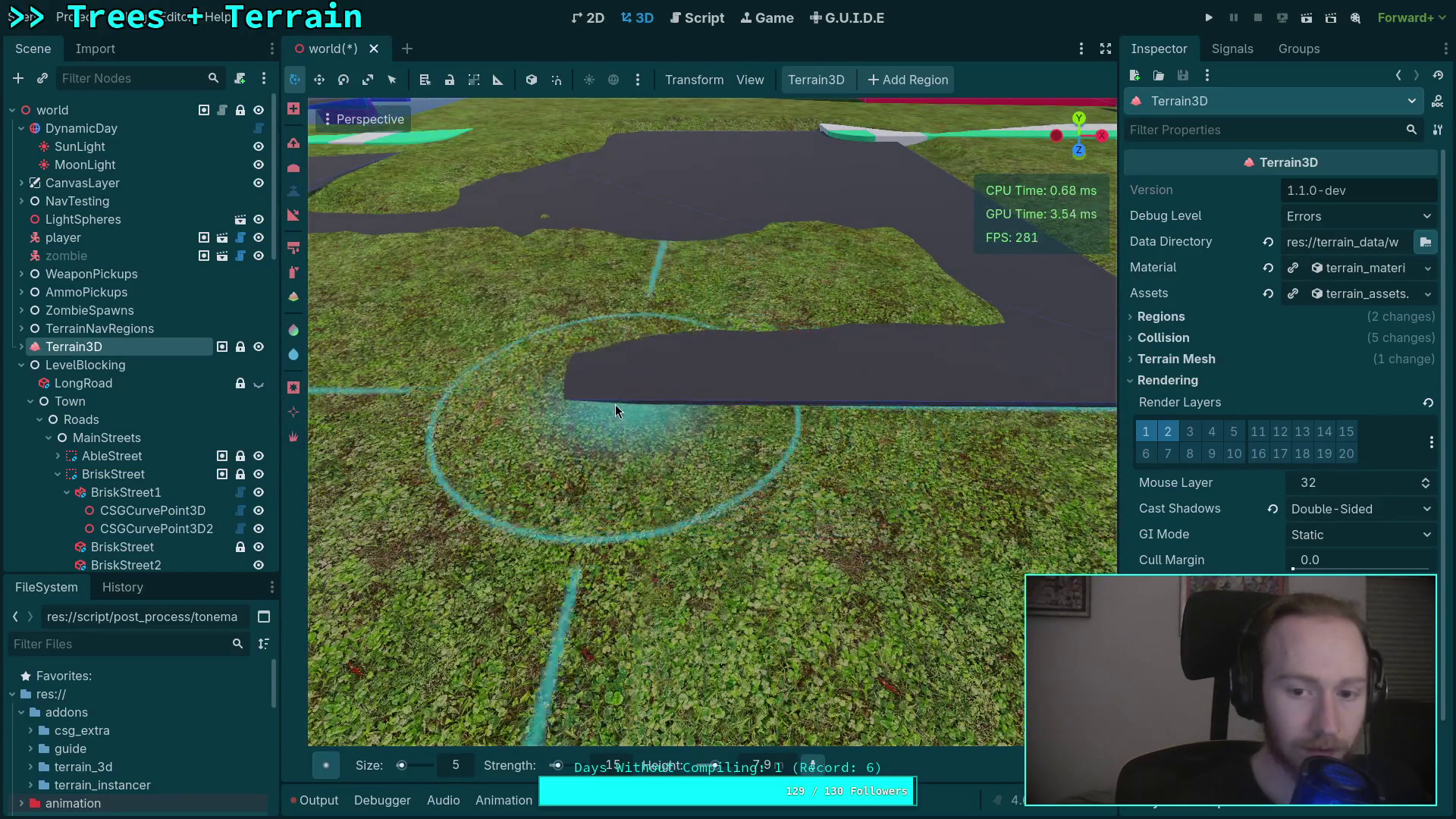
right_click(511, 404)
mouse_move(901, 402)
left_mouse_down()
mouse_move(566, 398)
mouse_move(854, 416)
mouse_move(504, 405)
left_mouse_up()
right_click(857, 413)
right_click(503, 405)
mouse_move(843, 434)
left_mouse_down()
mouse_move(759, 424)
mouse_move(537, 465)
mouse_move(601, 422)
left_mouse_up()
Lower the terrain right of the slab and in the foreground, exposing the white road block.
right_click(601, 422)
key("w")
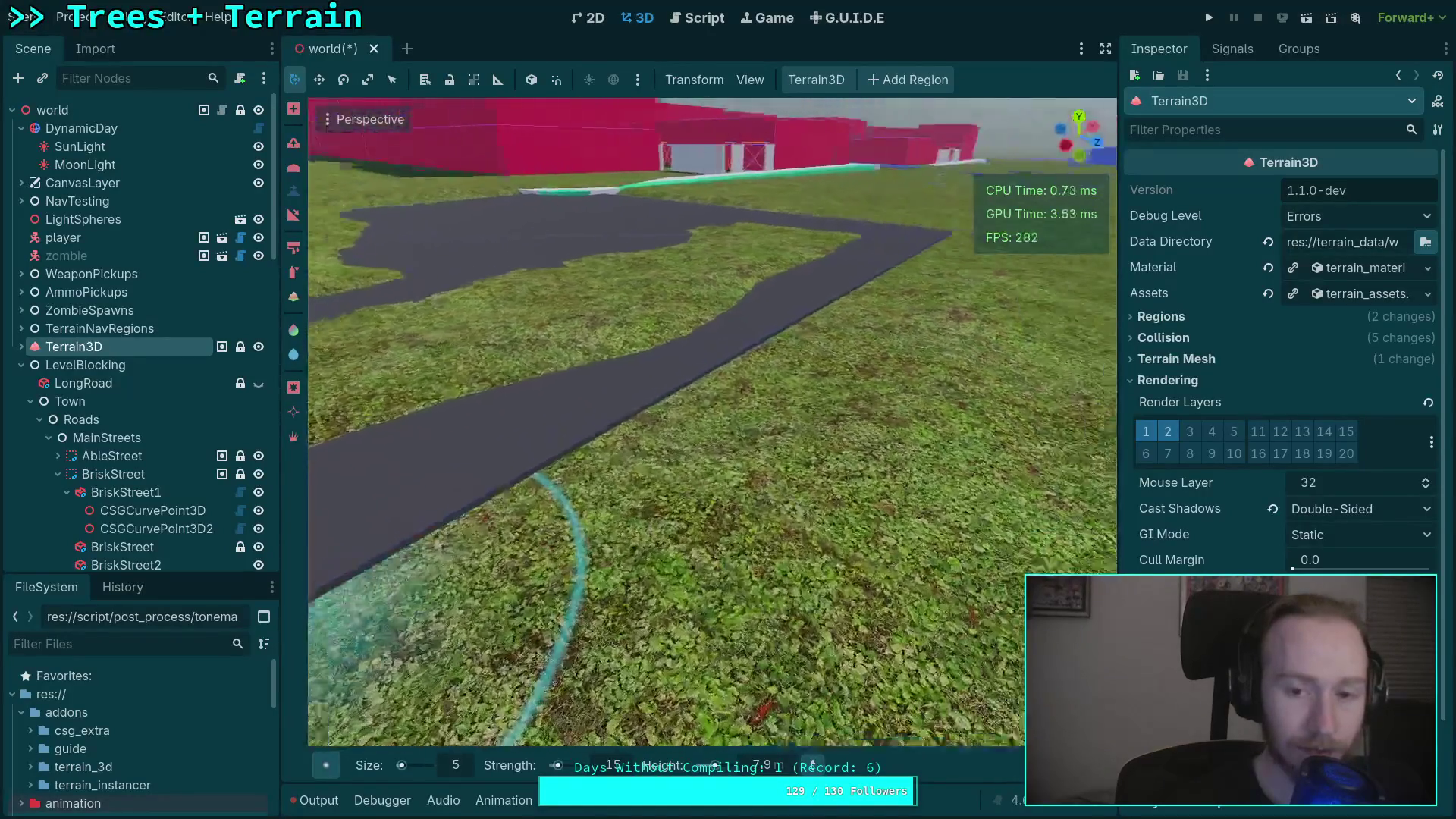
key("w")
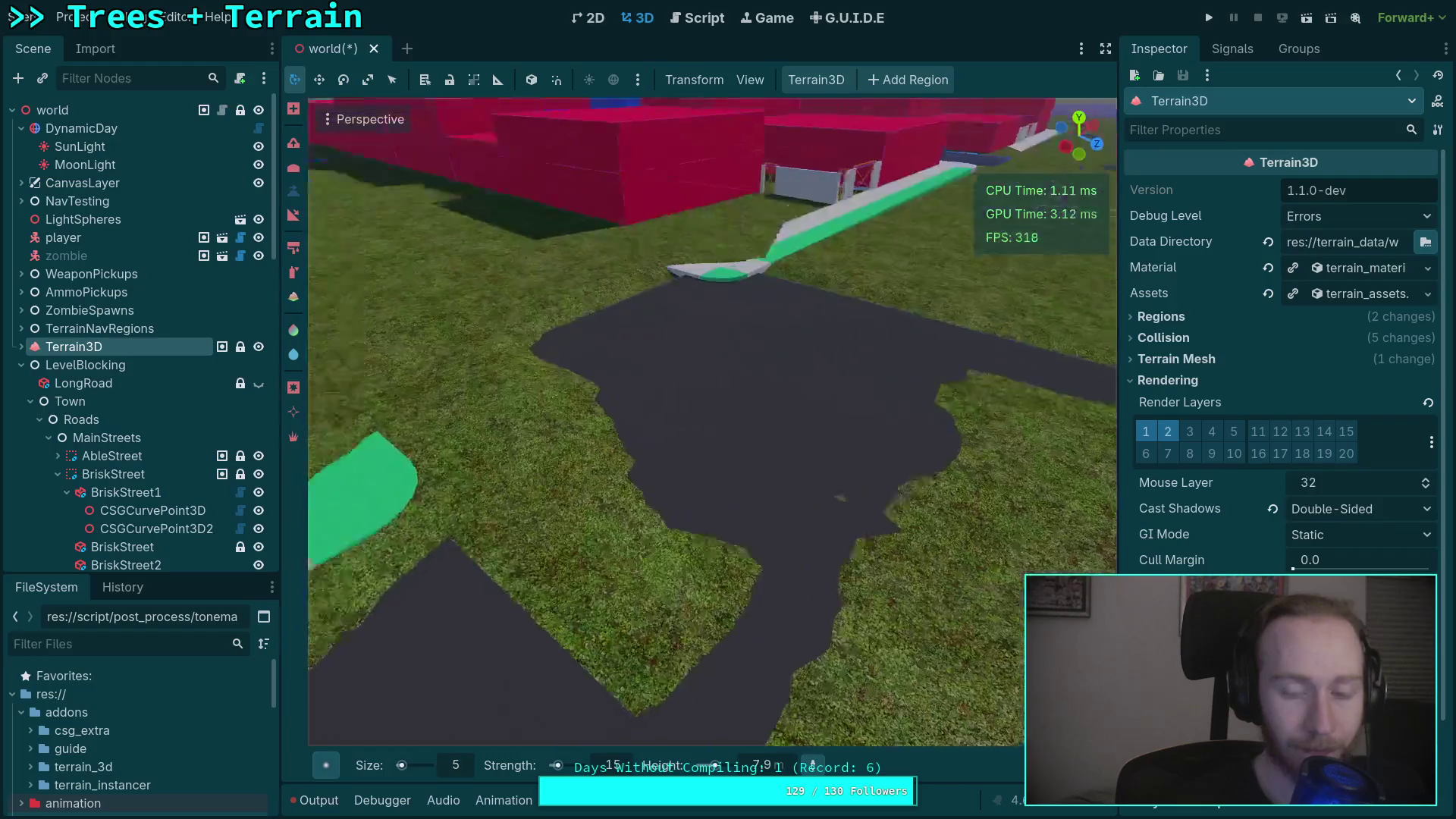
key("w")
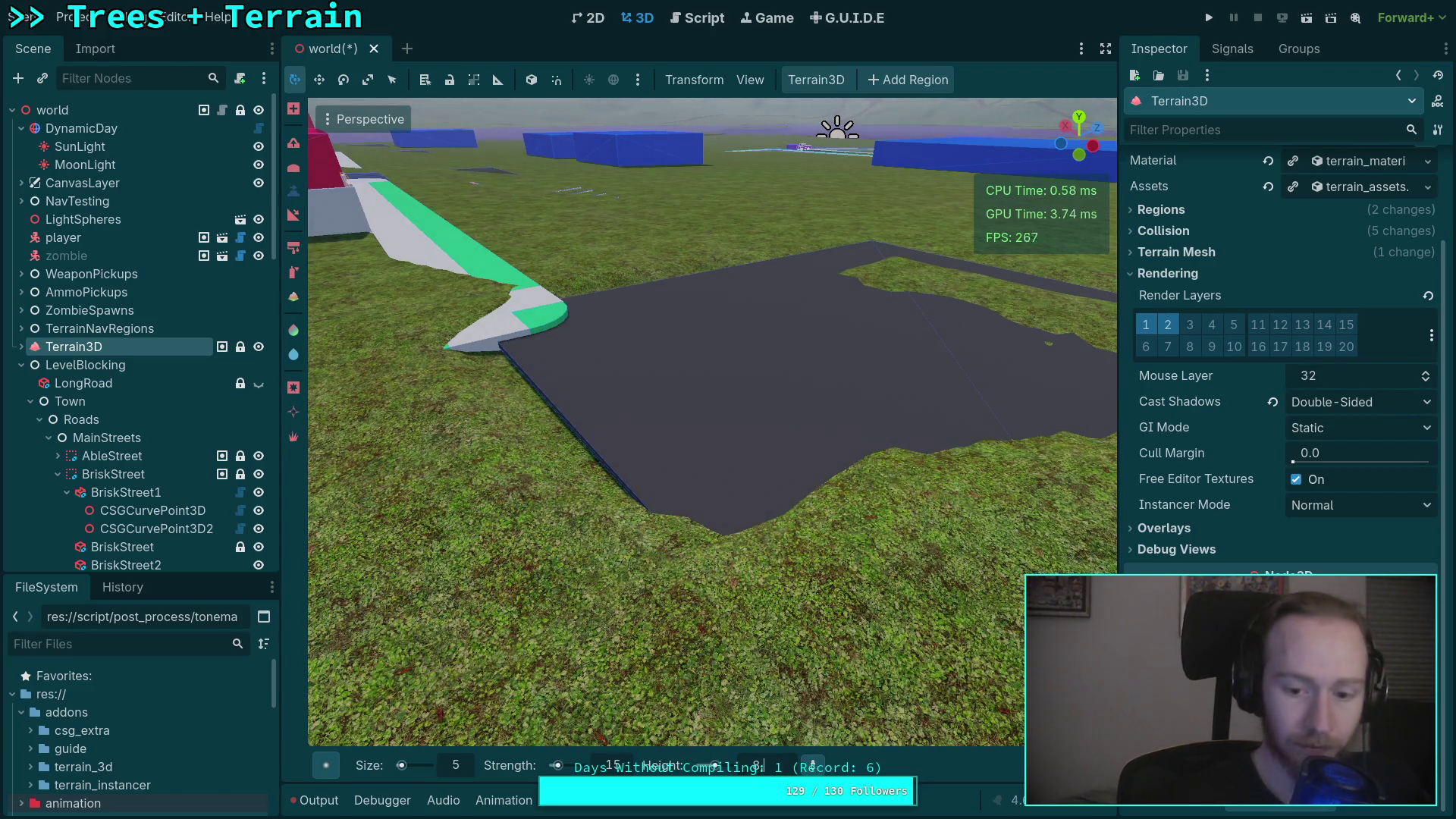
key("w")
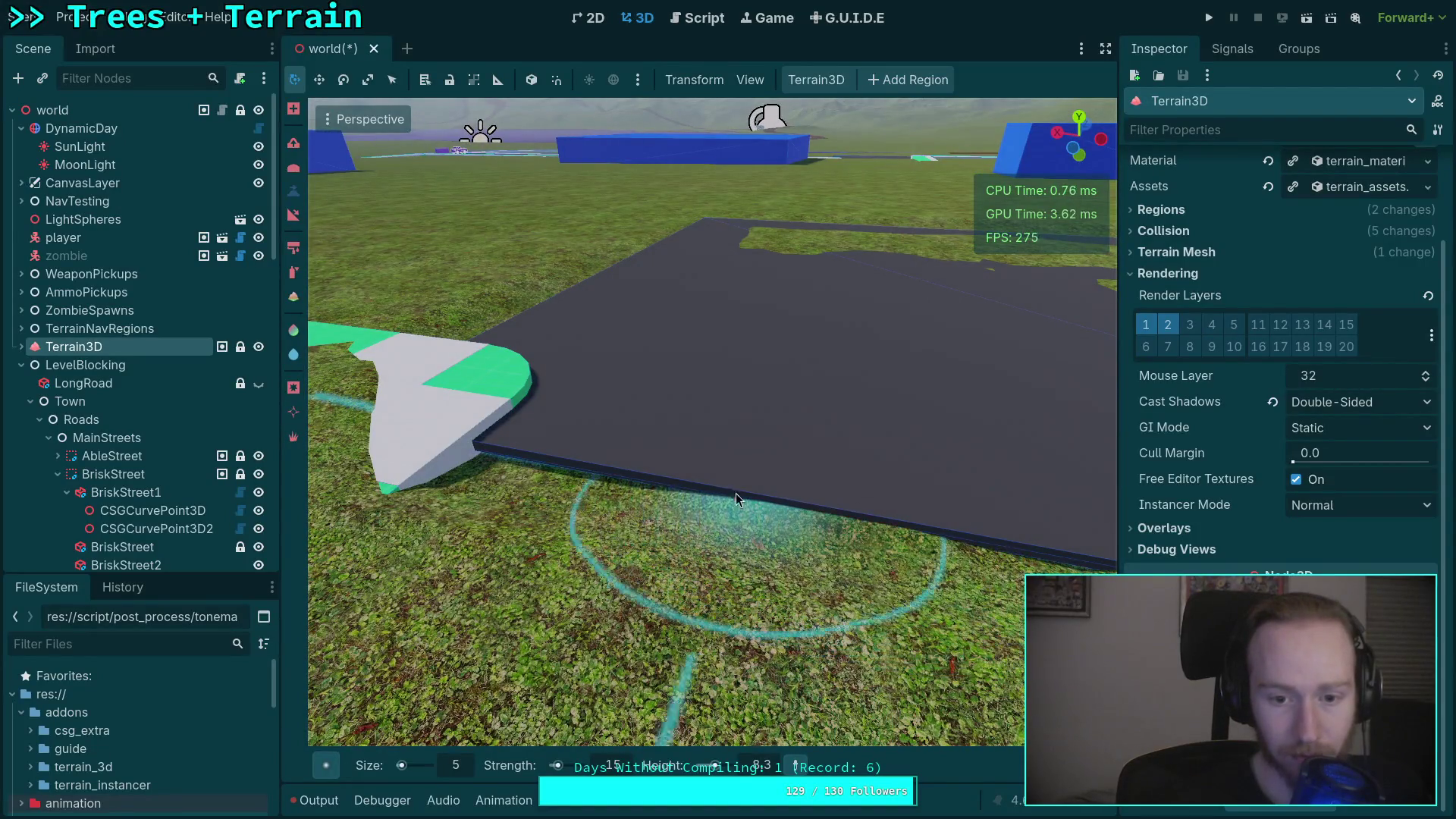
key("w")
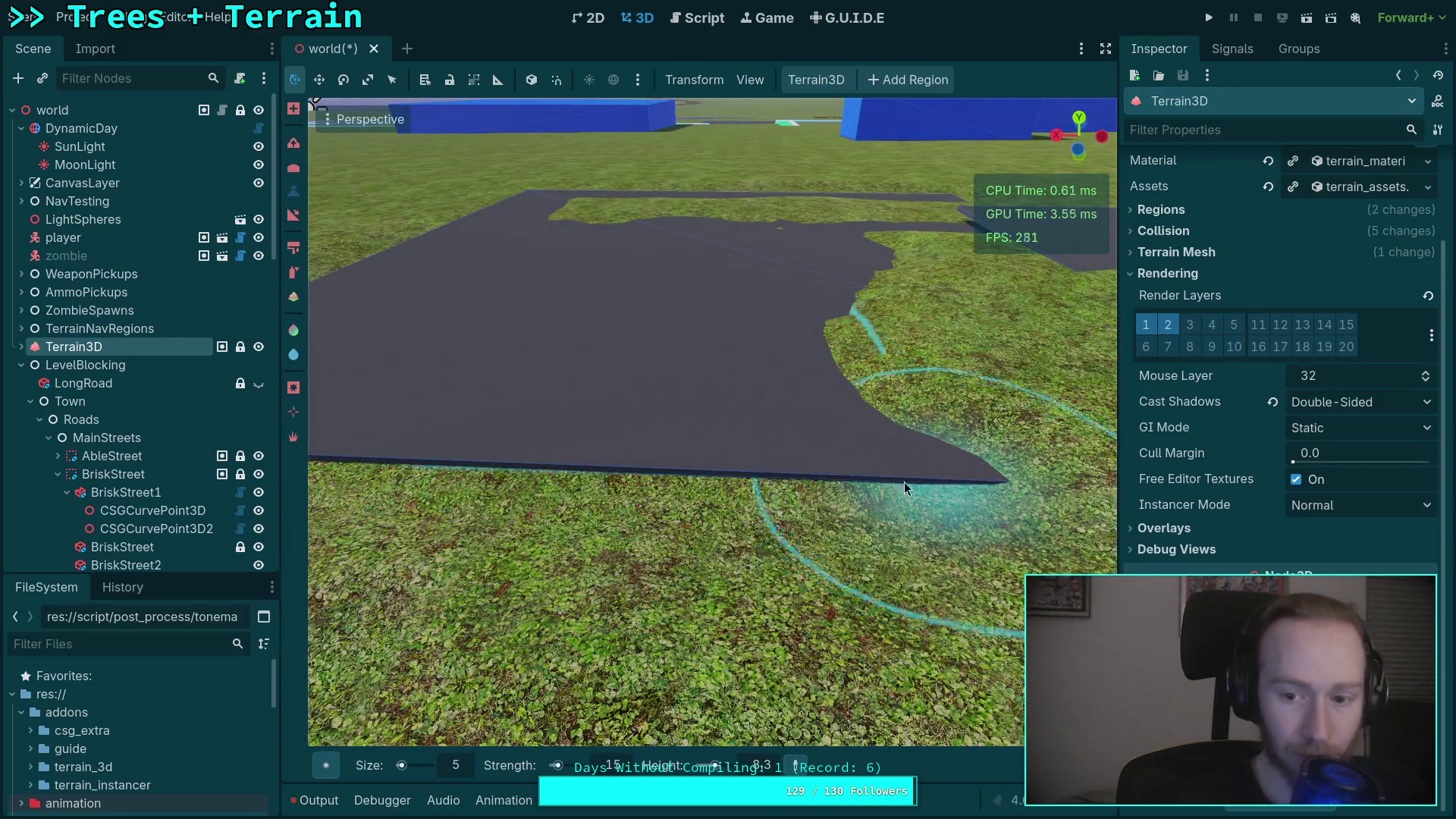
key("d")
left_click_drag(653, 461, 955, 492)
key("d")
left_click_drag(825, 497, 890, 489)
key("w")
key("s")
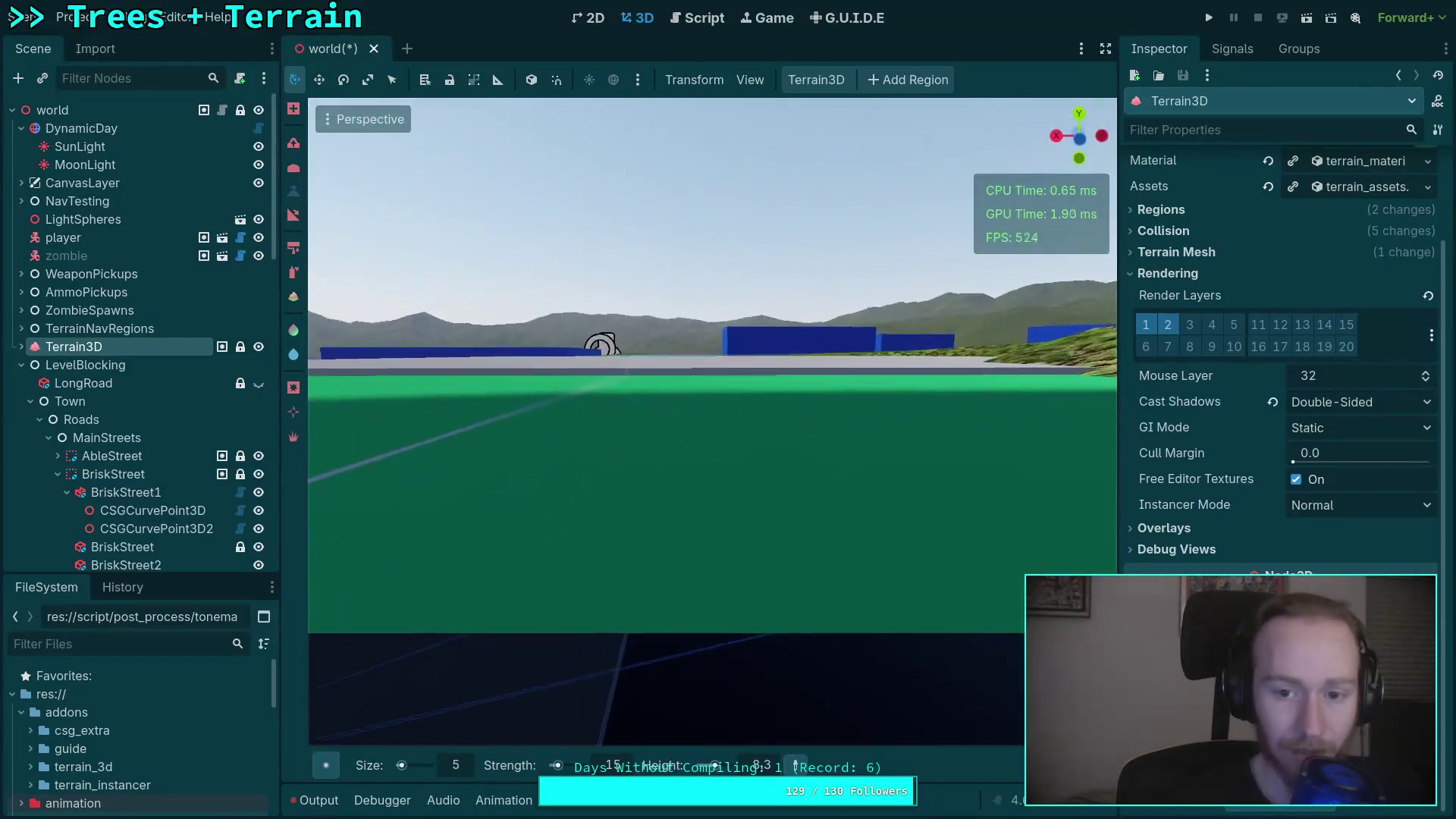
mouse_move(569, 427)
left_mouse_down()
mouse_move(467, 444)
mouse_move(986, 455)
mouse_move(714, 466)
mouse_move(838, 458)
mouse_move(777, 449)
mouse_move(540, 493)
mouse_move(666, 487)
mouse_move(618, 406)
mouse_move(798, 472)
mouse_move(667, 371)
mouse_move(833, 390)
mouse_move(813, 483)
left_mouse_up()
key("s")
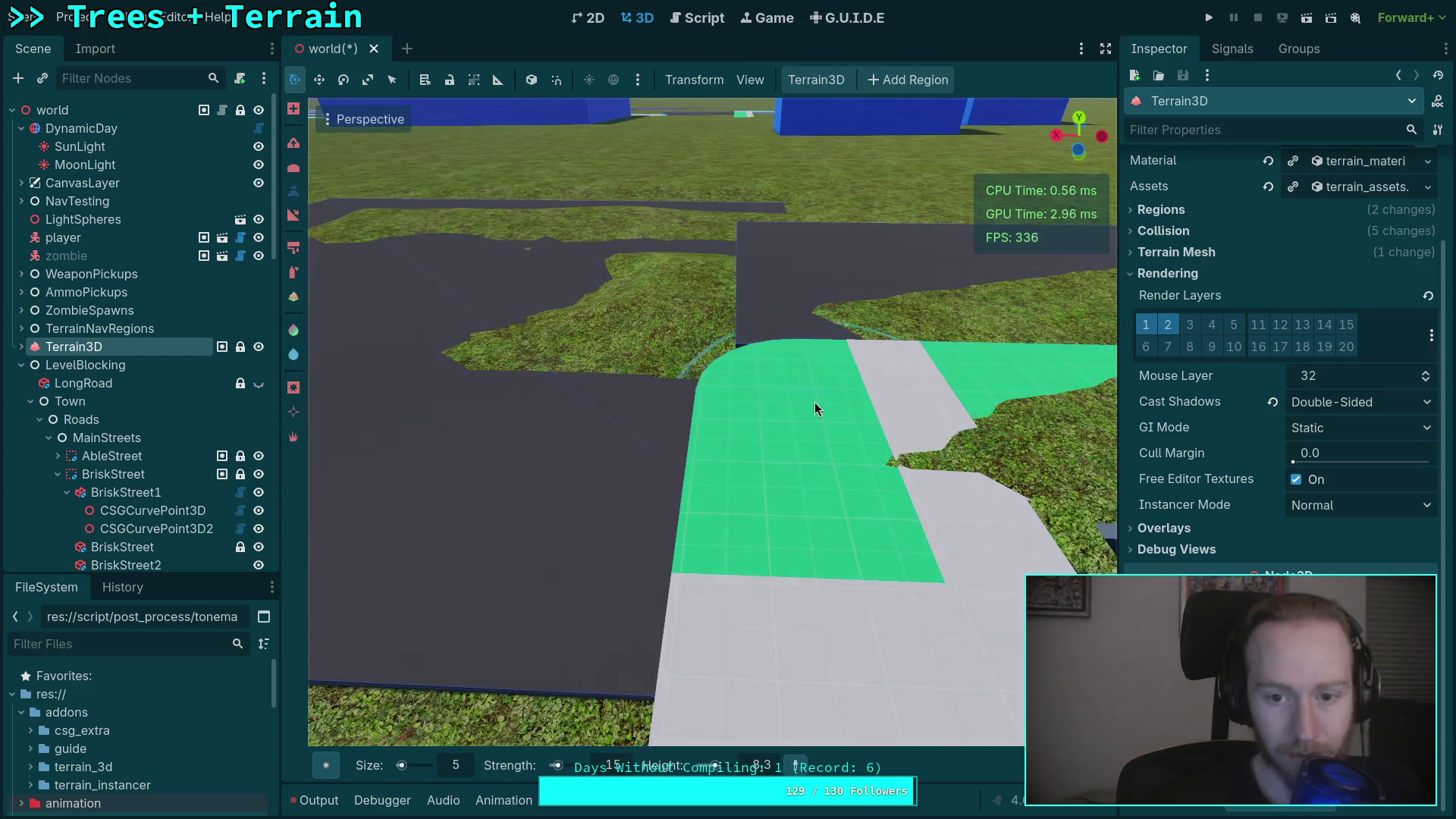
Sink the grass along the road edges and over the road slab, then save the scene.
mouse_move(918, 452)
left_mouse_down()
mouse_move(849, 425)
mouse_move(834, 391)
mouse_move(902, 430)
left_mouse_up()
mouse_move(782, 340)
left_mouse_down()
mouse_move(785, 406)
mouse_move(638, 381)
mouse_move(717, 391)
mouse_move(705, 376)
mouse_move(630, 397)
left_mouse_up()
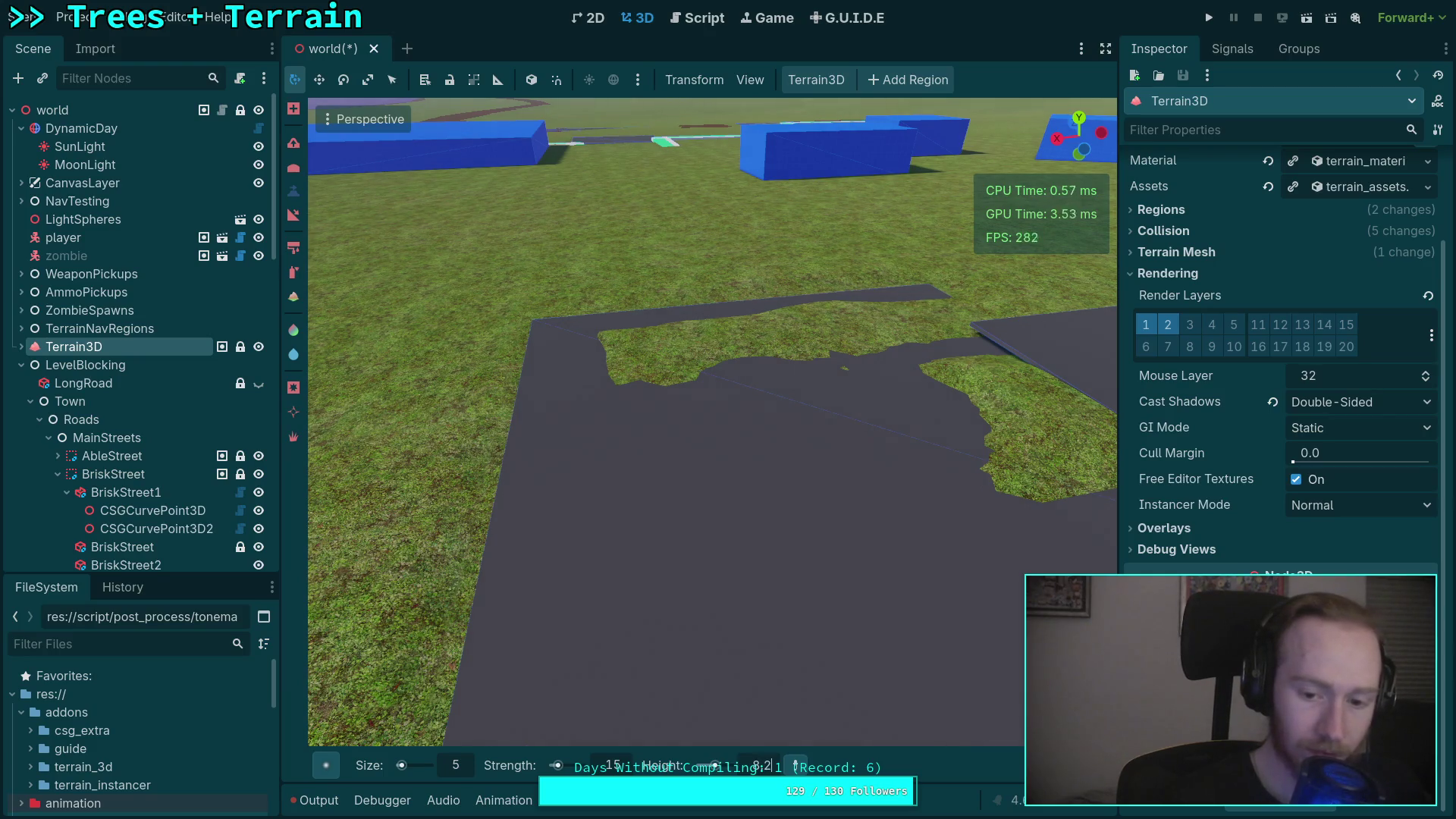
scroll(688, 629, "up", 5)
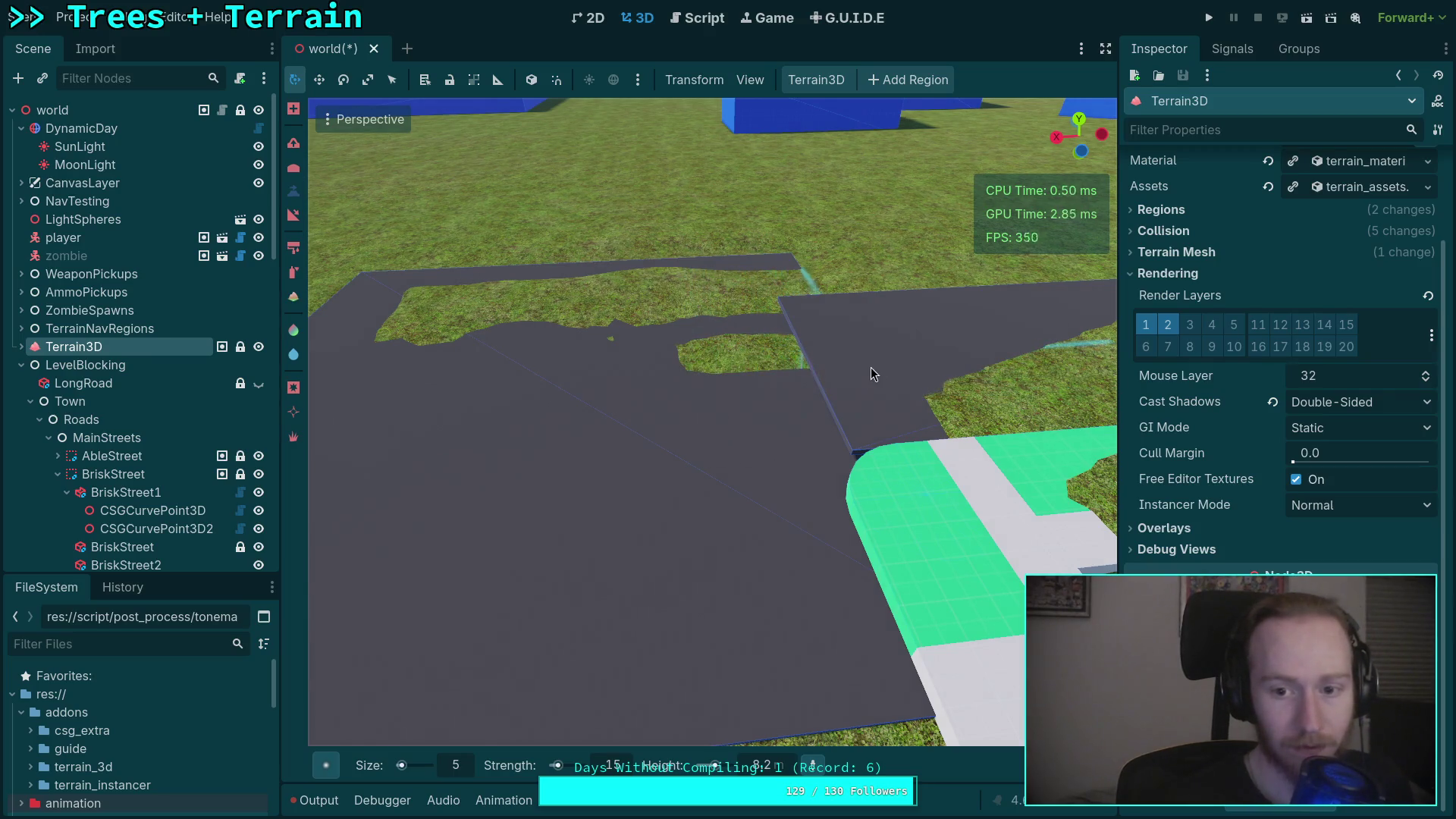
left_click_drag(990, 470, 991, 470)
left_click_drag(706, 418, 703, 480)
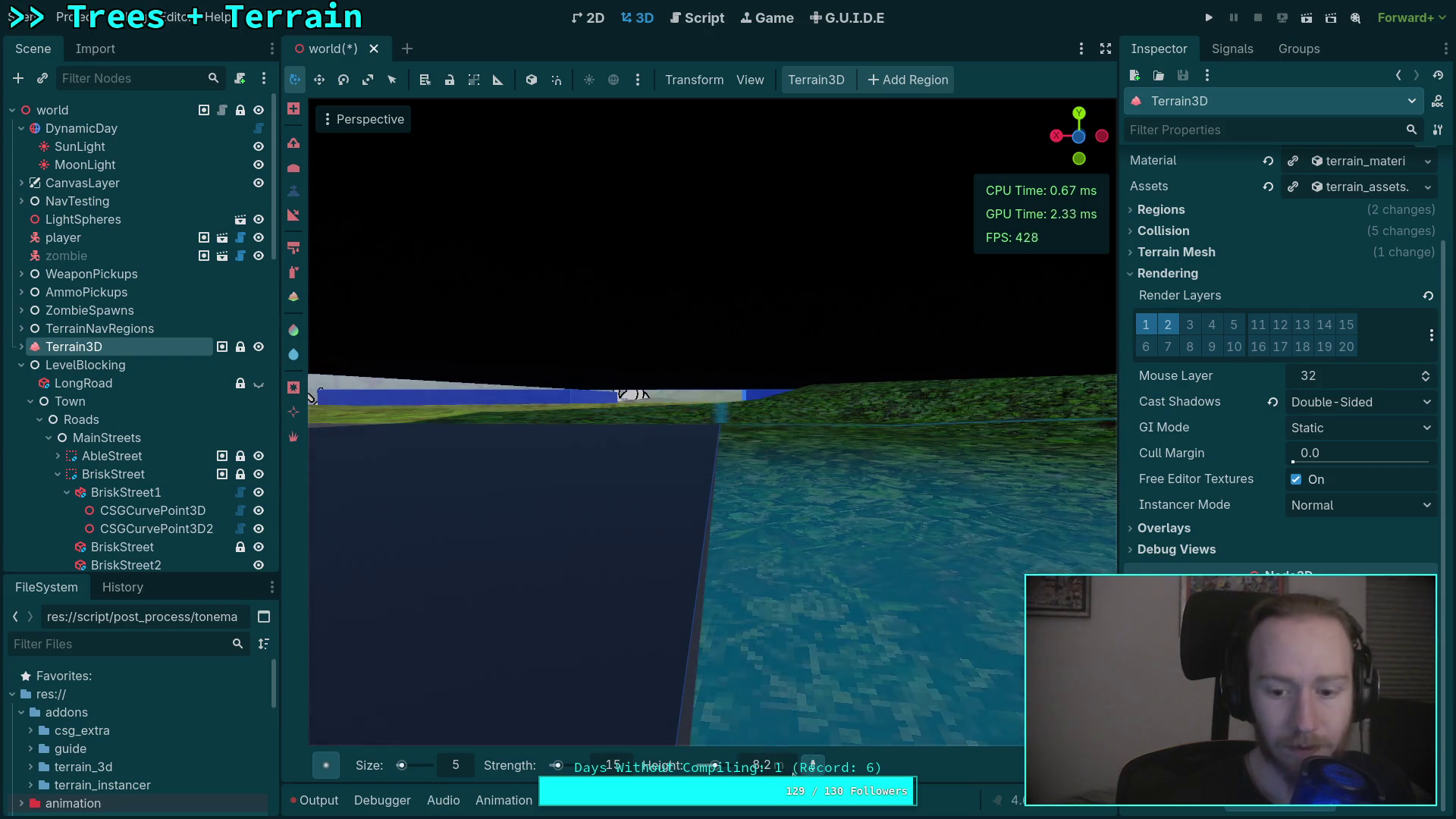
mouse_move(487, 617)
left_mouse_down()
mouse_move(515, 546)
mouse_move(546, 626)
left_mouse_up()
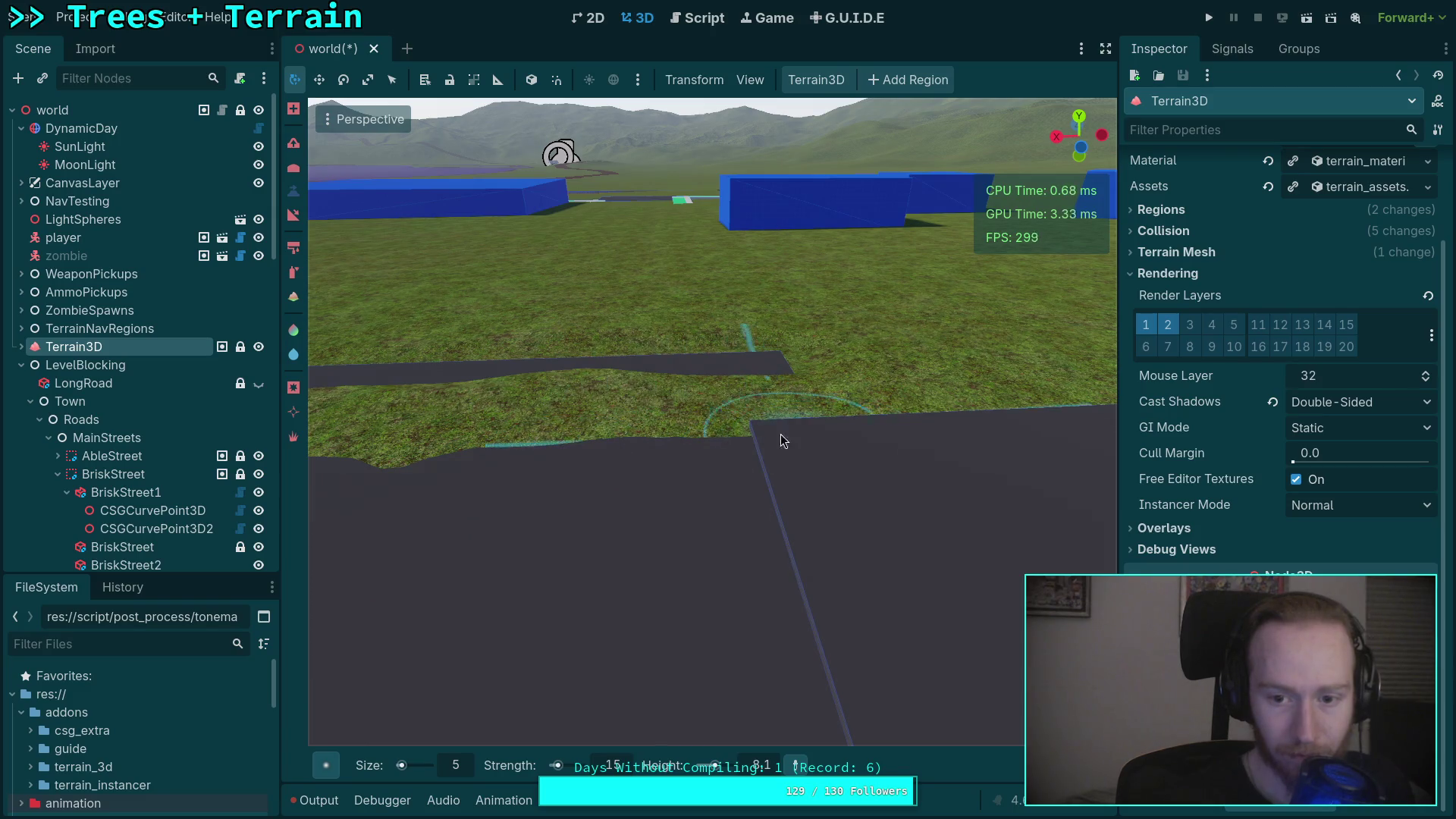
left_click_drag(520, 464, 964, 446)
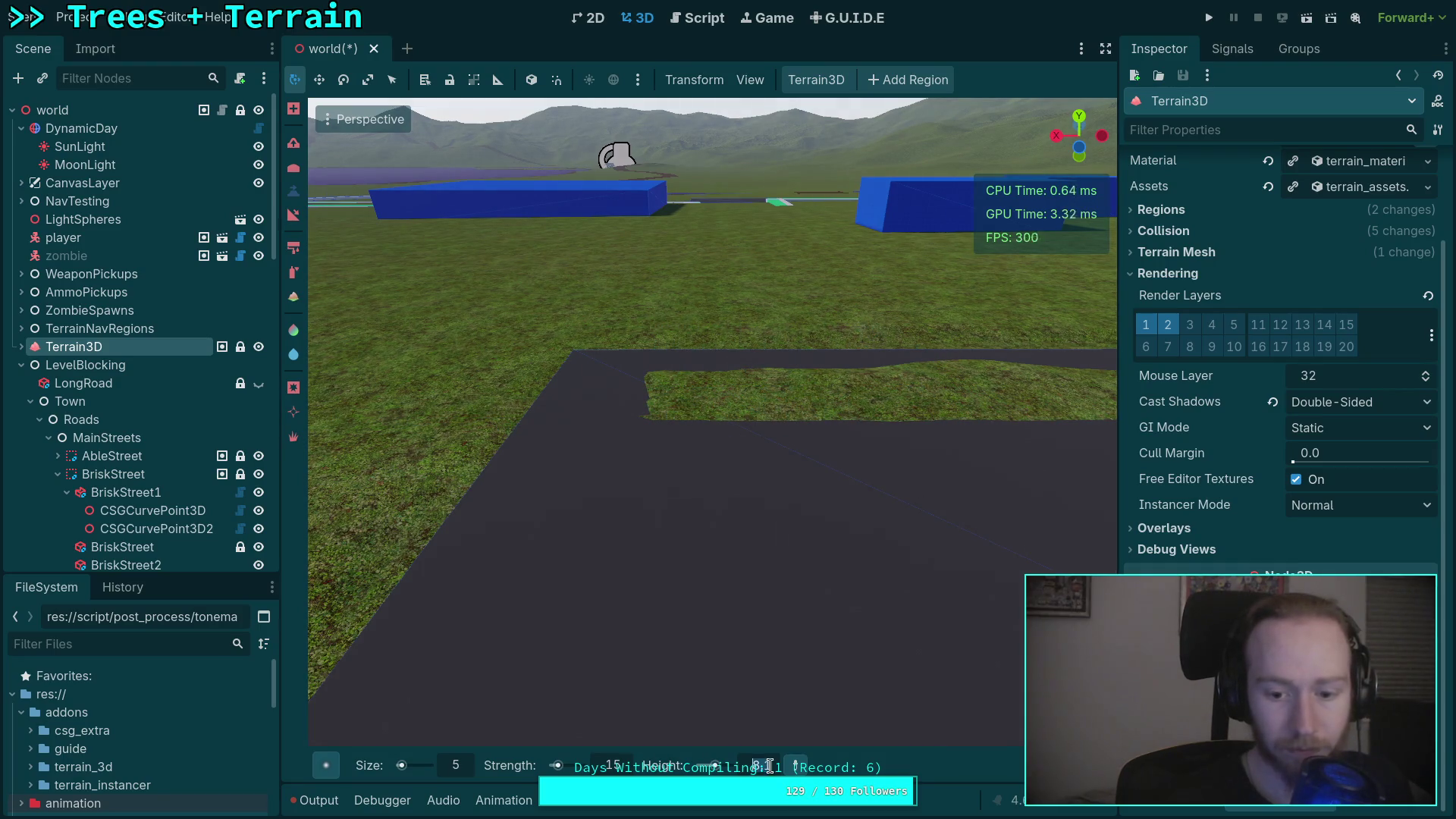
mouse_move(667, 599)
left_mouse_down()
mouse_move(520, 477)
mouse_move(1017, 418)
mouse_move(877, 513)
left_mouse_up()
mouse_move(683, 667)
left_mouse_down()
mouse_move(650, 487)
mouse_move(750, 354)
left_mouse_up()
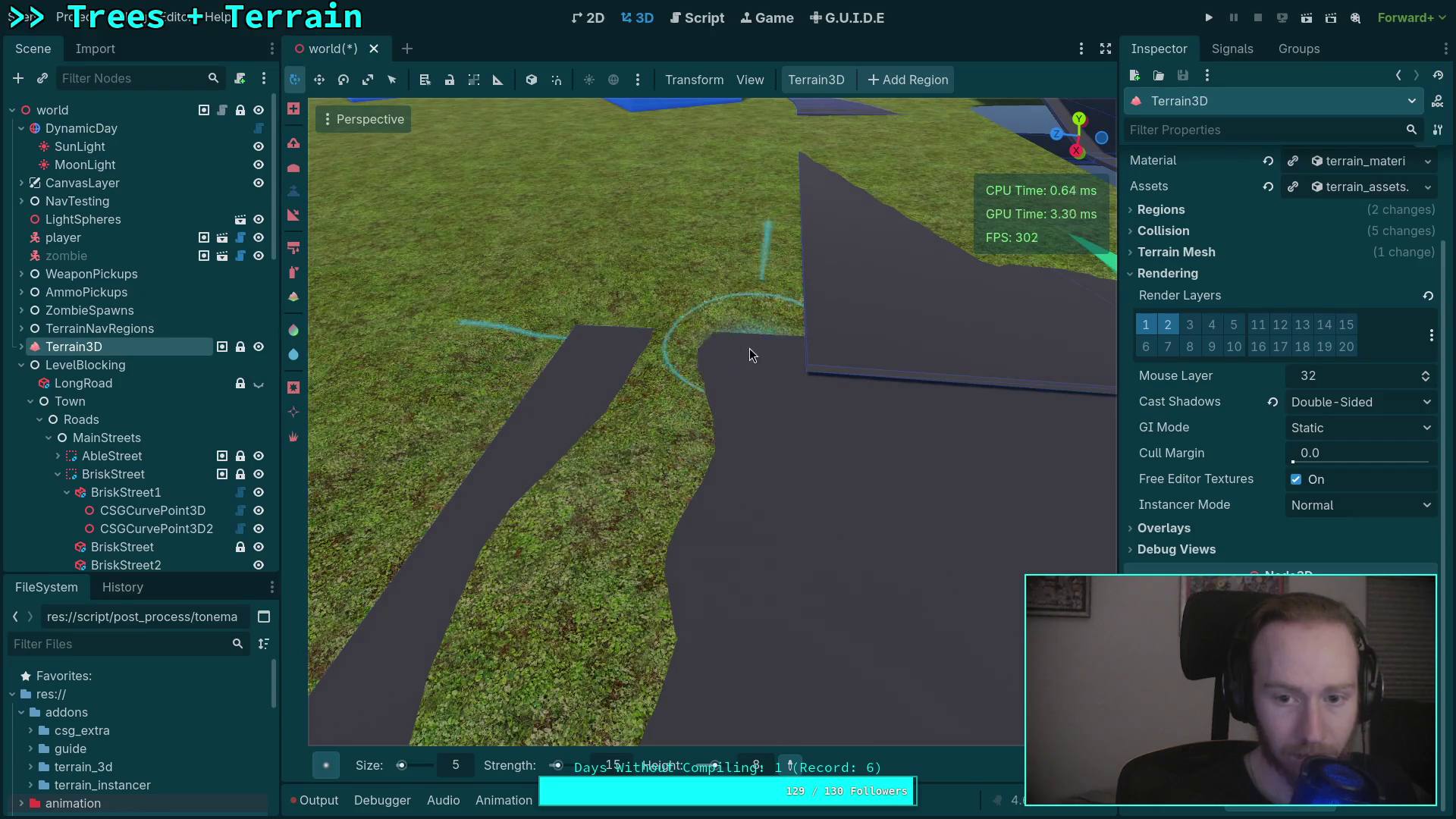
mouse_move(643, 432)
left_mouse_down()
mouse_move(558, 587)
mouse_move(616, 458)
mouse_move(910, 449)
mouse_move(764, 384)
mouse_move(520, 409)
mouse_move(368, 394)
left_mouse_up()
mouse_move(712, 417)
left_mouse_down()
mouse_move(668, 379)
mouse_move(697, 371)
mouse_move(680, 414)
left_mouse_up()
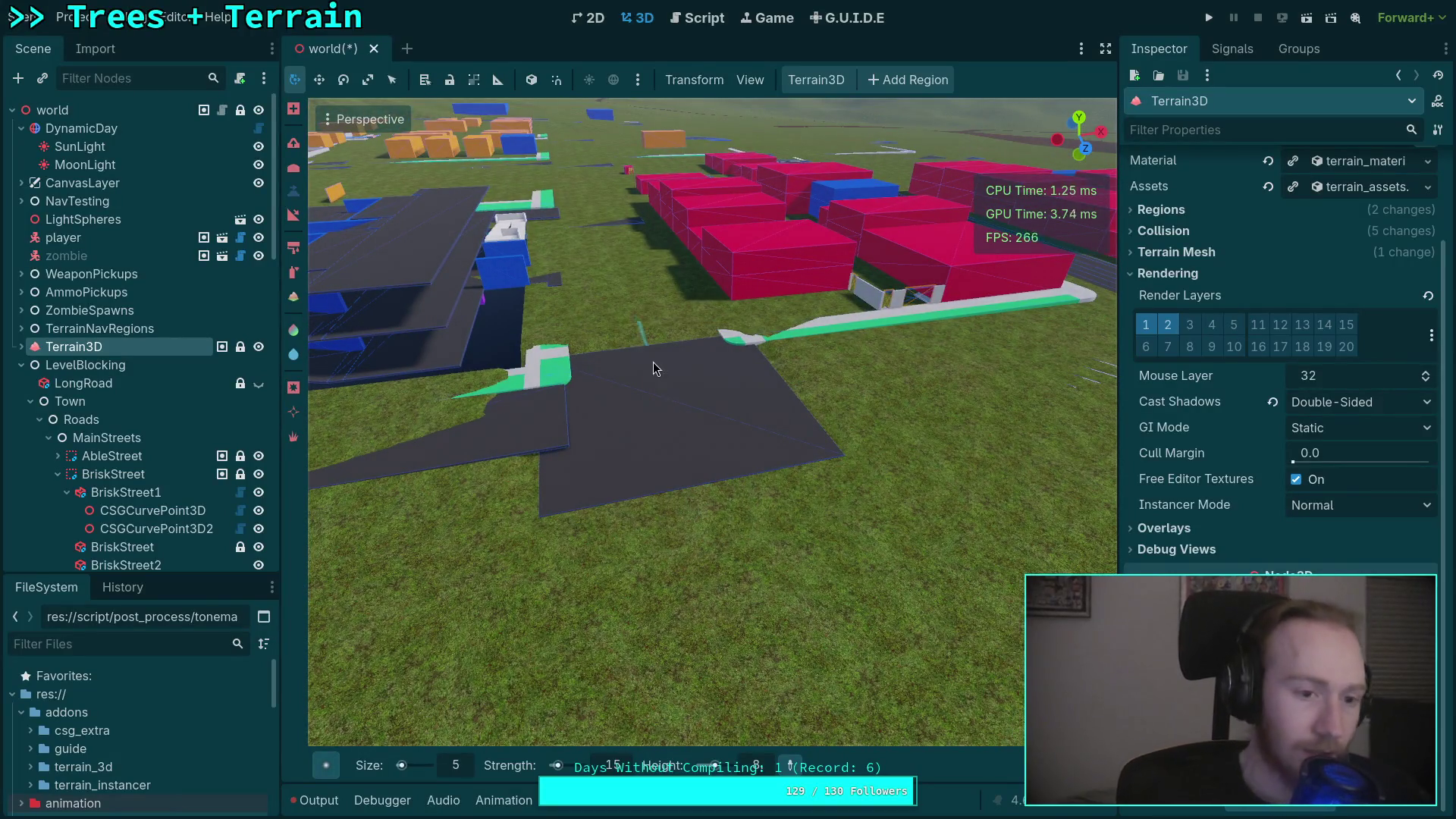
key("ctrl+s")
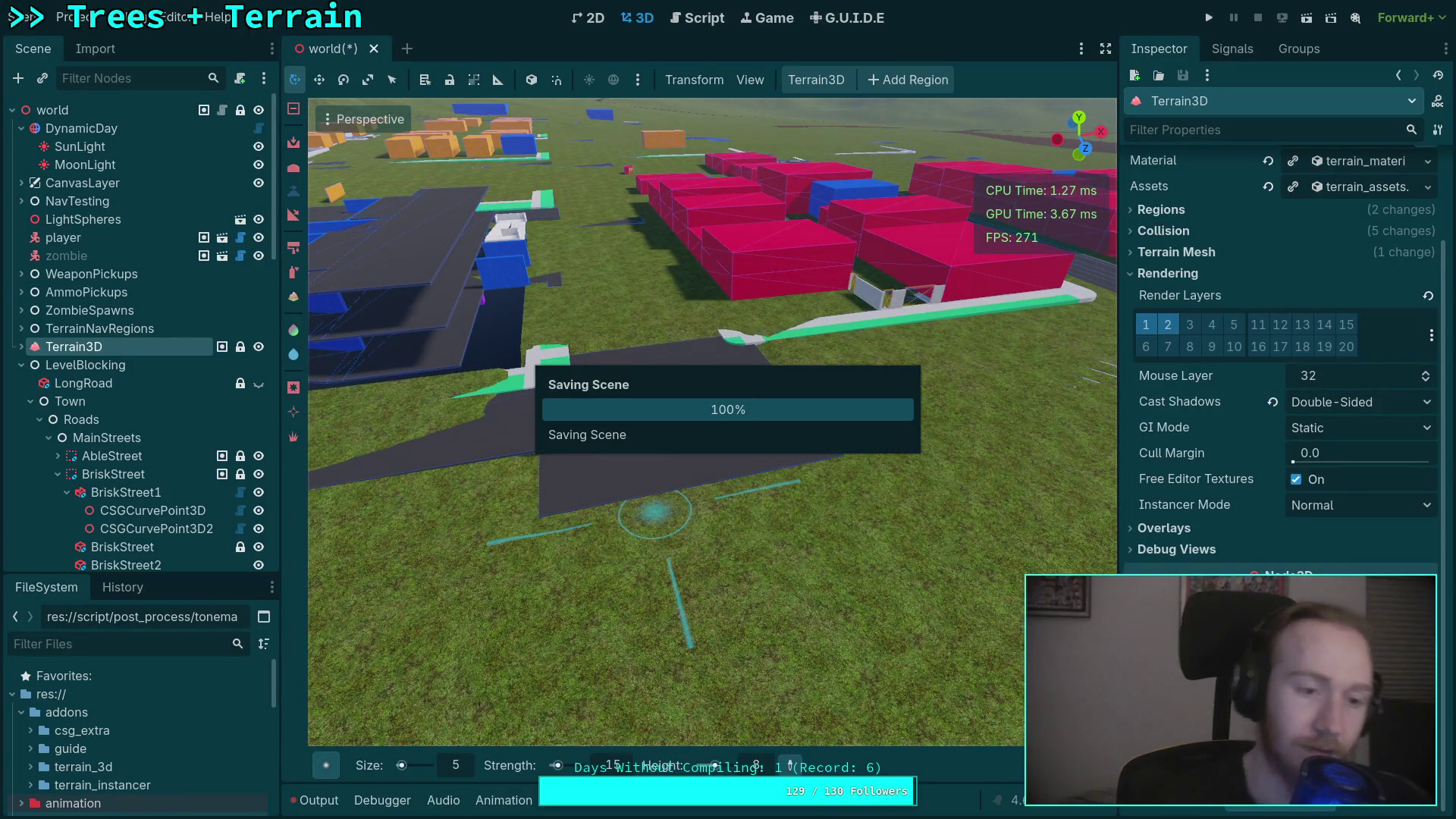
Select BriskStreet1's second curve point, lift it up and turn it about 180° on Y.
scroll(107, 328, "down", 5)
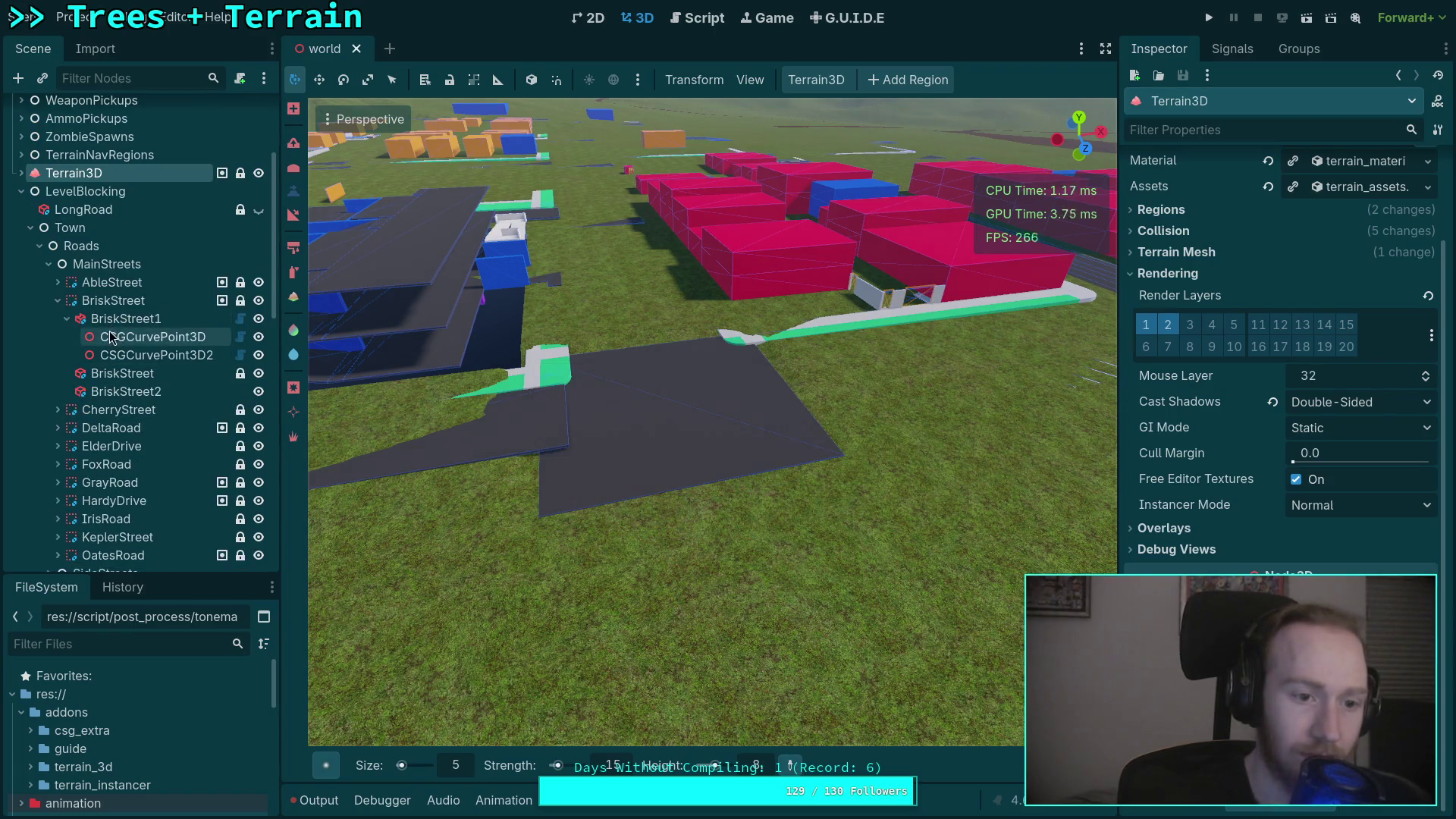
double_click(110, 336)
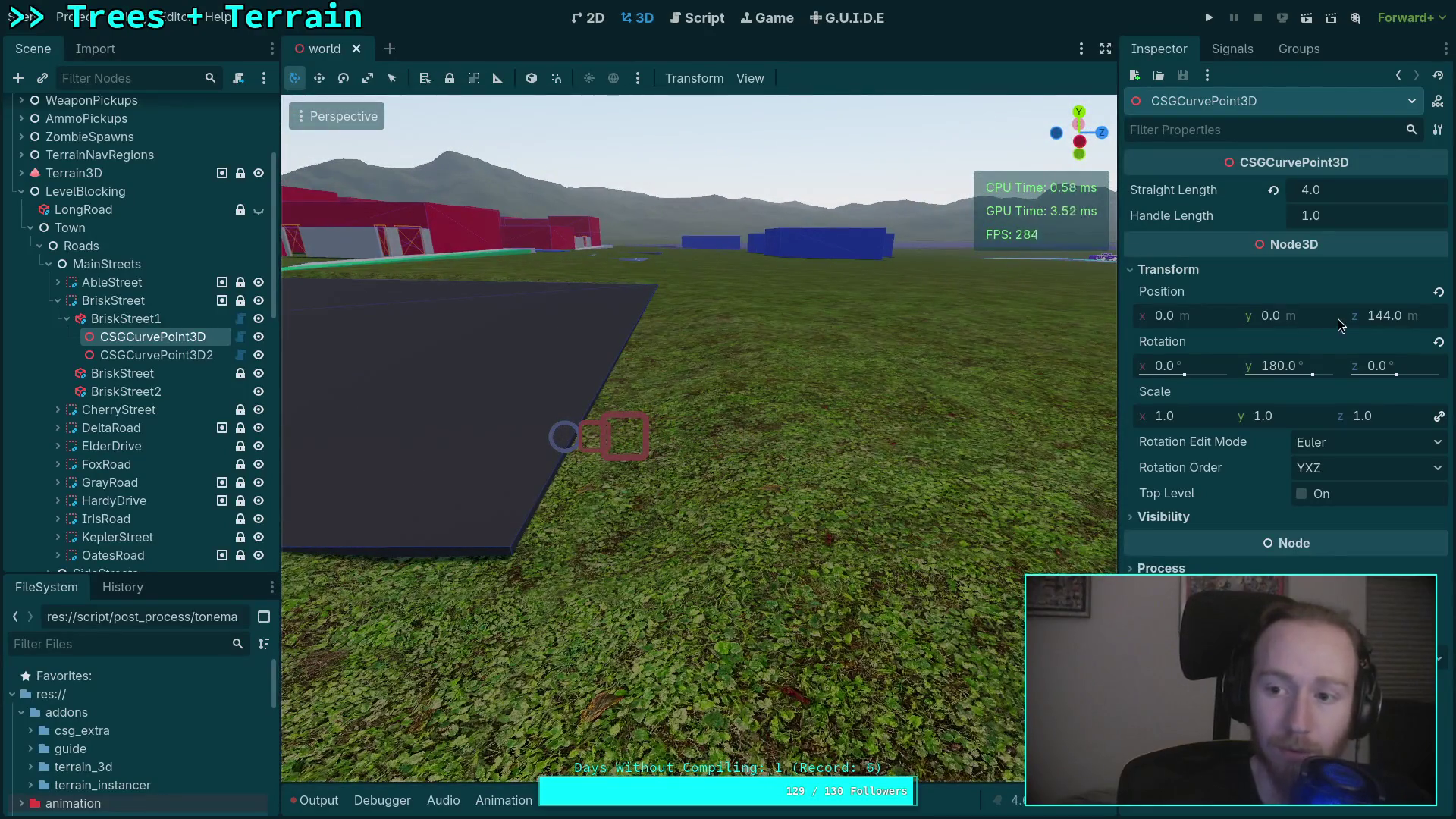
left_click(166, 319)
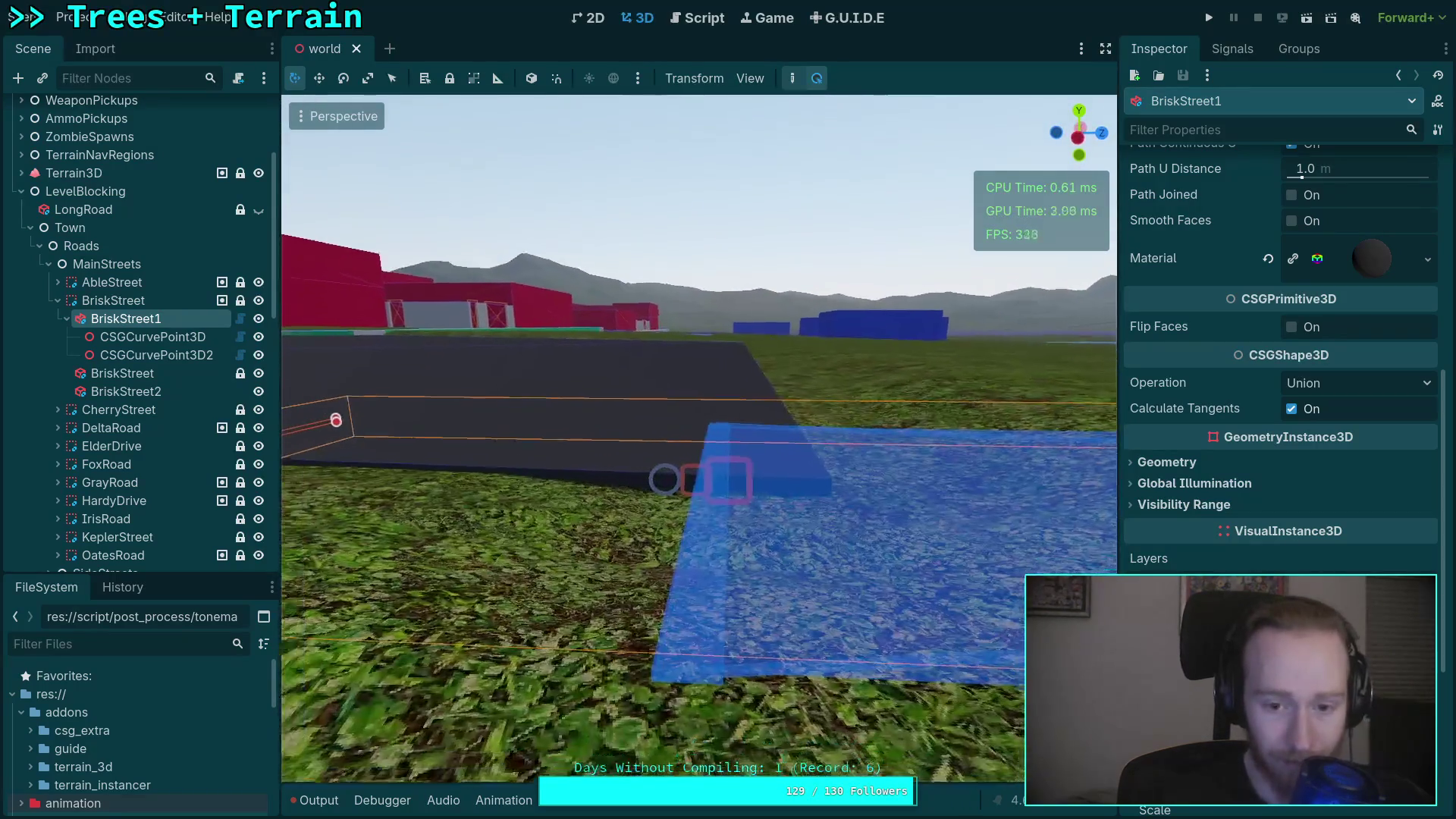
left_click(190, 354)
left_click_drag(744, 391, 754, 237)
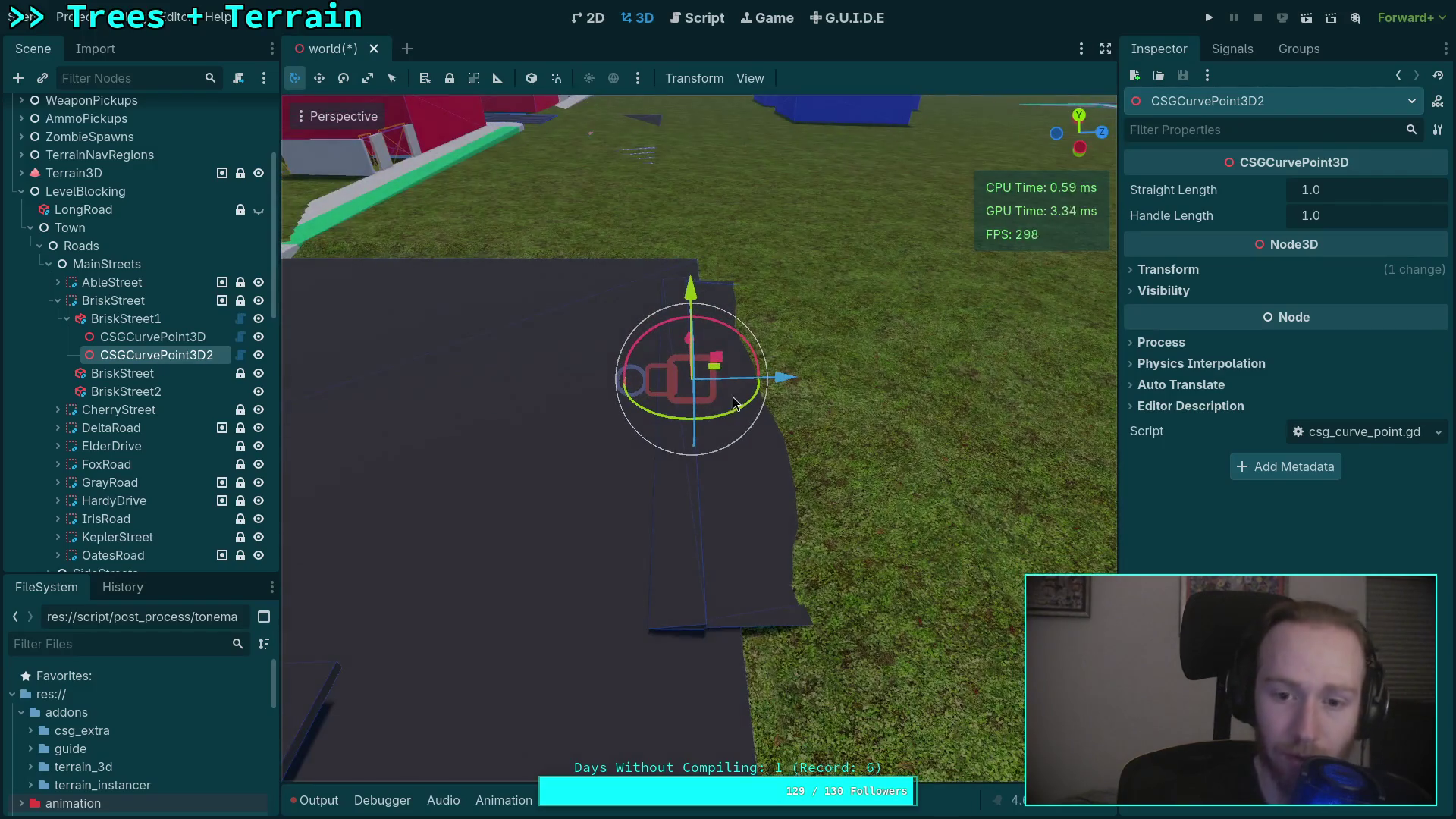
mouse_move(725, 421)
left_mouse_down()
mouse_move(755, 414)
mouse_move(838, 334)
mouse_move(604, 253)
mouse_move(572, 269)
left_mouse_up()
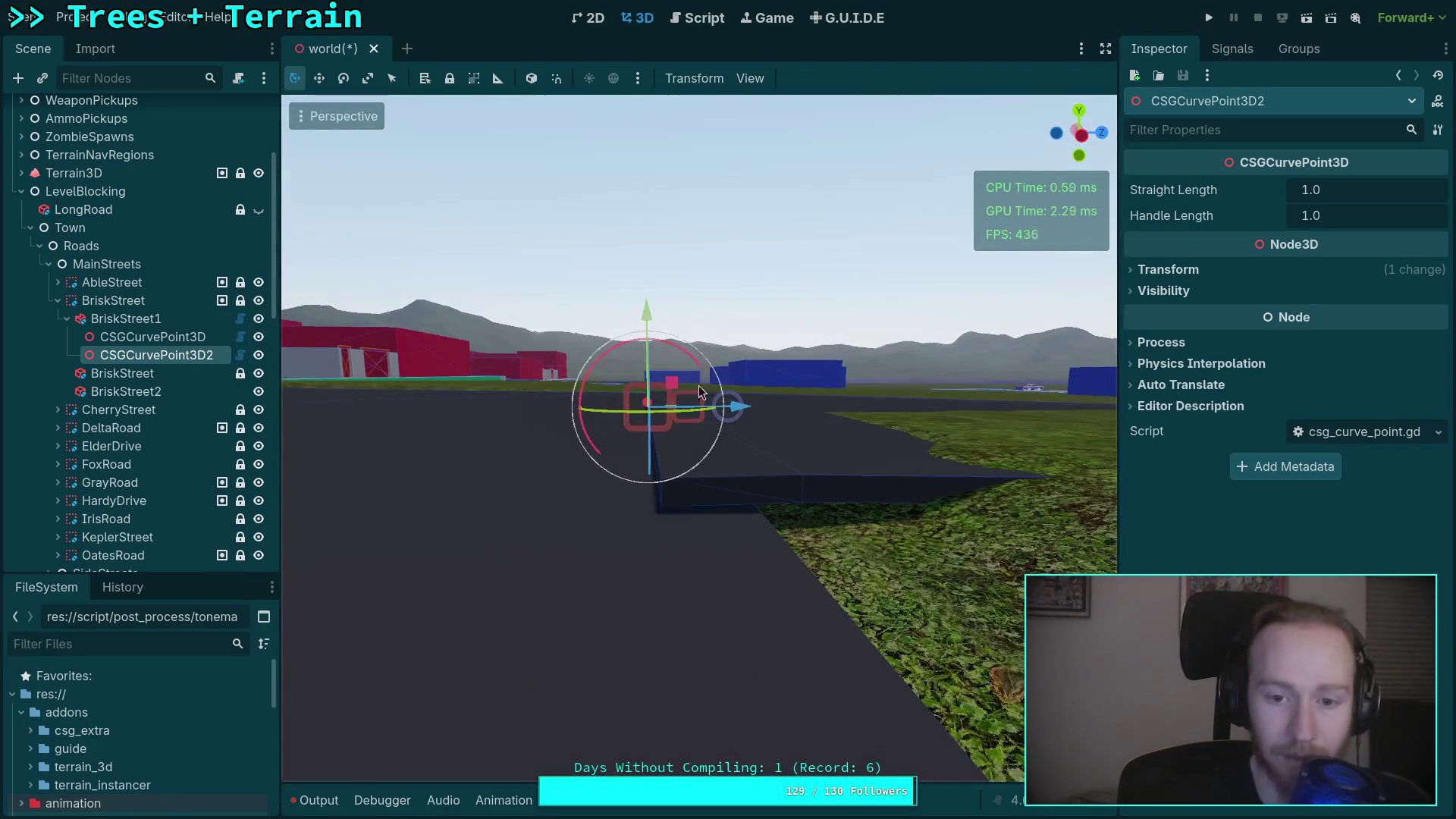
left_click_drag(646, 324, 644, 330)
Set the curve point's Position Y to 3.8 and its Straight Length to 4.
left_click(1203, 271)
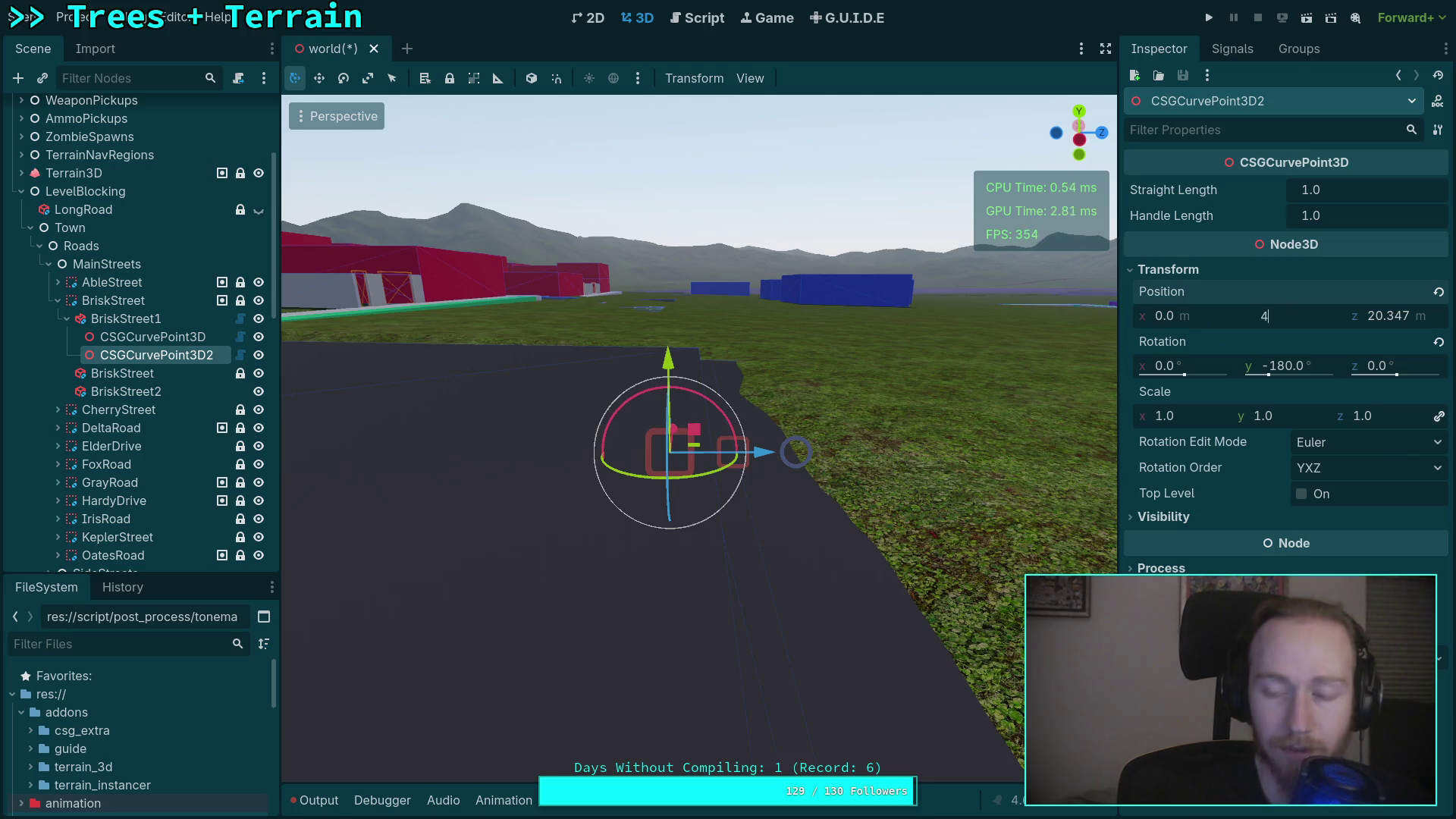
key("Return")
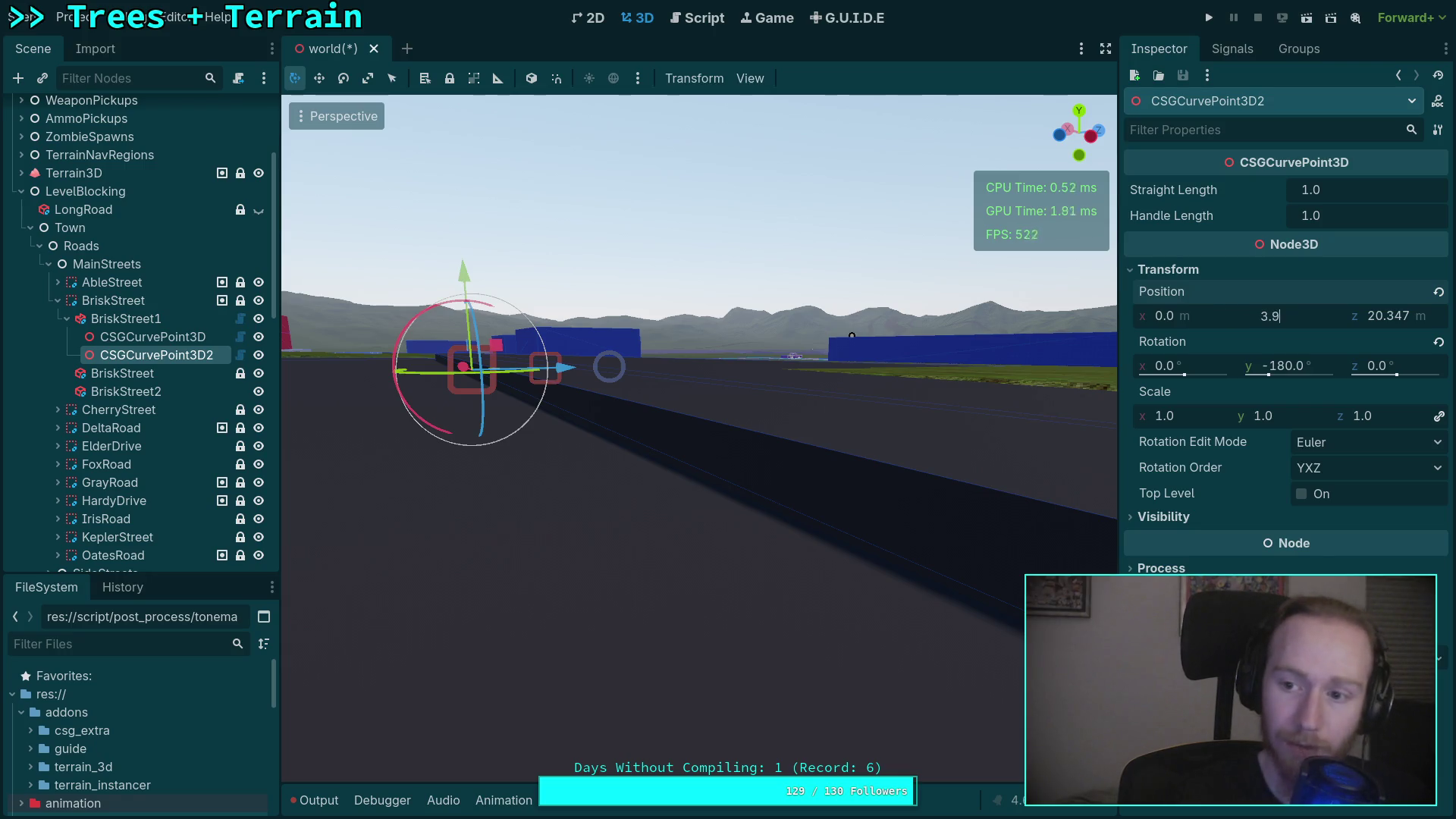
type("4")
key("Return")
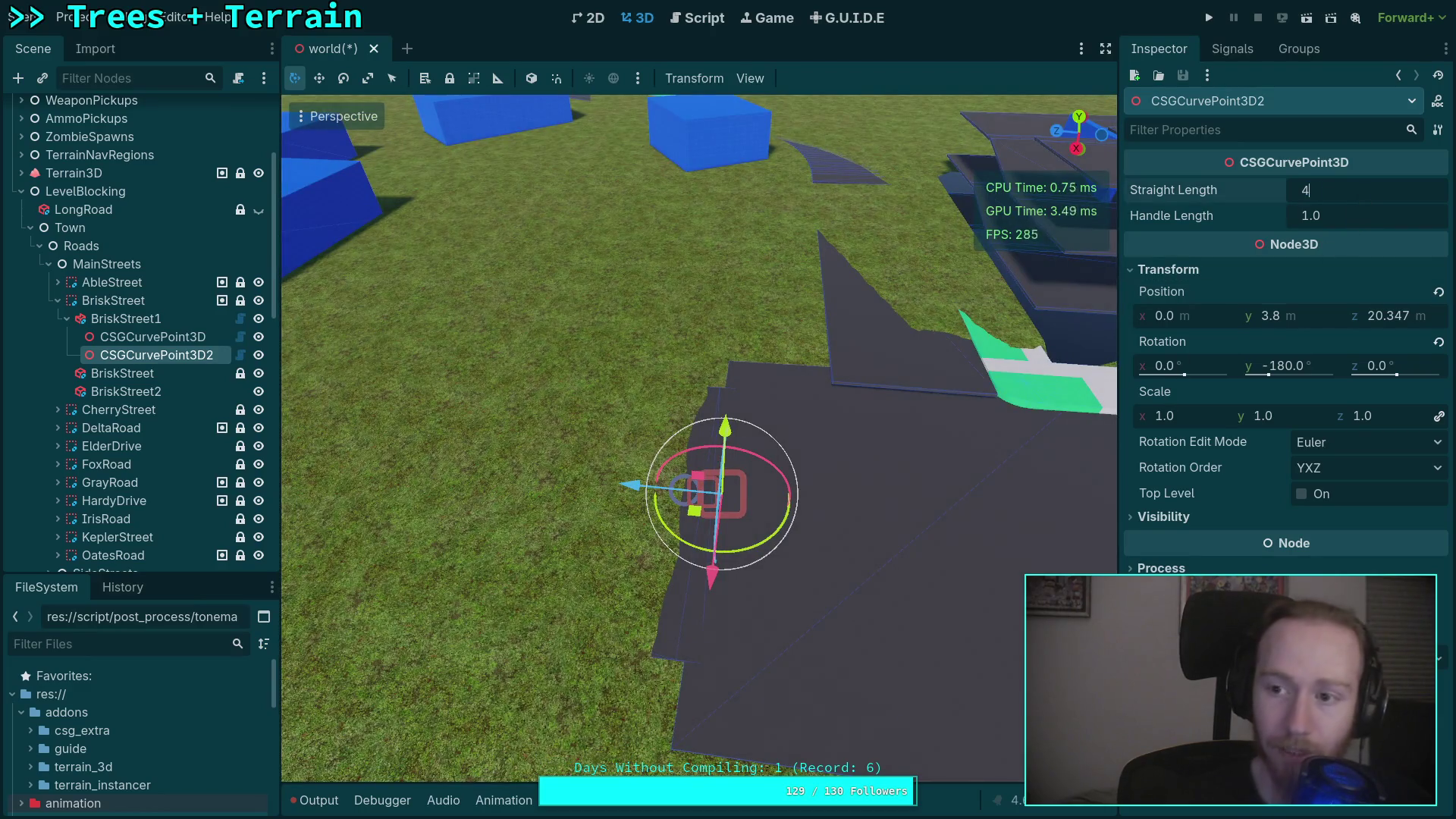
key("w")
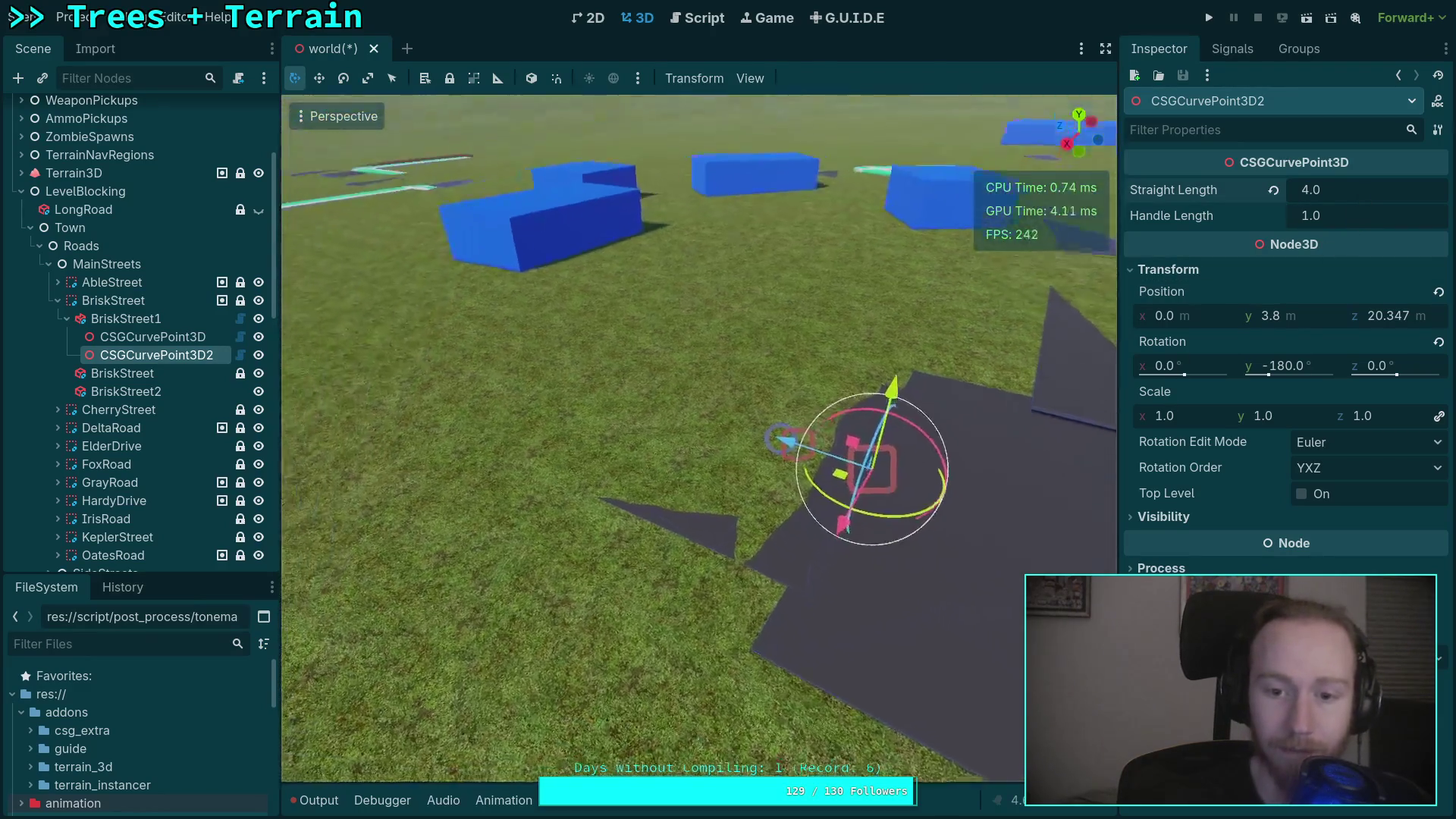
key("s")
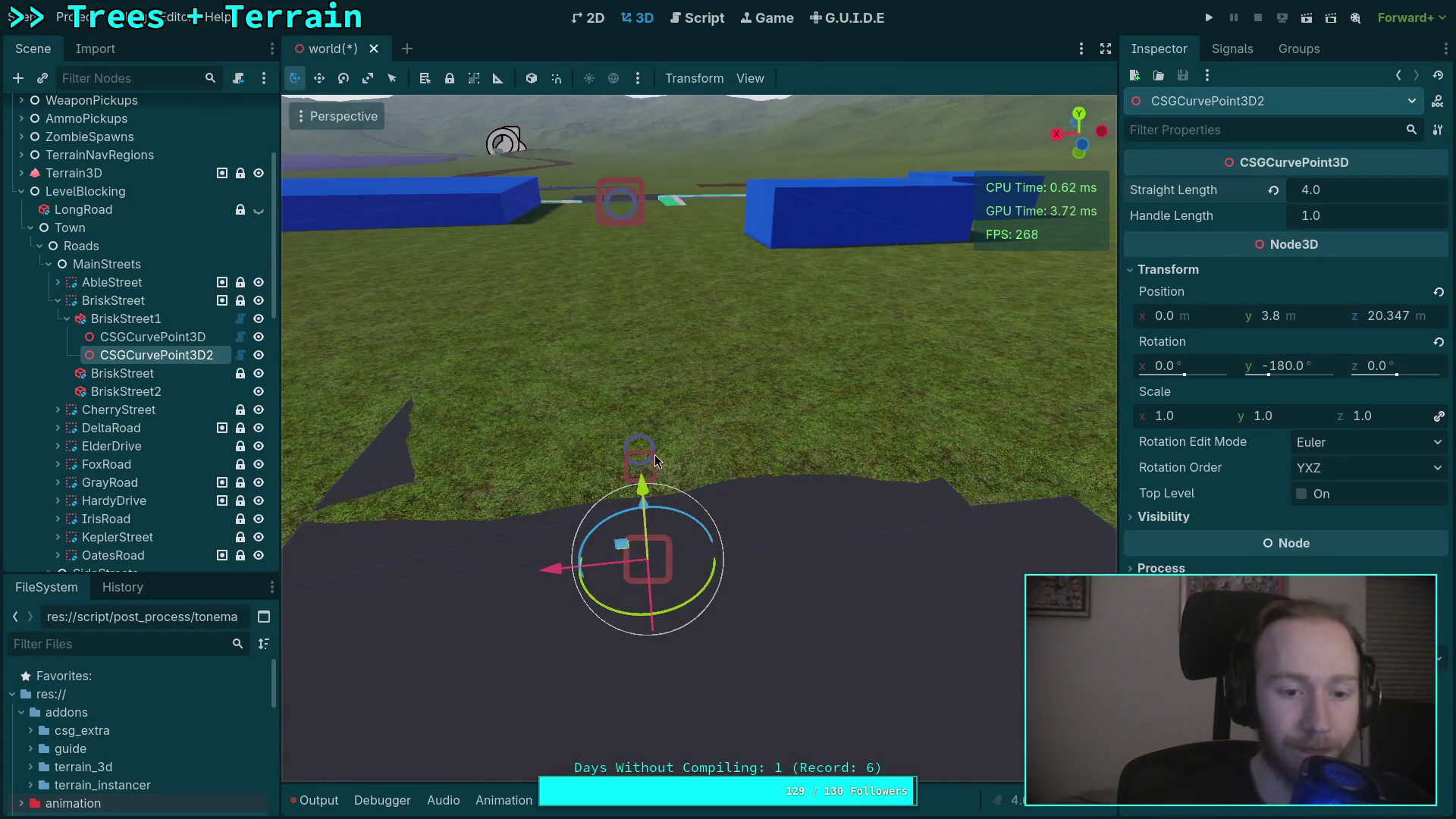
left_click(73, 173)
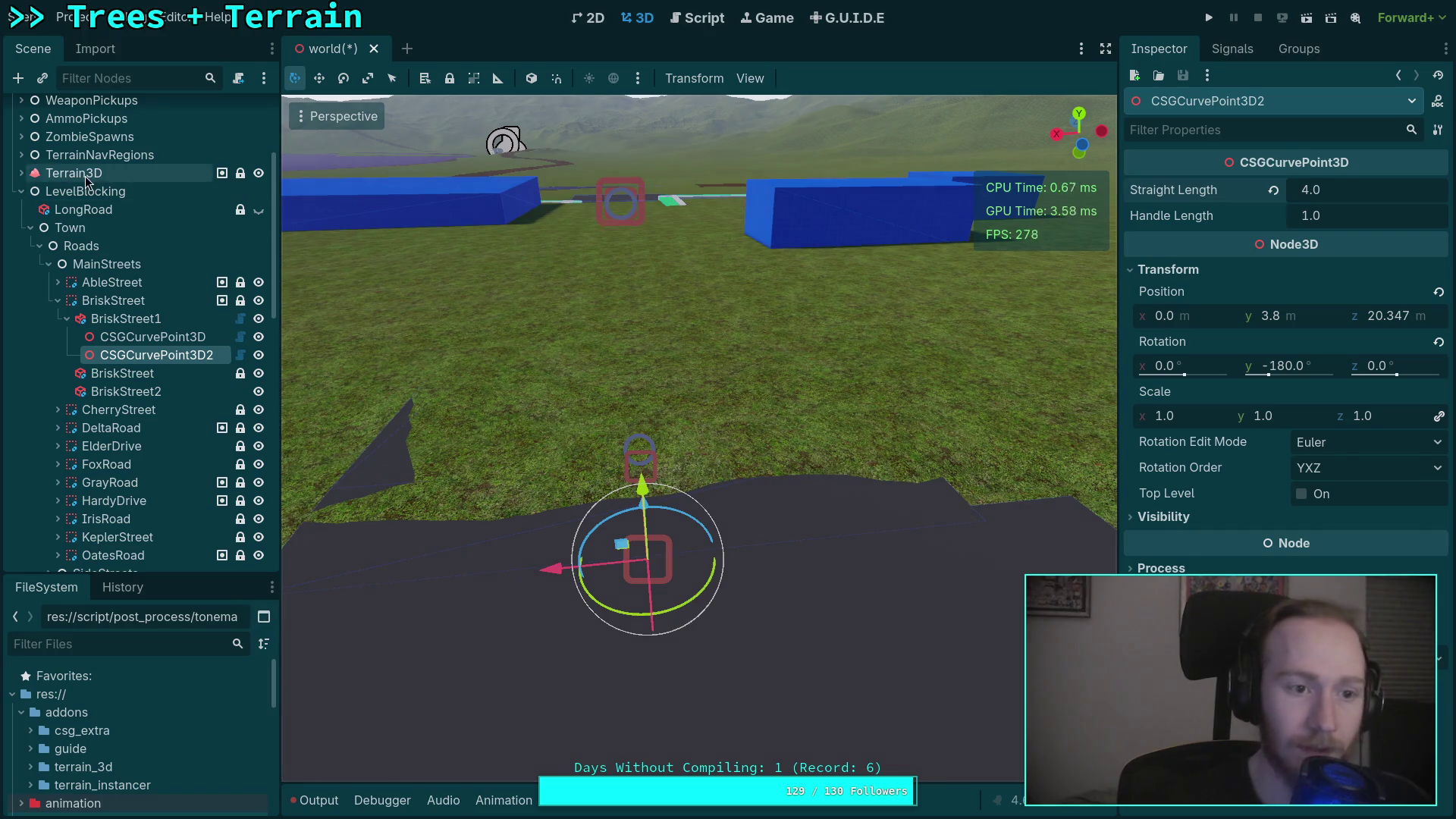
Lower and smooth the grass along BriskStreet1's road edge, straightening its top edge.
key("w")
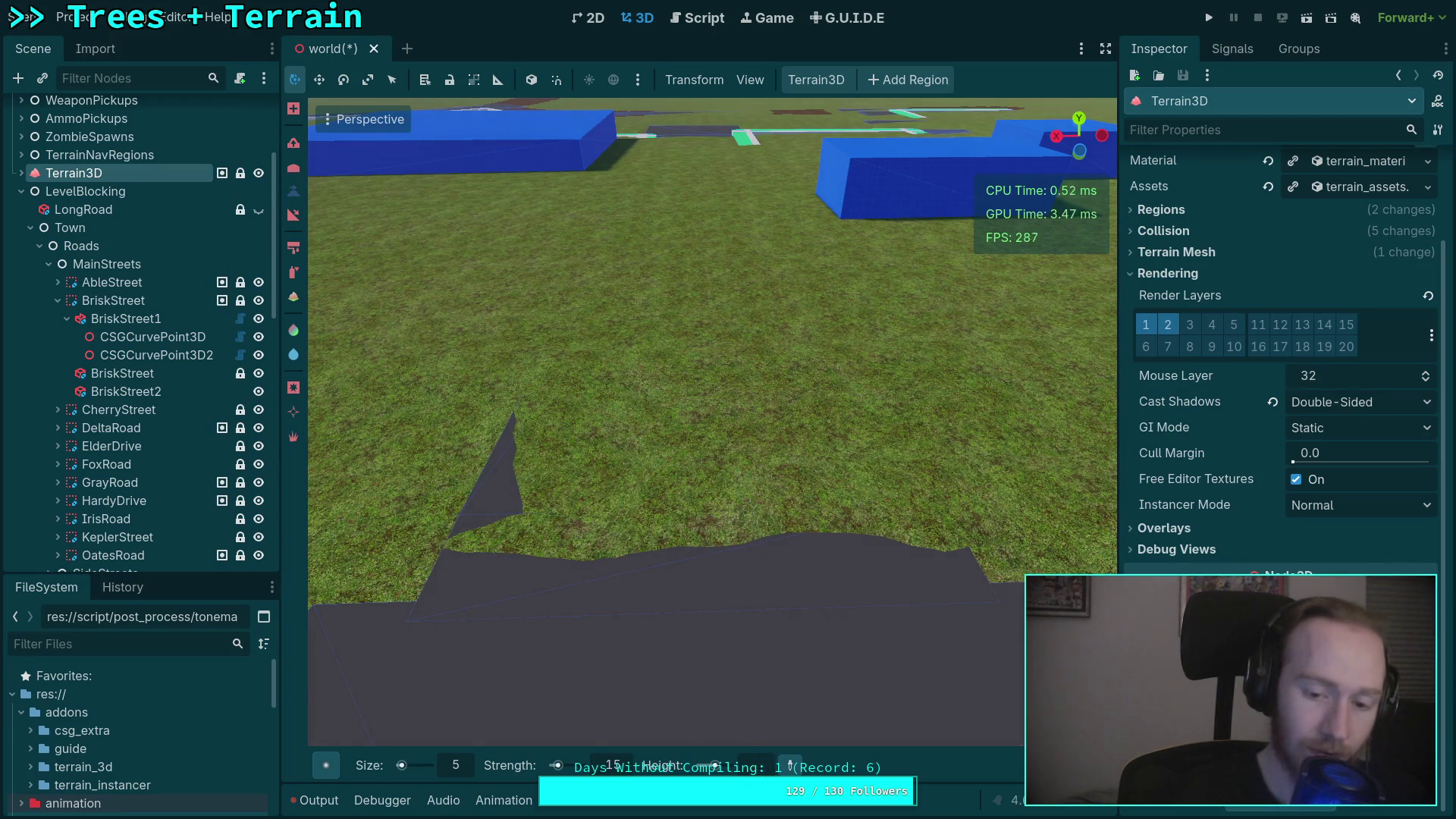
mouse_move(743, 546)
left_mouse_down()
mouse_move(488, 559)
mouse_move(826, 559)
left_mouse_up()
mouse_move(941, 542)
left_mouse_down()
mouse_move(839, 517)
mouse_move(609, 516)
mouse_move(917, 477)
mouse_move(854, 470)
mouse_move(911, 459)
left_mouse_up()
left_click_drag(794, 464, 630, 460)
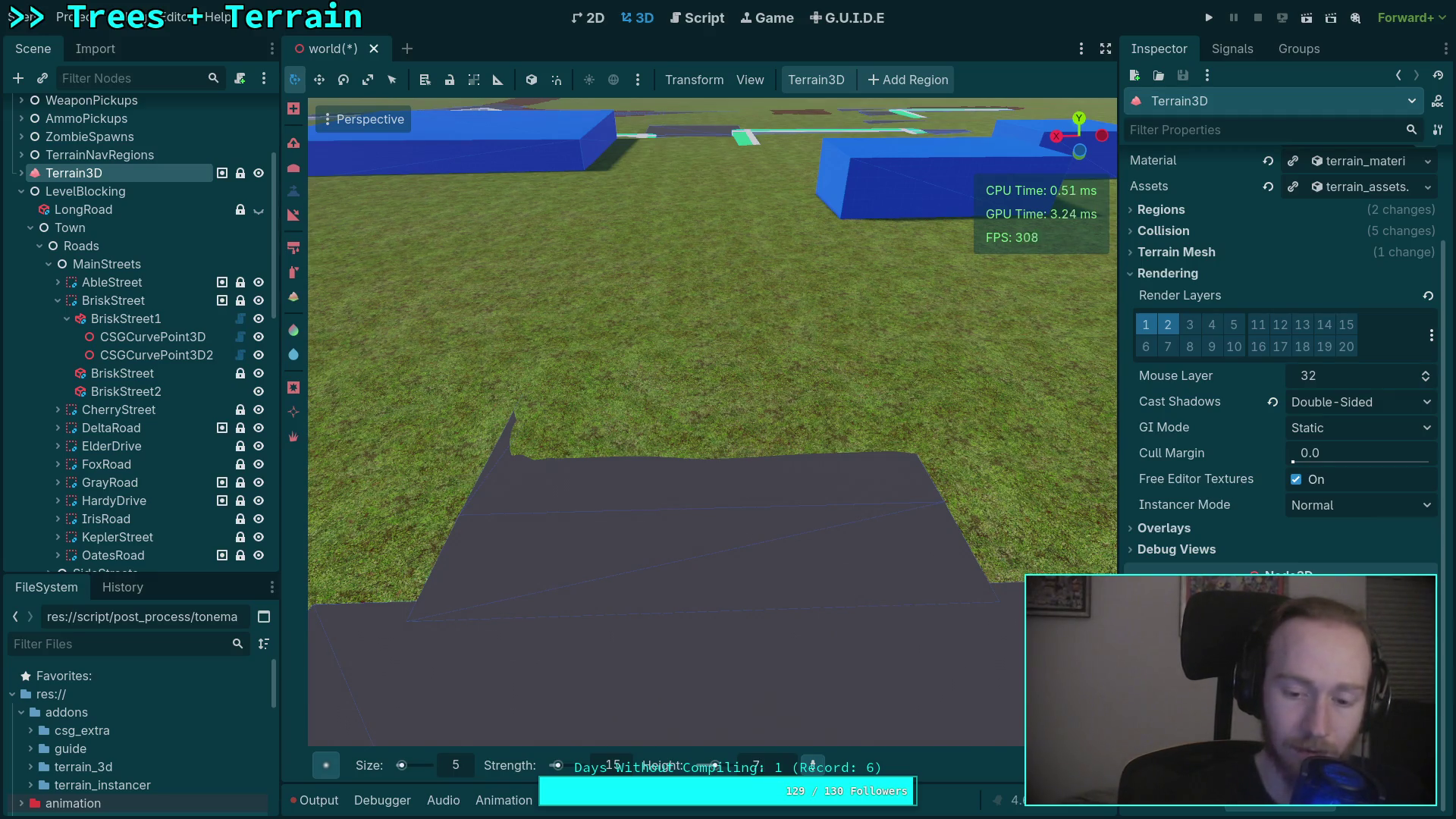
left_click_drag(561, 479, 826, 451)
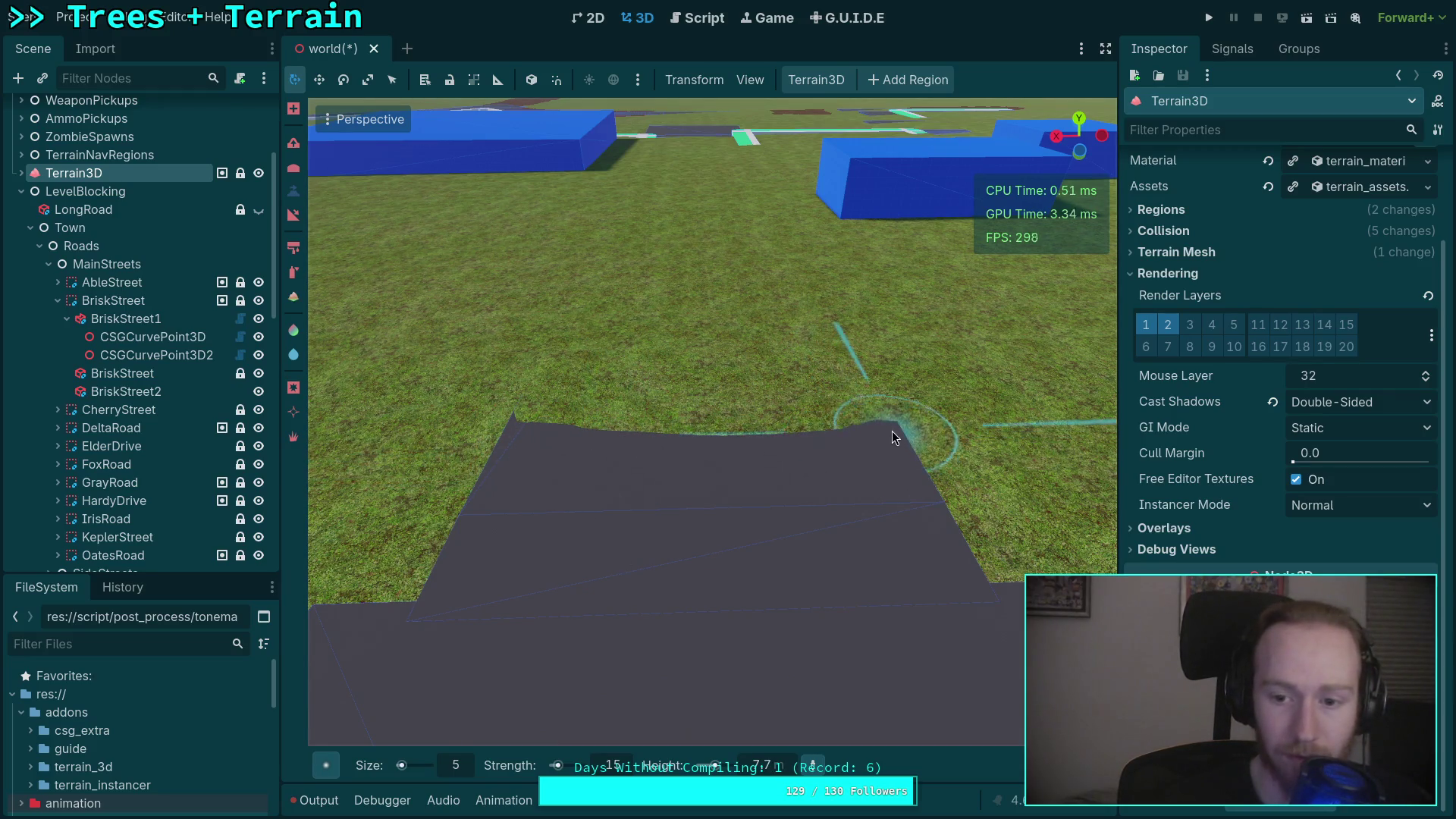
scroll(737, 422, "up", 2)
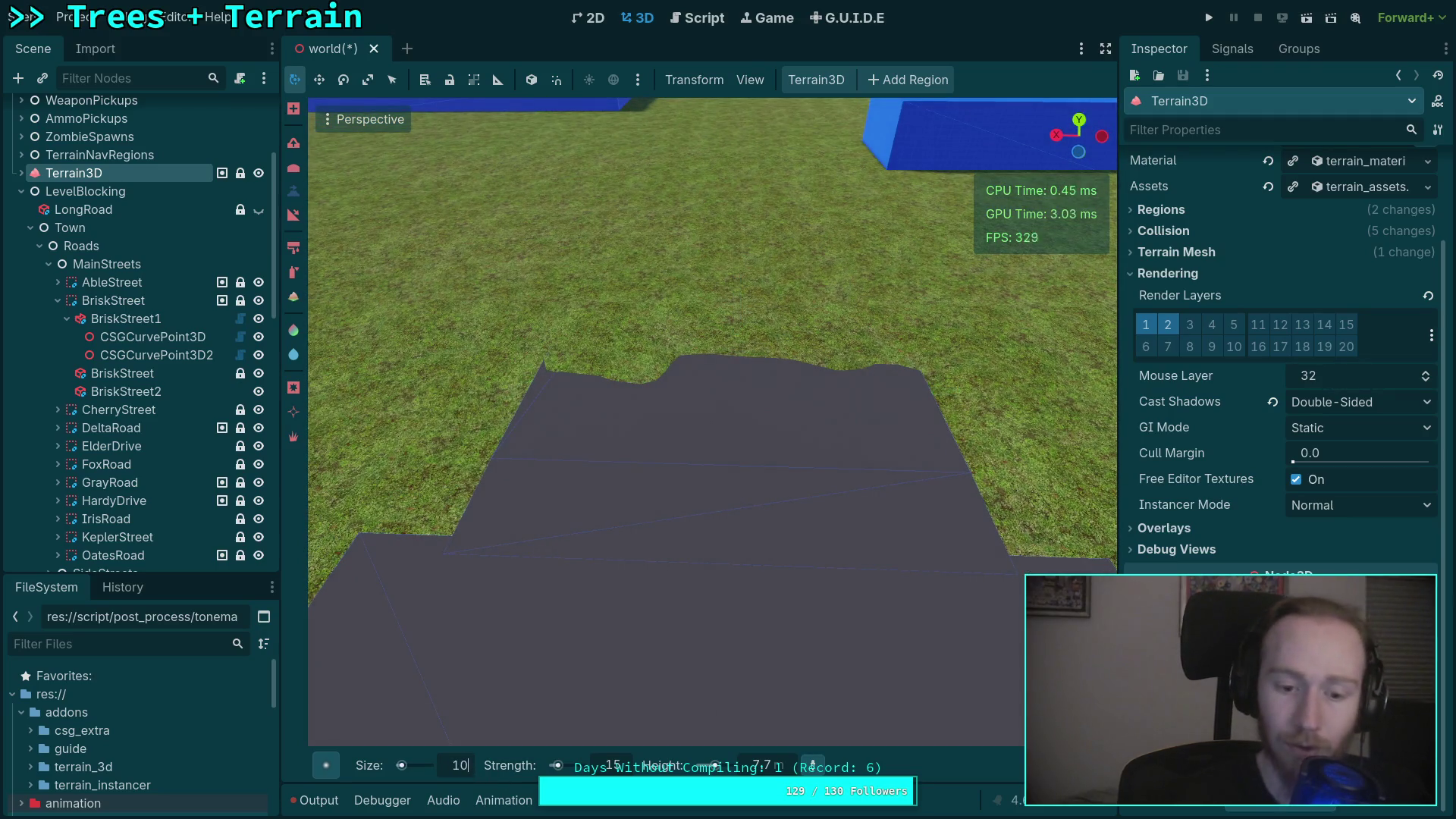
scroll(736, 436, "up", 2)
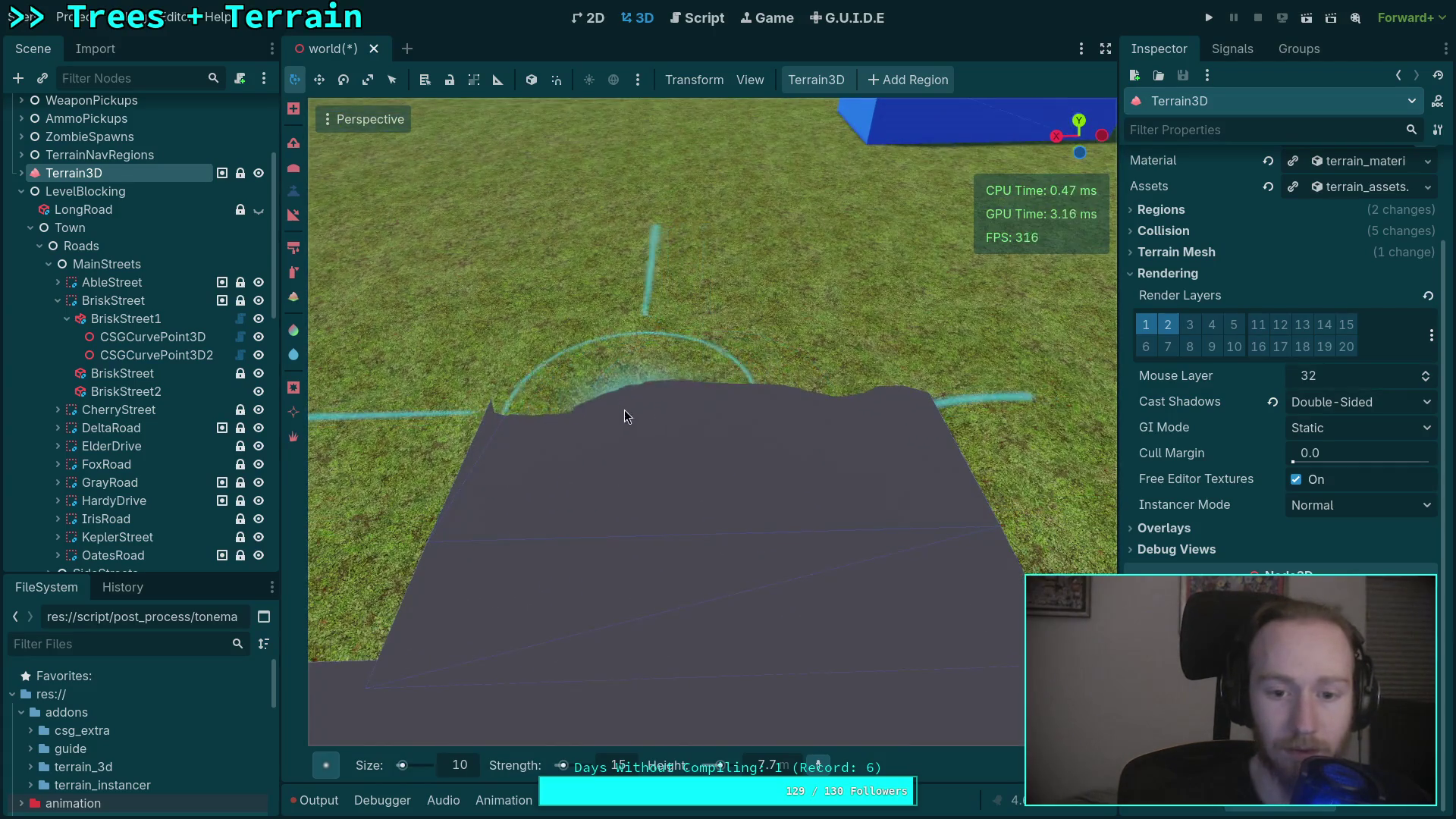
left_click_drag(568, 393, 884, 384)
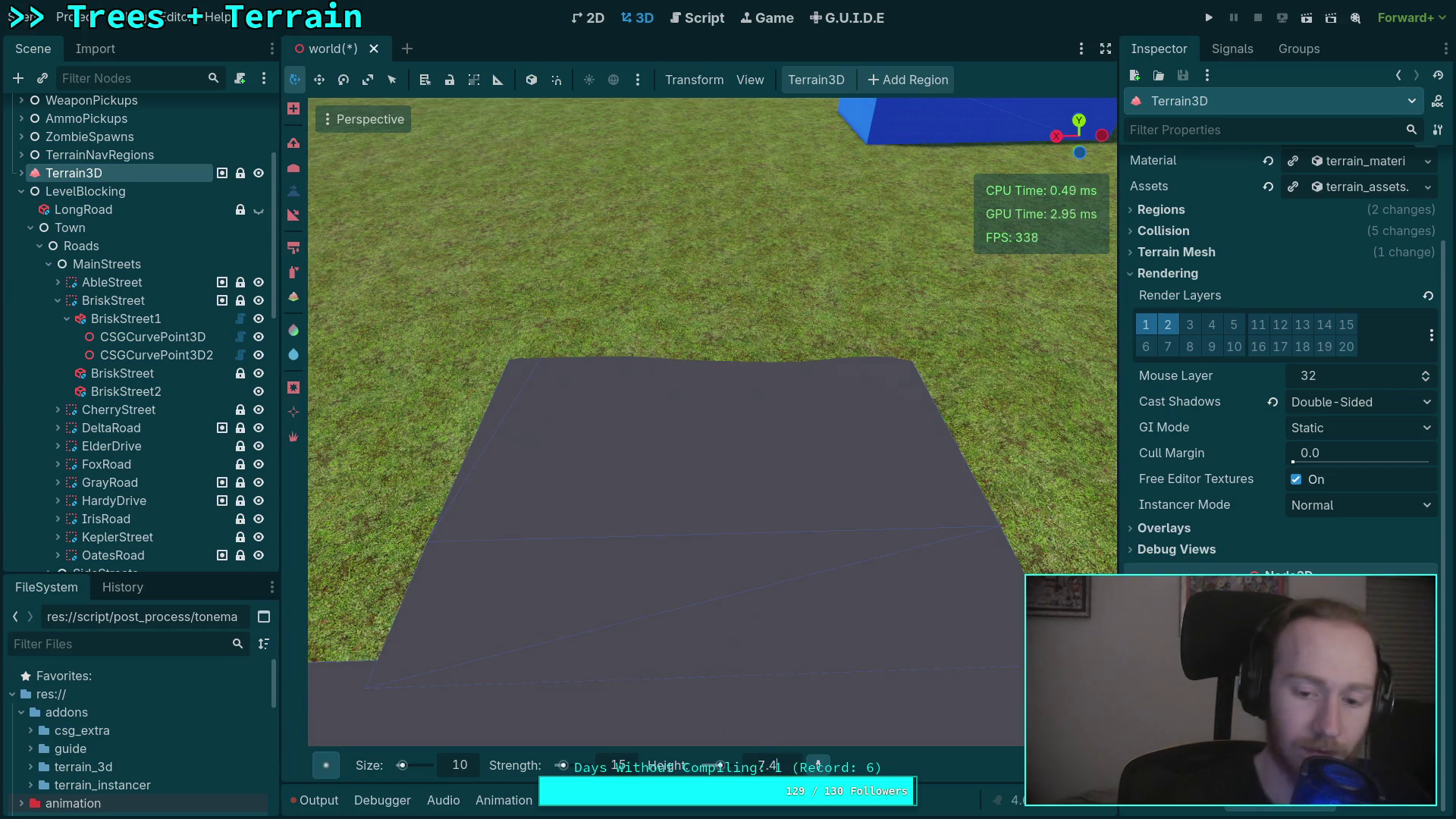
Keep sinking the terrain along the road's top and far edges until it meets the slab.
scroll(530, 531, "down", 5)
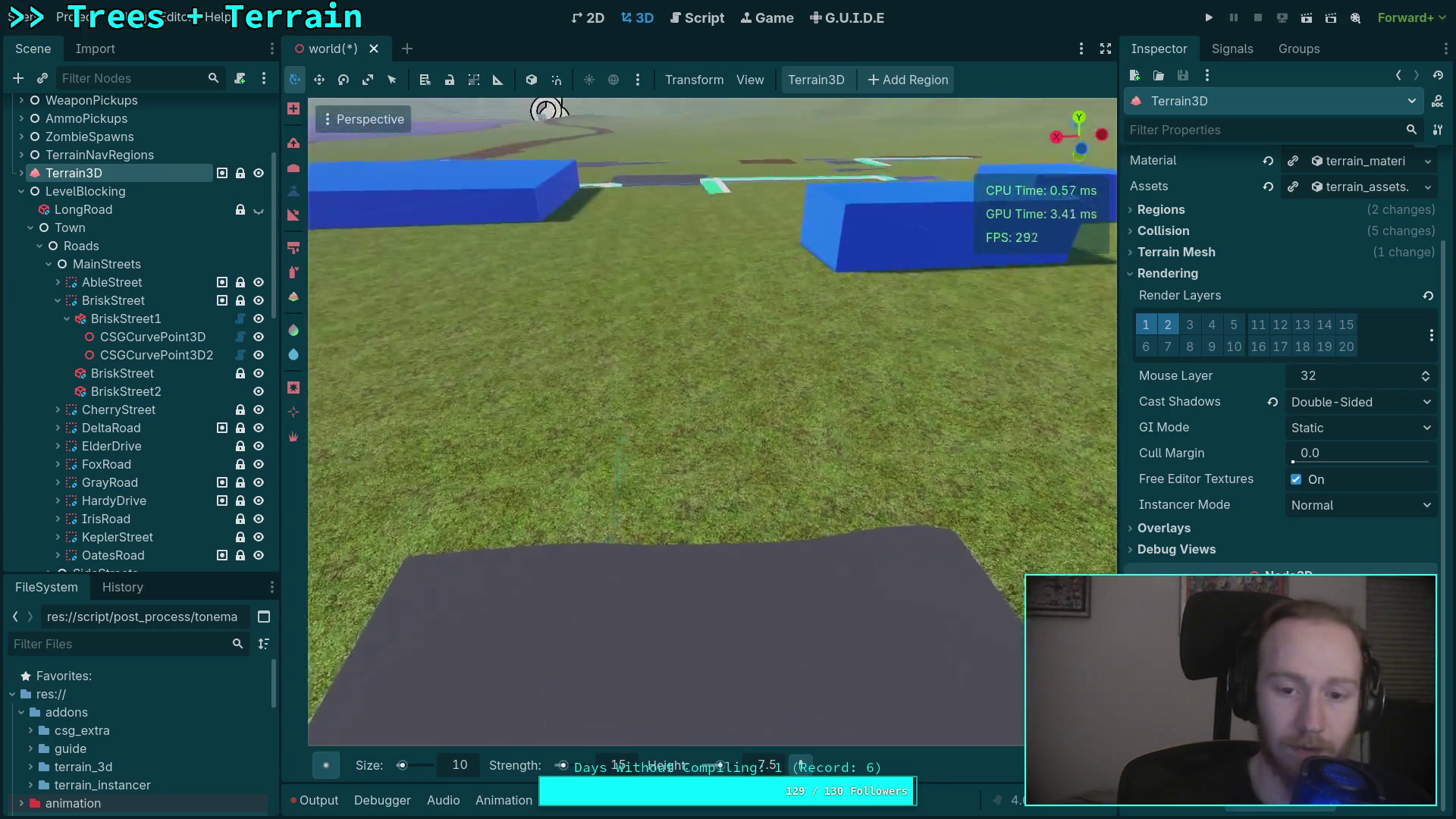
mouse_move(552, 507)
left_mouse_down()
mouse_move(825, 525)
mouse_move(904, 476)
mouse_move(832, 439)
mouse_move(625, 432)
mouse_move(586, 405)
mouse_move(804, 419)
left_mouse_up()
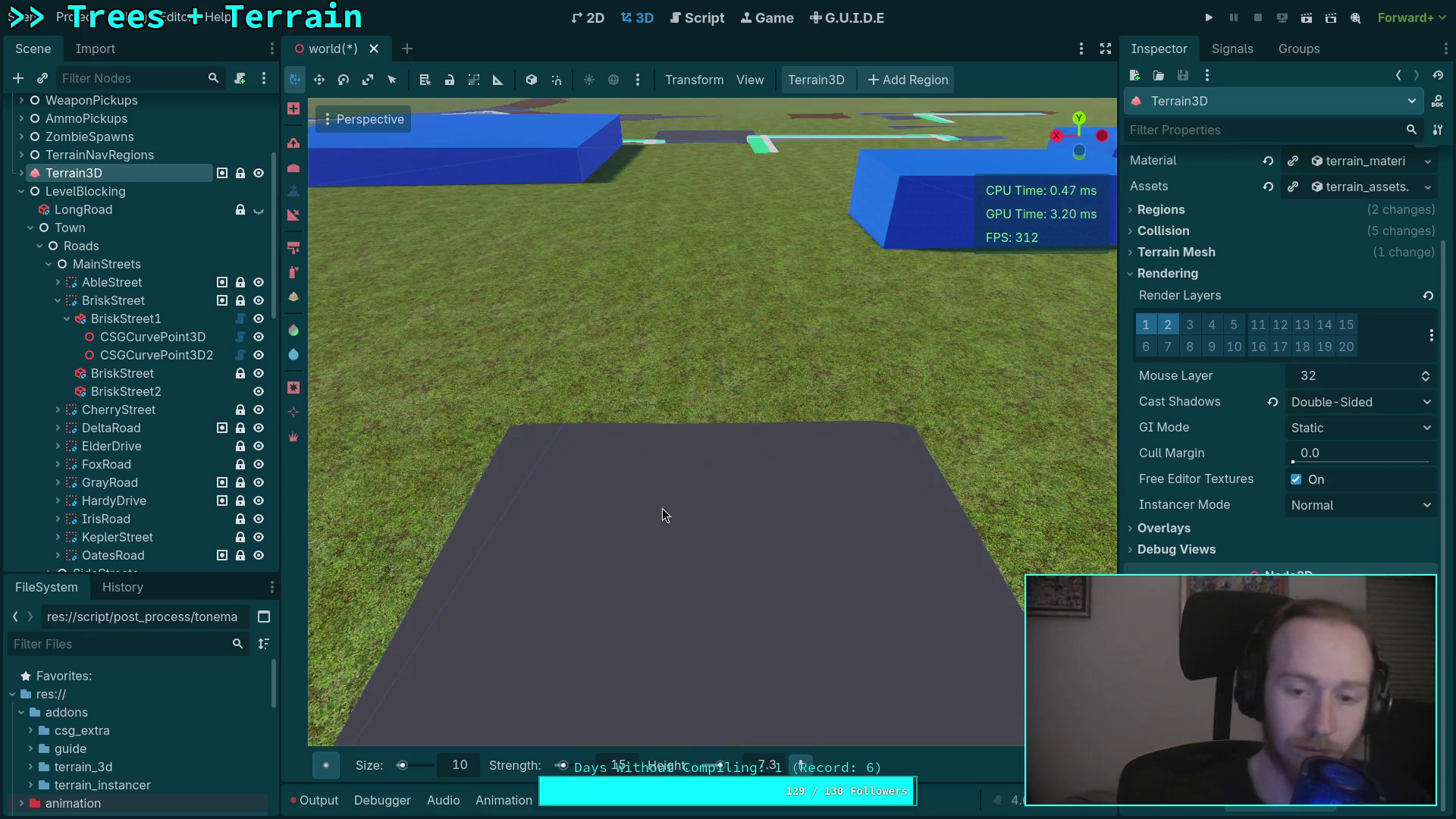
scroll(662, 508, "down", 2)
mouse_move(512, 526)
left_mouse_down()
mouse_move(898, 484)
mouse_move(866, 416)
mouse_move(534, 416)
mouse_move(853, 402)
left_mouse_up()
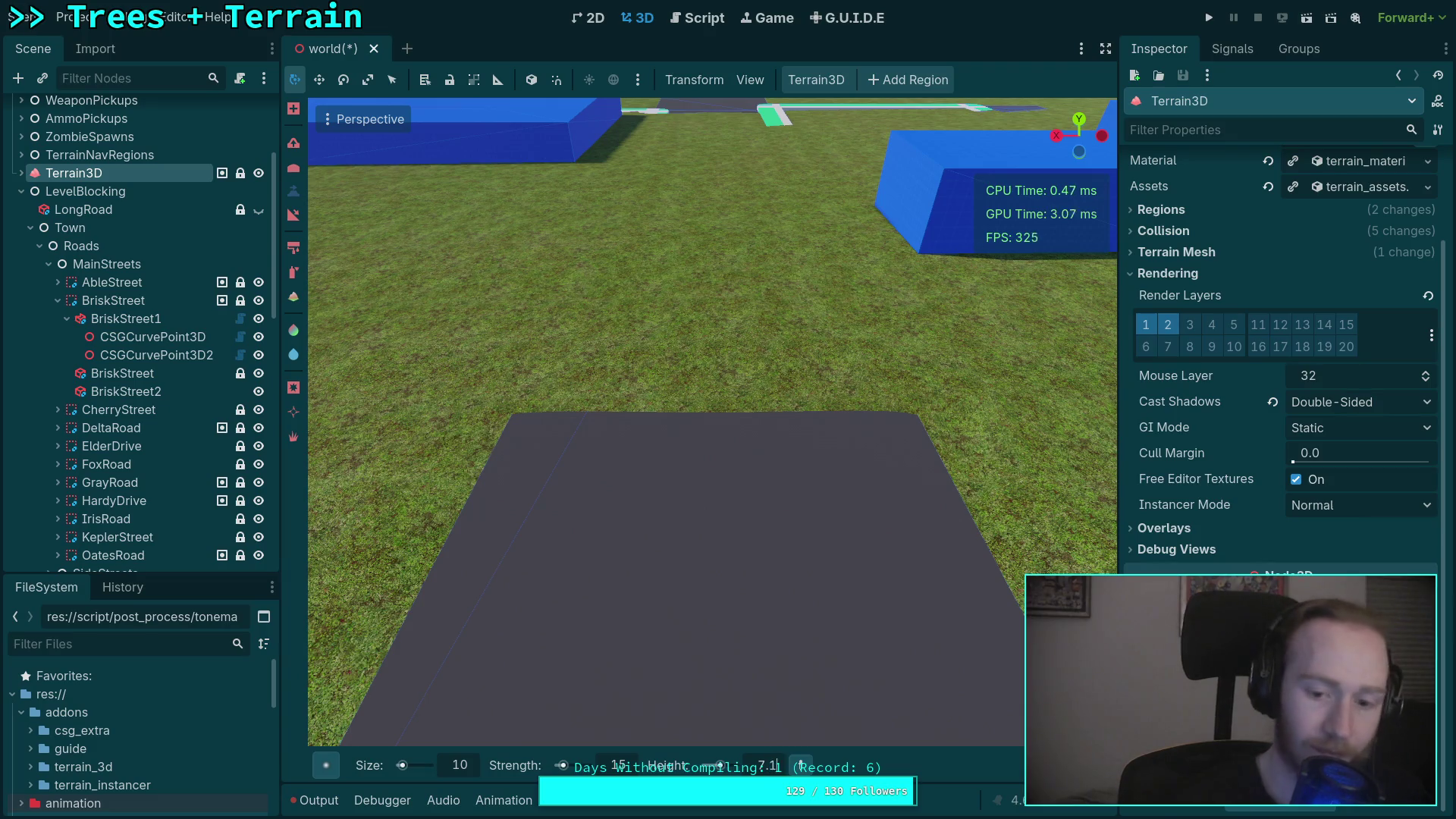
mouse_move(521, 634)
left_mouse_down()
mouse_move(504, 560)
mouse_move(785, 552)
mouse_move(908, 511)
mouse_move(830, 461)
mouse_move(500, 452)
mouse_move(895, 443)
mouse_move(704, 725)
left_mouse_up()
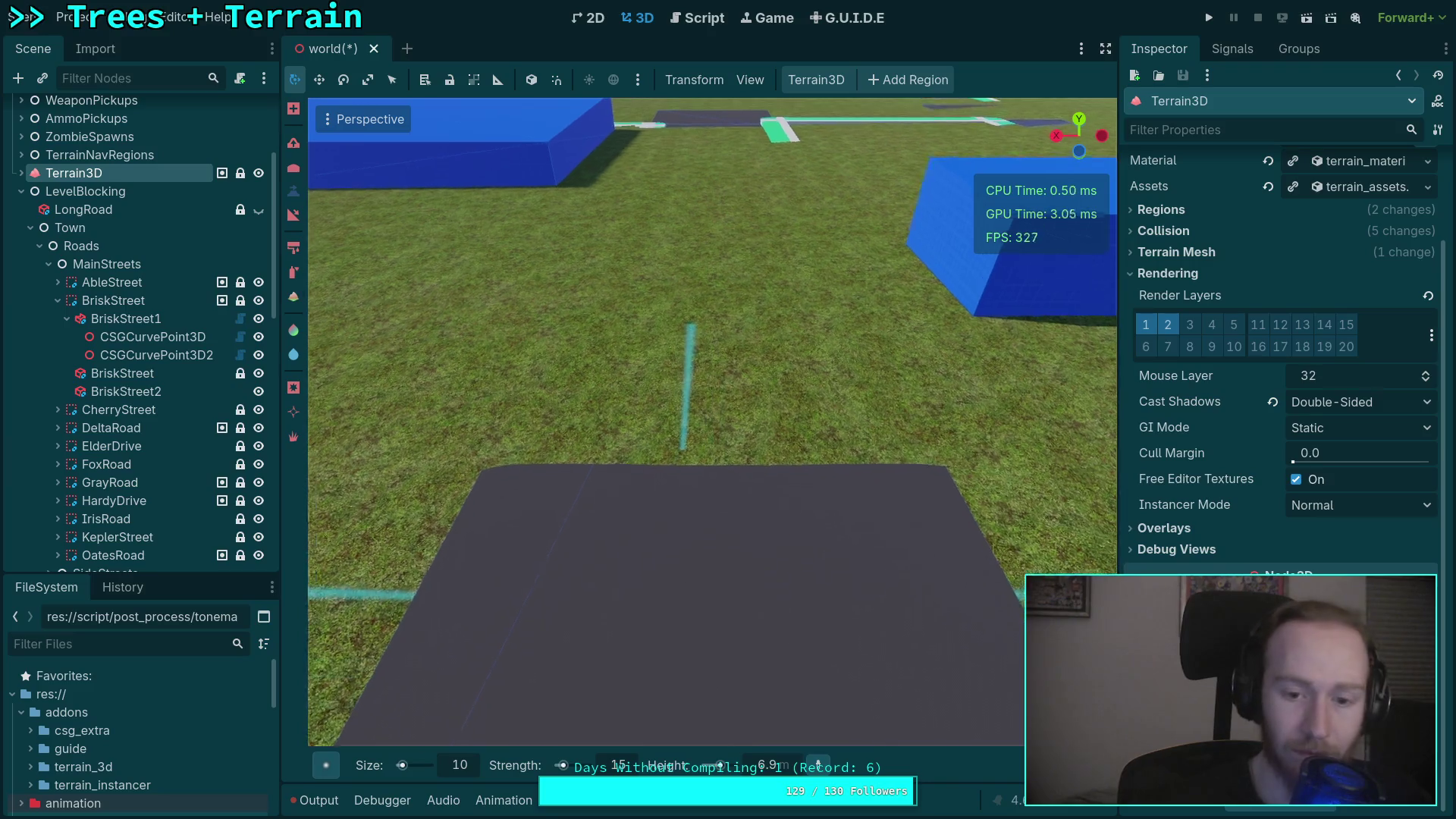
mouse_move(514, 523)
left_mouse_down()
mouse_move(575, 464)
mouse_move(880, 484)
mouse_move(872, 417)
mouse_move(580, 408)
mouse_move(578, 390)
mouse_move(867, 399)
left_mouse_up()
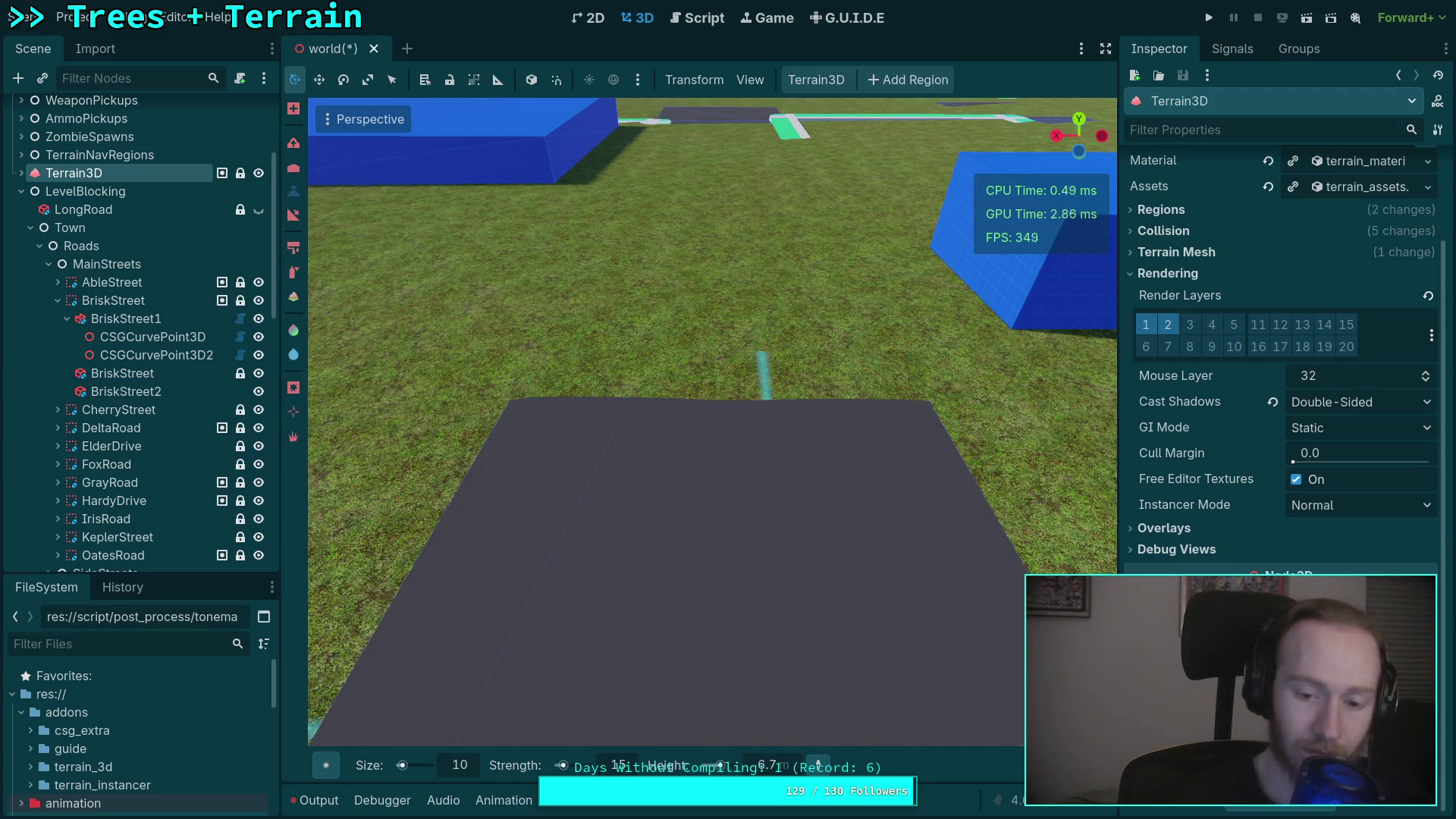
scroll(713, 425, "down", 3)
mouse_move(597, 523)
left_mouse_down()
mouse_move(526, 584)
mouse_move(816, 561)
mouse_move(861, 469)
mouse_move(530, 455)
left_mouse_up()
mouse_move(728, 447)
left_mouse_down()
mouse_move(561, 452)
mouse_move(686, 435)
mouse_move(1008, 452)
left_mouse_up()
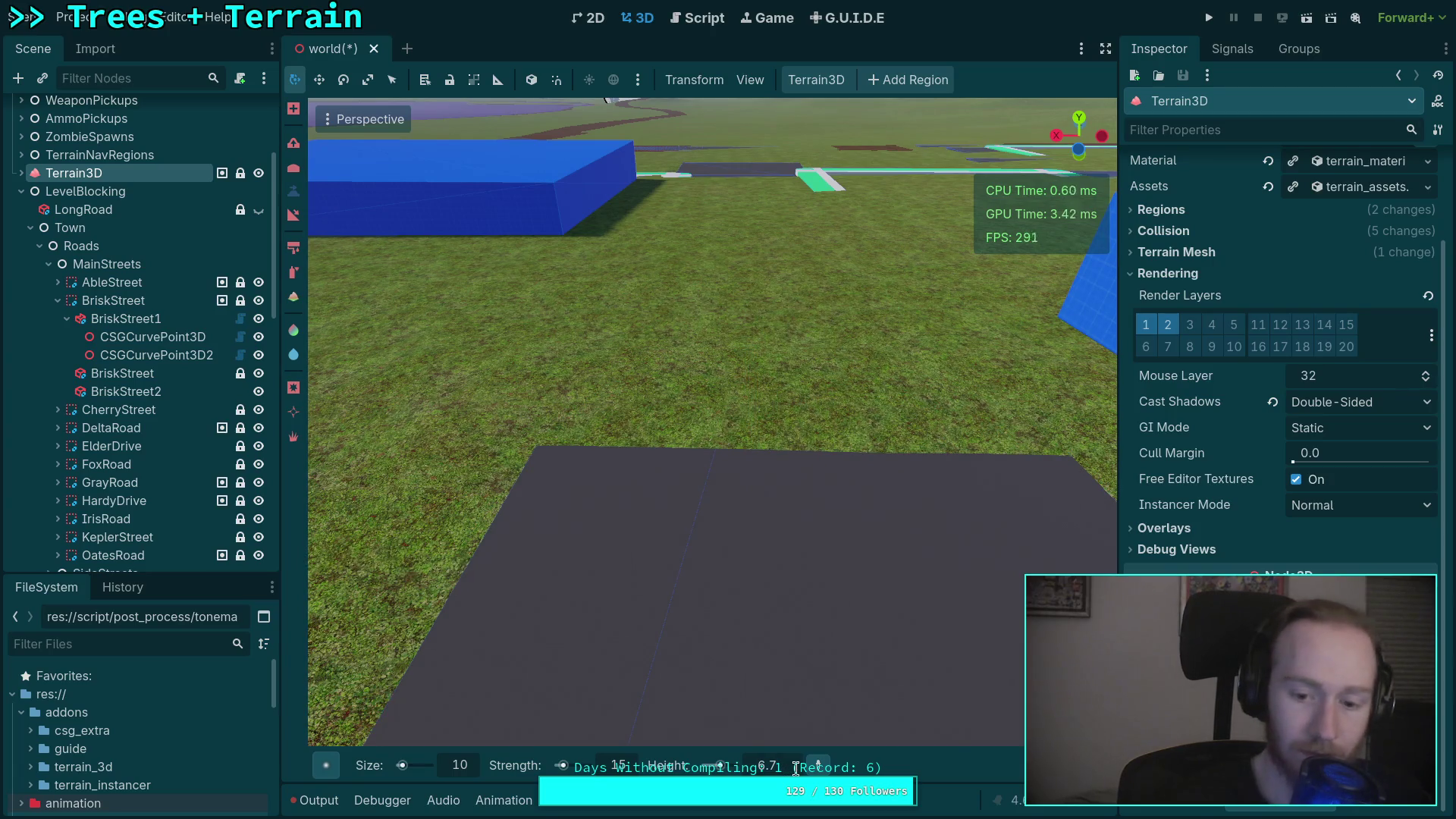
scroll(752, 605, "up", 2)
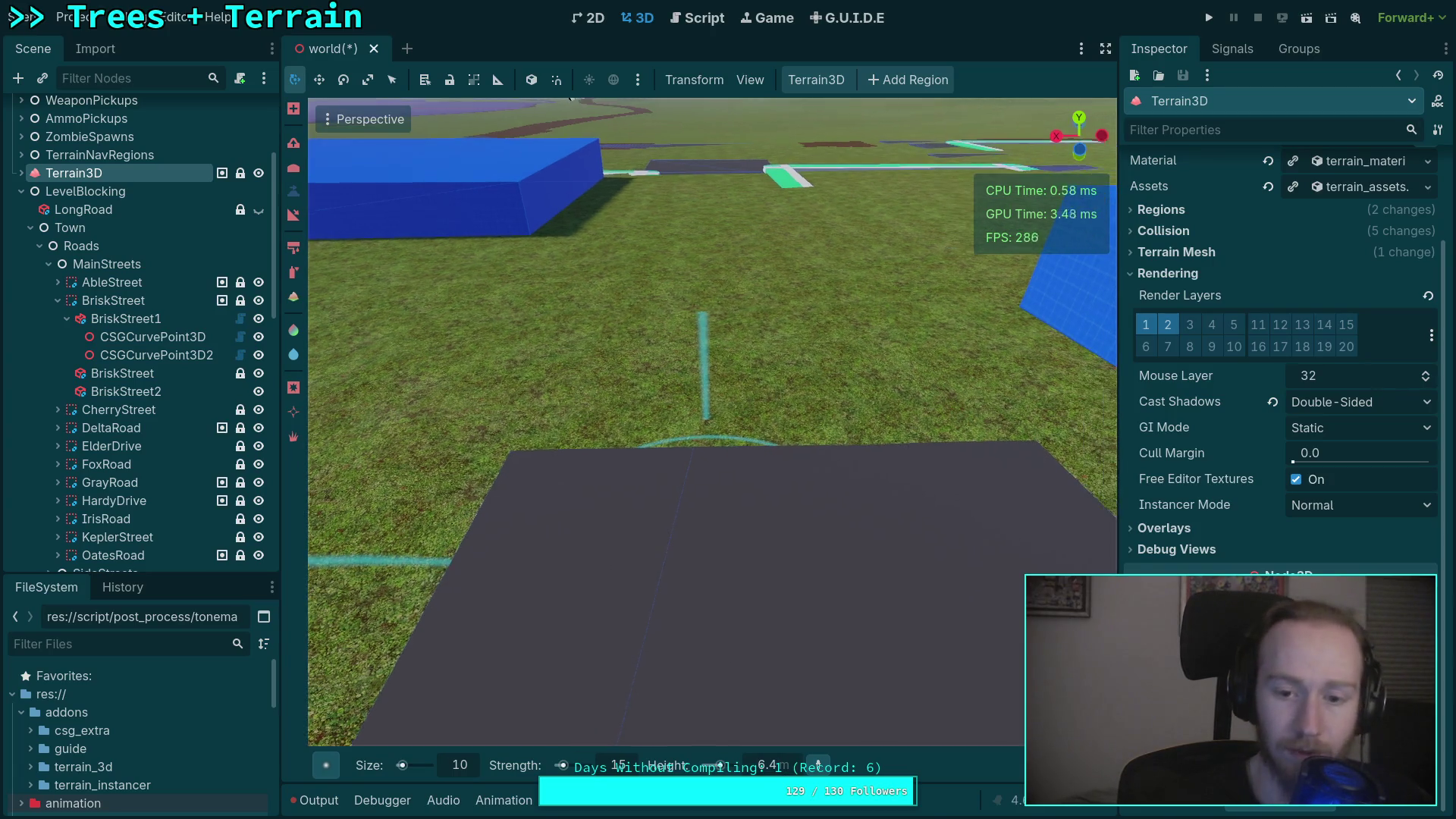
left_click(591, 533)
mouse_move(588, 534)
left_mouse_down()
mouse_move(809, 513)
mouse_move(797, 425)
mouse_move(485, 414)
mouse_move(554, 393)
mouse_move(820, 394)
mouse_move(754, 367)
mouse_move(728, 387)
mouse_move(455, 414)
left_mouse_up()
scroll(808, 513, "up", 2)
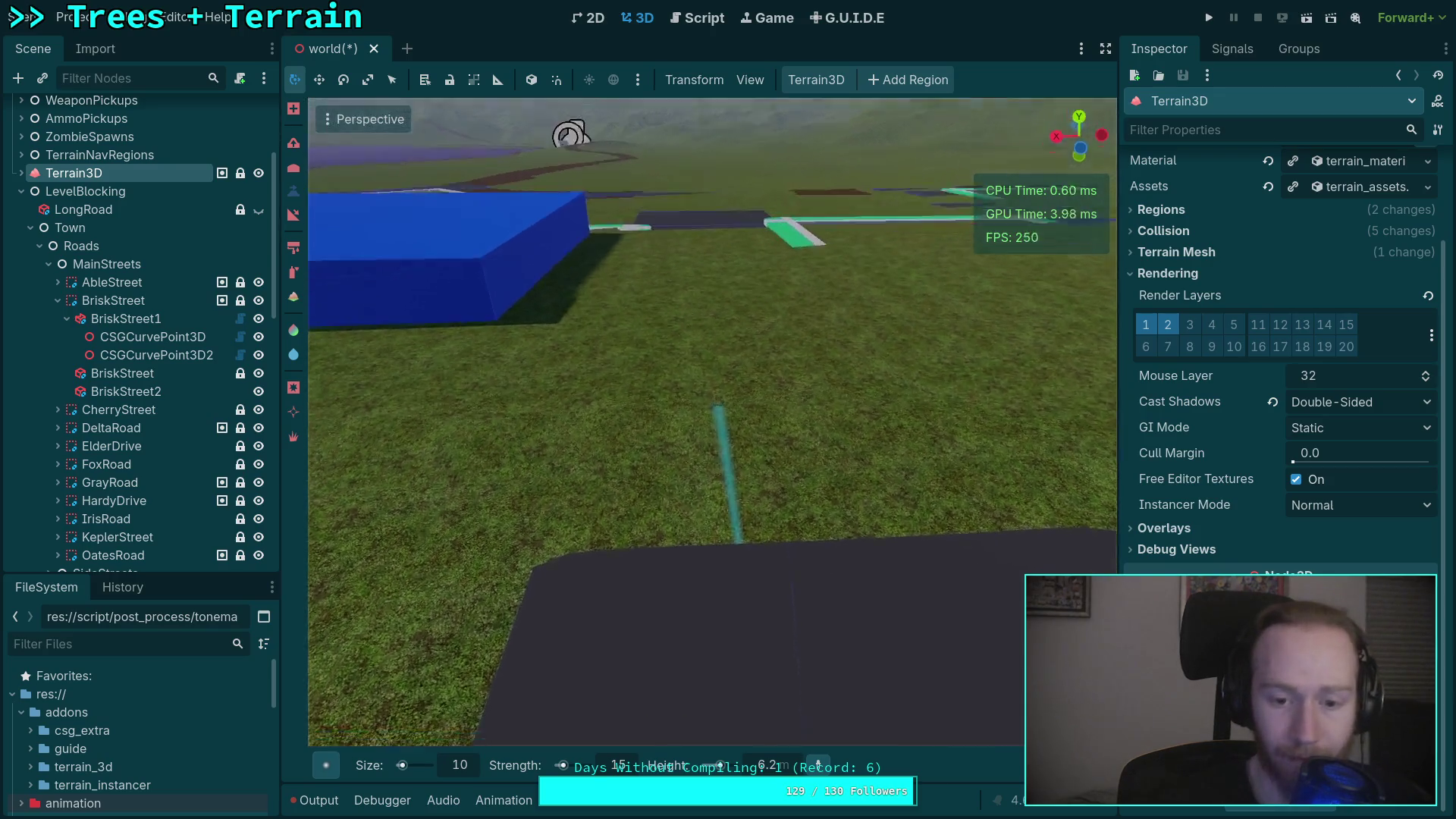
mouse_move(587, 581)
left_mouse_down()
mouse_move(582, 484)
mouse_move(741, 481)
mouse_move(901, 418)
mouse_move(566, 416)
mouse_move(899, 409)
left_mouse_up()
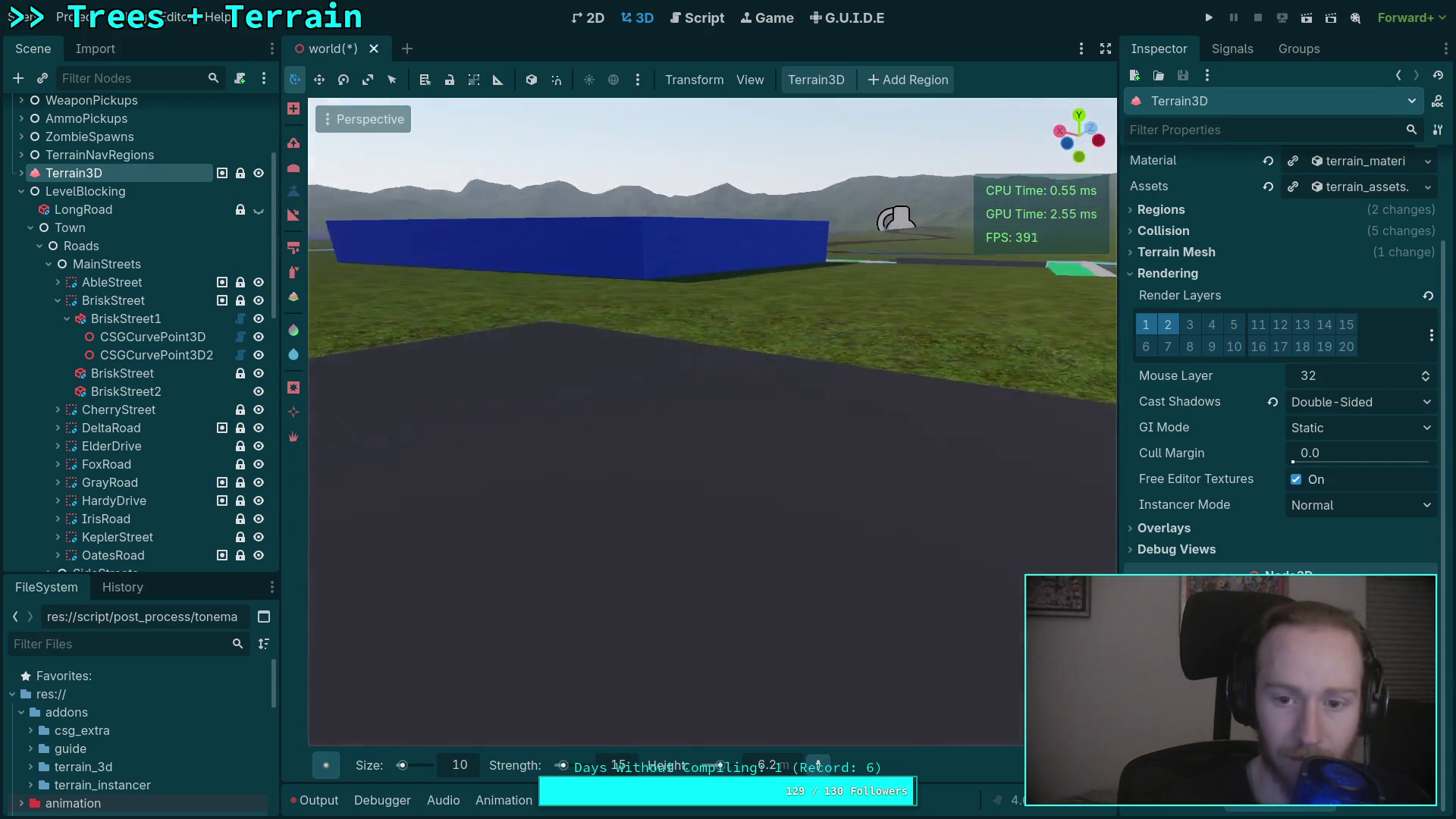
Fly to the dark road slab's far end and flatten the terrain bulge along its edge.
key("w")
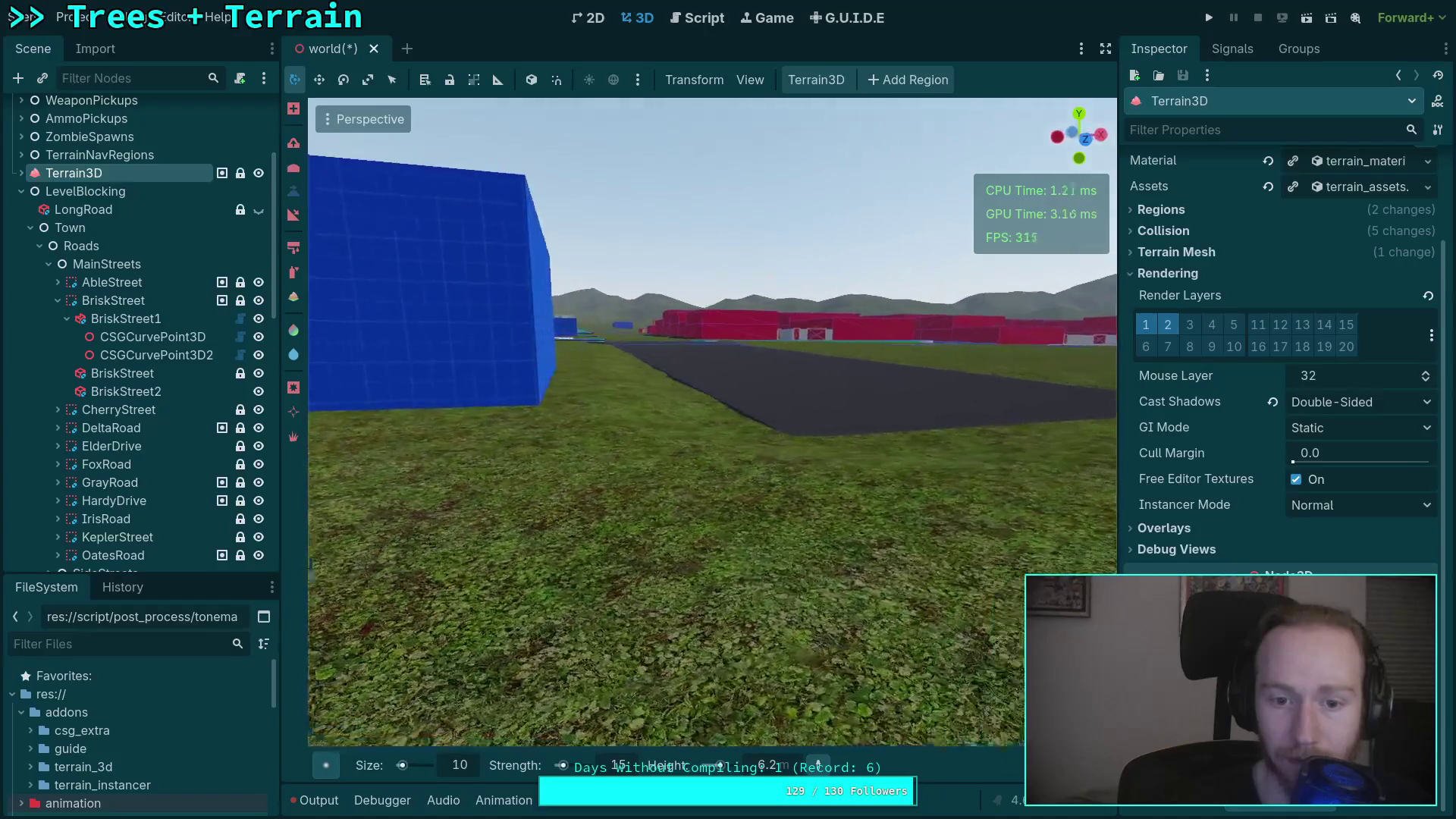
key("s")
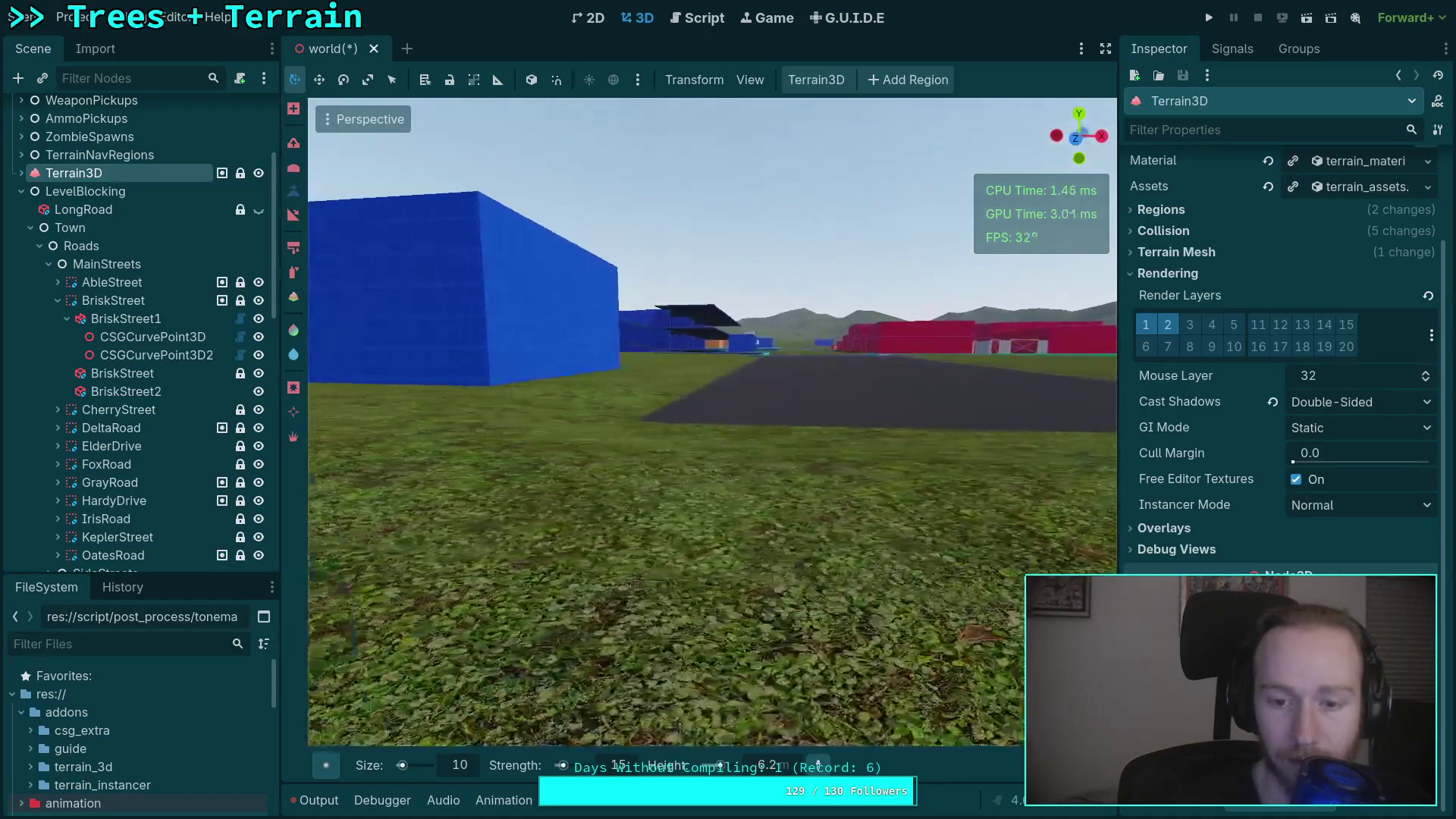
key("d")
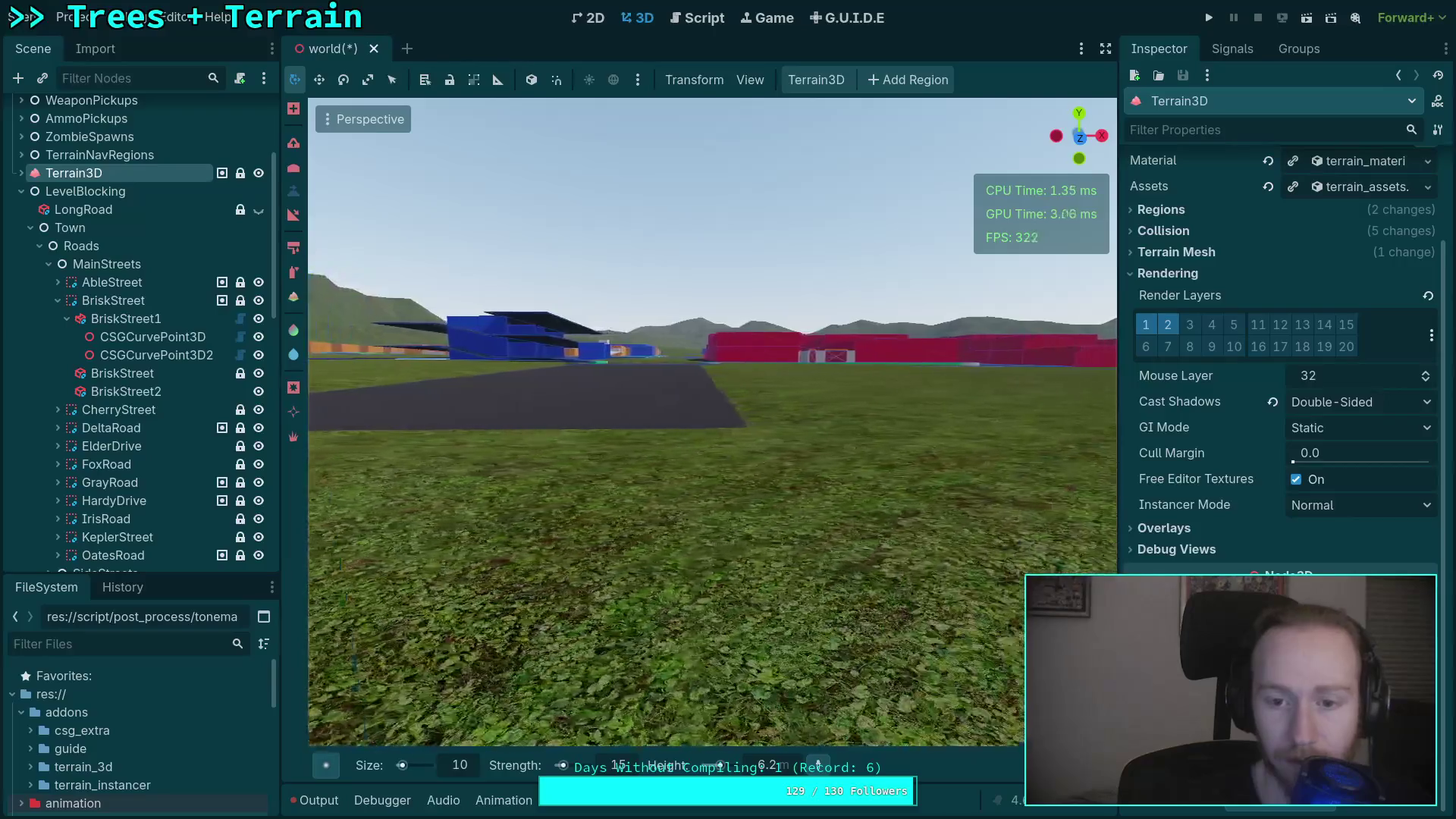
key("w")
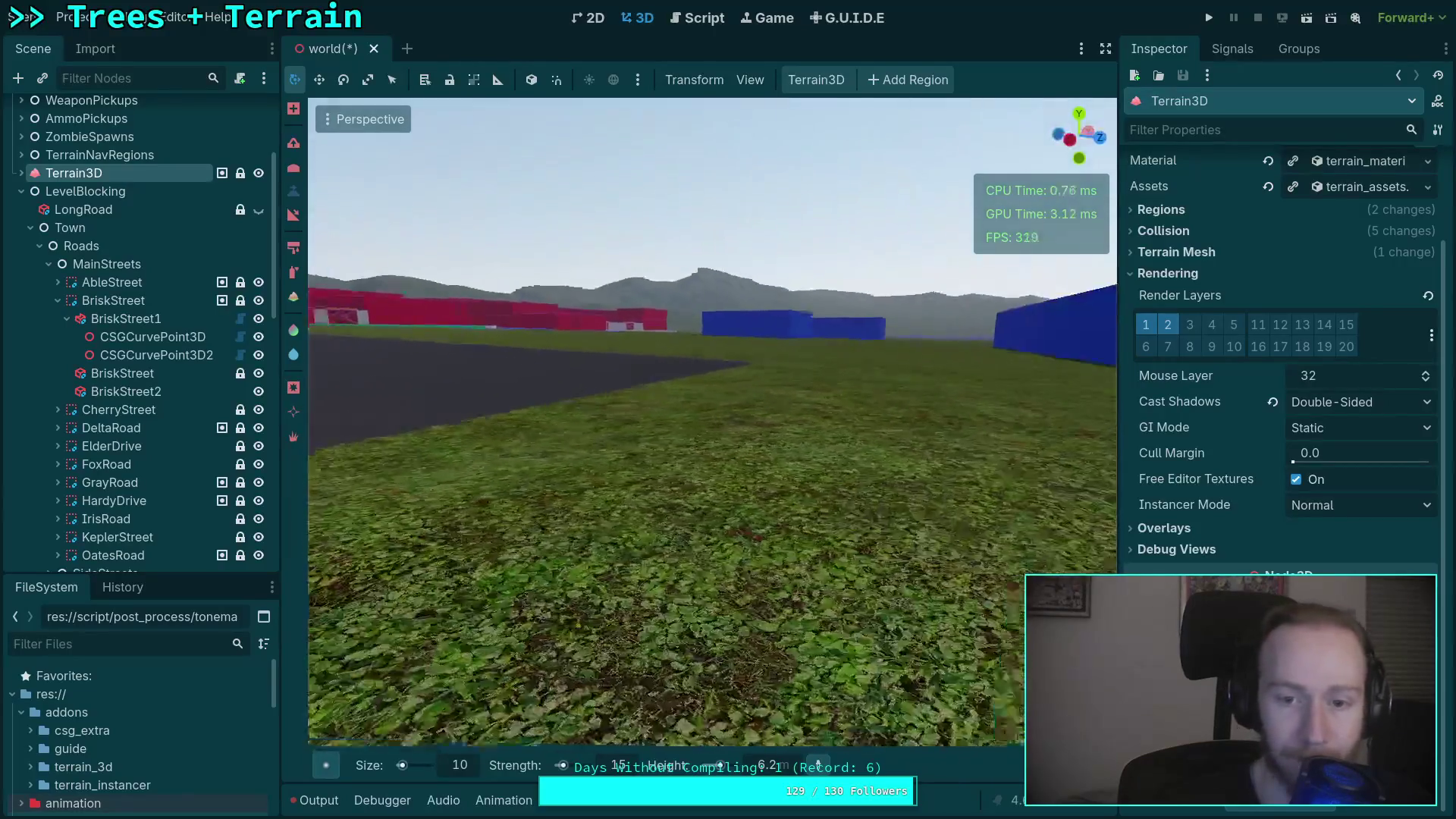
key("d")
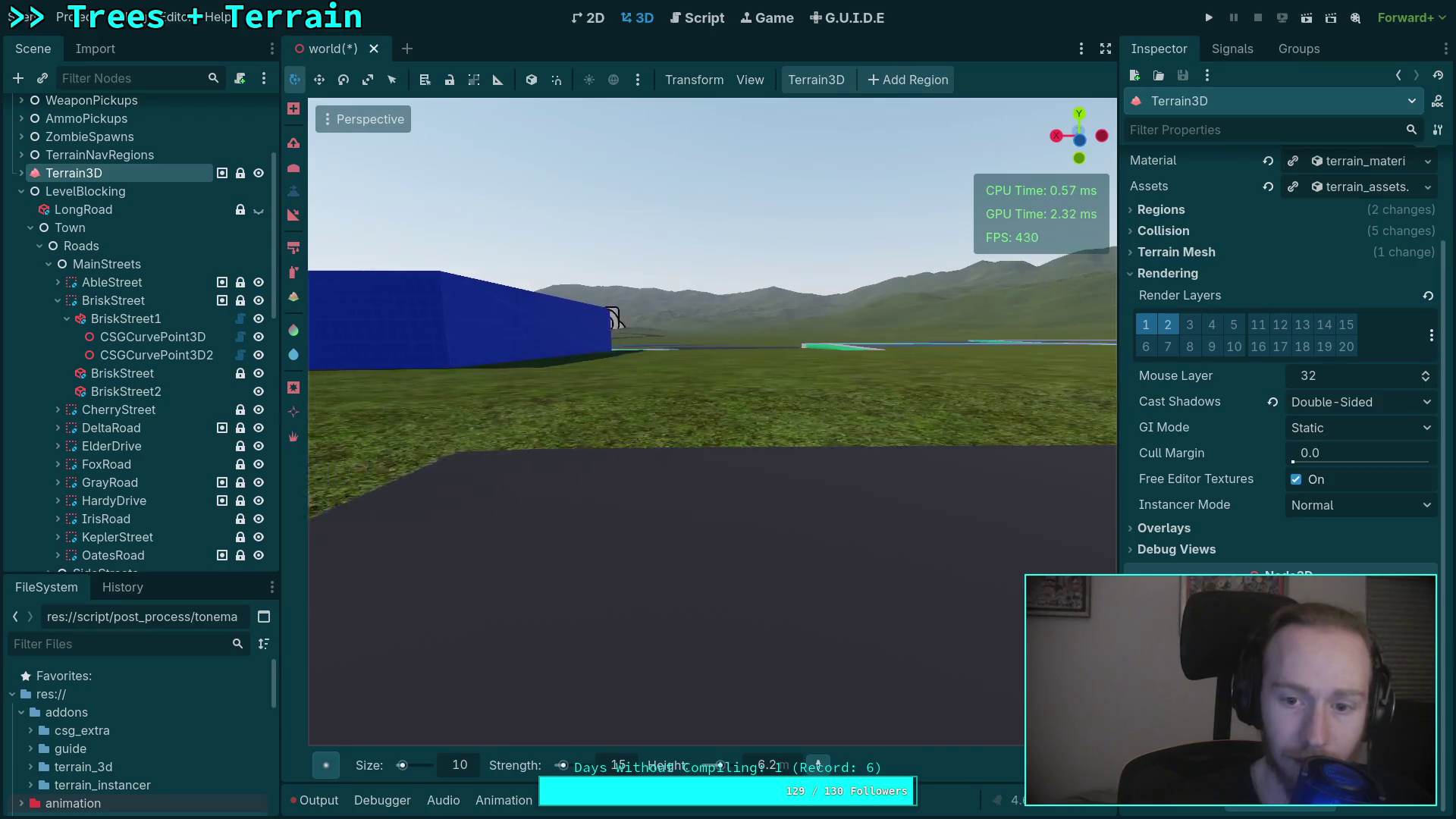
key("e")
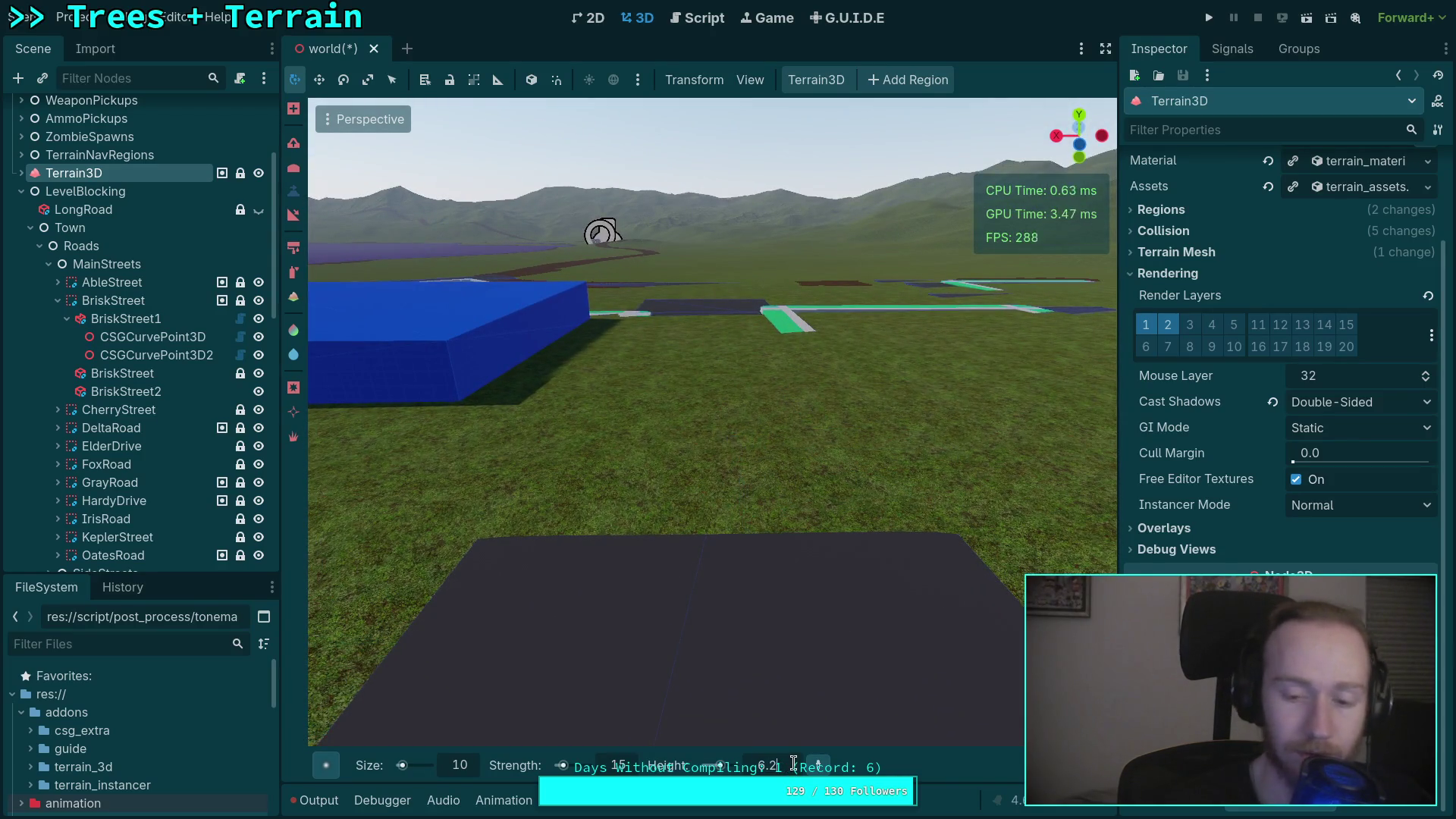
key("w")
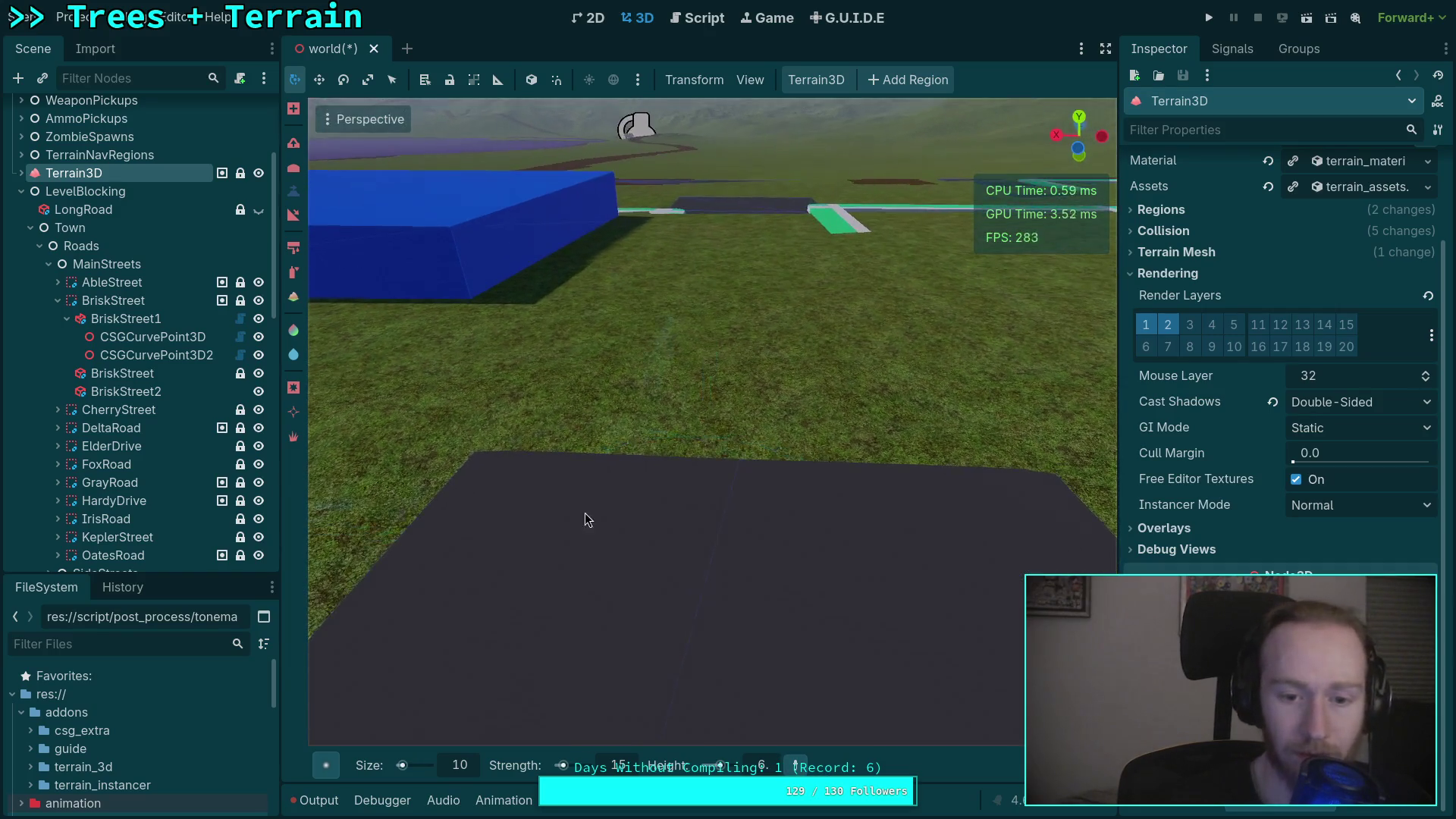
mouse_move(868, 442)
left_mouse_down()
mouse_move(965, 400)
mouse_move(803, 379)
mouse_move(613, 380)
mouse_move(804, 383)
left_mouse_up()
key("a")
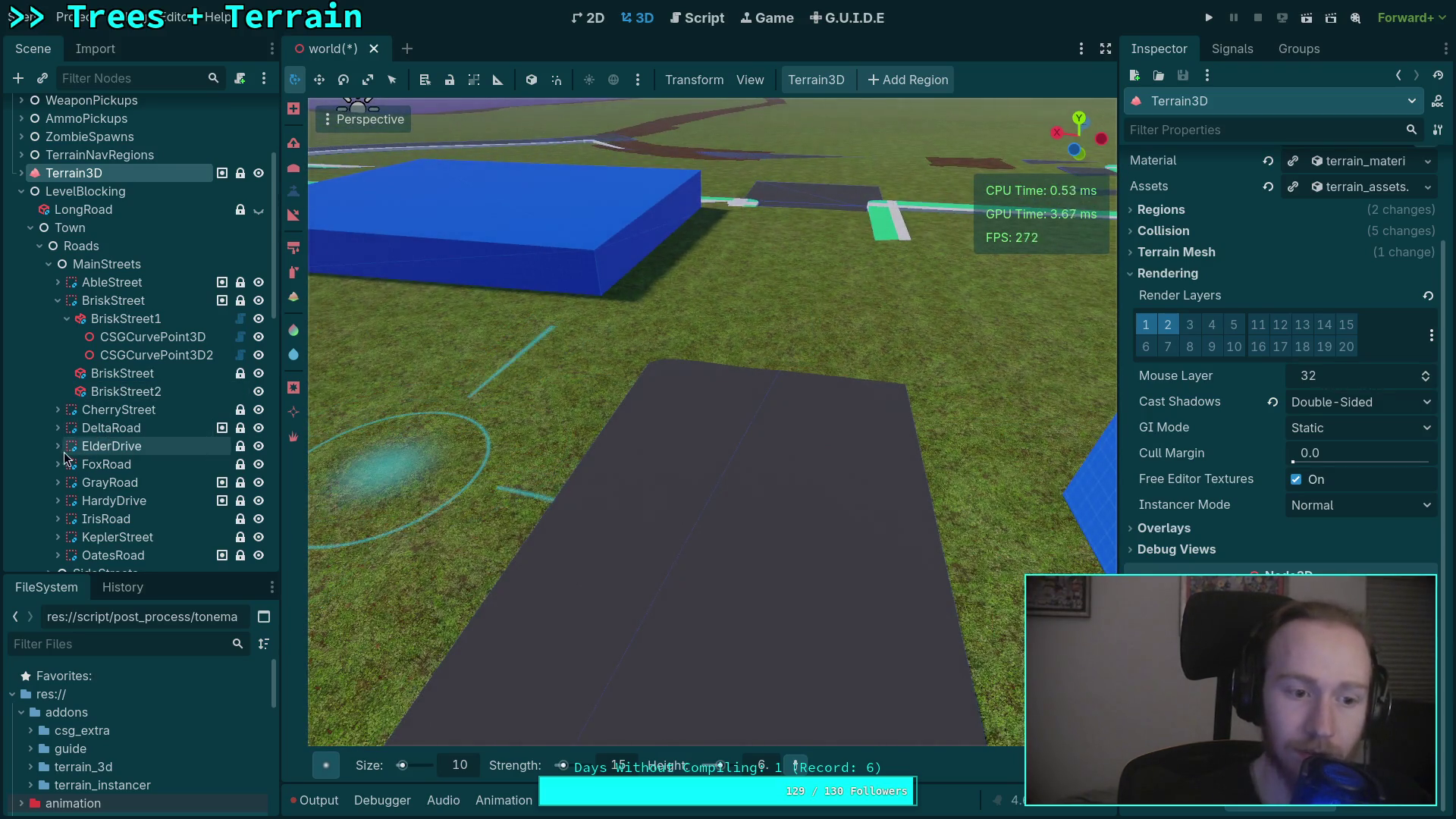
Check that ElderDrive's CSGPolygon child uses the 12-point road_16 polygon.
double_click(111, 446)
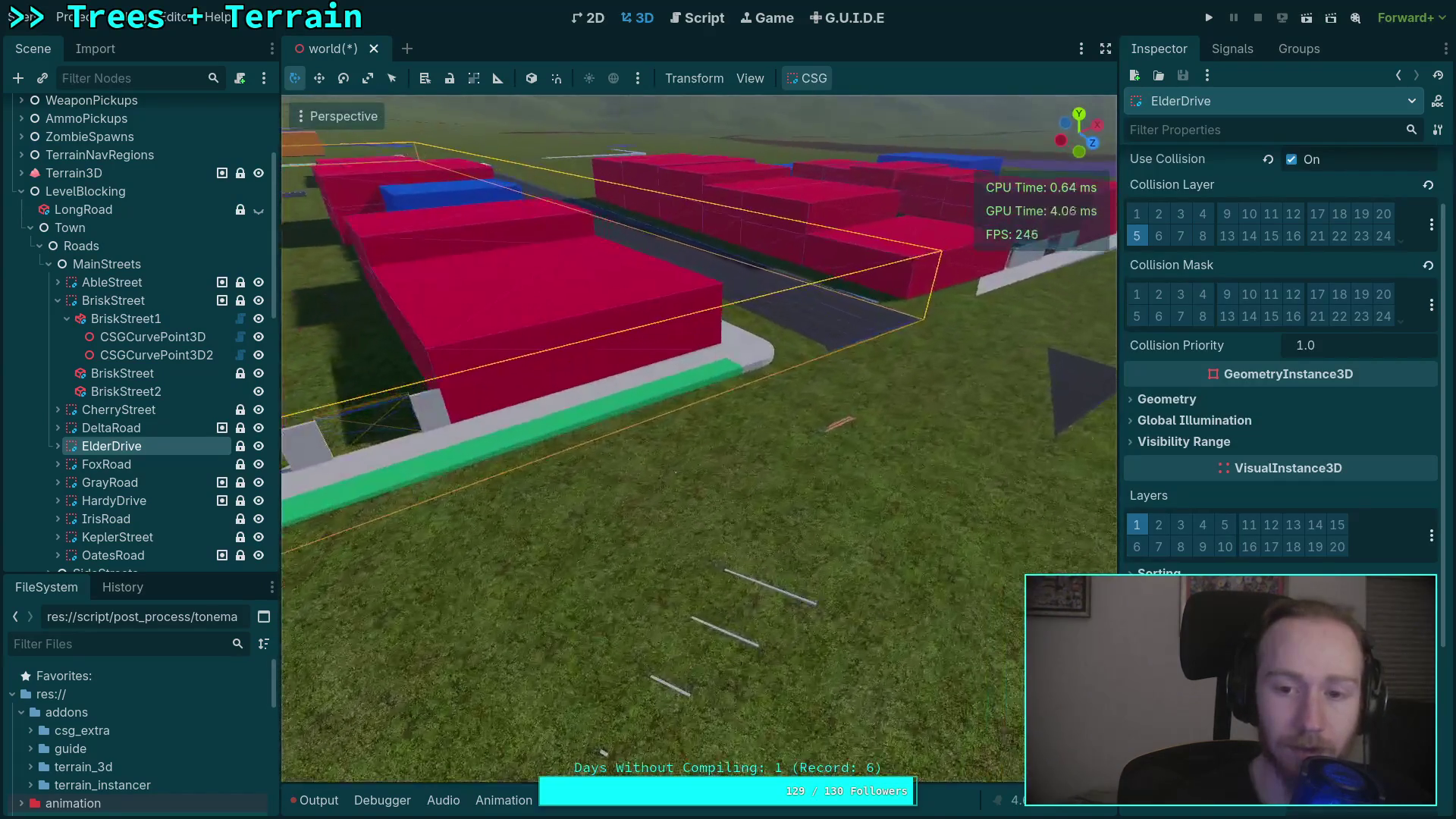
key("Right")
left_click(95, 465)
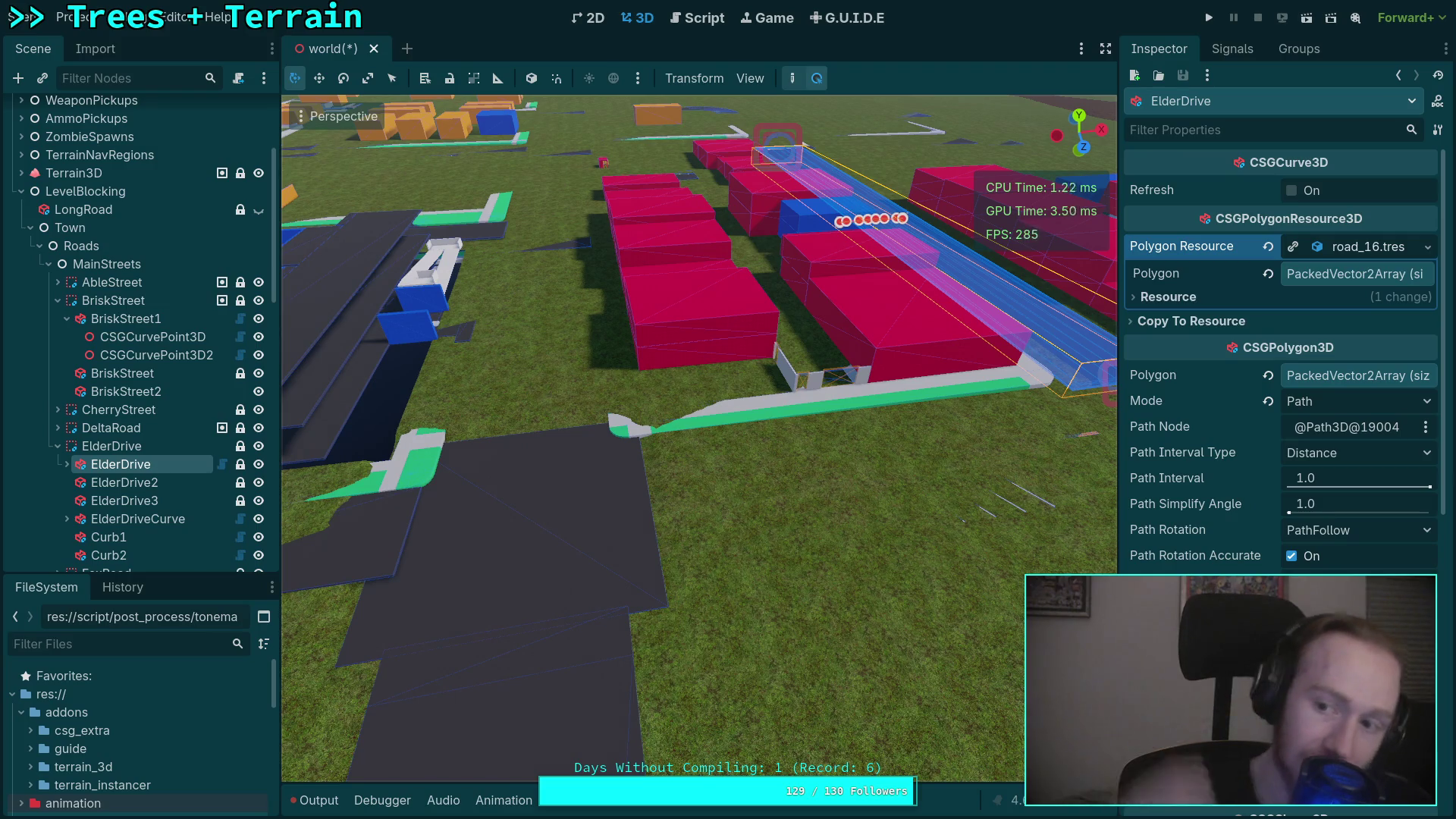
left_click(1379, 282)
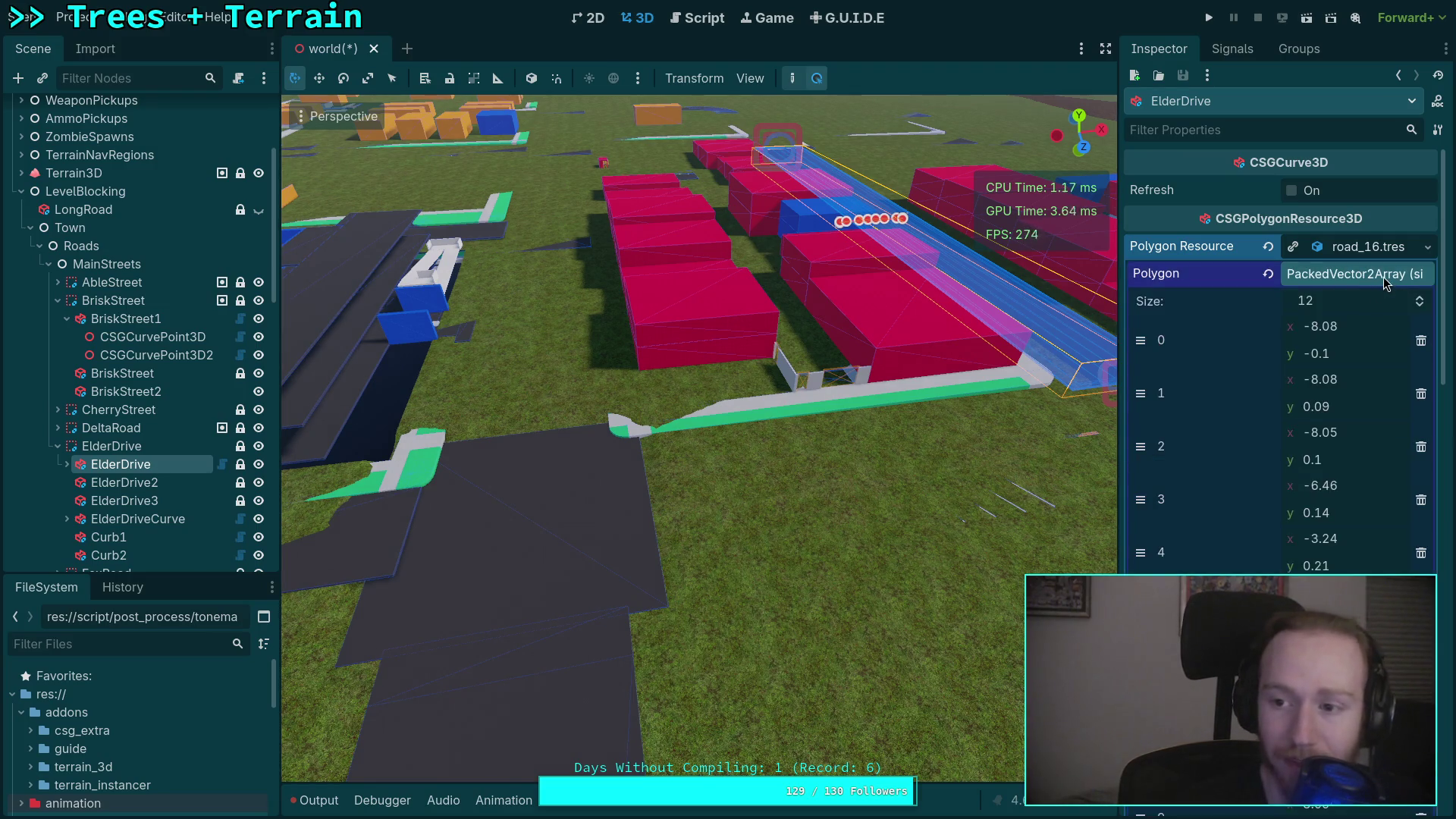
left_click(1385, 282)
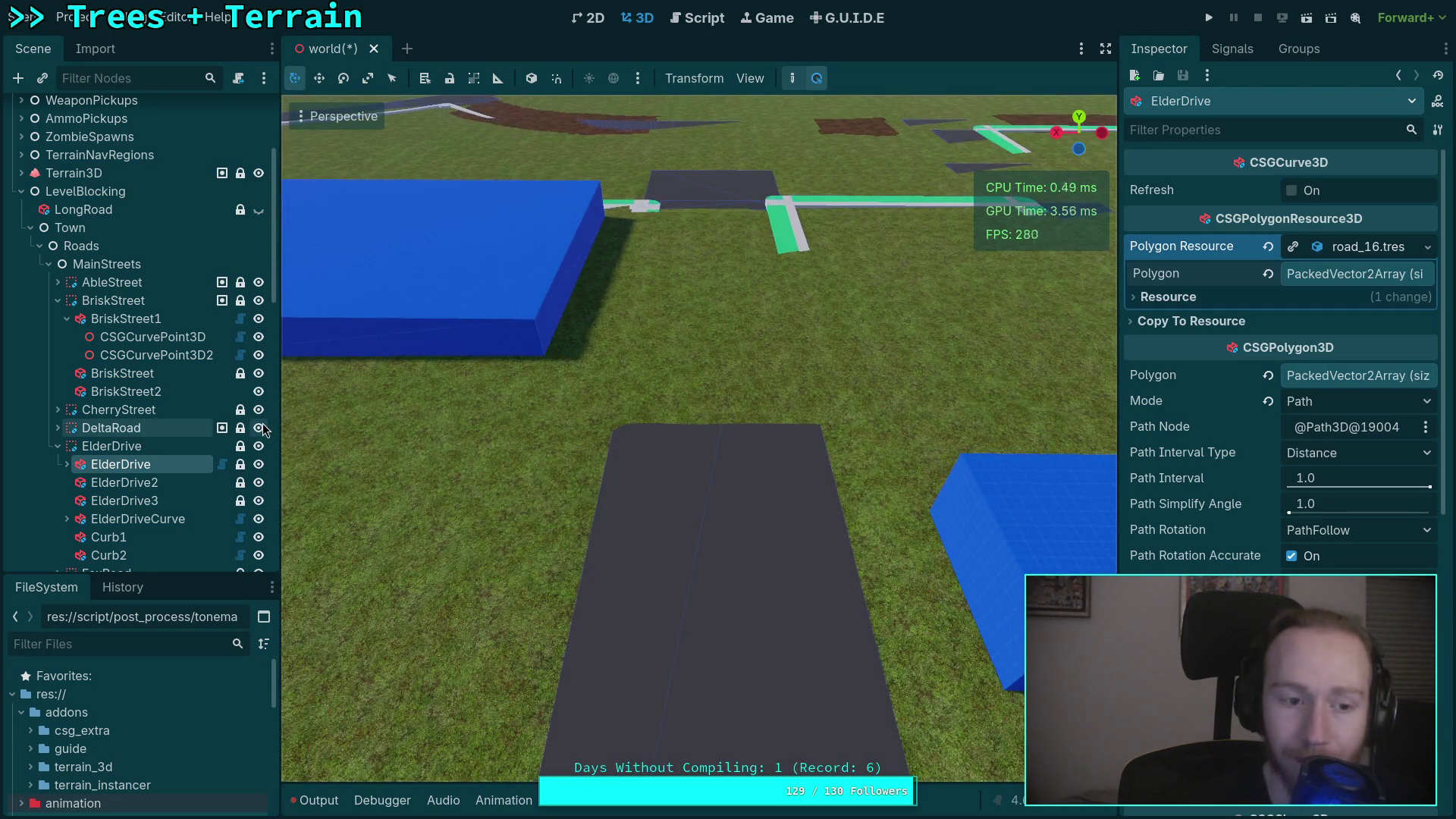
Select BriskStreet1 (17.8 × 0.2 profile) and bring up its context menu.
left_click(126, 320)
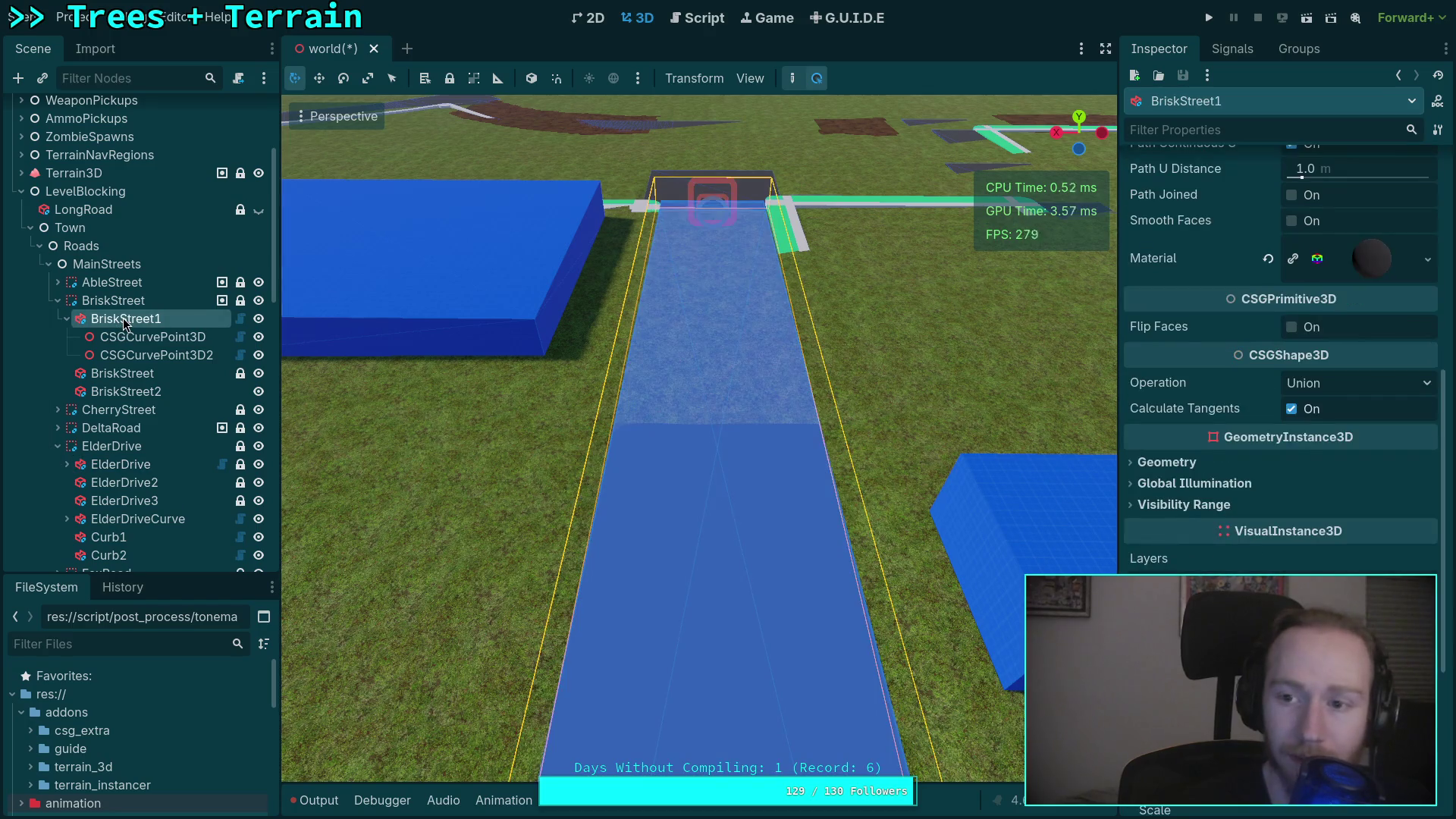
scroll(1203, 425, "up", 6)
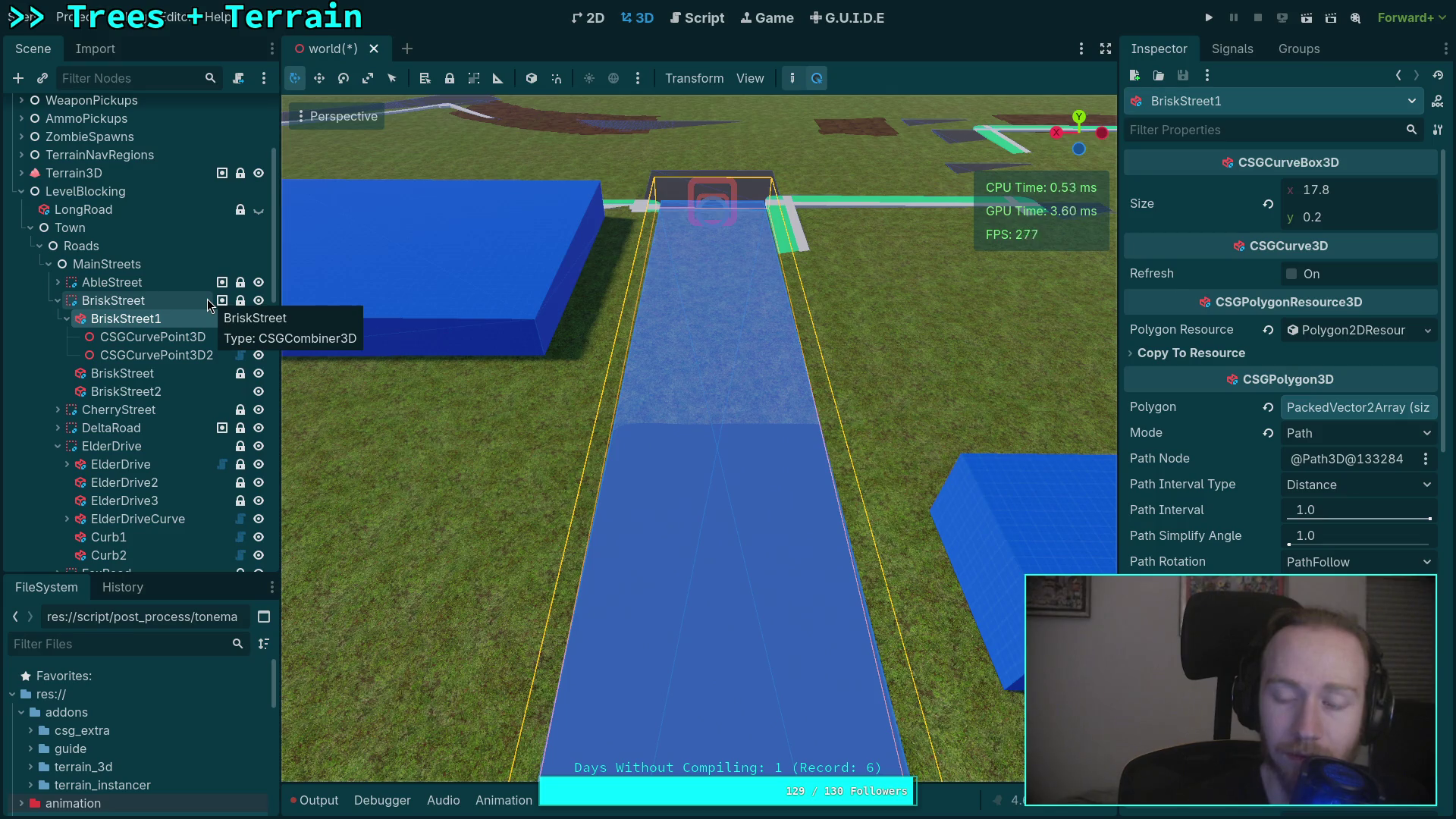
right_click(149, 318)
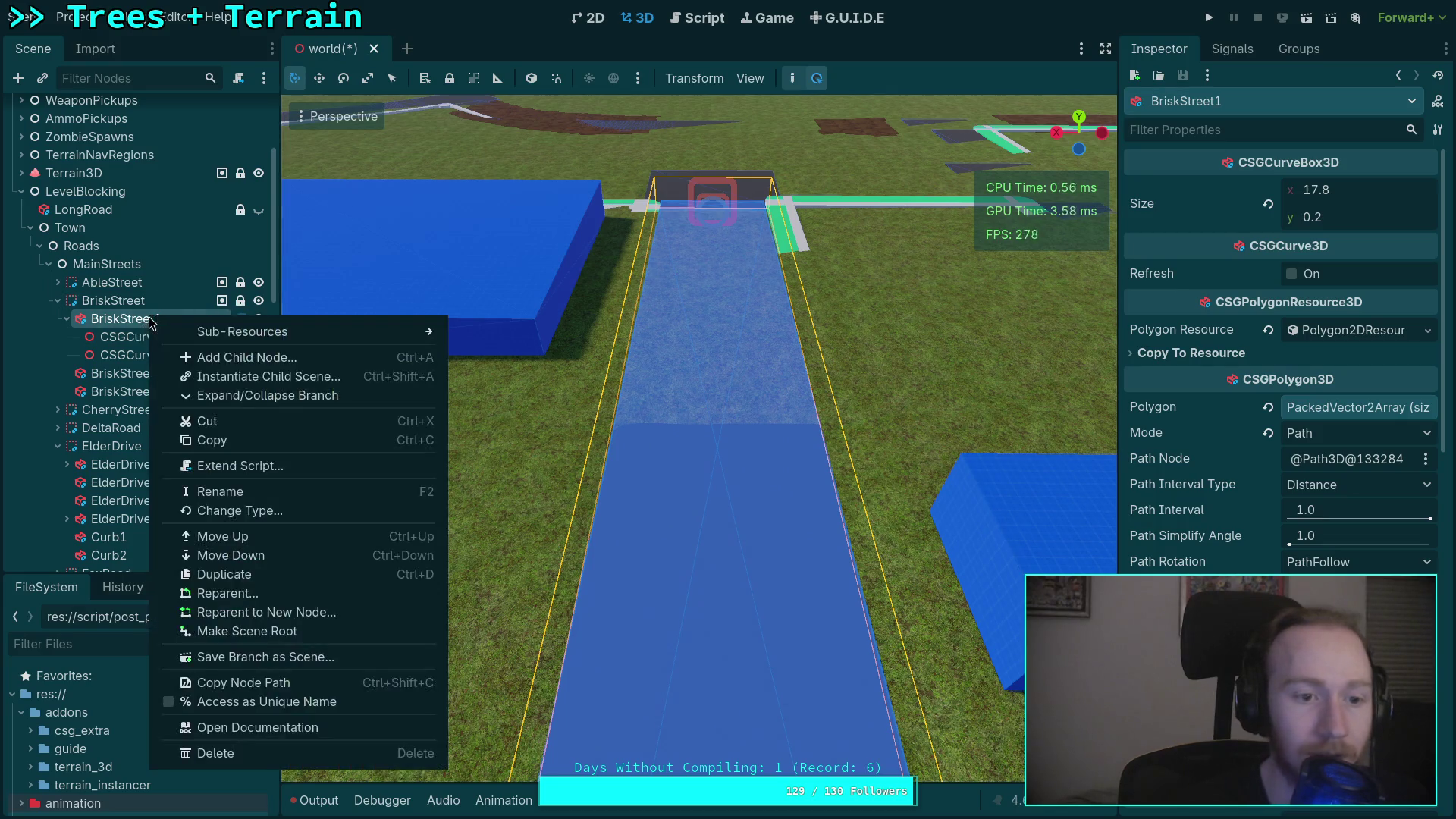
Change BriskStreet1's node type to CSGCurve3D, found under the CSGPolygon3D class family.
left_click(266, 516)
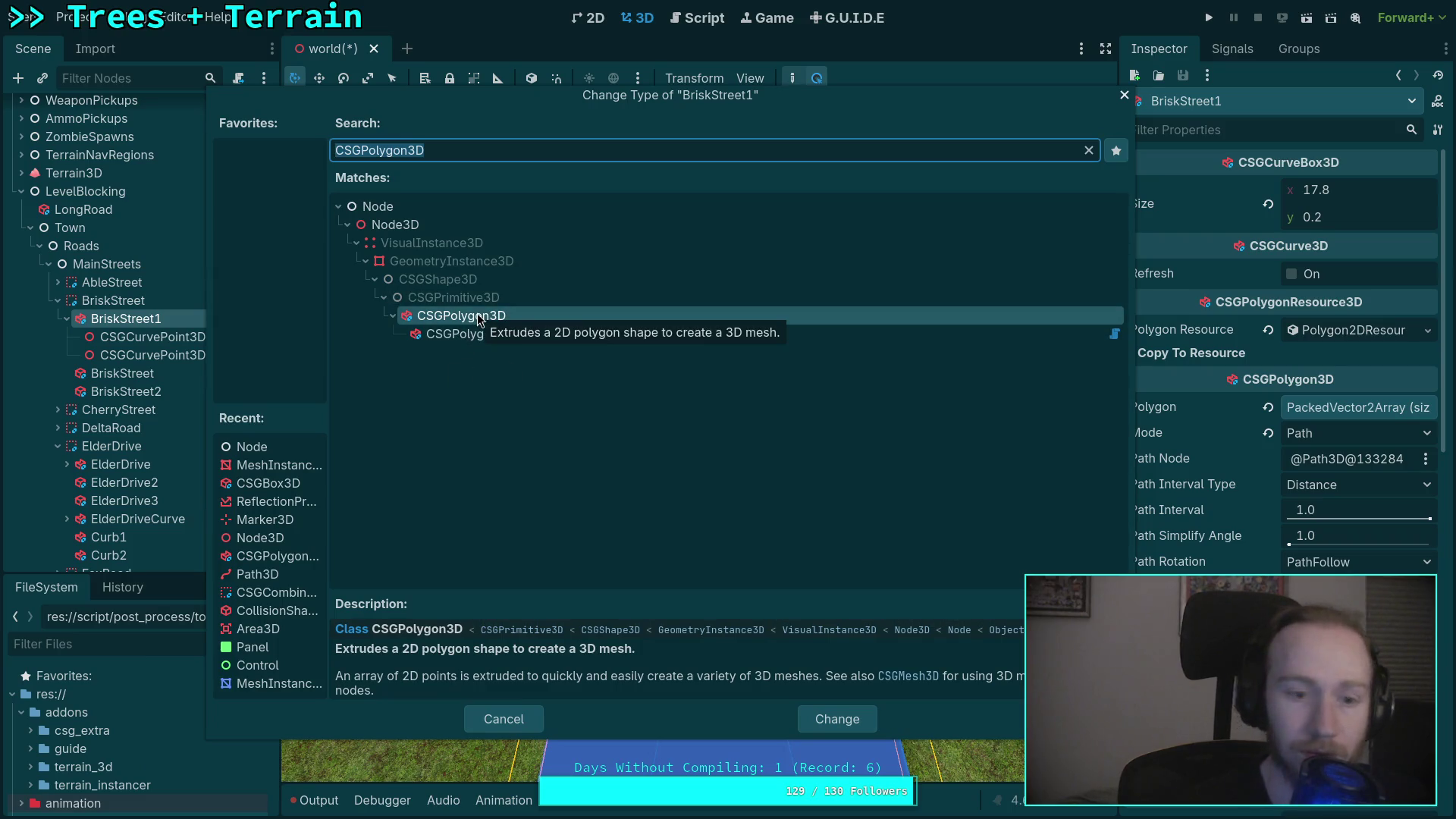
key("BackSpace")
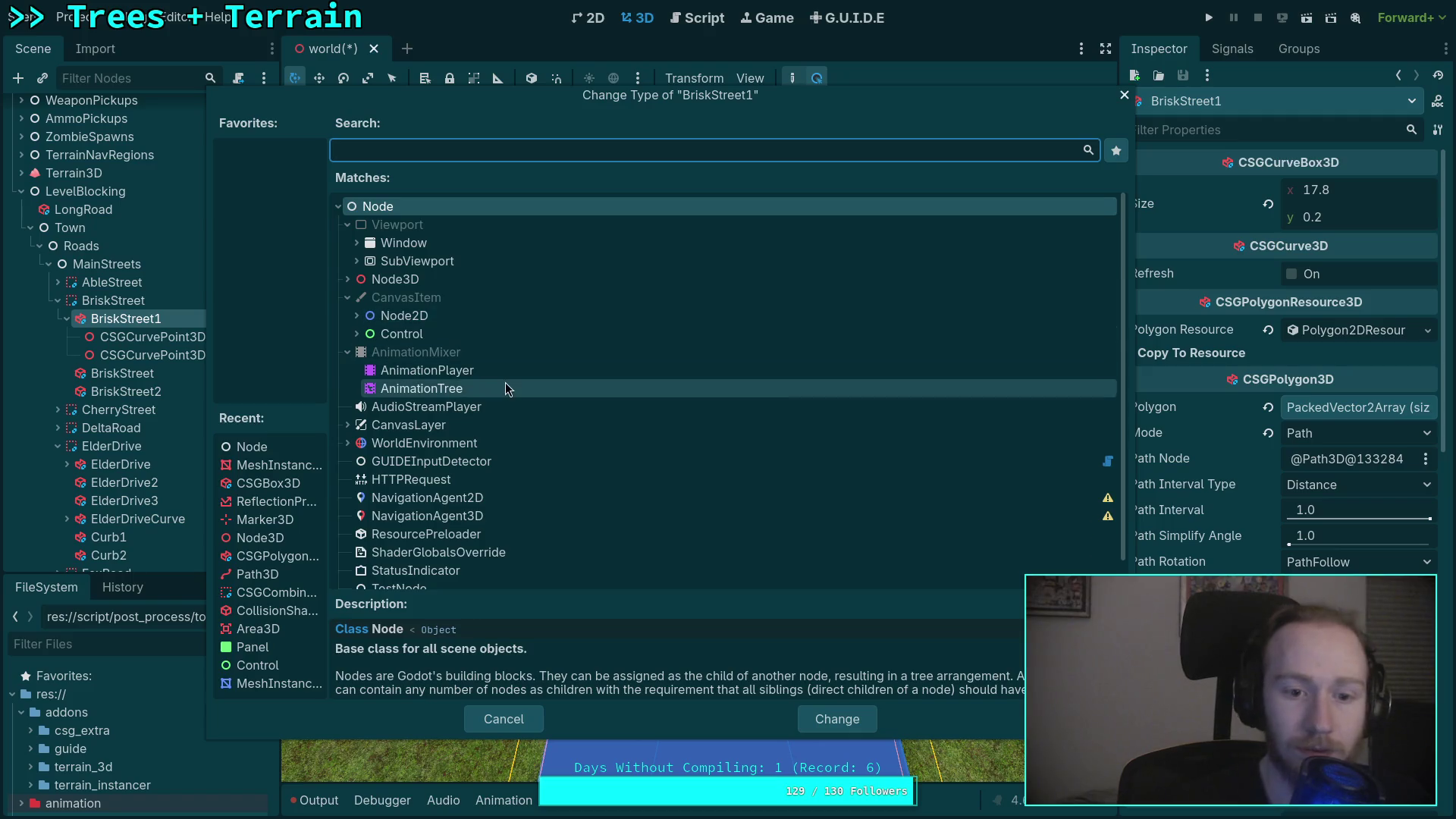
scroll(425, 388, "down", 1)
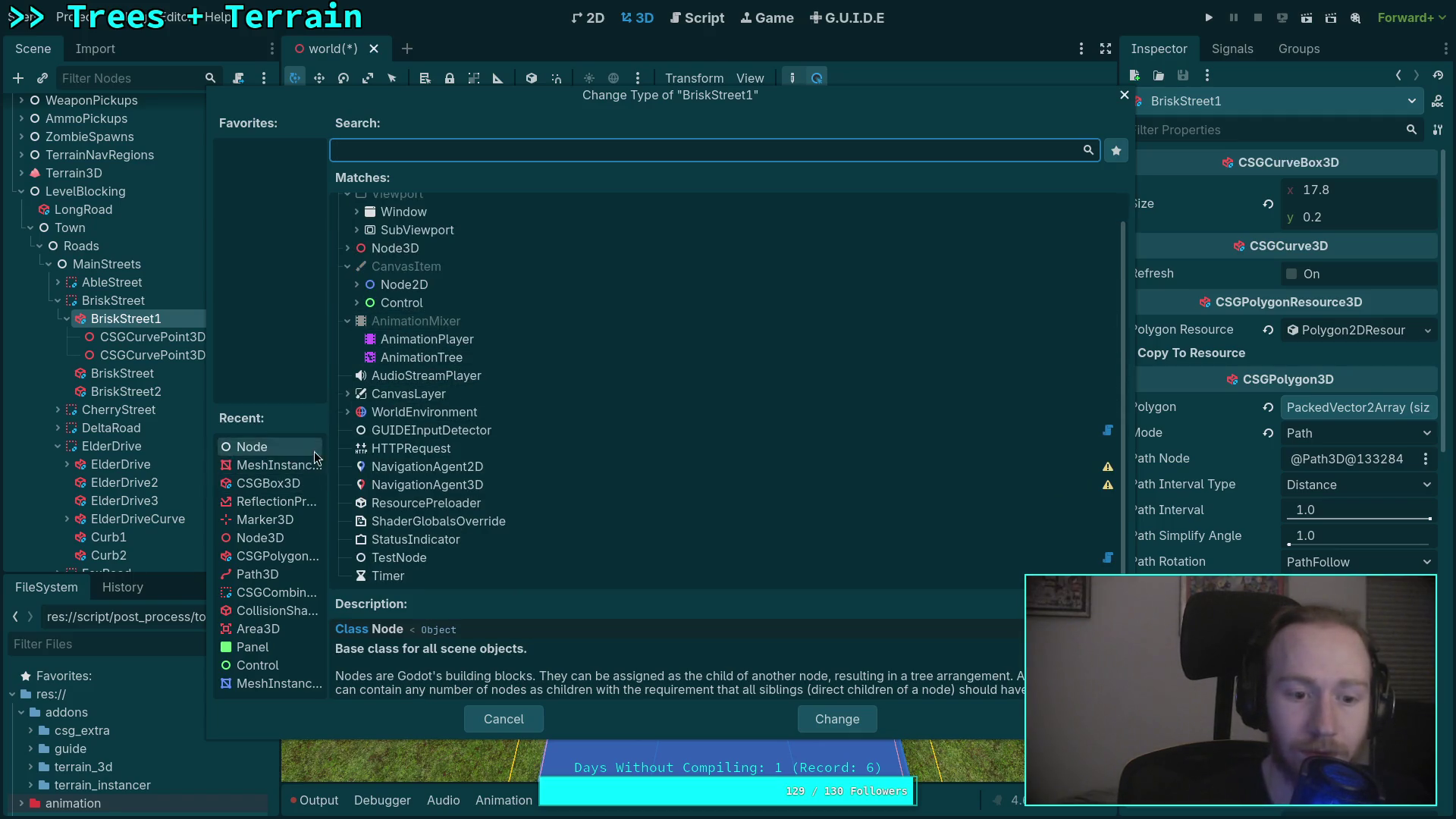
left_click(348, 248)
left_click(355, 303)
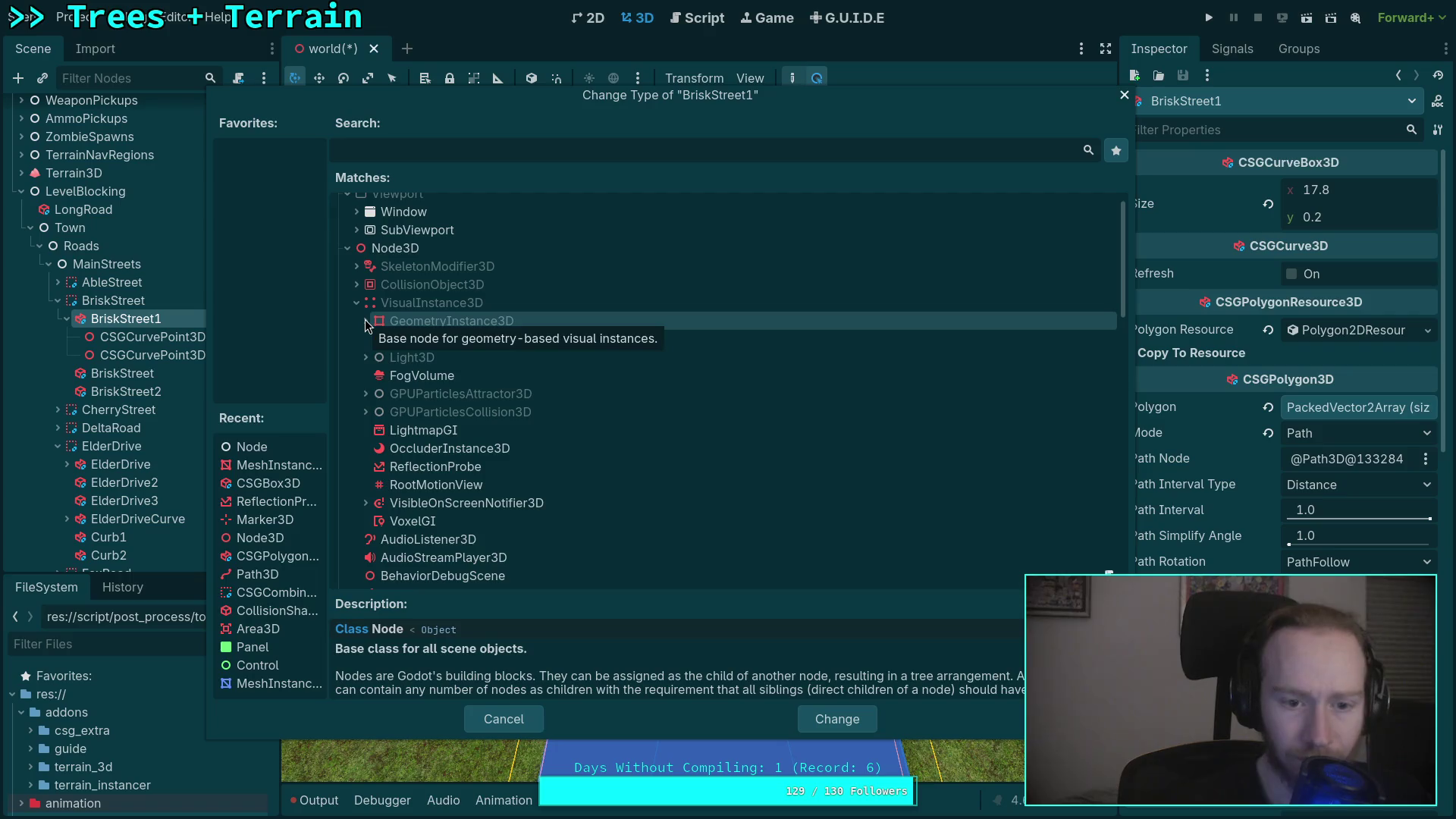
left_click(365, 322)
left_click(375, 375)
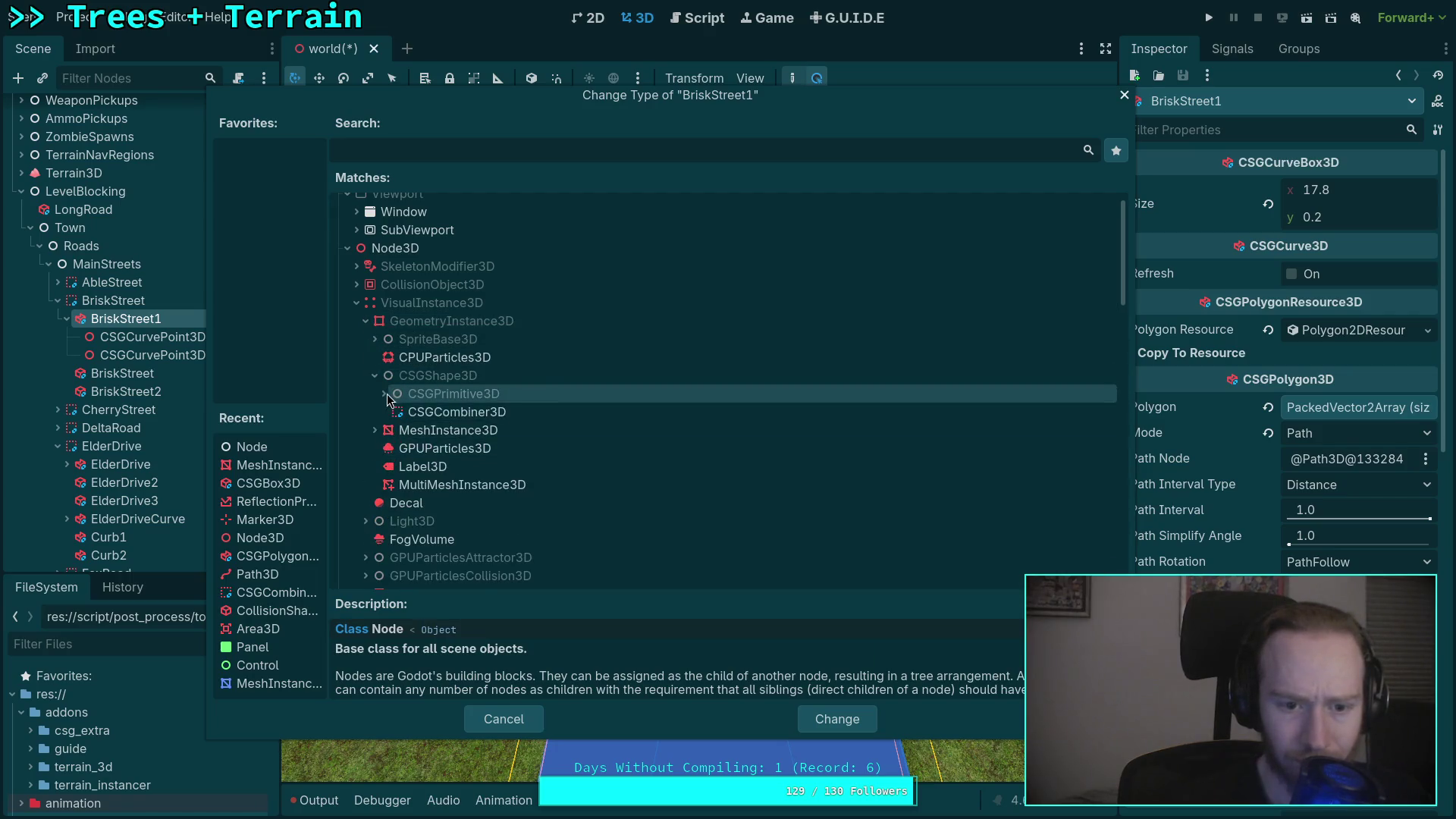
left_click(384, 393)
left_click(393, 430)
left_click(405, 450)
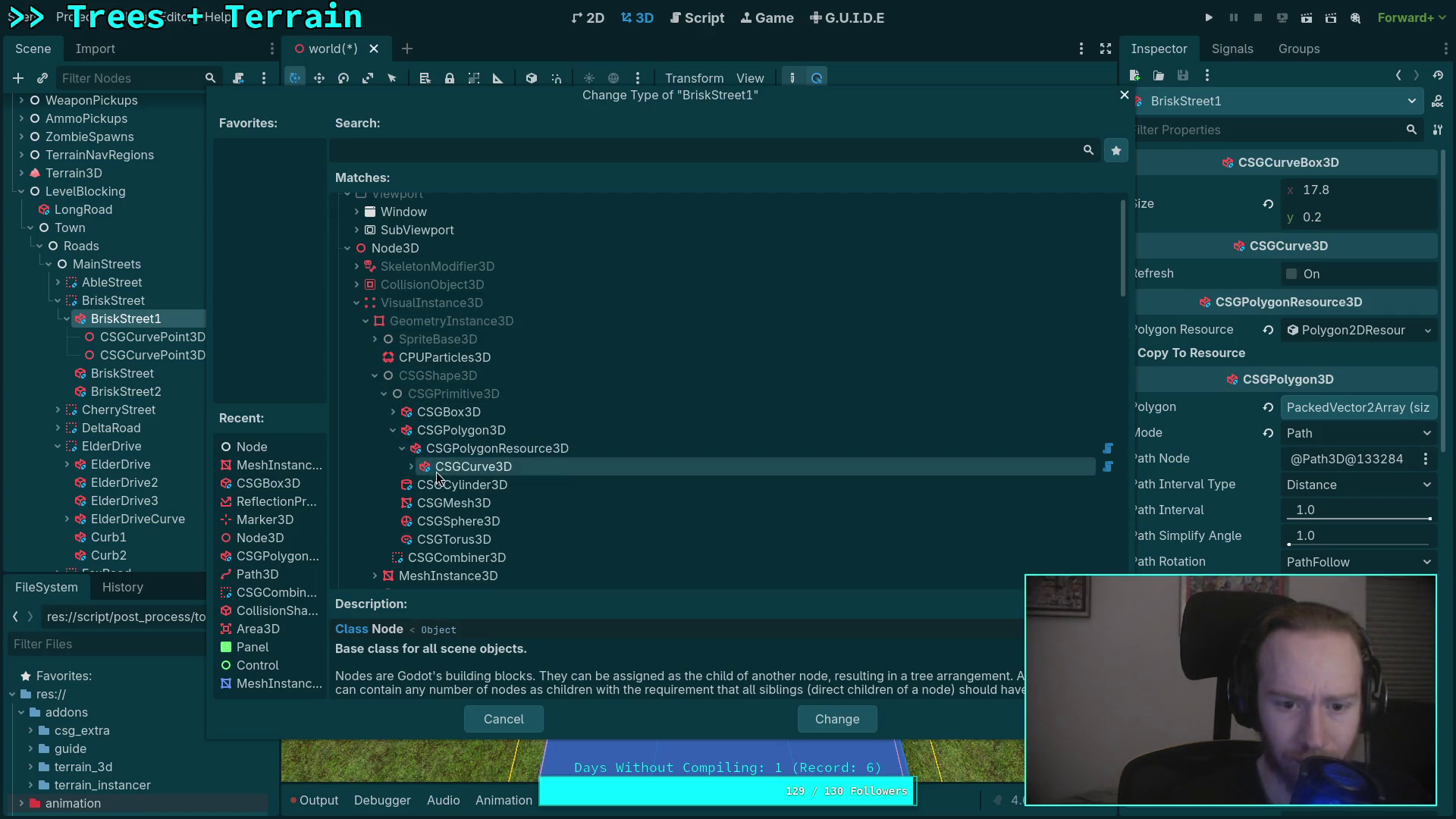
left_click(410, 470)
left_click(410, 468)
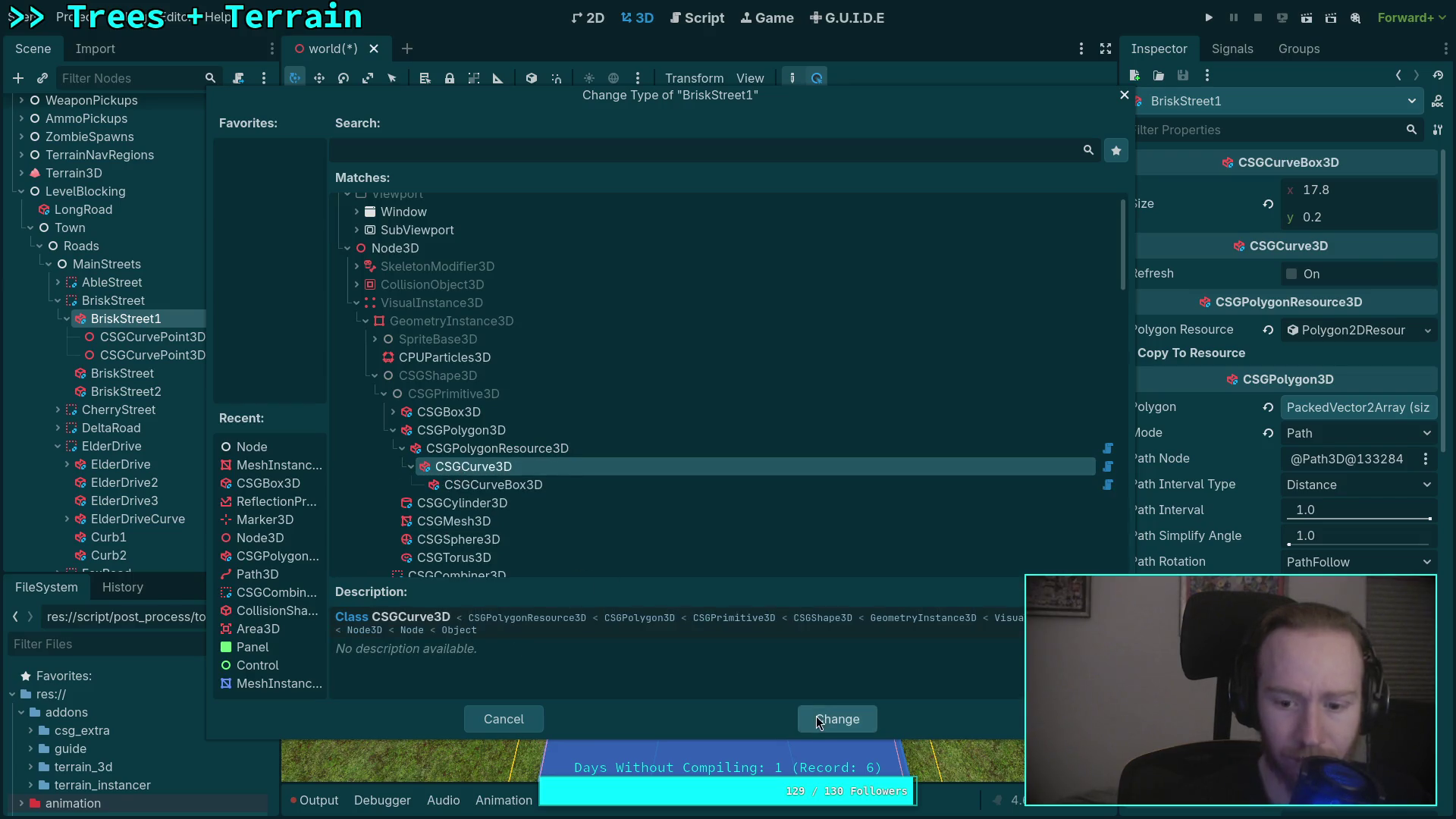
left_click(821, 721)
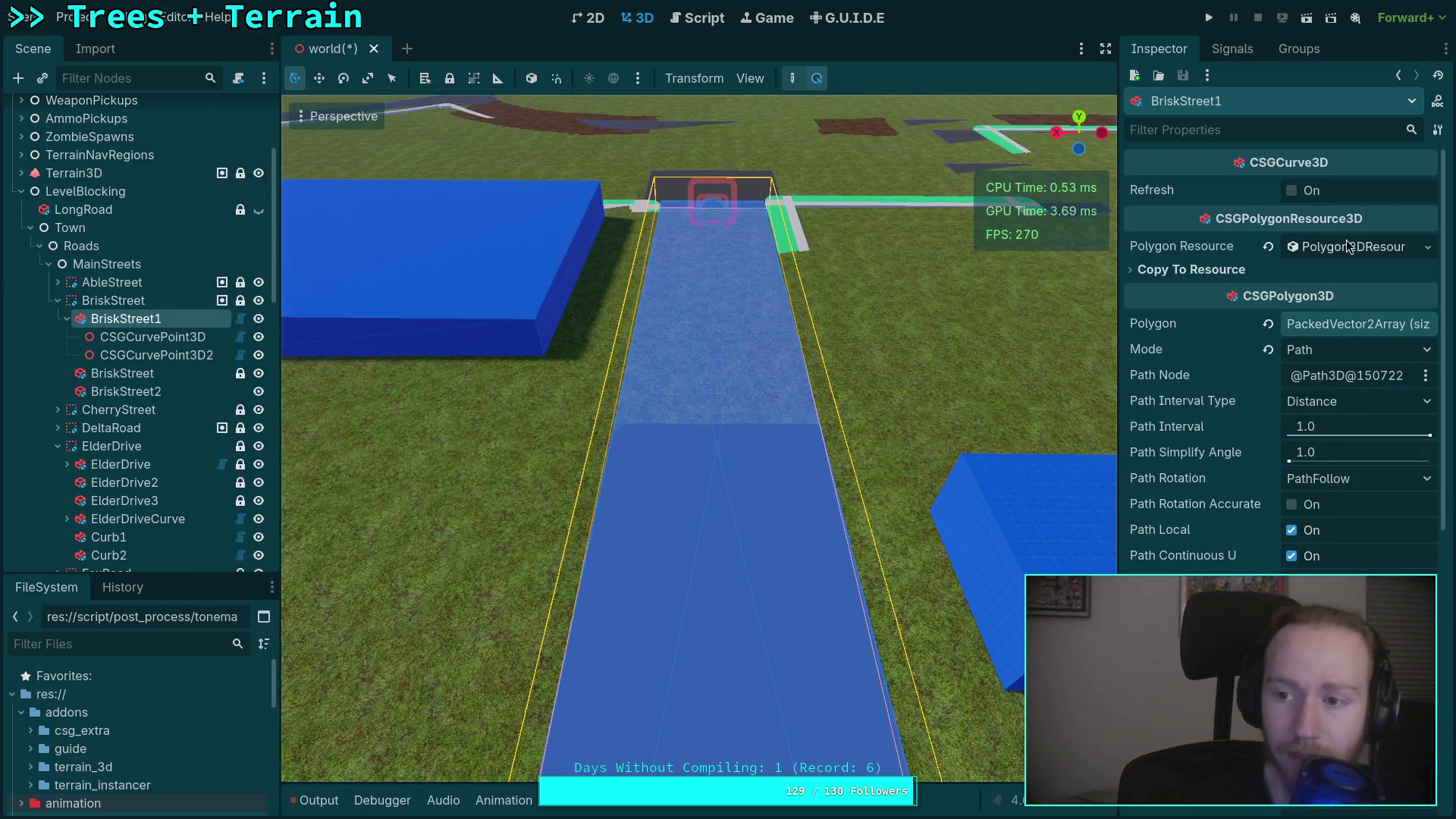
Load road_18.tres as the Polygon Resource, giving a 4-point road profile.
left_click(1353, 247)
left_click(1426, 247)
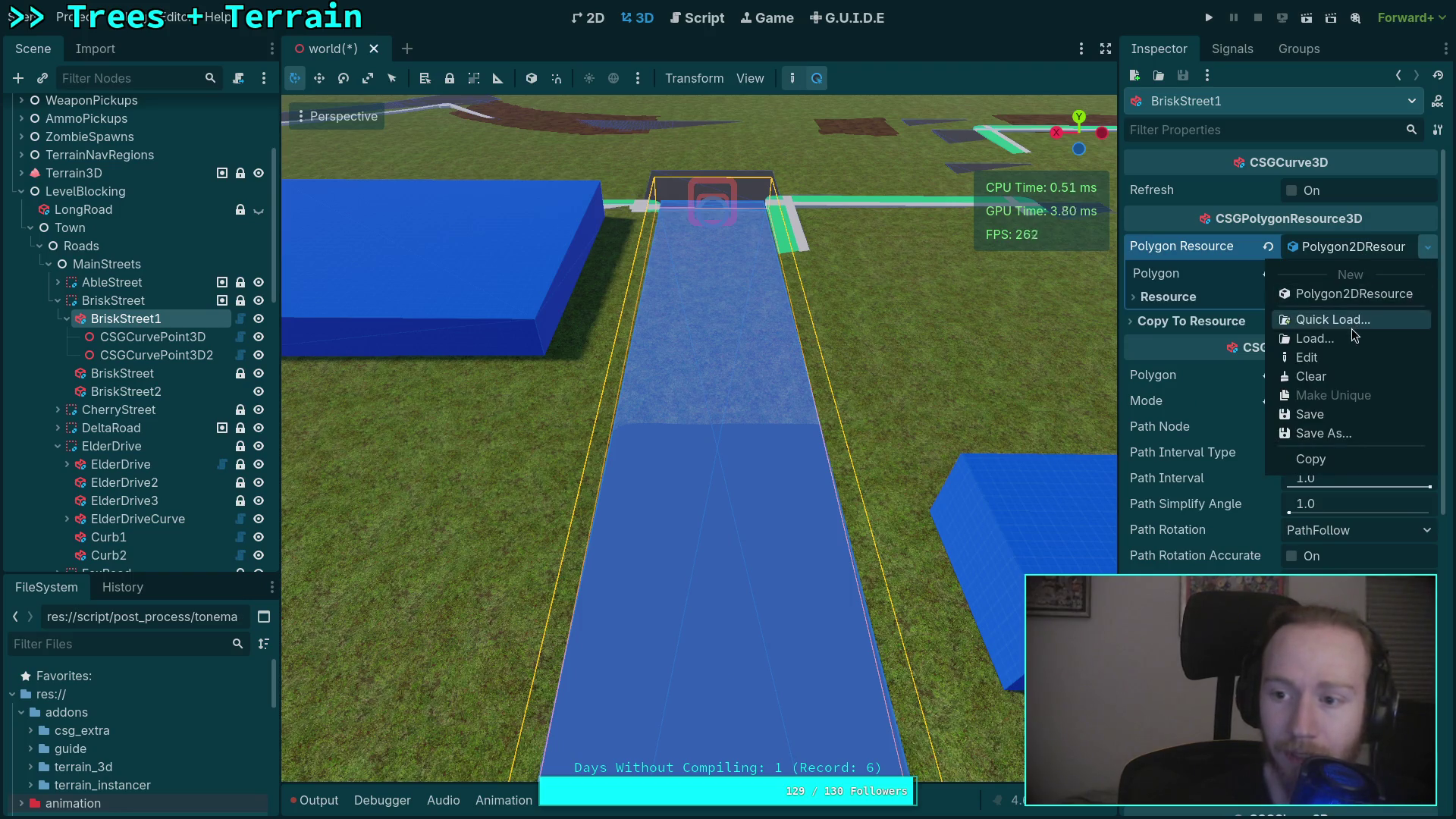
left_click(1367, 315)
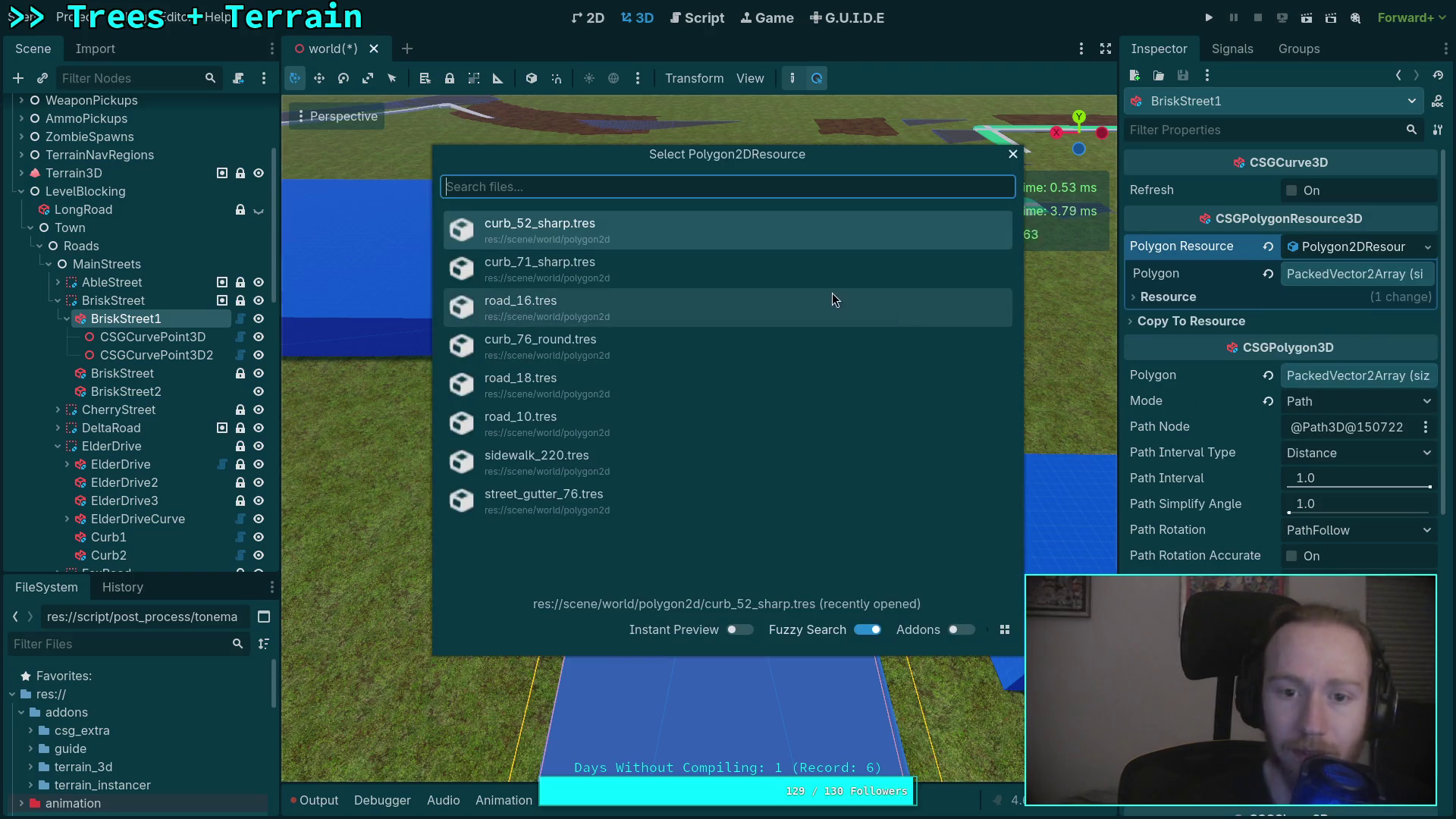
left_click(618, 391)
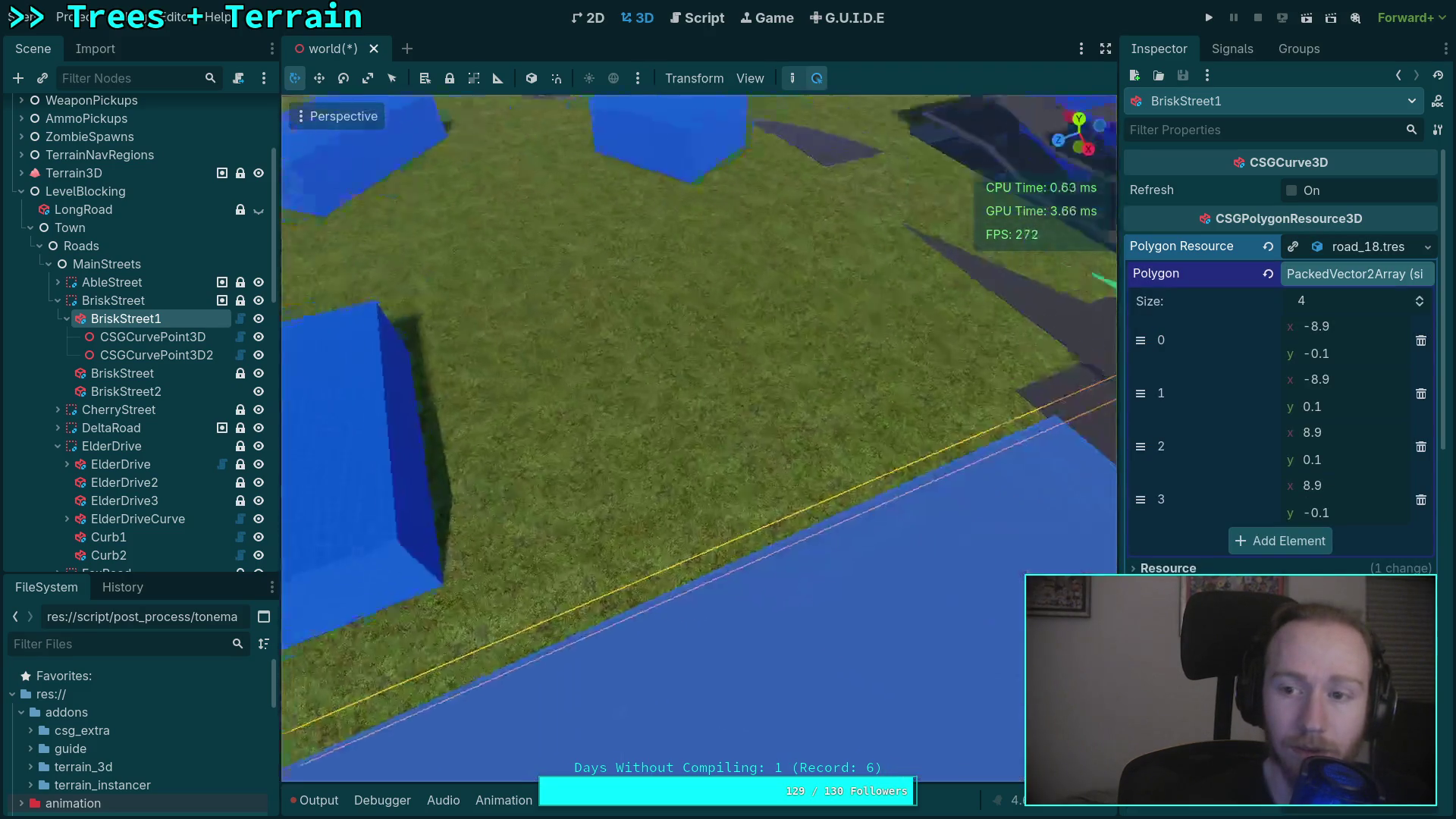